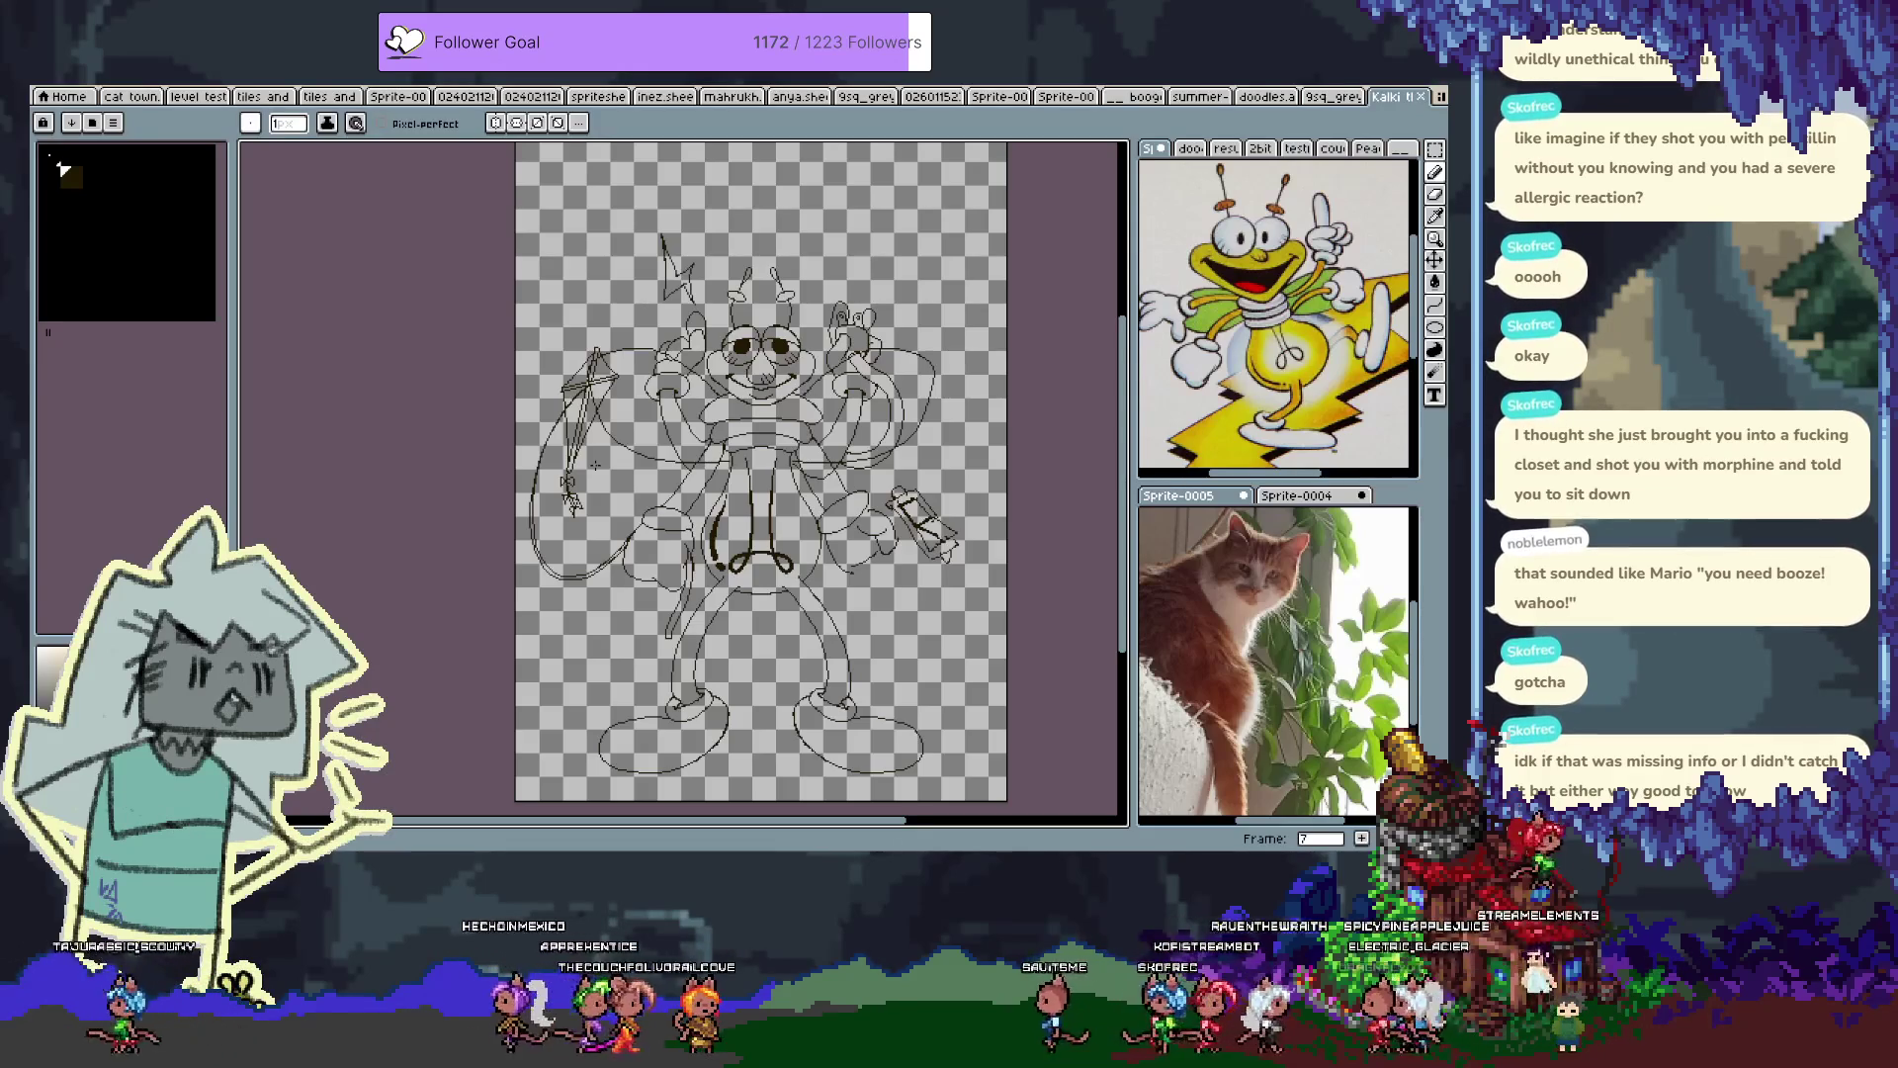
Turn on onion skin (F3) in Aseprite, then hide the timeline to enlarge the canvas
key(Tab)
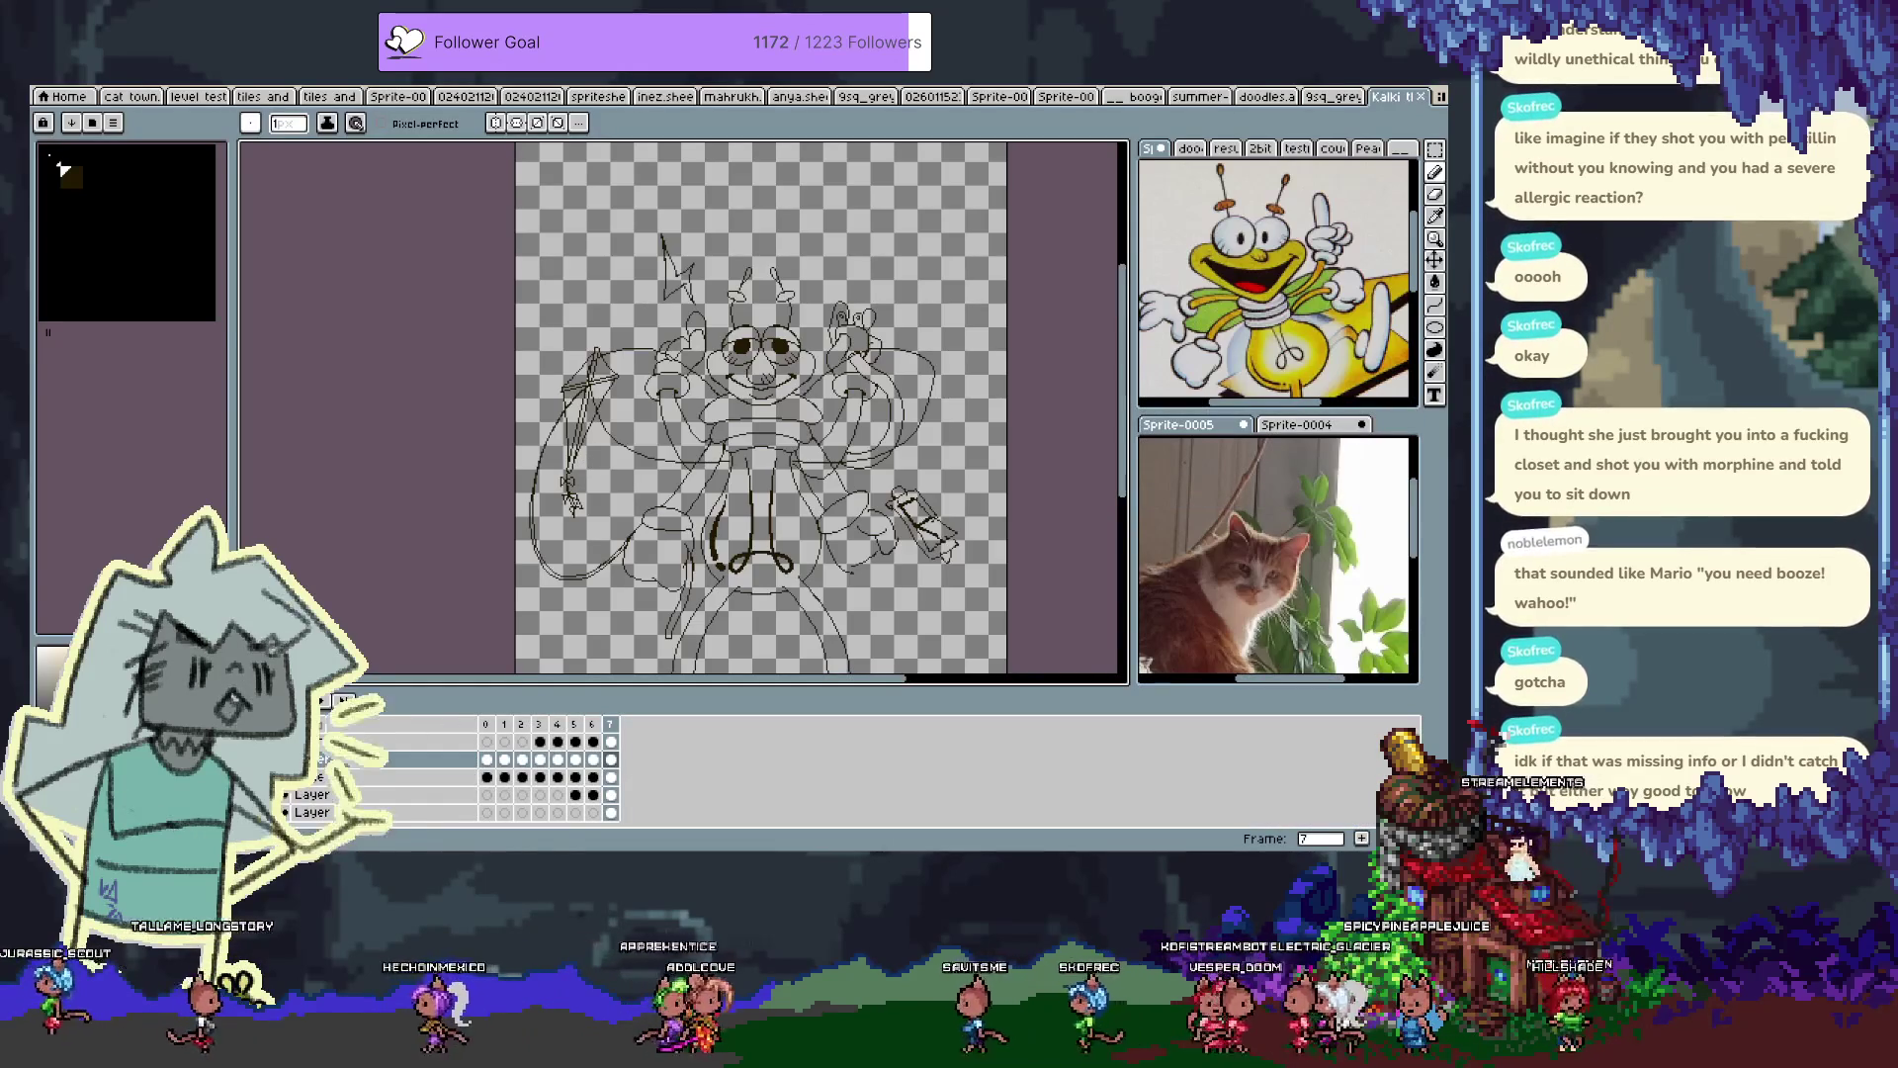
key(F3)
key(Tab)
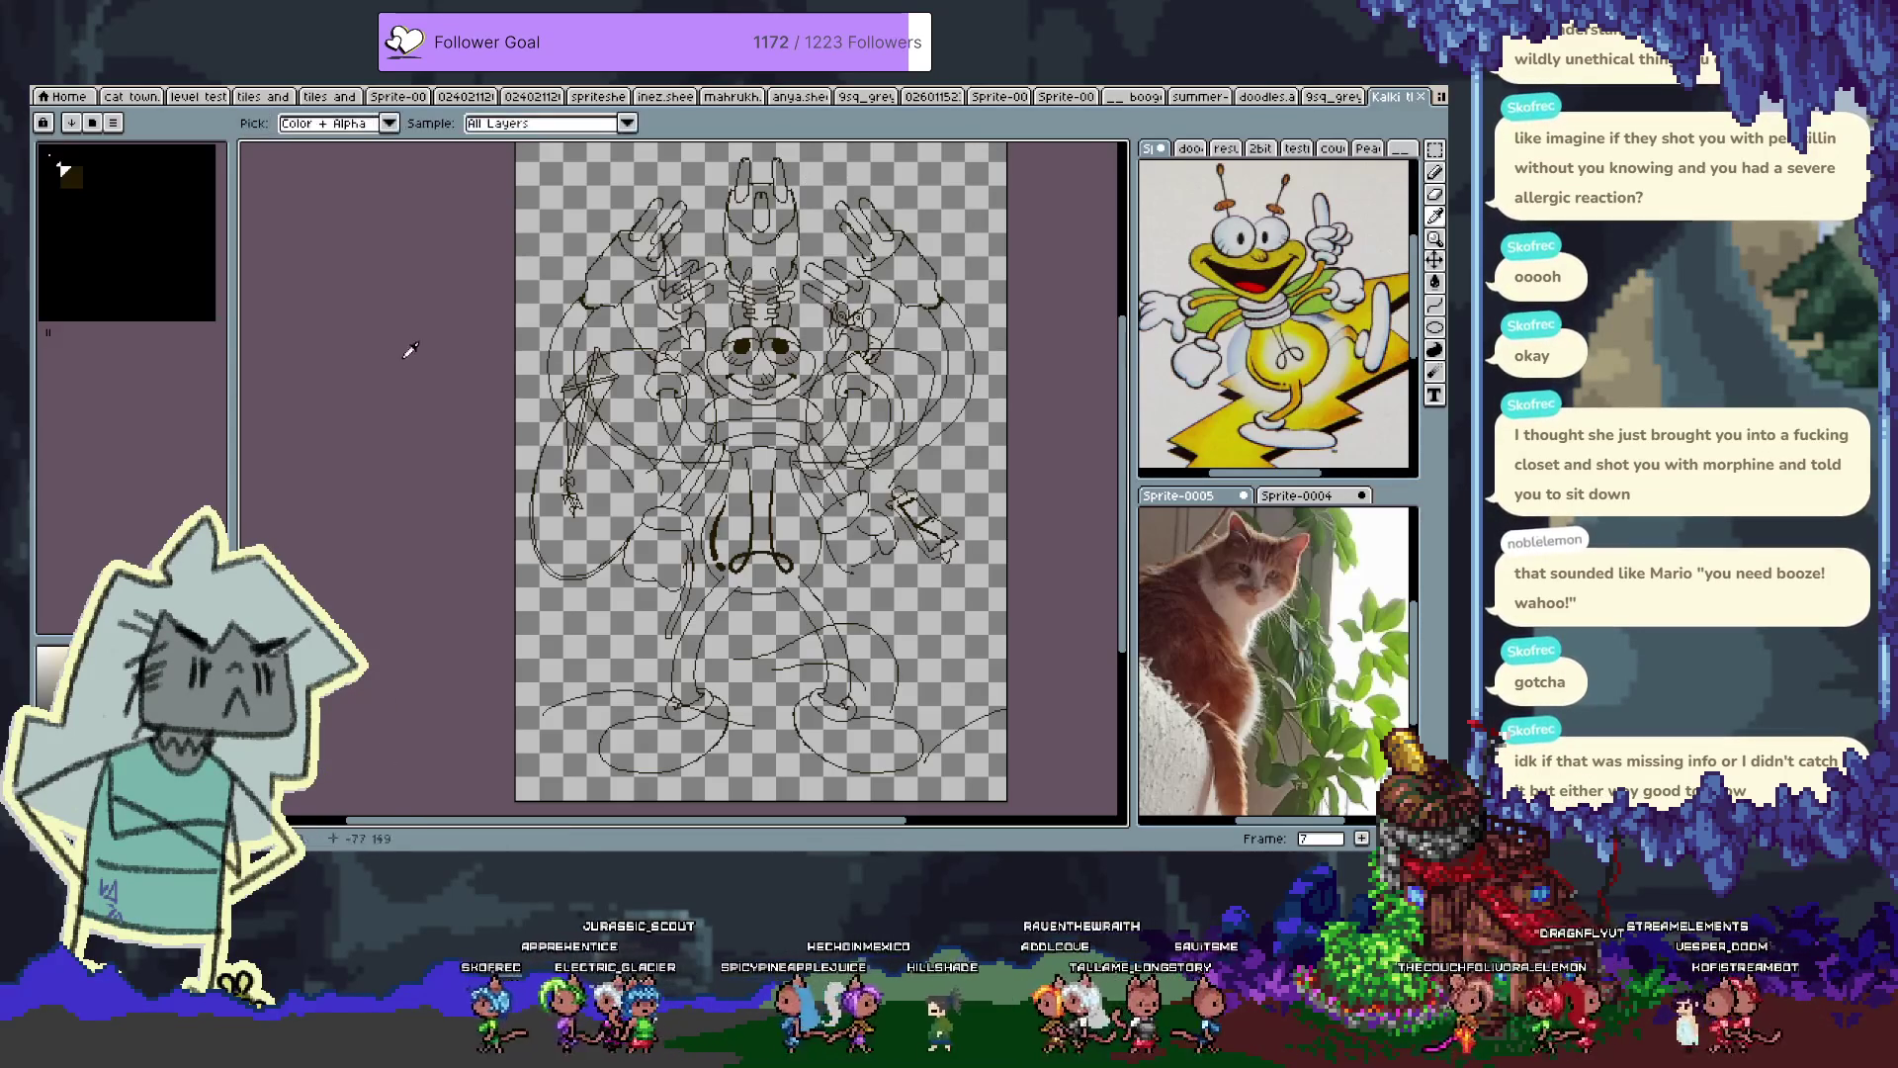
Pick the eyedropper in Aseprite, then switch over to the Clip Studio Paint EX window
key(i)
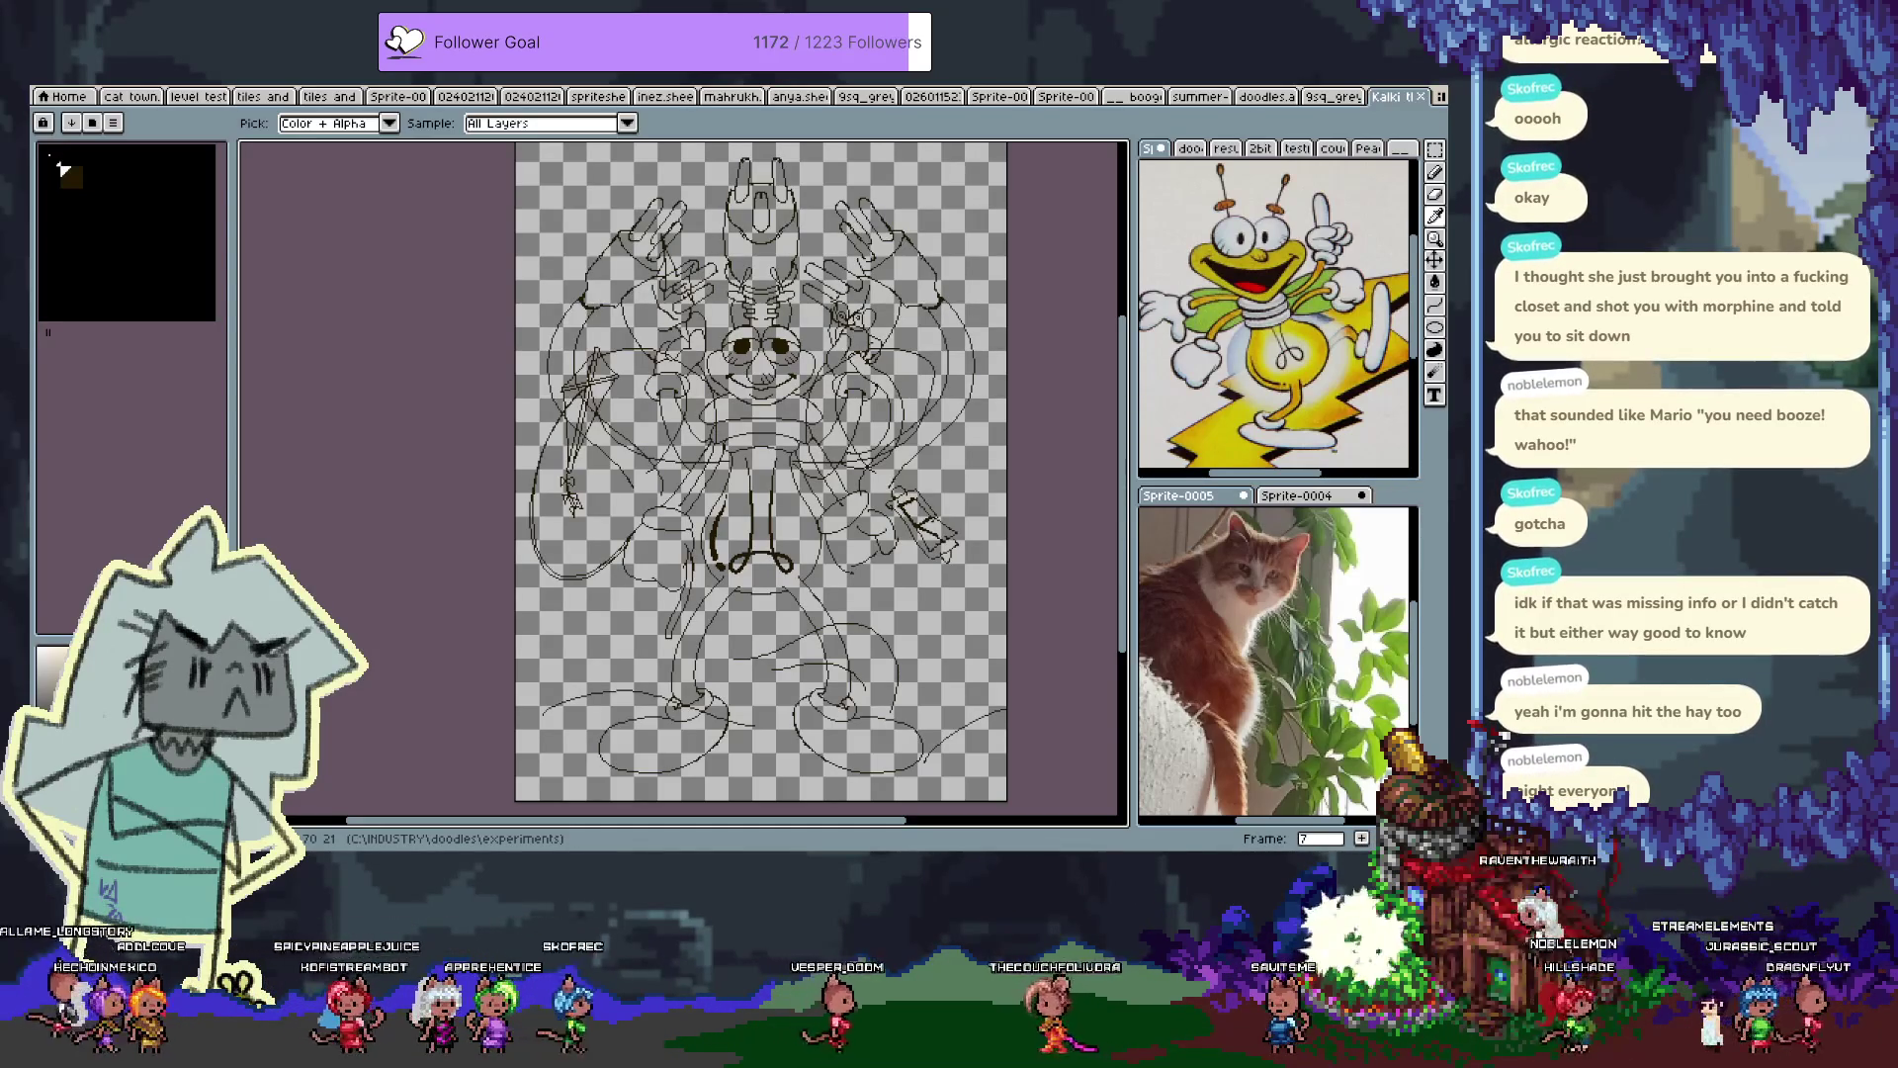
key(alt+Tab)
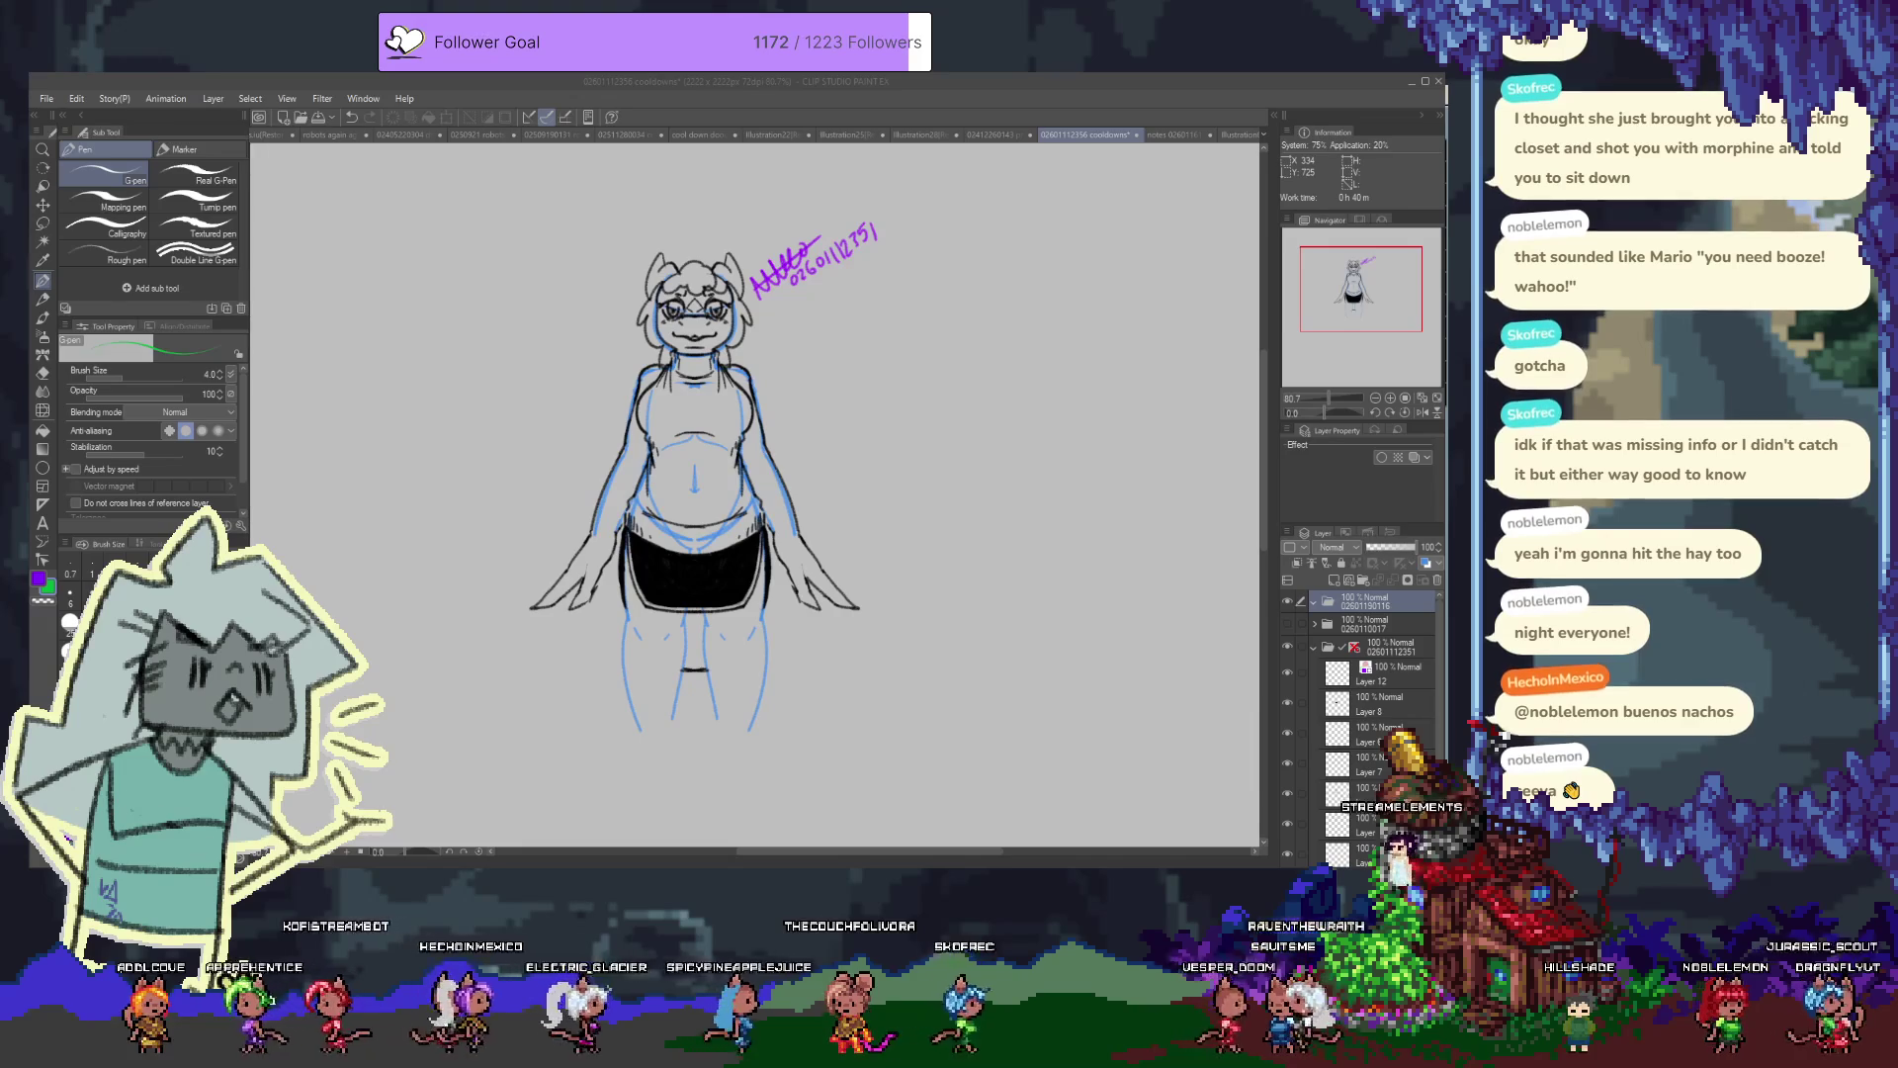
Add a new empty raster layer and pan the view to make room beside the character
click(814, 79)
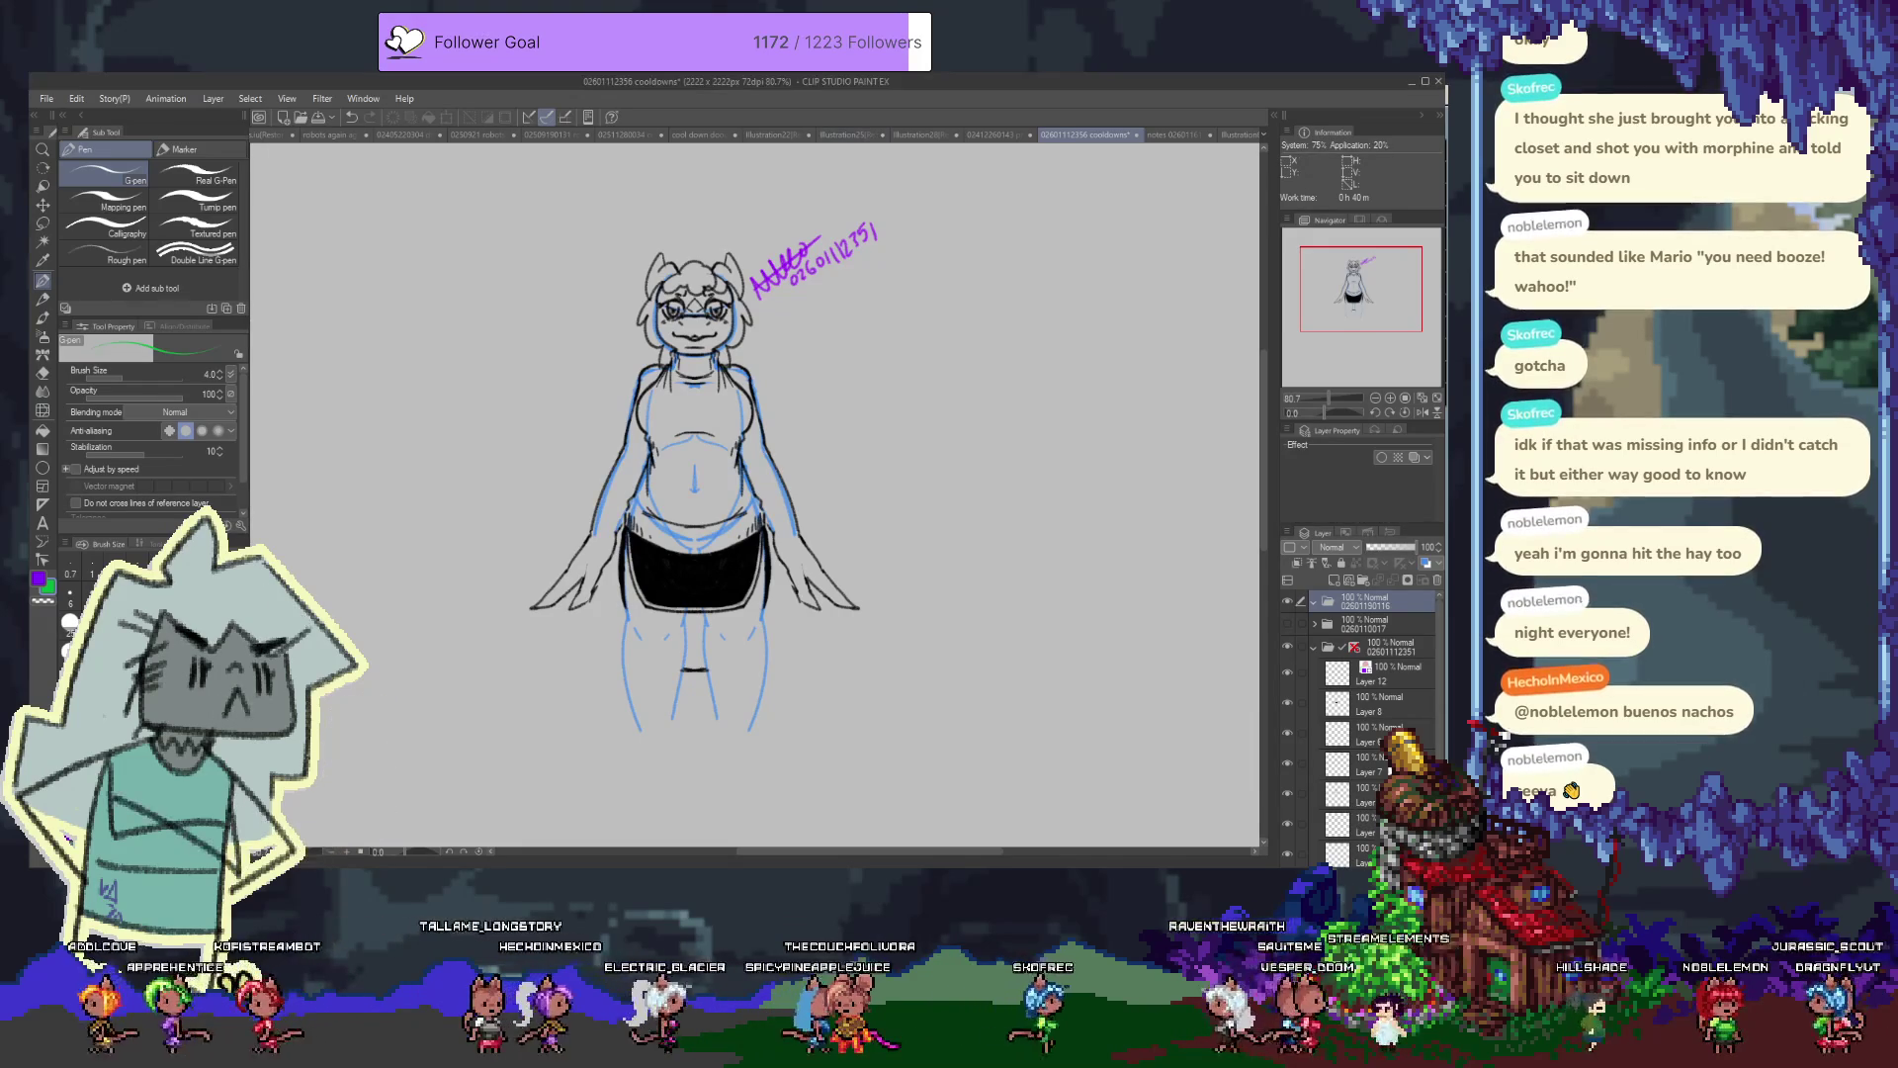
click(1333, 579)
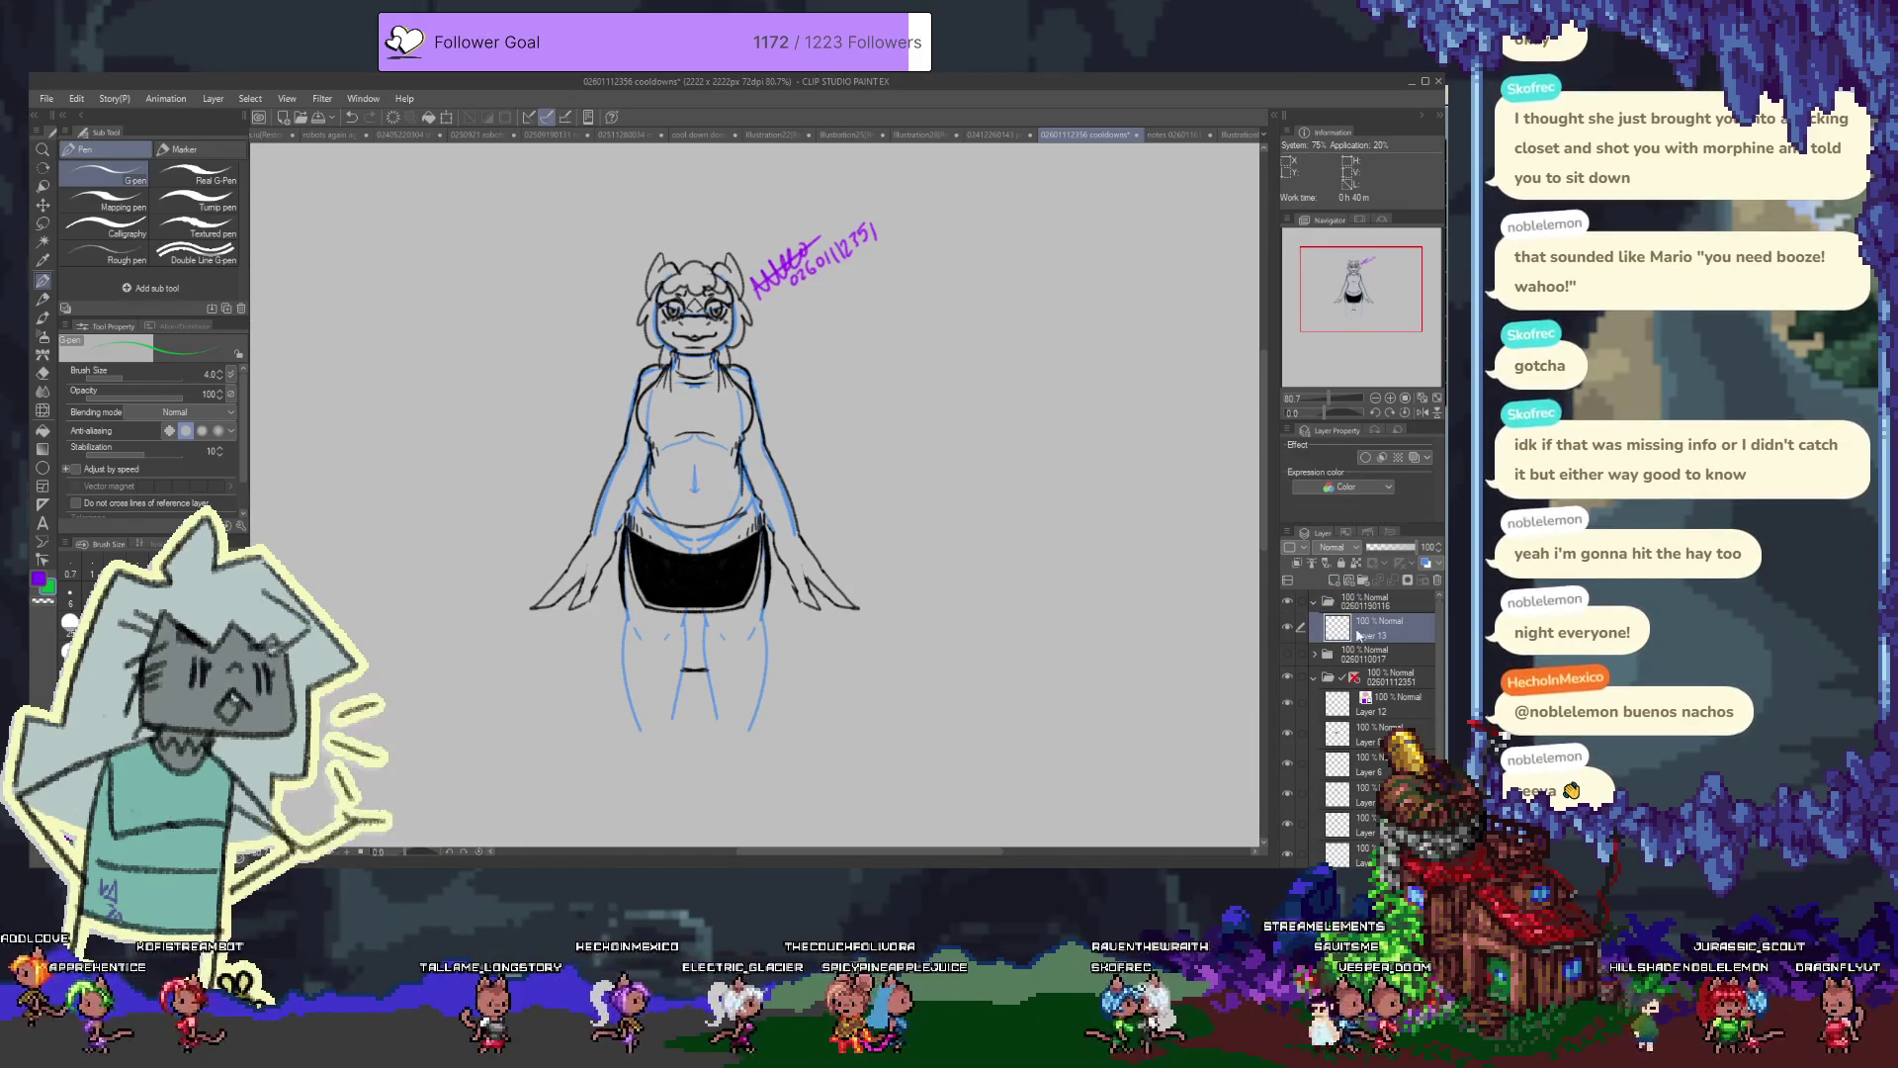
mouse_move(943, 485)
mouse_down()
mouse_move(663, 480)
mouse_move(736, 397)
mouse_up()
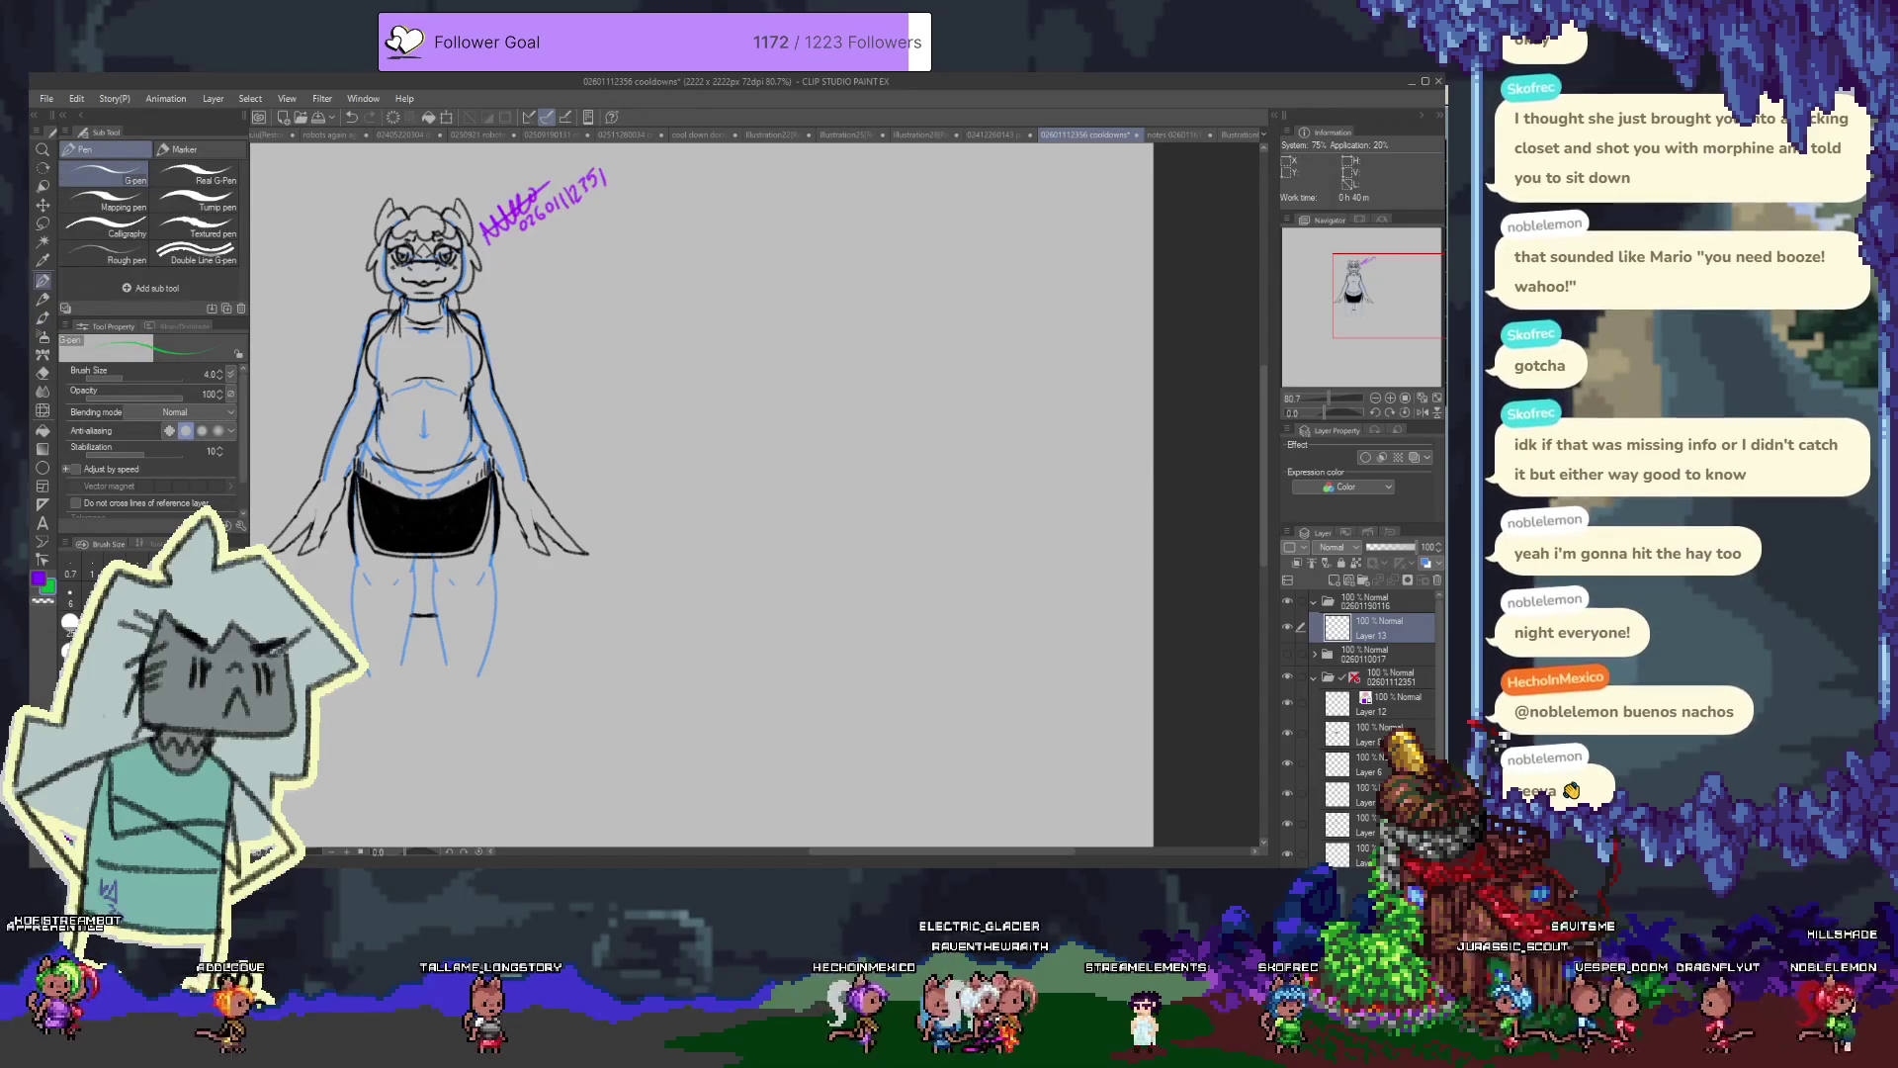
key(ctrl+z)
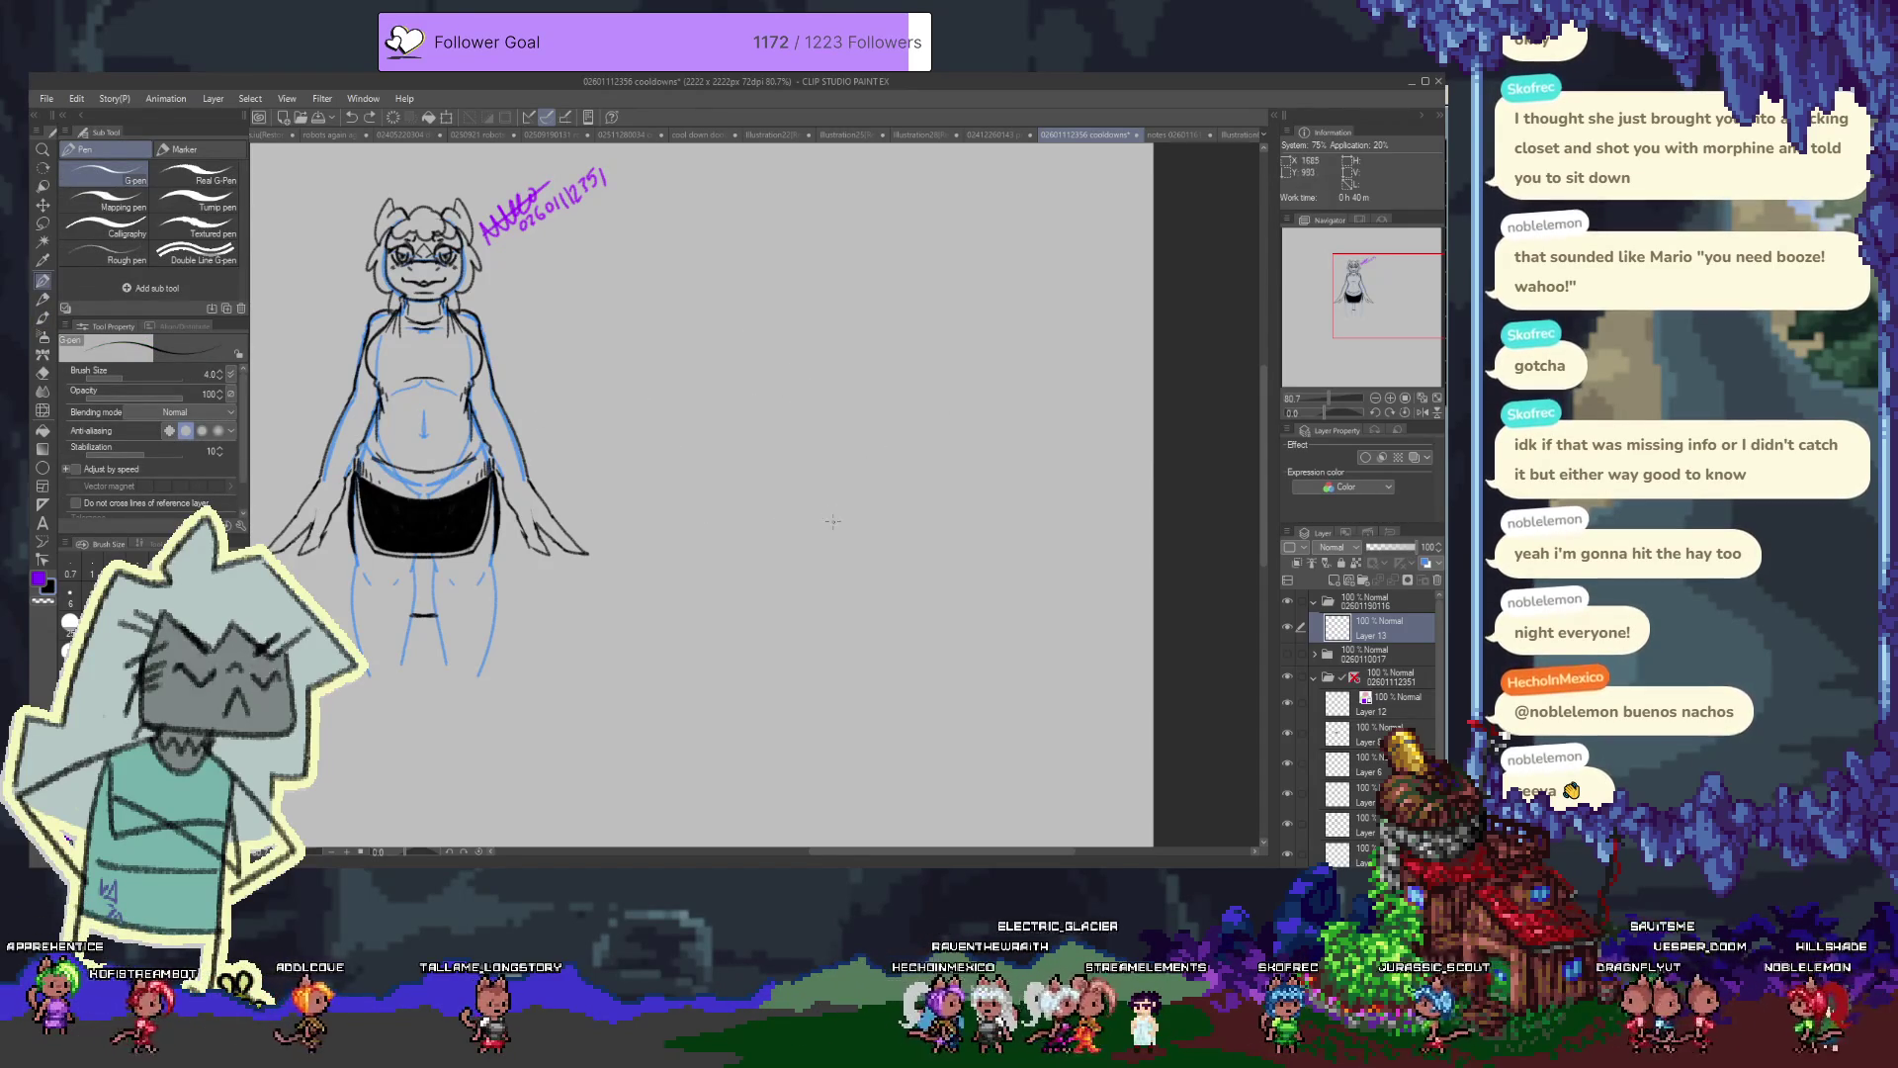
Switch to Mechanical pencil 3 and try a test stroke, then undo it
key(p)
drag(811, 353, 796, 562)
key(ctrl+z)
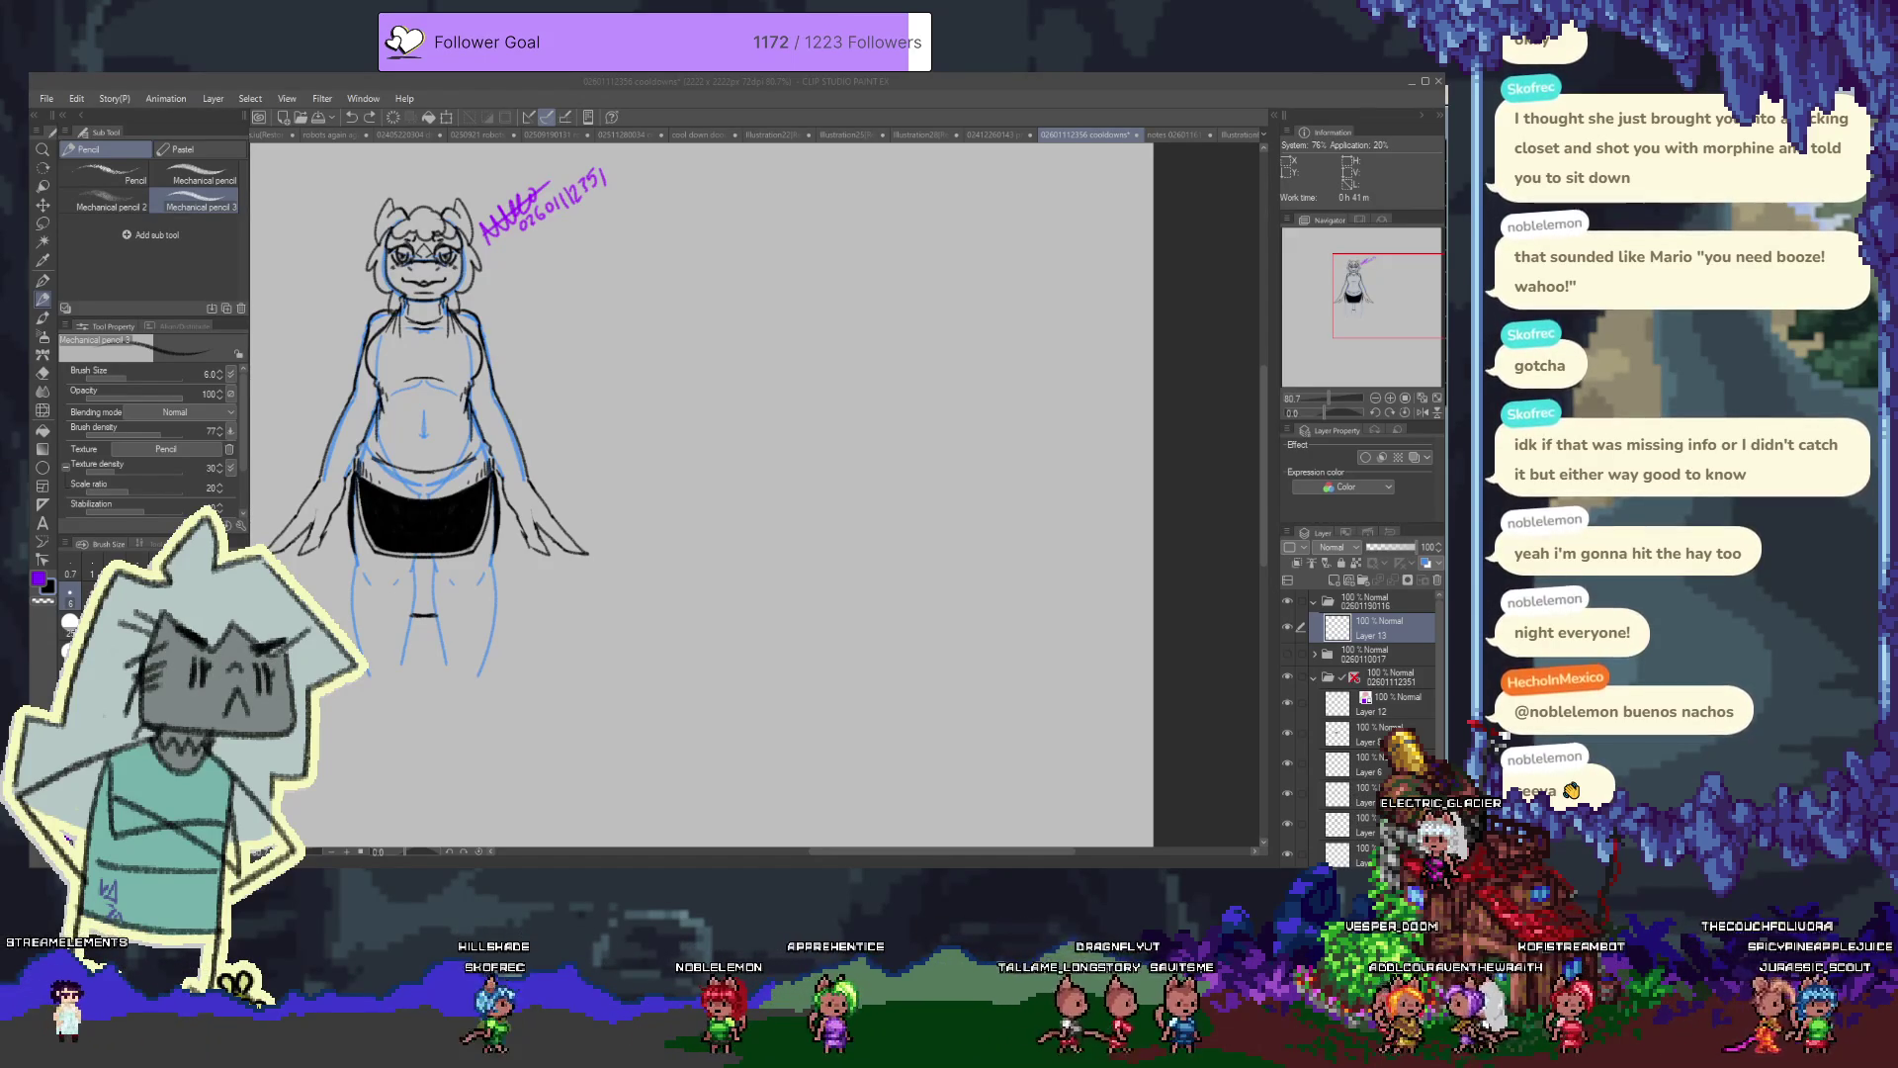
click(1011, 325)
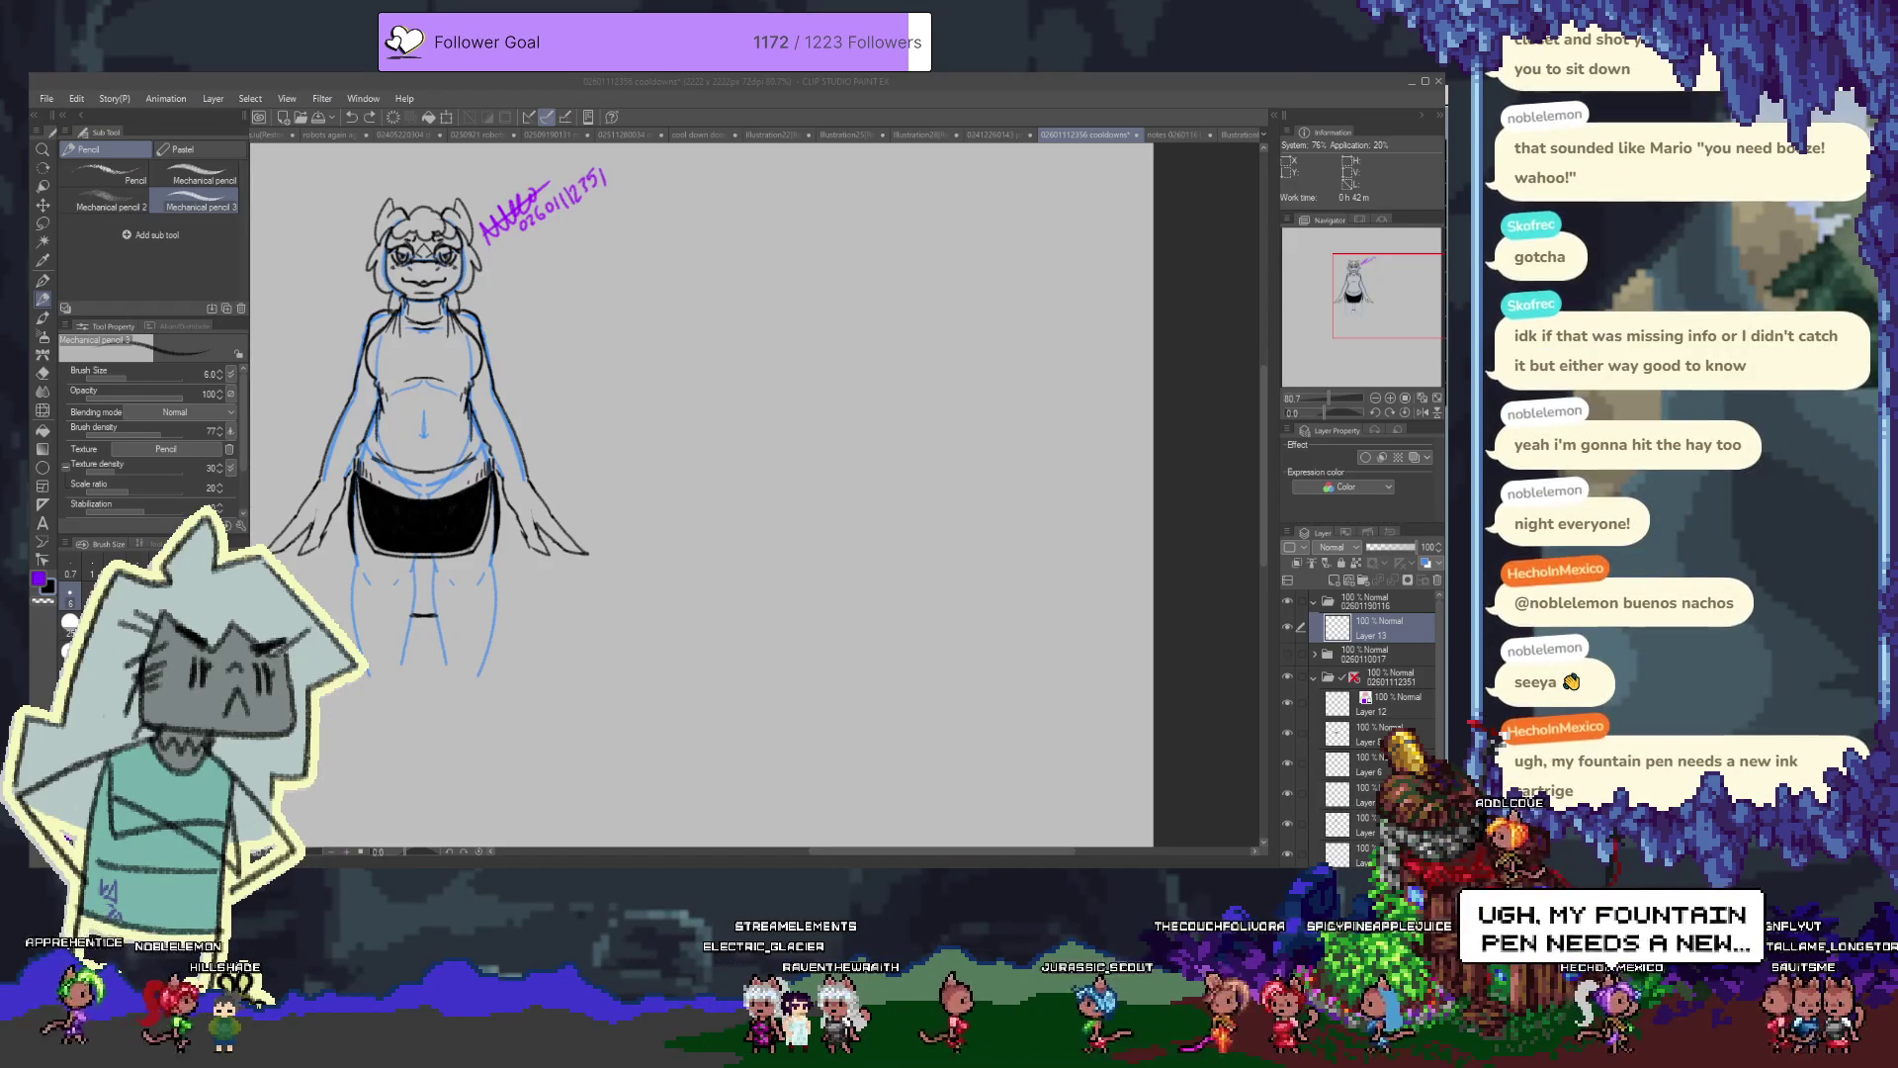
click(668, 453)
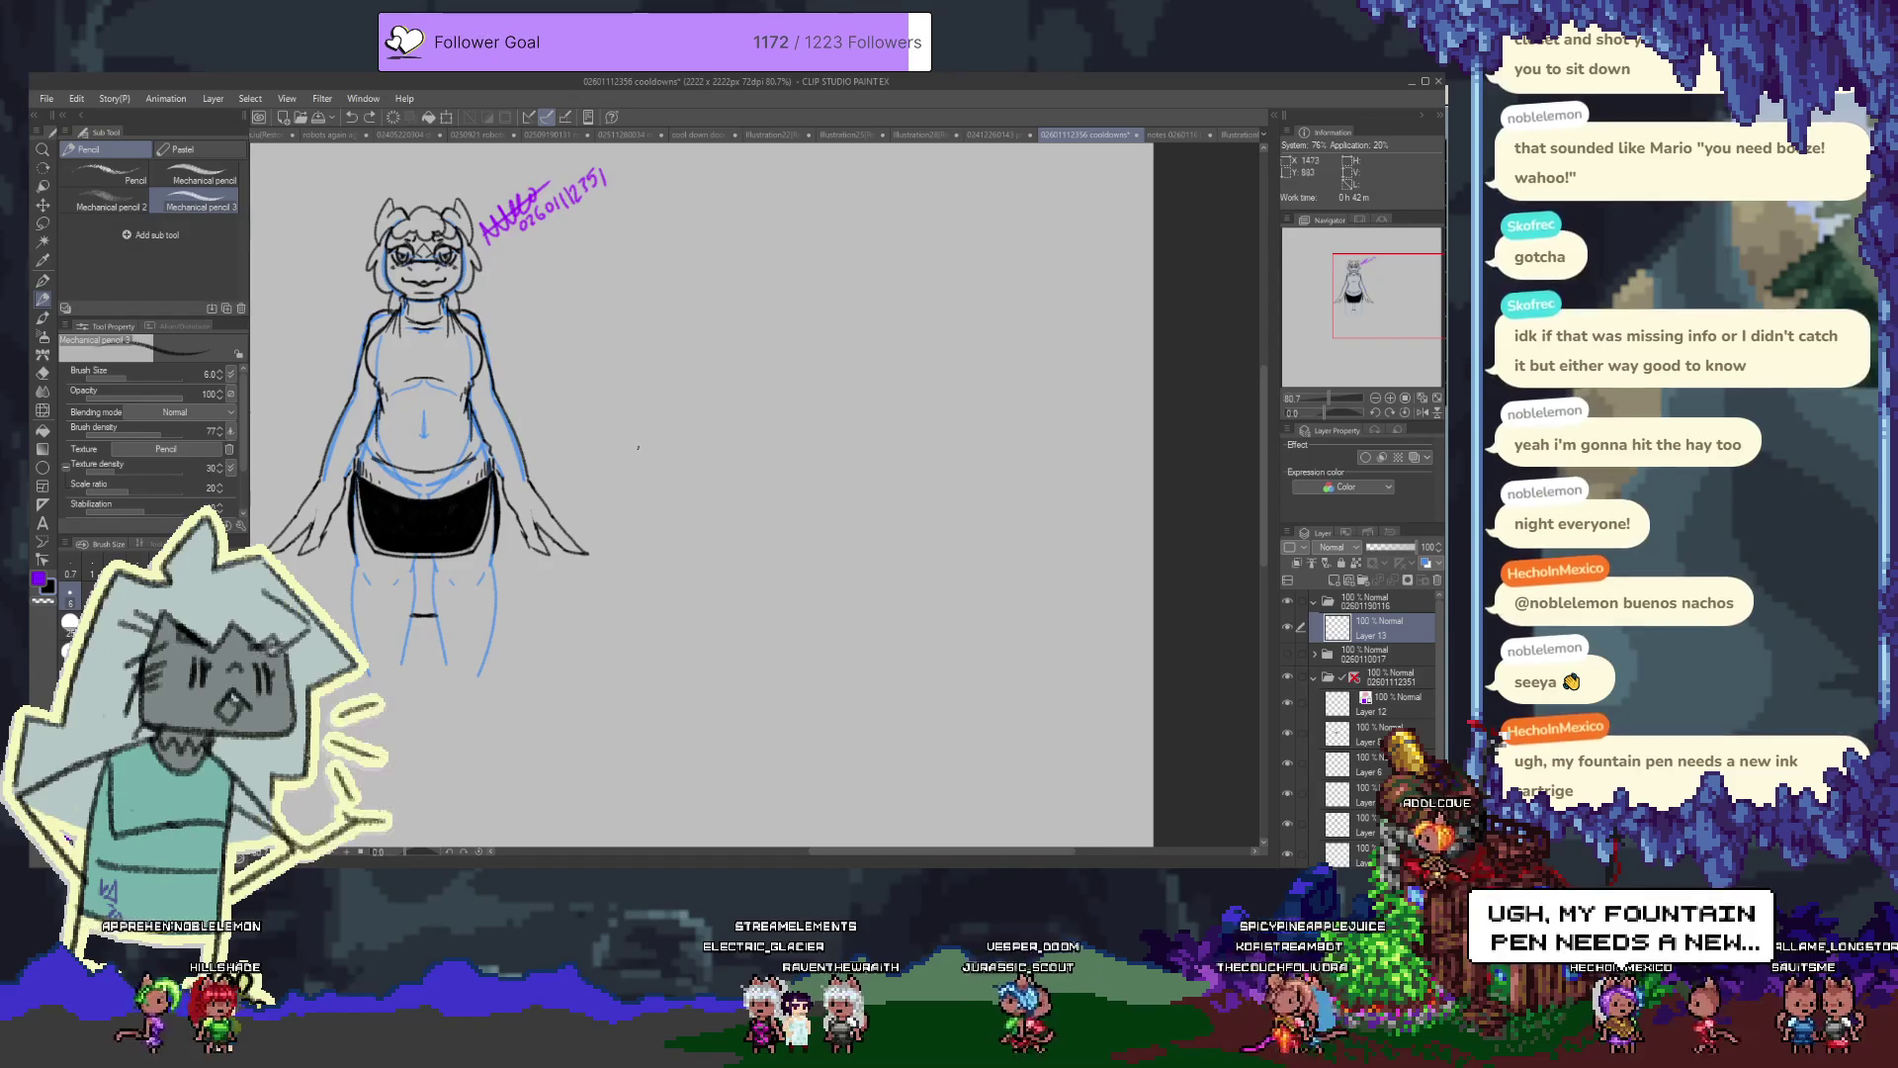
Zoom in and draw a round head circle for the new figure beside the character
scroll(581, 280, up, 1)
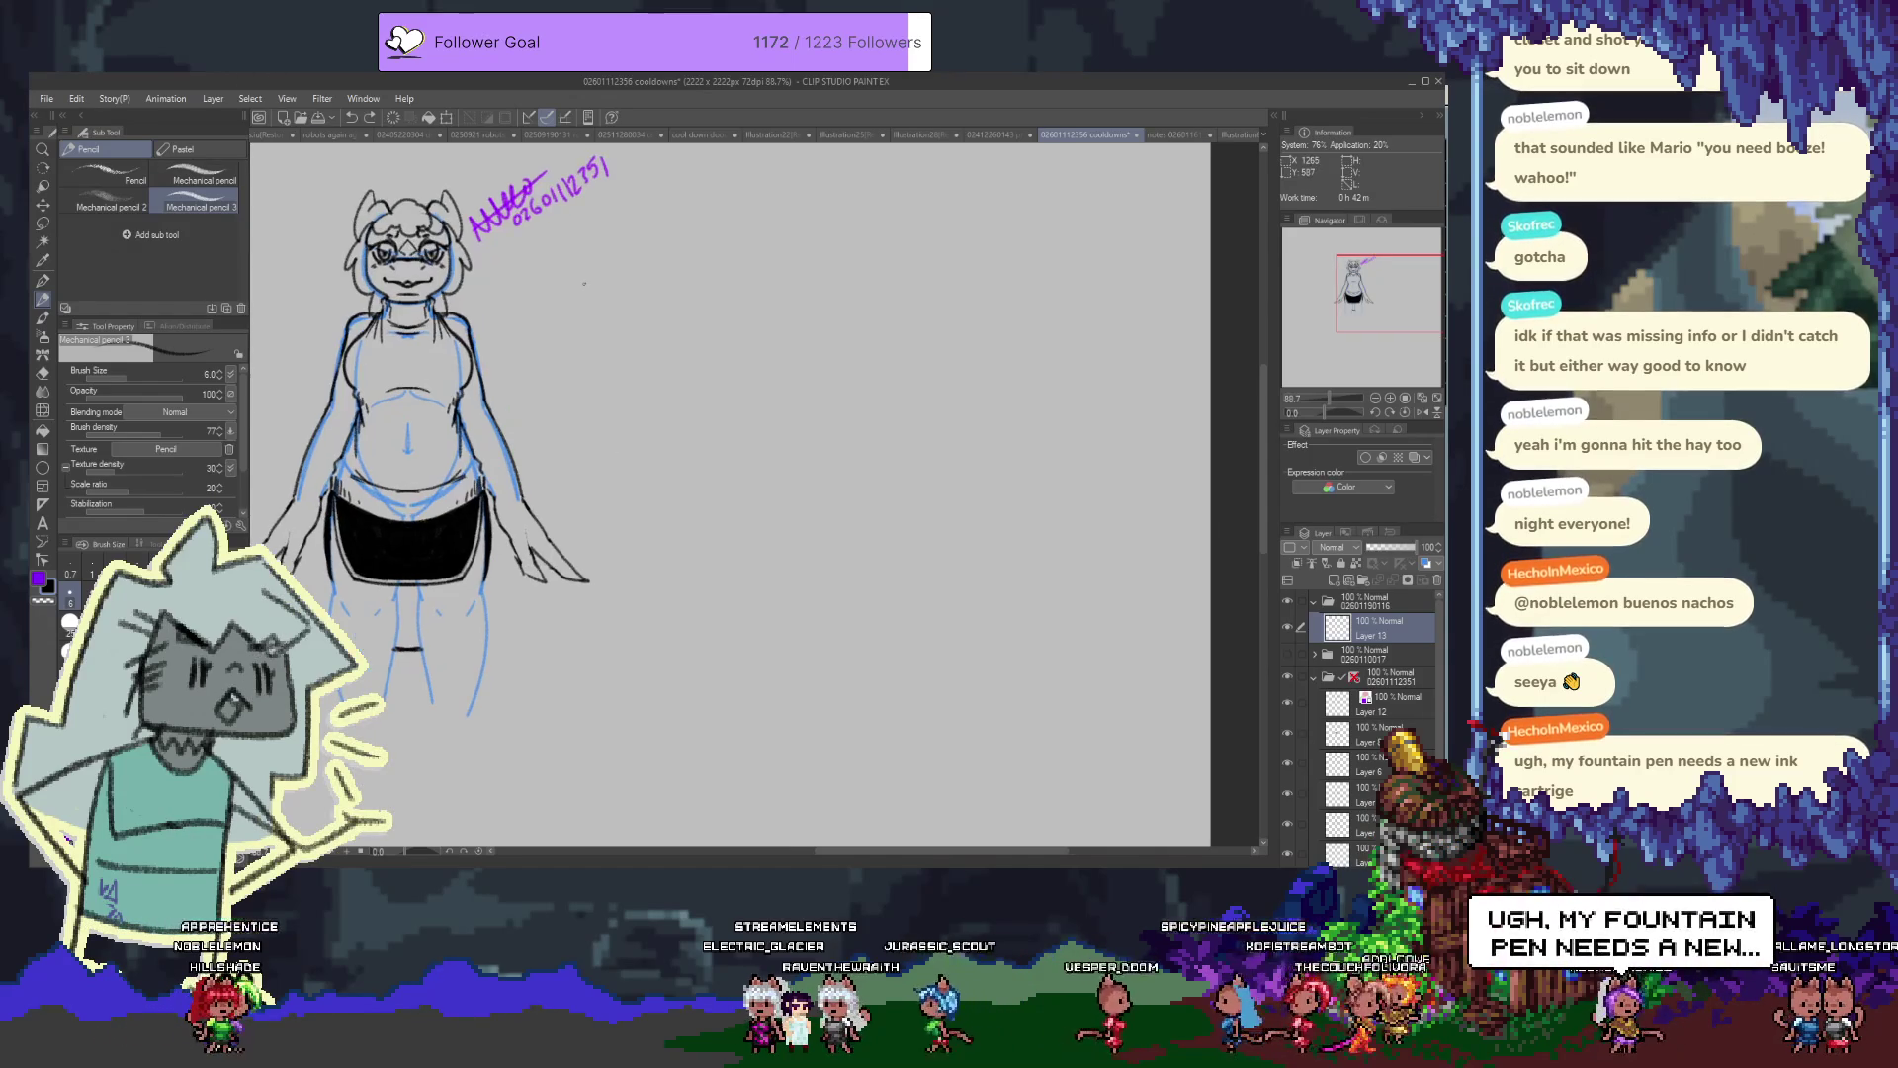
scroll(633, 336, up, 1)
scroll(676, 384, up, 1)
drag(676, 384, 644, 376)
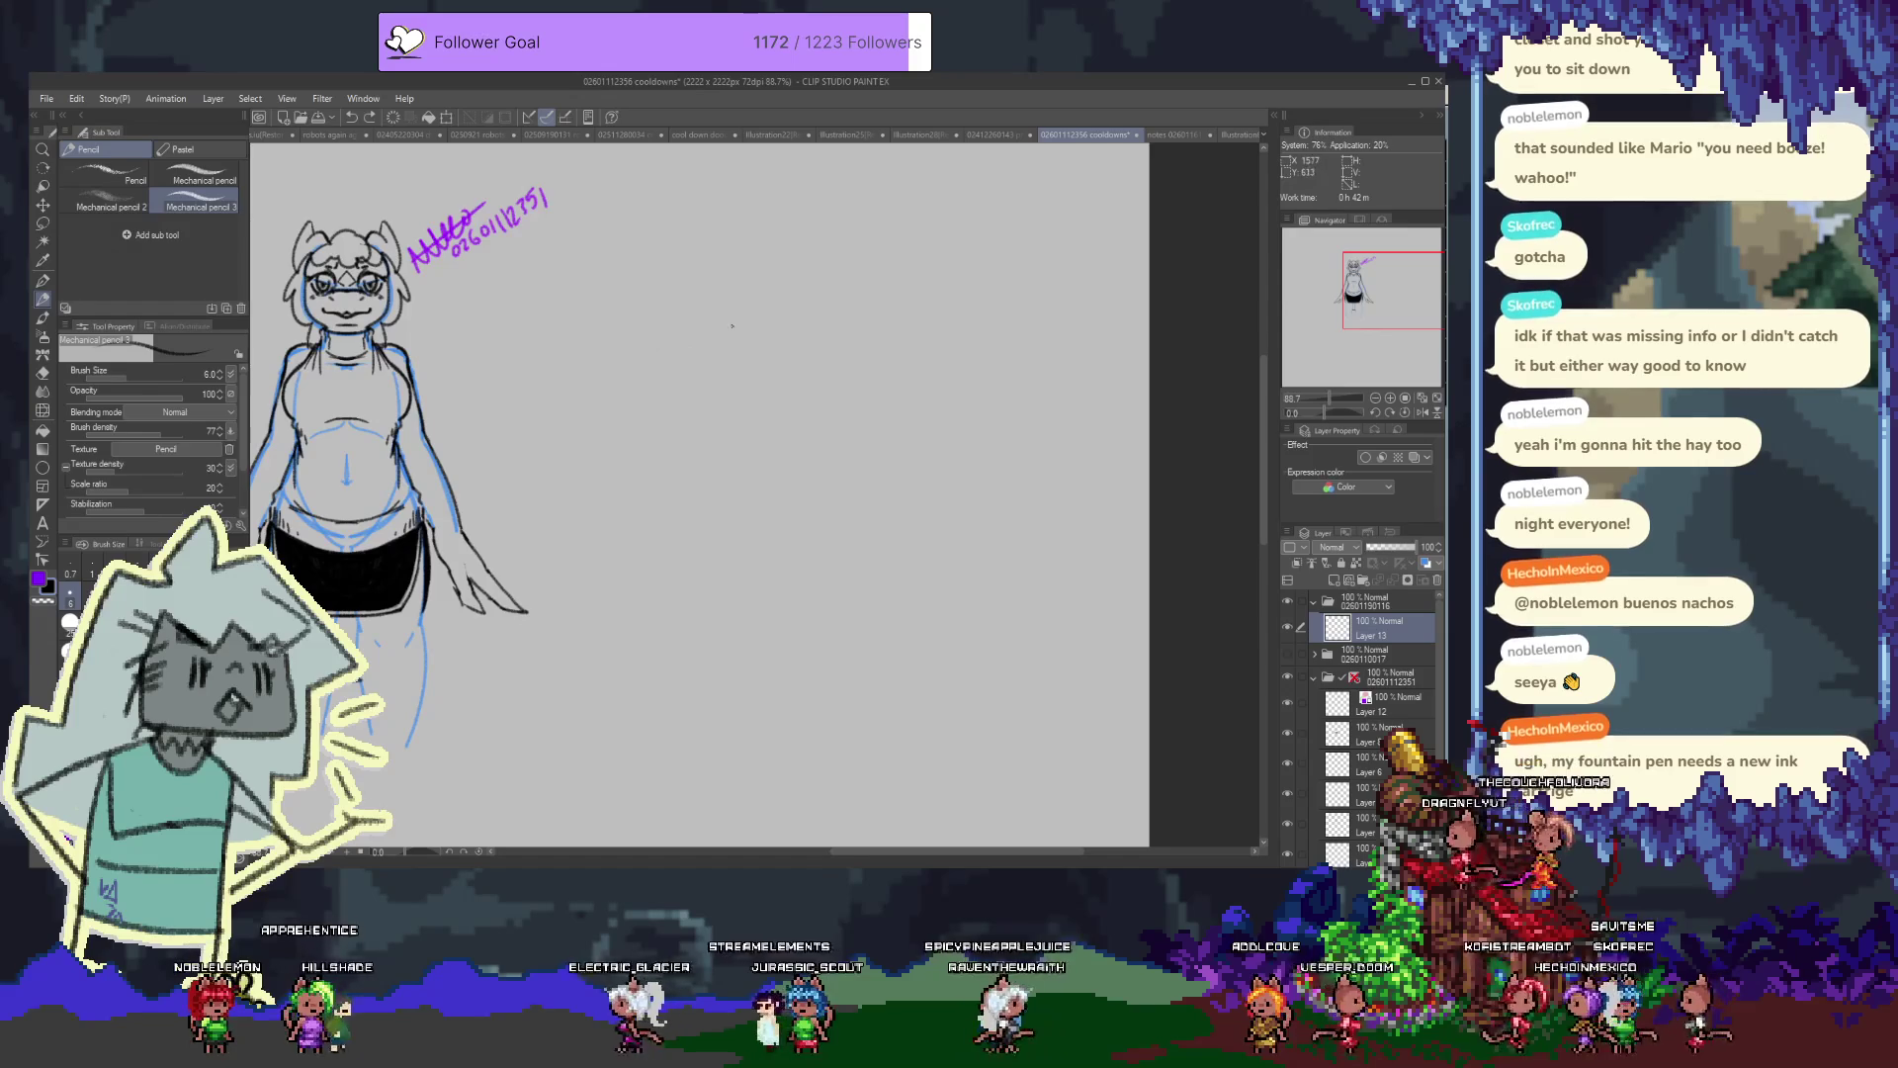
mouse_move(804, 363)
mouse_down()
mouse_move(732, 290)
mouse_move(751, 268)
mouse_up()
key(ctrl+z)
key(ctrl+z)
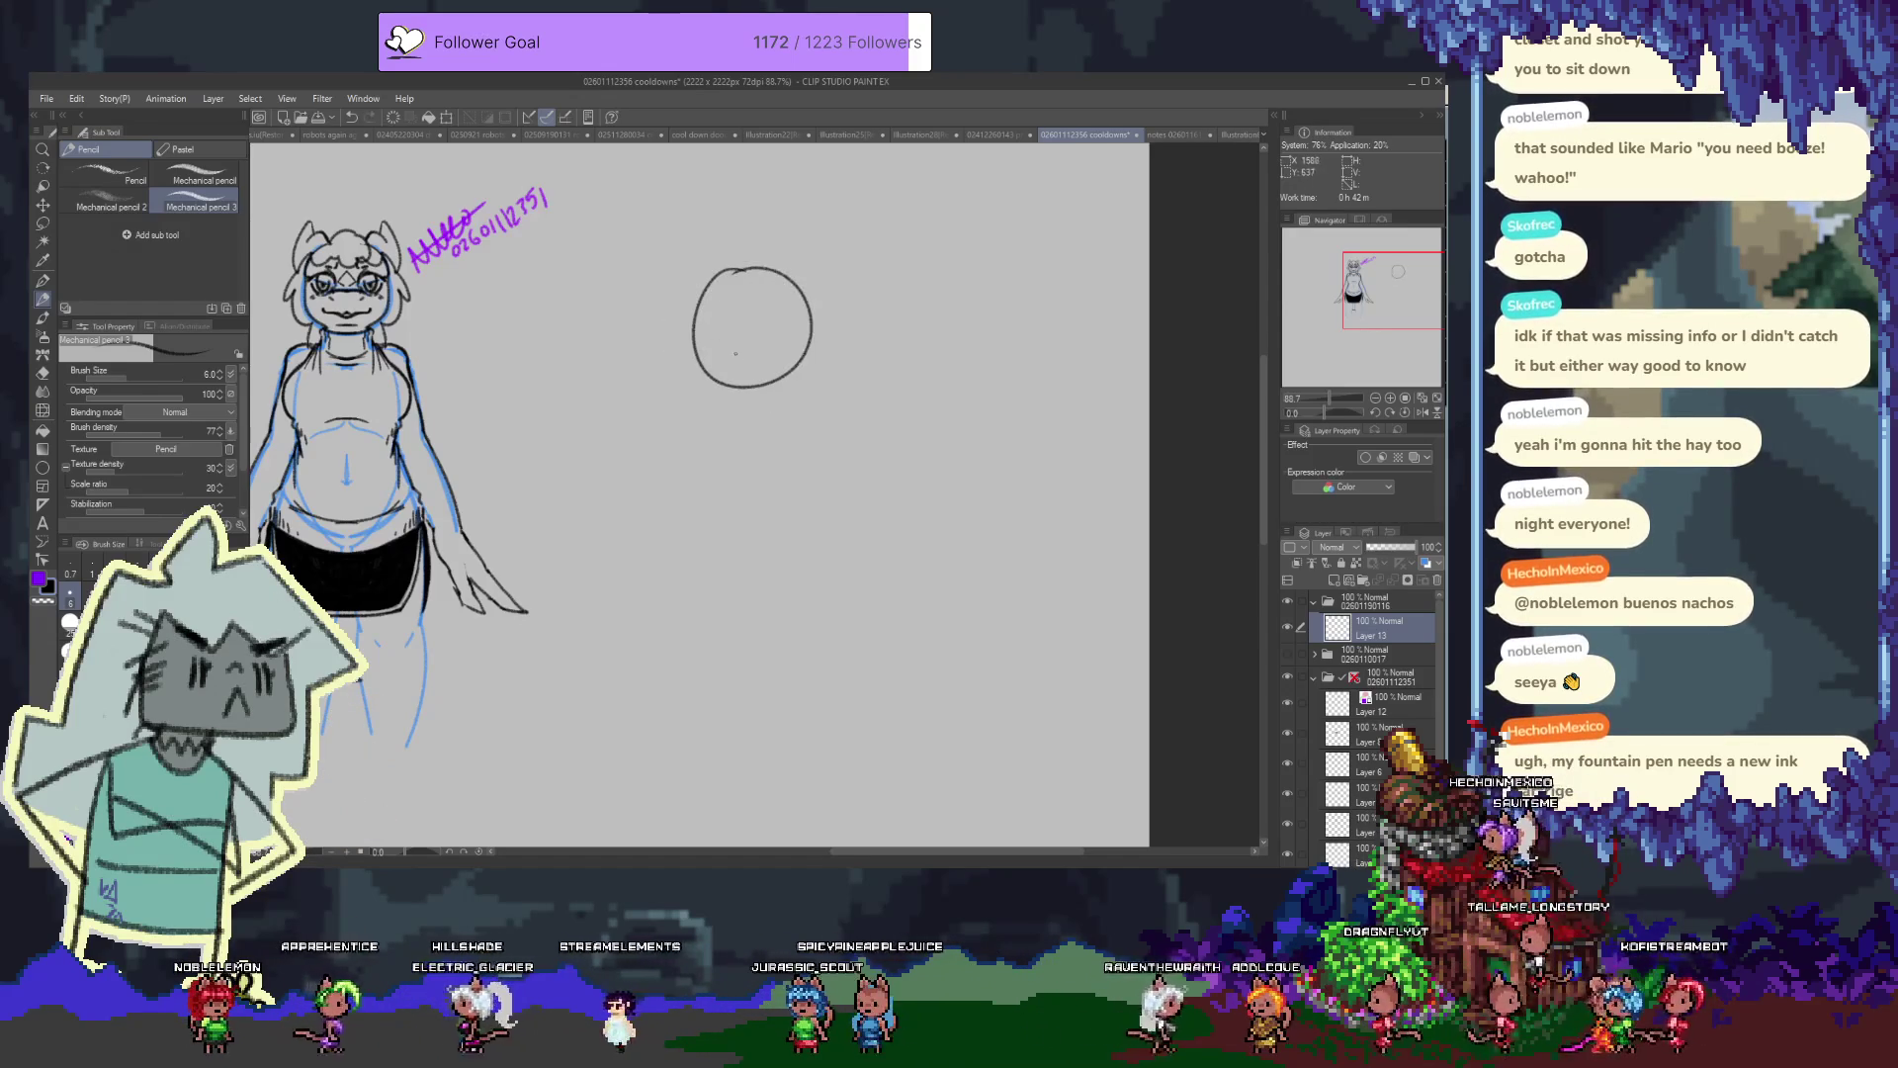
scroll(731, 364, down, 1)
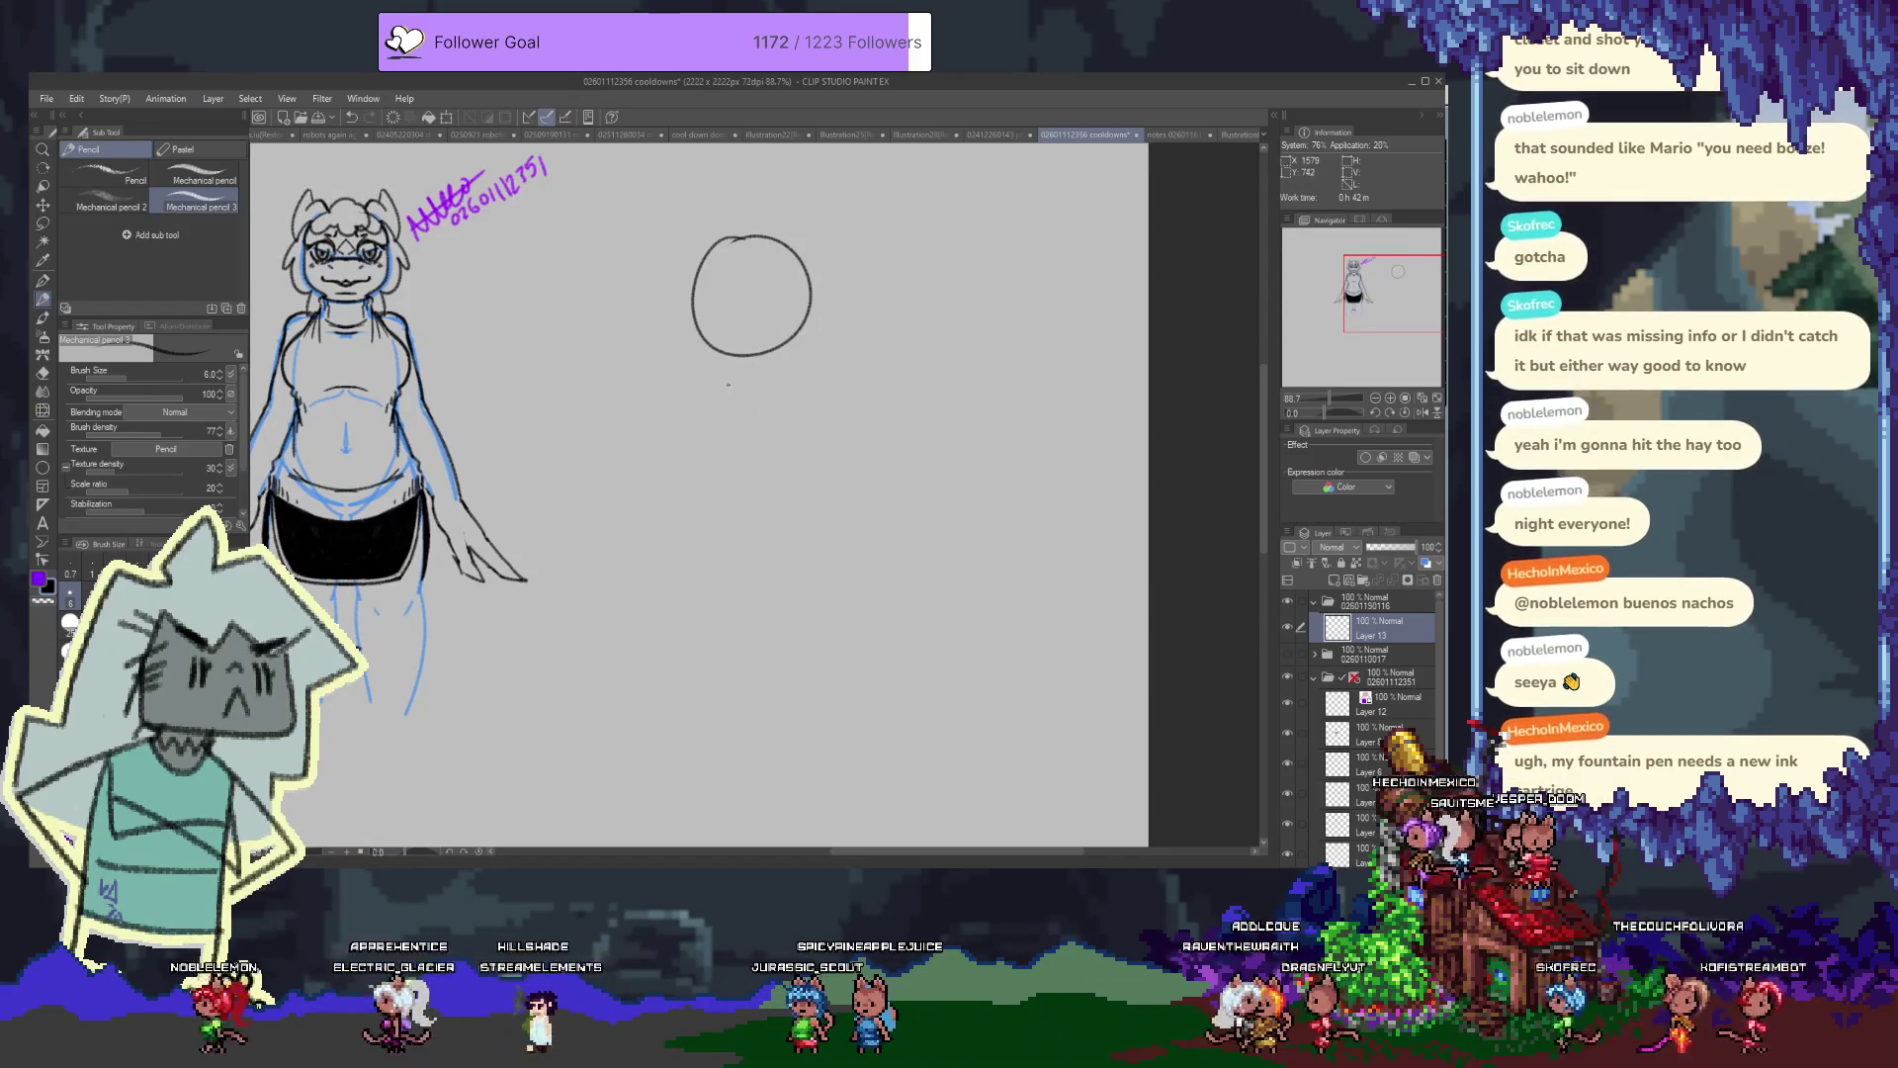
key(ctrl+z)
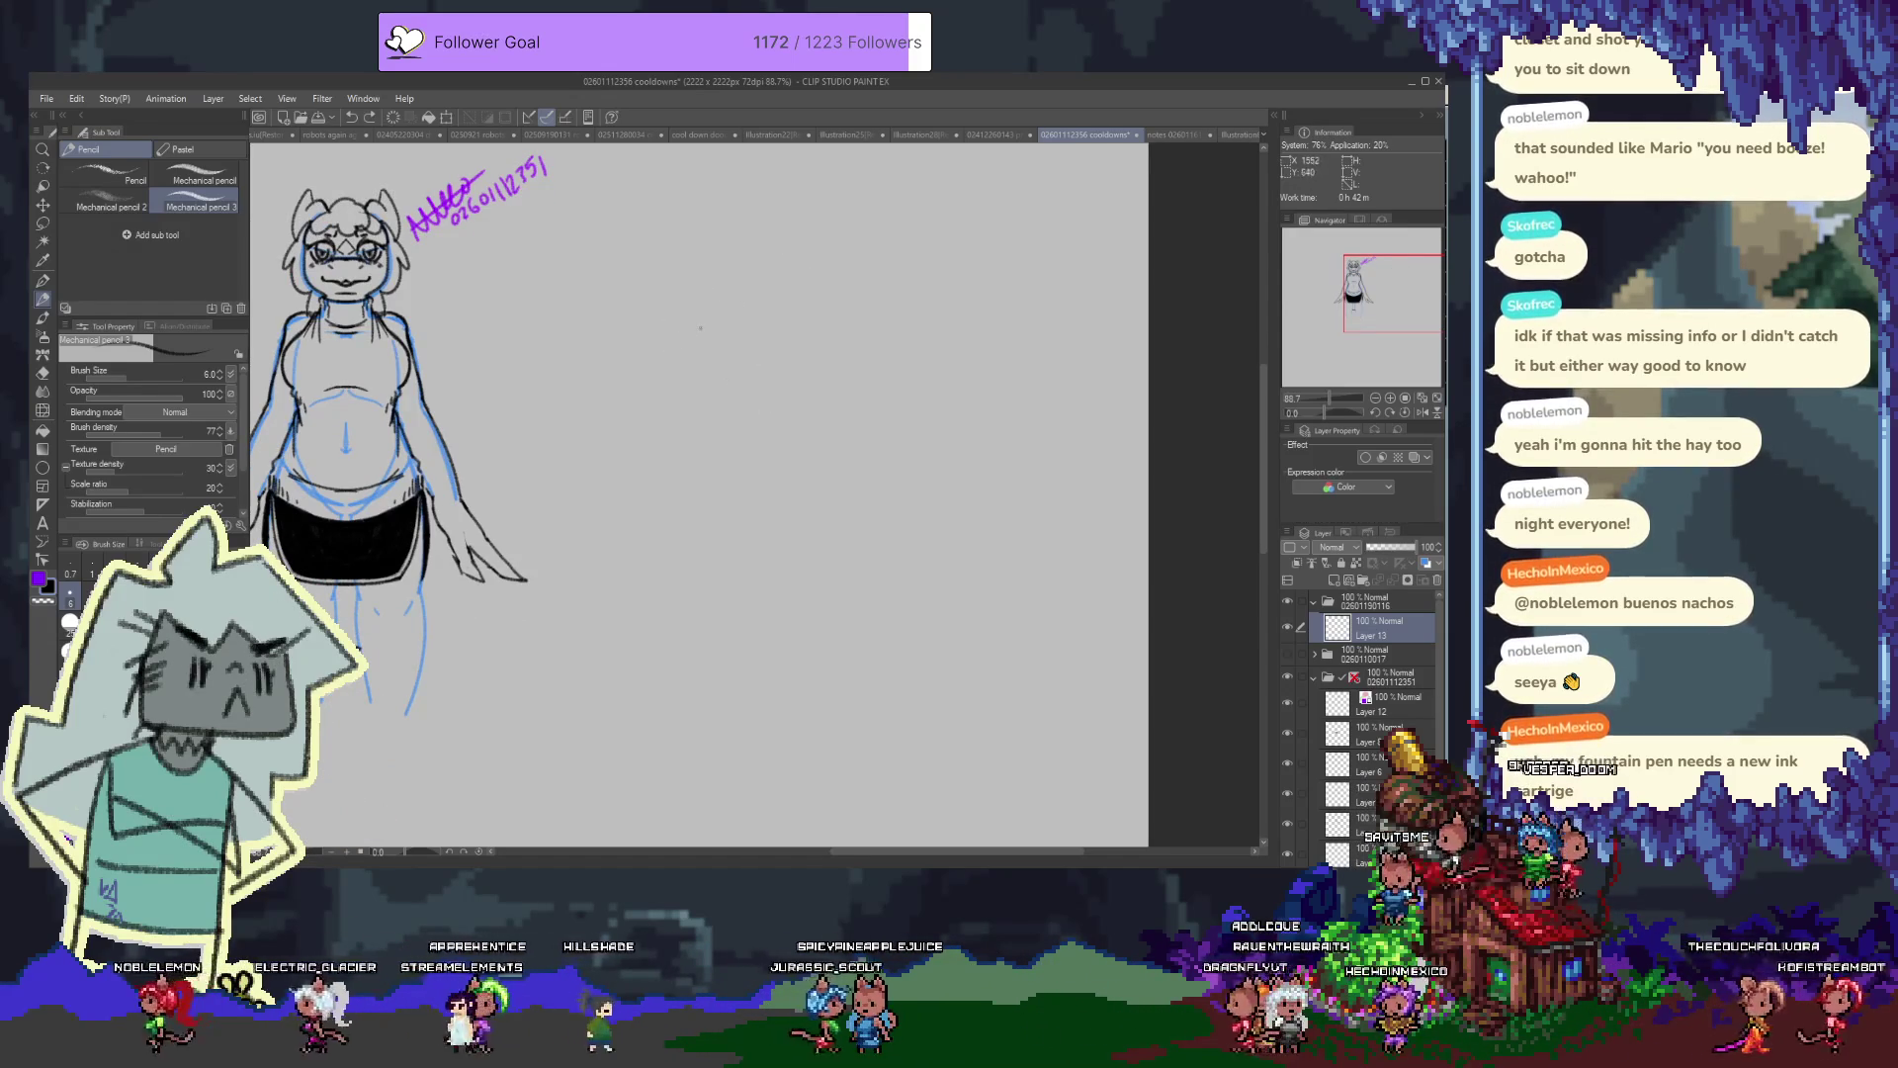
scroll(709, 318, up, 1)
drag(752, 245, 740, 242)
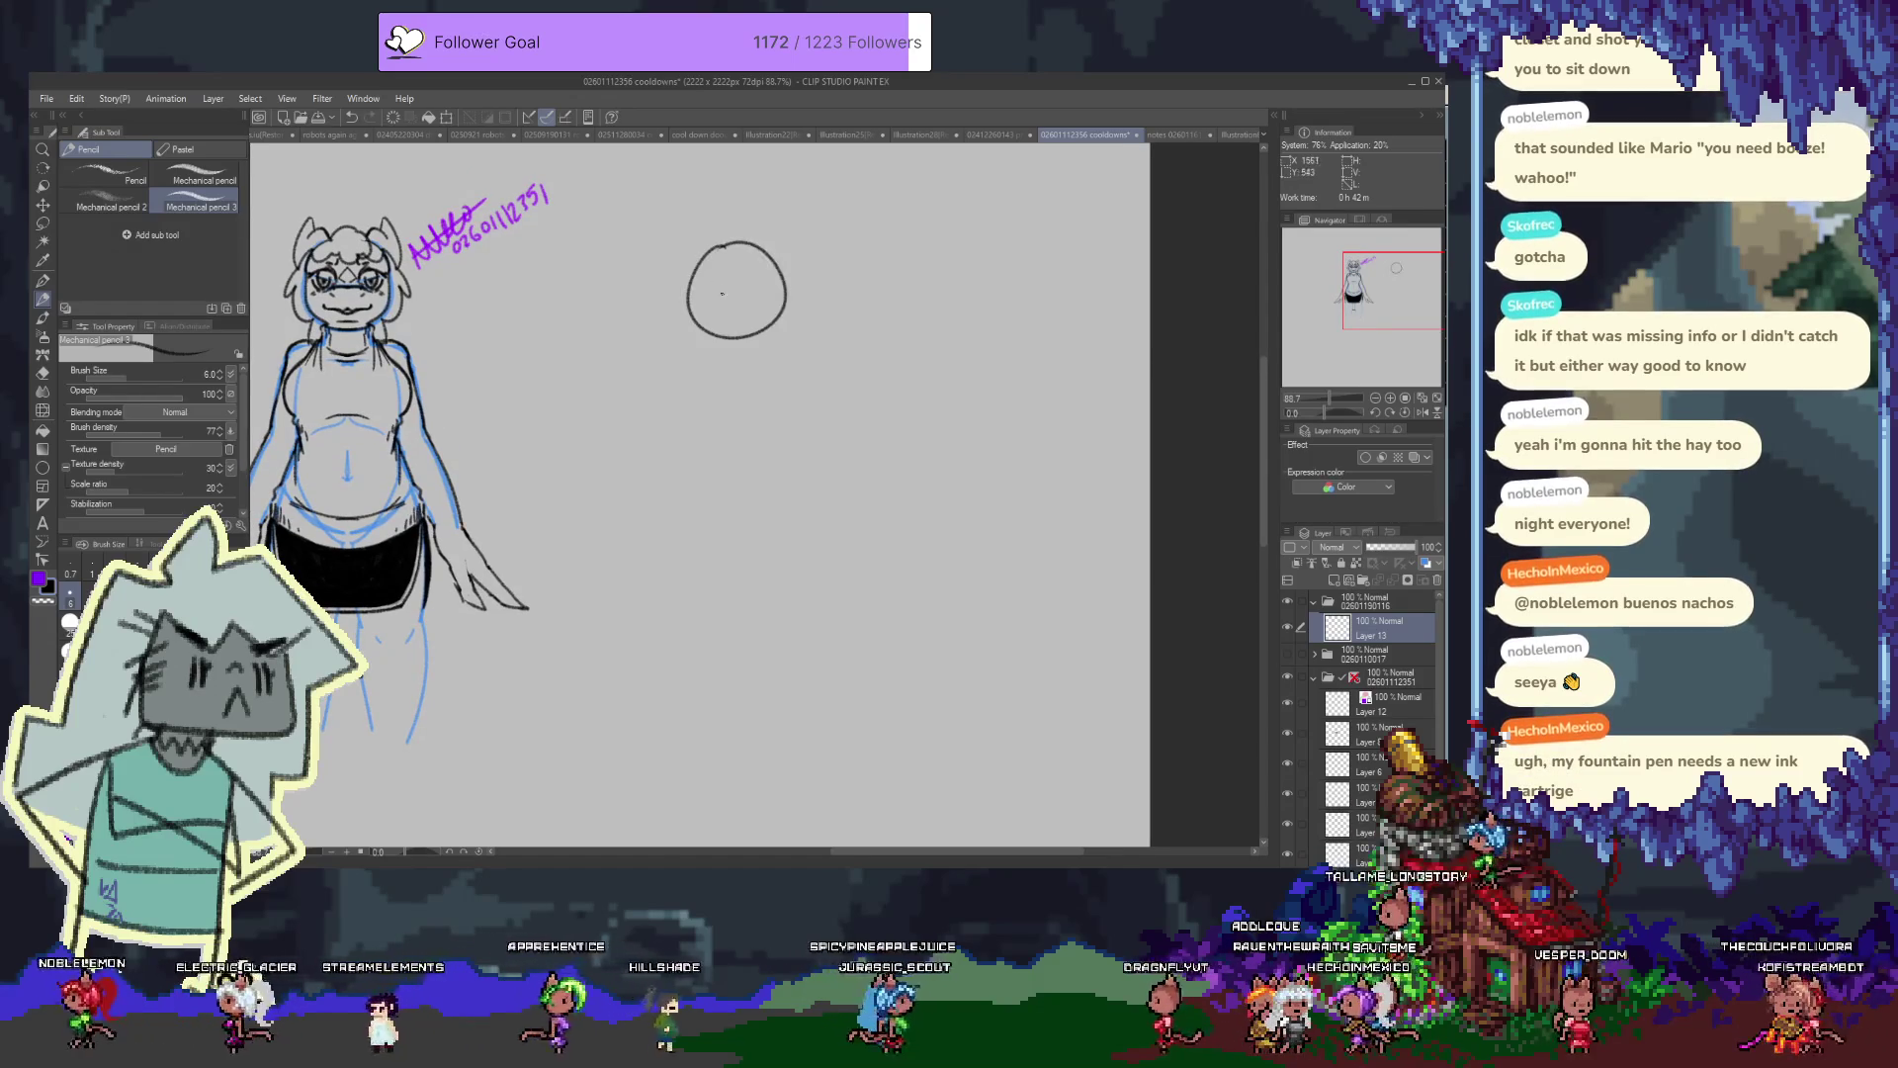
Draw the shoulder line under the head, erasing the stray stroke below and shrinking the eraser to 40
drag(821, 340, 698, 364)
key(ctrl+z)
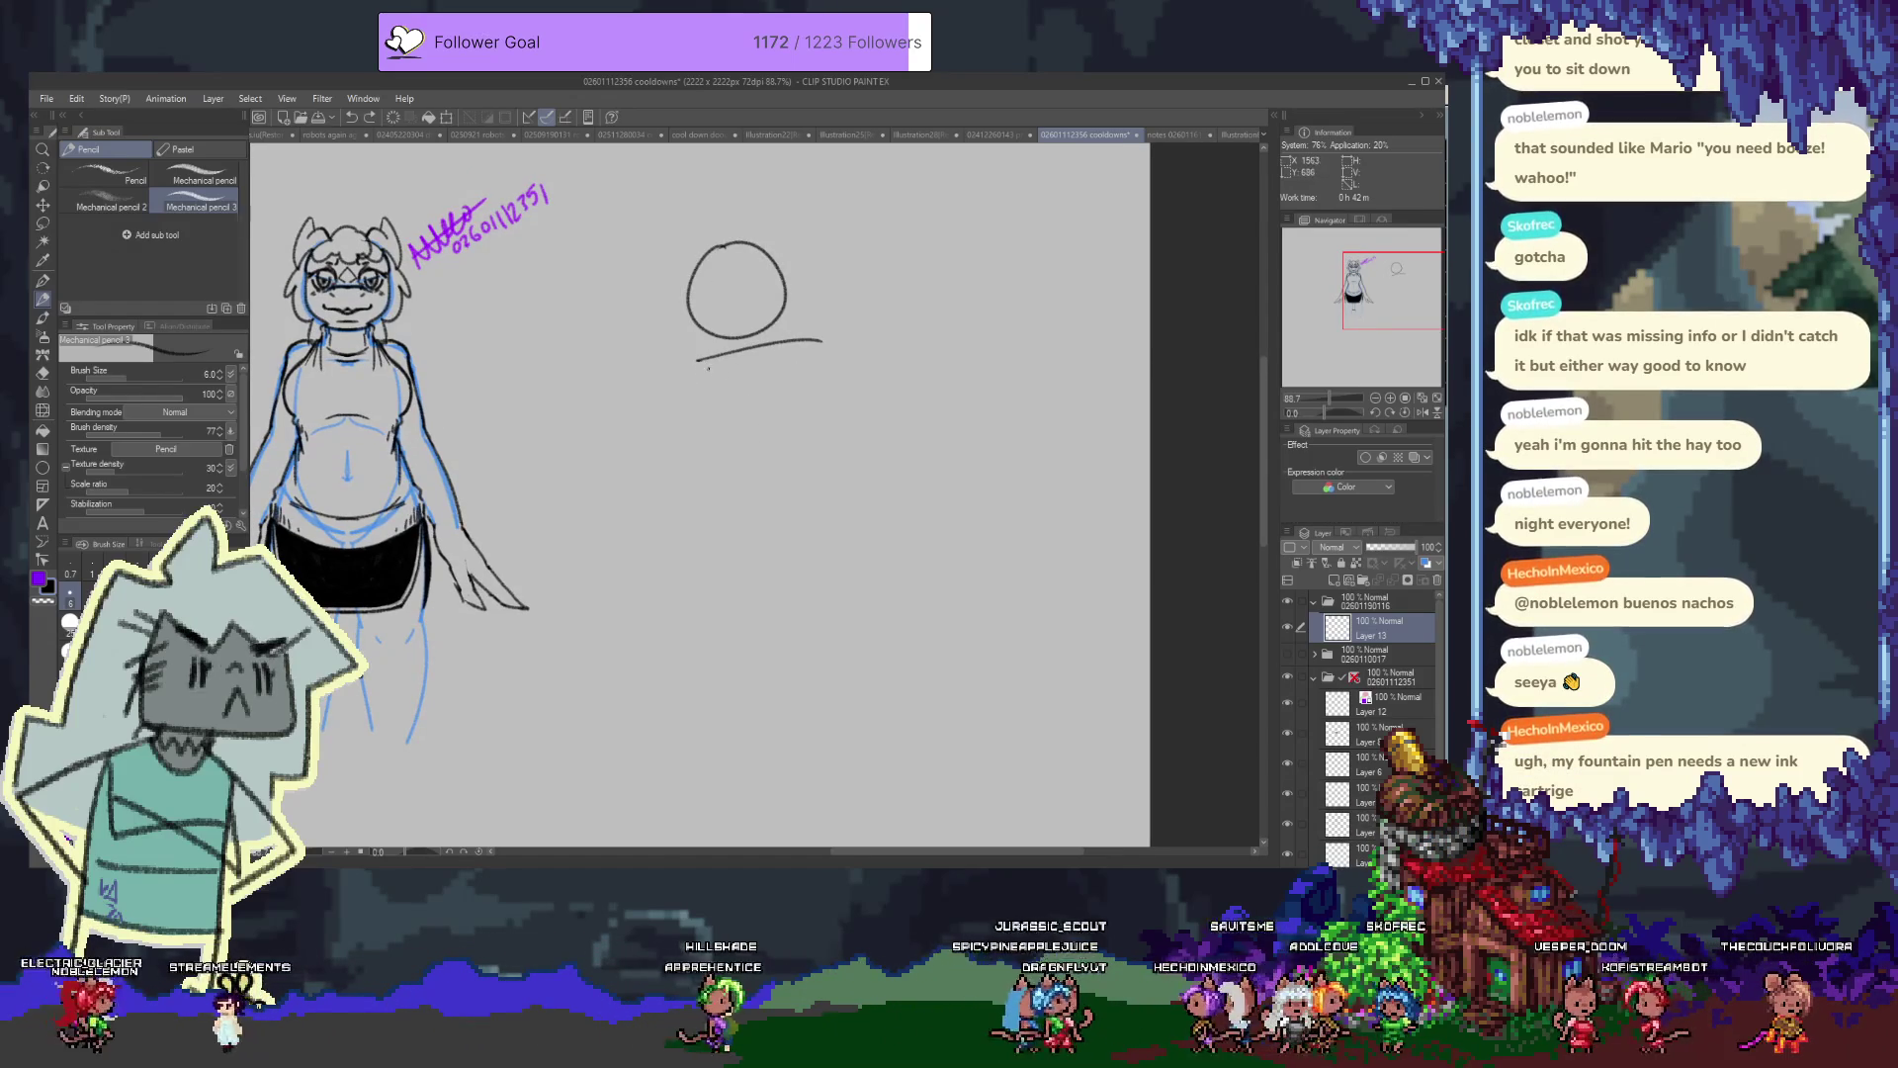
drag(694, 364, 723, 441)
key(ctrl+z)
key(e)
drag(696, 366, 725, 443)
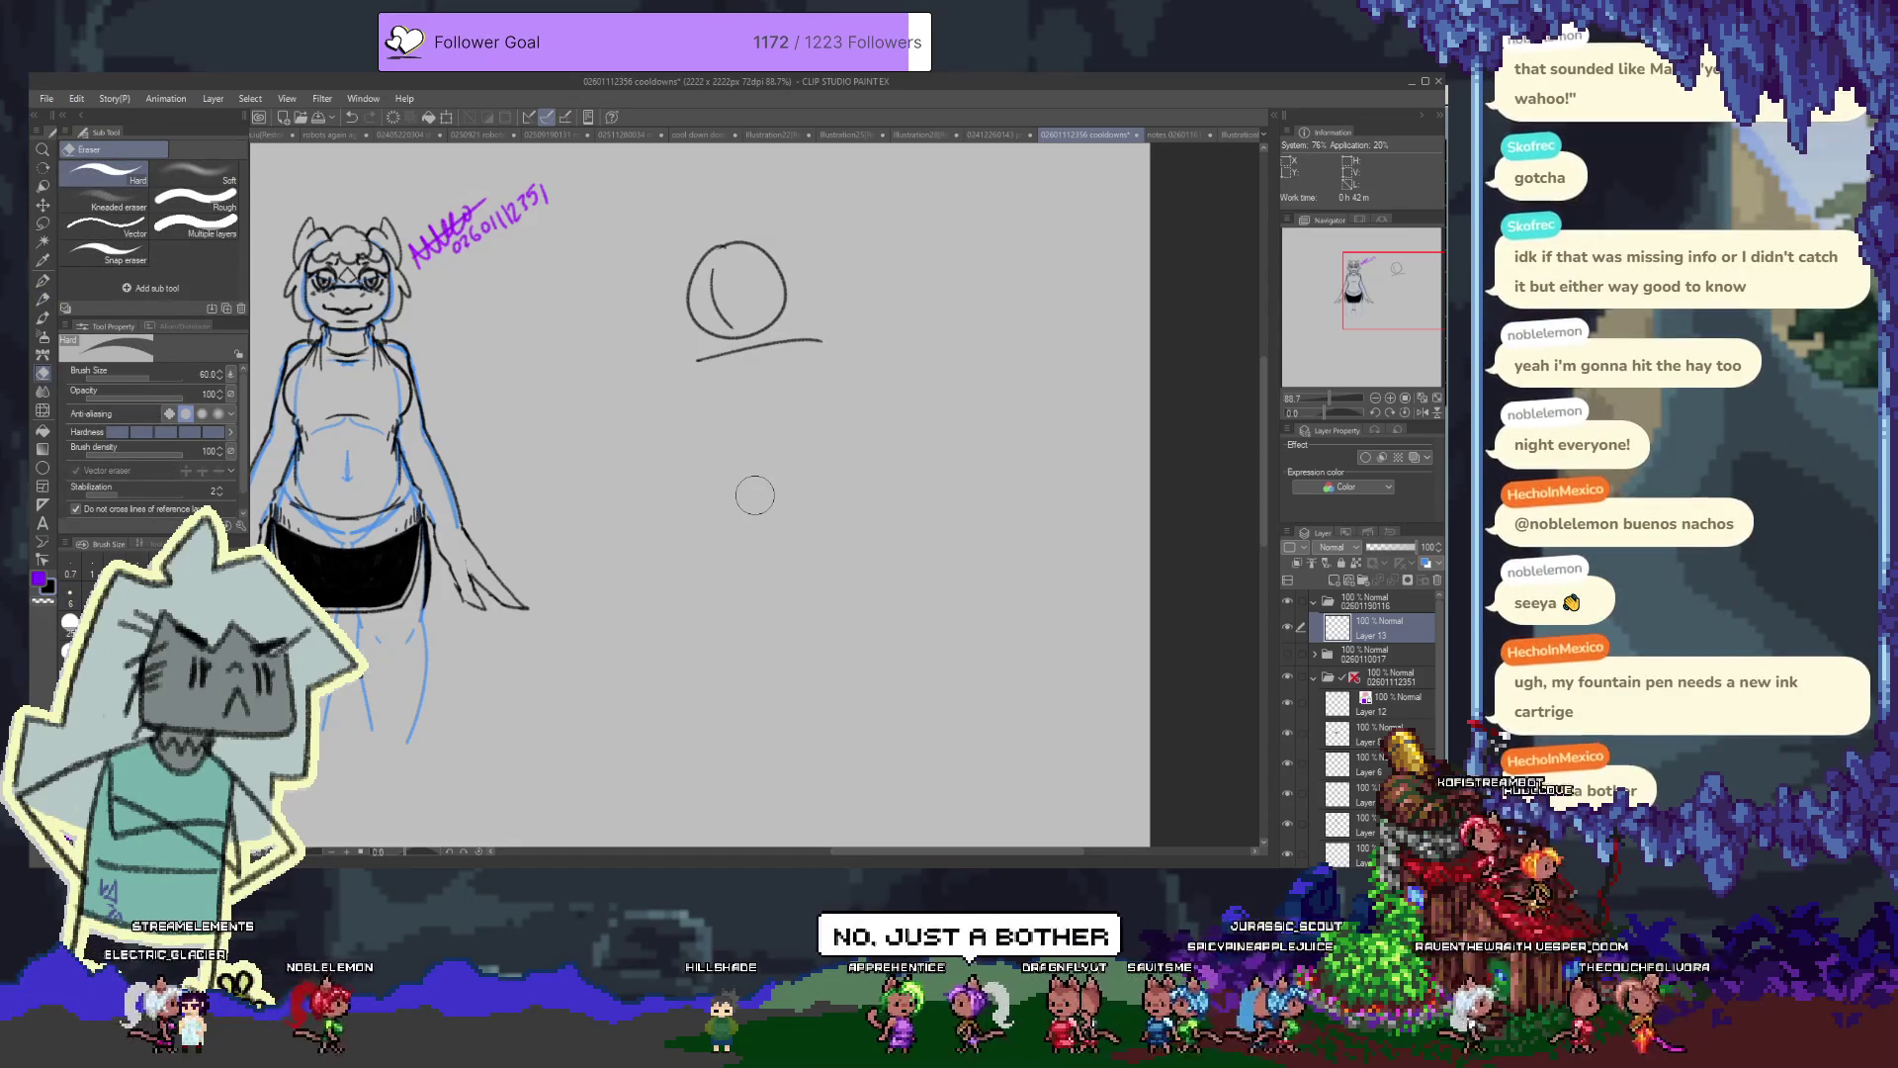
key(bracketleft)
key(bracketleft)
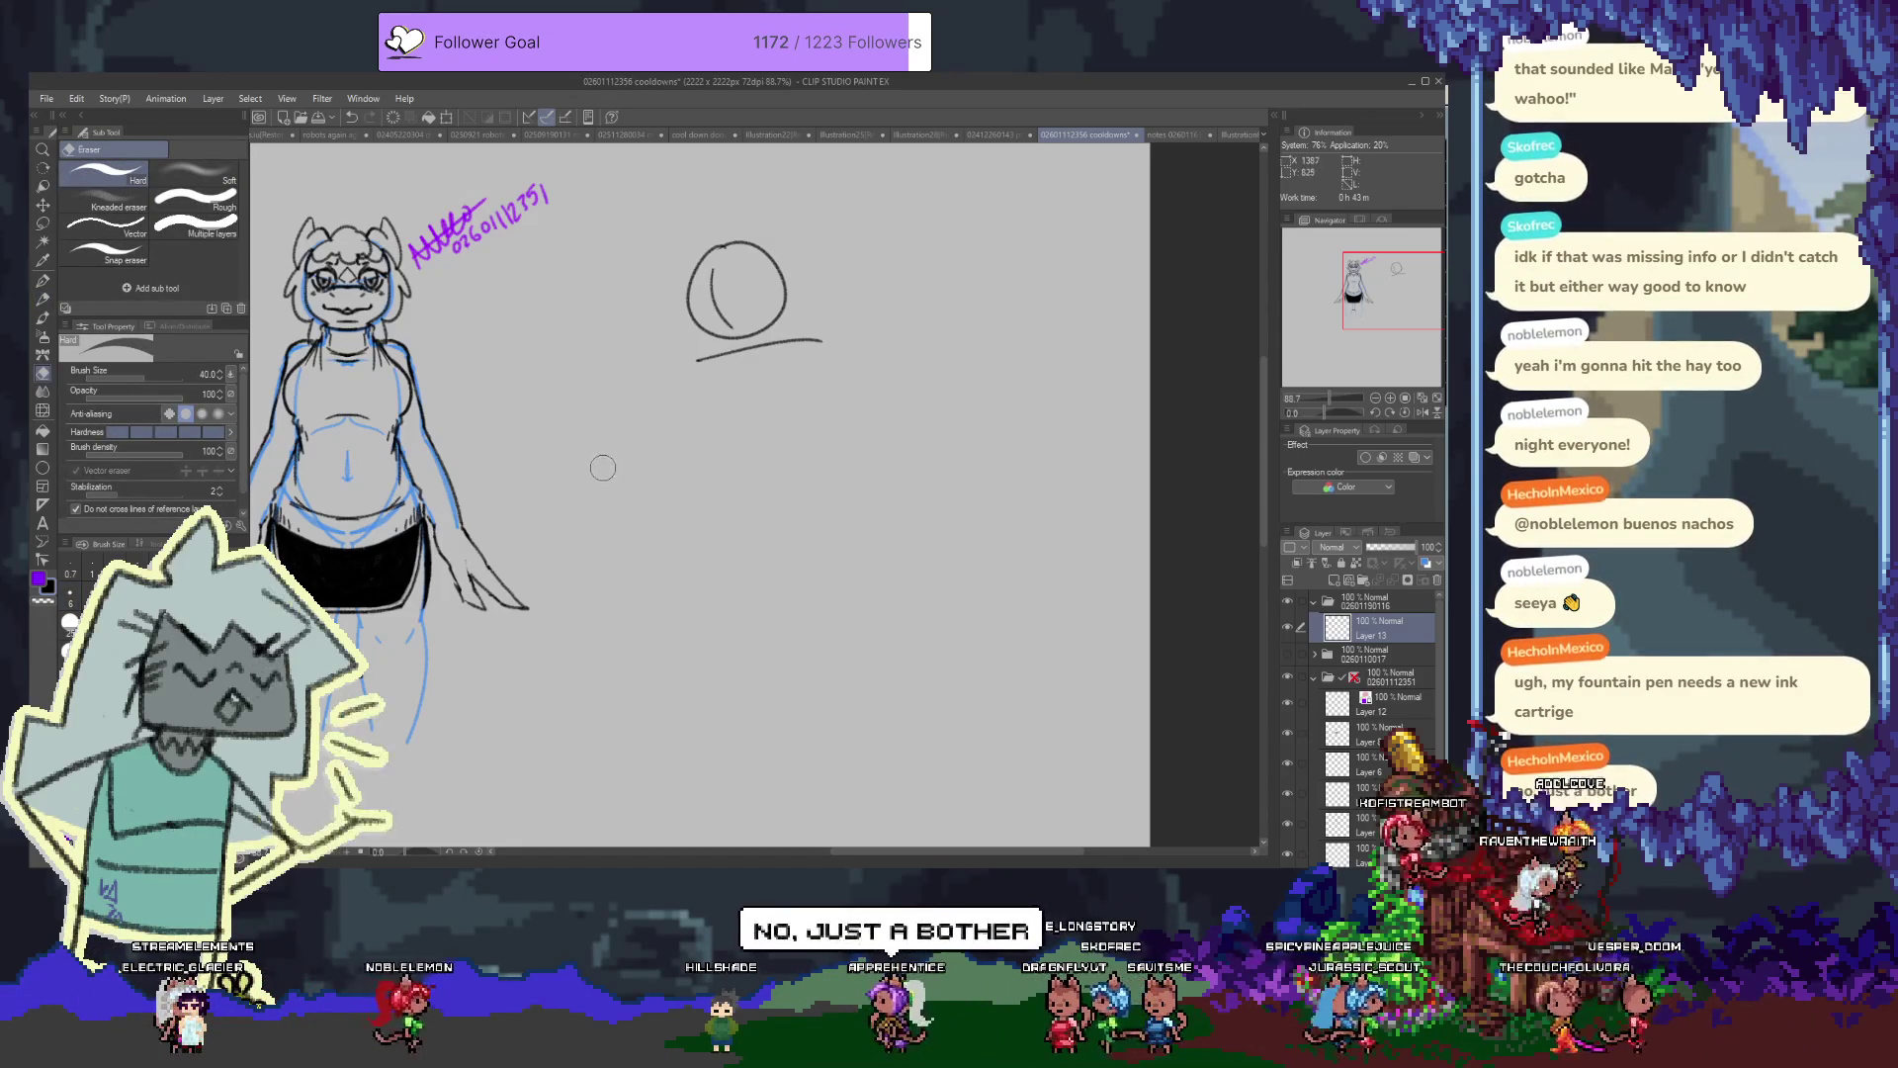
key(p)
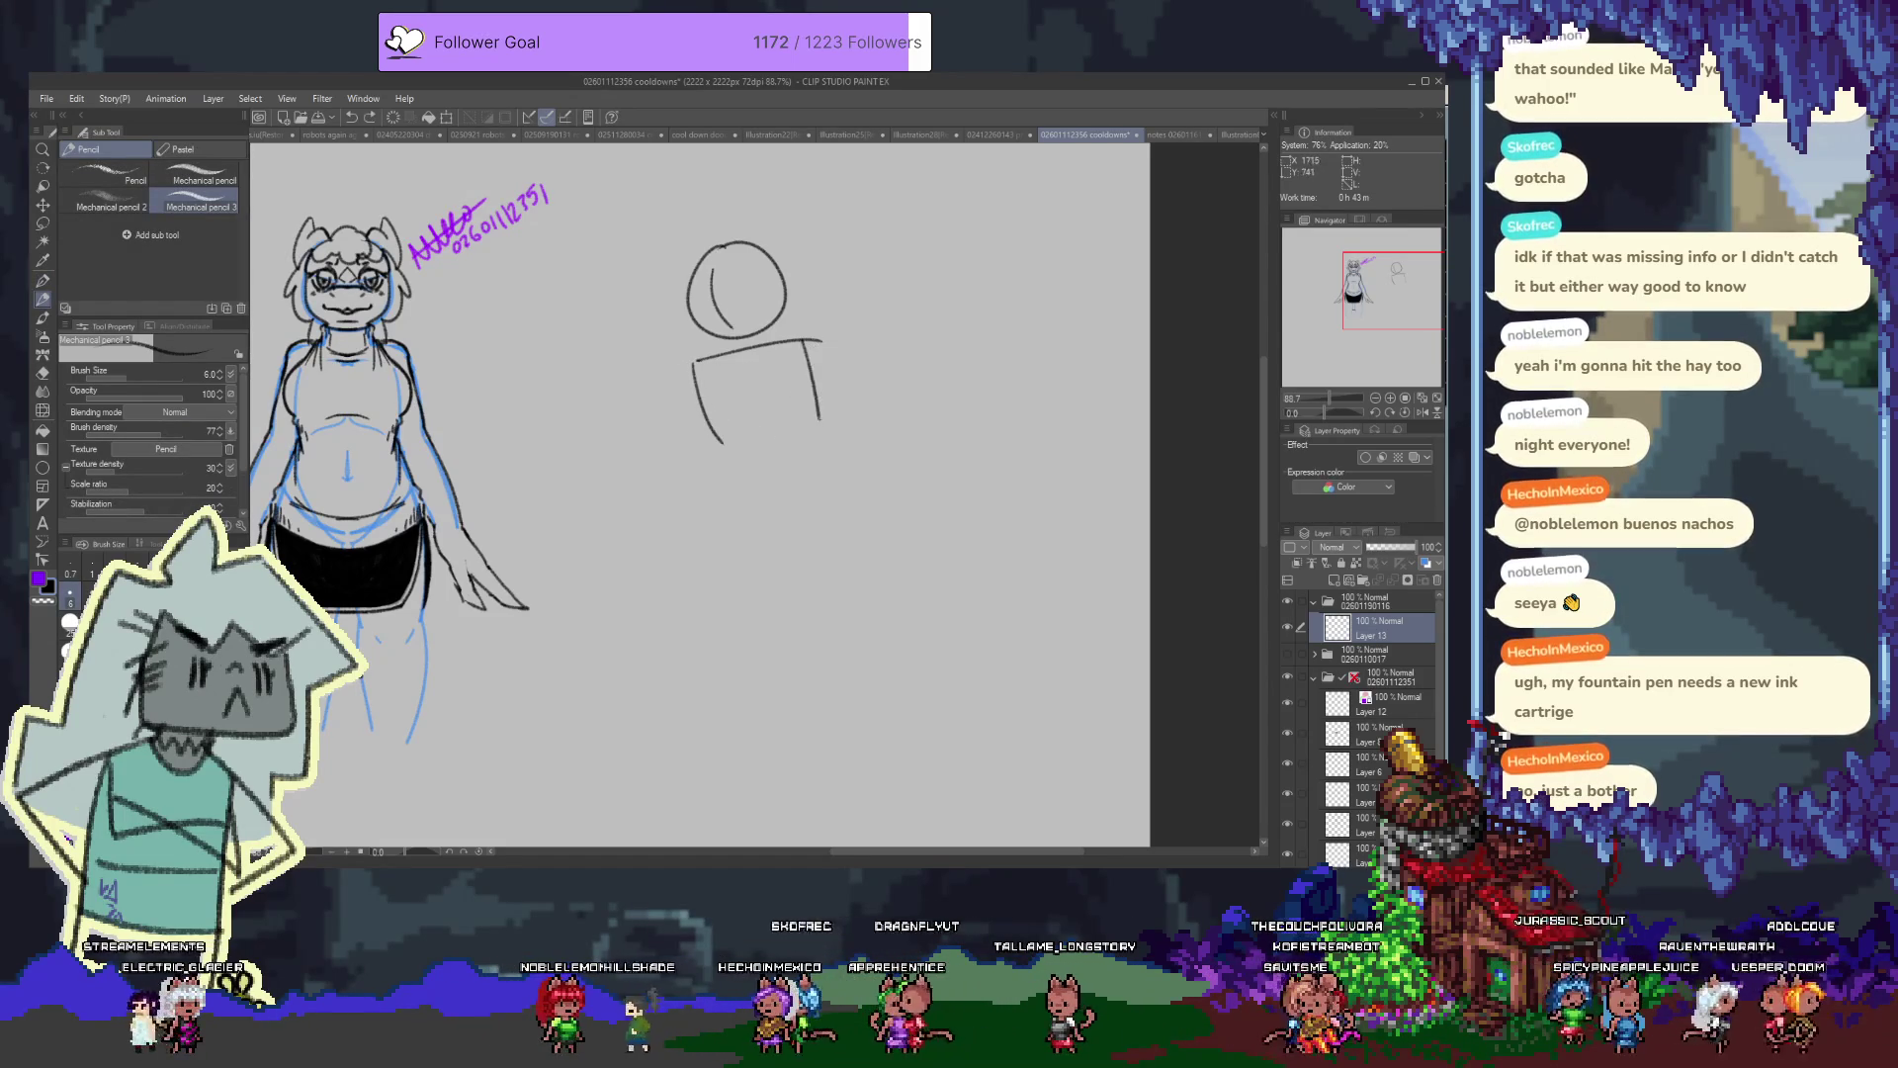
Extend the left body line downward in a curve from the shoulders
key(e)
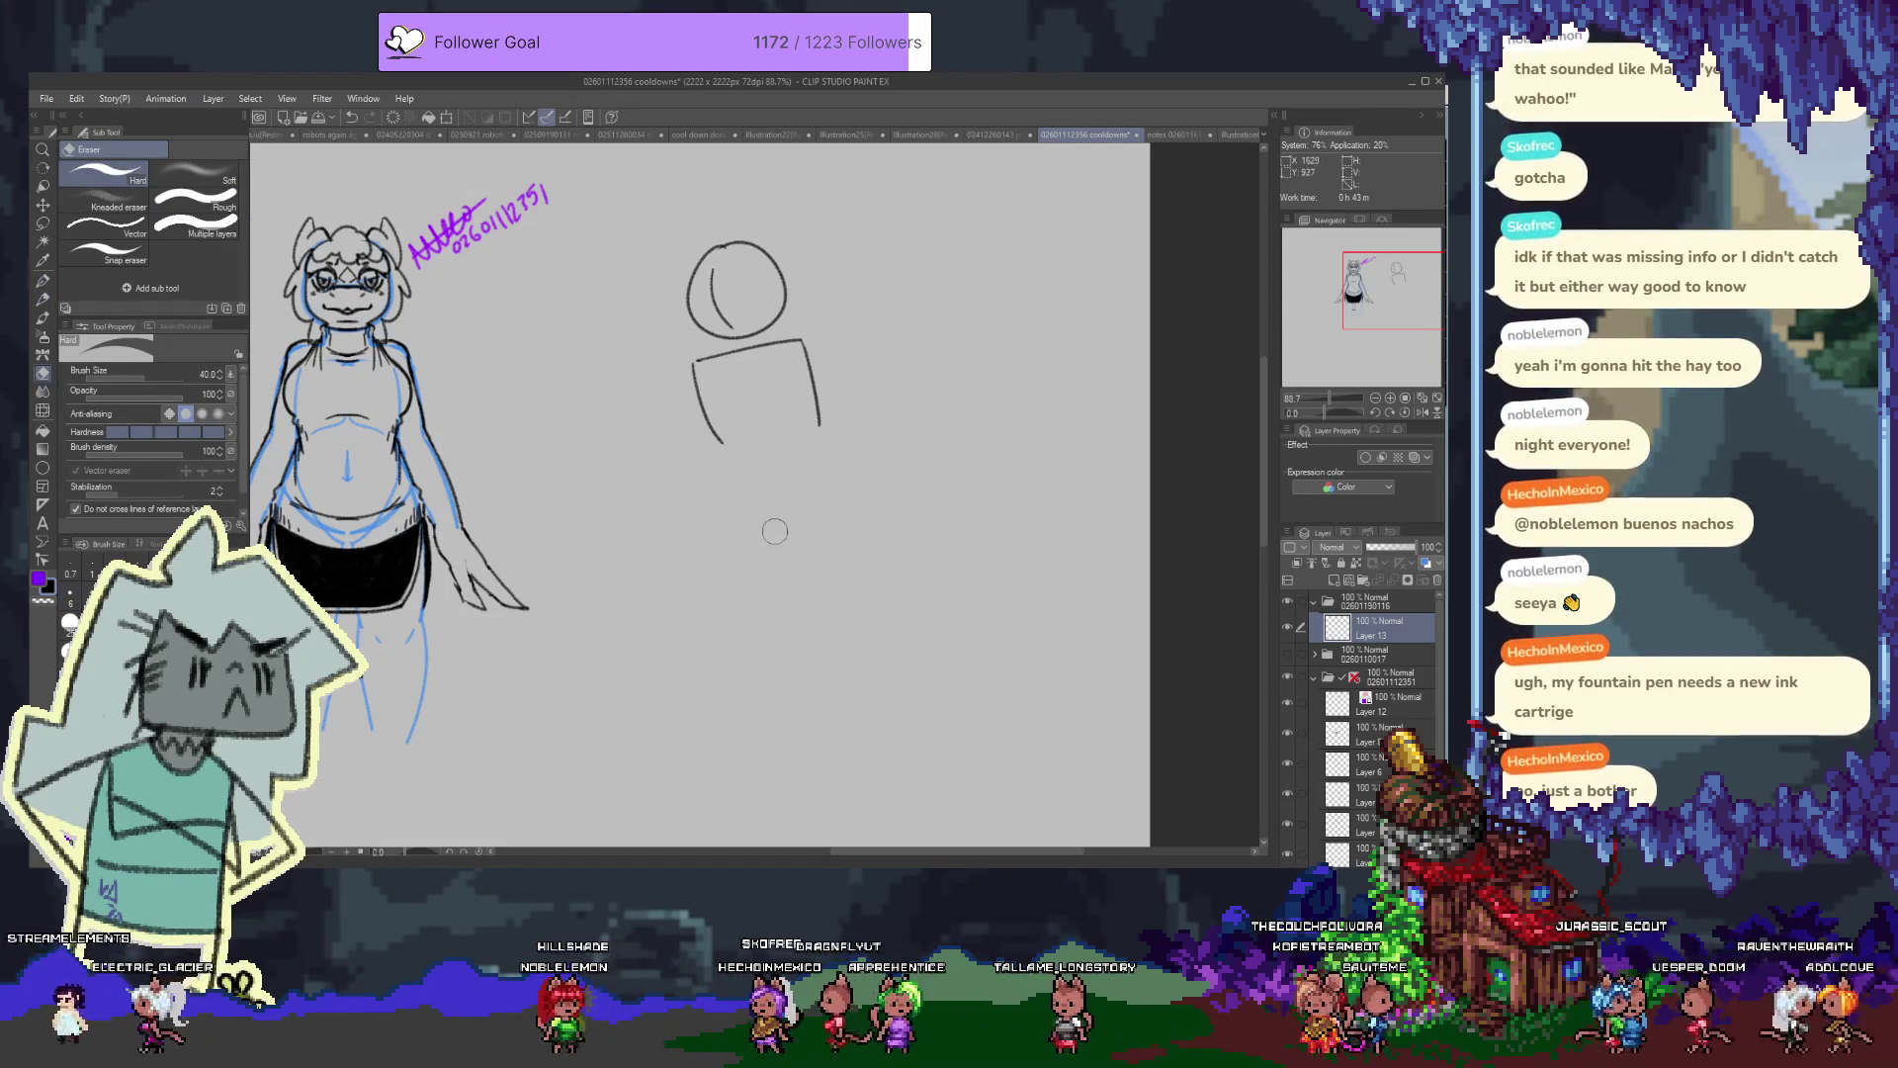
key(p)
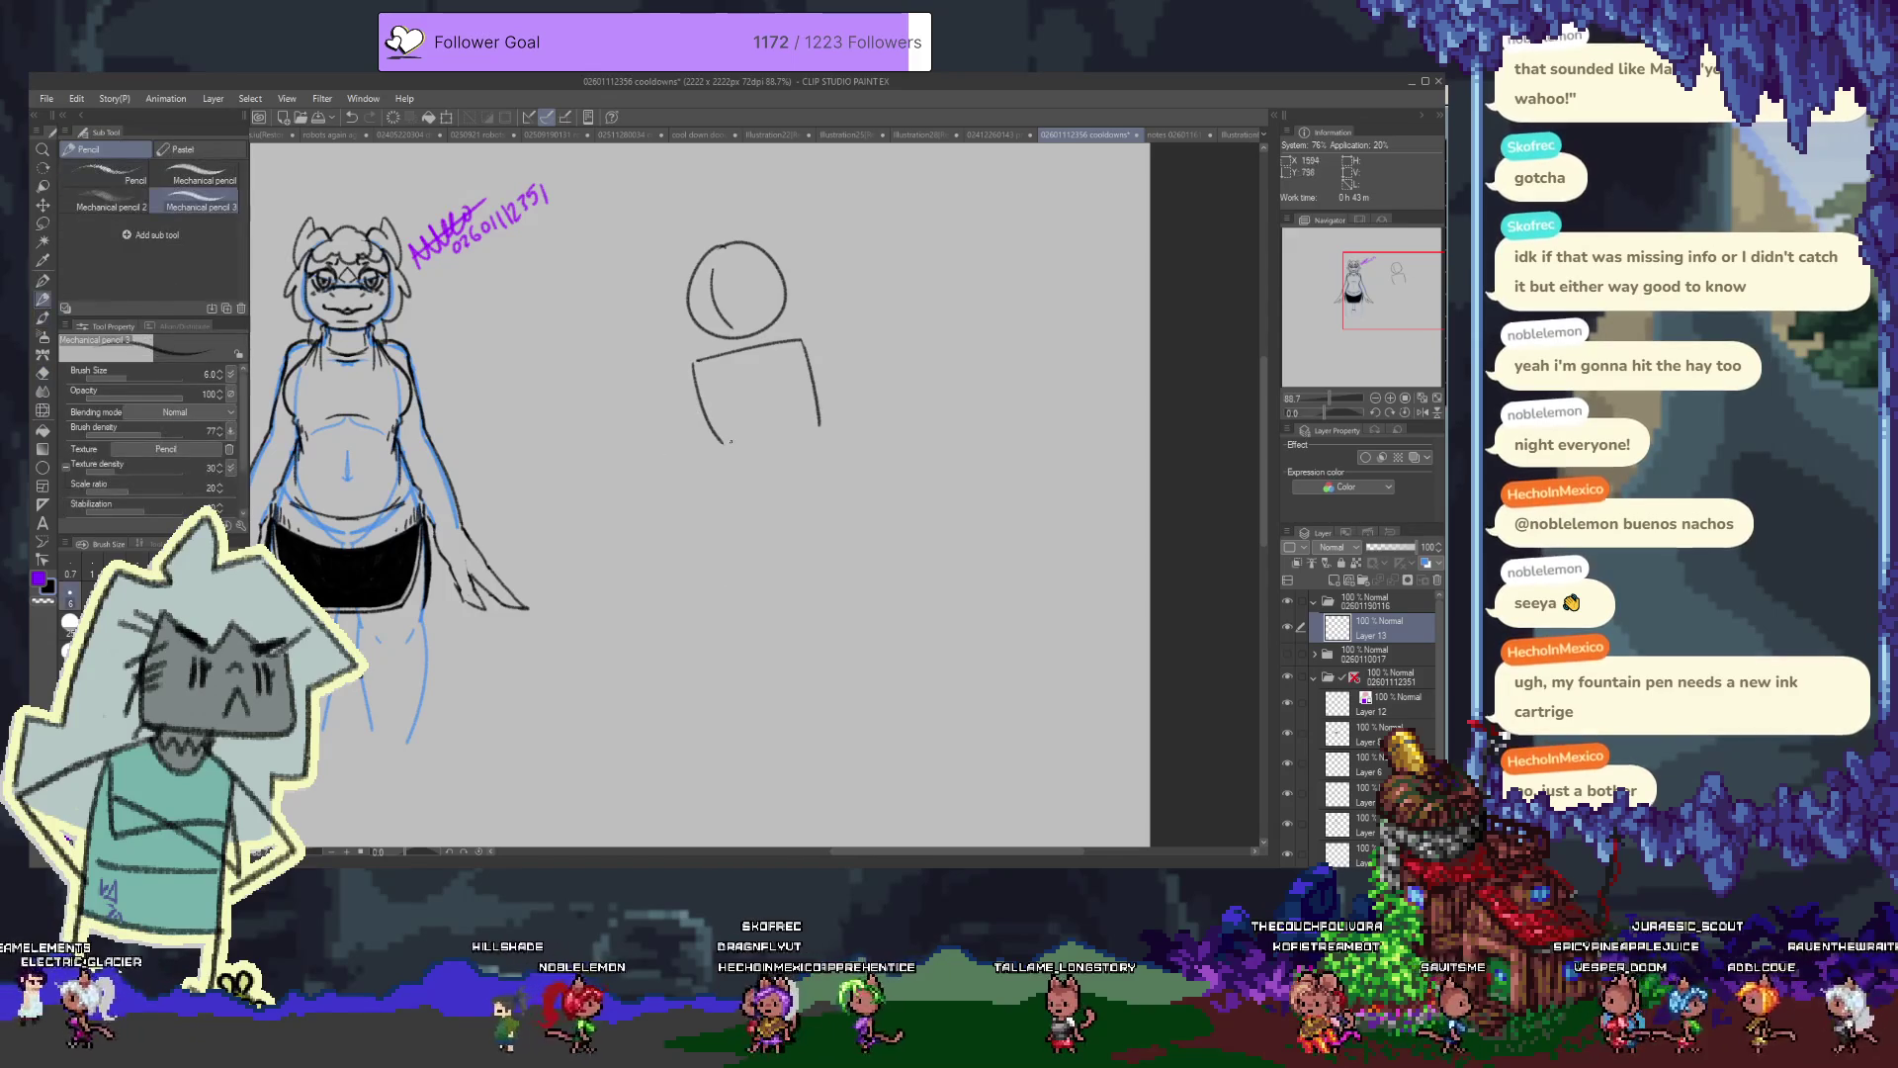
drag(723, 441, 729, 474)
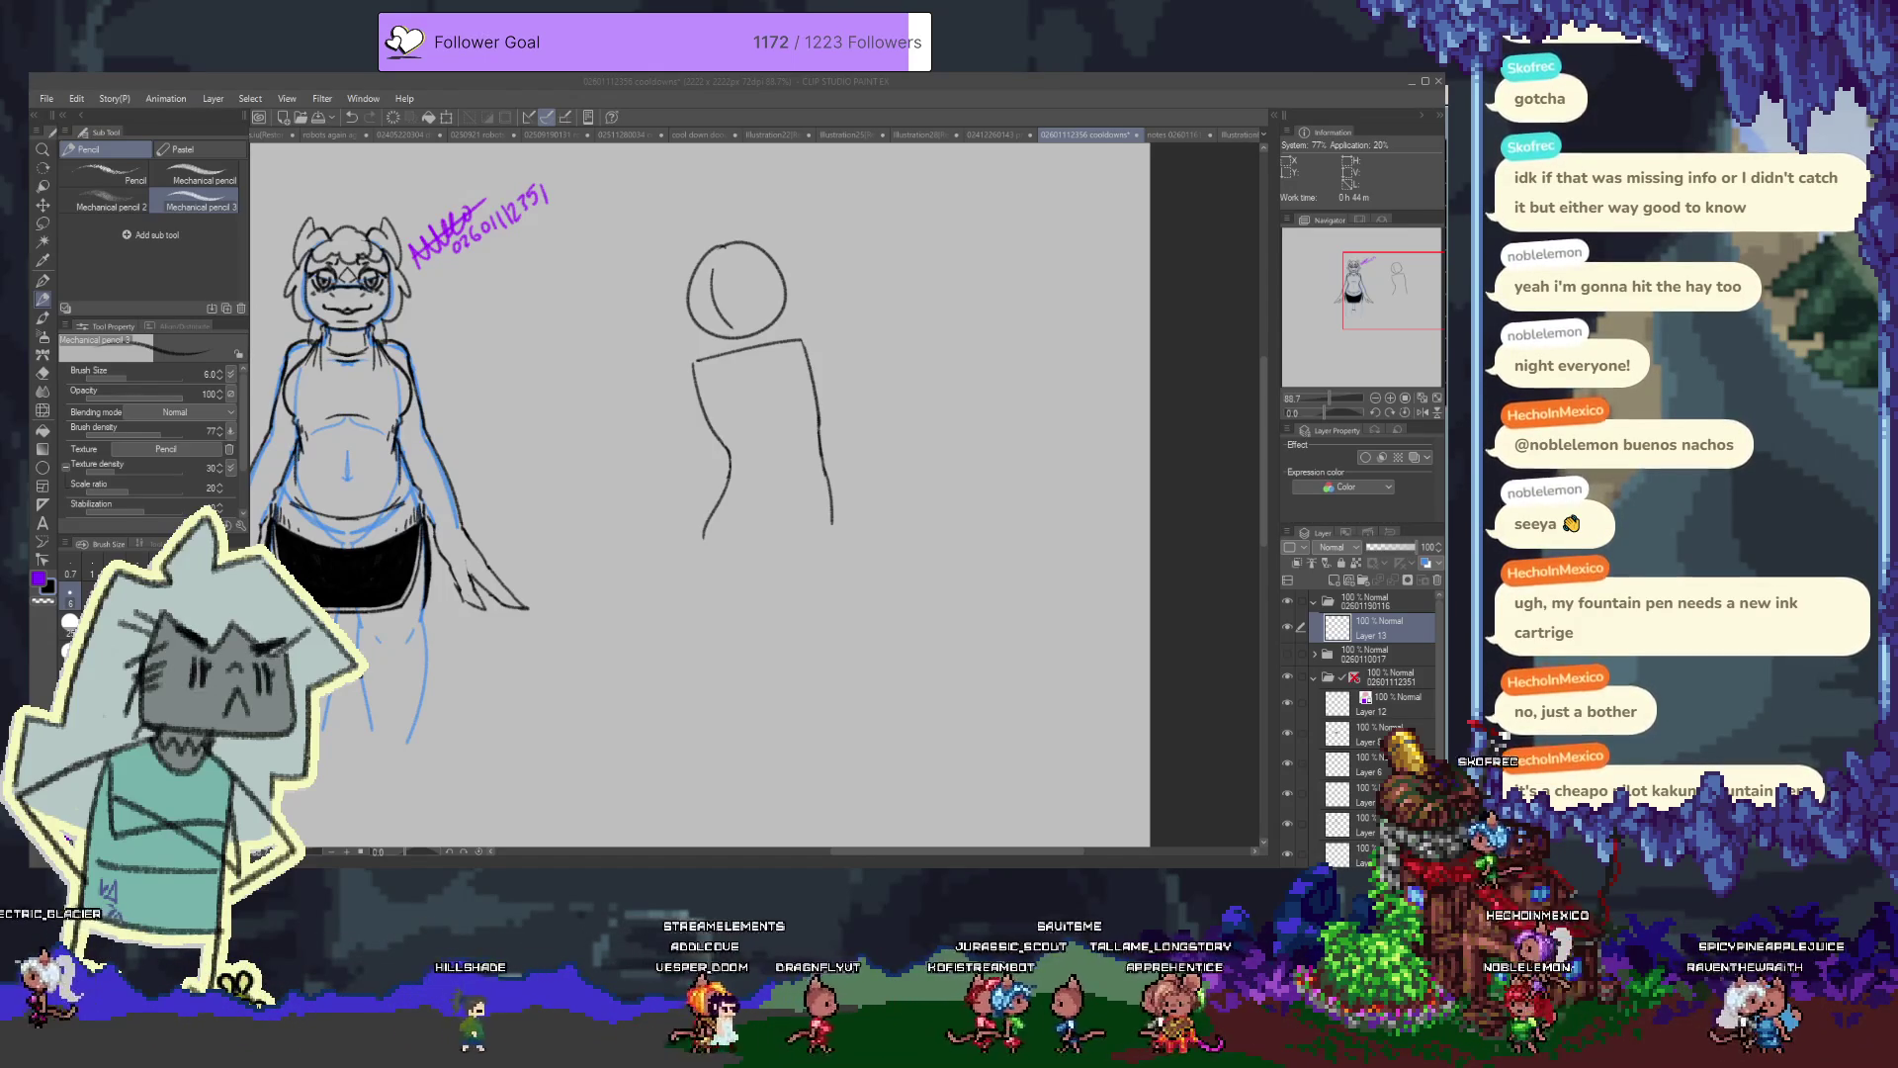
Draw a short stroke right of the torso and the vertical right-side torso line
click(726, 329)
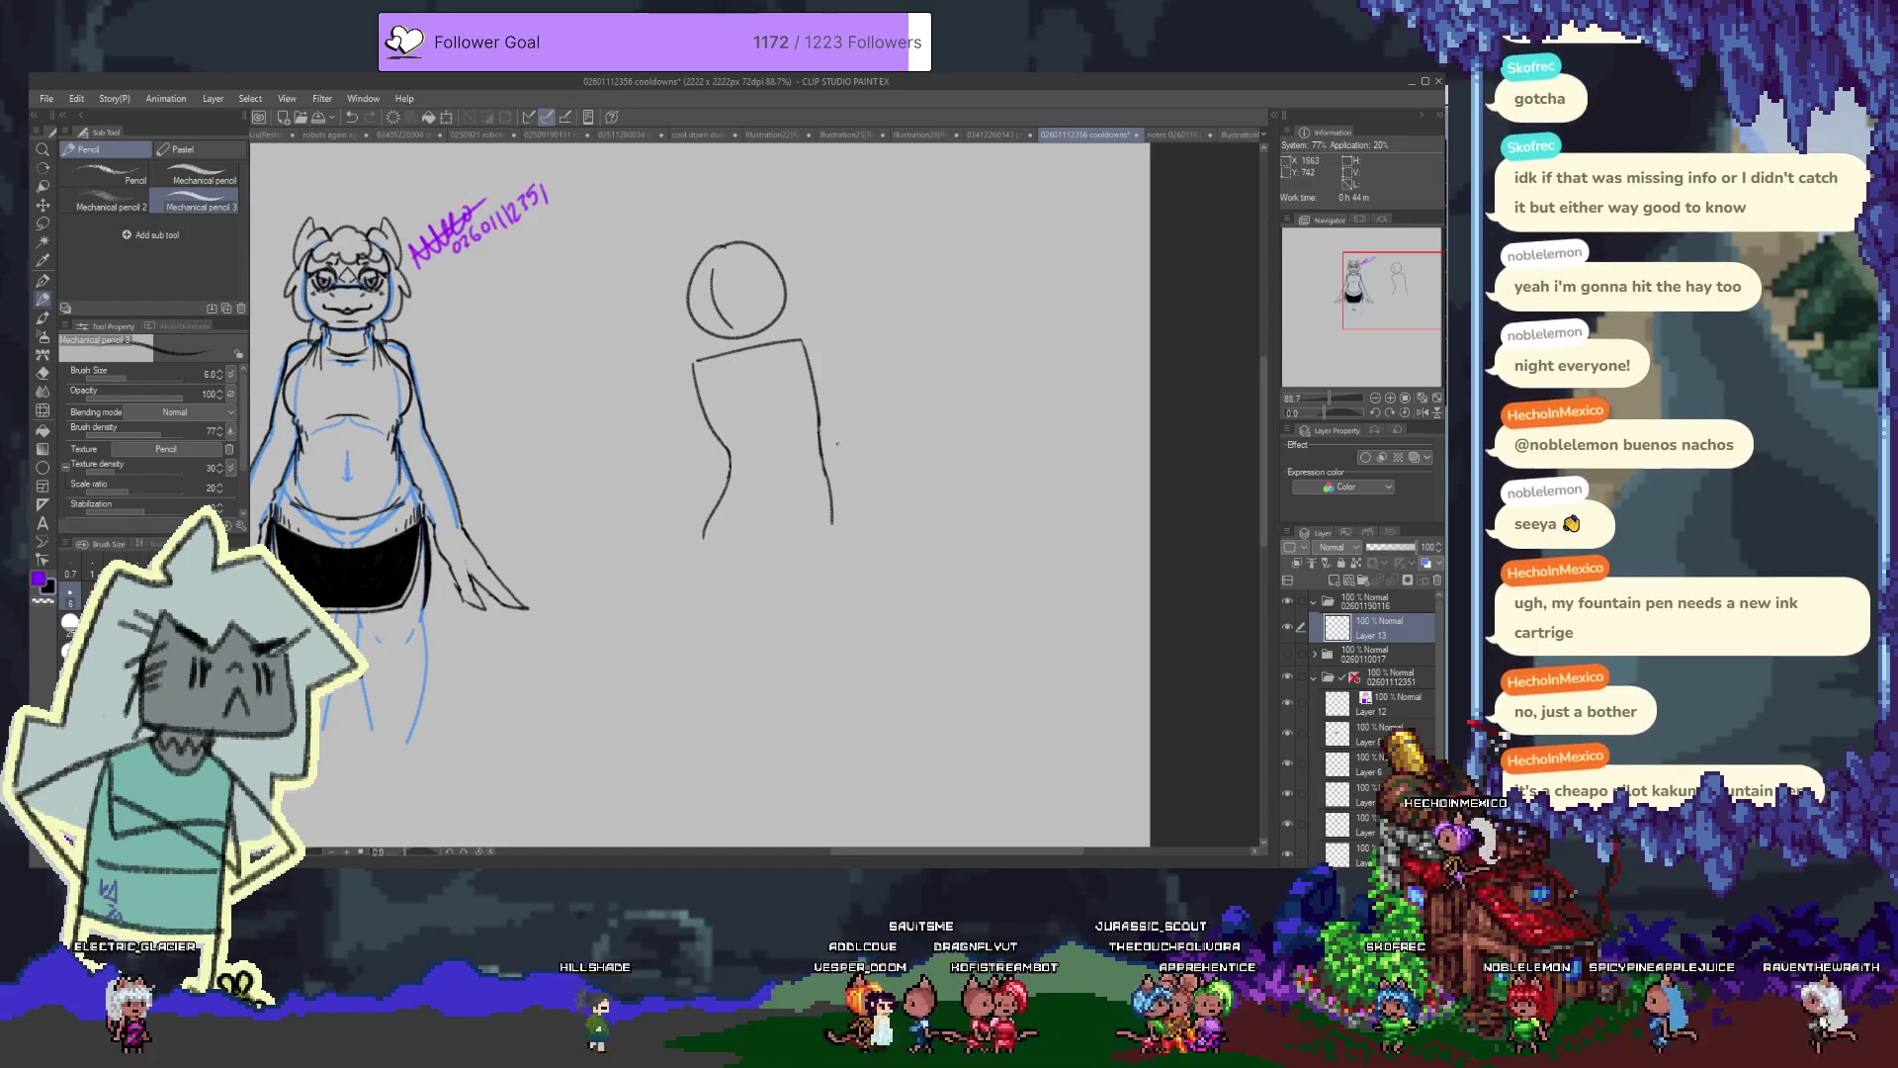
drag(883, 425, 944, 390)
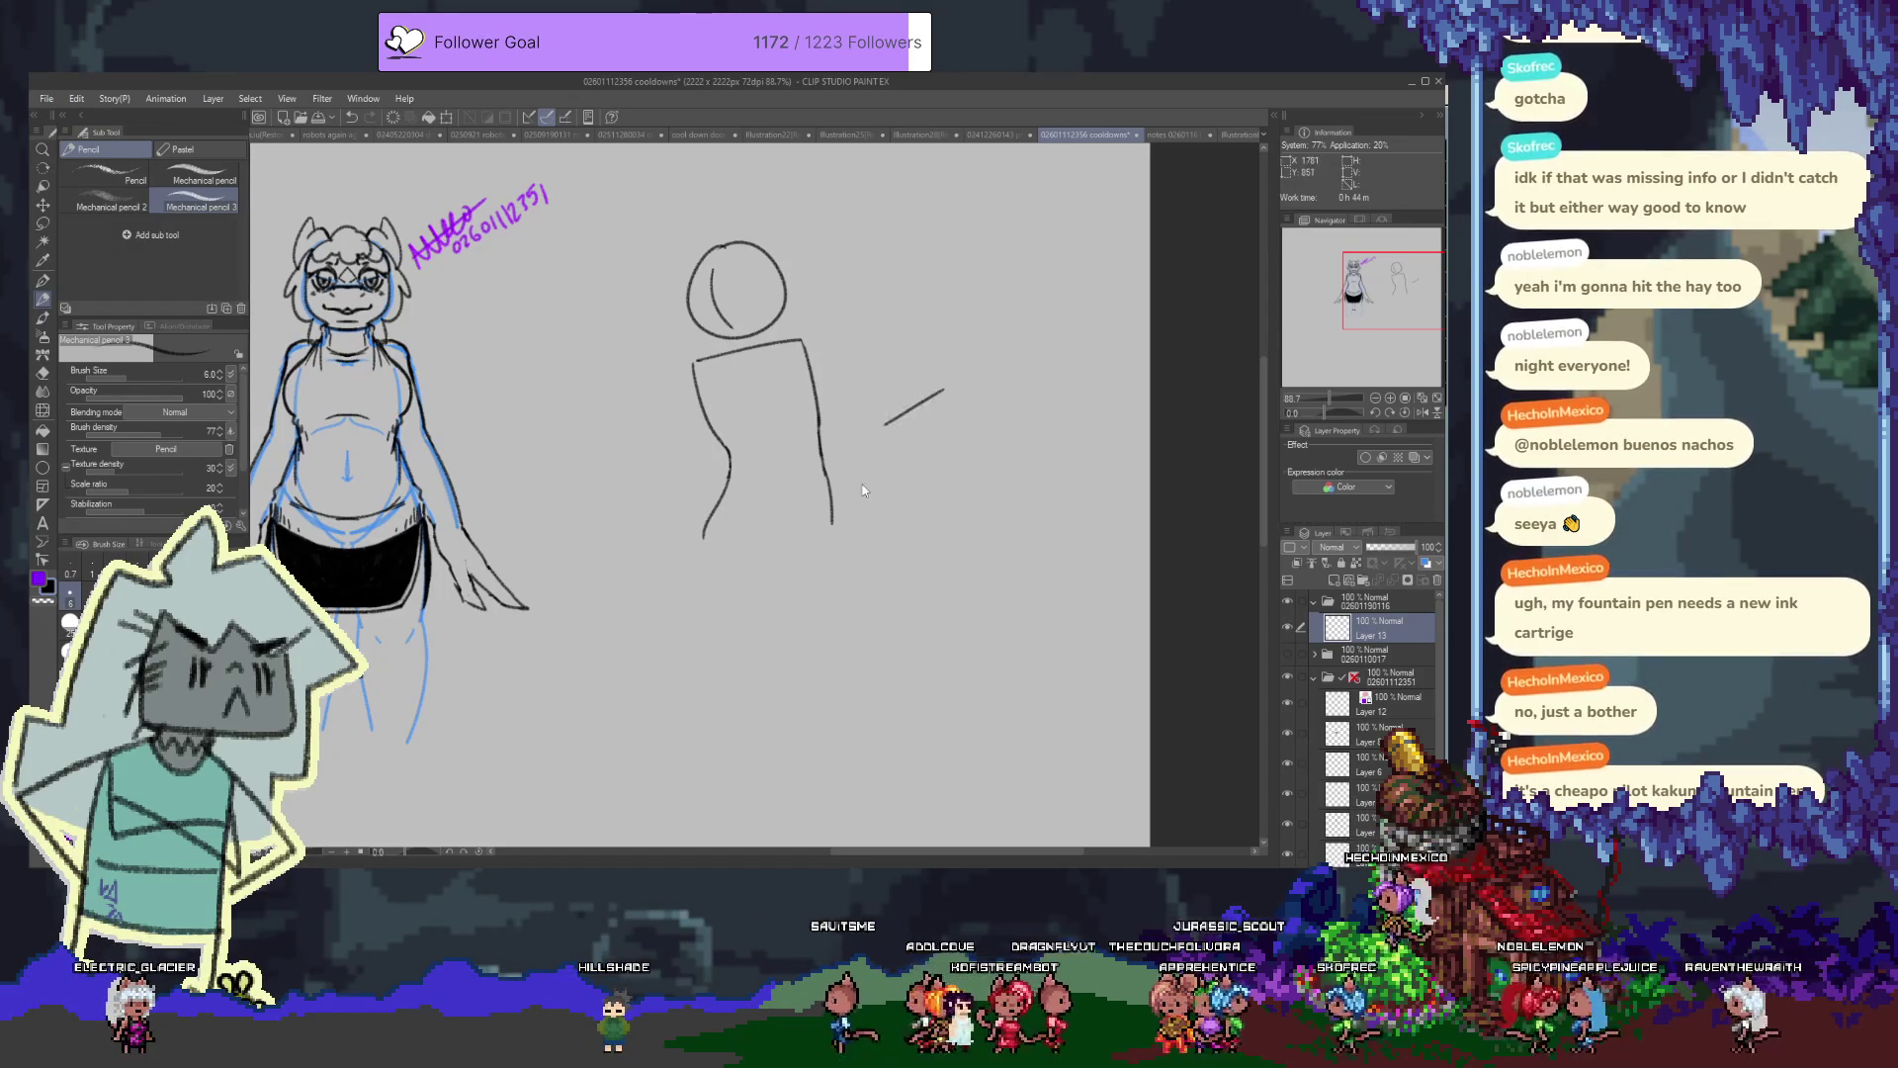
drag(808, 551, 795, 571)
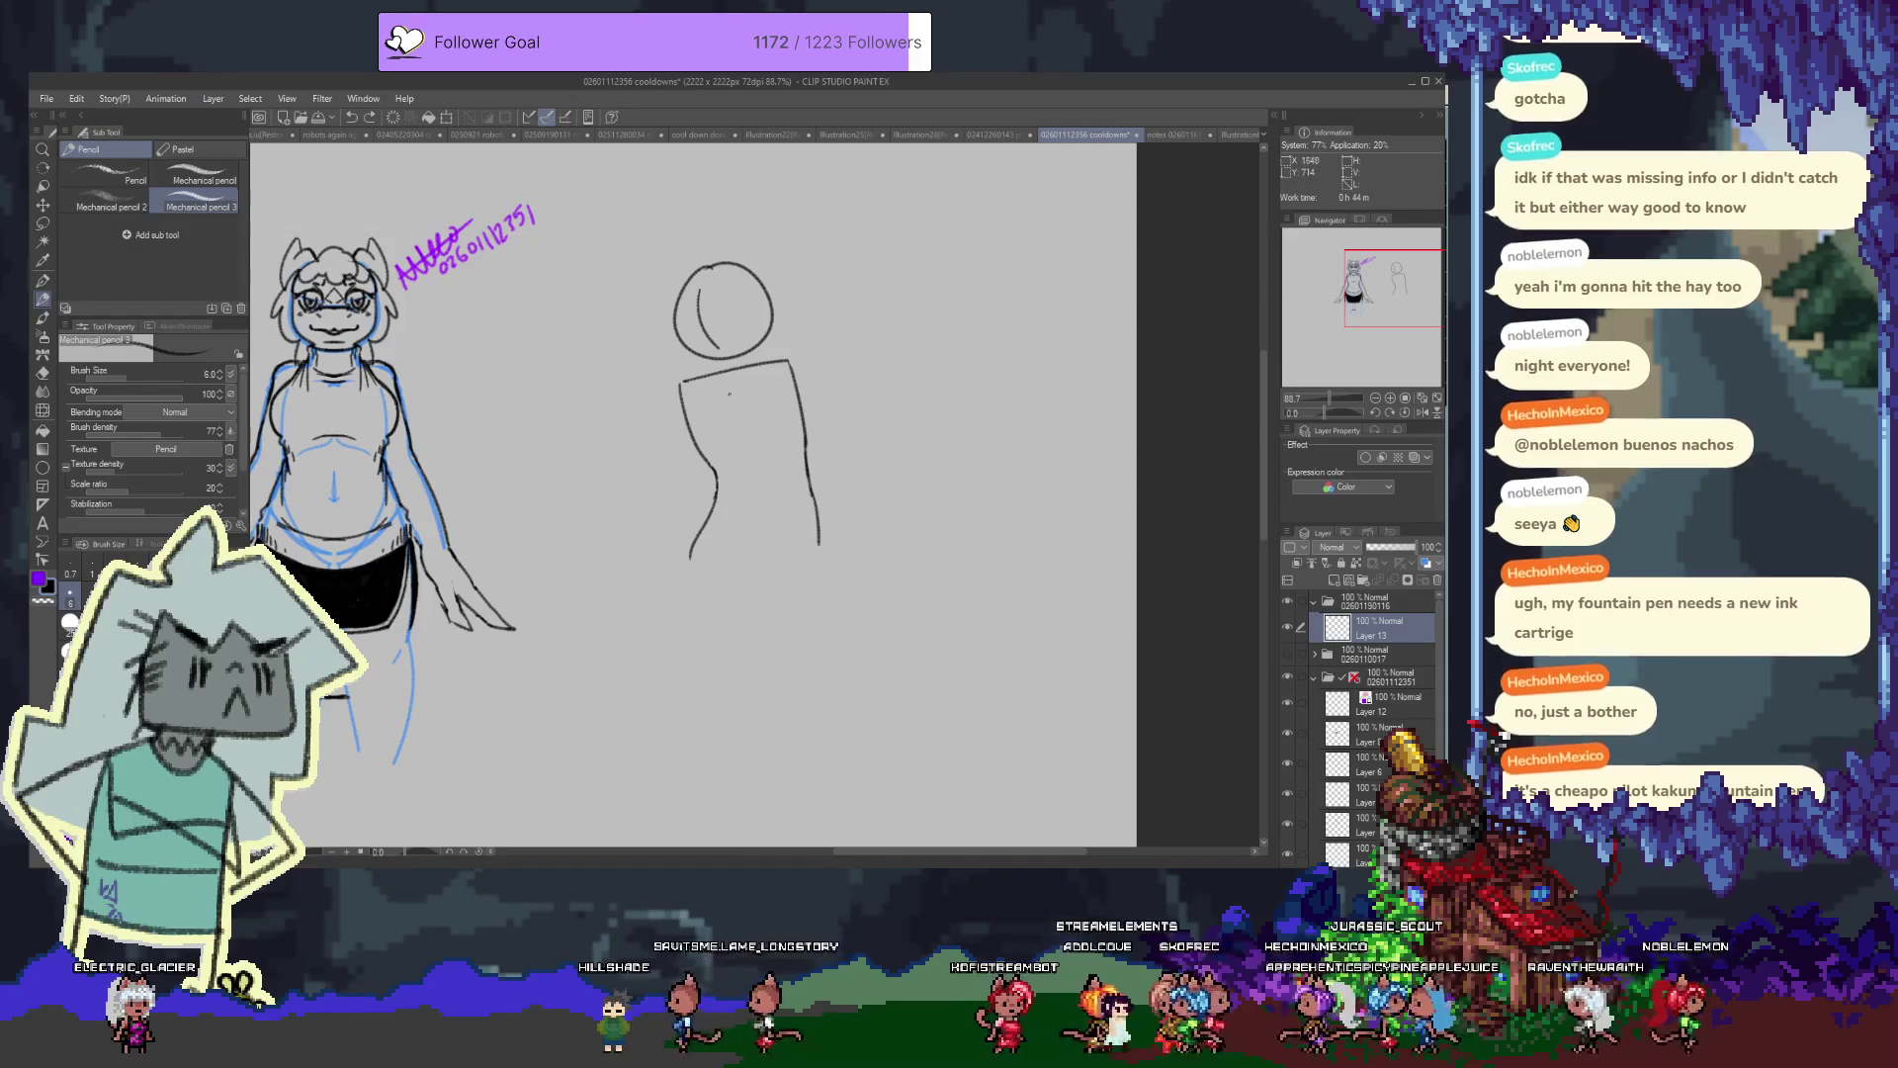
drag(754, 379, 764, 447)
key(ctrl+z)
key(ctrl+z)
key(ctrl+z)
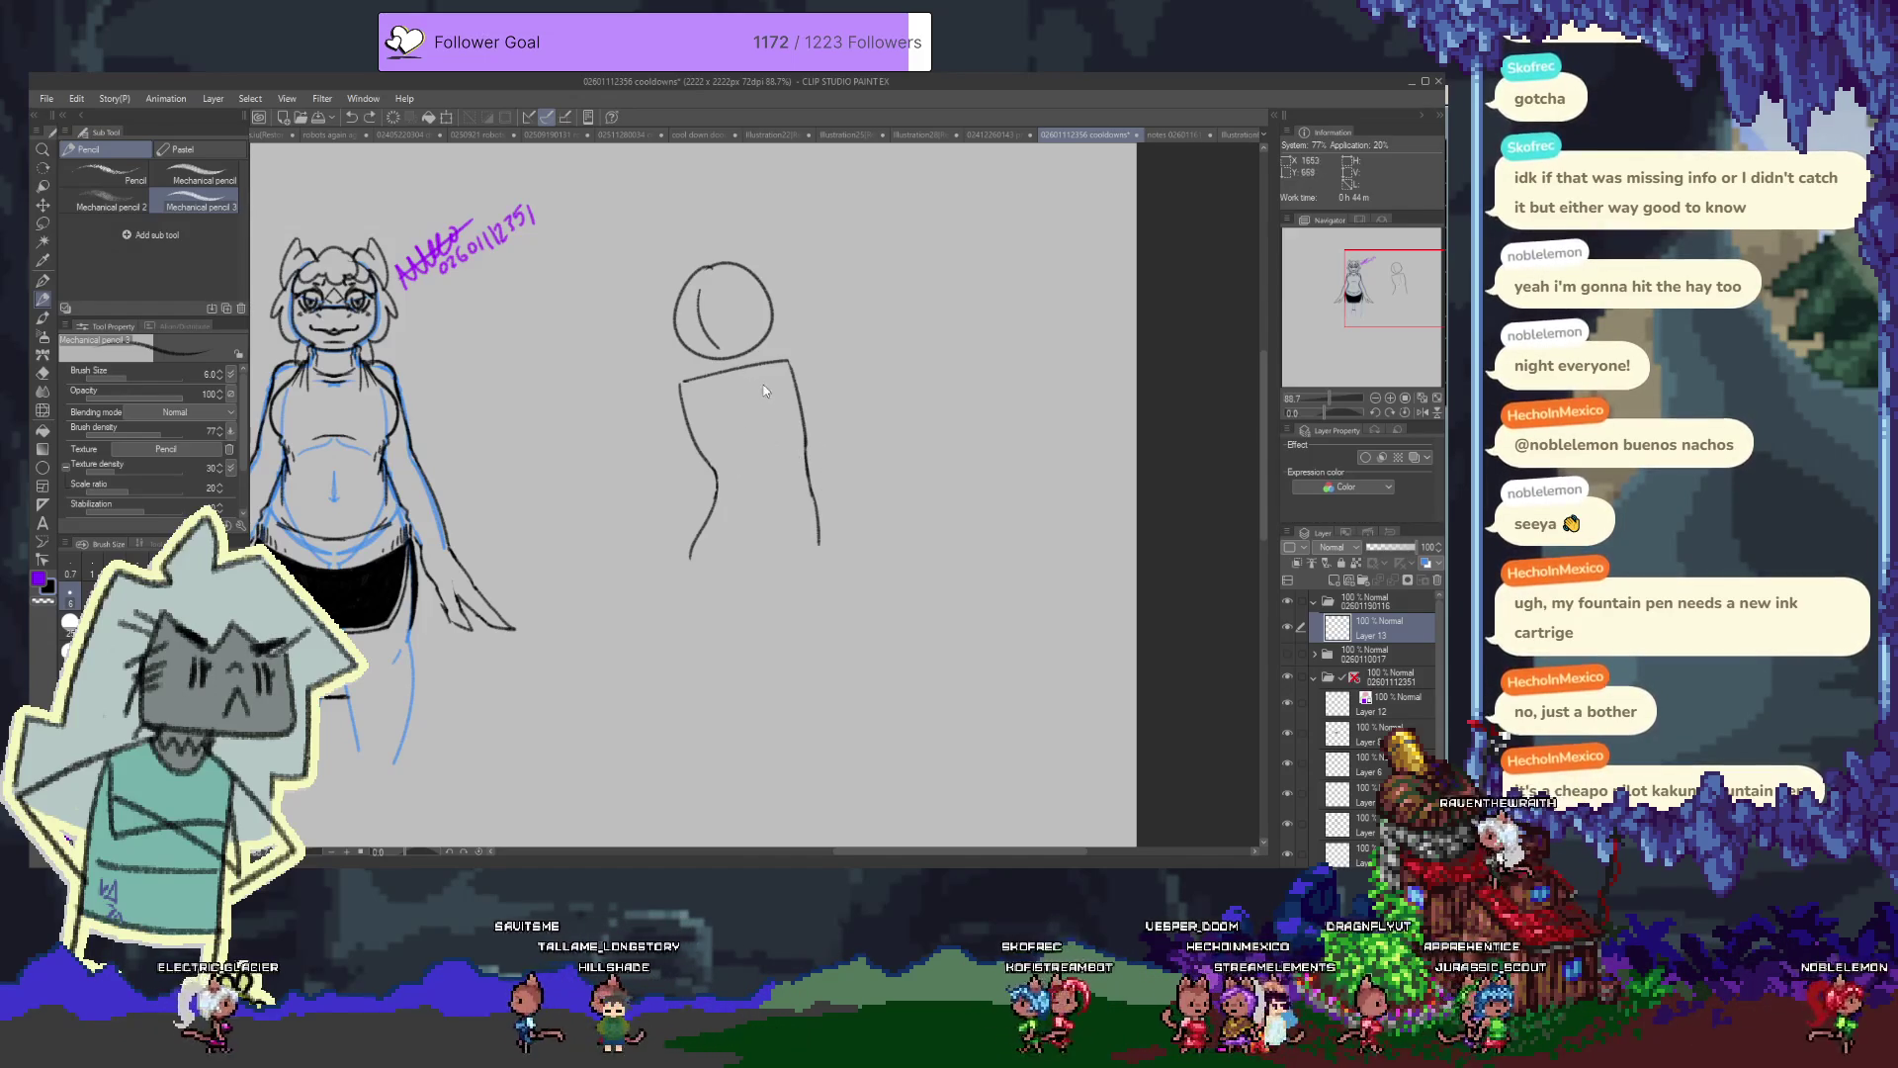
key(ctrl+y)
key(ctrl+y)
key(ctrl+y)
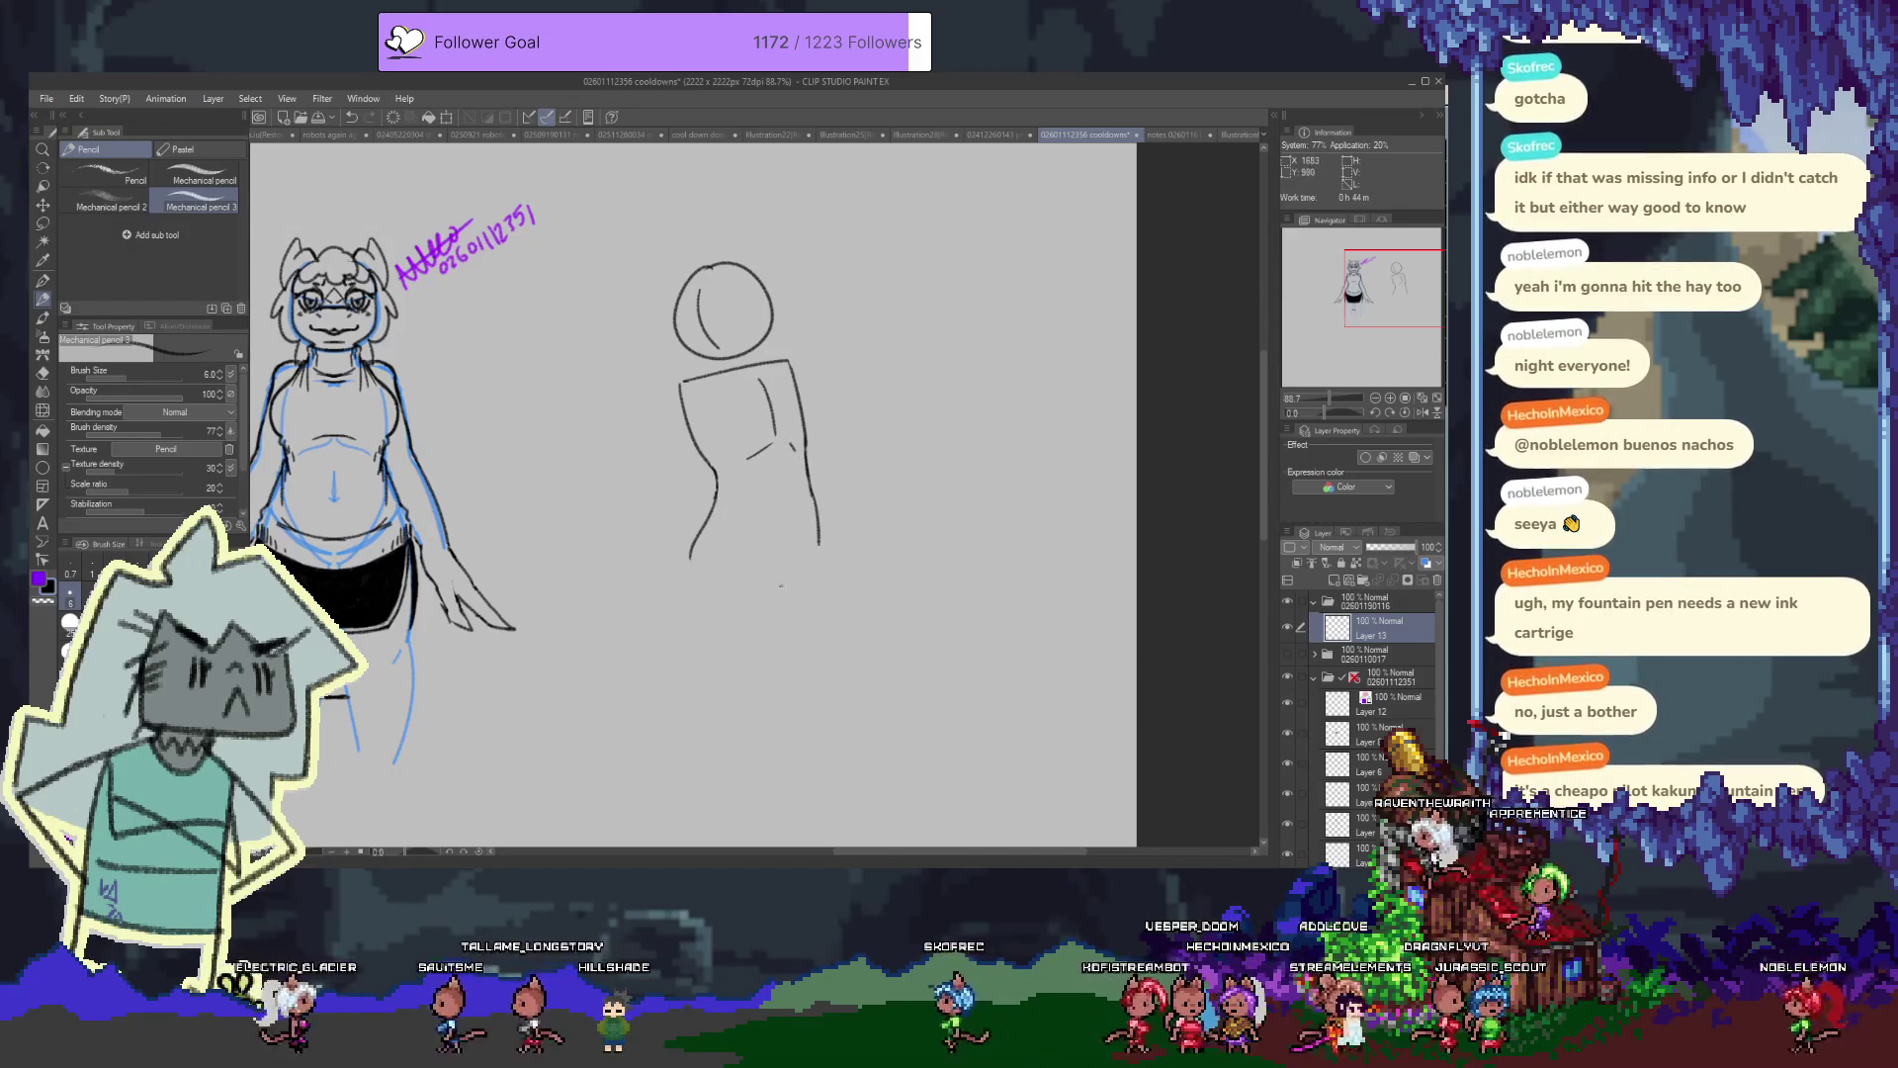
drag(783, 457, 793, 562)
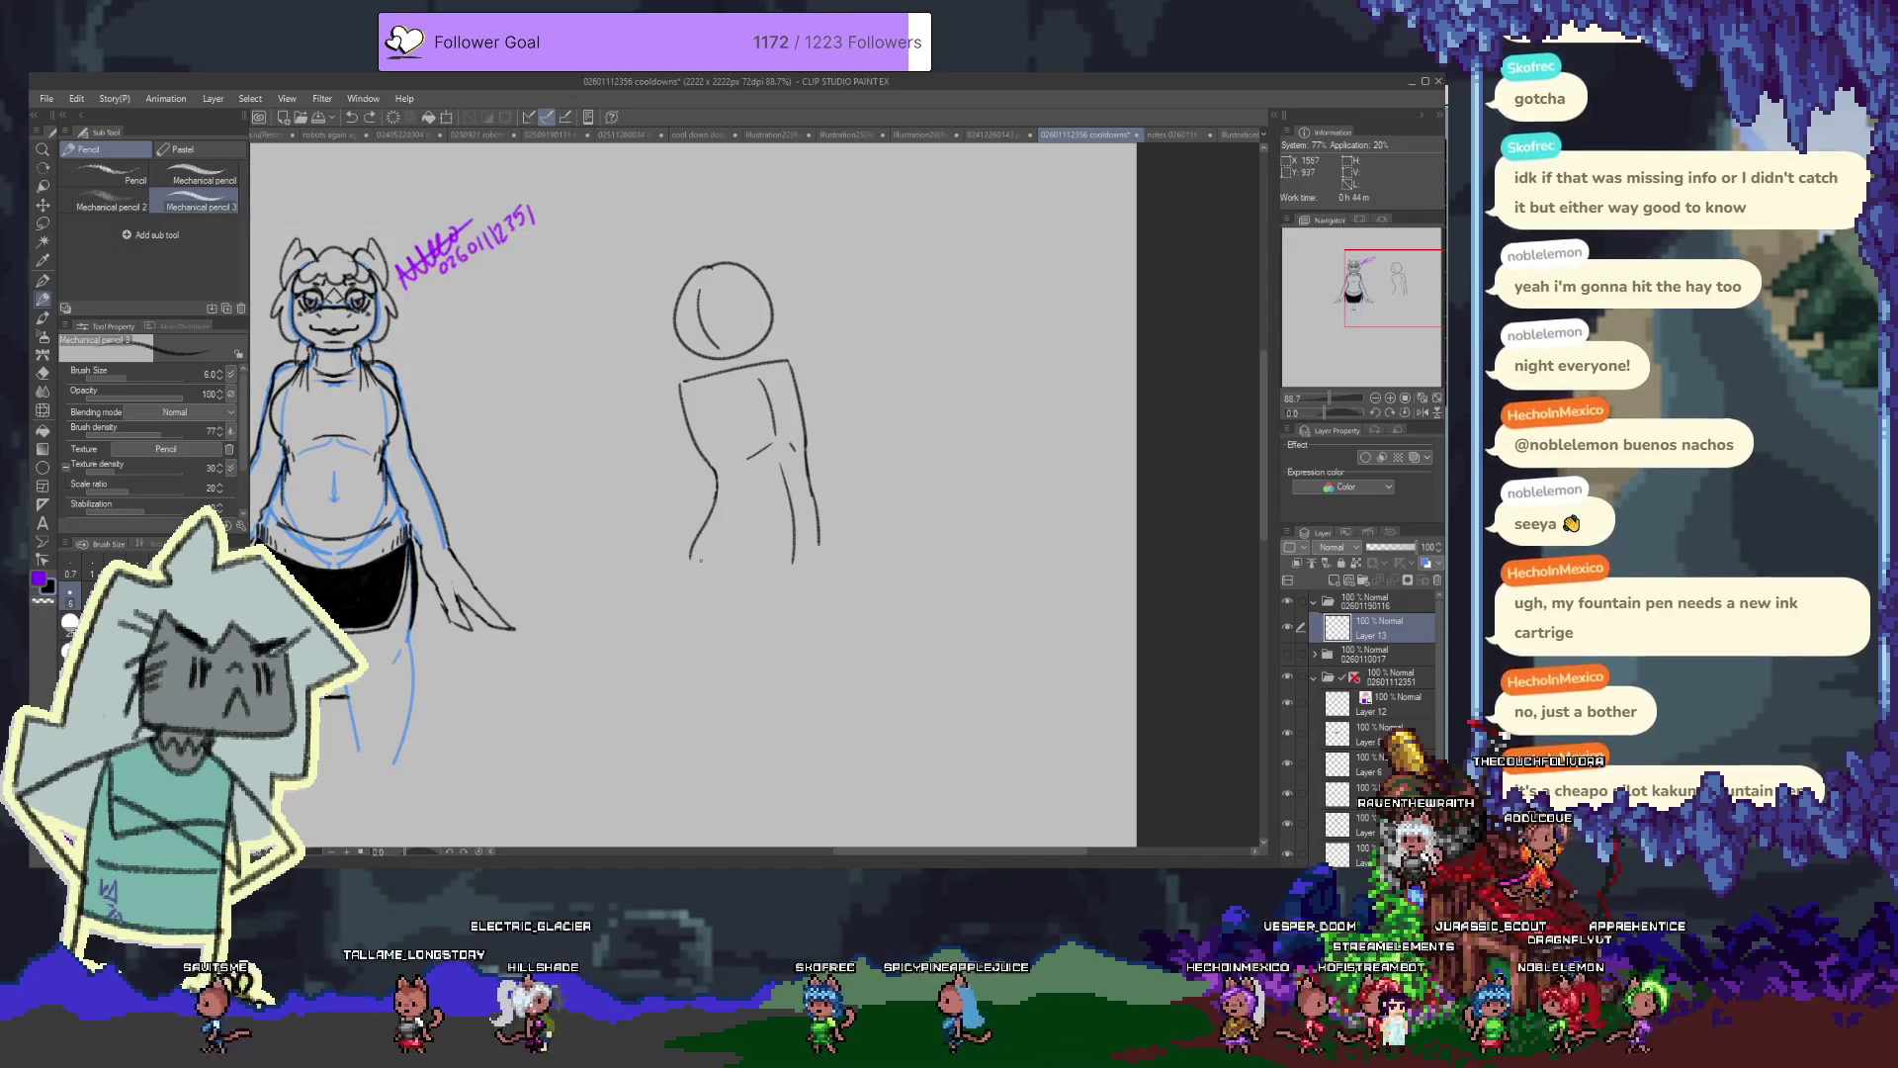
Sketch the hip lines across the lower torso, undoing and retrying unsatisfying strokes
drag(692, 556, 781, 633)
key(ctrl+z)
drag(689, 560, 820, 556)
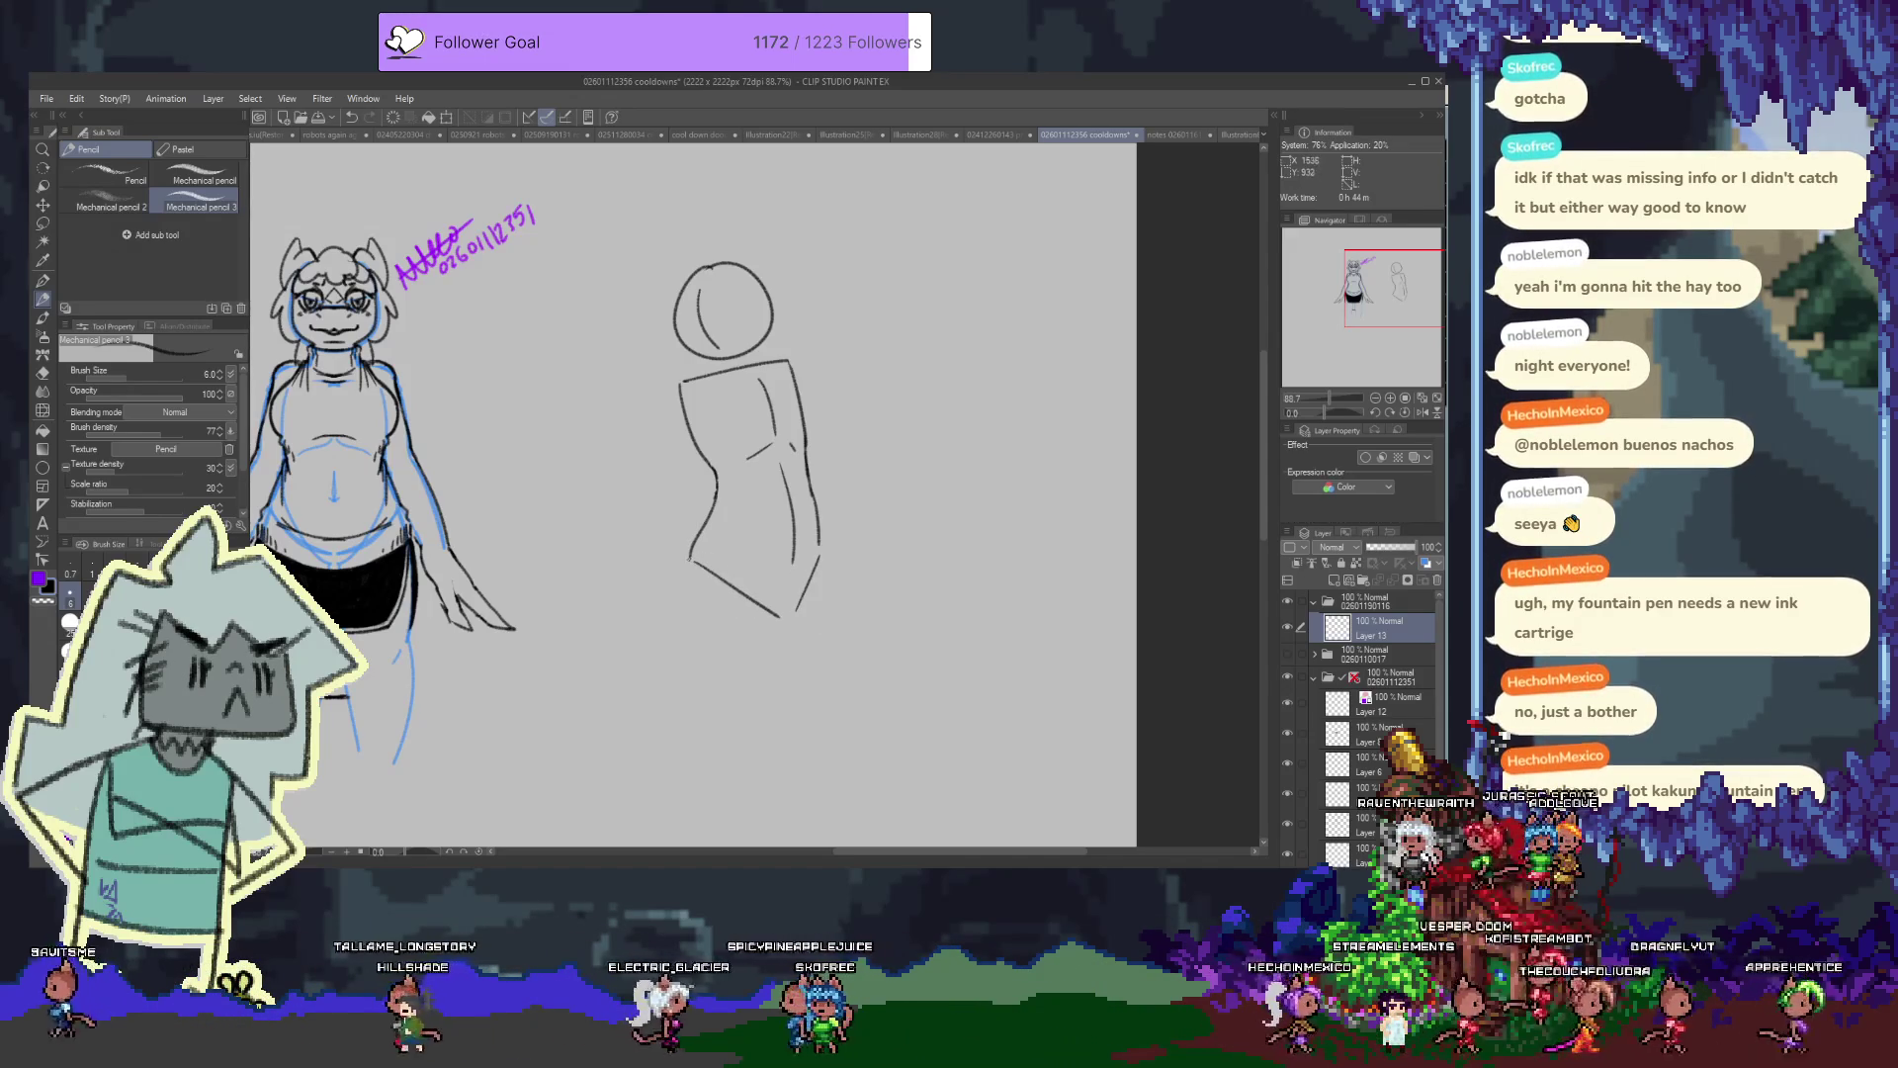
drag(680, 579, 820, 559)
key(ctrl+z)
mouse_move(692, 560)
mouse_down()
mouse_move(803, 566)
mouse_move(678, 613)
mouse_up()
key(ctrl+z)
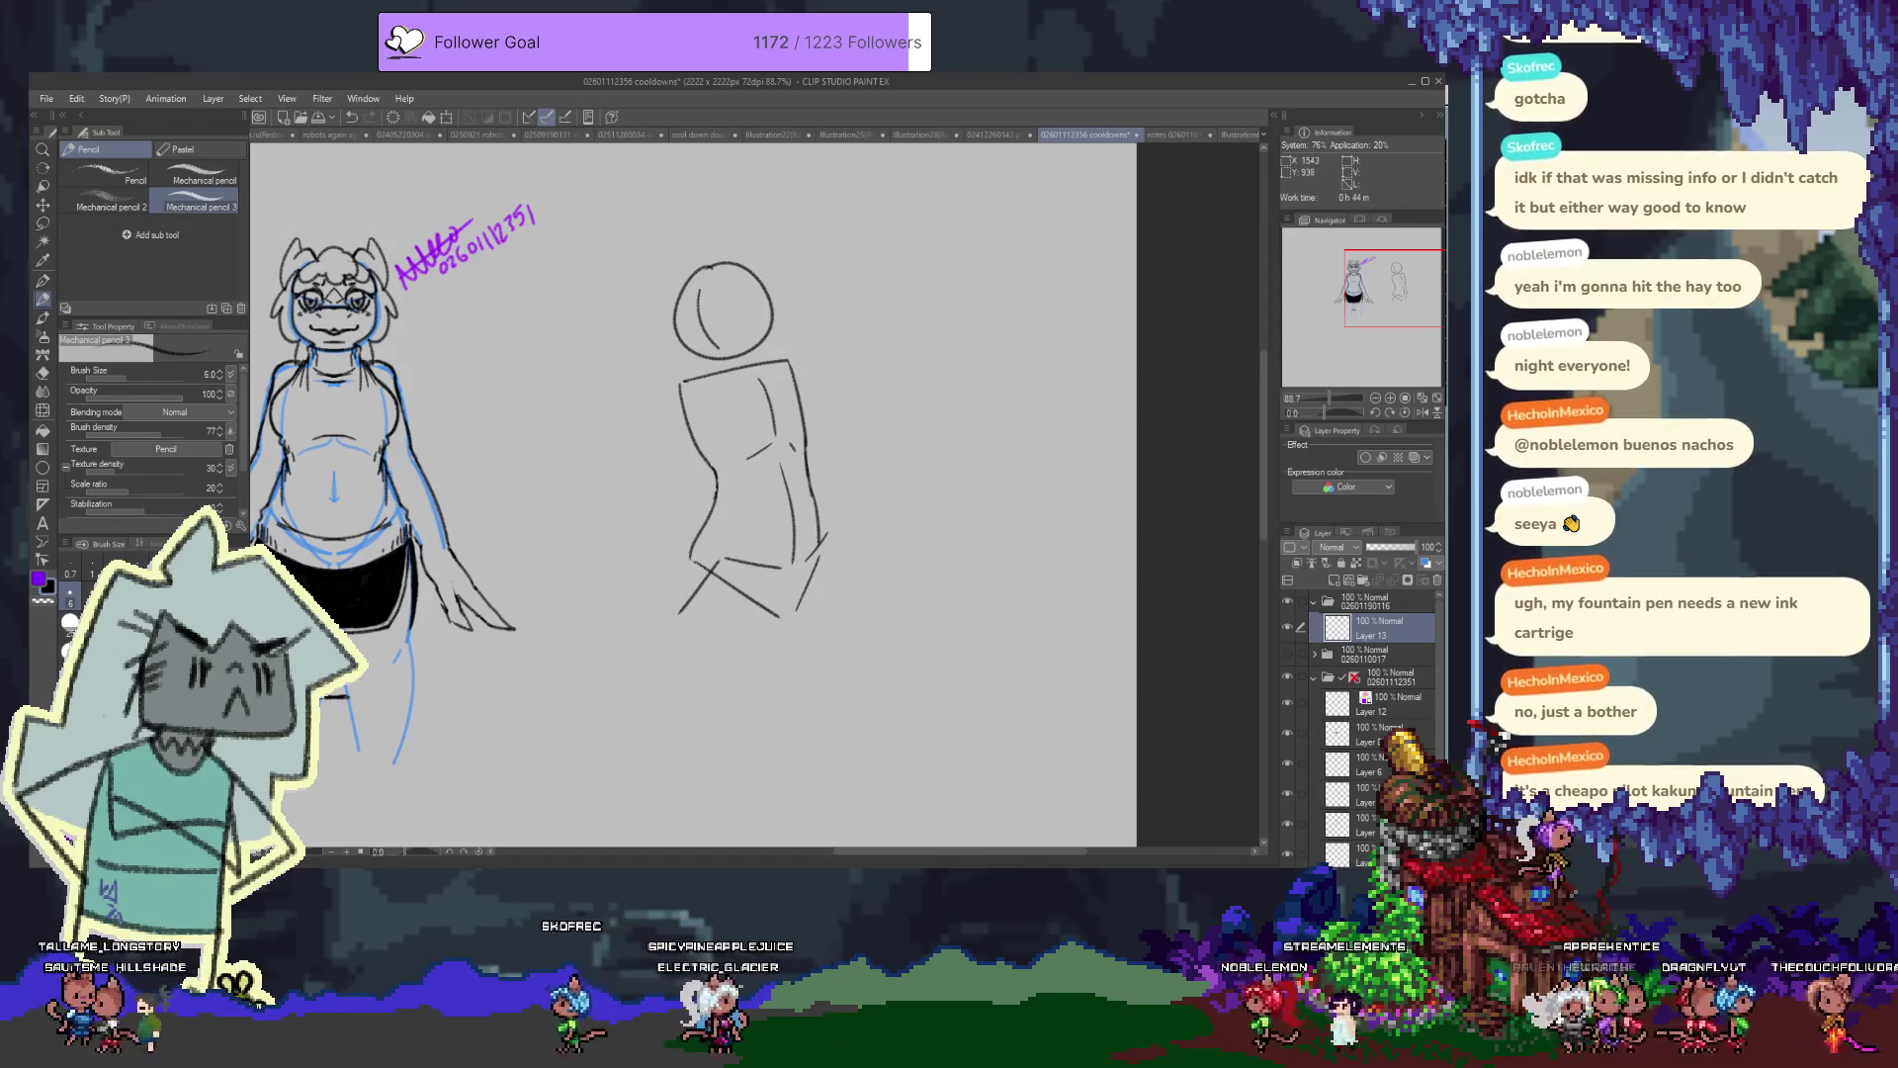
key(ctrl+z)
scroll(692, 494, down, 2)
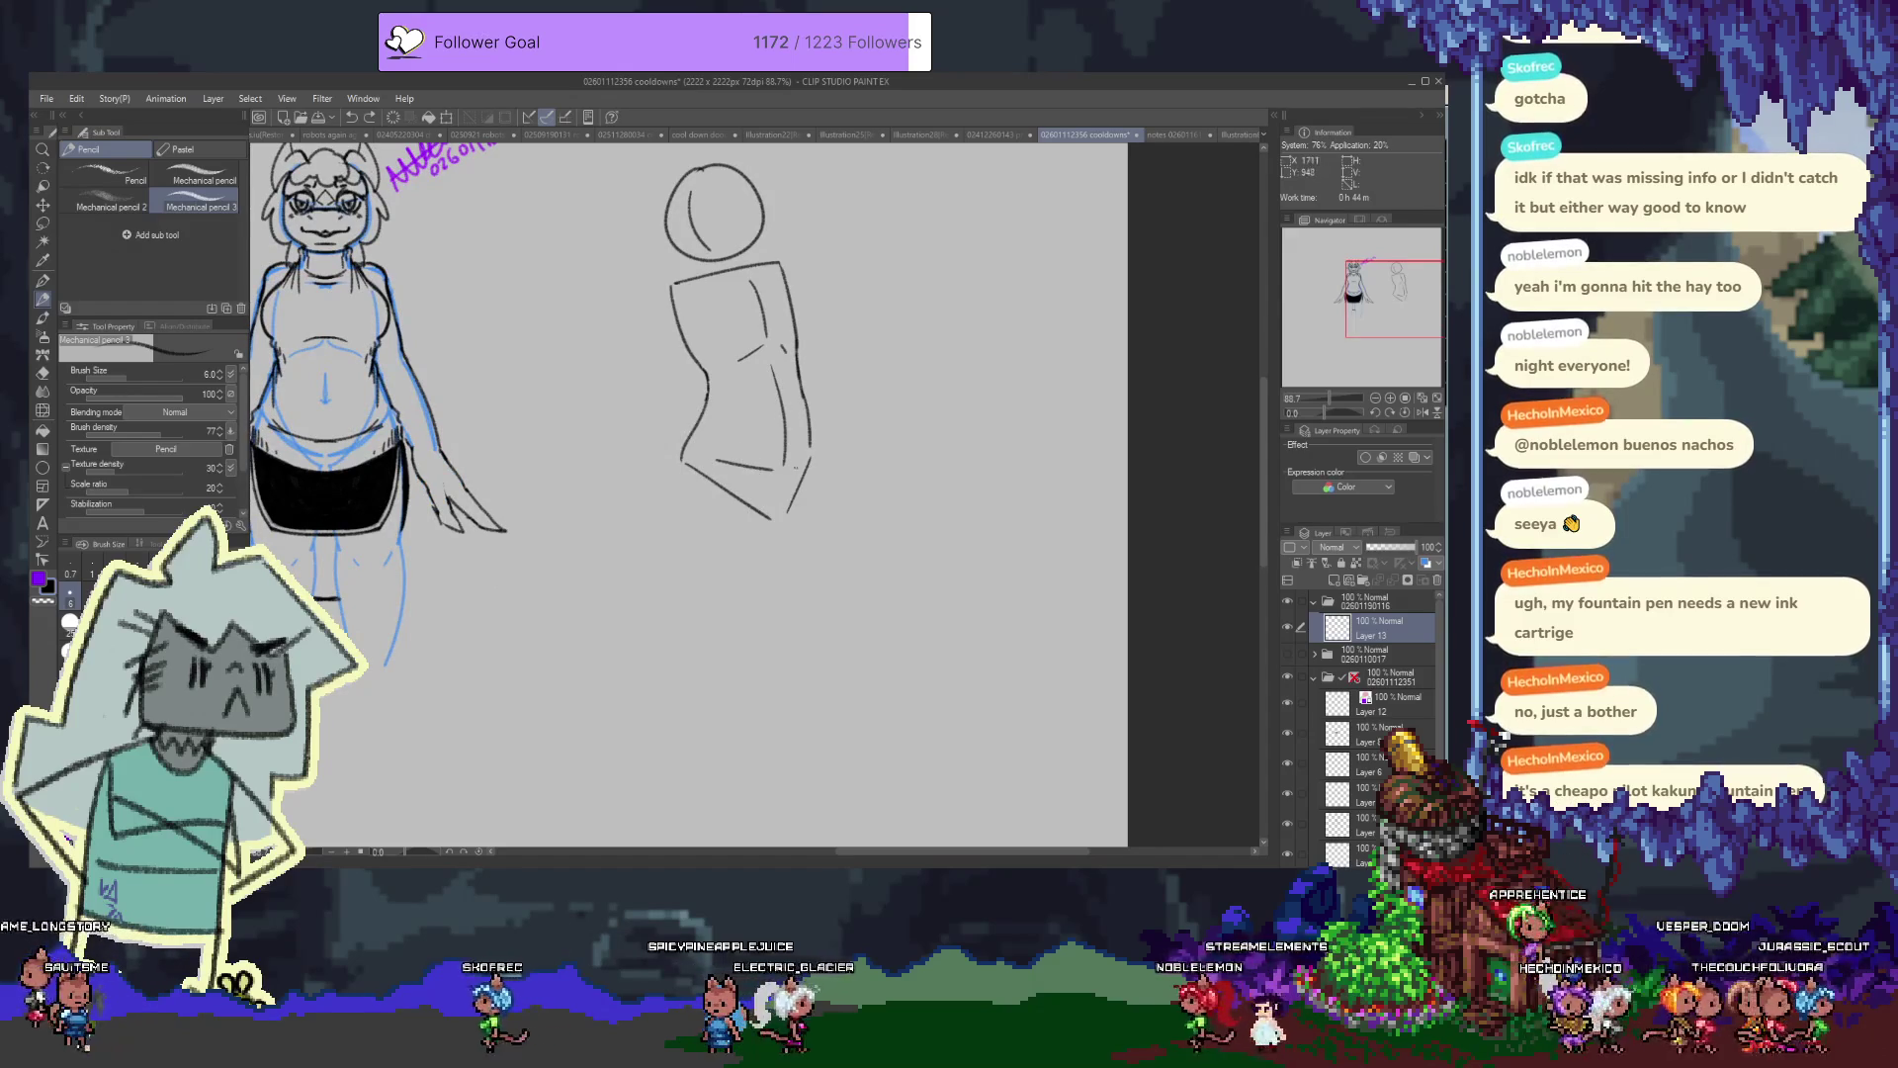
Outline the left hip curve and right leg lines below the torso, extending the leg downward
mouse_move(718, 462)
mouse_down()
mouse_move(718, 513)
mouse_move(658, 621)
mouse_up()
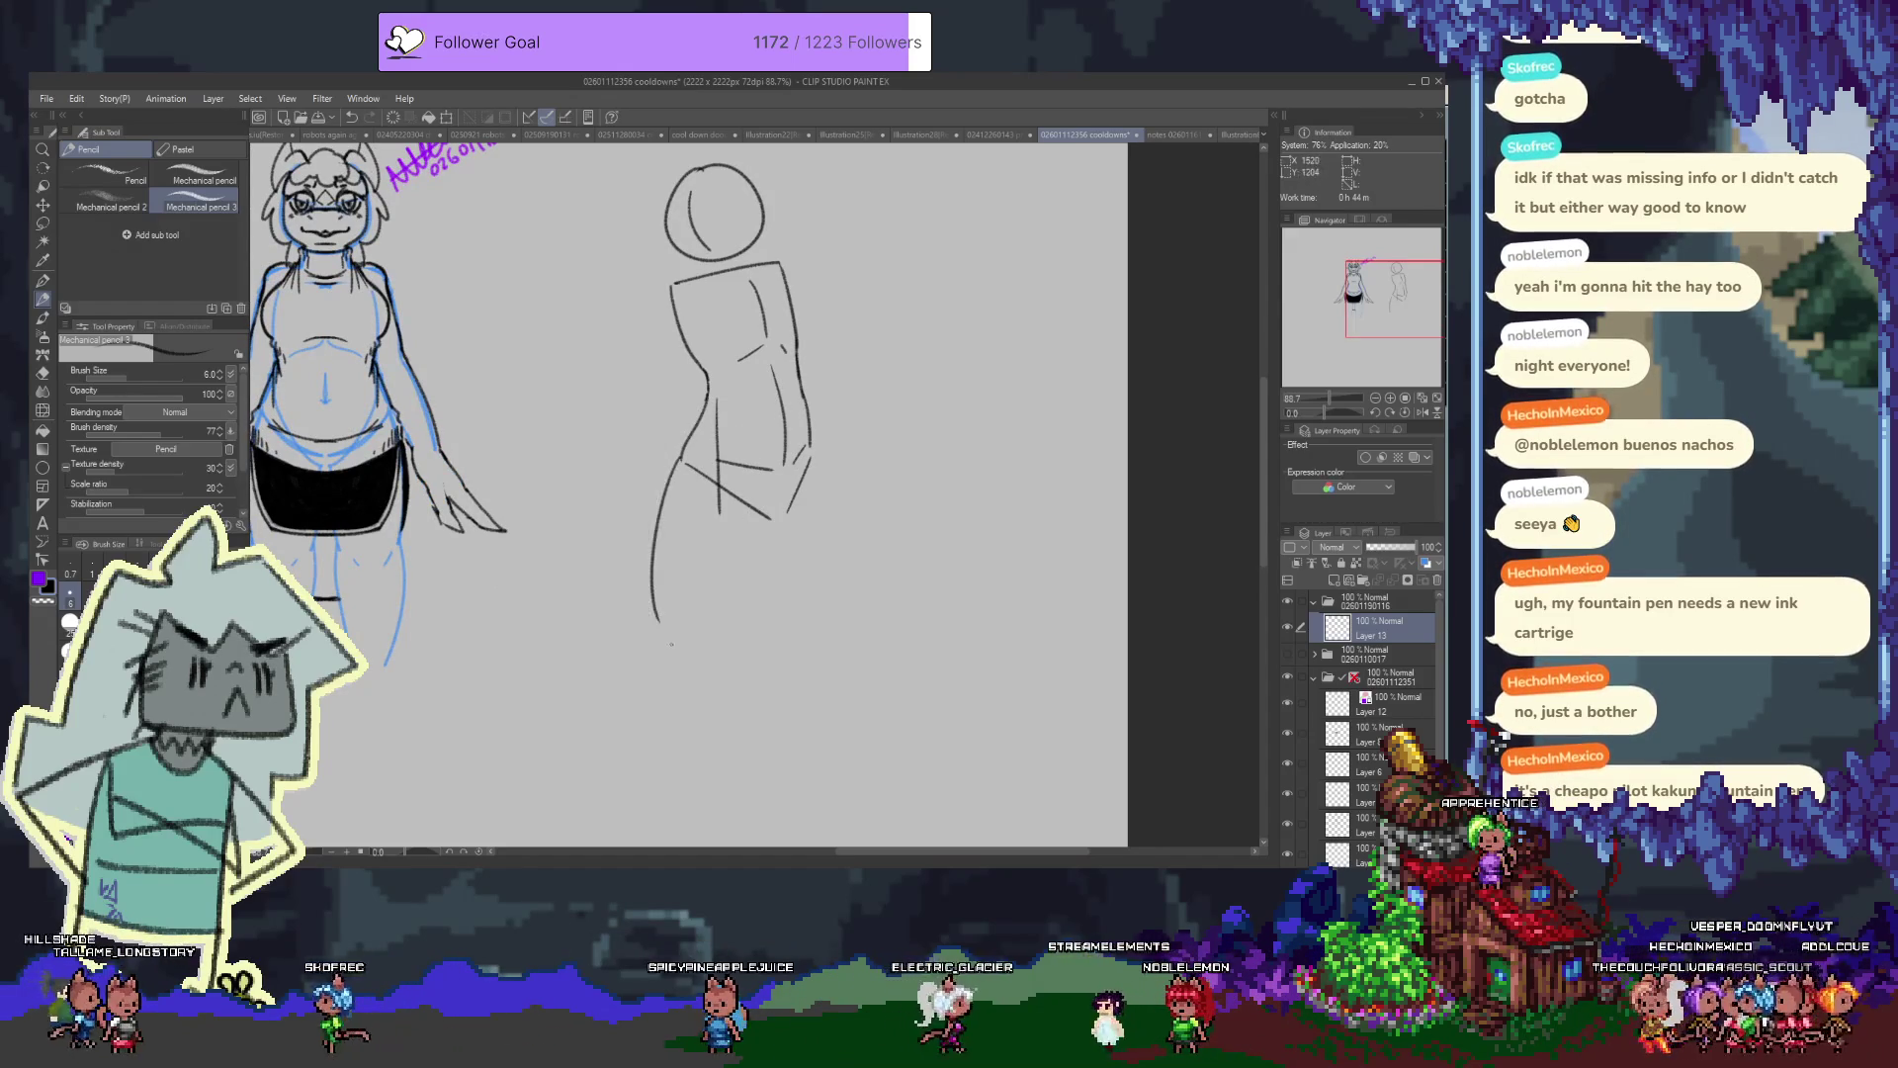
key(ctrl+z)
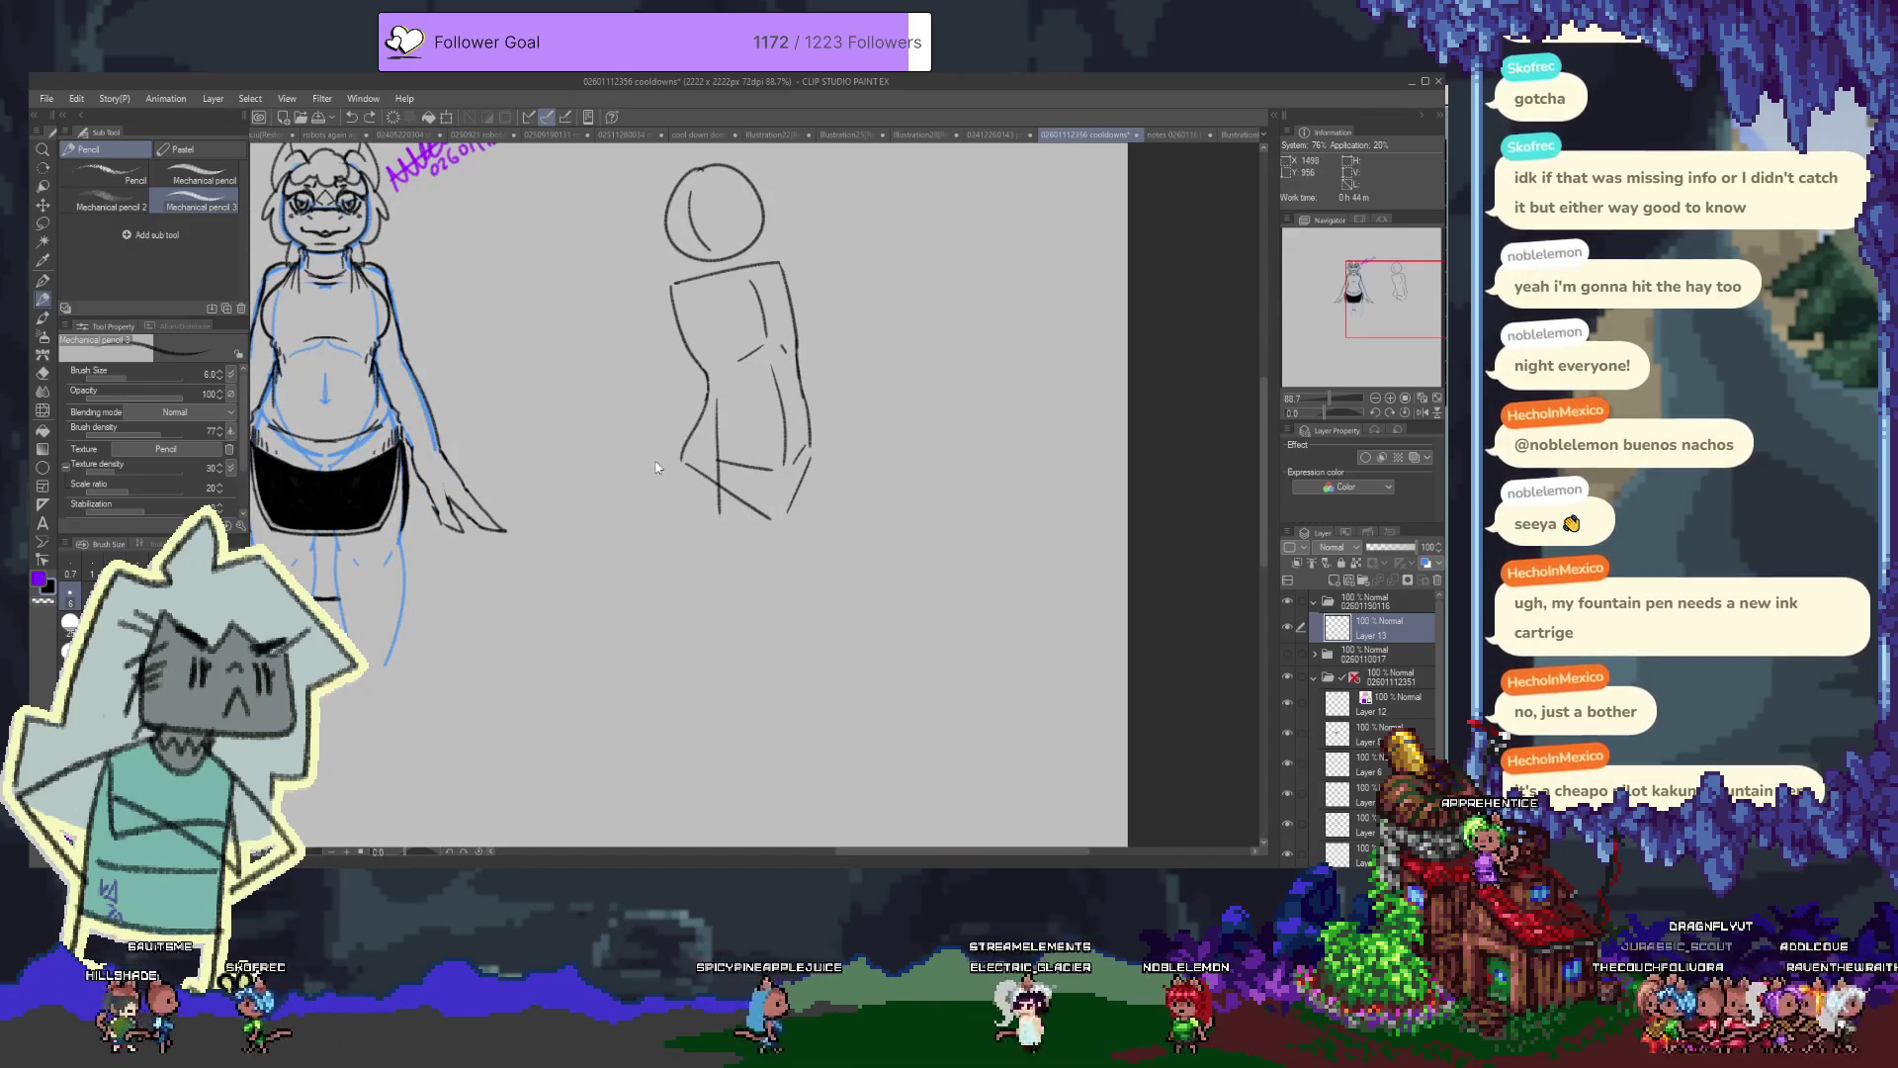
drag(682, 453, 689, 596)
drag(774, 516, 769, 598)
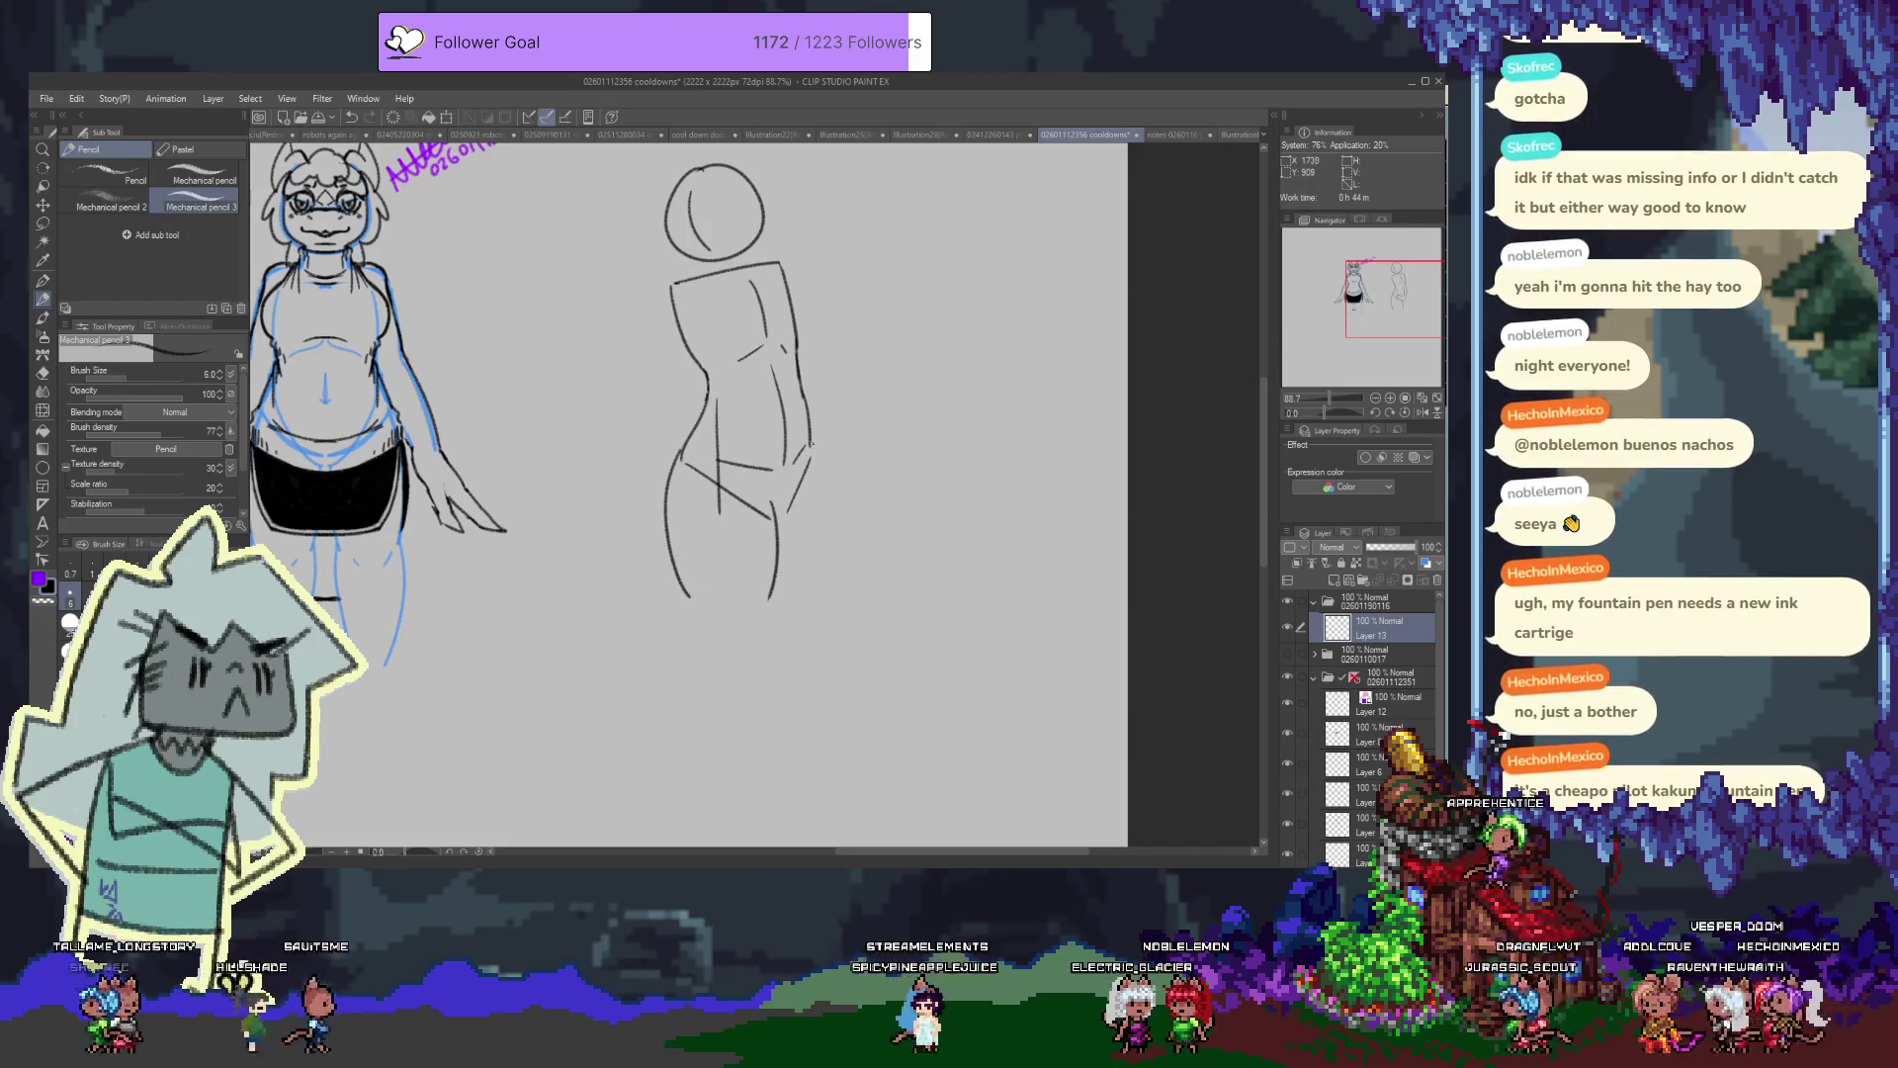
mouse_move(808, 420)
mouse_down()
mouse_move(863, 571)
mouse_move(806, 620)
mouse_up()
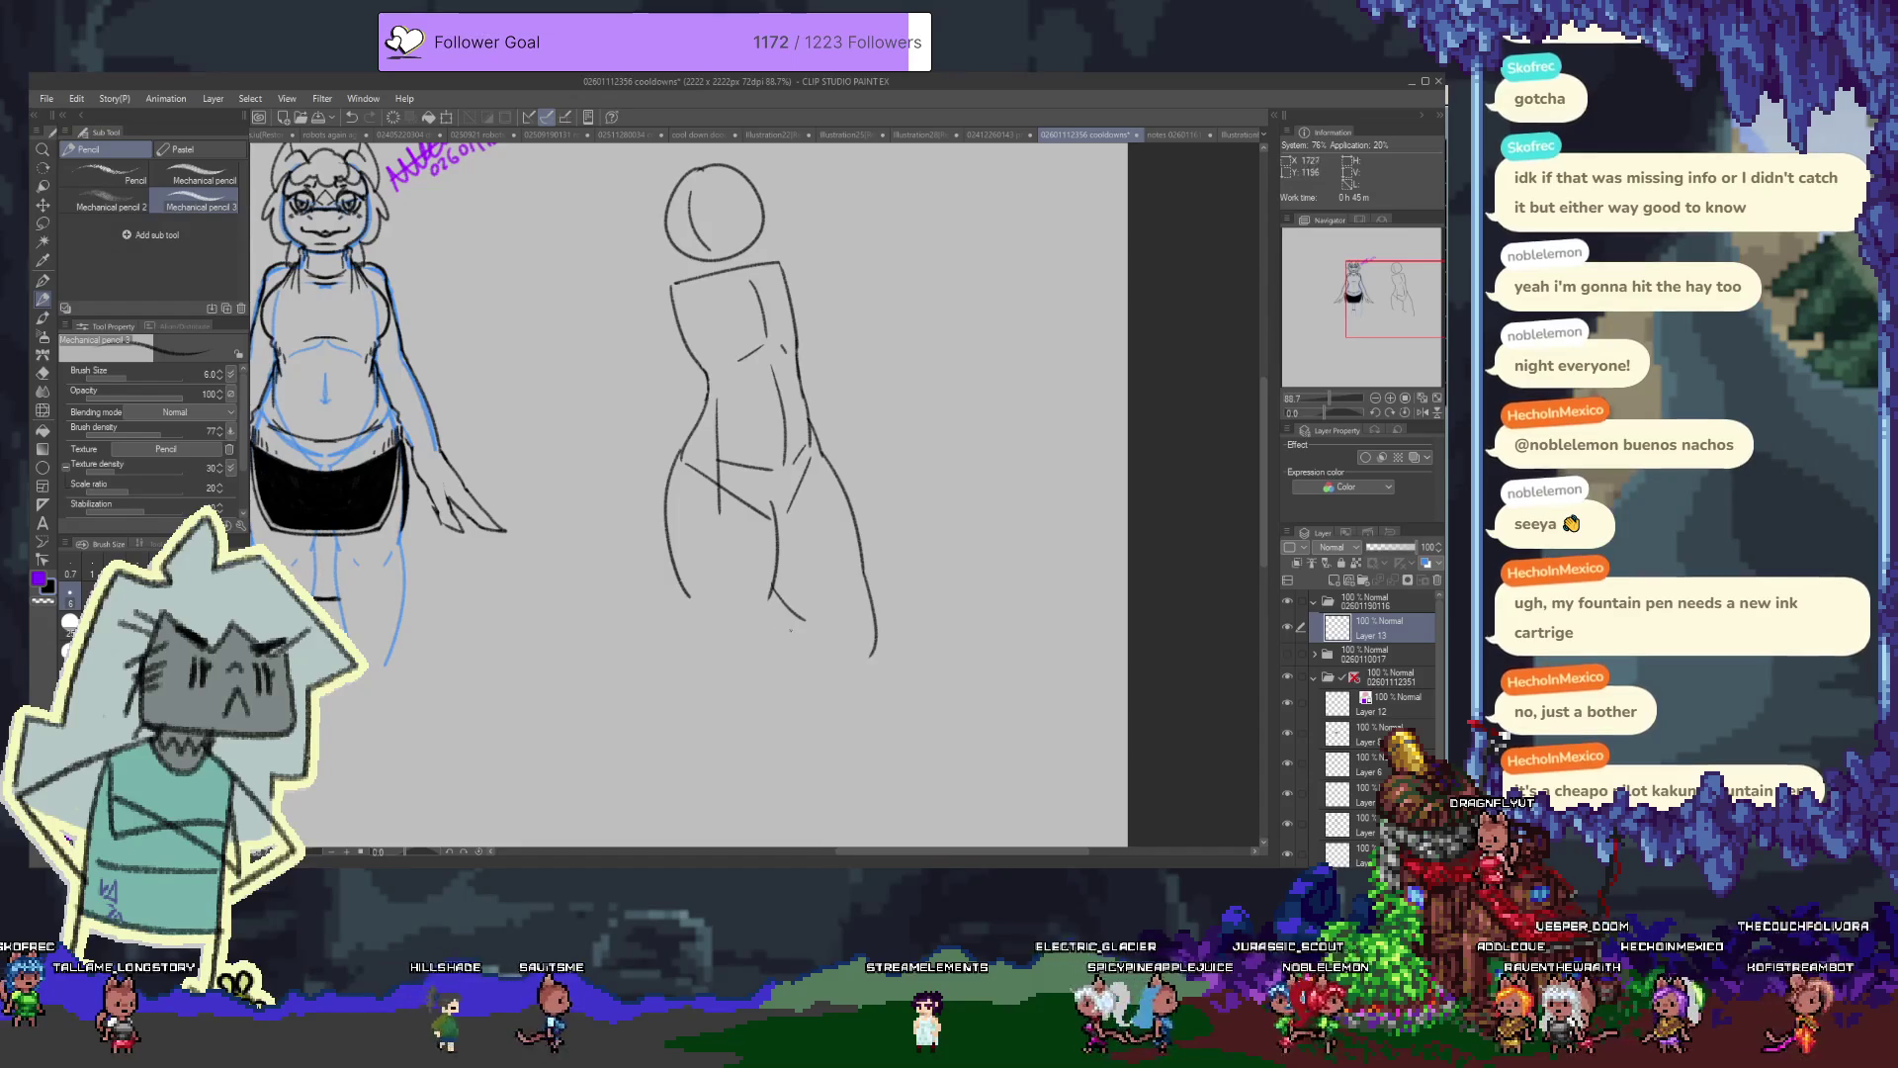
drag(862, 666, 786, 611)
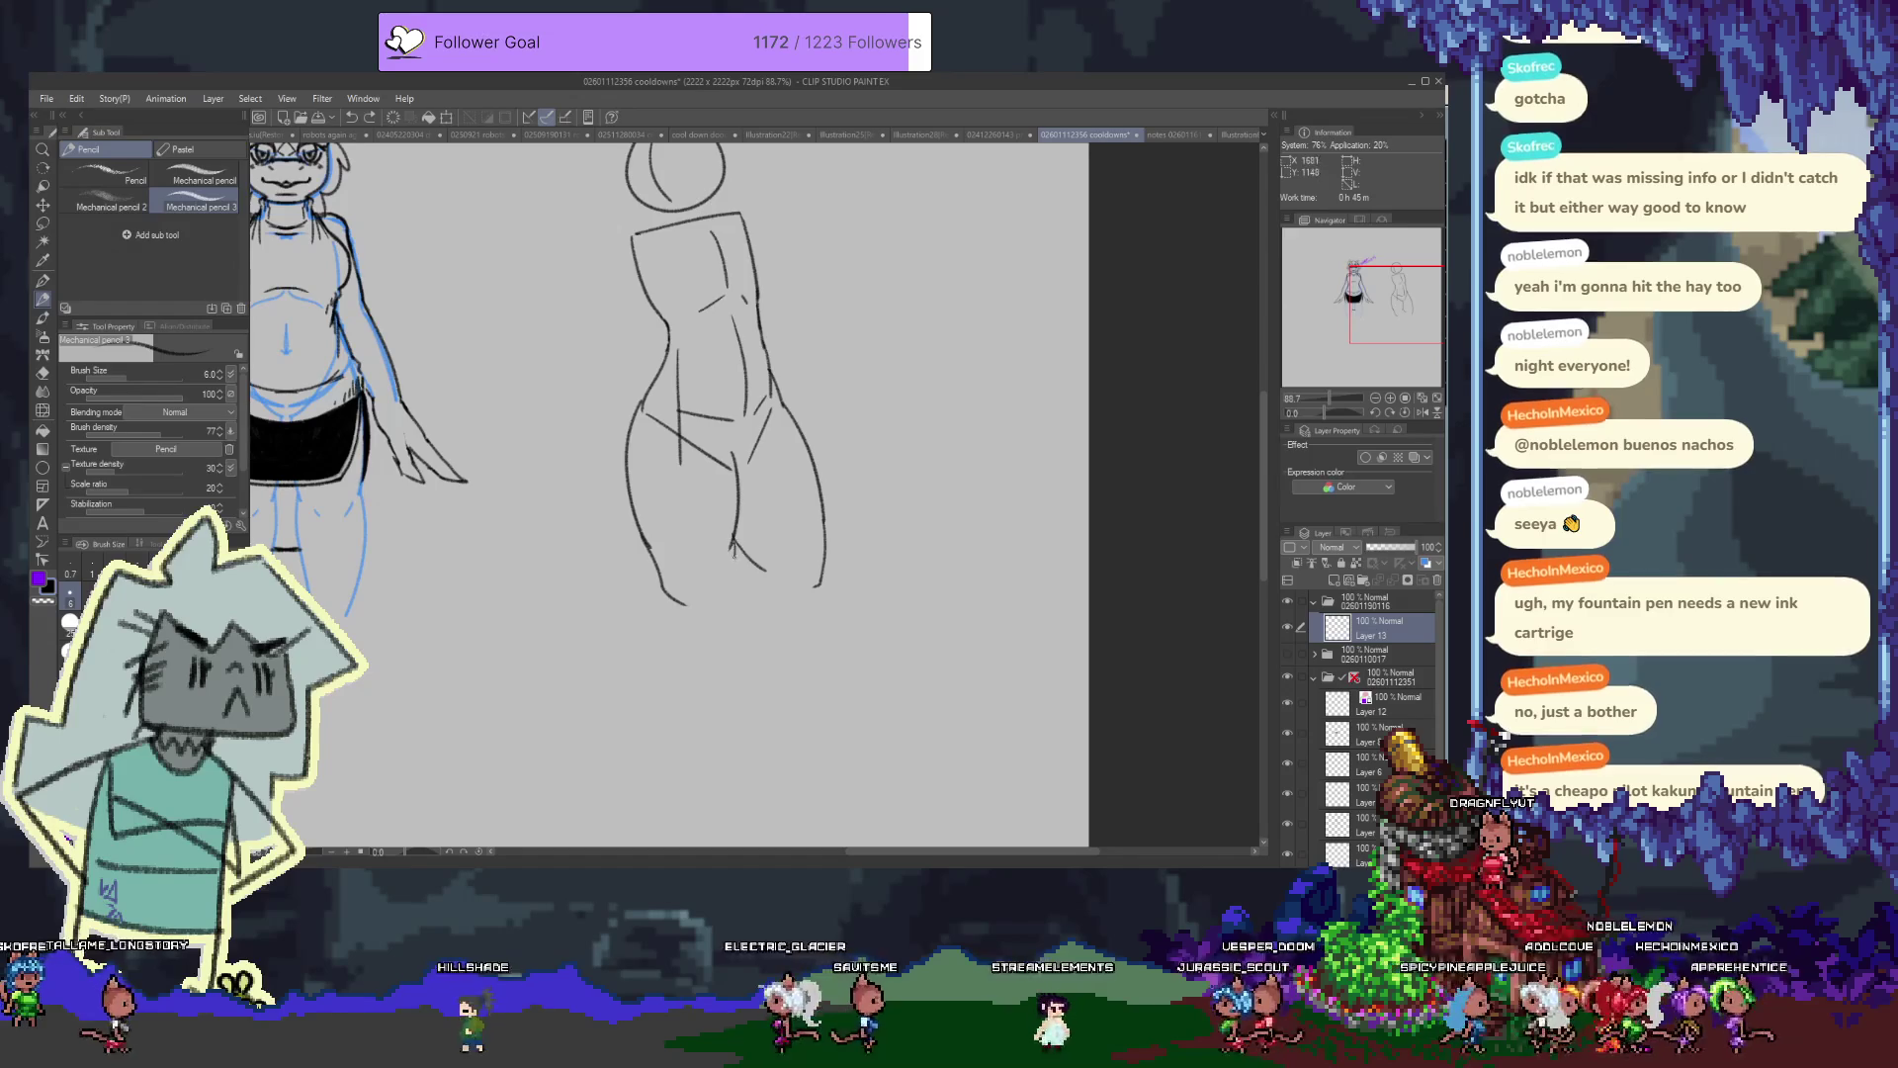
drag(733, 544, 720, 686)
Redraw the legs as longer lines curving inward toward the bottom of the canvas
key(ctrl+z)
key(ctrl+z)
key(e)
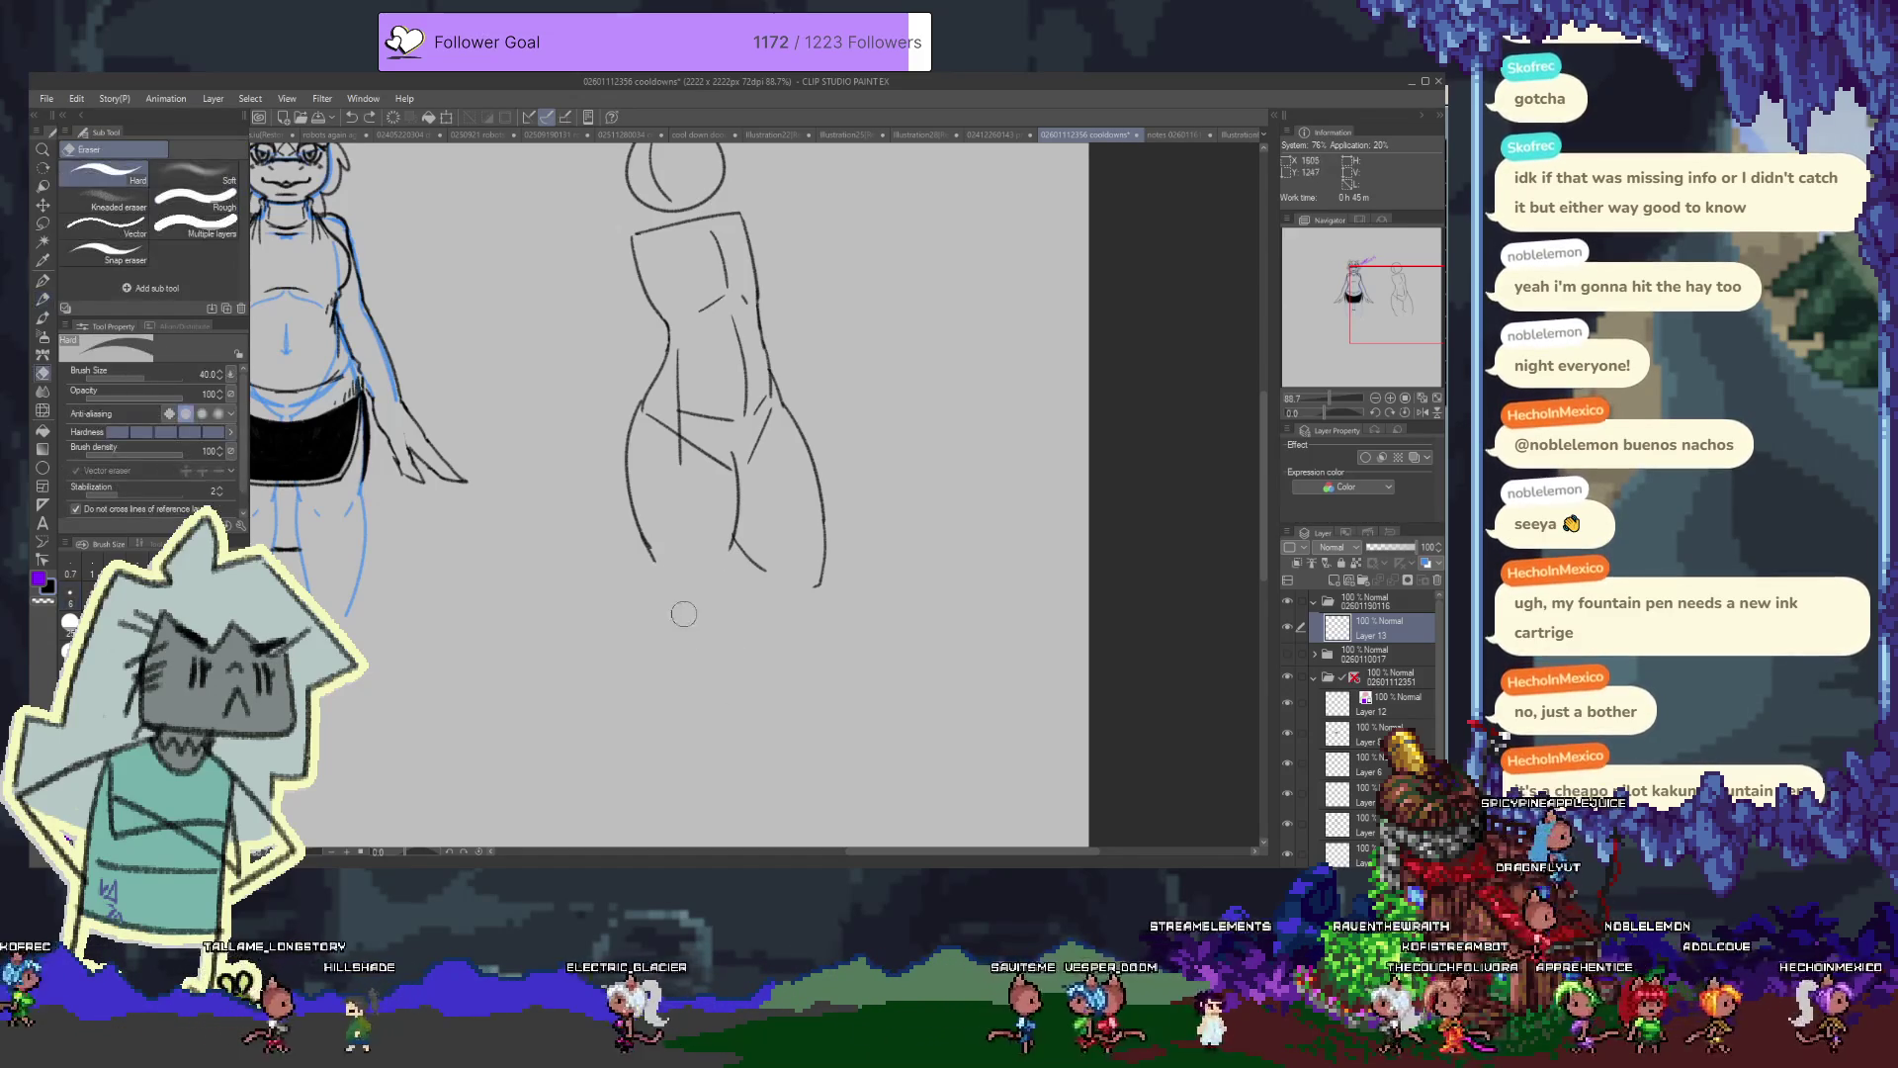
key(p)
key(p)
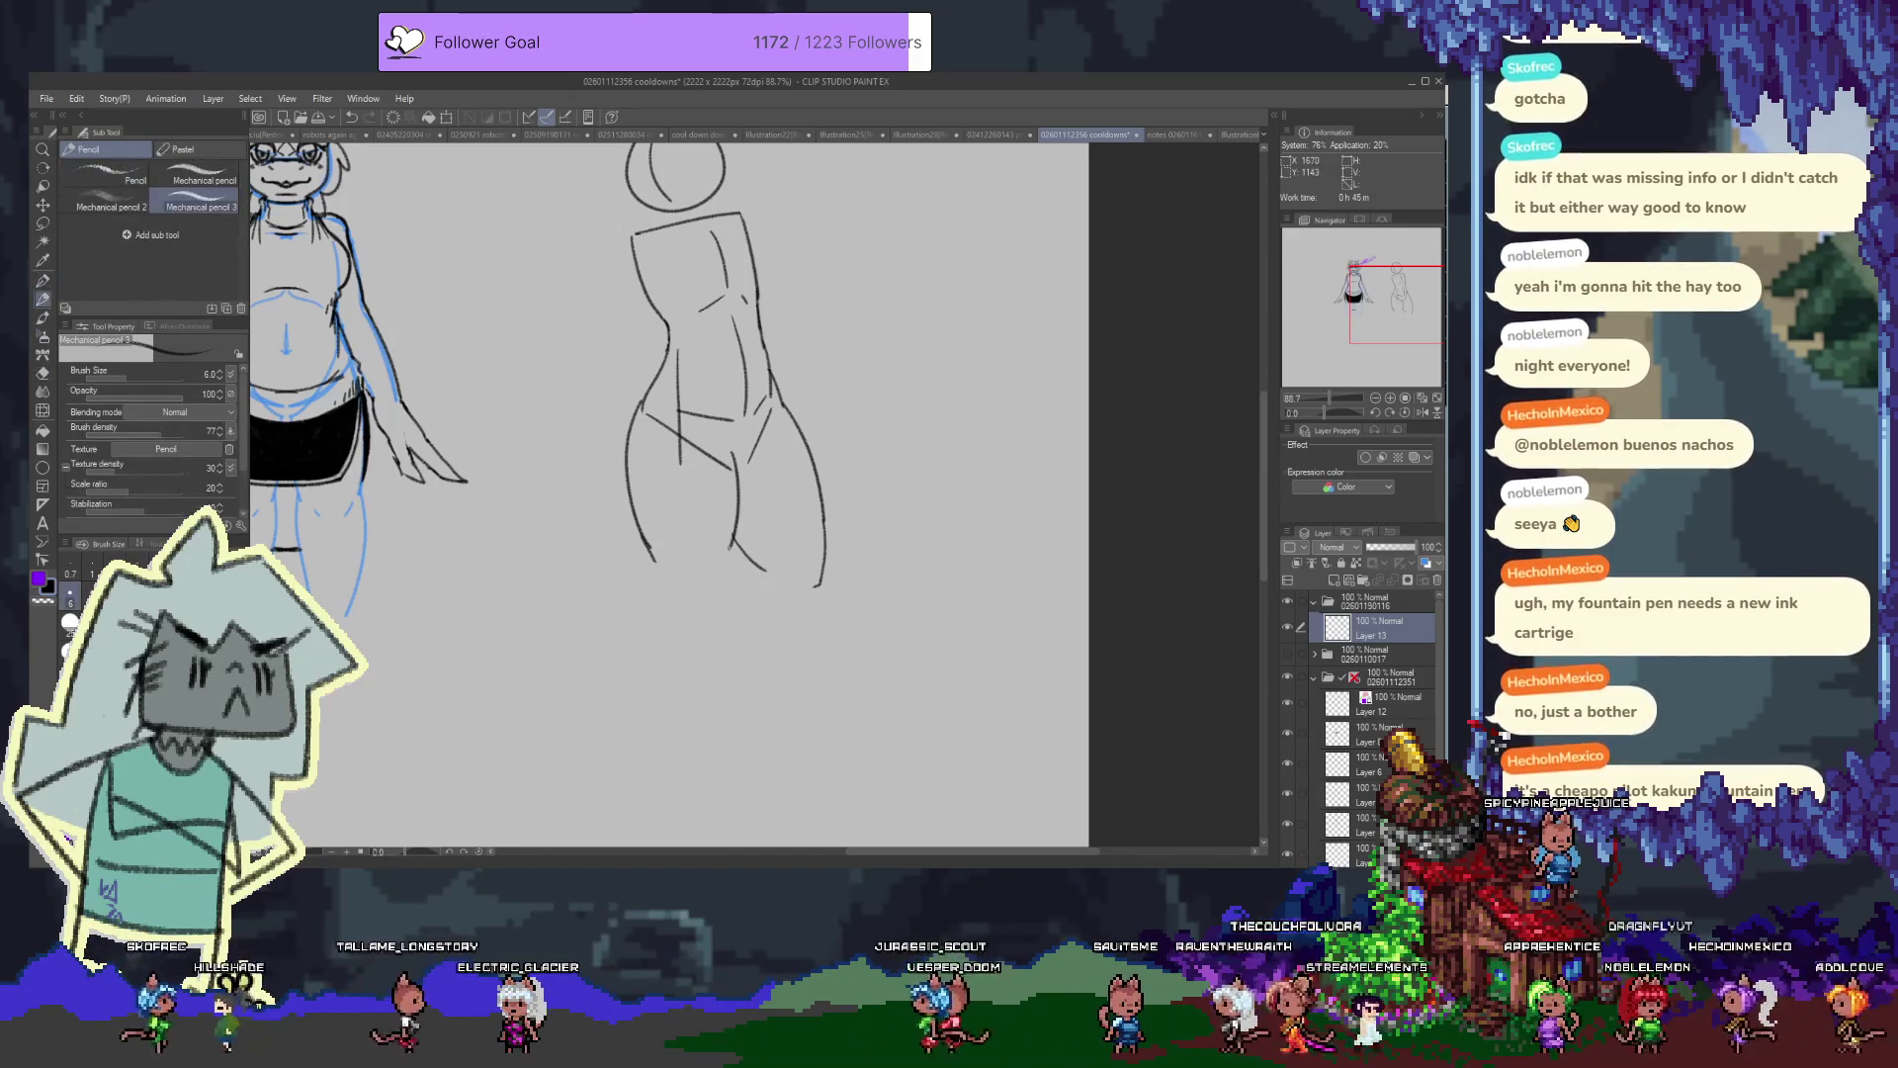
drag(736, 536, 658, 699)
drag(722, 569, 719, 710)
key(ctrl+z)
drag(719, 585, 698, 699)
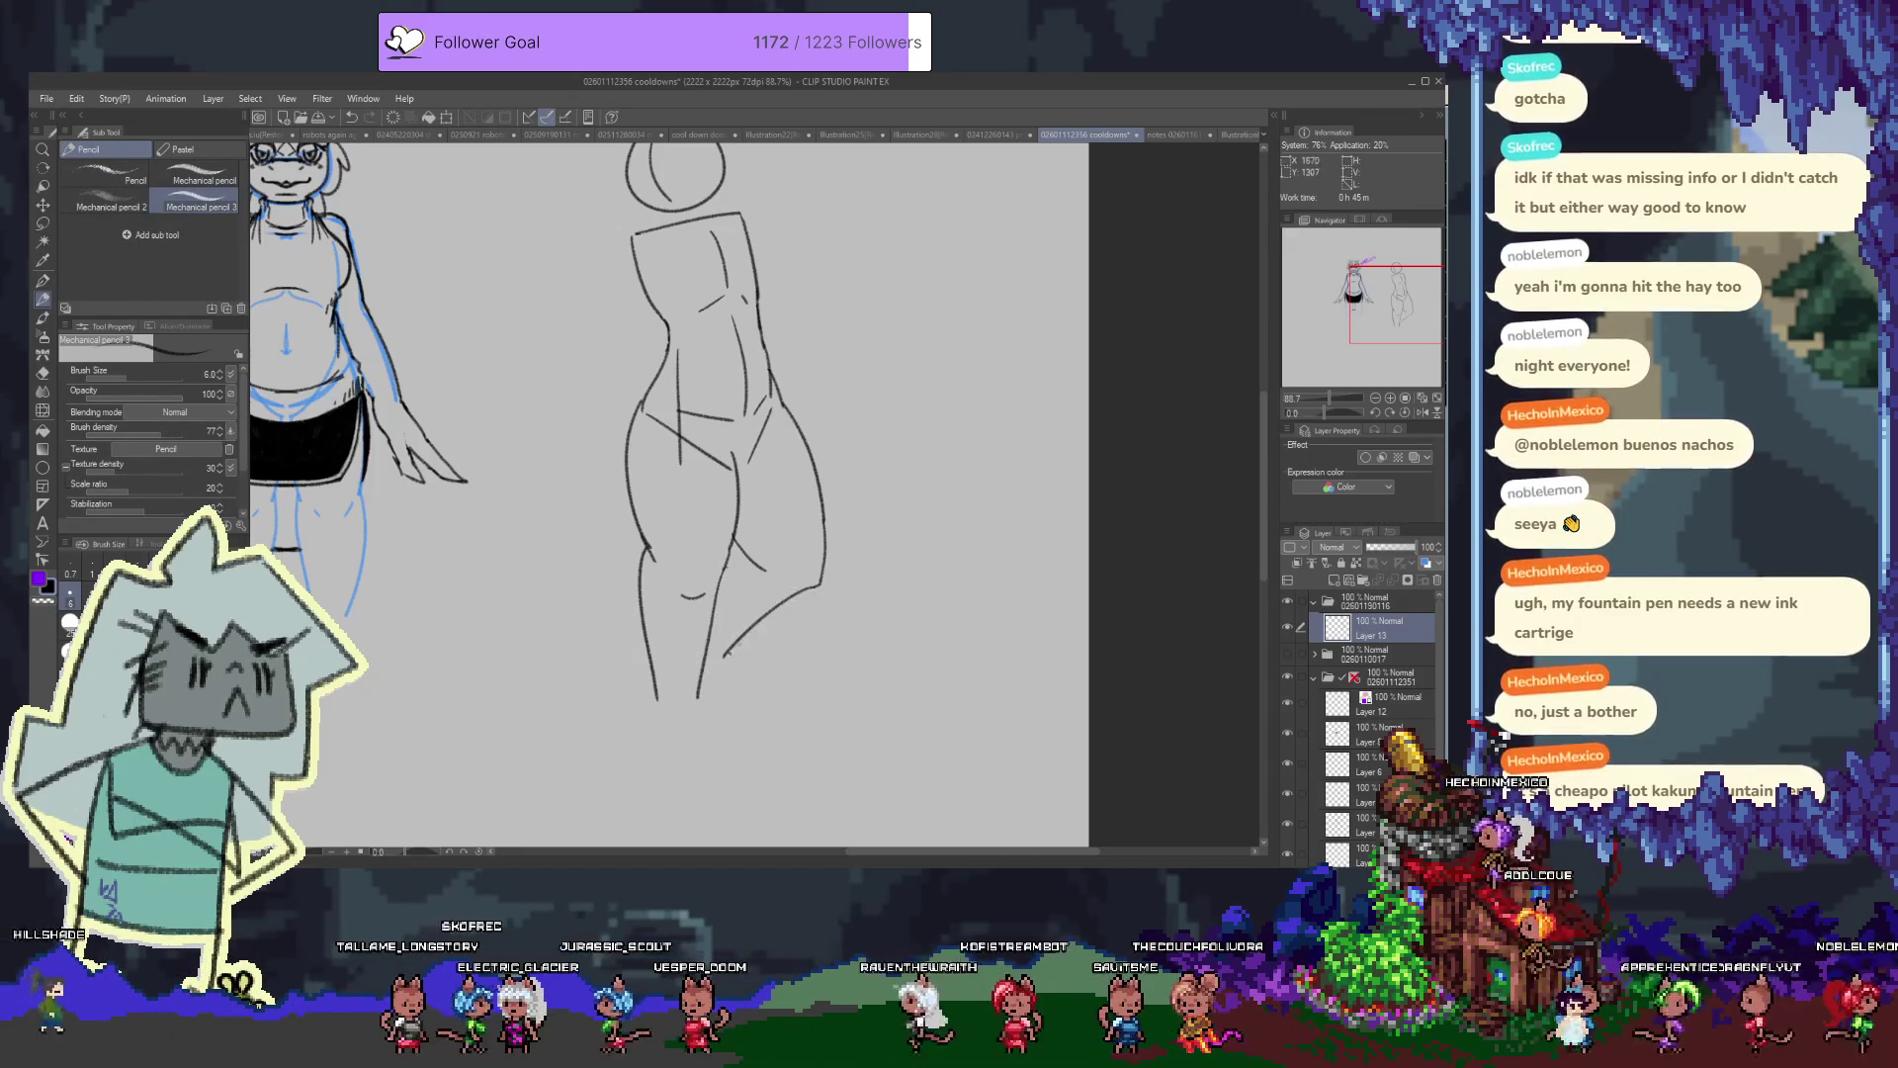
Add a small chest dot and an extra right-hip line, removing a stray dot in the head
scroll(668, 494, up, 1)
scroll(668, 494, up, 2)
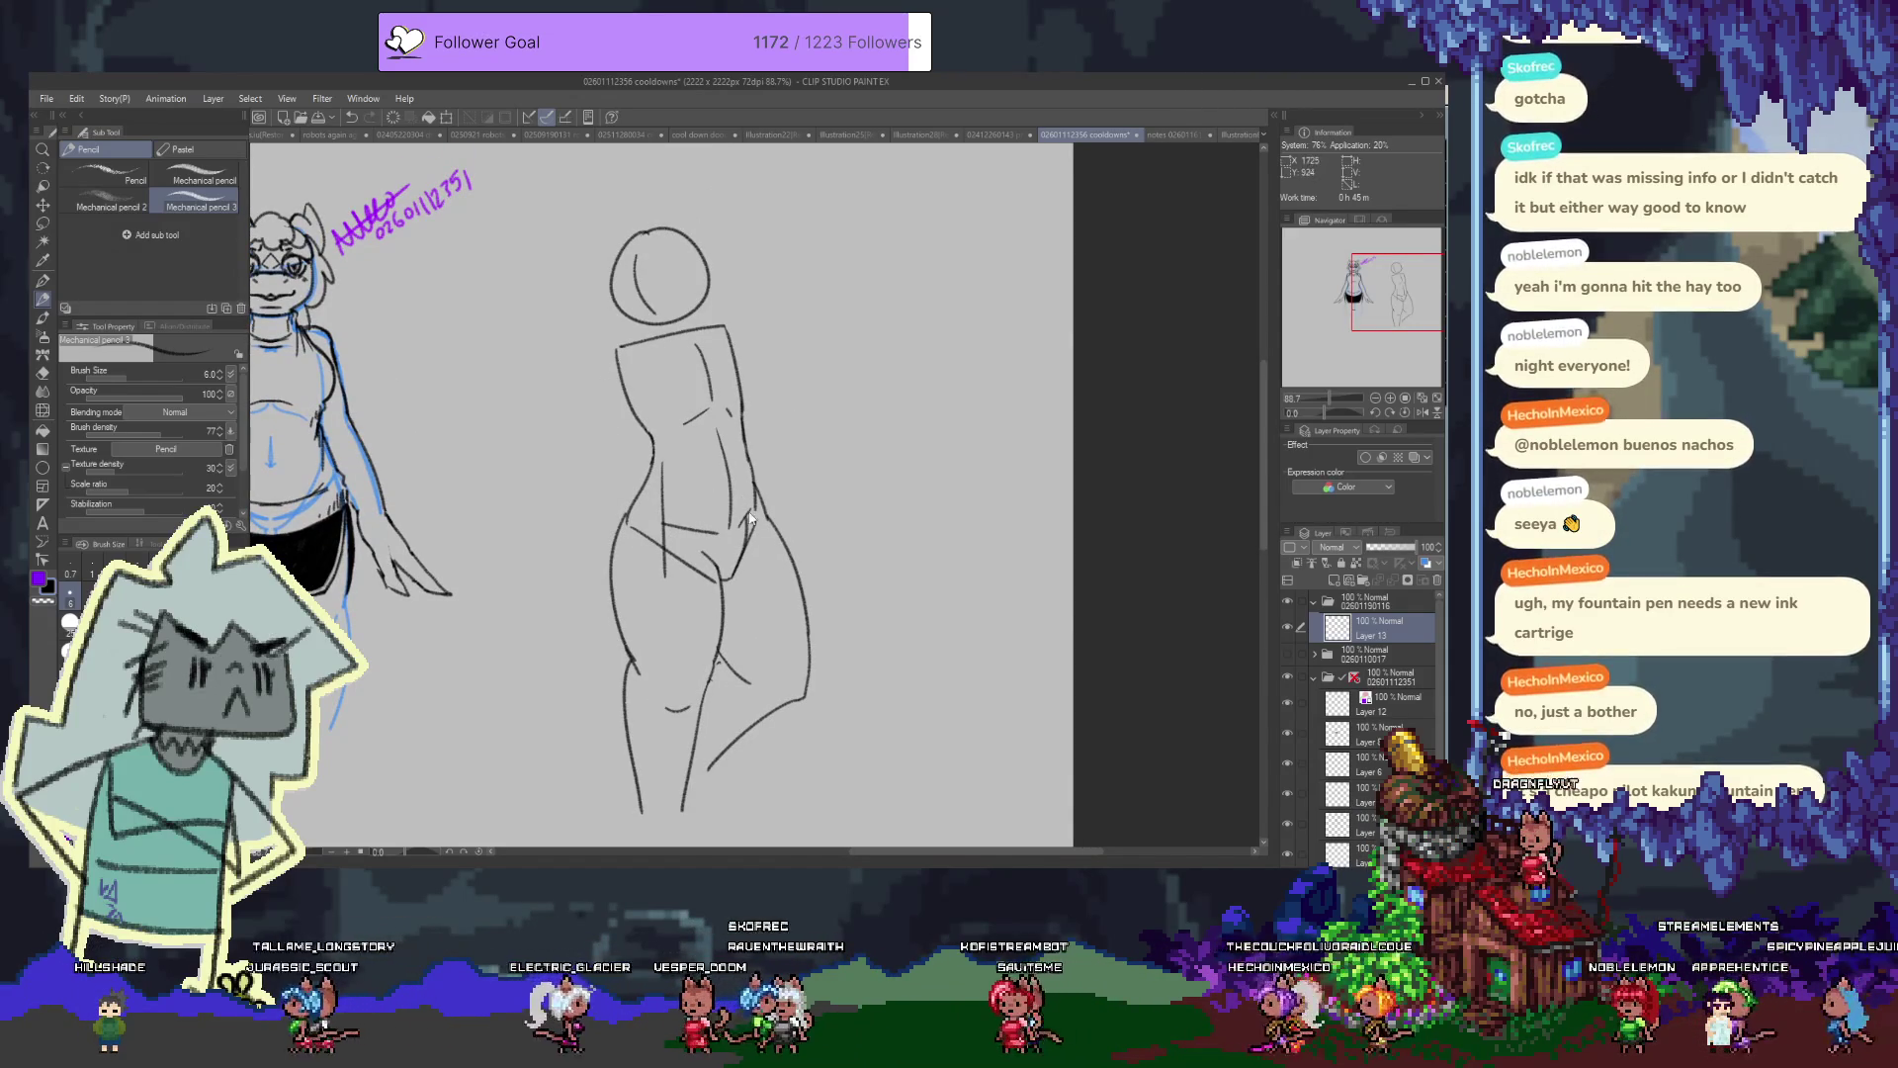
click(667, 399)
drag(755, 508, 736, 572)
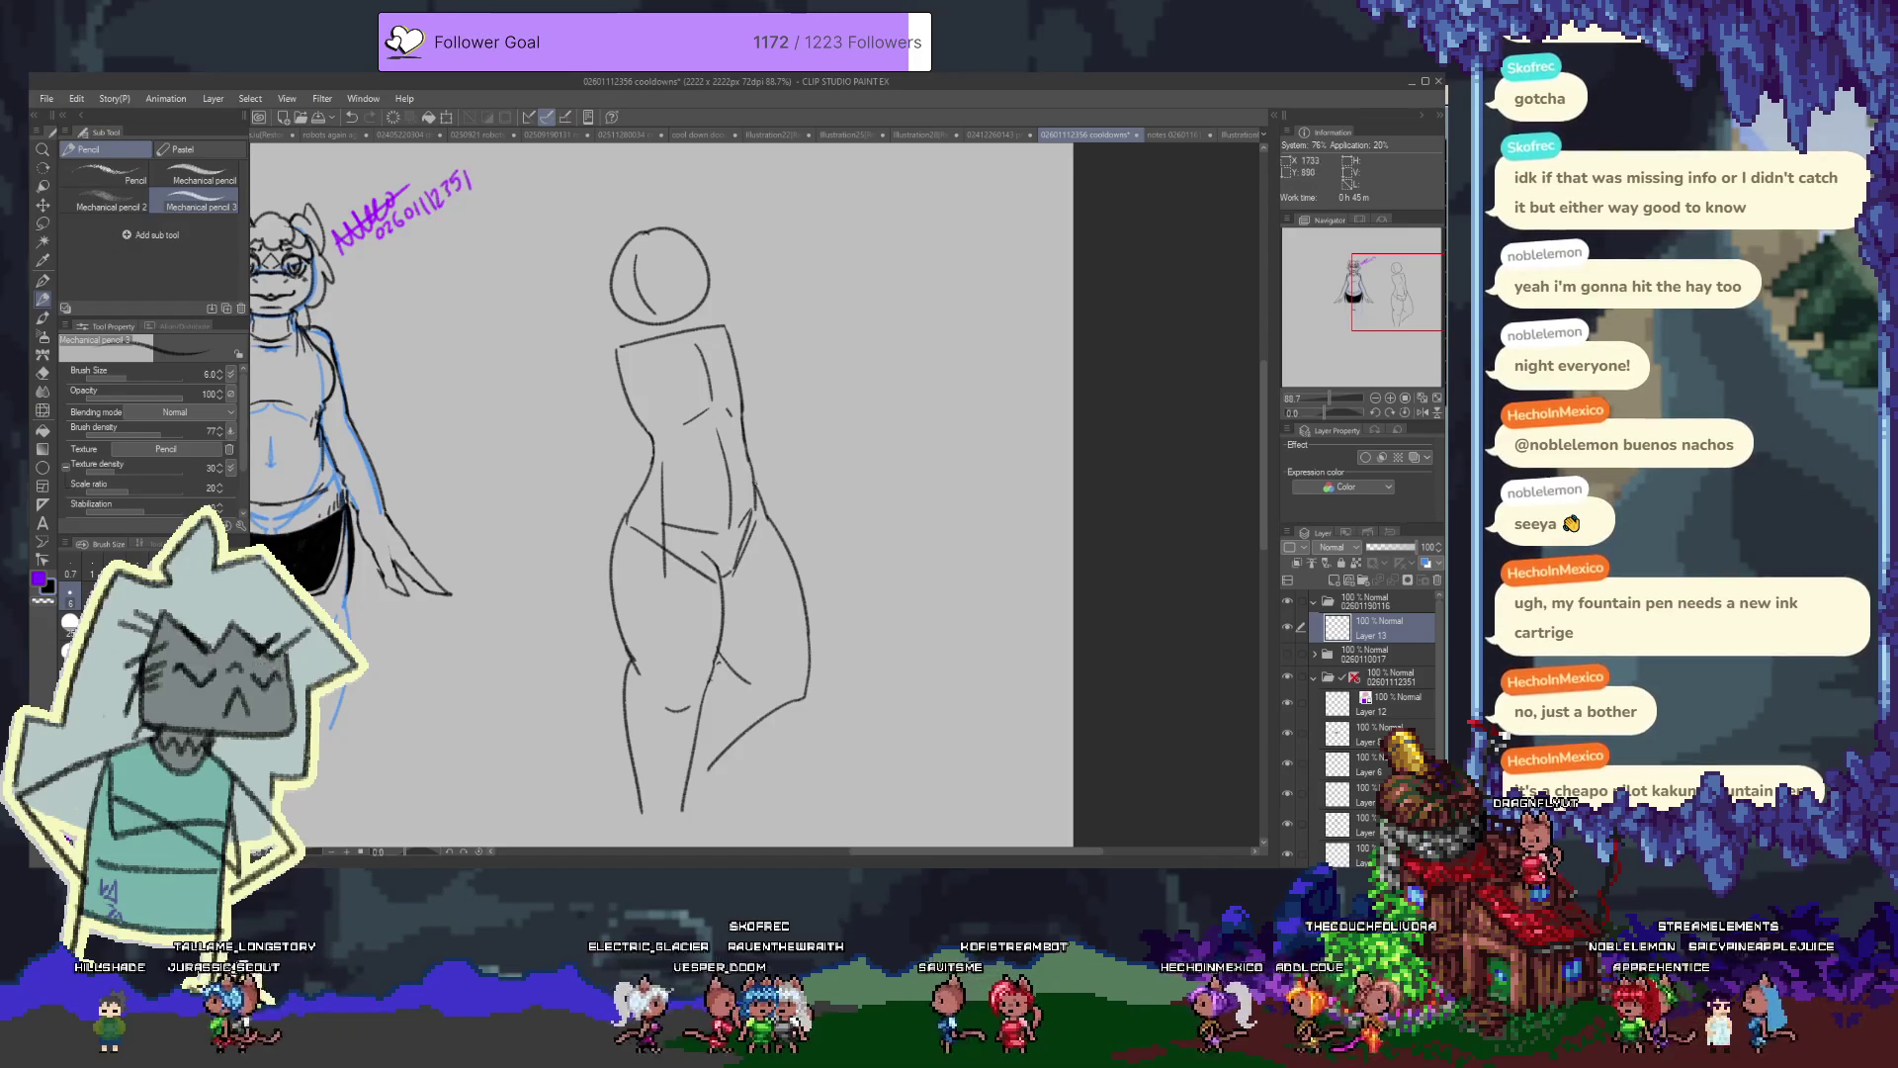
click(665, 286)
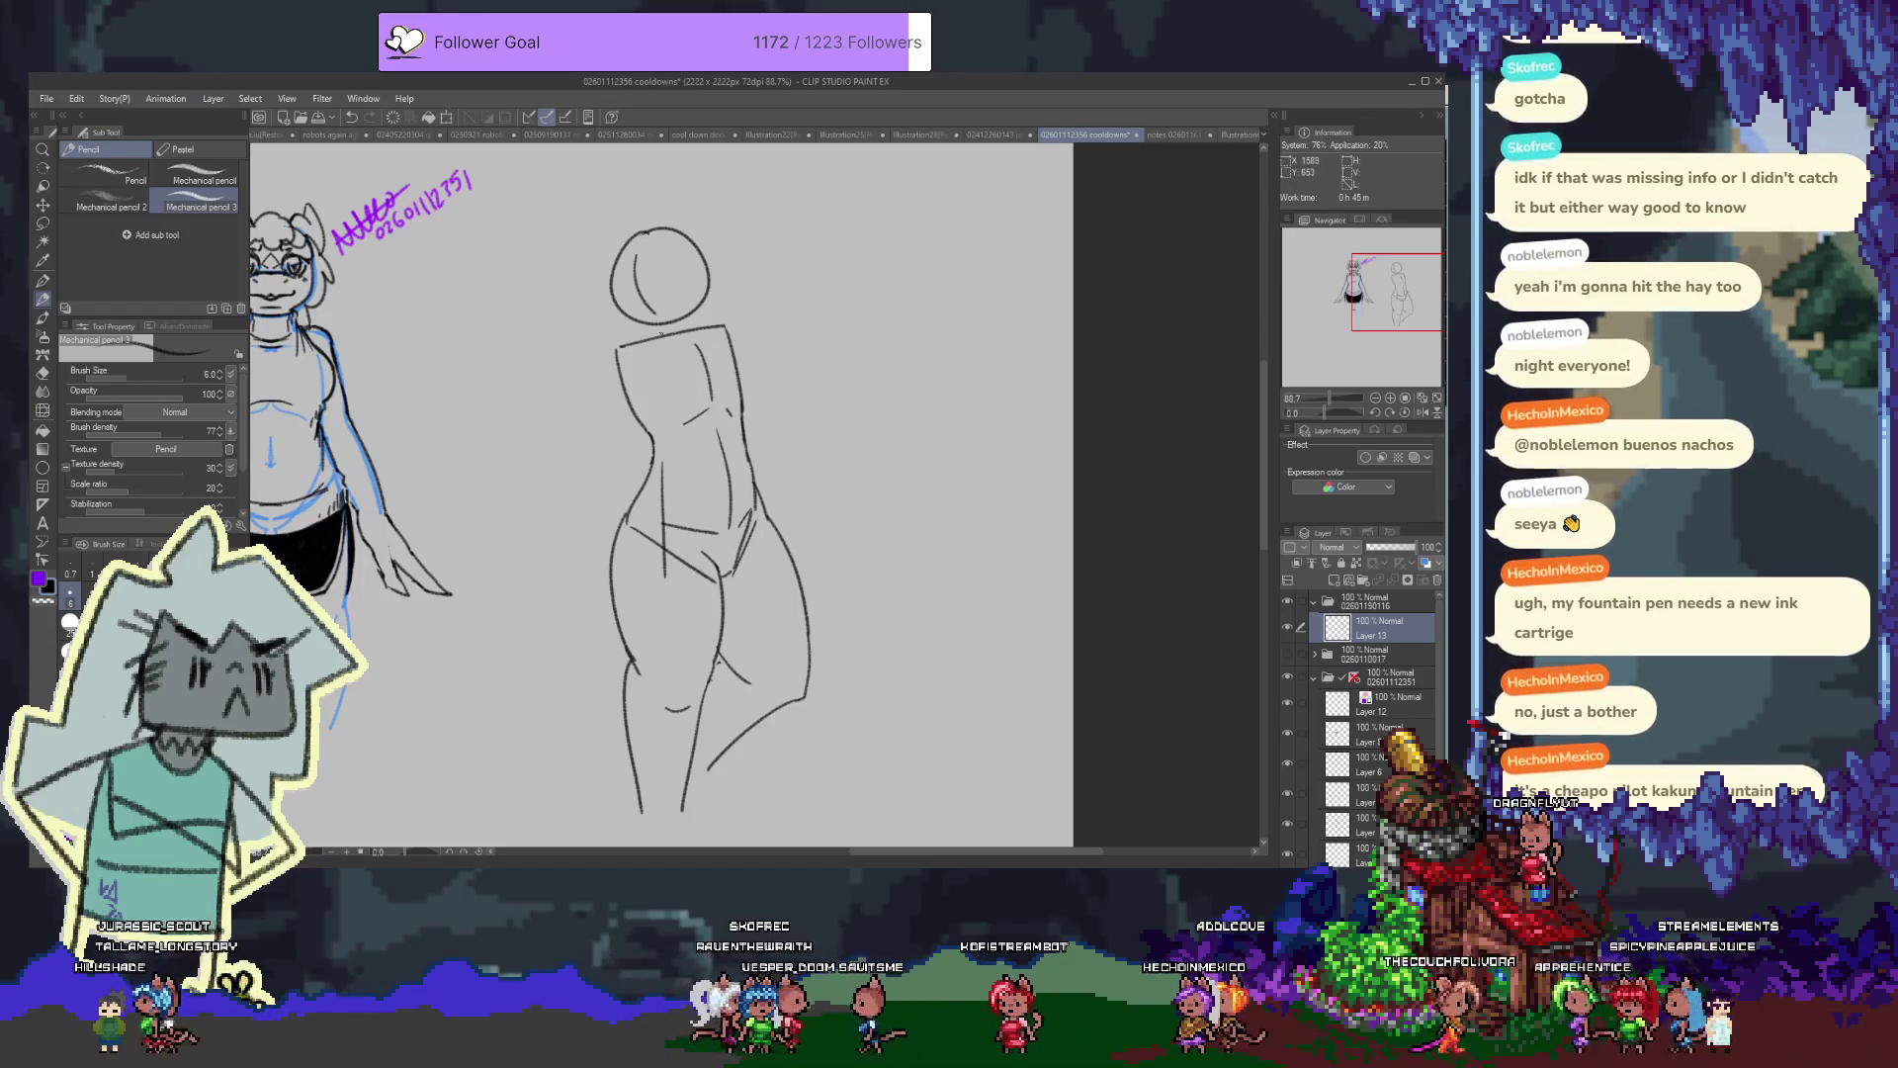
key(ctrl+z)
Lasso the head circle and move it higher above the torso, leaving room for a neck
key(m)
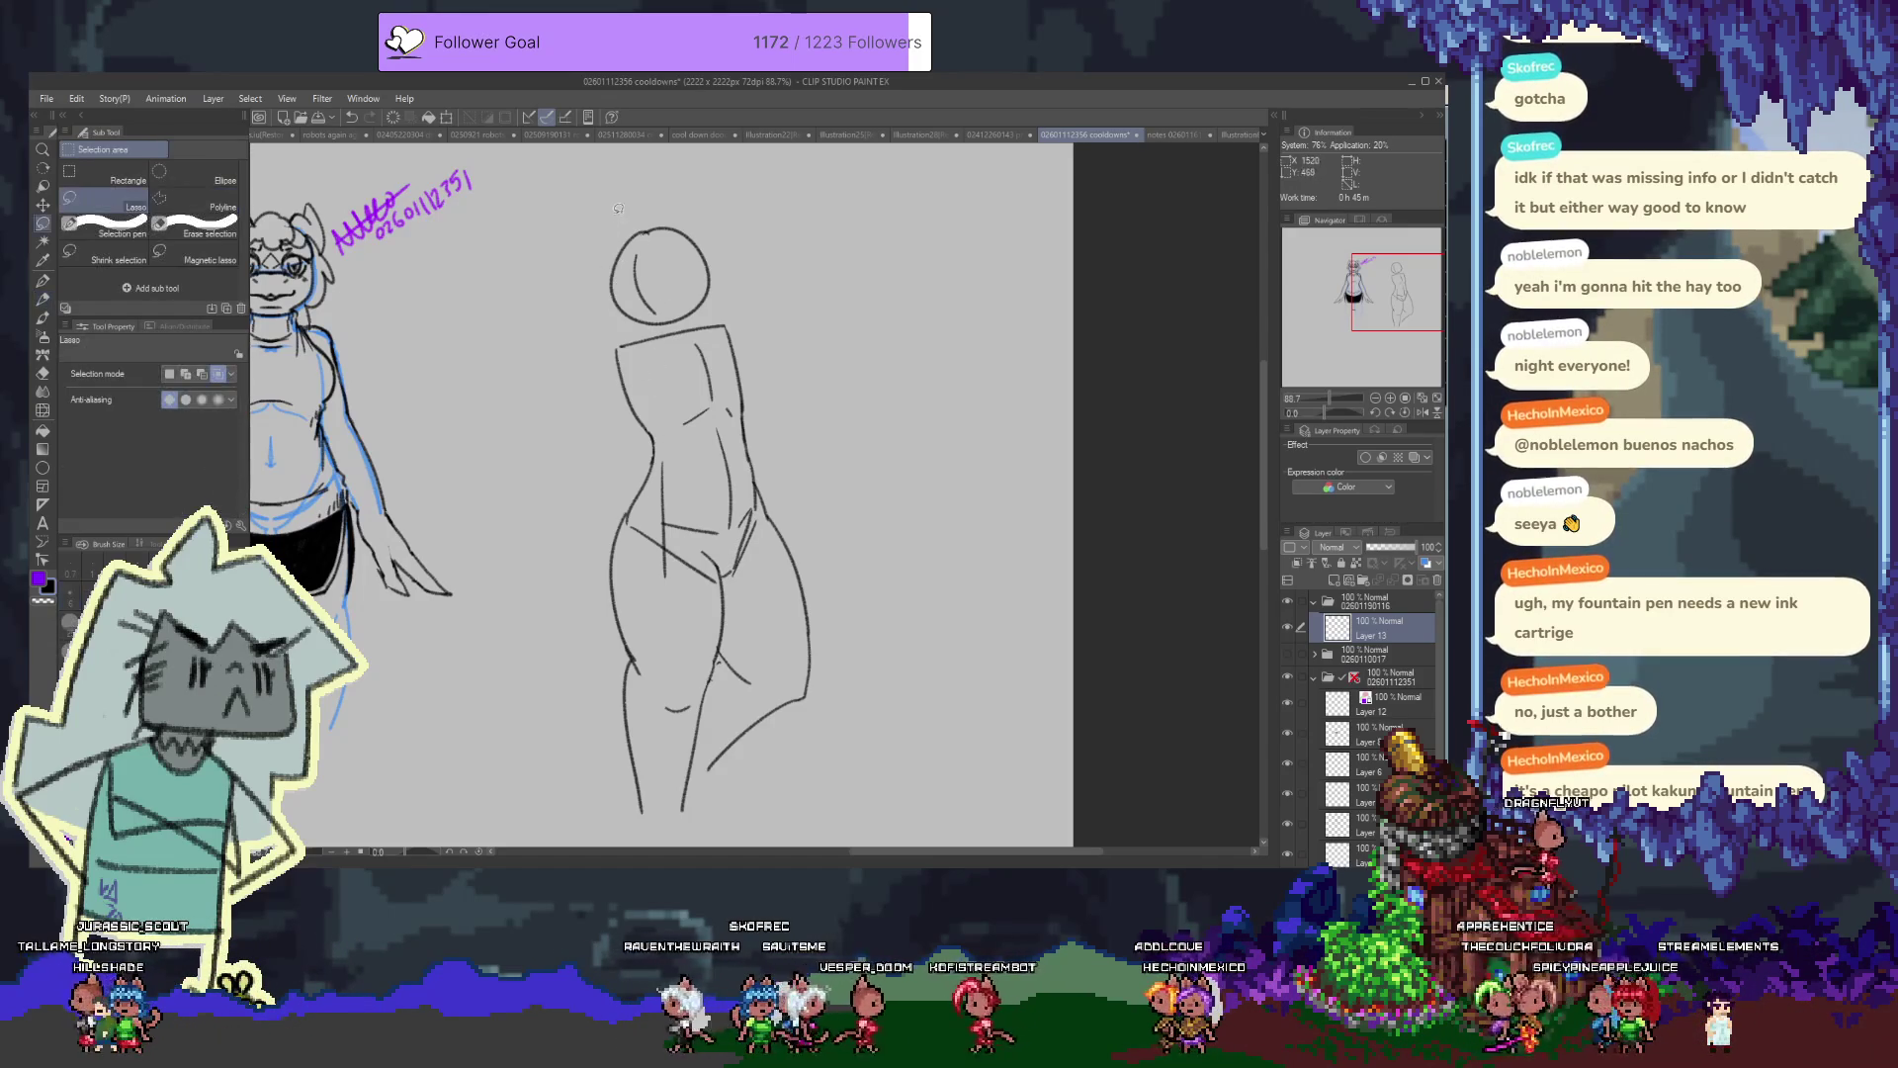
drag(621, 333, 605, 195)
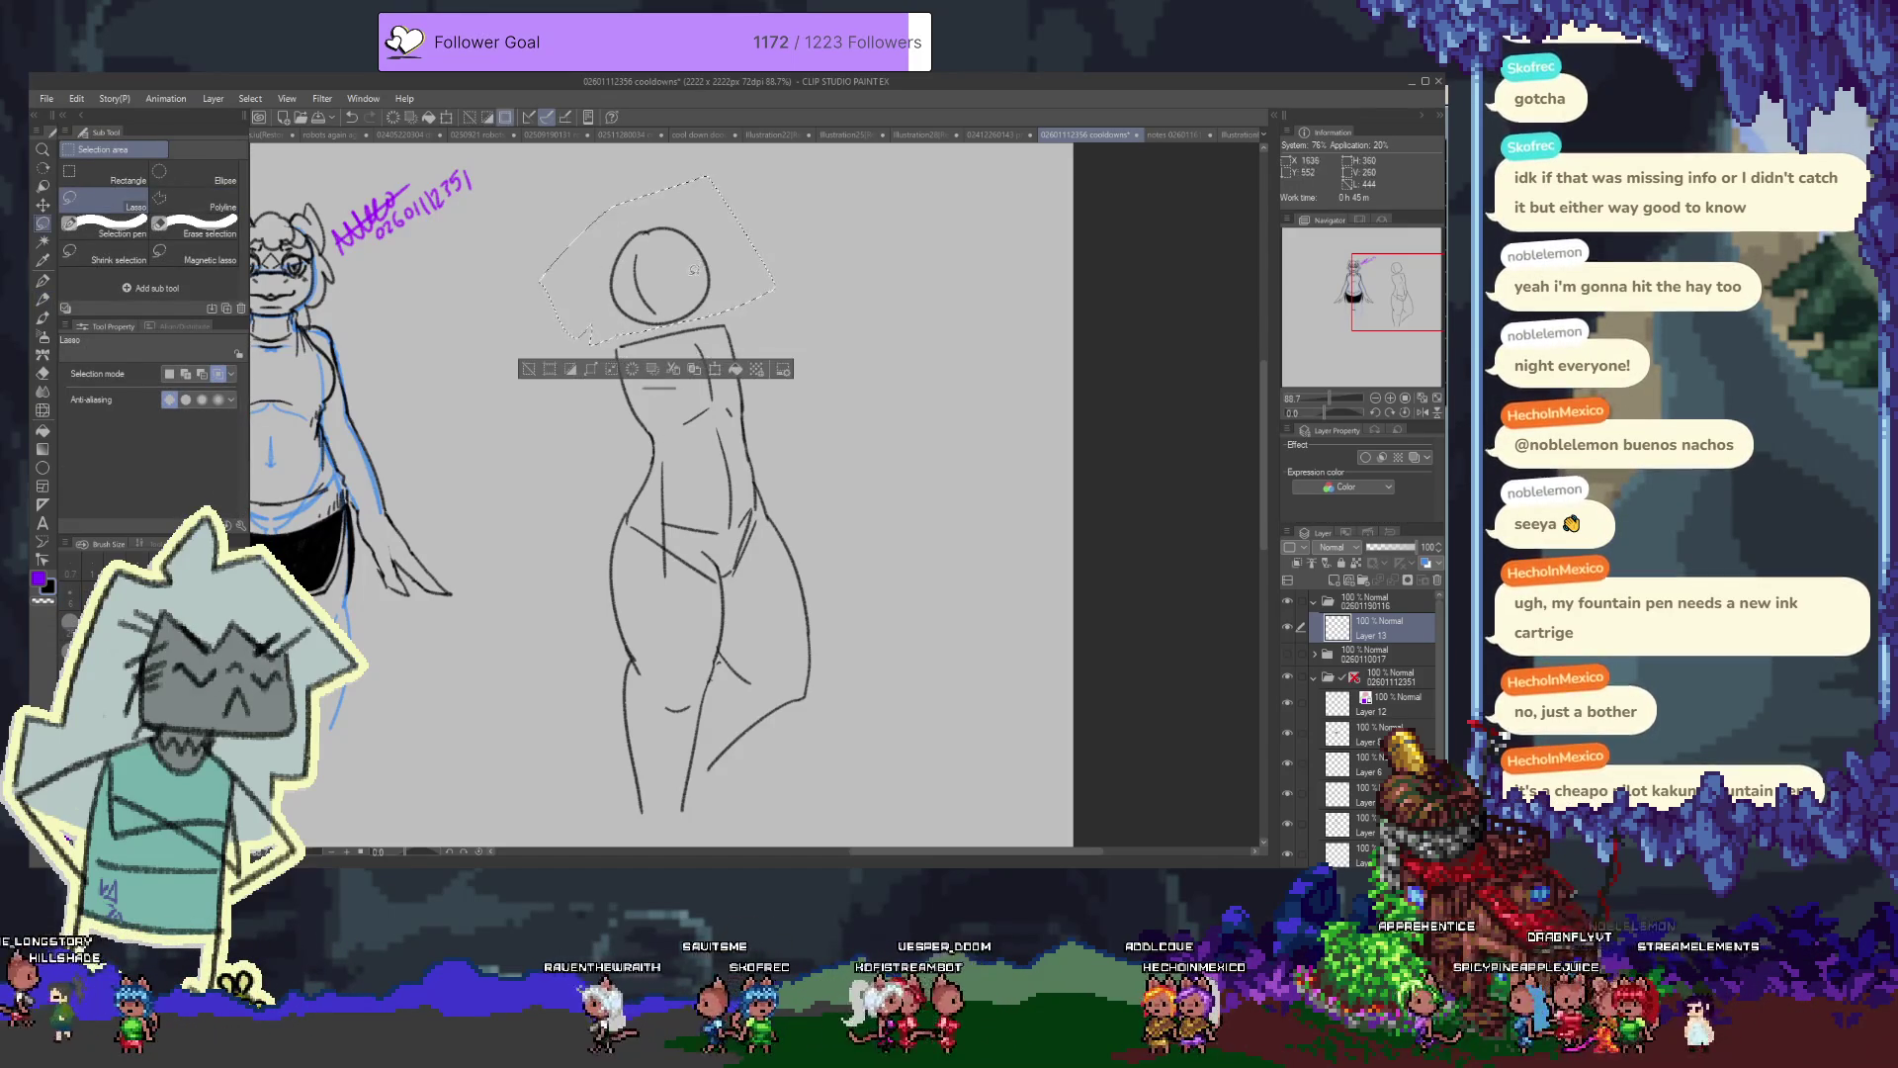
key(k)
key(ctrl+d)
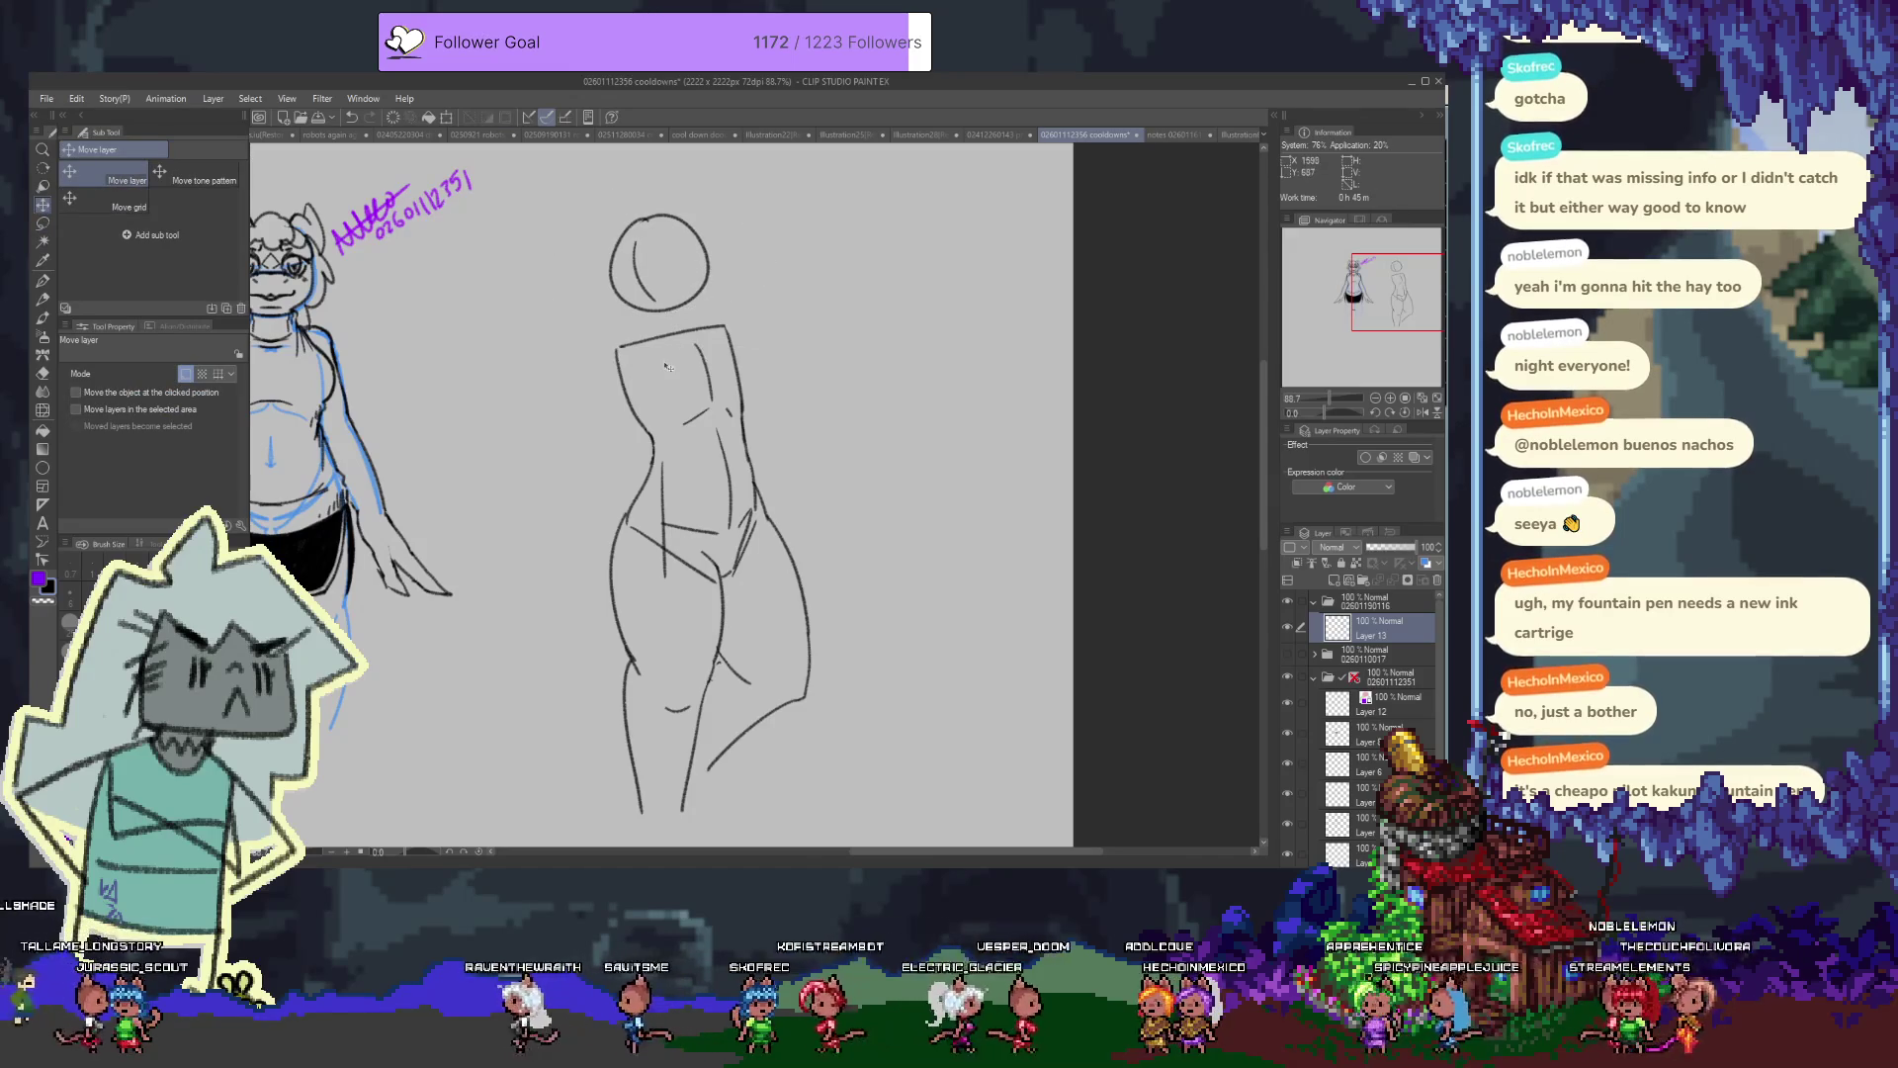
key(p)
drag(510, 345, 533, 432)
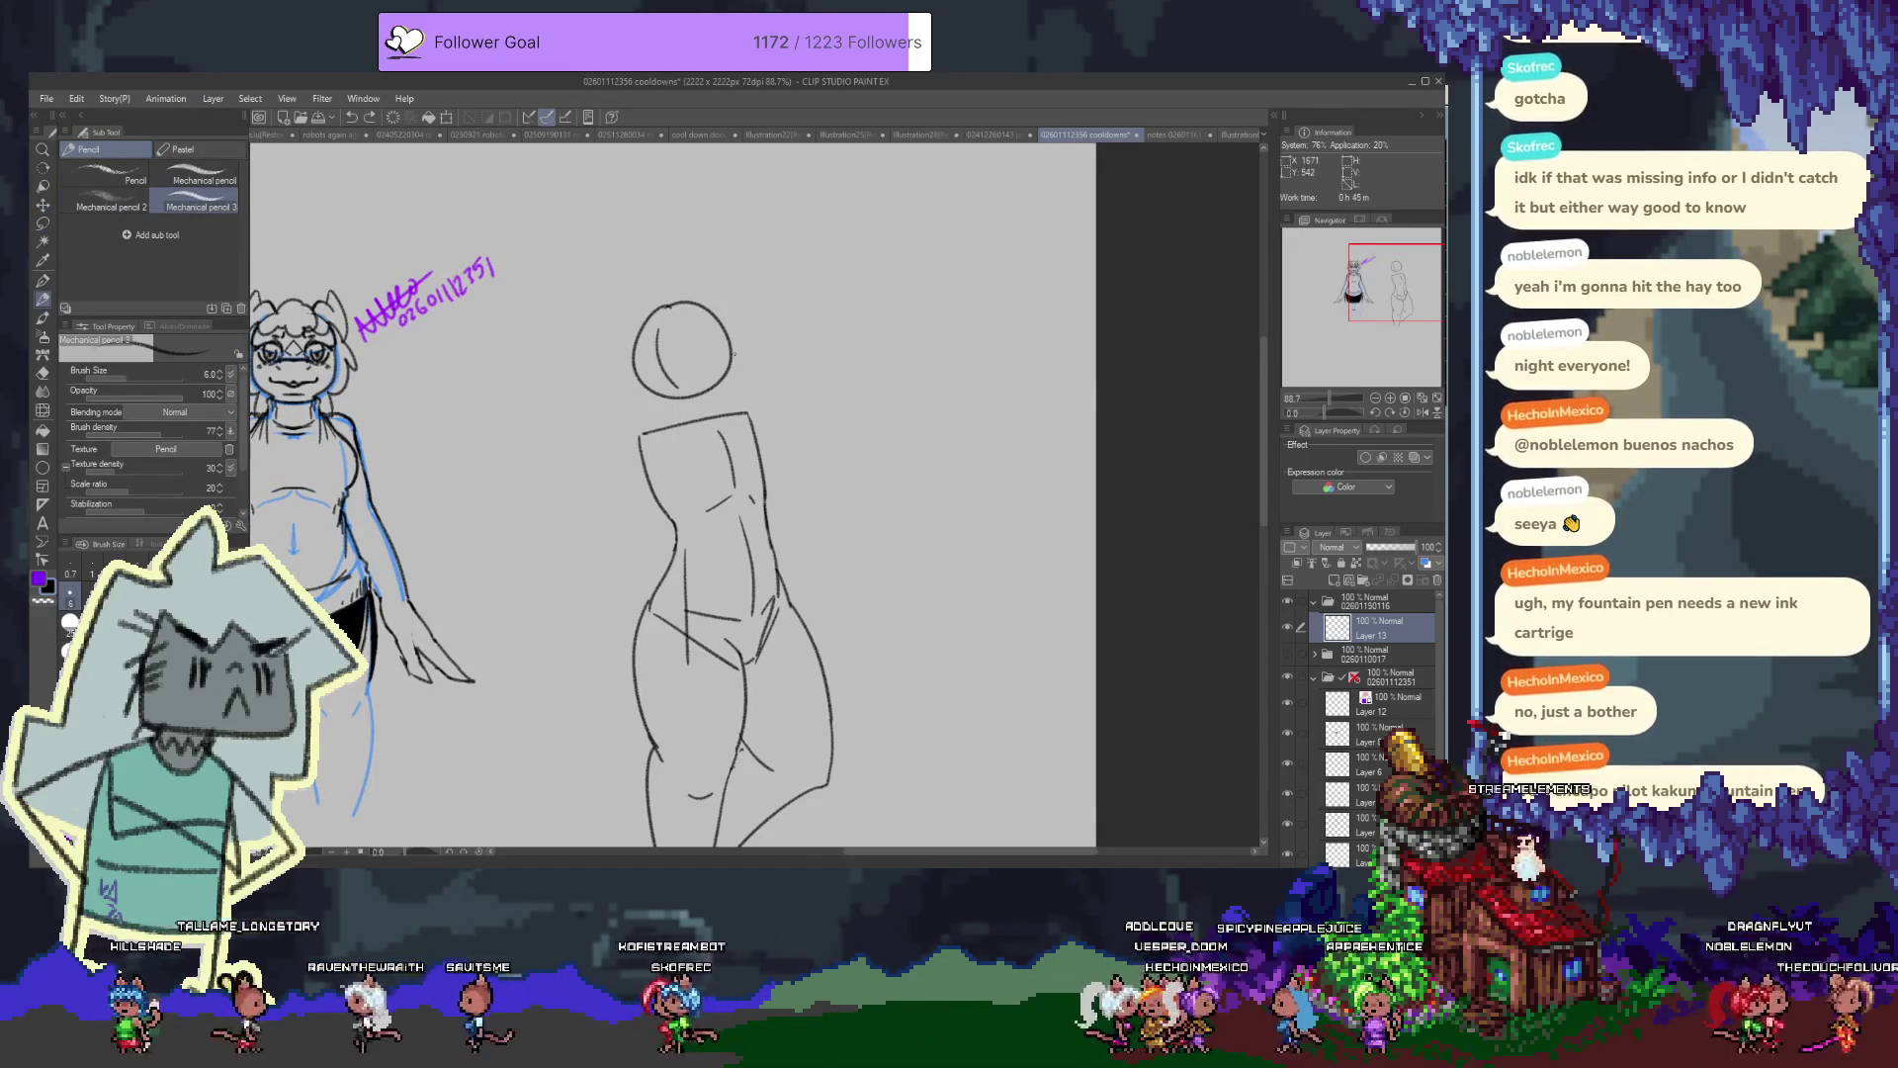
key(m)
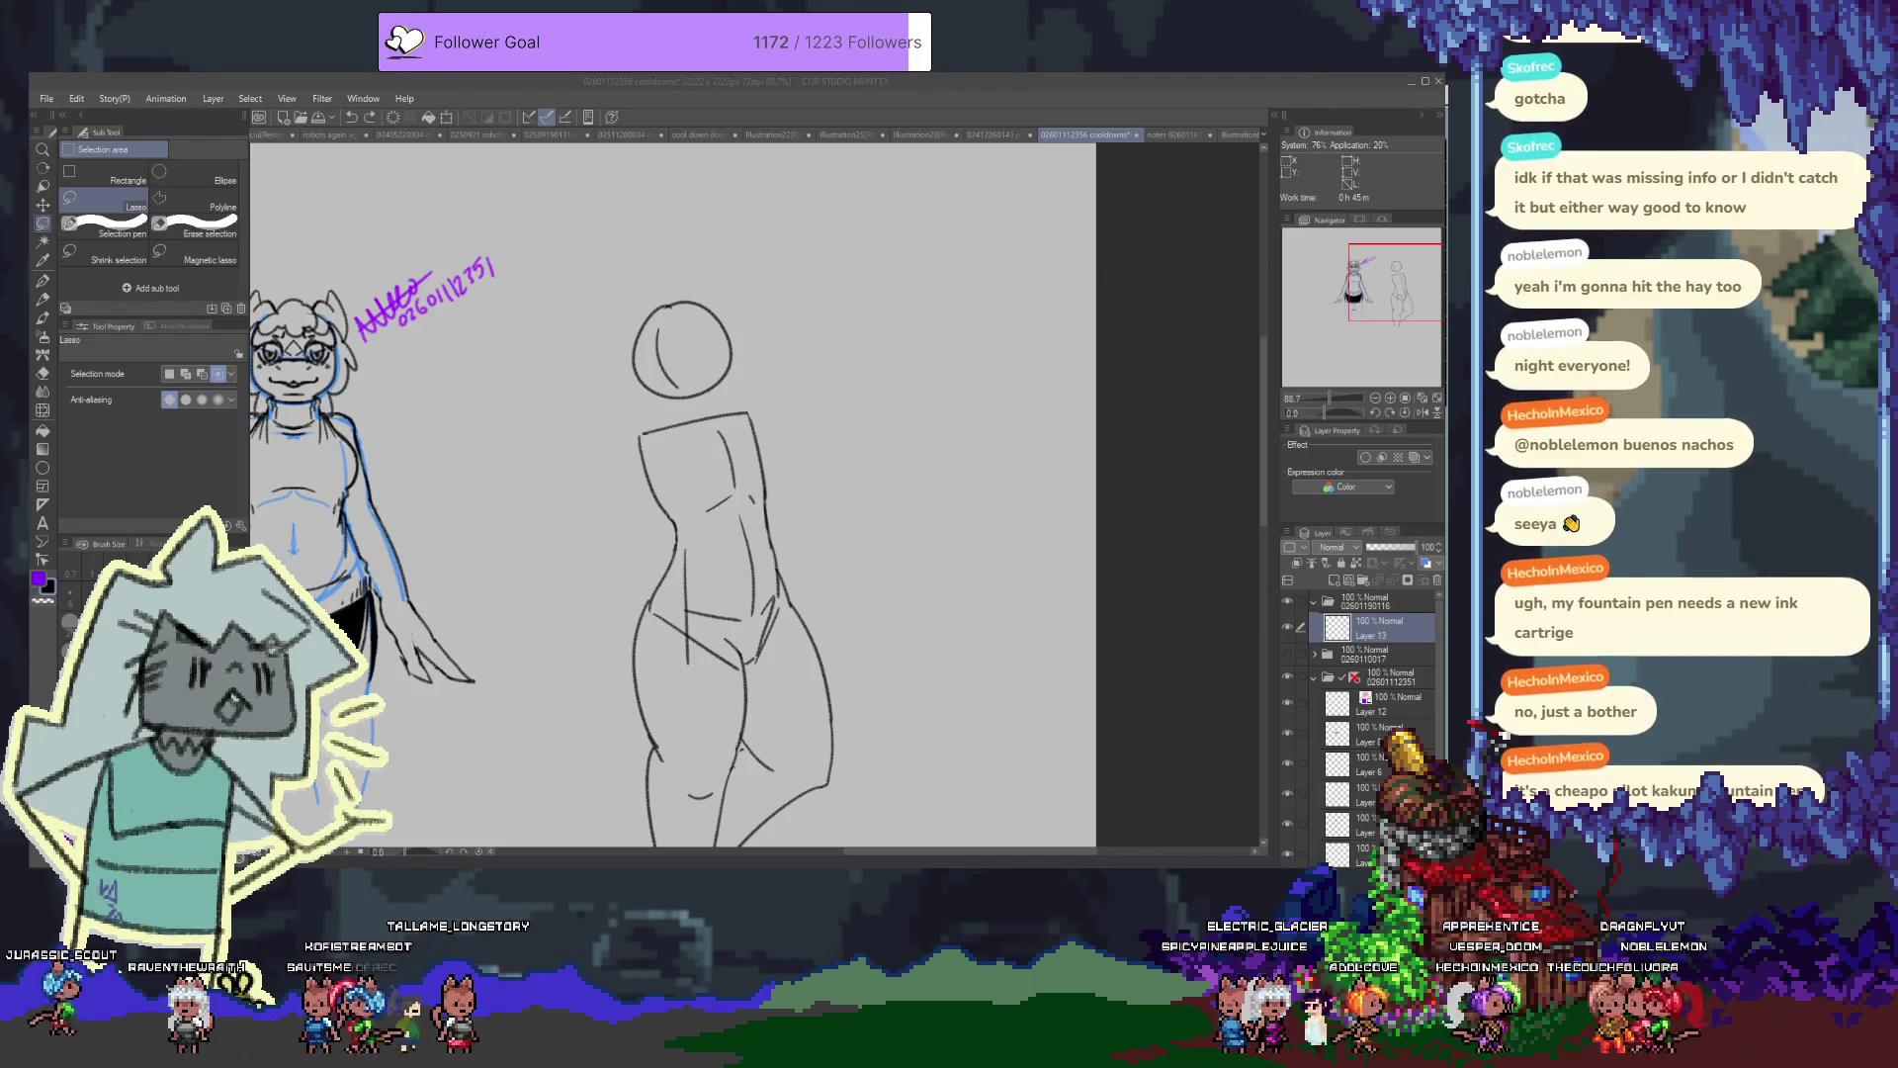
click(728, 491)
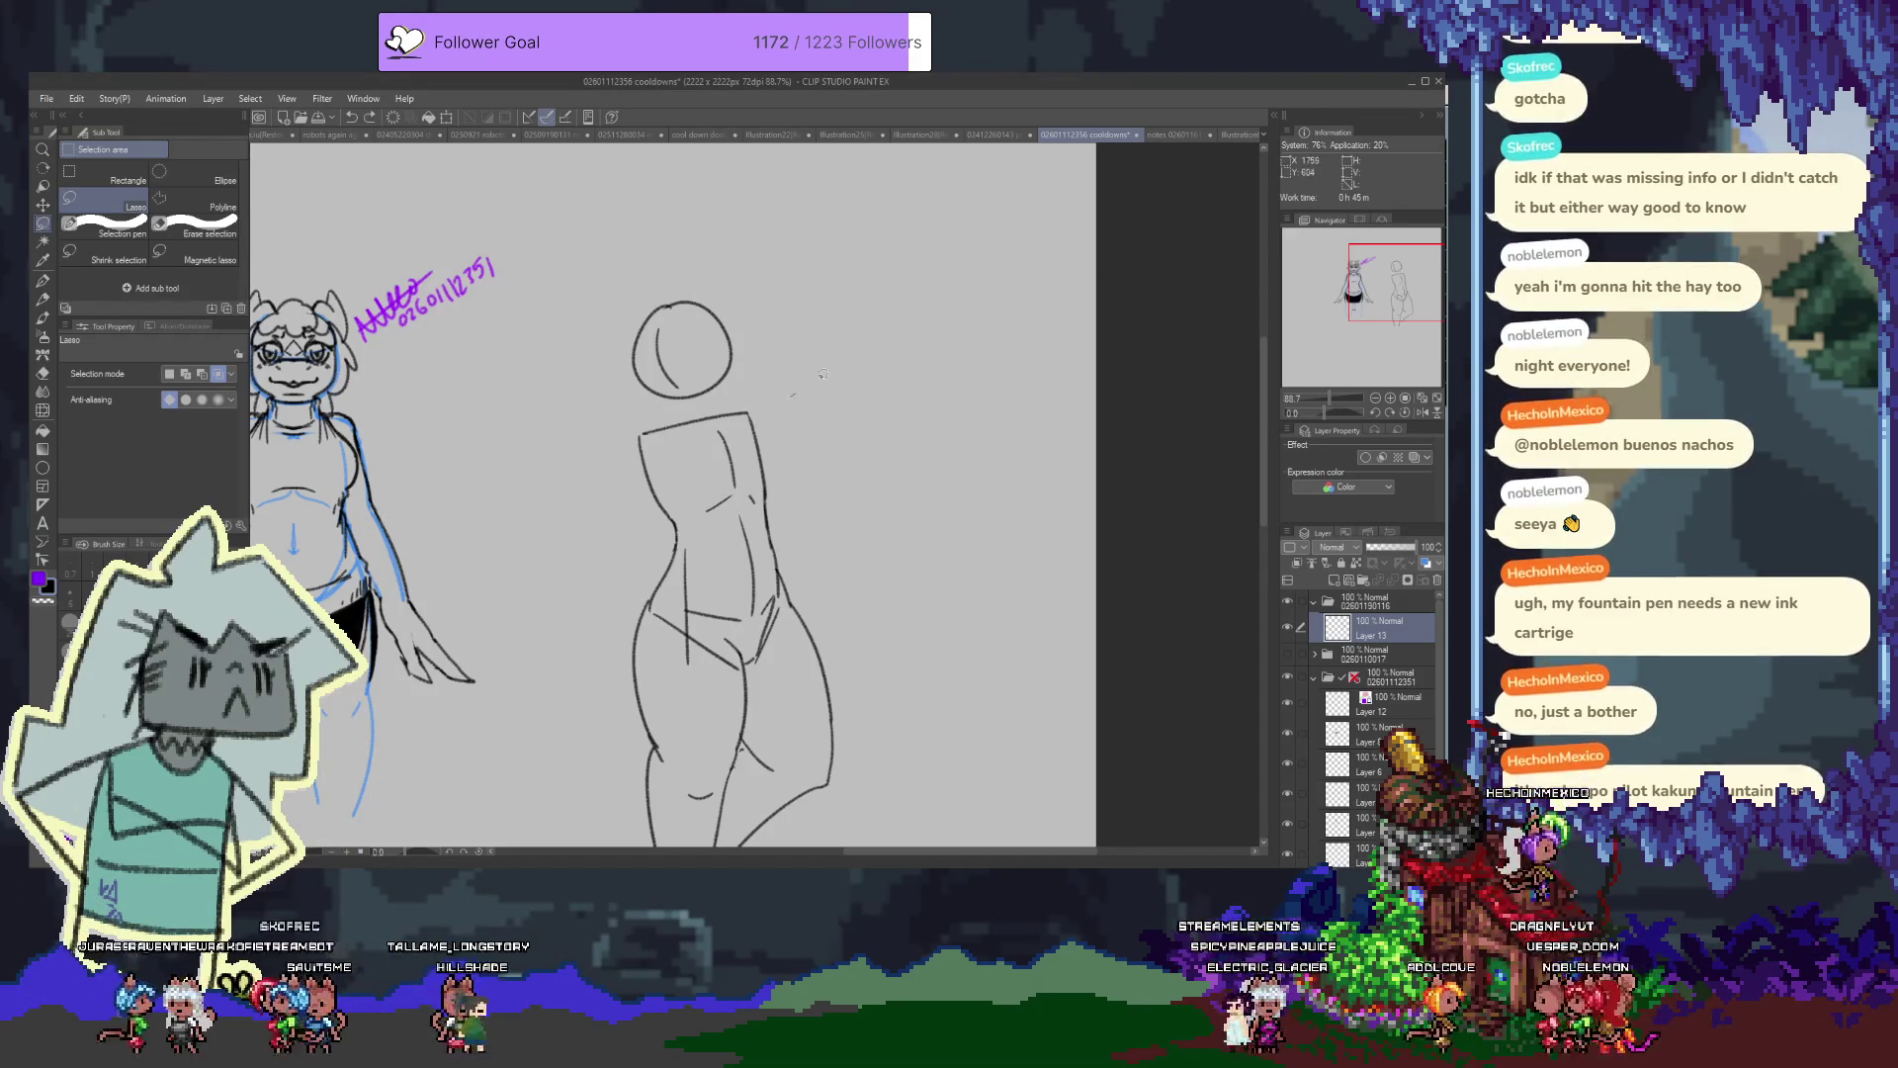
mouse_move(731, 247)
mouse_down()
mouse_move(801, 361)
mouse_move(693, 316)
mouse_up()
key(v)
key(ctrl+d)
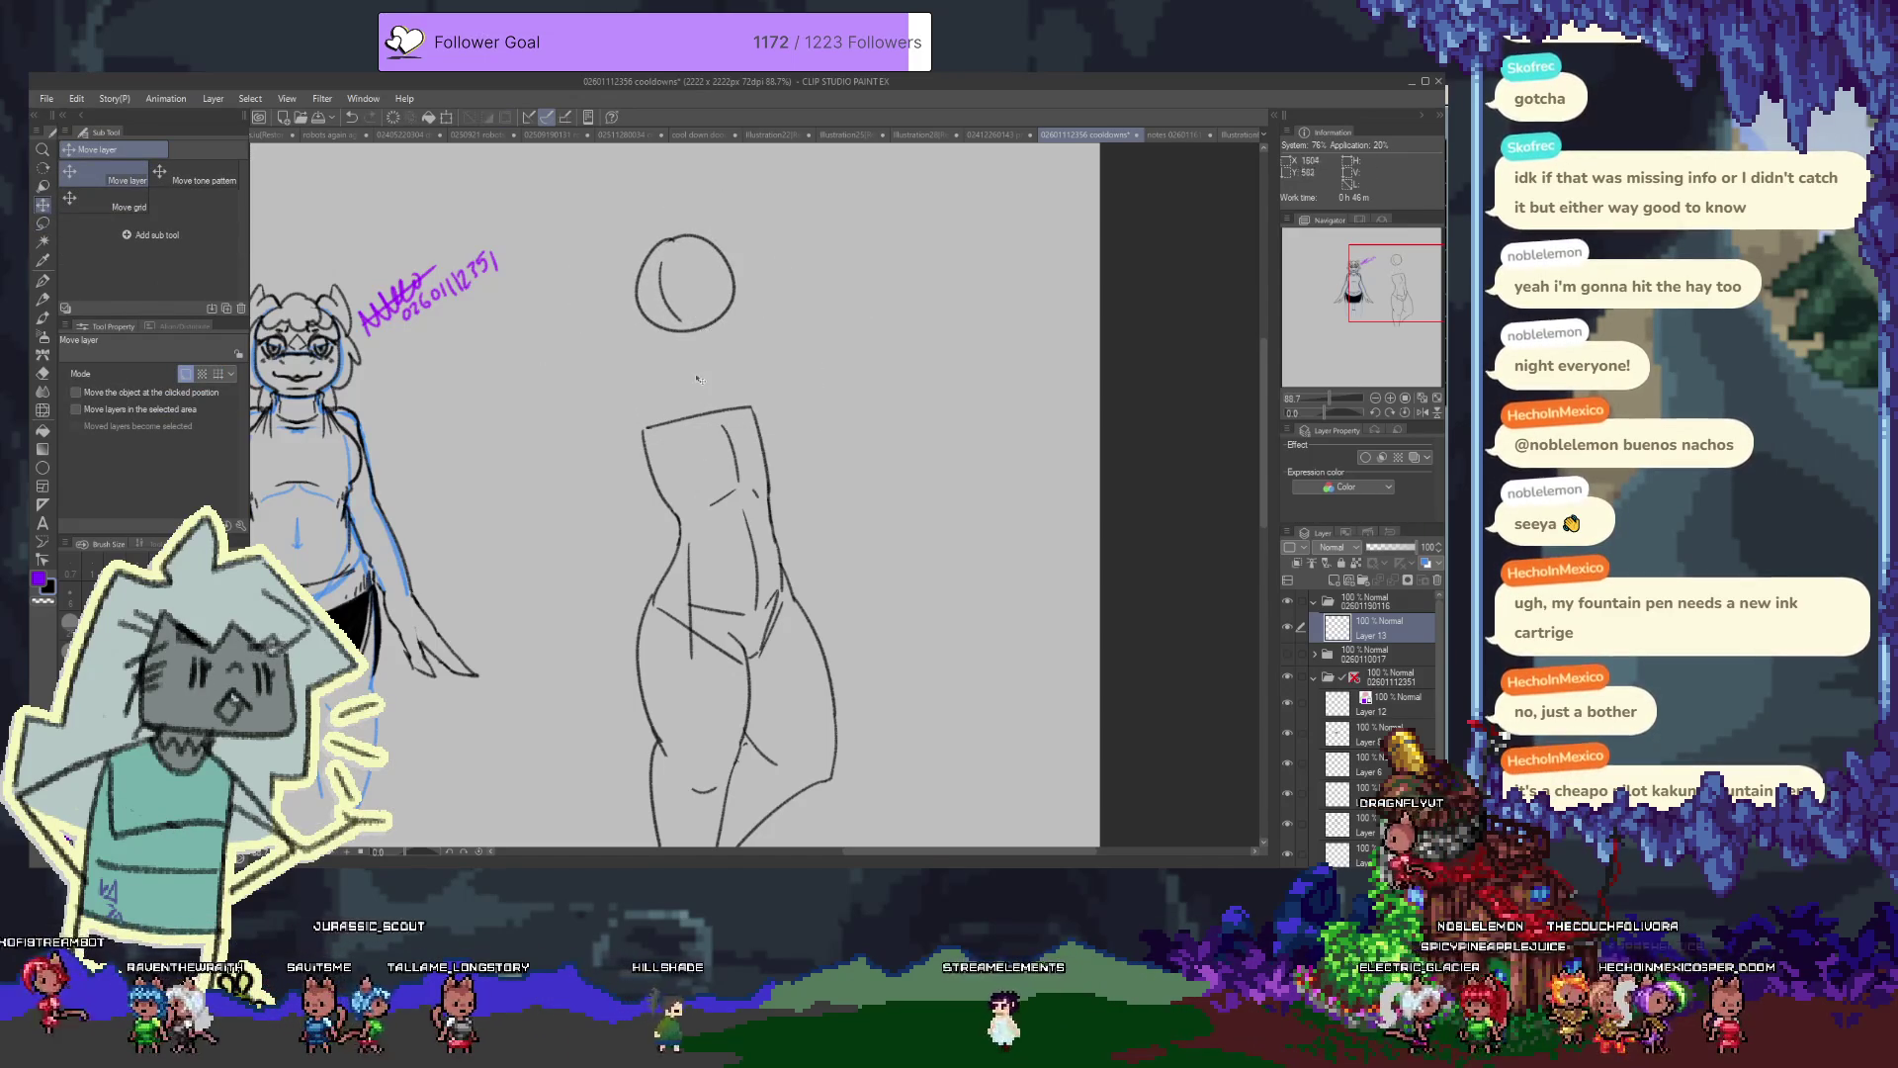
Draw both sides of the neck and a jaw curve profiling the head
key(p)
key(p)
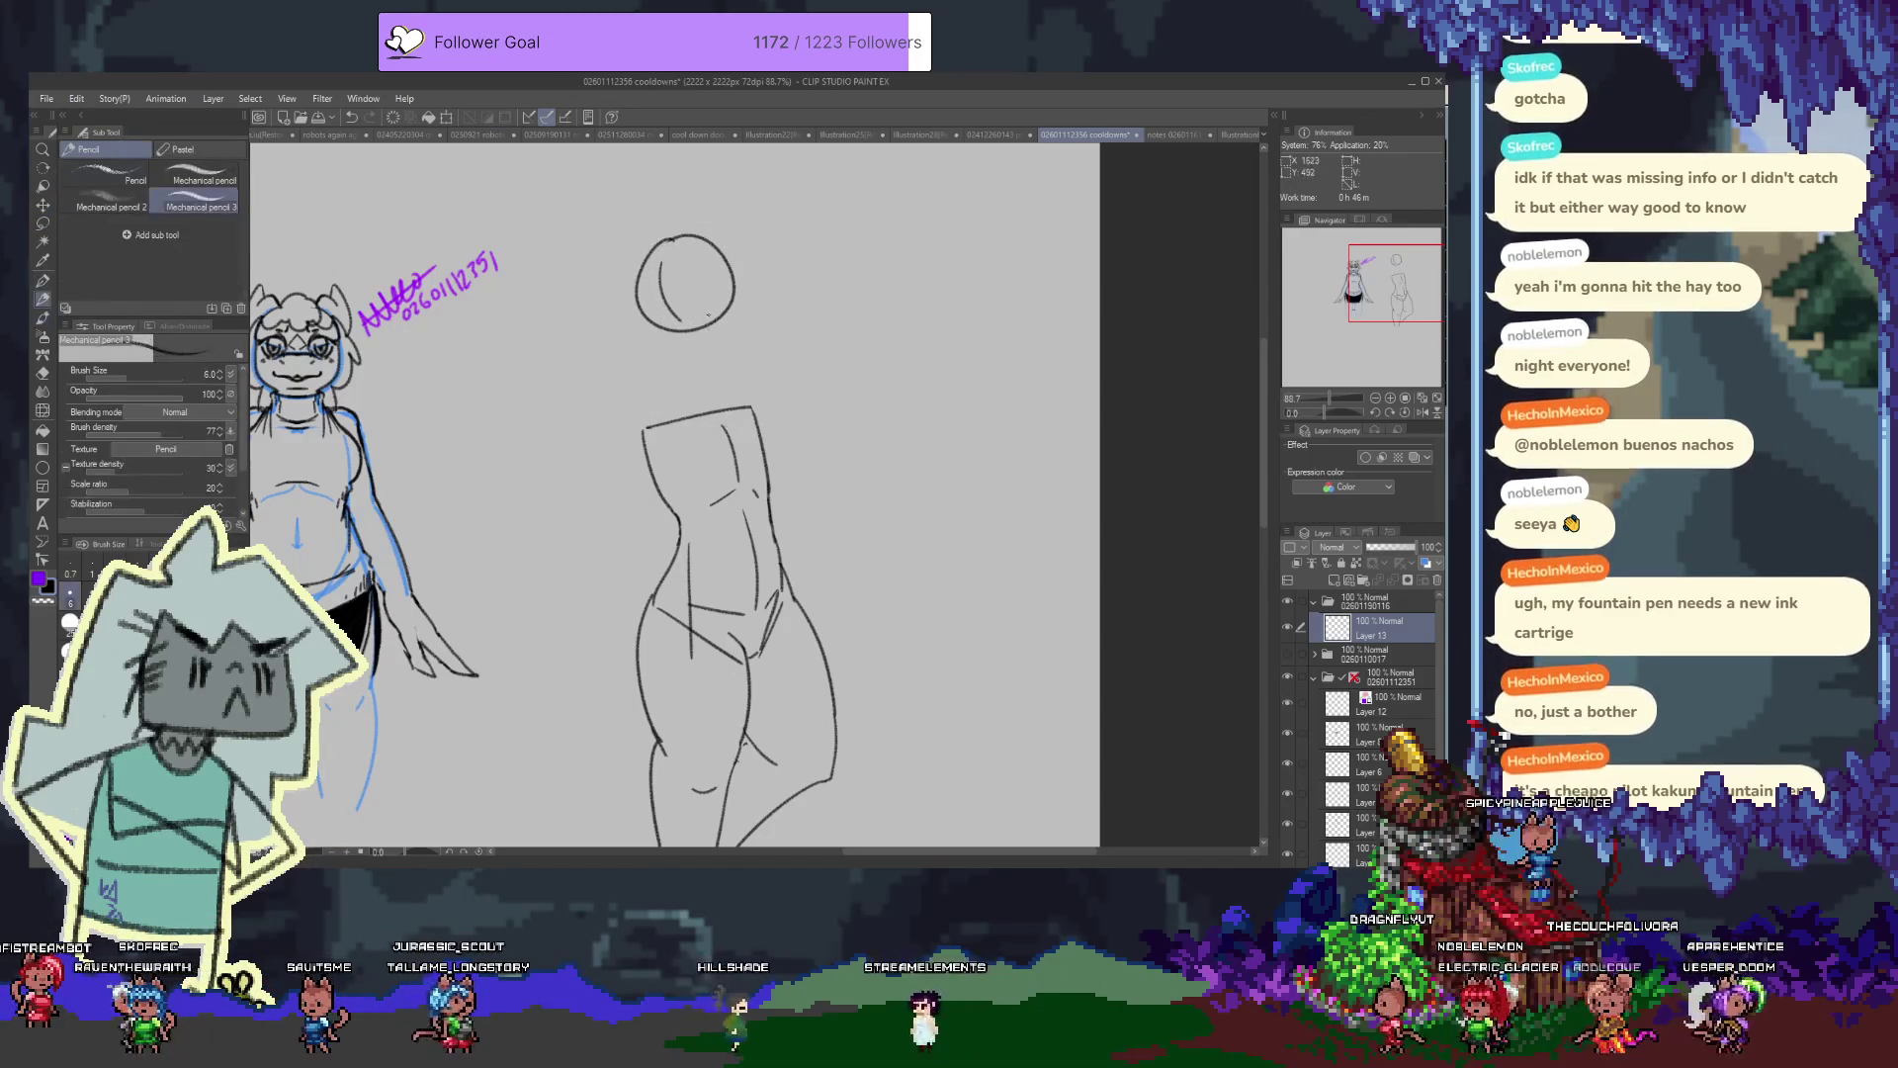
drag(681, 336, 669, 420)
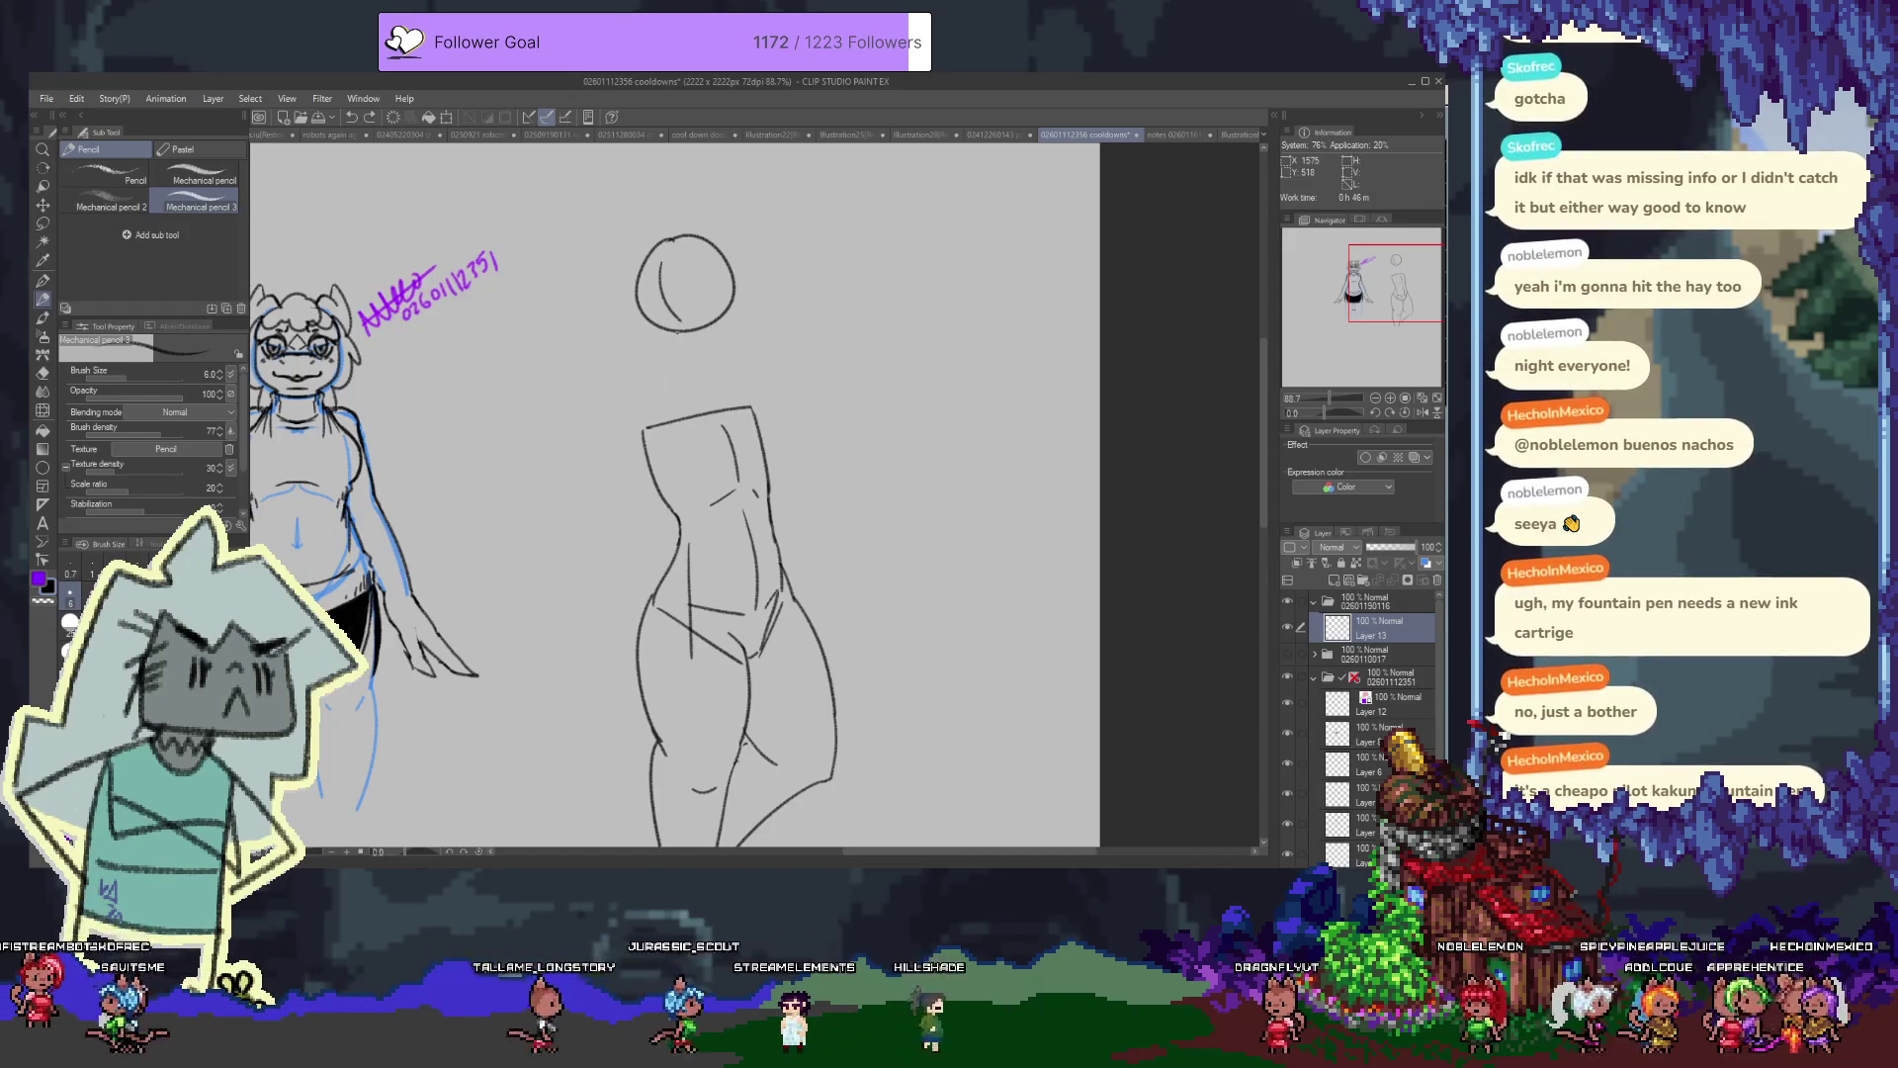
drag(741, 401, 727, 314)
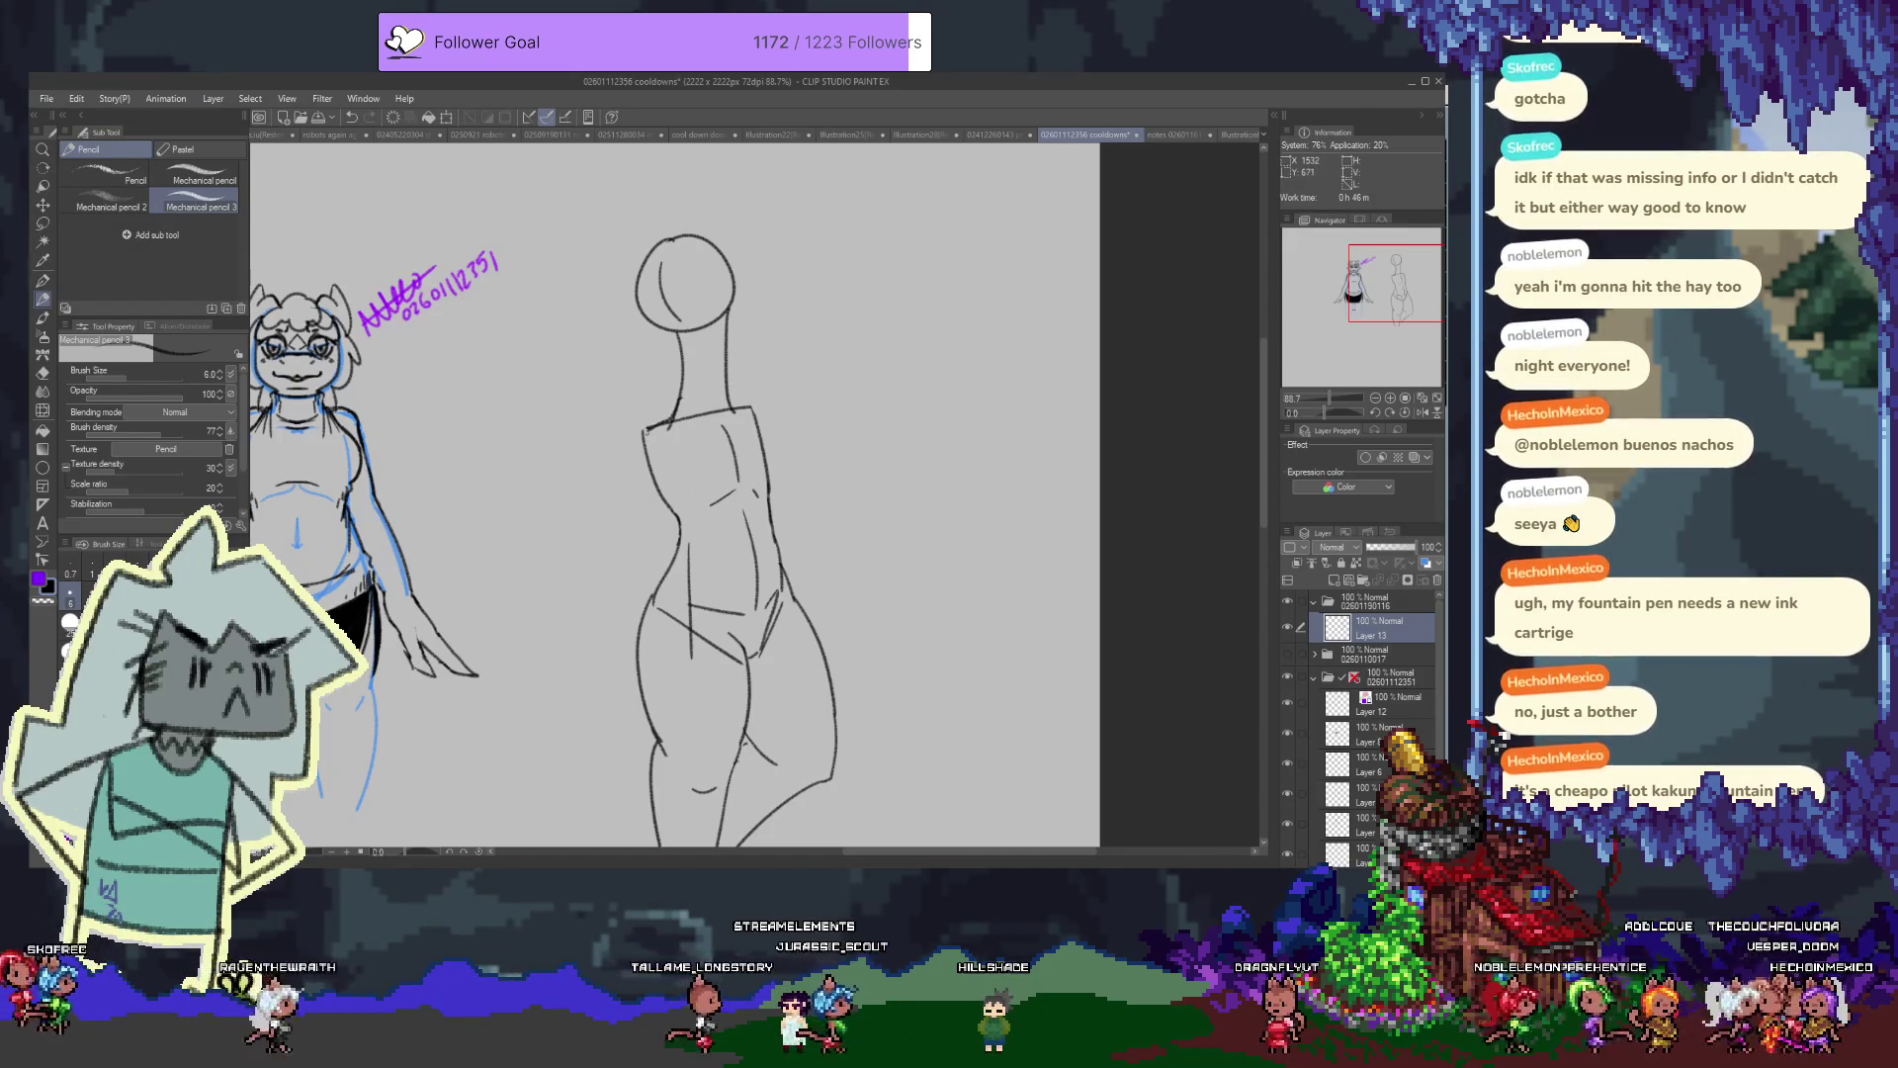
scroll(654, 334, up, 2)
drag(660, 377, 638, 405)
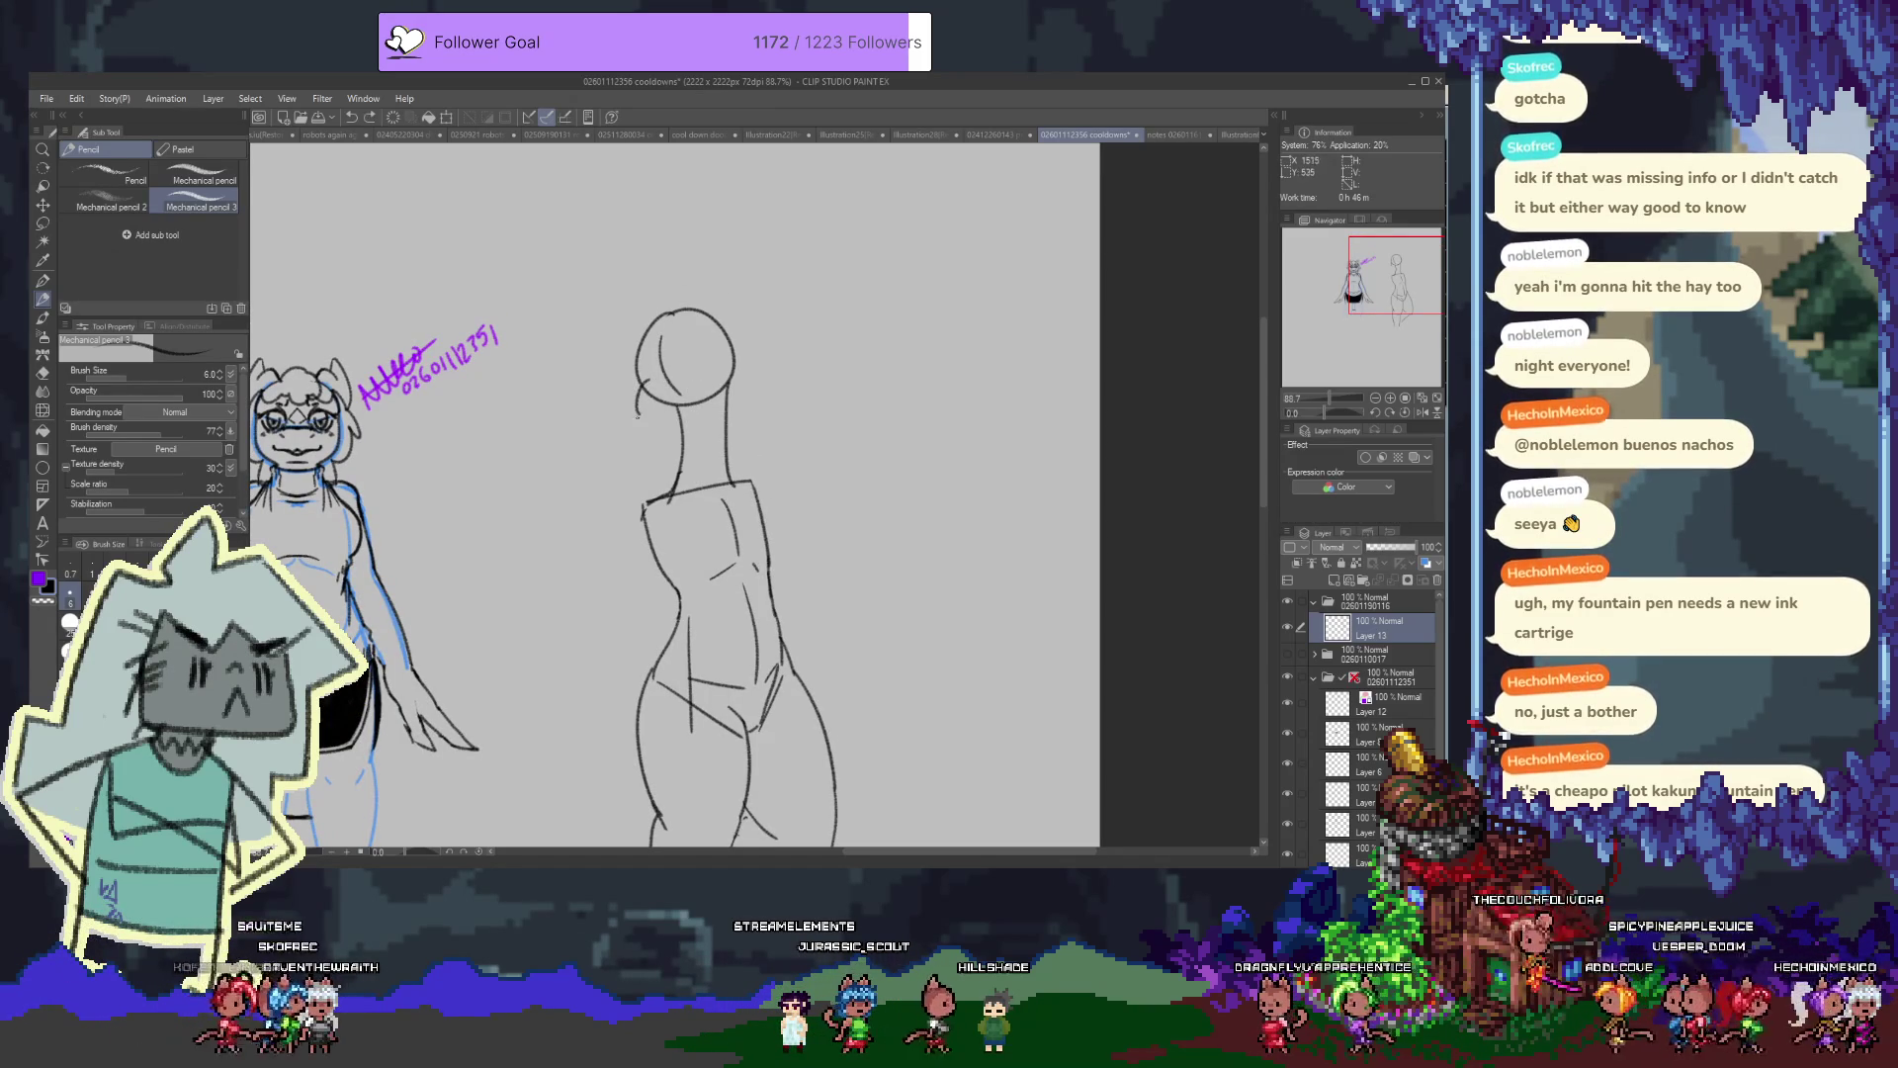
key(e)
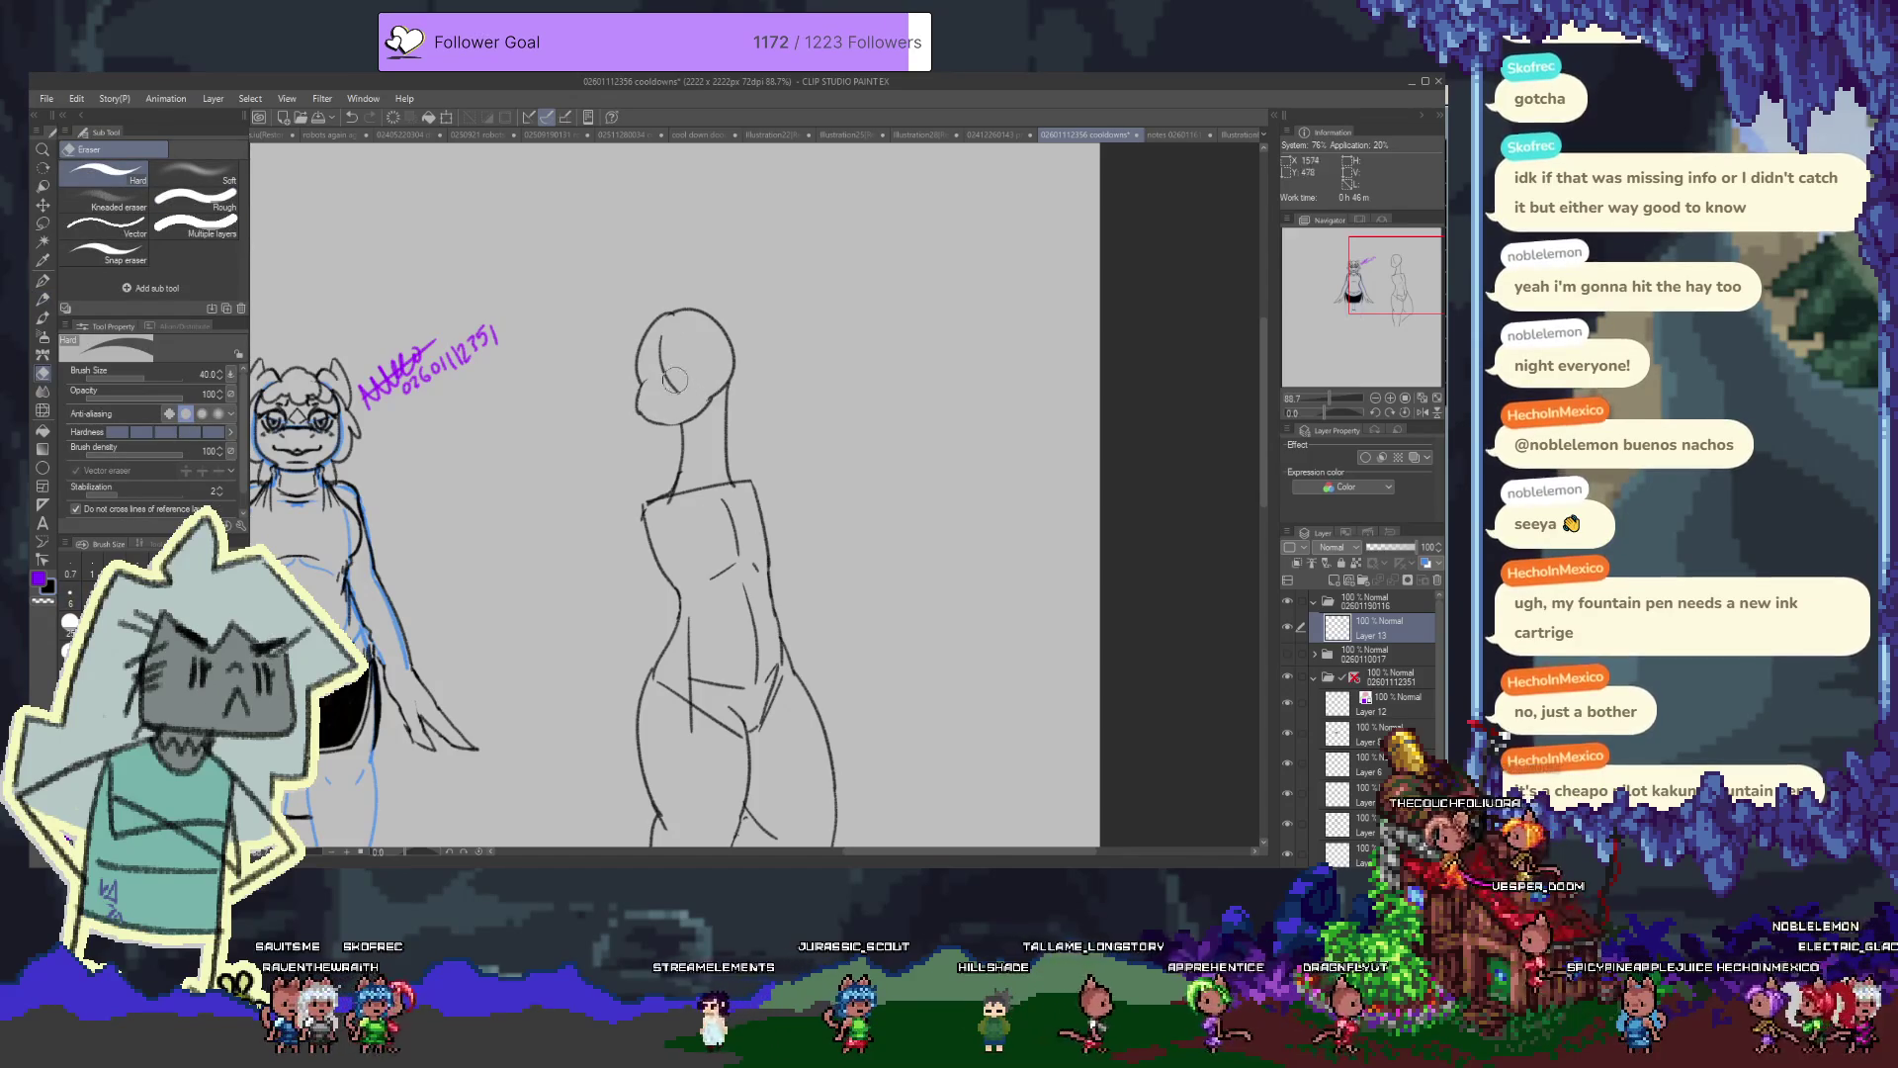
key(p)
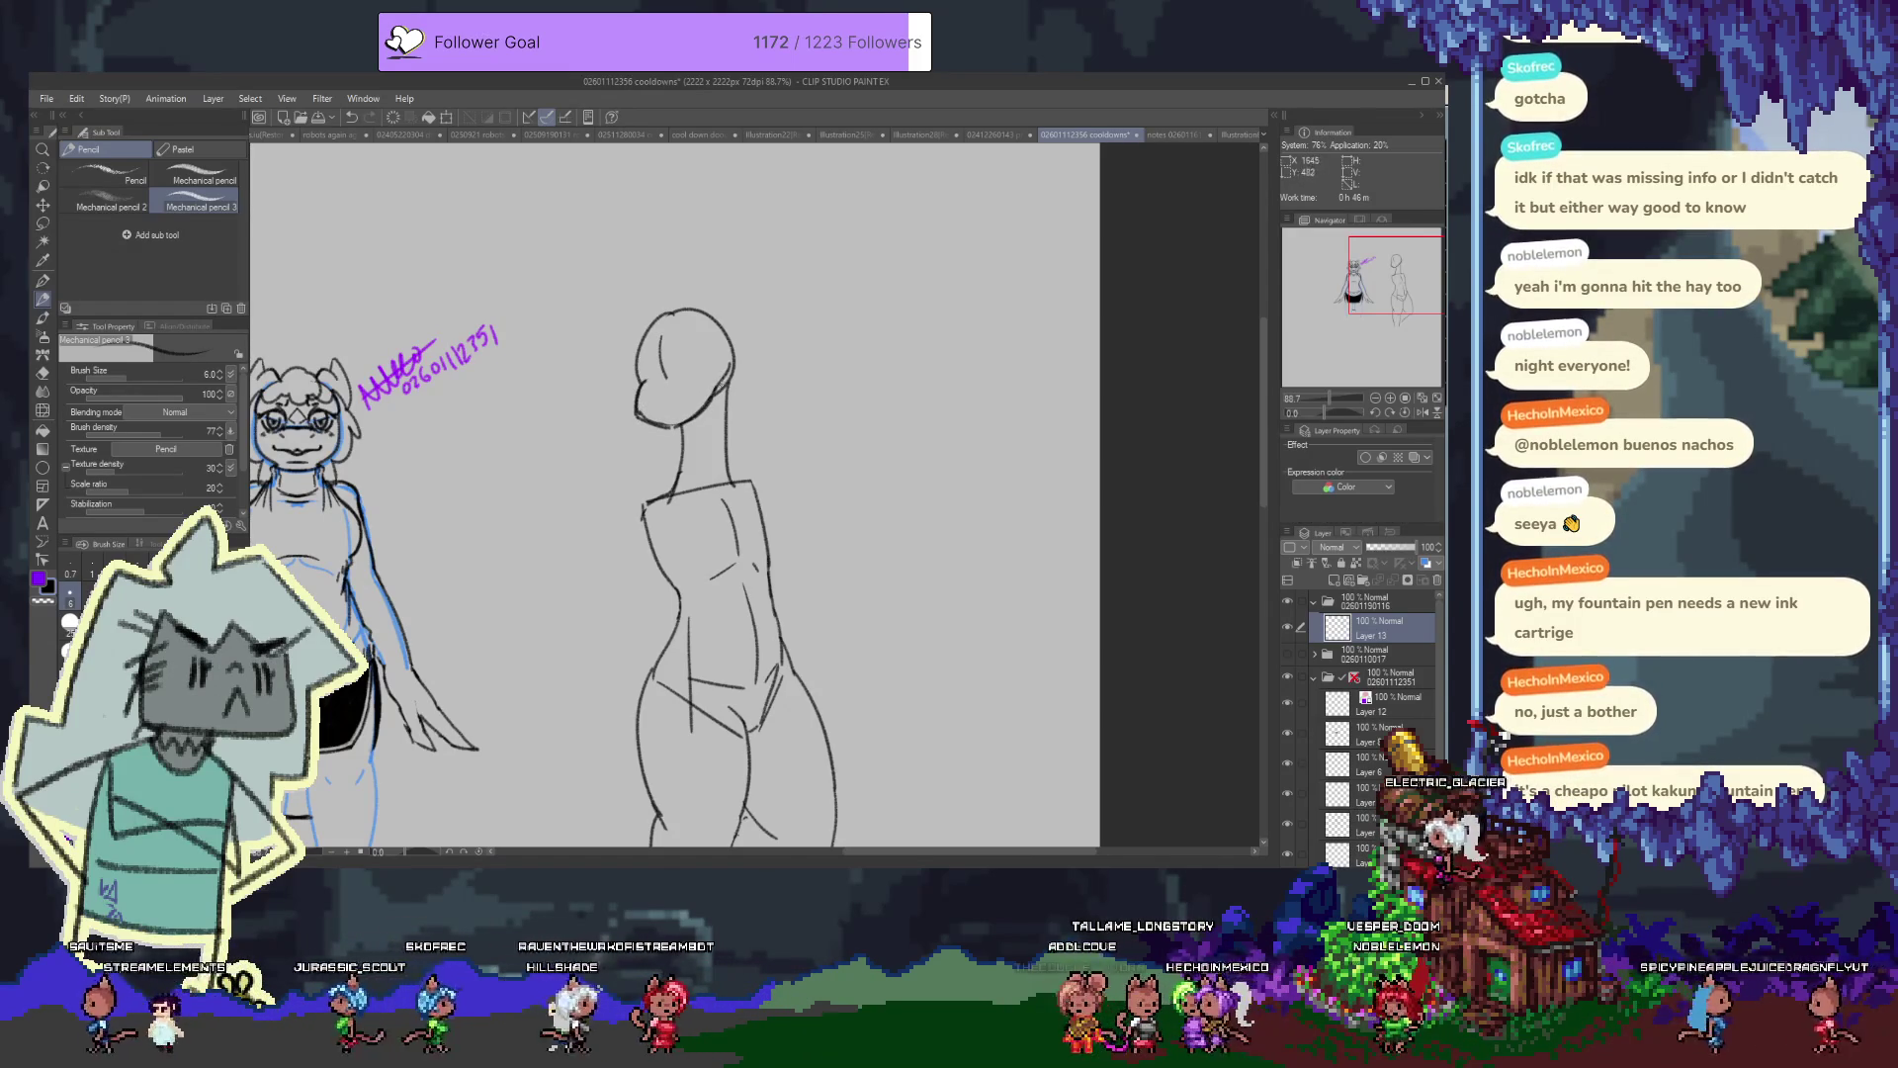
drag(644, 368, 638, 386)
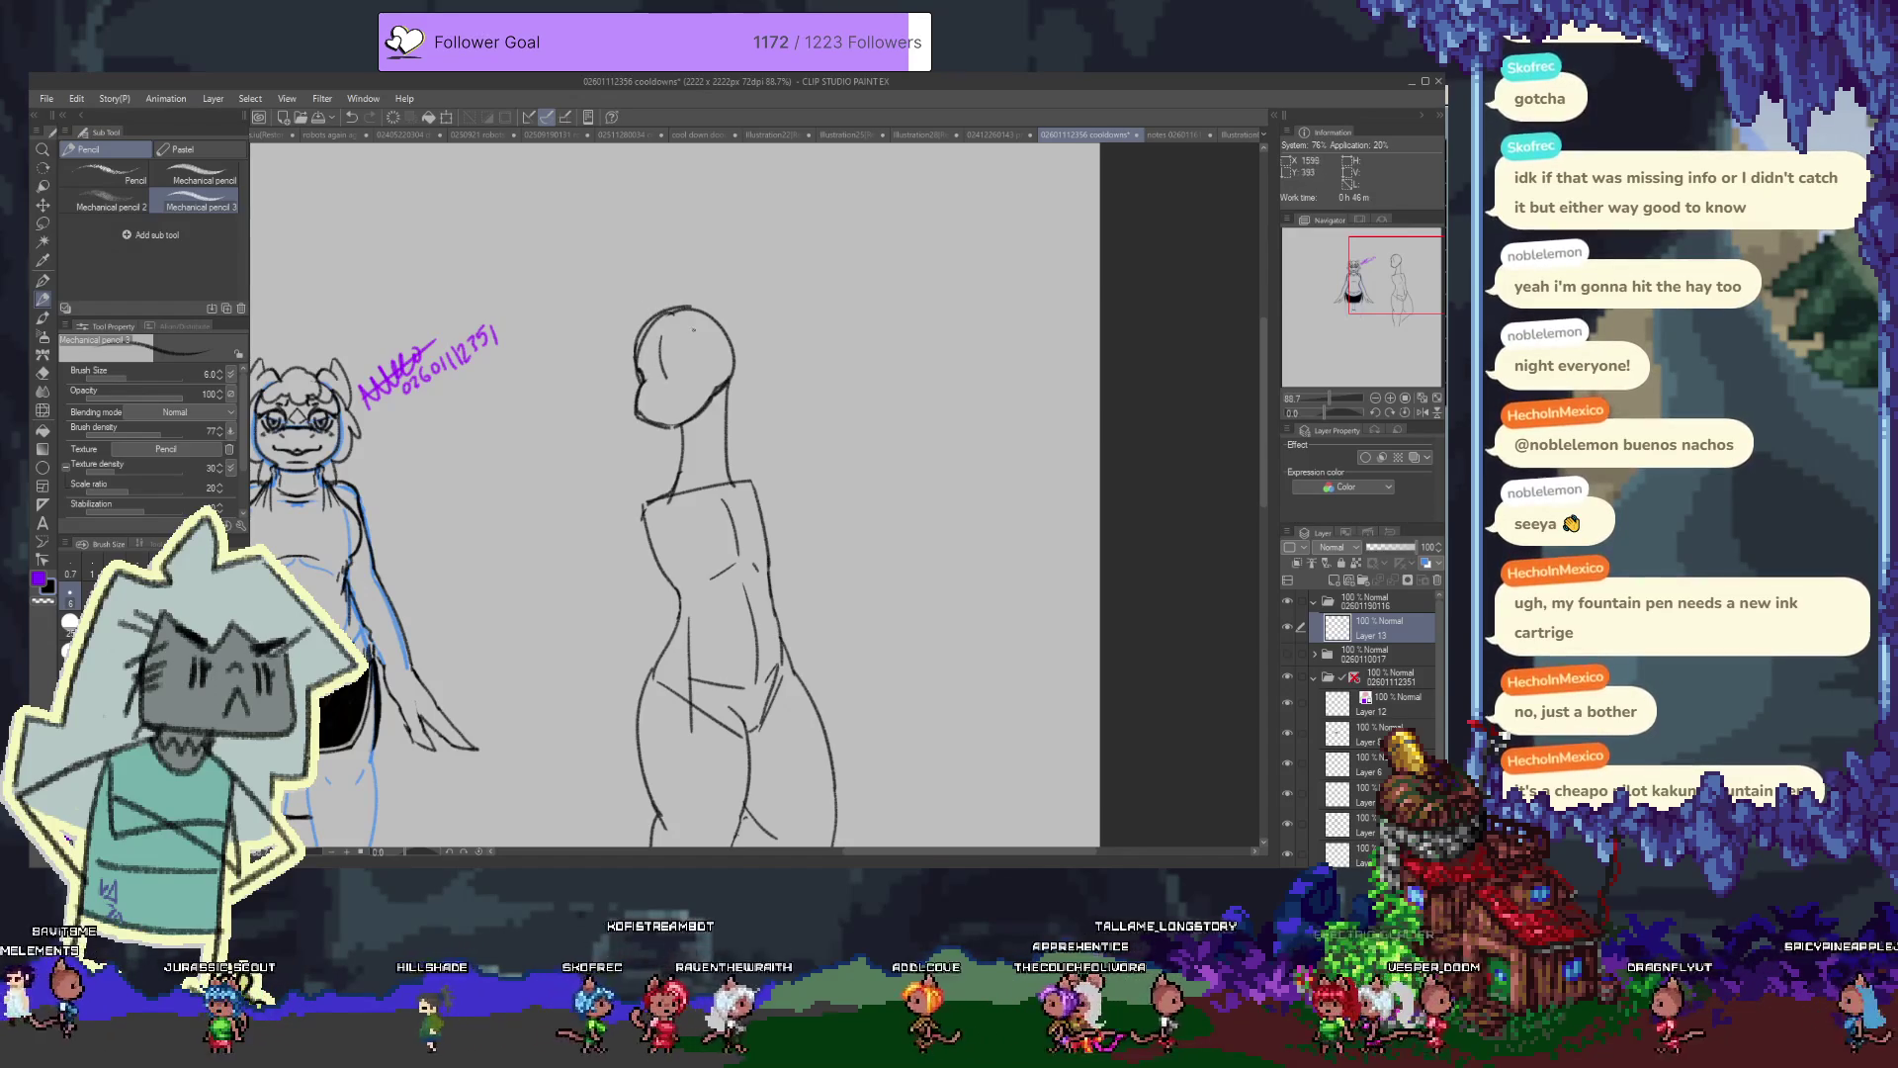
scroll(672, 494, down, 2)
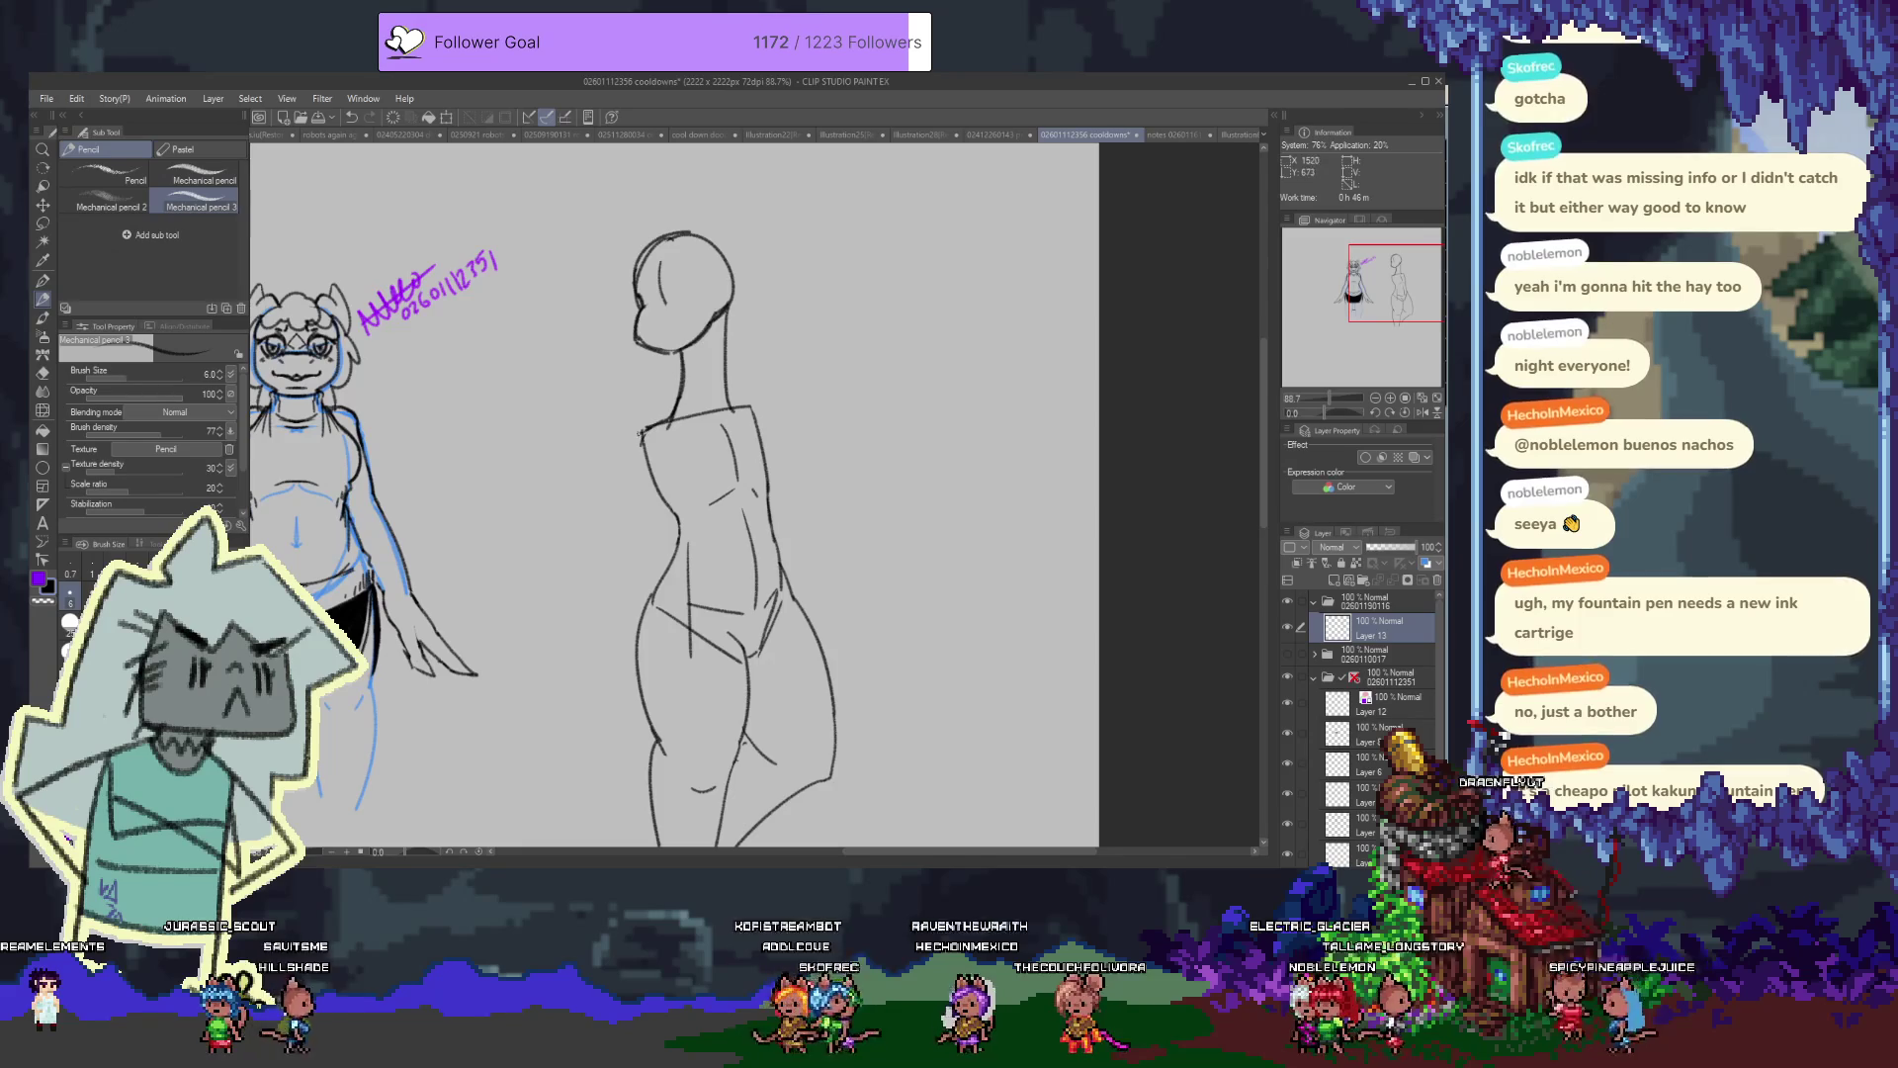
scroll(595, 486, down, 2)
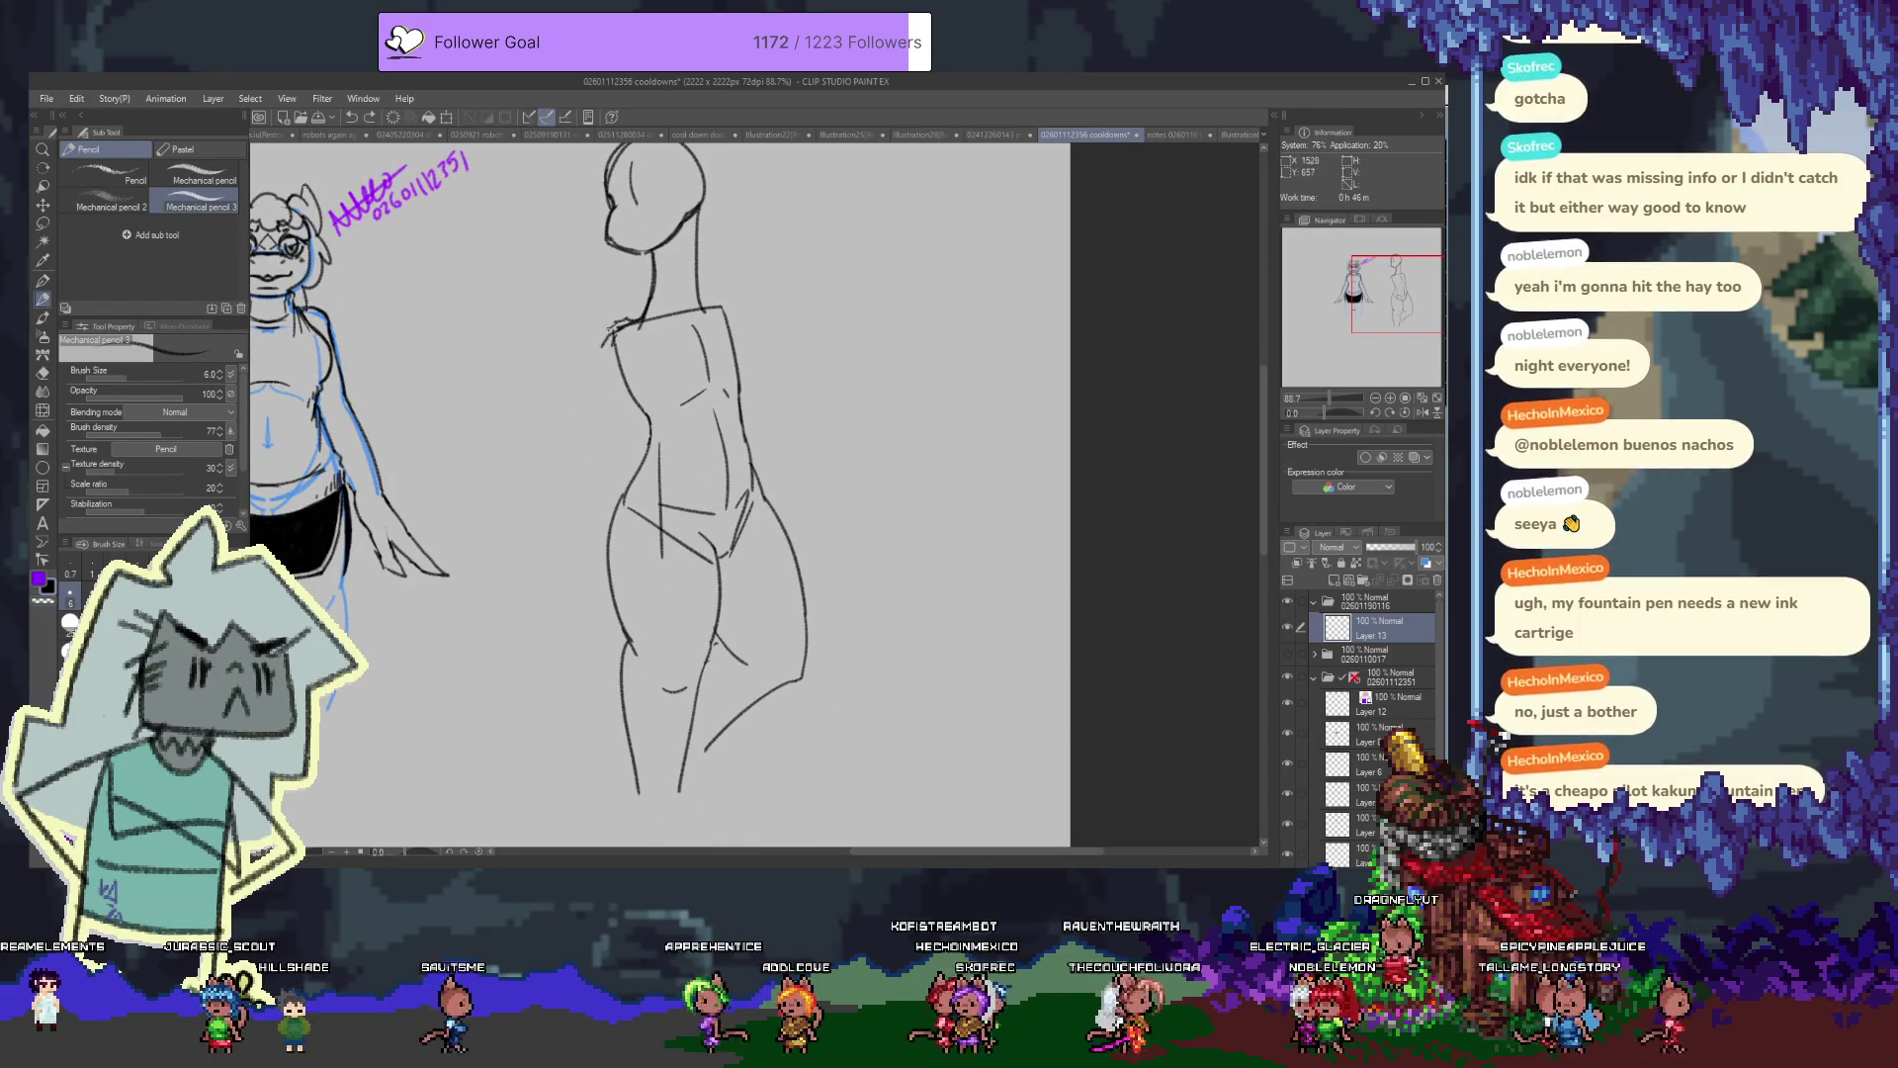
Strengthen both shoulder lines and sketch the inner and outer lines of the left arm
mouse_move(605, 335)
mouse_down()
mouse_move(638, 312)
mouse_move(541, 476)
mouse_up()
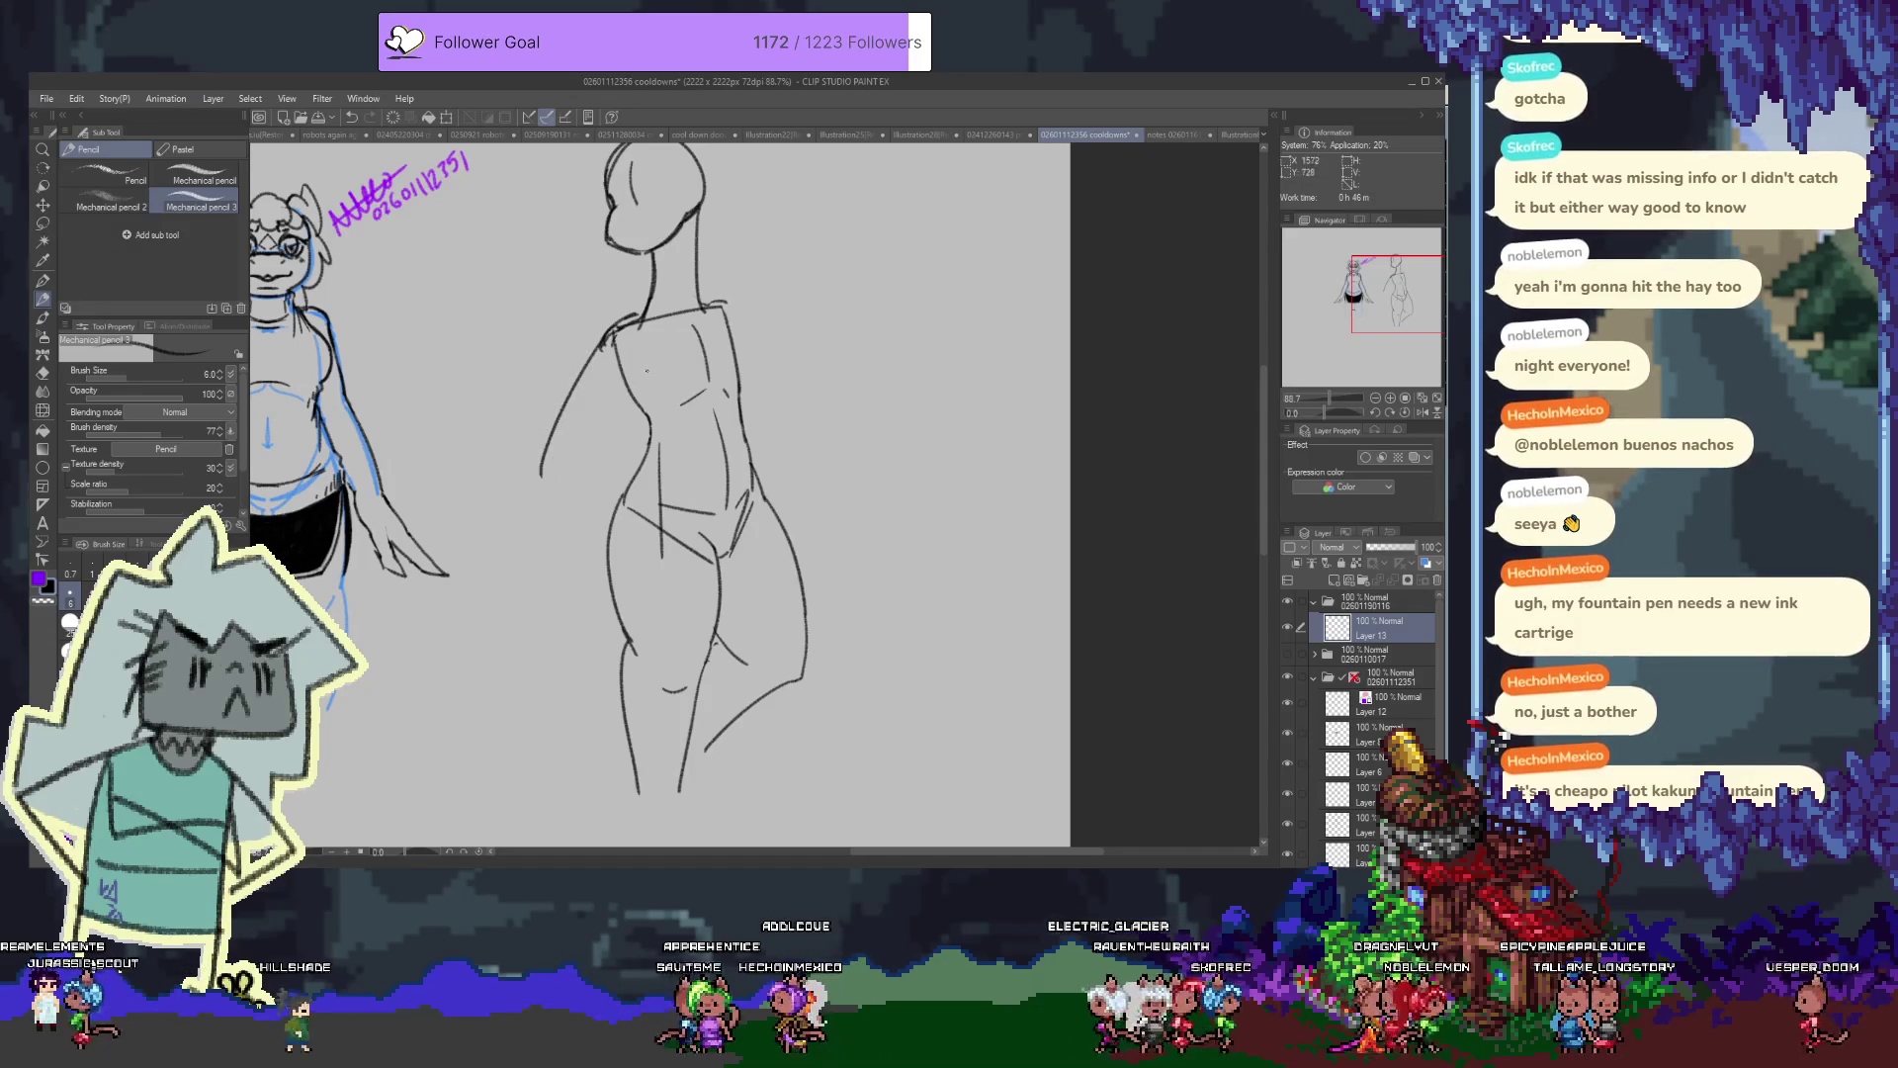
mouse_move(635, 362)
mouse_down()
mouse_move(654, 372)
mouse_move(590, 447)
mouse_up()
drag(732, 346, 760, 364)
drag(702, 297, 786, 361)
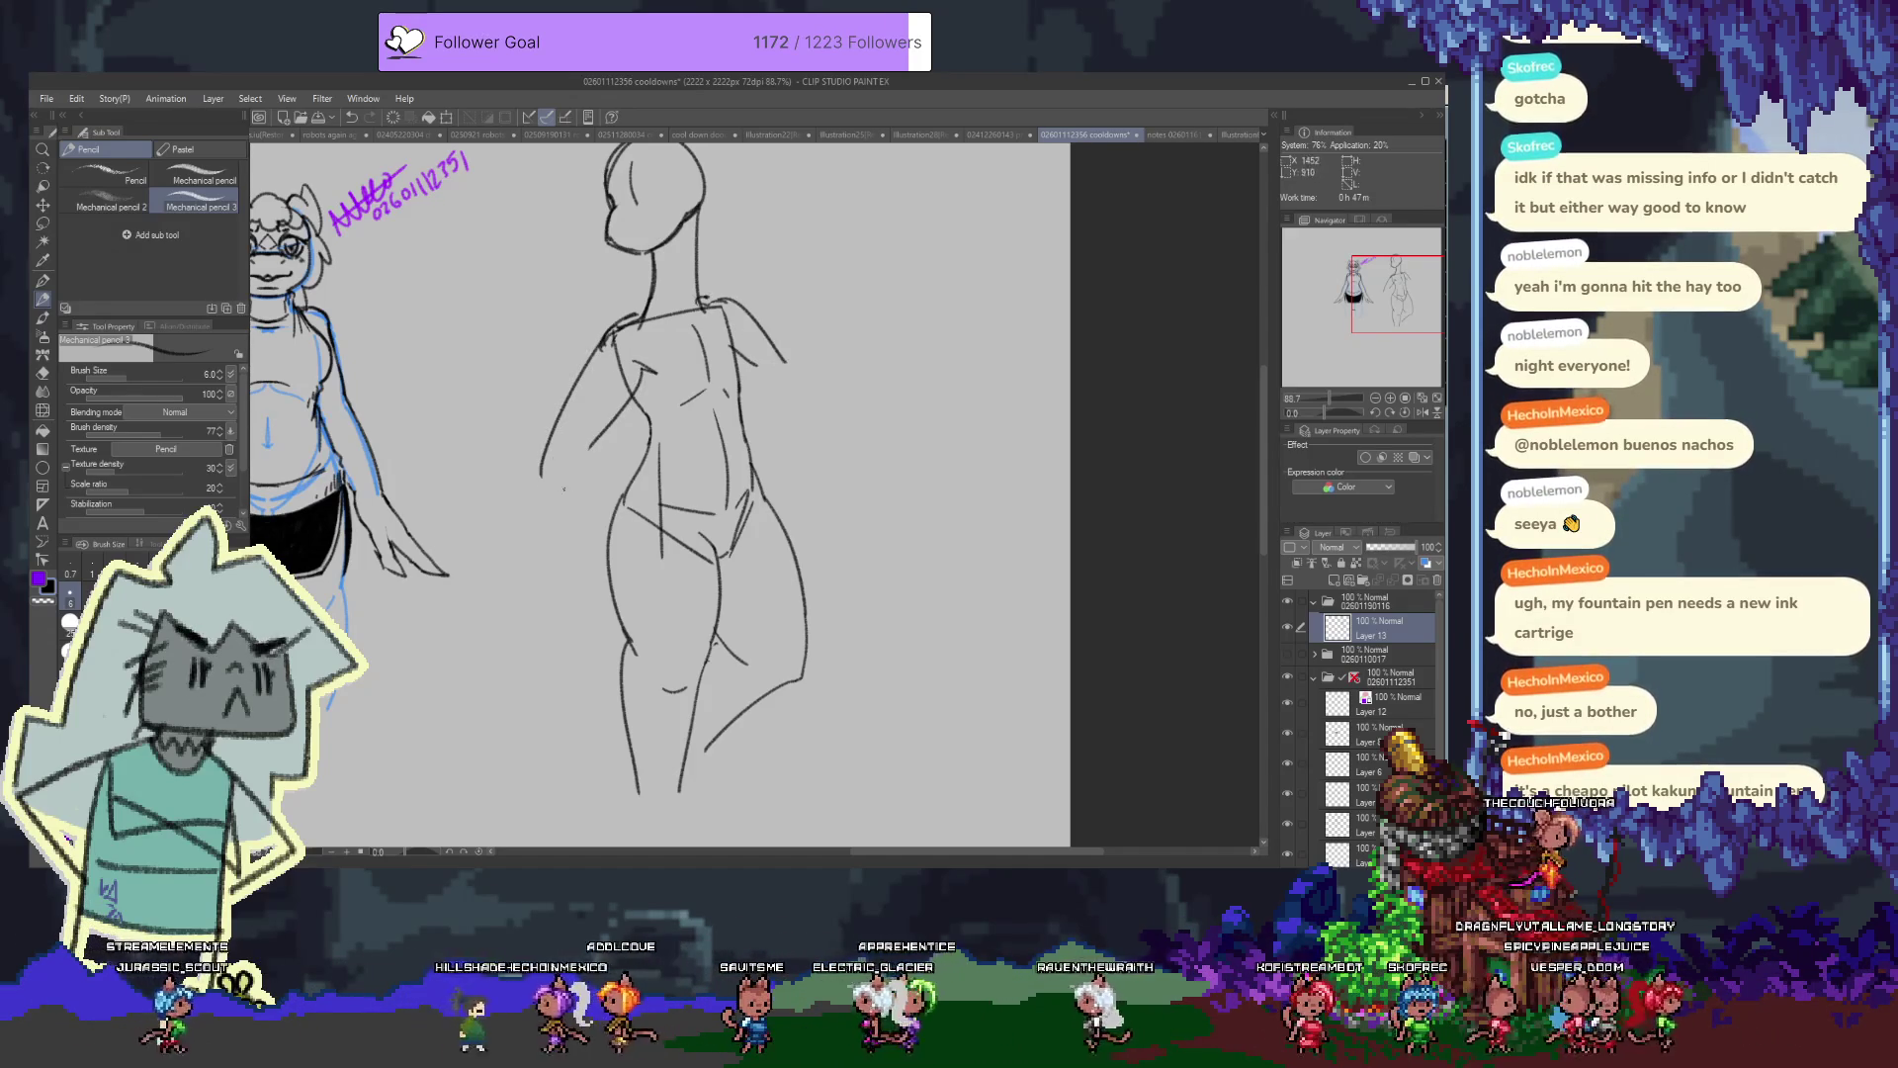
drag(590, 449, 575, 539)
mouse_move(541, 474)
mouse_down()
mouse_move(543, 591)
mouse_move(569, 558)
mouse_up()
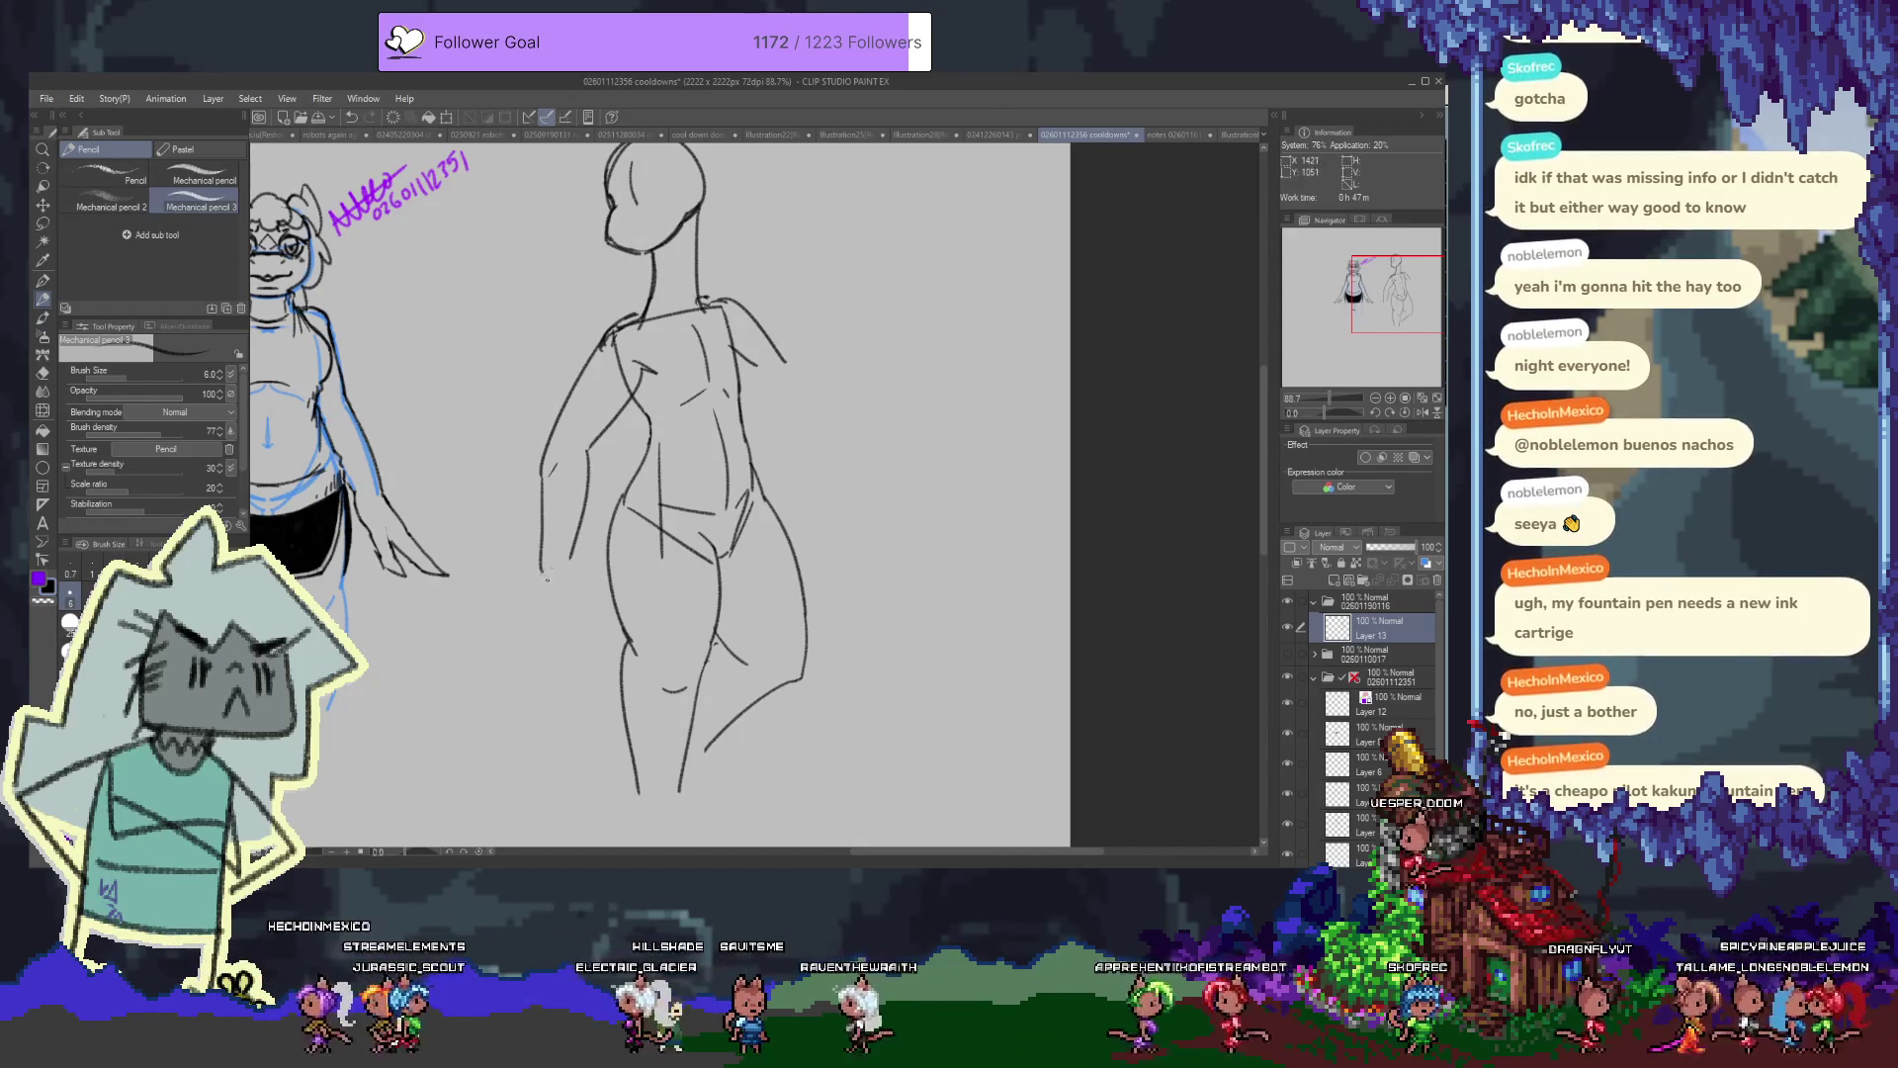
drag(571, 559, 592, 593)
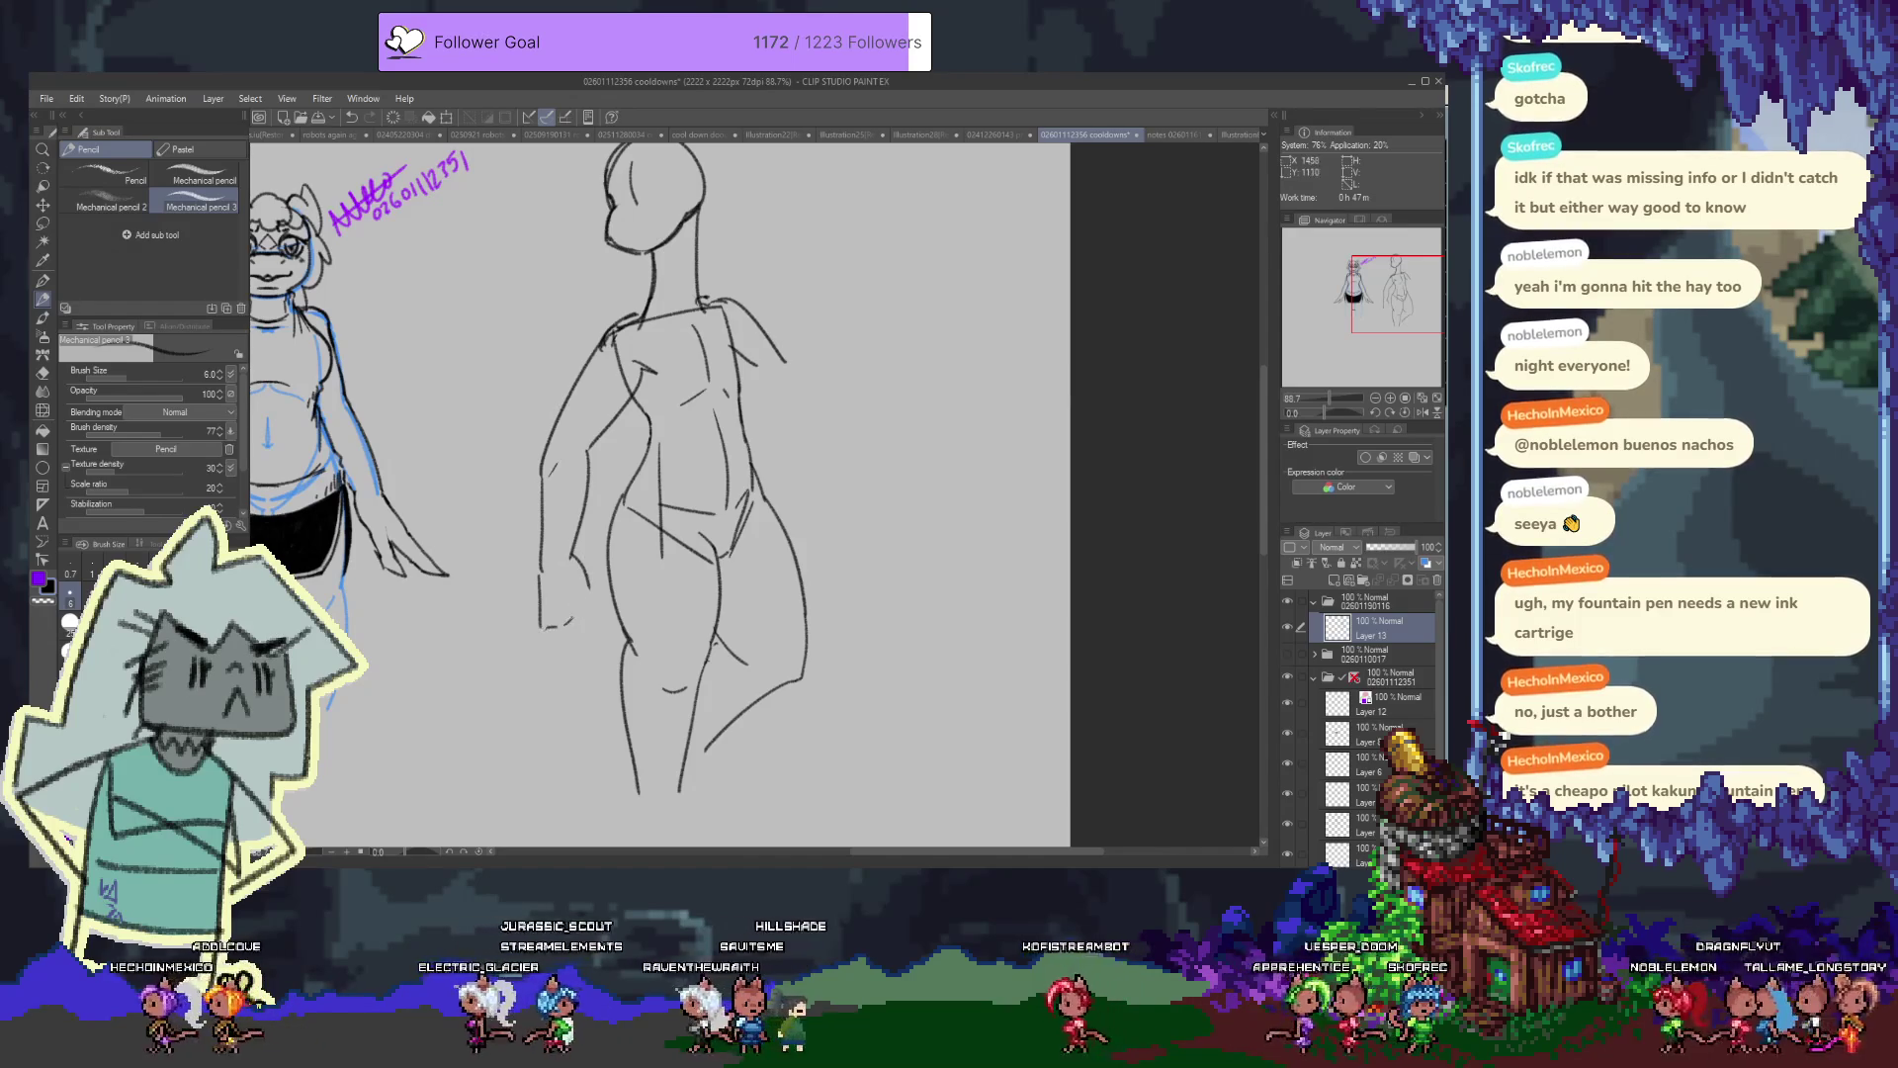
key(e)
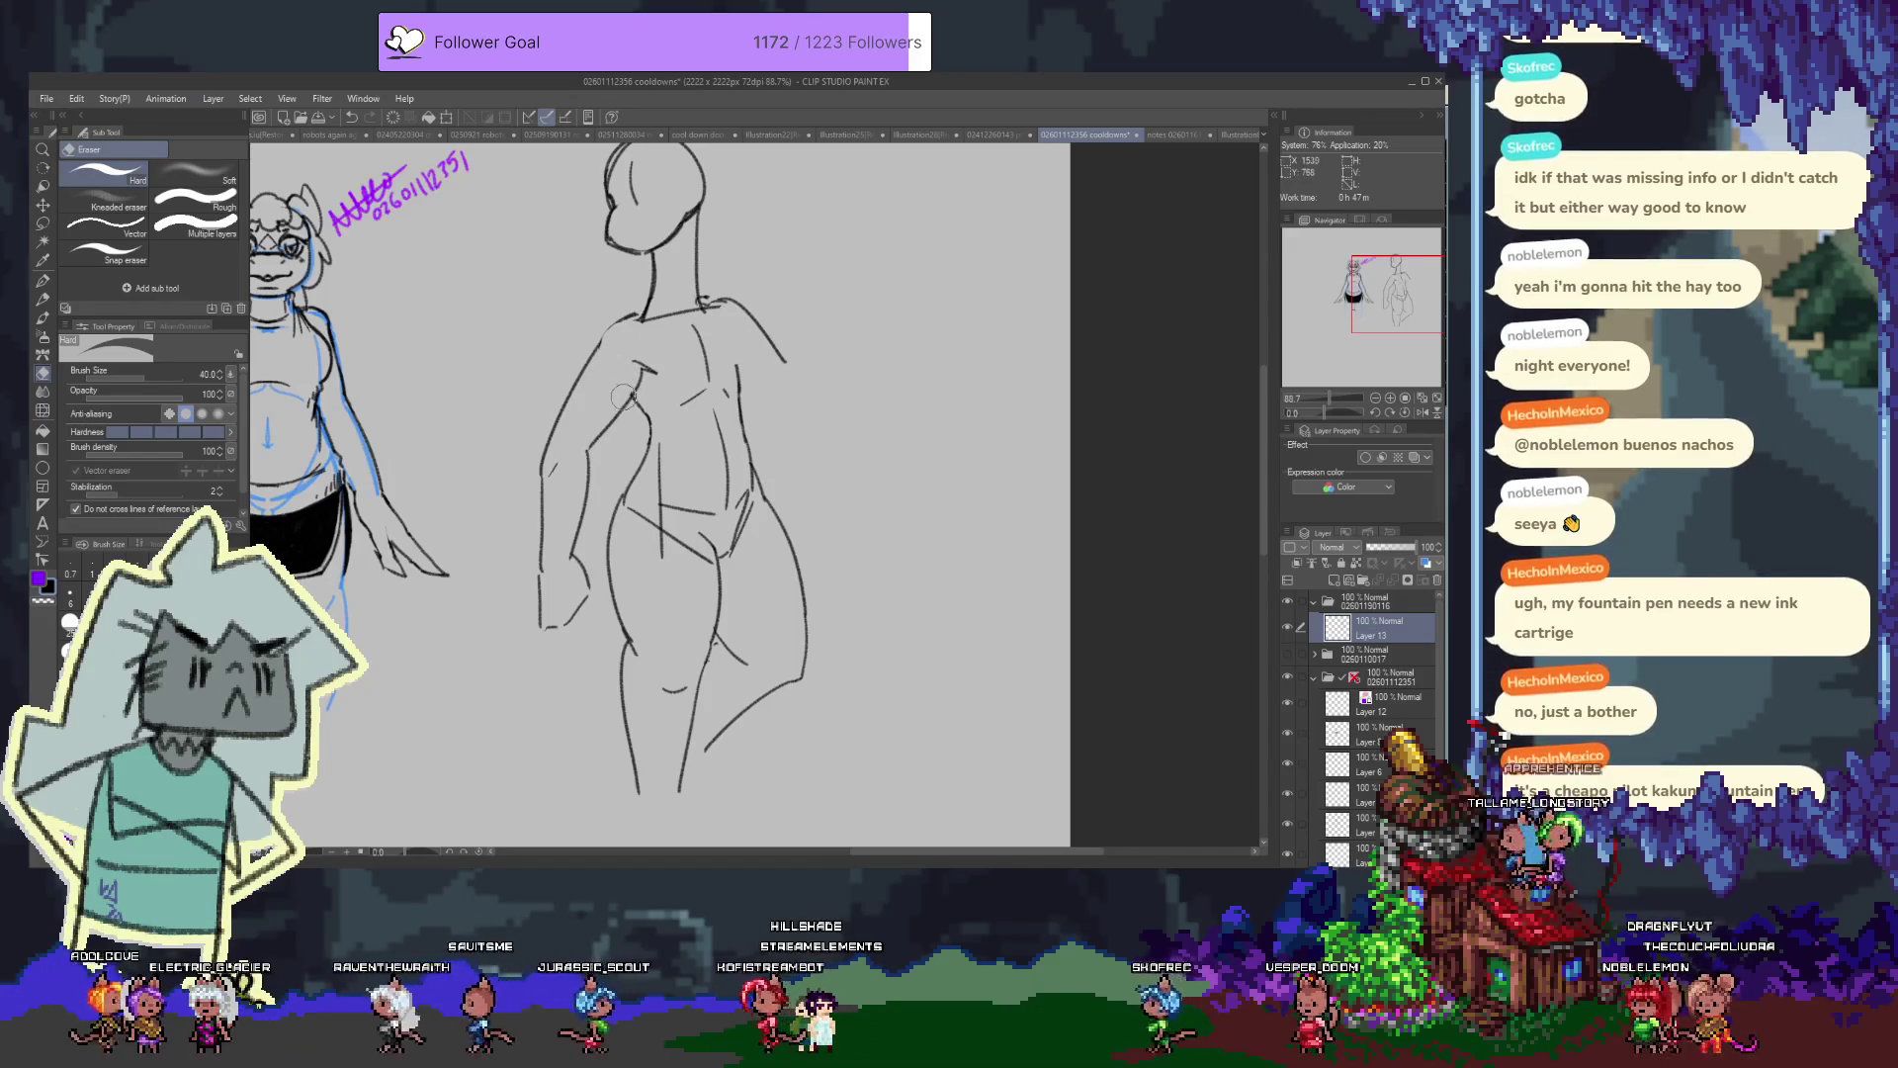
With the Mechanical pencil, draw a new left thigh line and a hand resting on it at the hip
key(p)
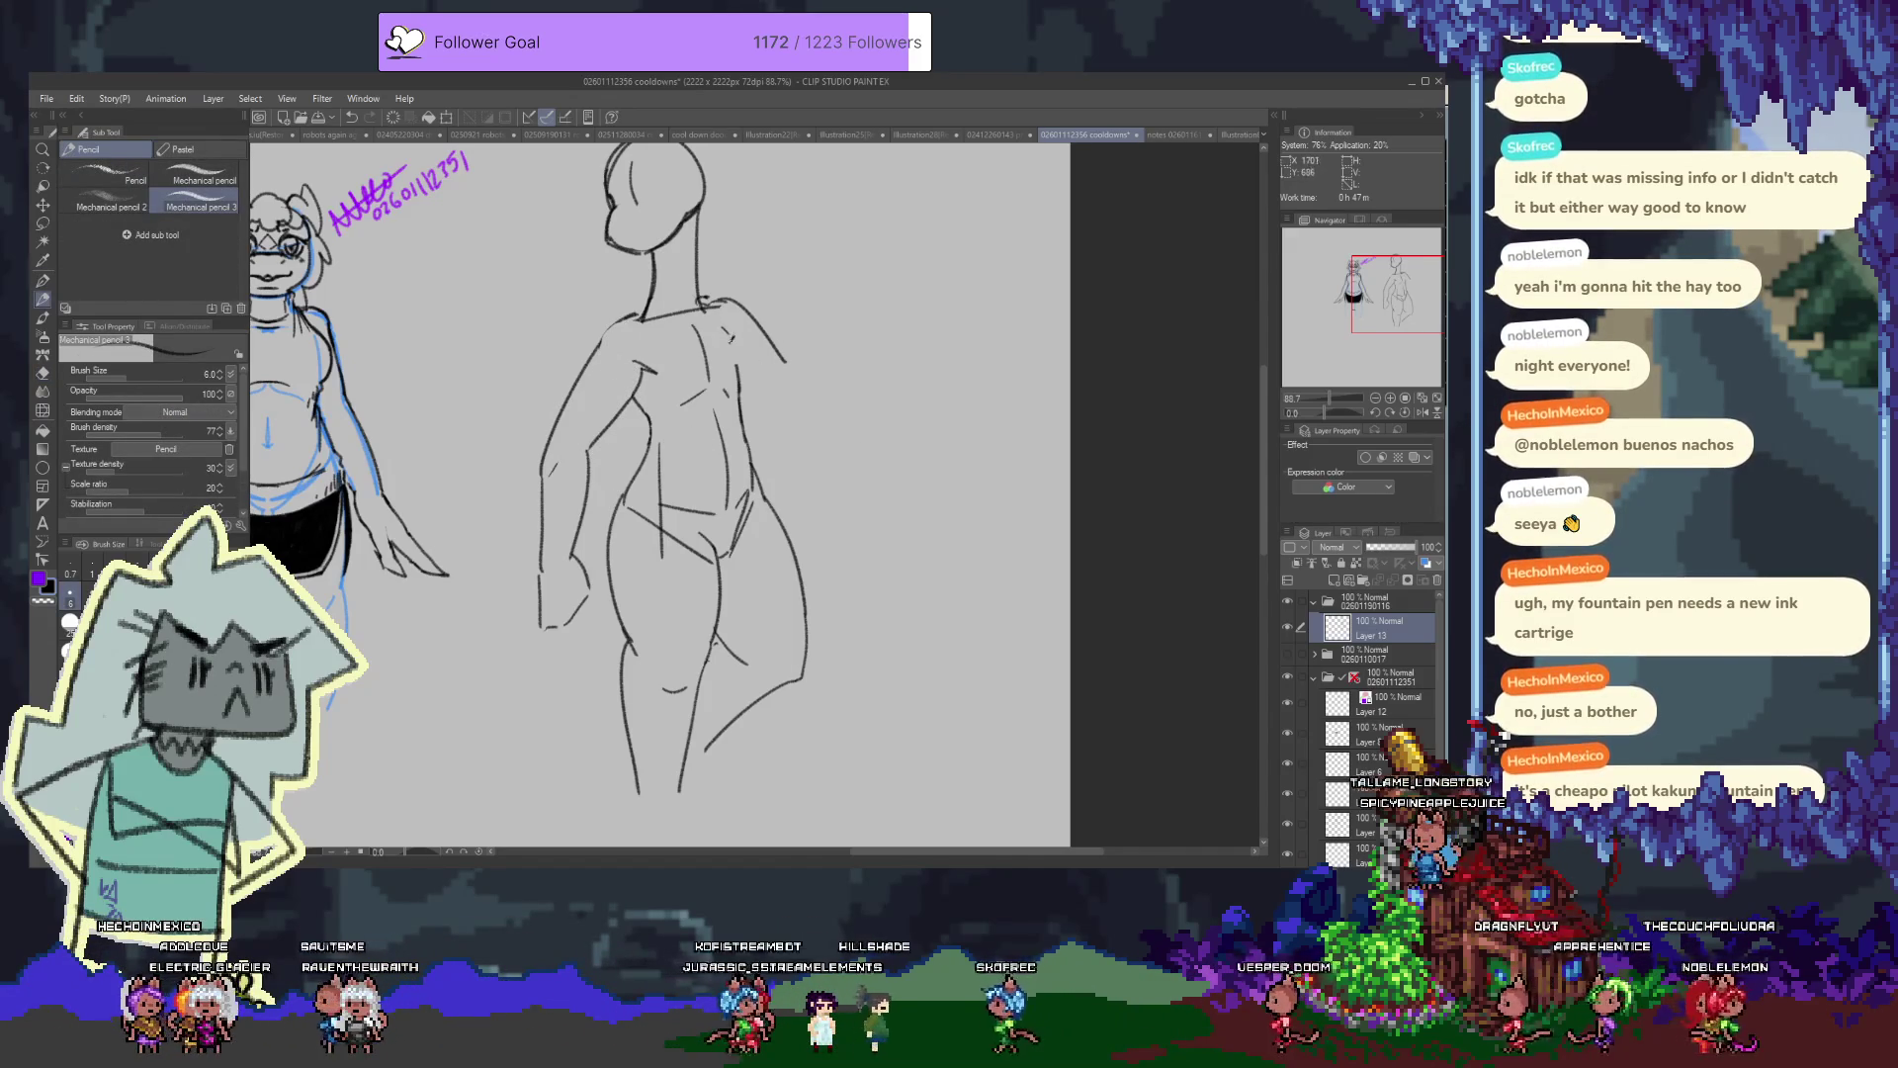
scroll(705, 475, up, 3)
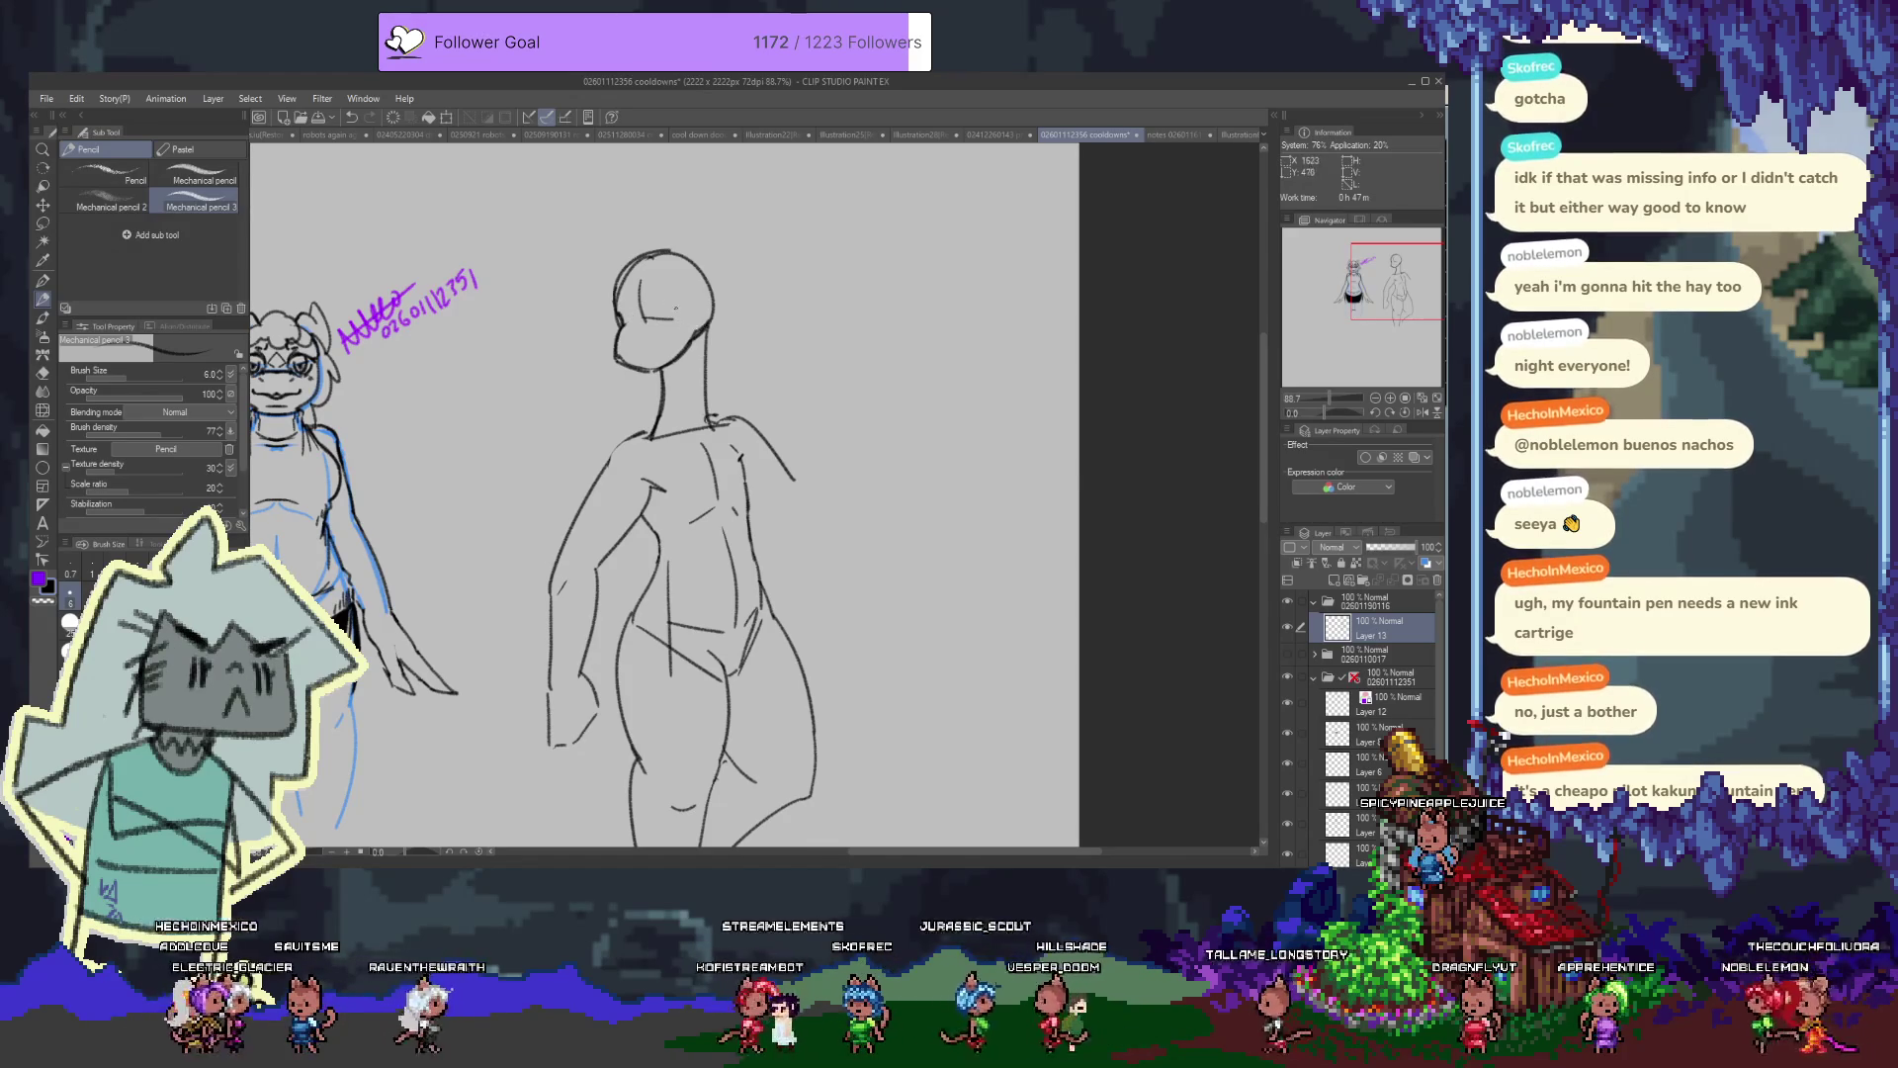
scroll(690, 418, down, 3)
scroll(684, 736, down, 2)
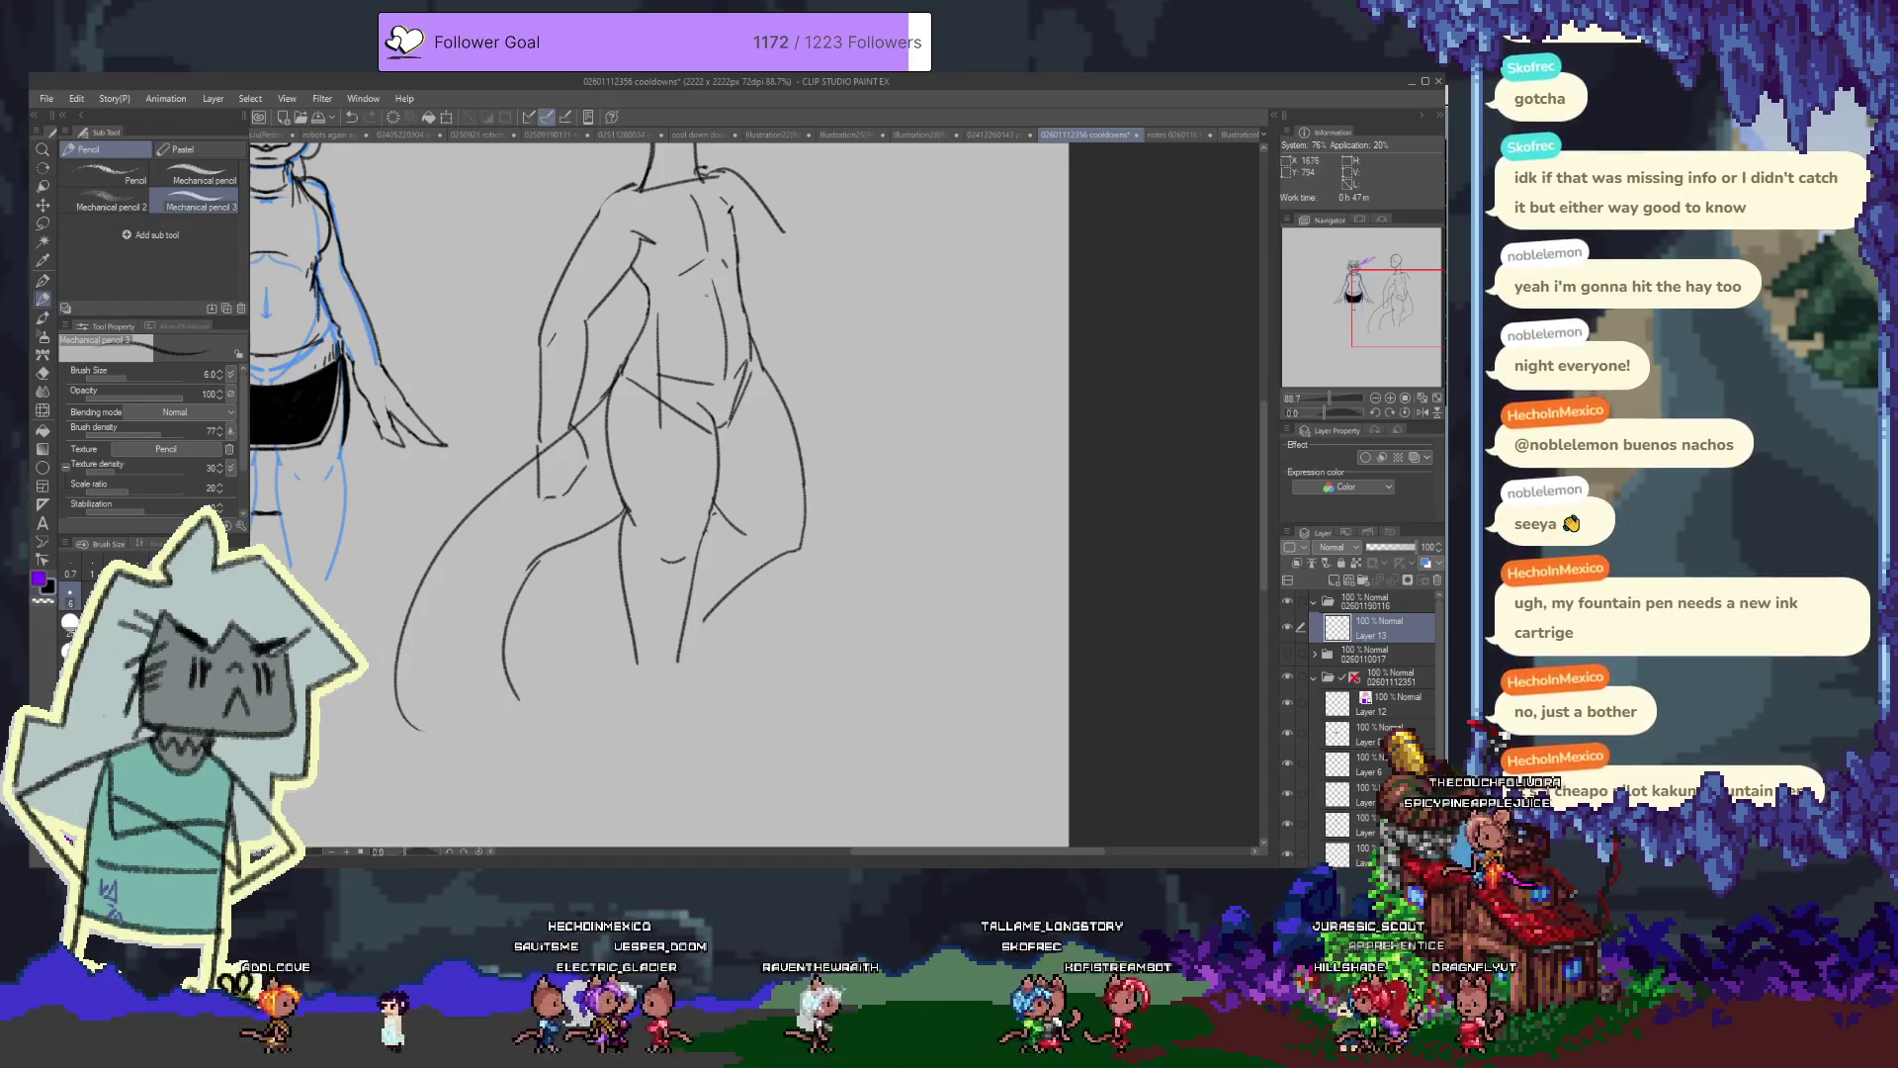
drag(542, 542, 625, 506)
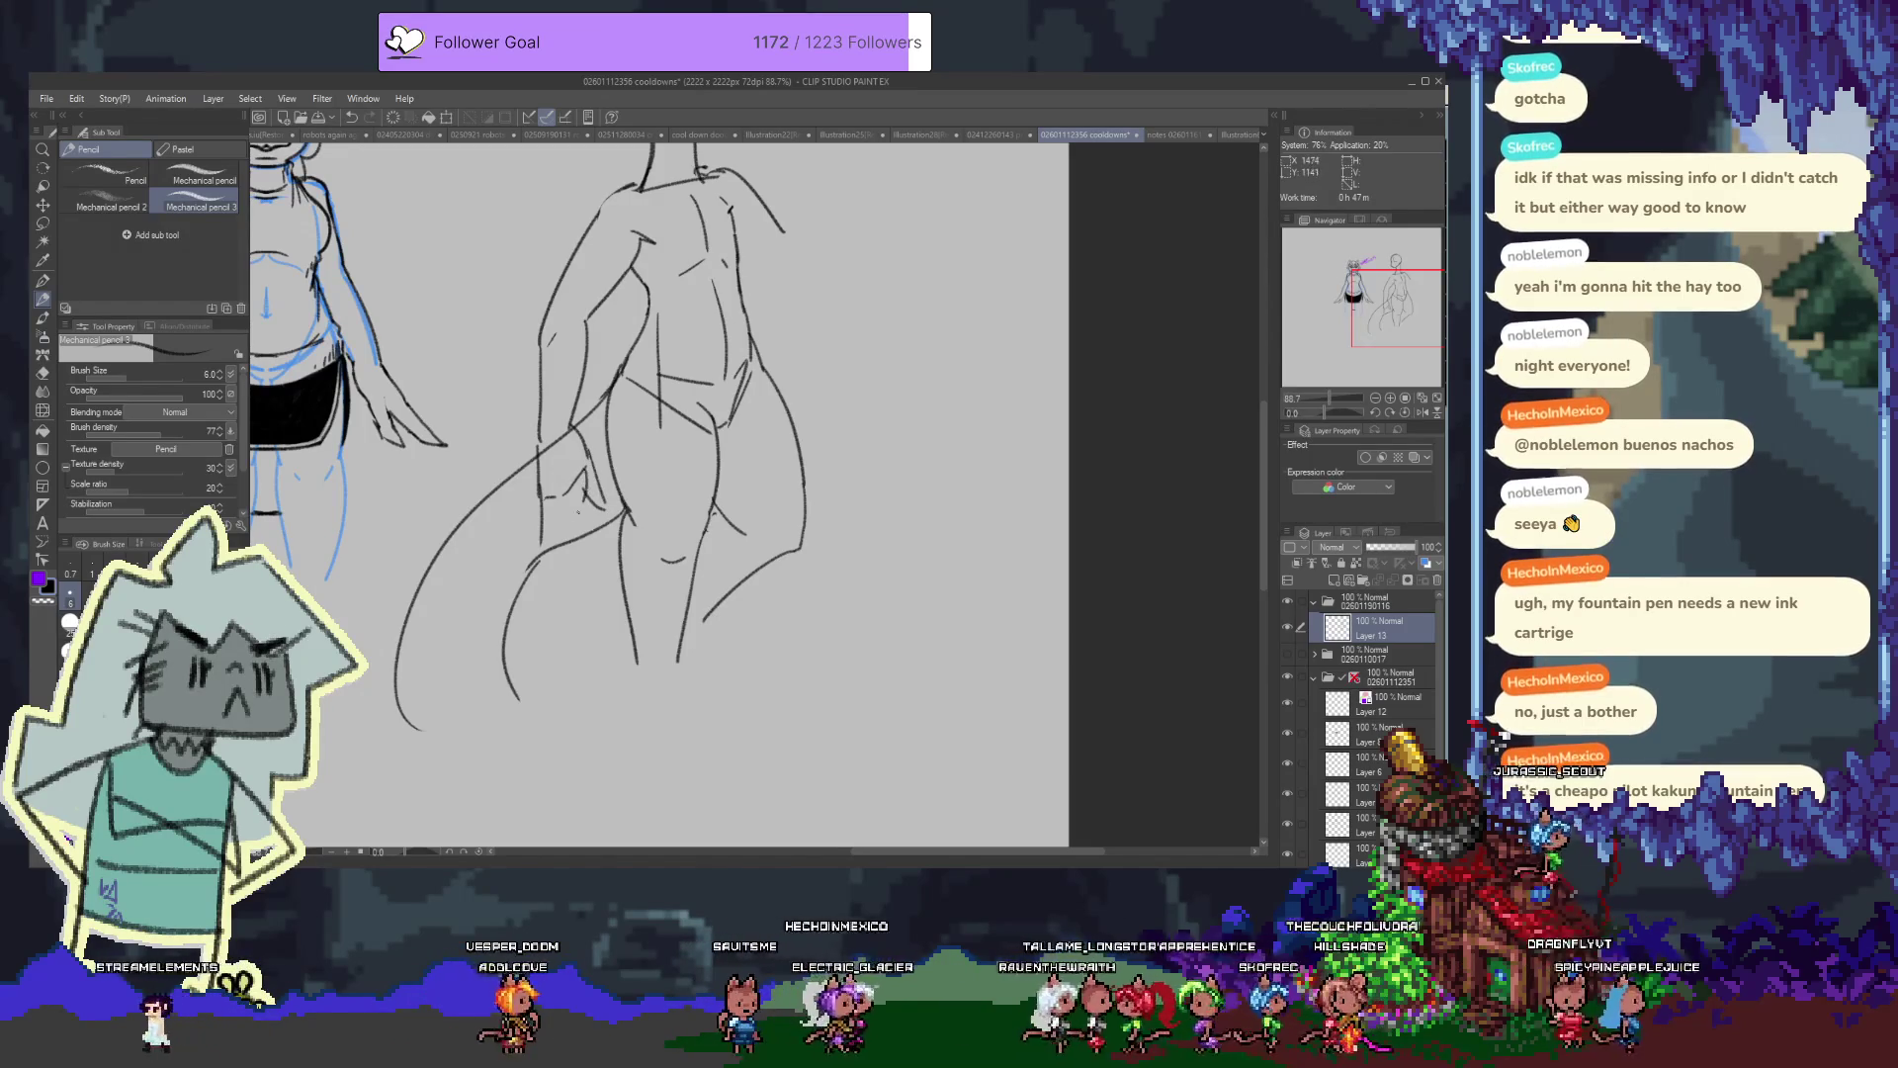
drag(593, 470, 542, 542)
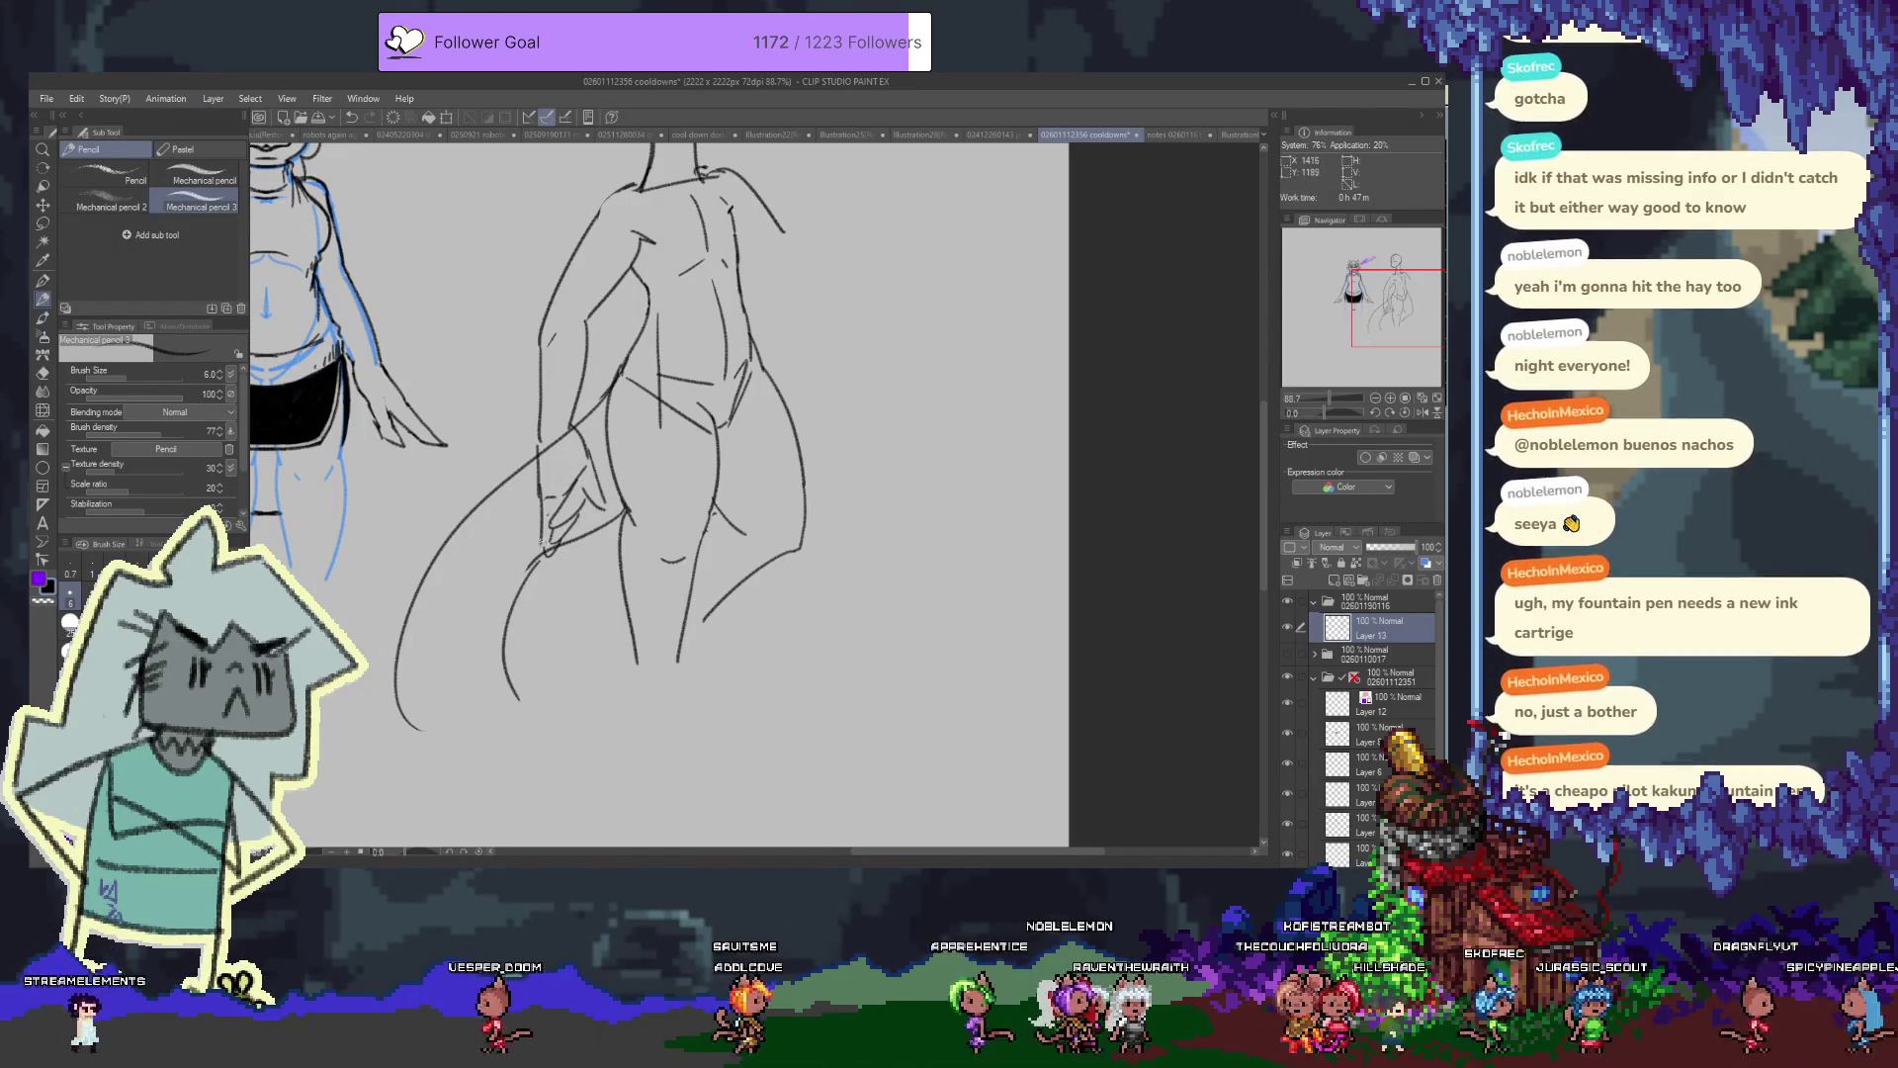
scroll(642, 494, up, 3)
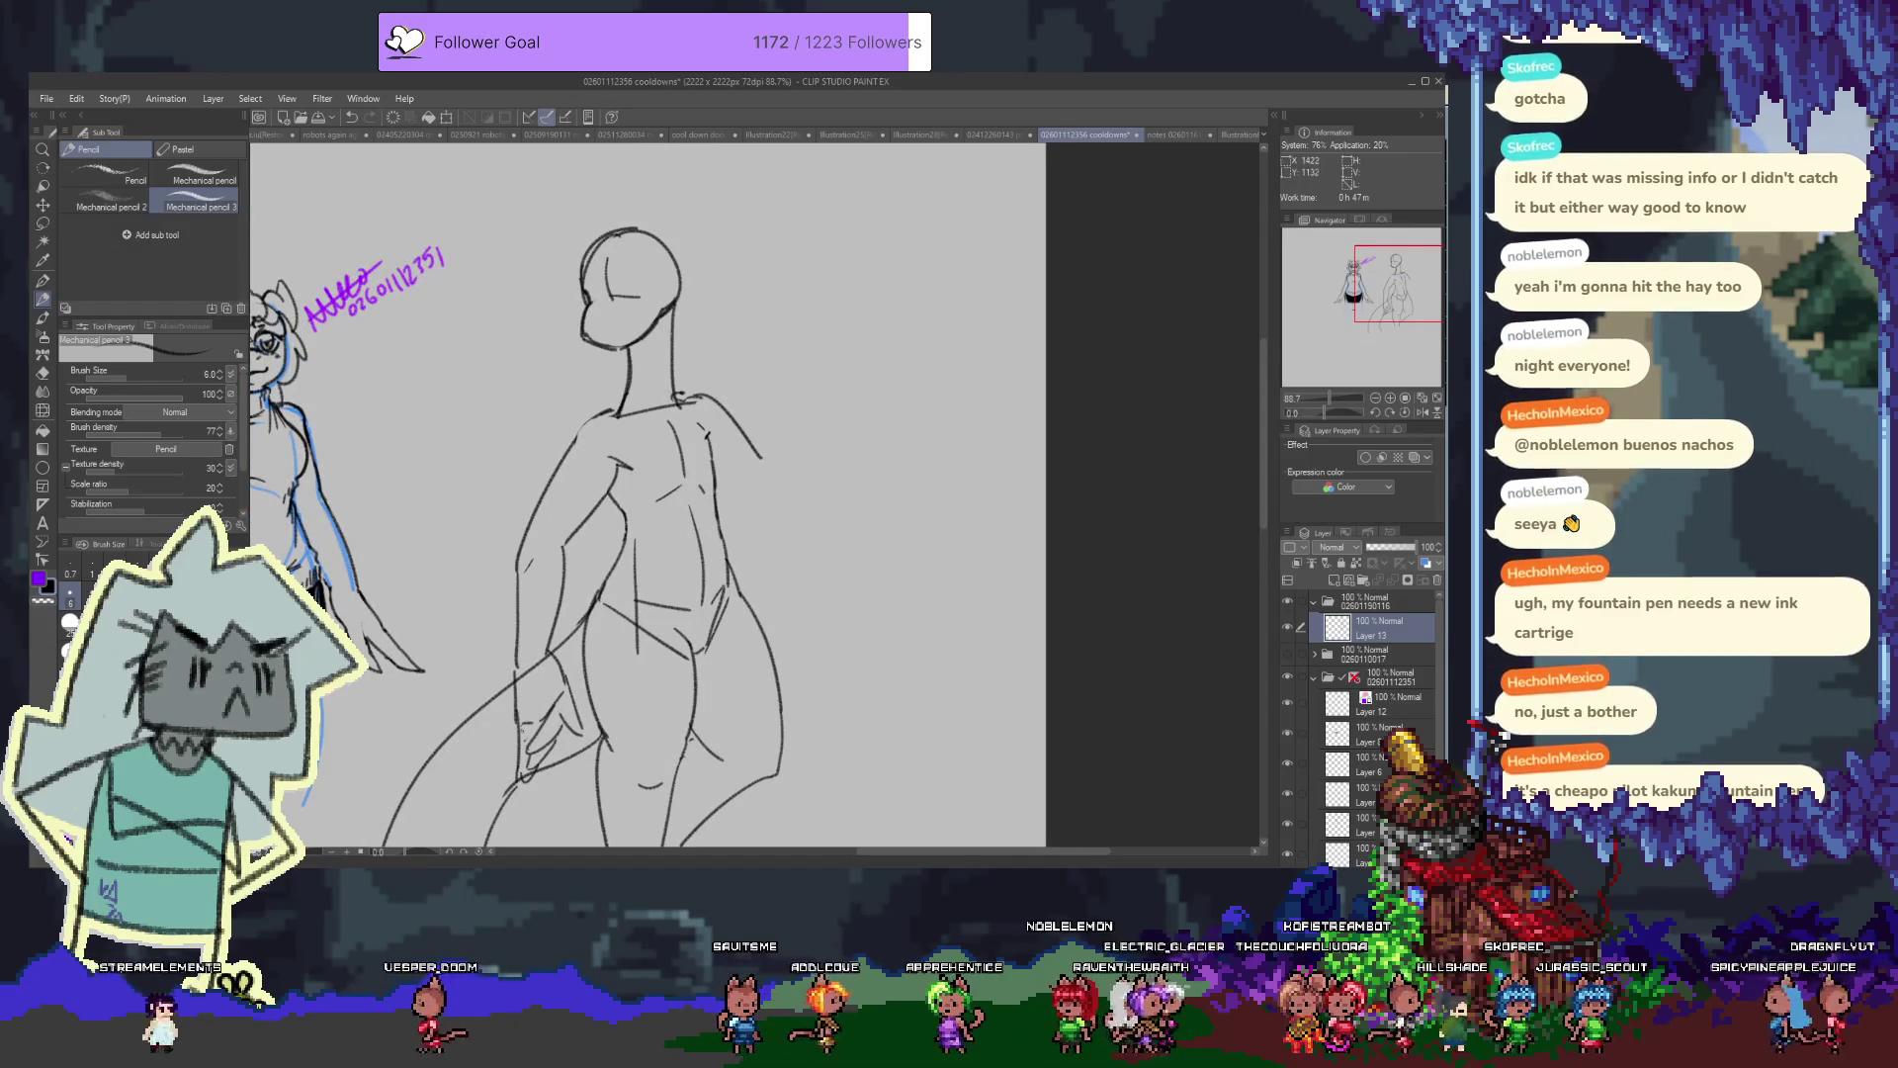
scroll(642, 544, up, 2)
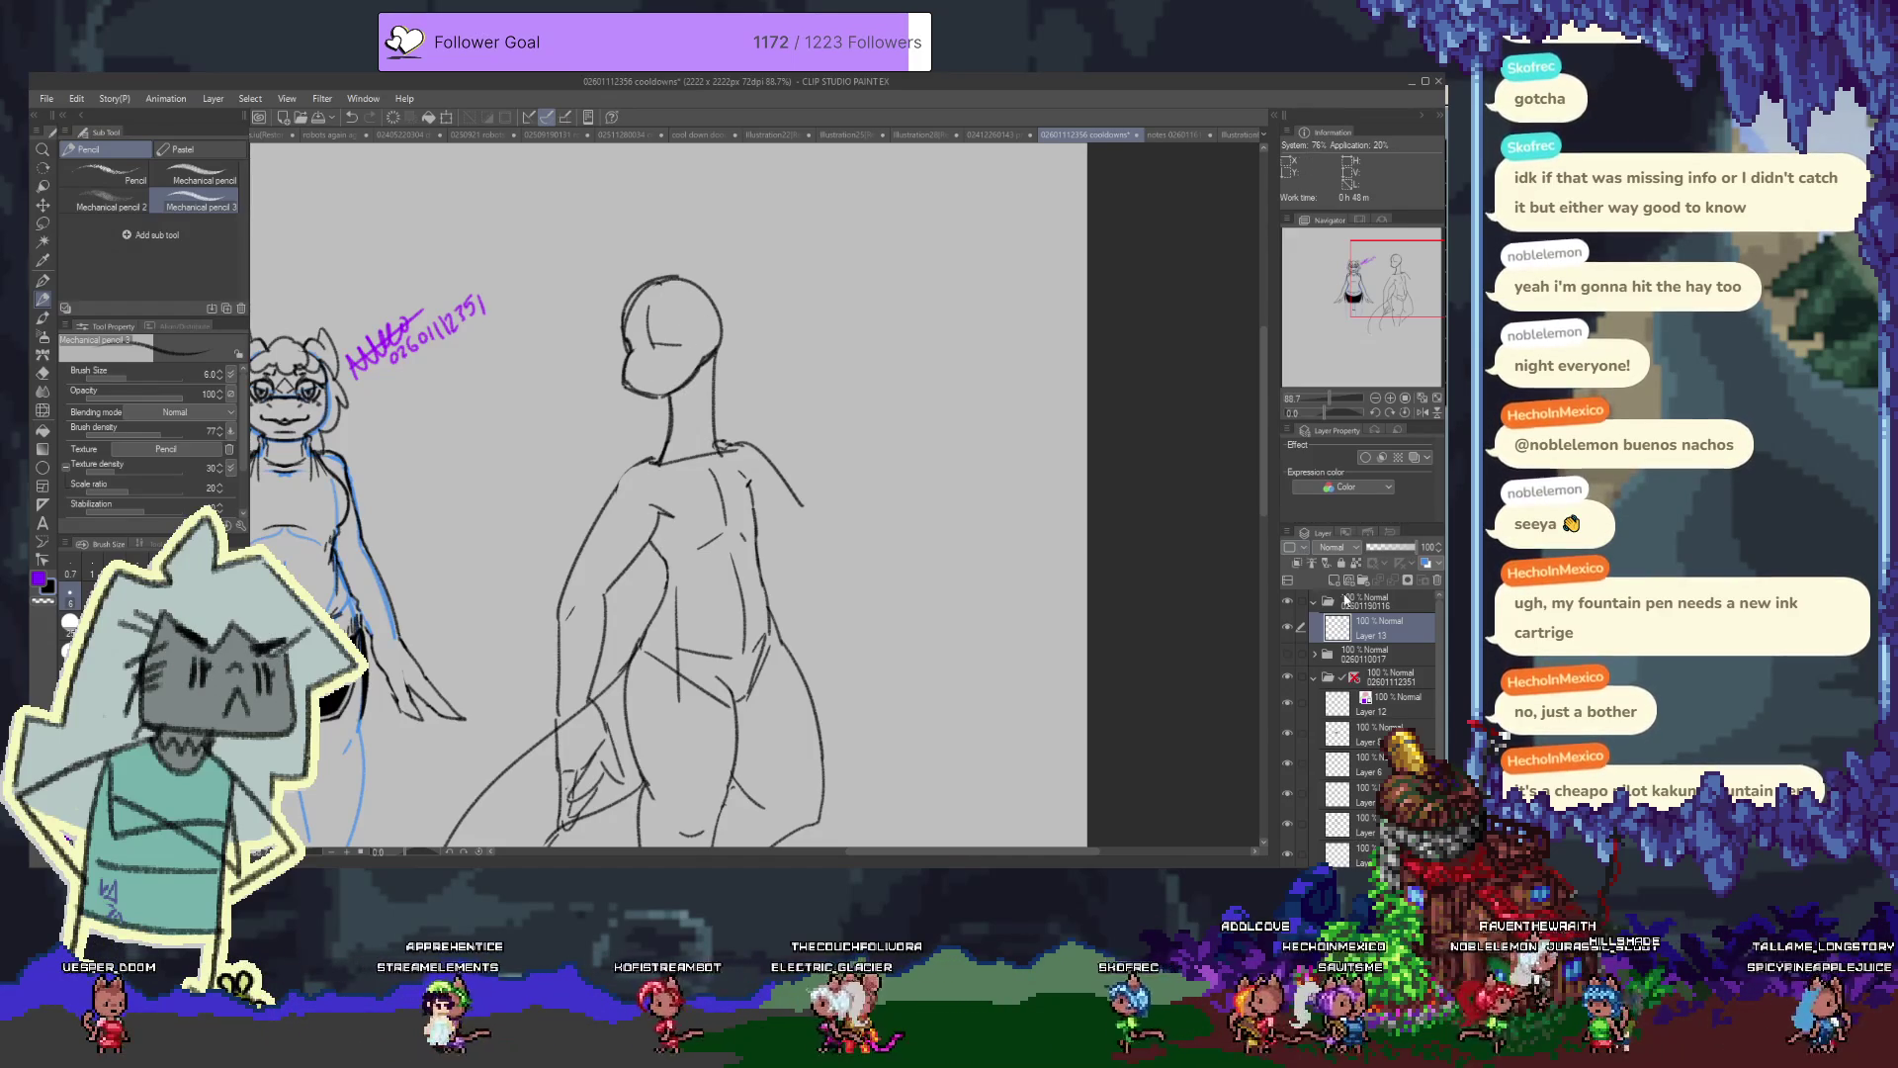
Undo the stray forearm stroke, add finger strokes at the outstretched hand, and tint the sketch layer blue
mouse_move(759, 501)
mouse_down()
mouse_move(747, 386)
mouse_move(809, 460)
mouse_up()
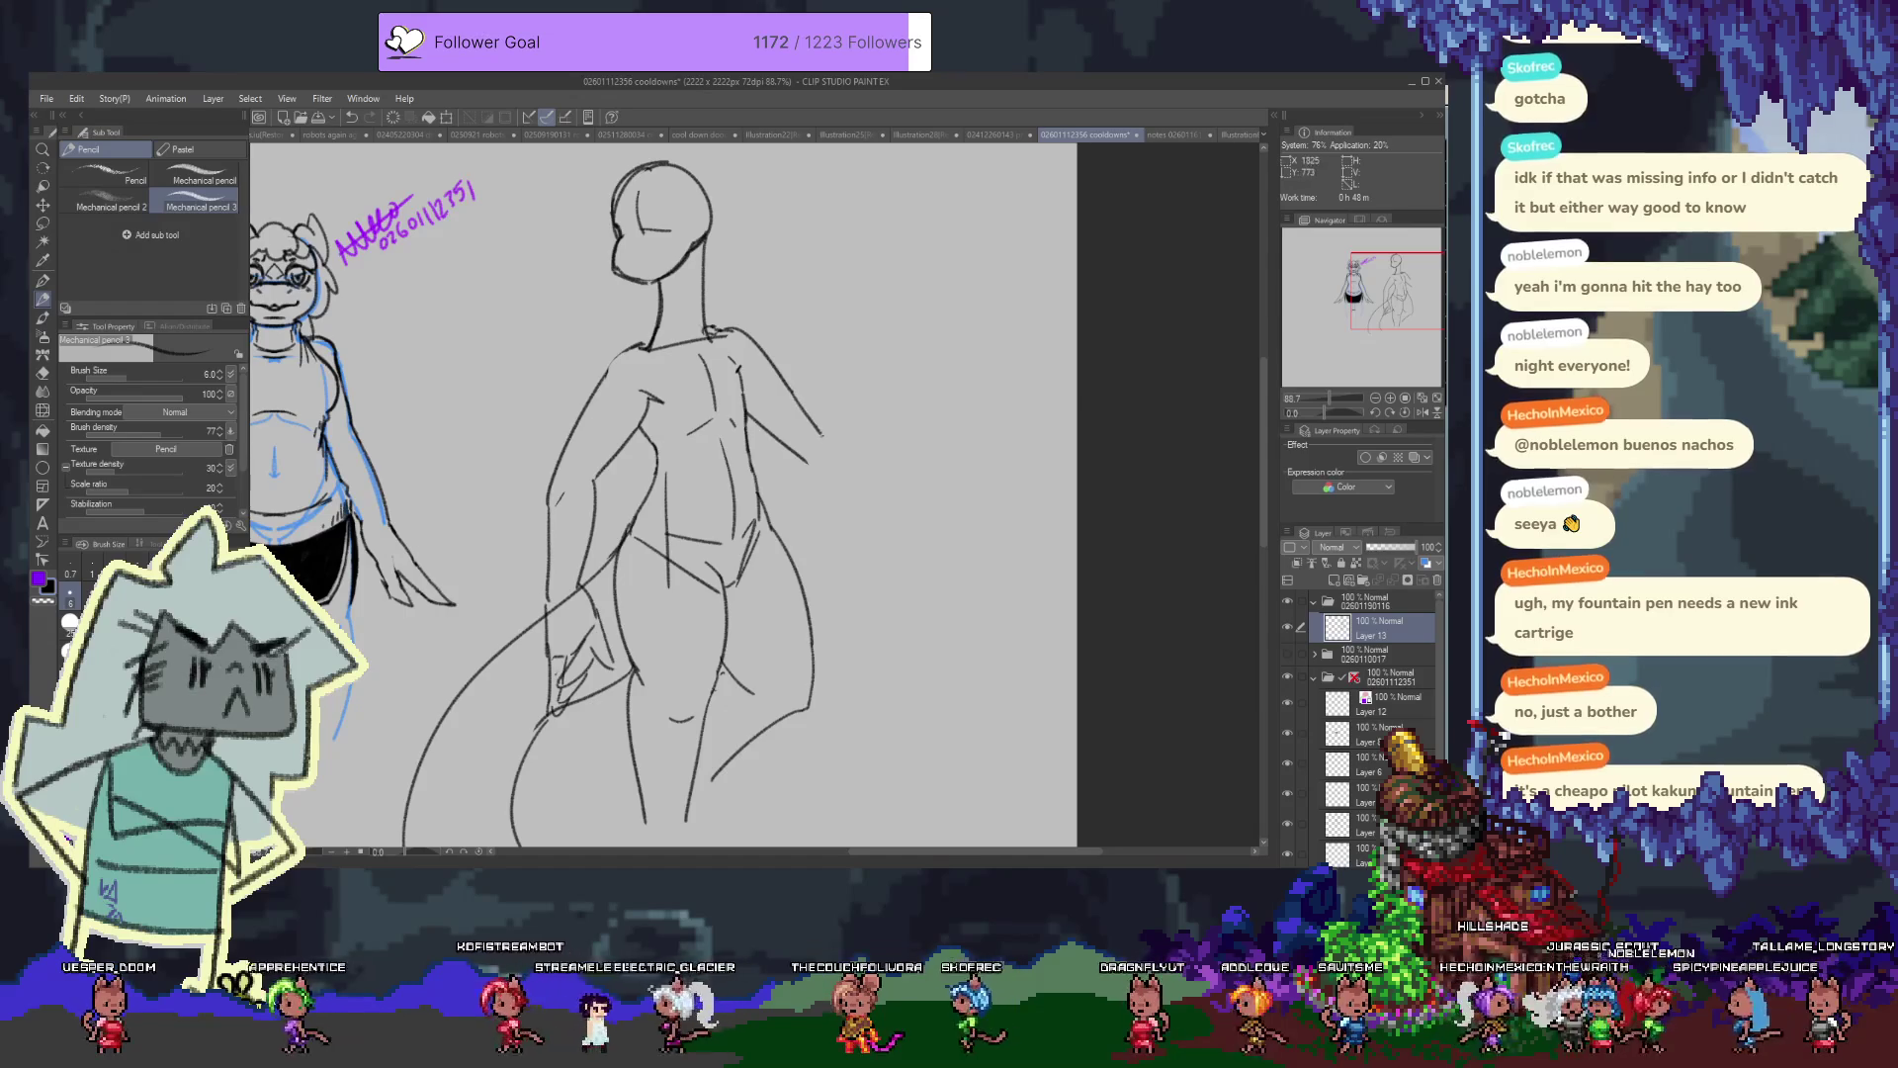
key(ctrl+z)
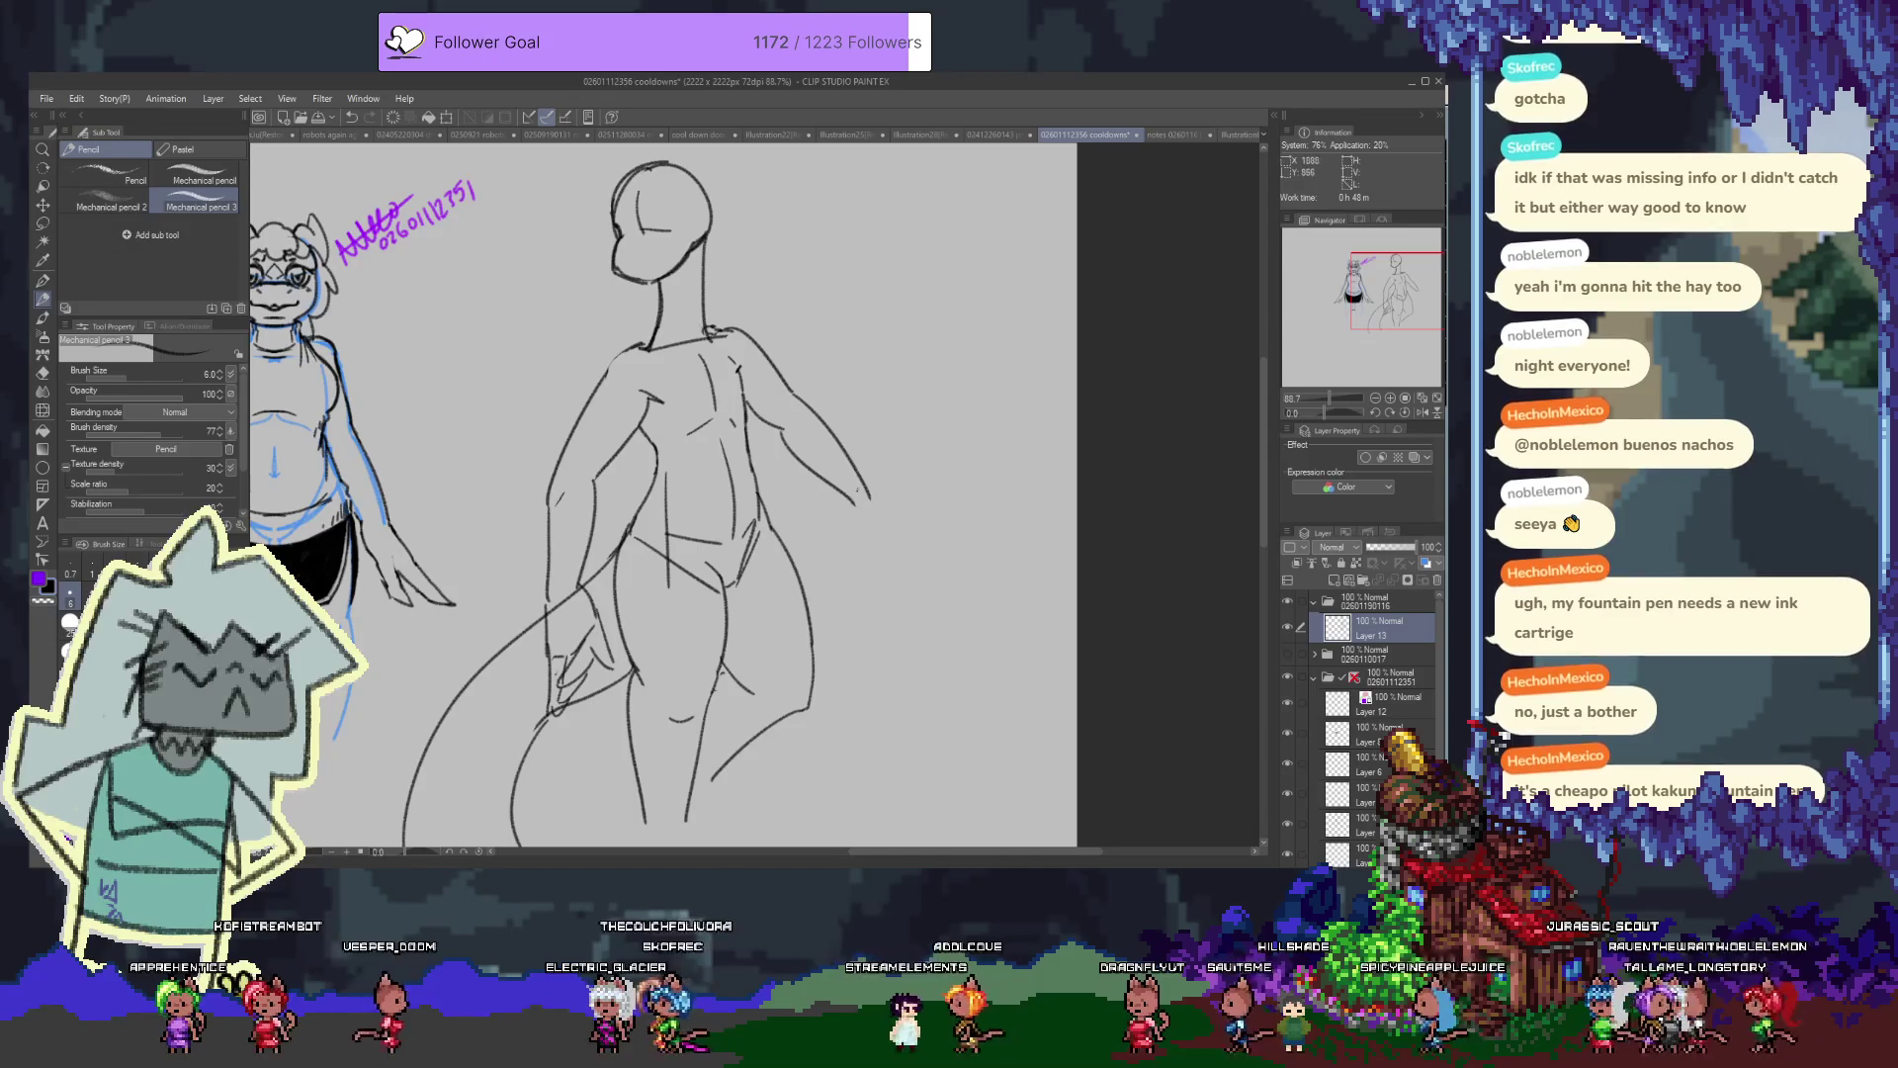
drag(842, 497, 851, 508)
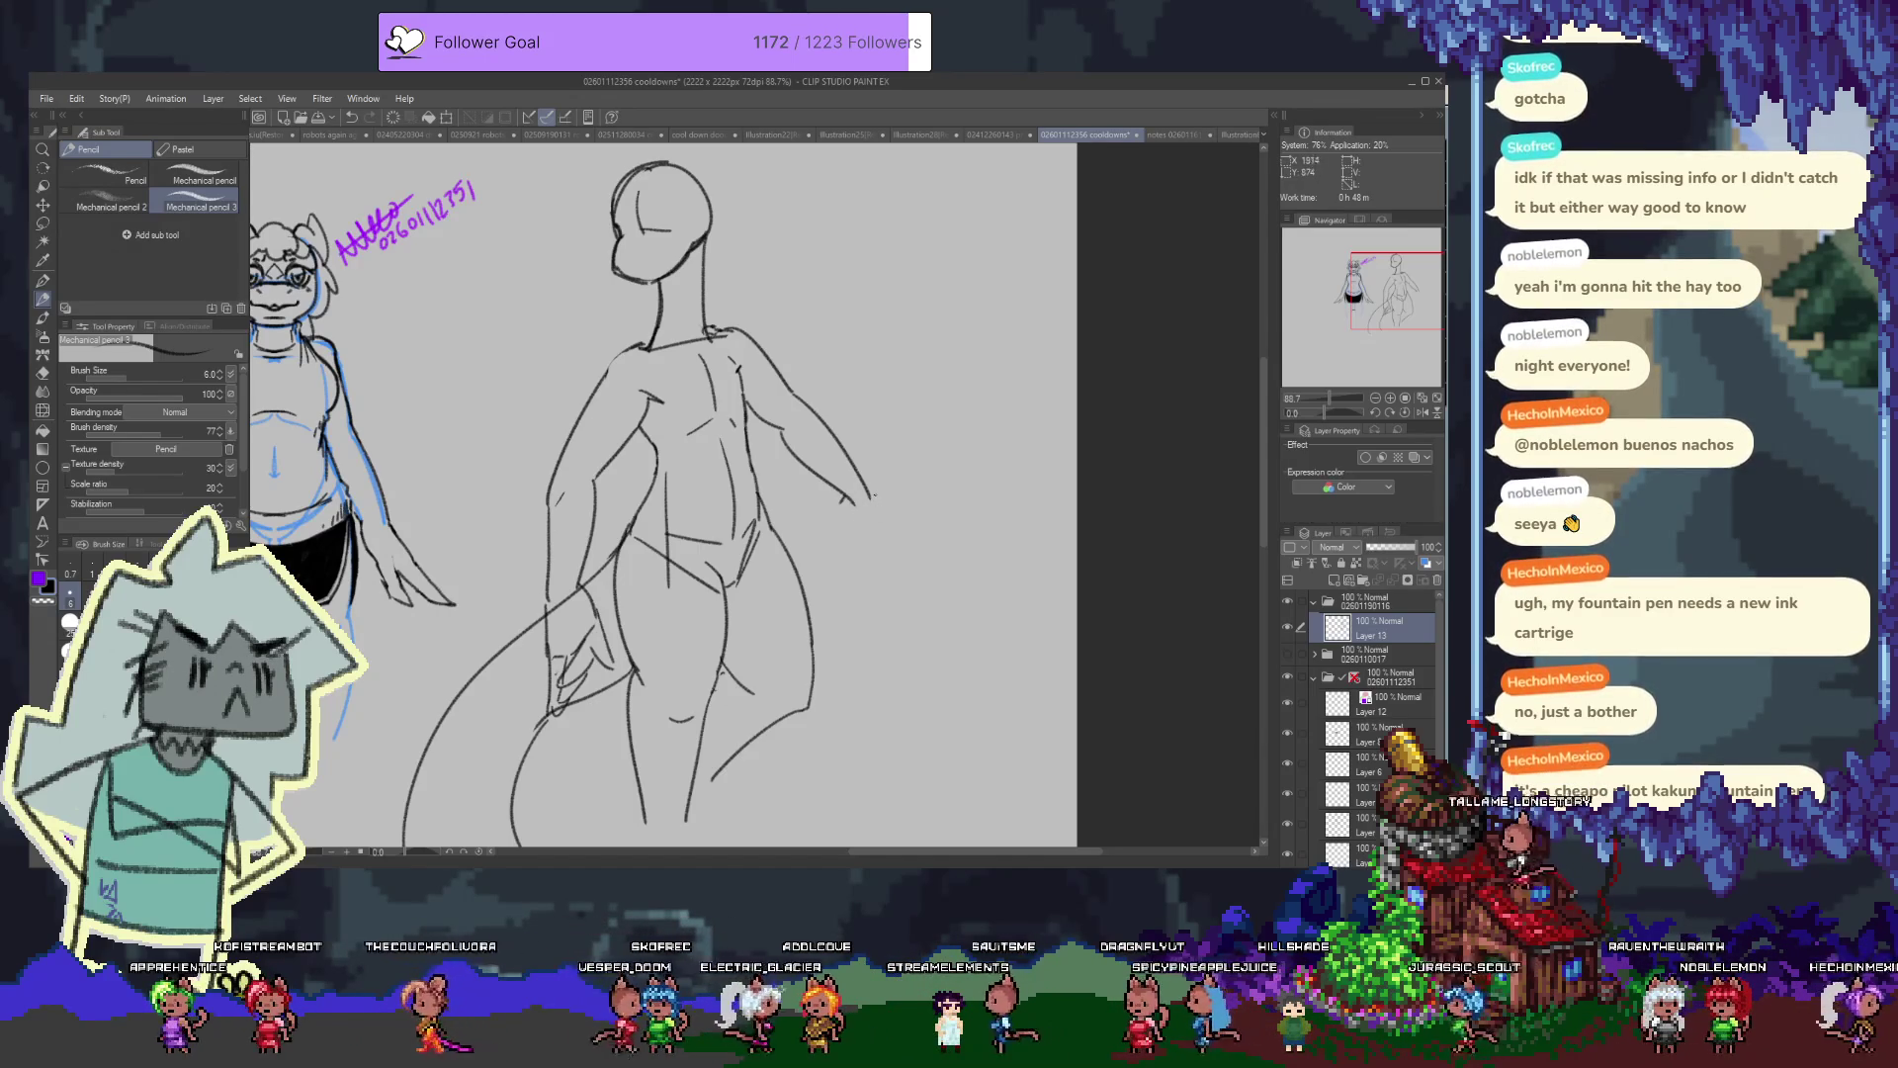
mouse_move(852, 508)
mouse_down()
mouse_move(858, 537)
mouse_move(858, 506)
mouse_up()
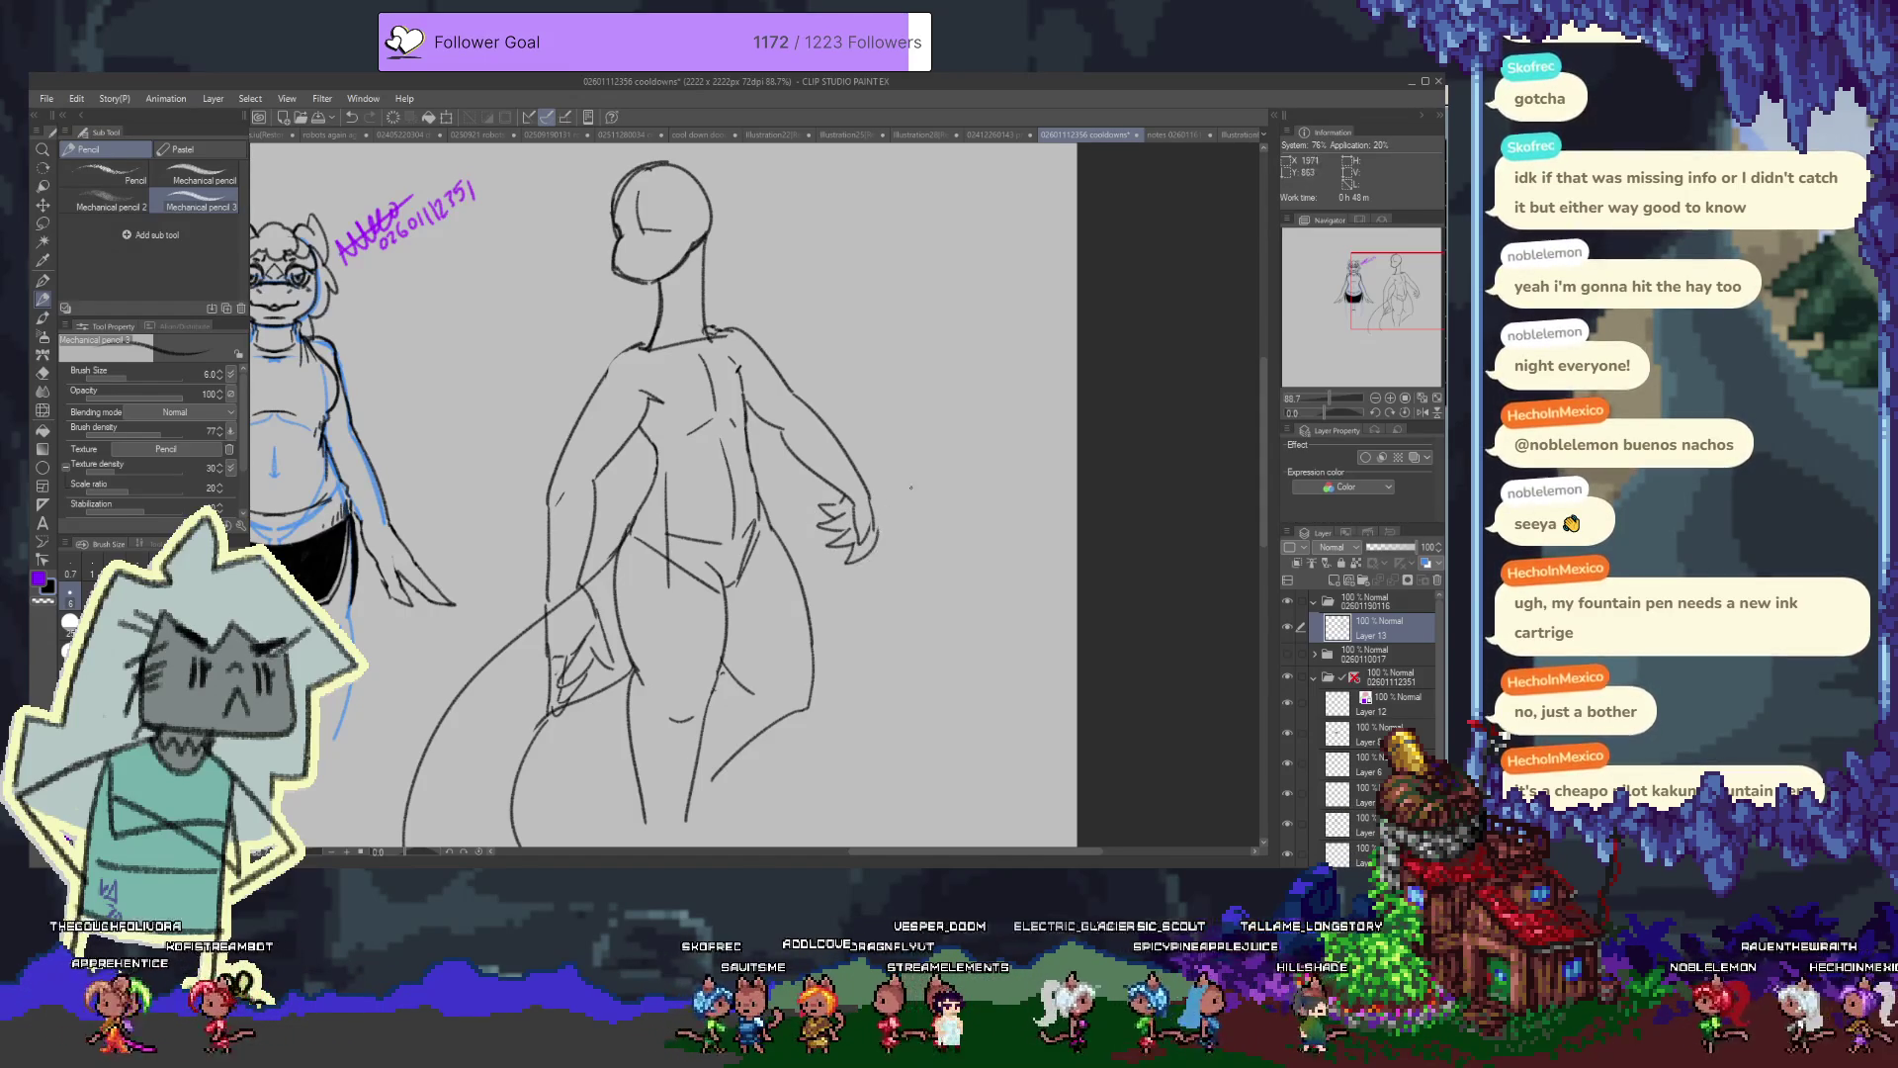
drag(667, 432, 715, 516)
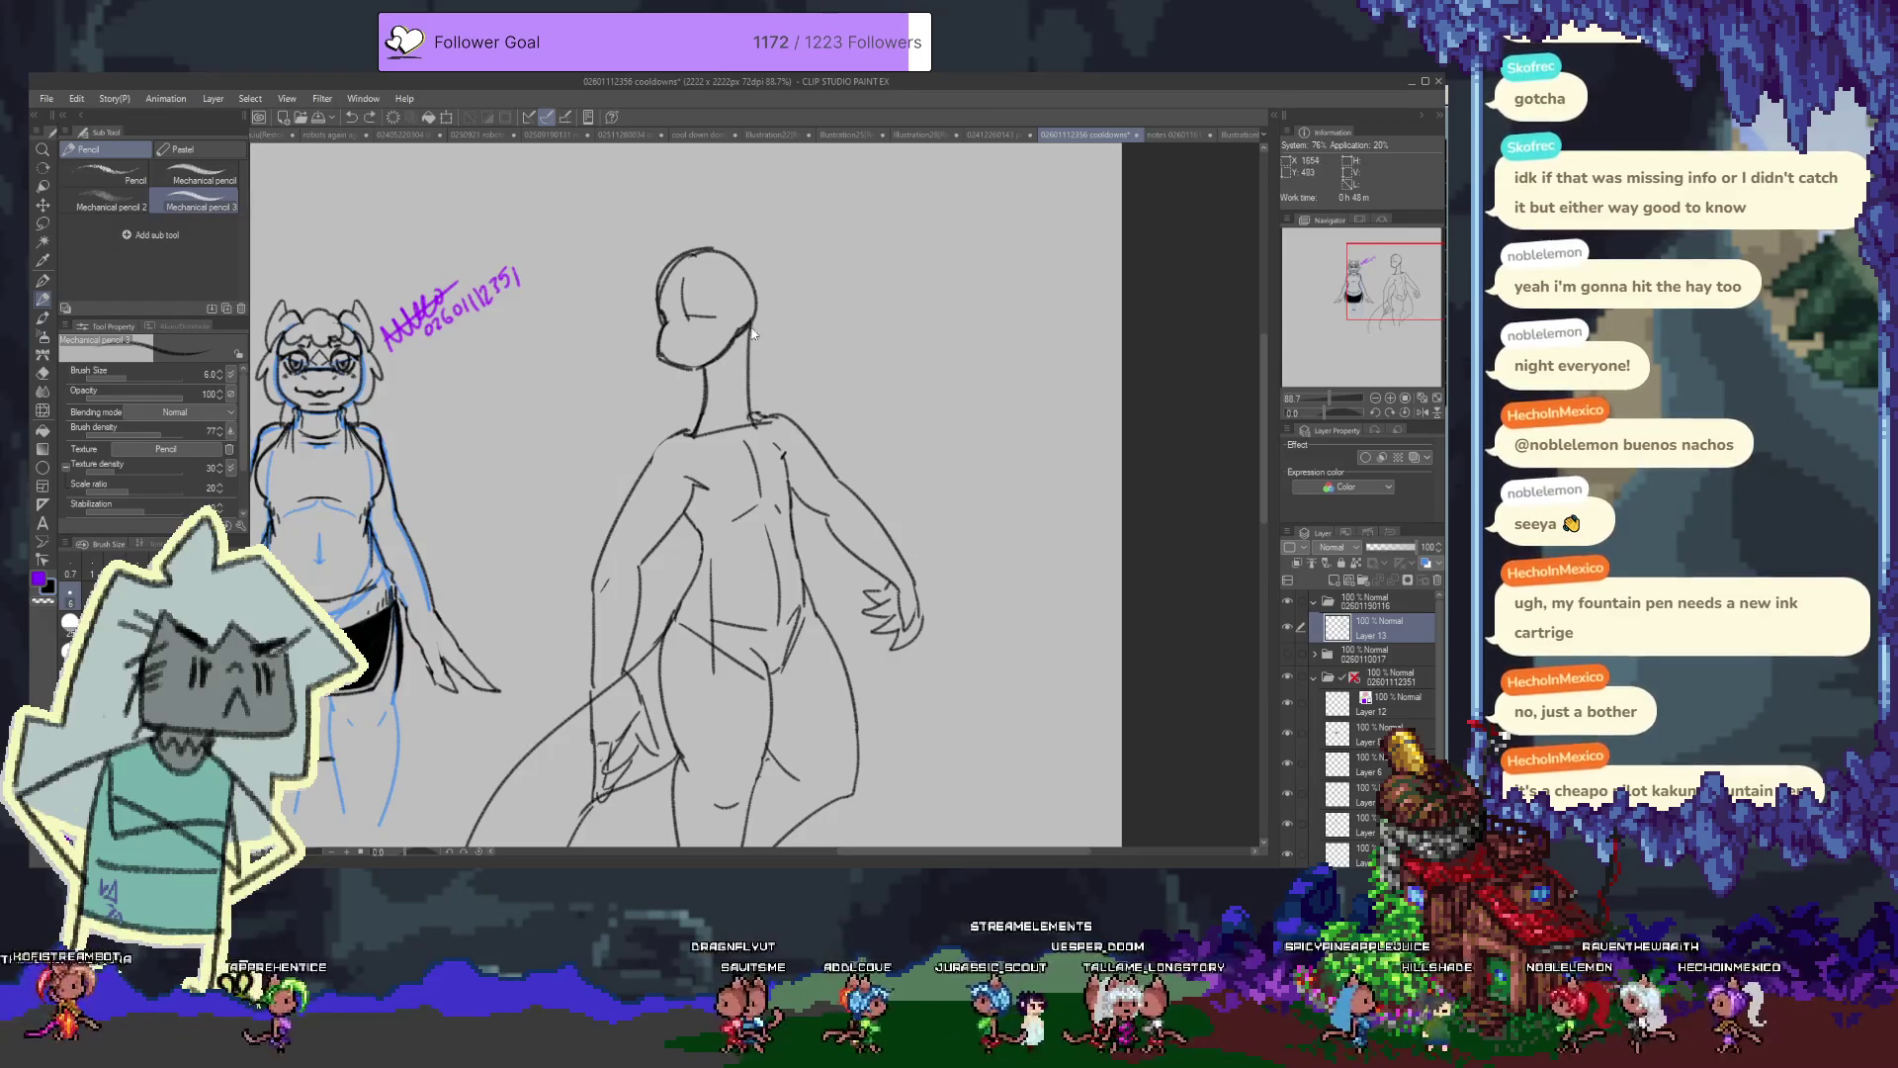
click(1426, 563)
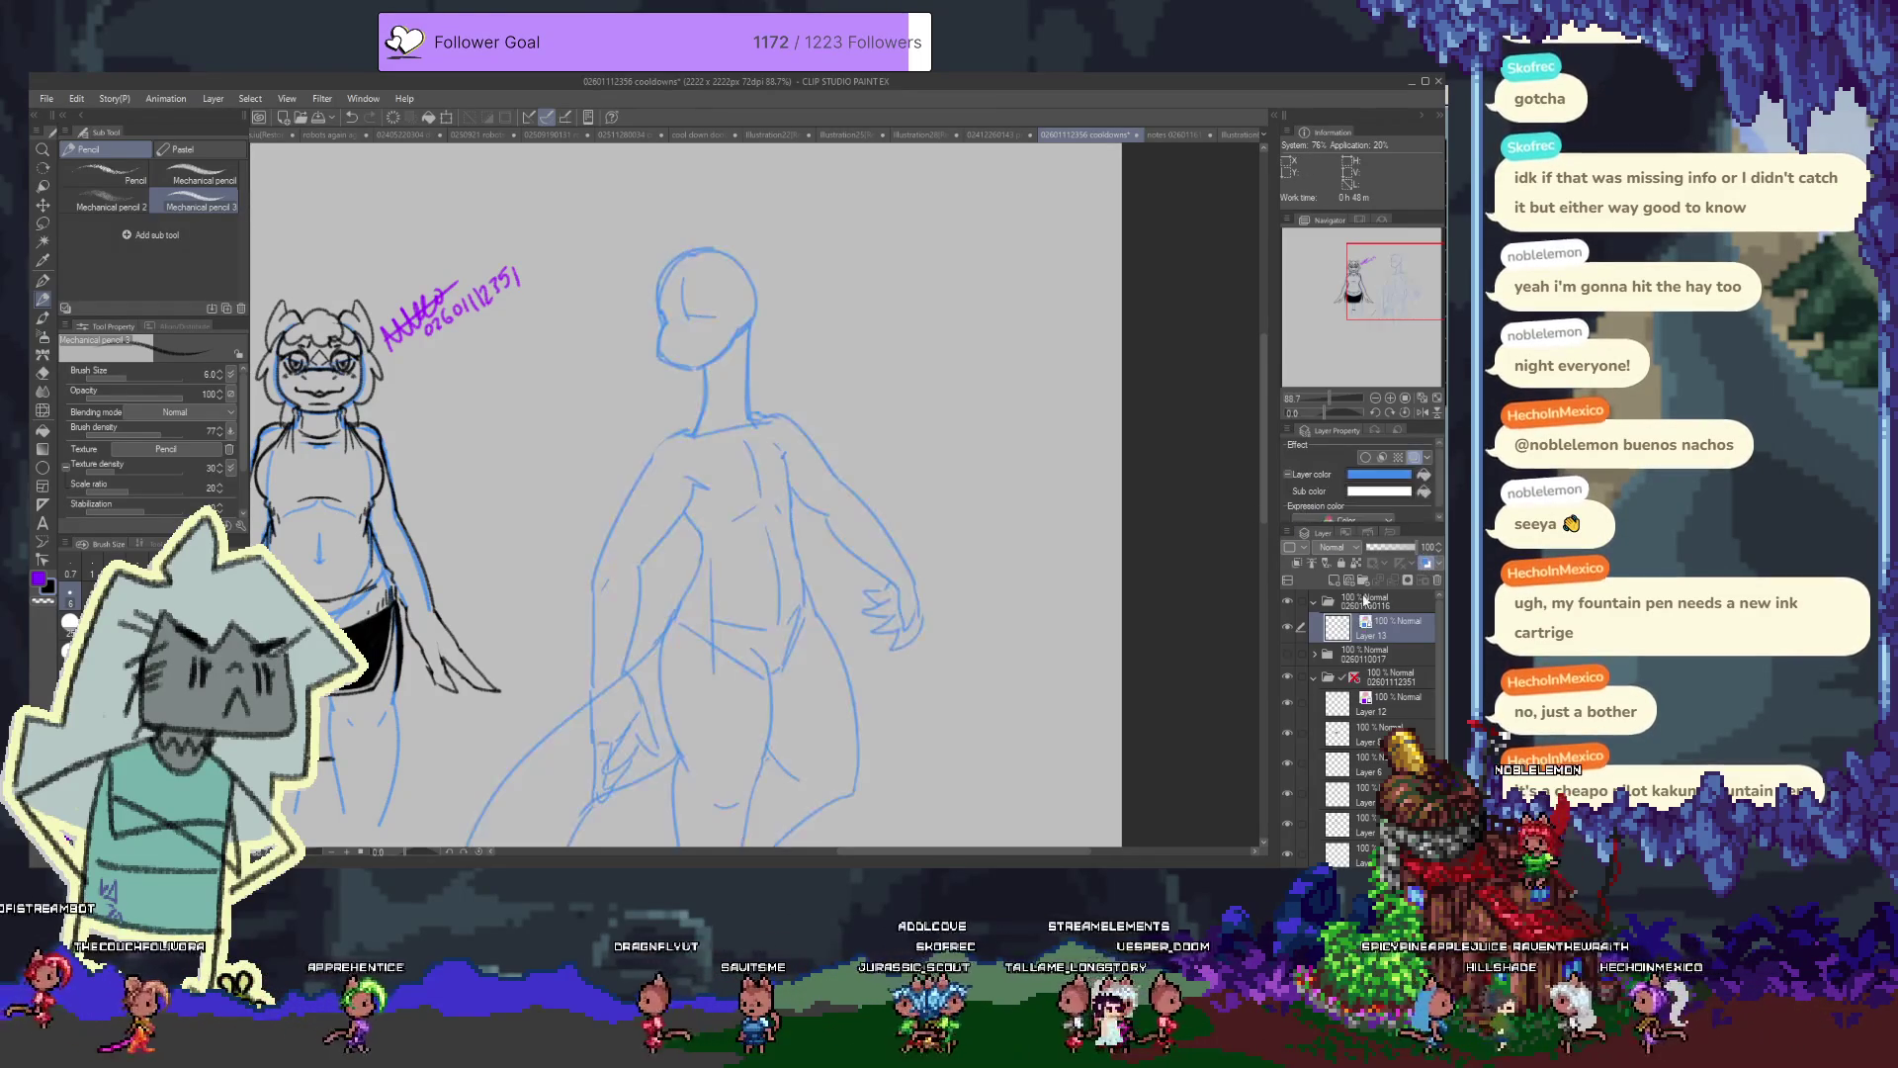
Add Layer 14 above the blue rough sketch and zoom in on the second figure's head
click(1336, 582)
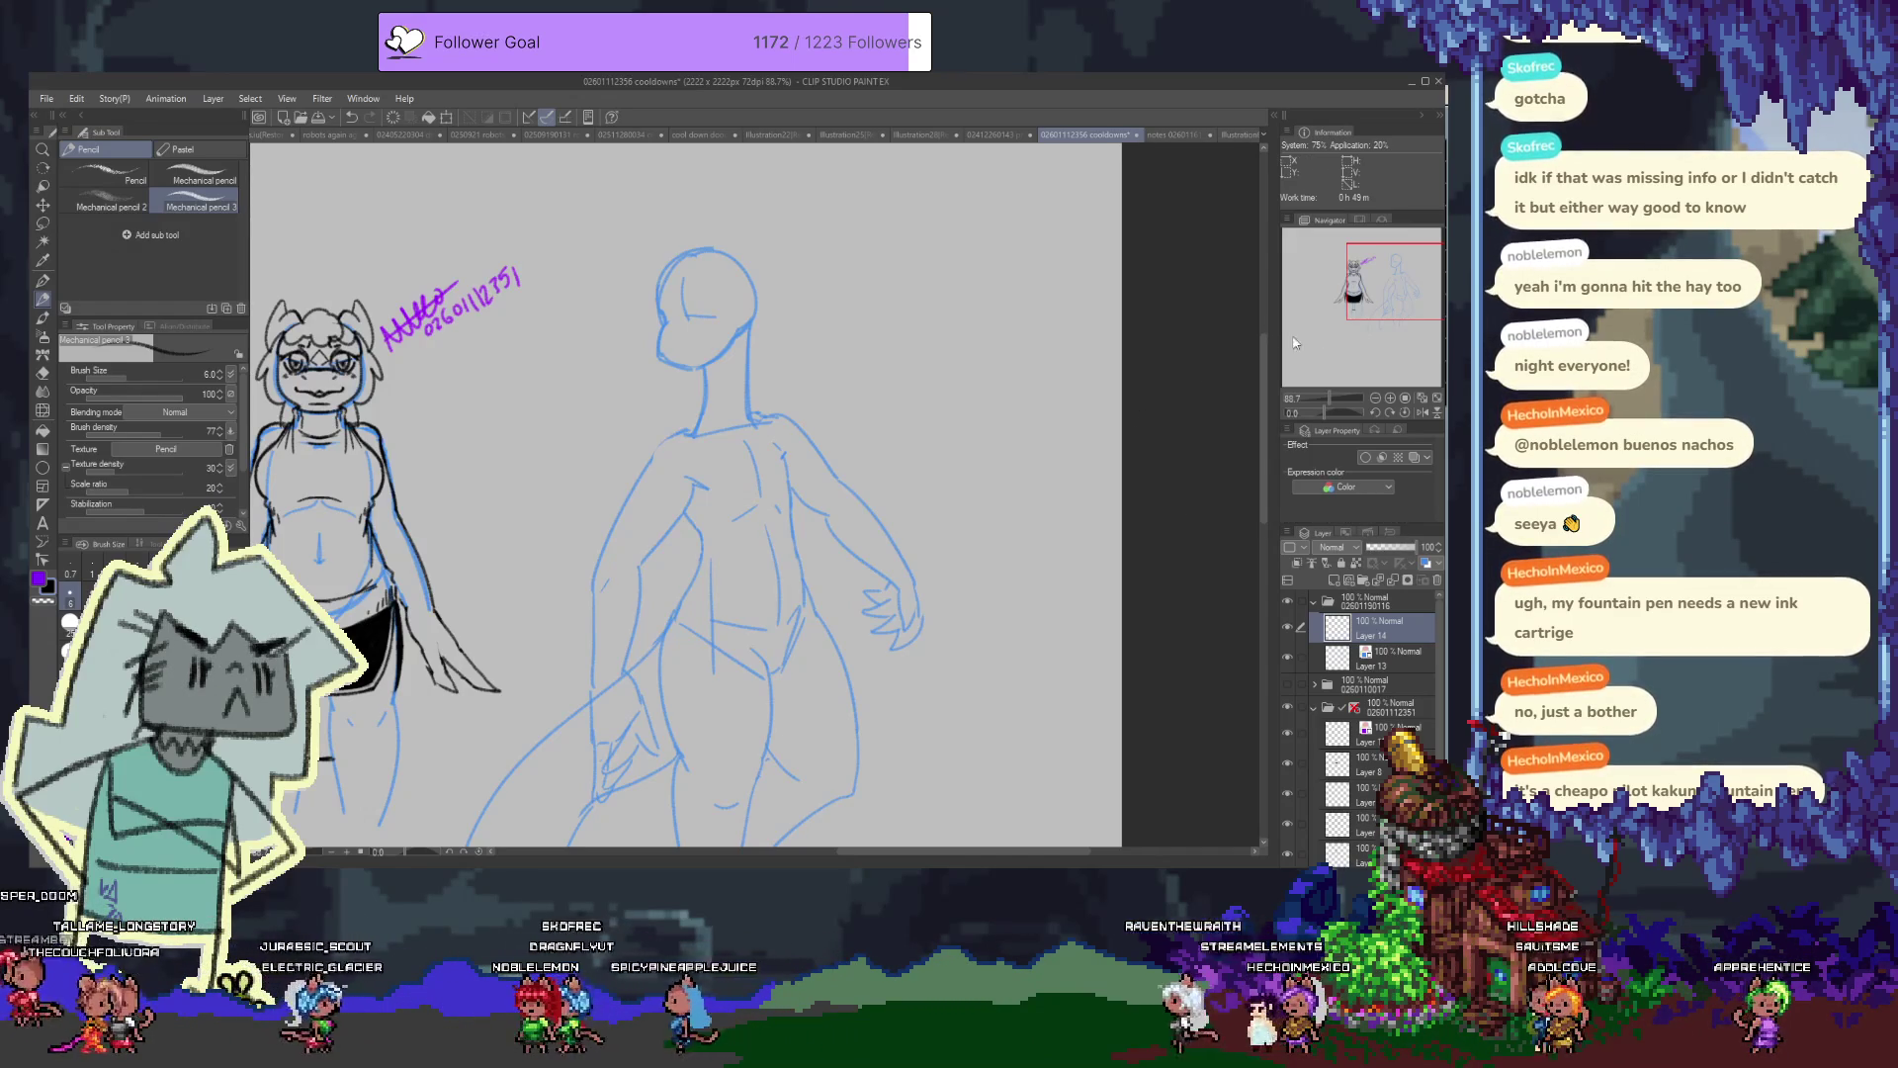
scroll(717, 256, up, 2)
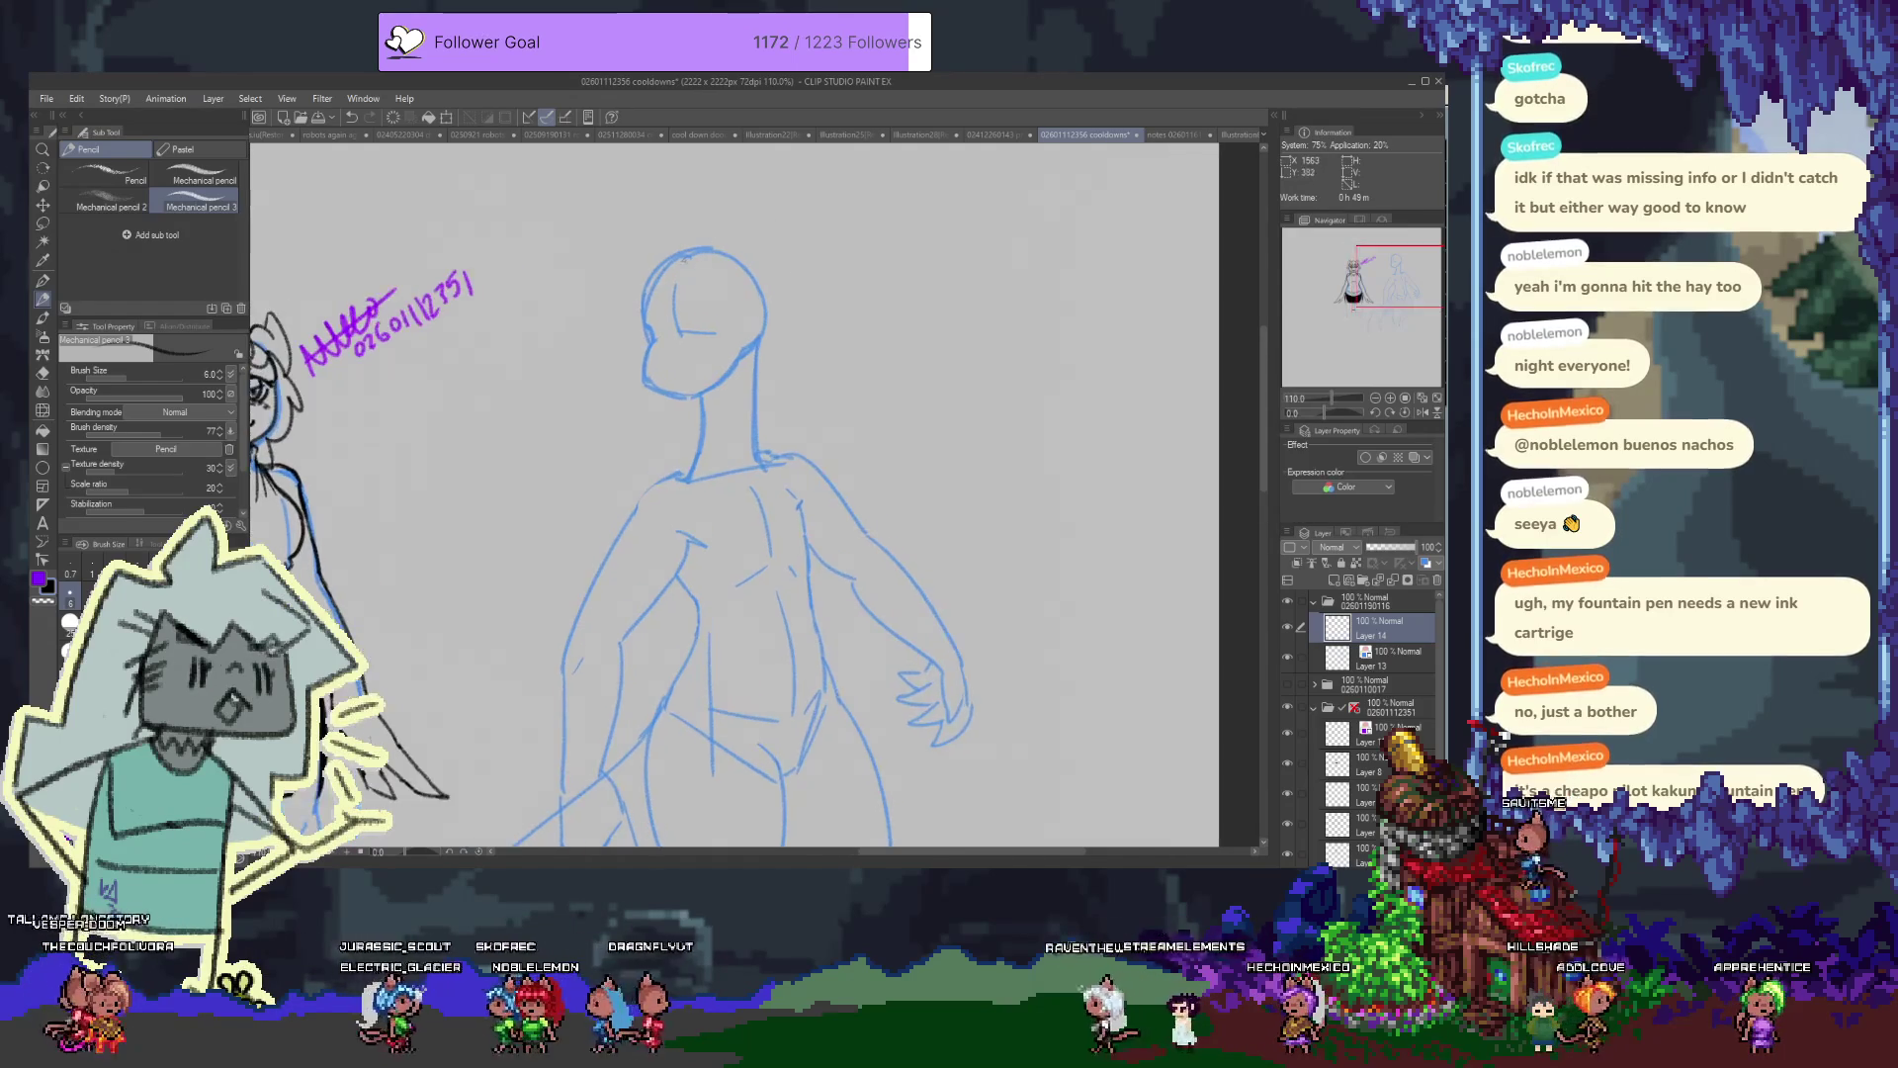
scroll(682, 259, up, 2)
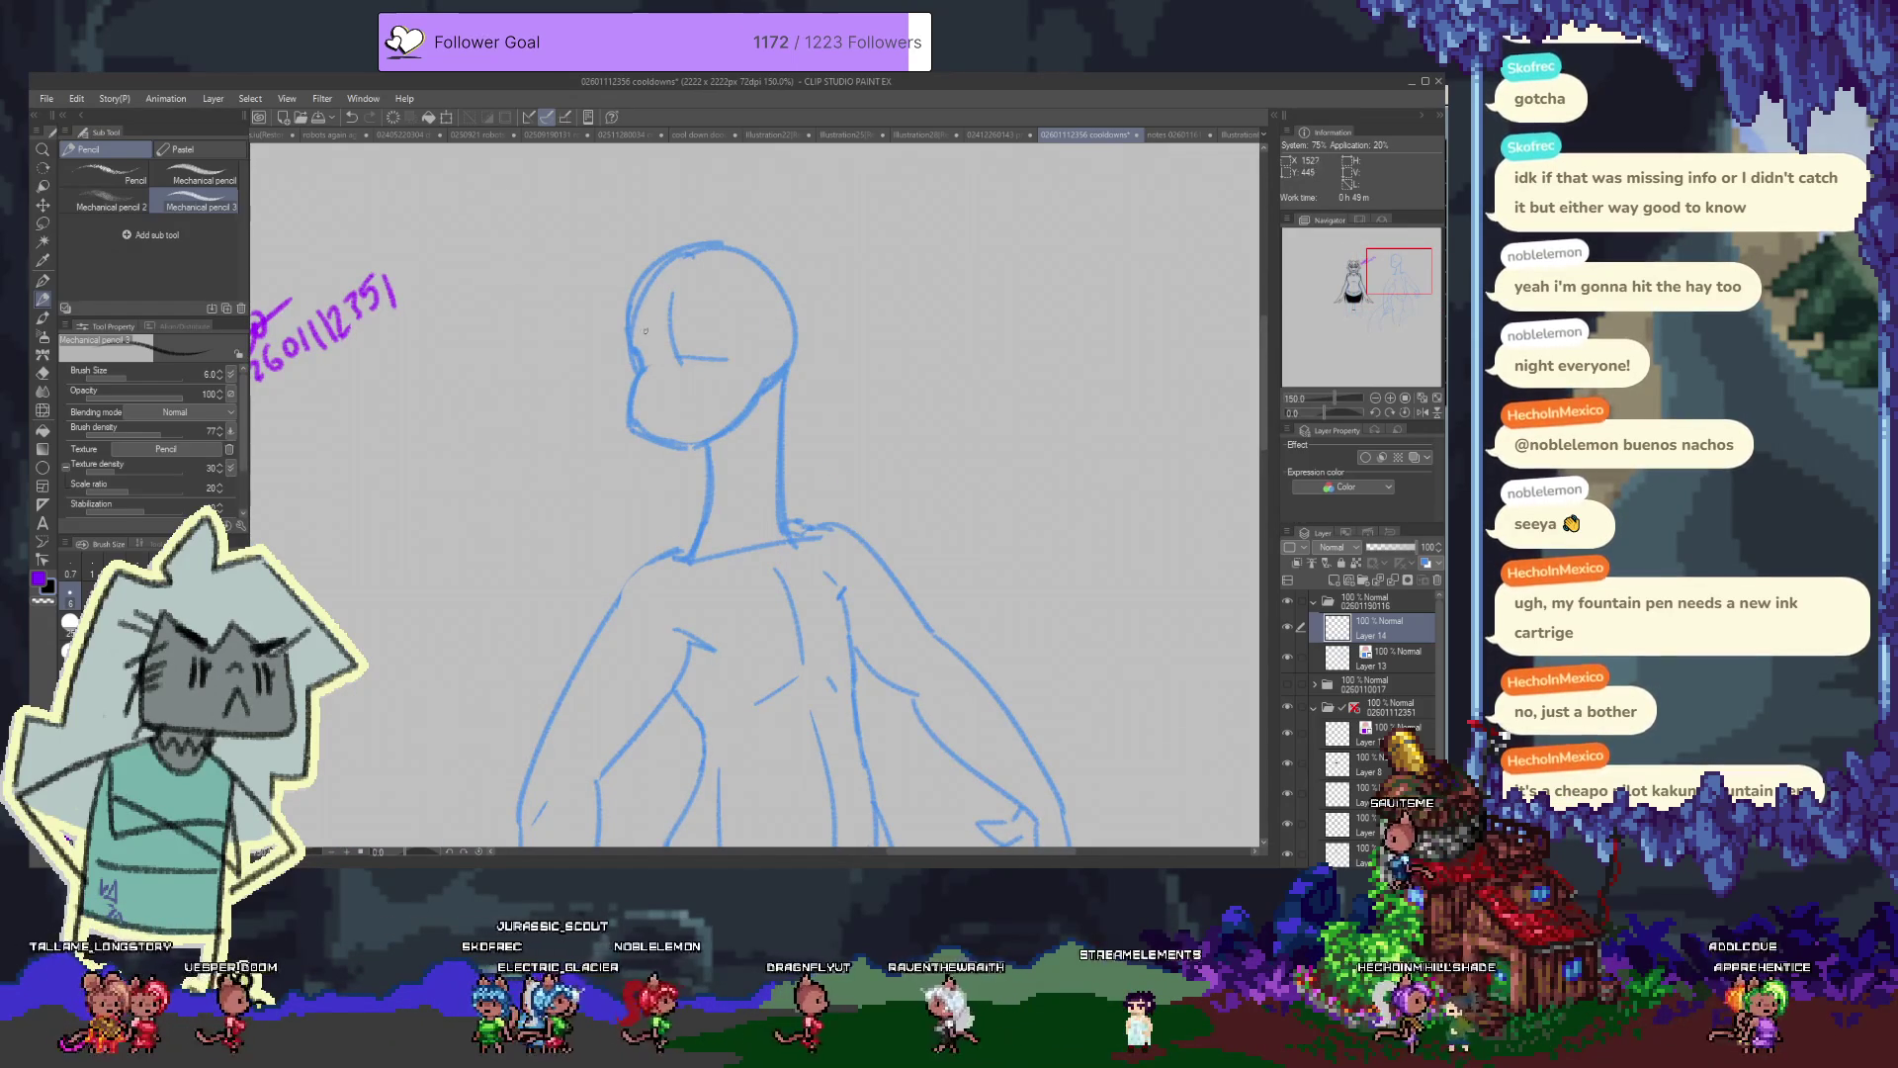
On Layer 14, ink a spiky zigzag of hair and the eye line, redoing bad strokes
mouse_move(634, 318)
mouse_down()
mouse_move(636, 249)
mouse_move(702, 200)
mouse_move(835, 275)
mouse_up()
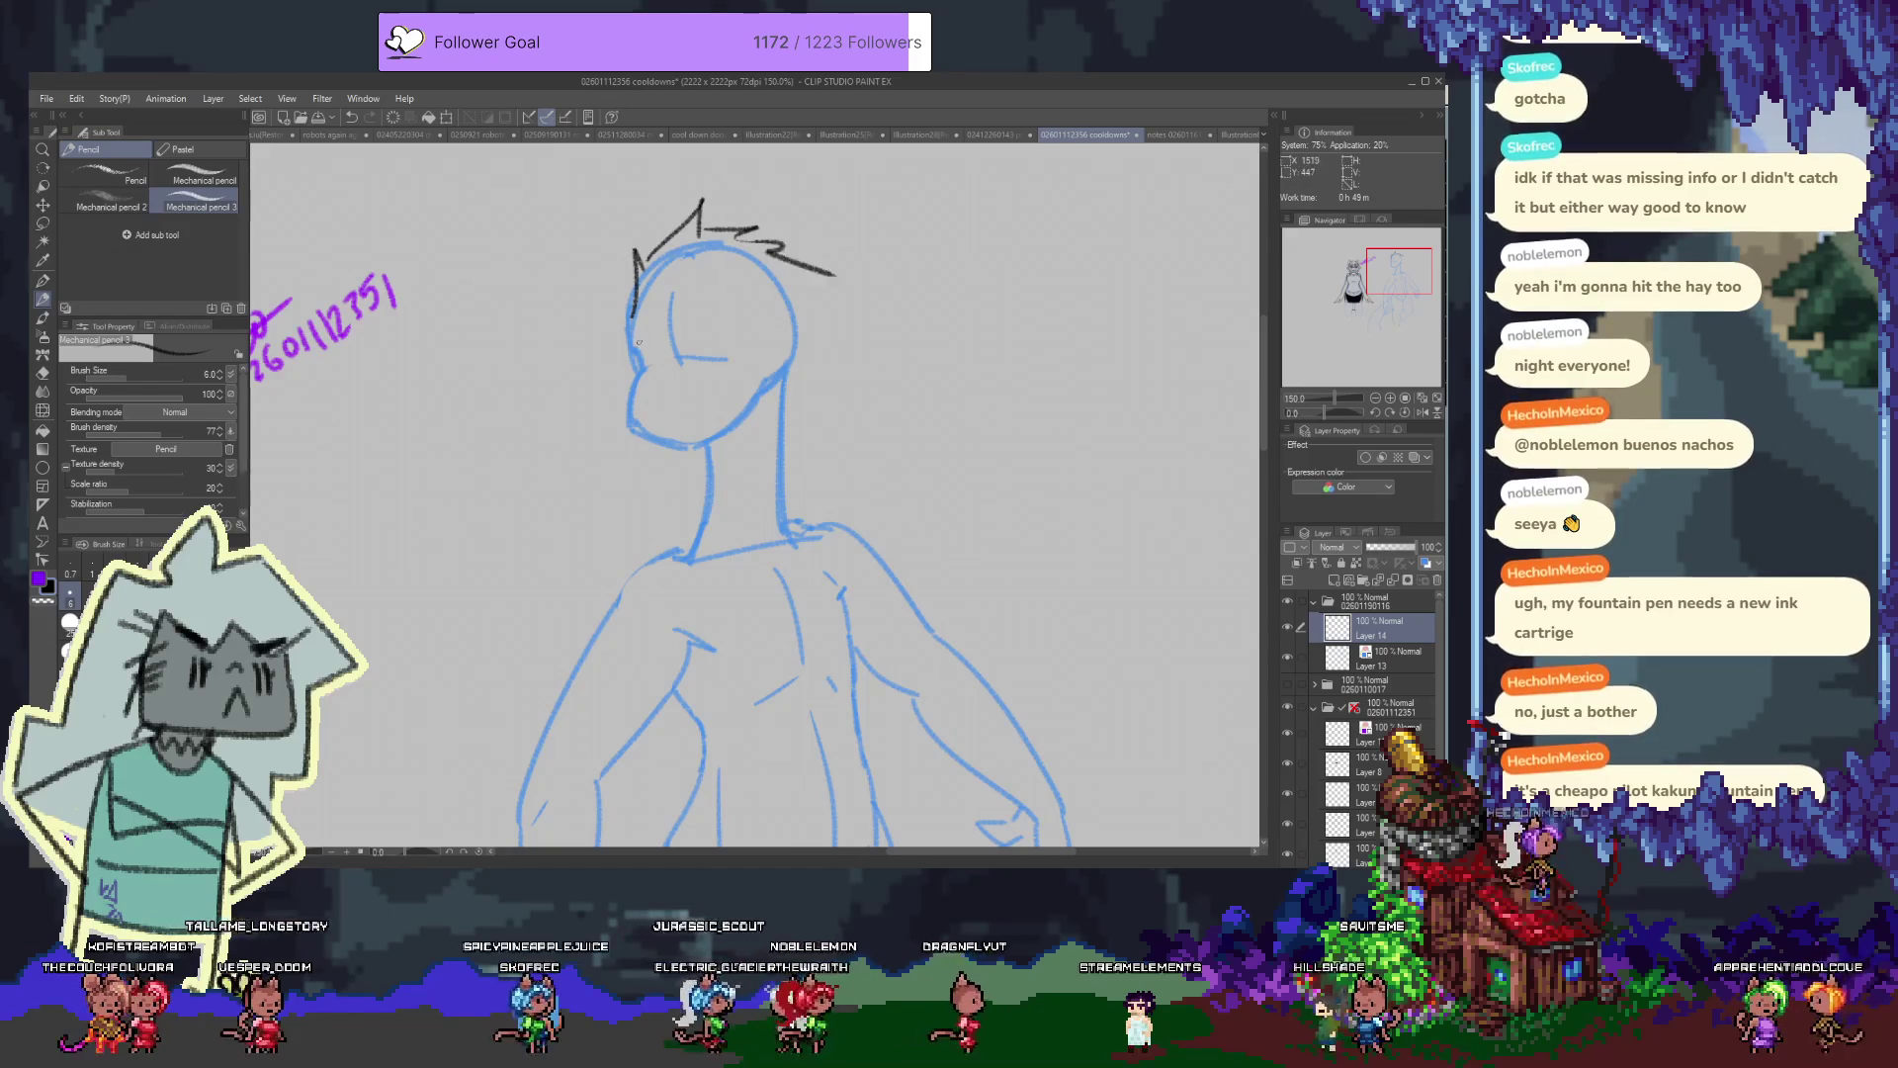
key(ctrl+z)
key(ctrl+z)
drag(704, 202, 788, 279)
drag(678, 343, 733, 359)
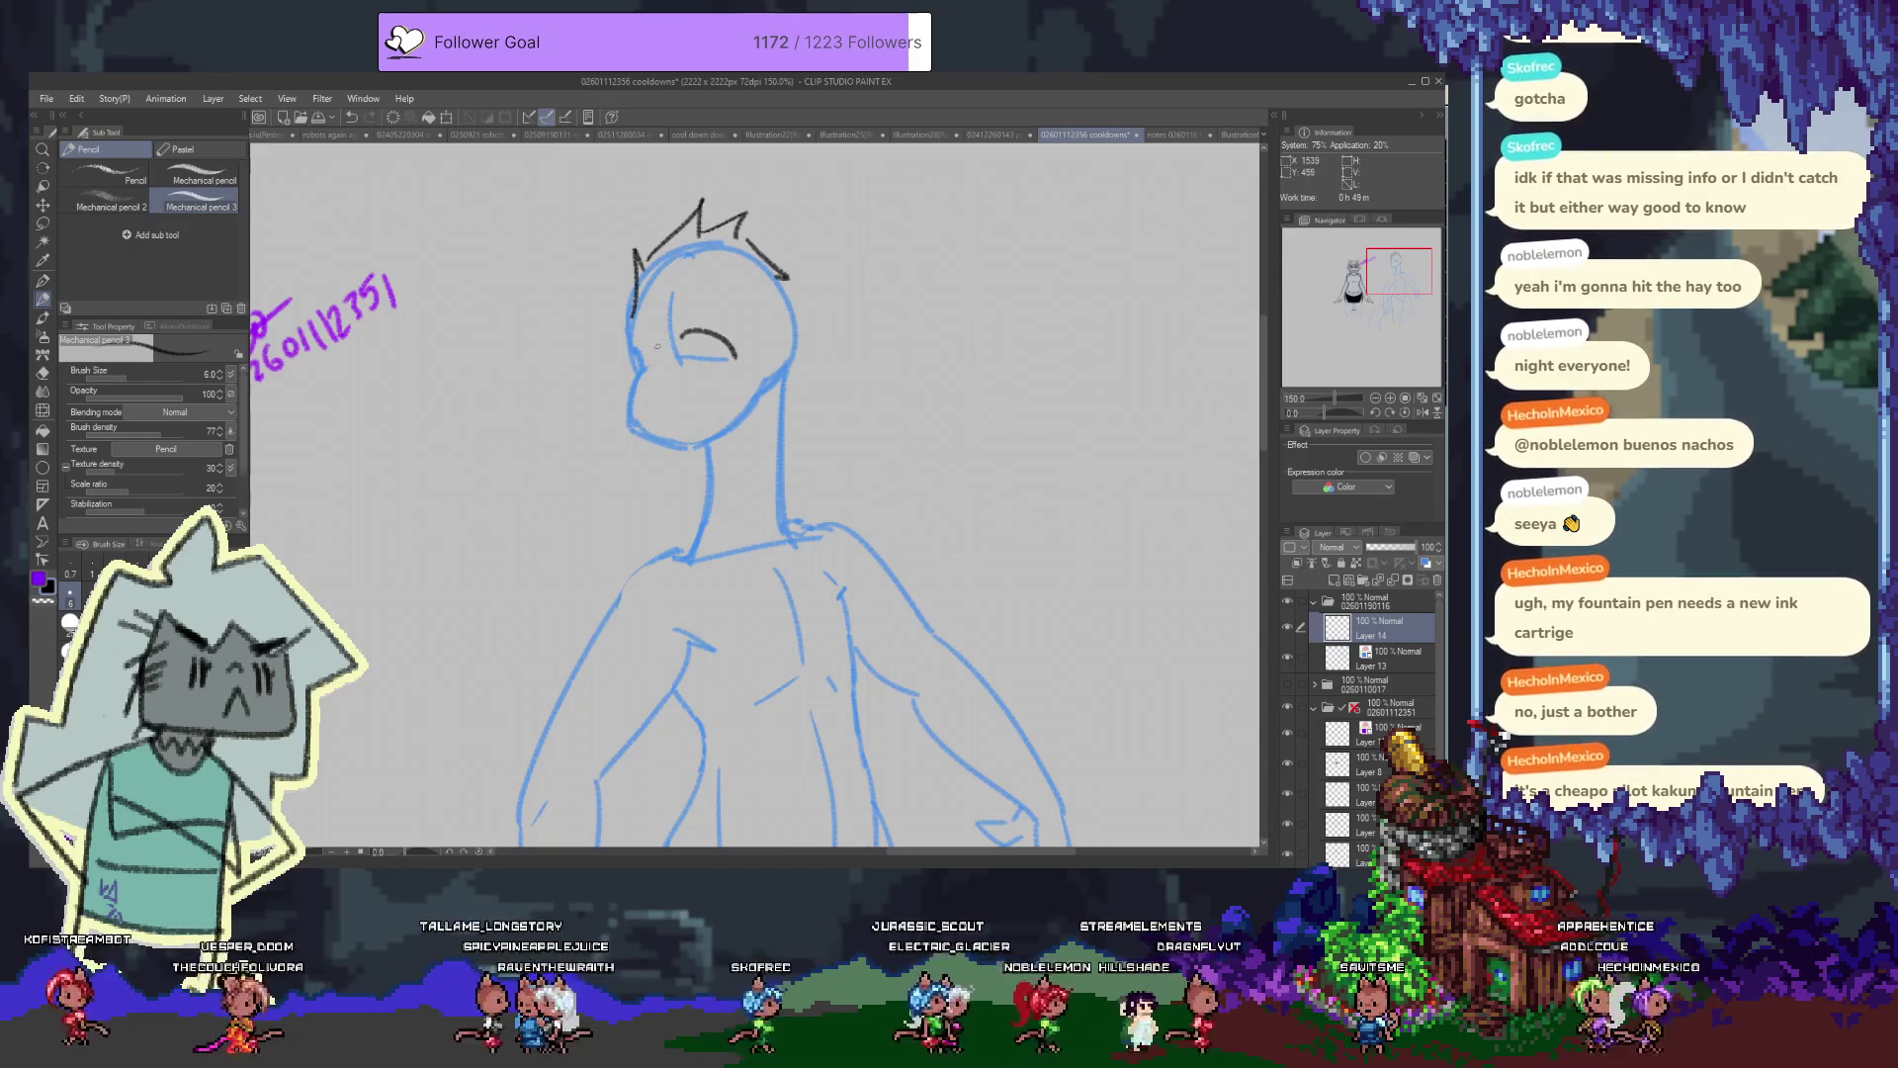
key(ctrl+z)
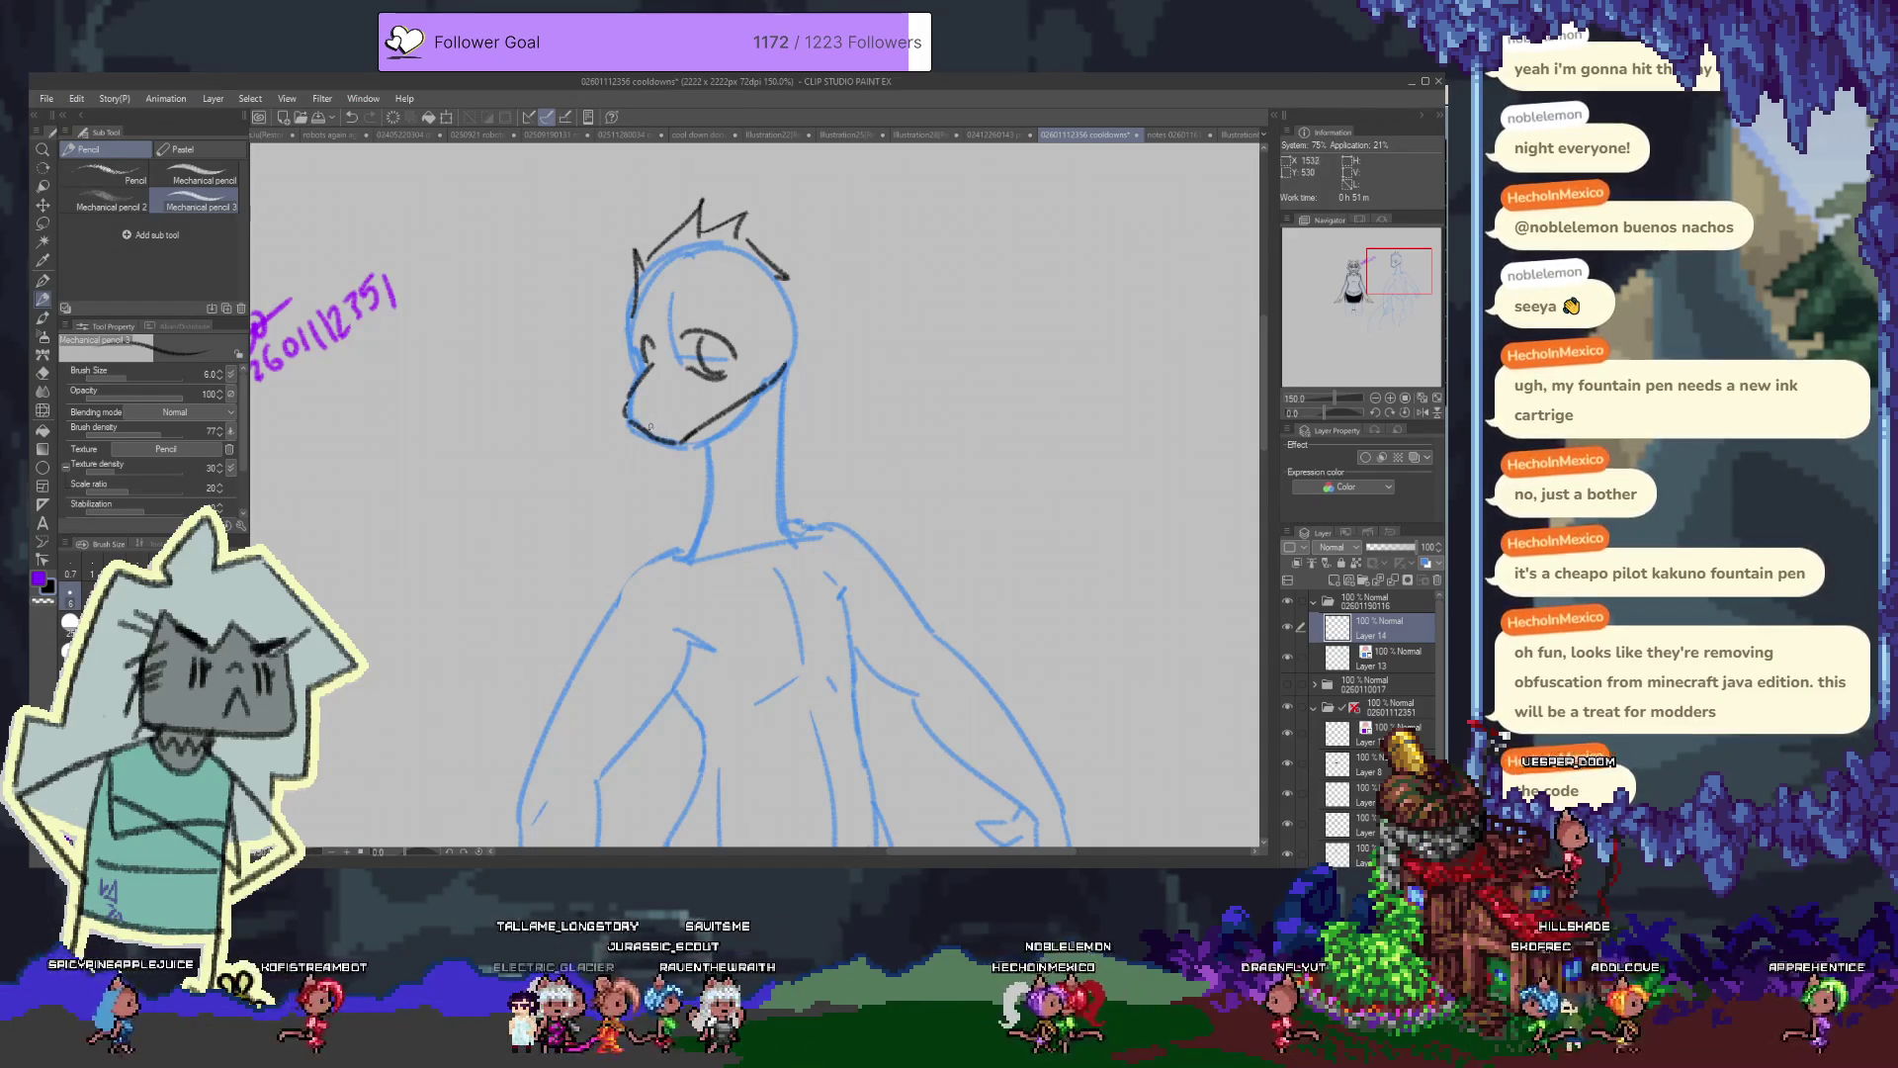
Add the lower jaw line, a nostril on the snout, and a brow over the eye
drag(653, 432, 676, 441)
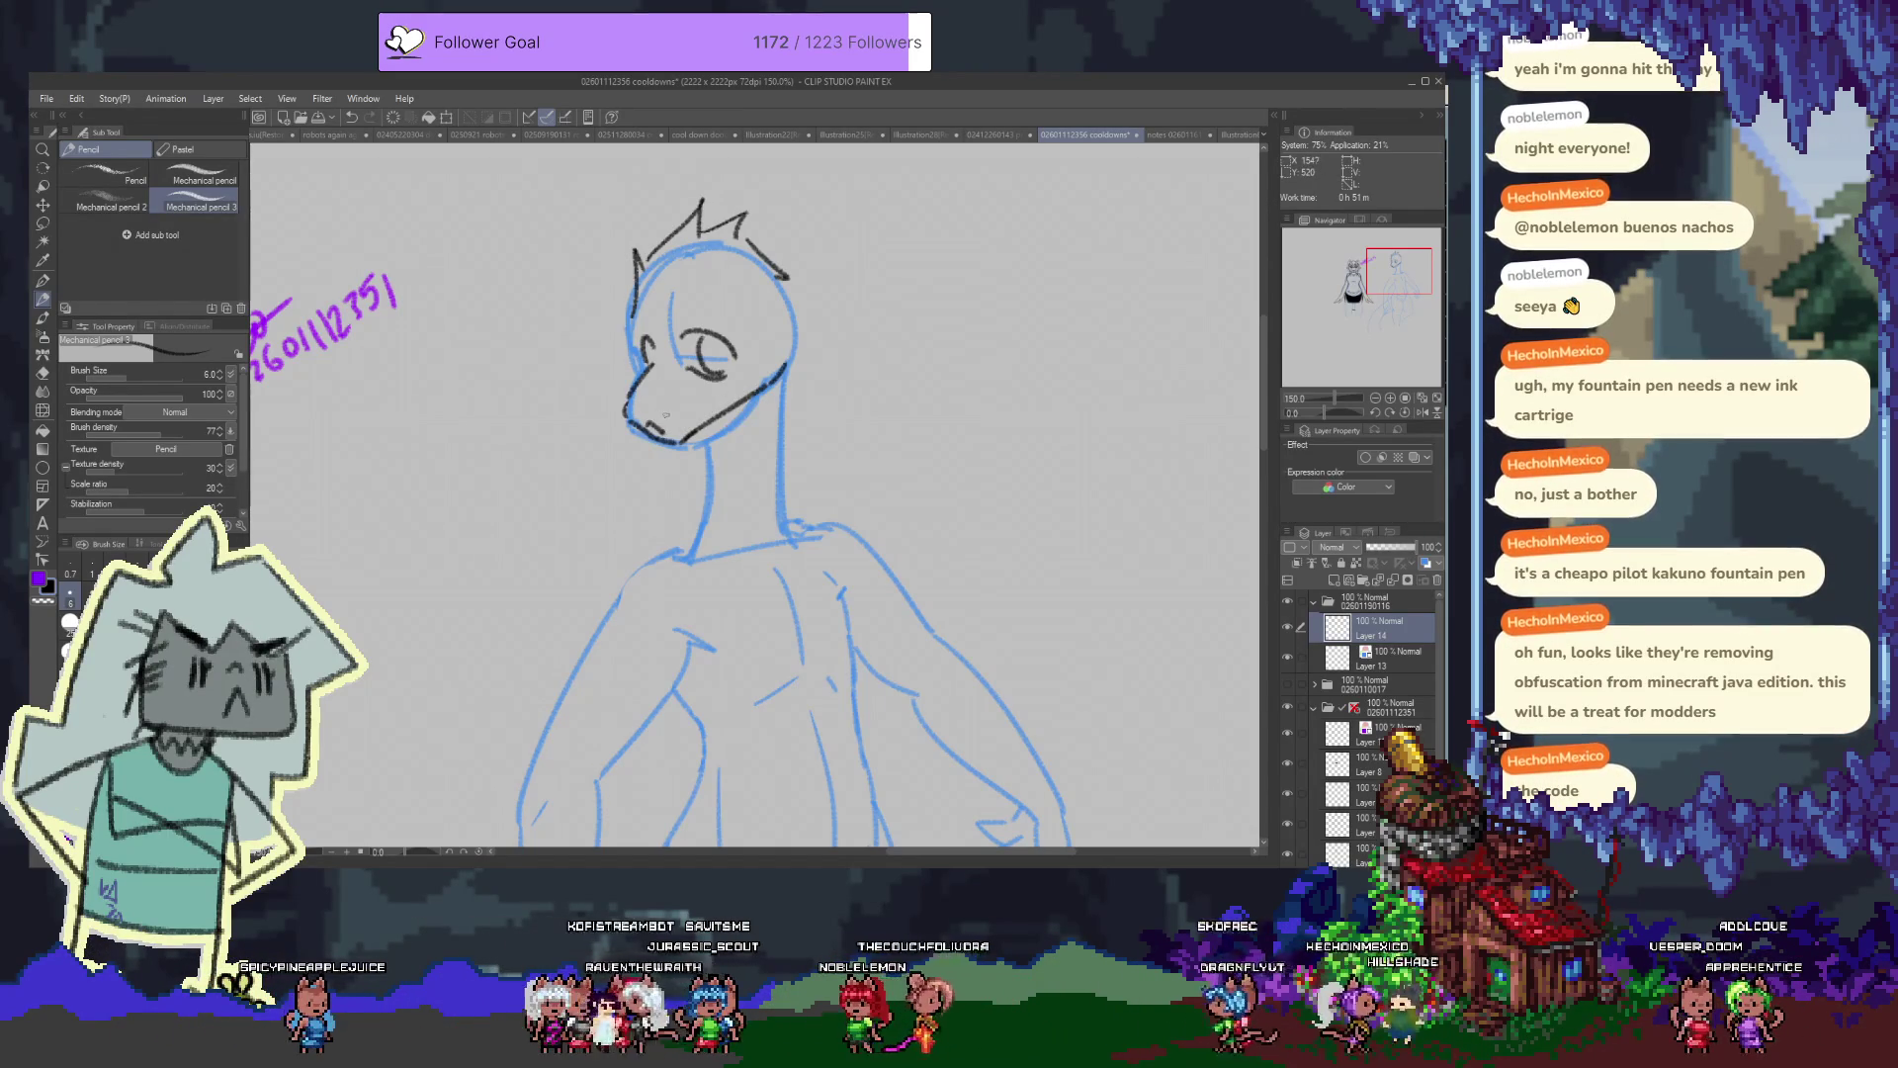
drag(668, 414, 677, 410)
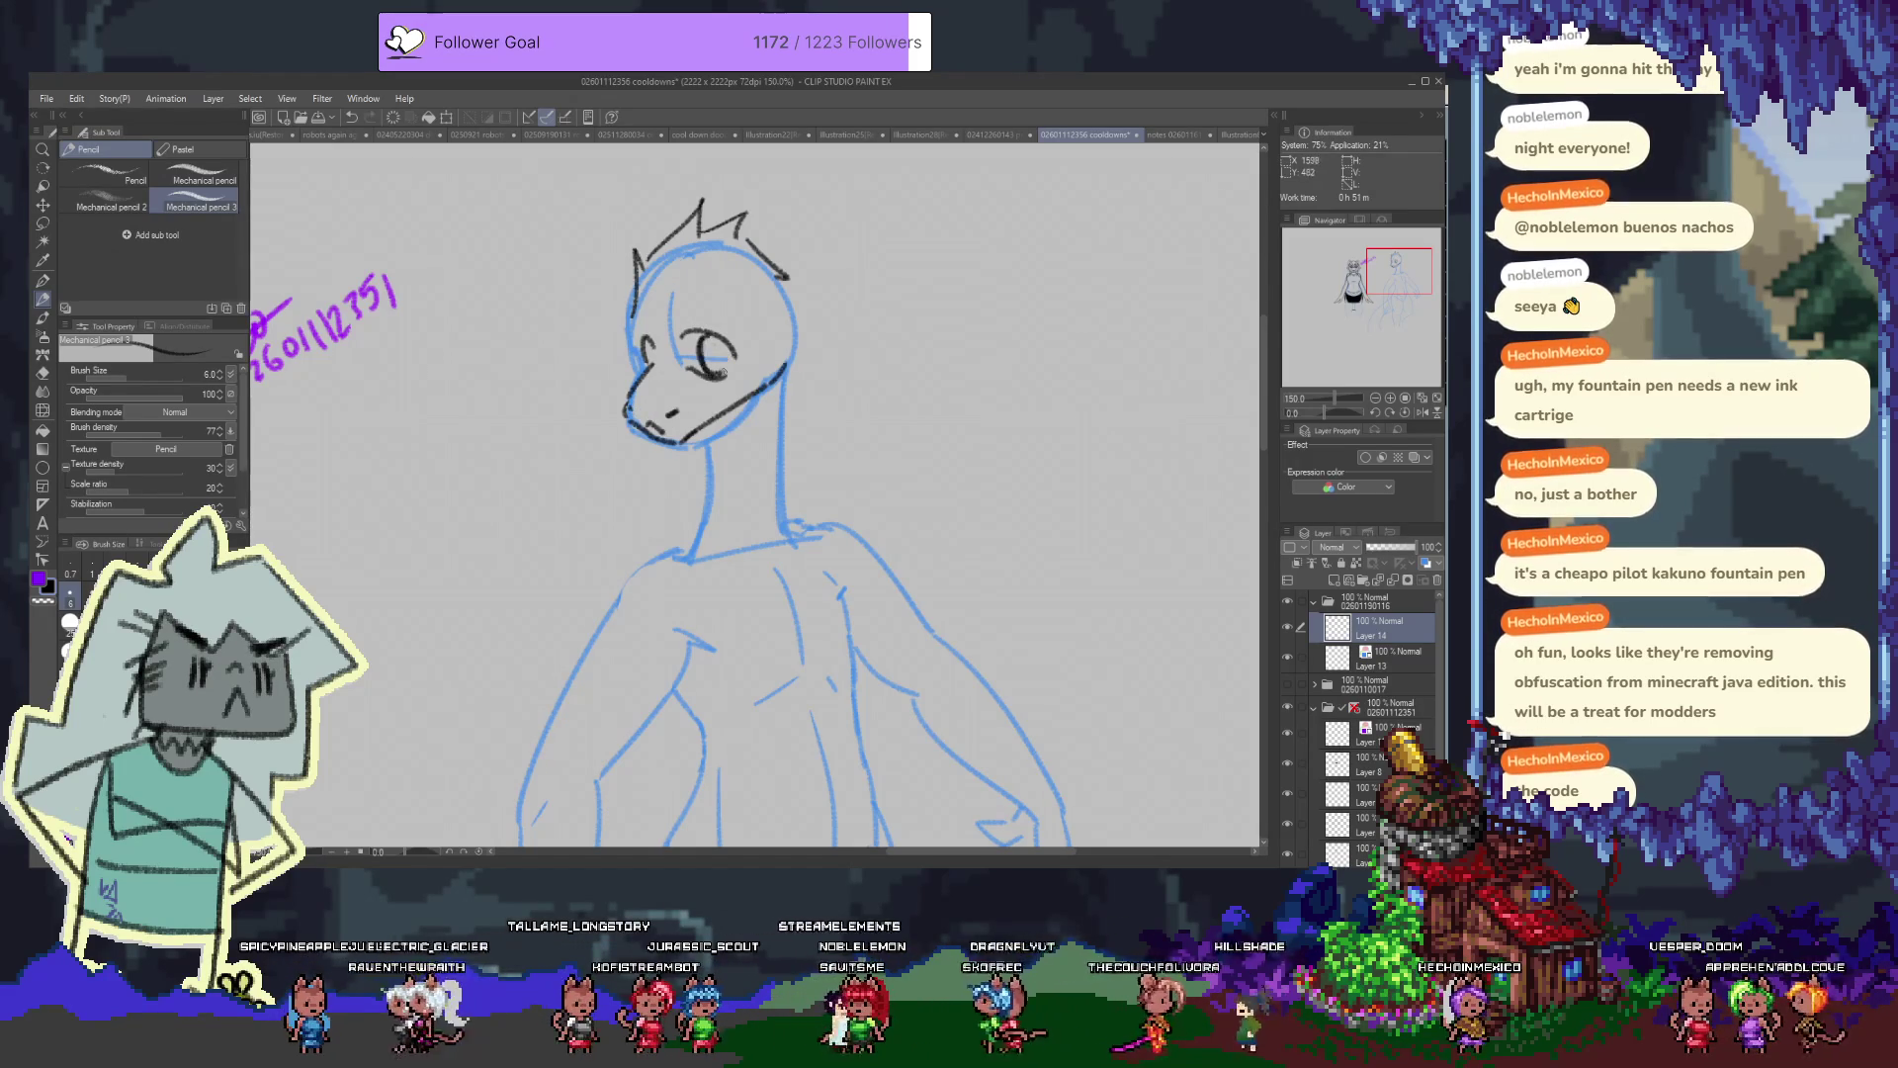
drag(716, 314, 788, 356)
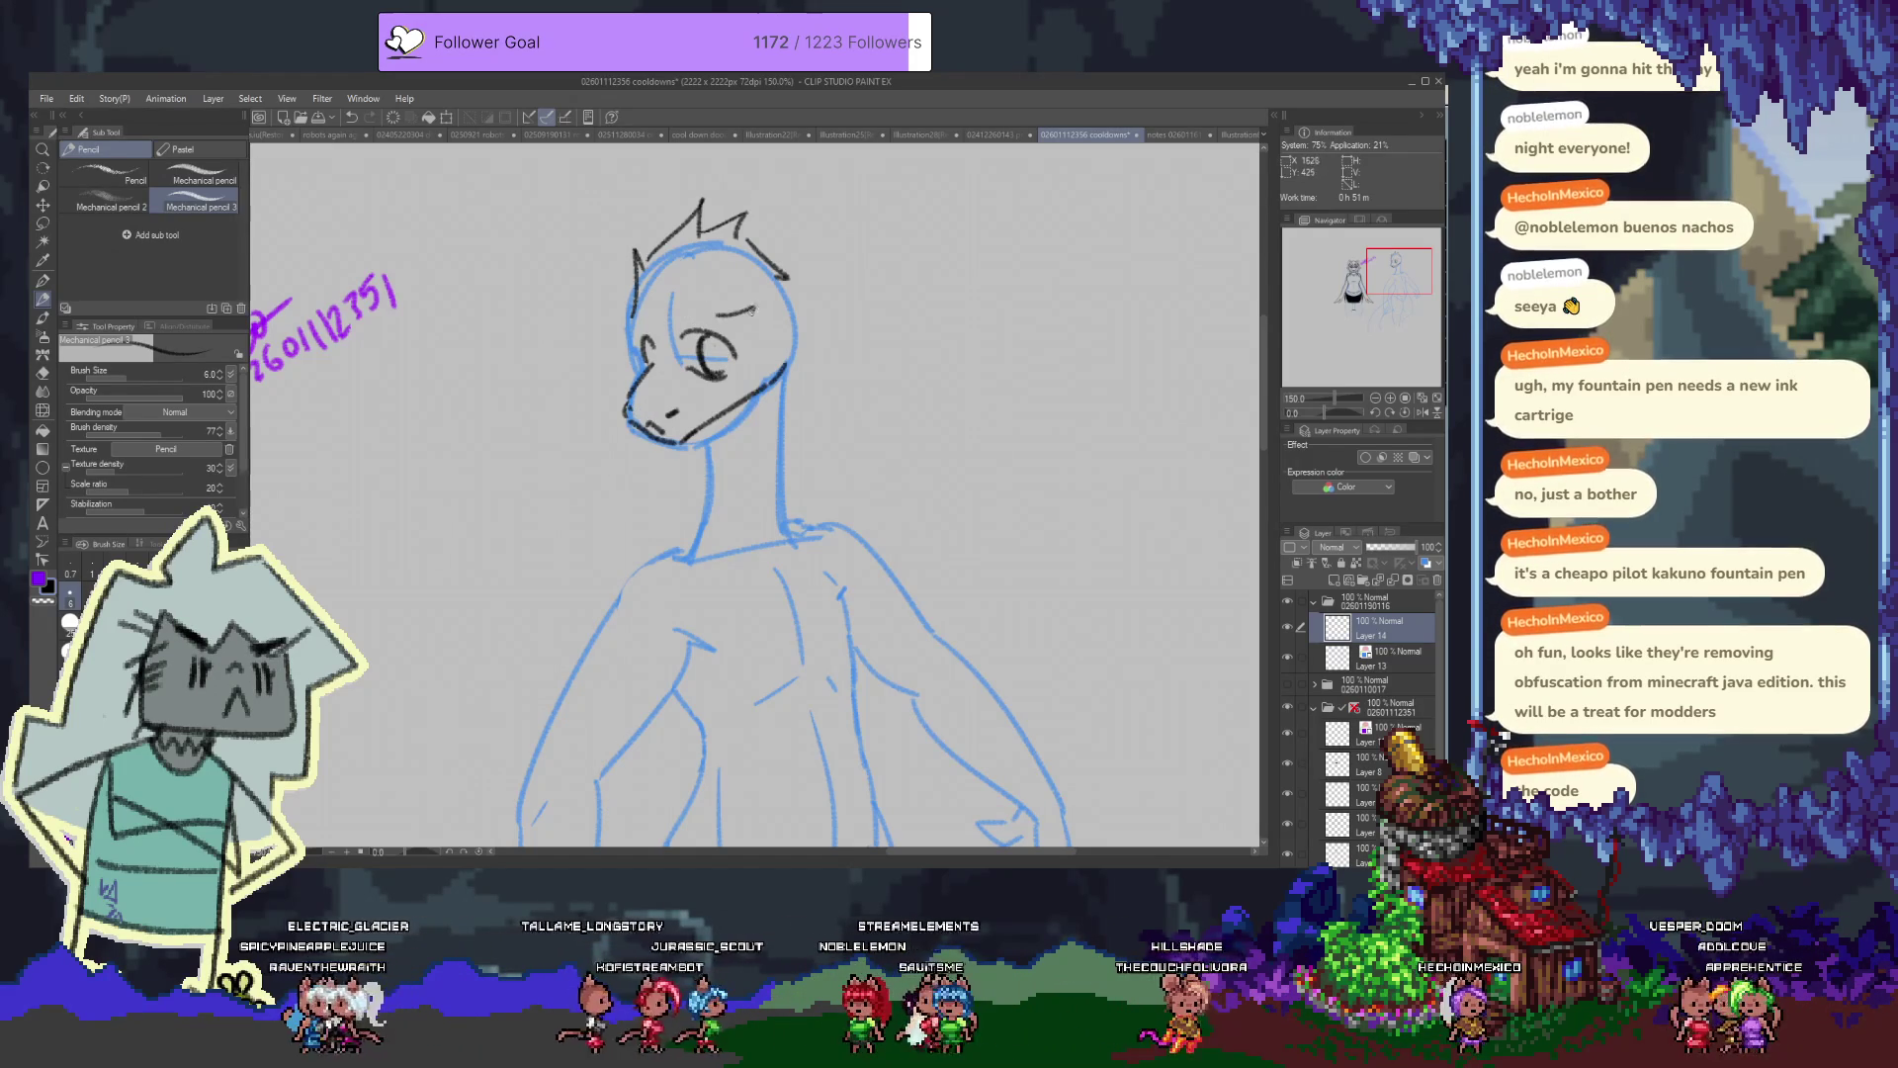
Replace the brow with spiky hair across the head top and ink the neck's left side
key(ctrl+z)
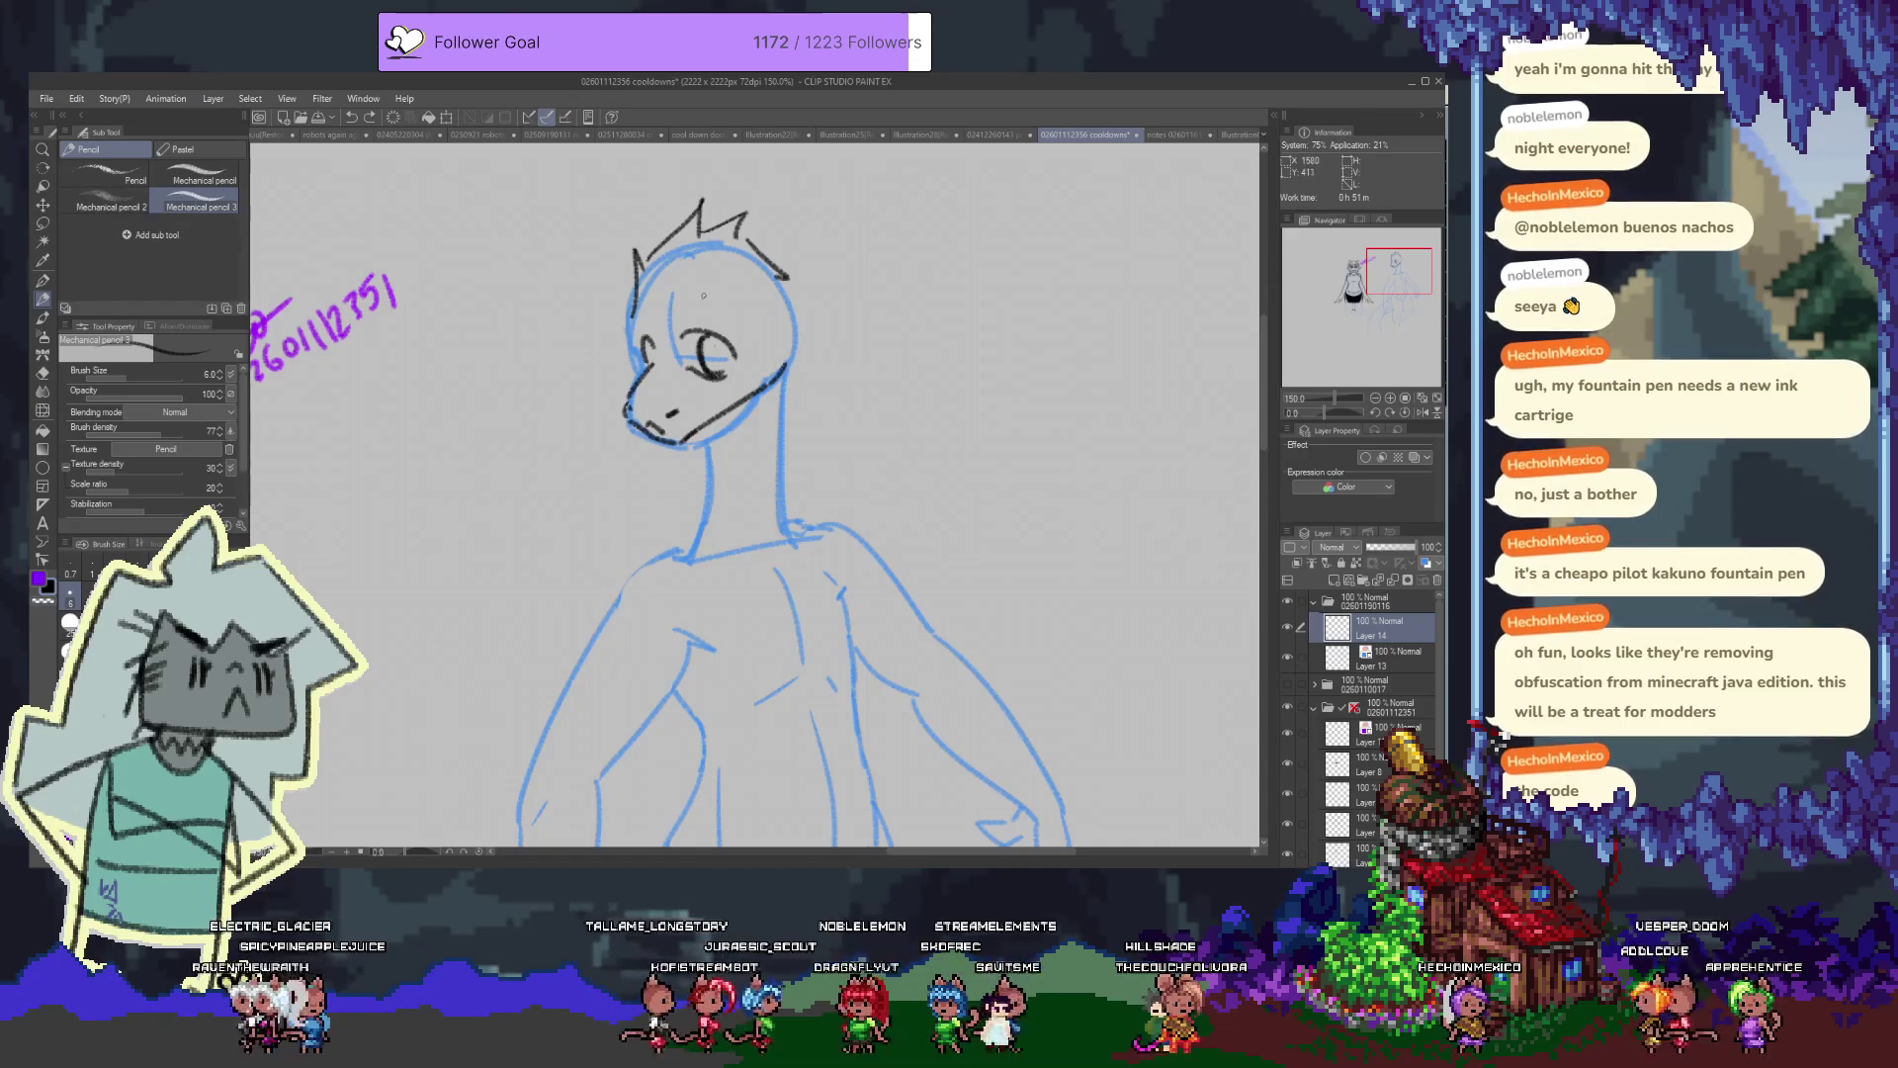
mouse_move(636, 322)
mouse_down()
mouse_move(786, 329)
mouse_move(805, 376)
mouse_up()
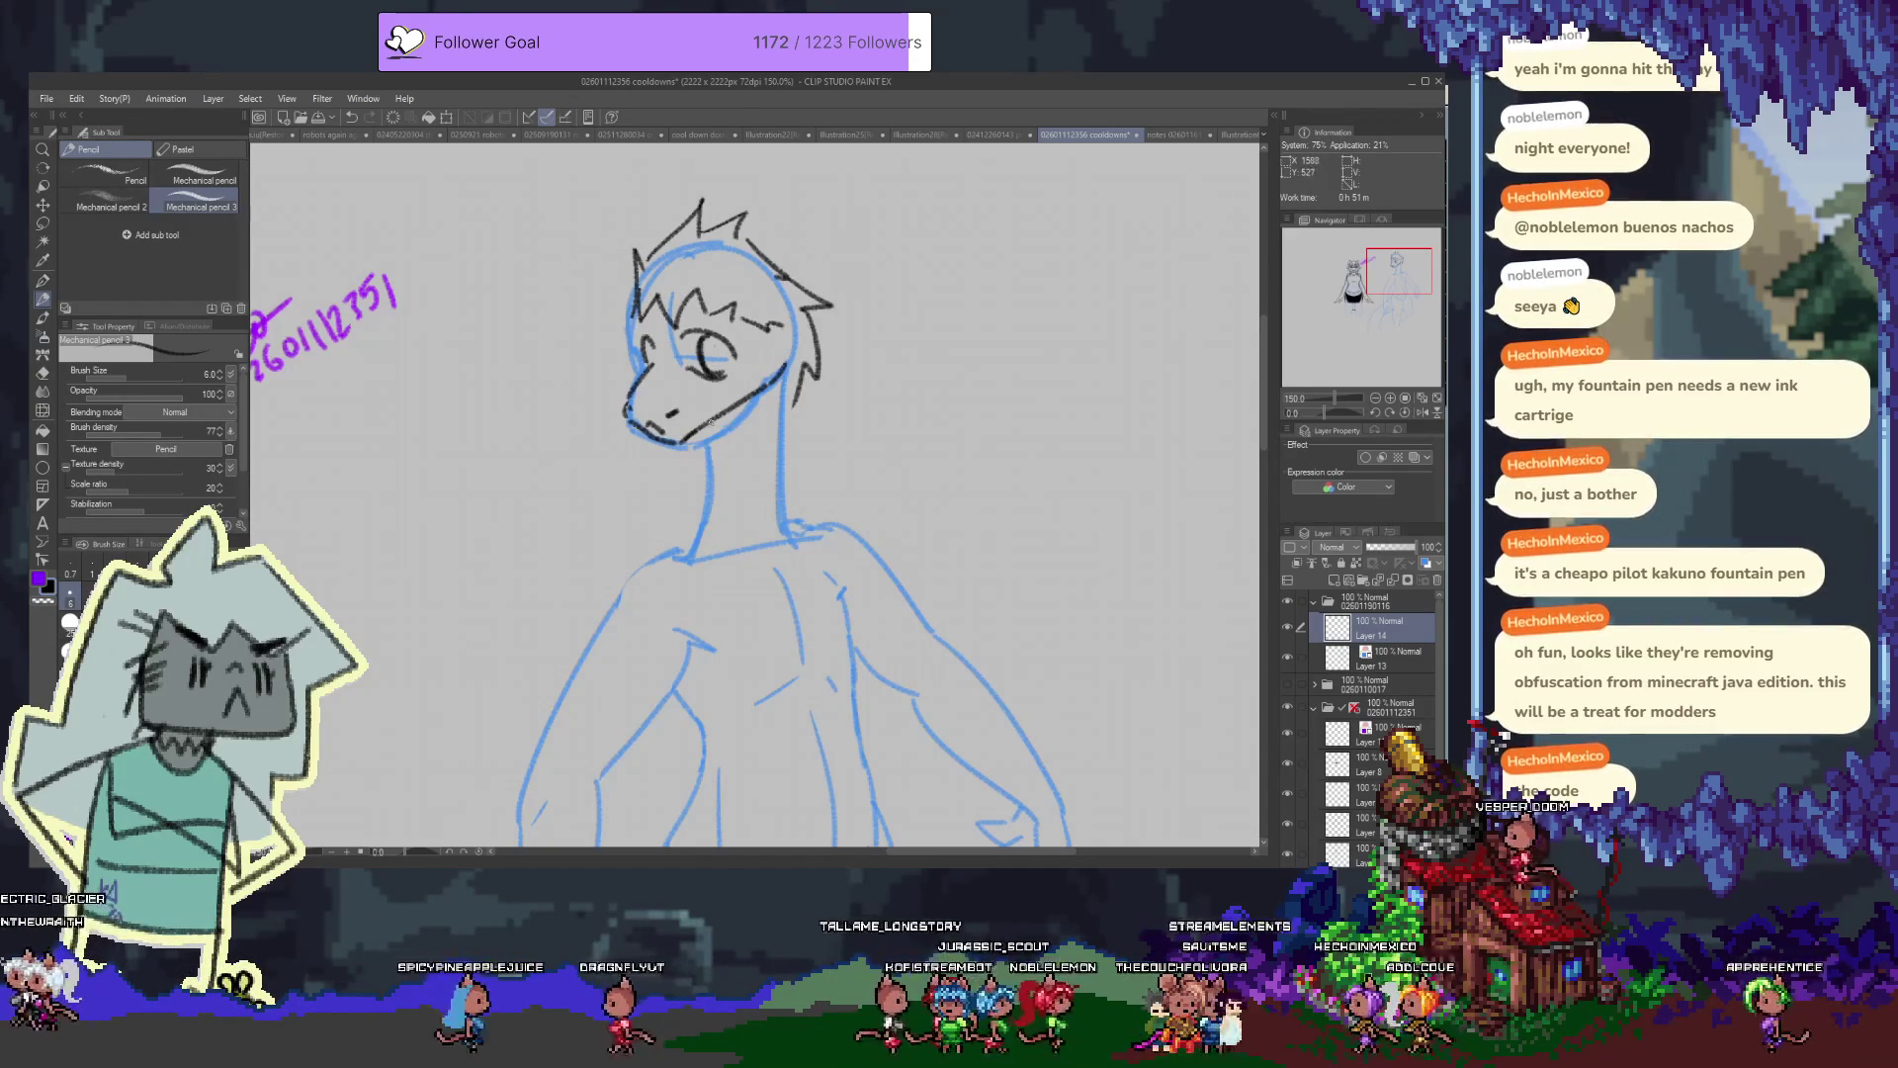
drag(709, 423, 704, 533)
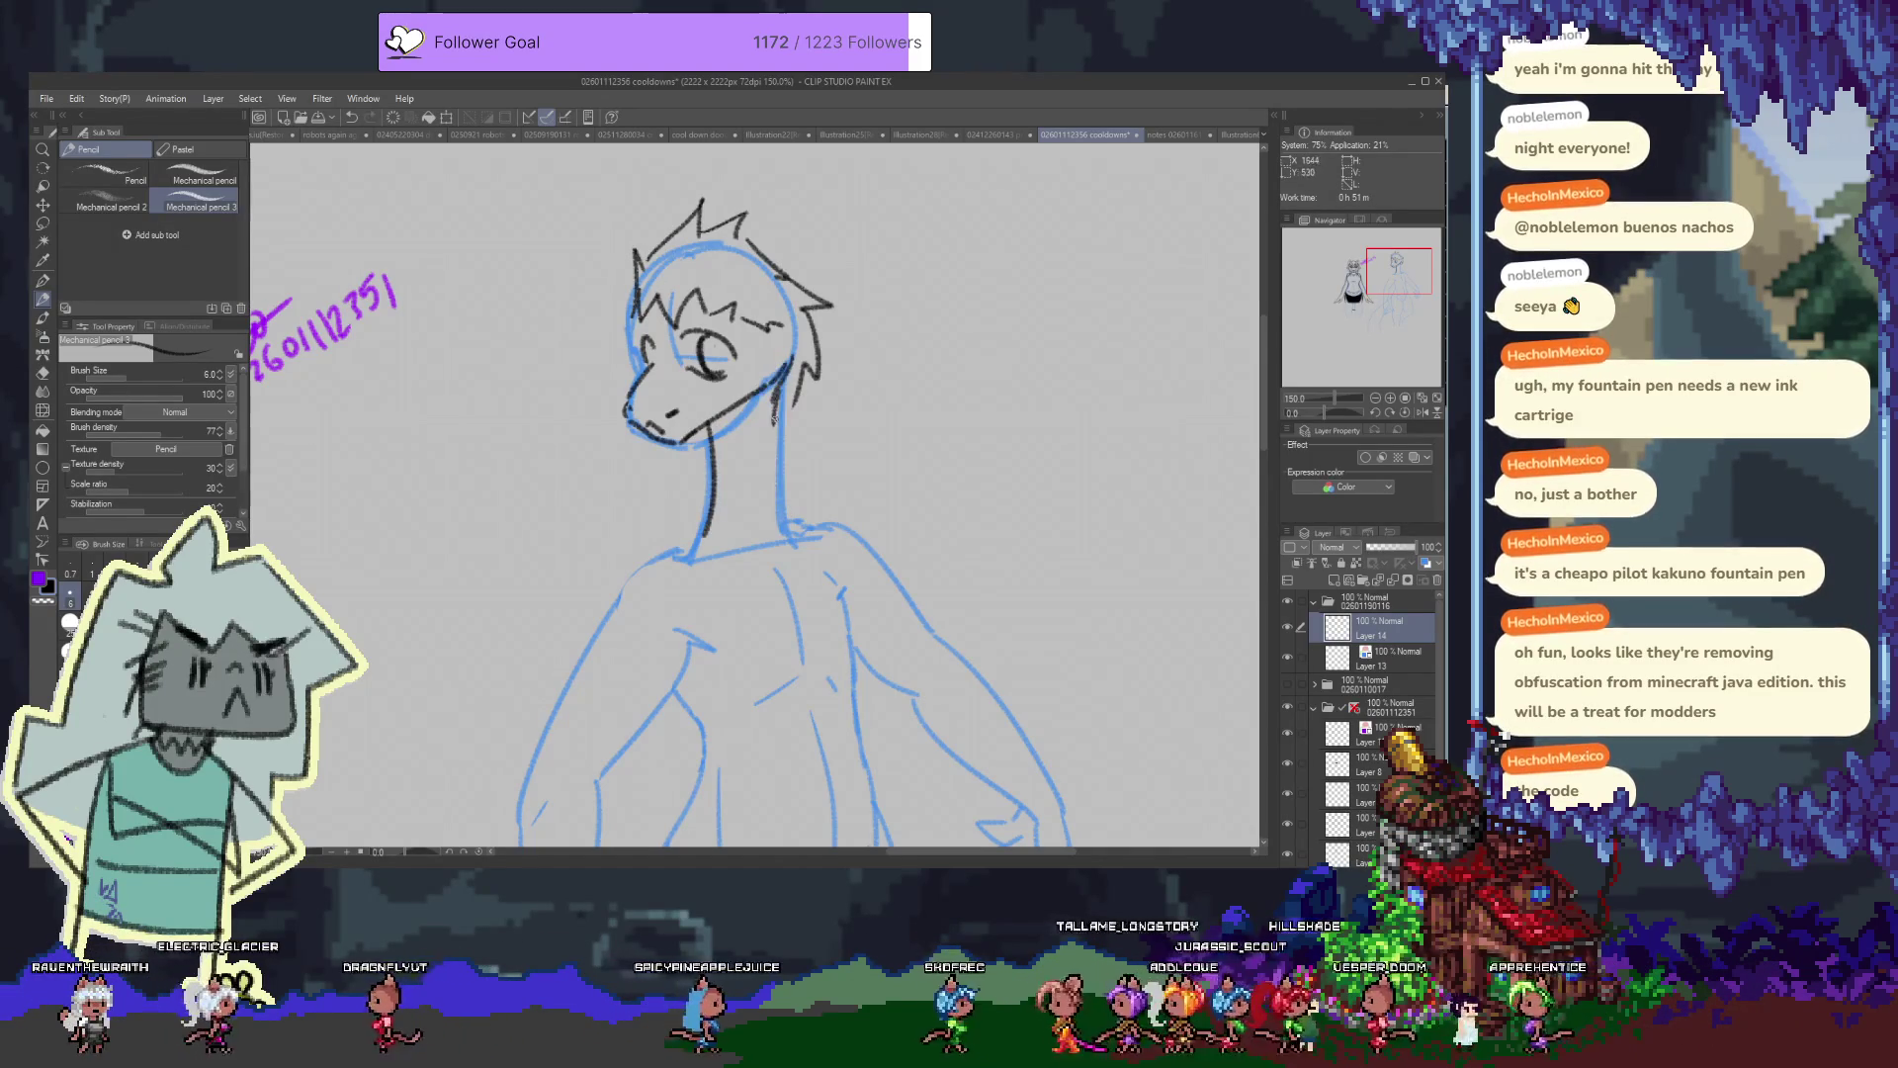
drag(690, 613, 720, 480)
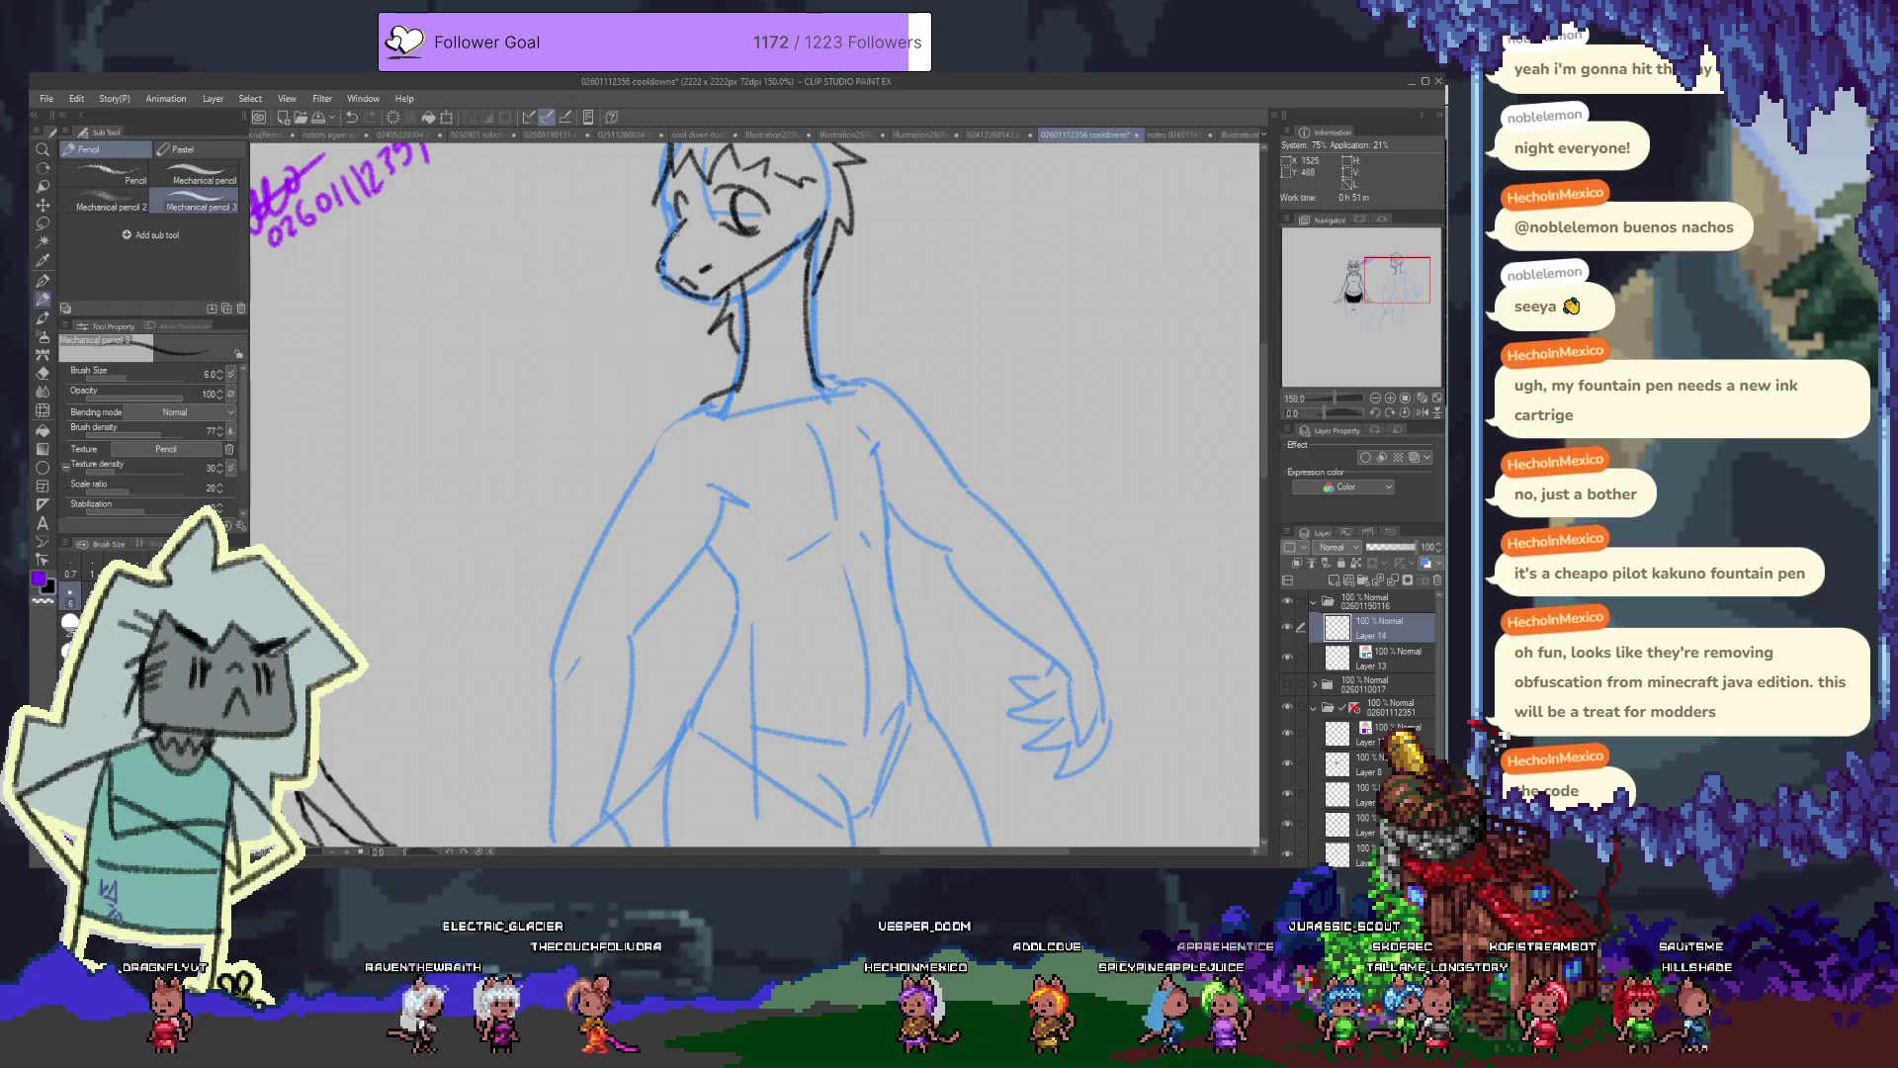
drag(664, 193, 723, 322)
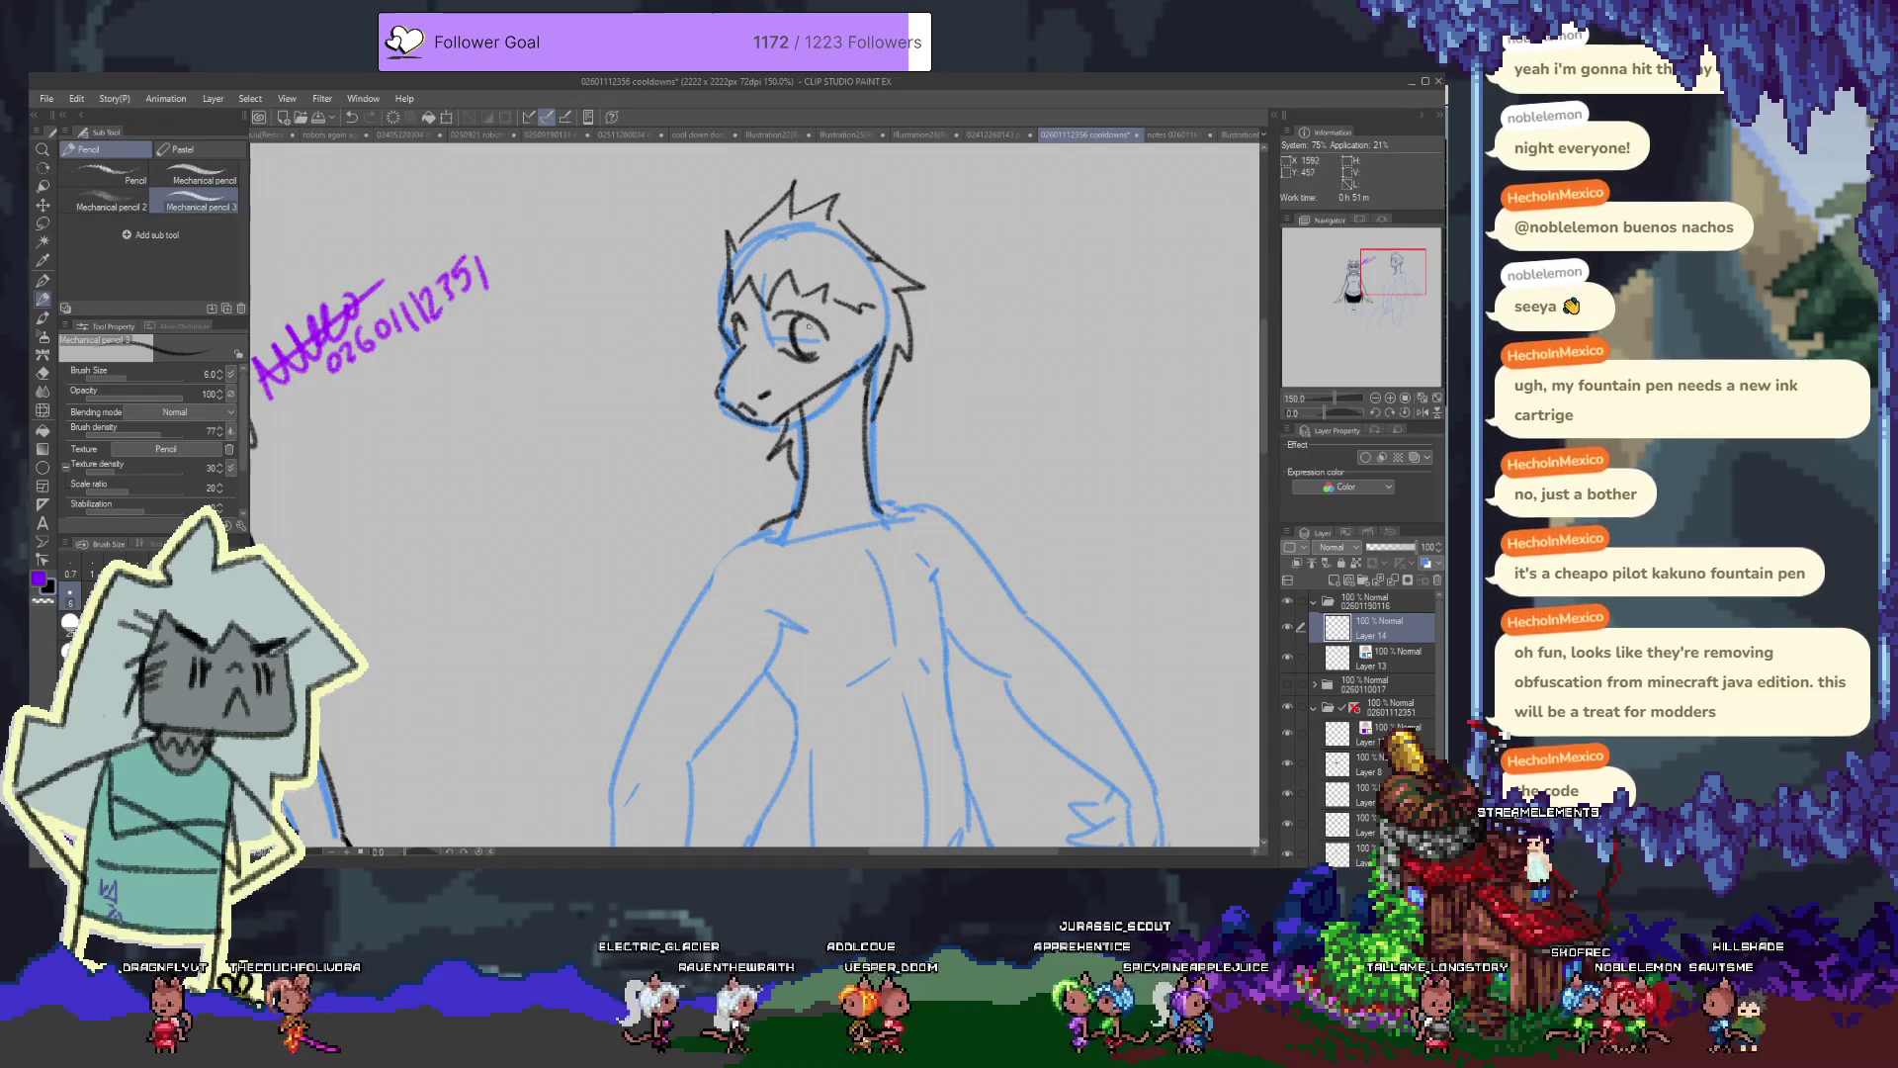
Erase the old eye line, redraw it with the pencil, and add a new layer for body lines
key(e)
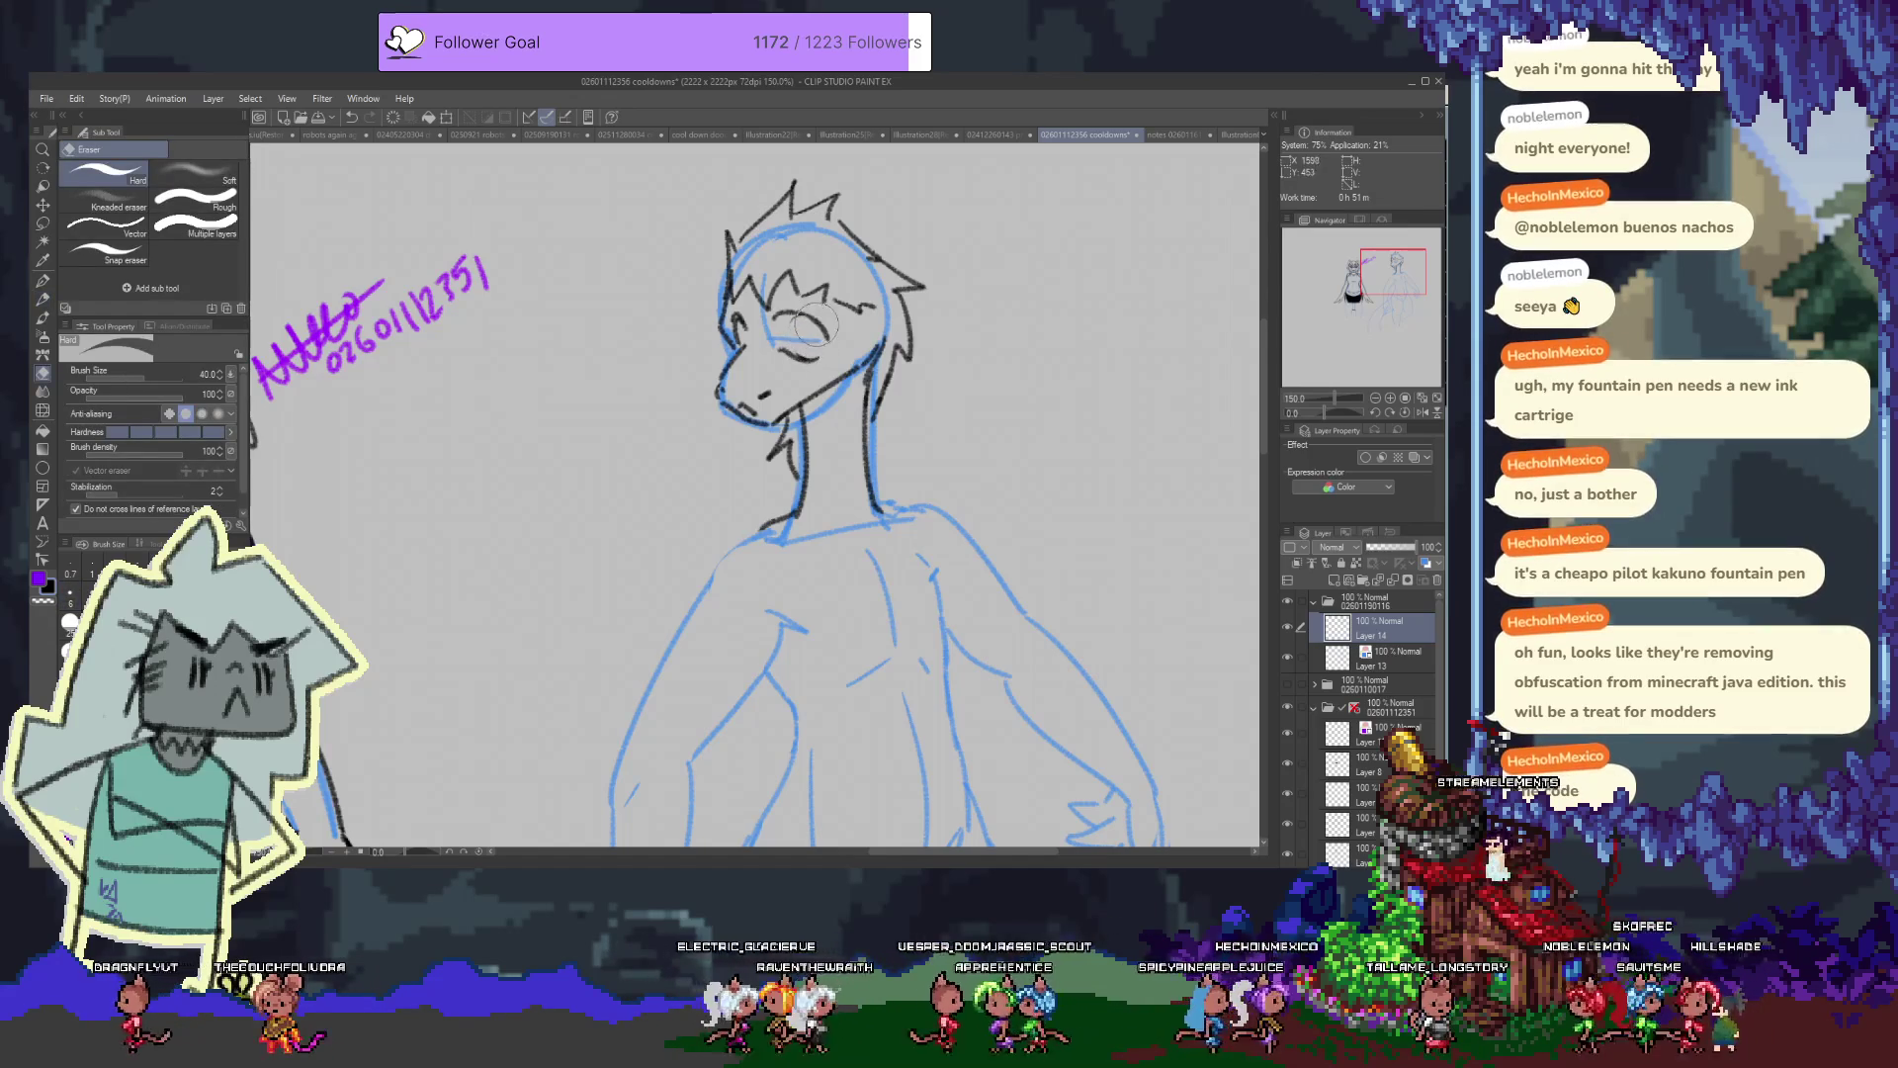
key(p)
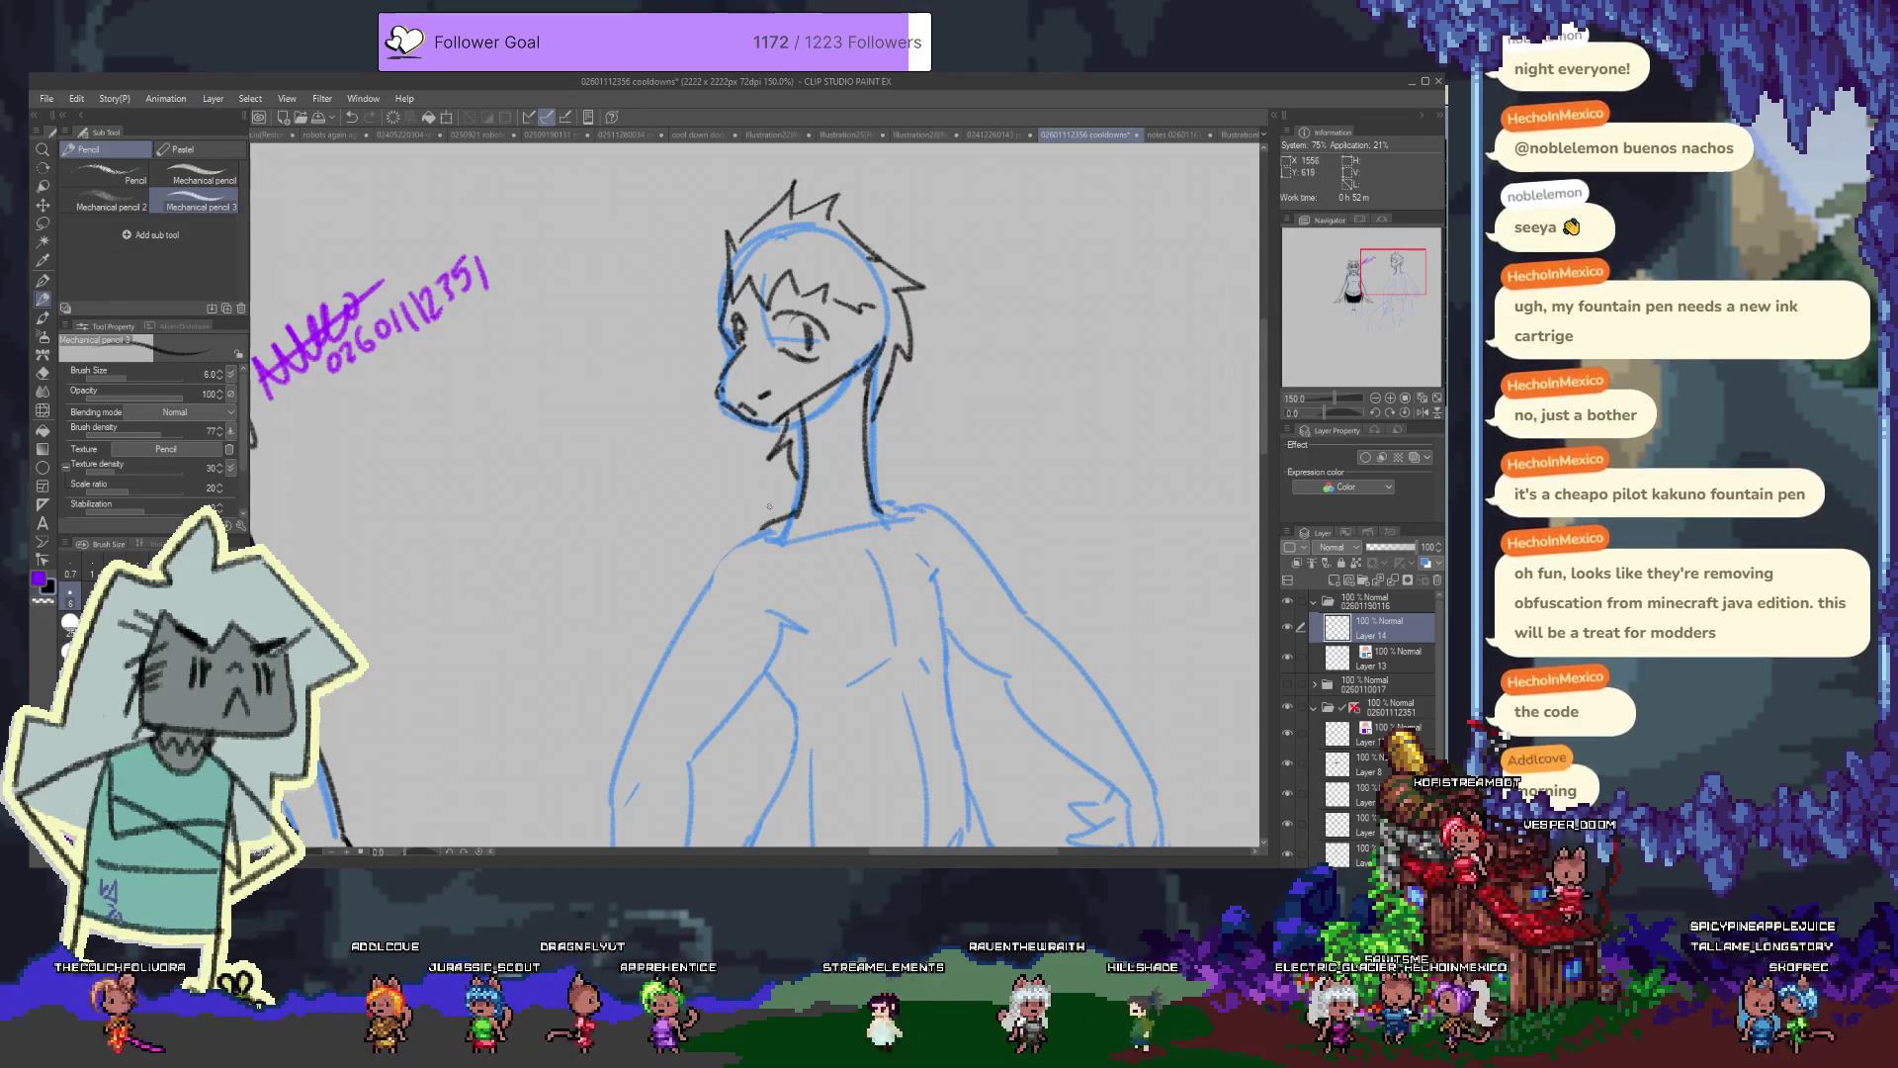
drag(918, 559, 884, 460)
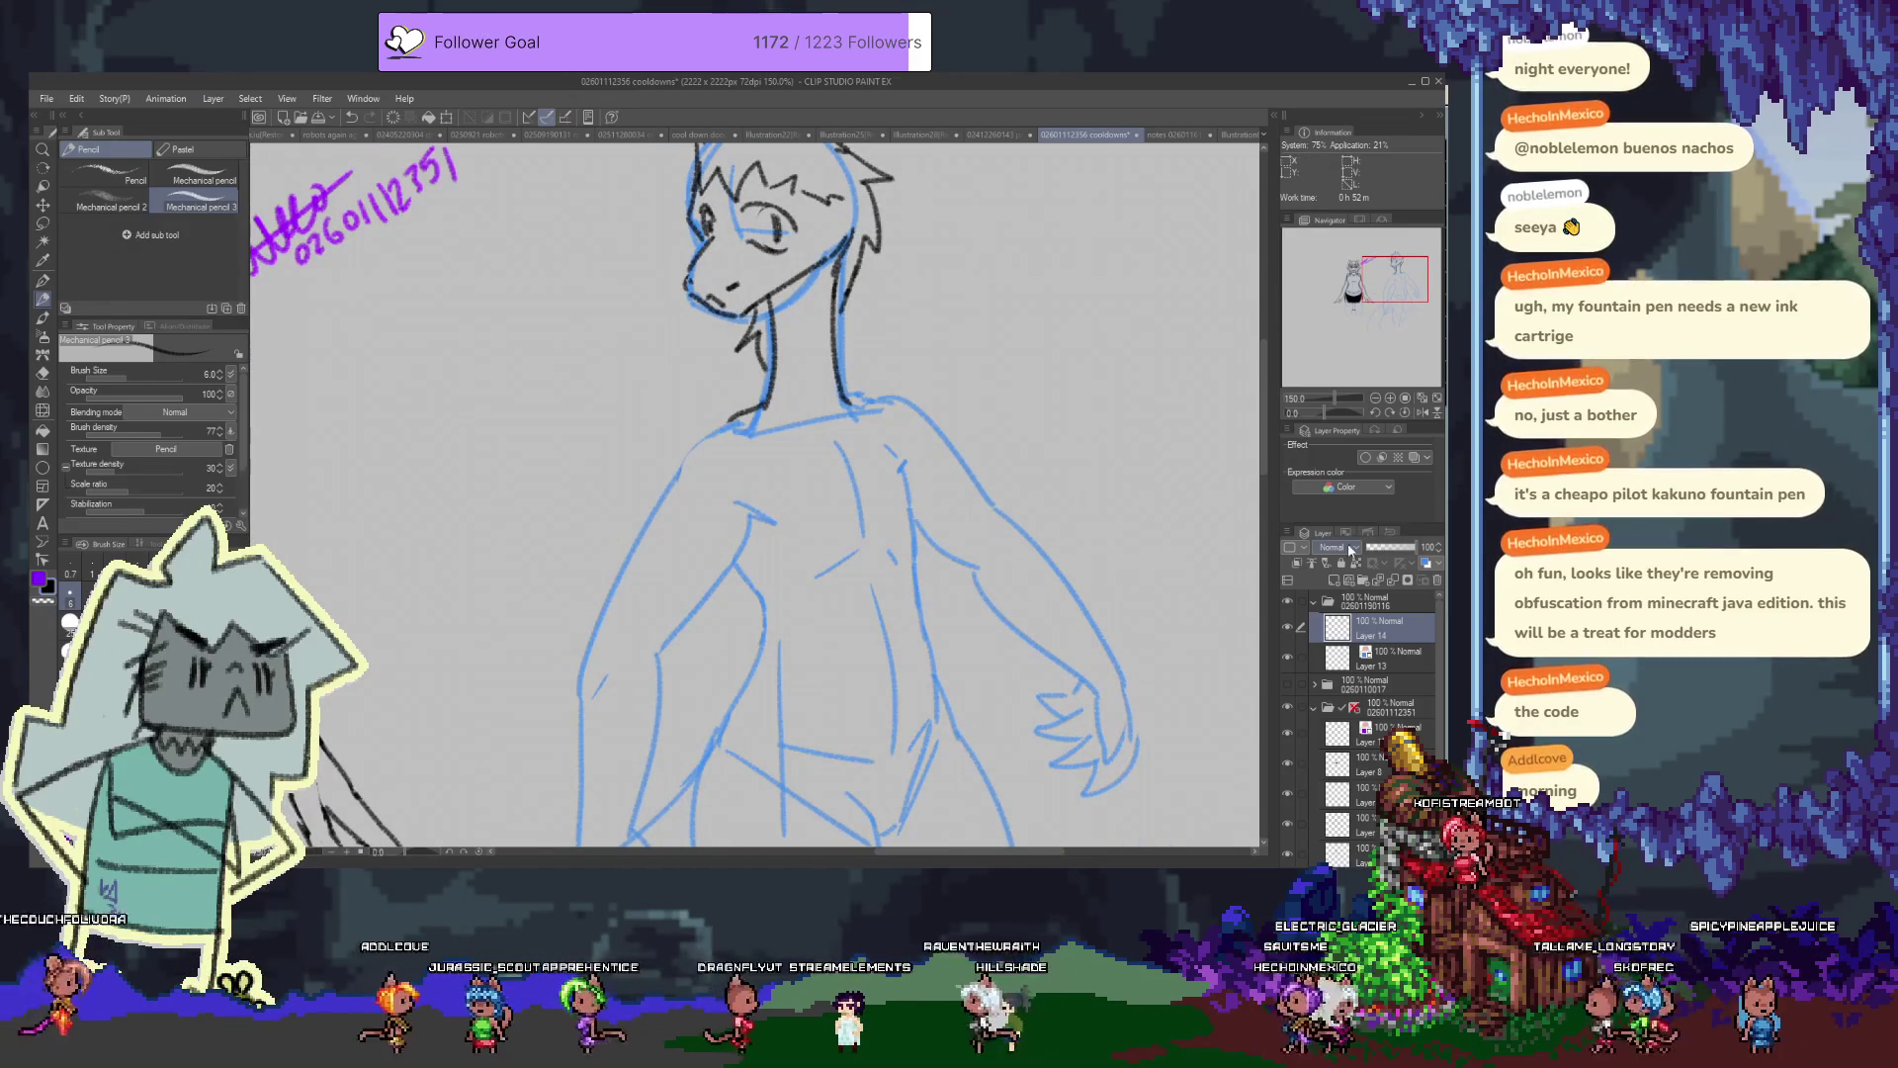
click(1325, 581)
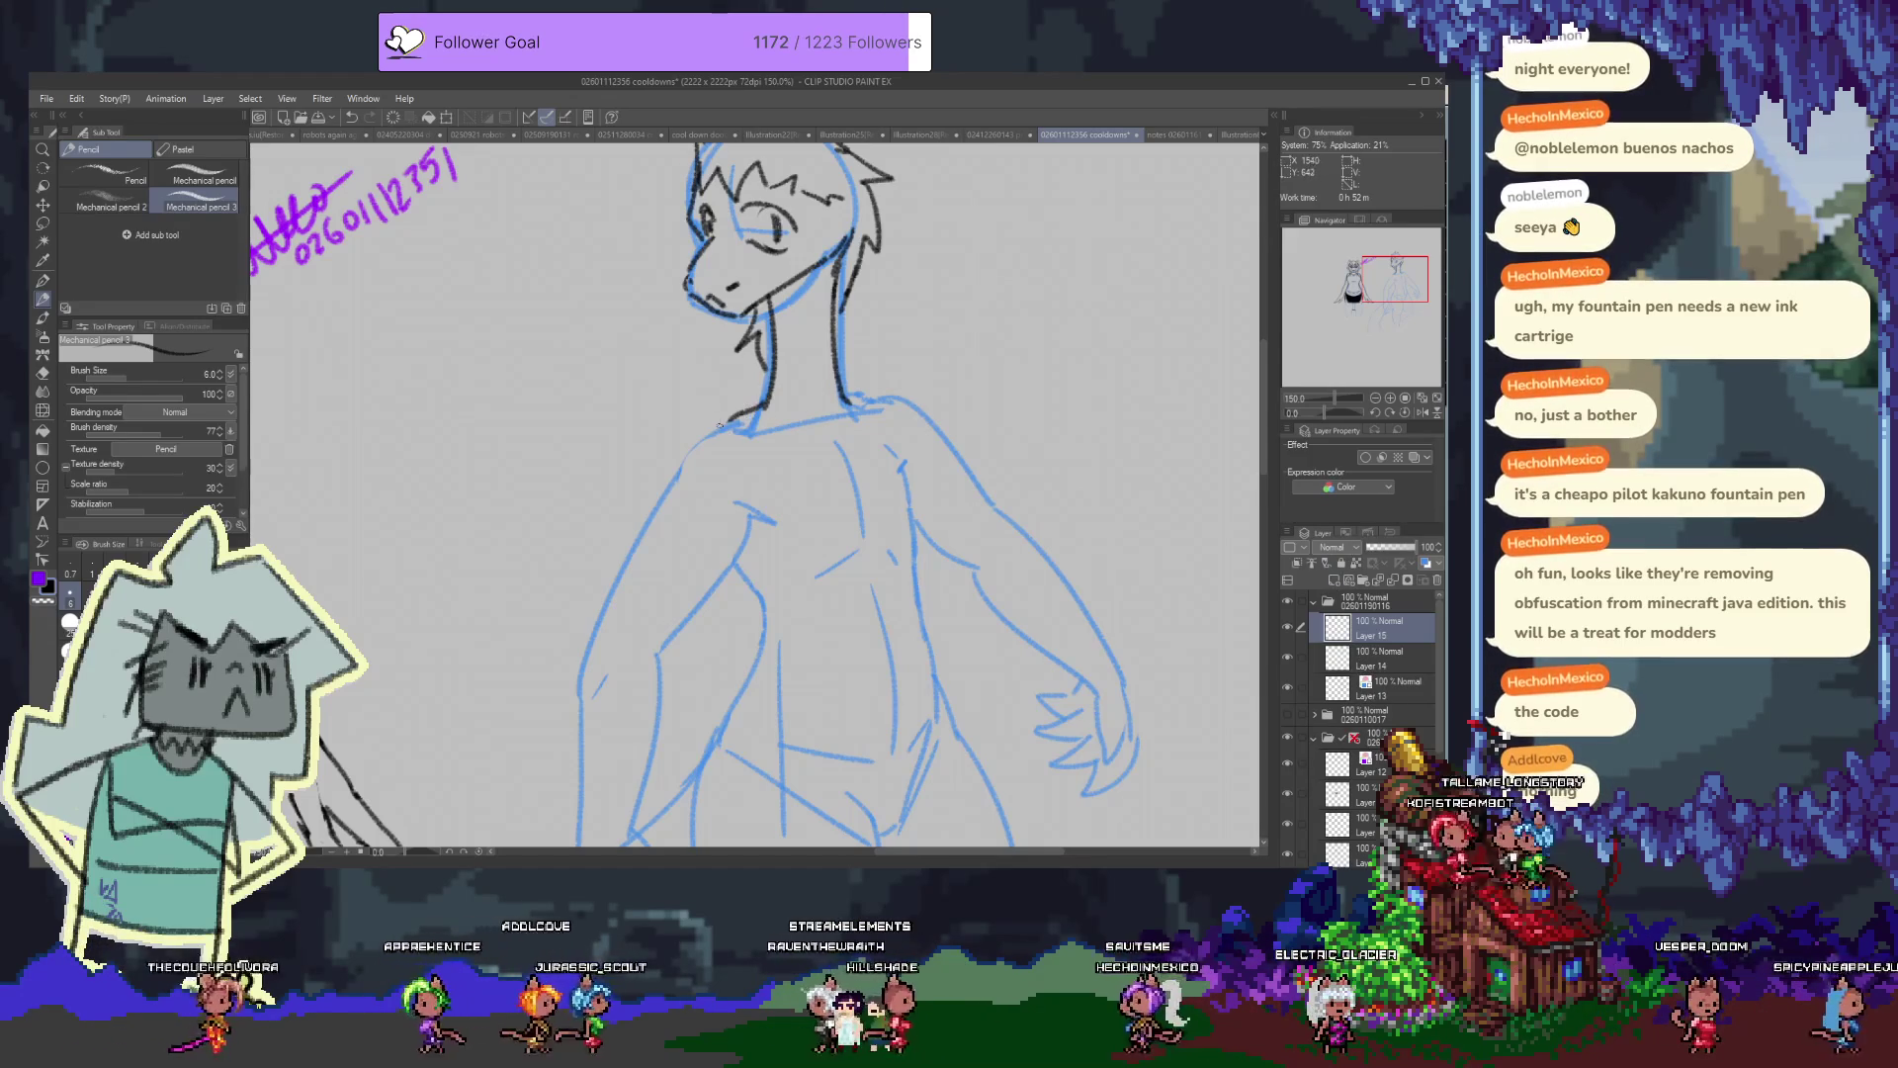
On Layer 15, ink the chest, shoulder and main torso lines of the tank top, retrying strokes
drag(735, 447, 668, 425)
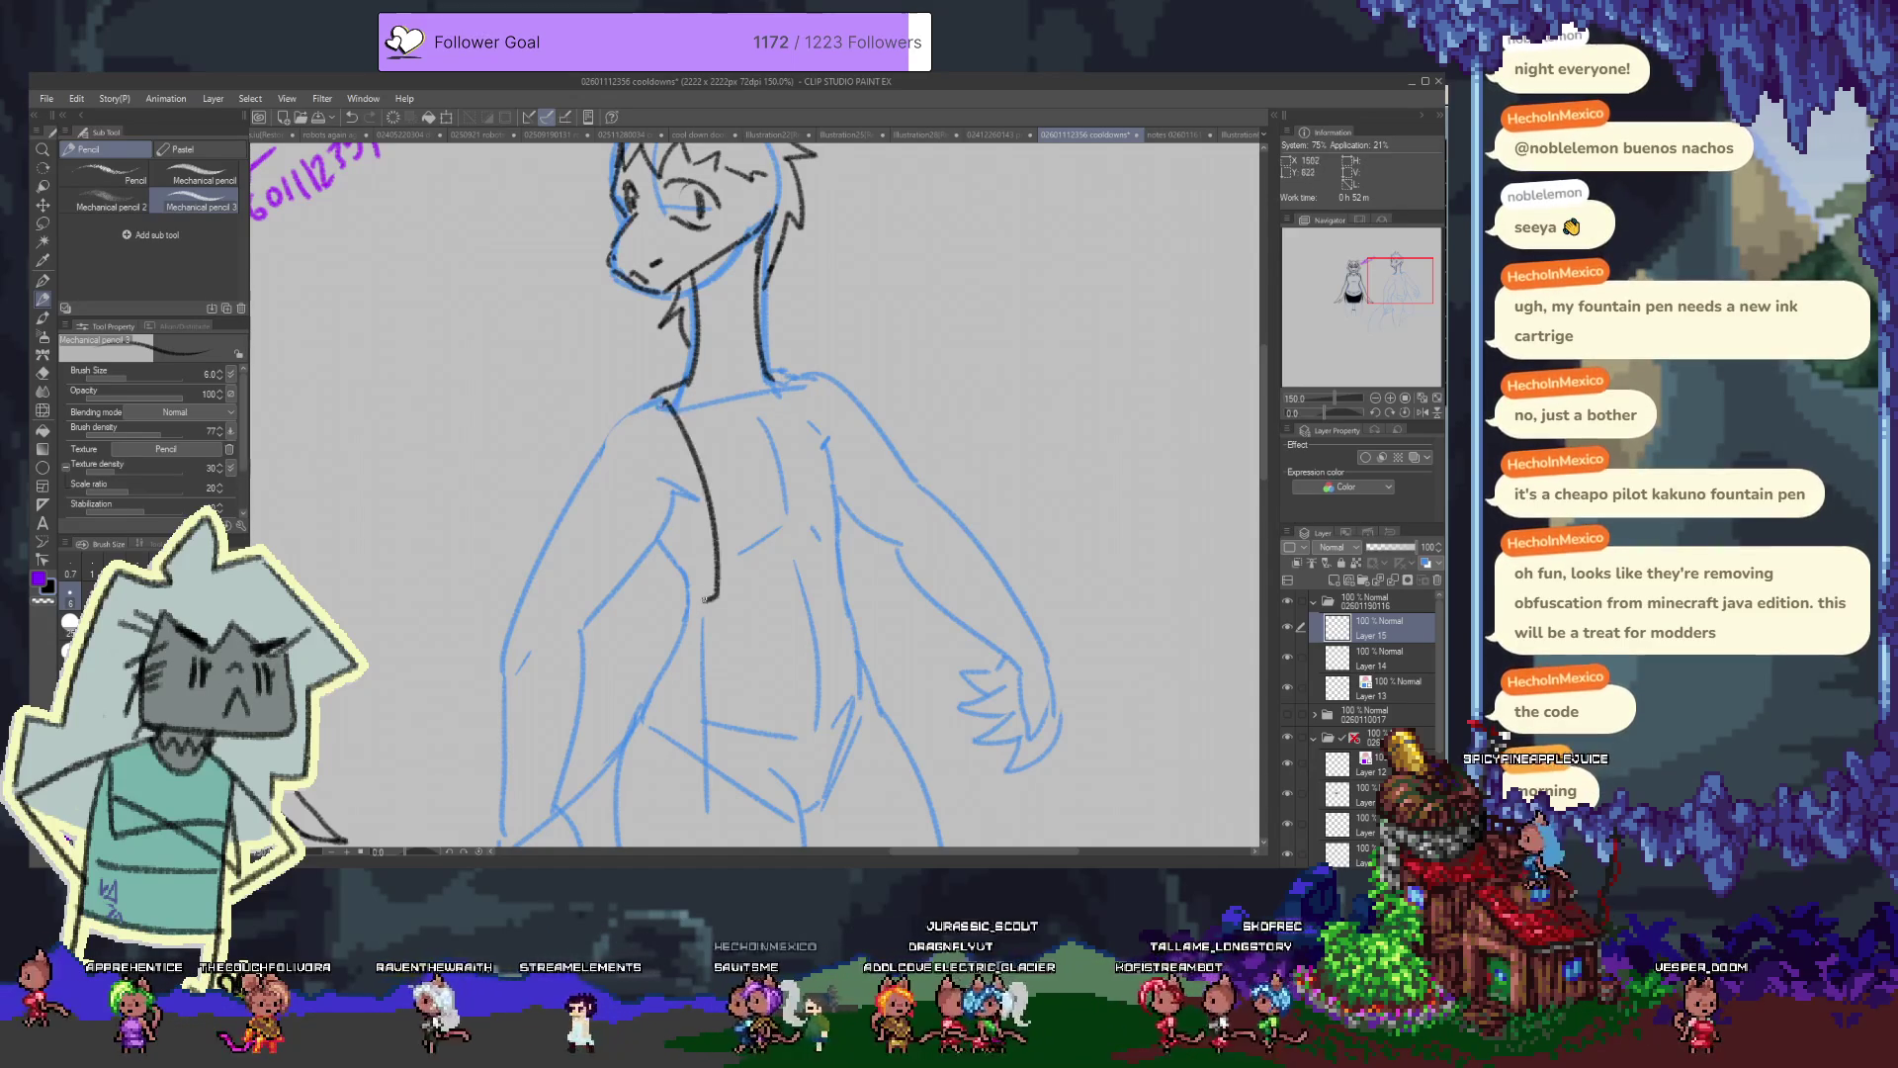
drag(647, 556, 626, 680)
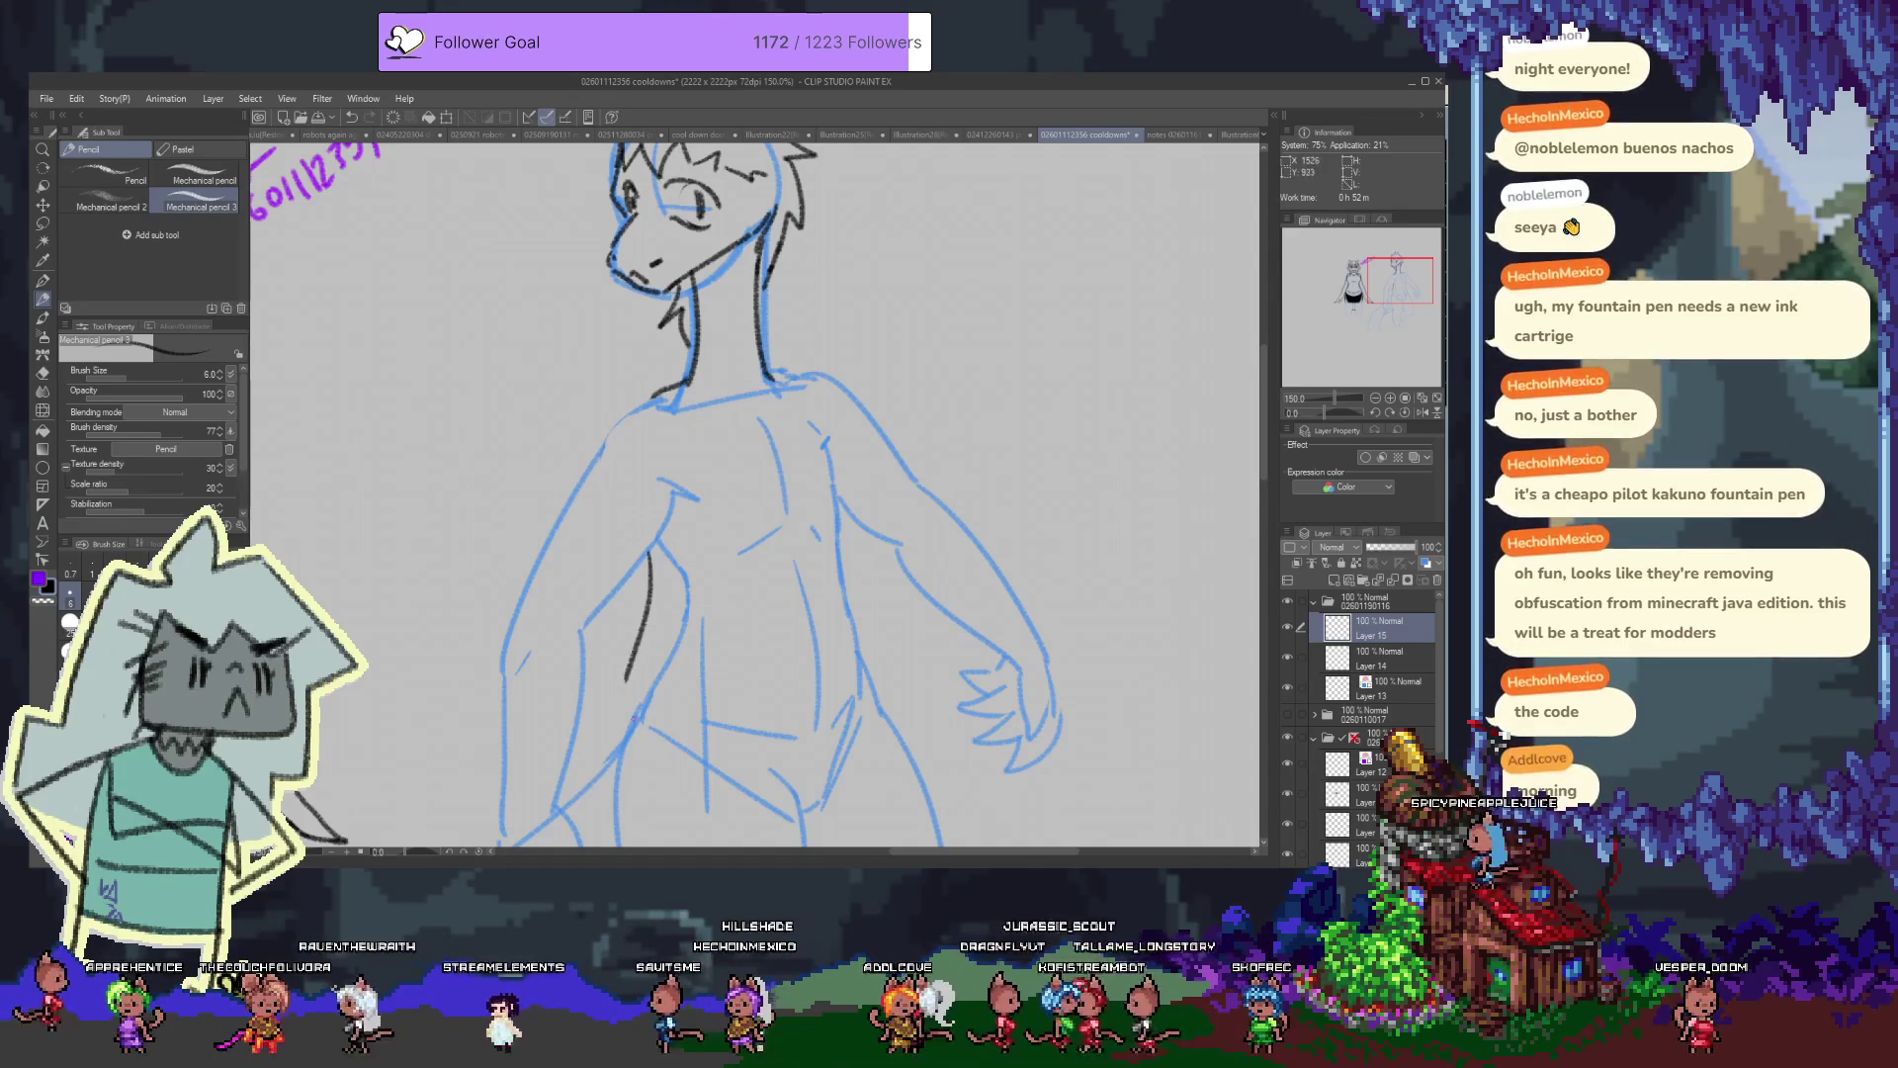
drag(846, 464, 852, 542)
key(ctrl+z)
mouse_move(774, 376)
mouse_down()
mouse_move(858, 457)
mouse_move(847, 571)
mouse_up()
key(ctrl+z)
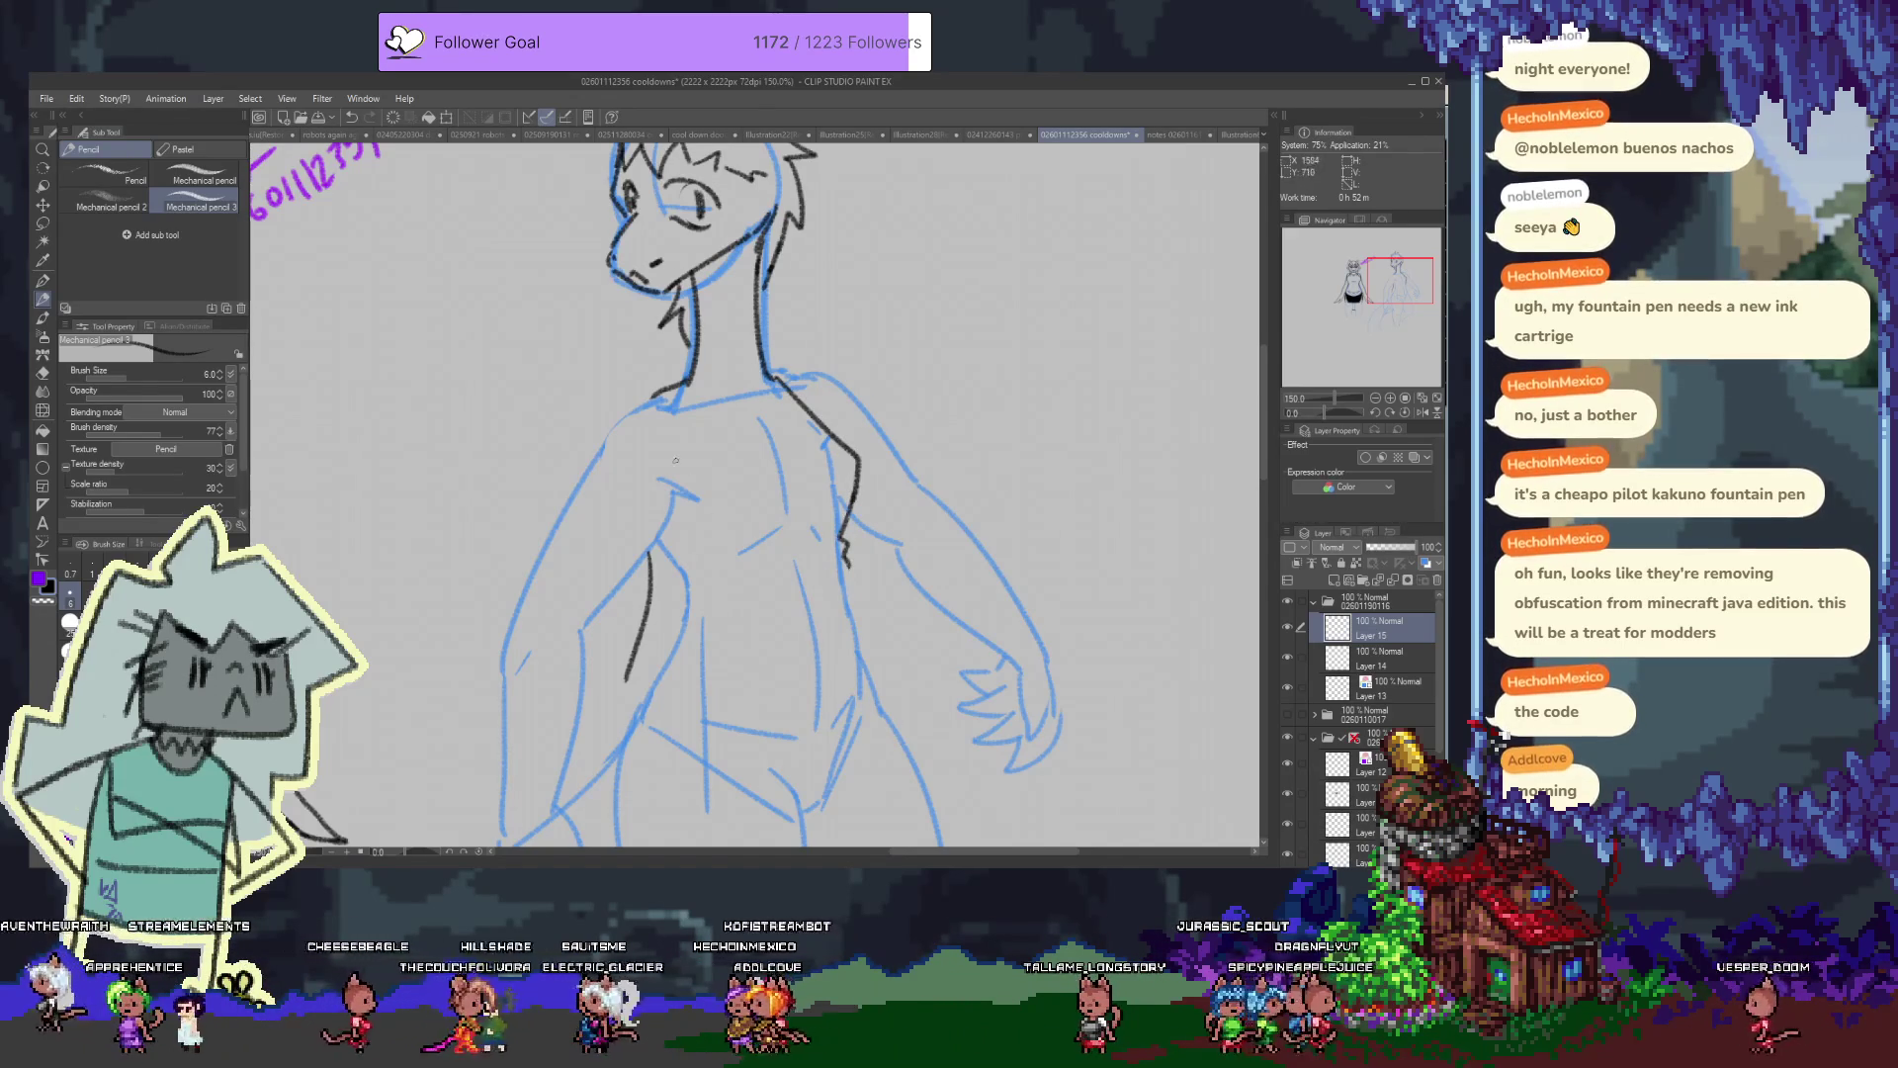
drag(675, 392, 686, 584)
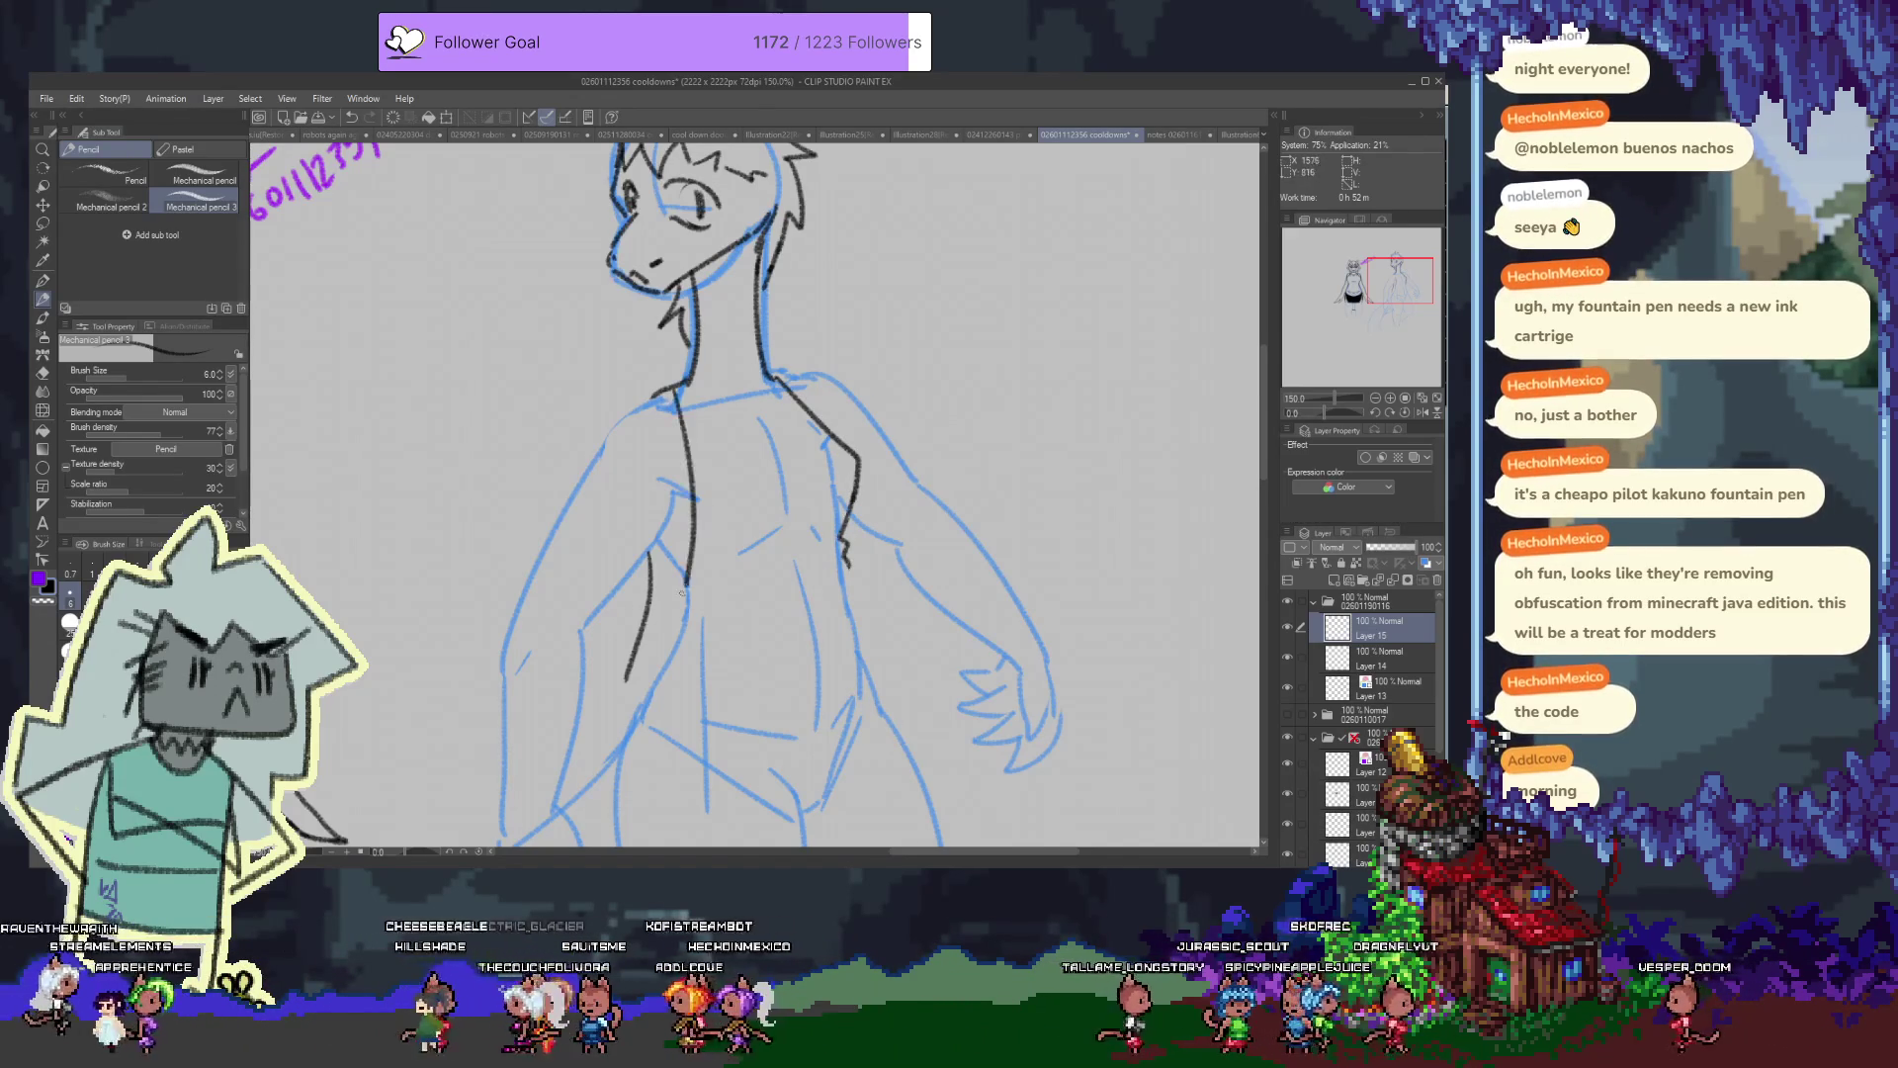
key(ctrl+z)
drag(675, 395, 674, 596)
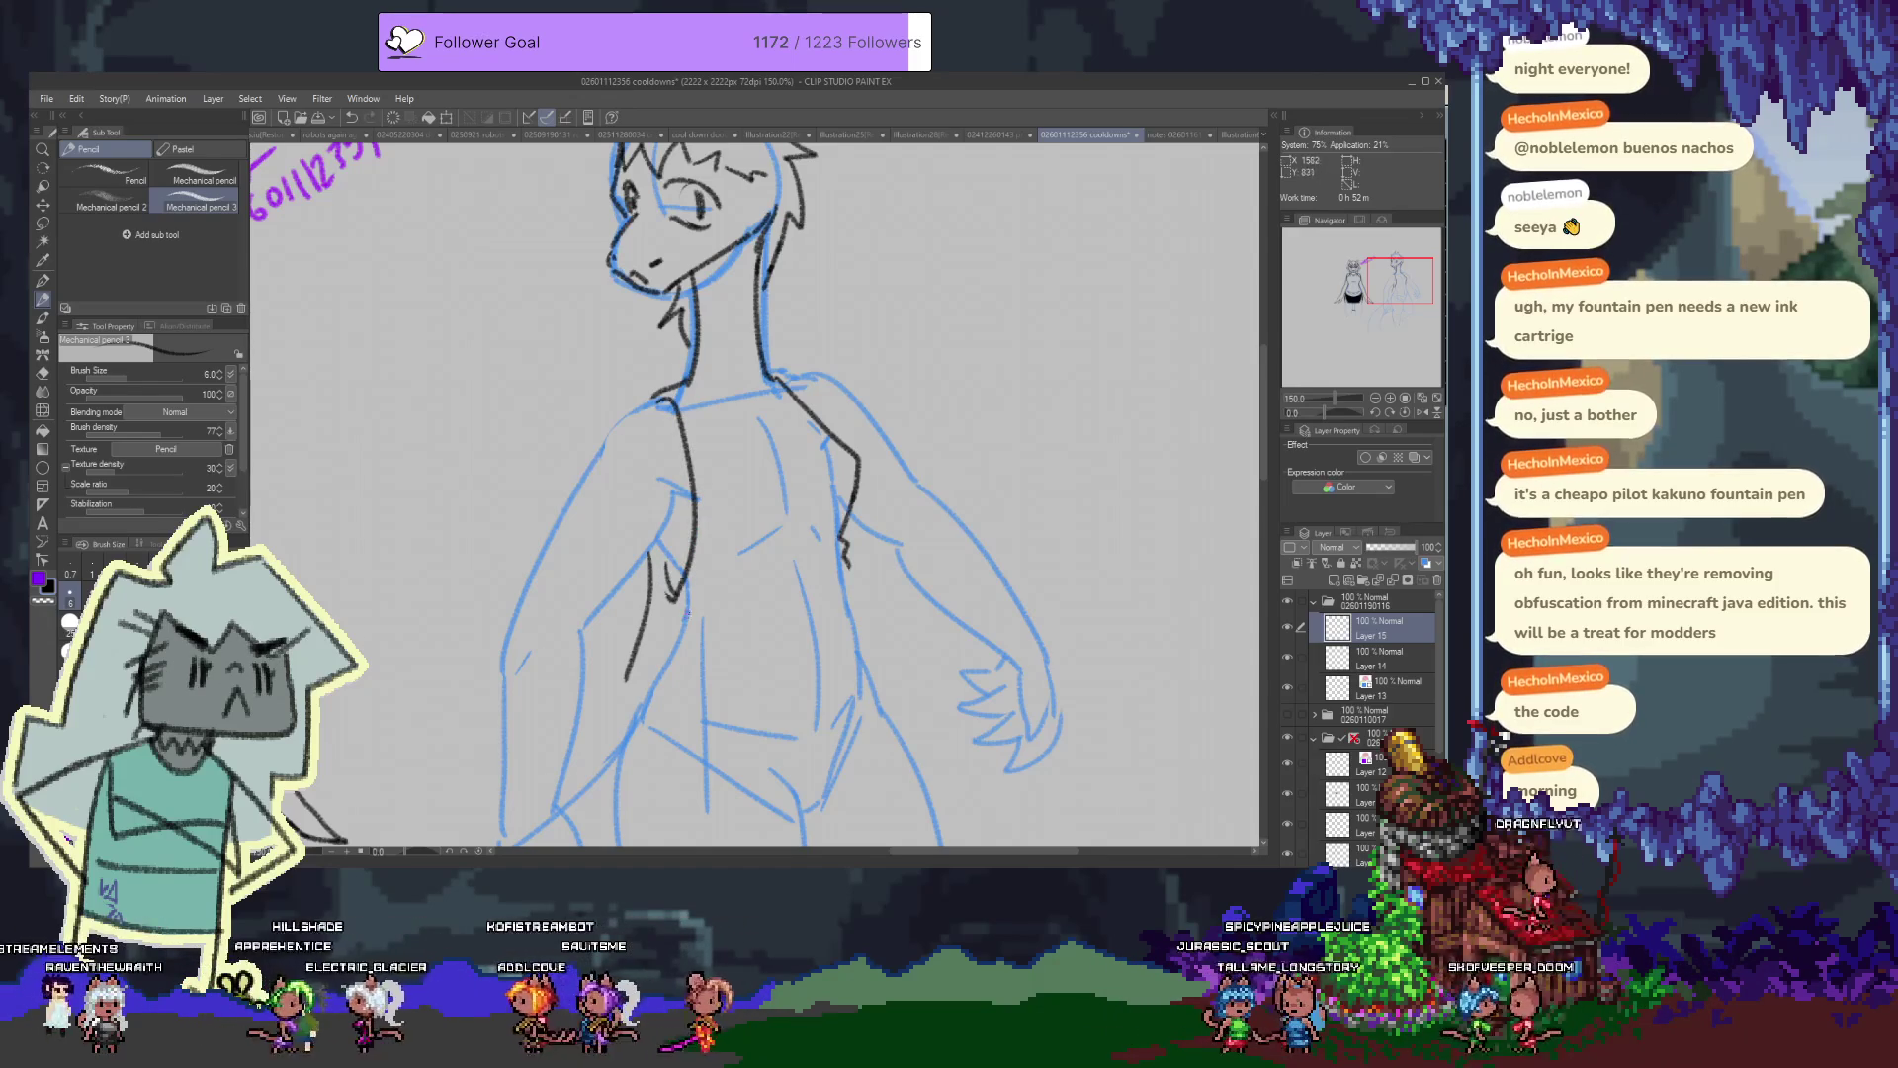
scroll(663, 670, down, 3)
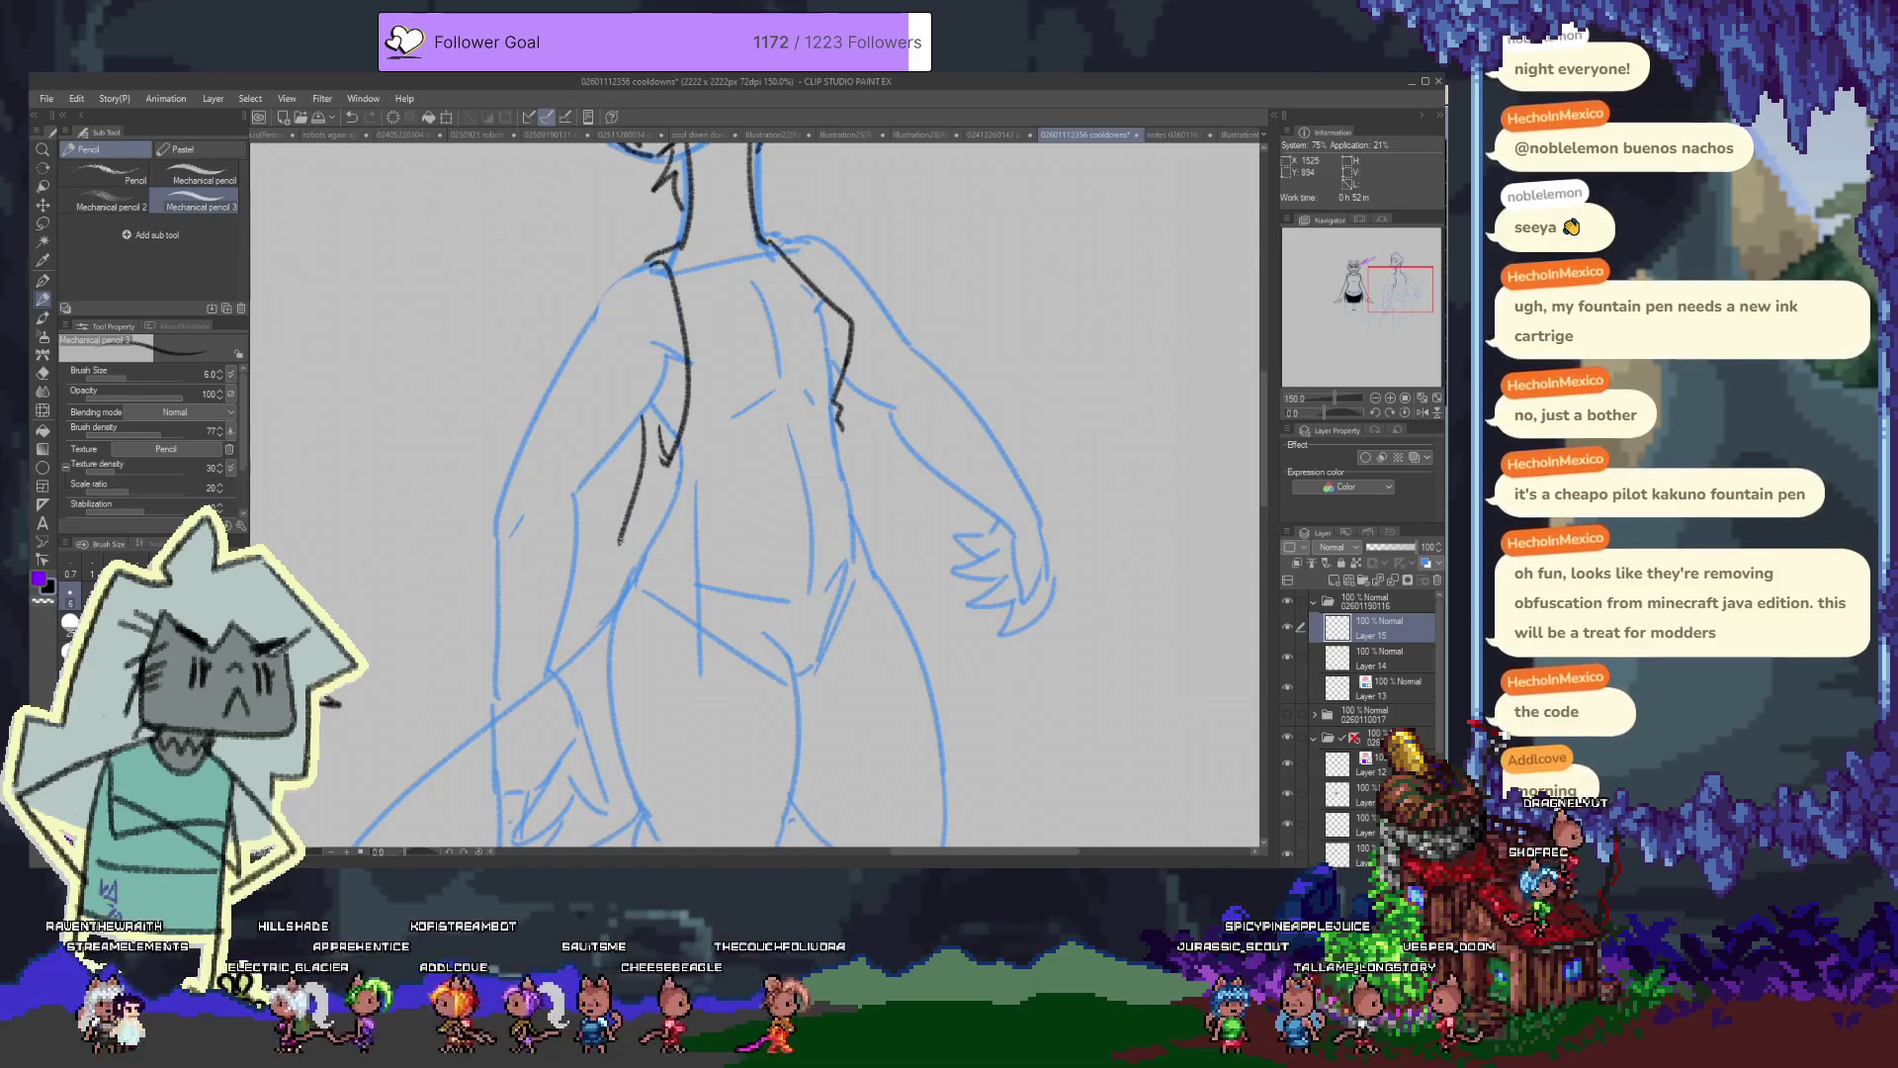
key(ctrl+z)
Add a diagonal torso line, a short right-side stroke and diagonal fold lines on the shirt
drag(720, 512, 794, 391)
key(ctrl+z)
mouse_move(720, 512)
mouse_down()
mouse_move(793, 390)
mouse_move(783, 447)
mouse_move(826, 546)
mouse_up()
key(ctrl+z)
drag(844, 435, 855, 500)
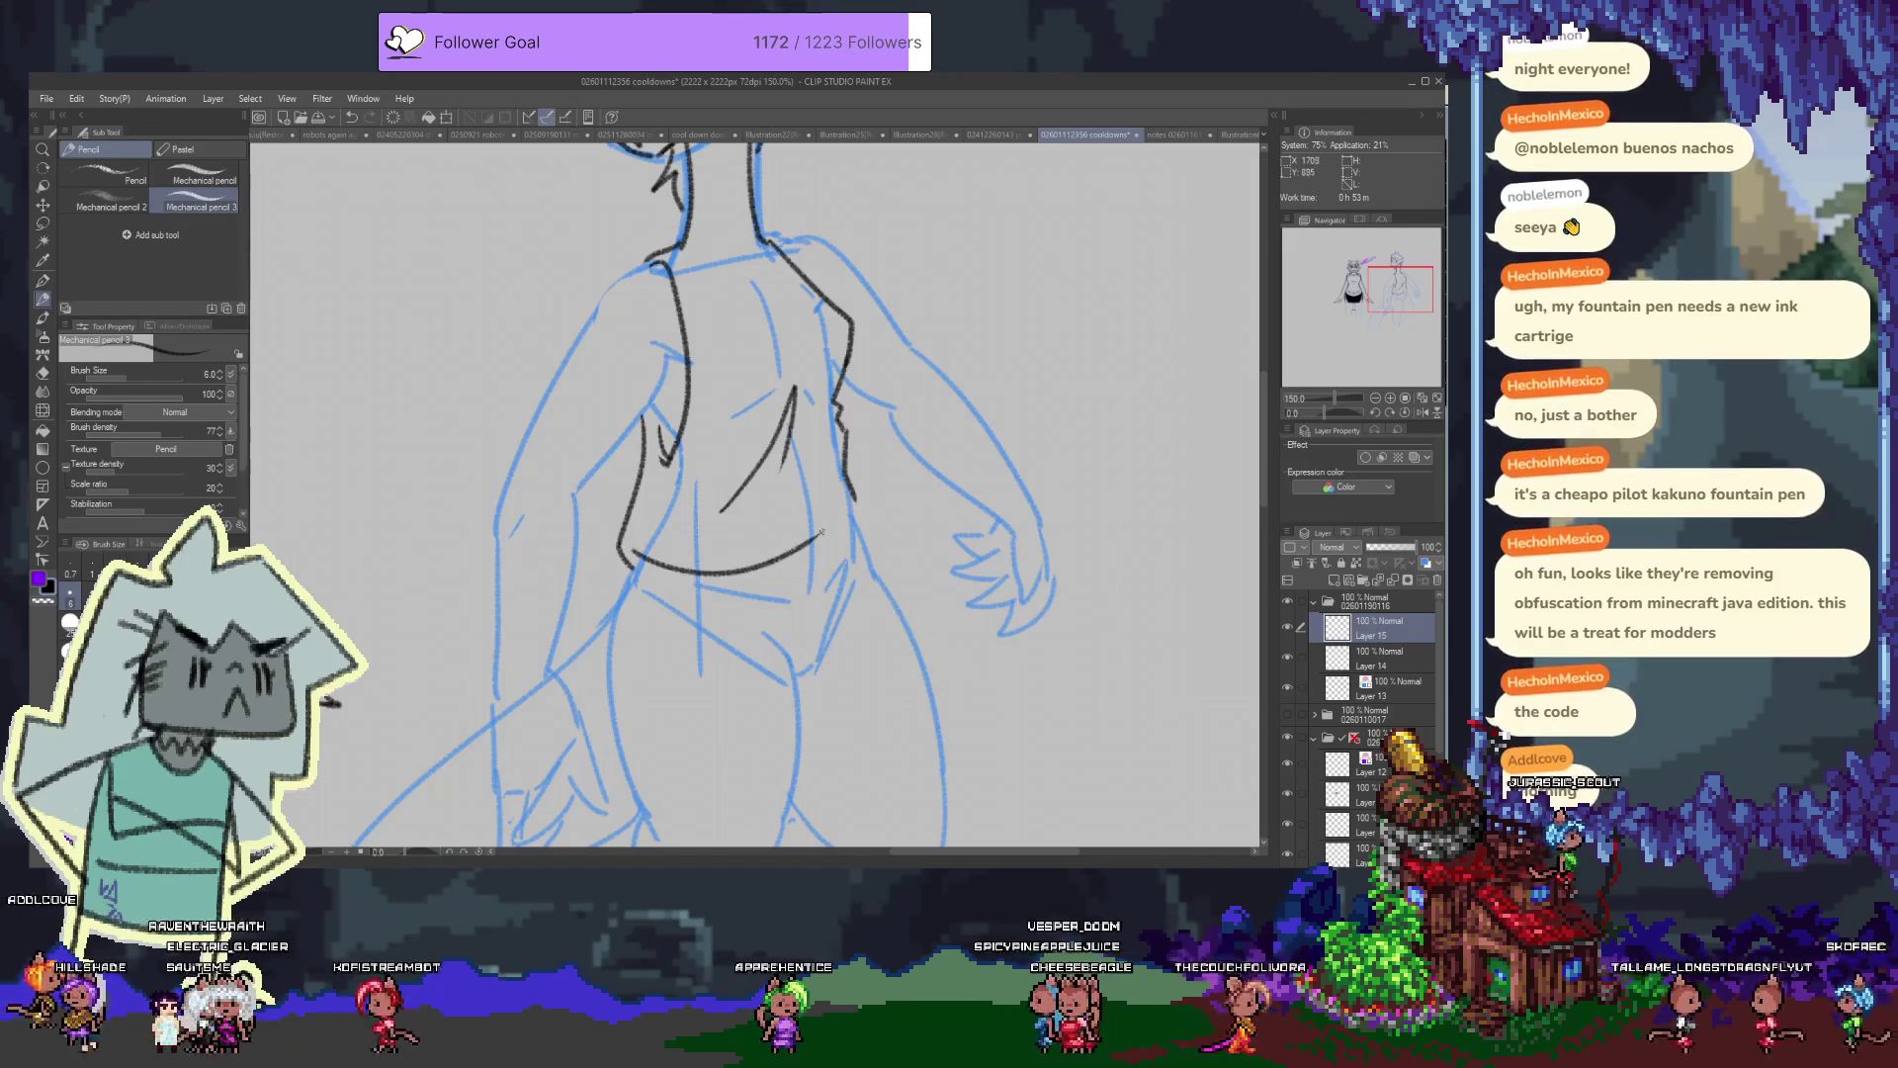
scroll(795, 467, up, 3)
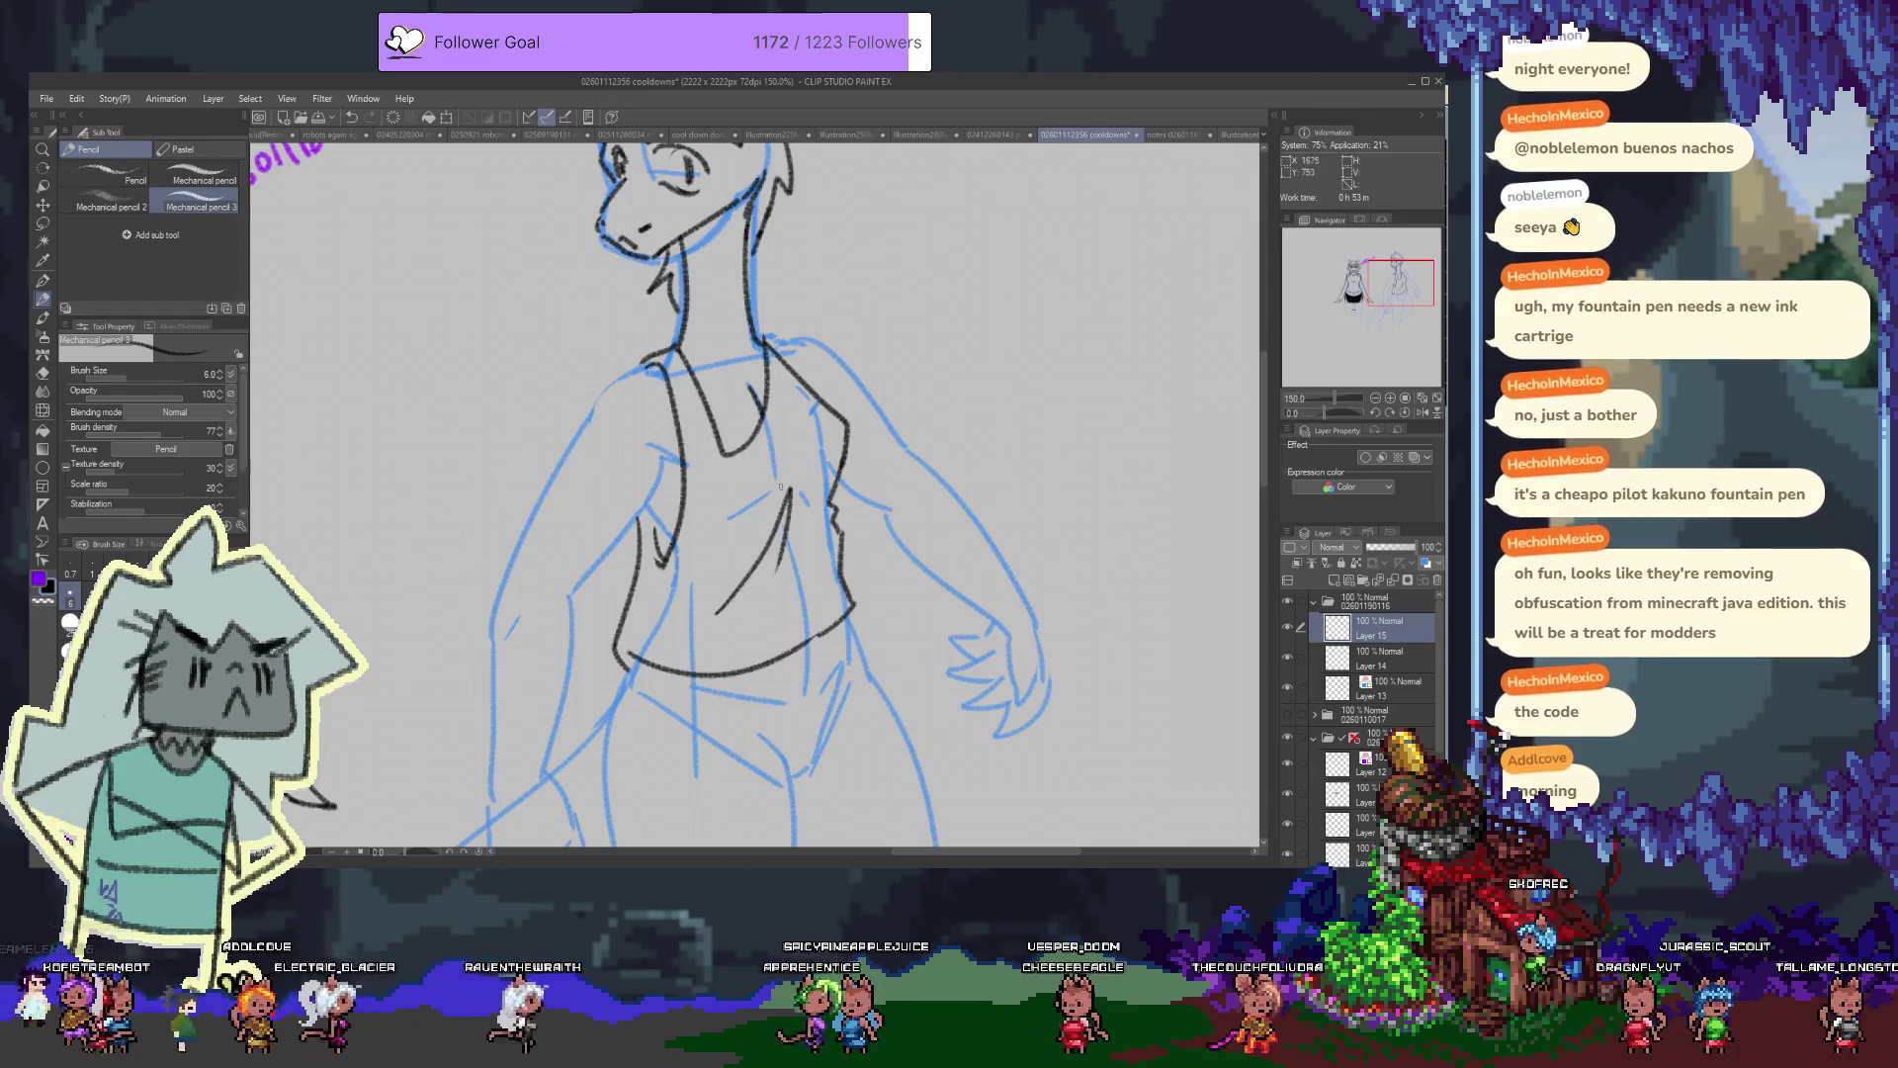
mouse_move(816, 458)
mouse_down()
mouse_move(743, 534)
mouse_move(672, 537)
mouse_up()
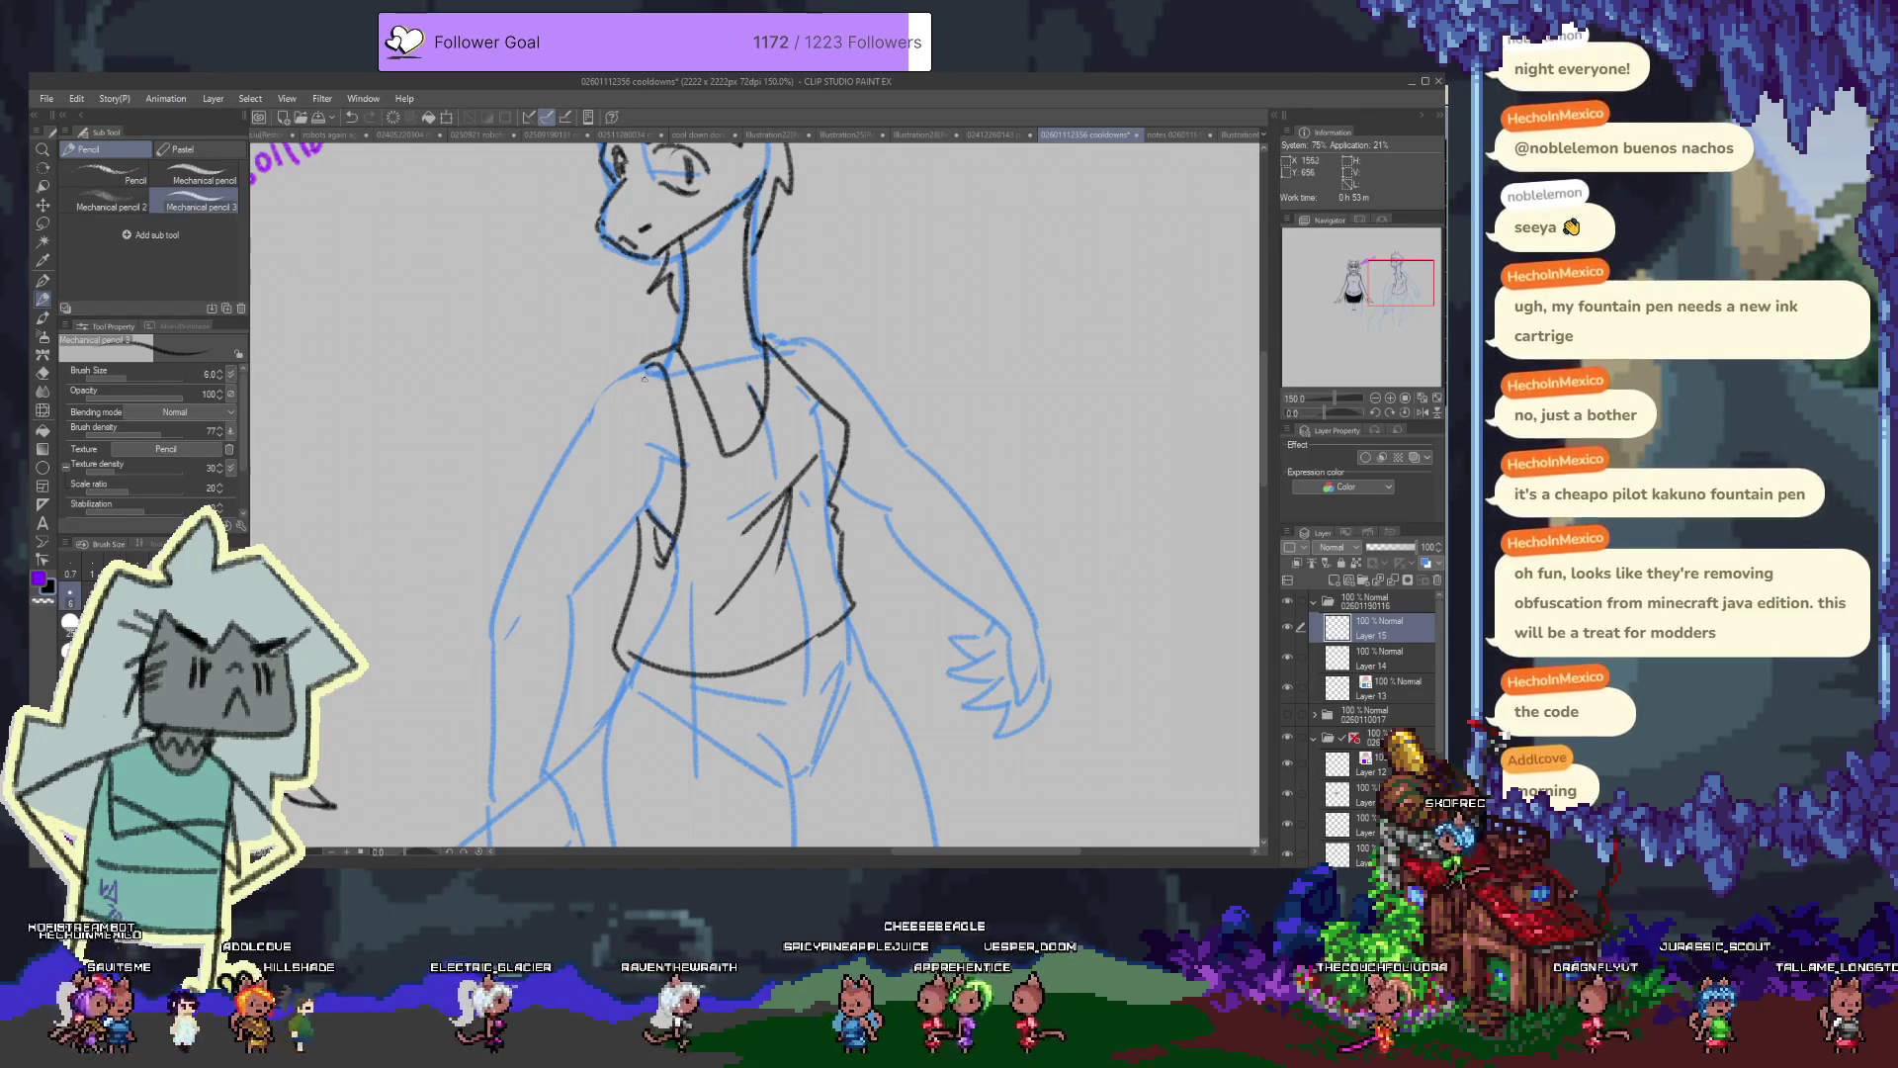
Erase stray marks, briefly check Layer 14, and return to Layer 15 with the pencil
key(e)
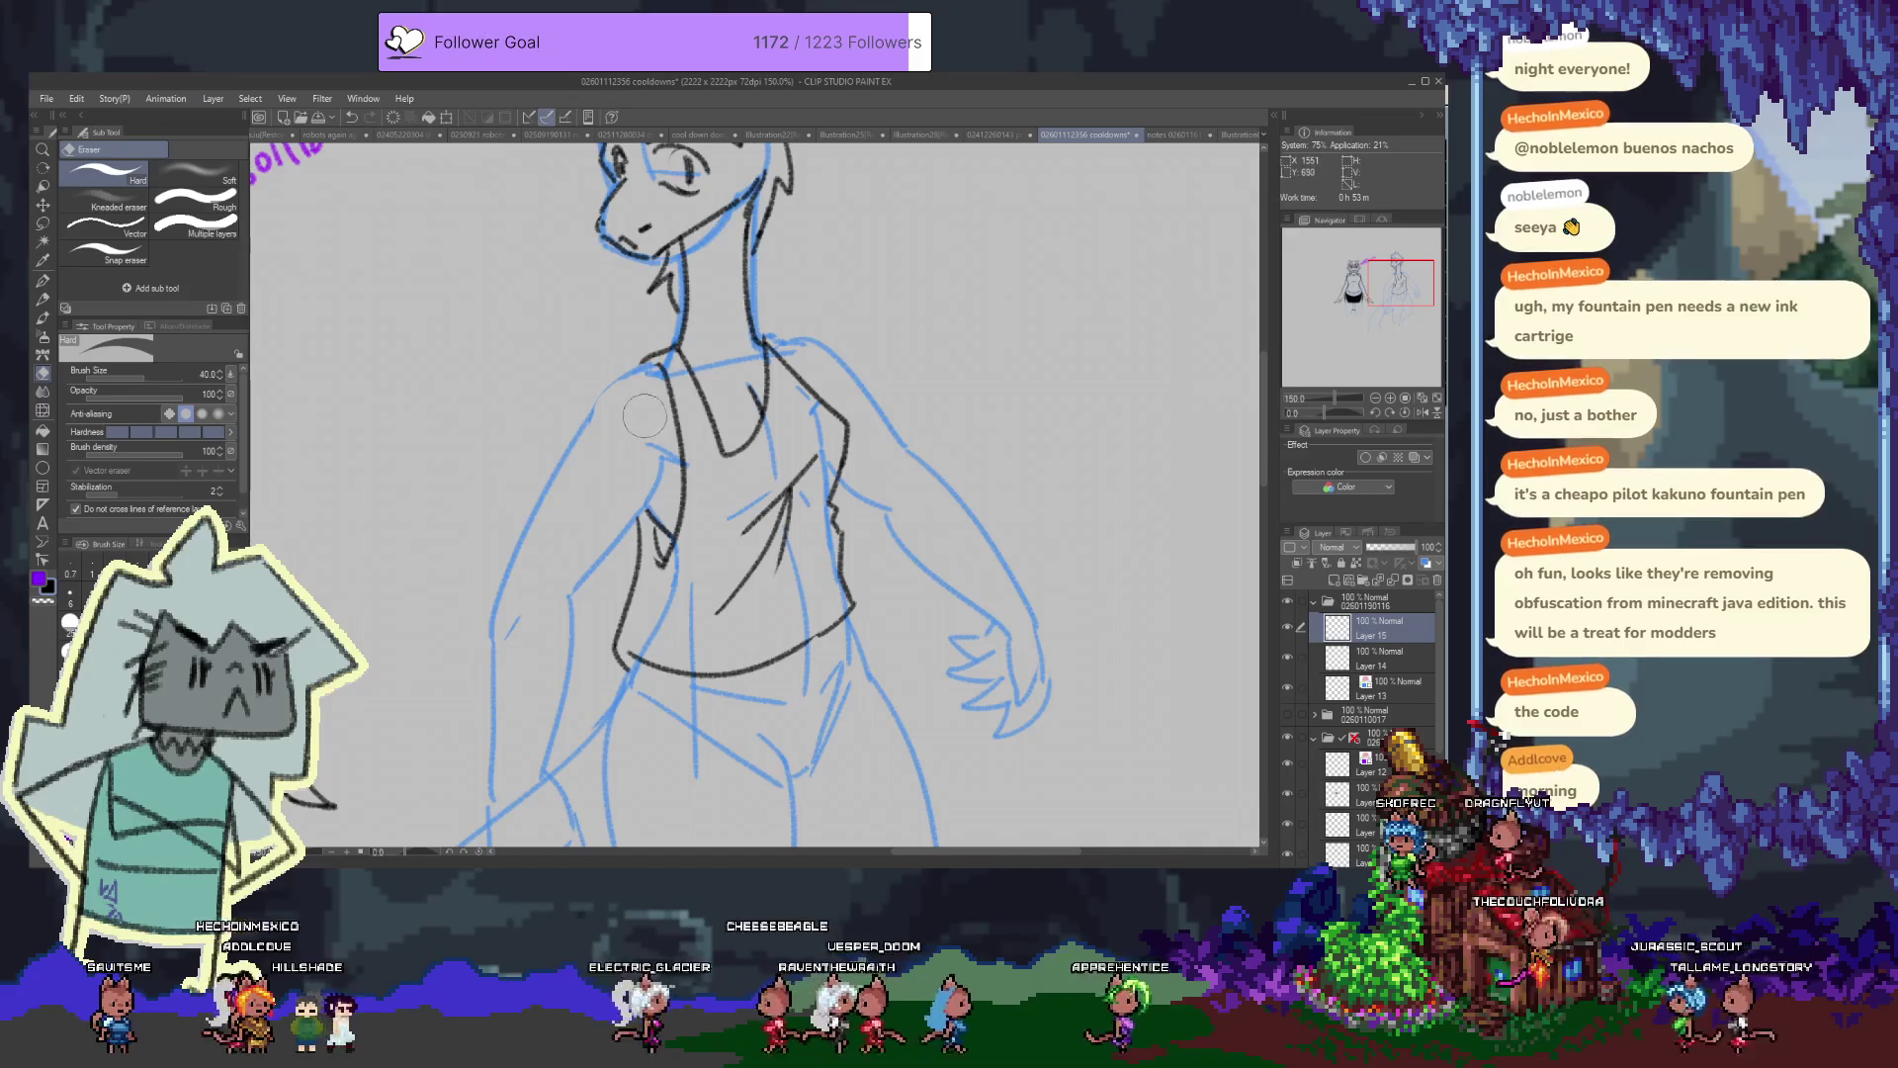
key(p)
key(alt+bracketleft)
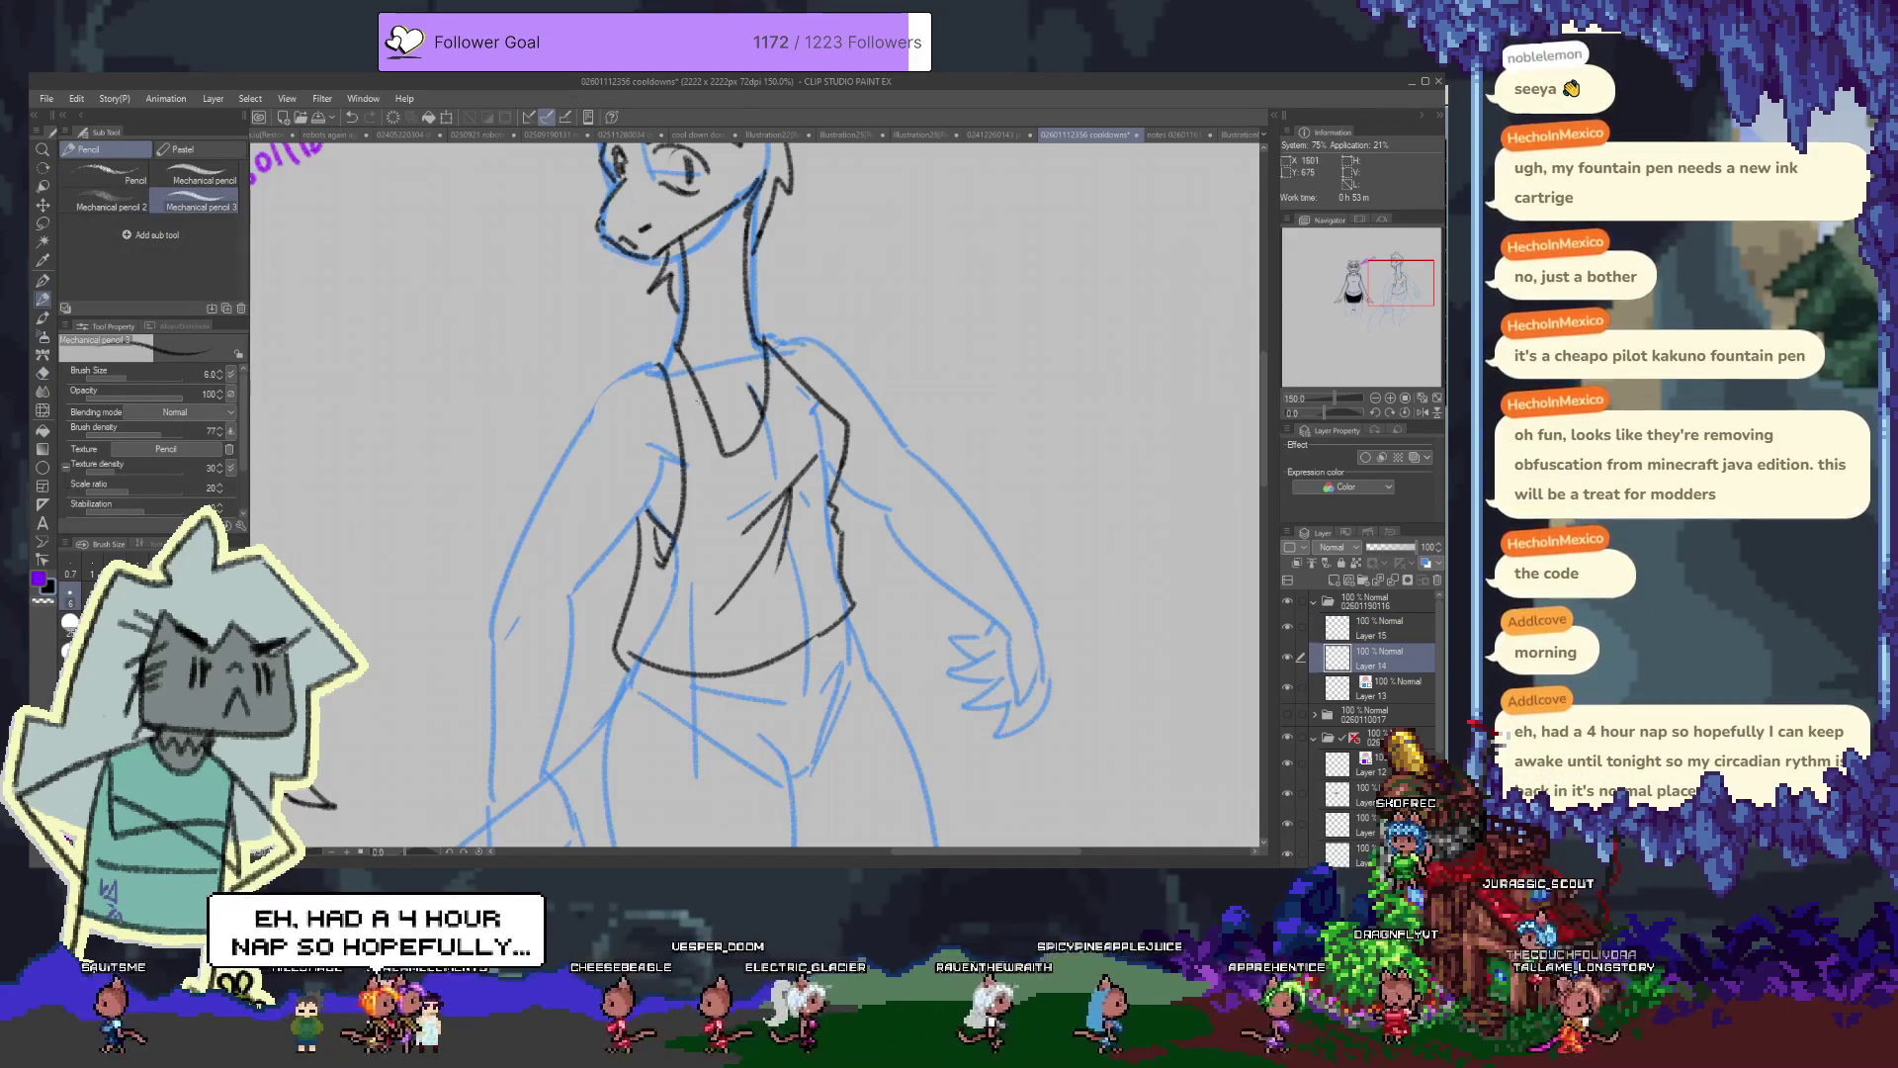
key(alt+bracketright)
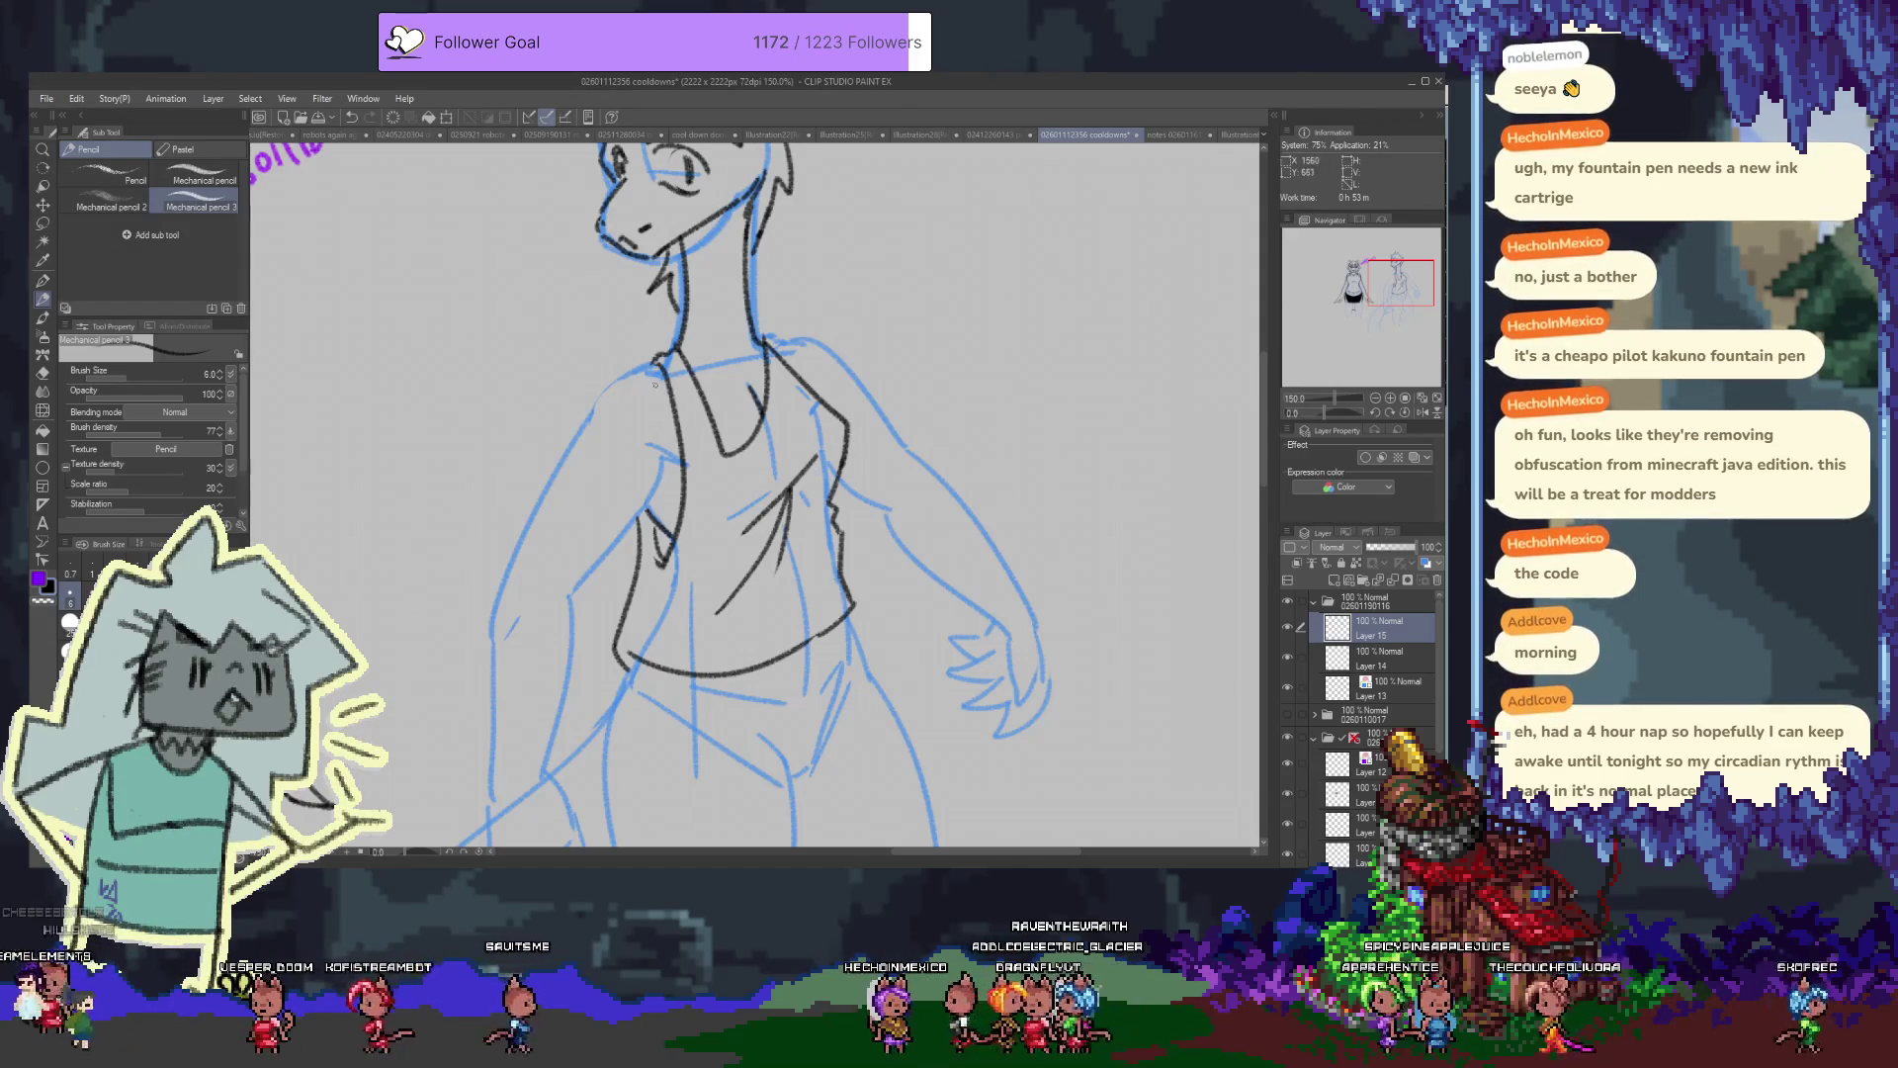
scroll(639, 401, down, 3)
scroll(639, 400, down, 2)
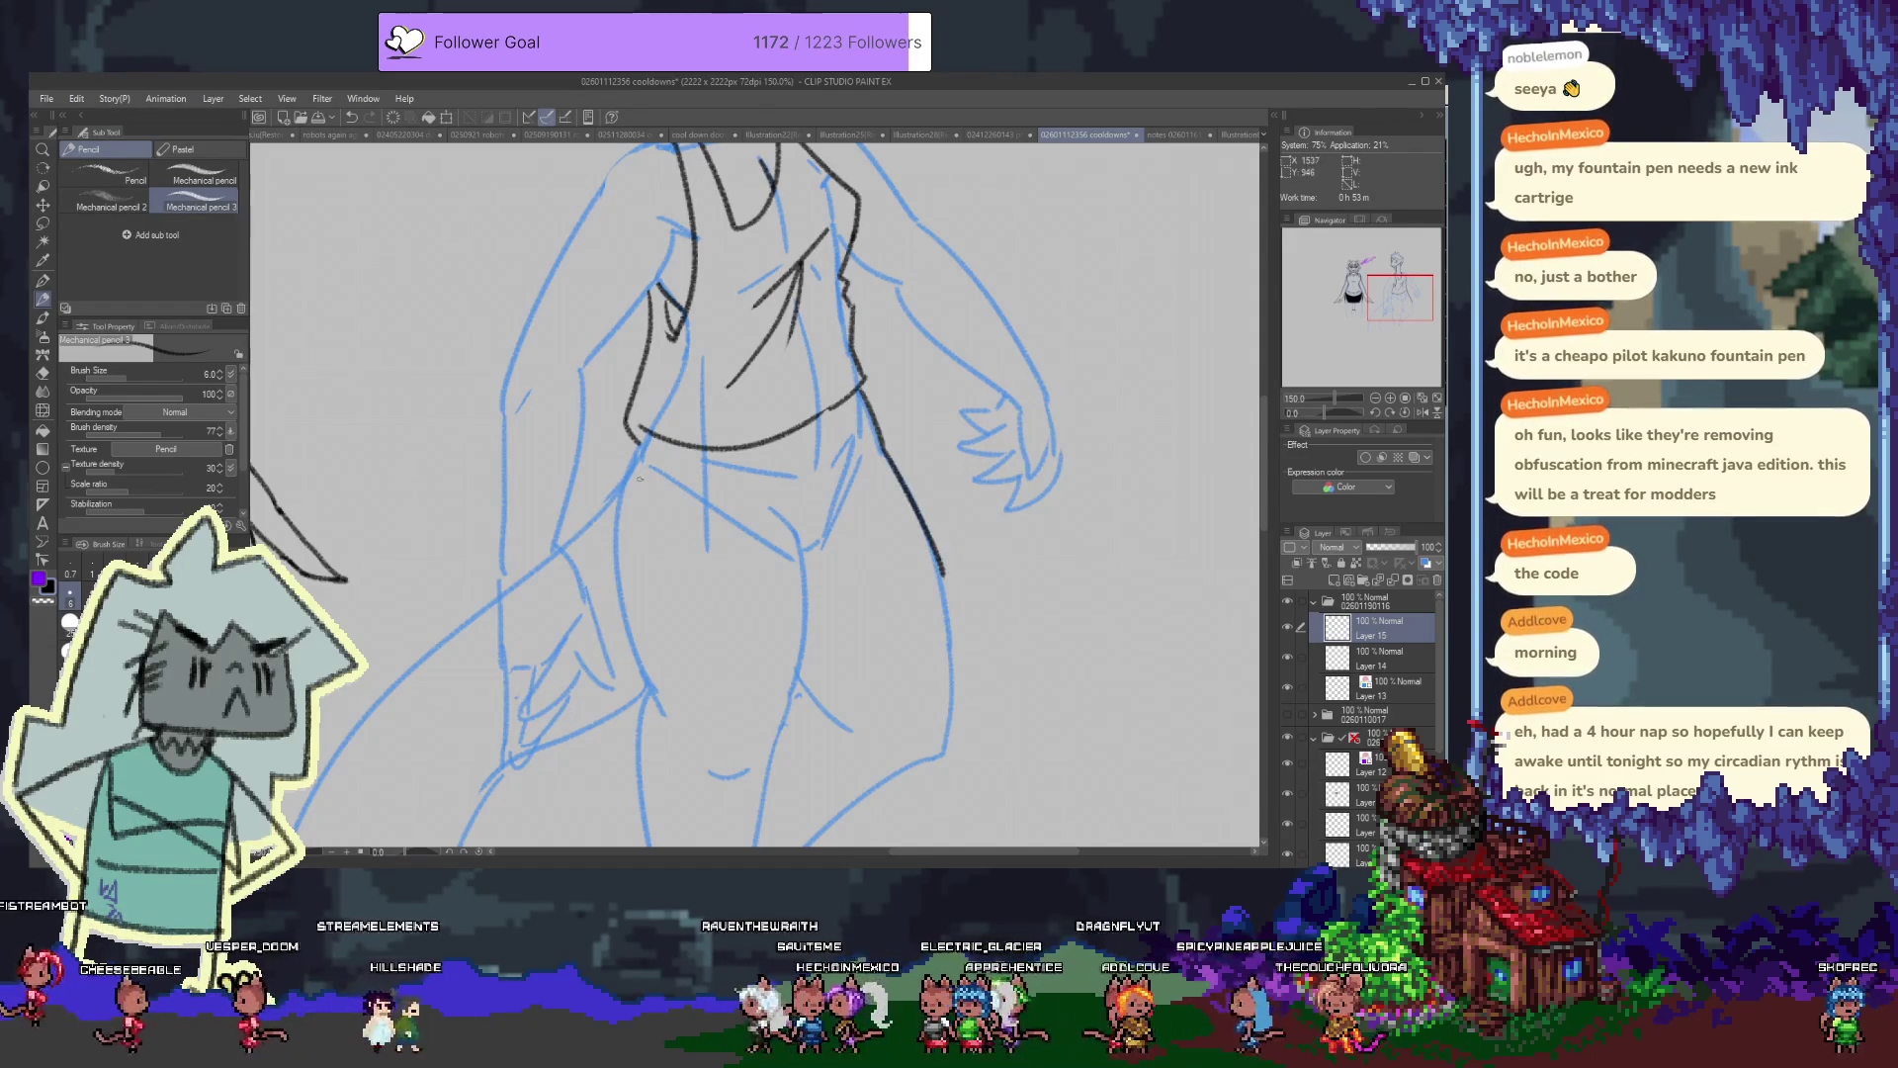
Line the hip and the shorts' left leg with its hem, inner leg line and a waist crease
drag(644, 435, 603, 508)
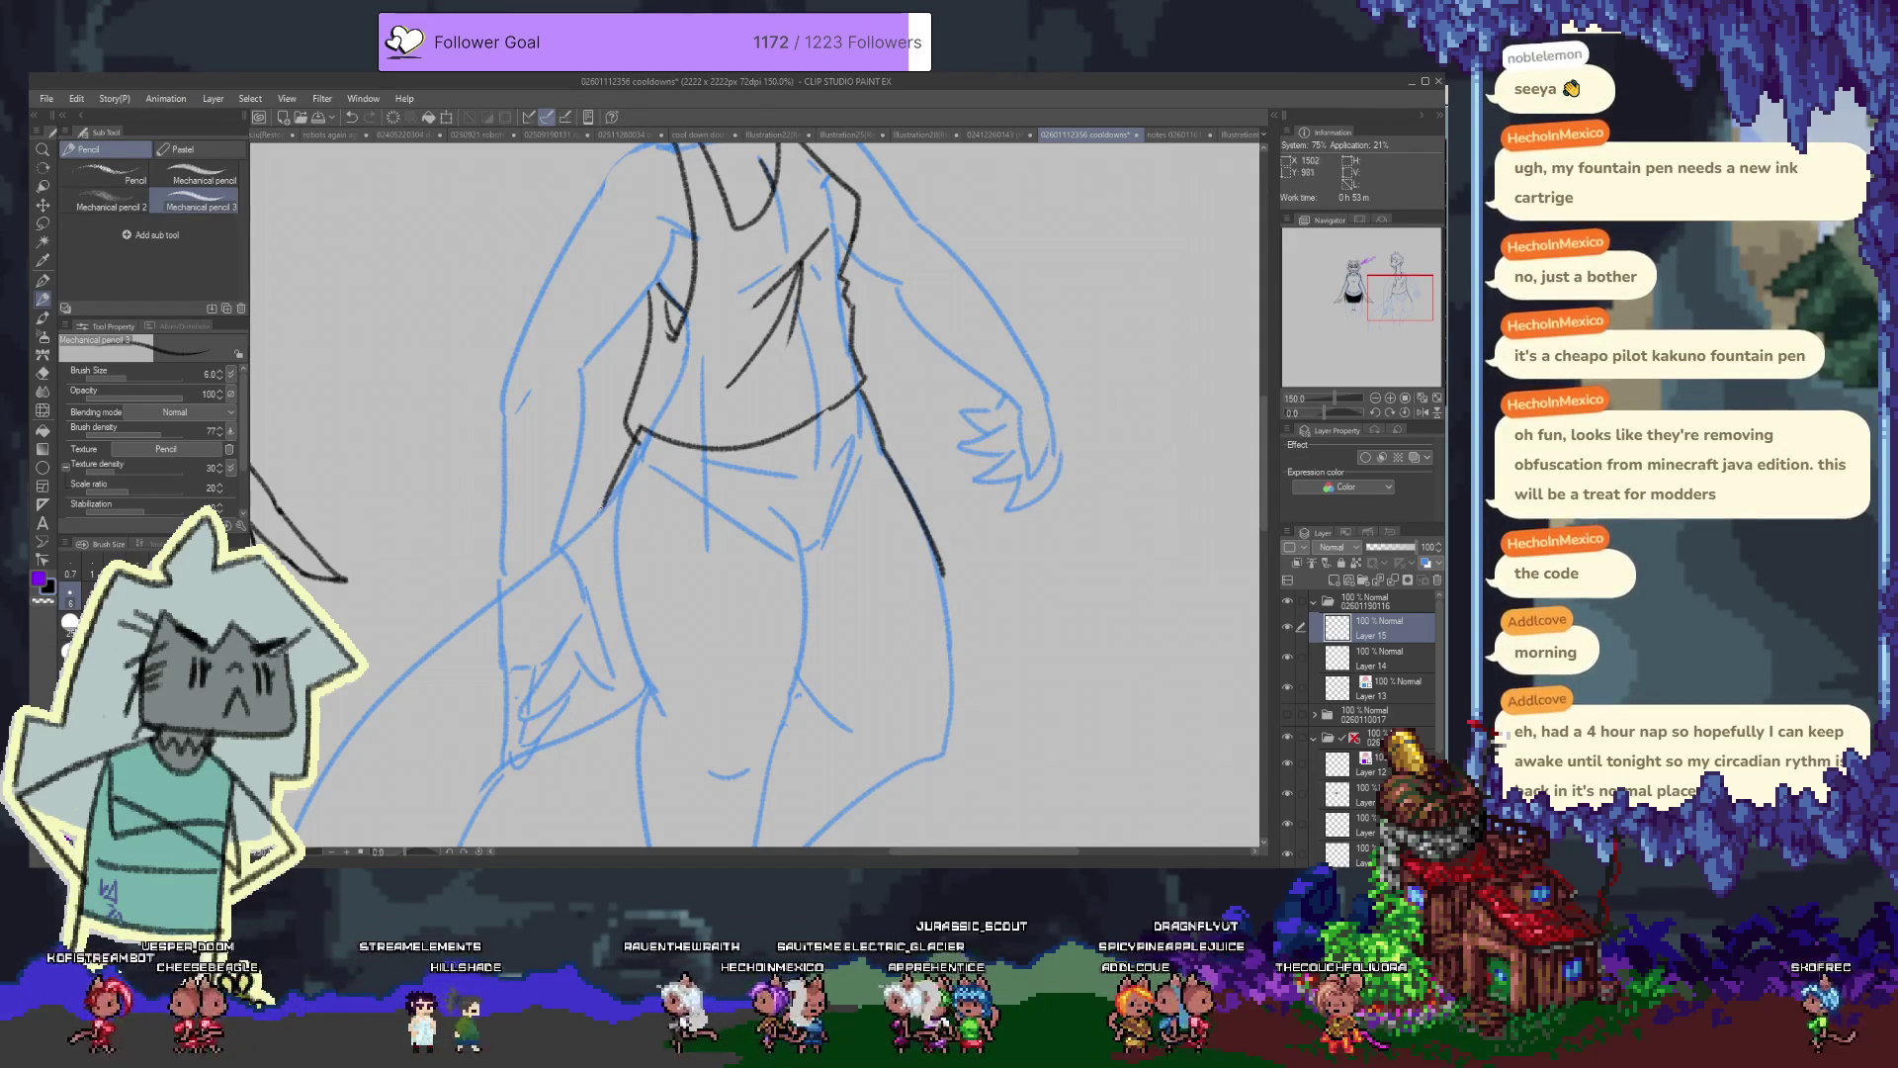
mouse_move(601, 524)
mouse_down()
mouse_move(620, 689)
mouse_move(751, 732)
mouse_up()
drag(756, 733, 813, 680)
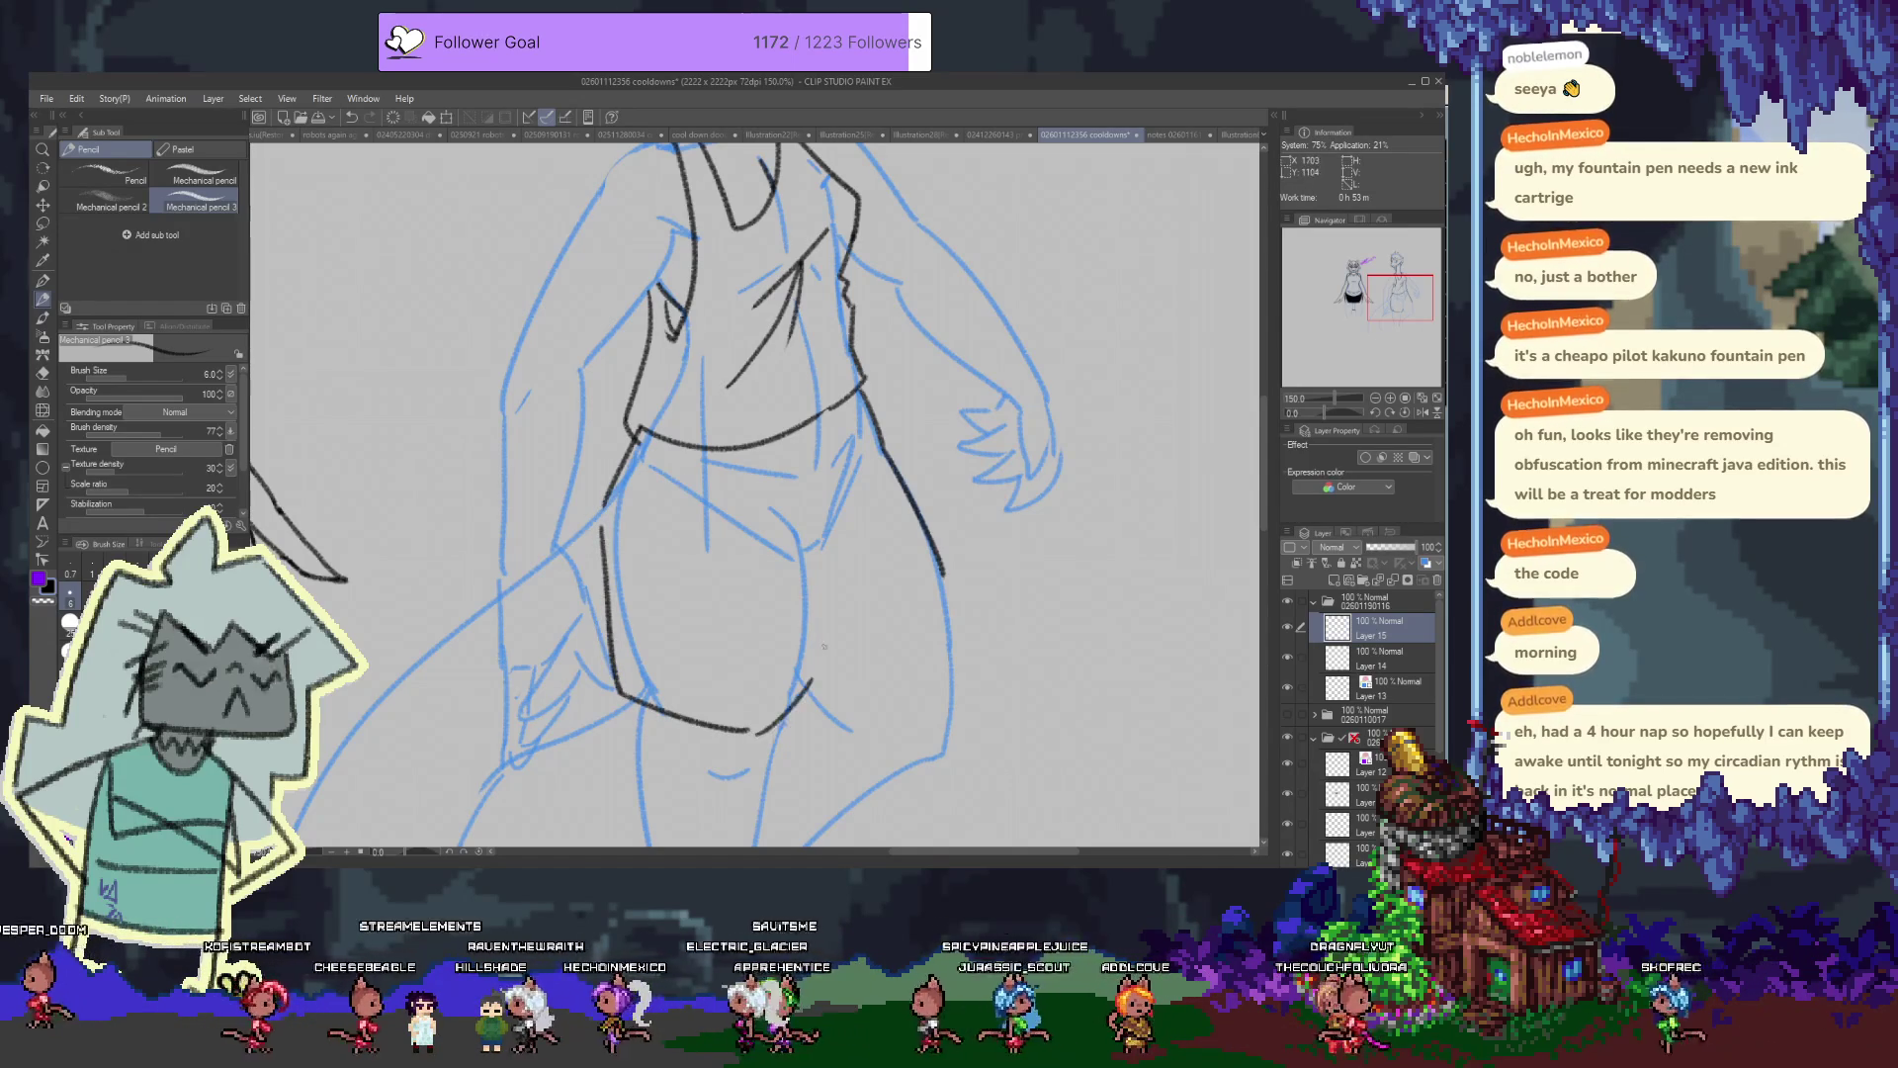
drag(818, 512, 812, 680)
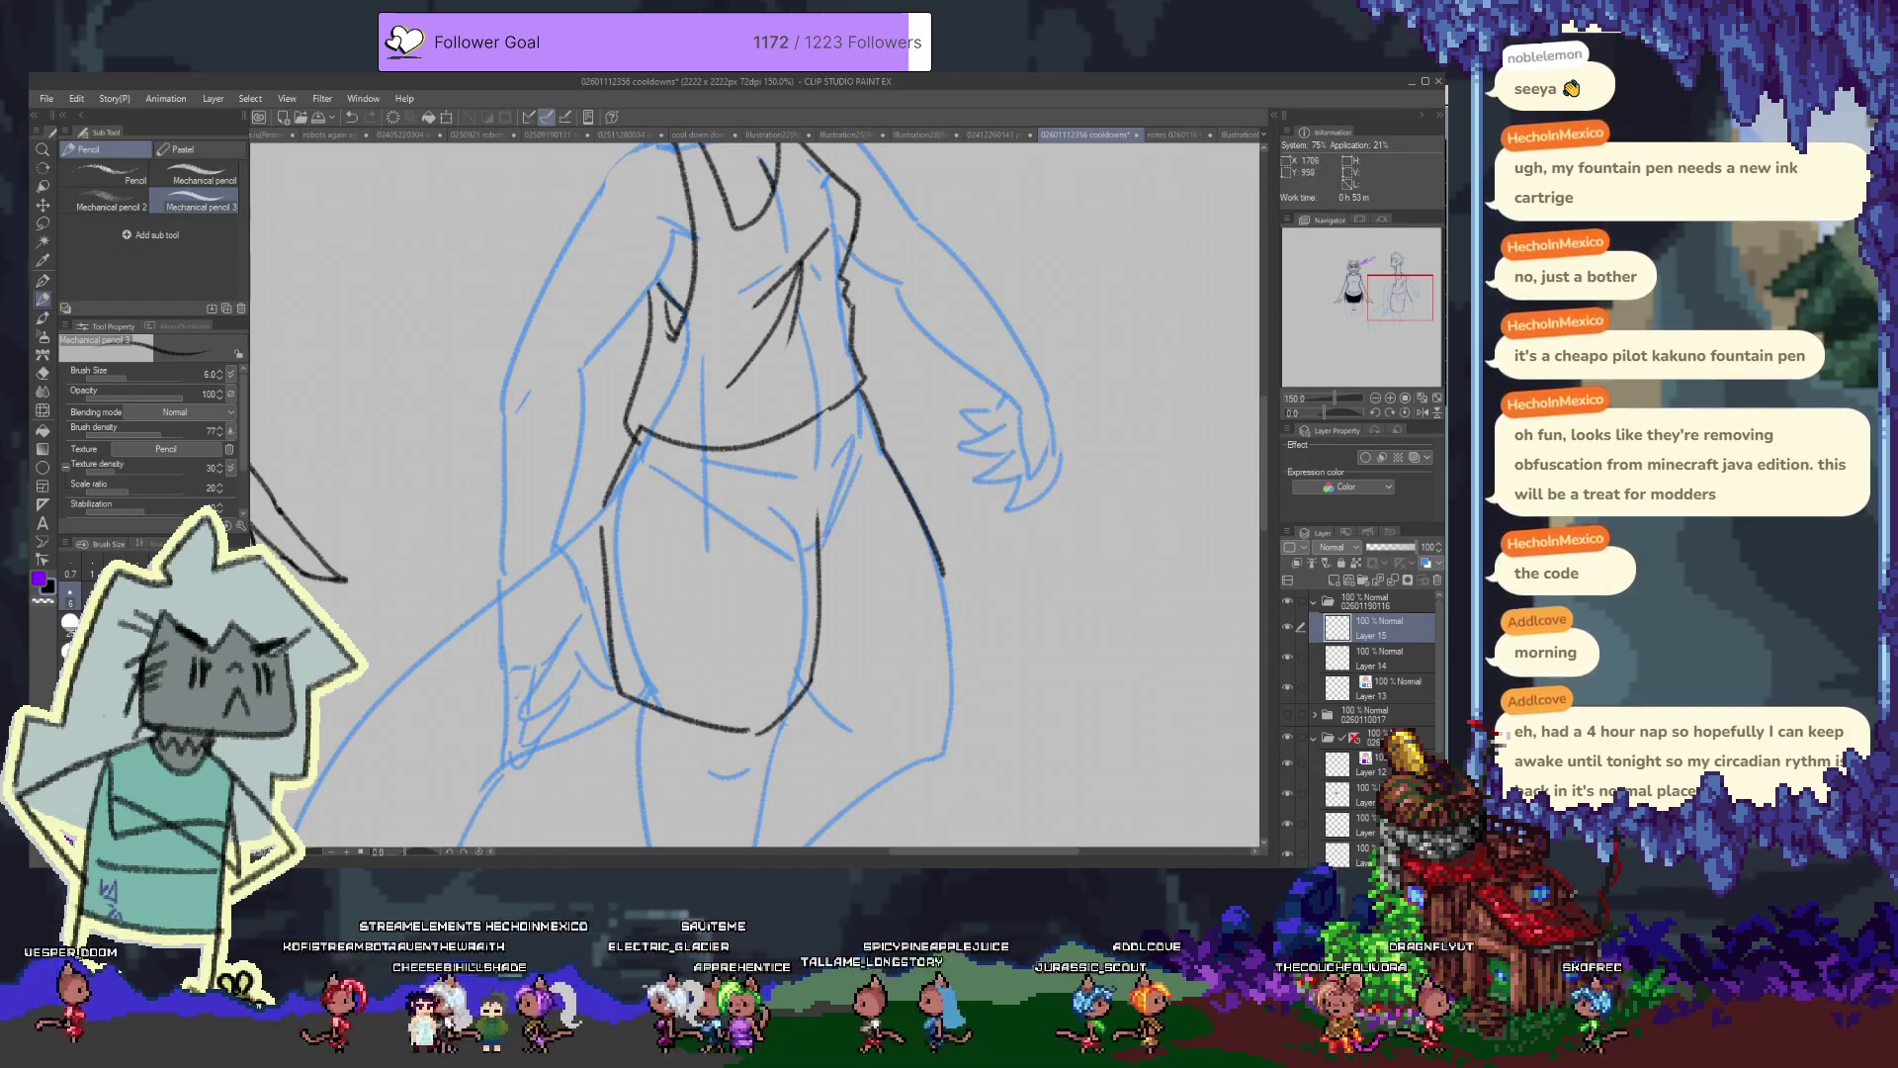
mouse_move(853, 495)
mouse_down()
mouse_move(819, 542)
mouse_move(850, 541)
mouse_up()
Draw the shorts' right leg, redraw the left hip line longer, and zoom out to 72.9%
drag(944, 592, 826, 660)
key(ctrl+z)
drag(945, 591, 826, 659)
drag(581, 509, 612, 507)
drag(673, 433, 607, 526)
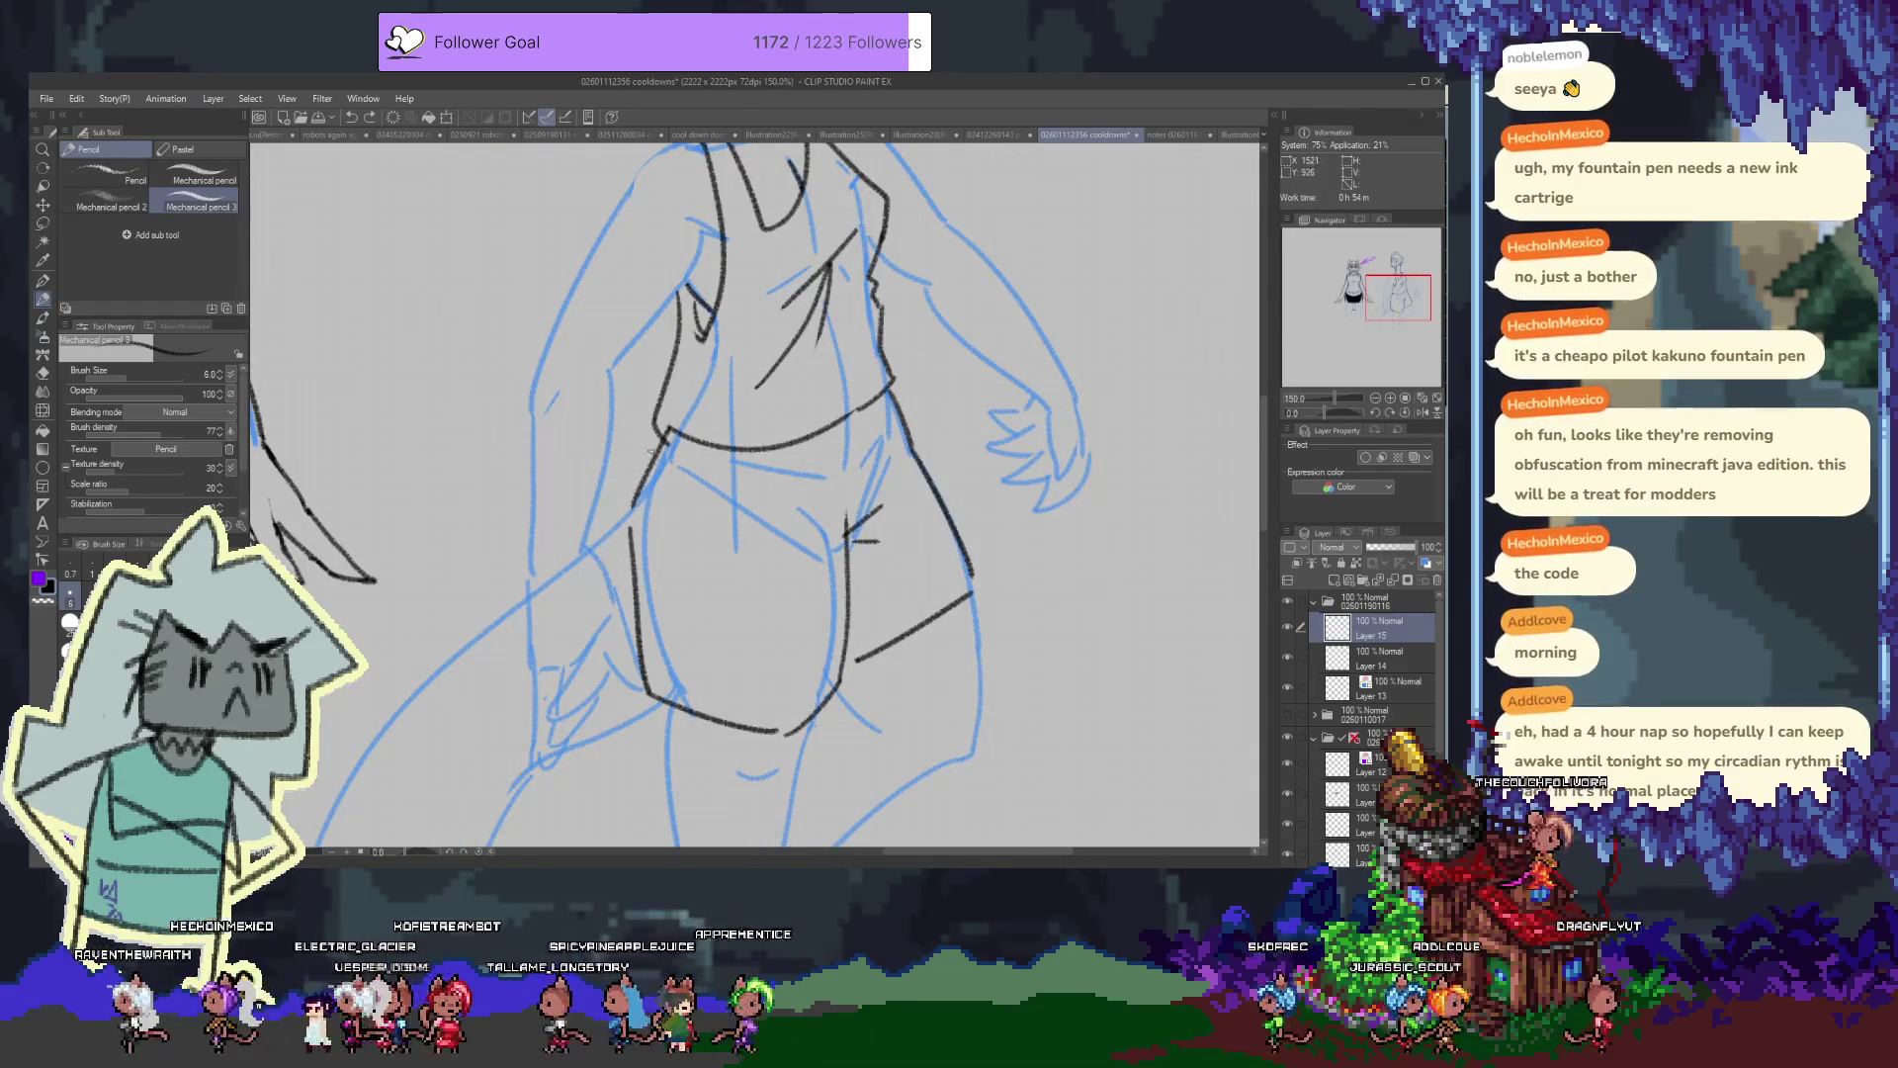
drag(703, 413, 703, 801)
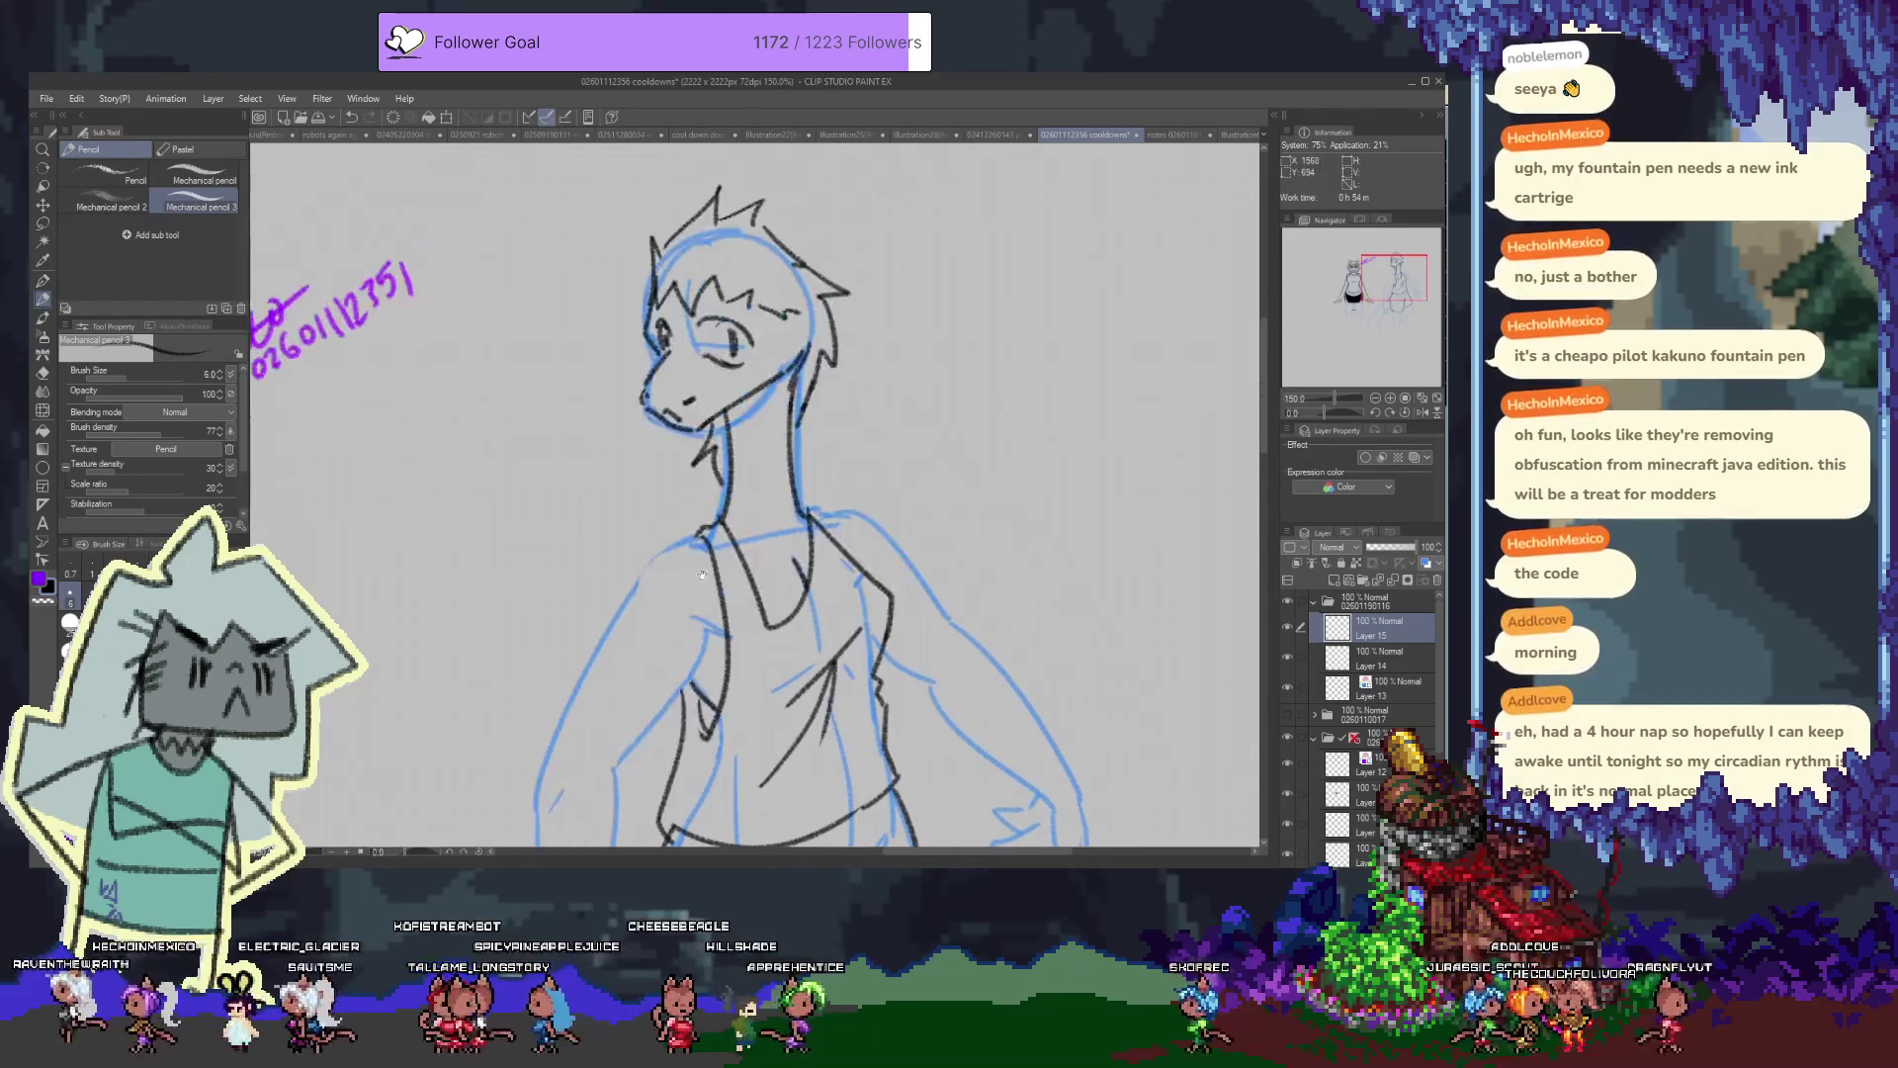
drag(728, 475, 728, 89)
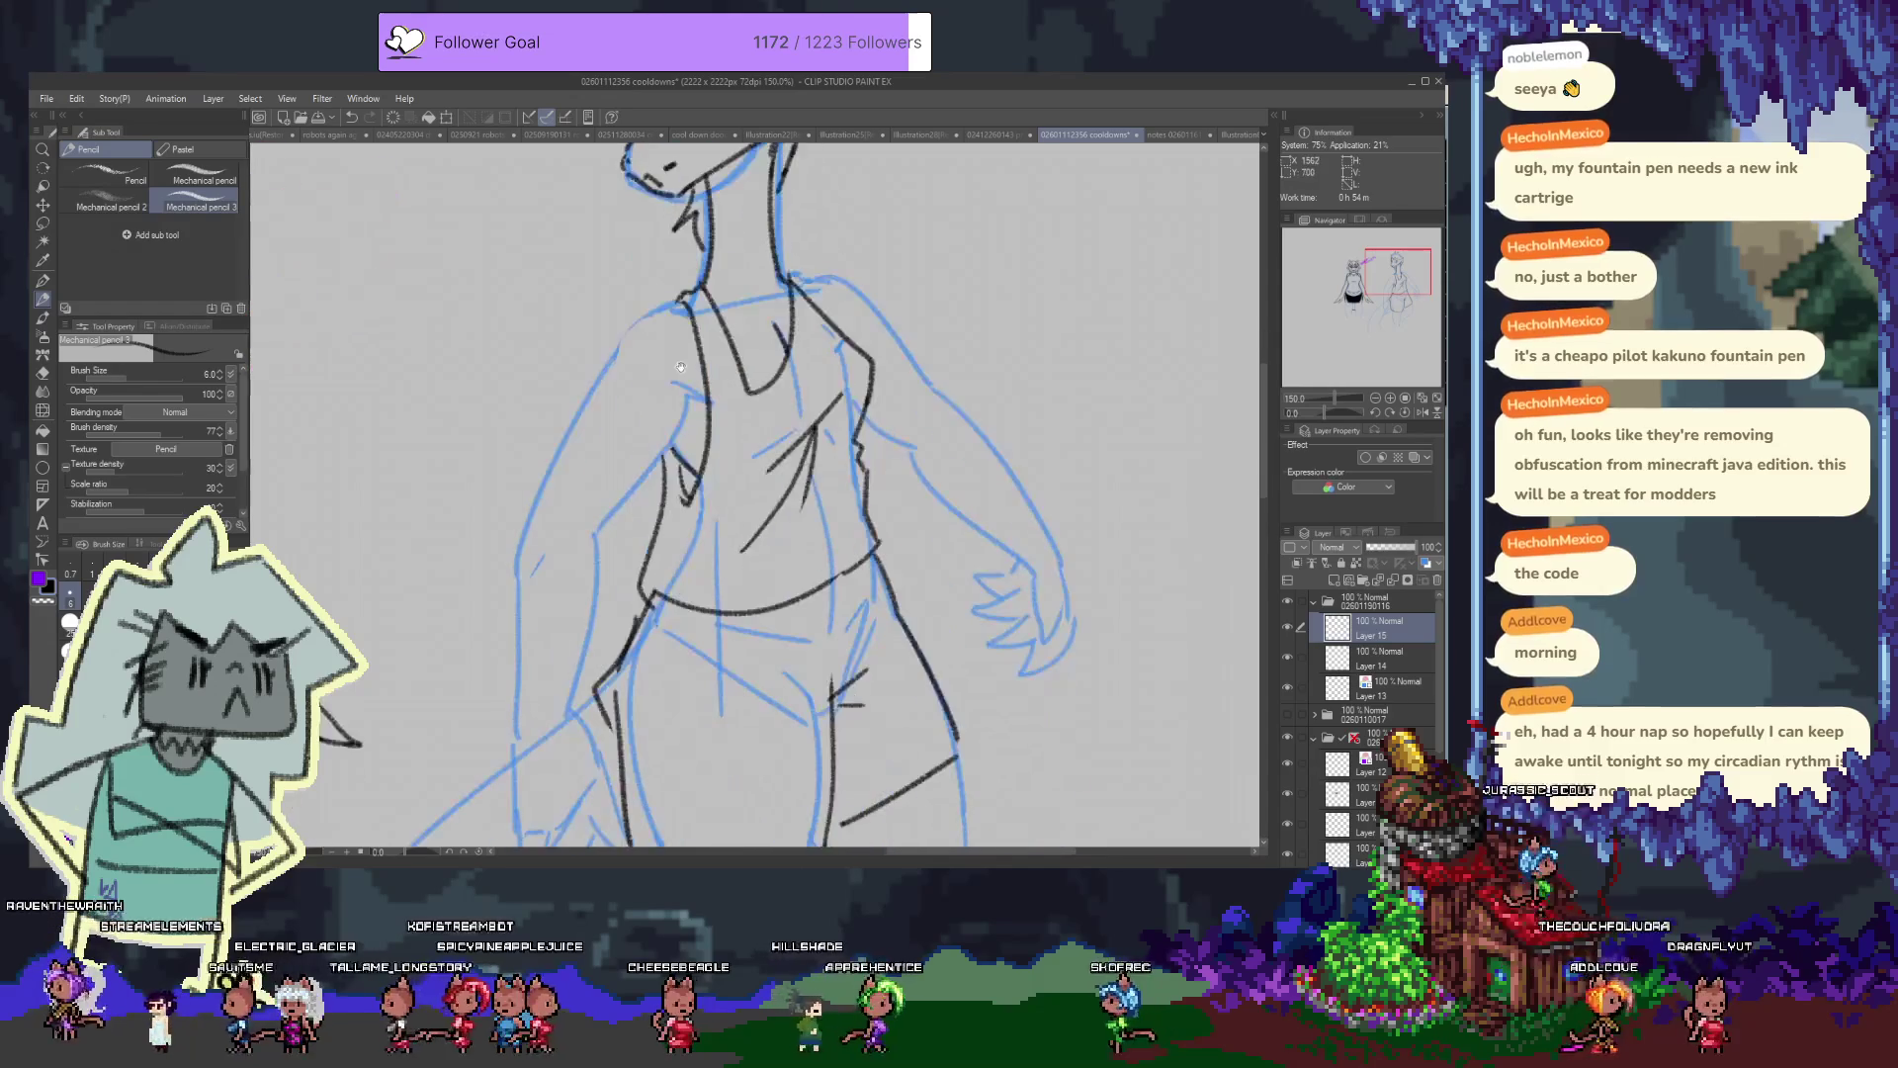
scroll(728, 475, down, 3)
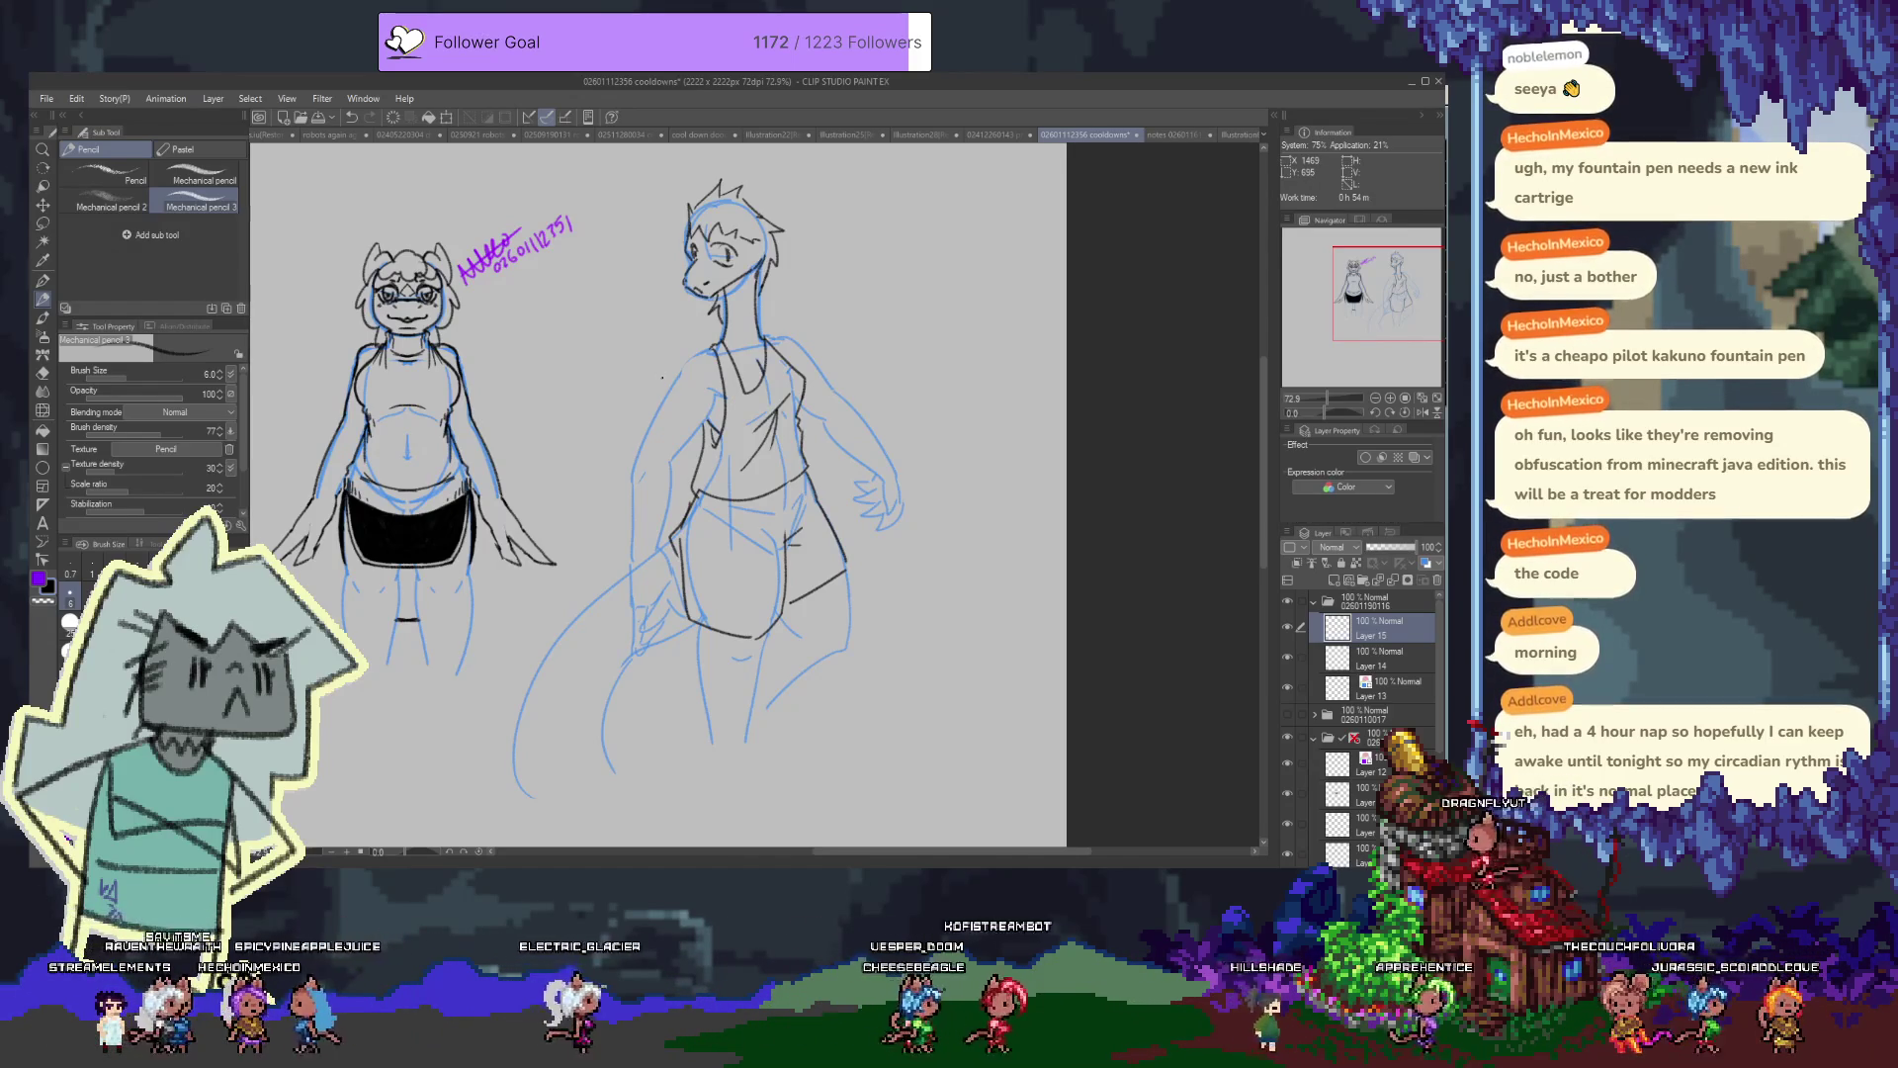
On Layer 14, ink a short shoulder line and the right figure's side running down from the shoulder
mouse_move(552, 412)
mouse_down()
mouse_move(887, 435)
mouse_move(537, 346)
mouse_up()
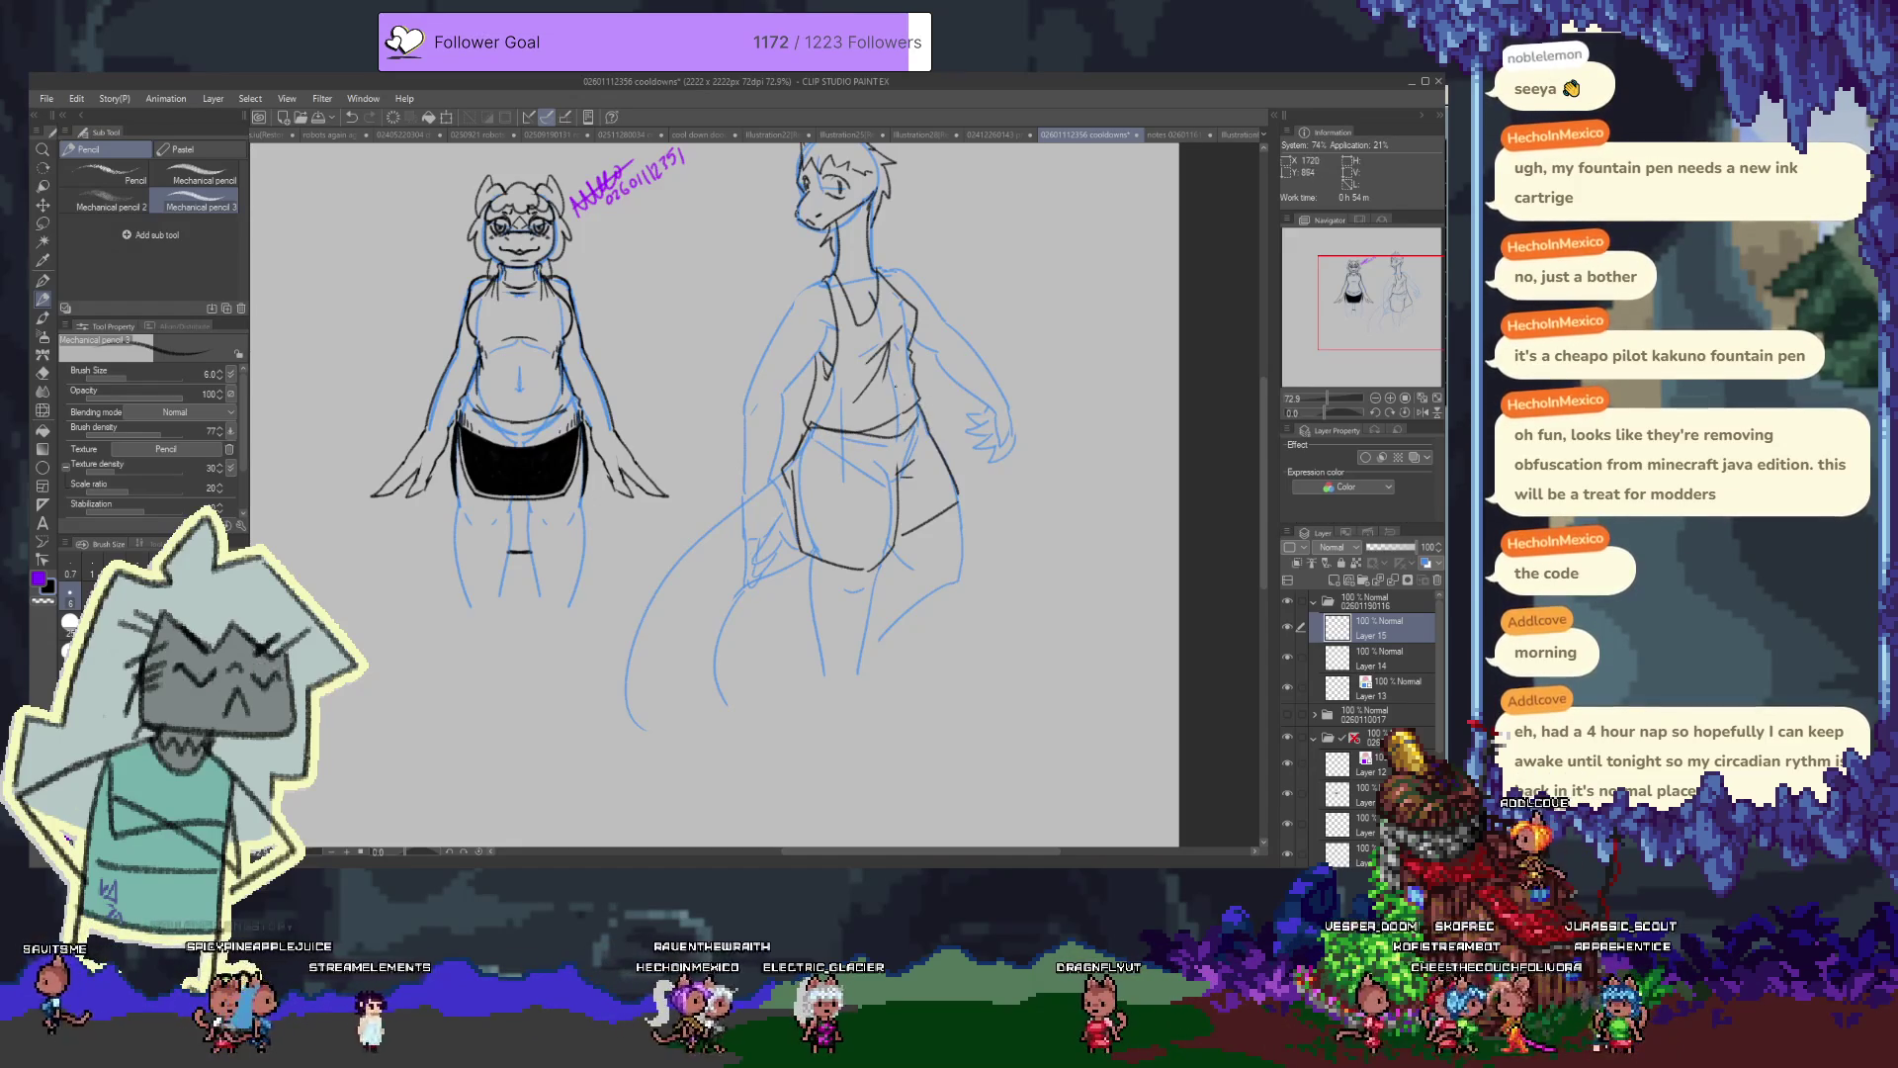
scroll(712, 494, up, 2)
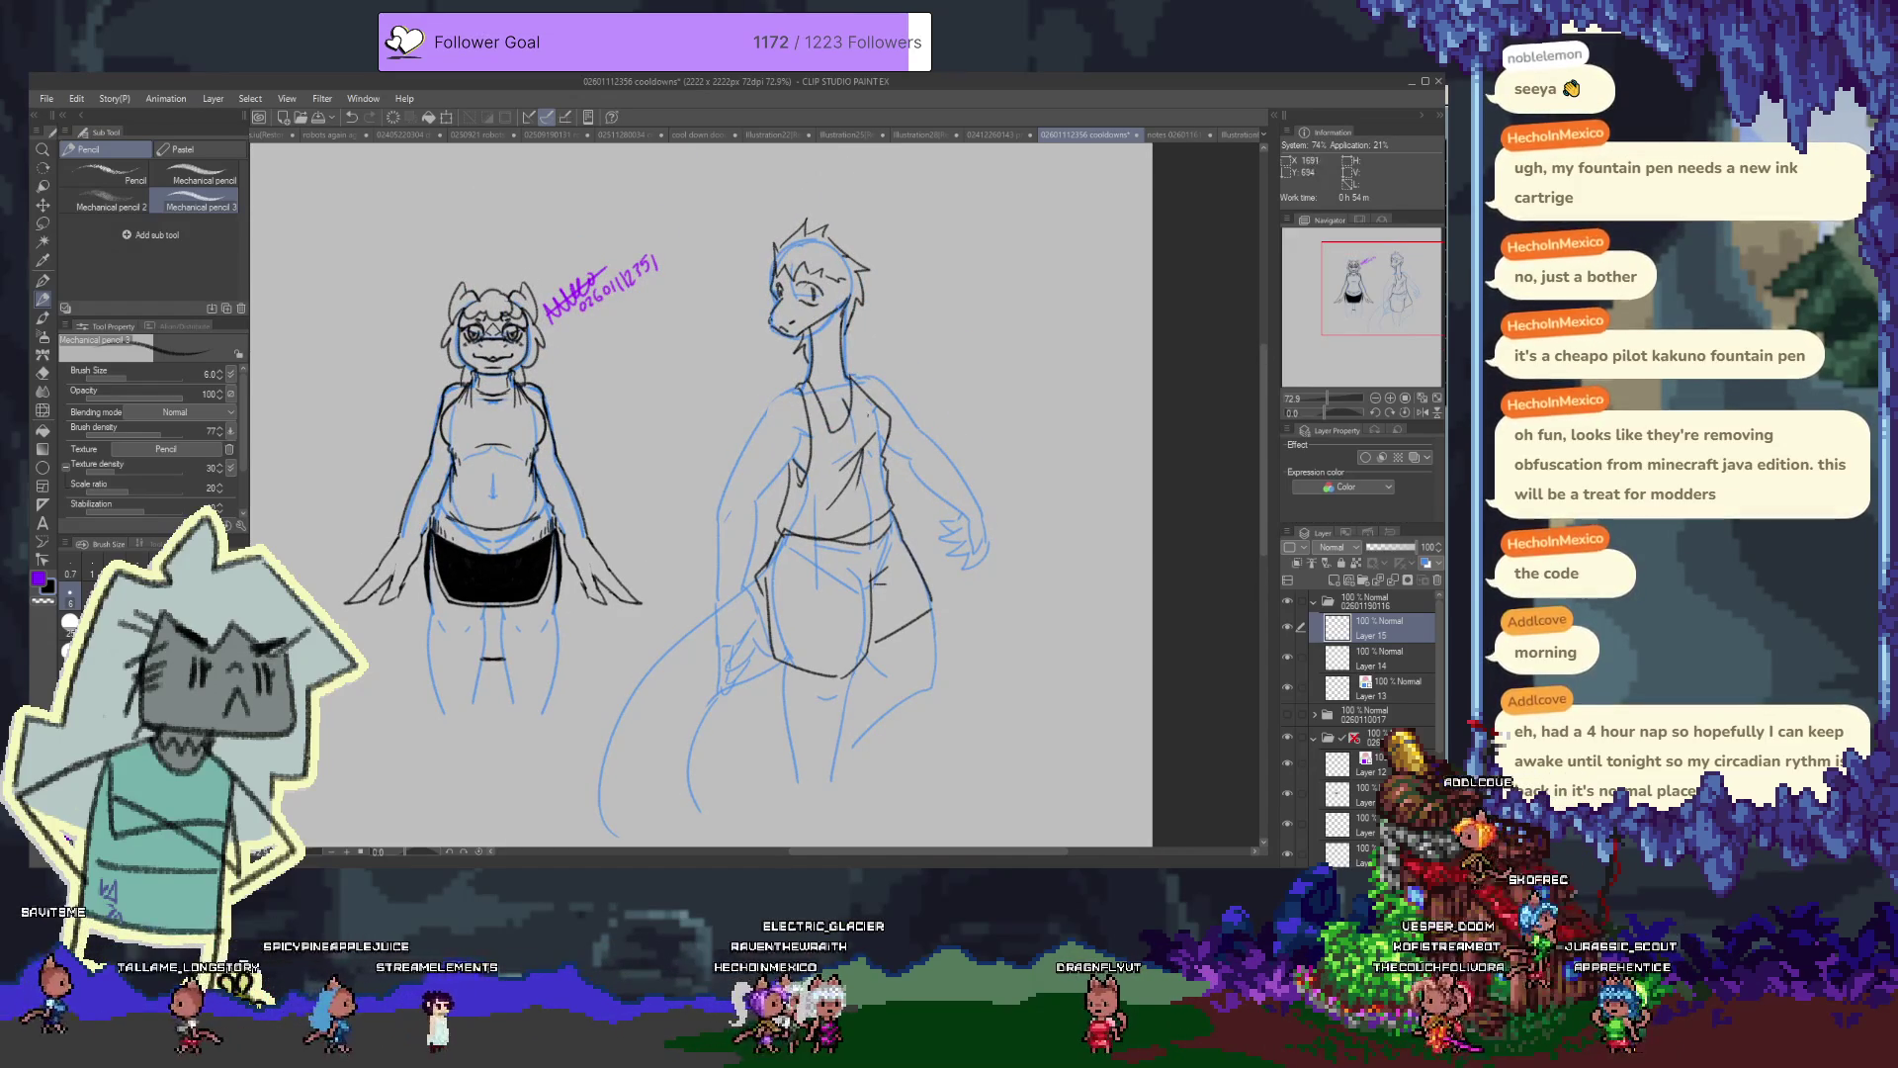
key(alt+bracketleft)
drag(802, 388, 771, 408)
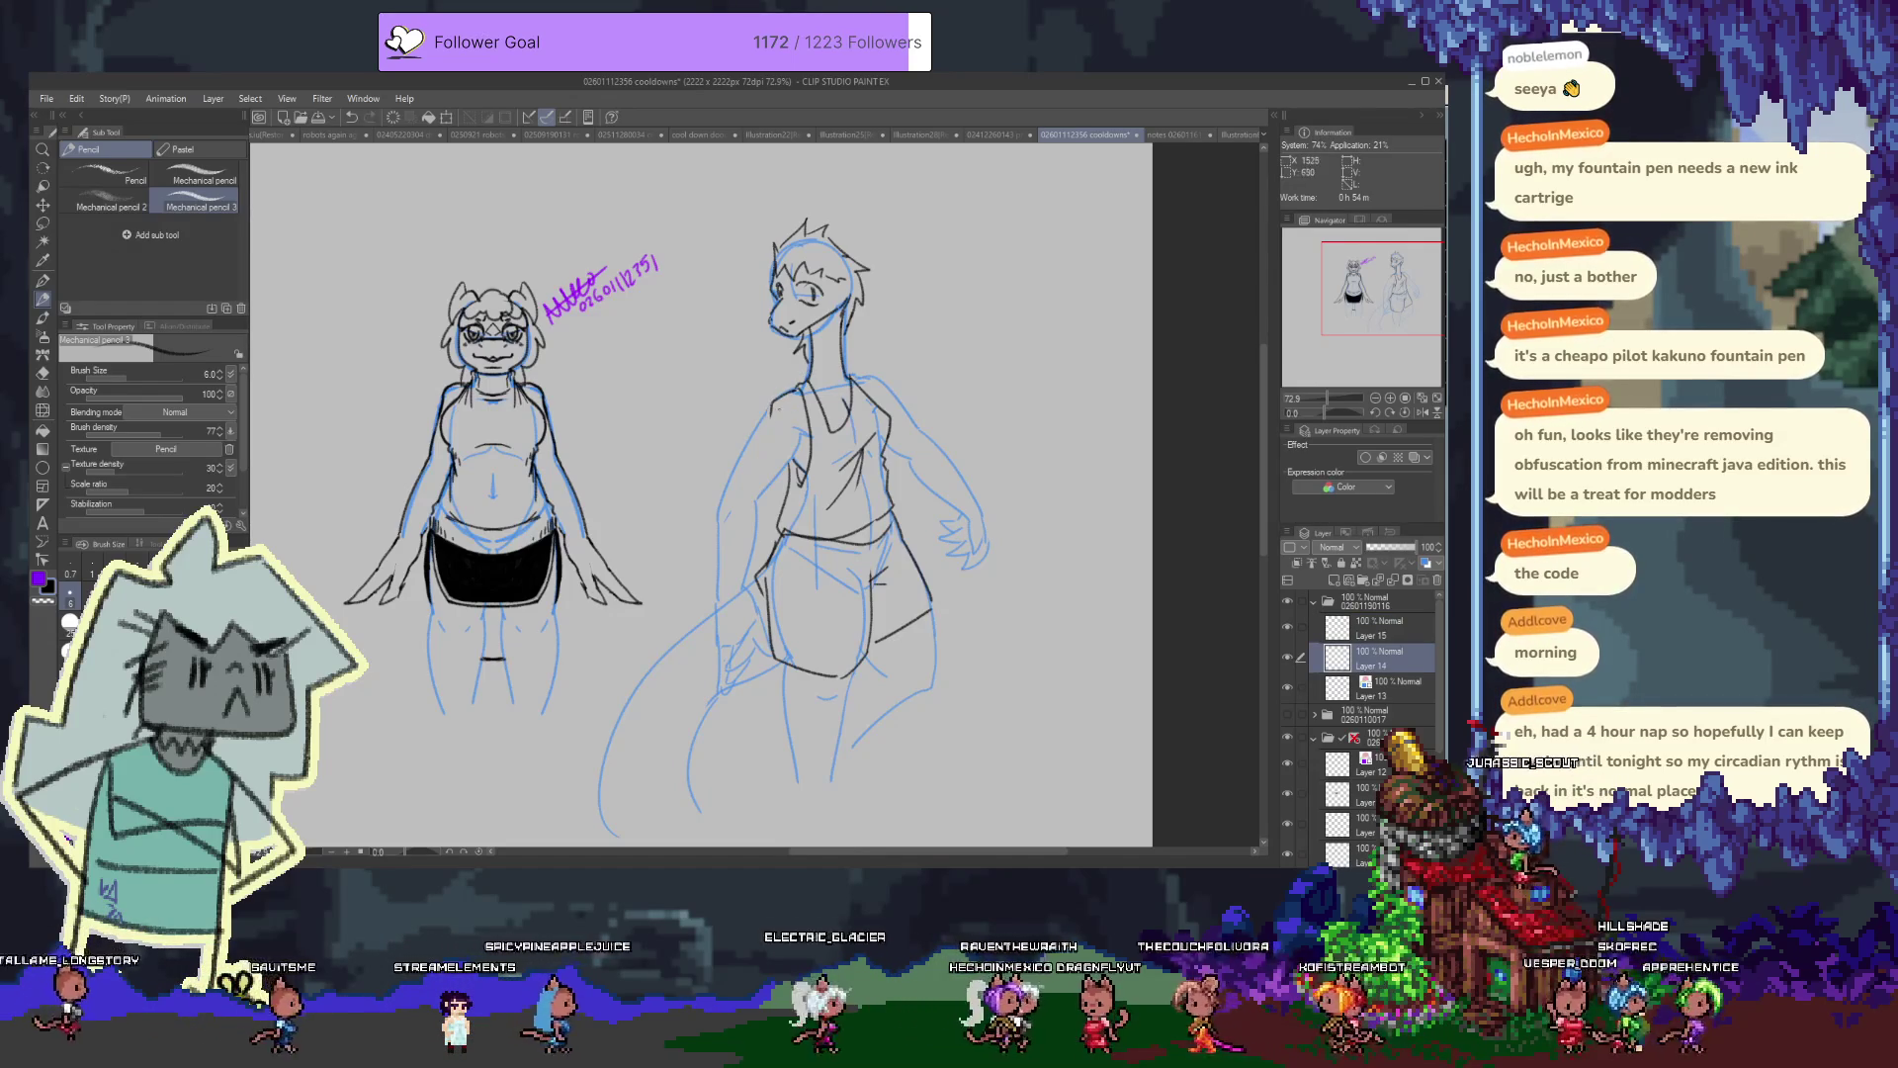
mouse_move(798, 396)
mouse_down()
mouse_move(719, 529)
mouse_move(759, 432)
mouse_up()
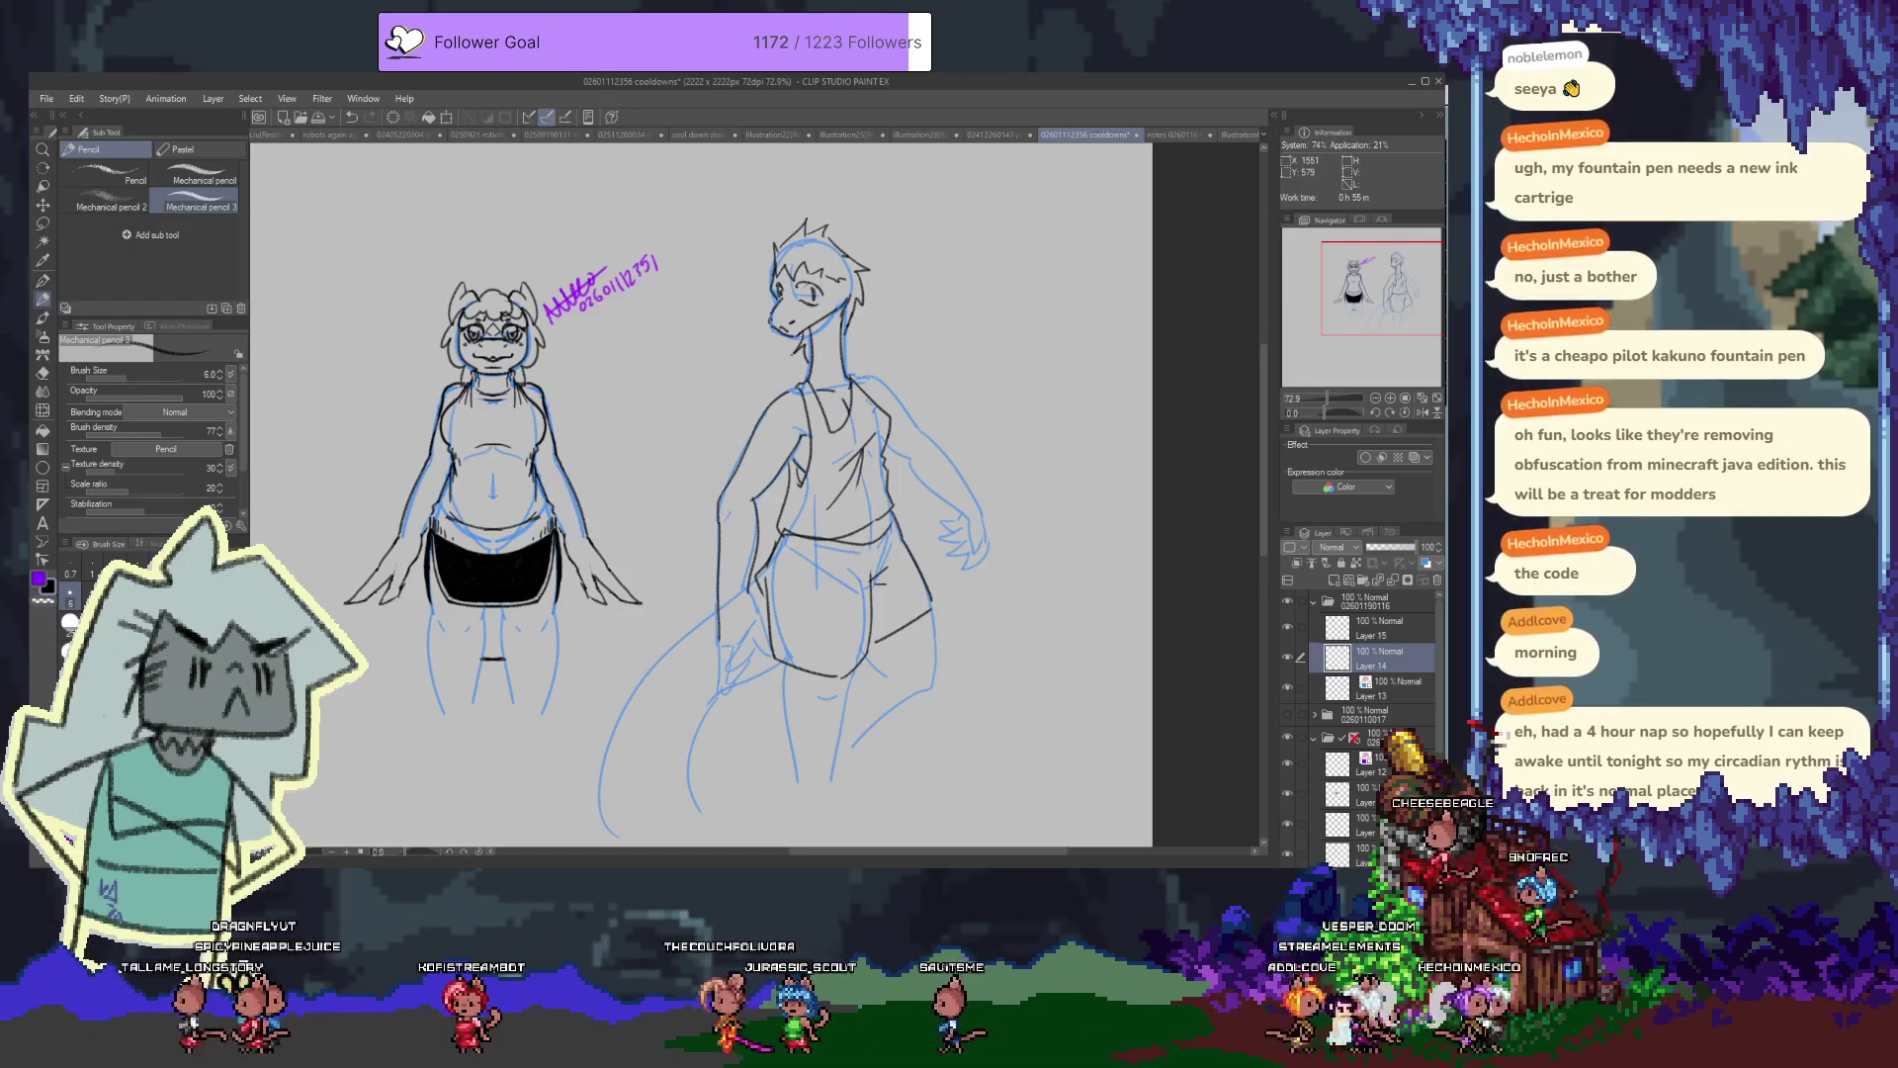
scroll(846, 273, up, 4)
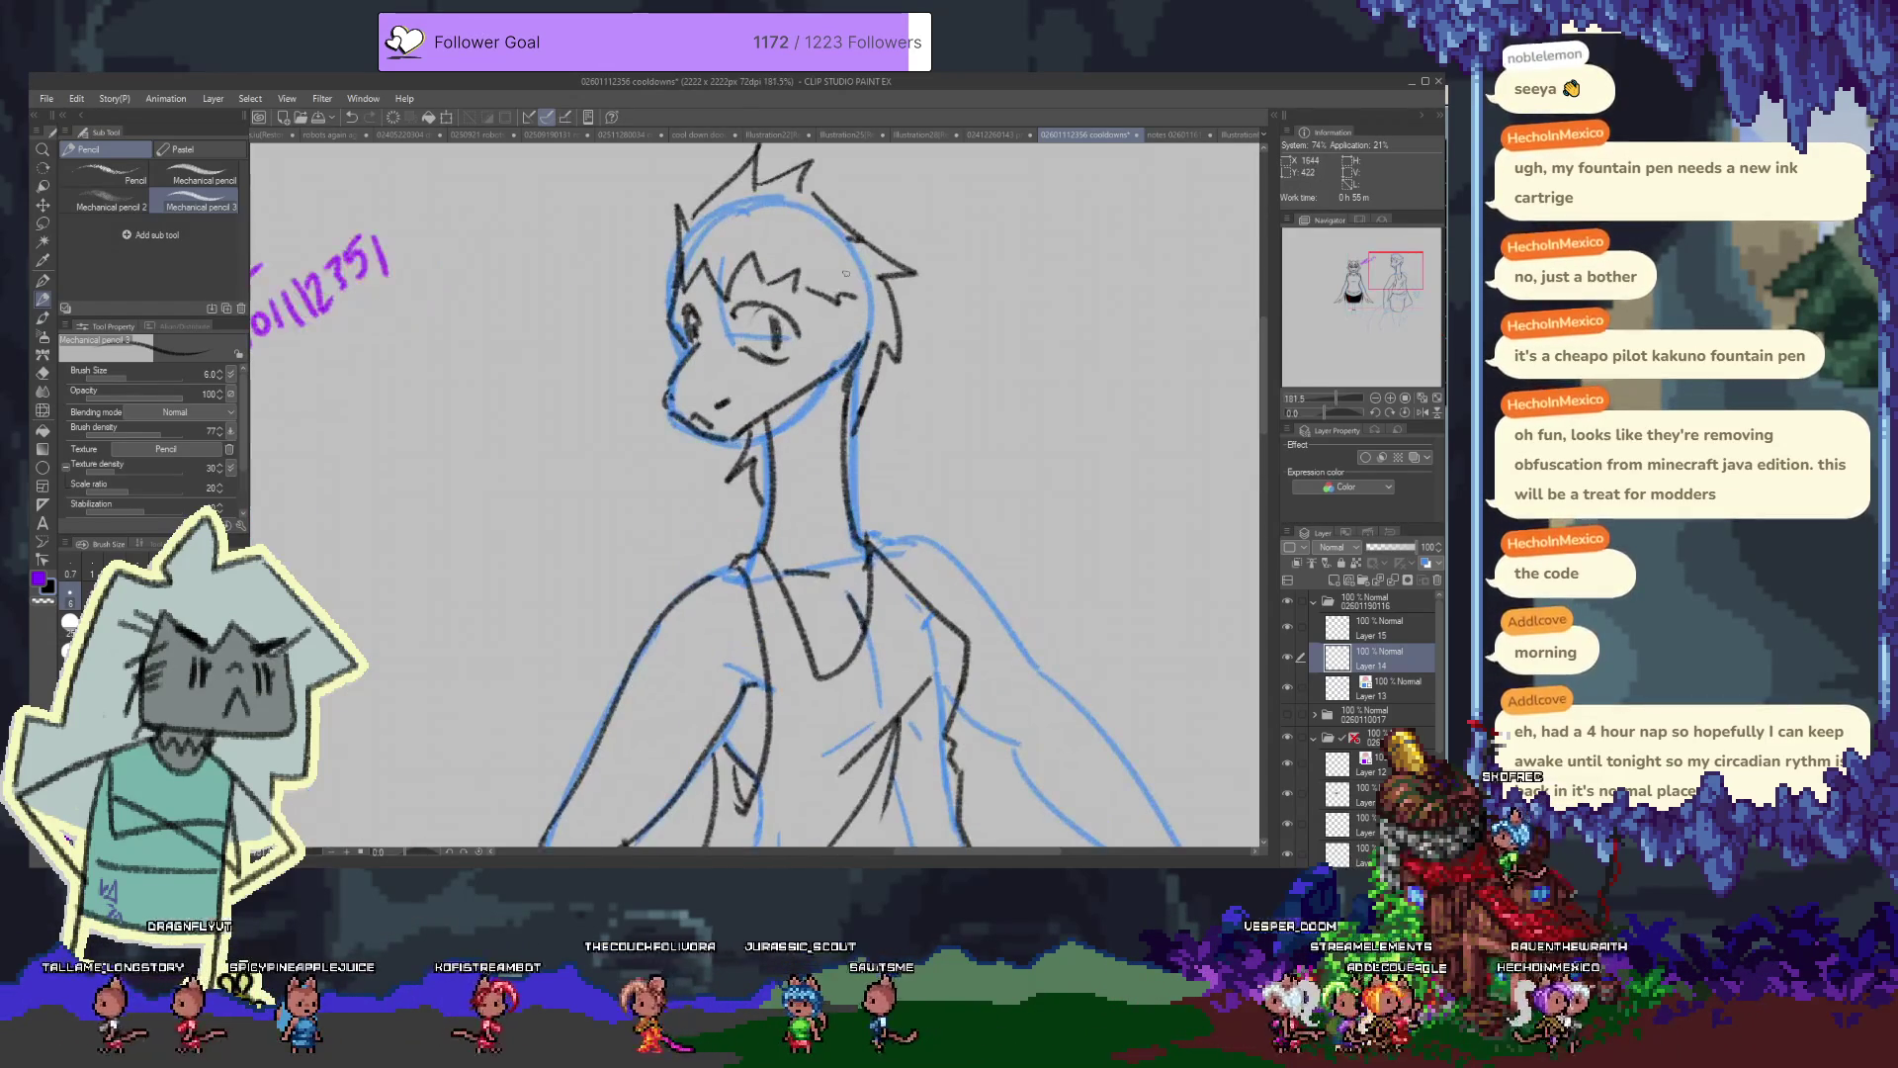
drag(845, 273, 737, 437)
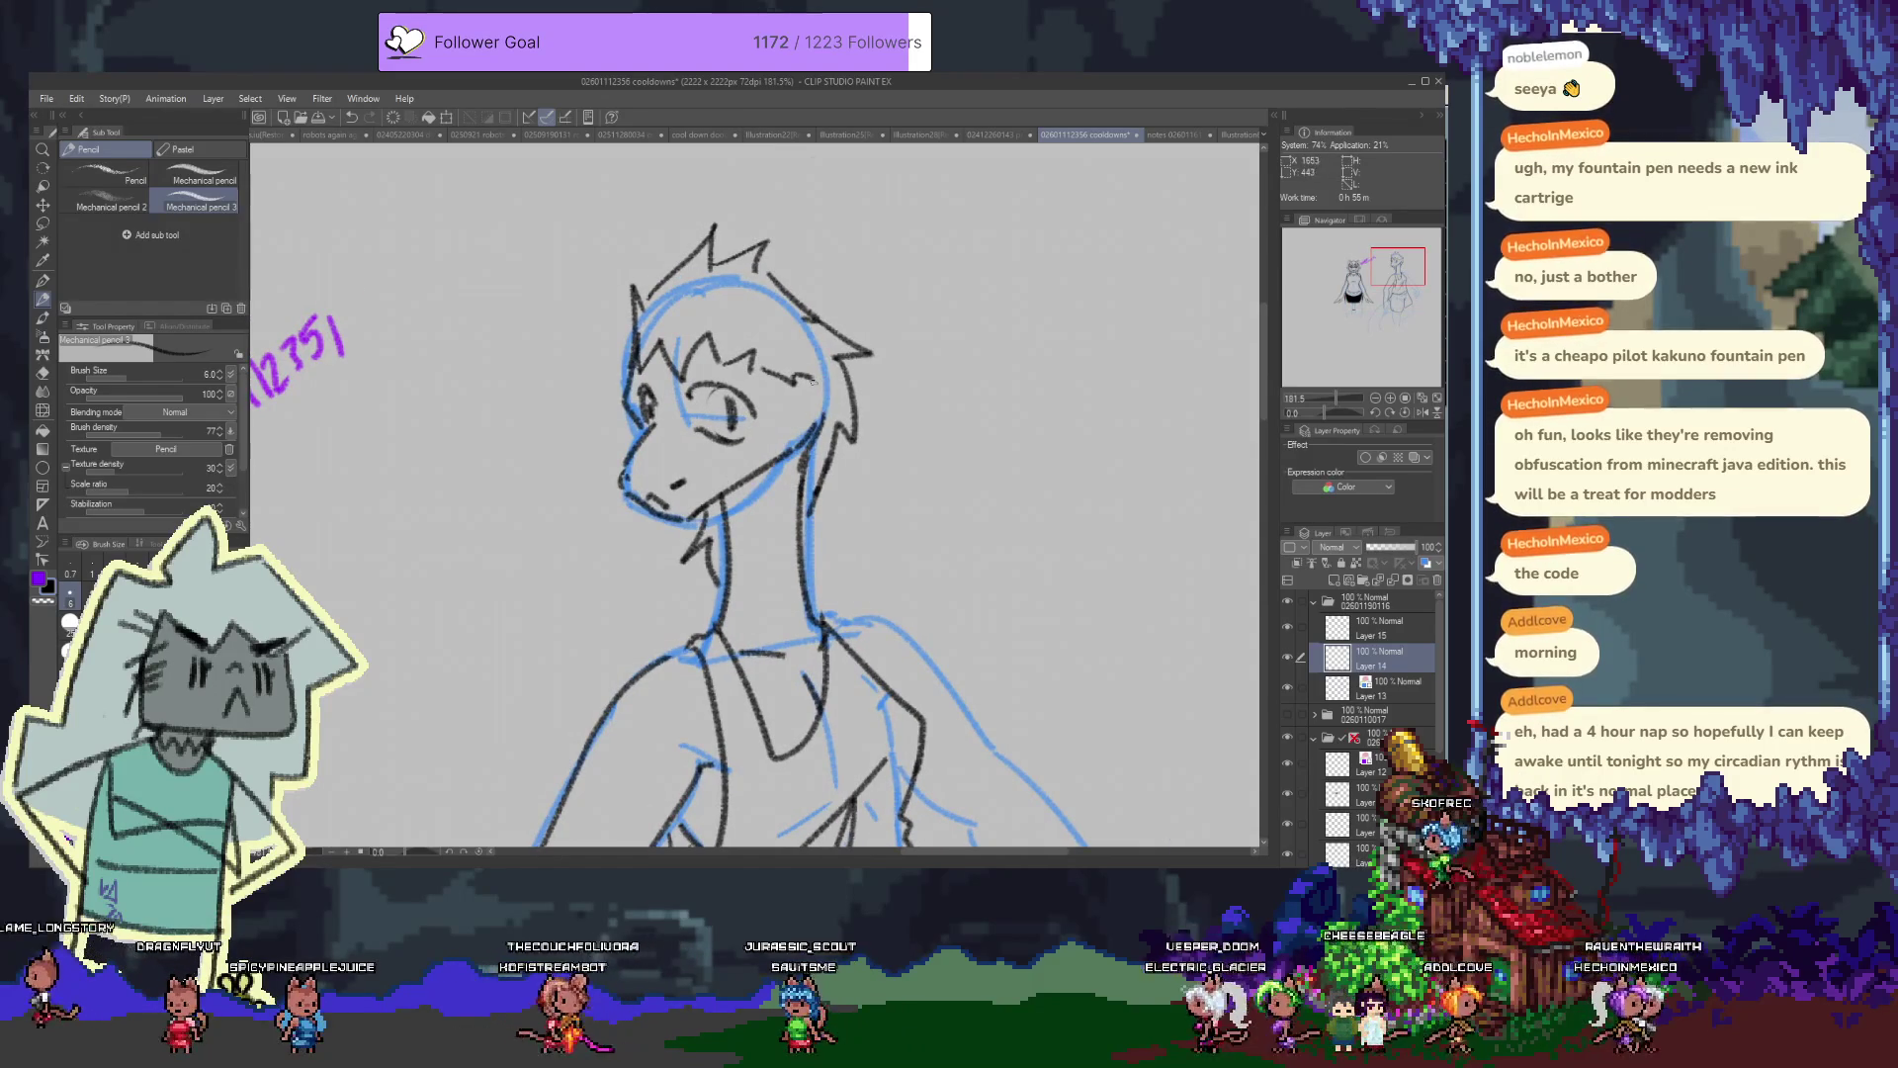
drag(845, 629, 786, 518)
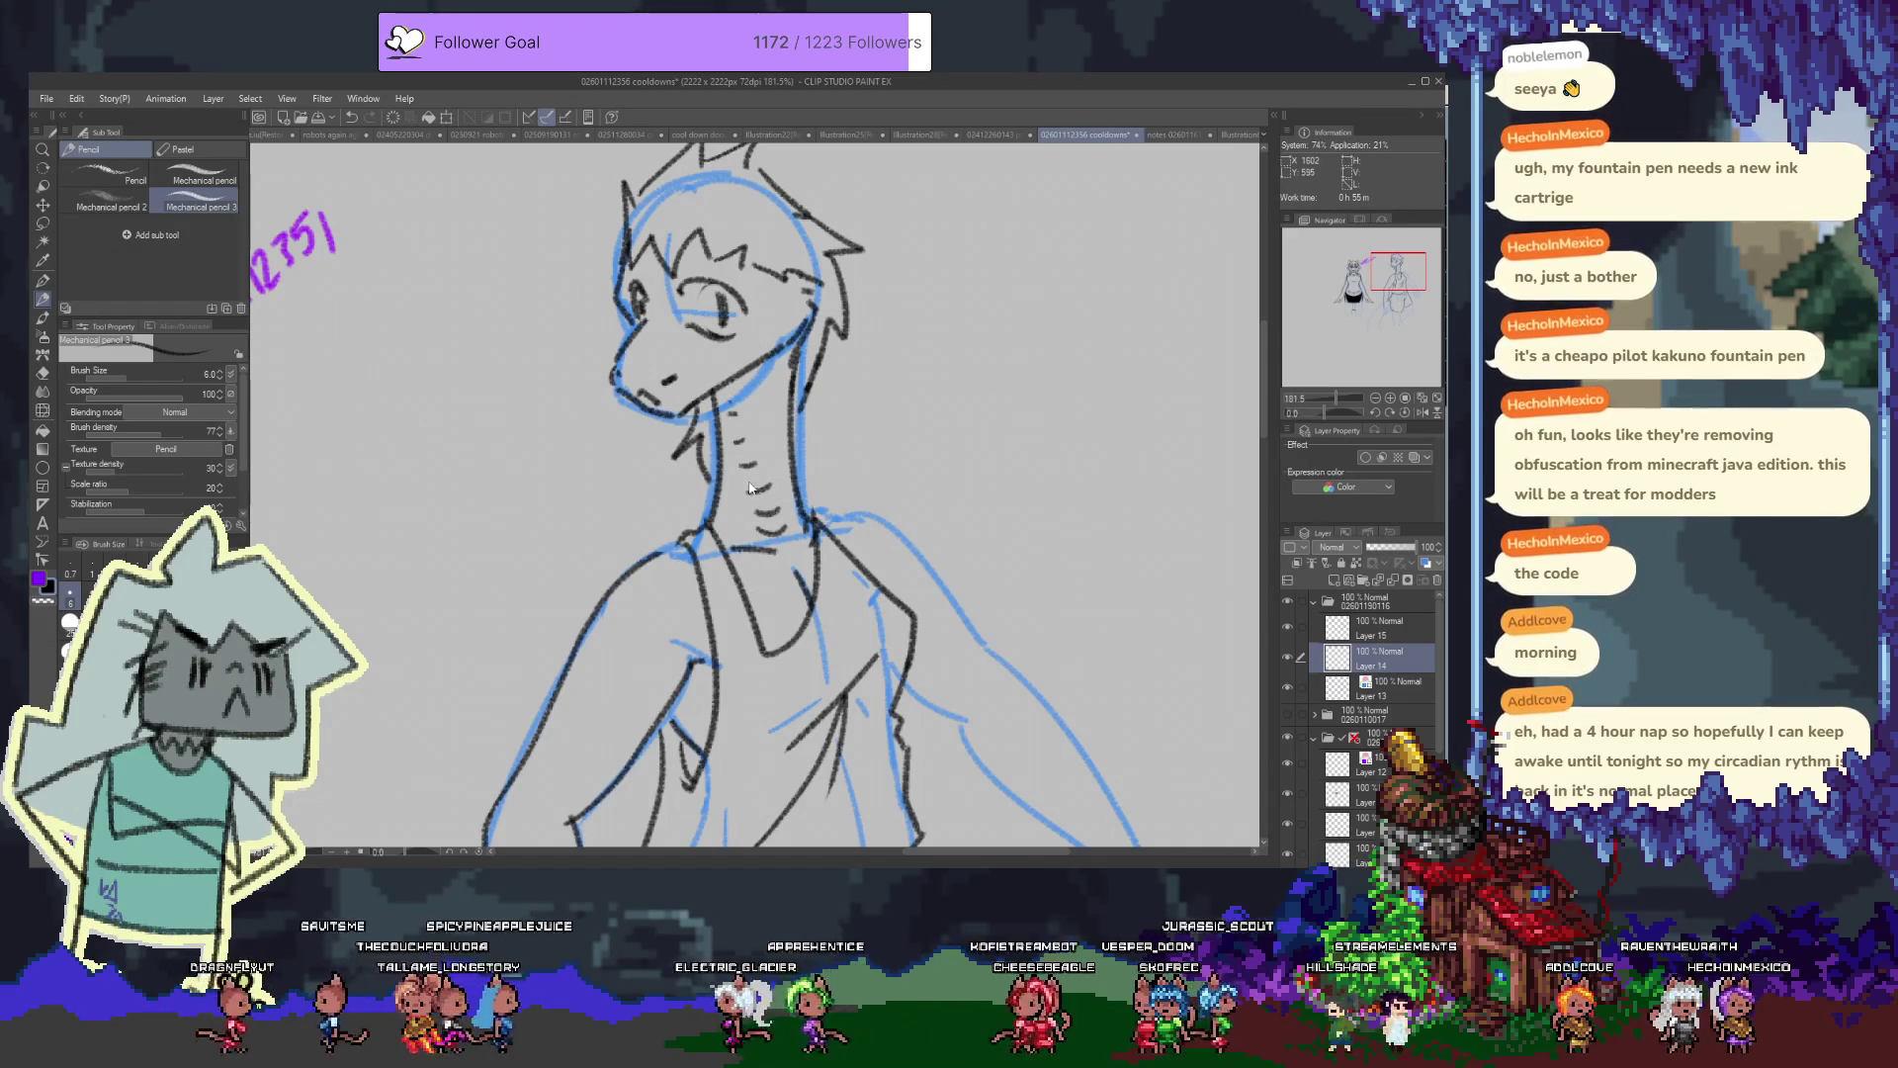
scroll(751, 490, down, 5)
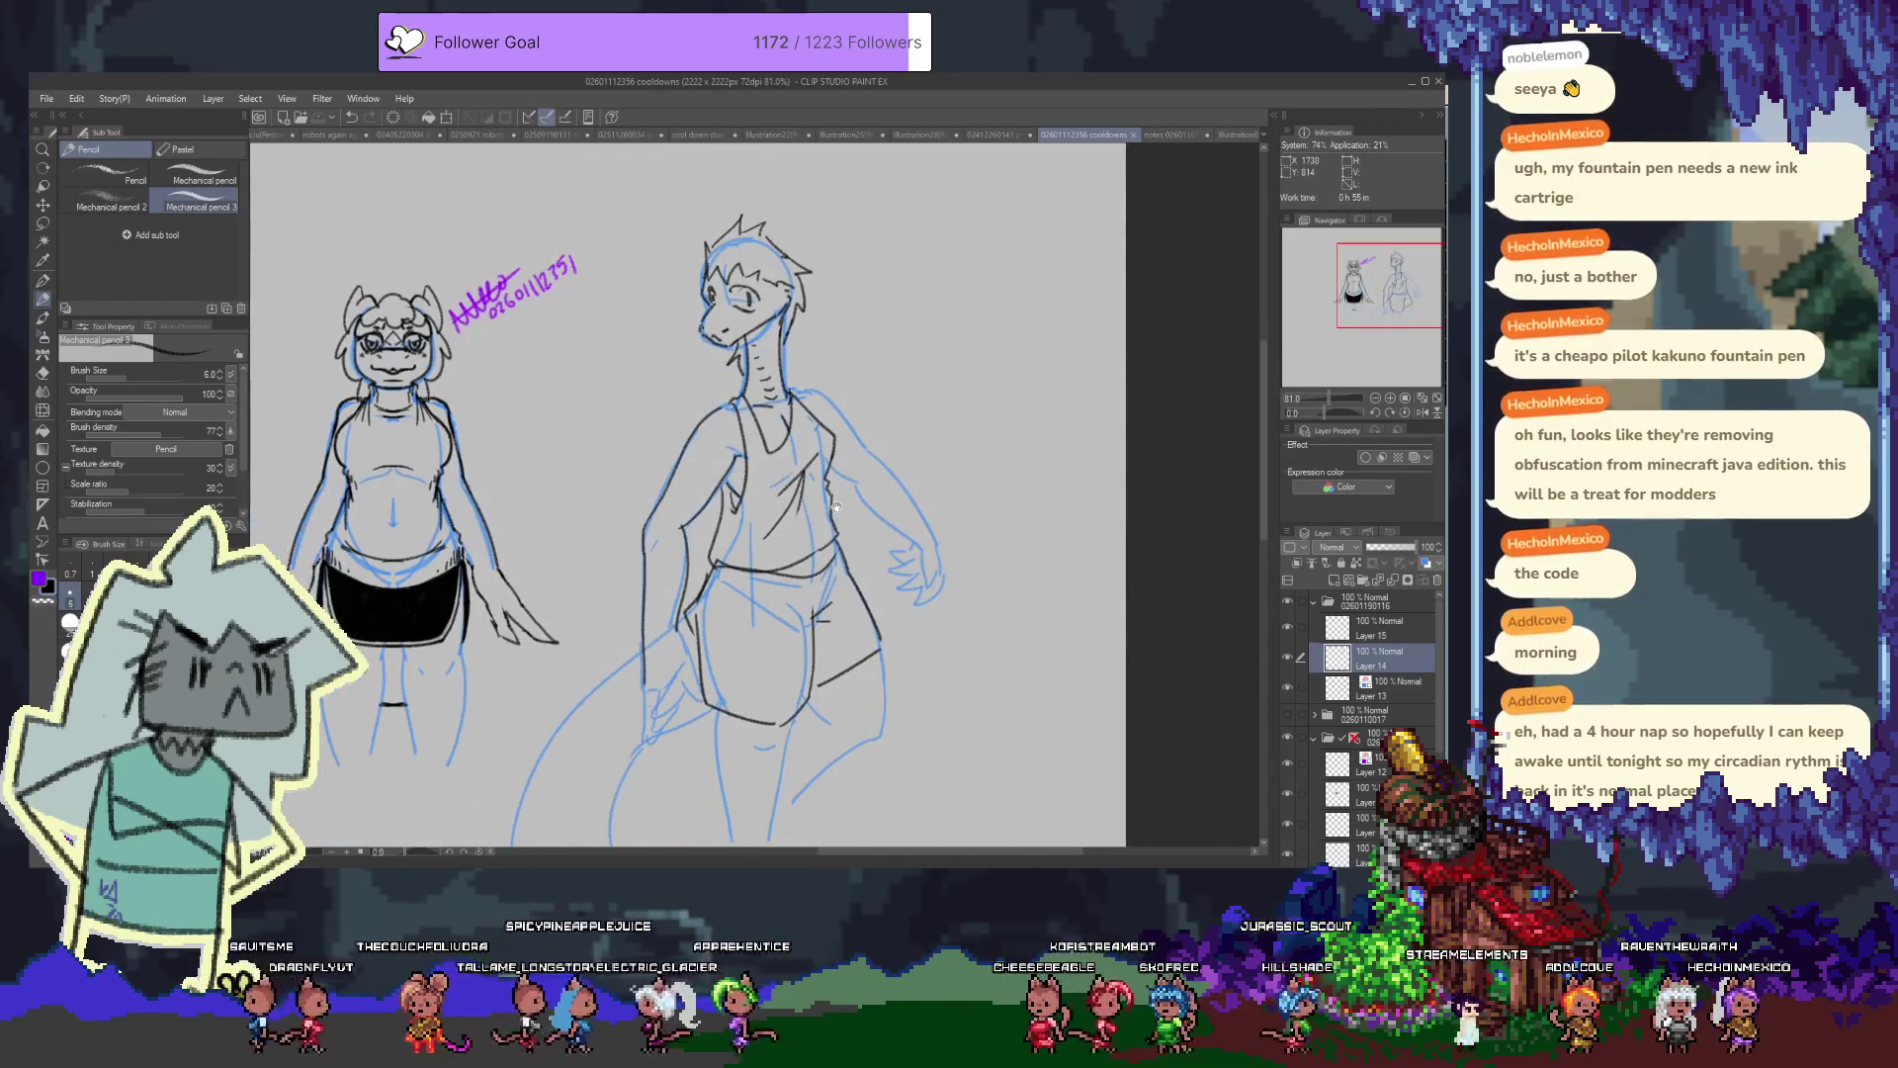
drag(877, 611, 898, 485)
Create a top folder containing empty Layer 16, collapse the older folder, and zoom to 100%
click(1385, 601)
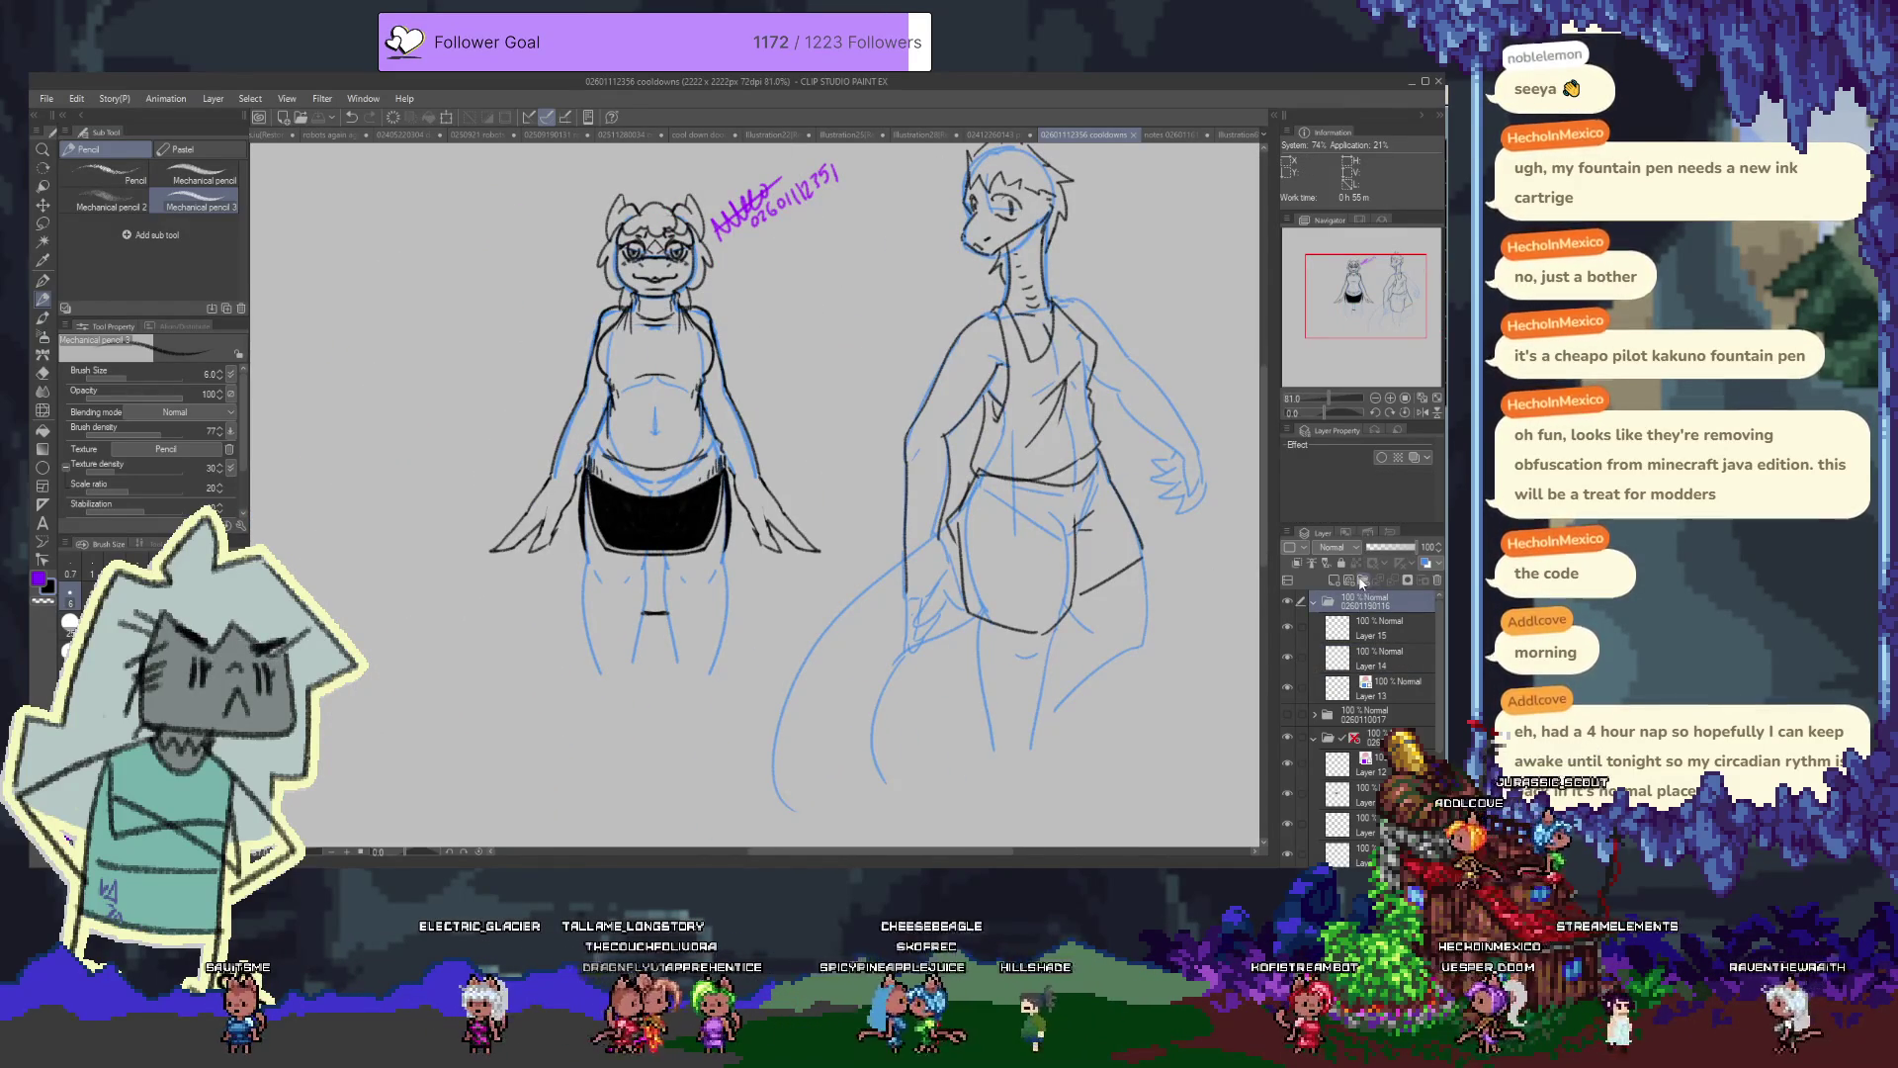
click(1364, 581)
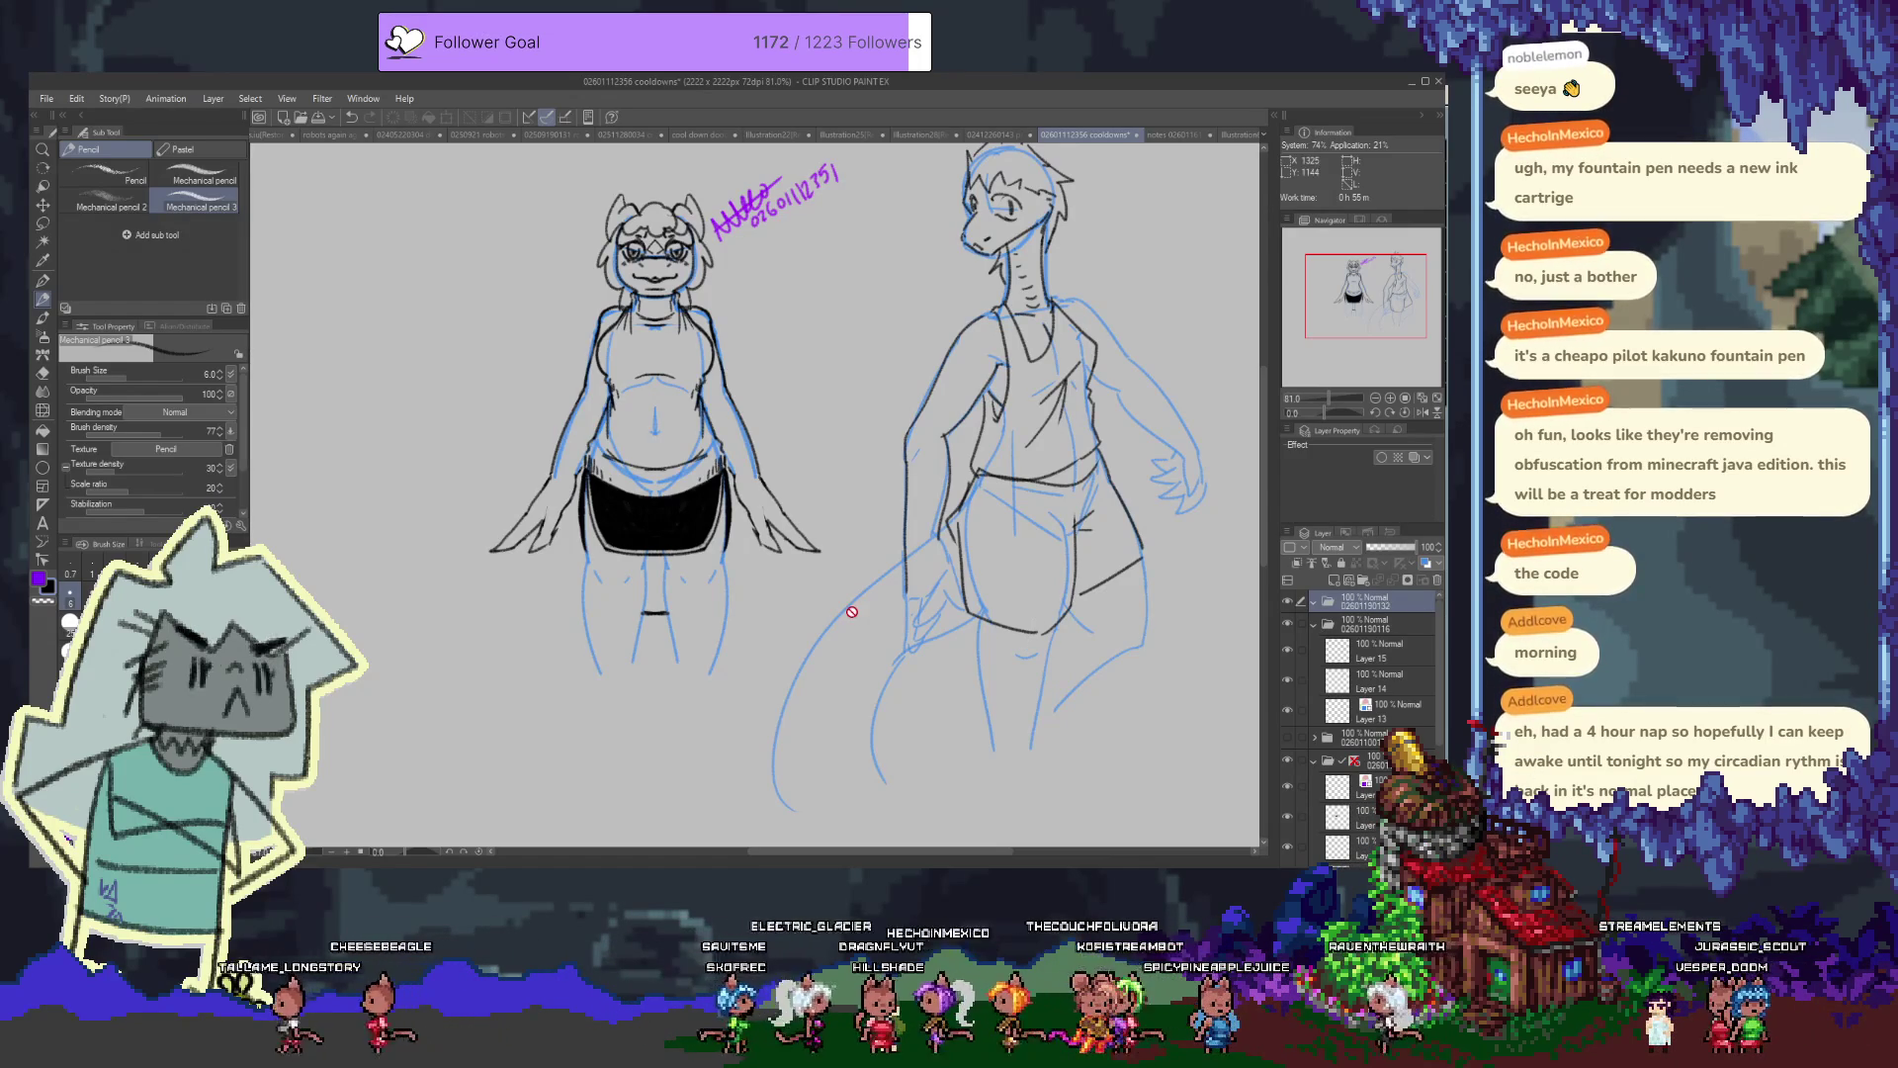
click(1337, 580)
click(1315, 653)
click(1287, 654)
click(1287, 654)
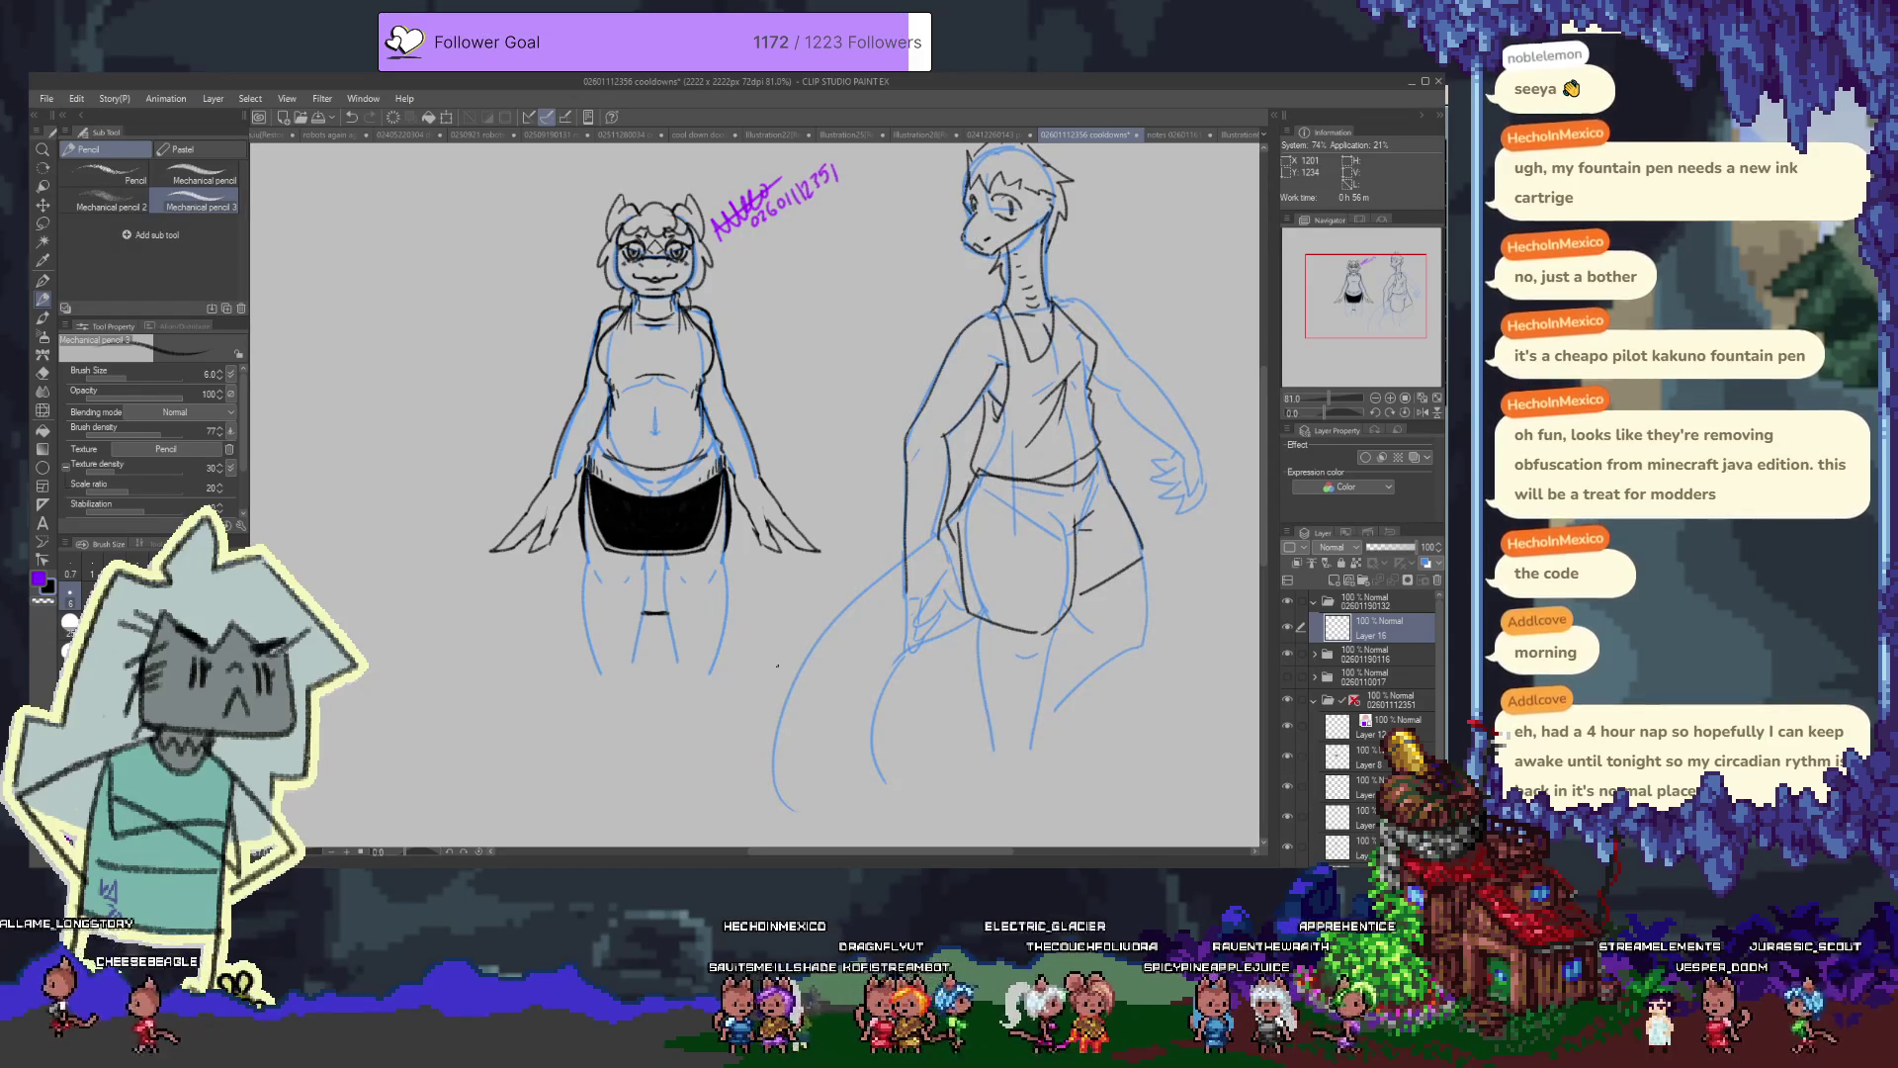
drag(637, 514, 679, 345)
Sketch the new figure's slanted shoulder line with left and right sides curving downward, retrying strokes
scroll(689, 360, down, 2)
scroll(689, 361, up, 3)
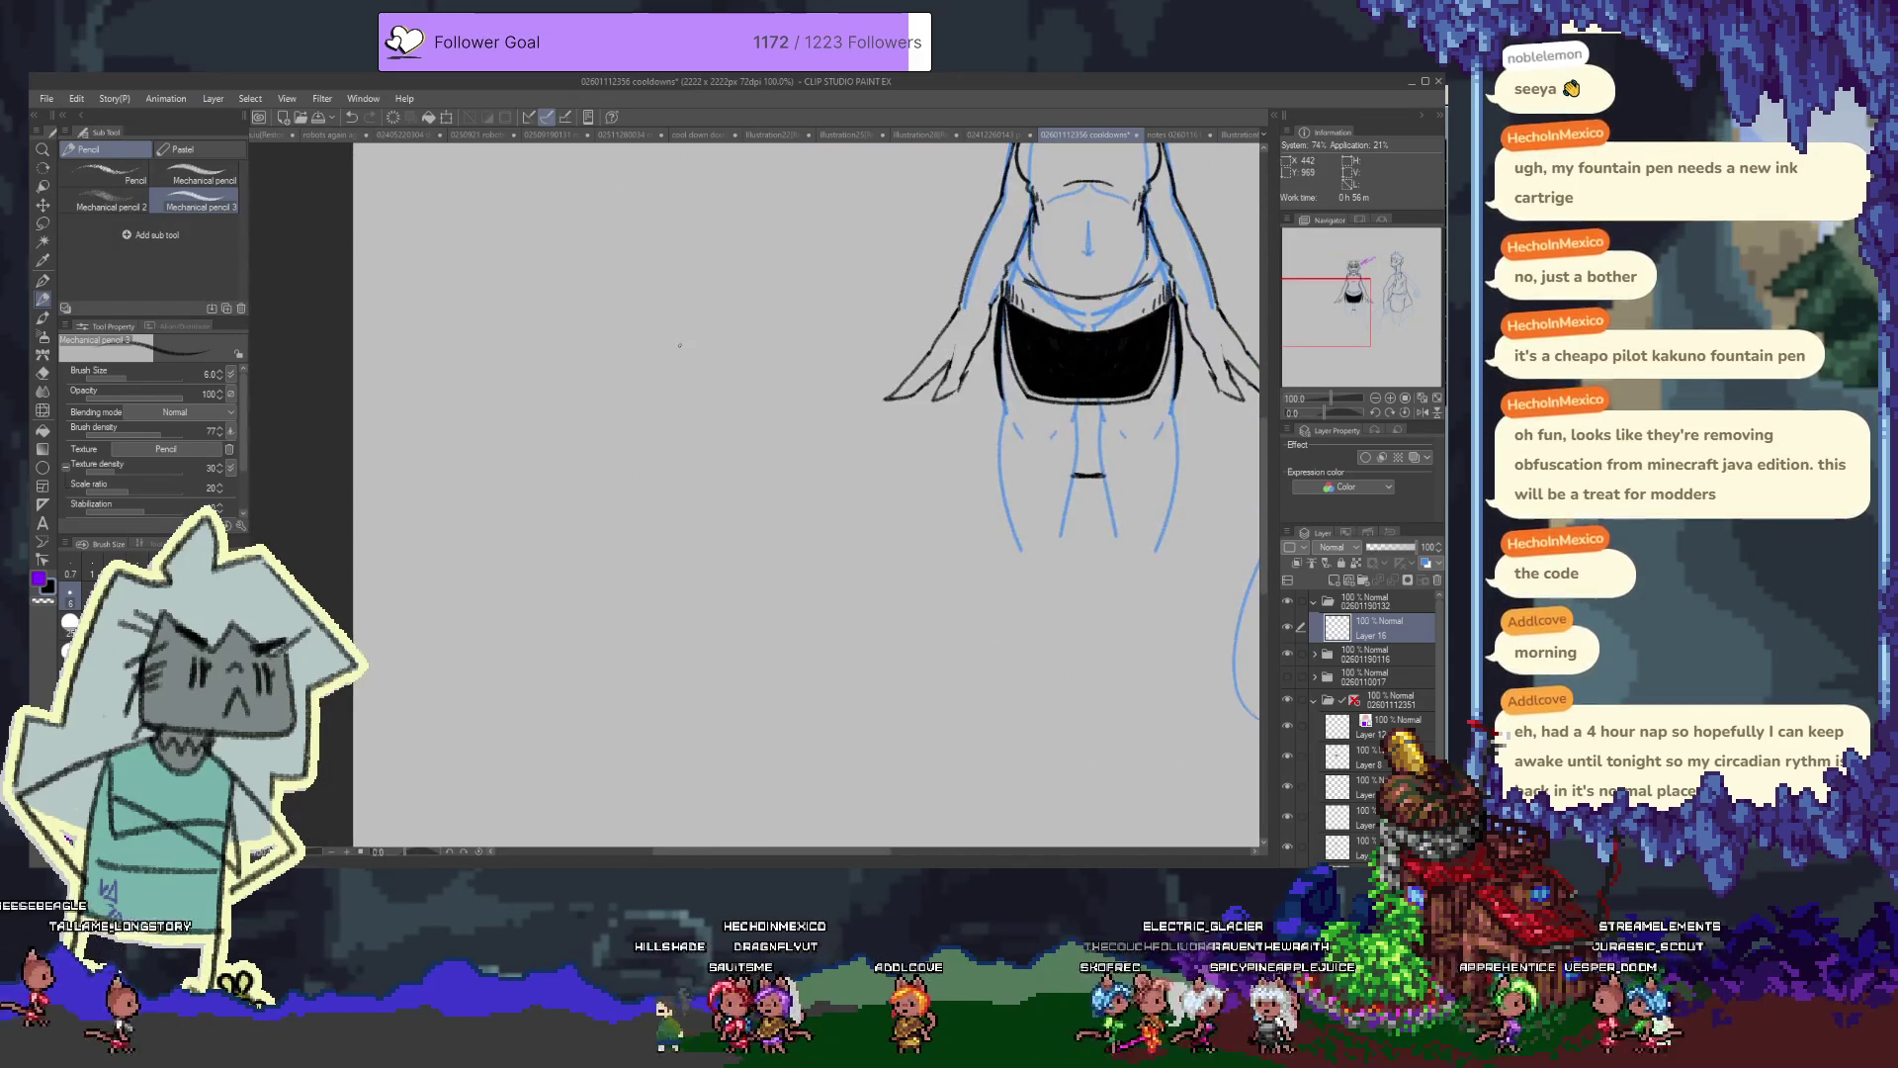
scroll(679, 345, up, 1)
scroll(653, 287, down, 1)
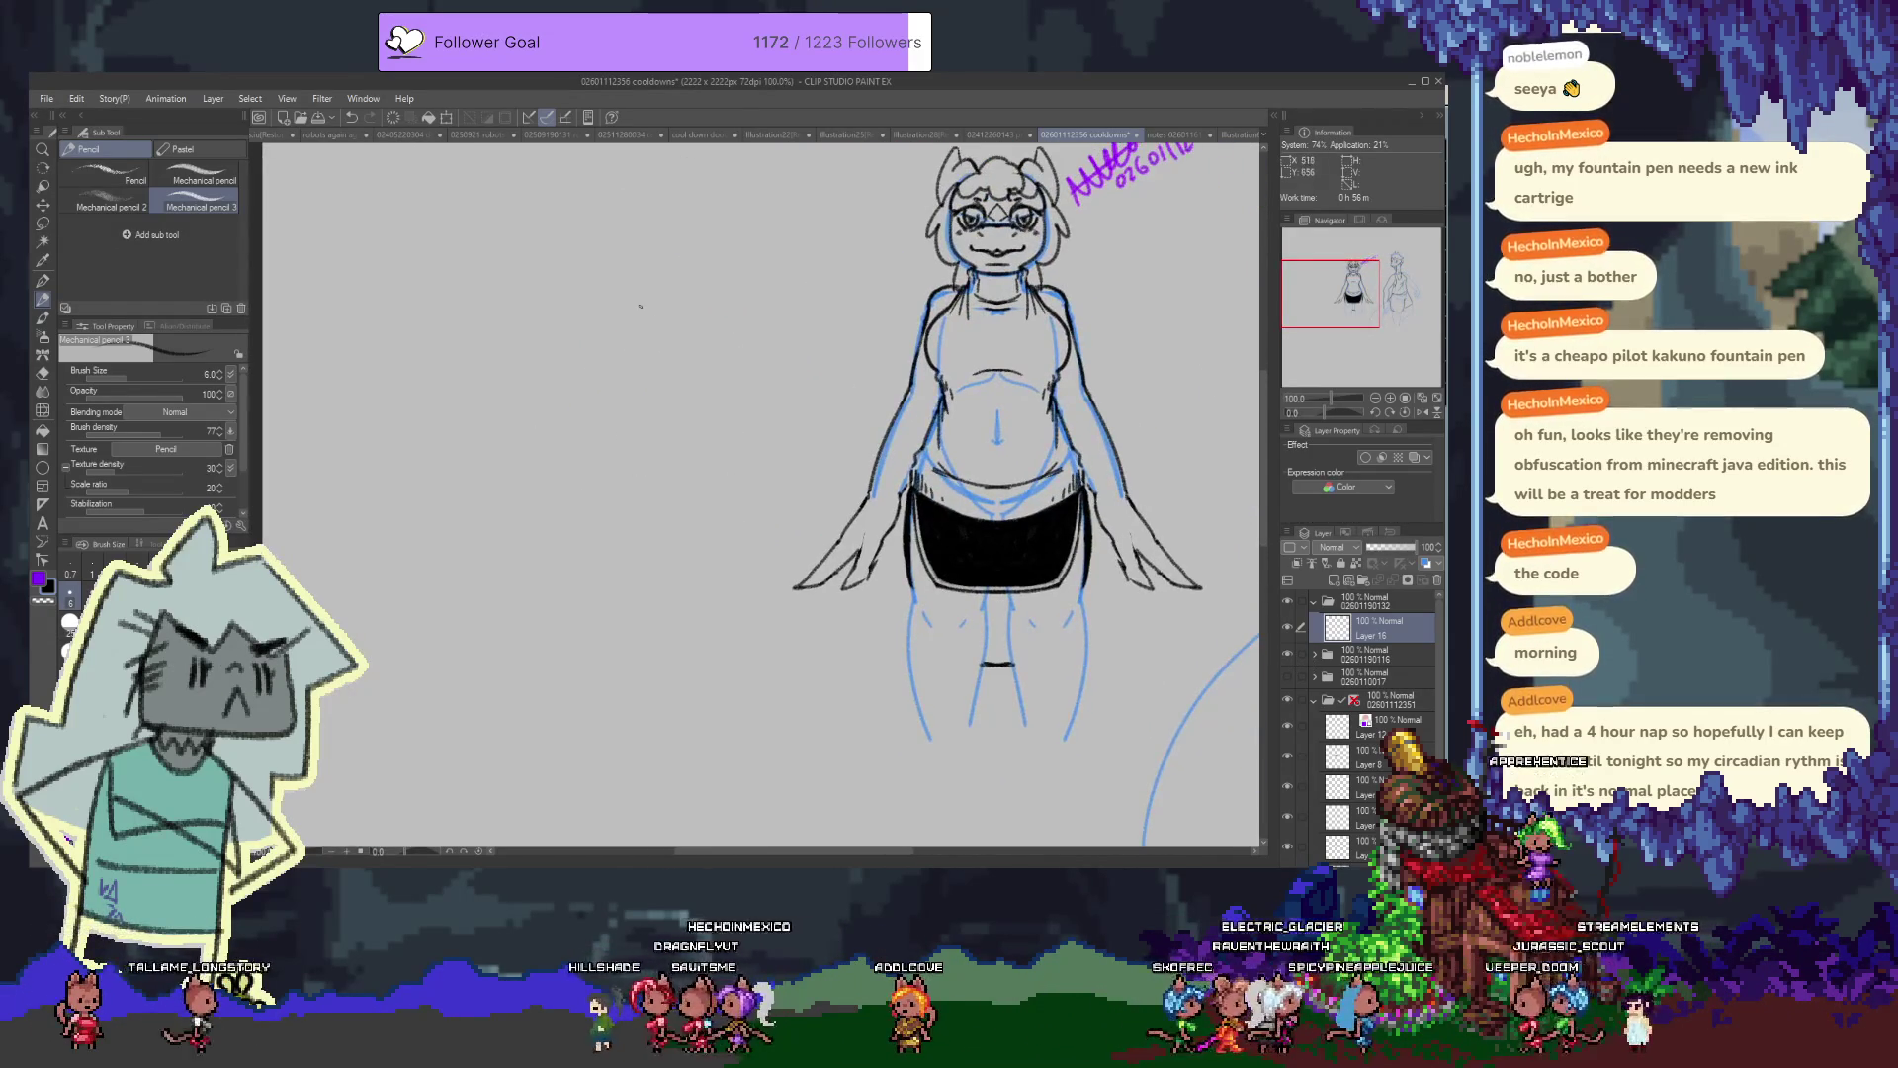
scroll(652, 278, down, 4)
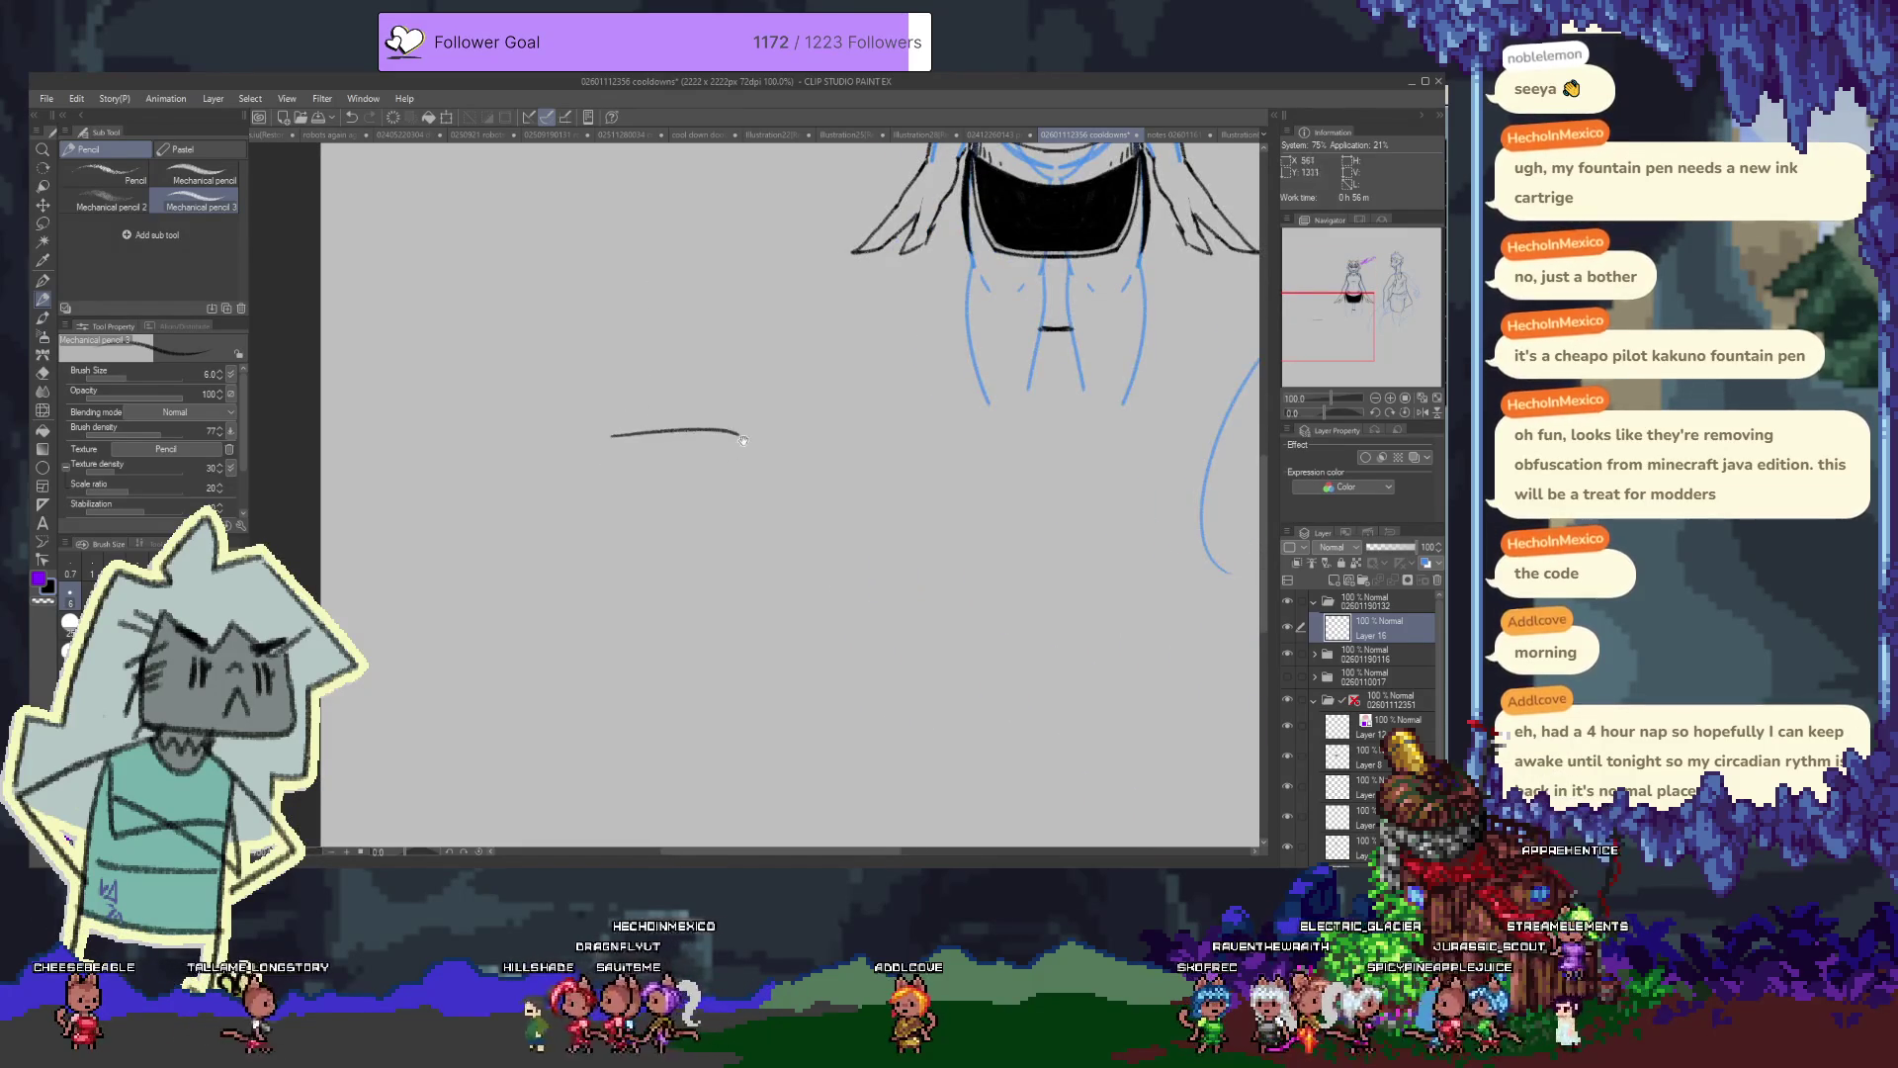
drag(613, 450, 746, 448)
key(ctrl+z)
drag(583, 463, 702, 447)
key(ctrl+z)
mouse_move(594, 476)
mouse_down()
mouse_move(717, 445)
mouse_move(625, 548)
mouse_up()
key(ctrl+z)
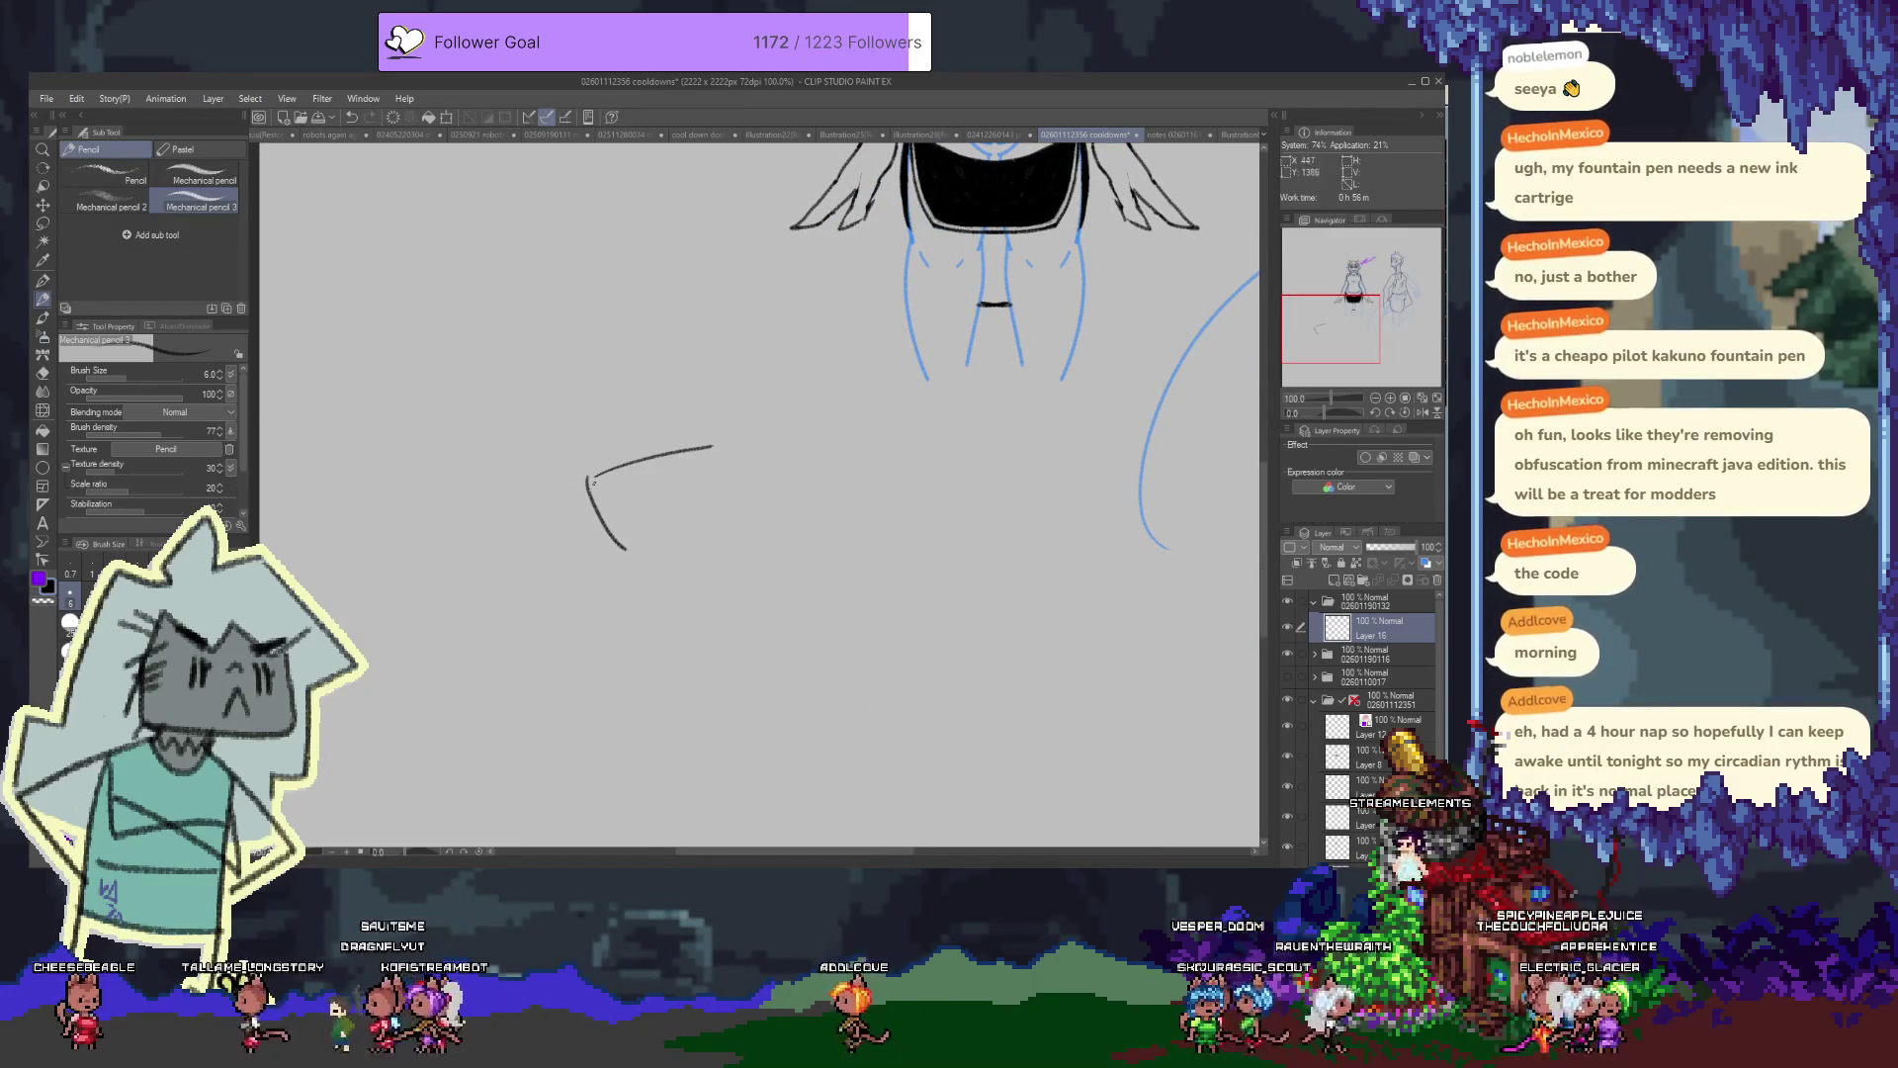
key(ctrl+z)
drag(590, 478, 583, 542)
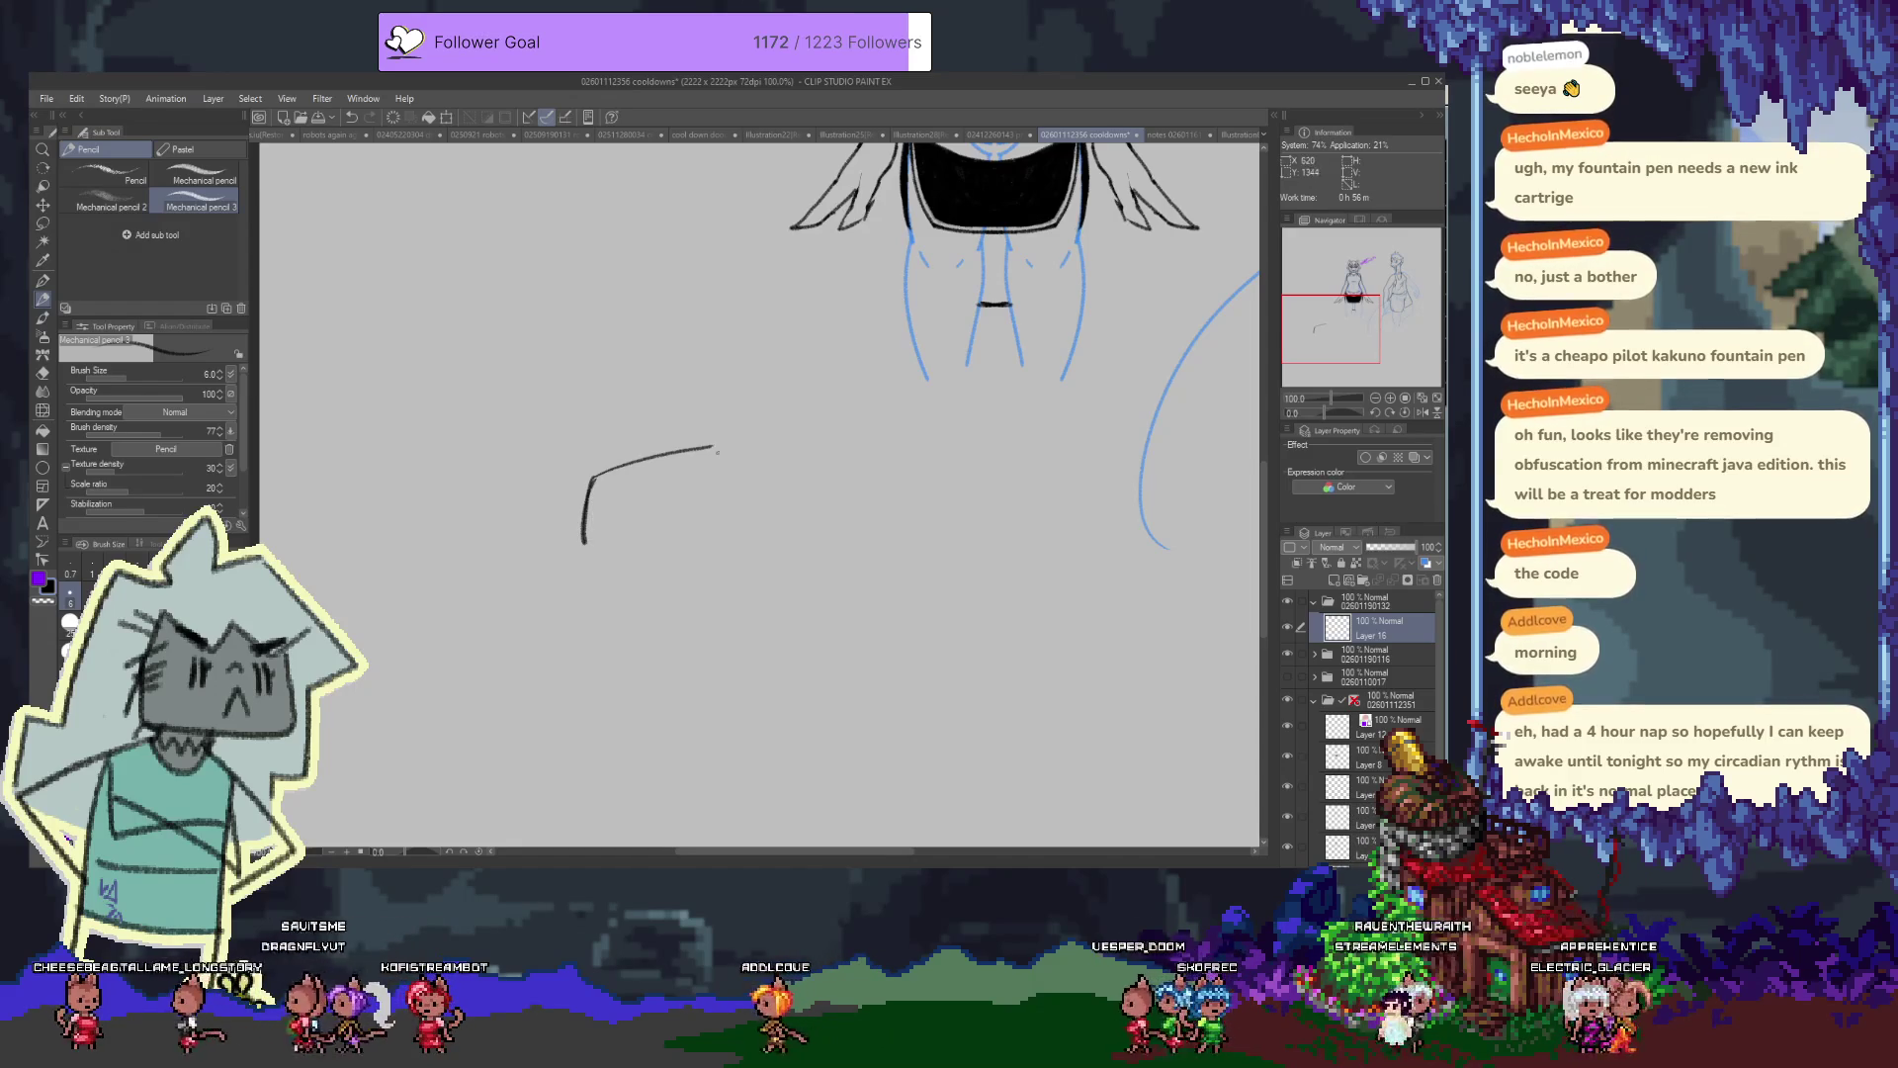
drag(727, 457, 662, 559)
key(ctrl+z)
drag(727, 457, 662, 560)
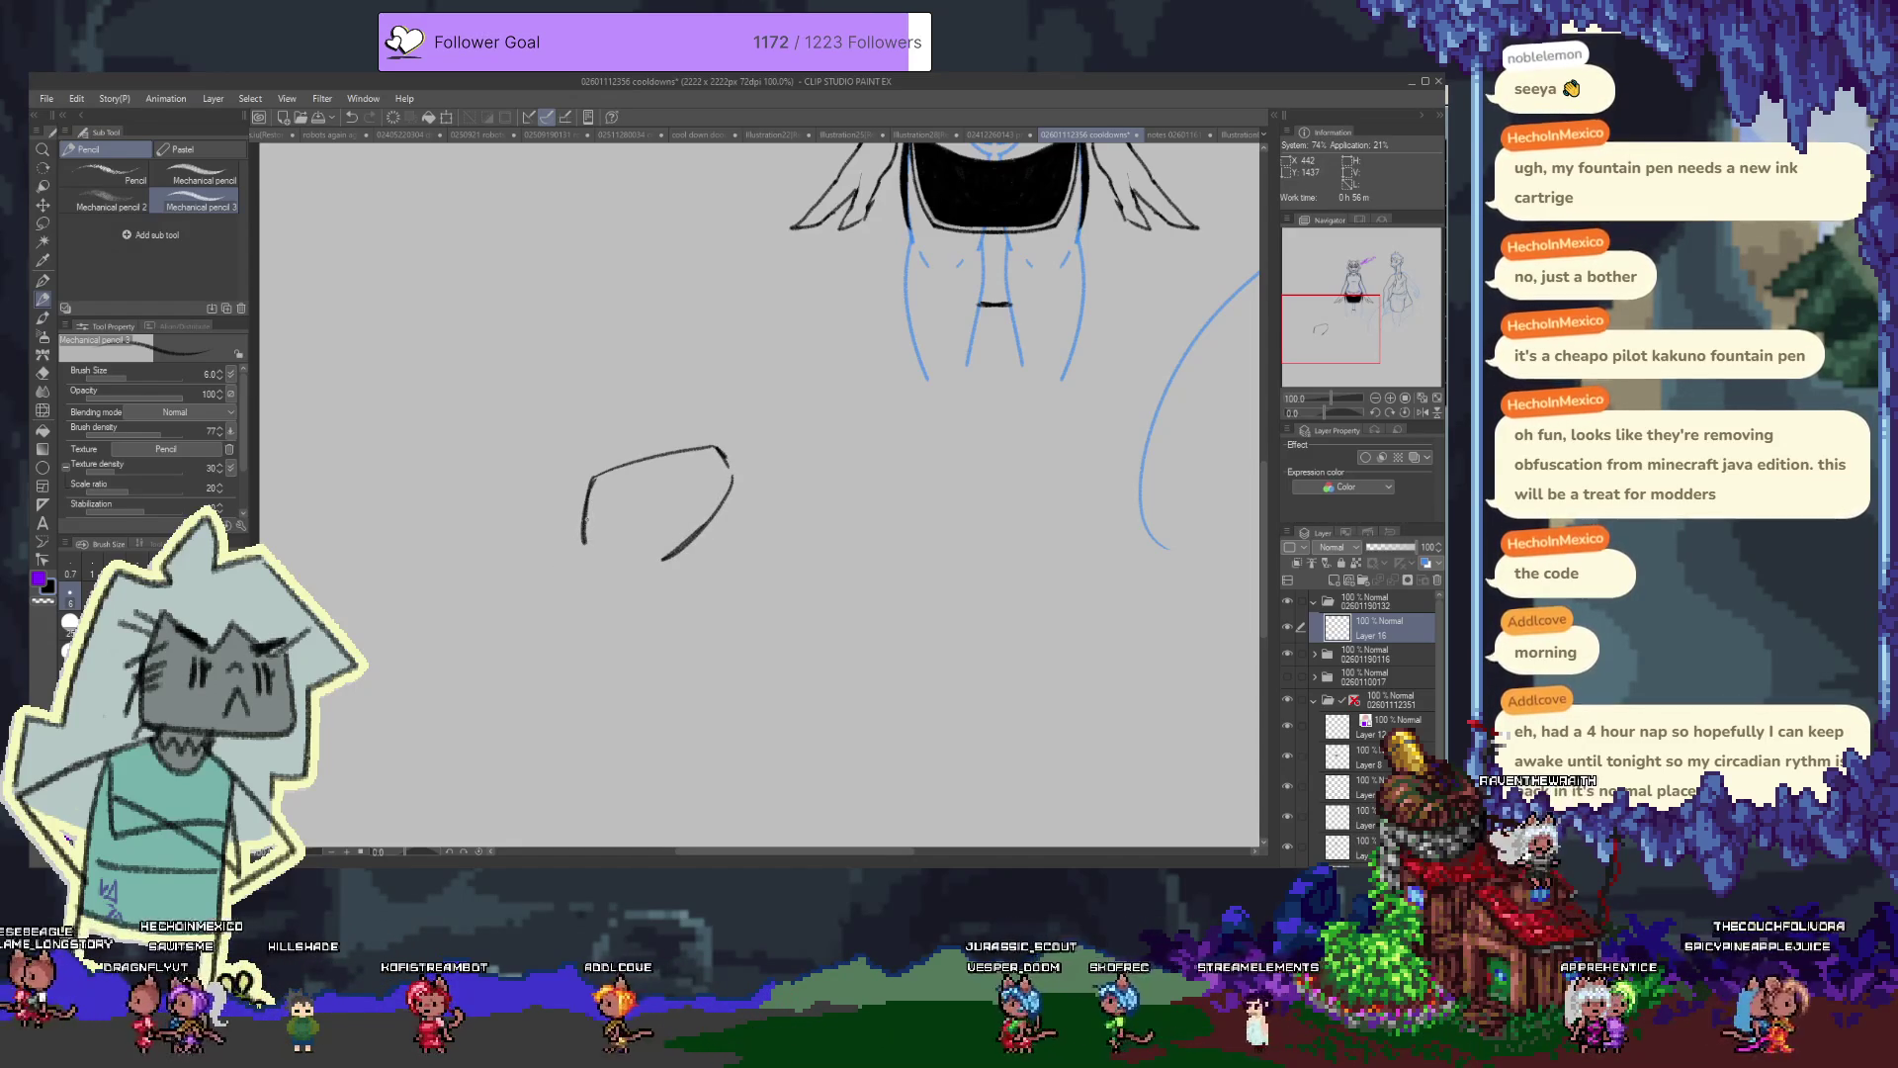
Add a bottom flick and inner stroke, then erase the stray stroke tail and lower-left diagonal
drag(583, 541, 574, 550)
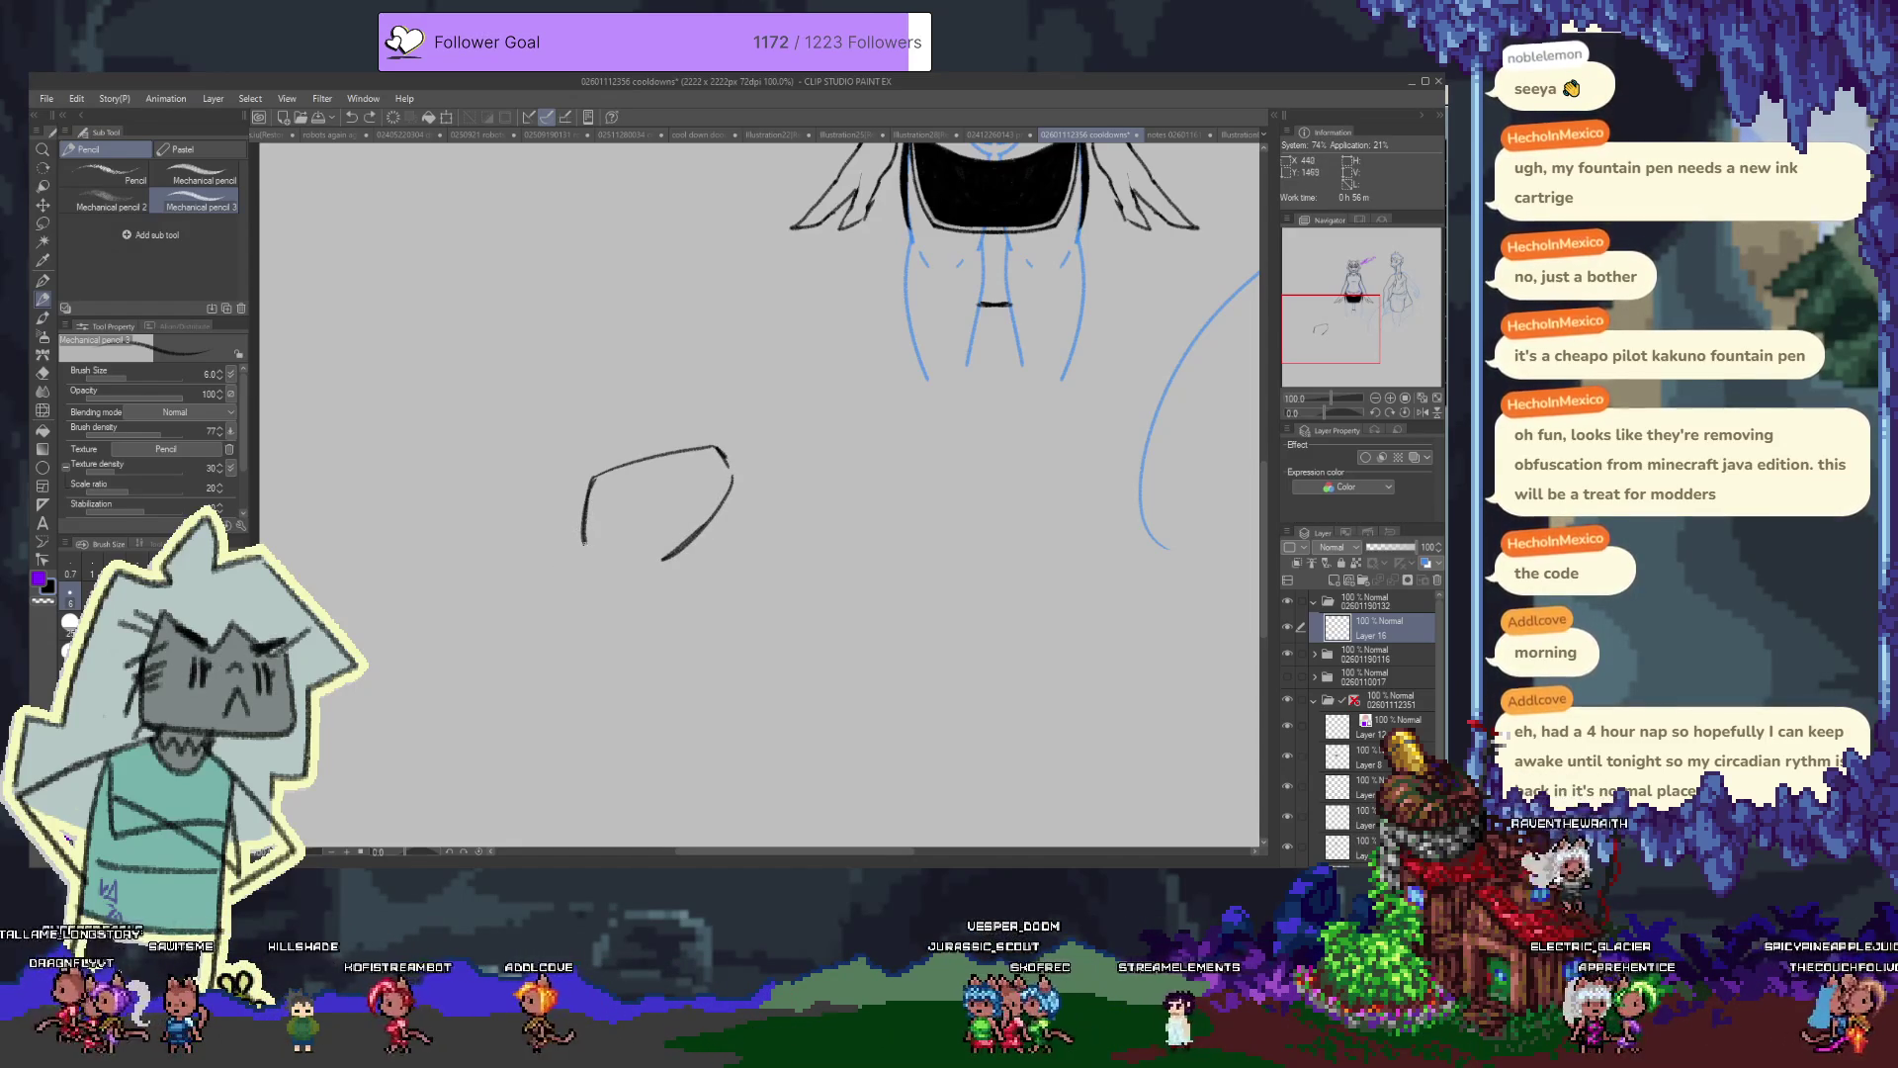
drag(689, 500, 649, 566)
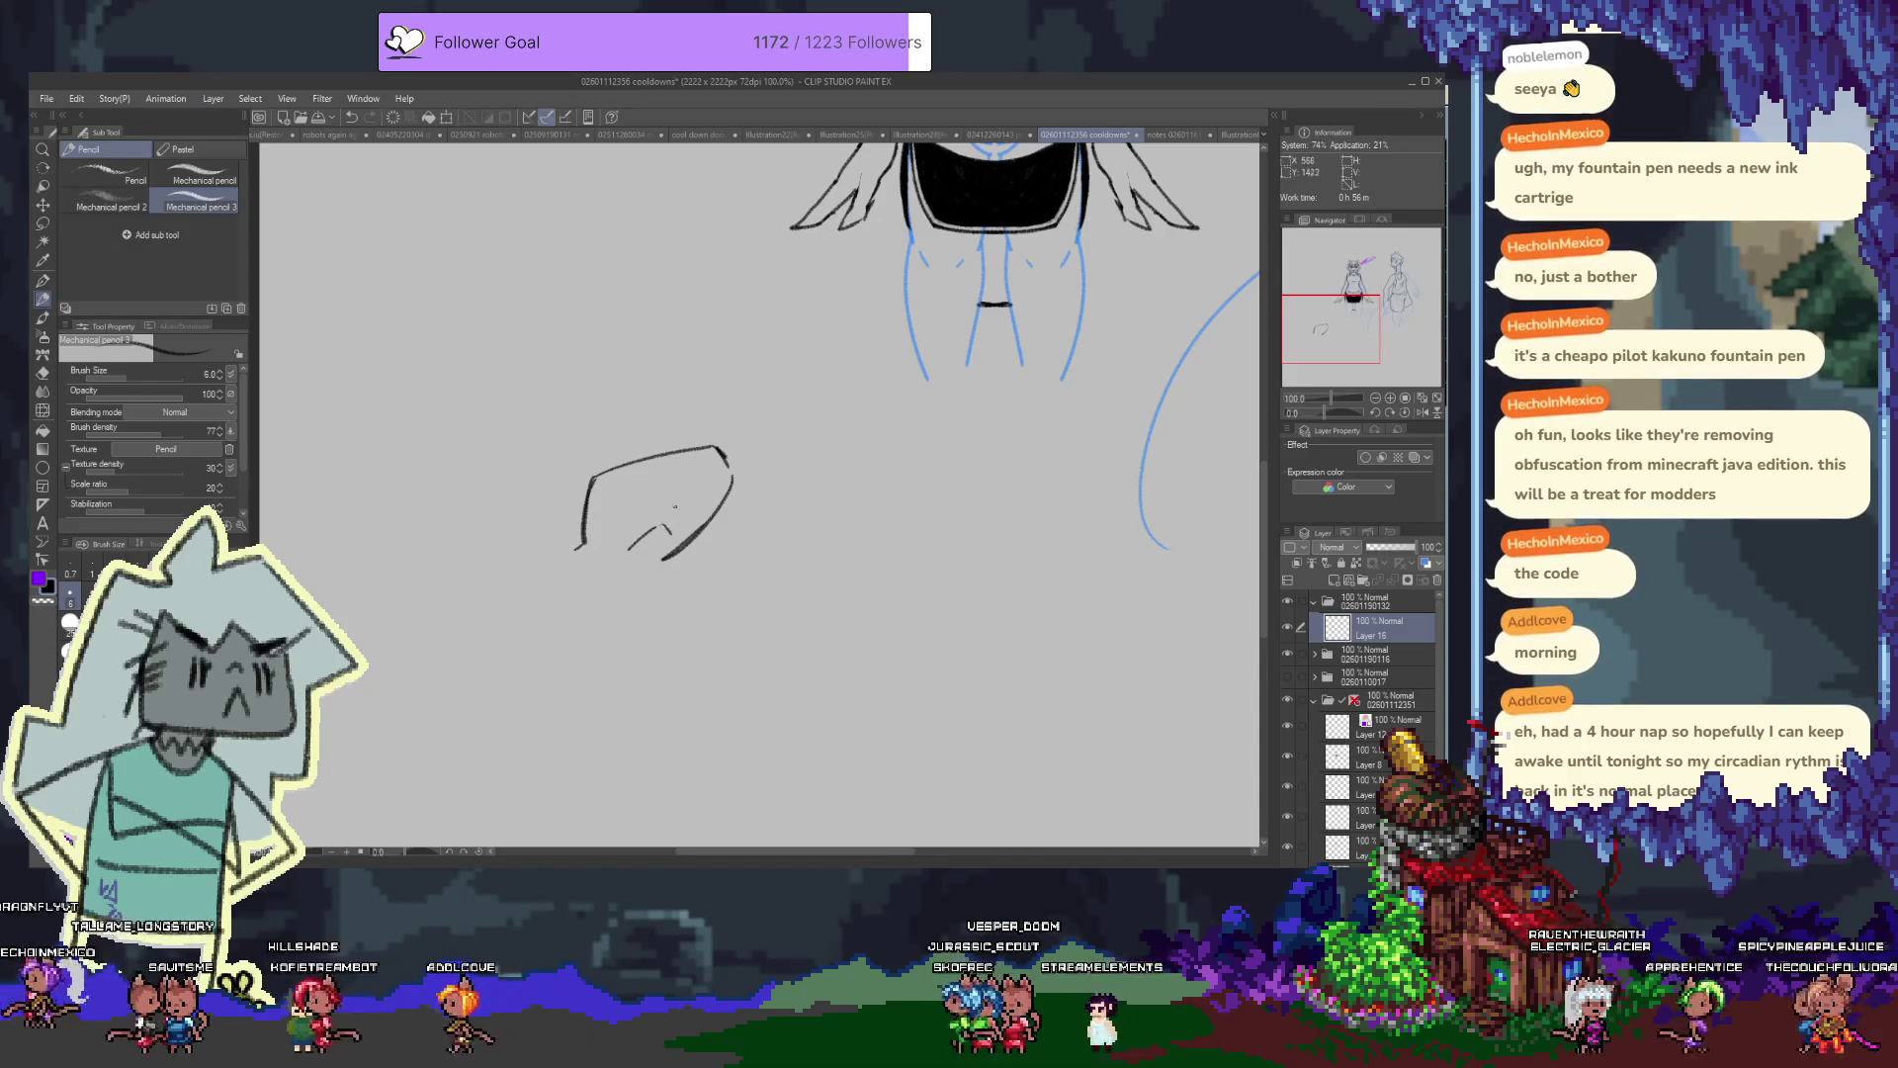
key(ctrl+z)
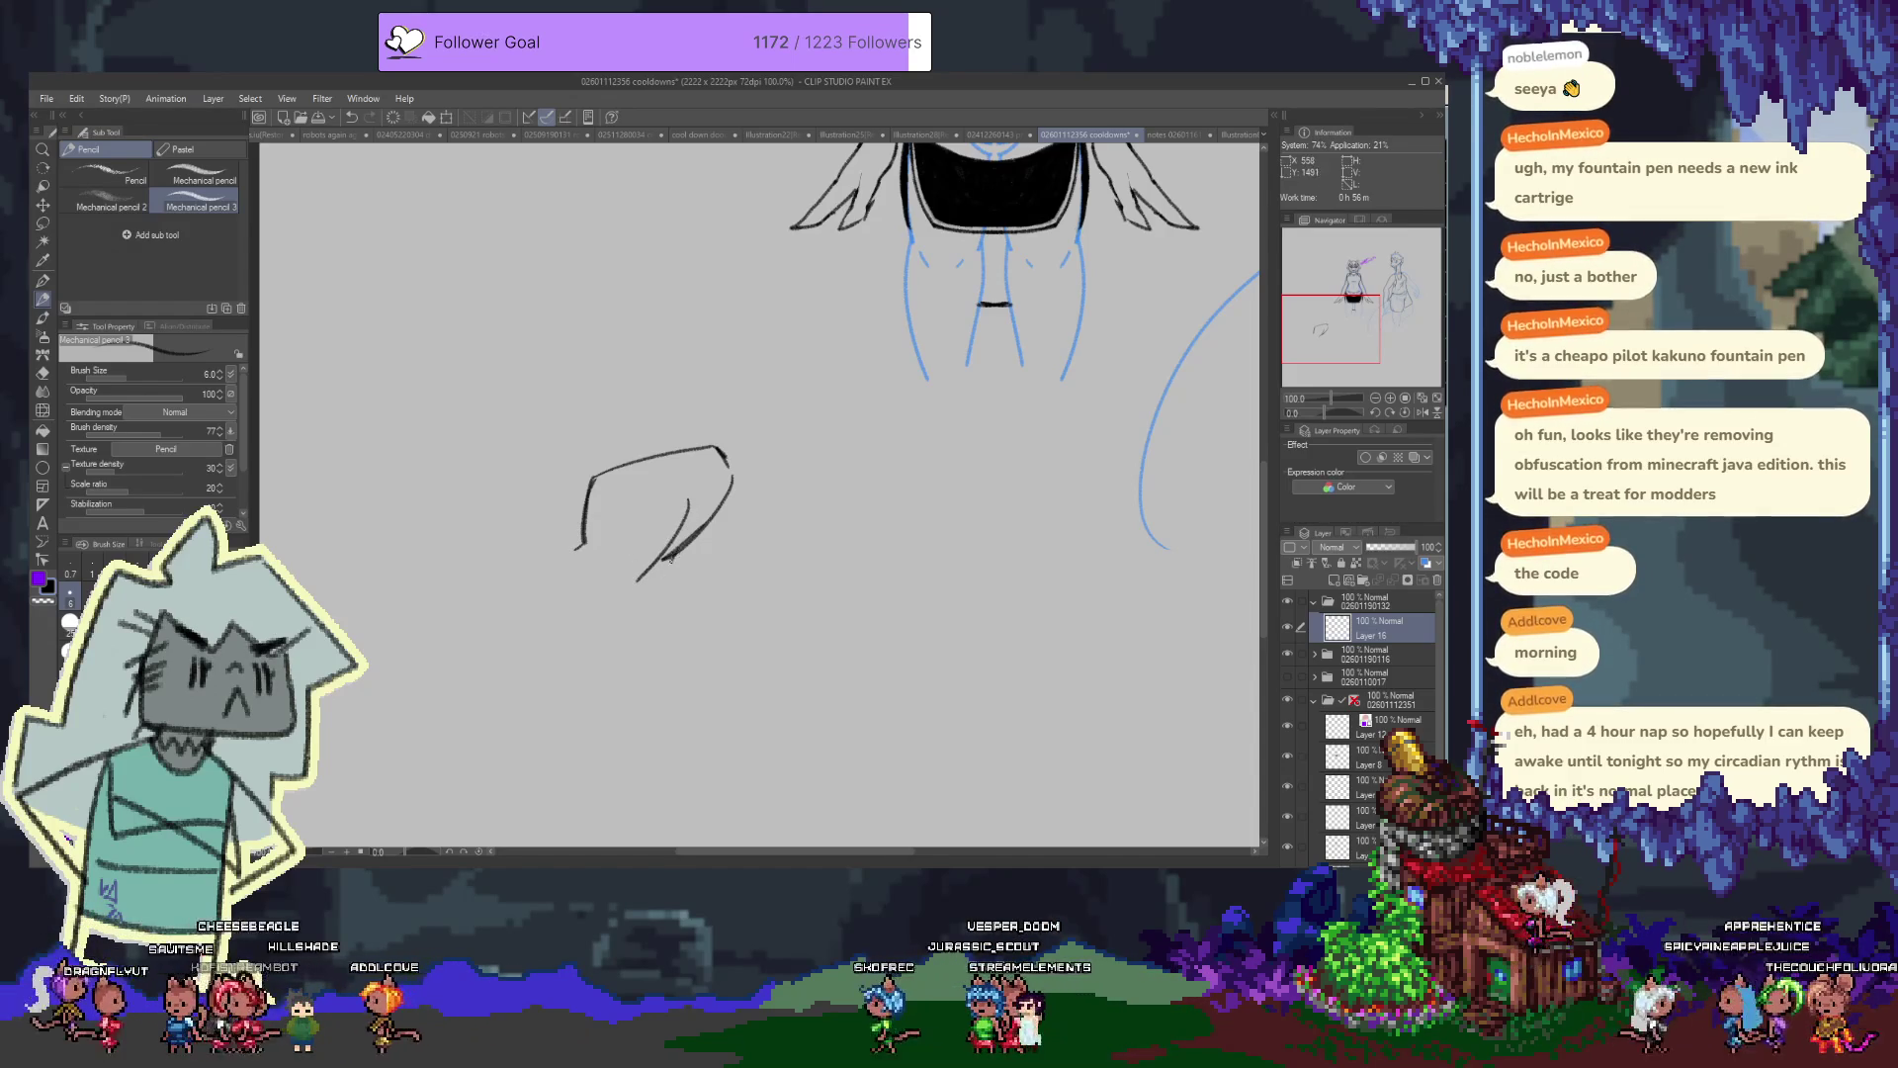
drag(689, 500, 650, 559)
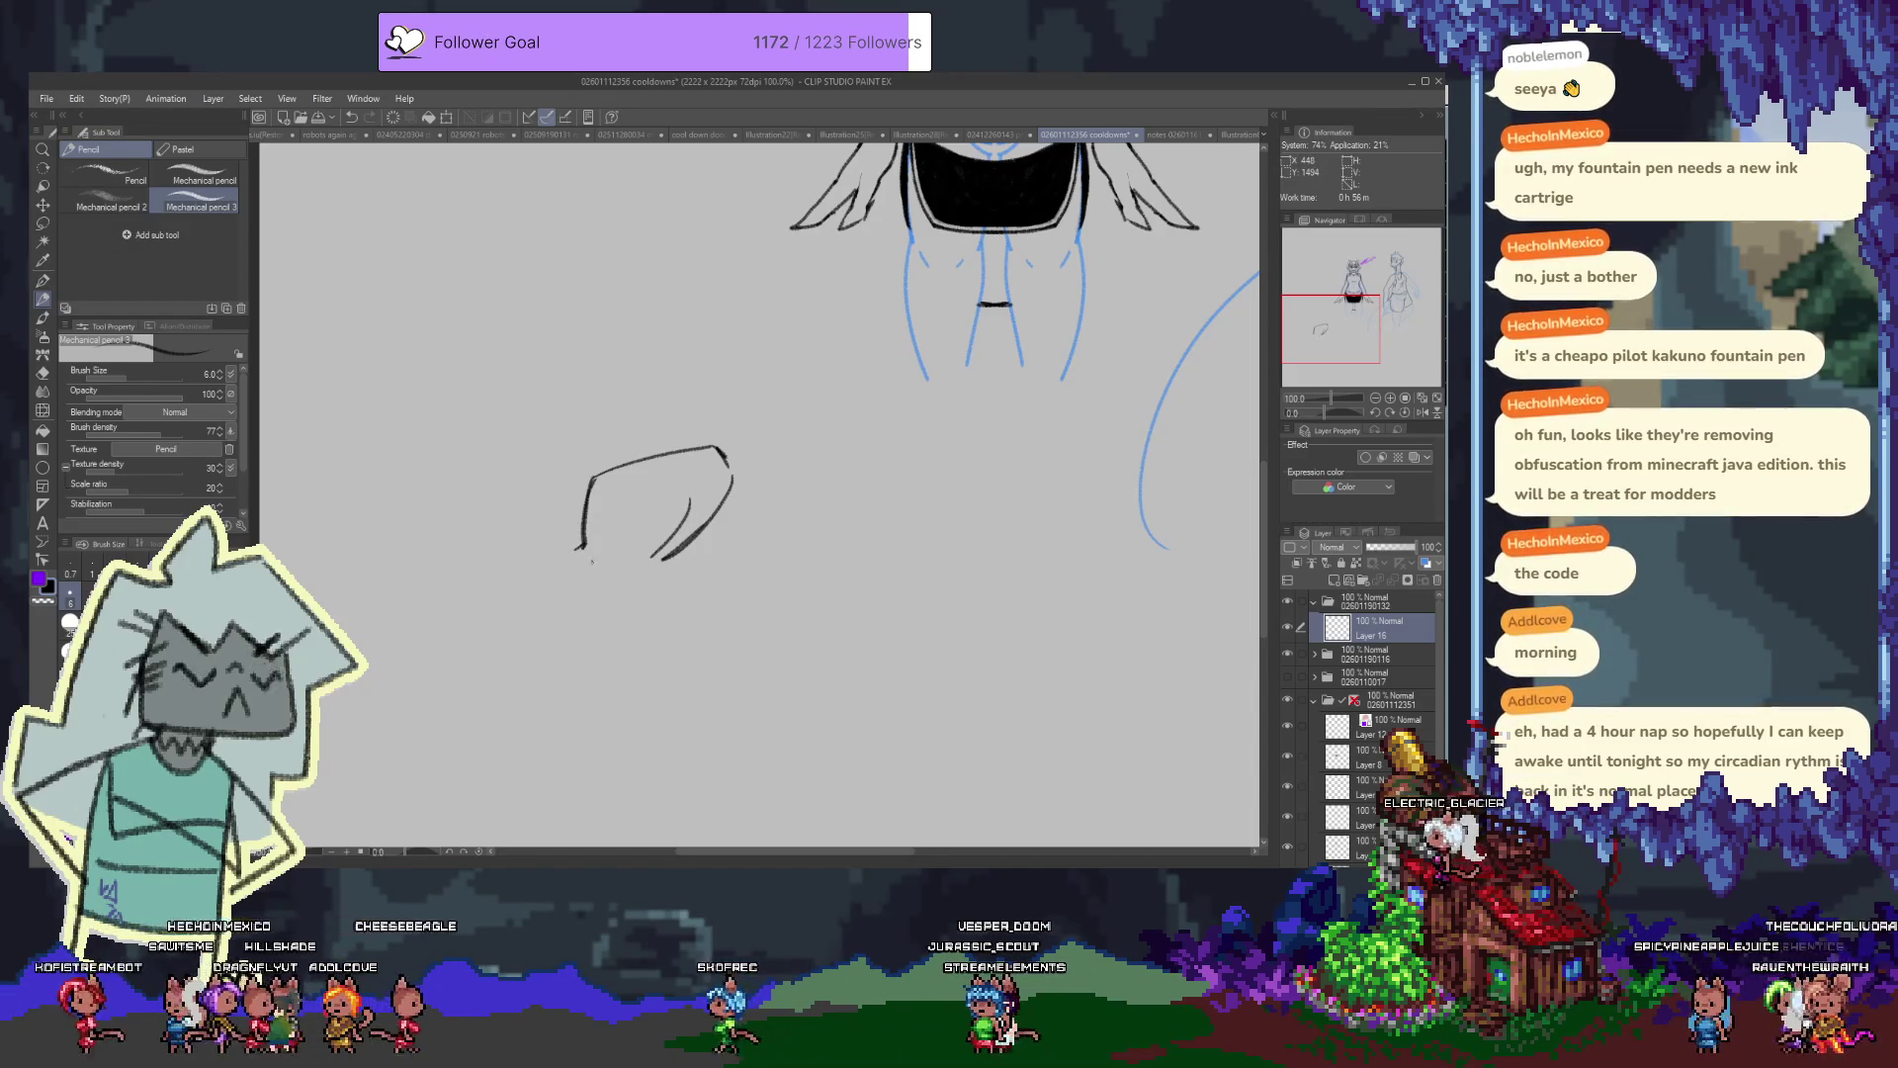
drag(586, 544, 529, 583)
key(ctrl+z)
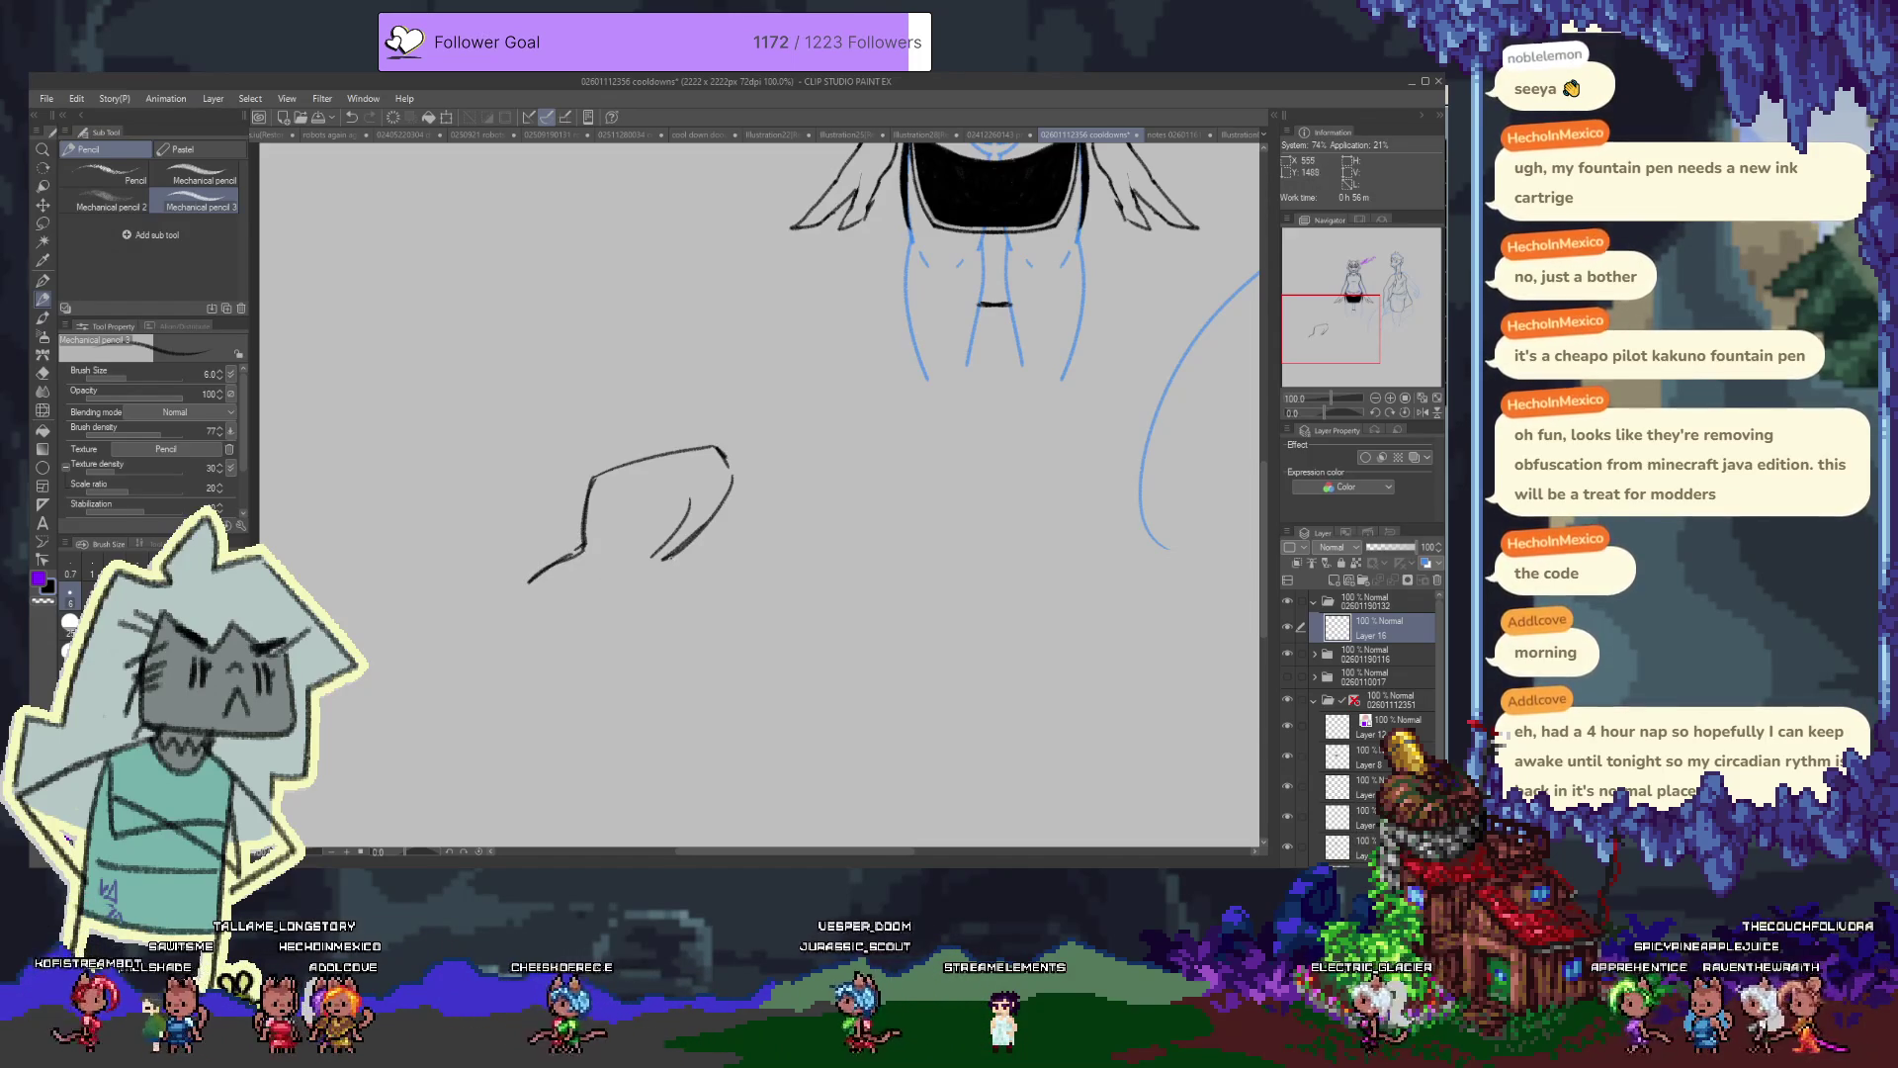
key(e)
drag(653, 556, 685, 562)
key(p)
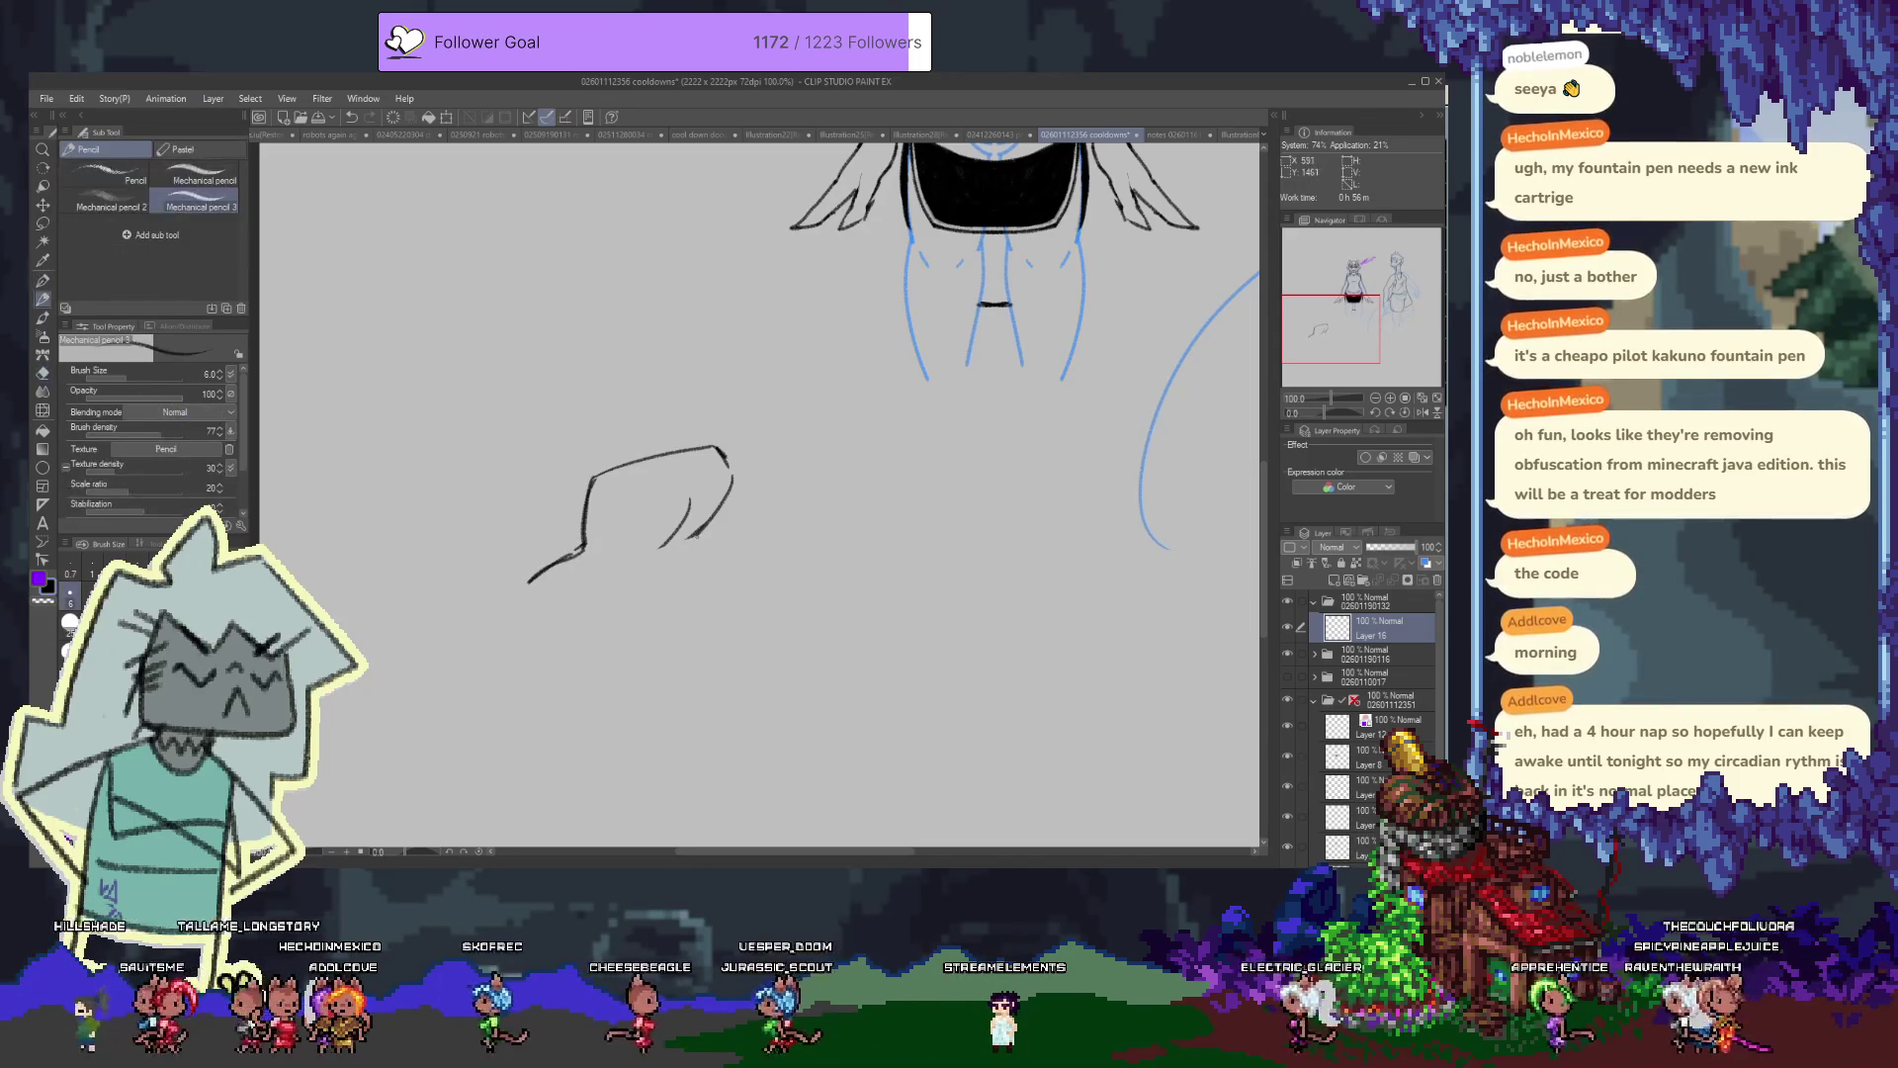
drag(678, 549, 680, 563)
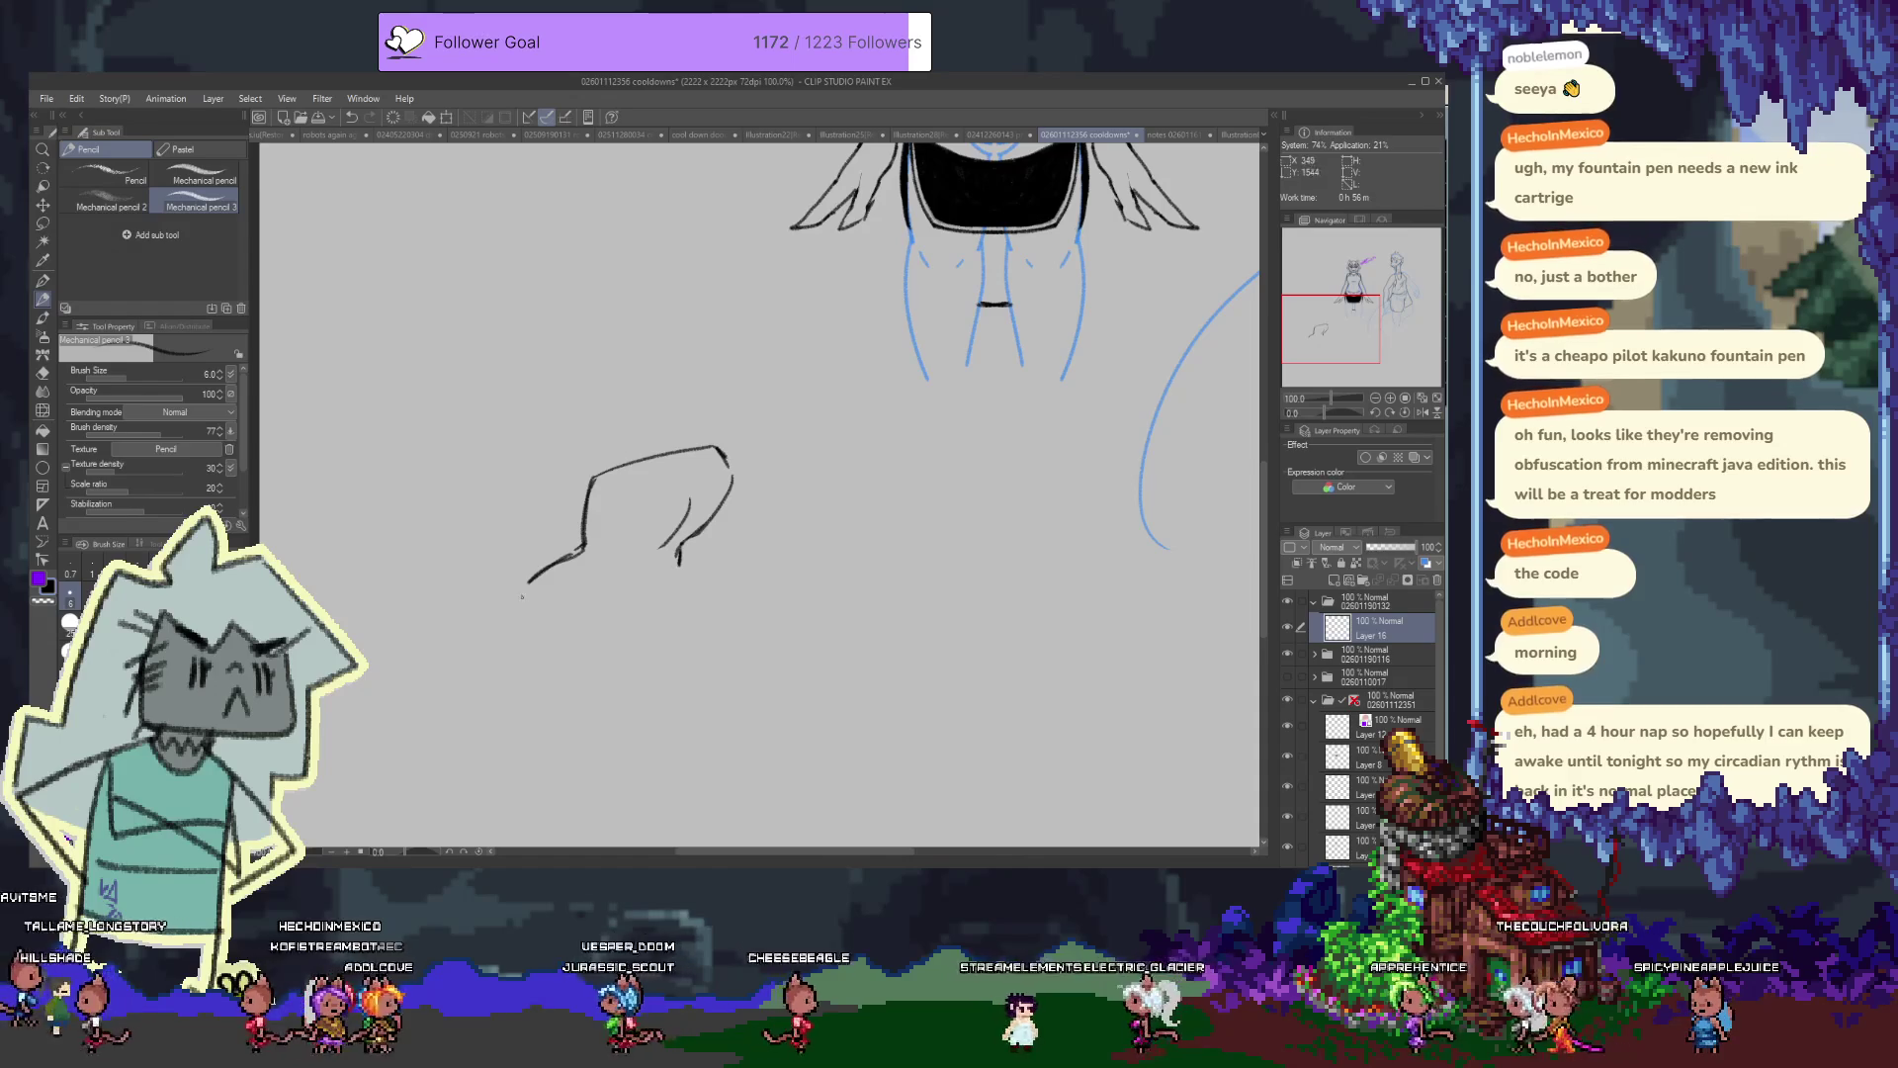
key(e)
drag(532, 581, 581, 554)
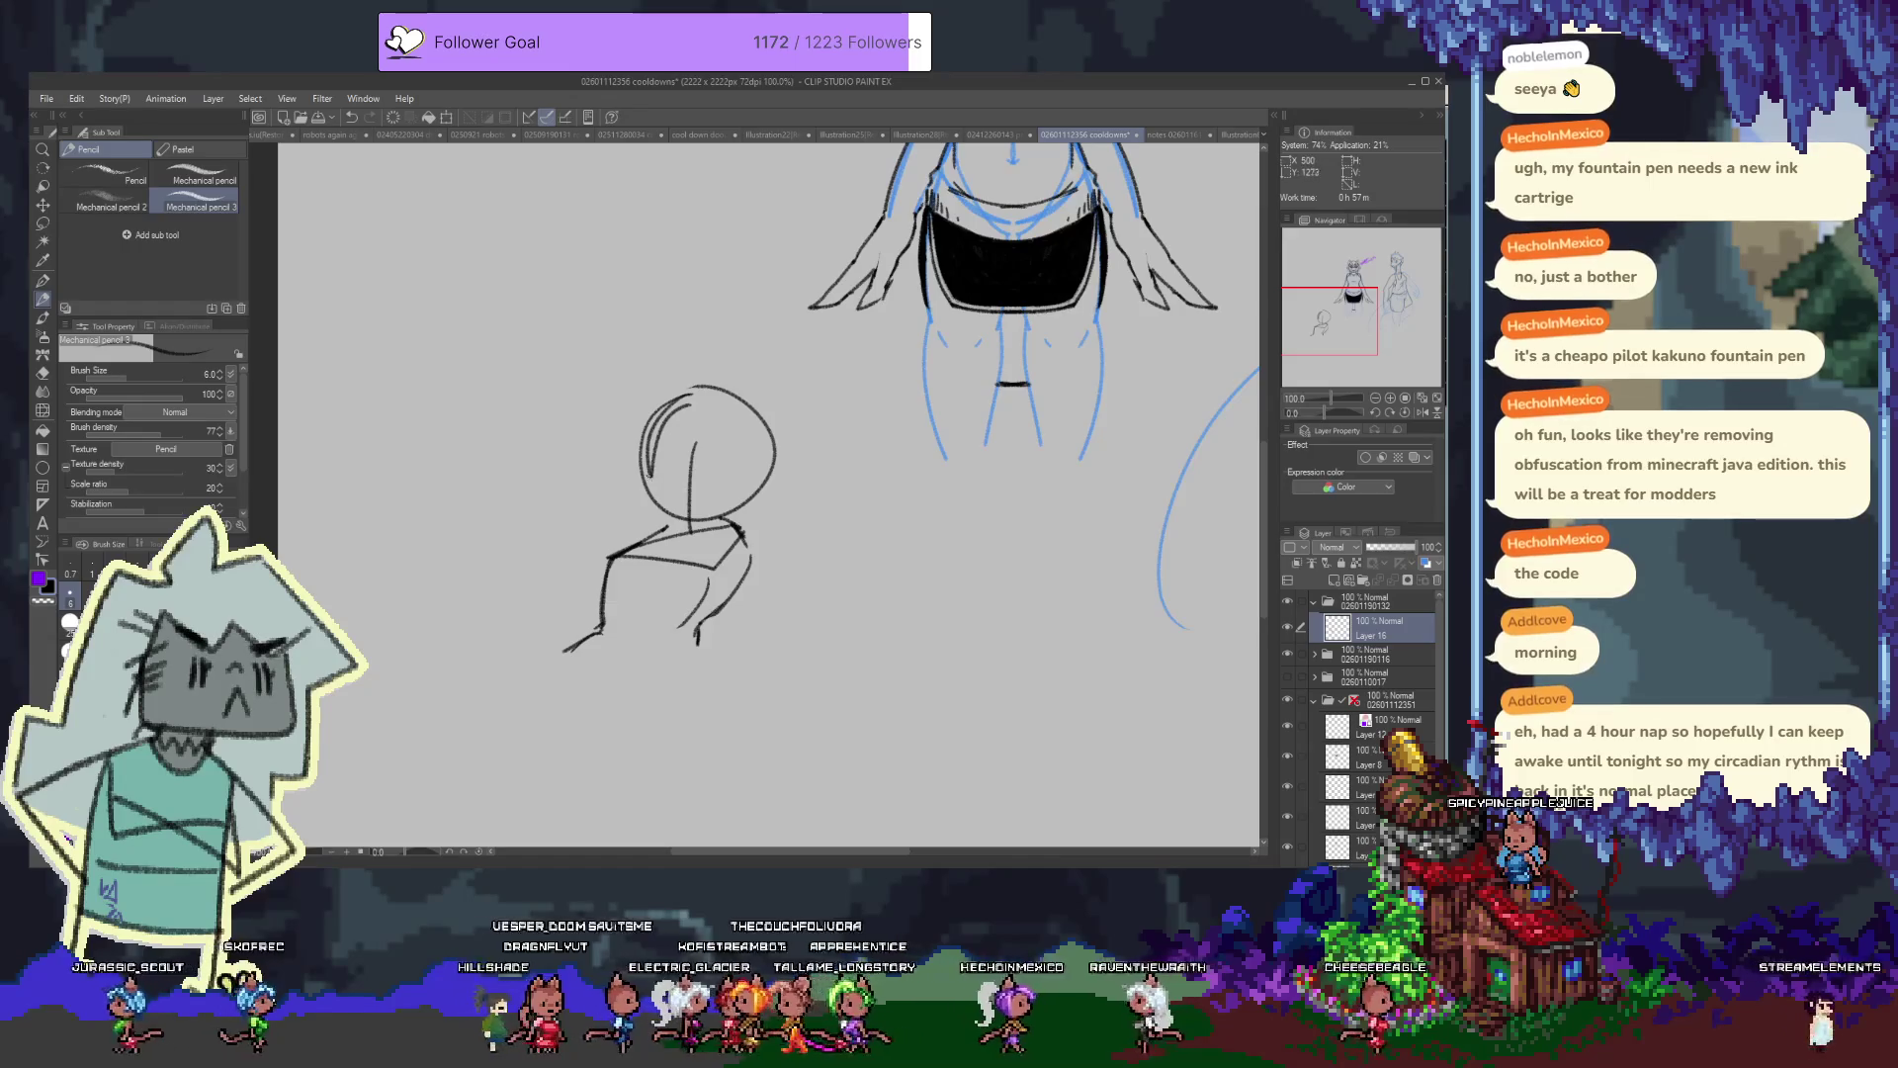
Draw the line across the lower head, then the neck and chin strokes
drag(659, 492, 713, 499)
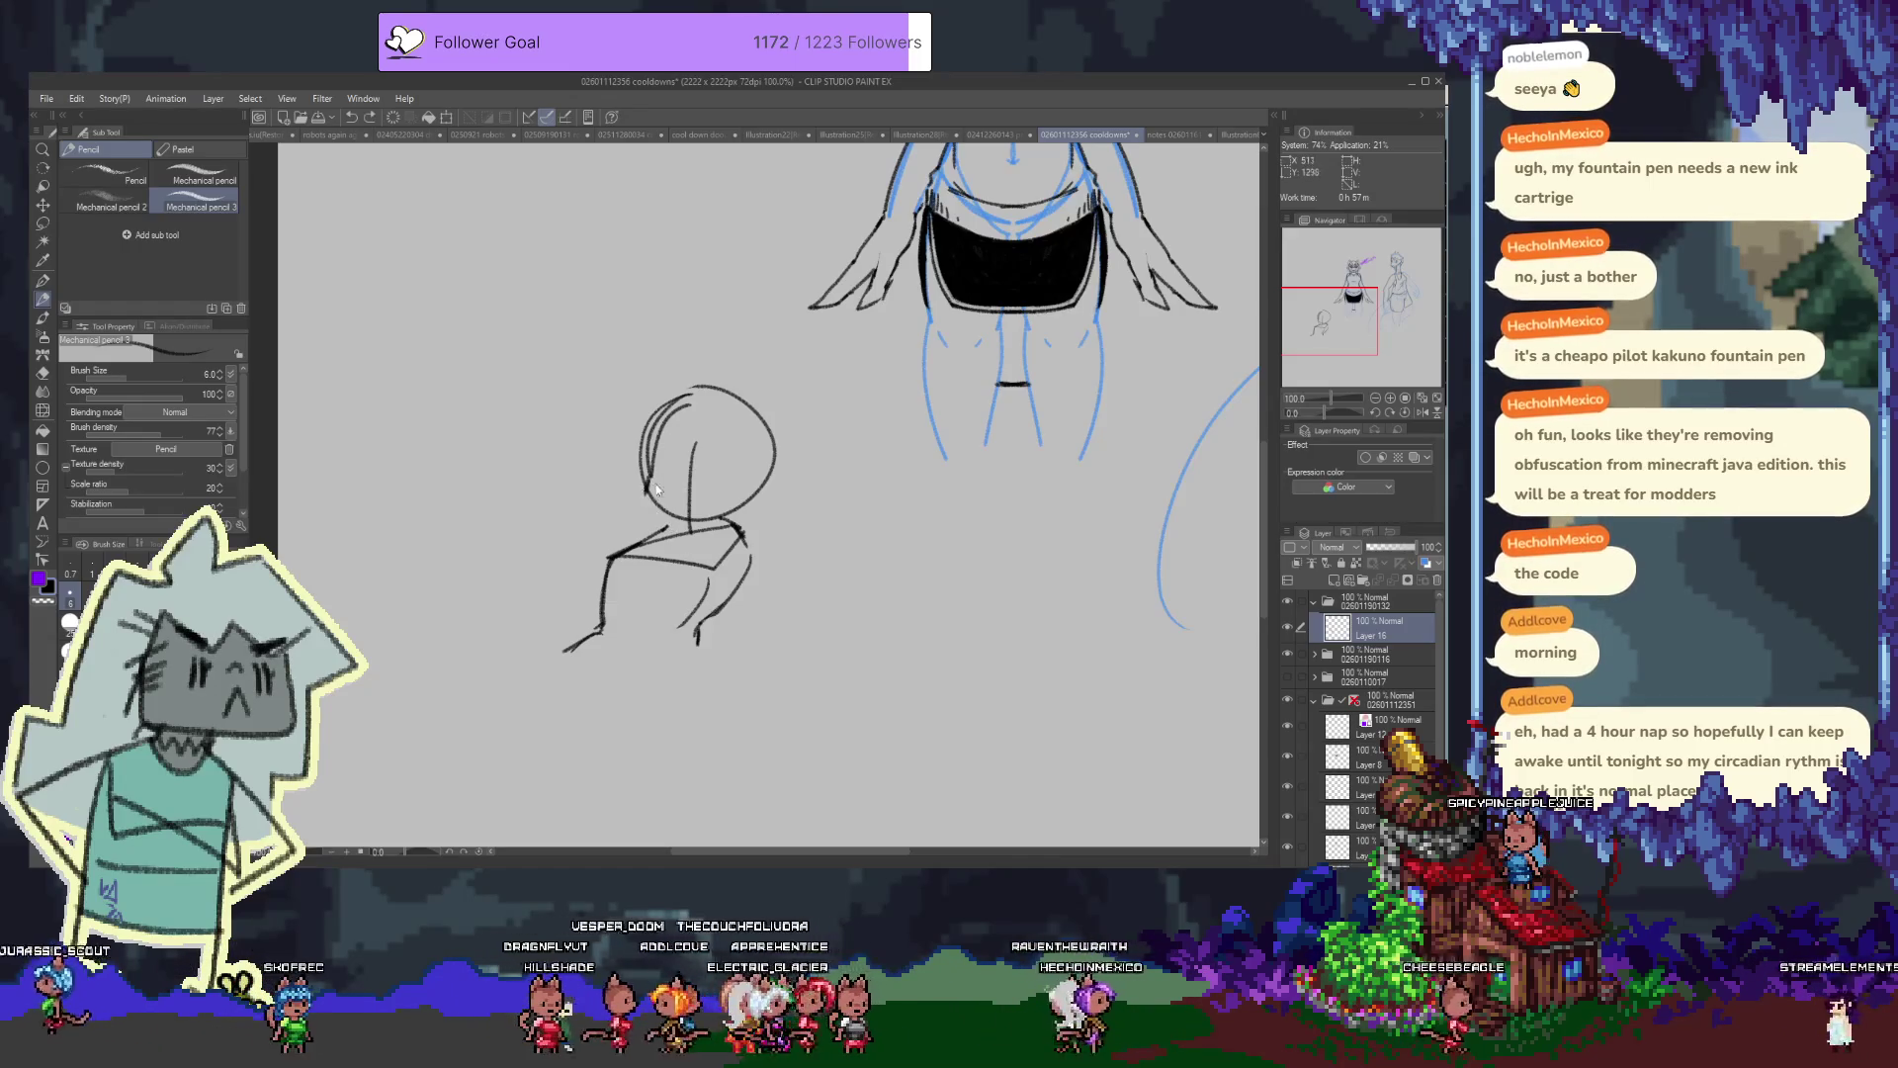
key(ctrl+z)
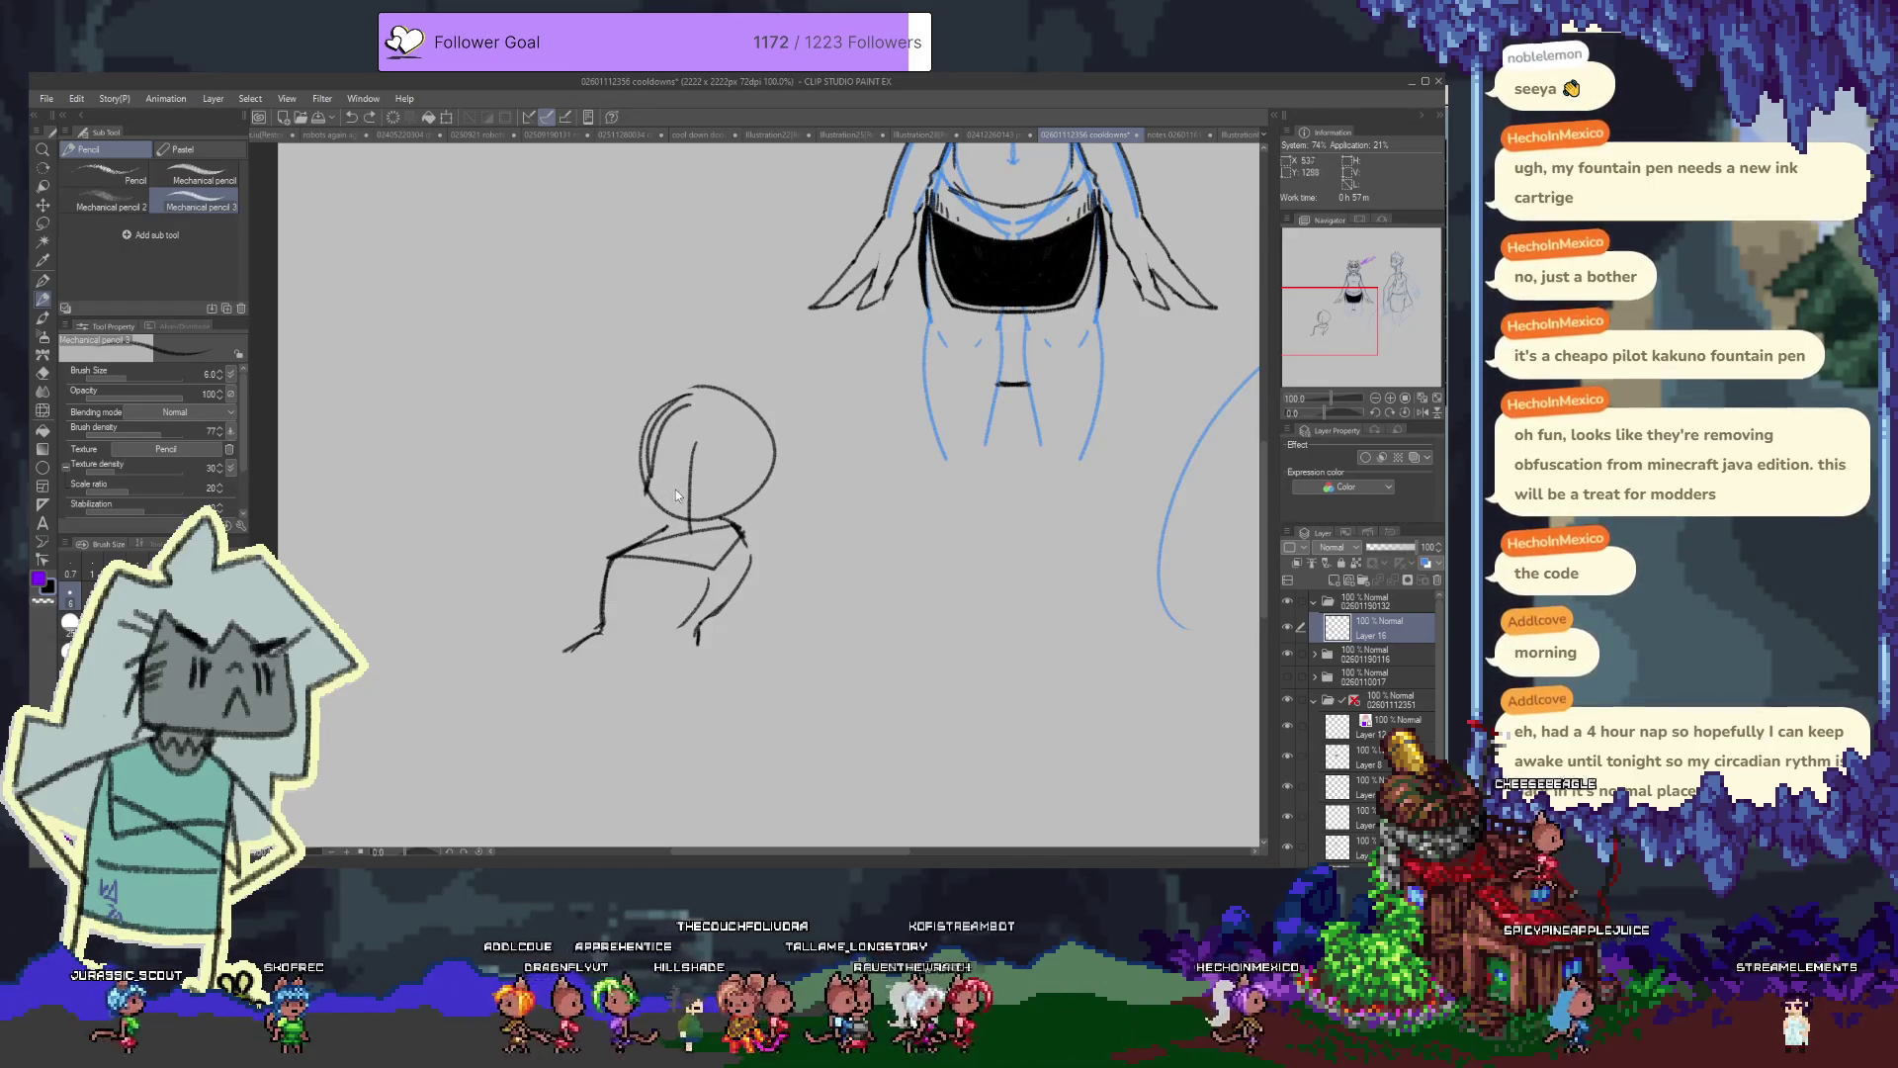
drag(667, 488, 711, 491)
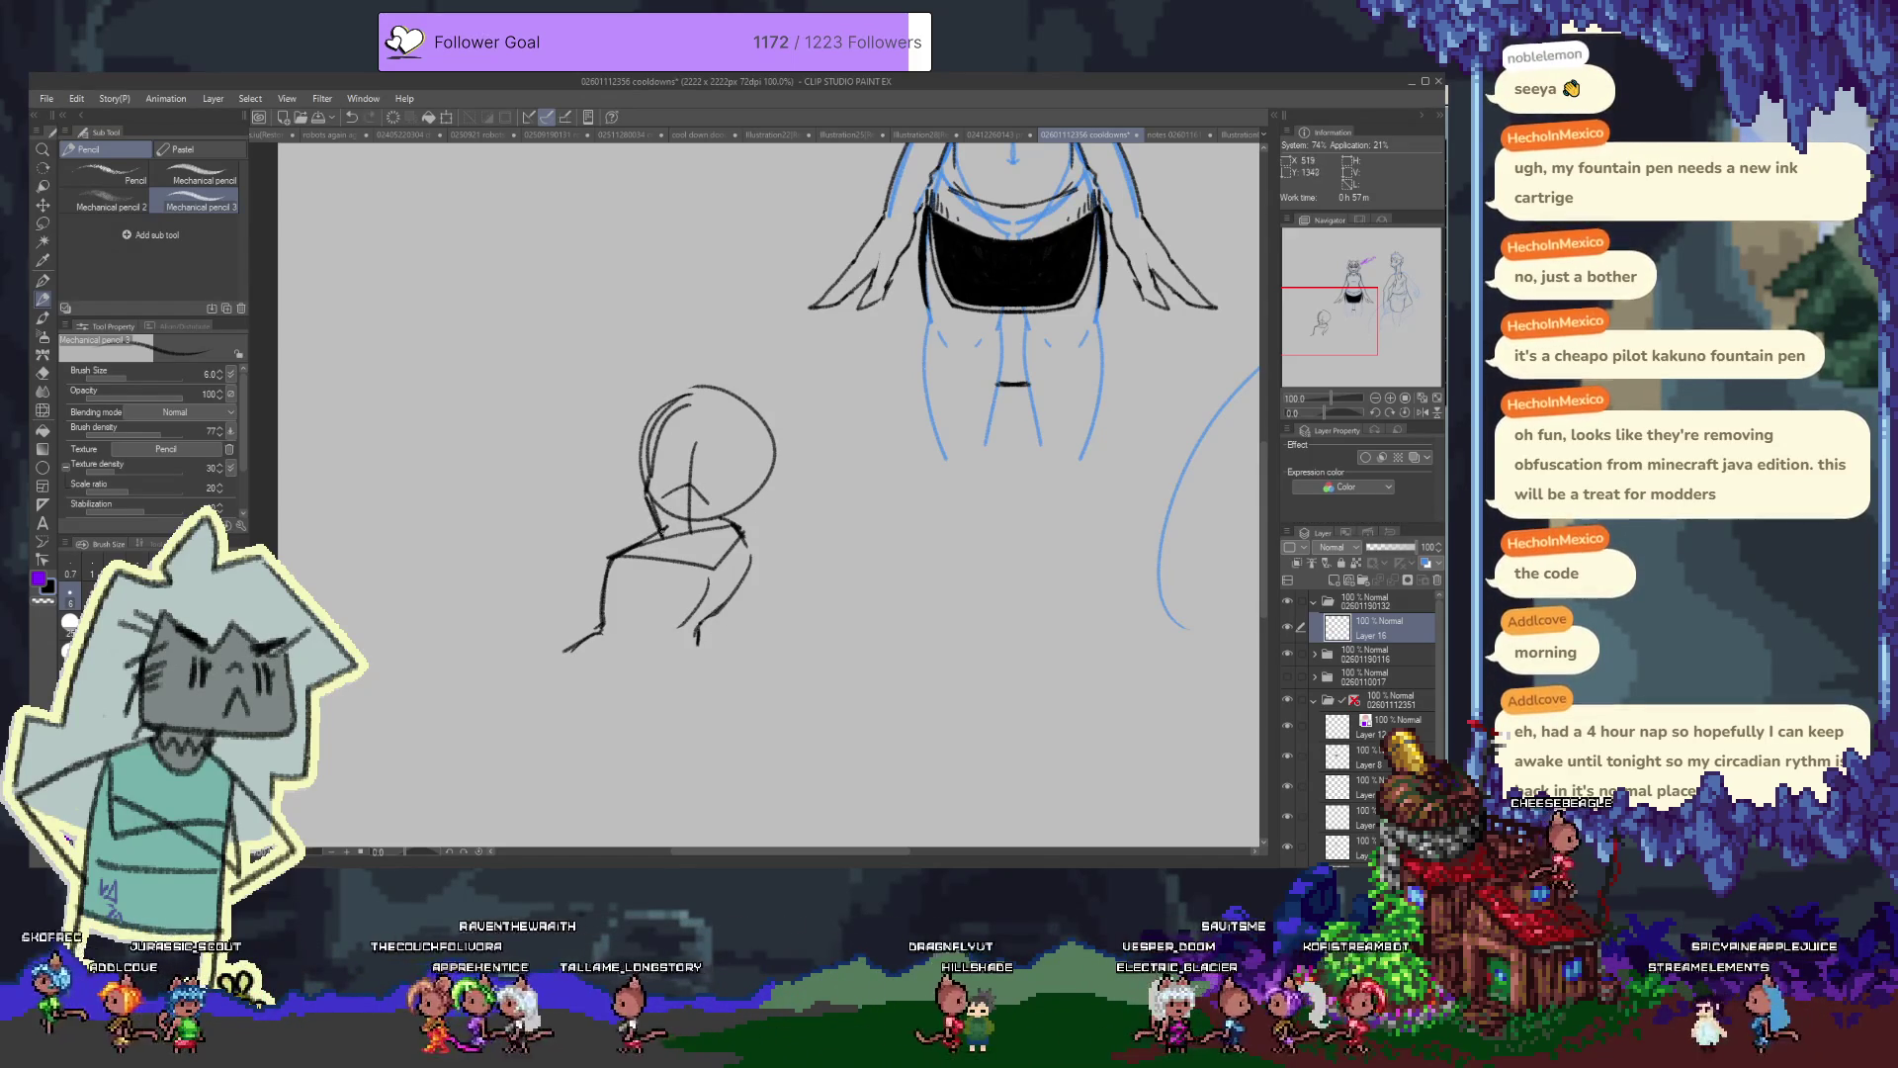
drag(655, 499, 659, 524)
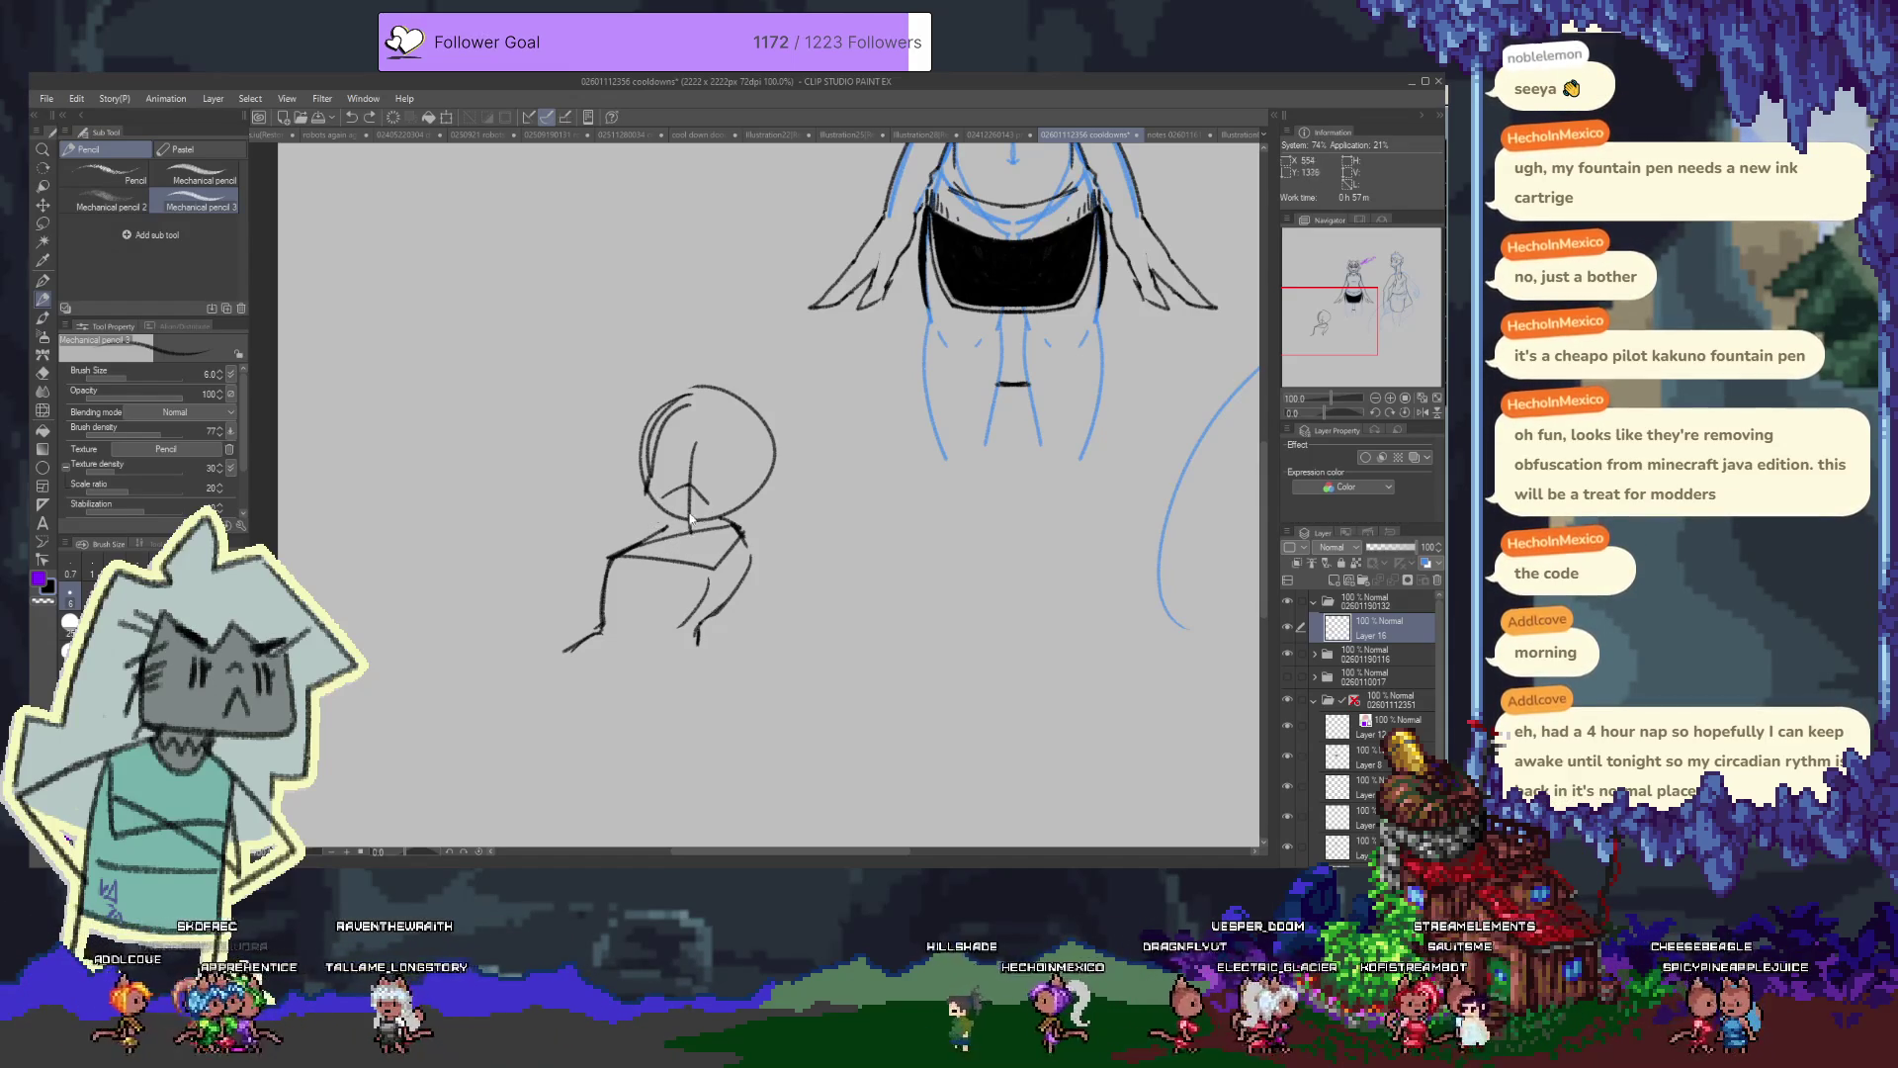
drag(649, 488, 633, 484)
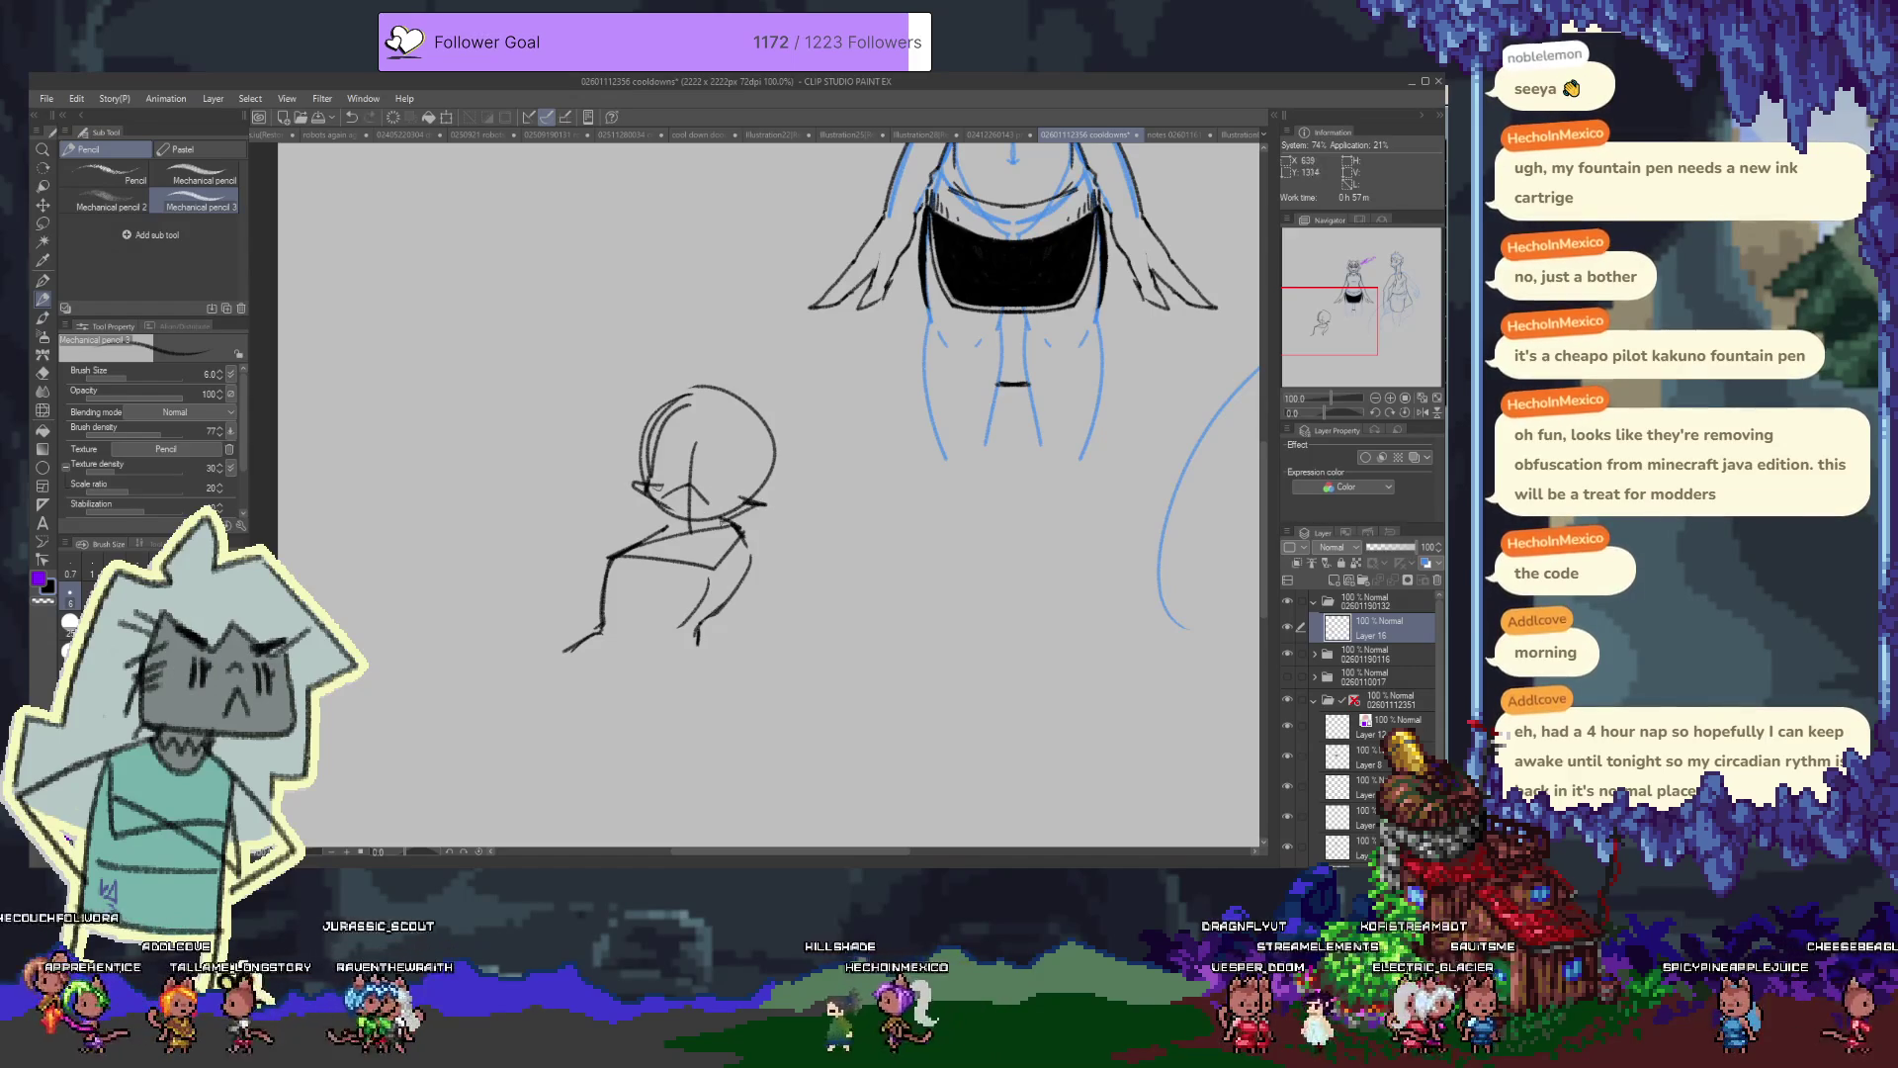
mouse_move(738, 497)
mouse_down()
mouse_move(766, 504)
mouse_move(698, 532)
mouse_move(682, 495)
mouse_up()
key(e)
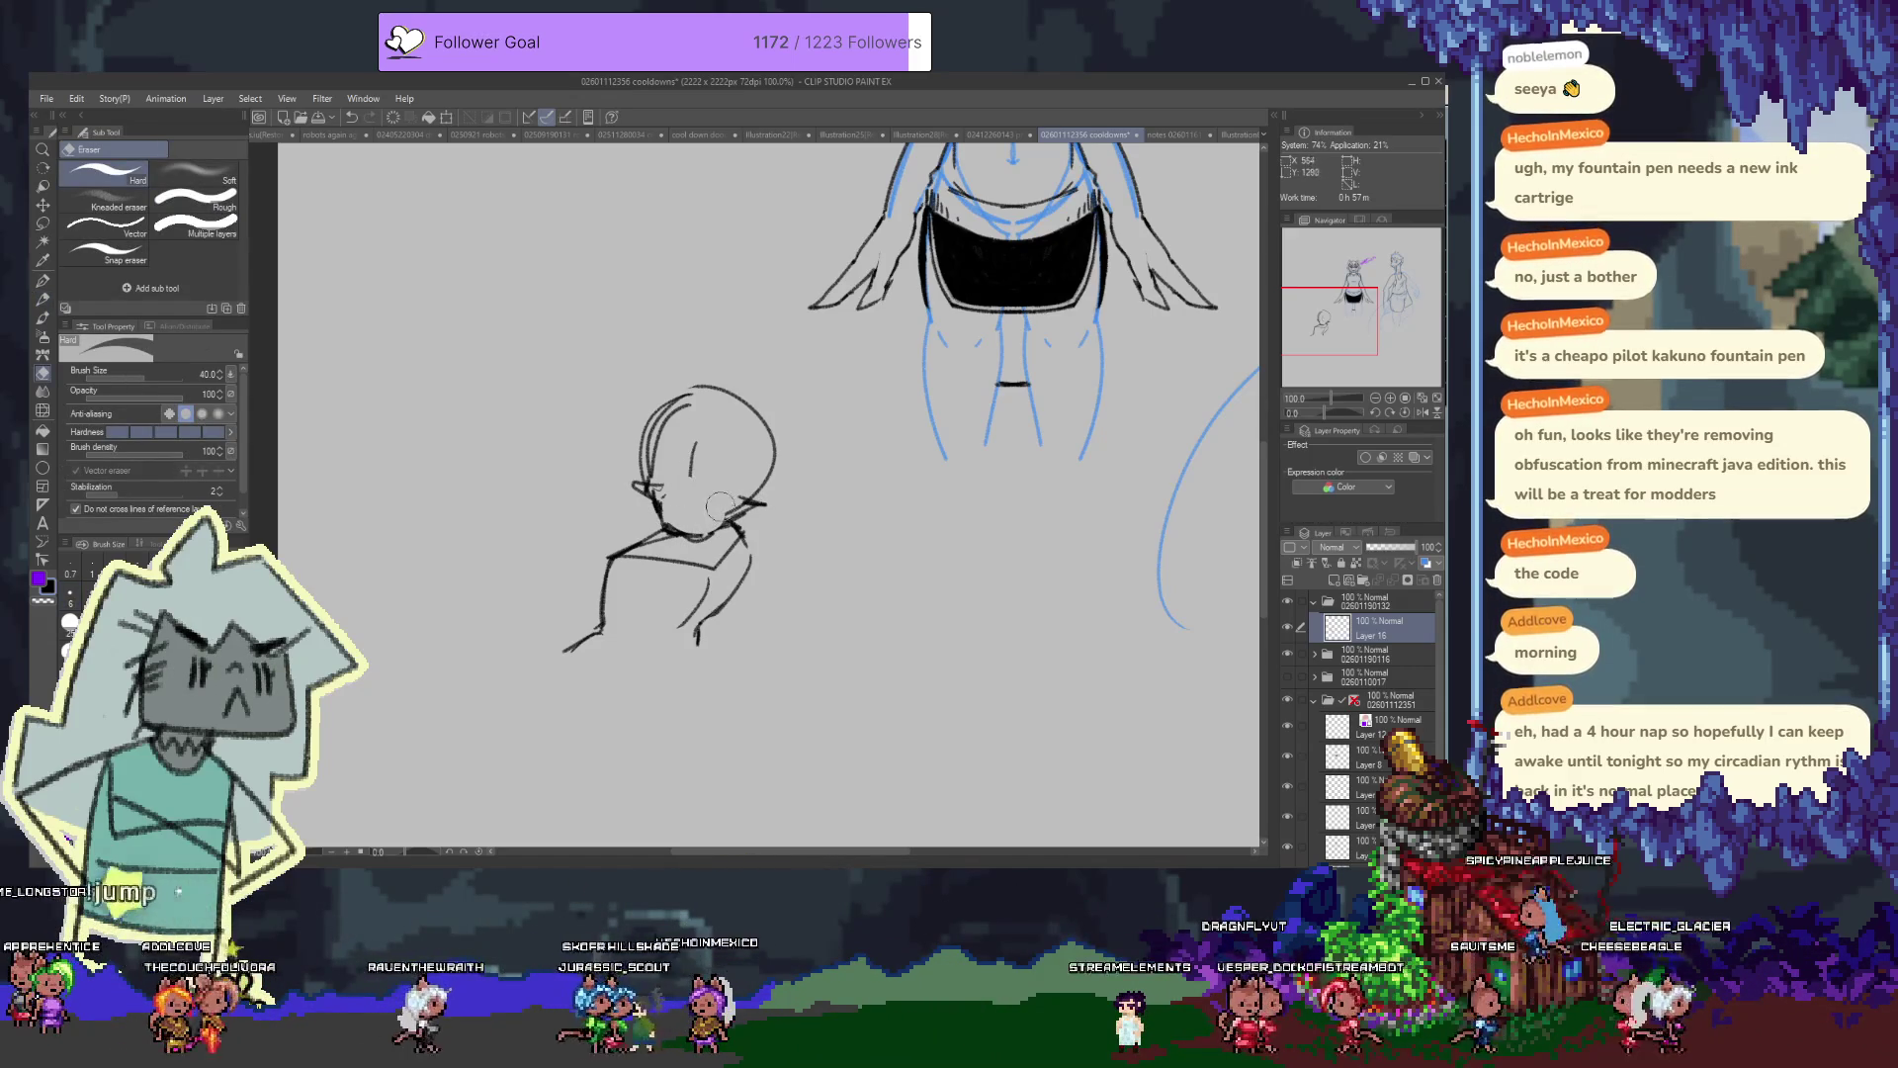
key(b)
key(p)
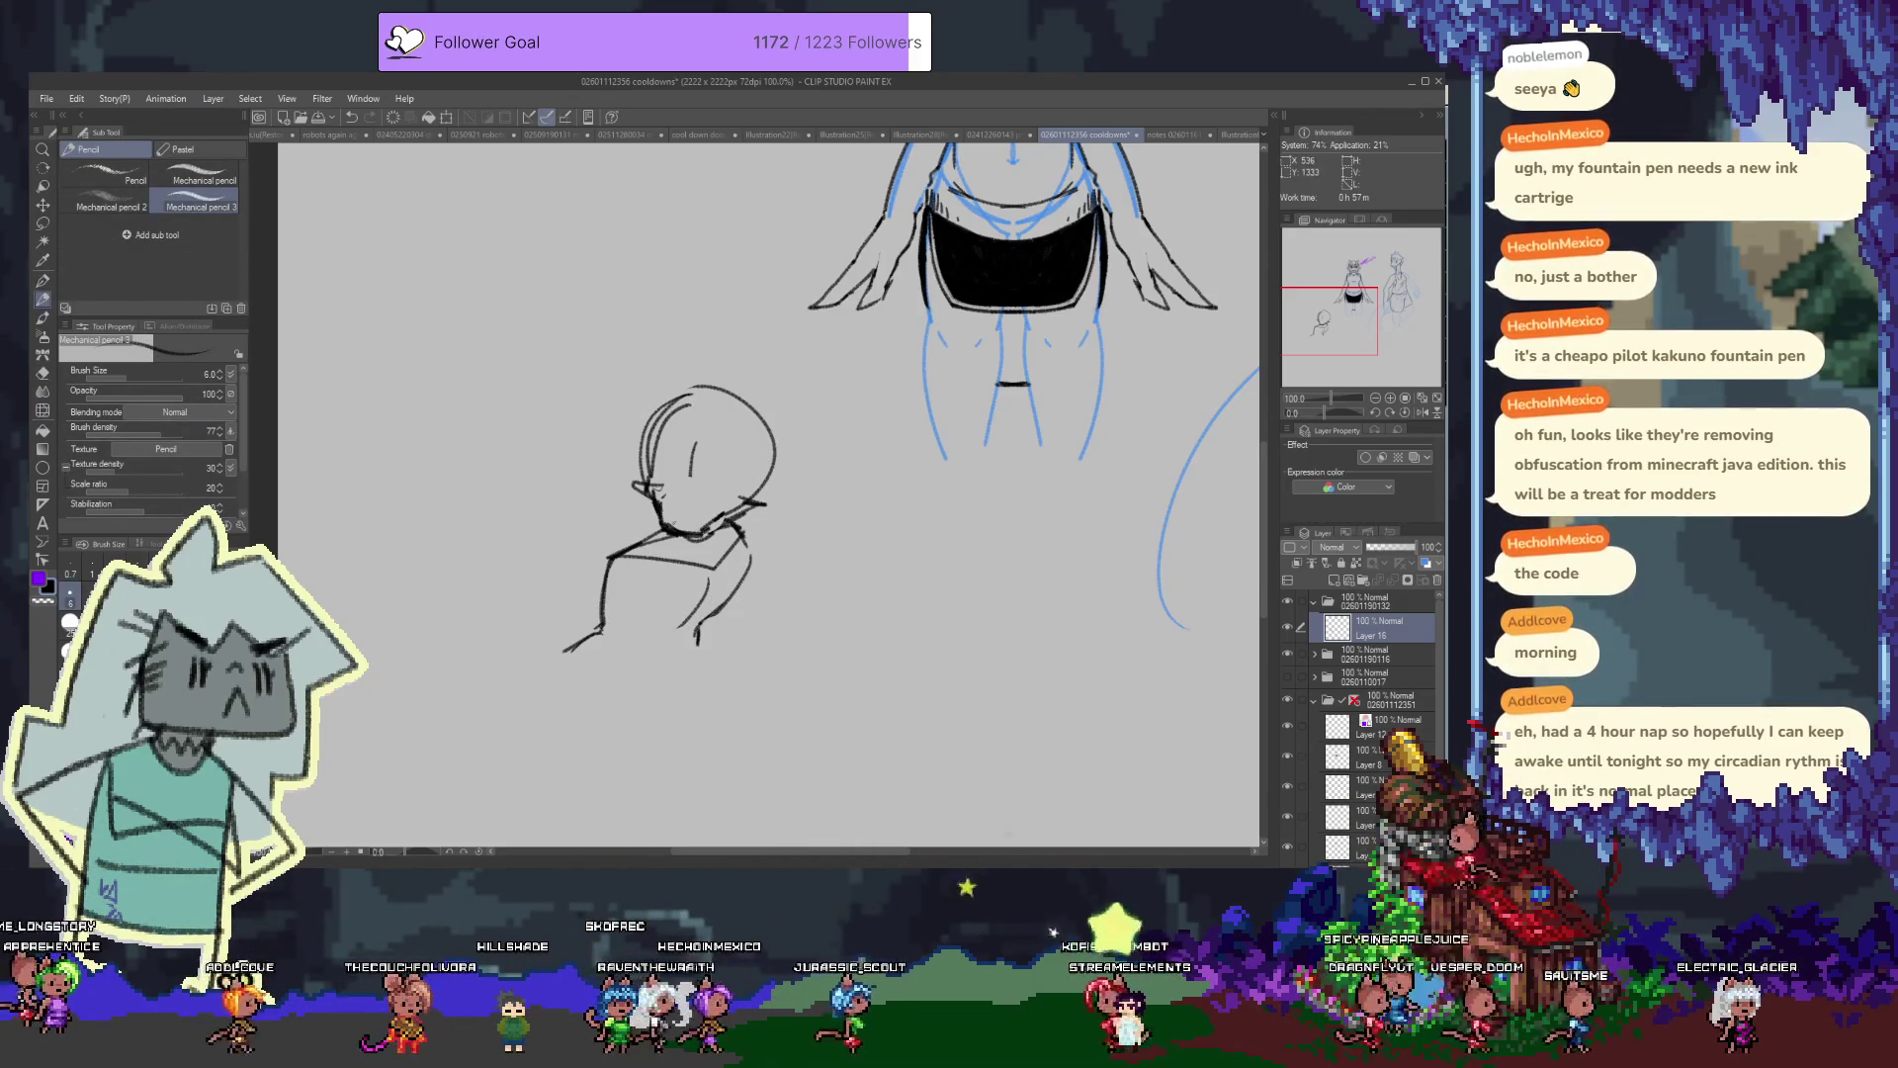
Add a small mouth stroke, redraw the right ear taller, and erase a stray tail under the head
drag(665, 520, 692, 524)
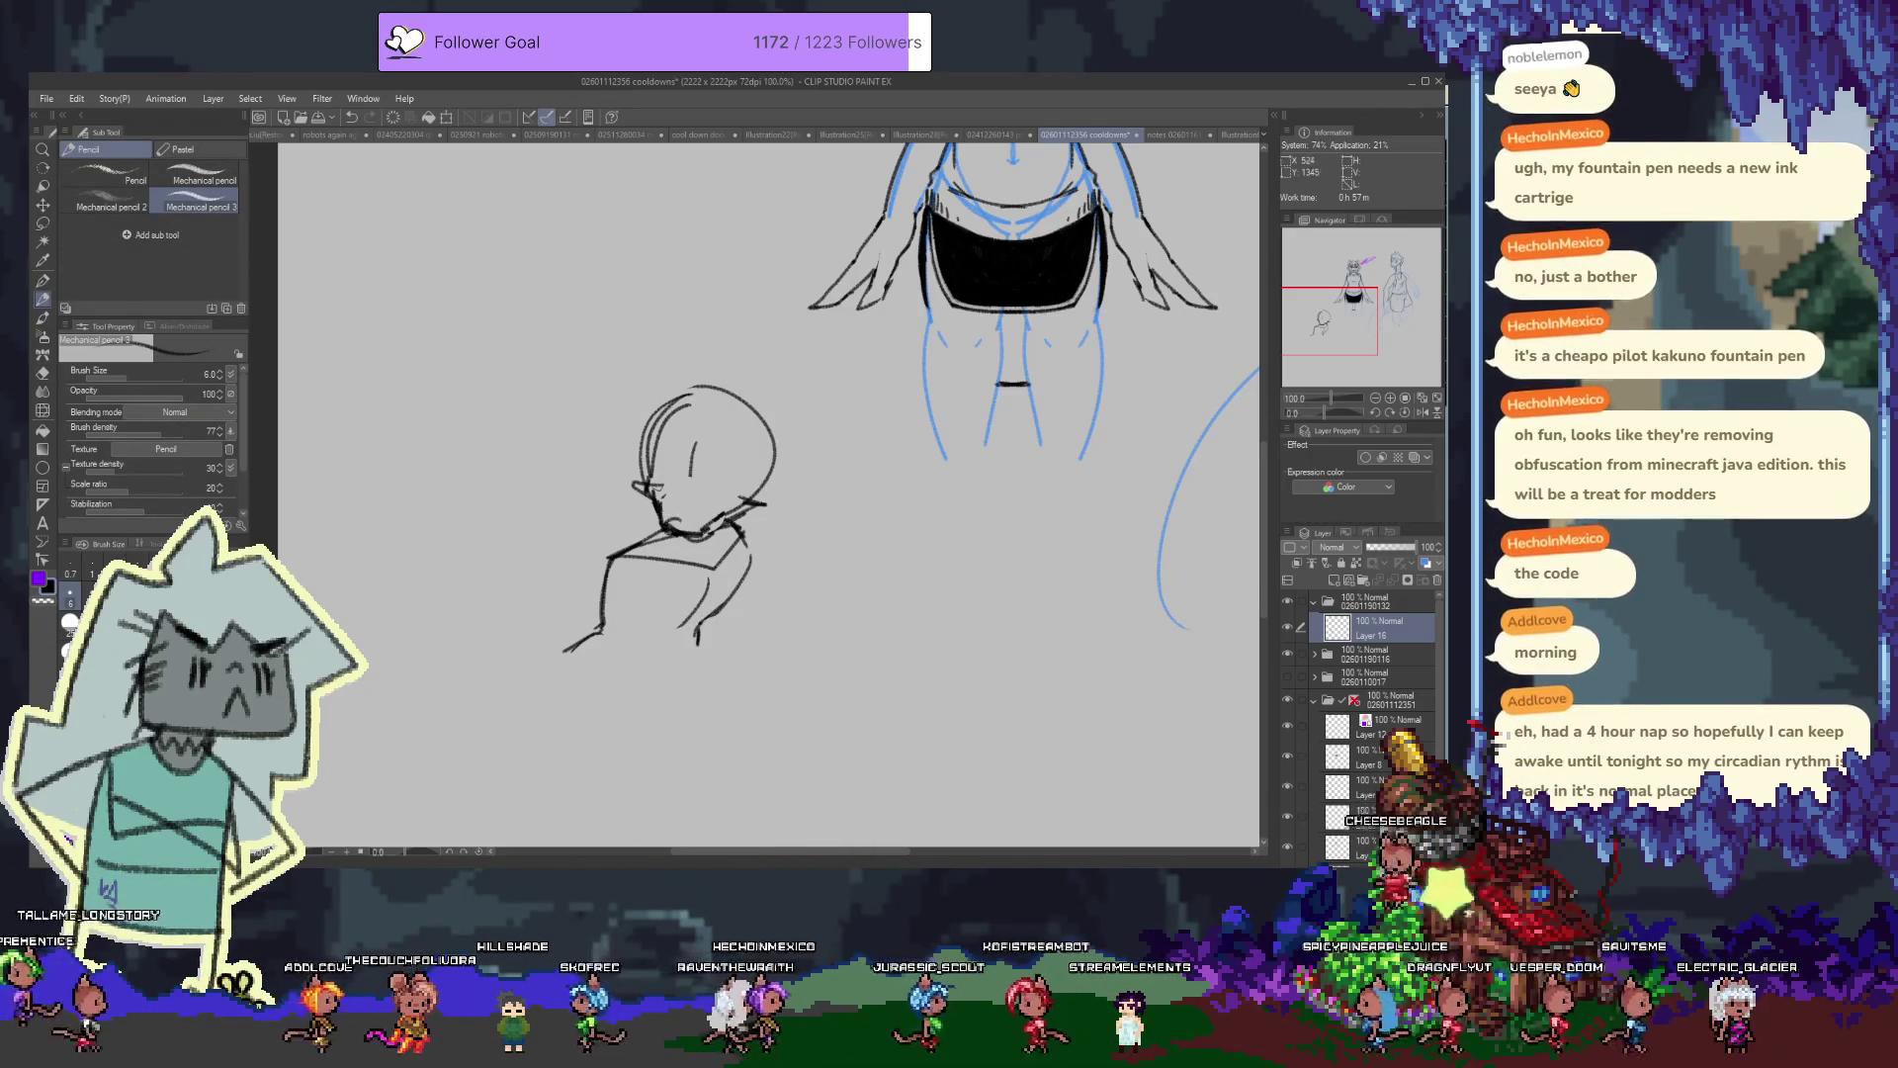
drag(652, 338, 641, 463)
key(ctrl+z)
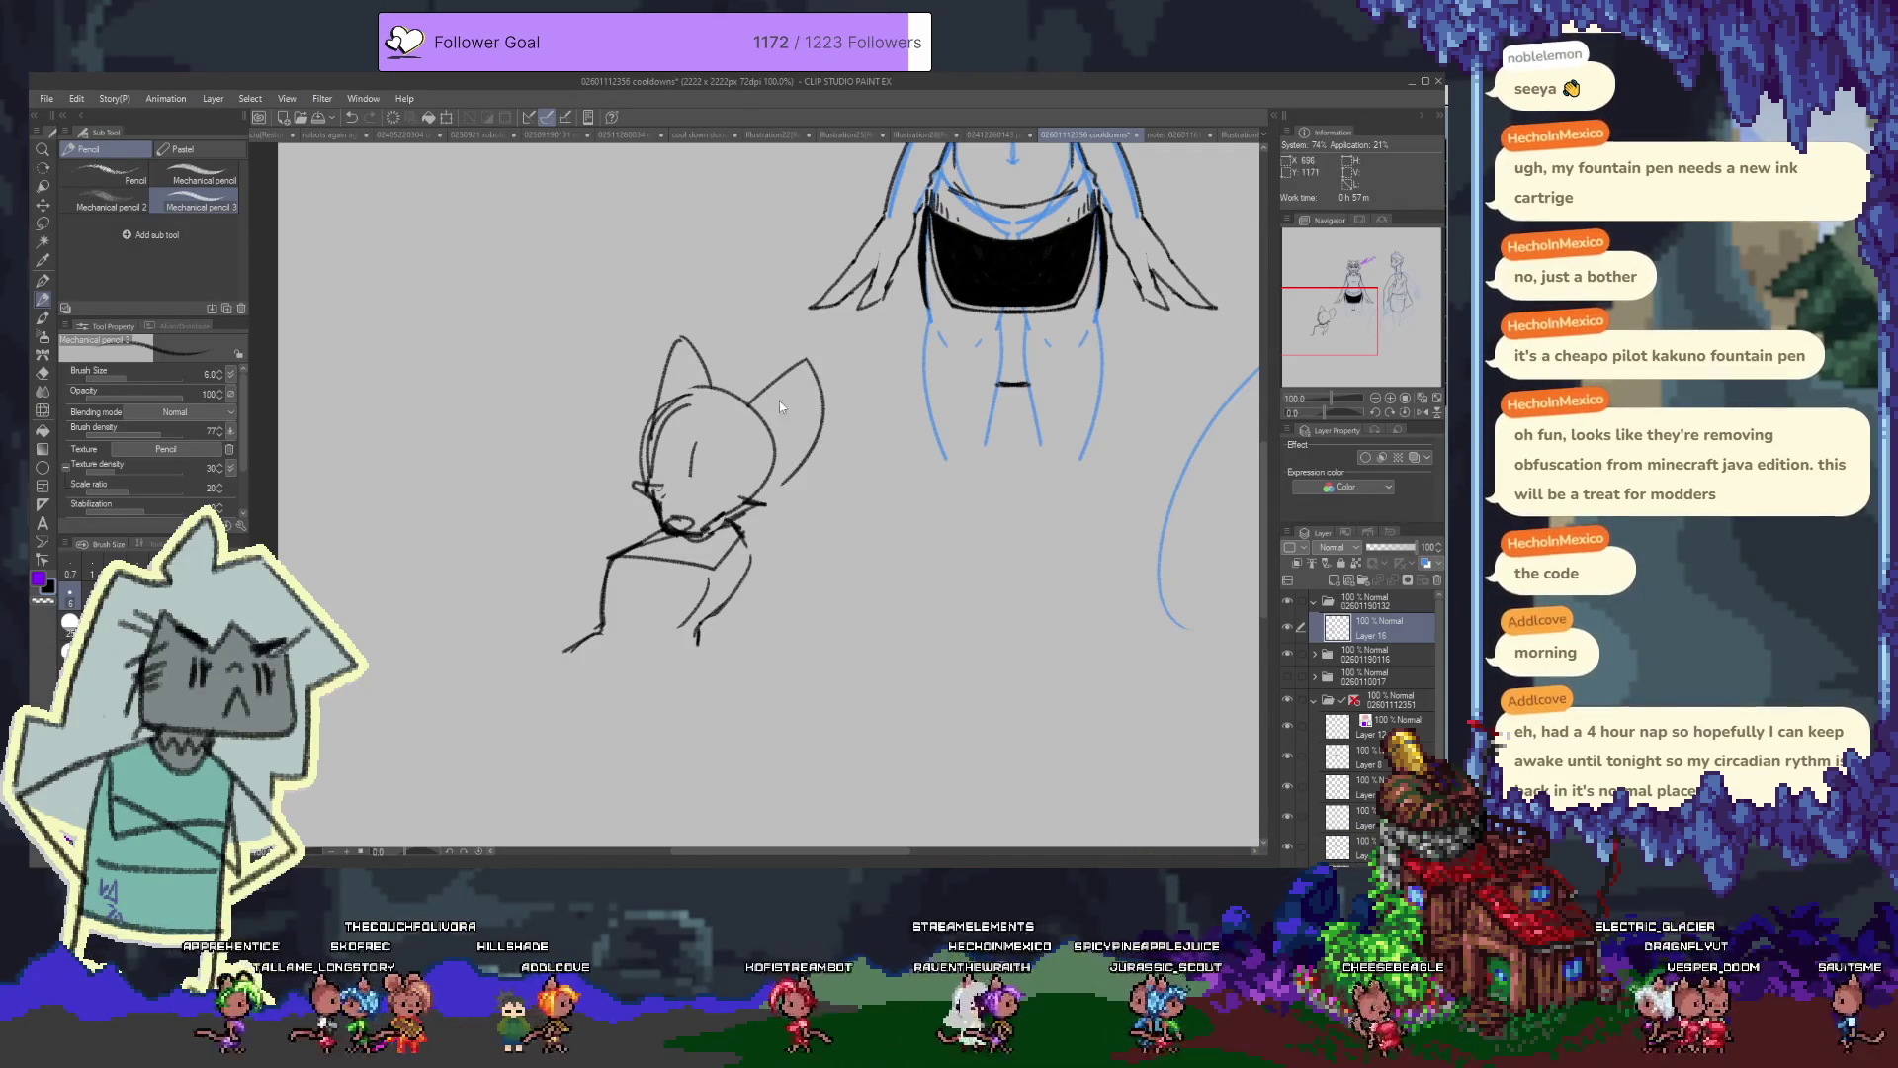
key(ctrl+z)
drag(746, 399, 804, 430)
mouse_move(546, 672)
mouse_down()
mouse_move(584, 559)
mouse_move(641, 605)
mouse_up()
key(ctrl+z)
mouse_move(643, 530)
mouse_down()
mouse_move(648, 586)
mouse_move(729, 545)
mouse_up()
key(ctrl+z)
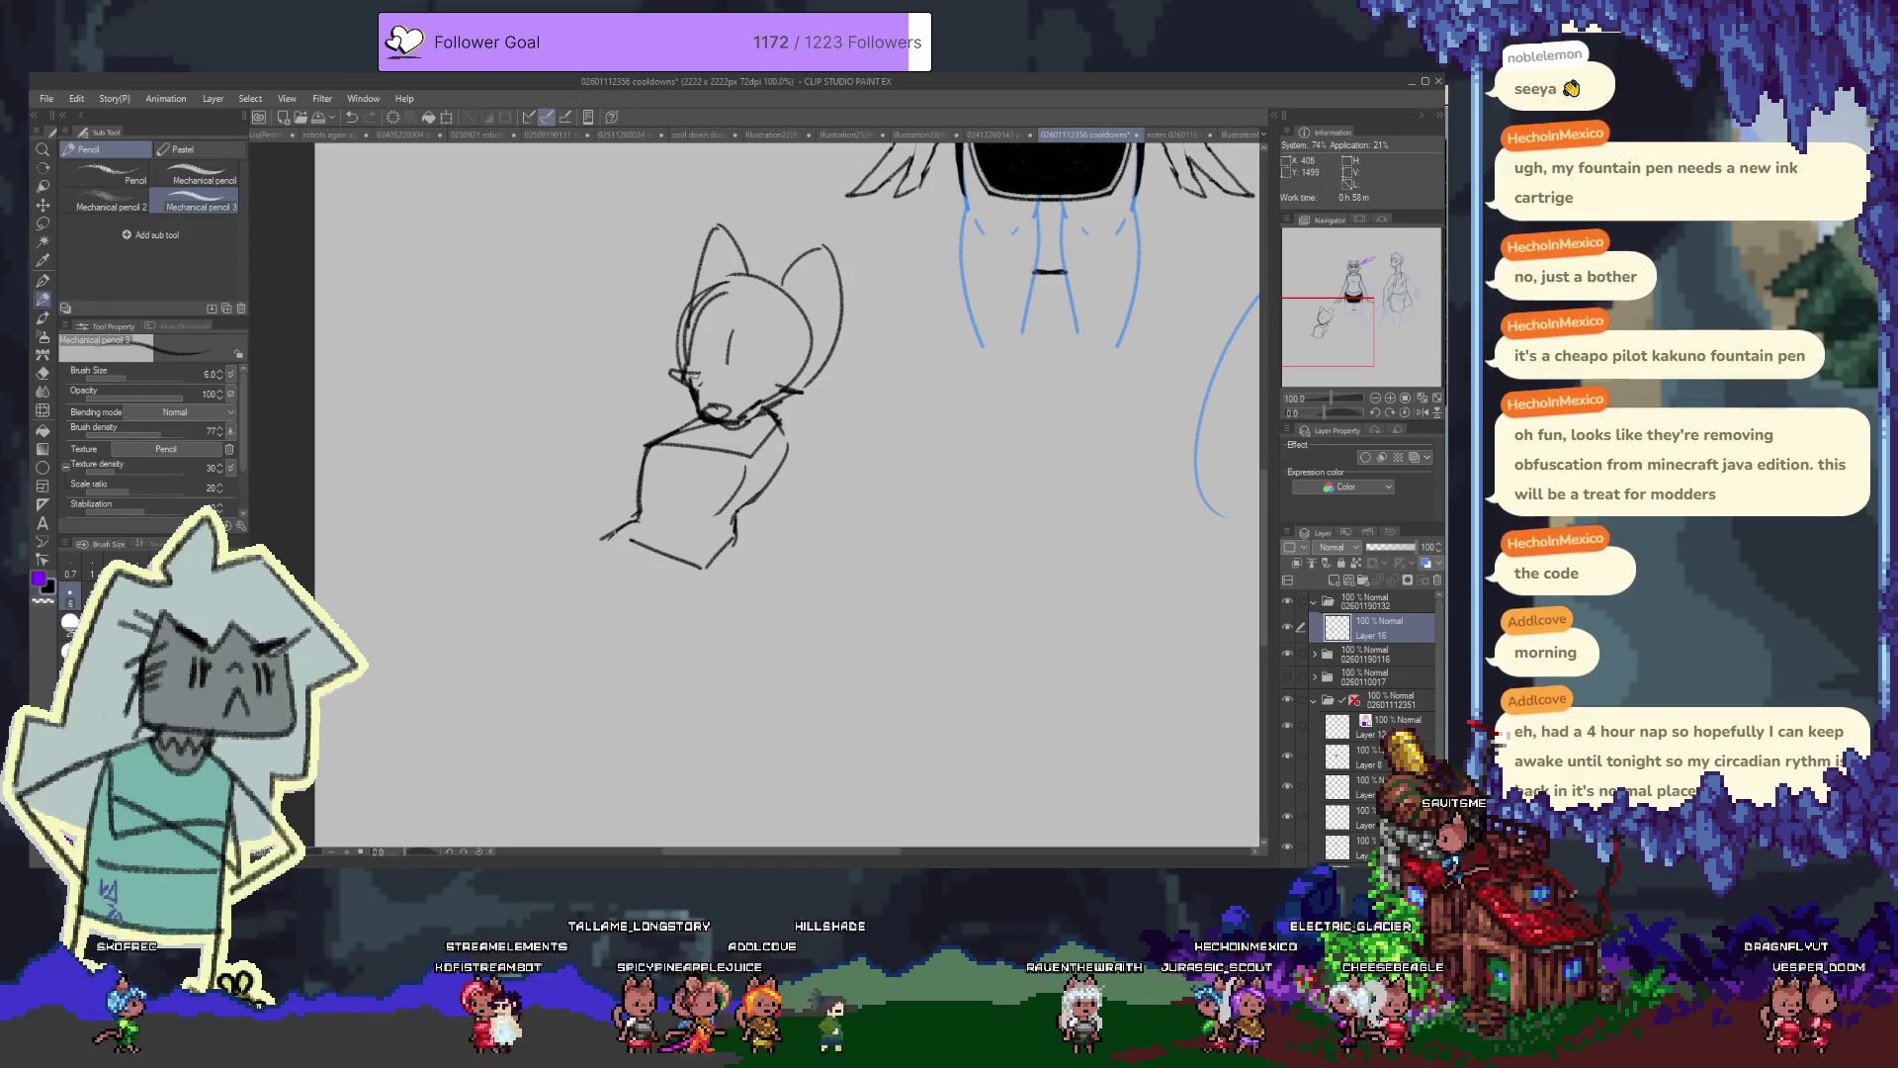
key(e)
drag(603, 540, 623, 530)
key(p)
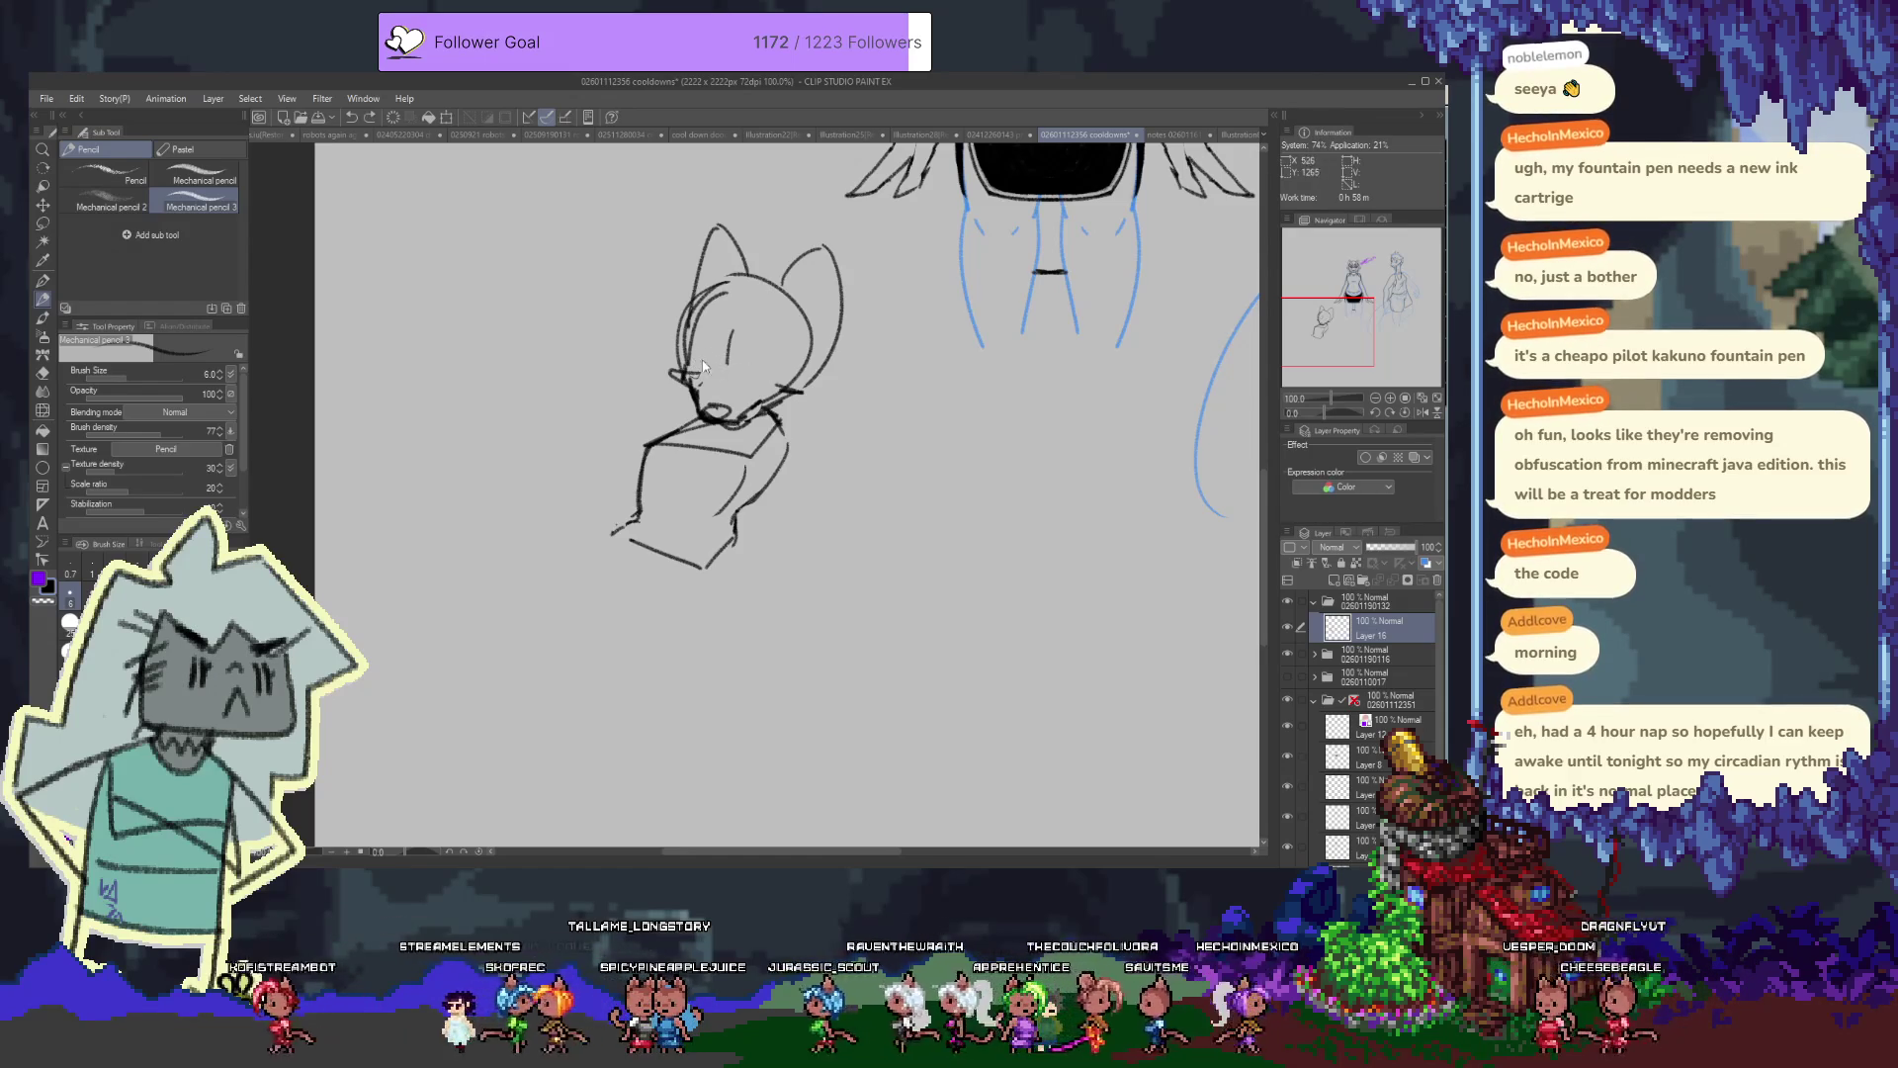
Draw the closed-eye line and begin a tail curve left of the figure
drag(743, 366, 773, 368)
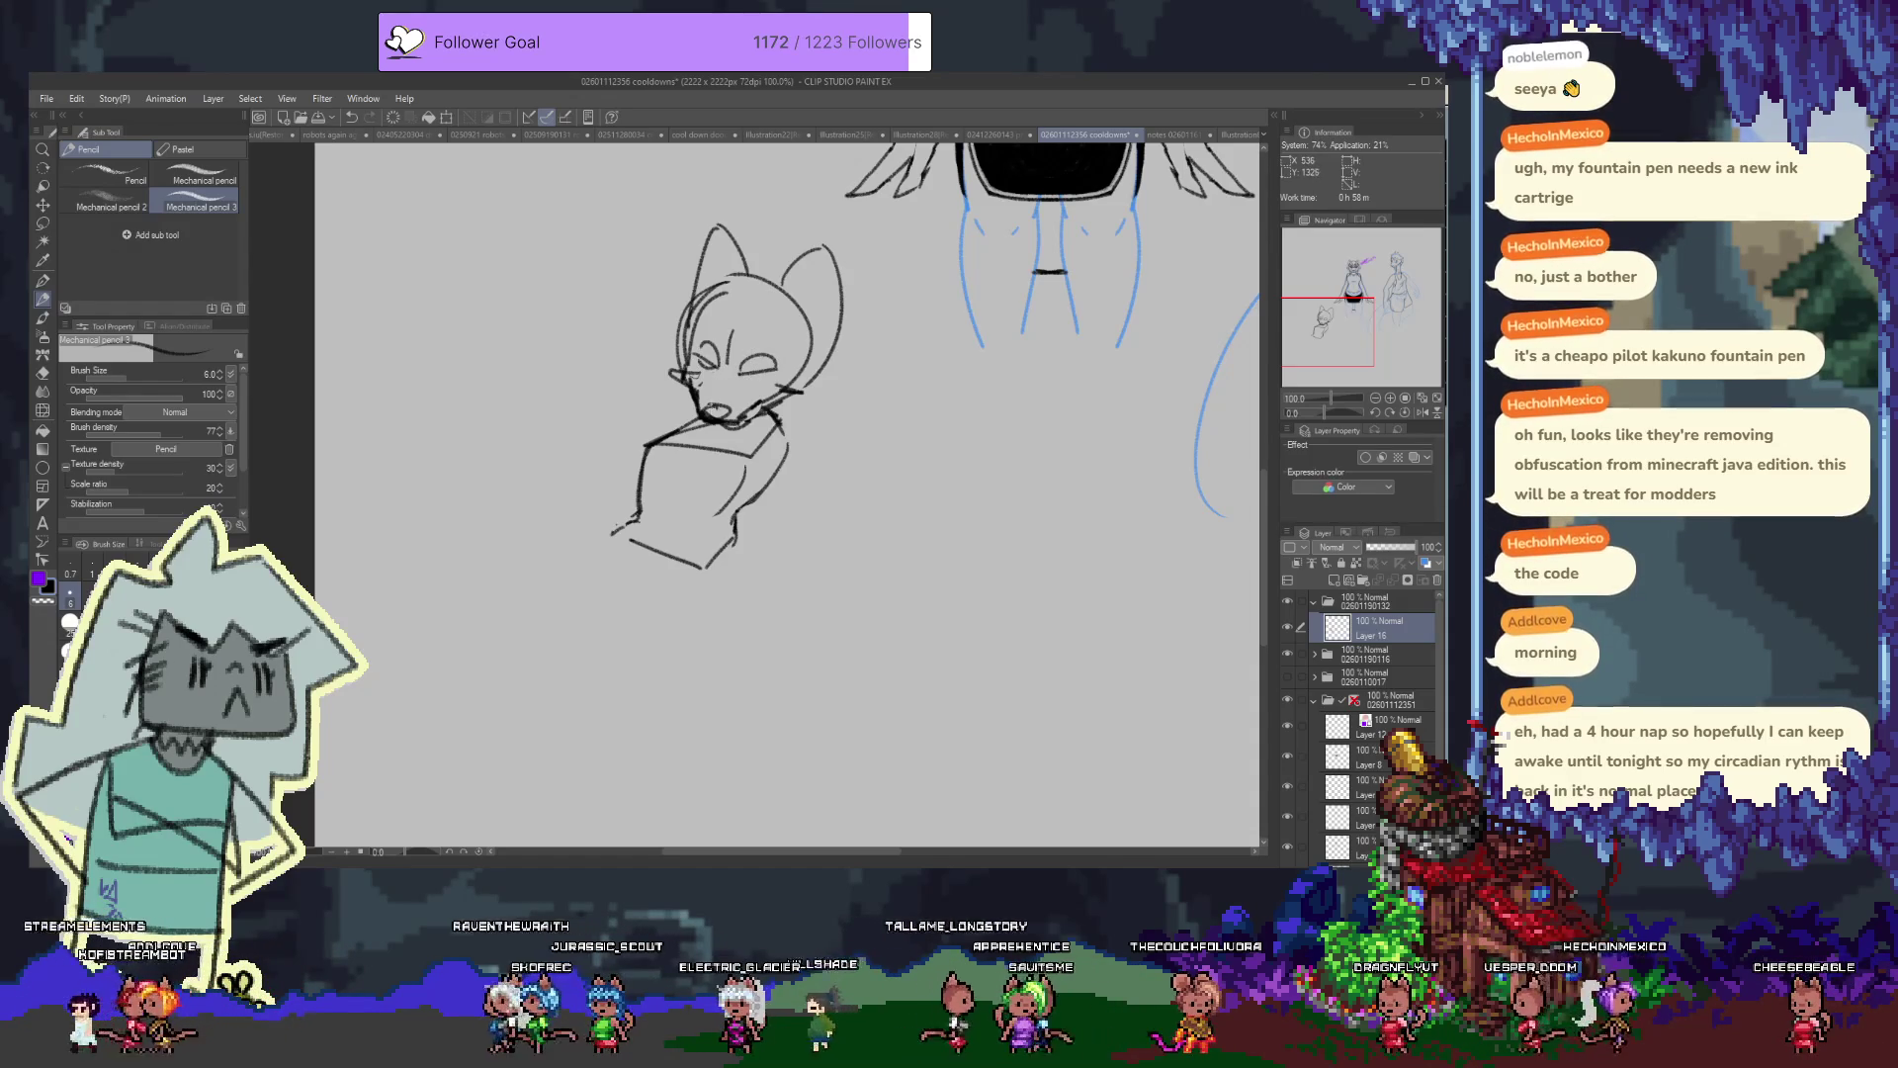
key(e)
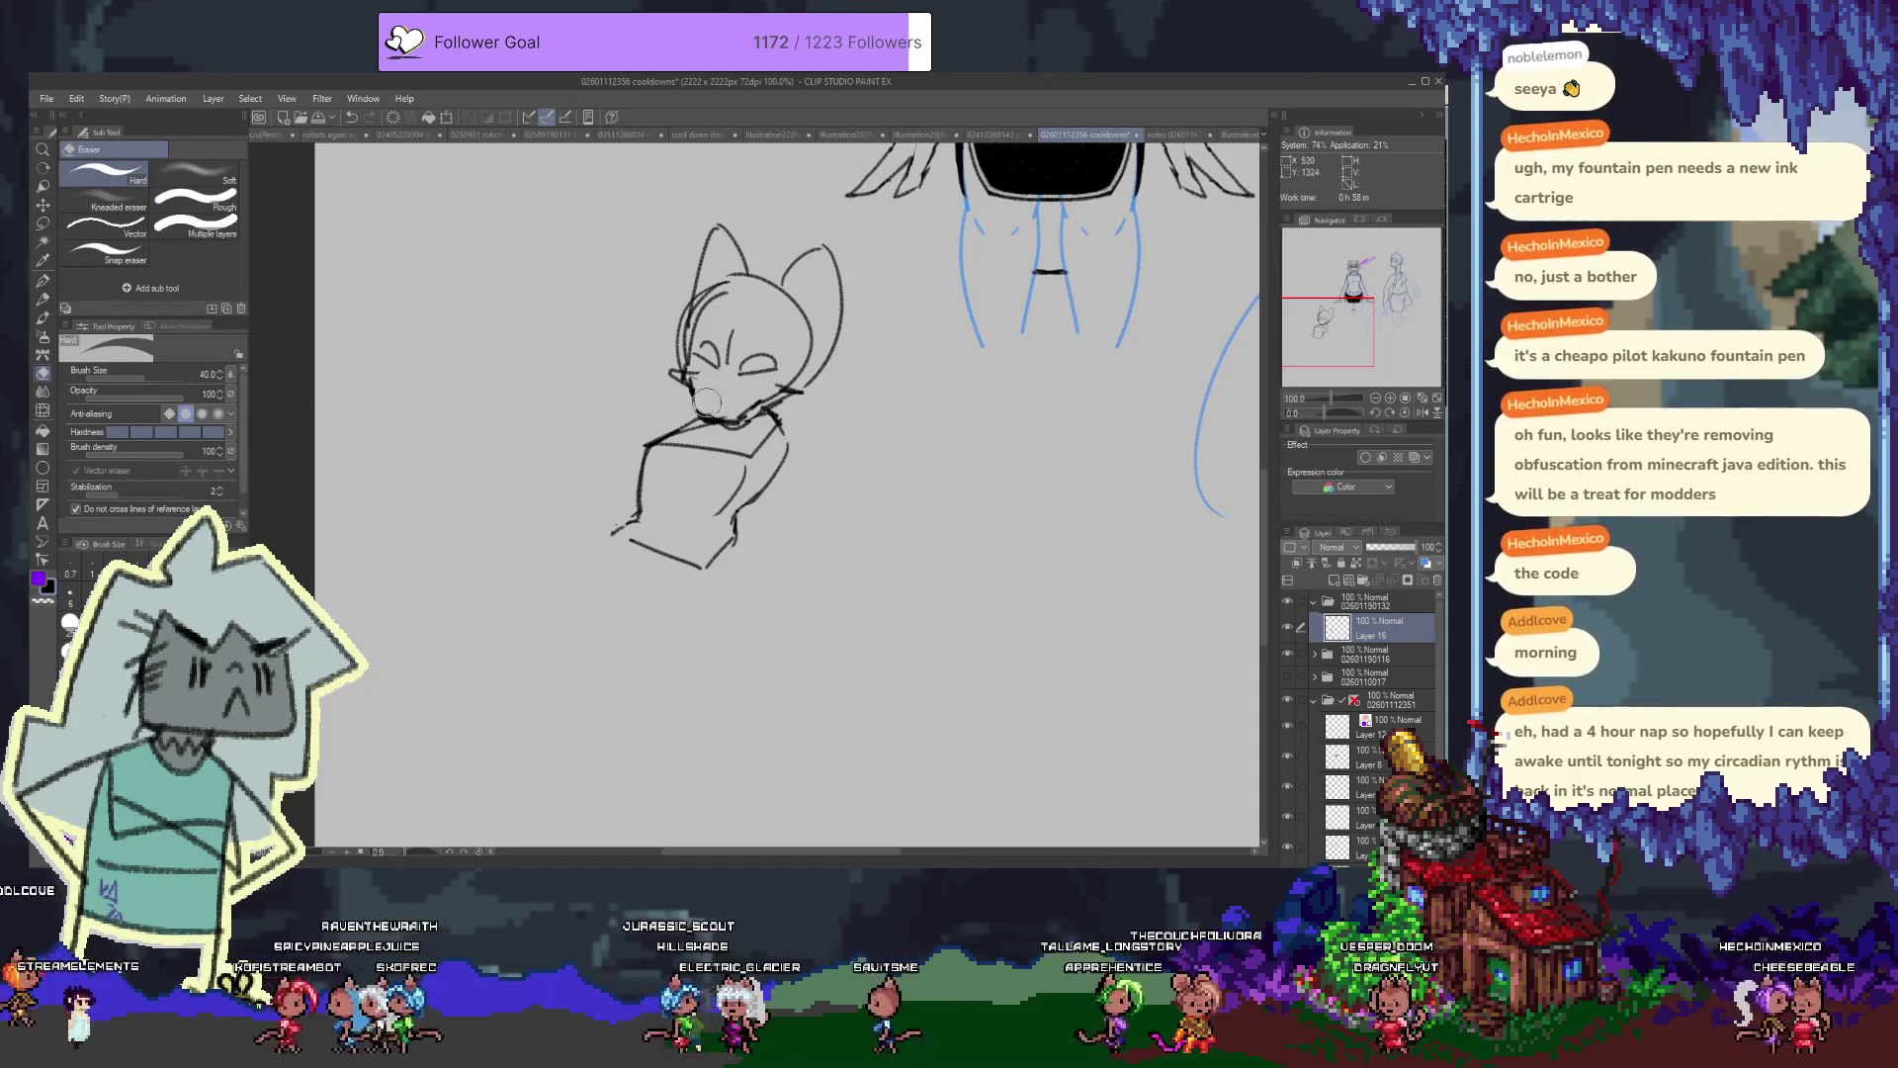
key(p)
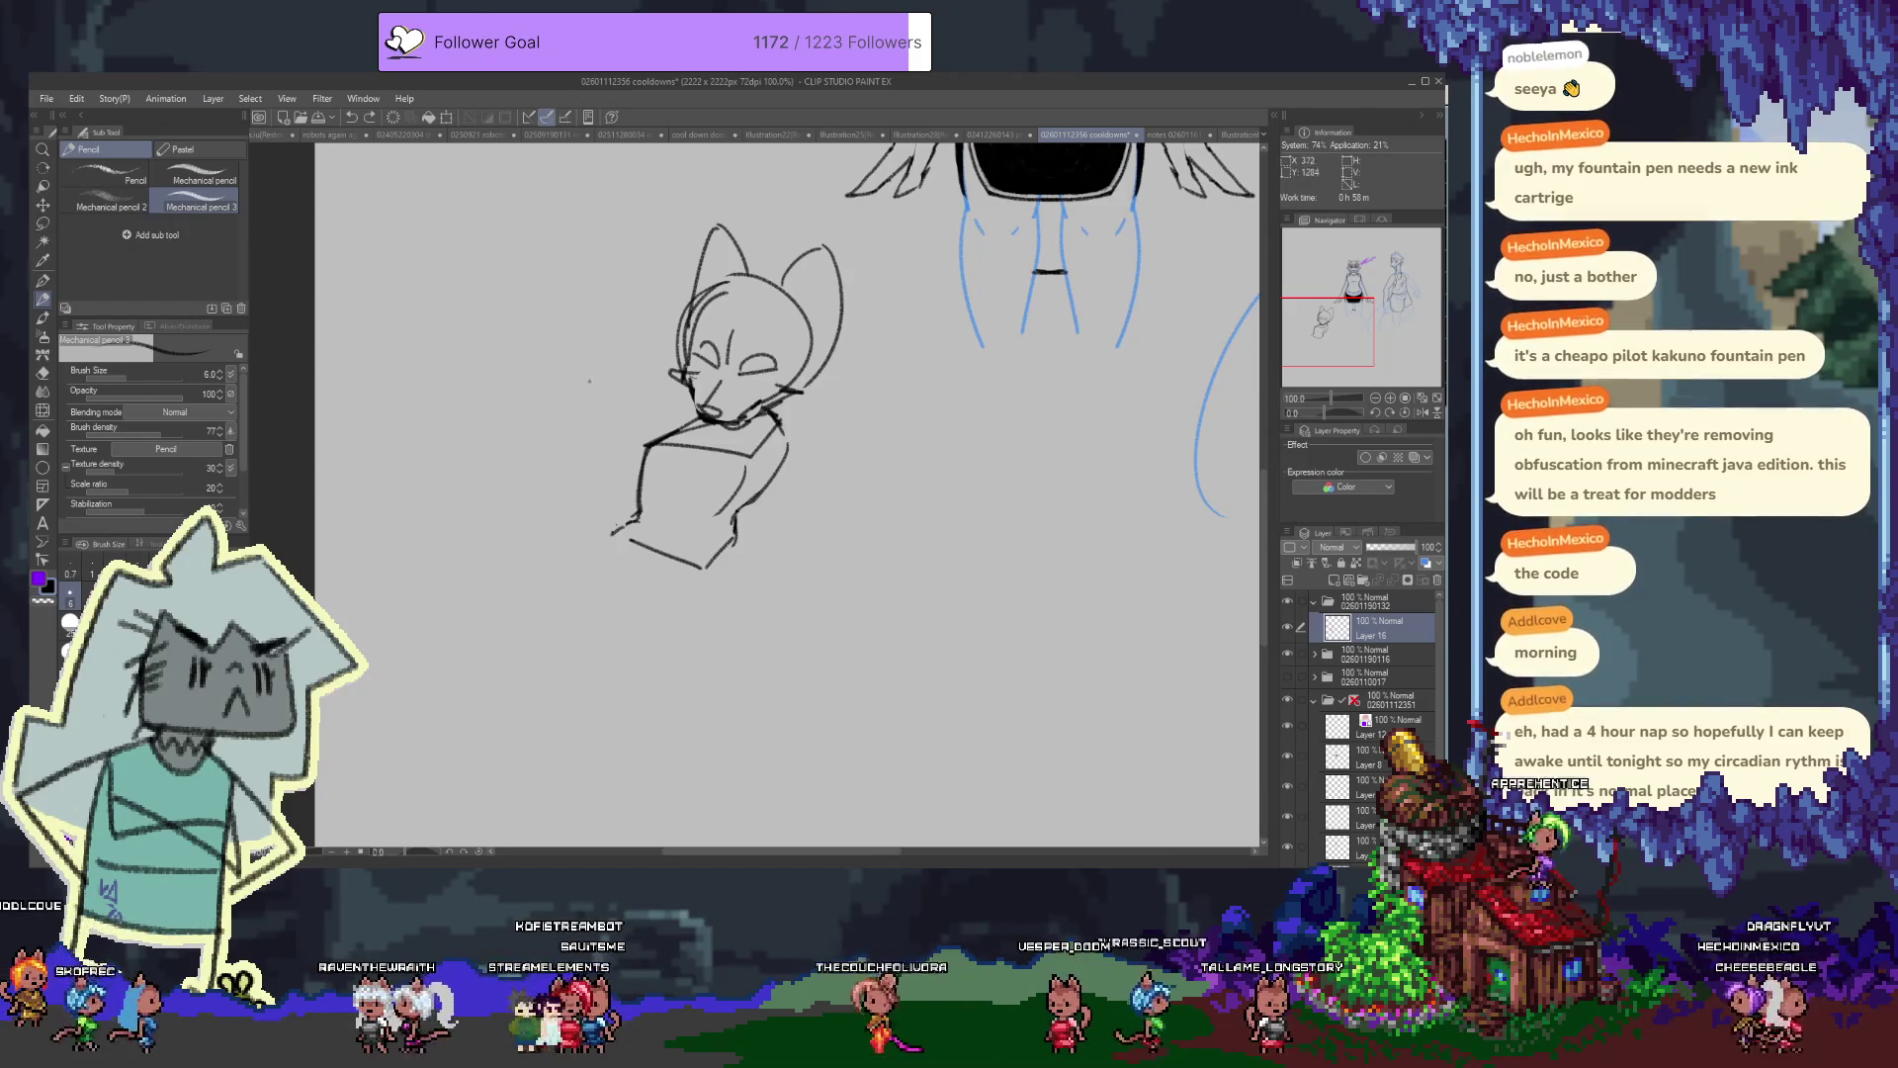
drag(611, 368, 538, 516)
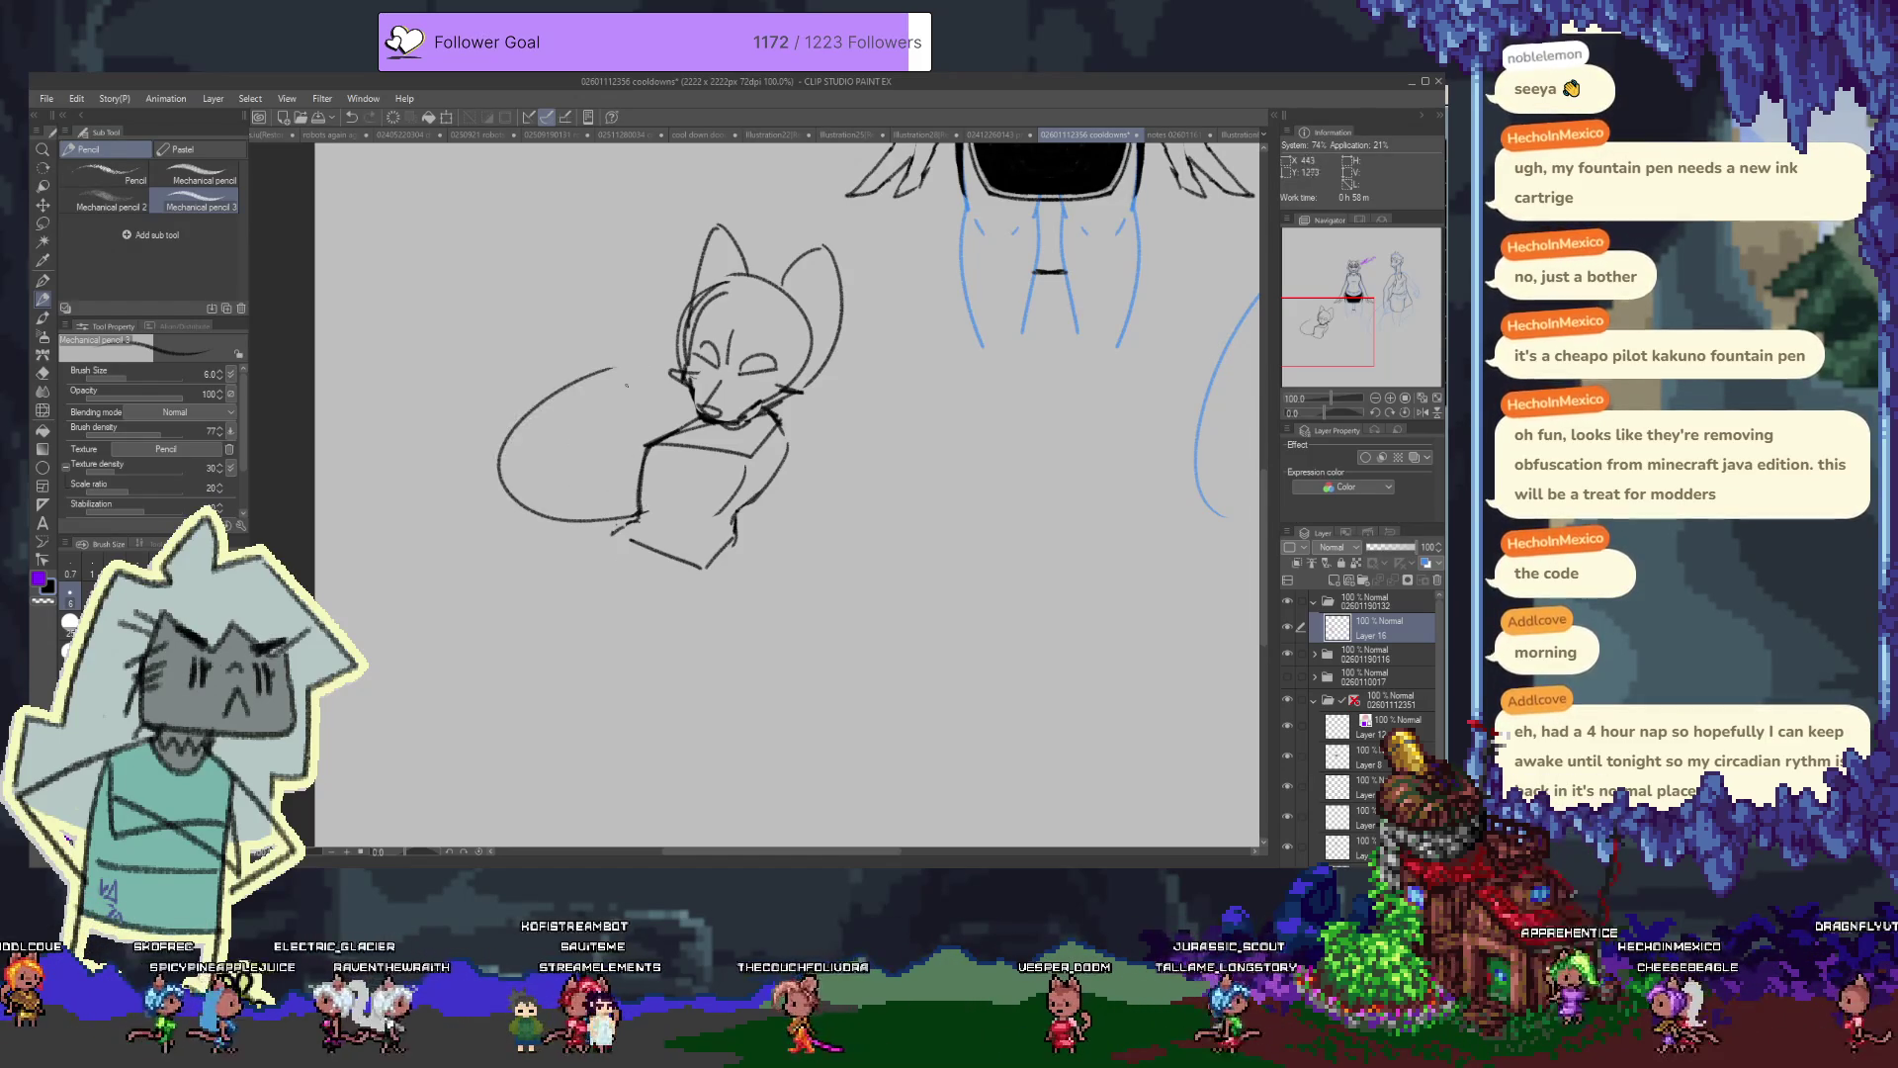
Sweep several long tail curves around the first figure
drag(644, 390, 514, 494)
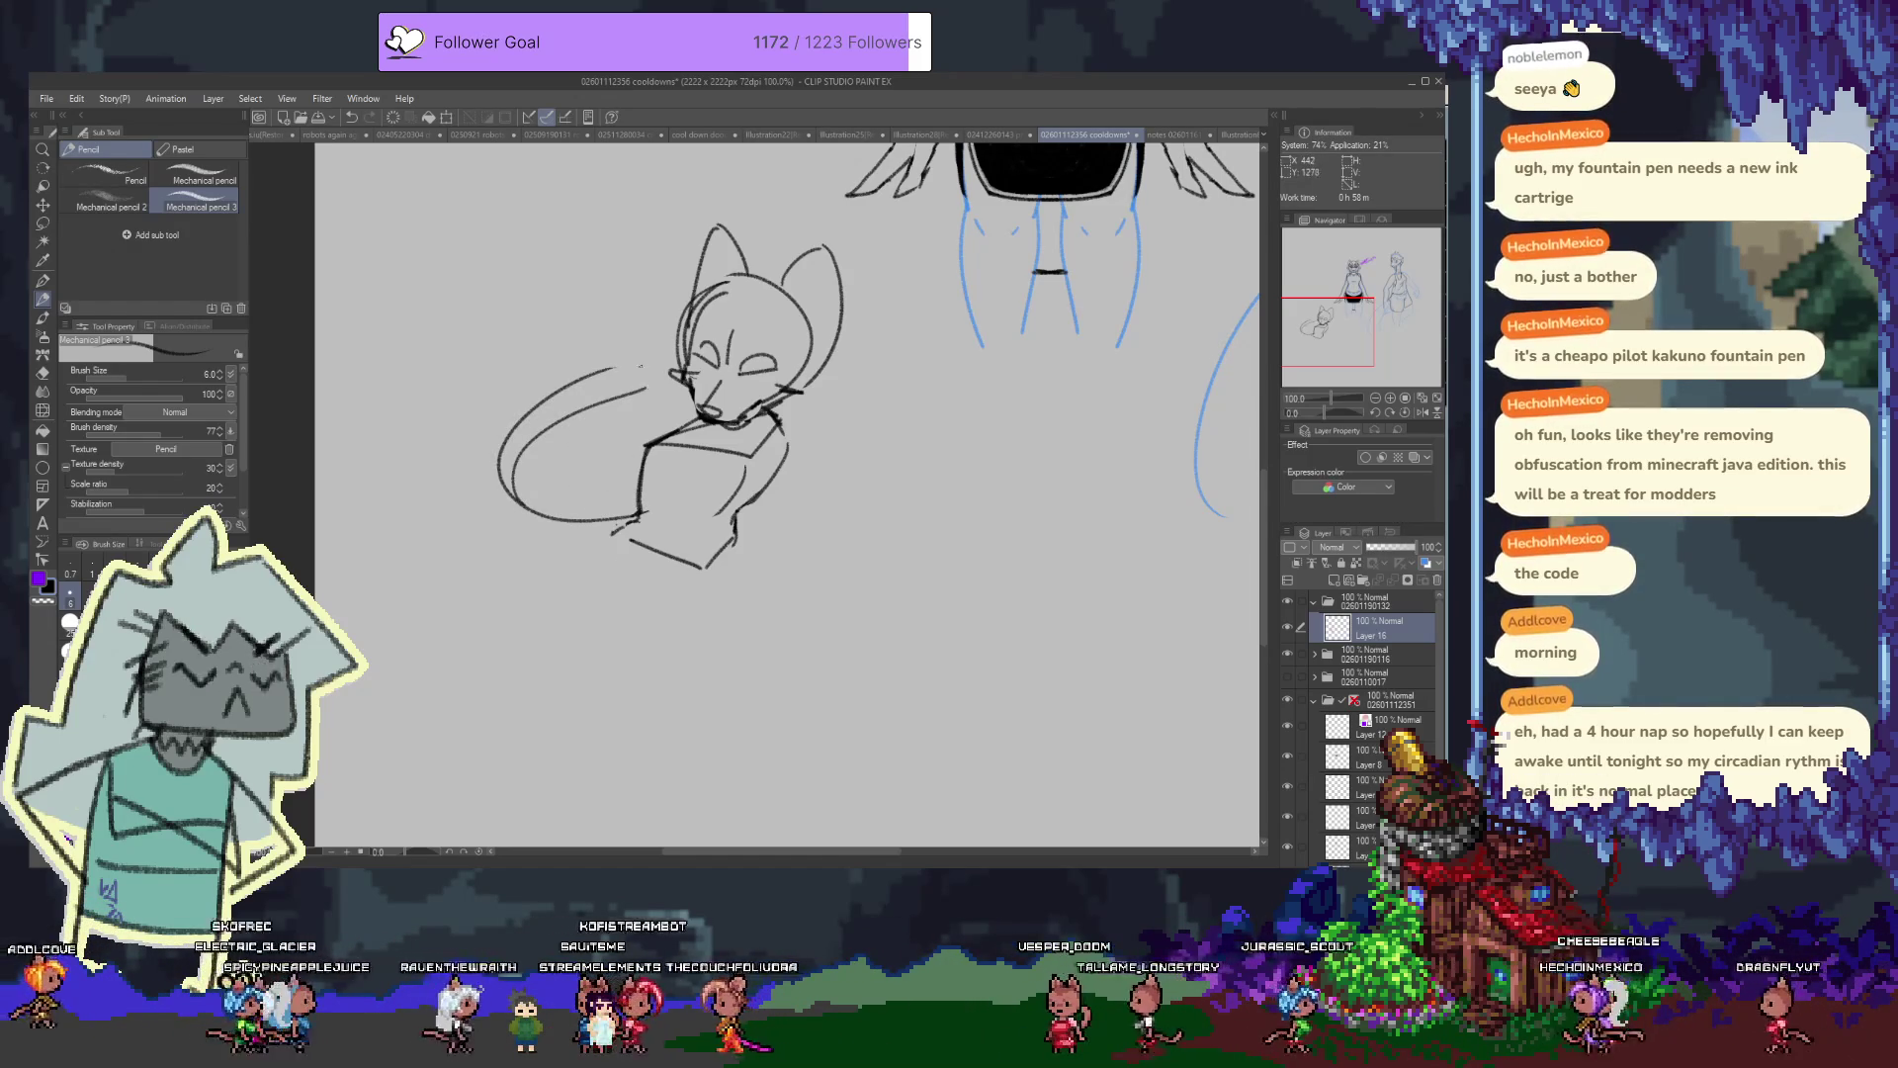
mouse_move(675, 324)
mouse_down()
mouse_move(525, 299)
mouse_move(503, 411)
mouse_up()
key(ctrl+z)
drag(624, 296, 684, 316)
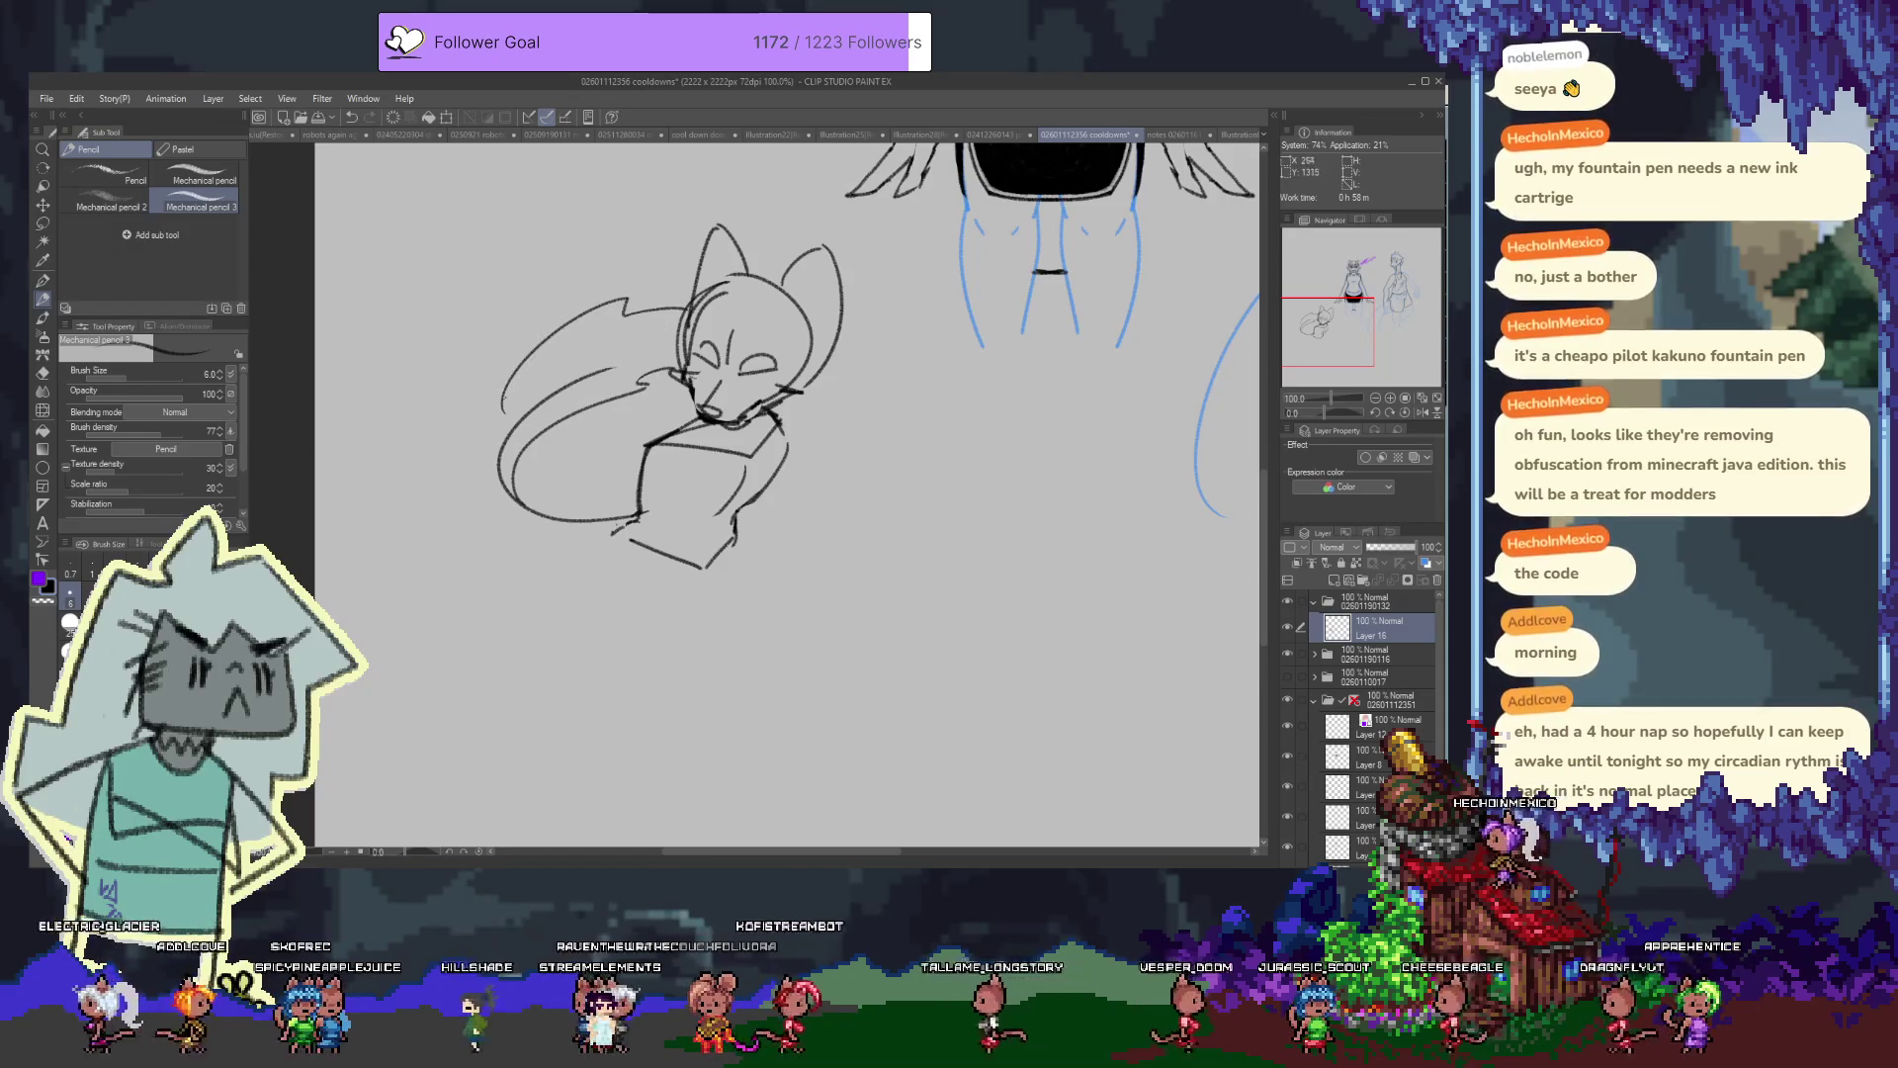
drag(500, 381, 608, 596)
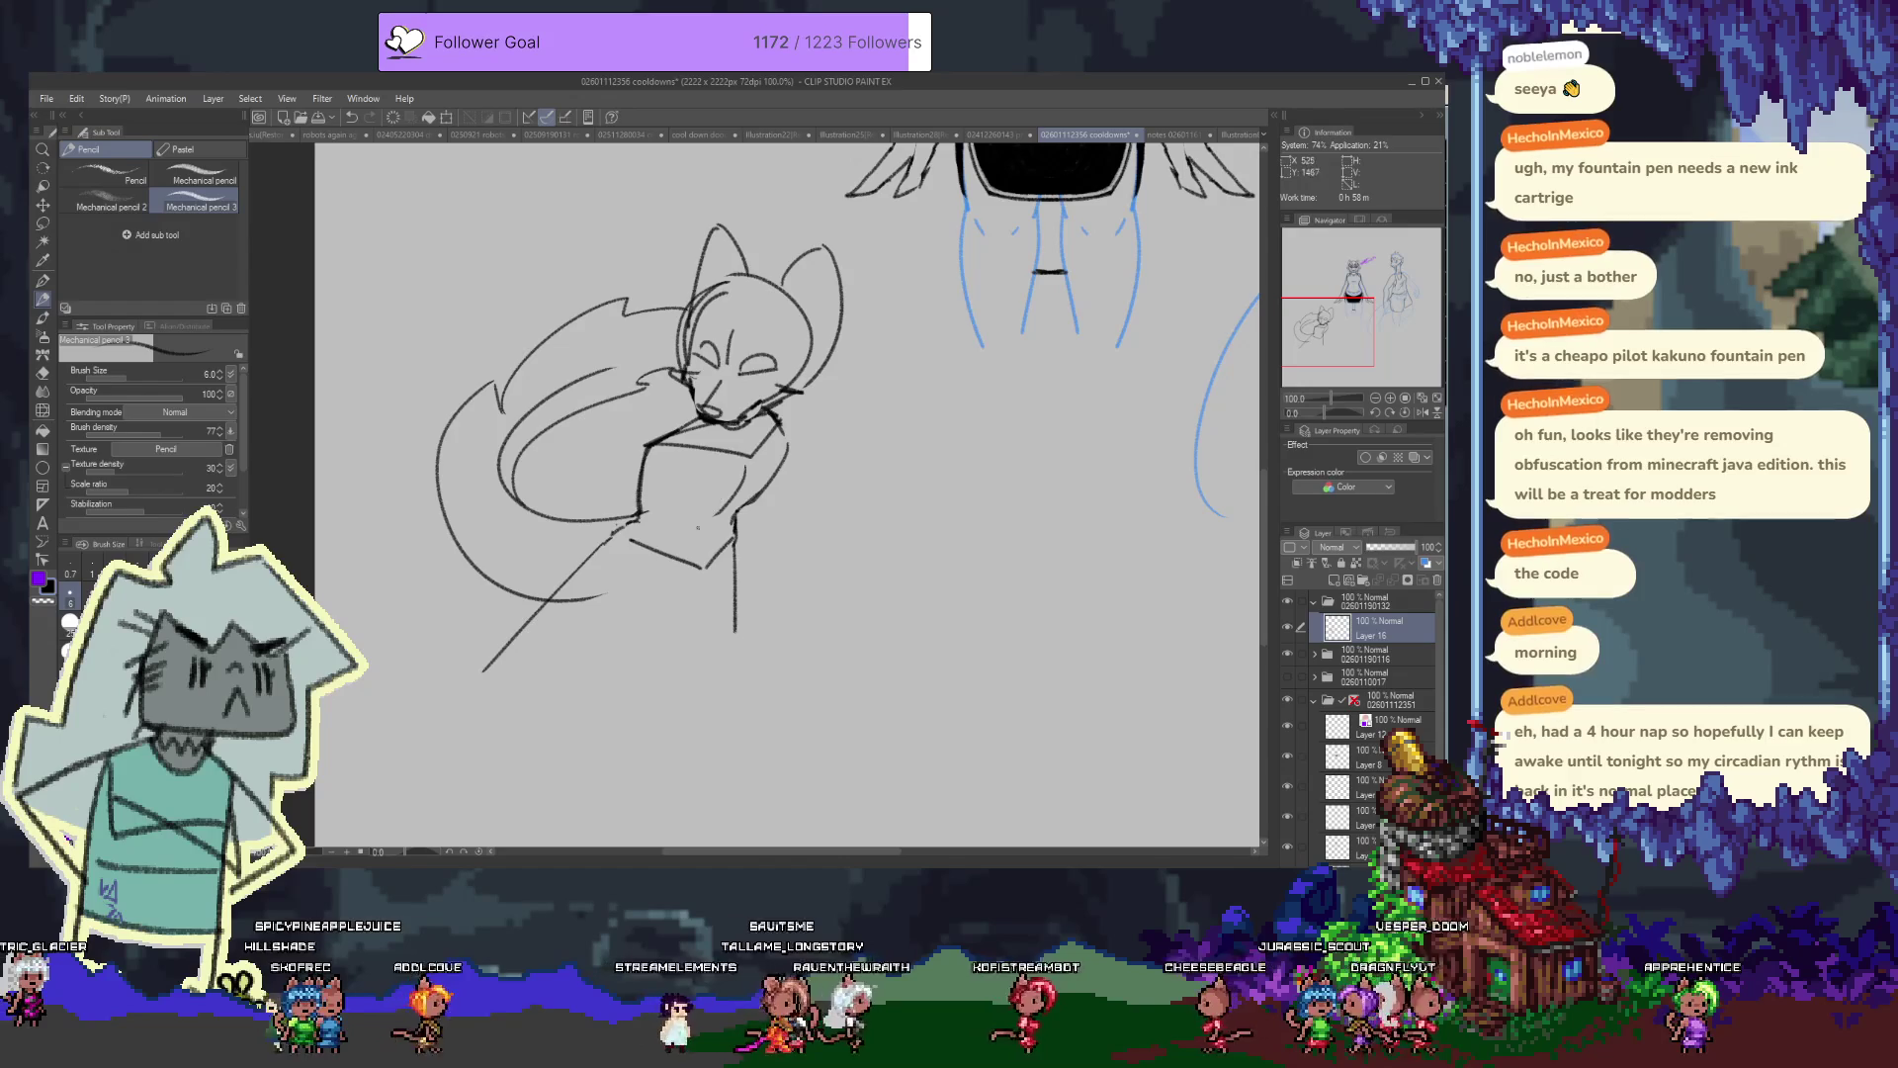
Pan to the empty area below the first figure and undo the rejected head circle
mouse_move(649, 522)
mouse_down()
mouse_move(513, 532)
mouse_move(574, 508)
mouse_up()
mouse_move(682, 399)
mouse_down()
mouse_move(640, 449)
mouse_move(698, 408)
mouse_move(692, 390)
mouse_move(665, 515)
mouse_up()
key(ctrl+z)
key(ctrl+z)
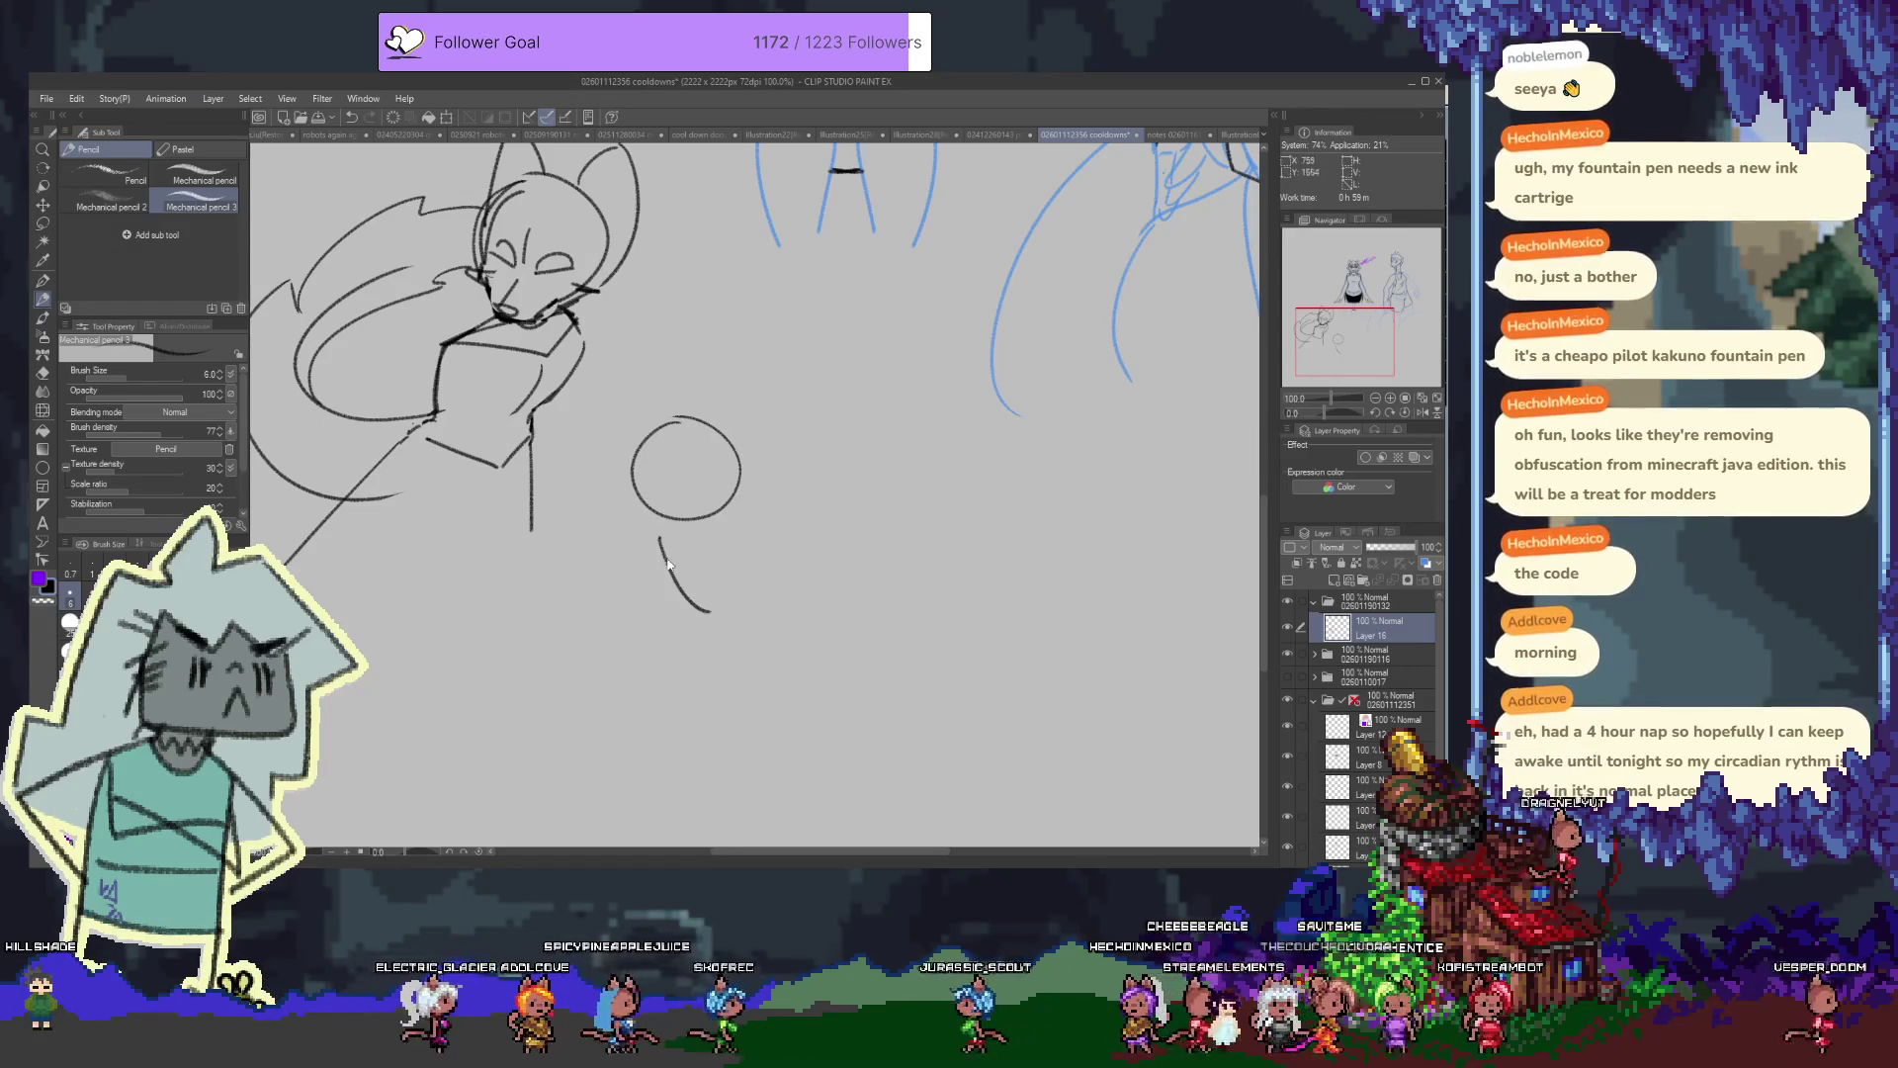
Sketch the second figure's shoulder, body sides and lower torso lines beneath the circle
drag(715, 613, 652, 539)
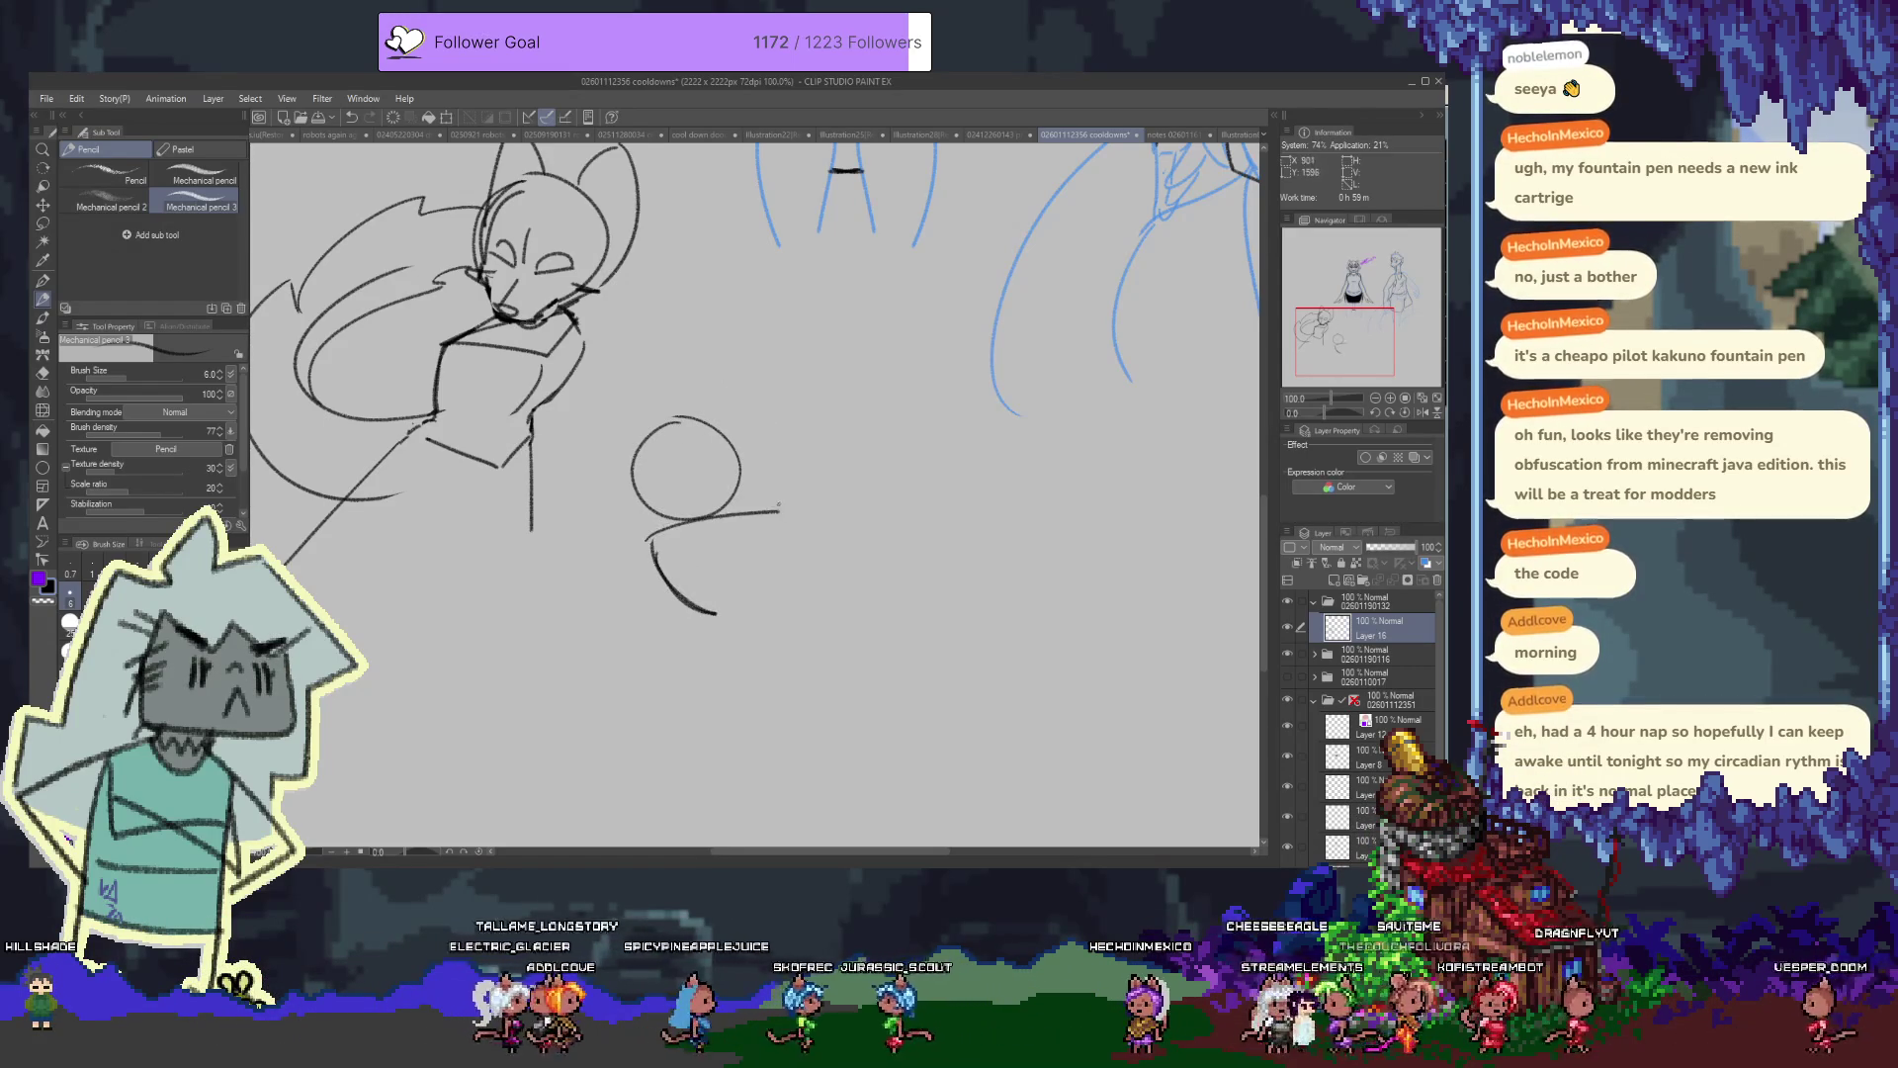
drag(749, 499, 781, 575)
mouse_move(672, 406)
mouse_down()
mouse_move(657, 509)
mouse_move(692, 414)
mouse_up()
key(ctrl+z)
drag(648, 512, 704, 416)
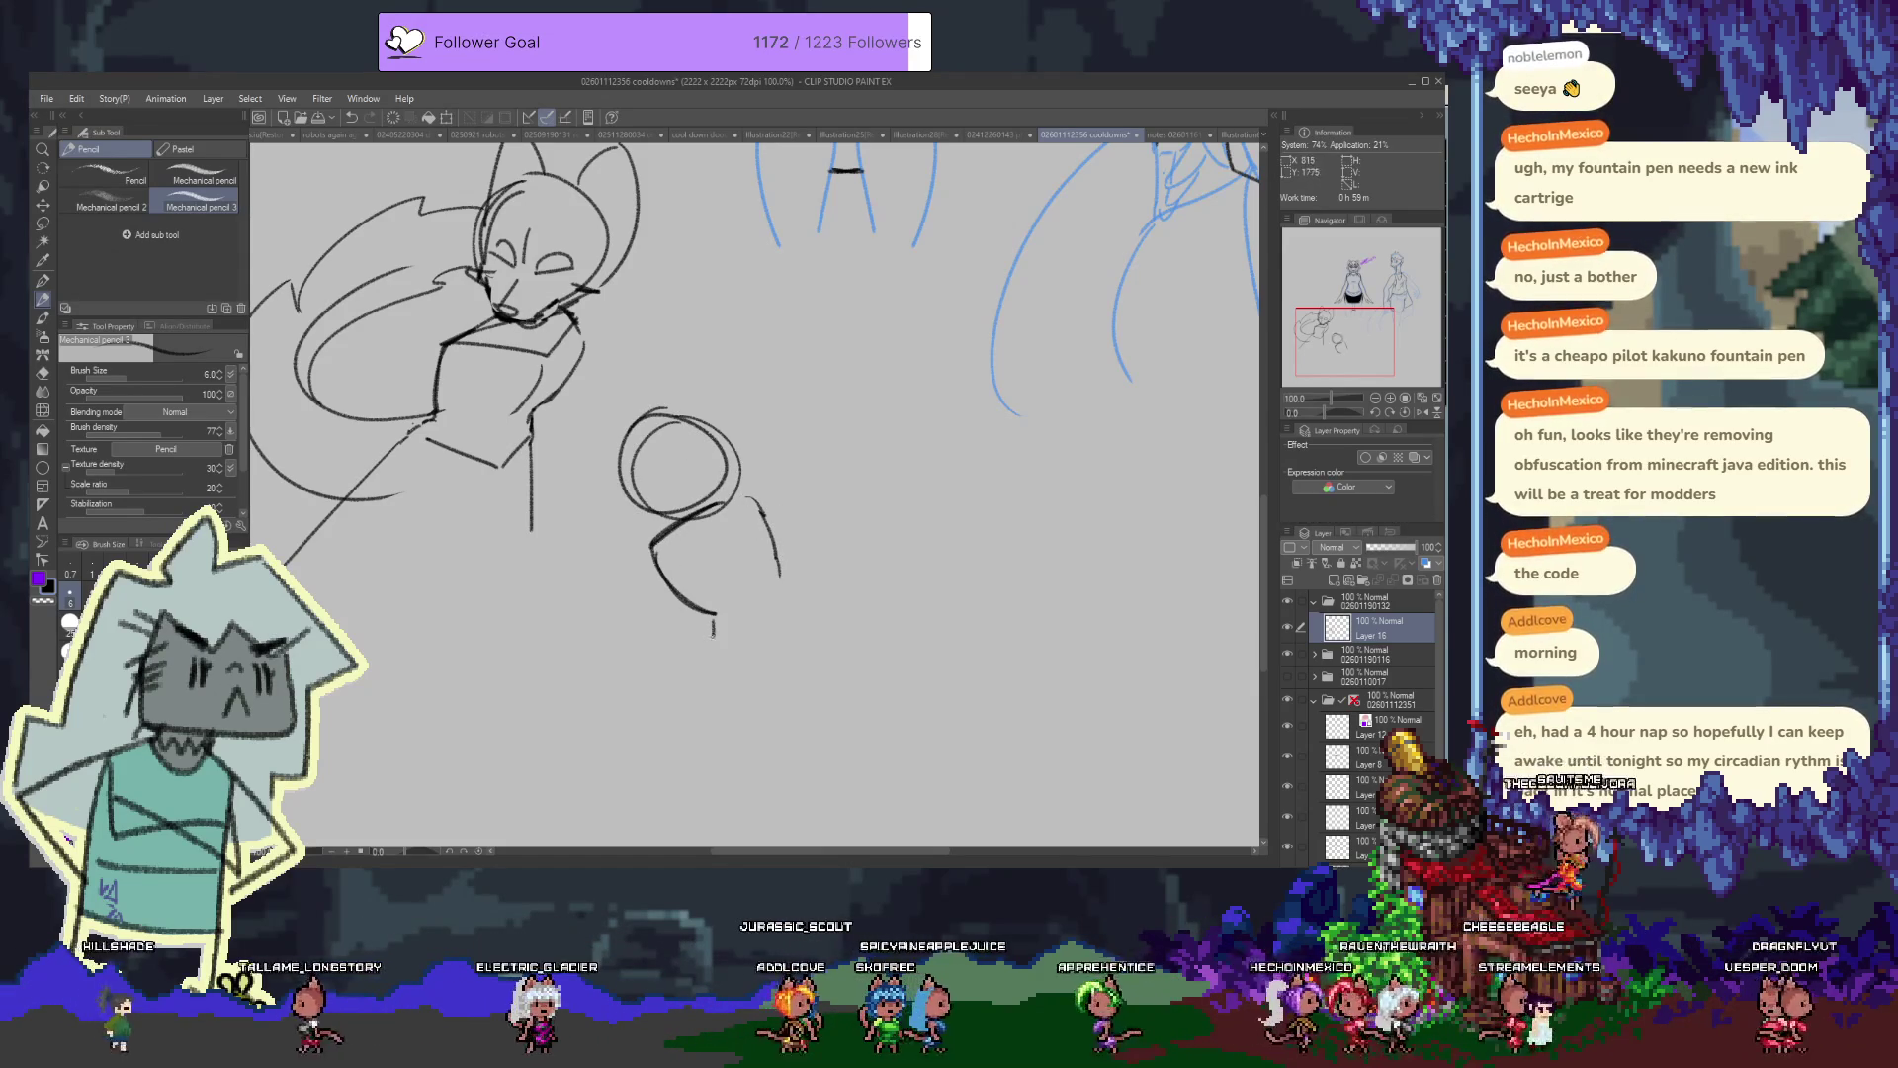
drag(708, 629, 678, 654)
drag(788, 605, 828, 700)
mouse_move(680, 653)
mouse_down()
mouse_move(664, 665)
mouse_move(726, 737)
mouse_up()
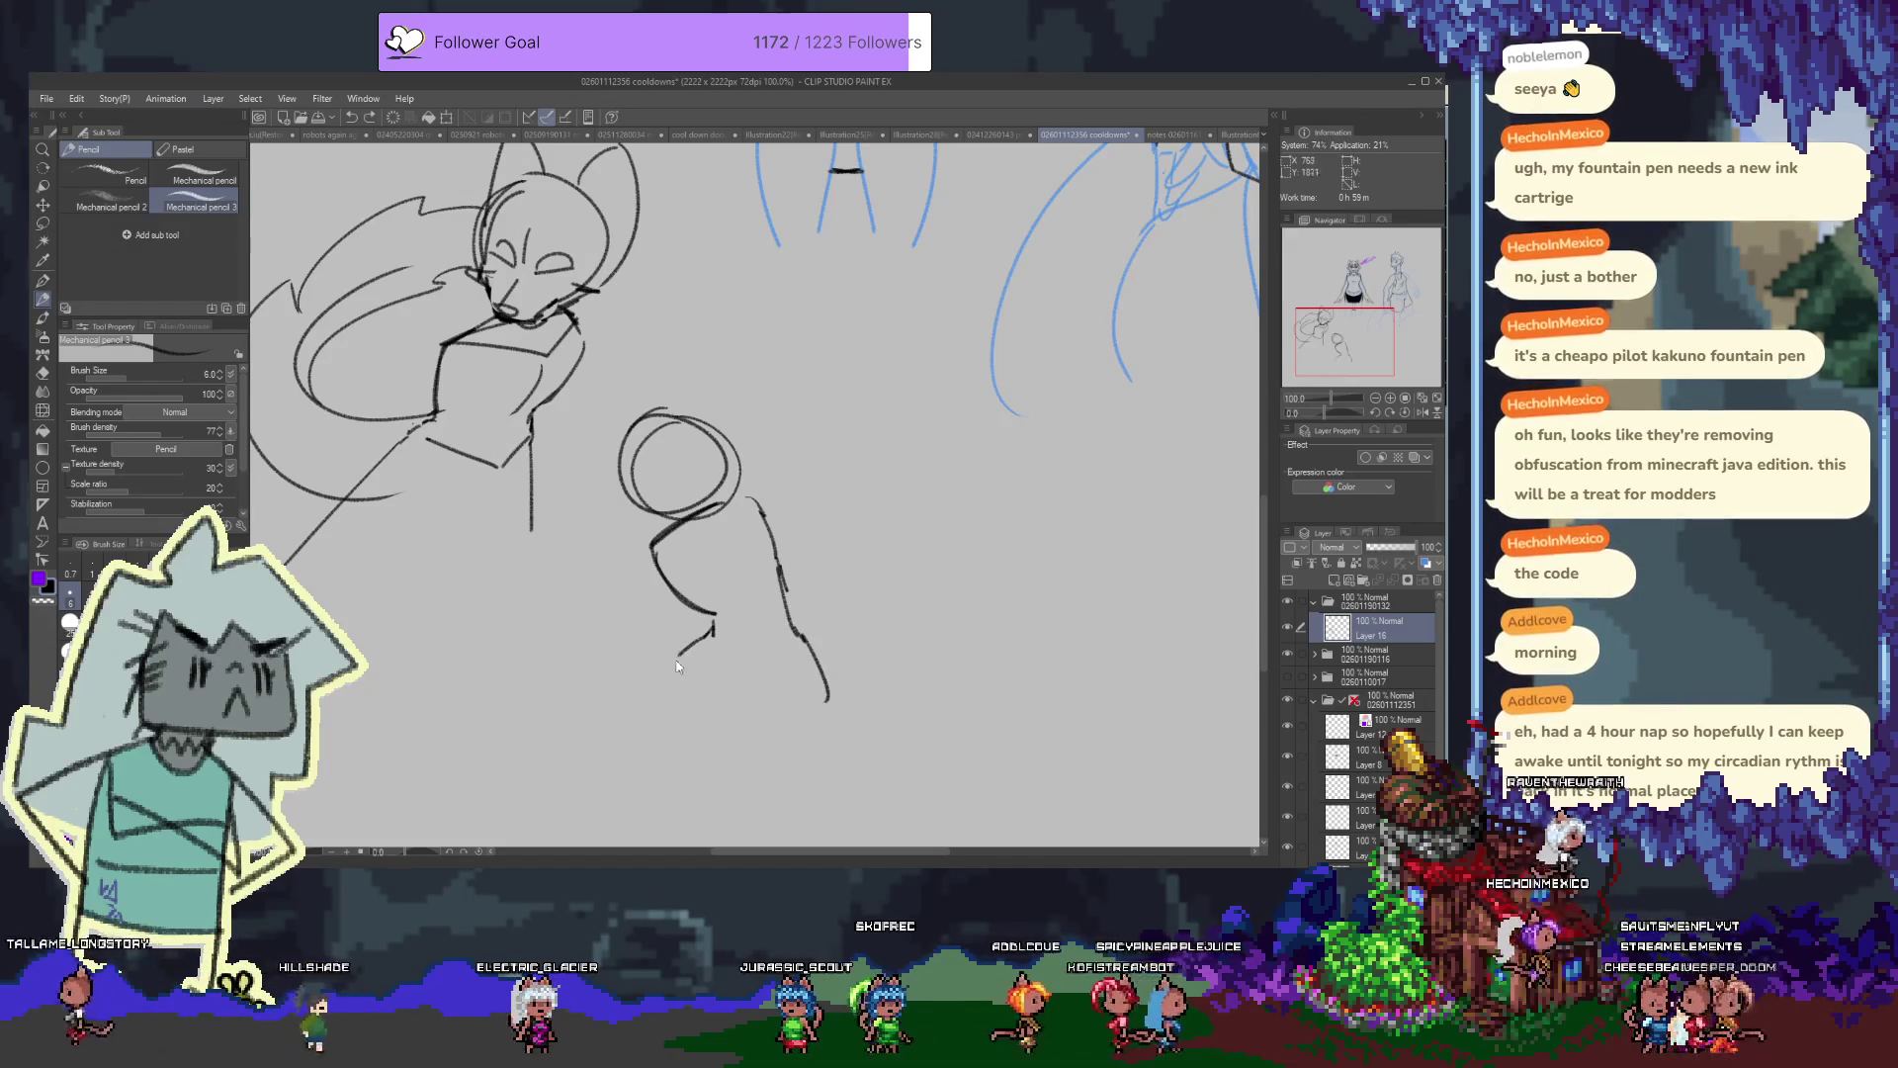
key(ctrl+z)
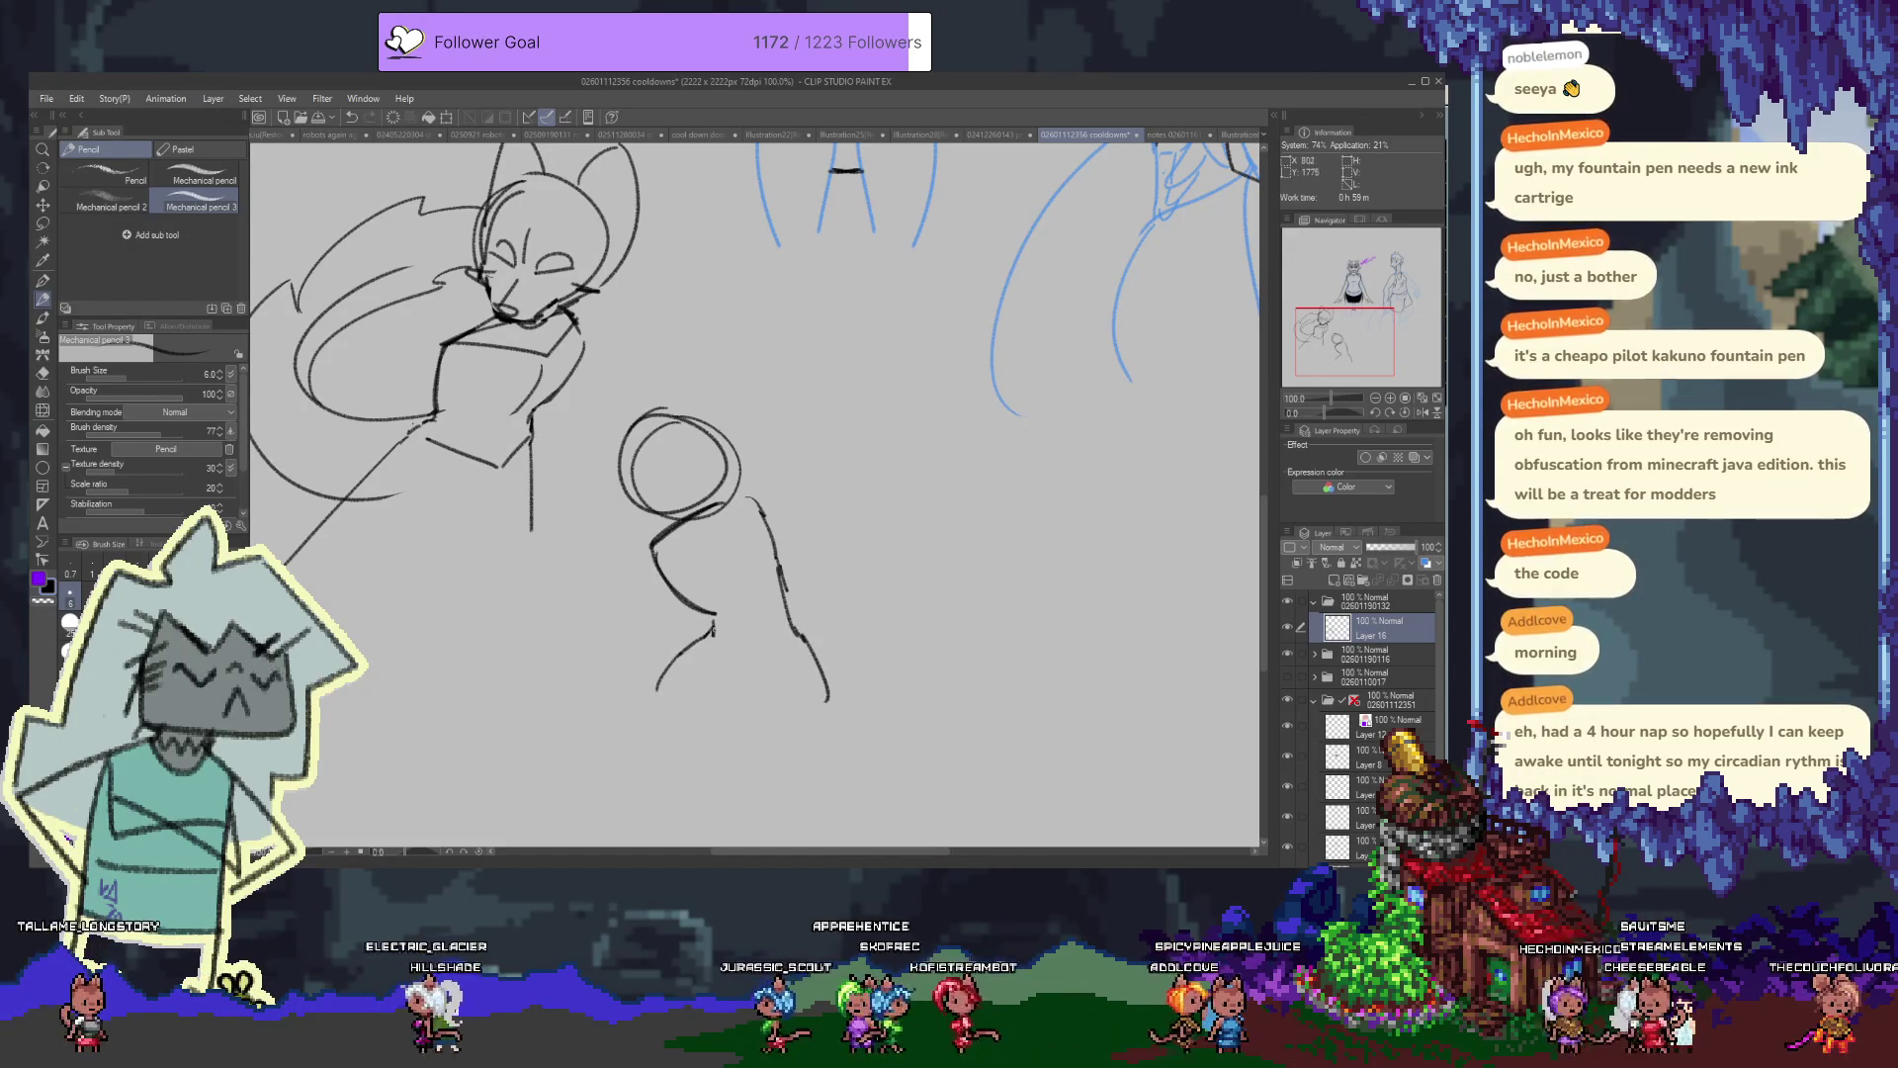
mouse_move(713, 621)
mouse_down()
mouse_move(716, 669)
mouse_move(791, 614)
mouse_up()
drag(670, 704, 643, 658)
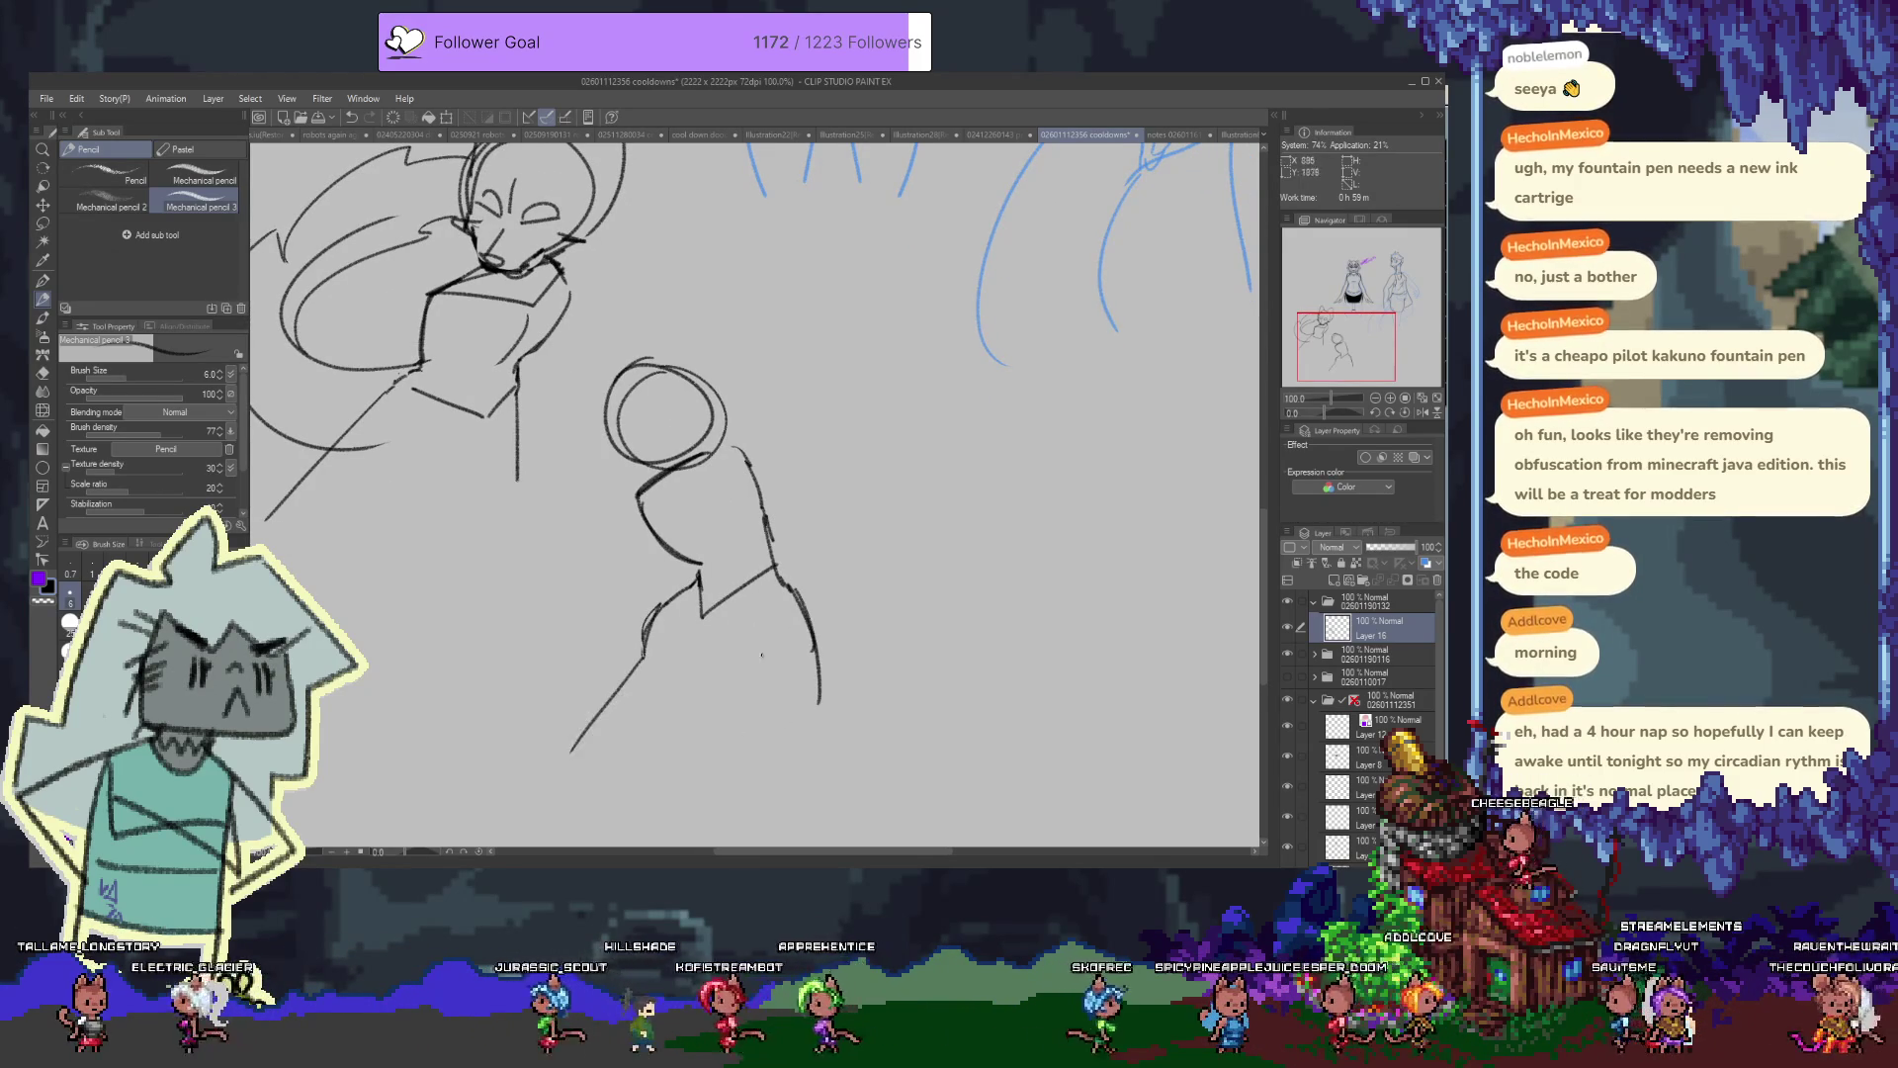
Add a face detail, extend the head's right side and draw a pointed ear
drag(658, 415, 698, 560)
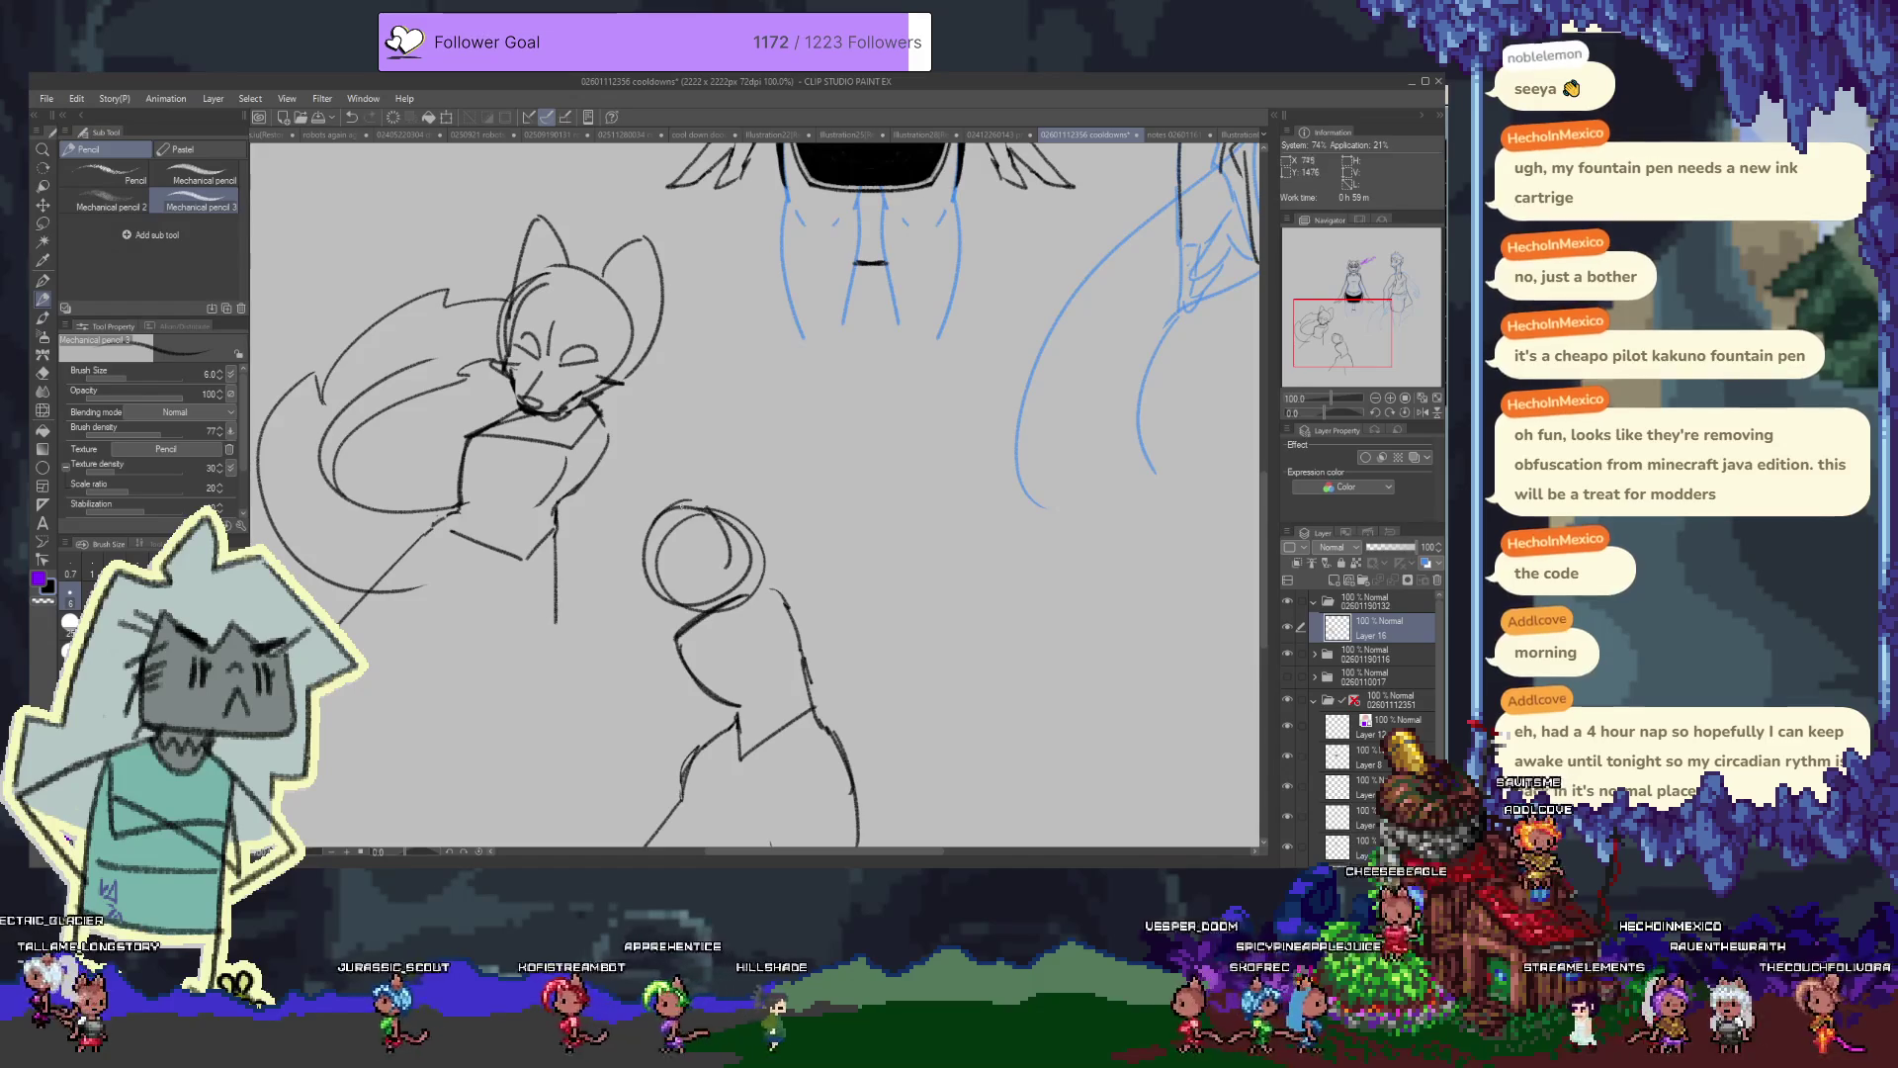
drag(687, 526, 691, 536)
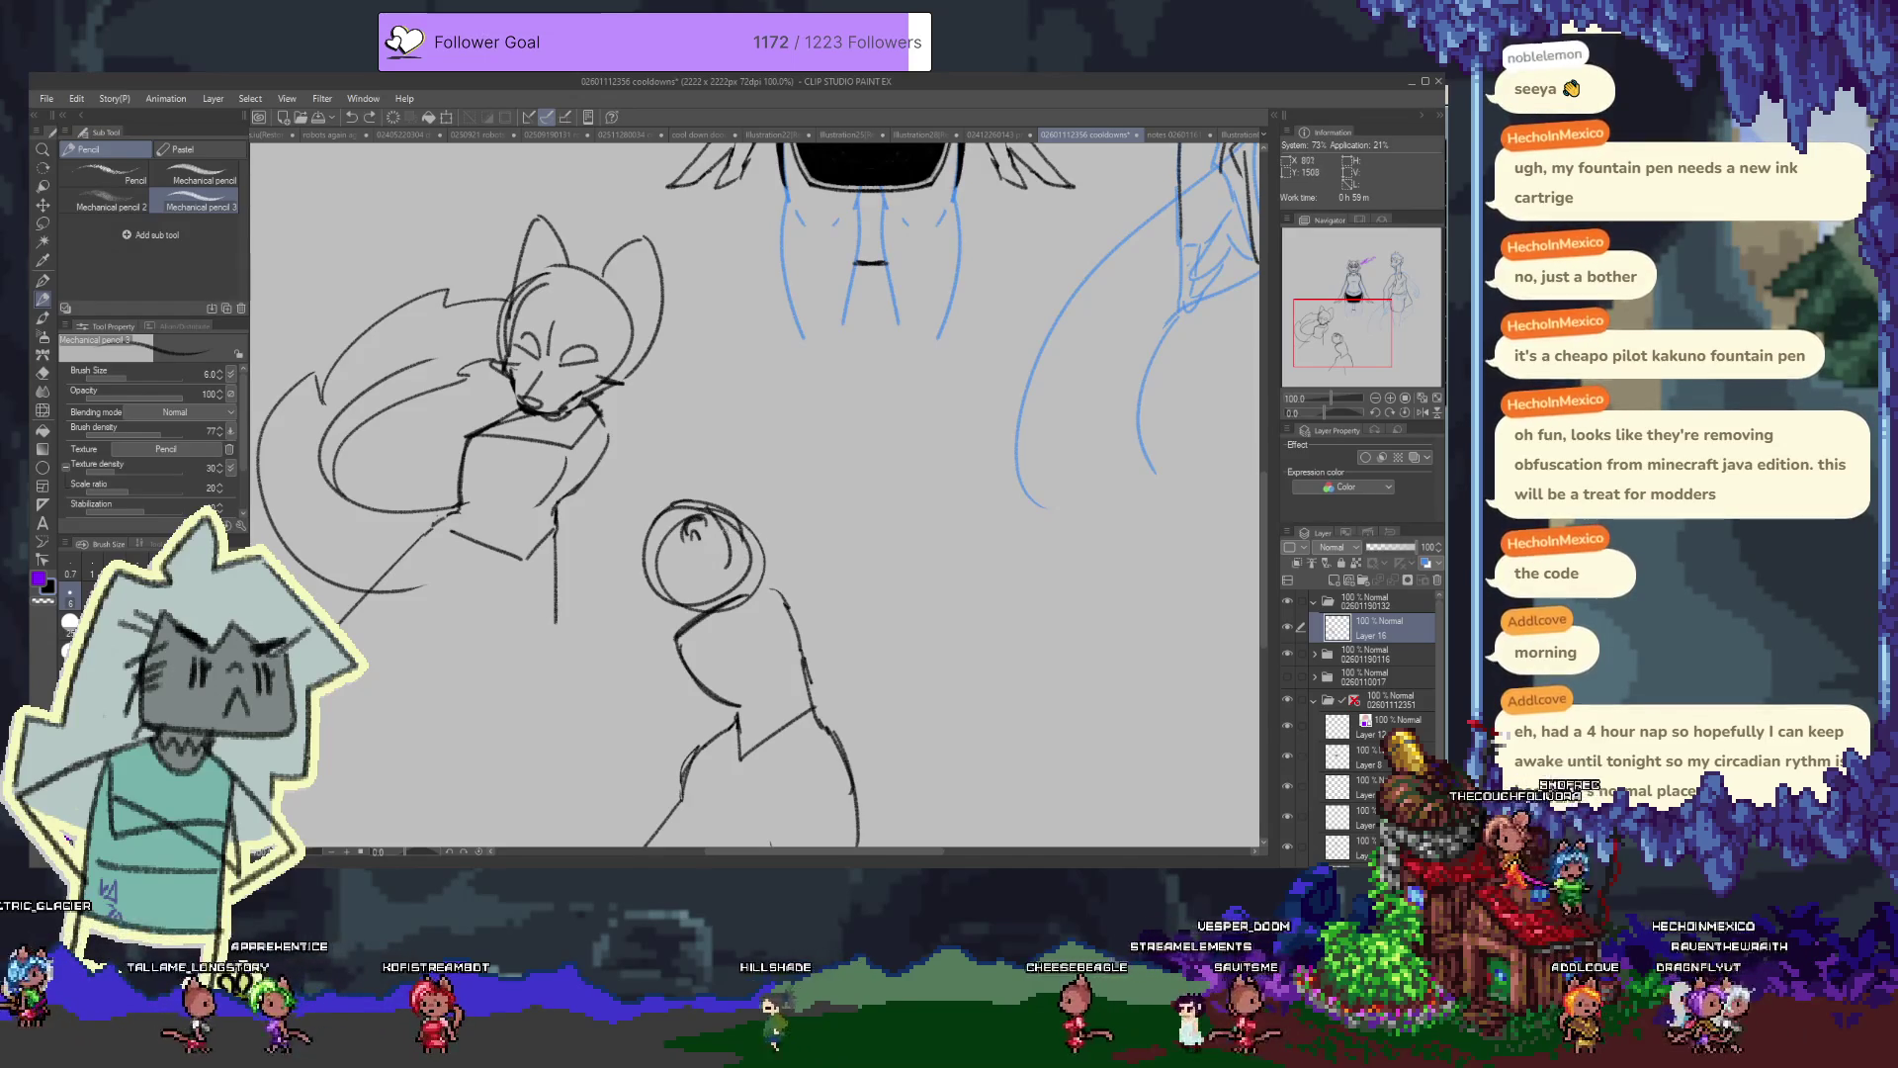
drag(726, 511, 743, 566)
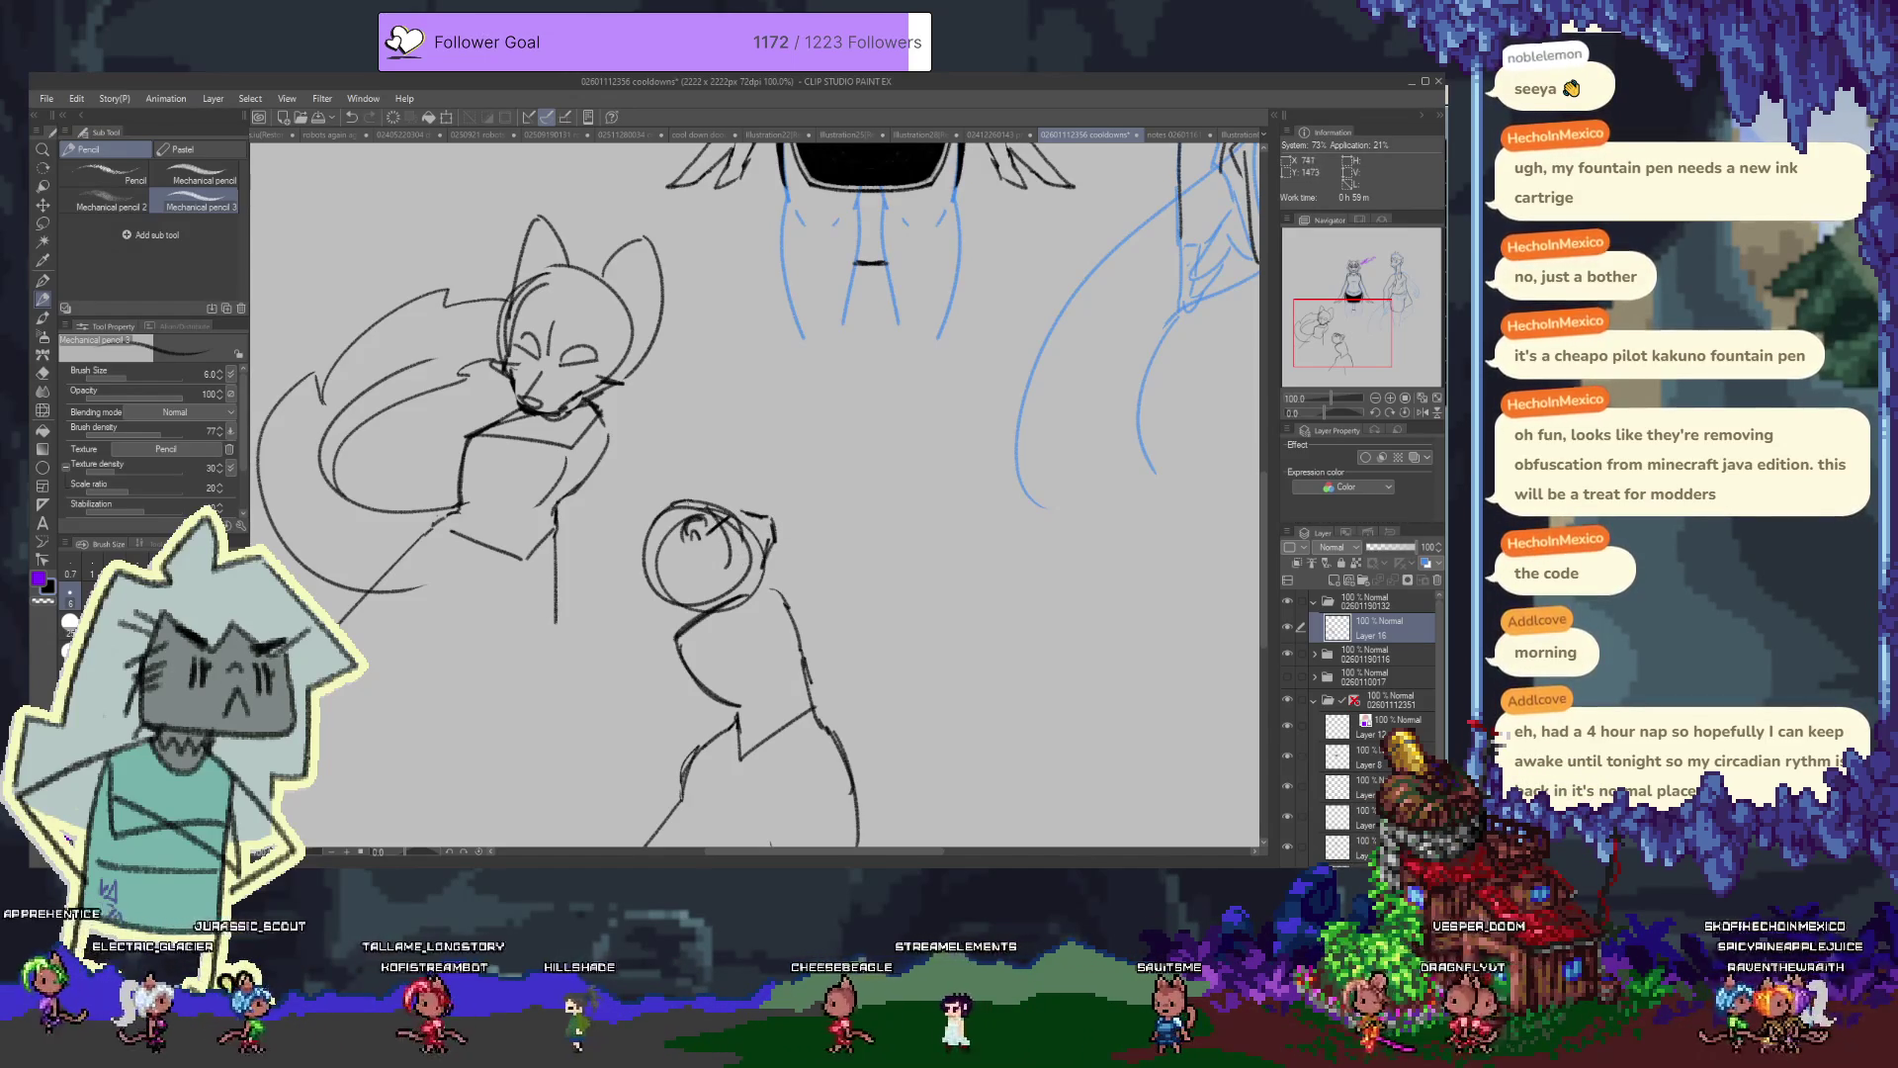
mouse_move(652, 512)
mouse_down()
mouse_move(704, 499)
mouse_move(692, 482)
mouse_up()
Erase the guide circle and leftover face strokes, then draw the chin and neck line
key(ctrl+z)
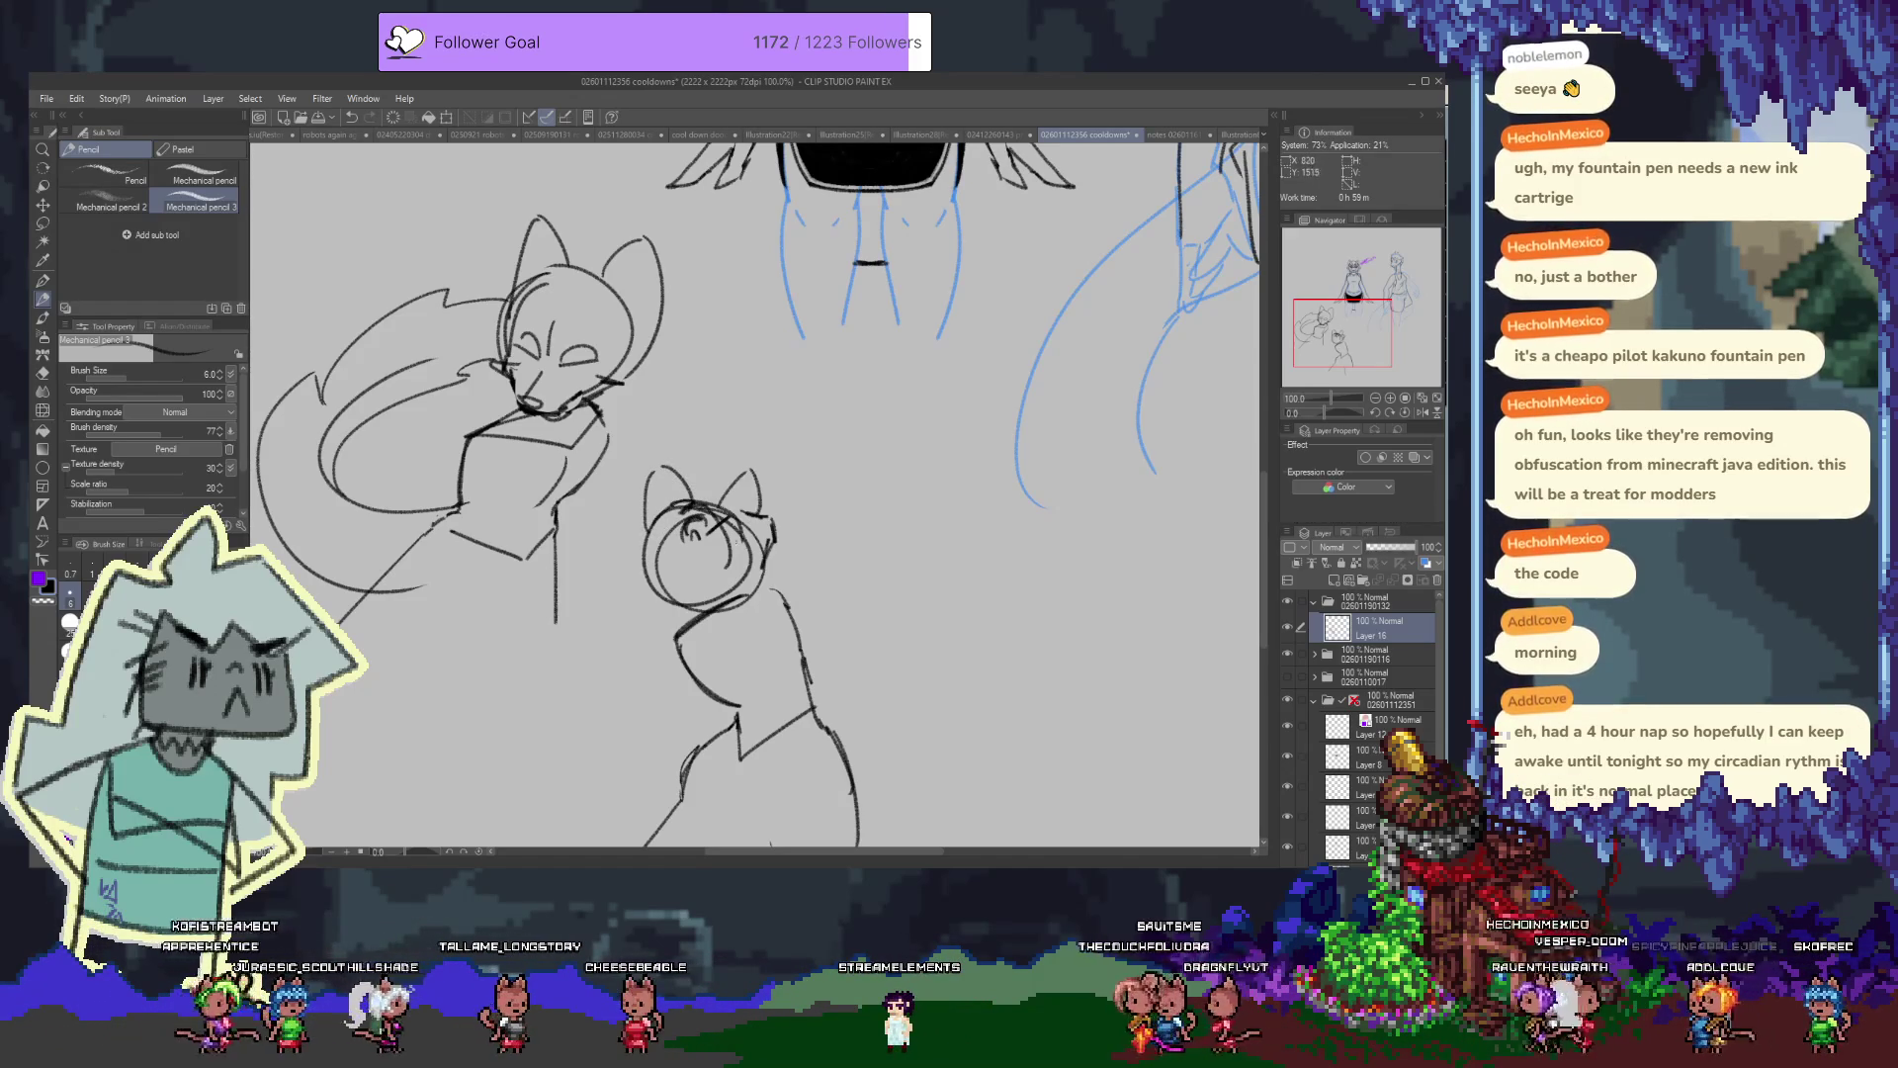
key(e)
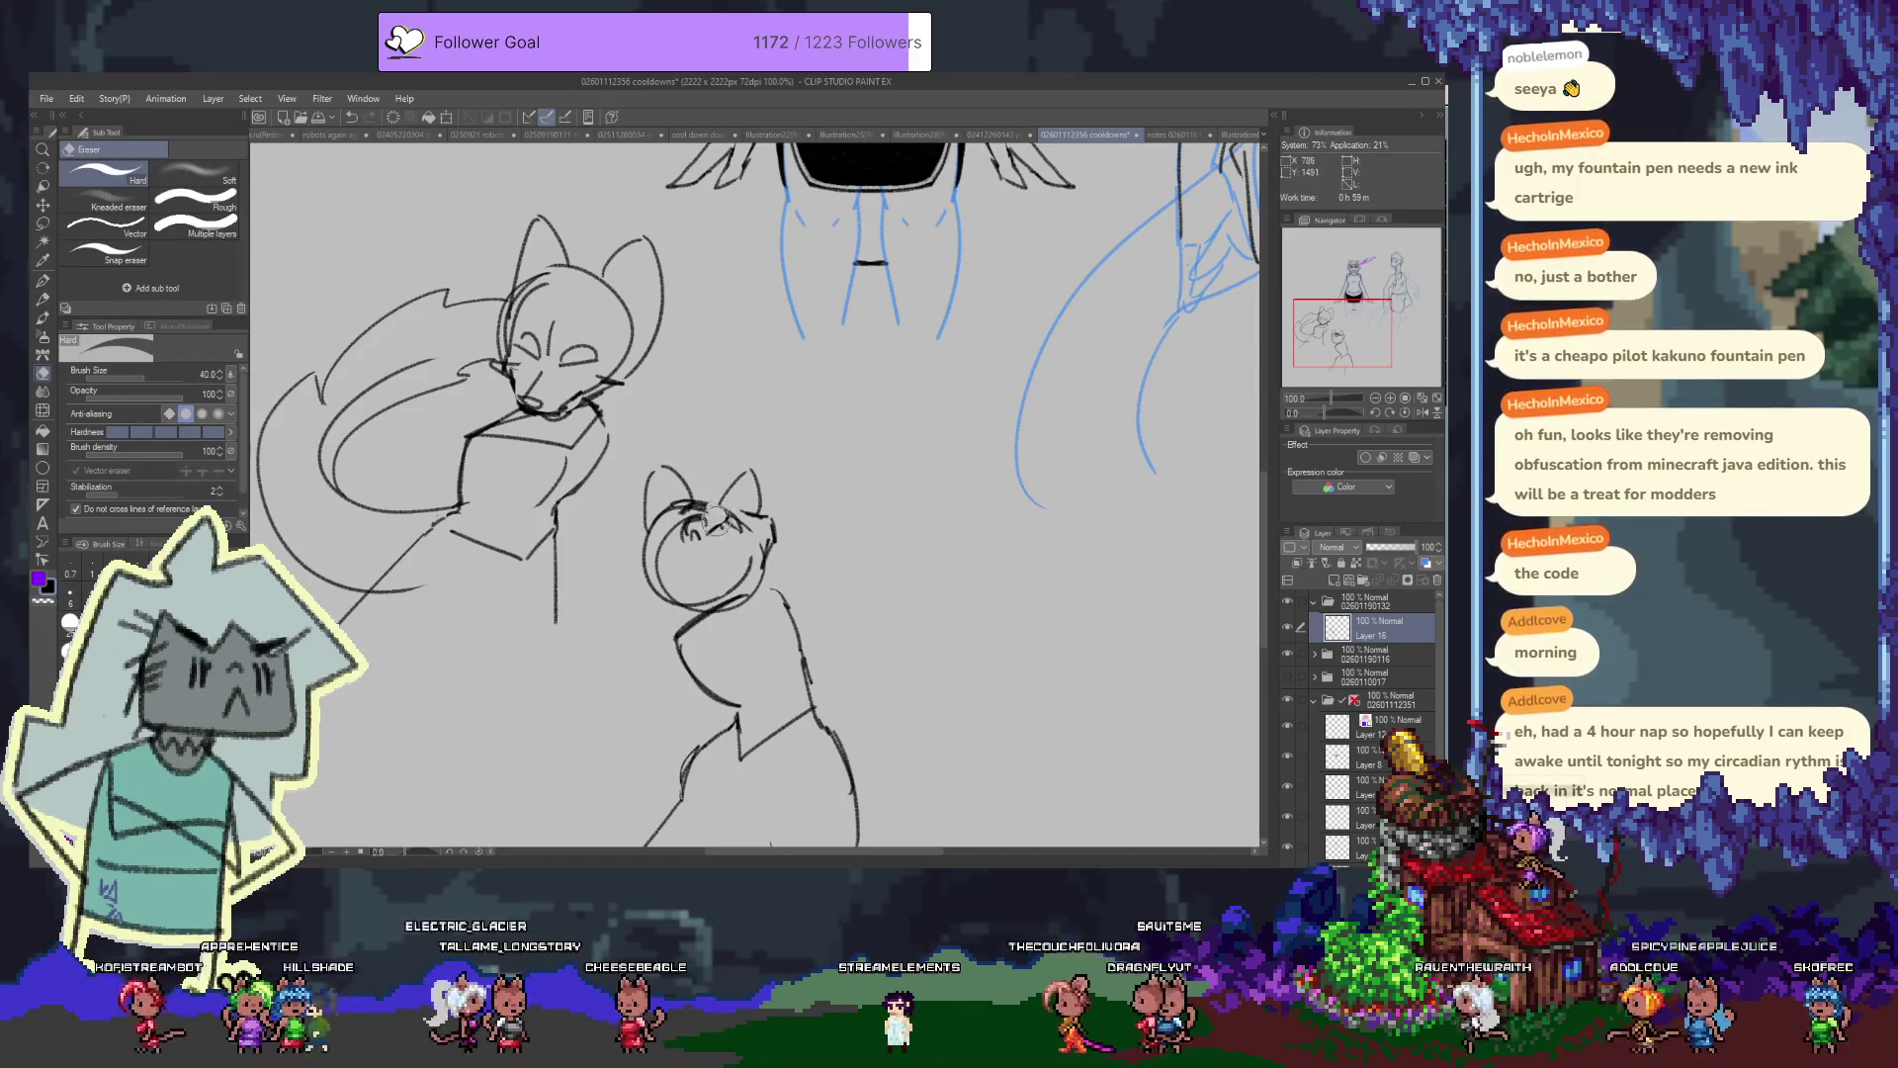
mouse_move(707, 504)
mouse_down()
mouse_move(649, 562)
mouse_move(697, 605)
mouse_up()
drag(736, 544, 698, 534)
key(p)
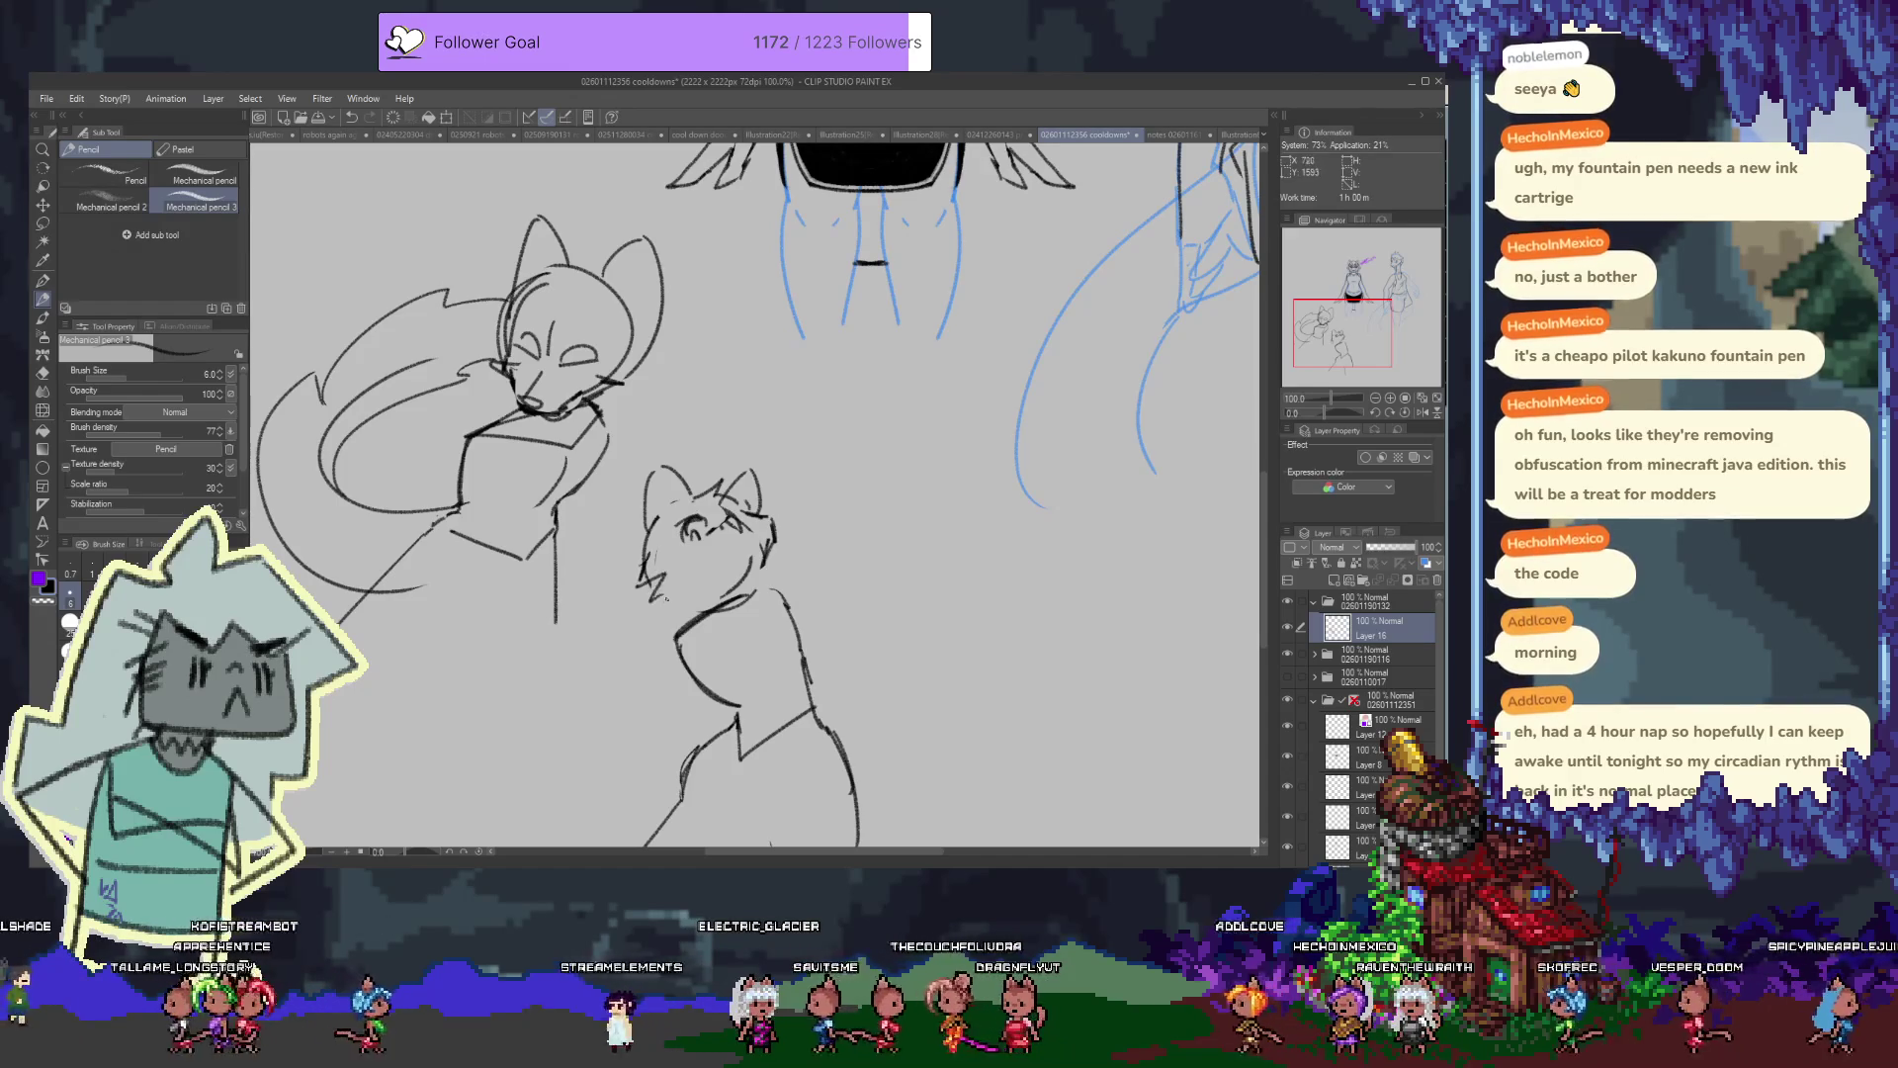
drag(673, 595, 706, 607)
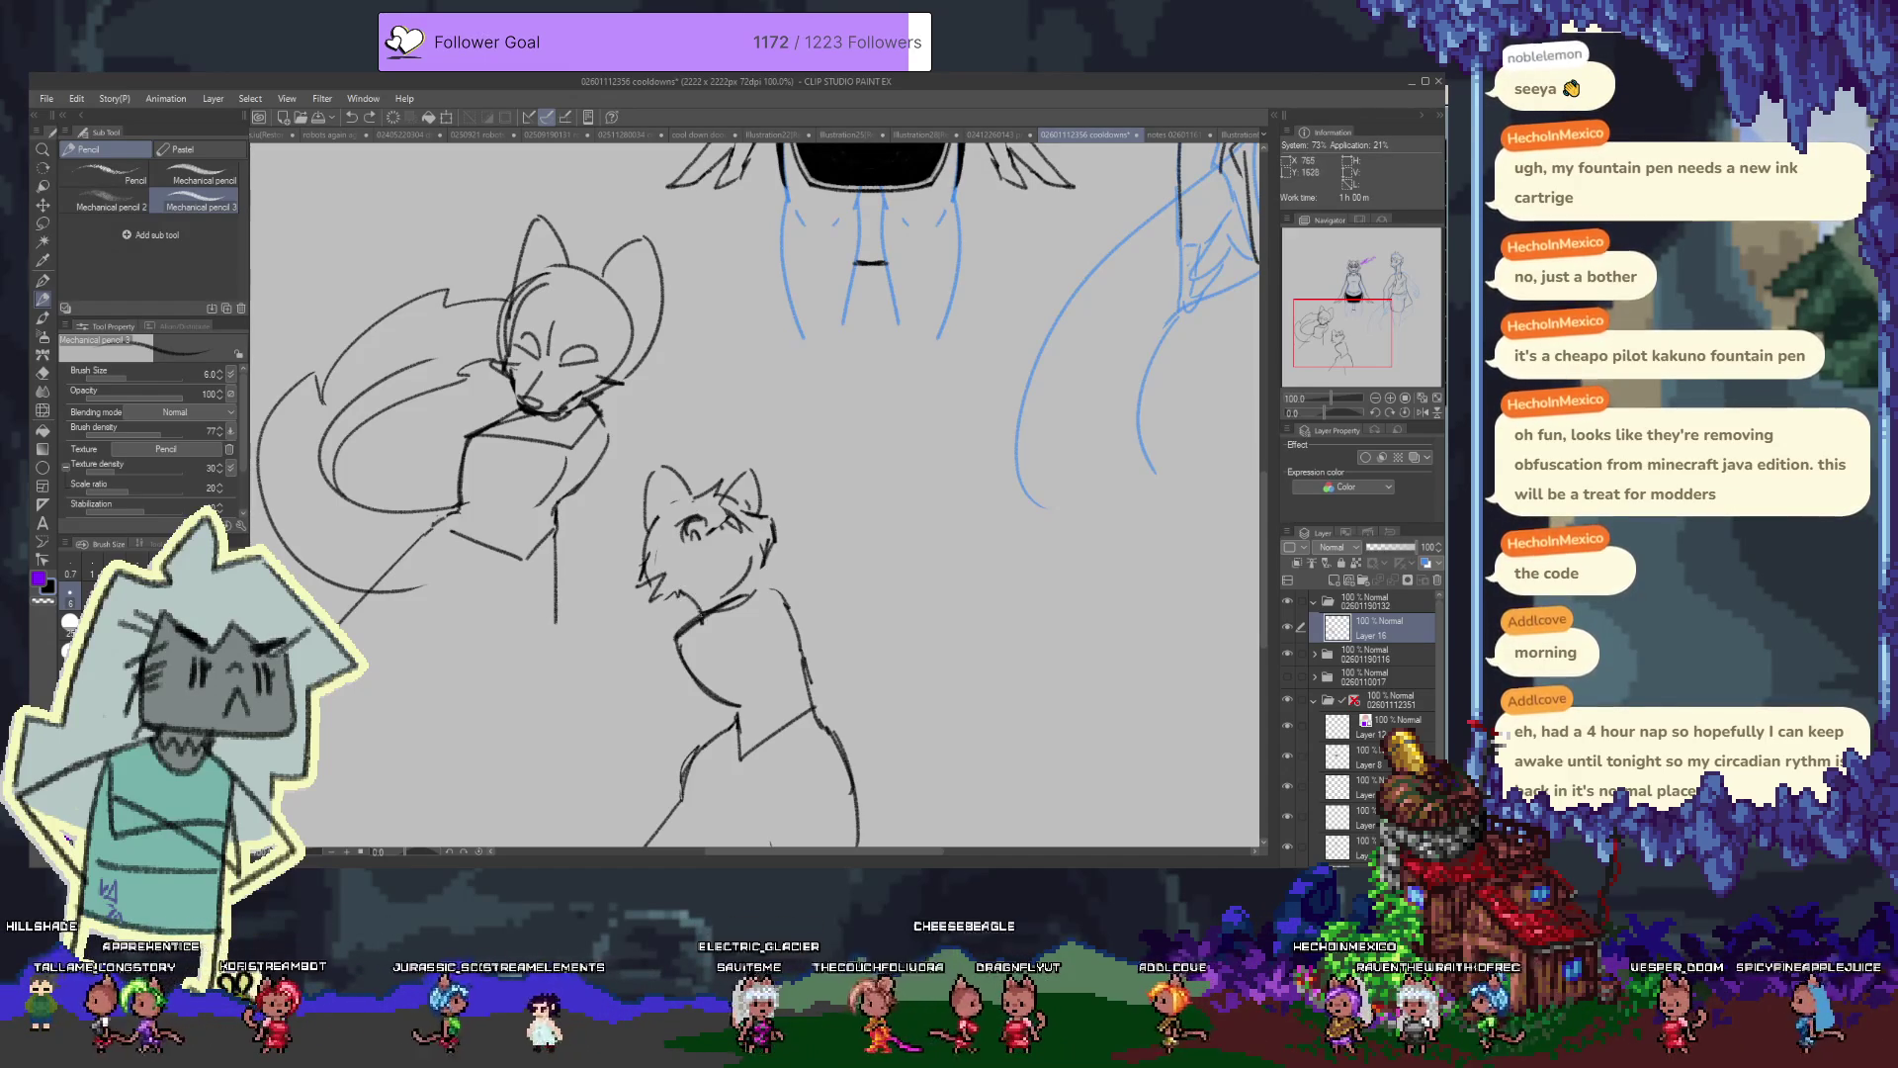
key(e)
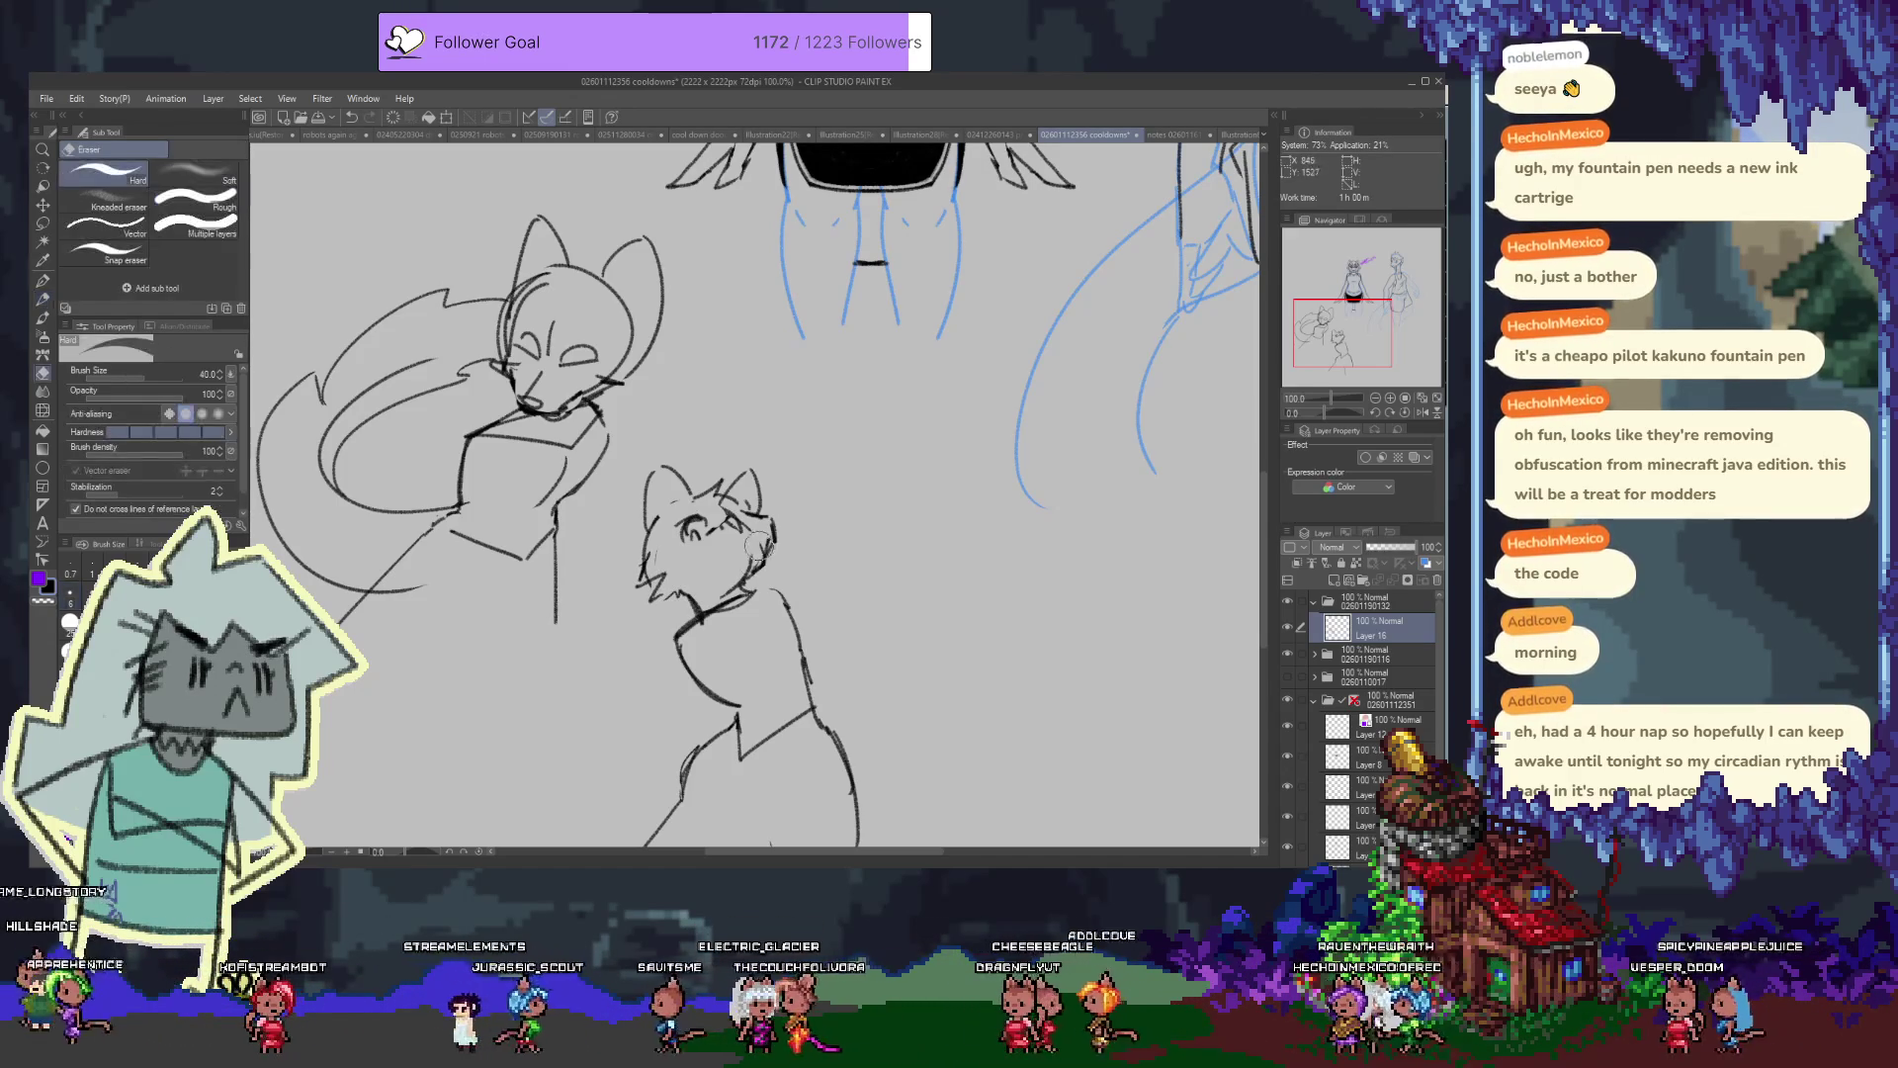
key(p)
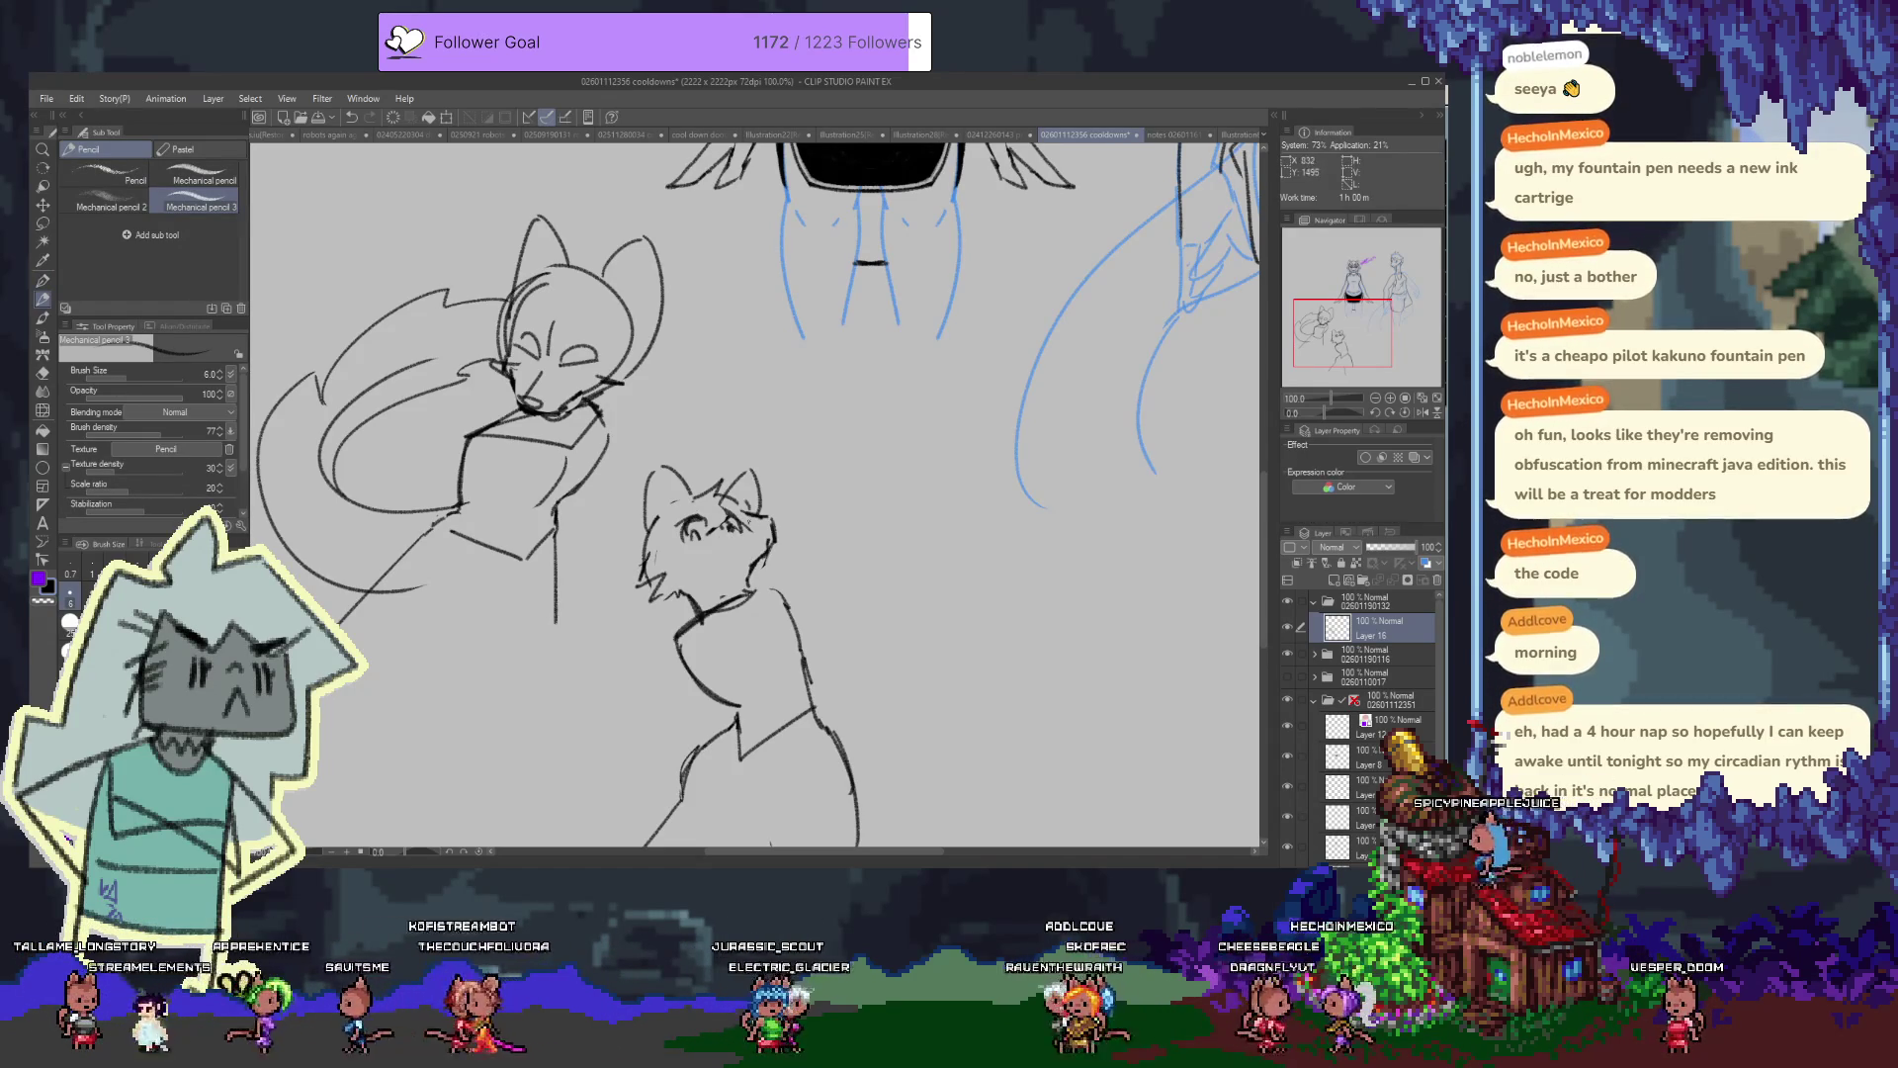
Sketch the eye and smile, then redraw the chest and arm line
mouse_move(744, 516)
mouse_down()
mouse_move(767, 522)
mouse_move(760, 548)
mouse_move(711, 556)
mouse_up()
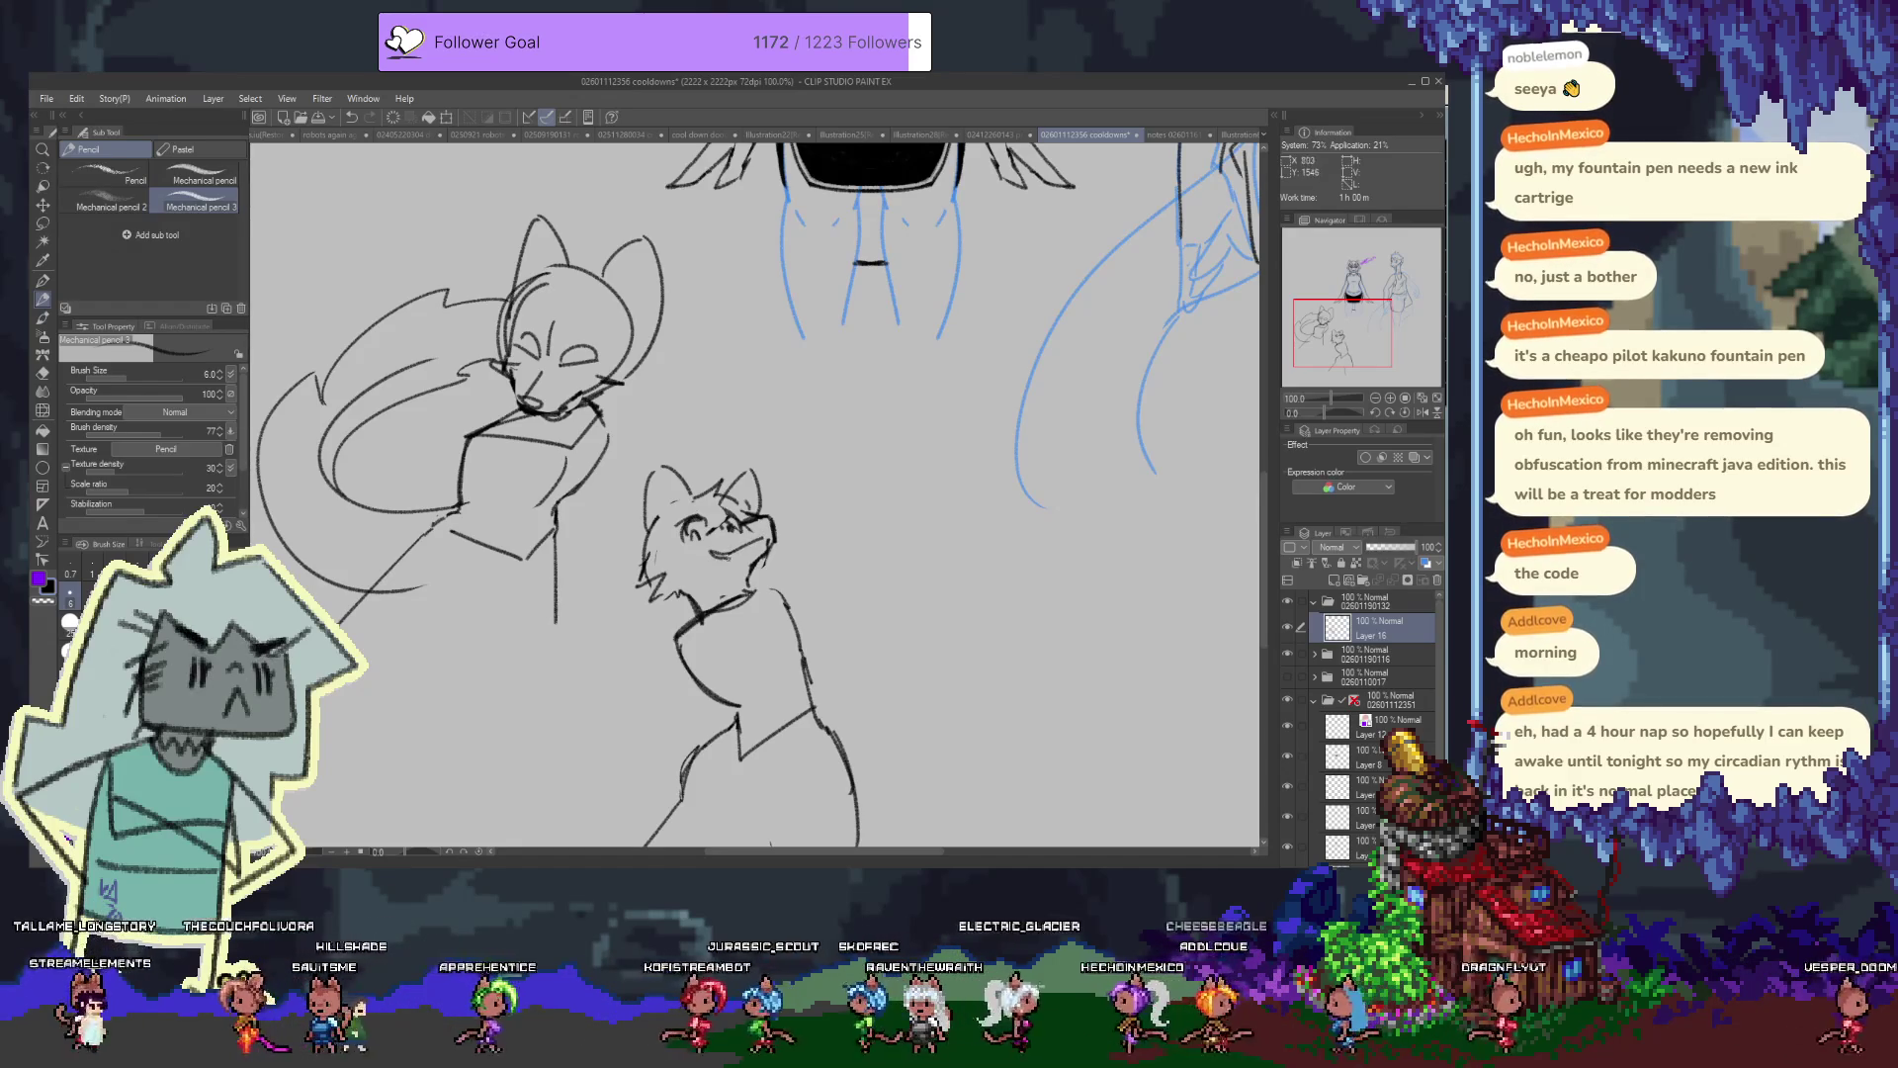
scroll(751, 494, down, 3)
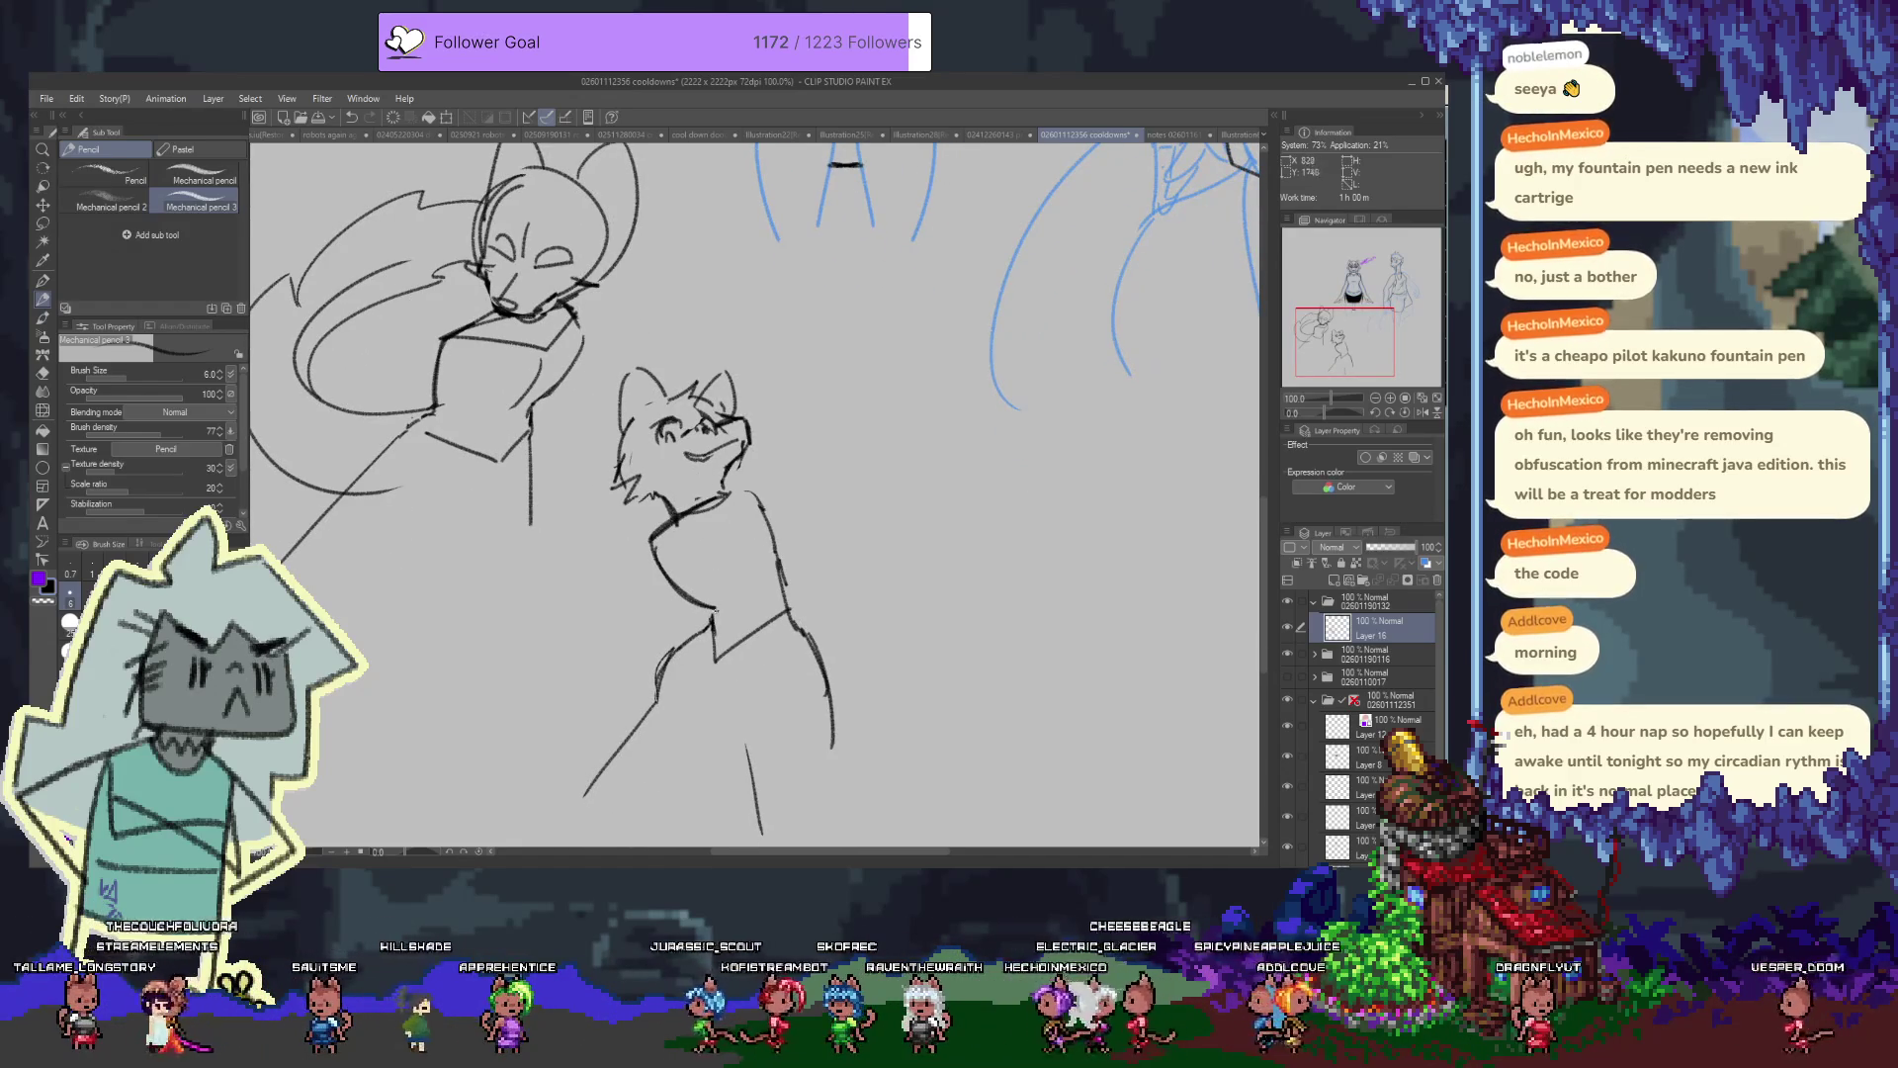
mouse_move(748, 488)
mouse_down()
mouse_move(799, 524)
mouse_move(786, 571)
mouse_move(774, 504)
mouse_up()
key(ctrl+z)
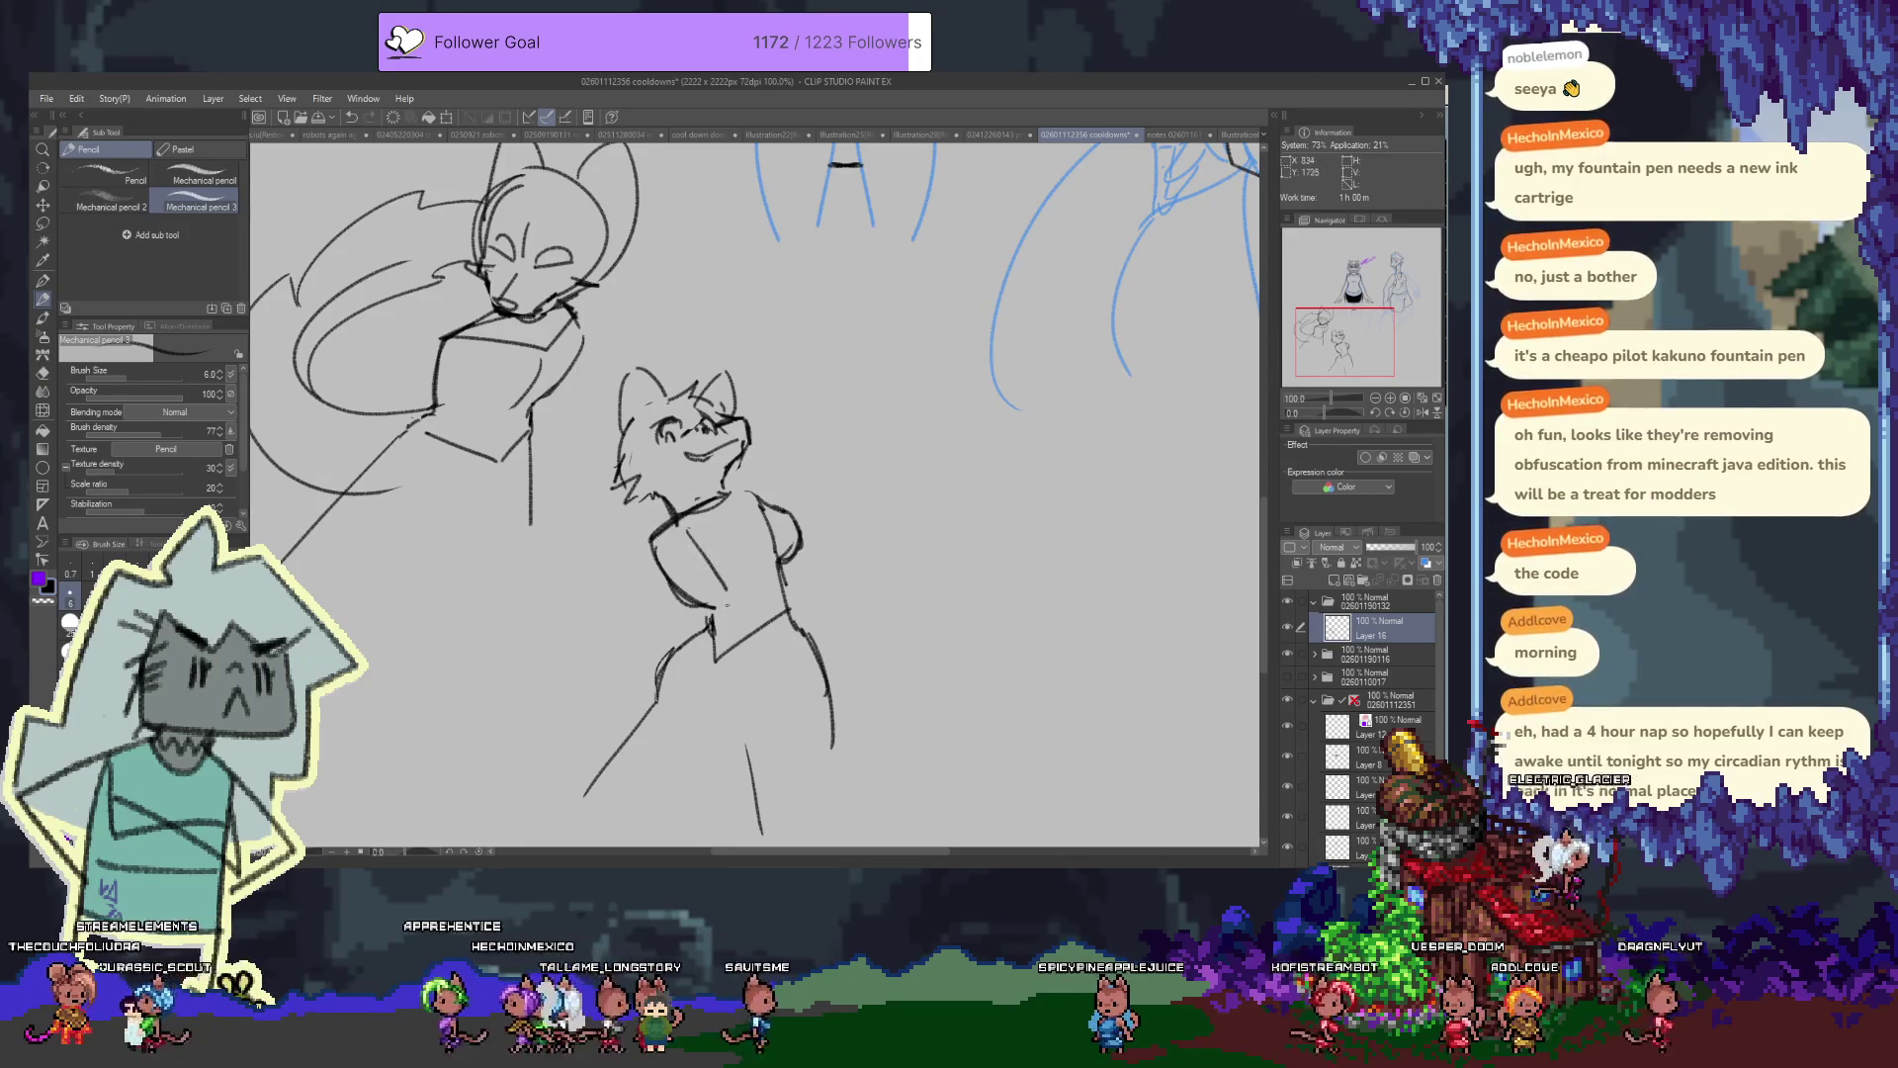
key(ctrl+z)
drag(692, 539, 739, 589)
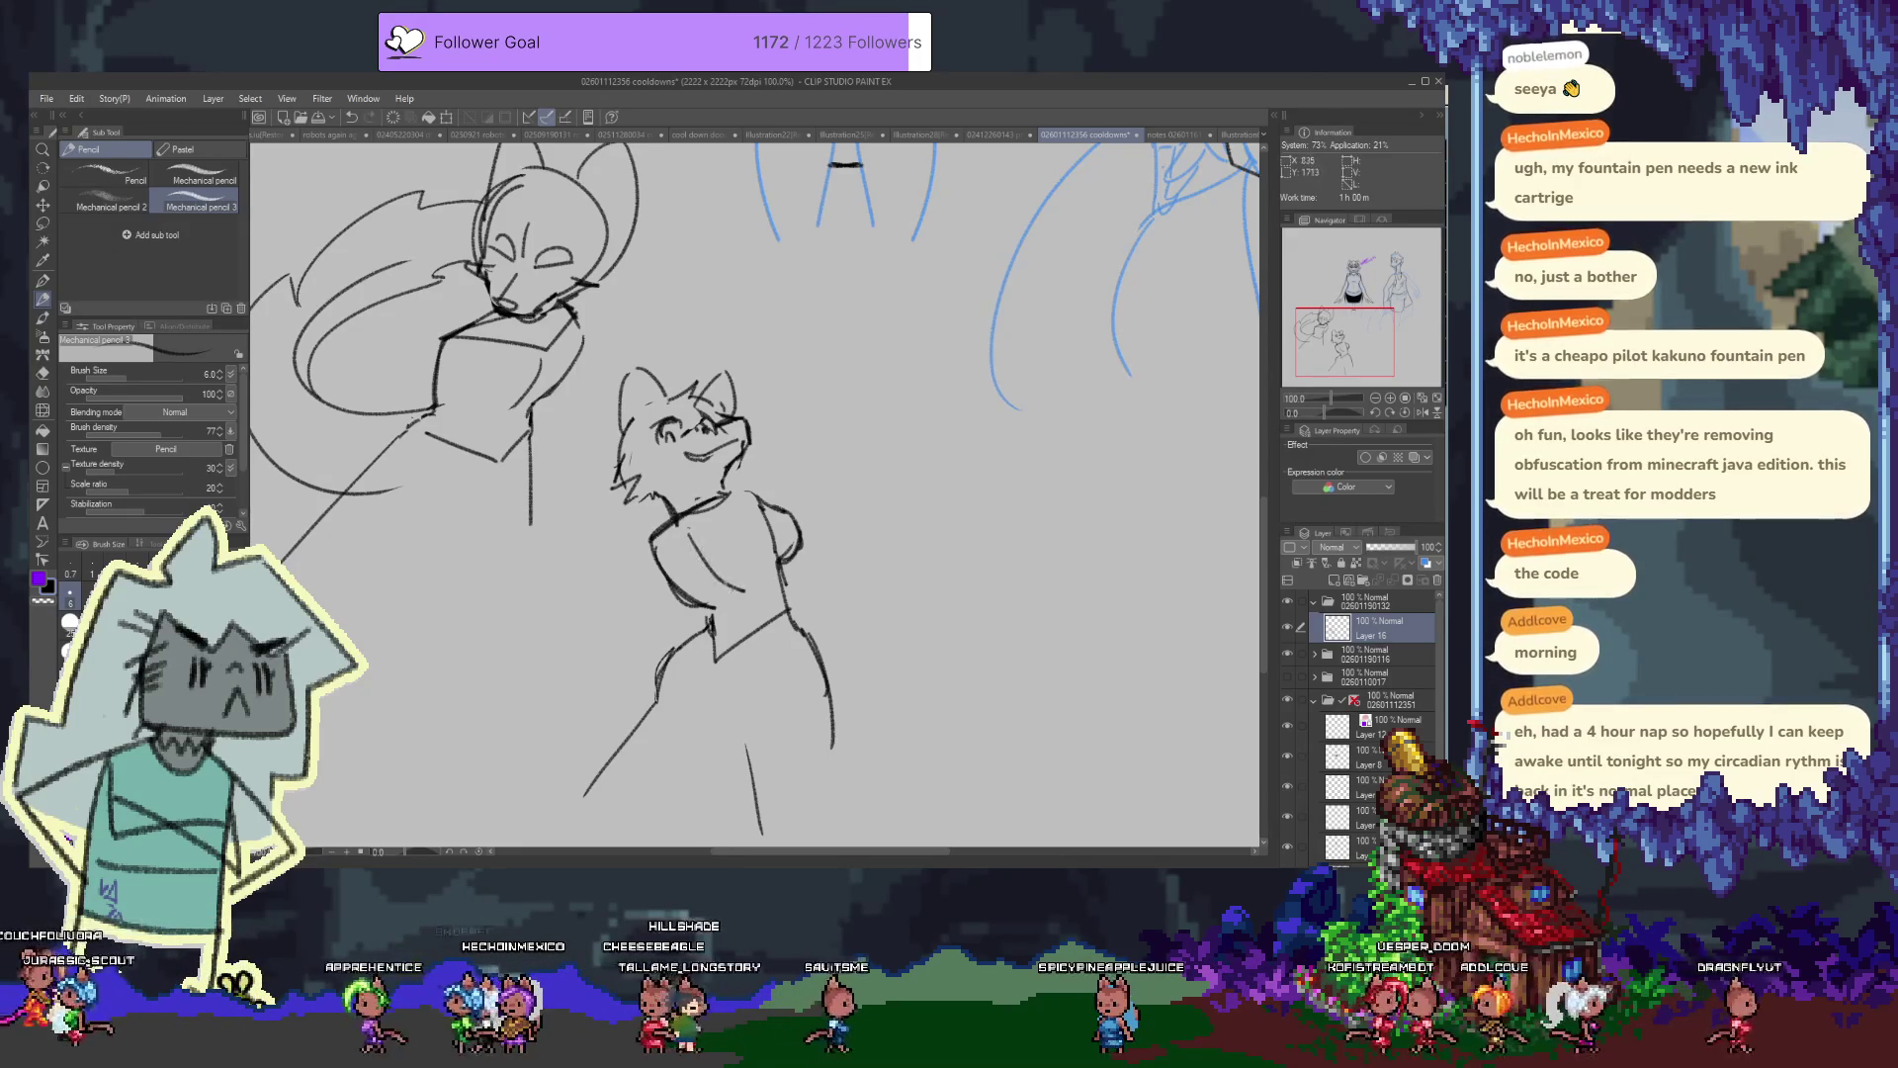
Draw two bushy tail curves left of the body
drag(556, 521, 622, 595)
key(ctrl+z)
drag(592, 487, 524, 643)
mouse_move(499, 541)
mouse_down()
mouse_move(585, 661)
mouse_move(554, 689)
mouse_move(647, 689)
mouse_up()
drag(522, 524, 582, 375)
Lasso the second figure, cut and paste it onto Layer 16 Copy, and reposition it
key(m)
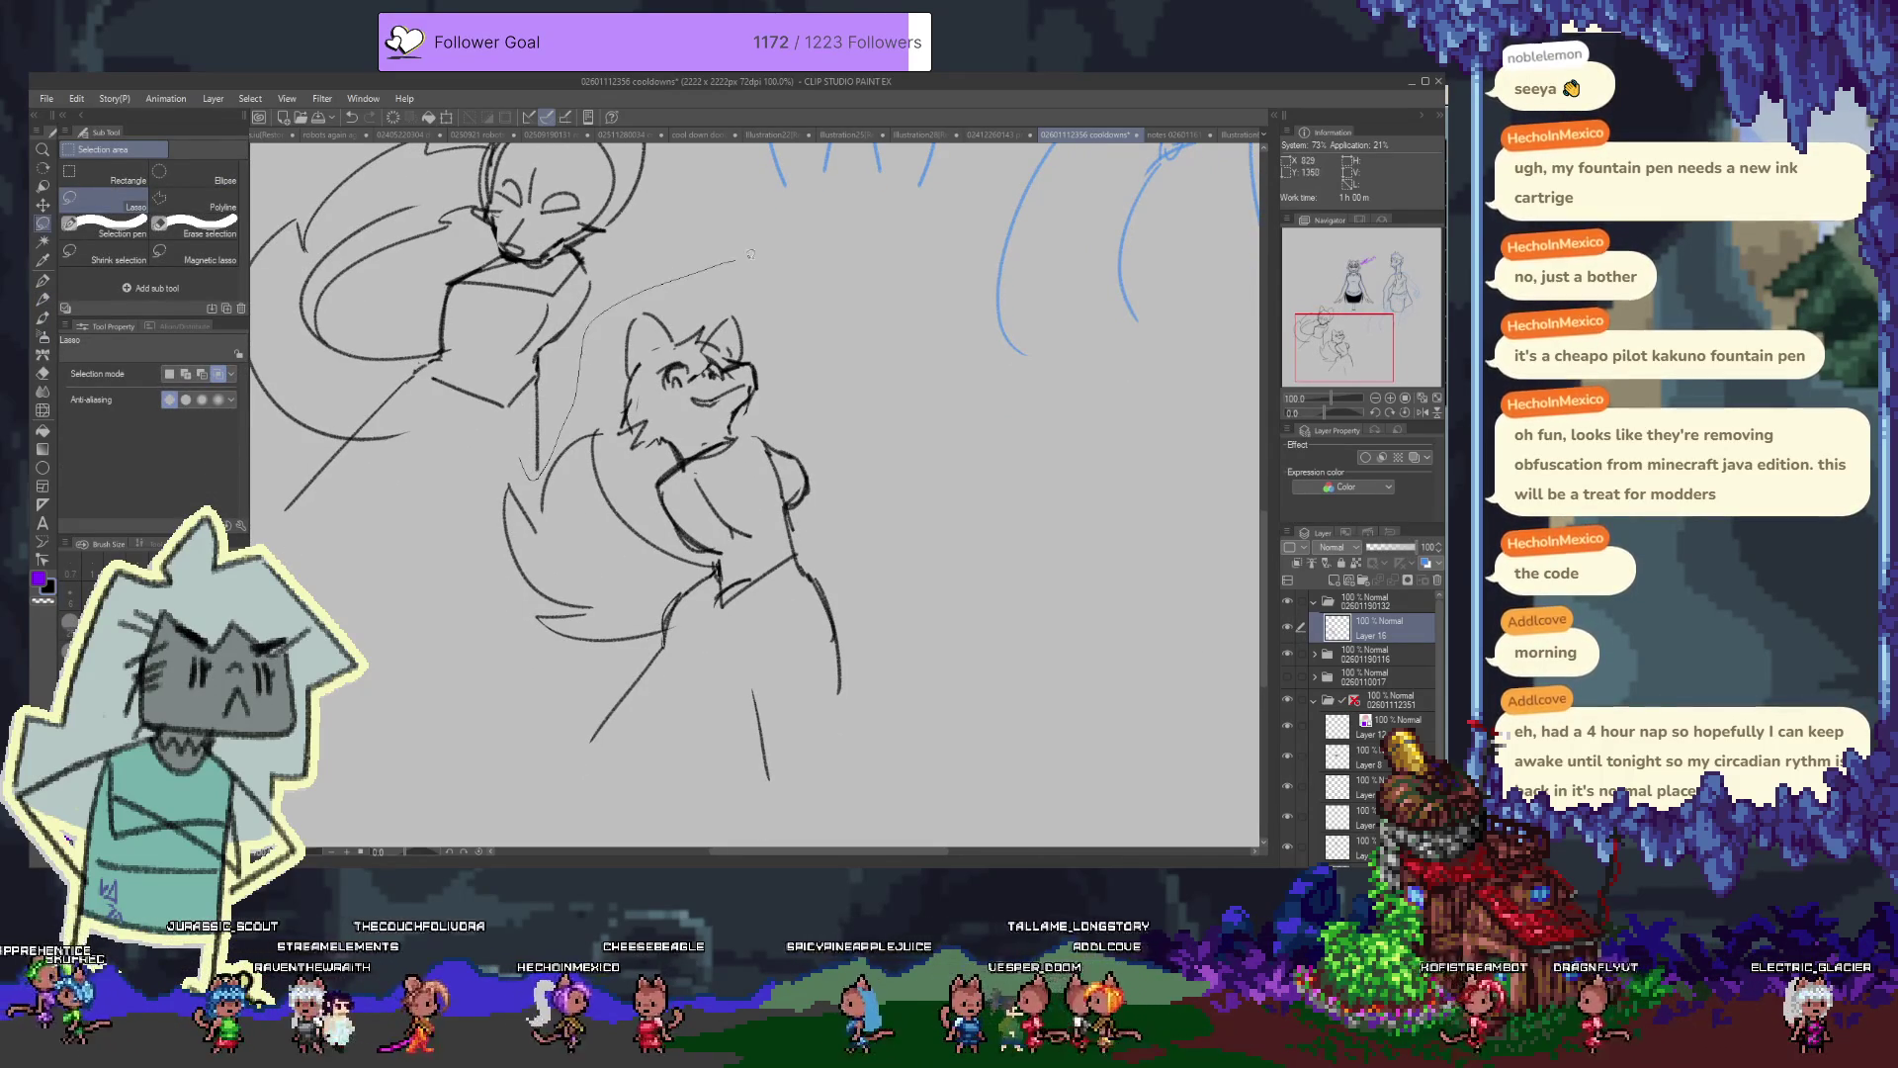
drag(901, 823, 402, 564)
drag(567, 734, 566, 670)
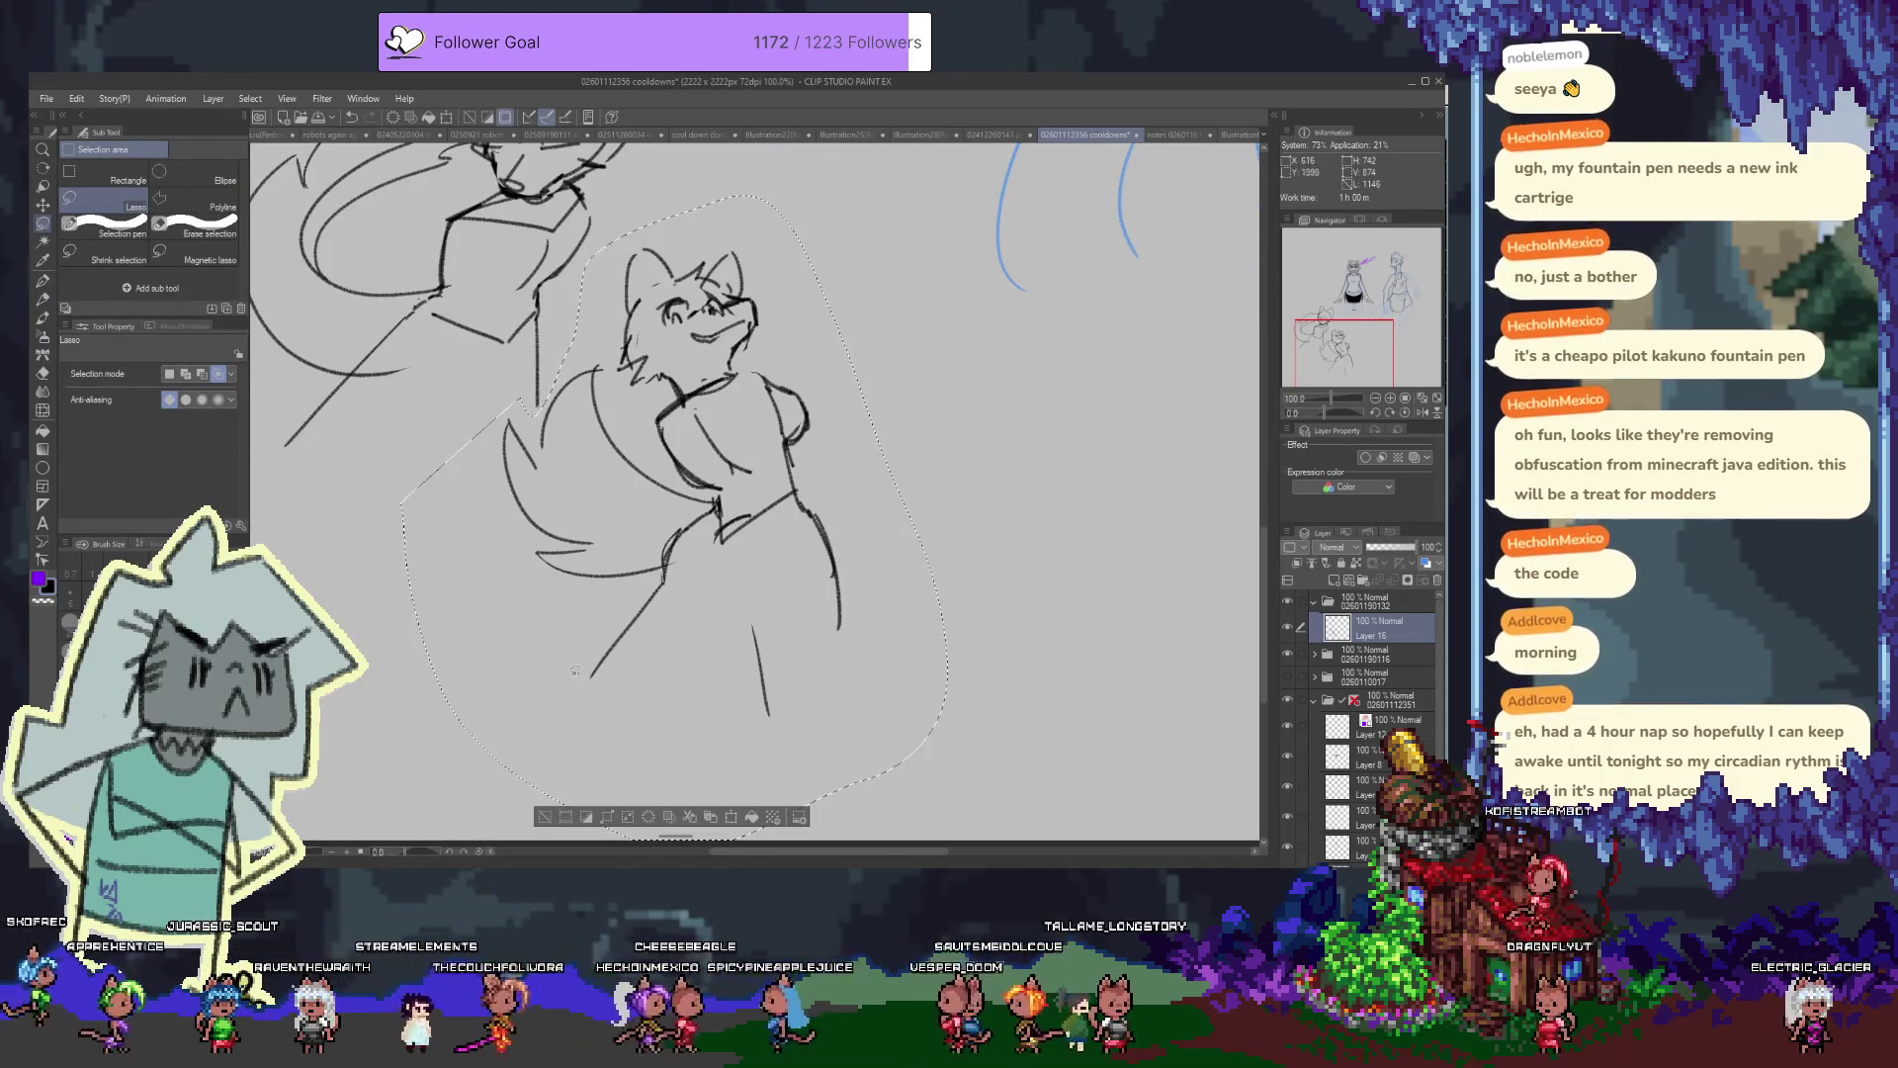
key(ctrl+x)
key(ctrl+v)
drag(692, 445, 722, 548)
key(p)
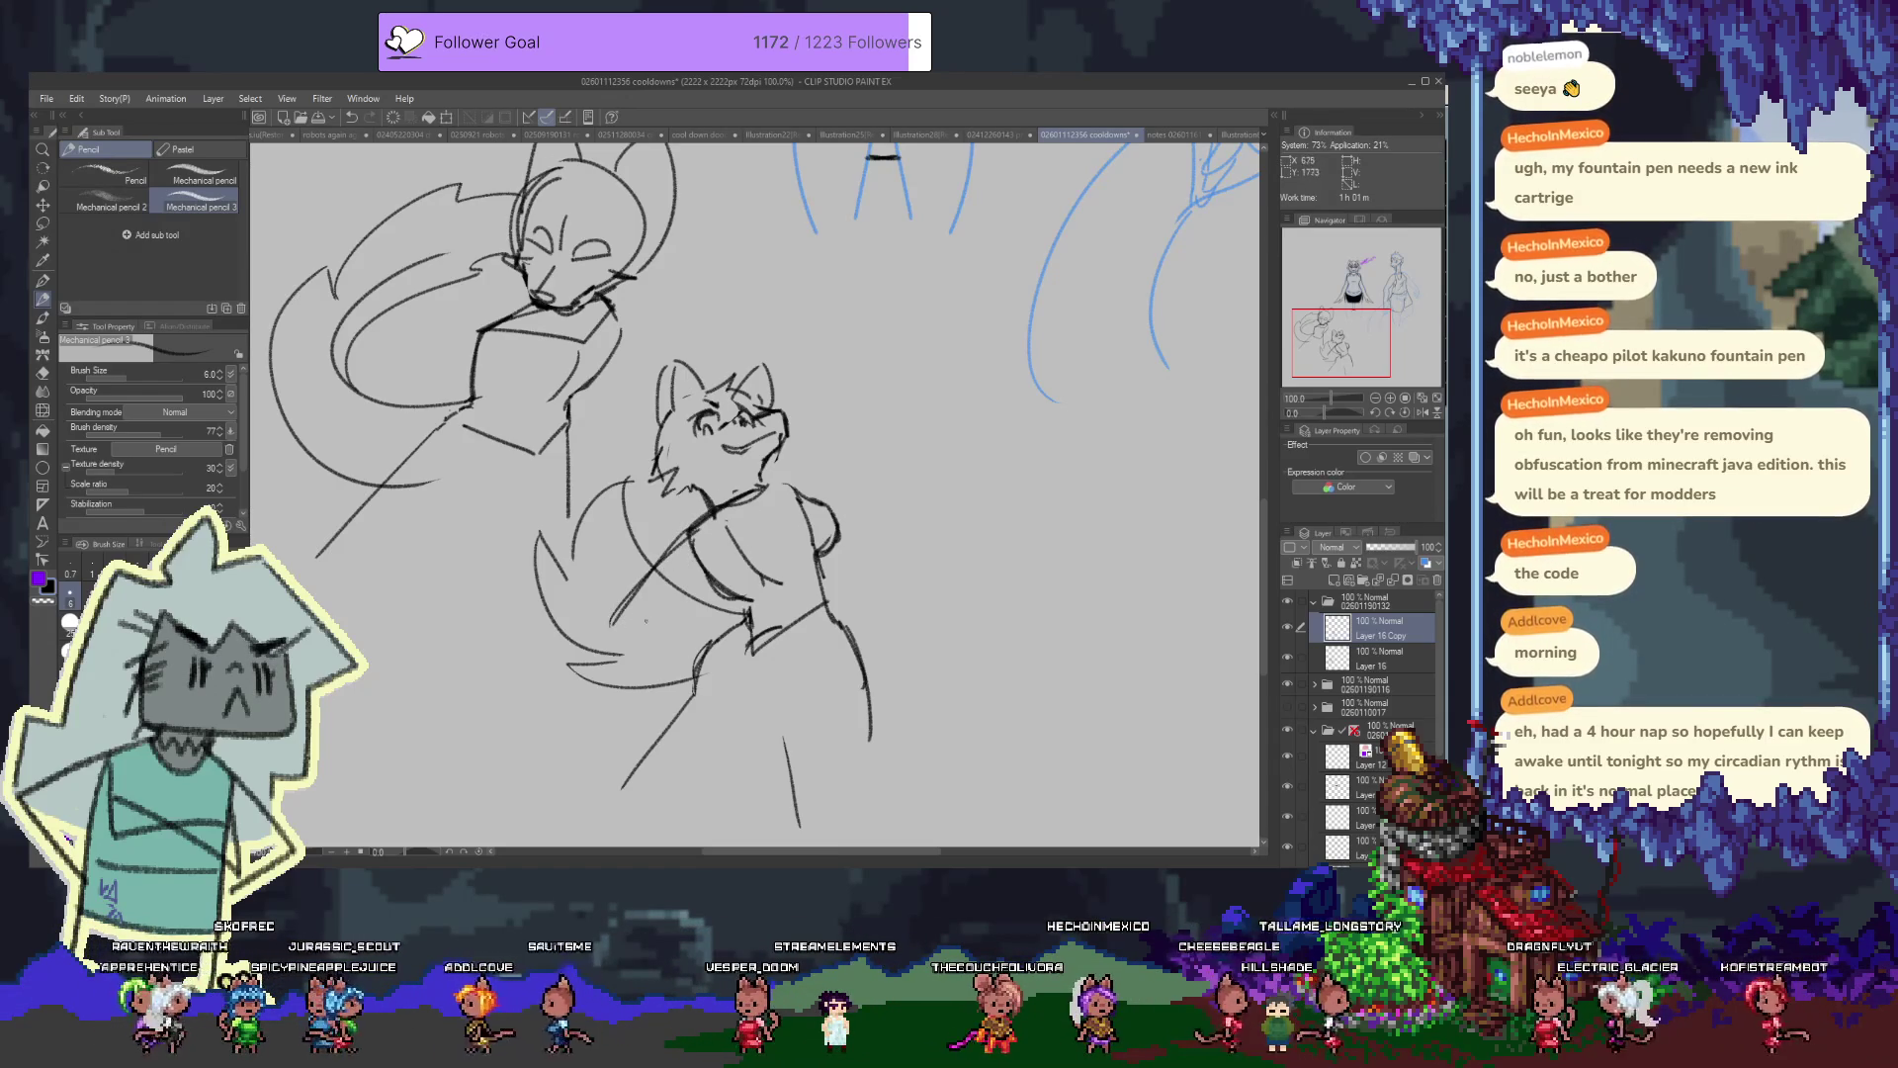
Sketch the torso and curved chest lines, a hand, and a doubled left outline
drag(846, 485, 801, 507)
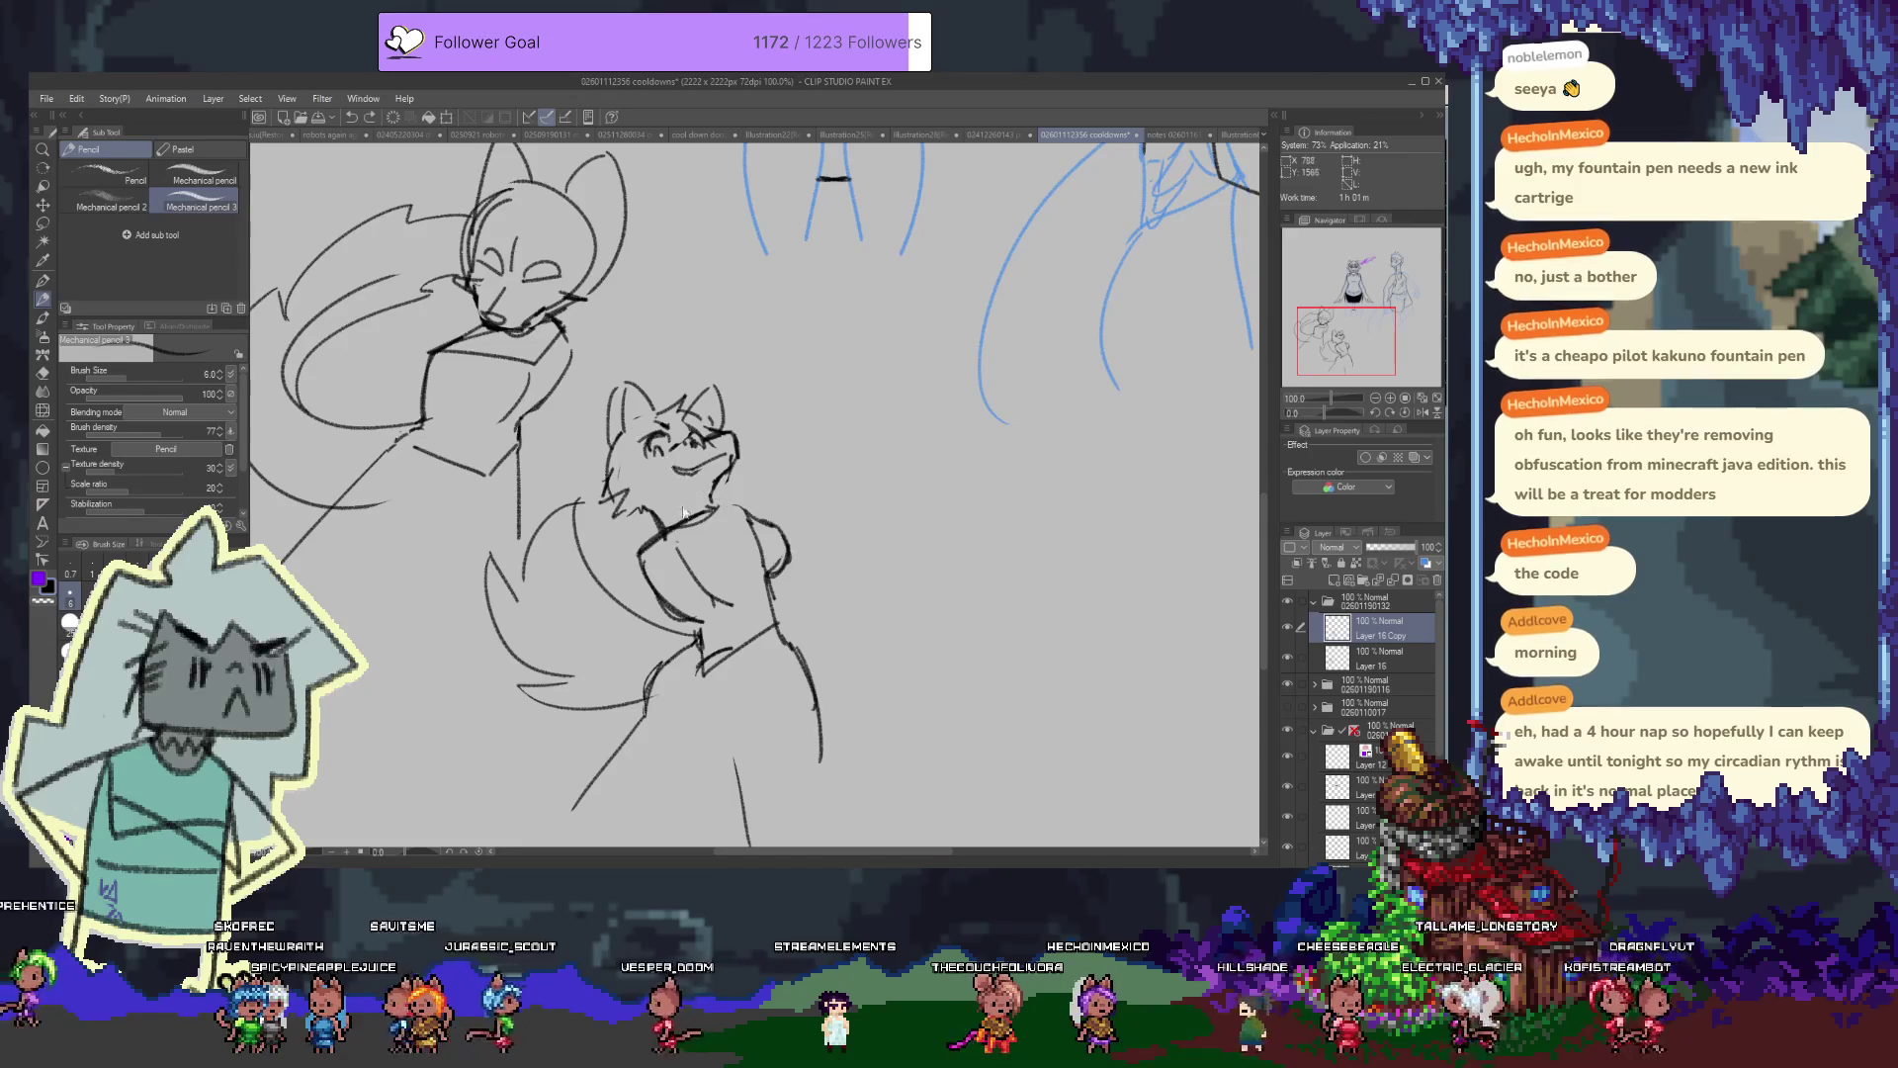
drag(738, 502, 749, 633)
drag(719, 524, 772, 655)
key(ctrl+z)
drag(716, 509, 727, 591)
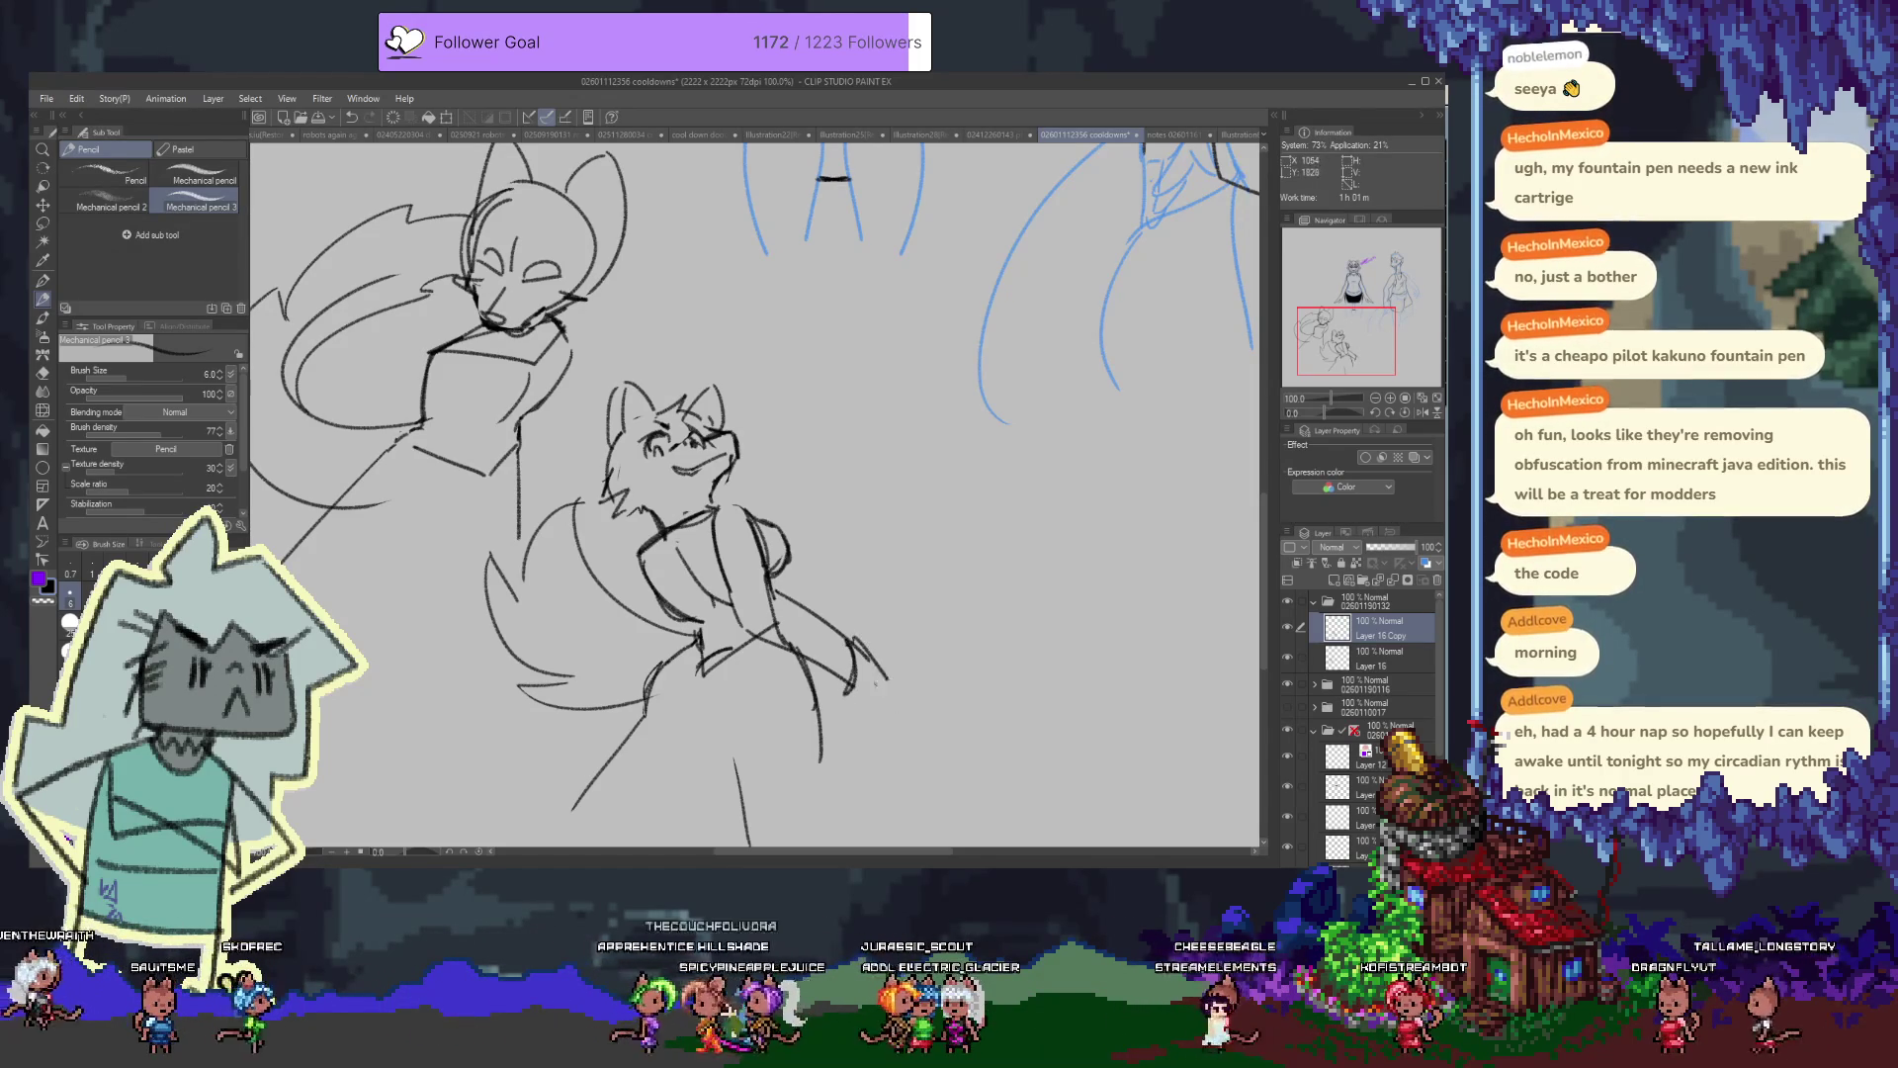
drag(852, 640, 870, 722)
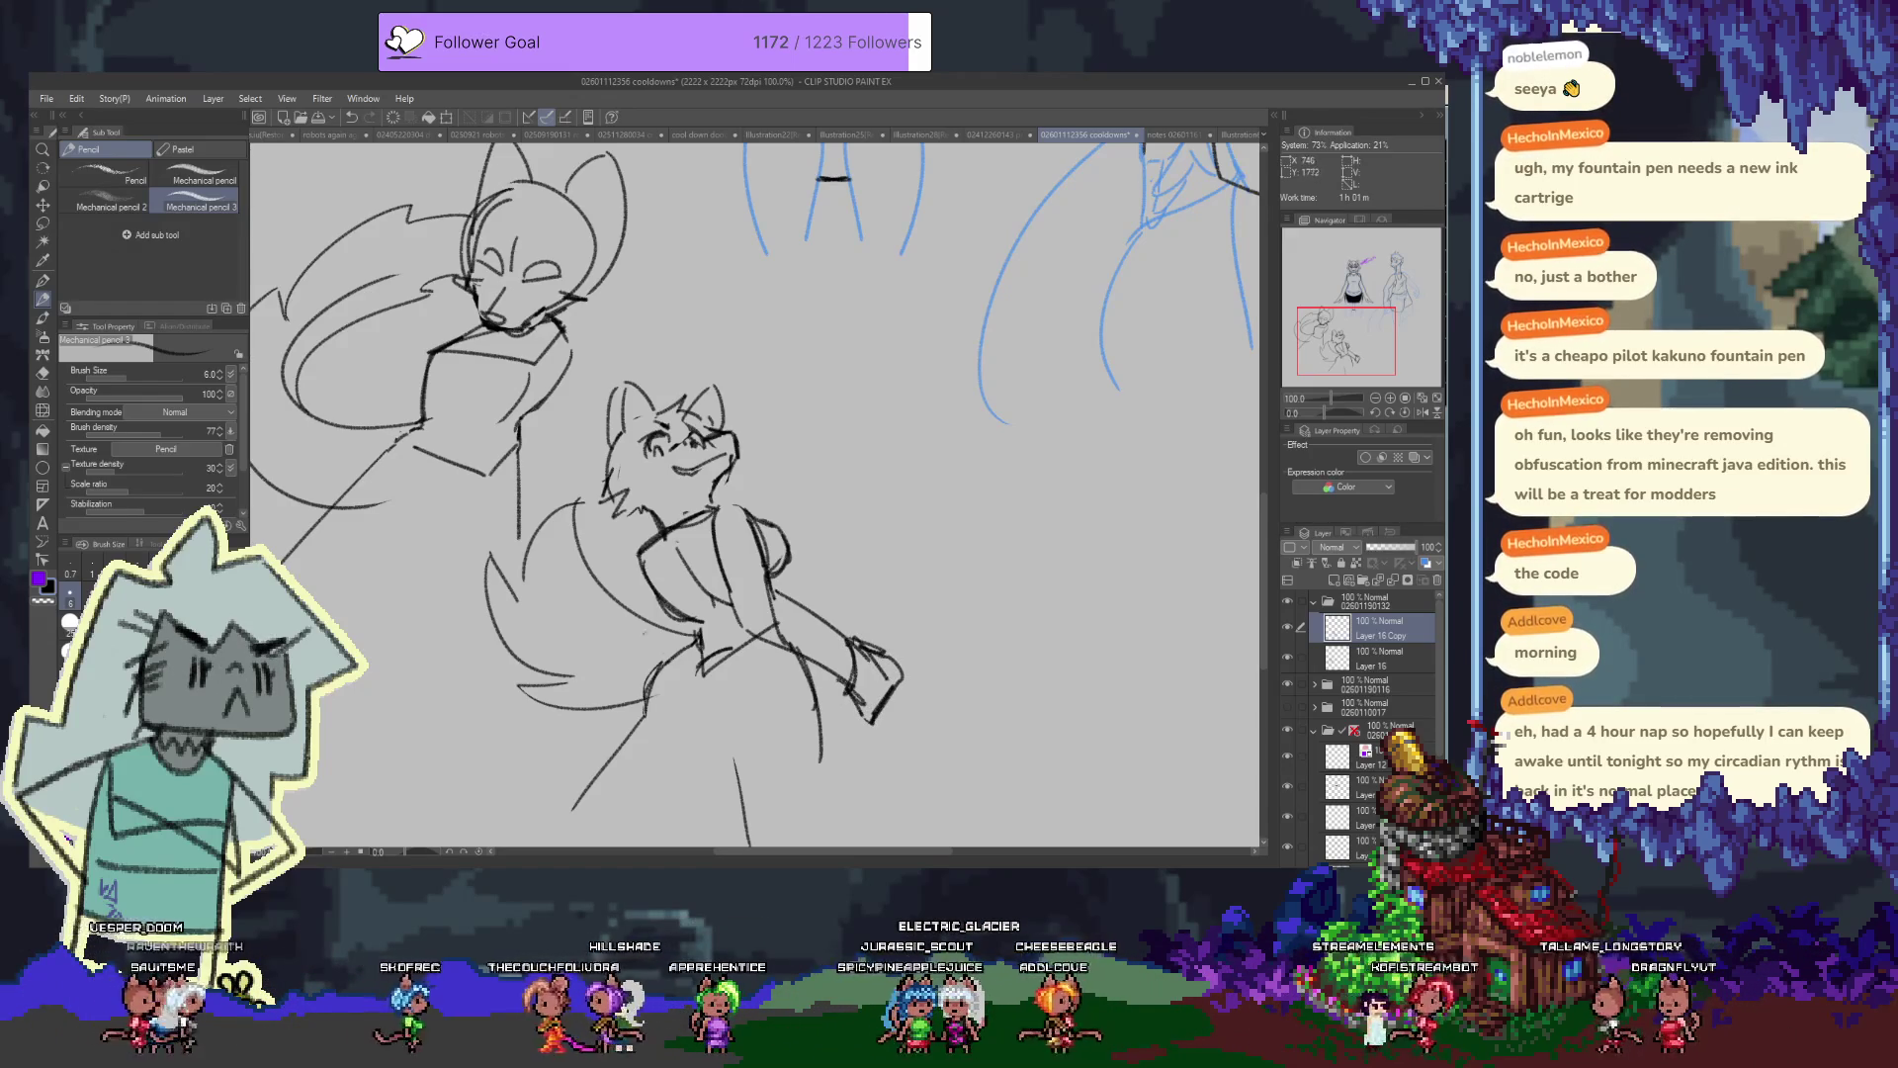
drag(640, 558, 652, 672)
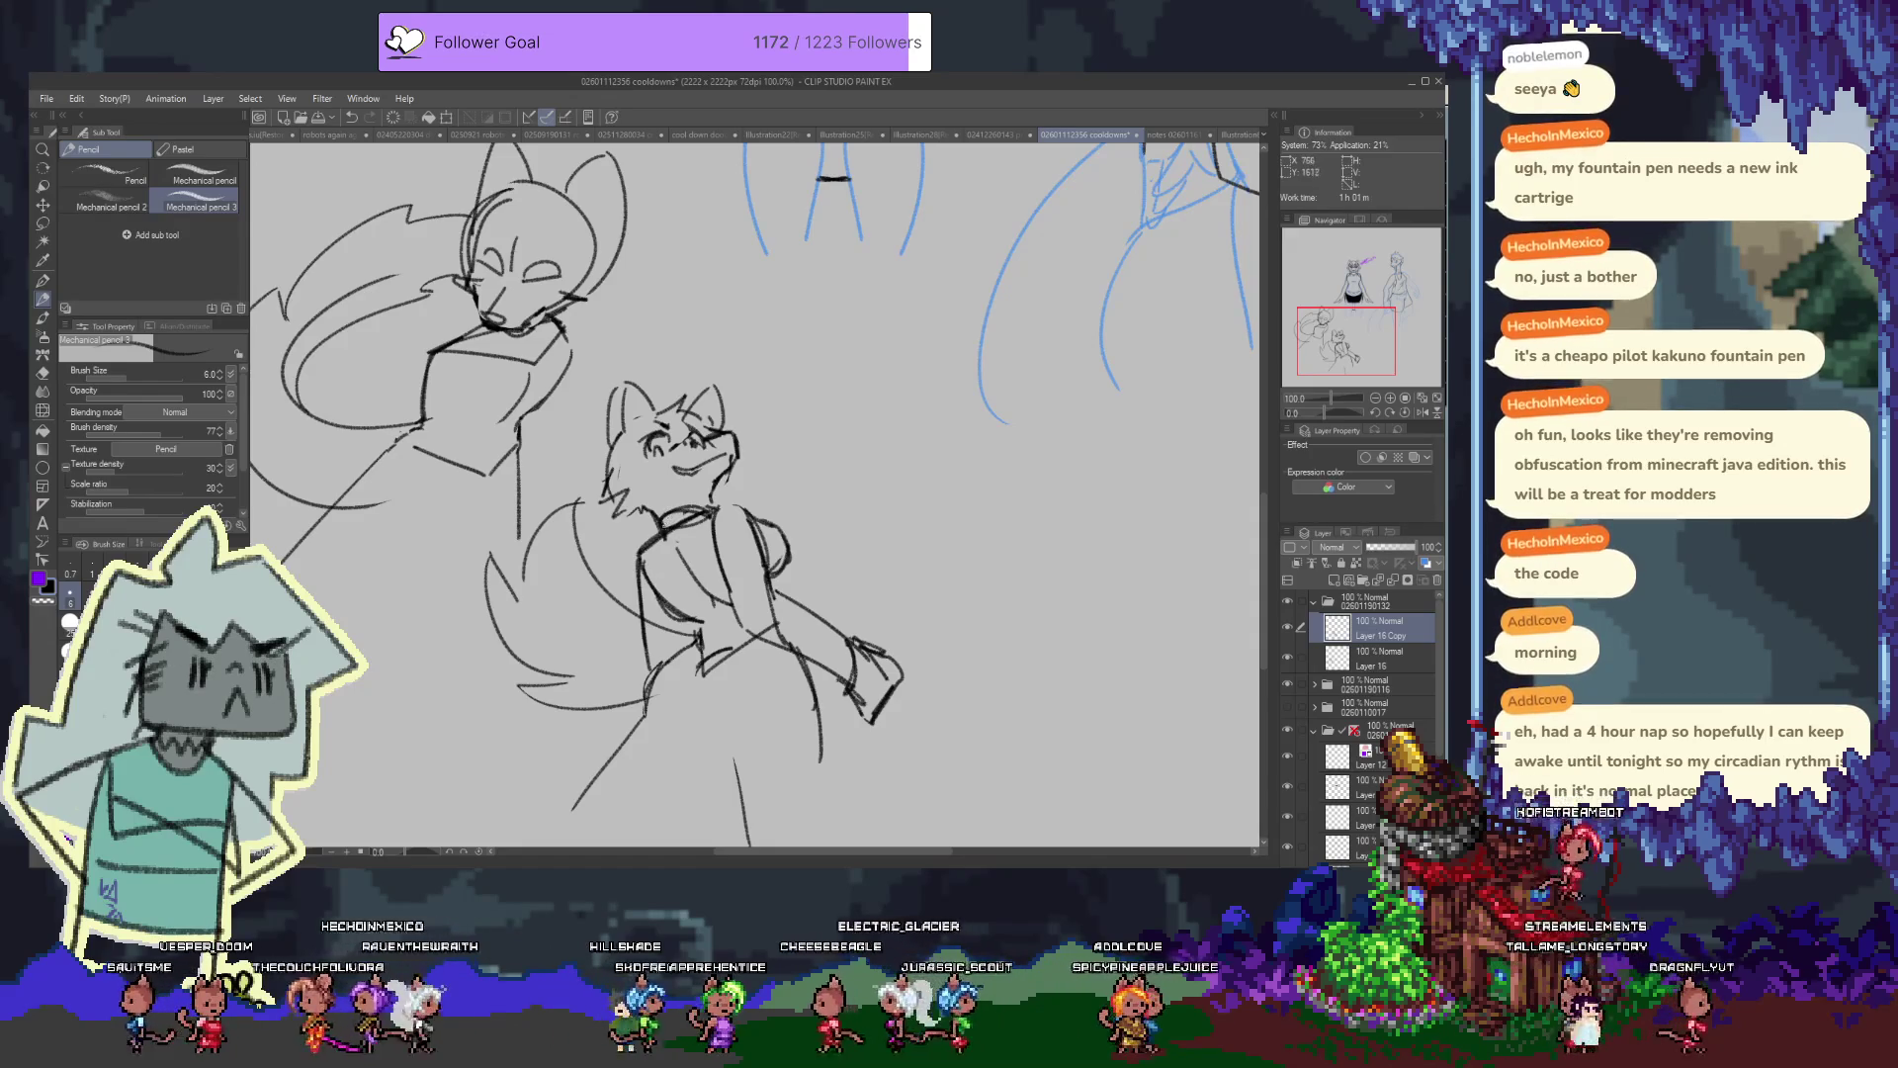
Shade the fox's collar, chest fold and waist with dark pencil strokes
drag(664, 516, 712, 512)
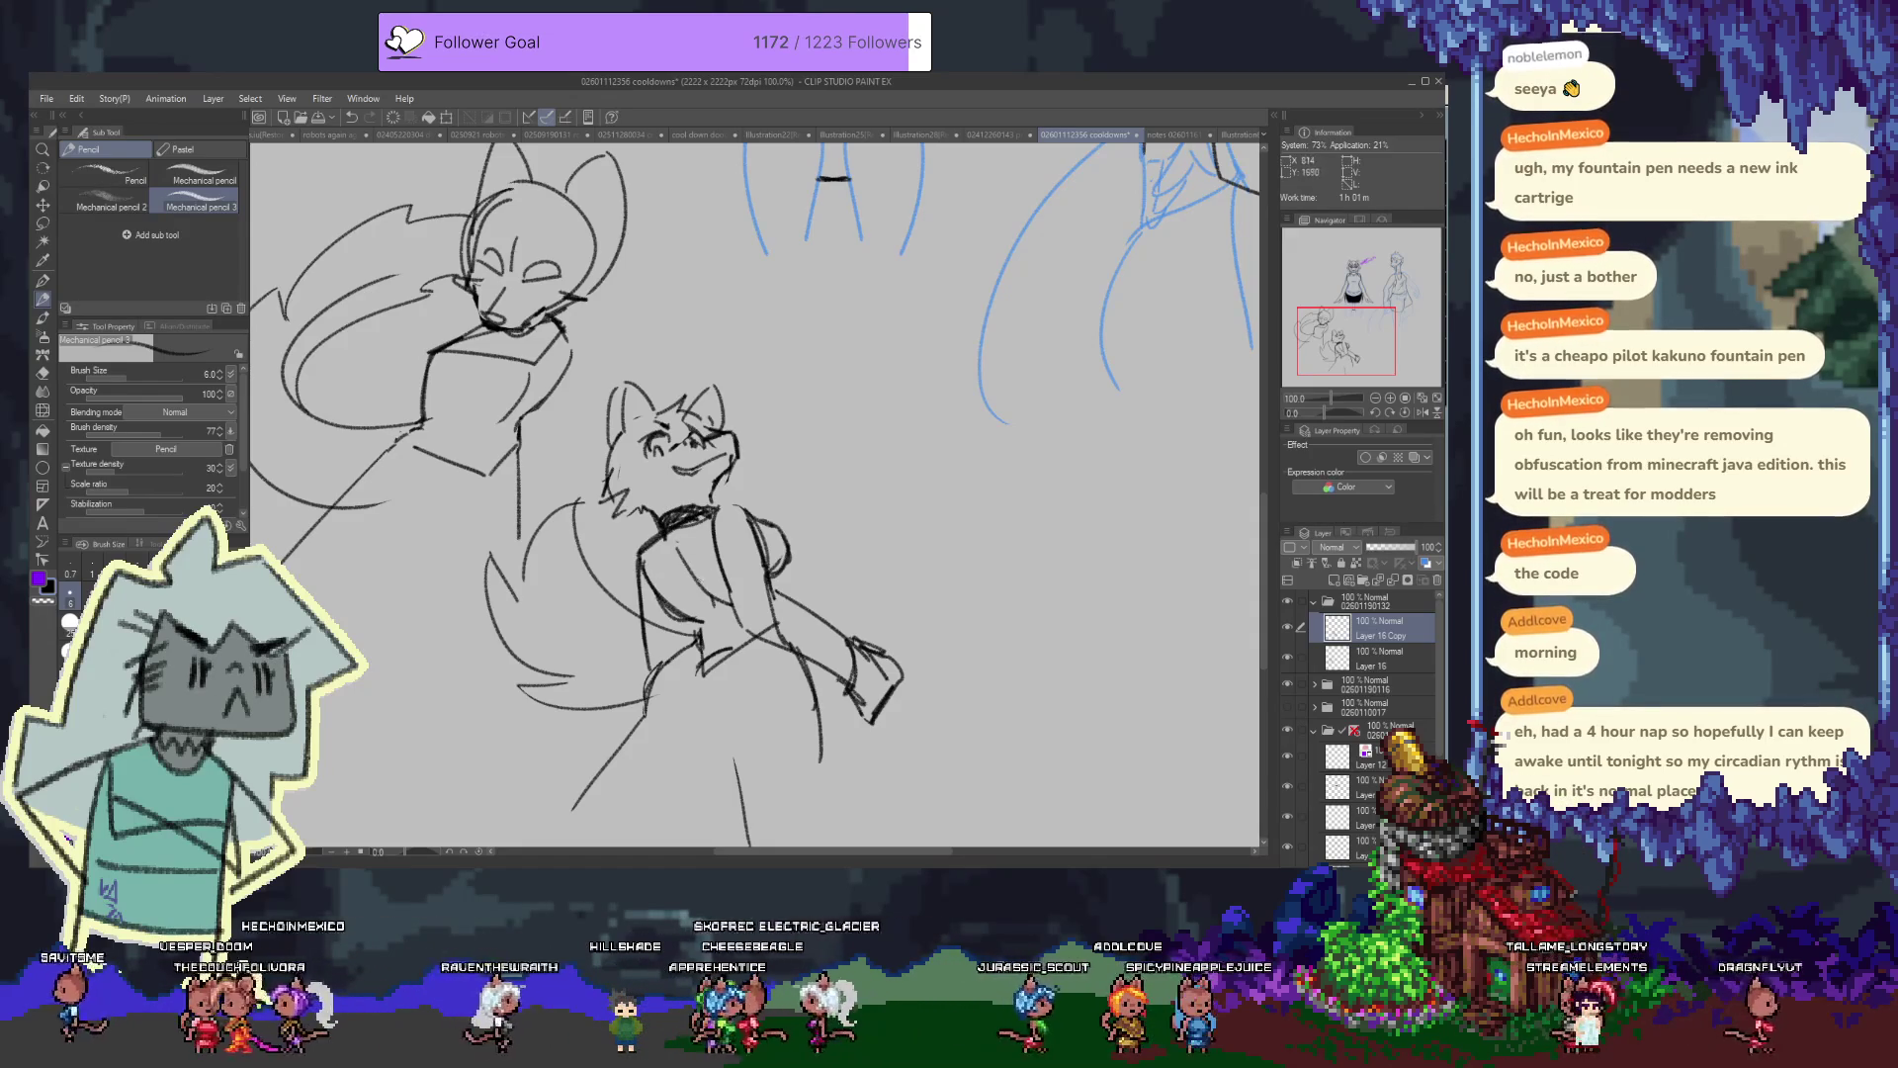
mouse_move(664, 574)
mouse_down()
mouse_move(726, 595)
mouse_move(732, 623)
mouse_up()
key(ctrl+z)
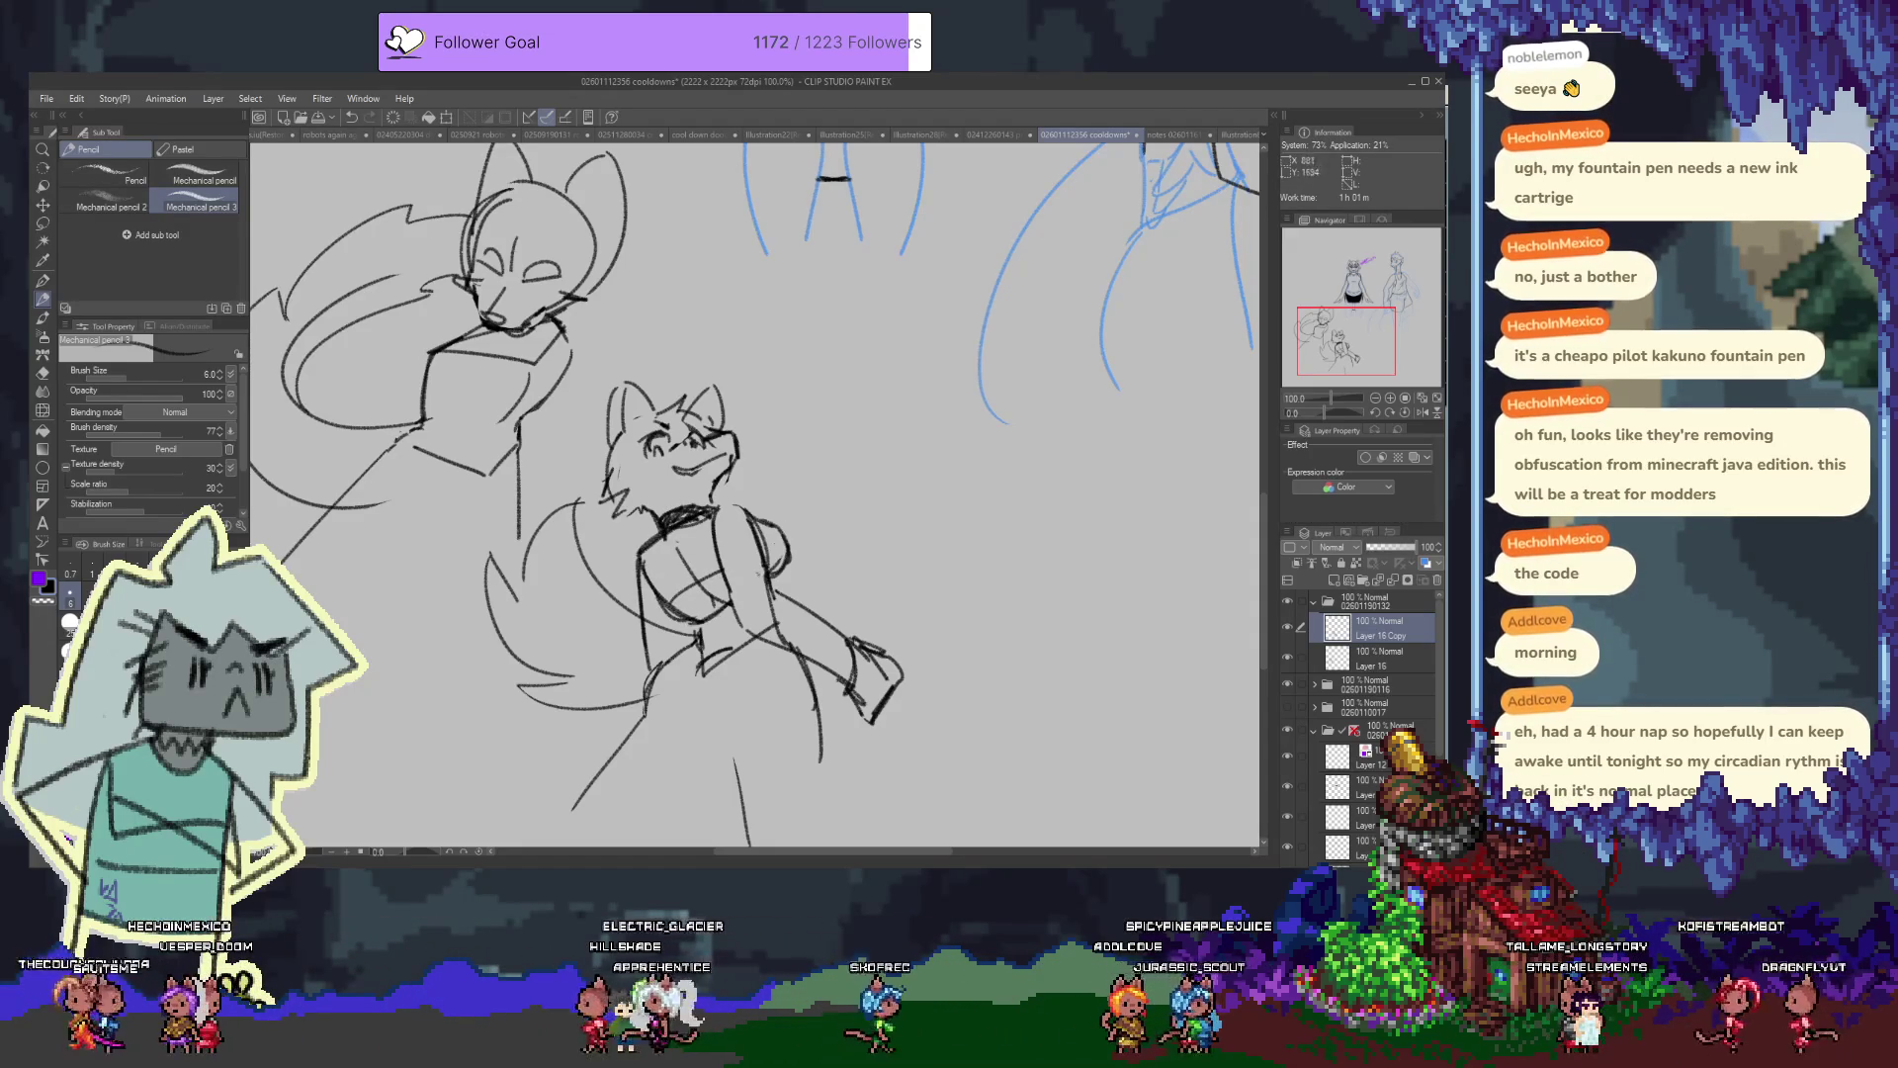
drag(769, 554, 761, 517)
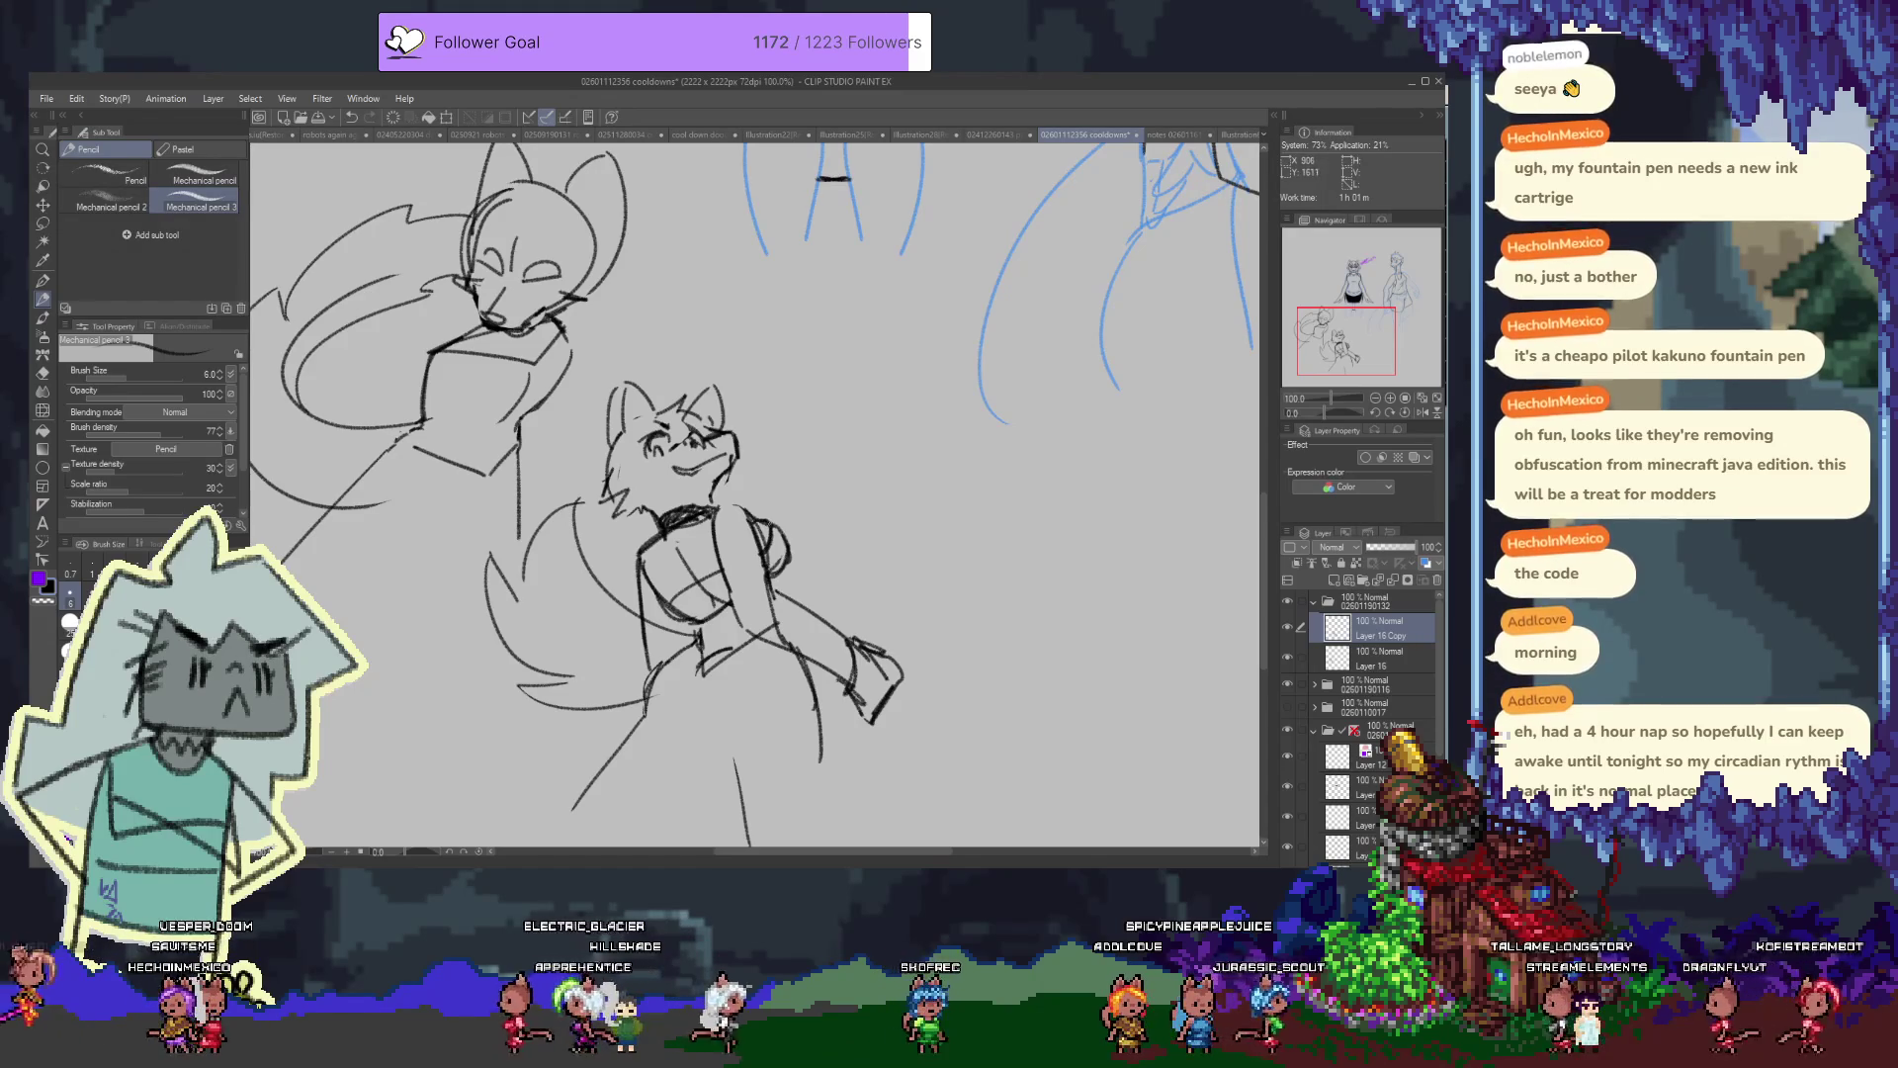
mouse_move(692, 652)
mouse_down()
mouse_move(737, 634)
mouse_move(732, 598)
mouse_up()
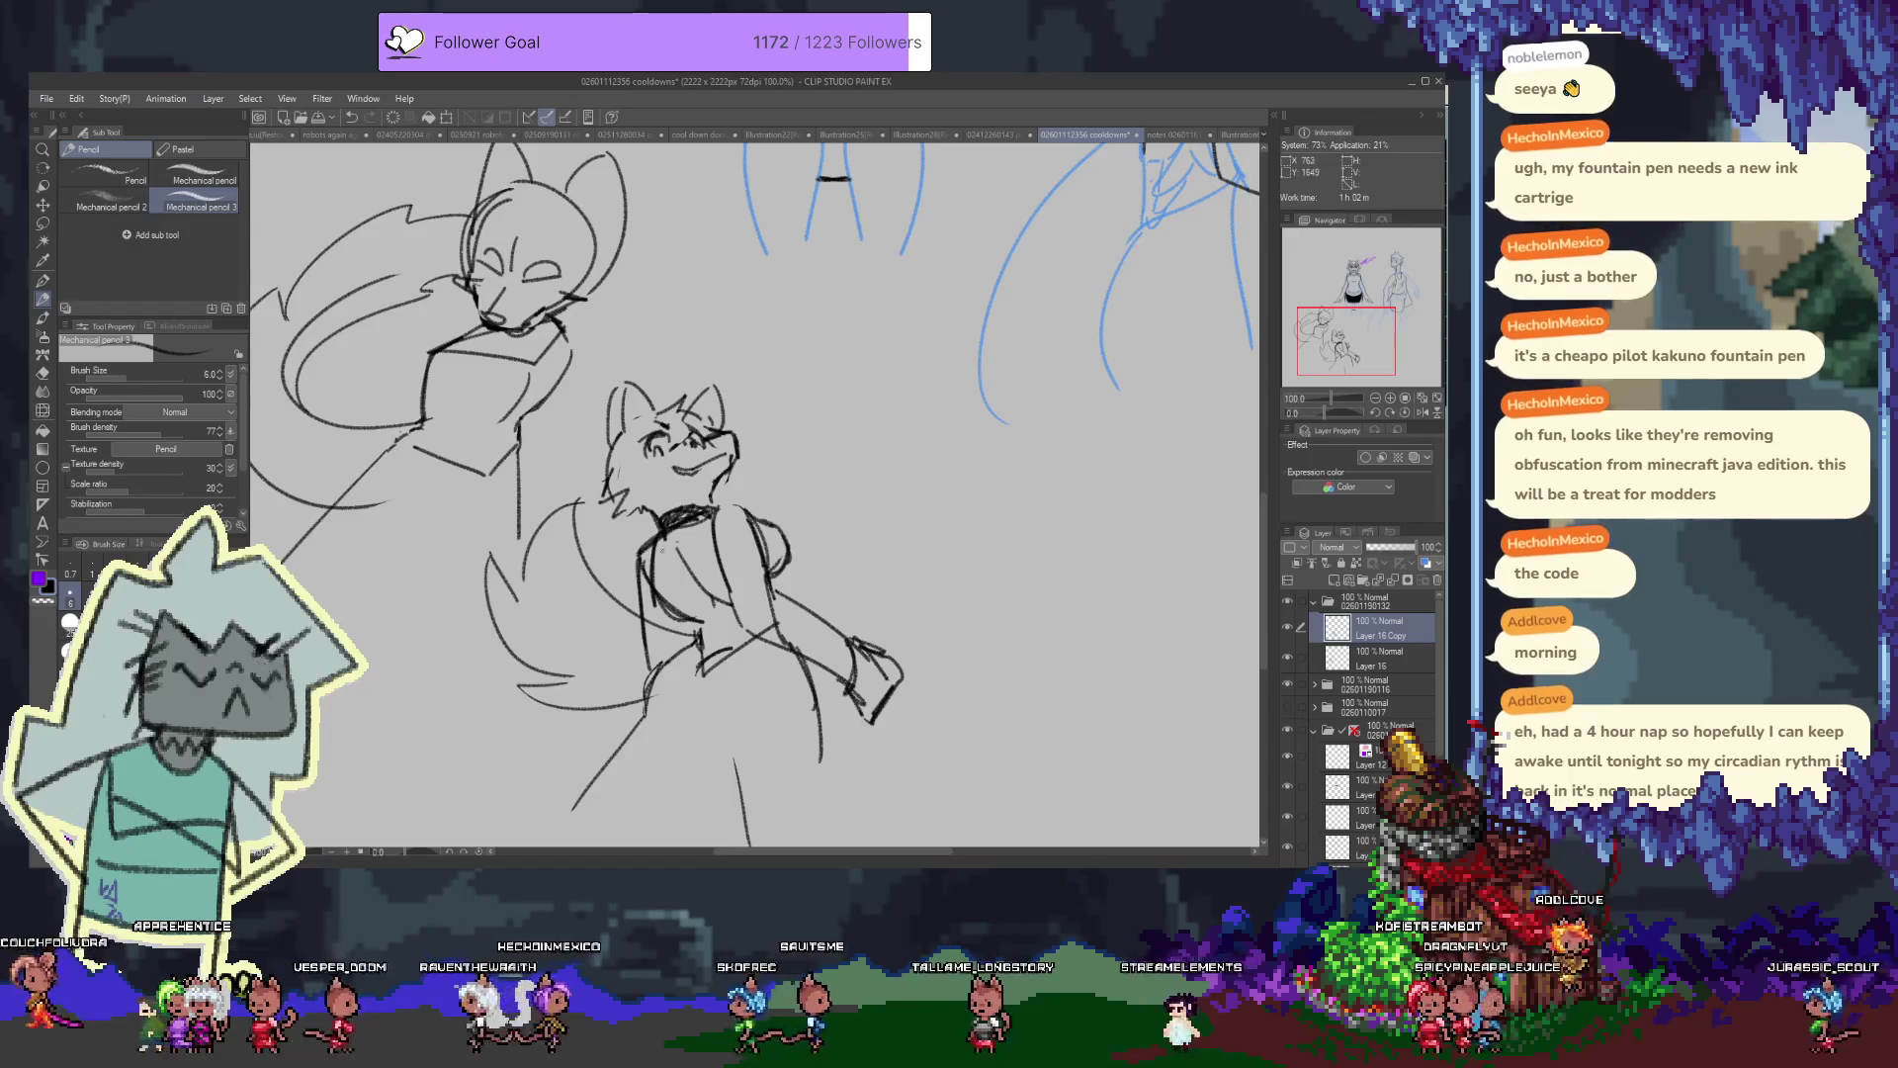
drag(668, 541, 697, 613)
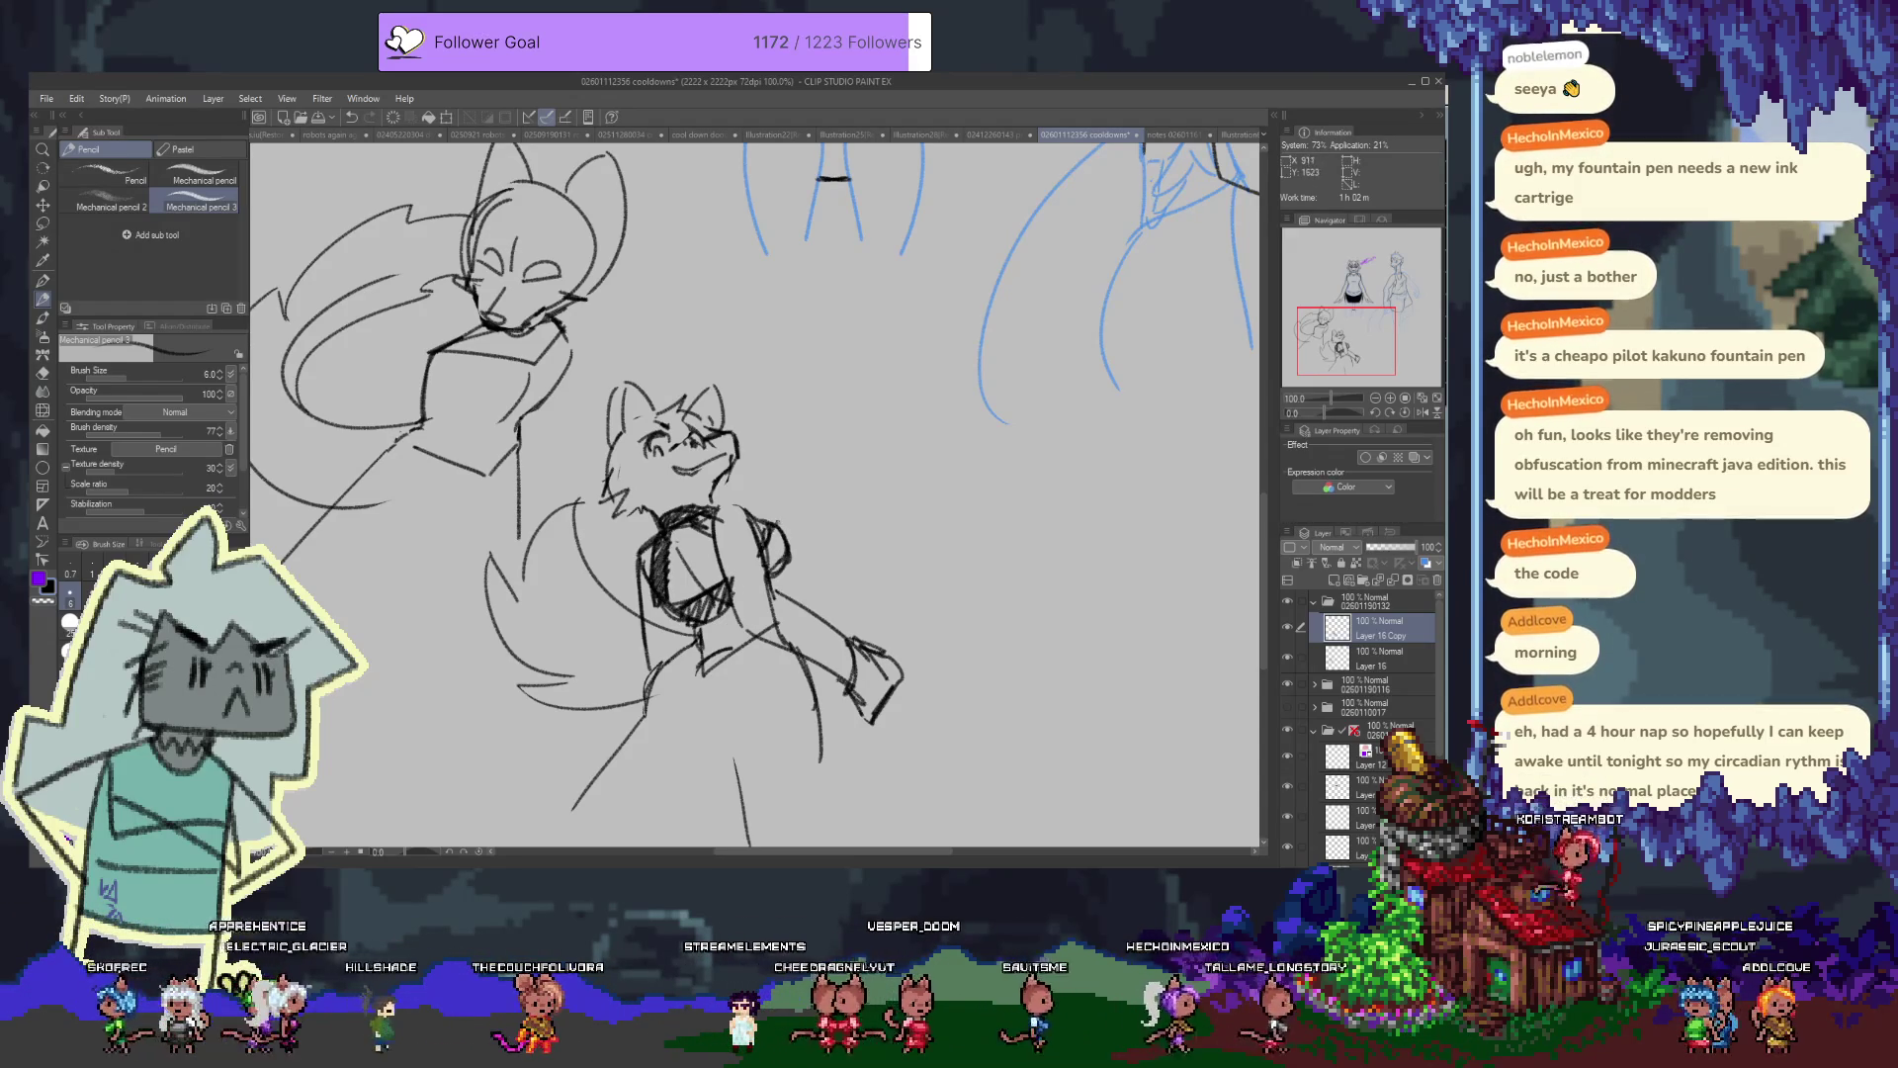
Draw the leg lines, trim the left leg's bottom, and add the hip line
drag(717, 678, 733, 541)
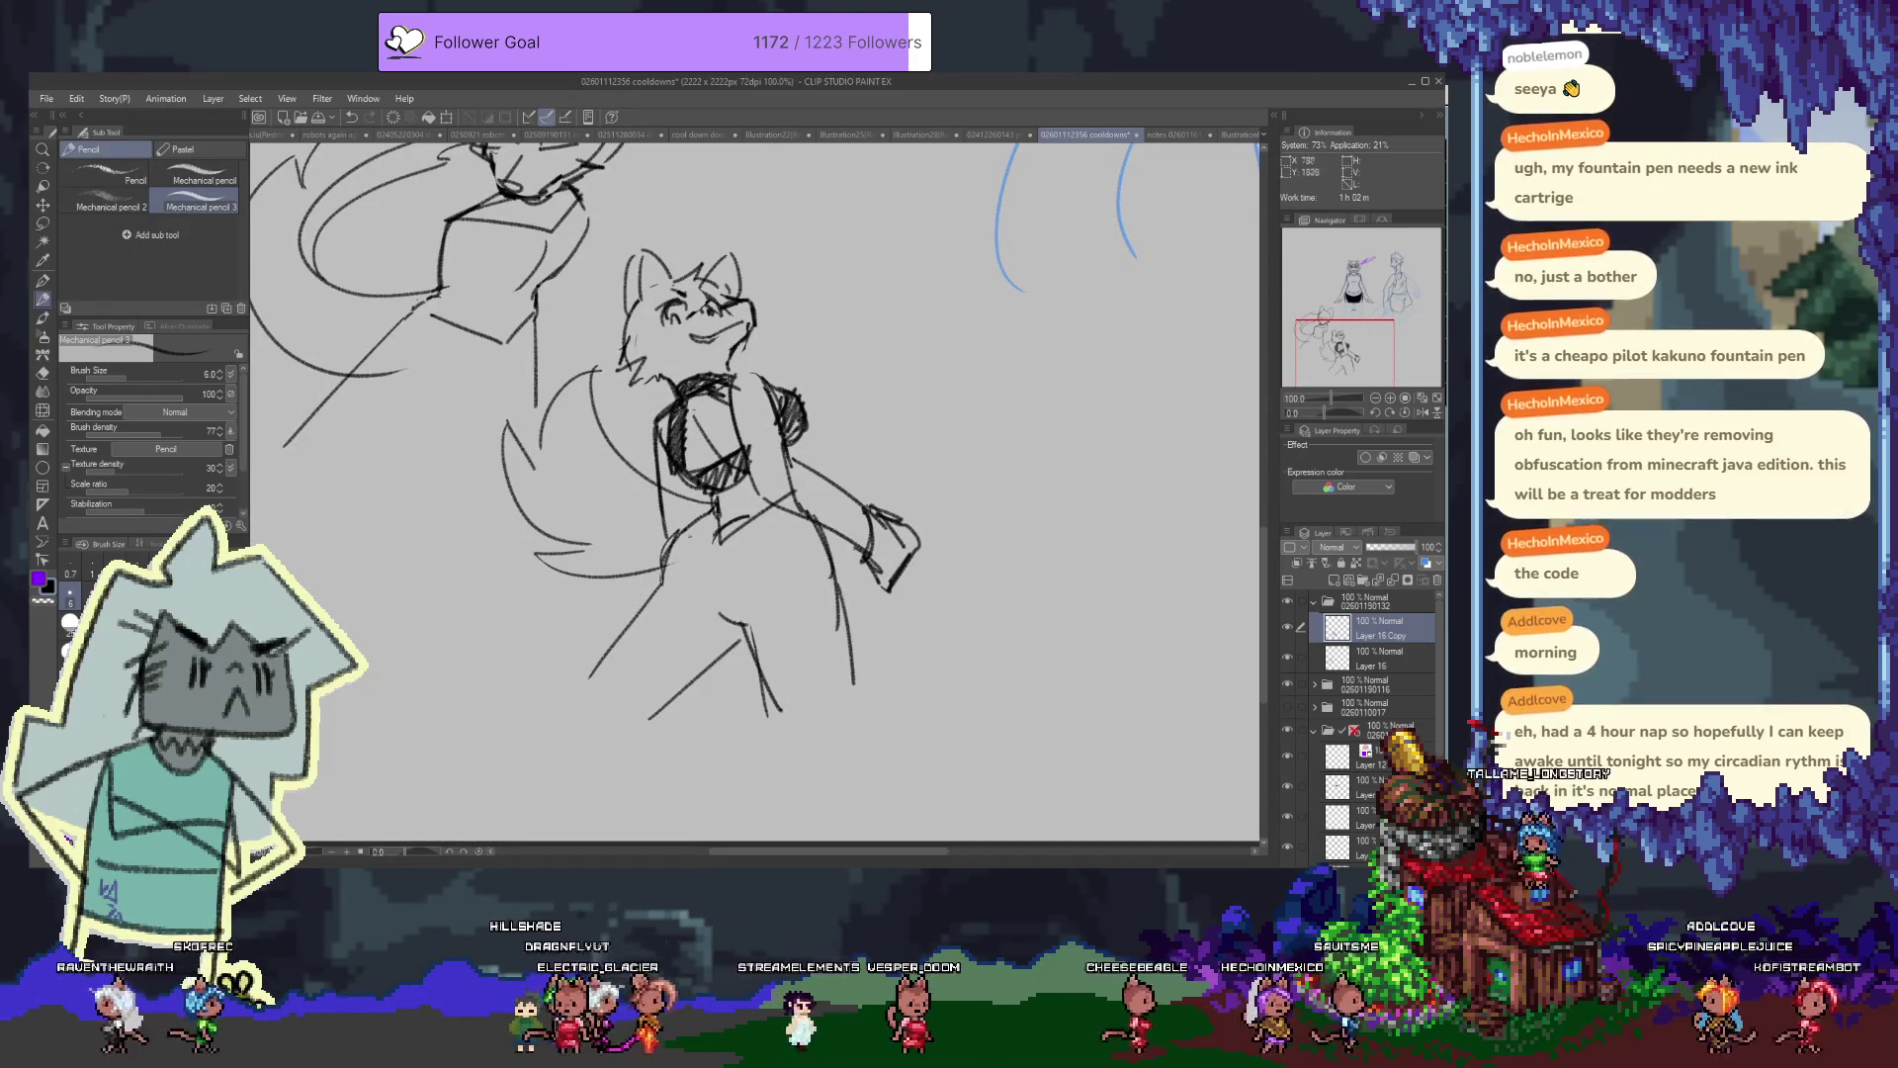
key(e)
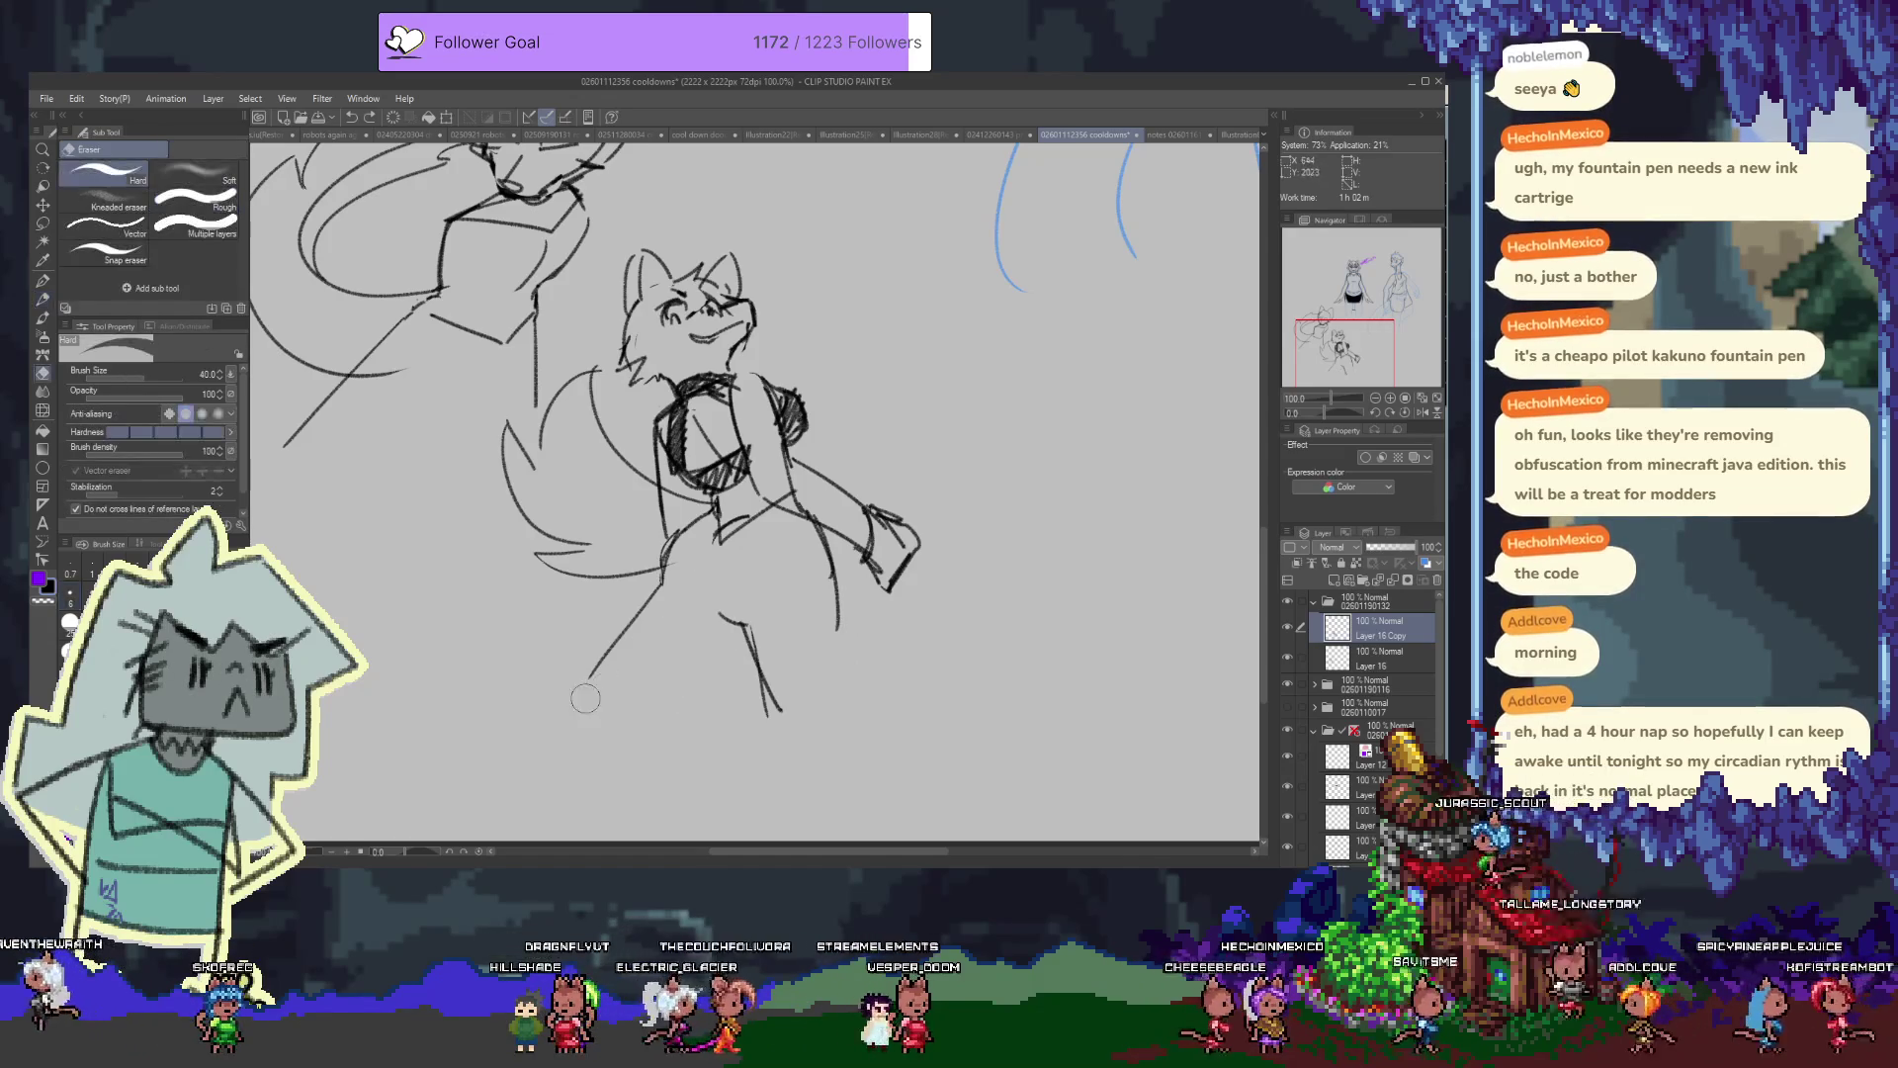
key(p)
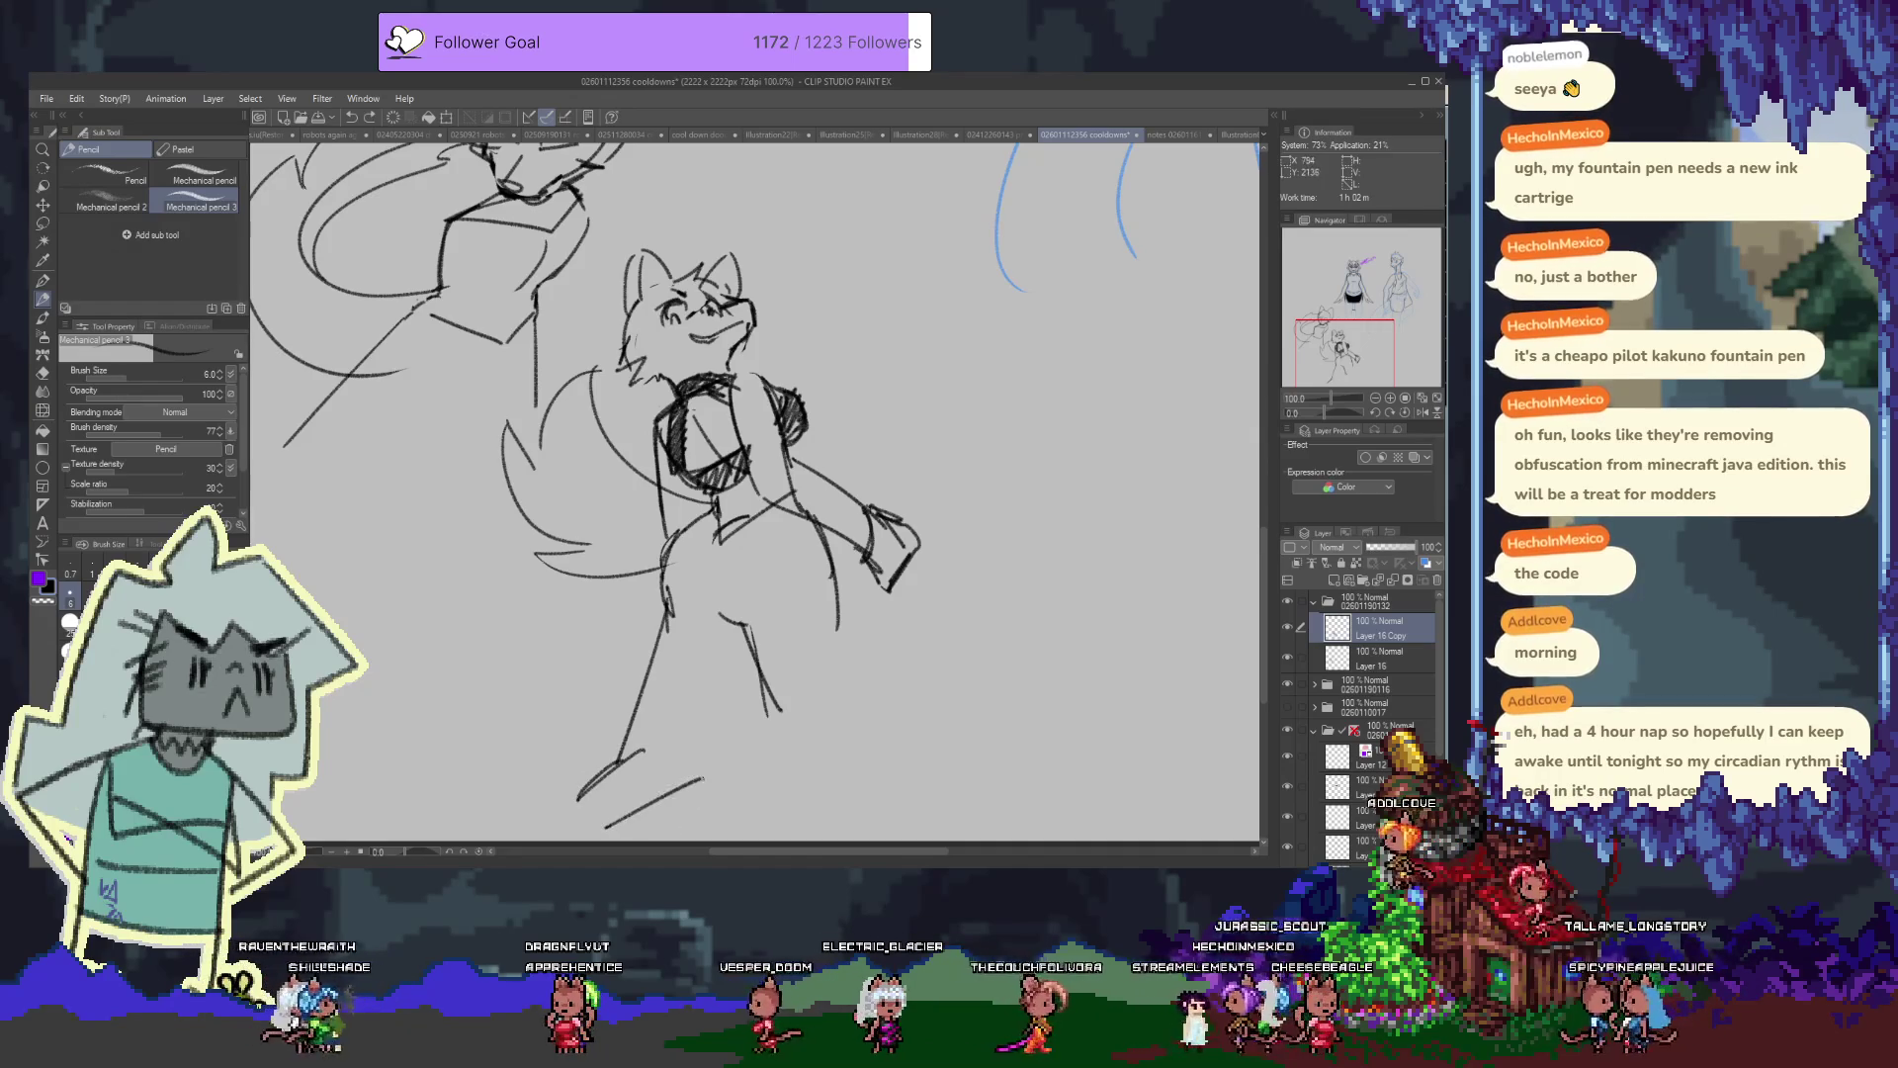
drag(618, 836, 699, 804)
drag(740, 623, 711, 774)
key(ctrl+z)
scroll(640, 769, down, 1)
key(e)
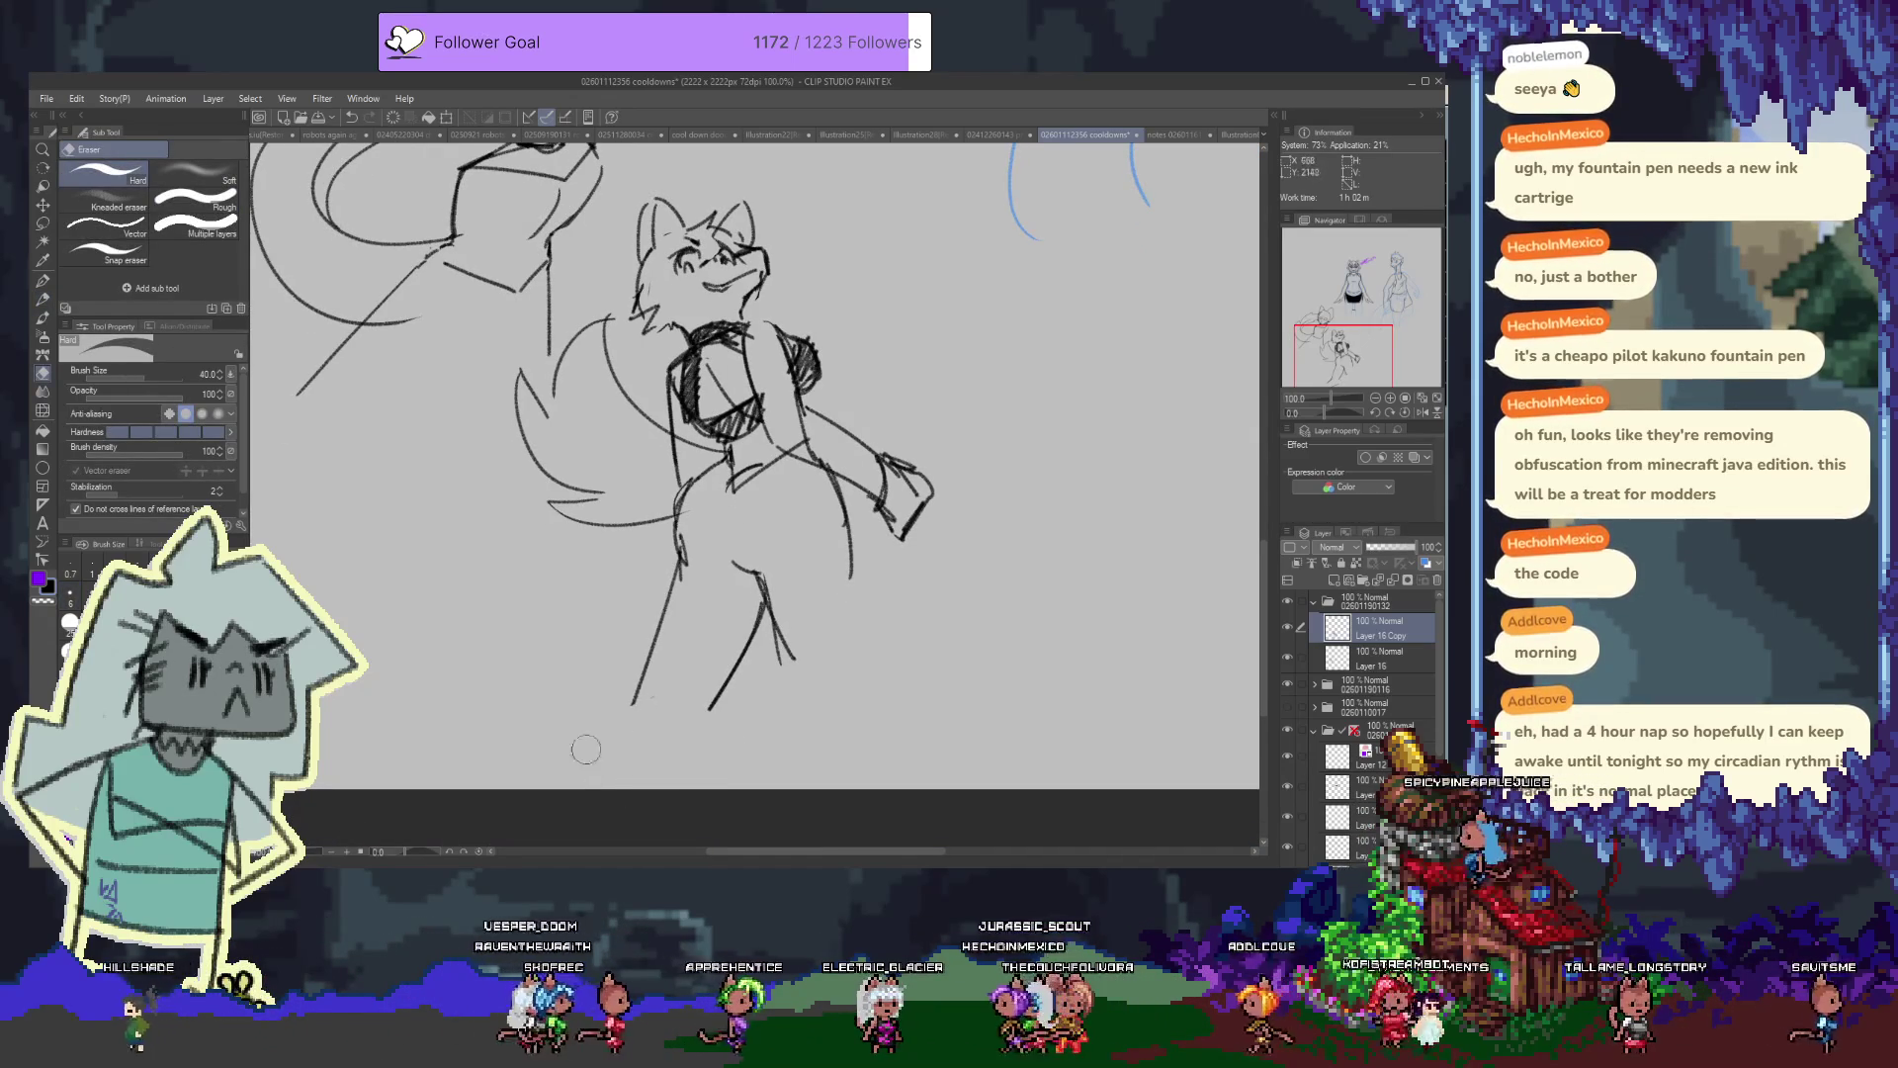
mouse_move(631, 706)
mouse_down()
mouse_move(647, 660)
mouse_move(560, 781)
mouse_up()
key(p)
scroll(649, 643, up, 1)
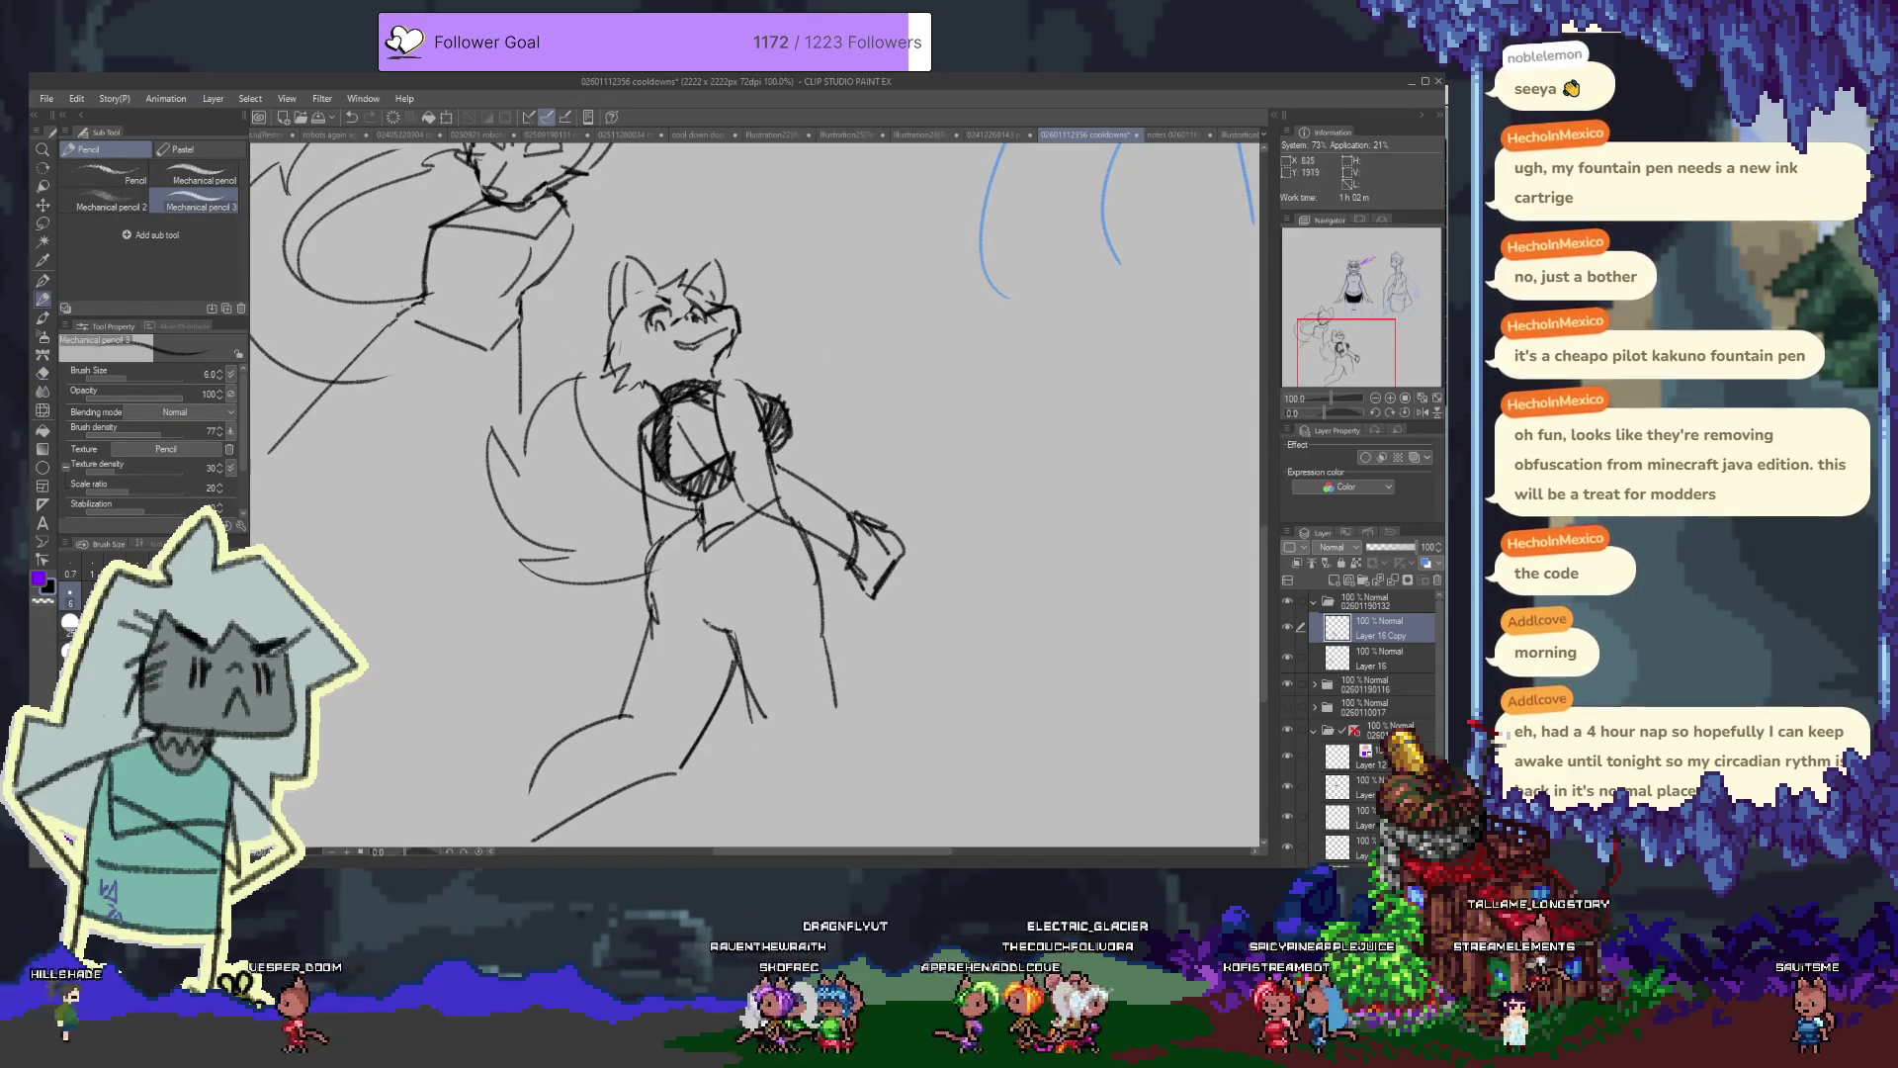
drag(689, 623, 702, 624)
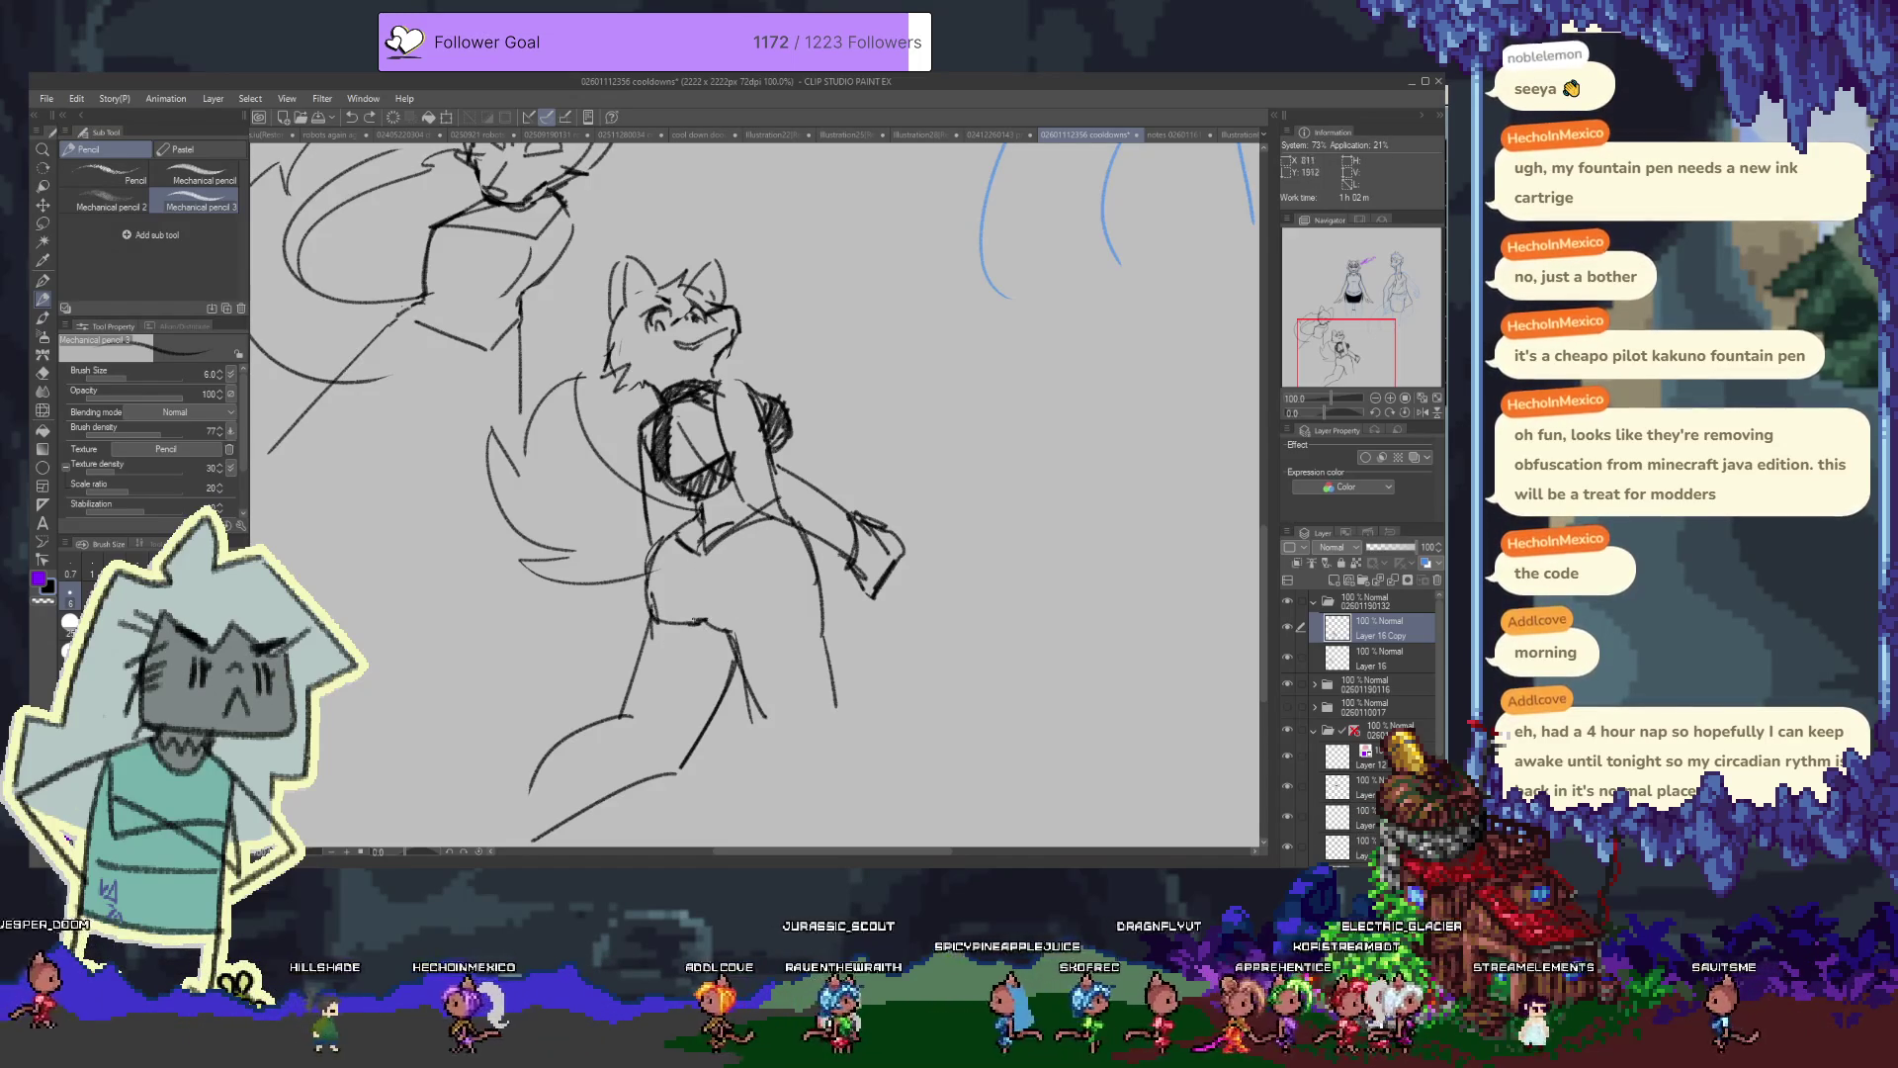
drag(651, 615, 708, 623)
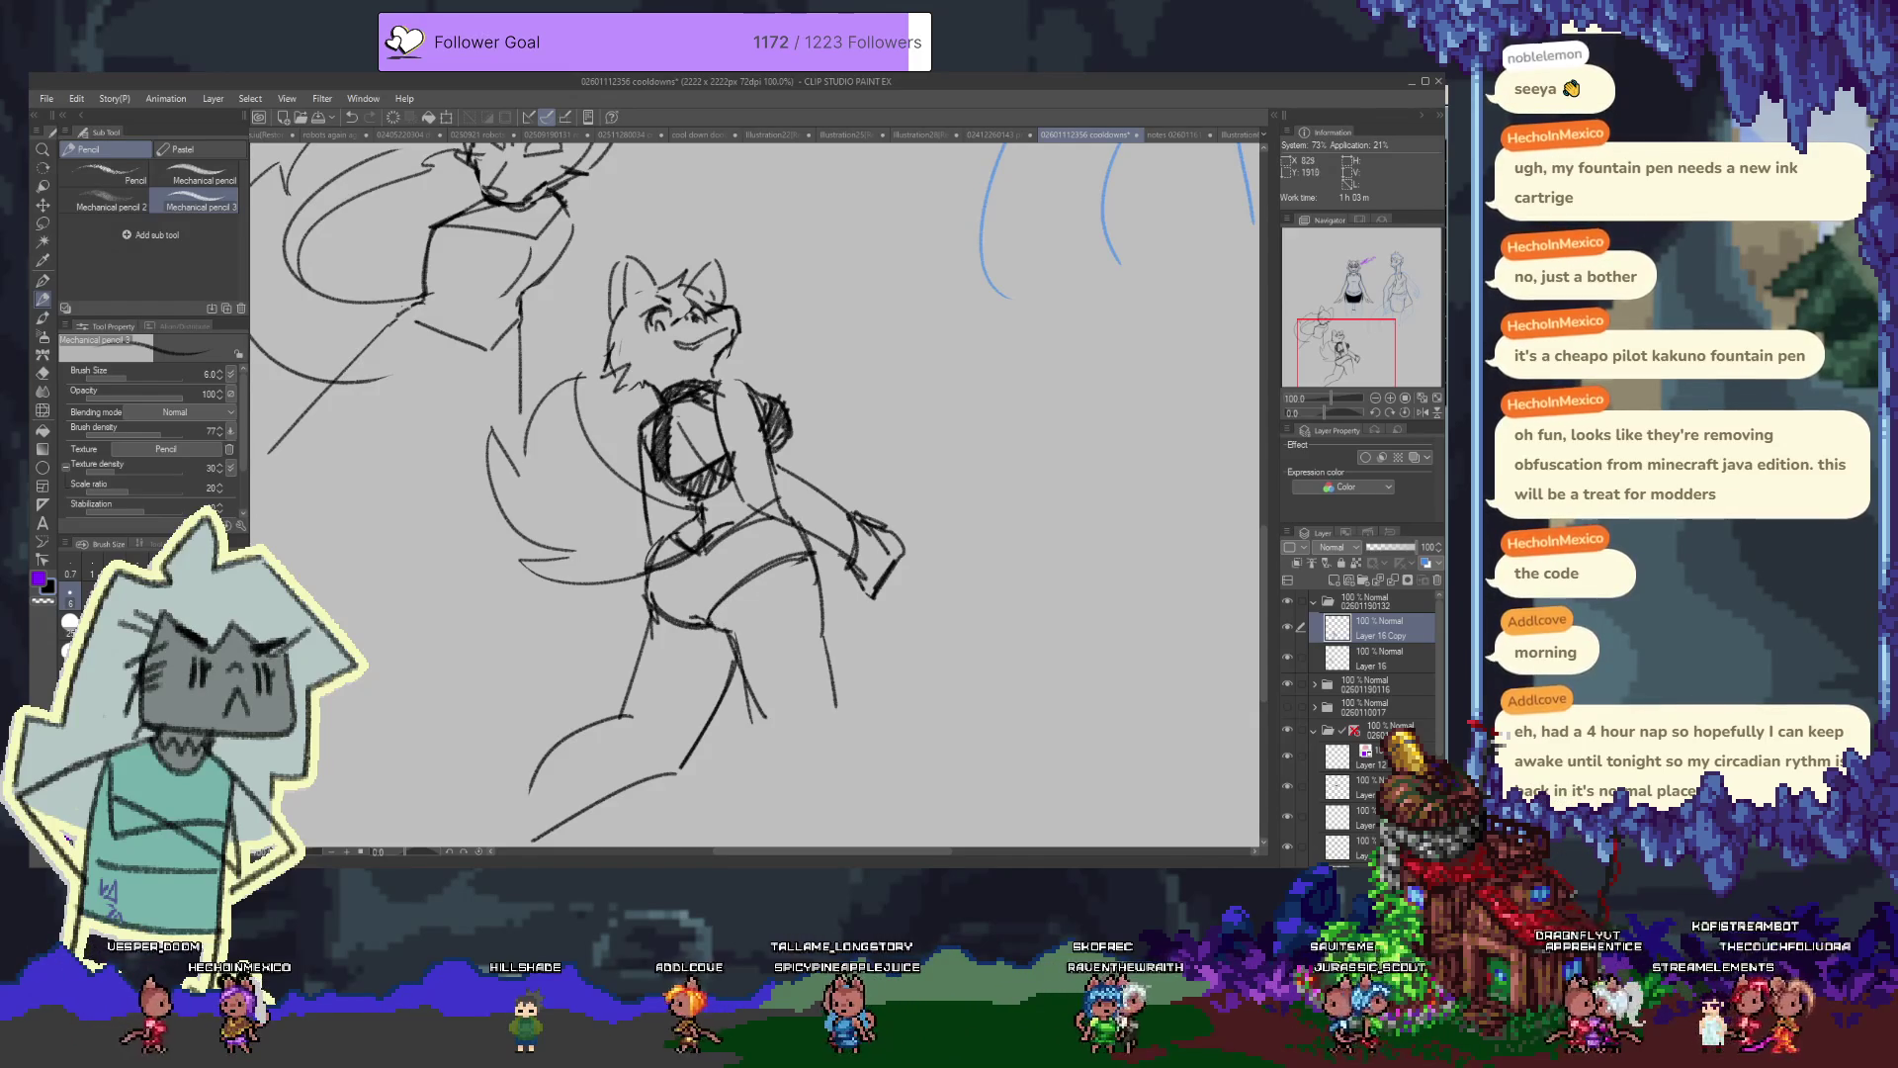
Hatch the character's shorts with diagonal lines, discarding a trial glasses outline
scroll(788, 676, up, 3)
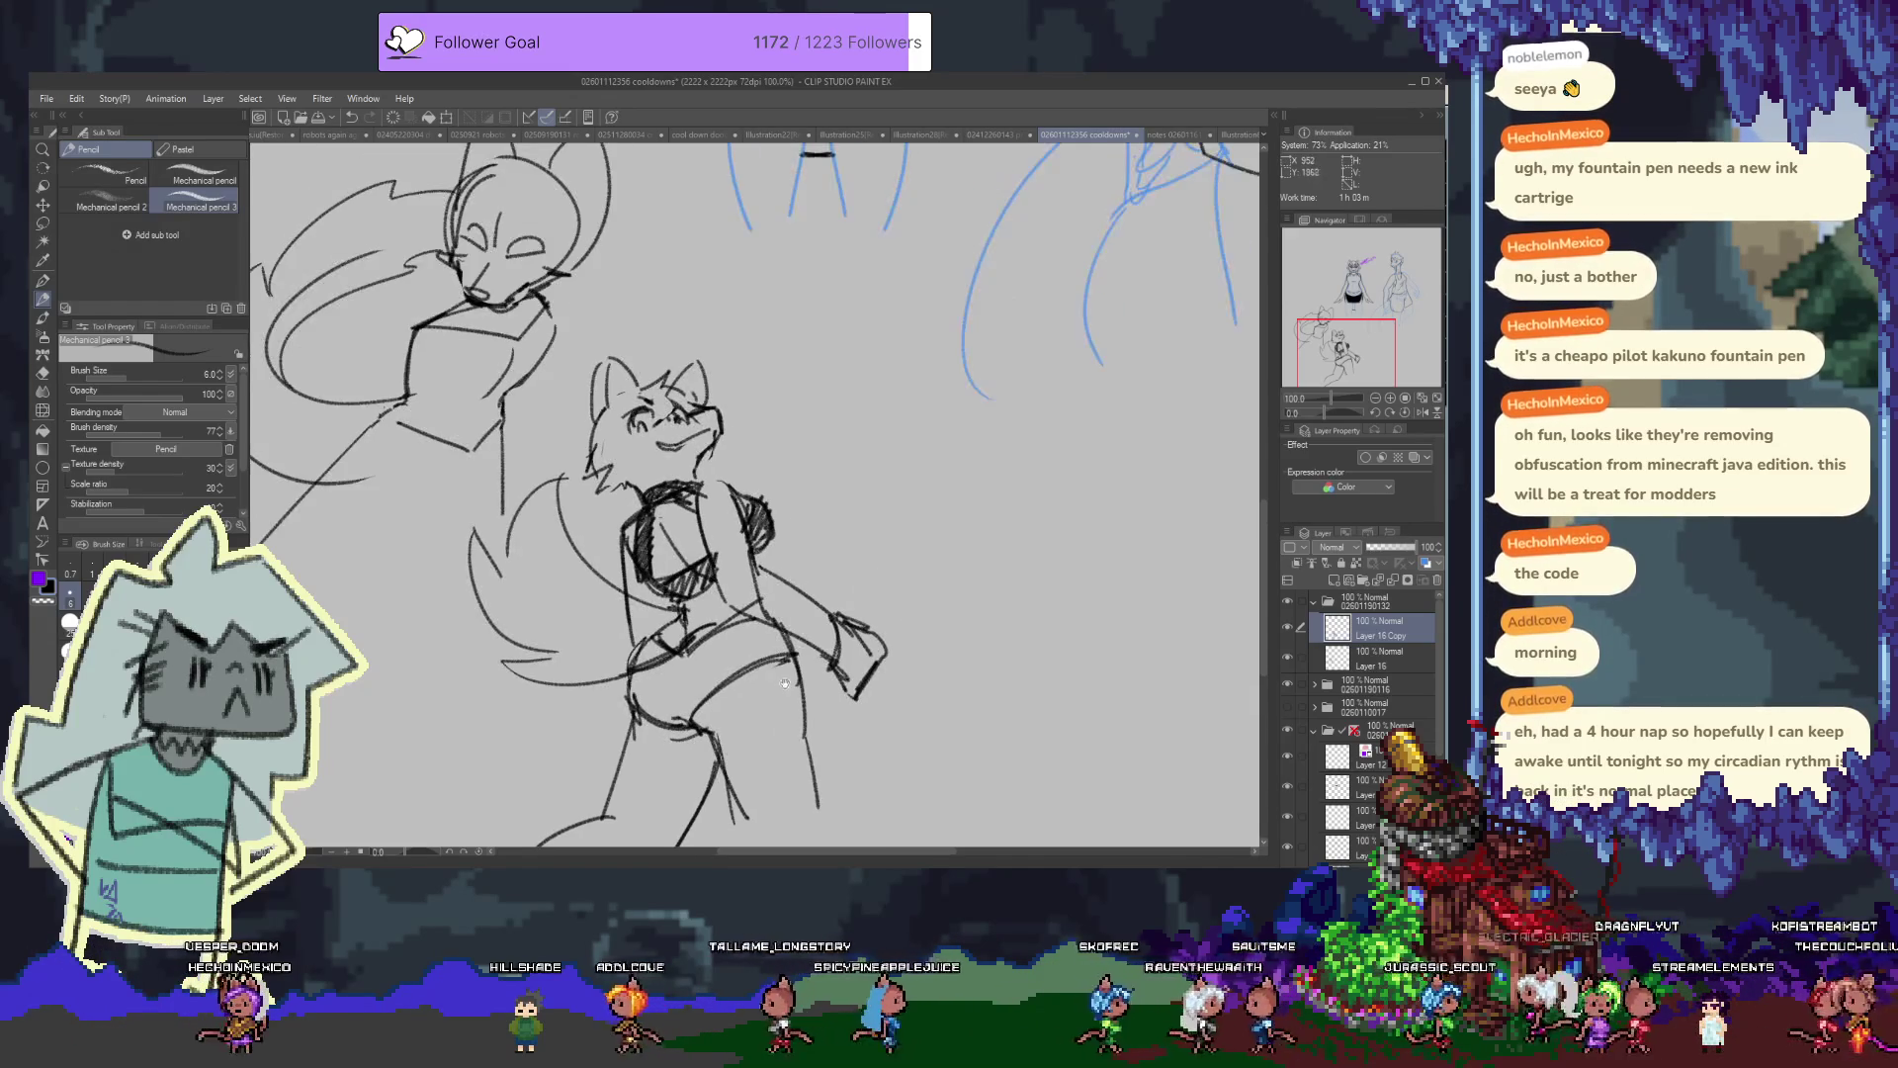
drag(643, 702, 781, 633)
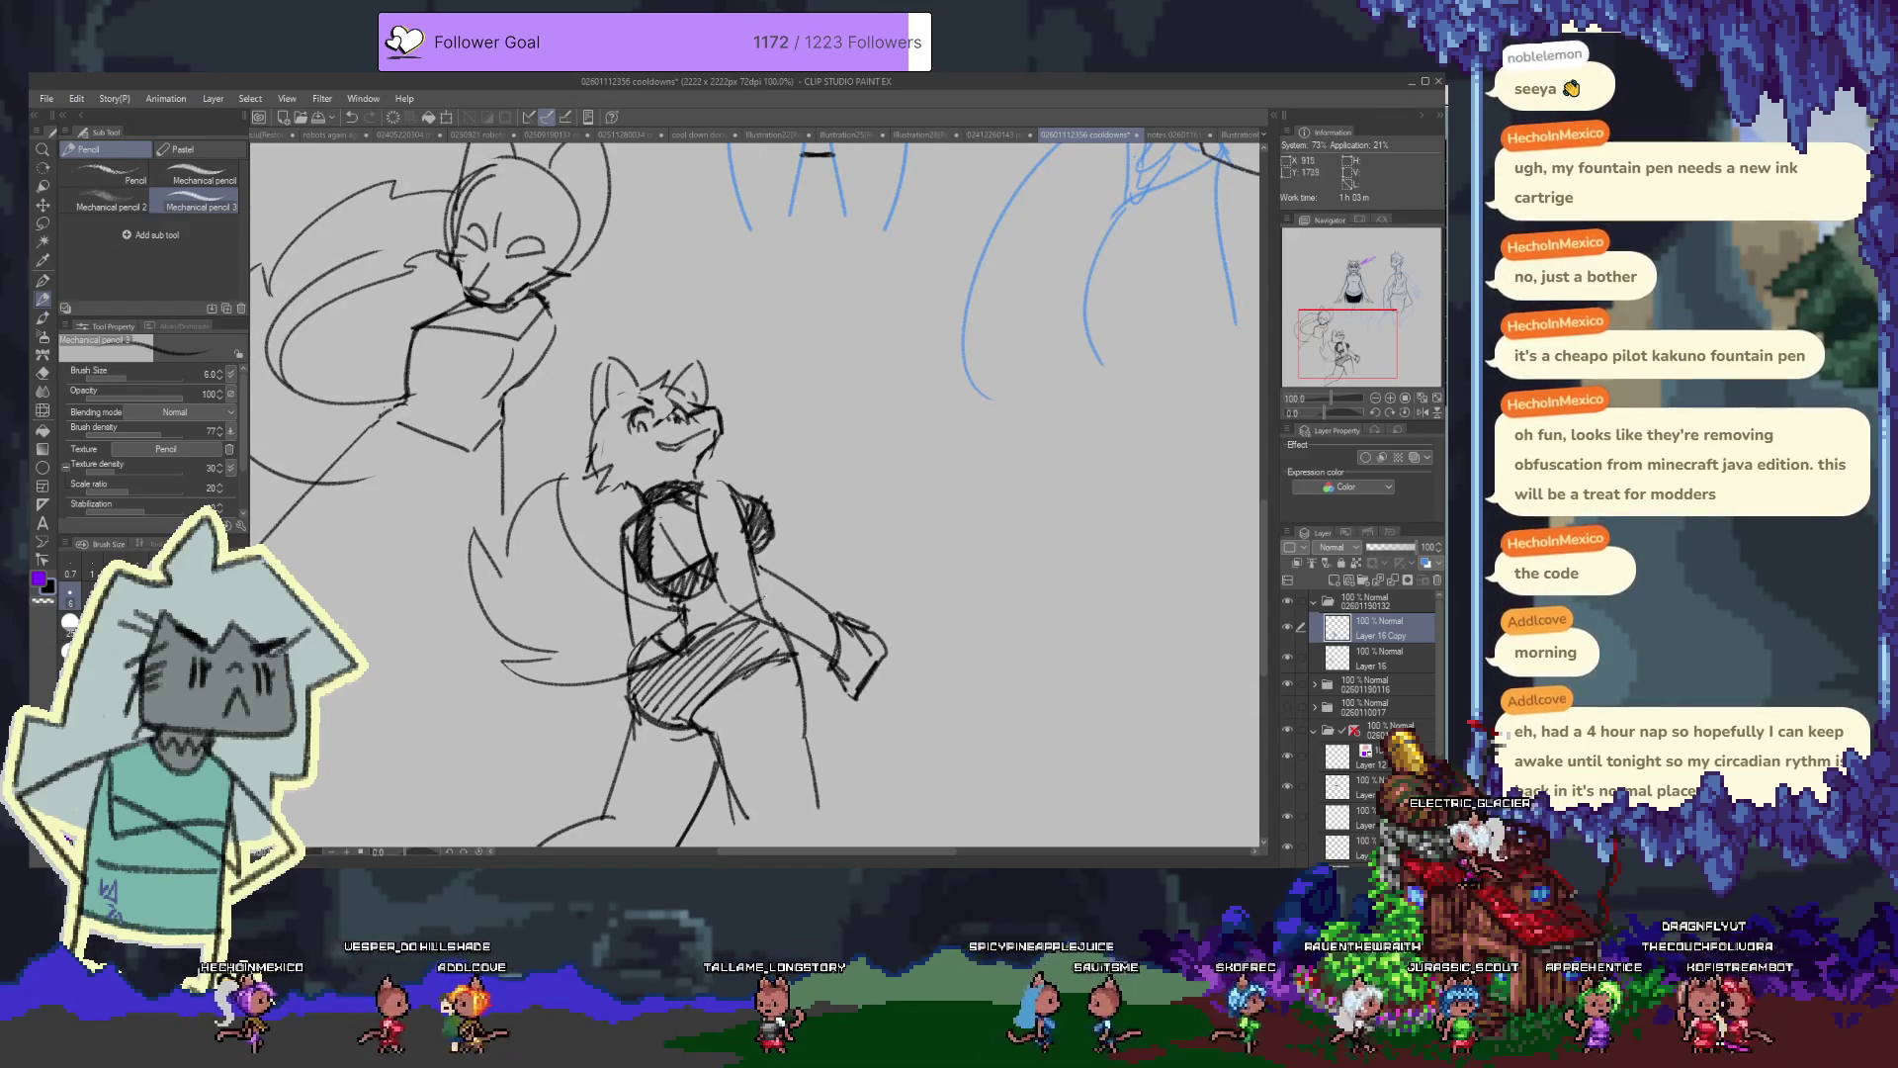
scroll(756, 494, down, 1)
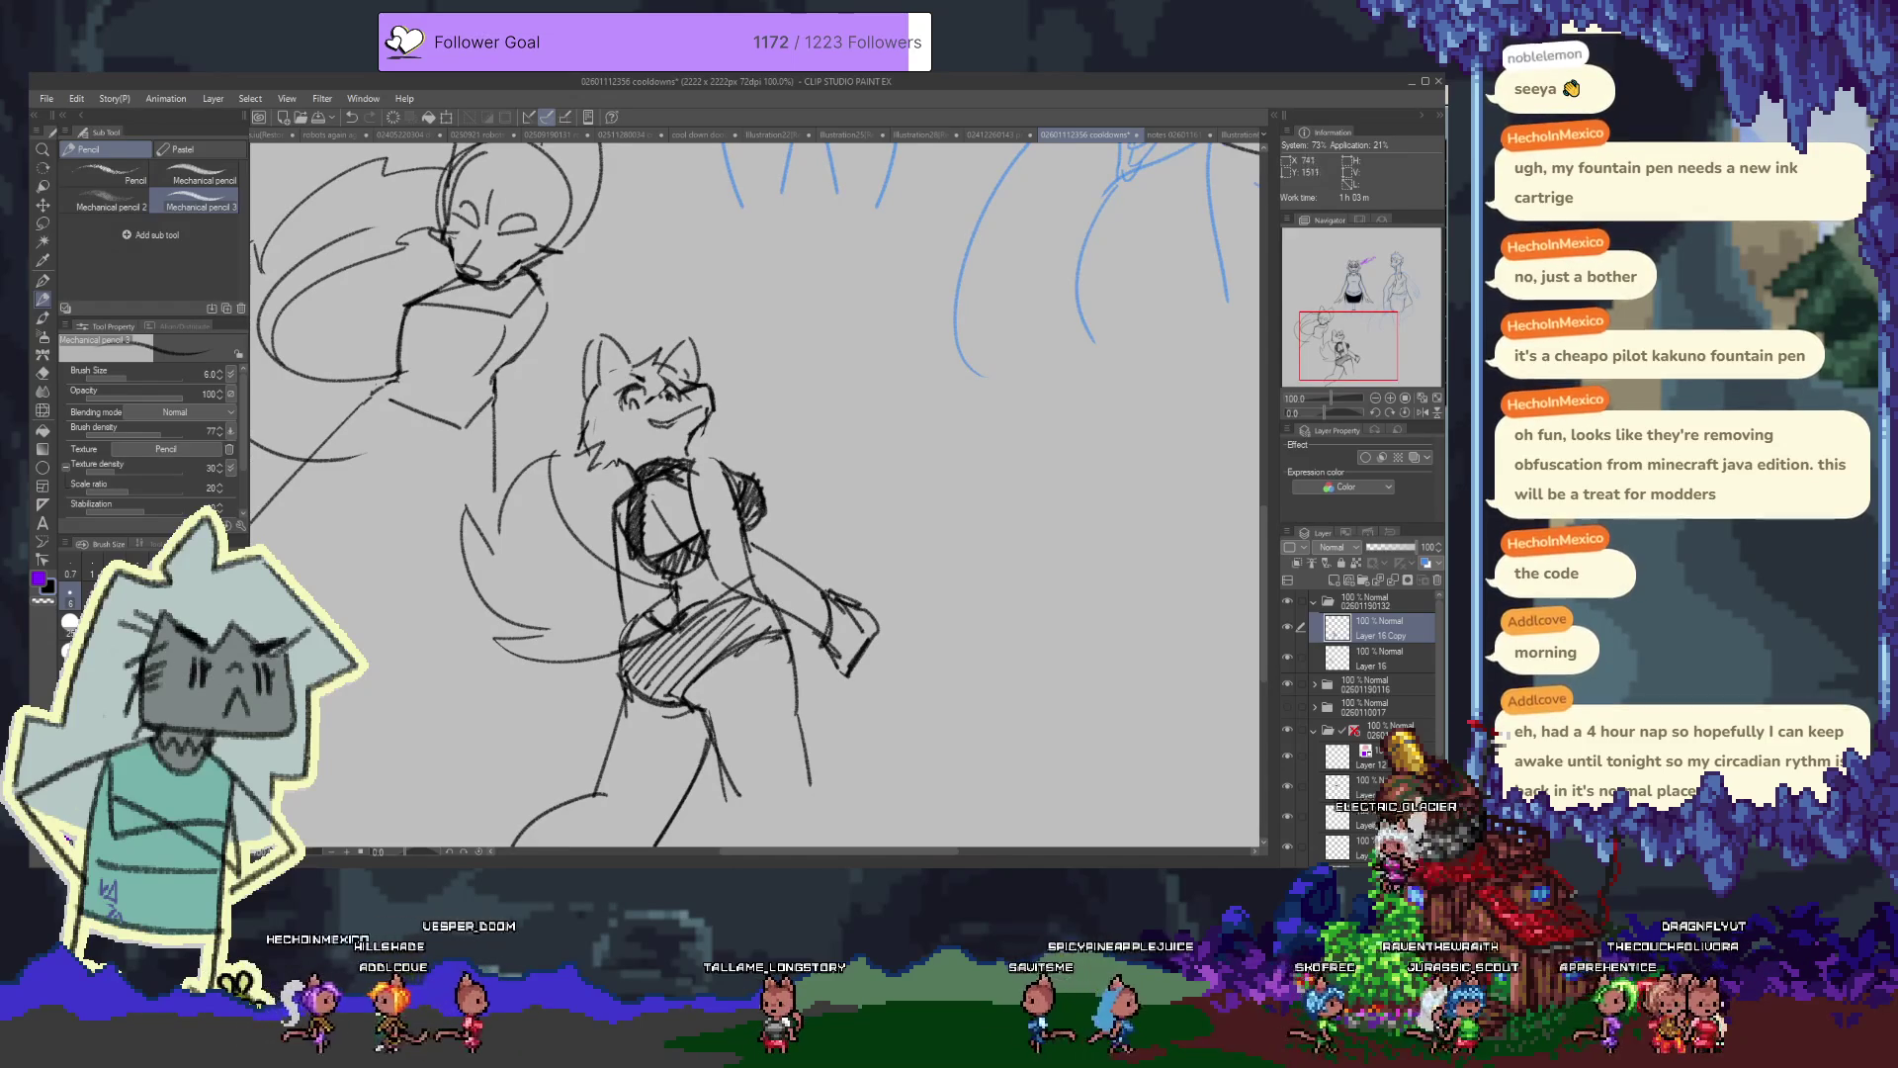
drag(617, 388, 645, 407)
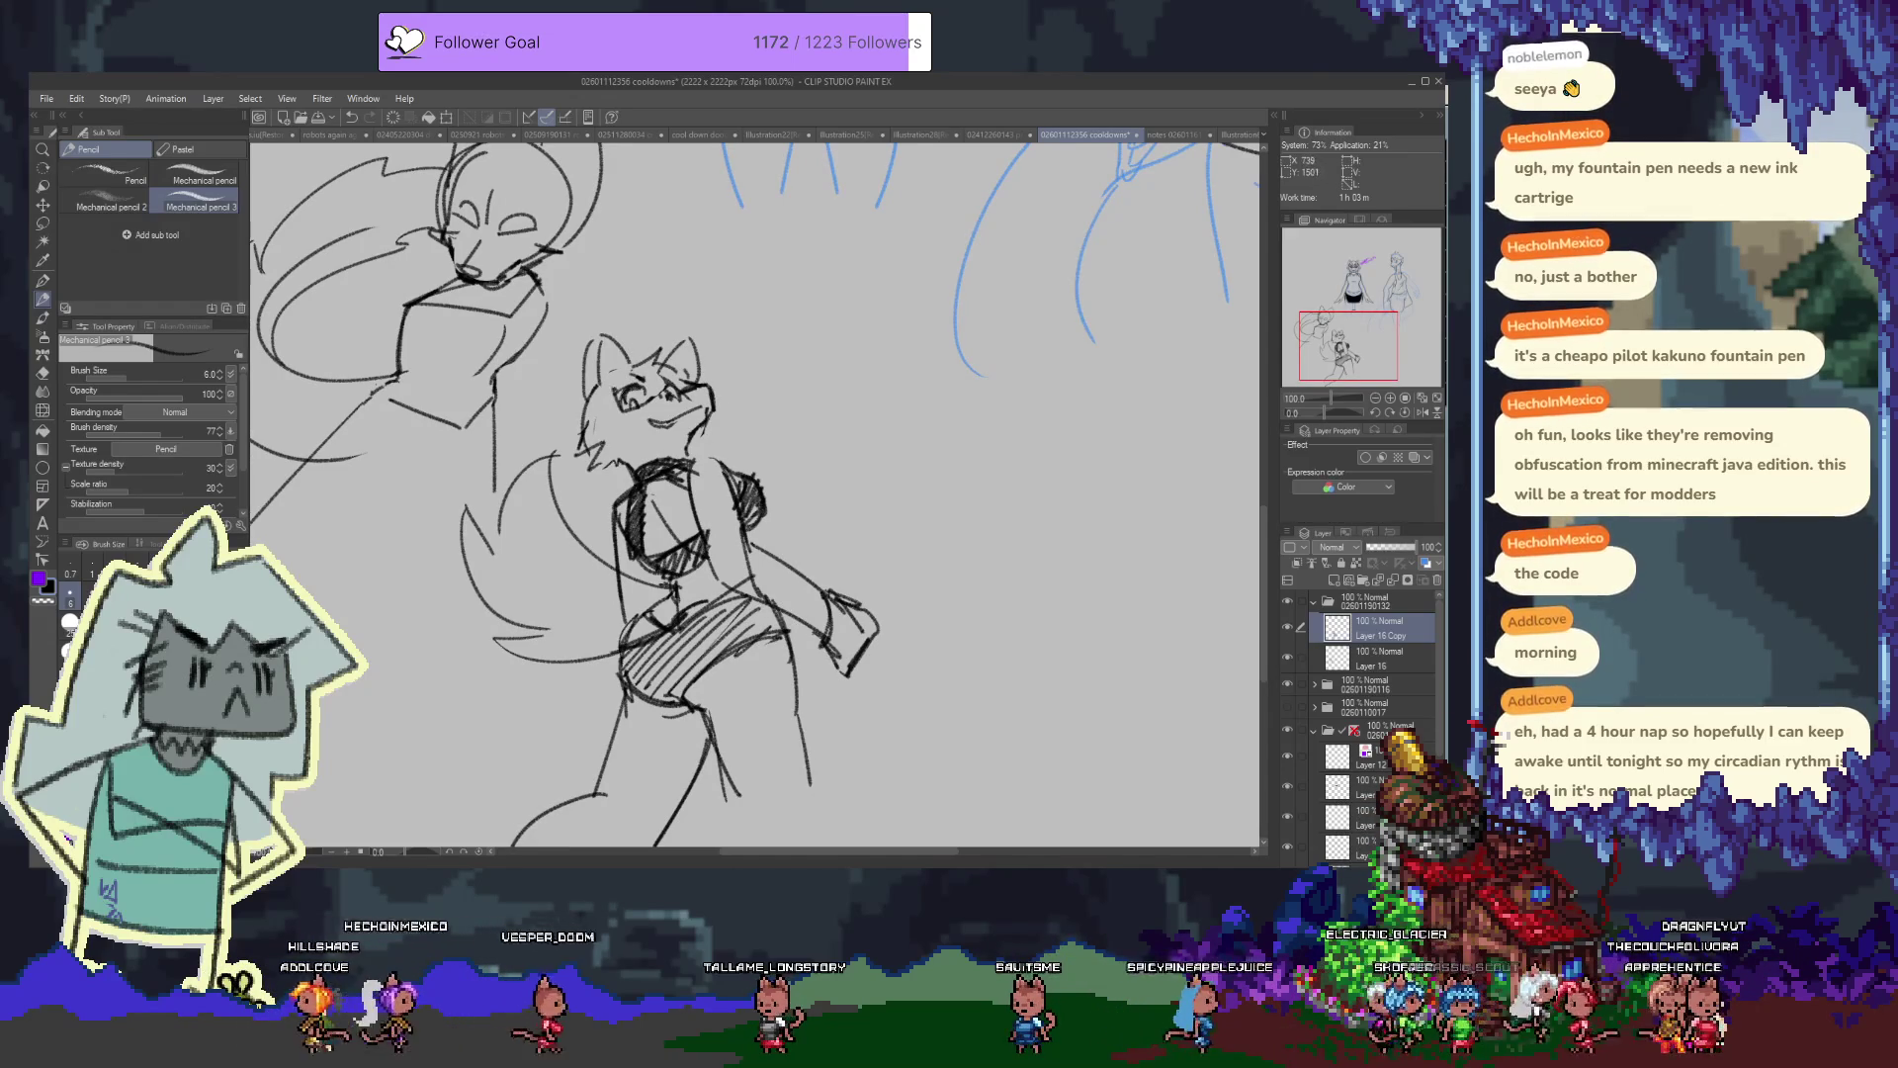
key(ctrl+z)
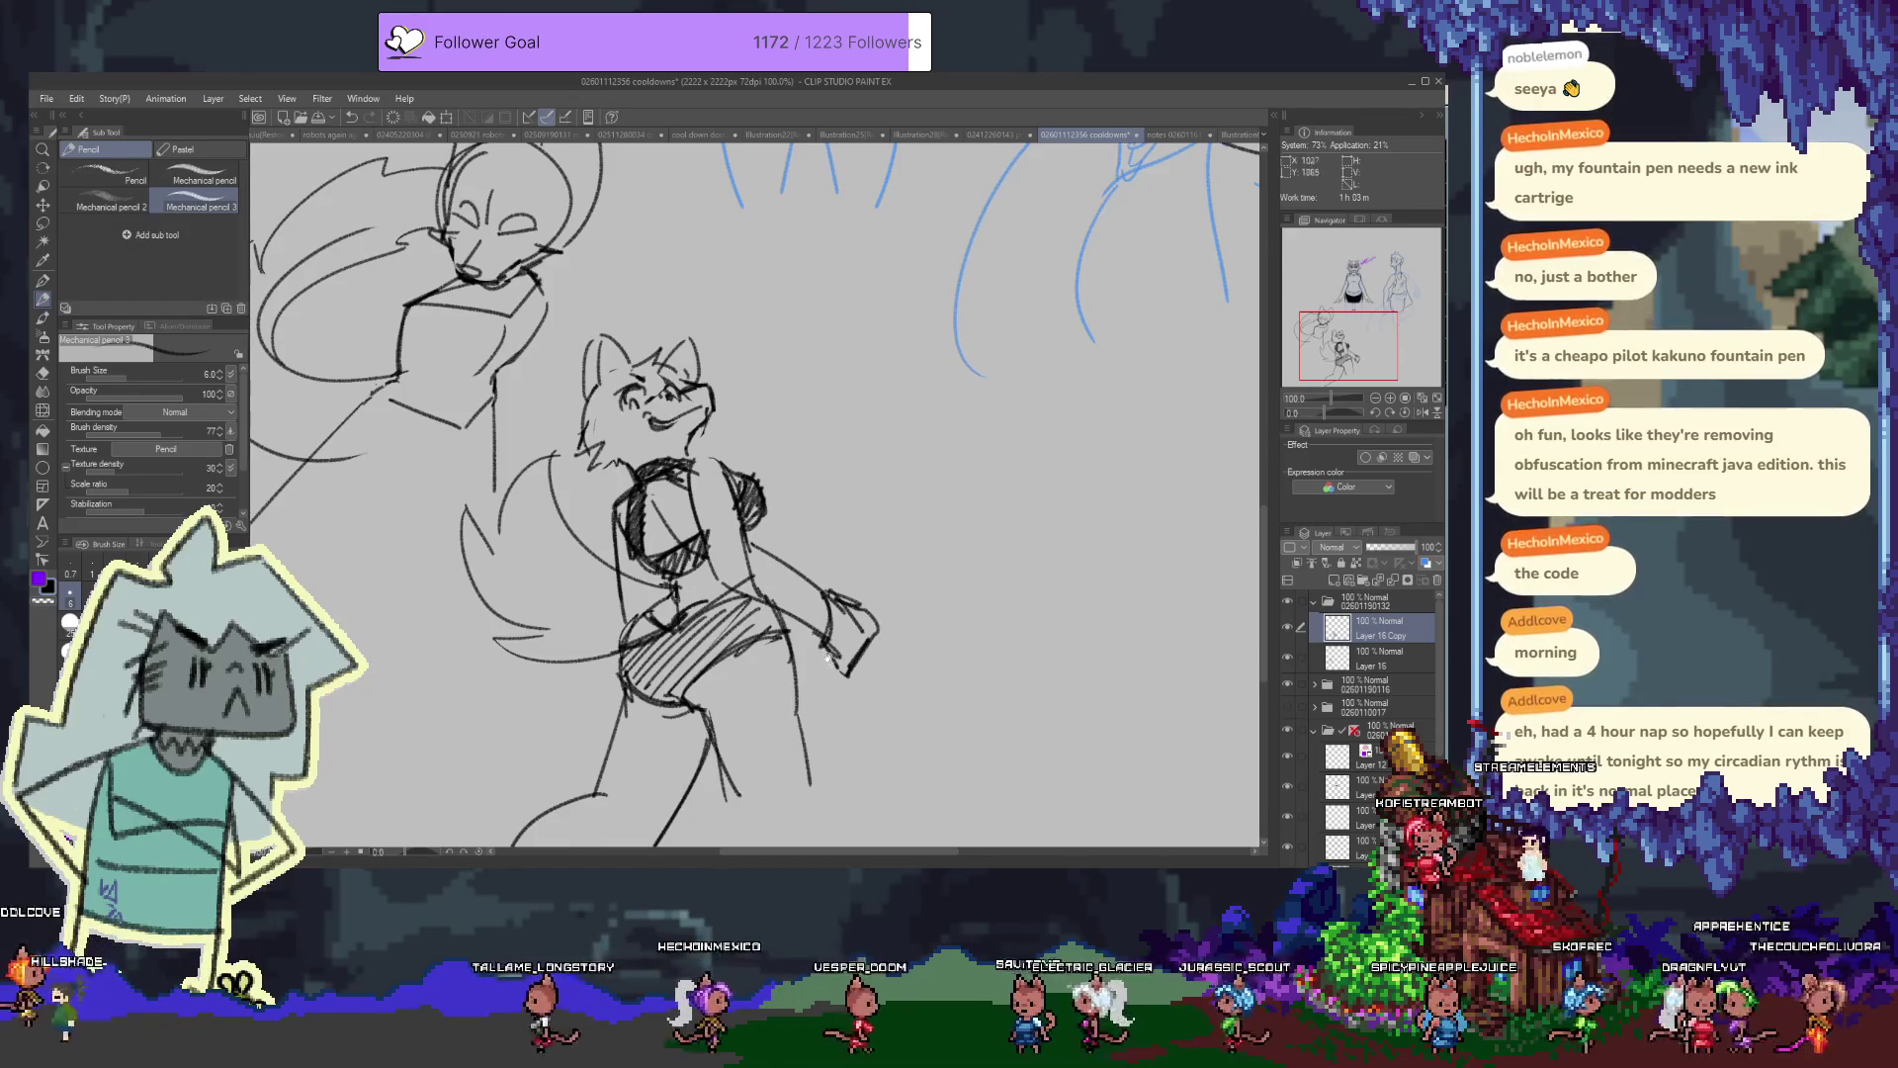
Turn on layer colour to tint the sketch blue and add Layer 17 above it
scroll(1256, 570, down, 1)
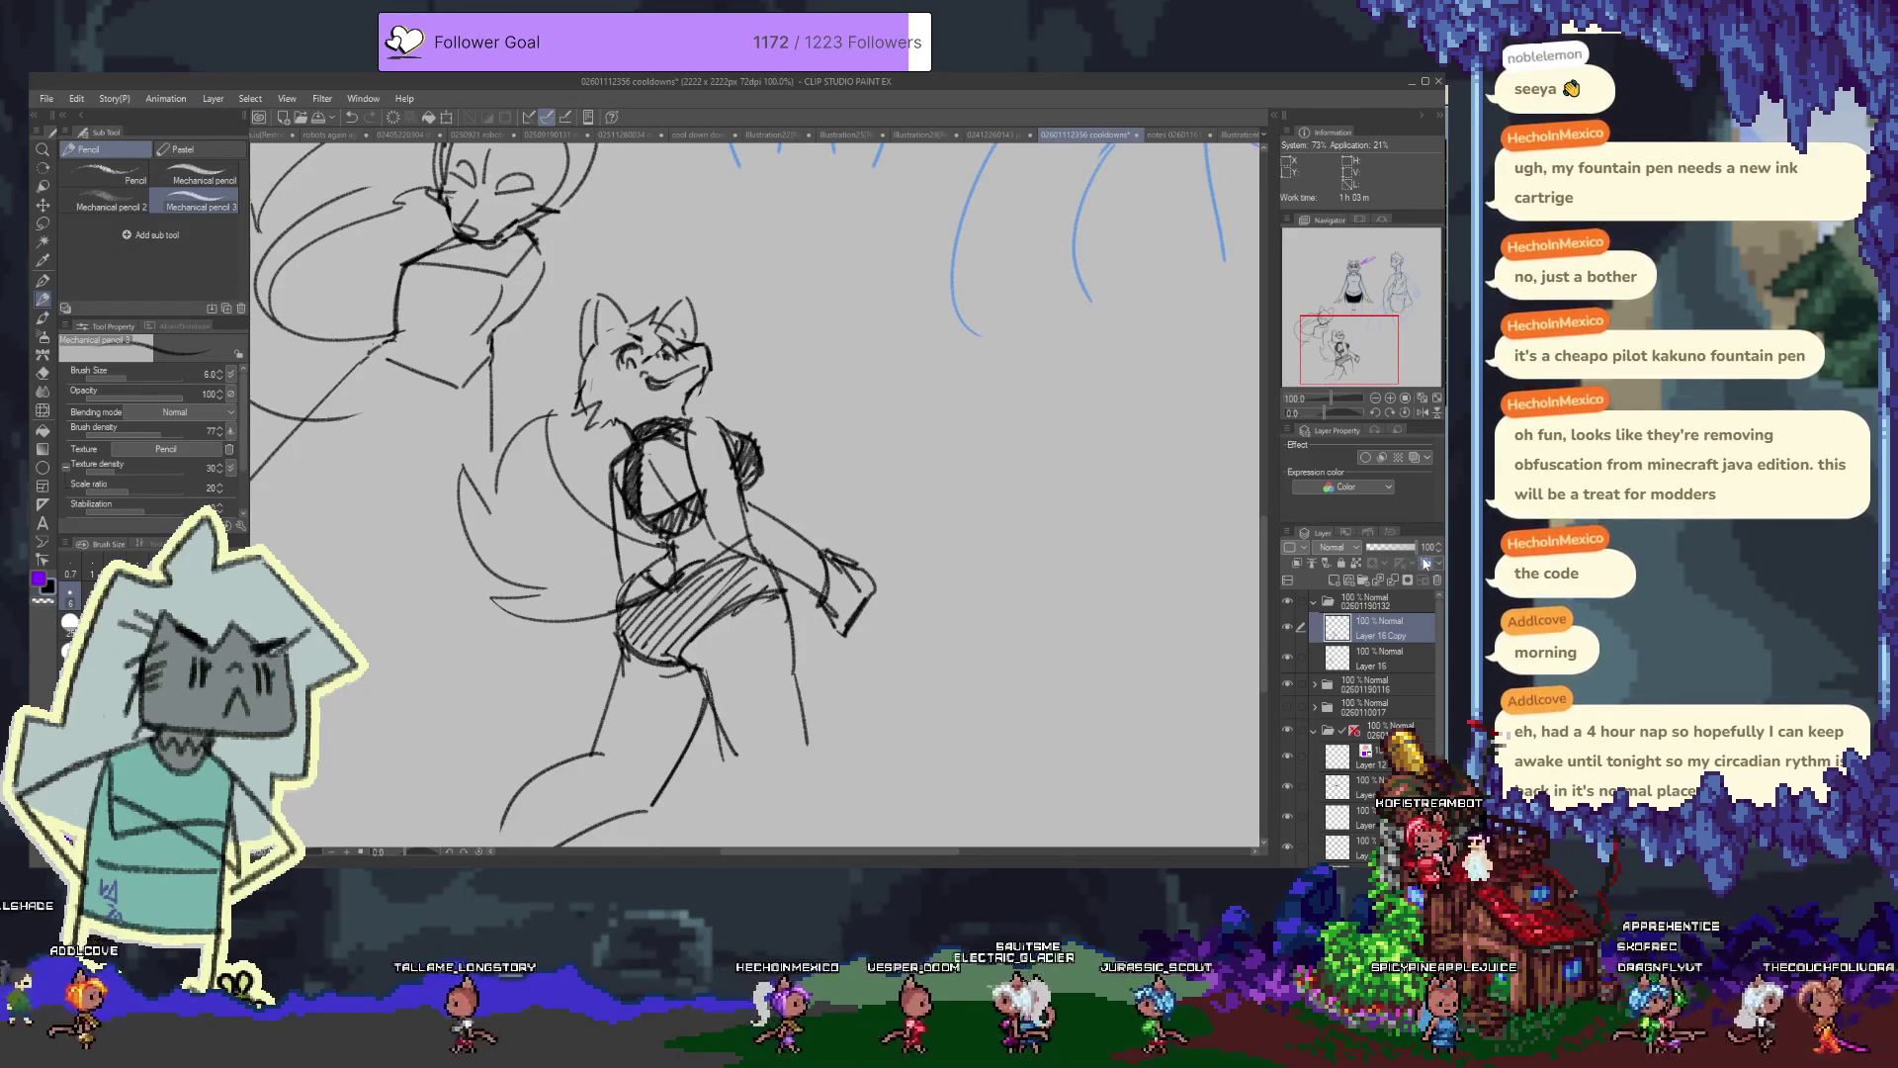
click(1414, 456)
click(1334, 580)
scroll(484, 188, up, 1)
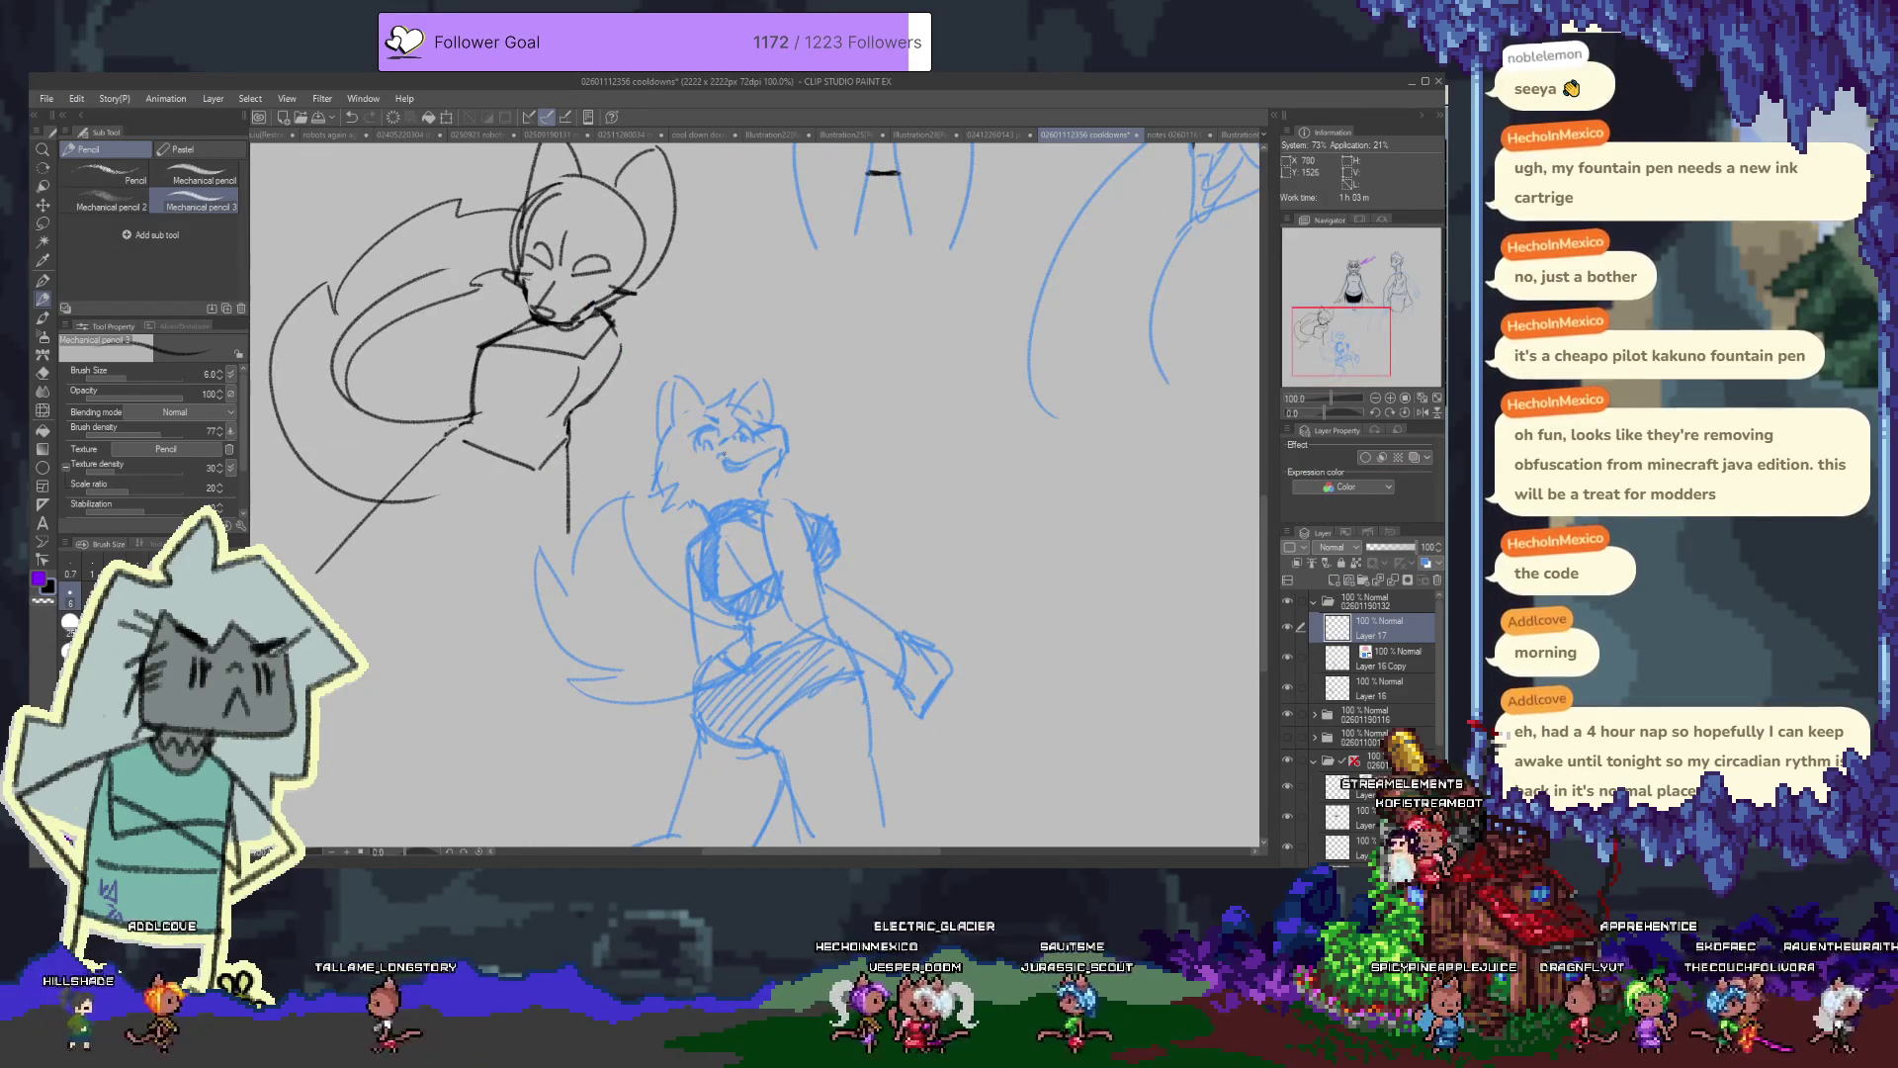
scroll(484, 188, up, 1)
drag(726, 453, 662, 404)
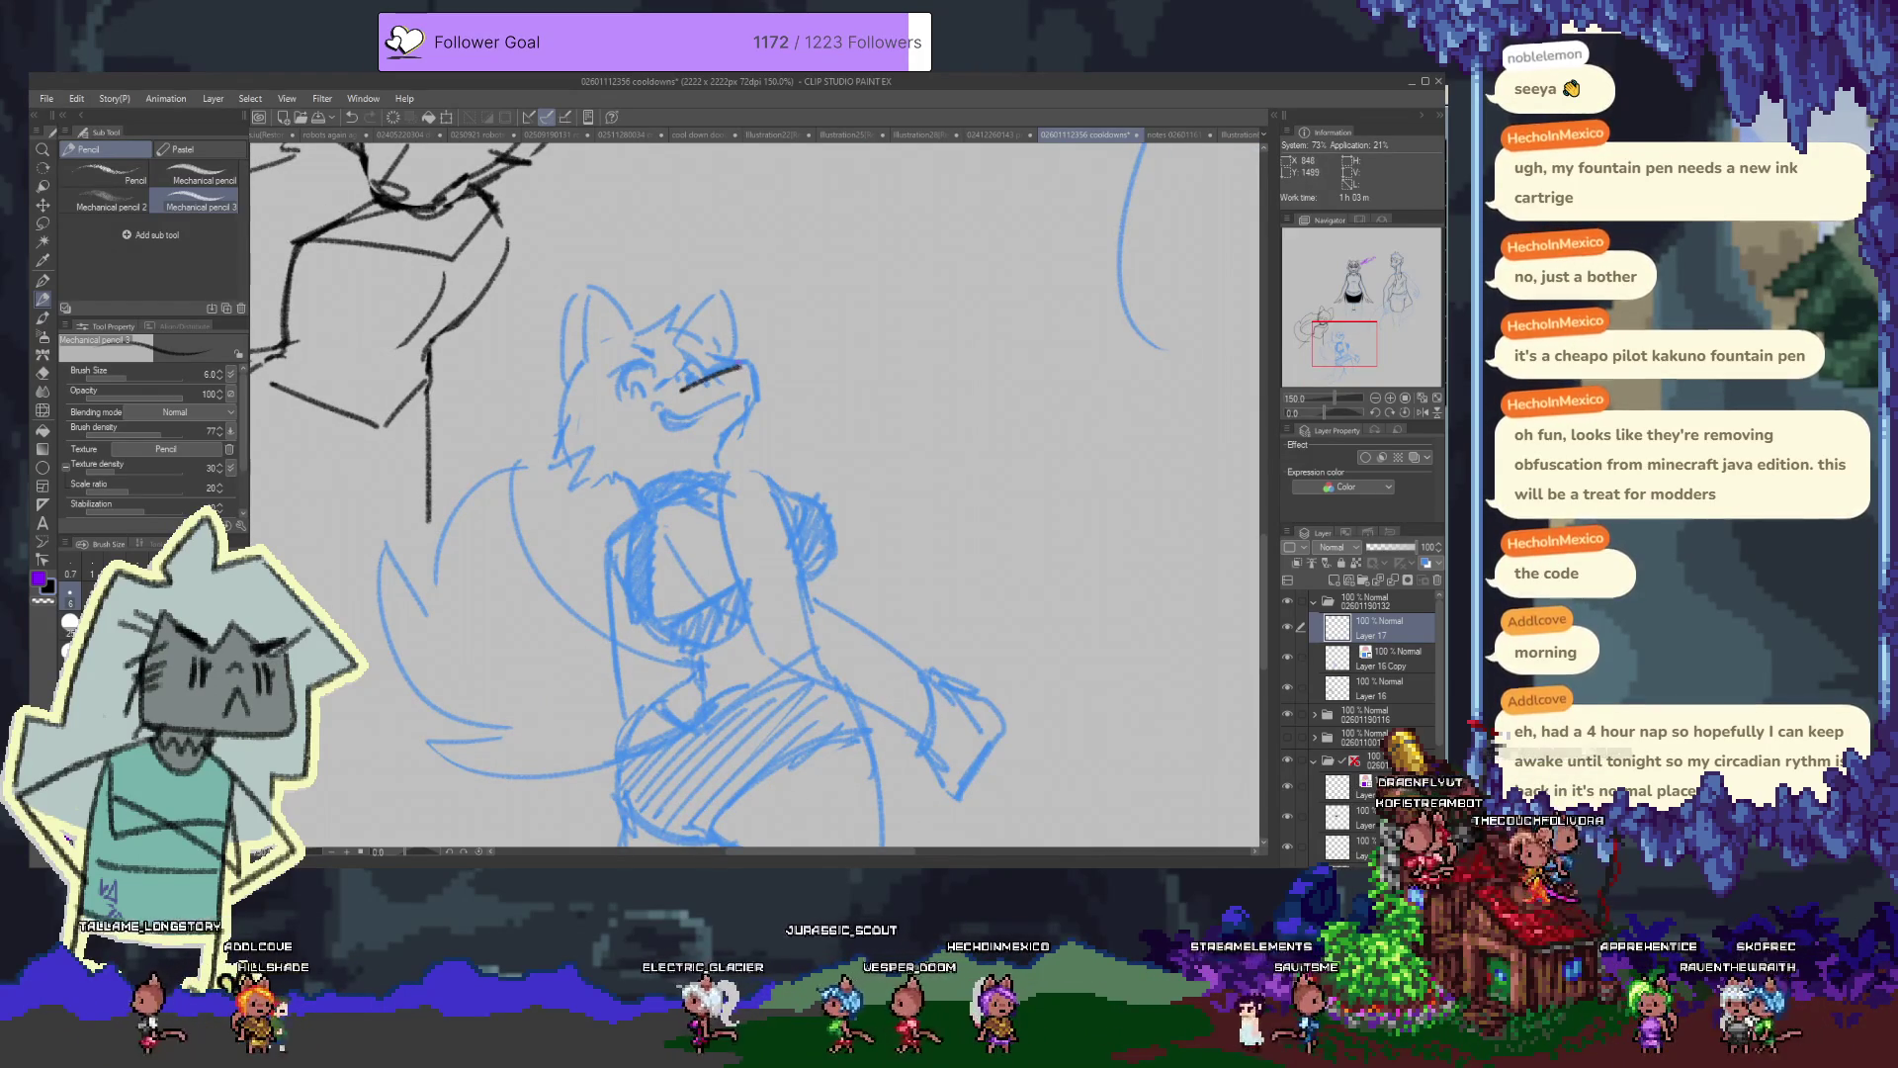
Ink the fox's snout stroke and mouth line in black on Layer 17
key(ctrl+z)
mouse_move(687, 385)
mouse_down()
mouse_move(746, 367)
mouse_move(754, 395)
mouse_up()
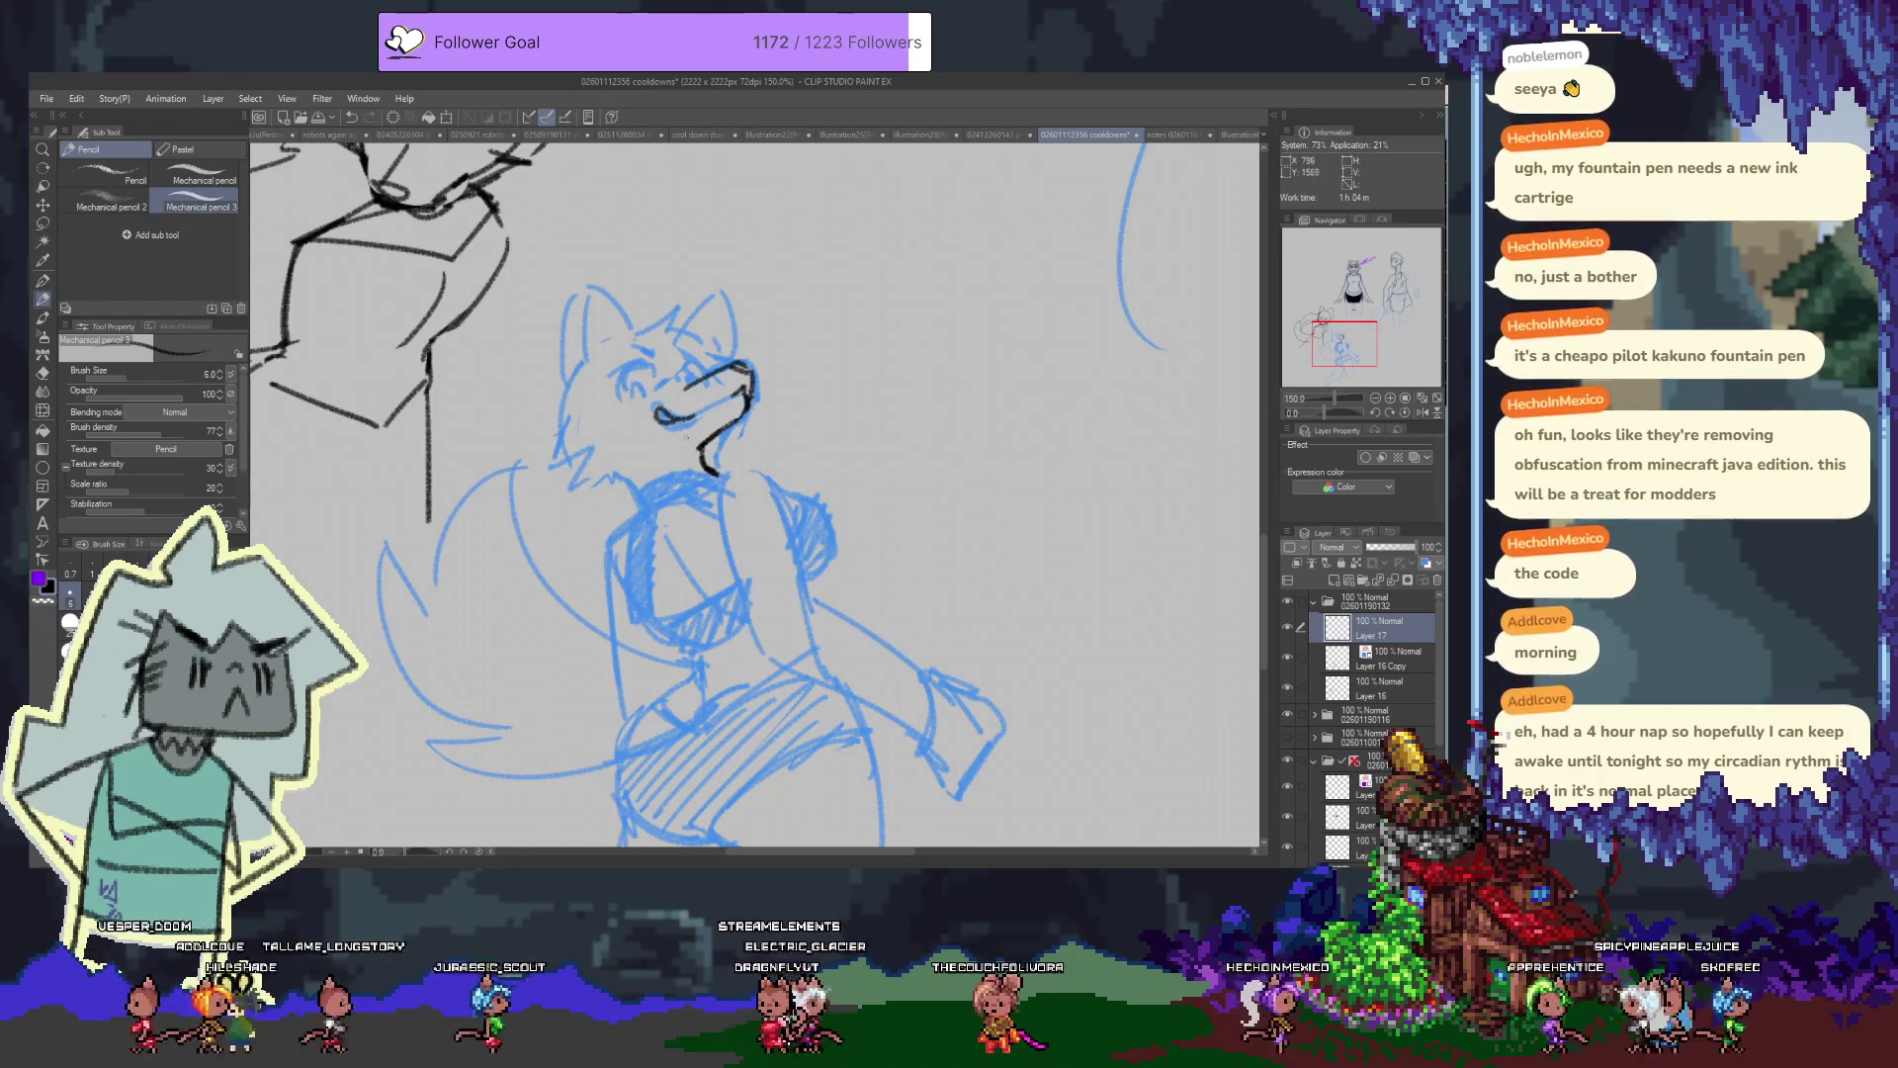
scroll(674, 448, up, 2)
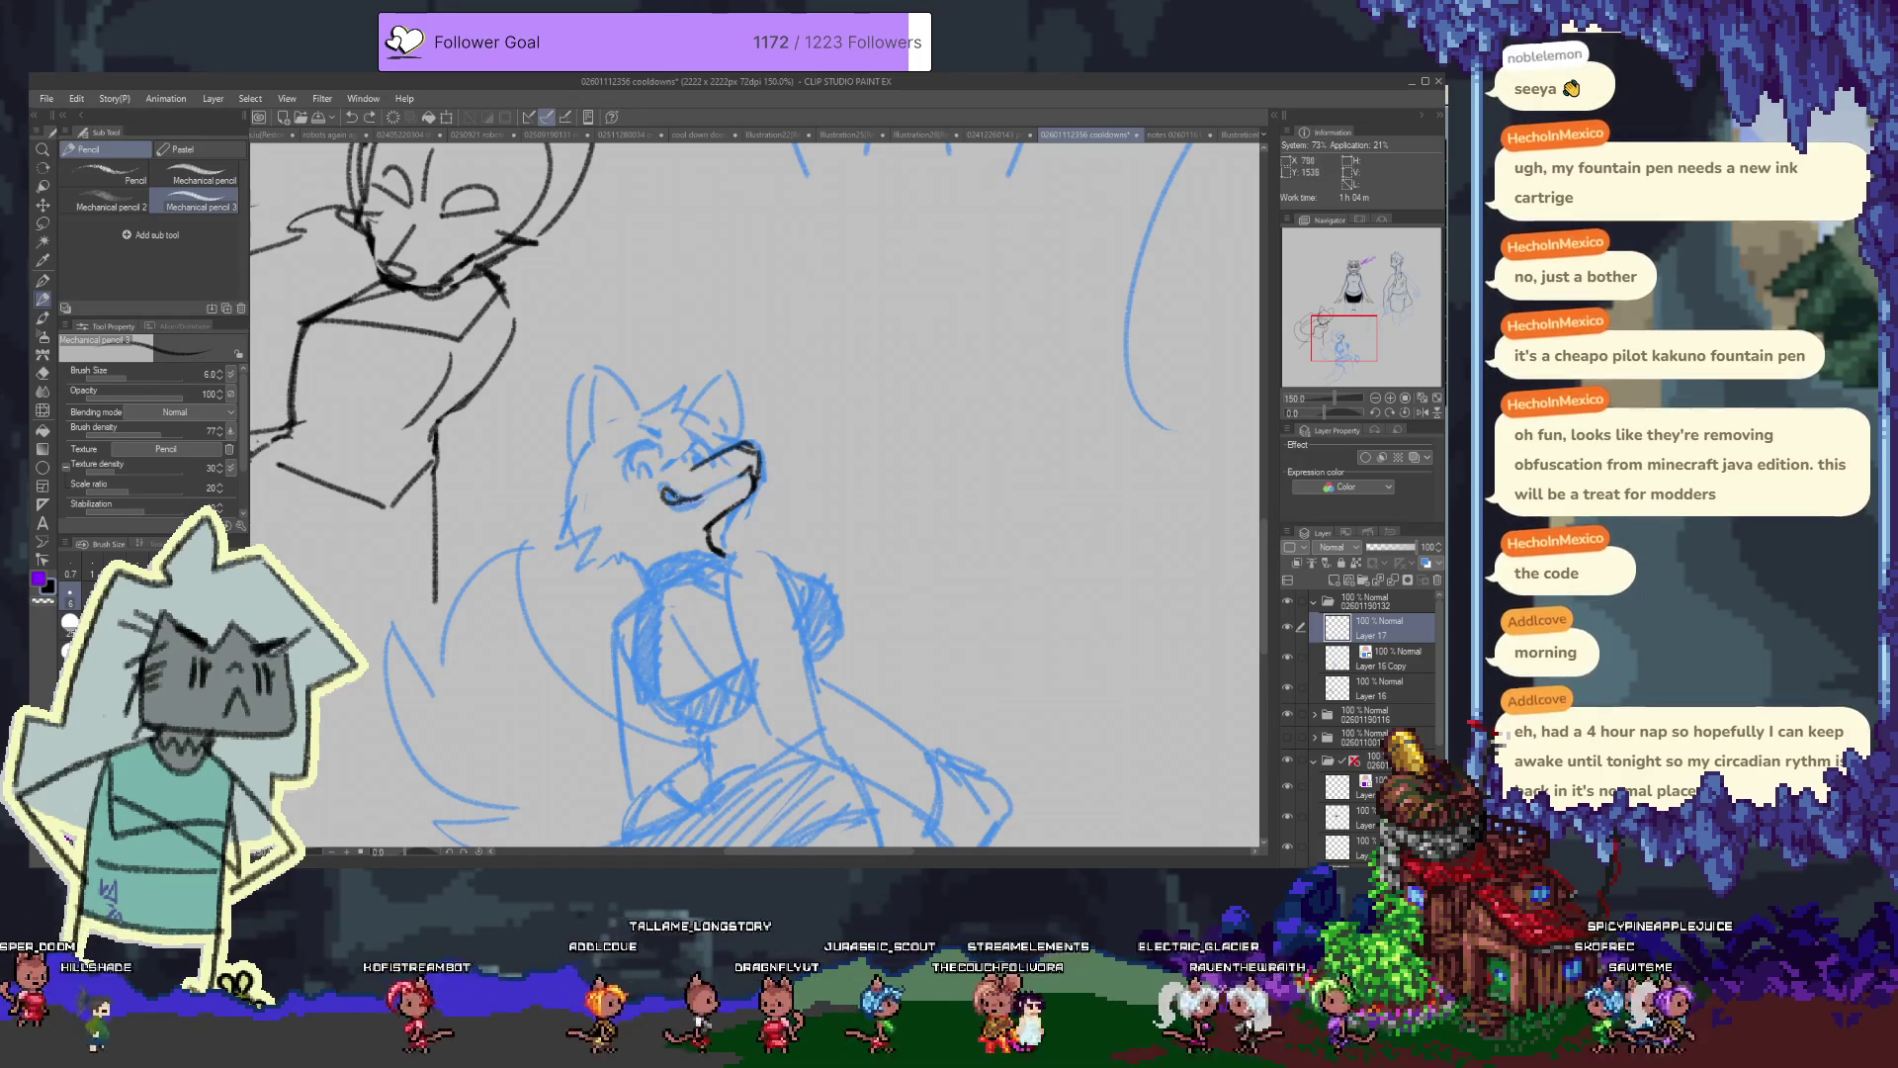
key(e)
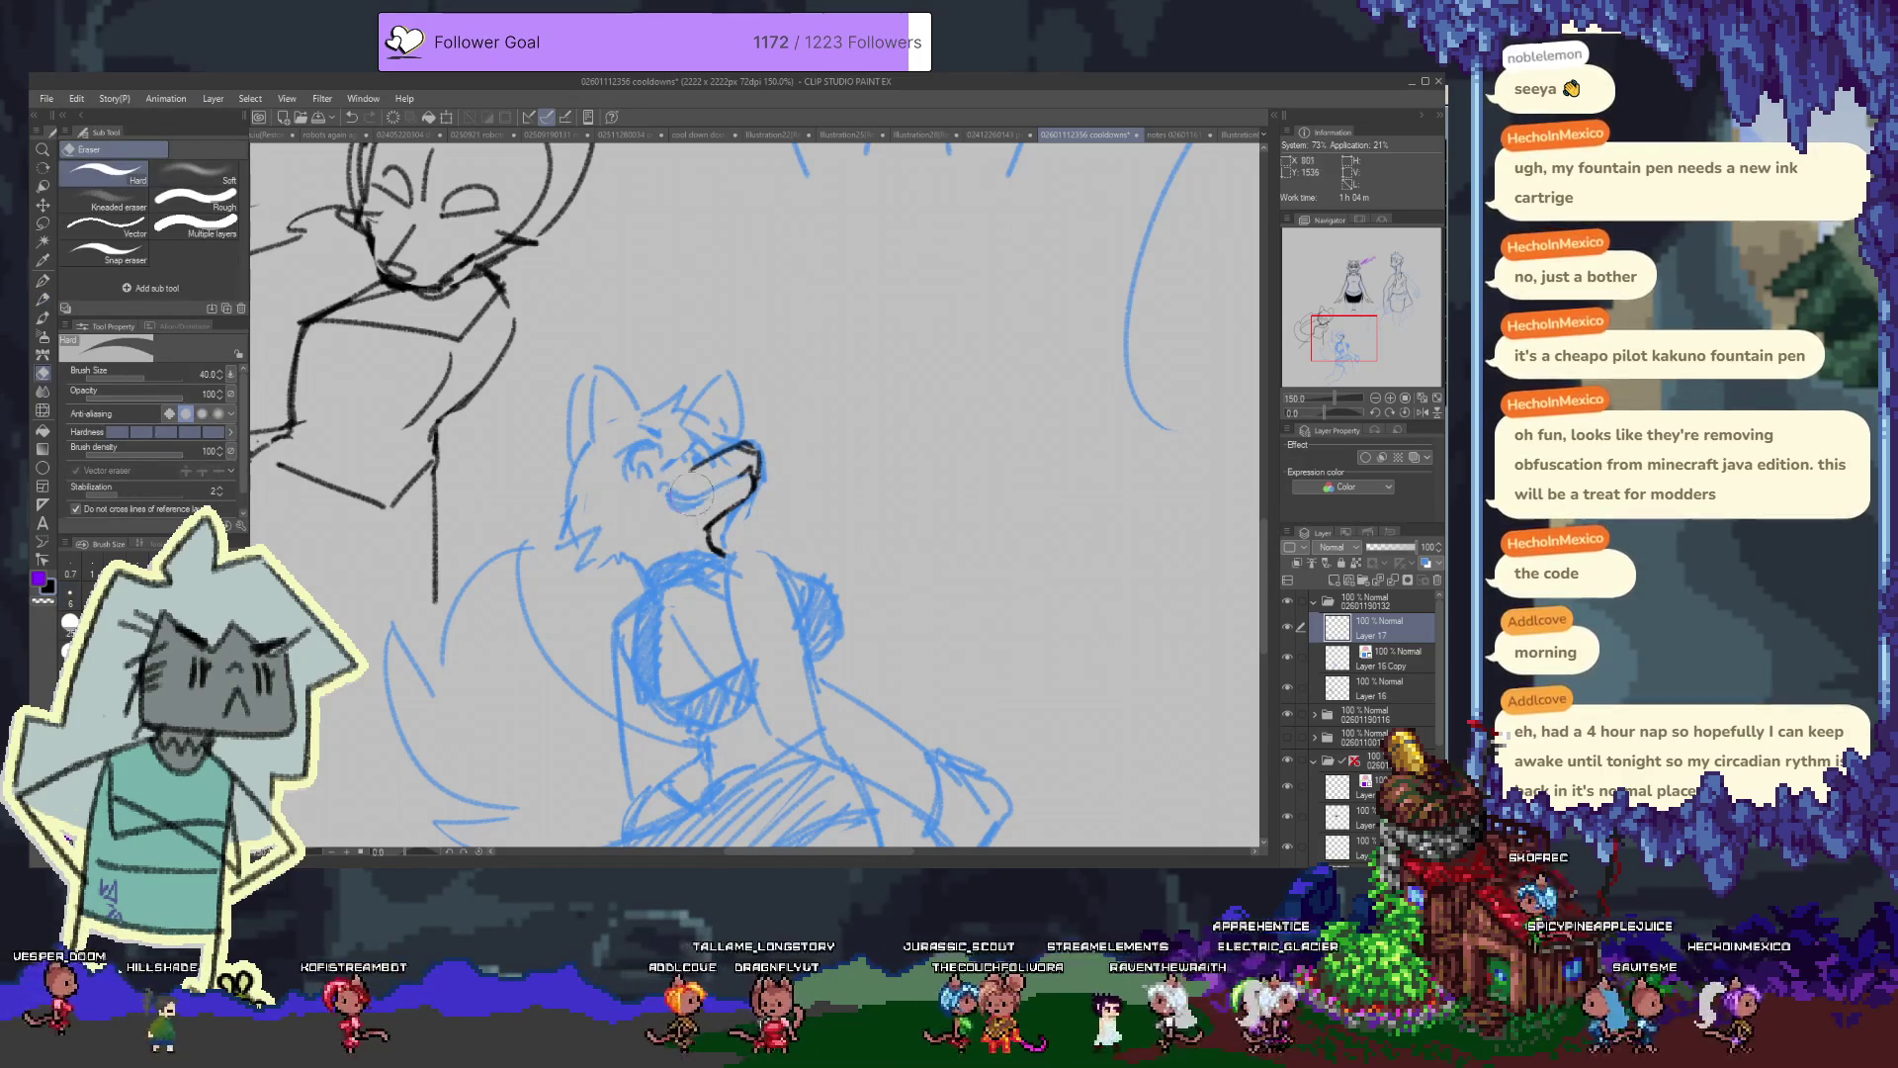
key(p)
drag(692, 485, 727, 491)
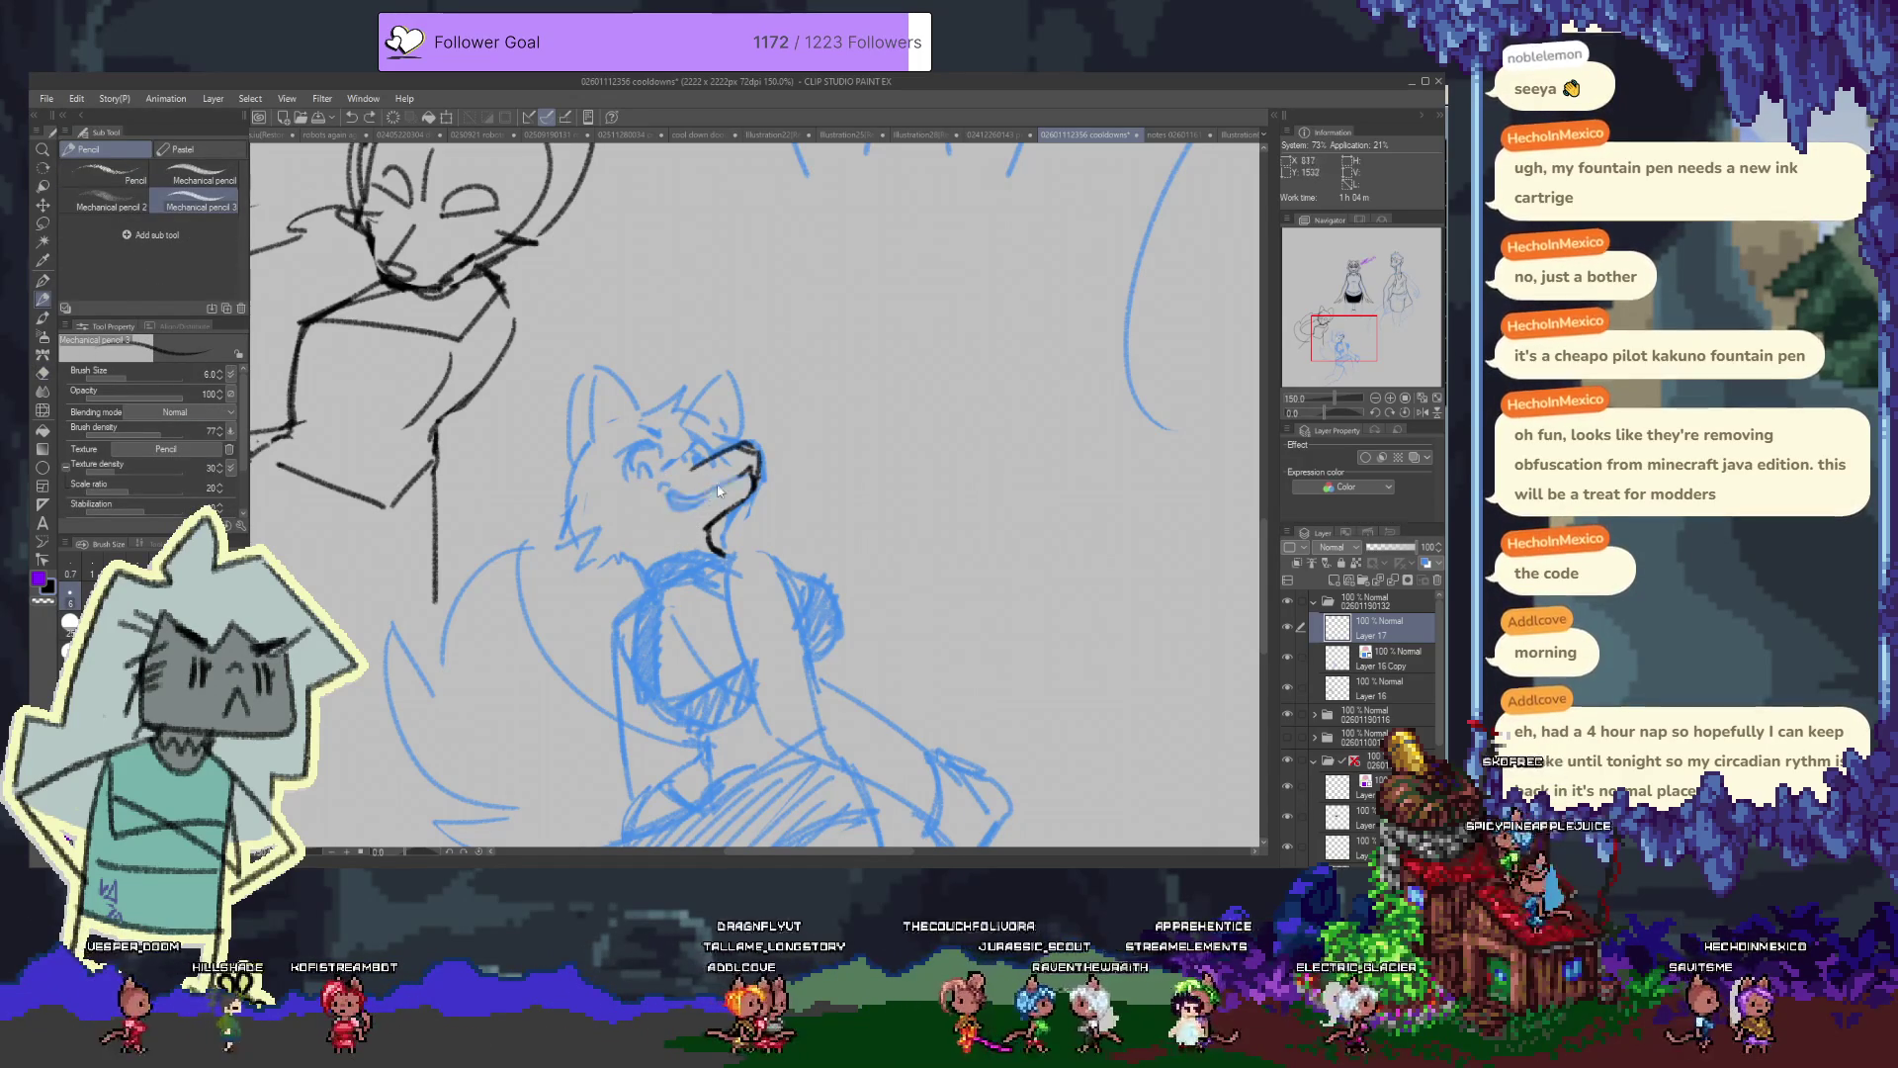
key(ctrl+z)
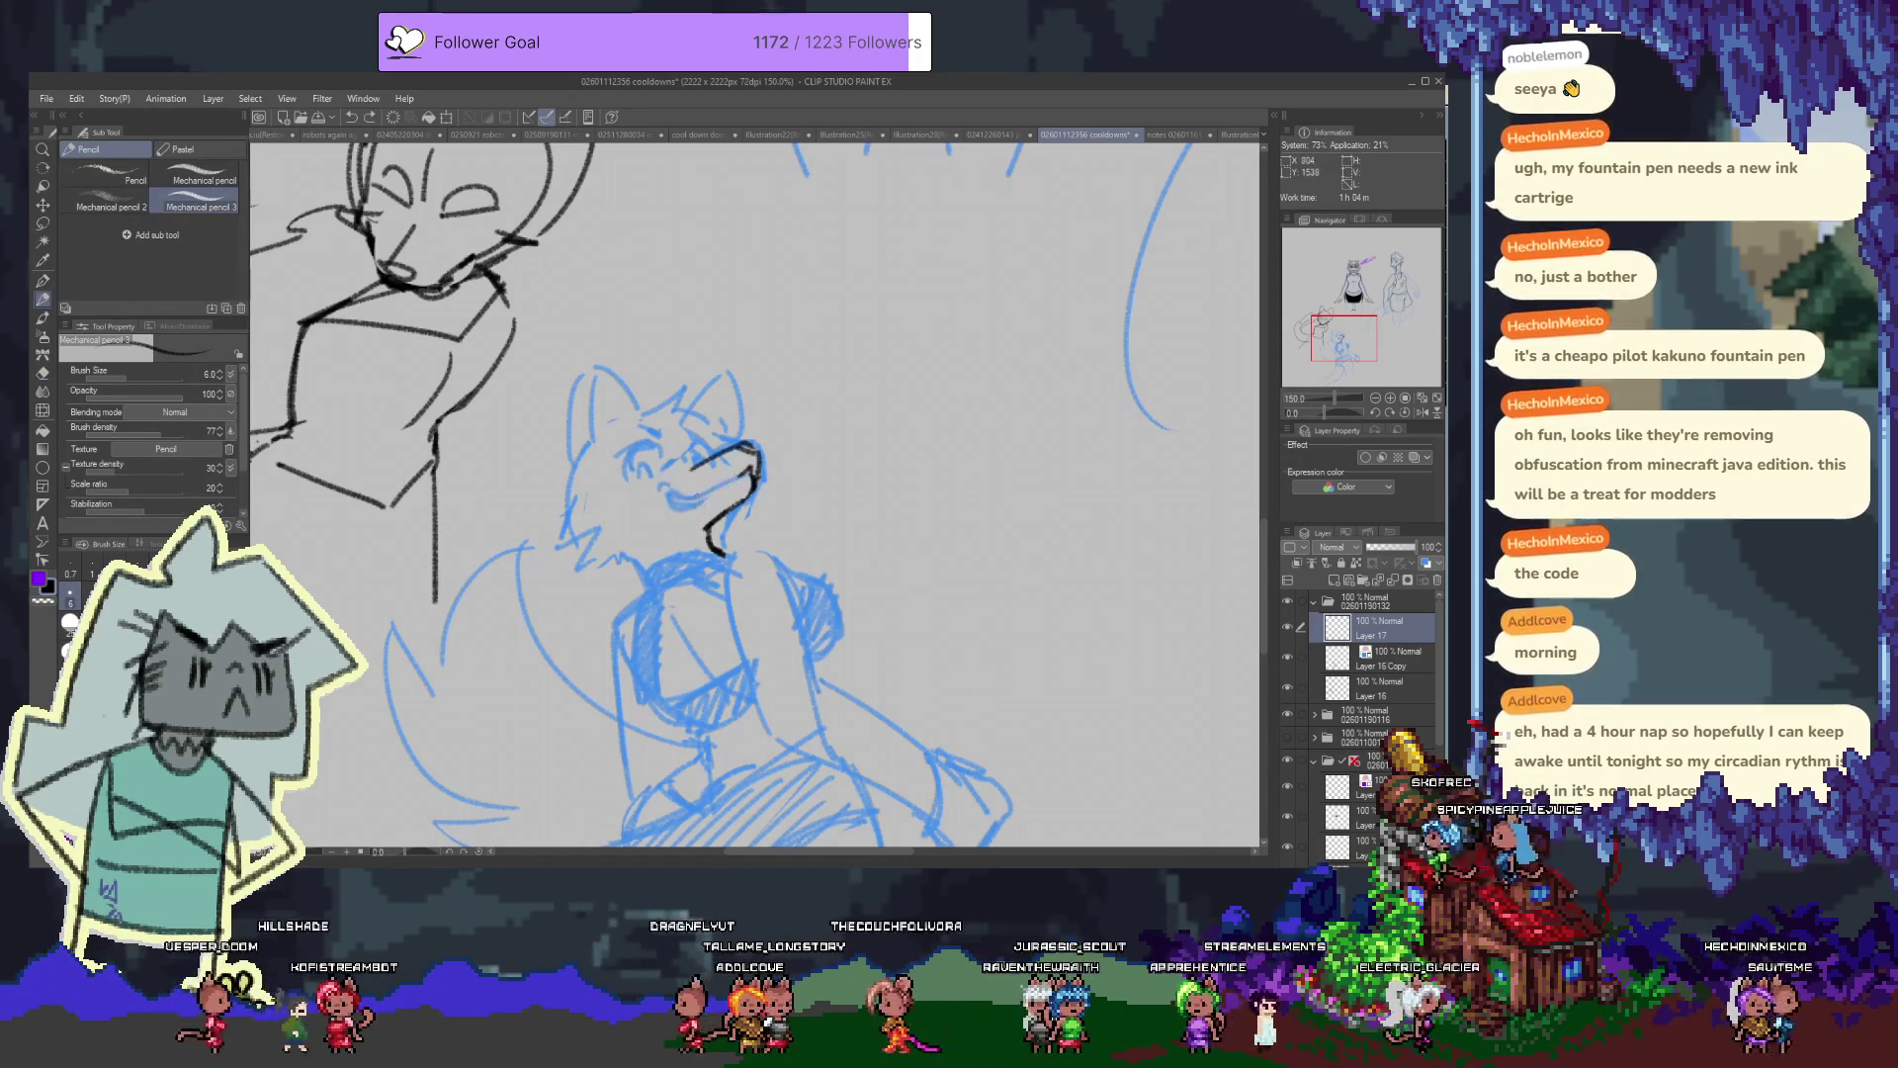
drag(668, 492, 748, 472)
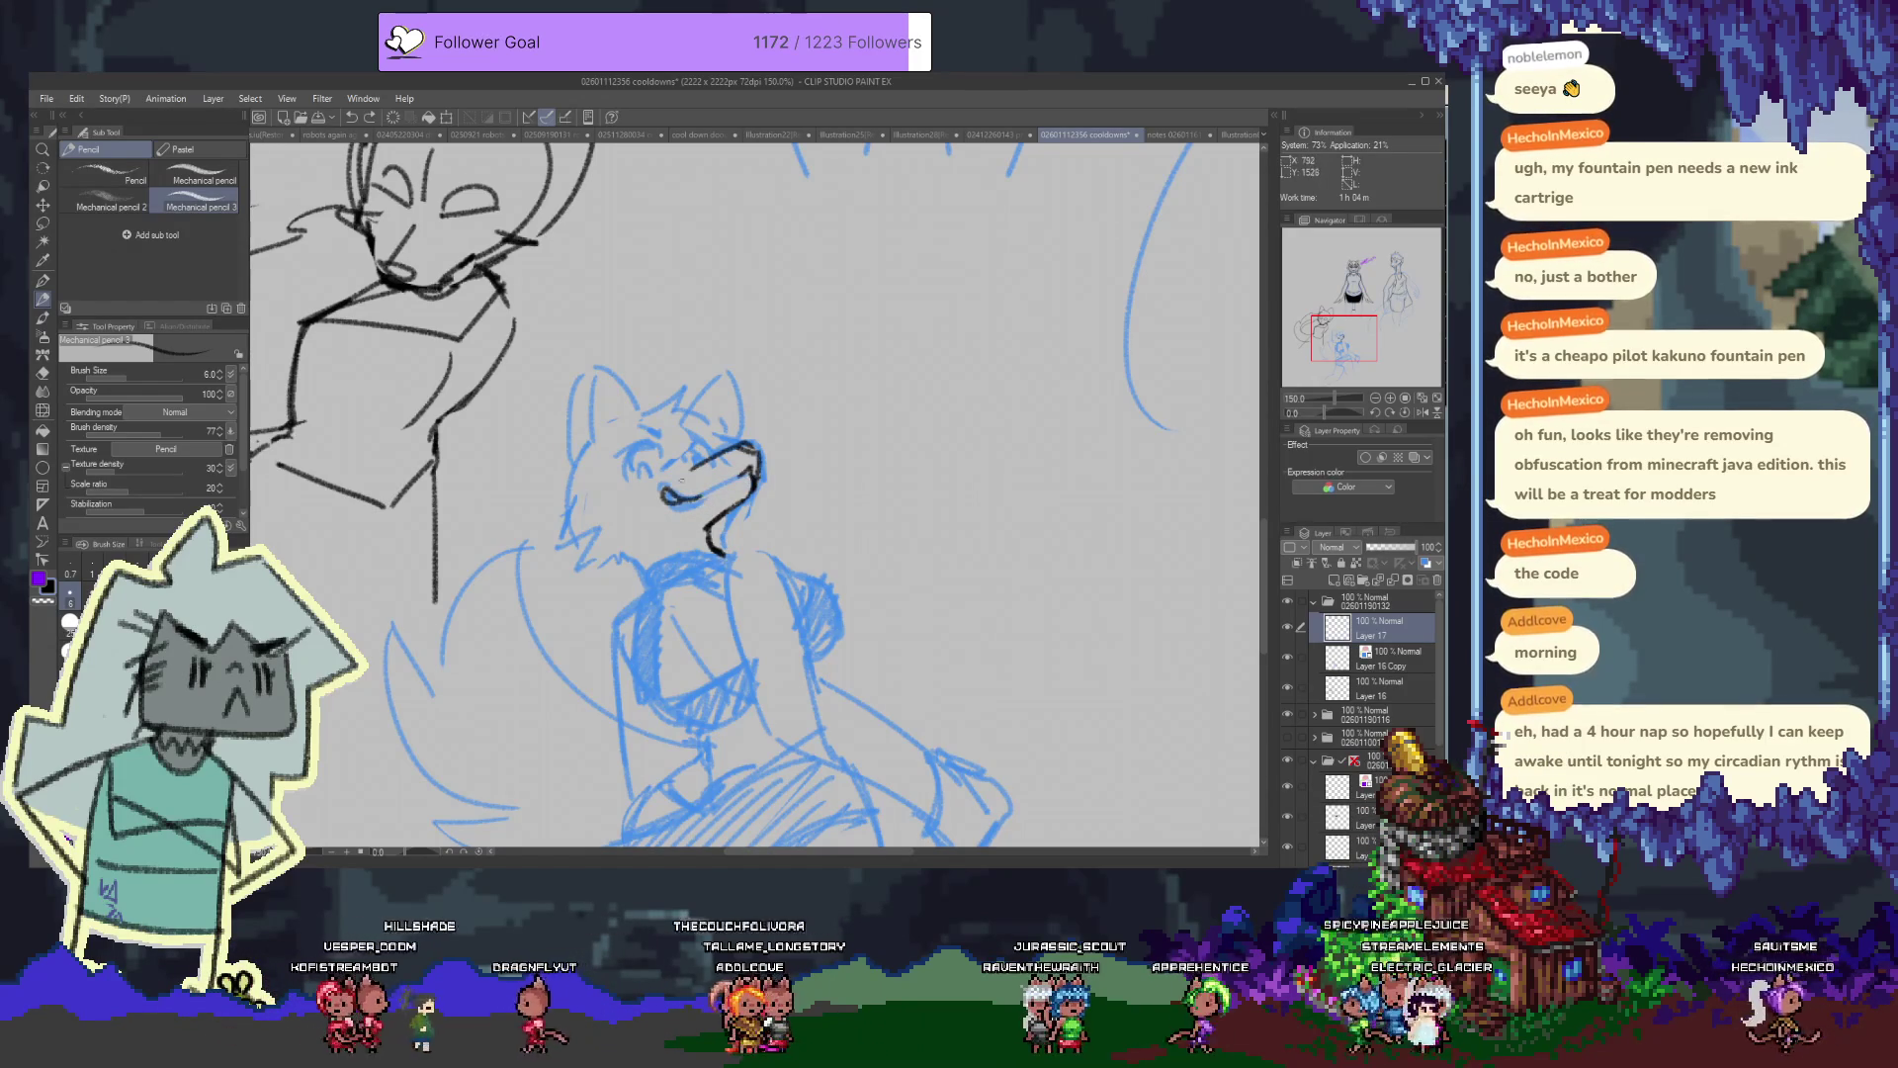
scroll(751, 494, down, 3)
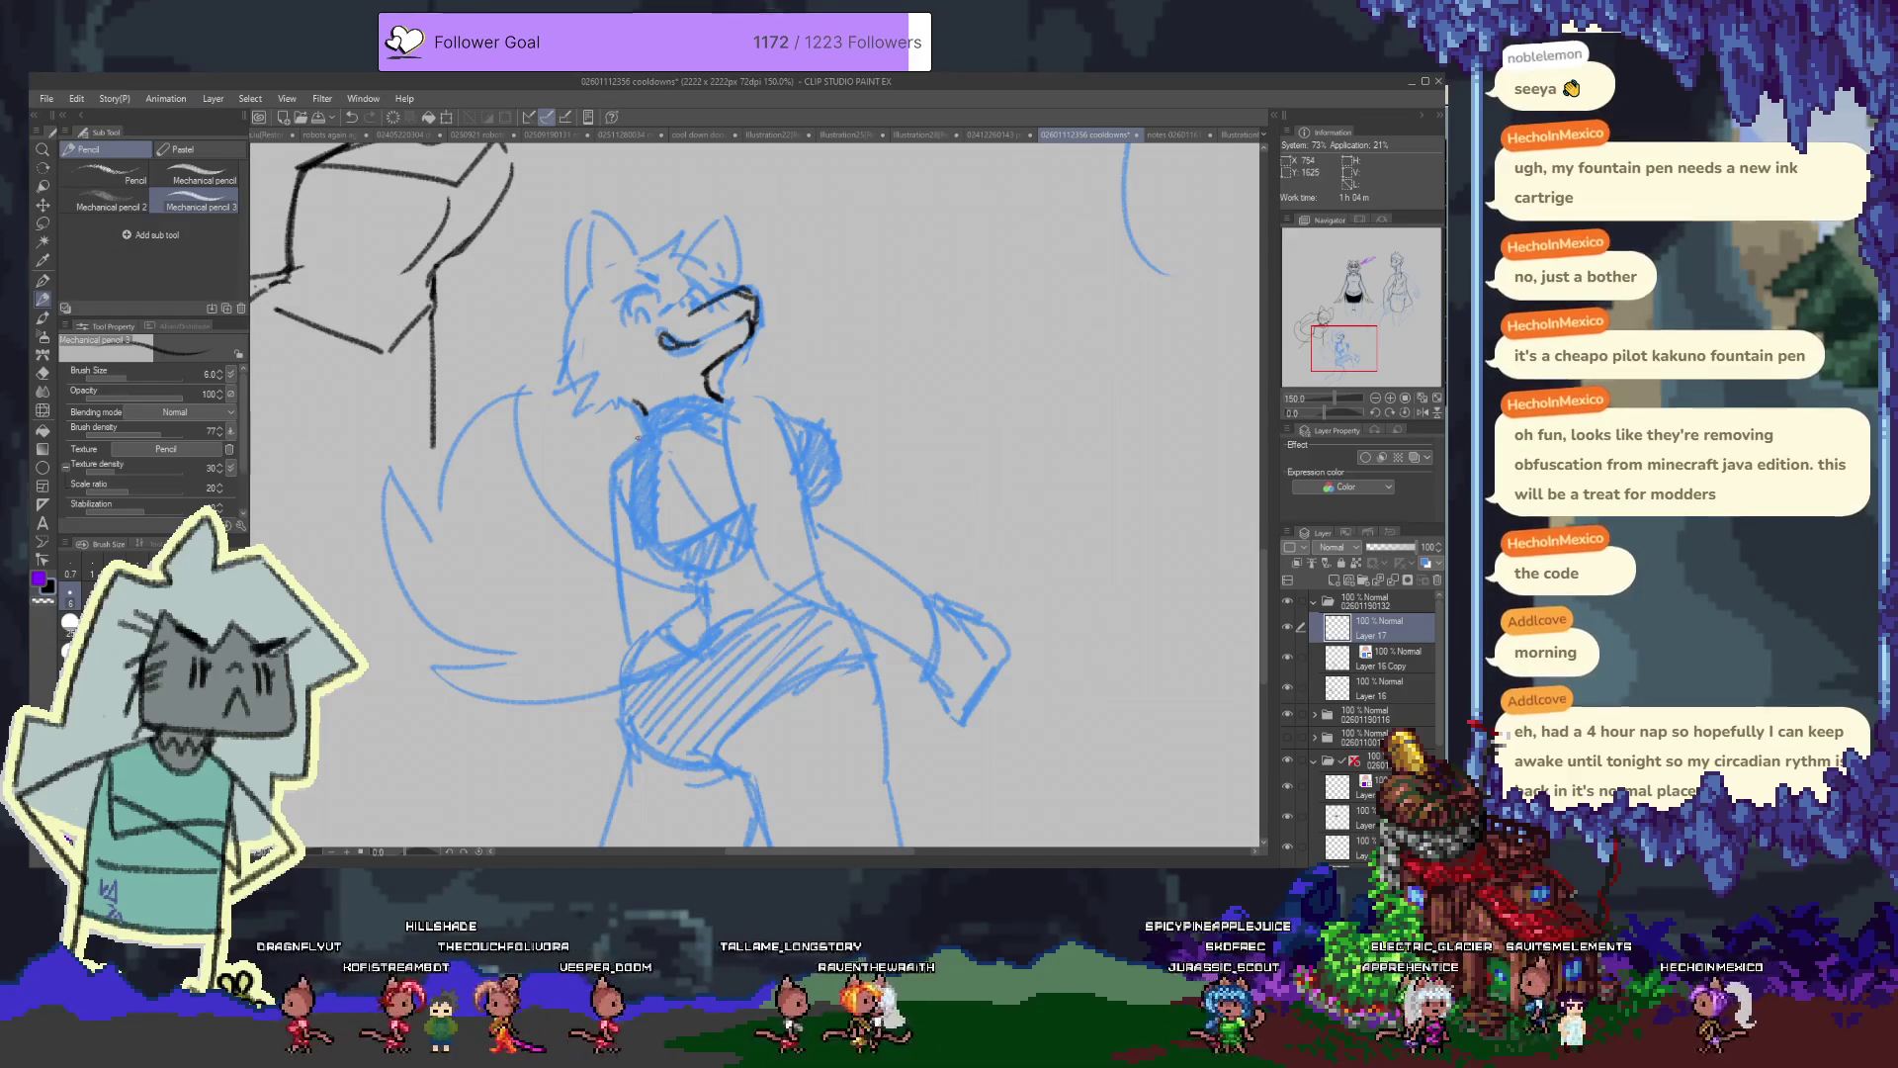
Ink the fox's jaw, right chest side, and the top and underside of the arm
mouse_move(731, 398)
mouse_down()
mouse_move(755, 389)
mouse_move(720, 404)
mouse_move(783, 439)
mouse_move(750, 543)
mouse_up()
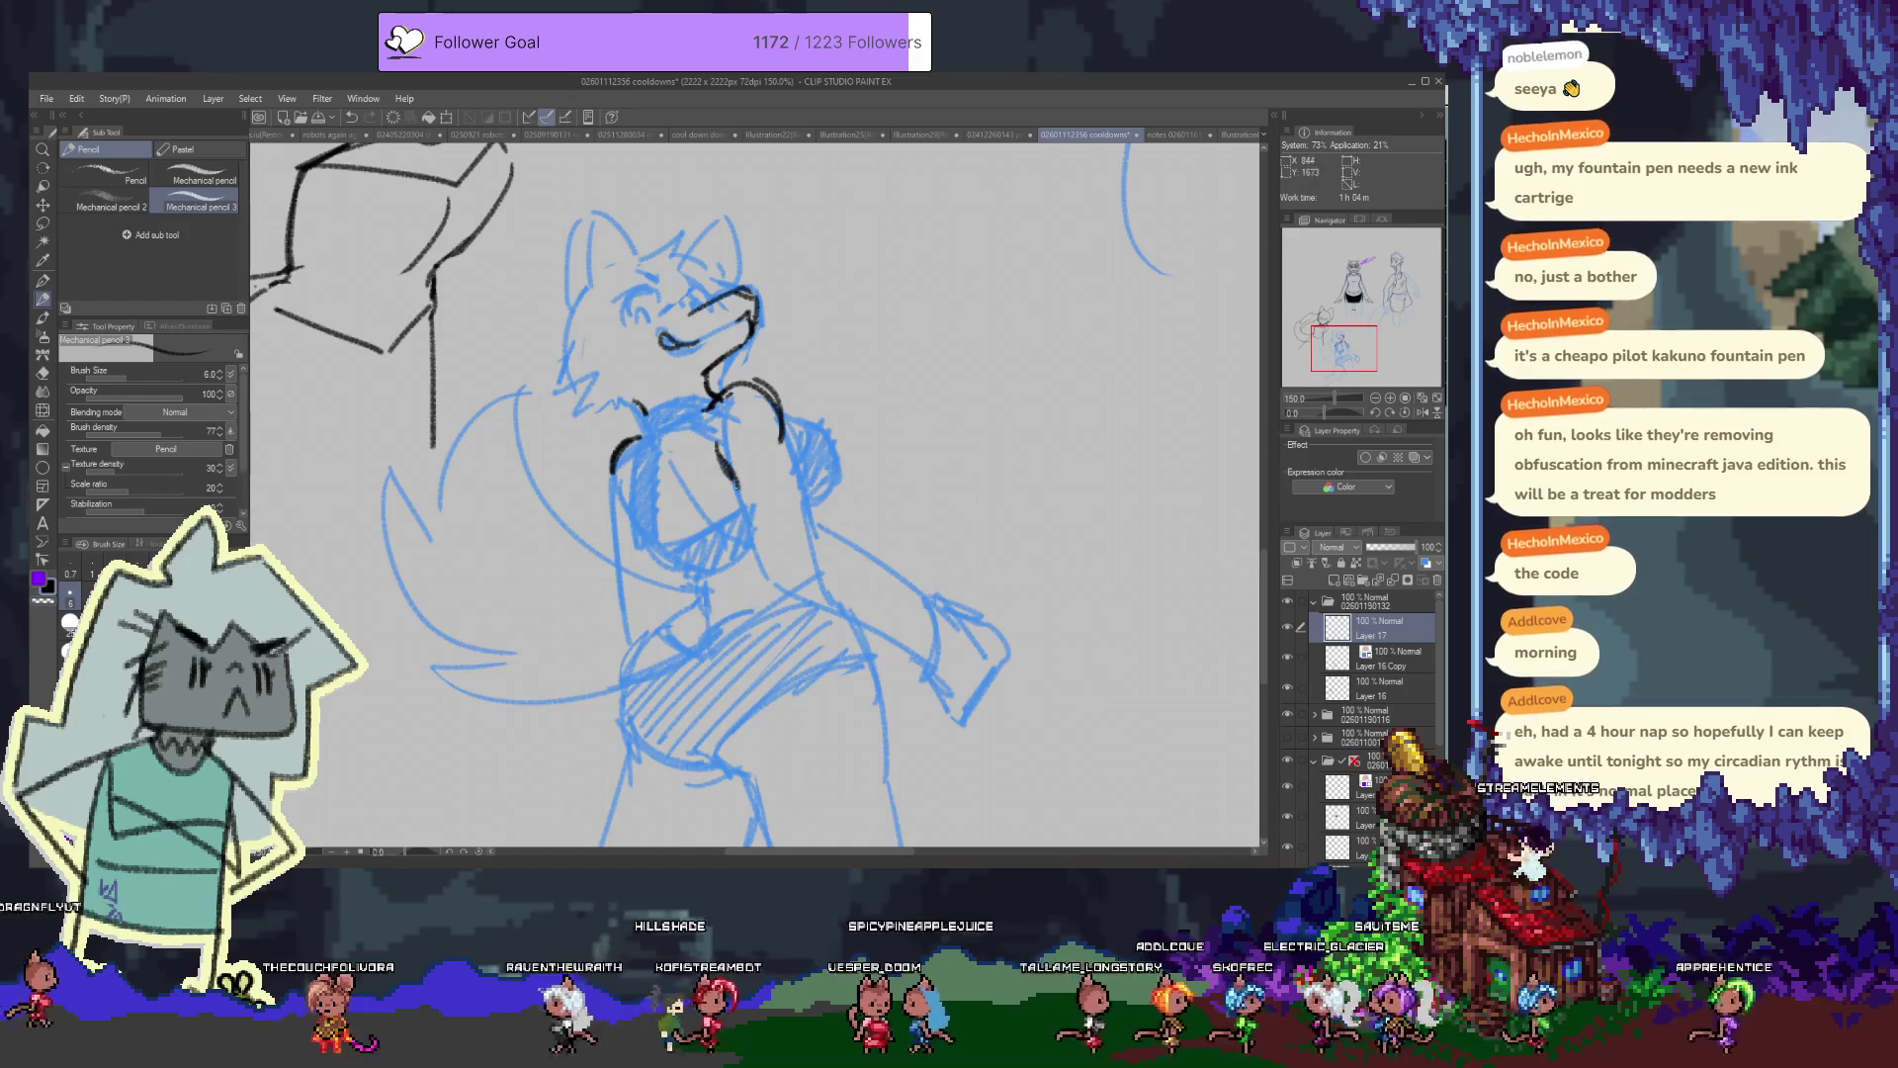
mouse_move(781, 437)
mouse_down()
mouse_move(805, 509)
mouse_move(776, 583)
mouse_move(795, 567)
mouse_up()
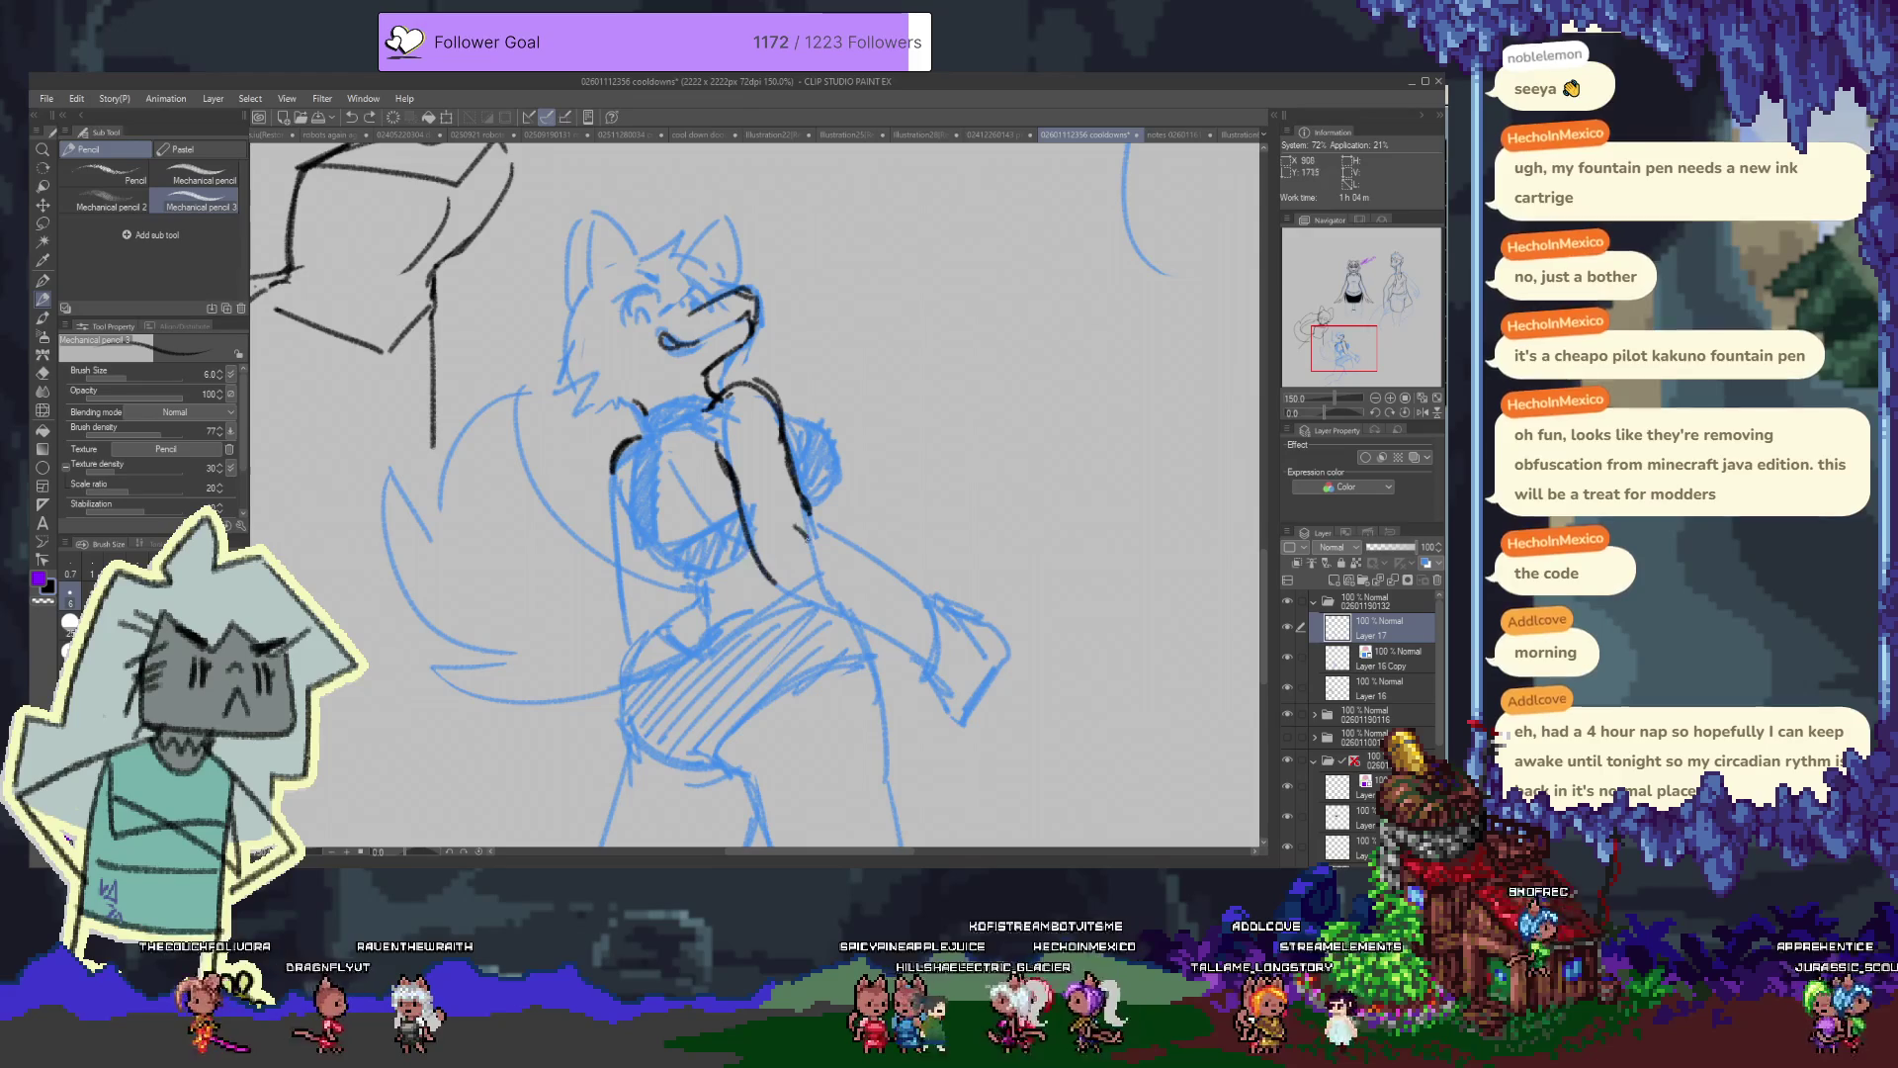
drag(806, 514, 920, 598)
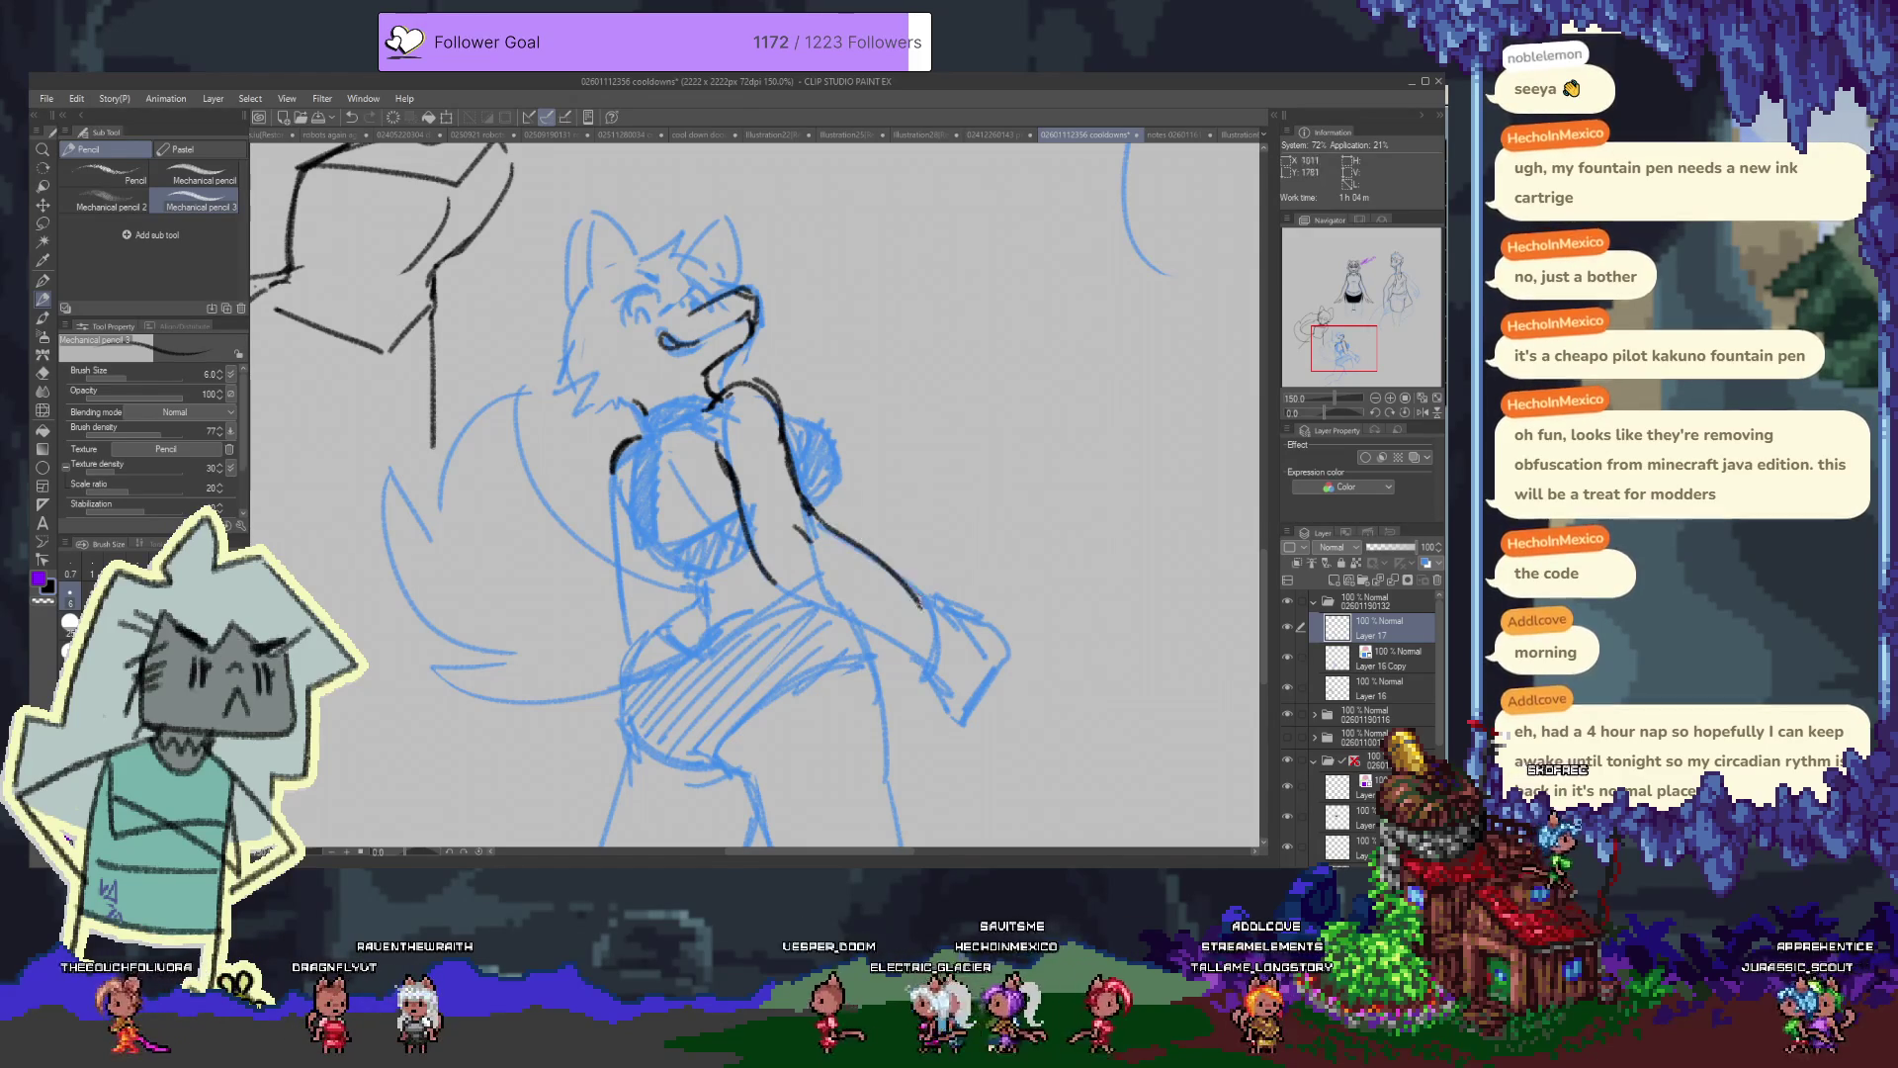
mouse_move(781, 590)
mouse_down()
mouse_move(924, 660)
mouse_move(890, 648)
mouse_up()
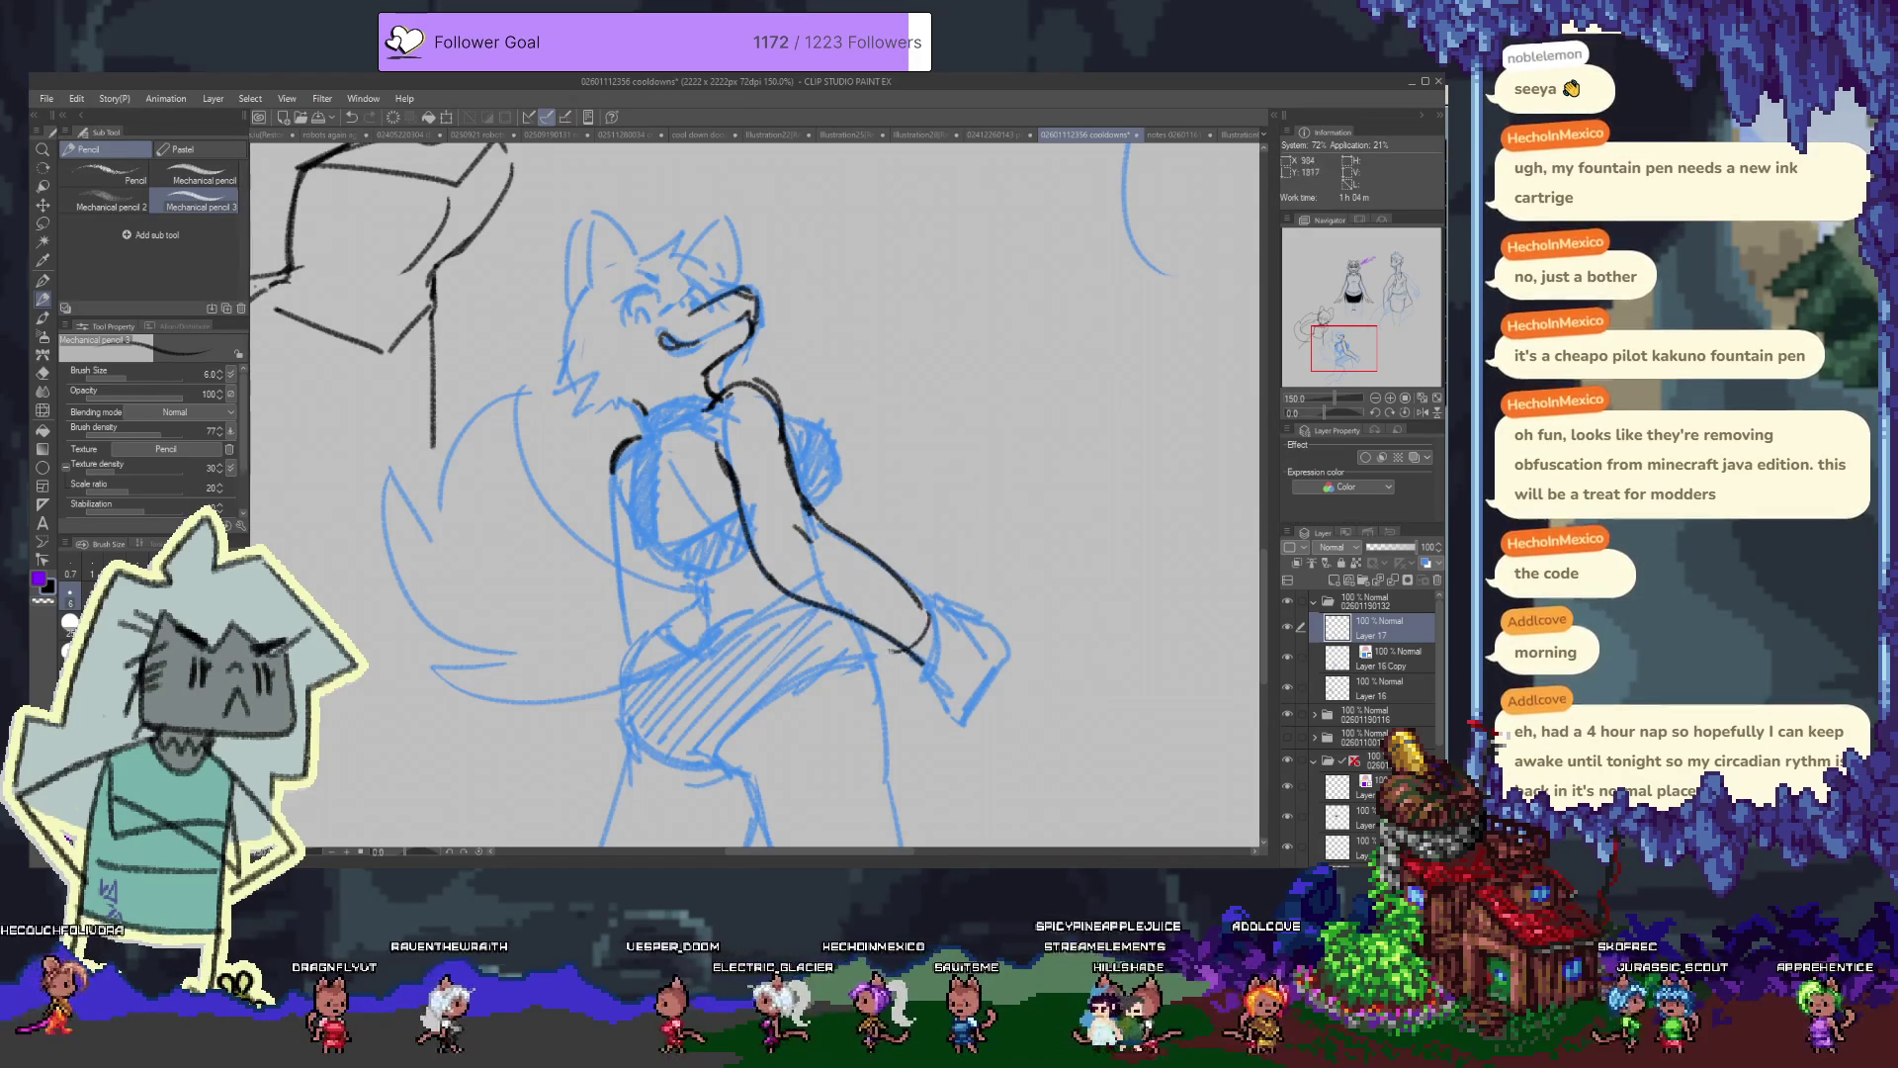
Draw the wrist cuff lines, save the drawing, and add a new layer above Layer 17
key(e)
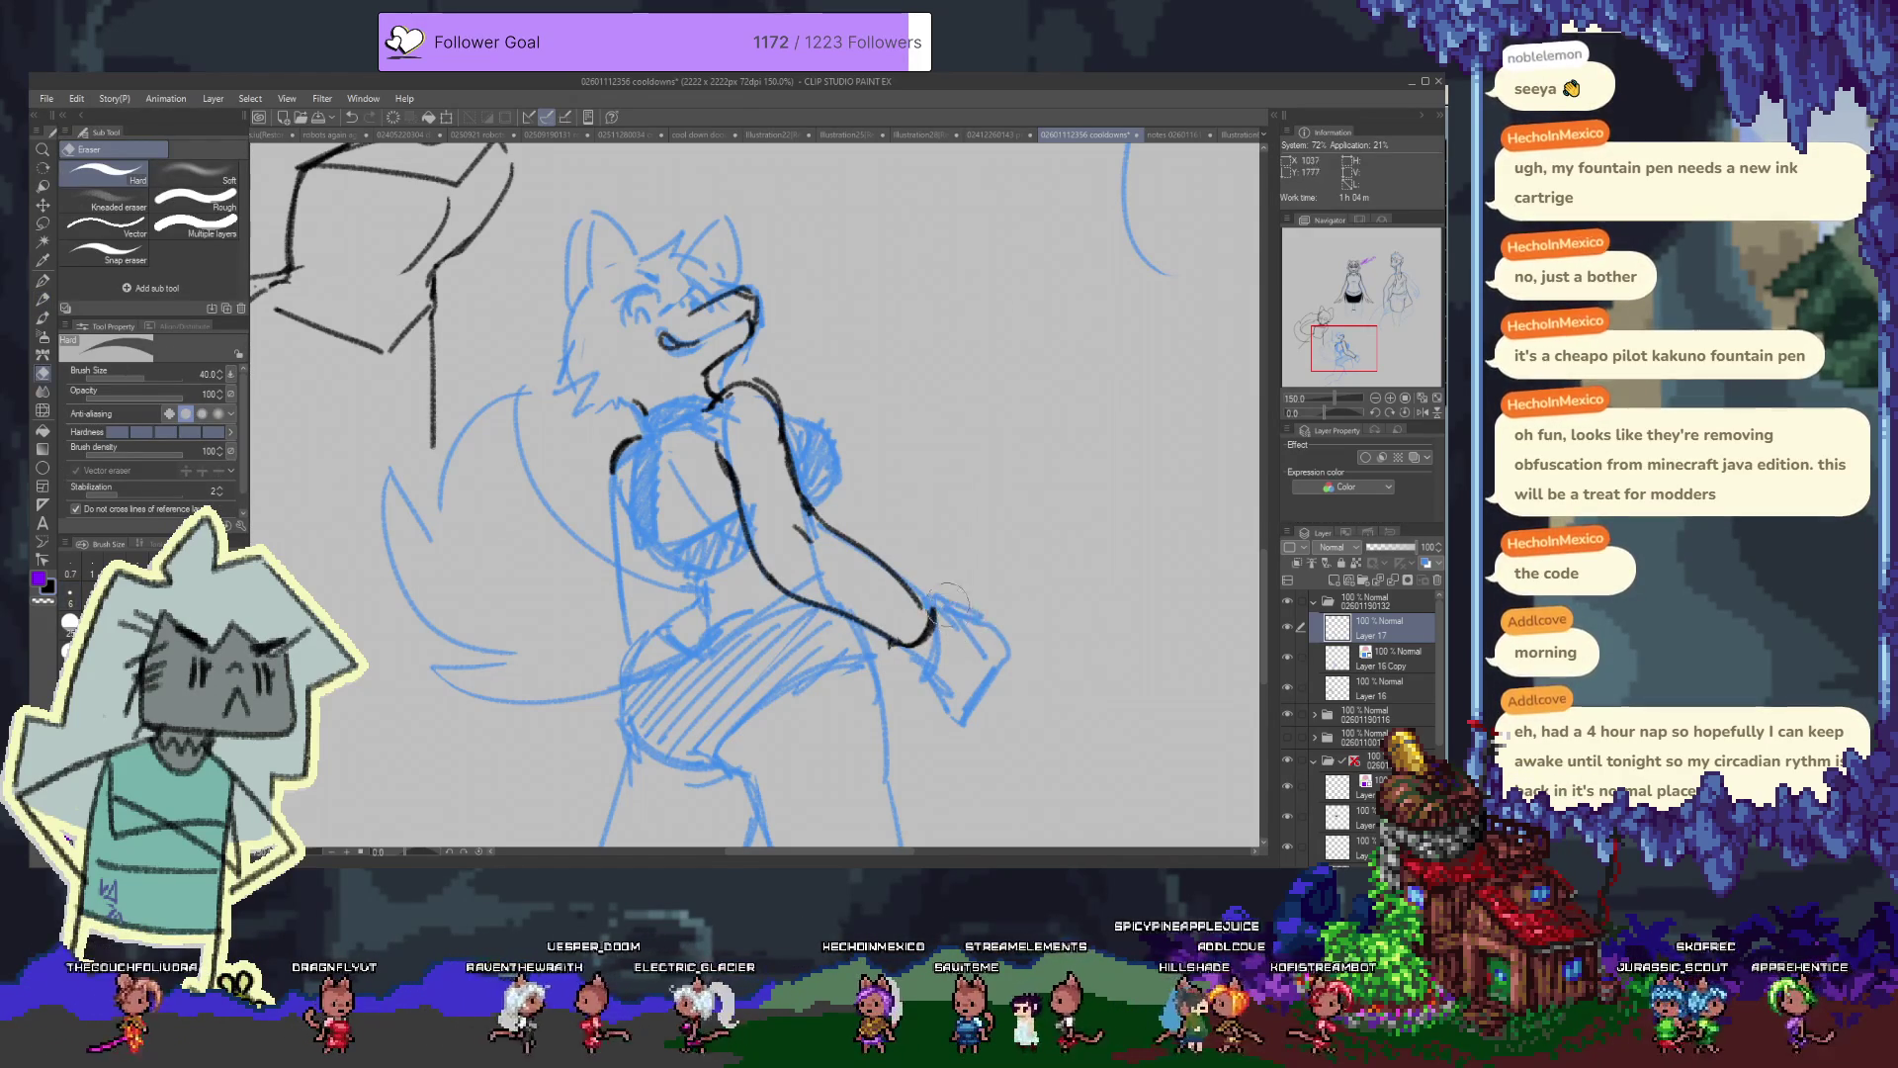
key(p)
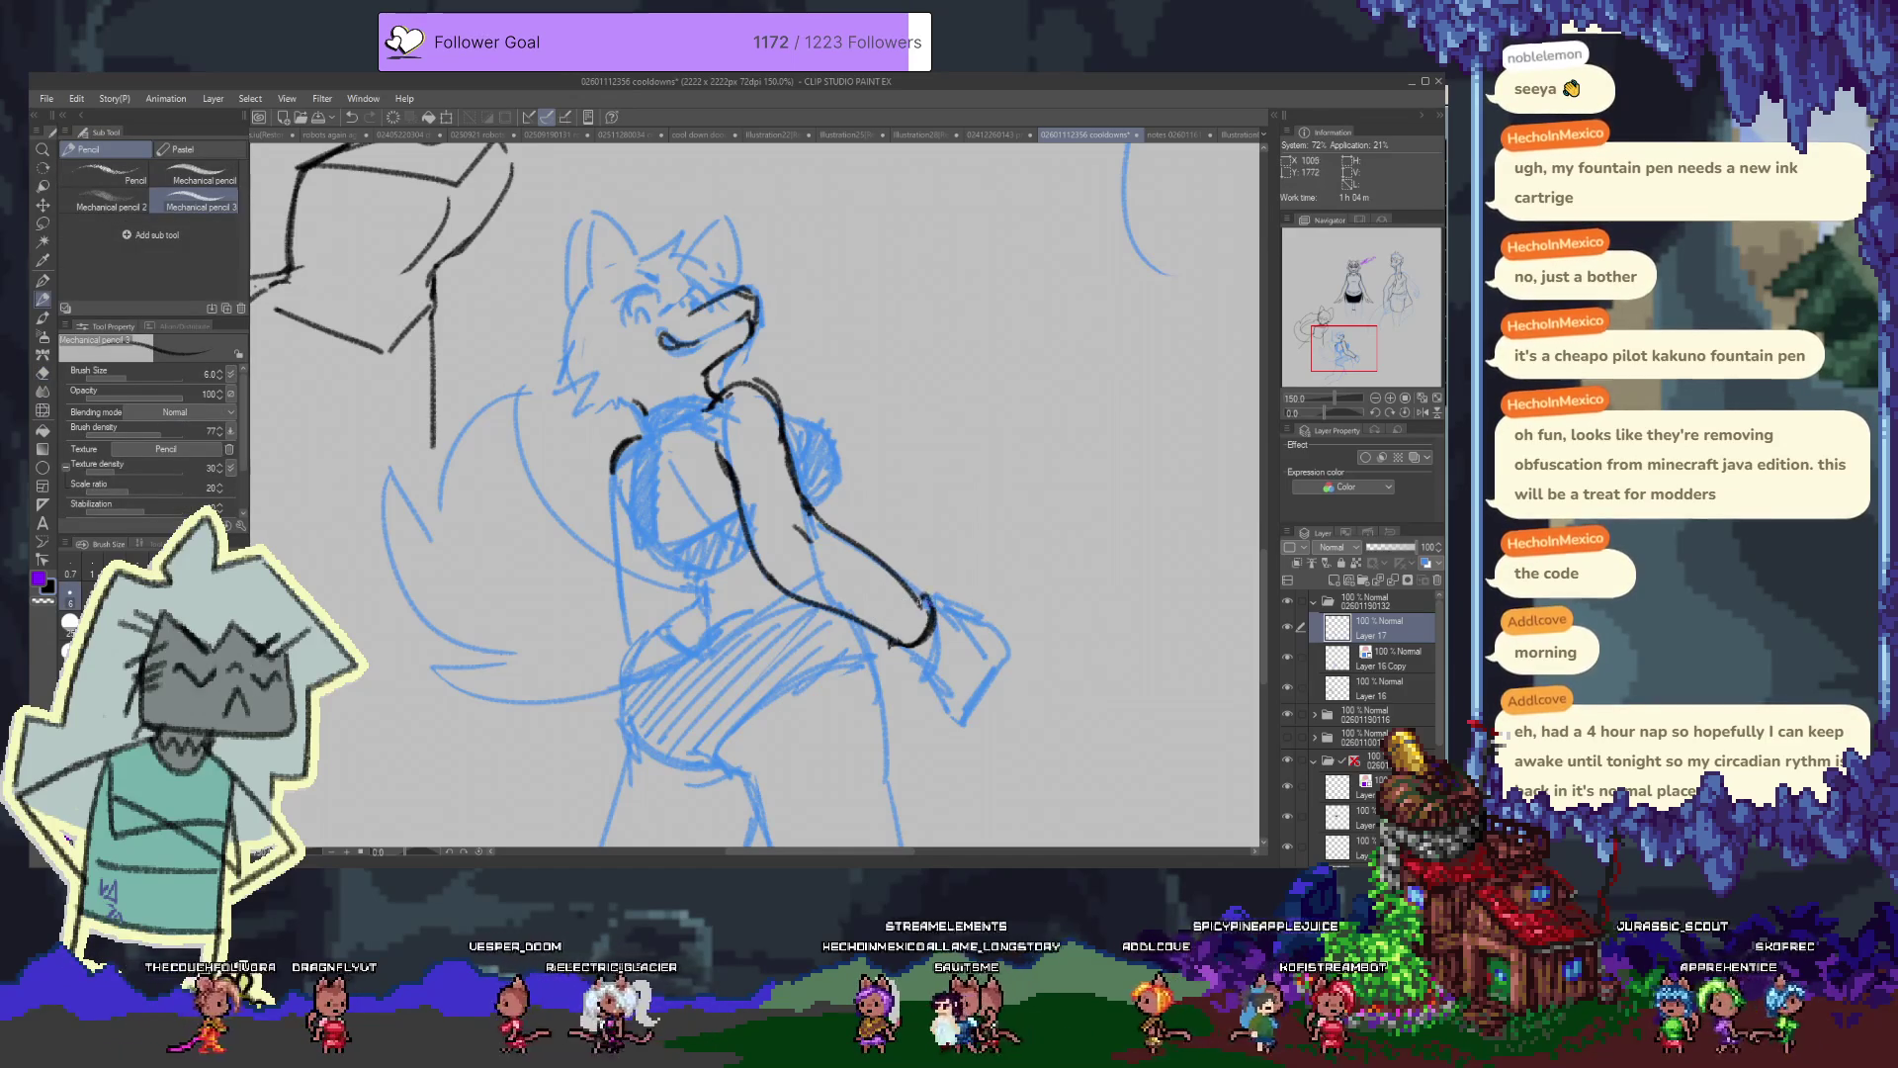
drag(922, 593, 941, 650)
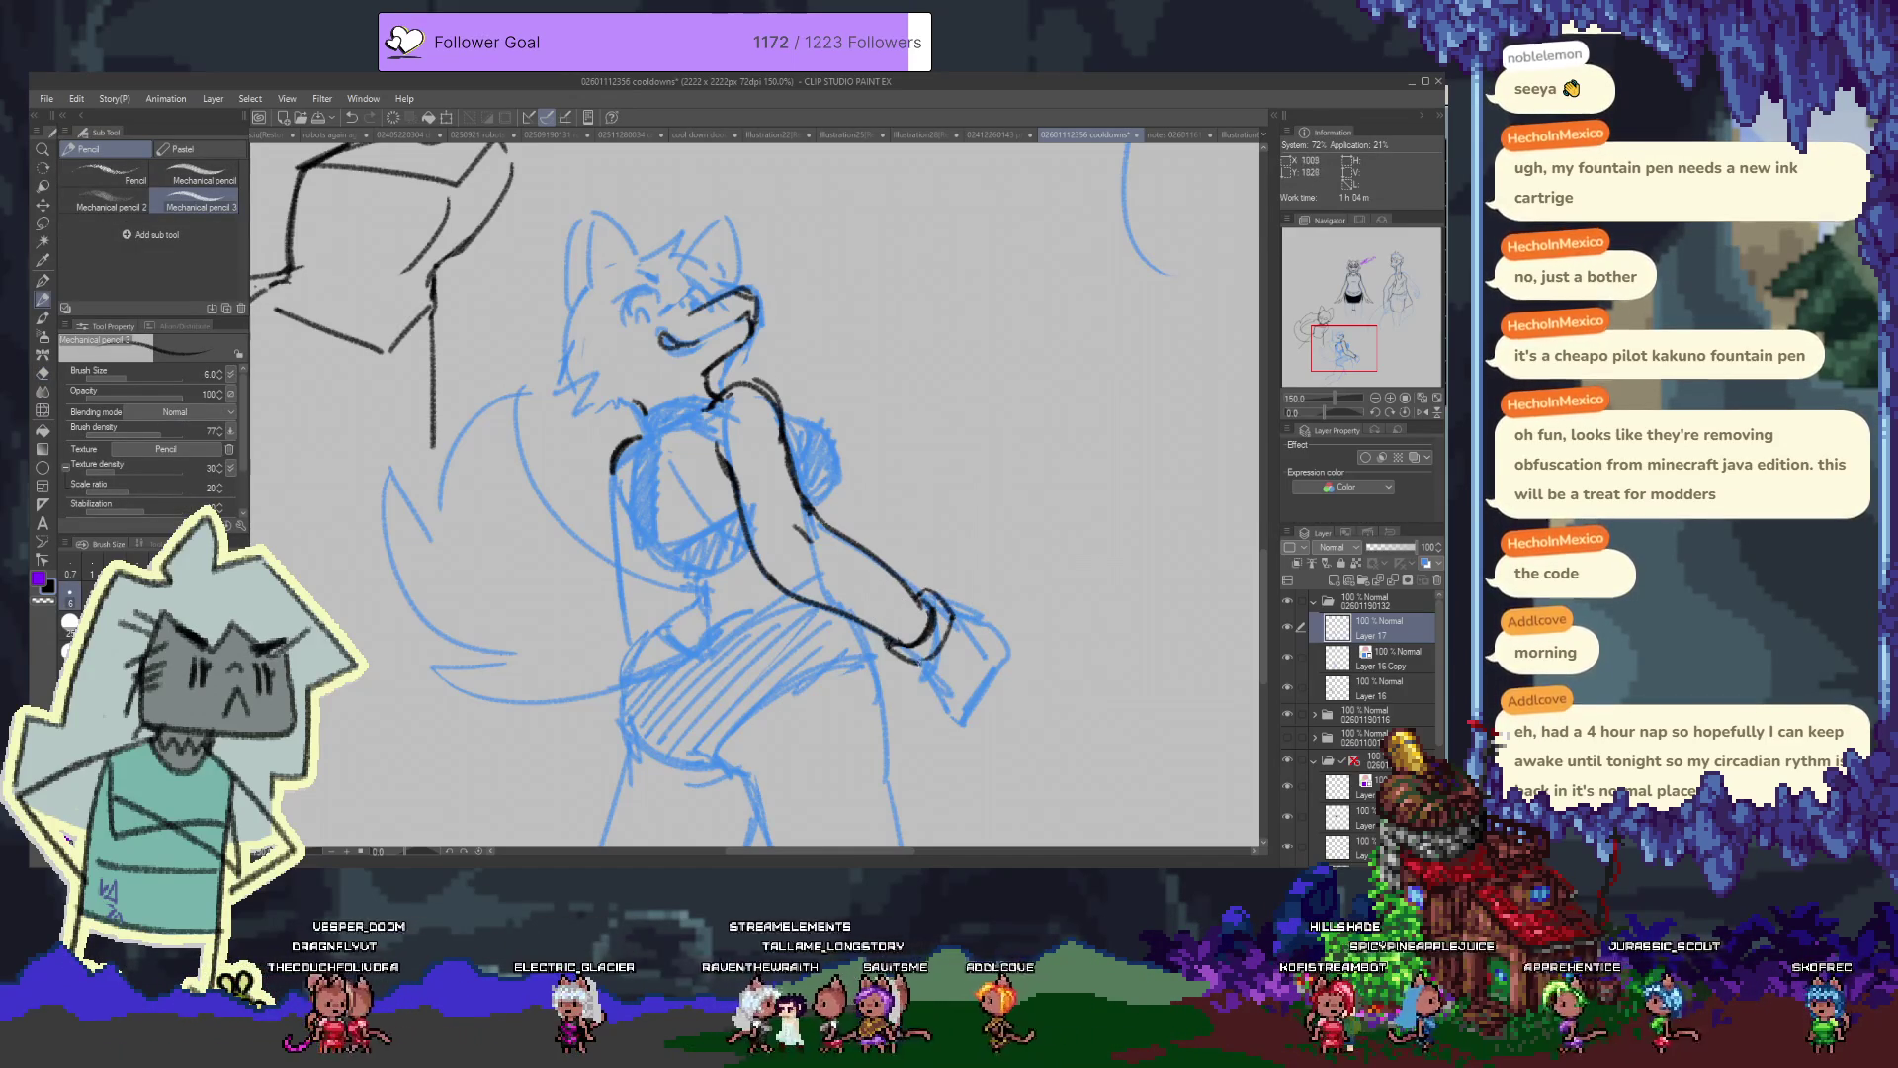
key(ctrl+s)
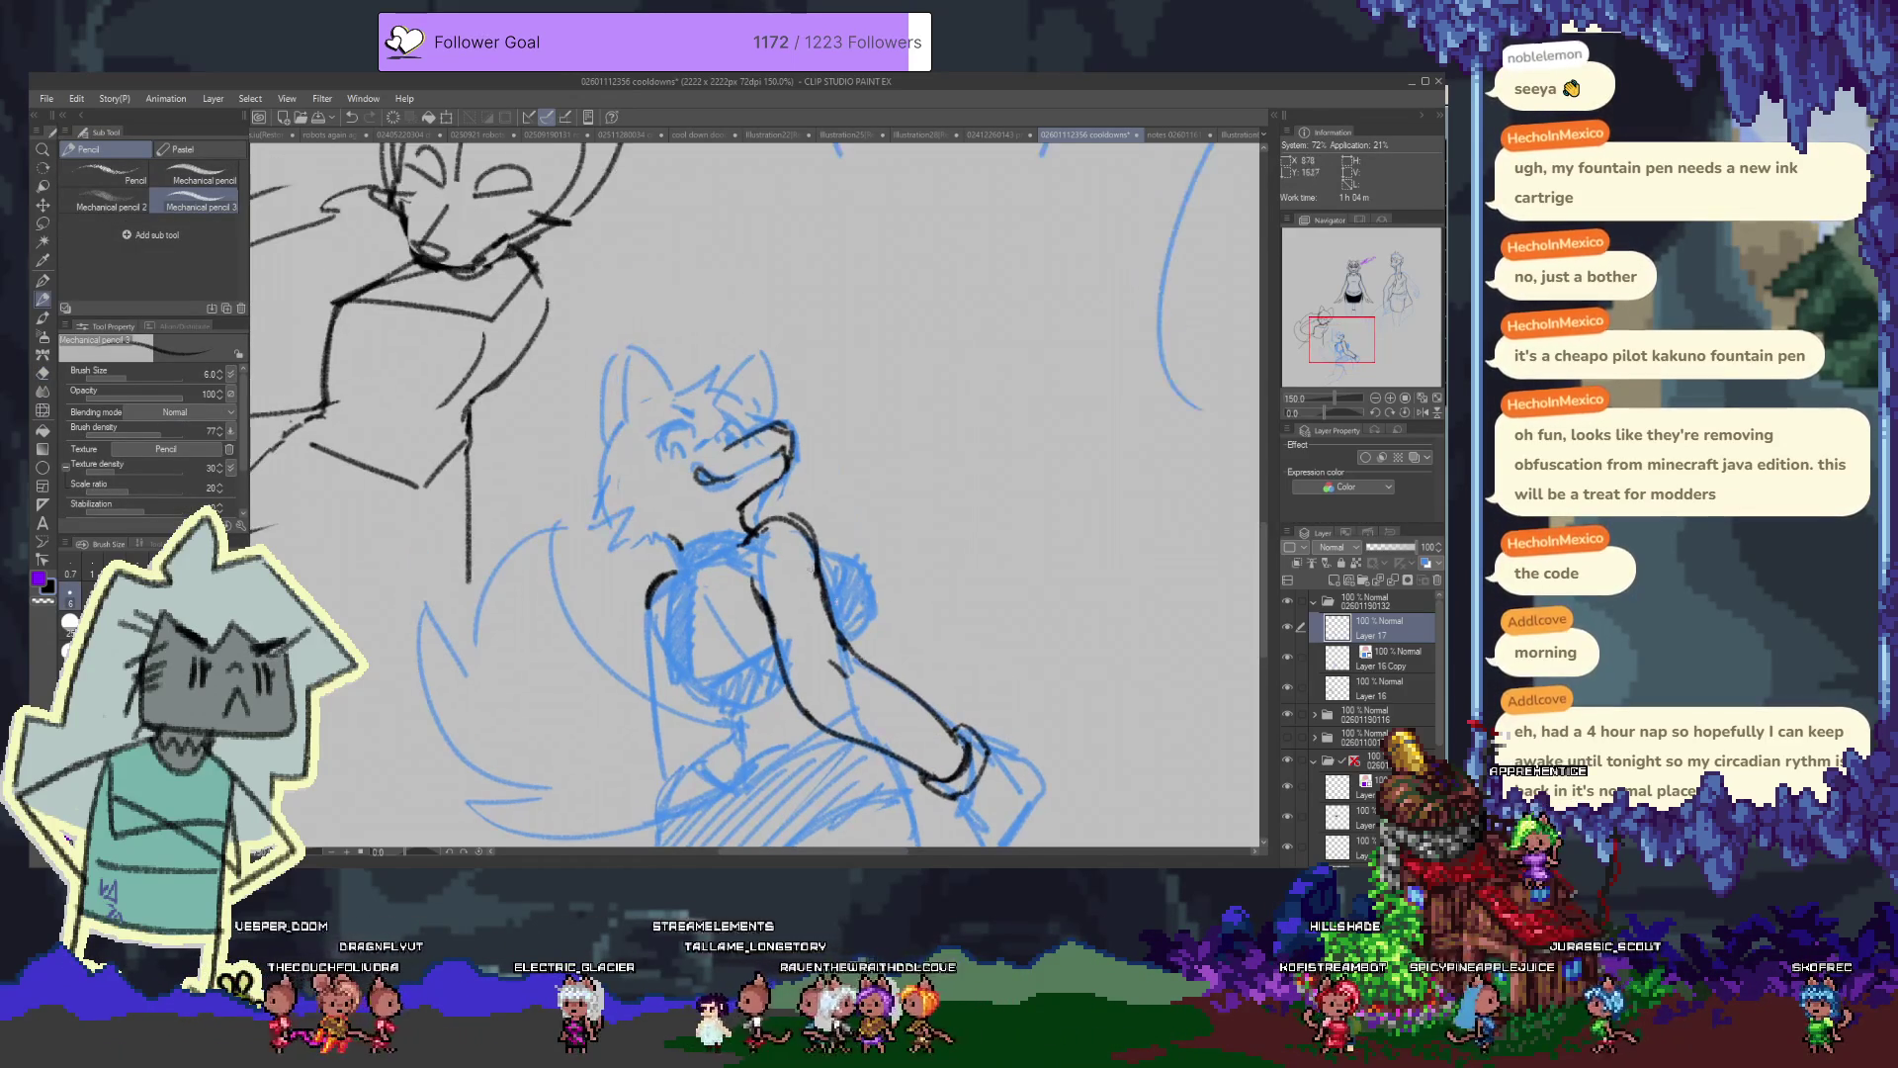
drag(676, 394, 698, 471)
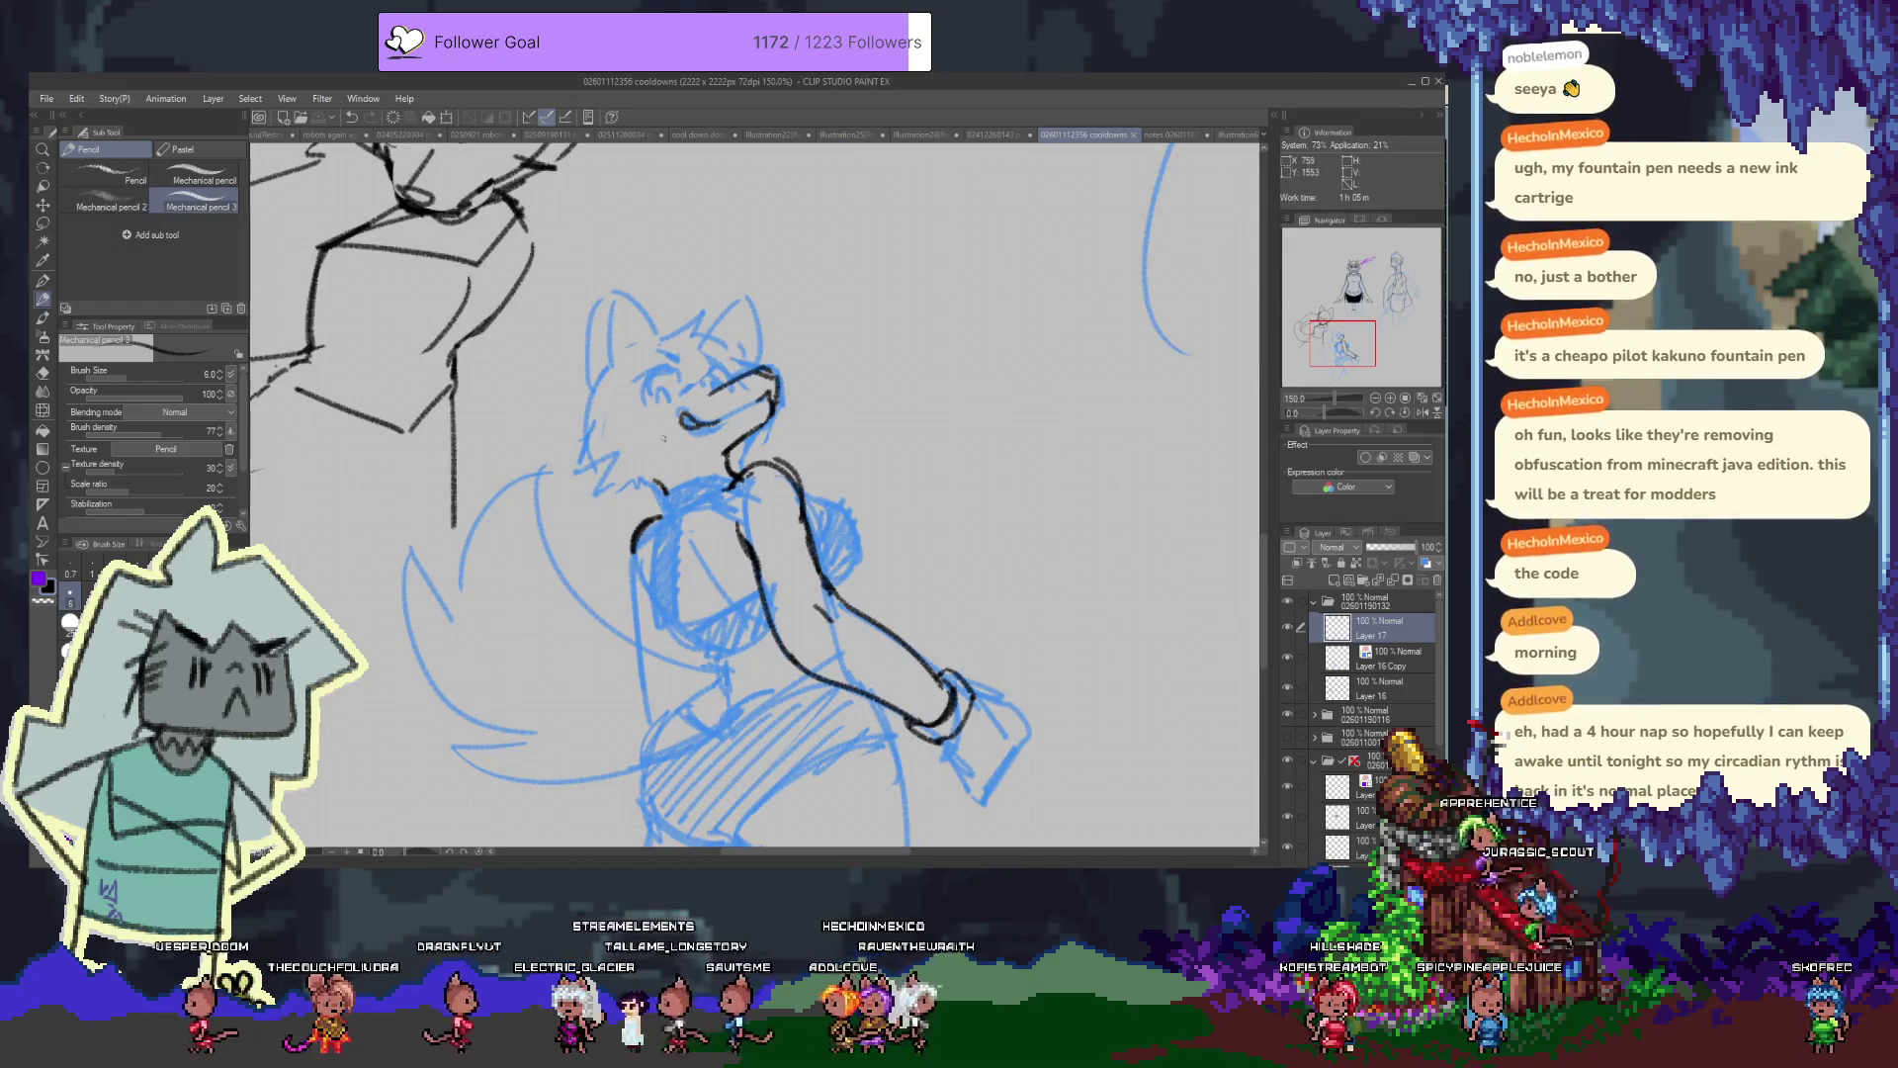
key(ctrl+shift+n)
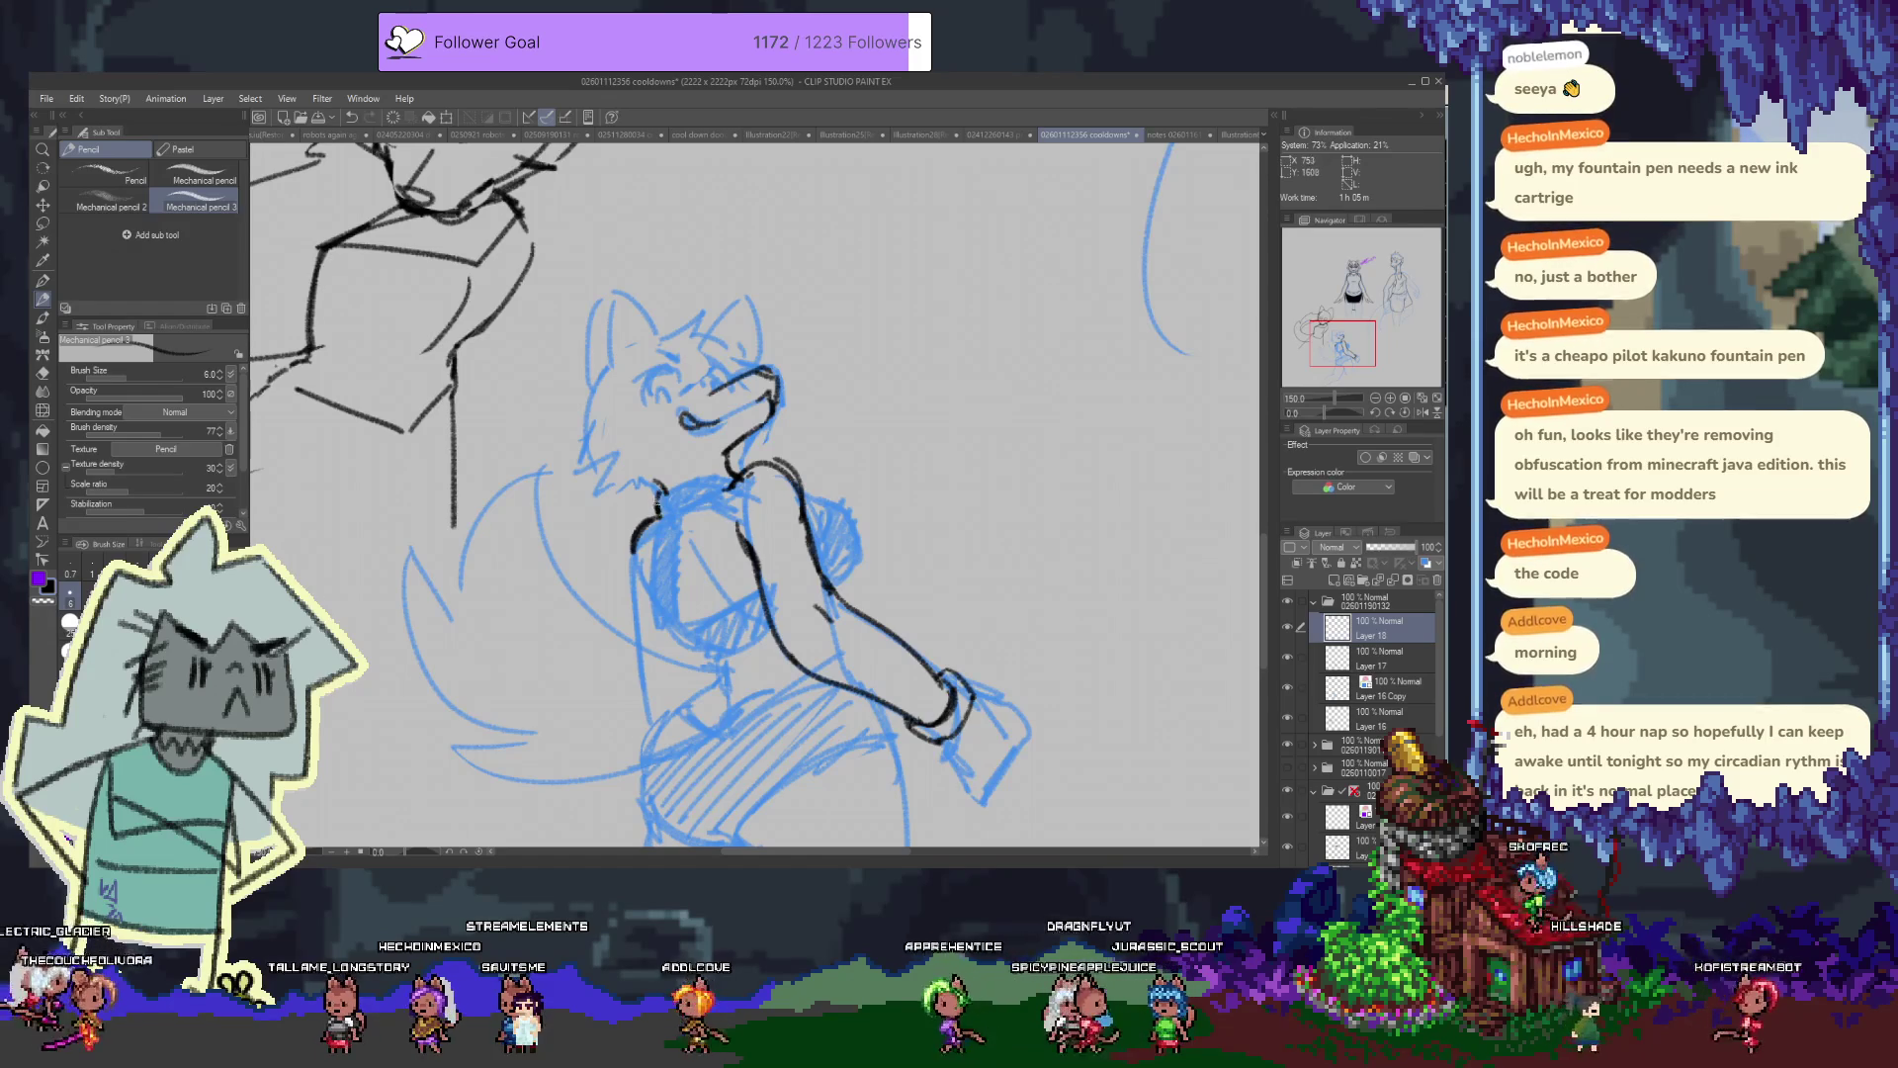
On Layer 18, ink the scarf's collar line, left-side edge and a fold line
drag(665, 487, 727, 476)
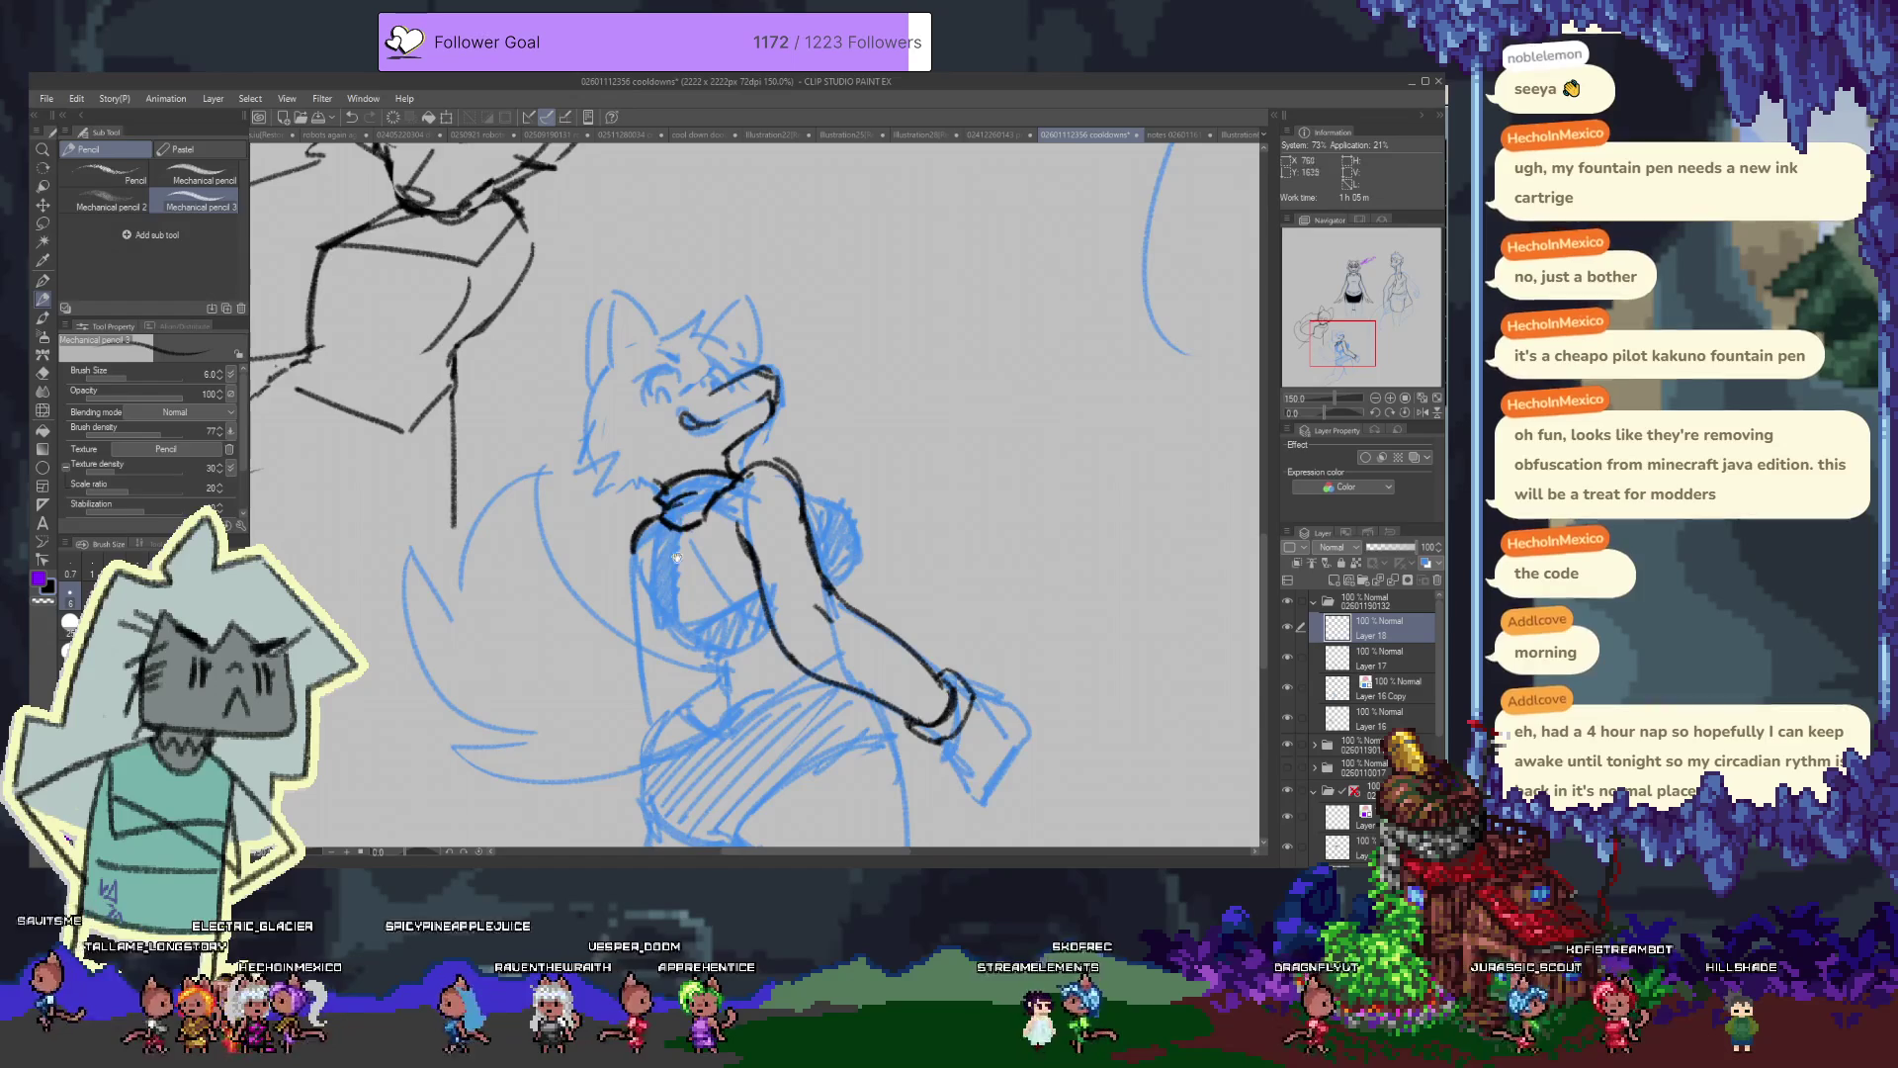
drag(667, 527, 593, 507)
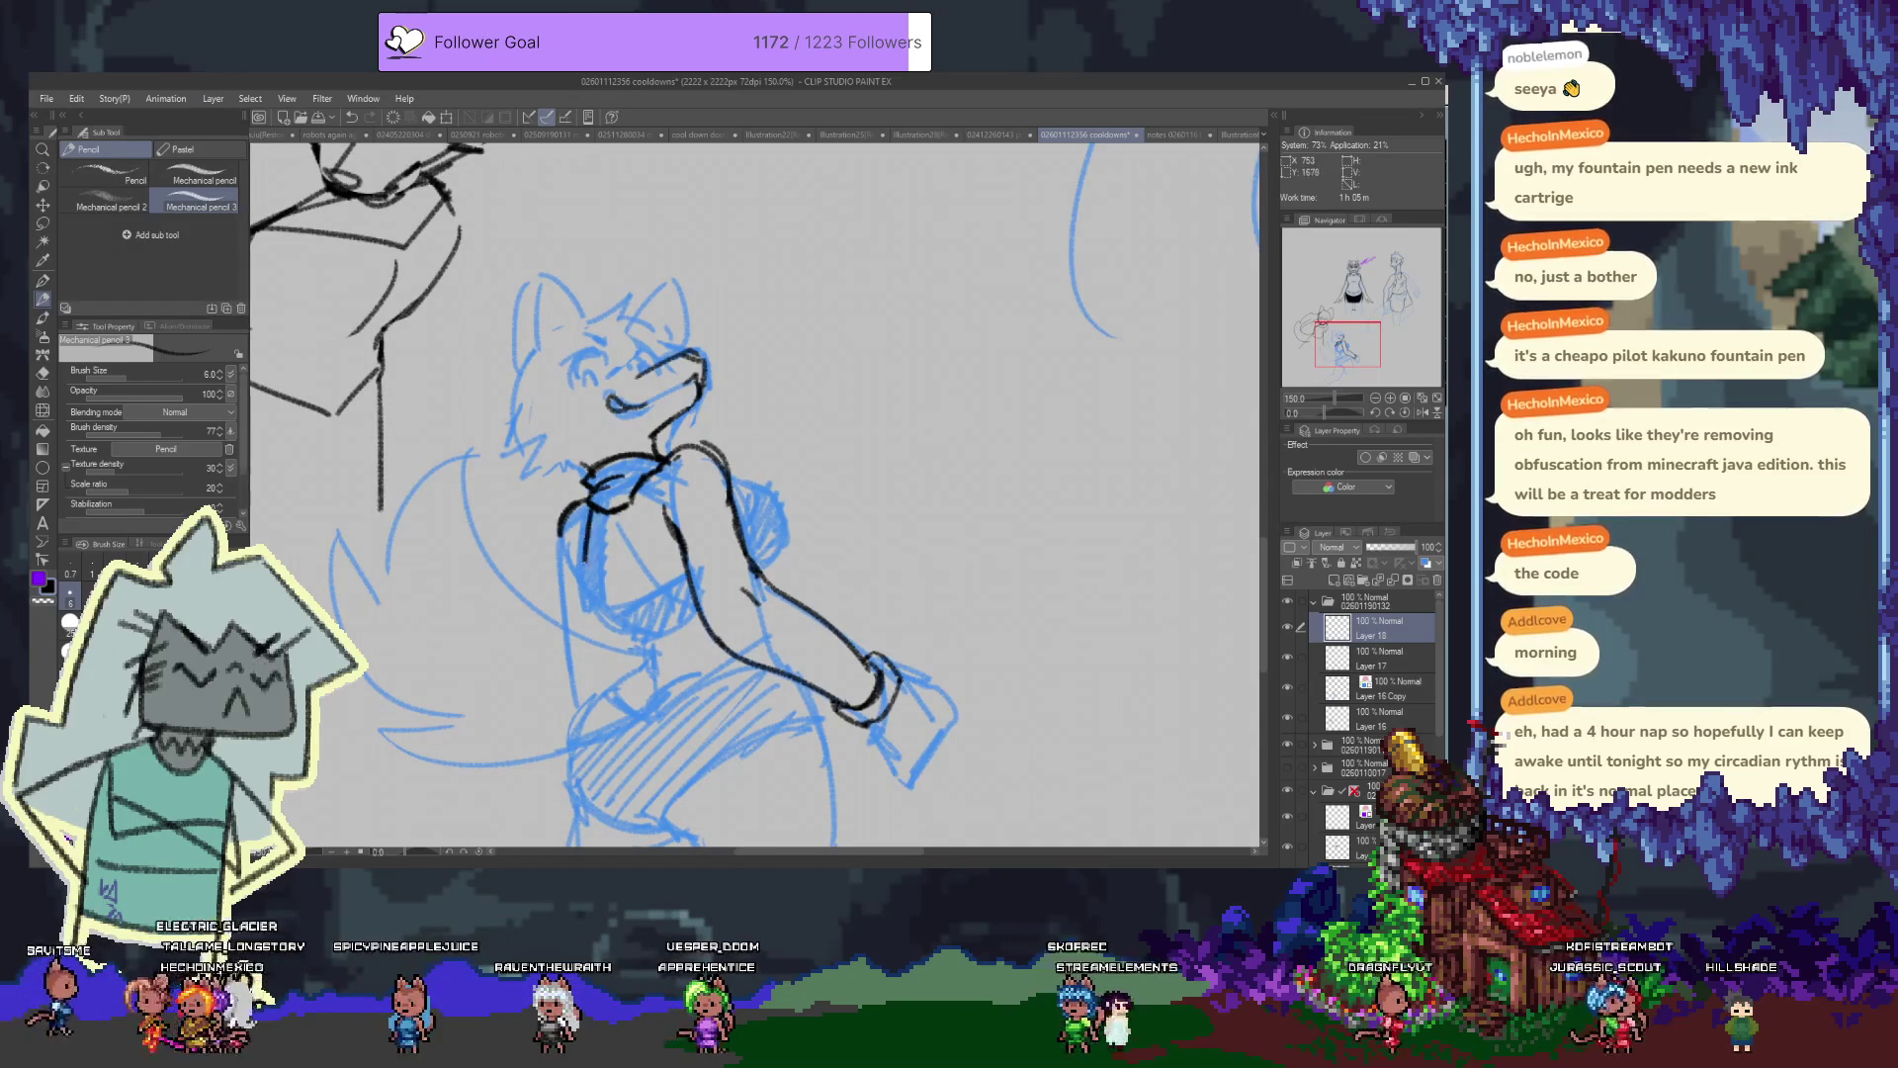
drag(588, 502, 581, 579)
key(ctrl+z)
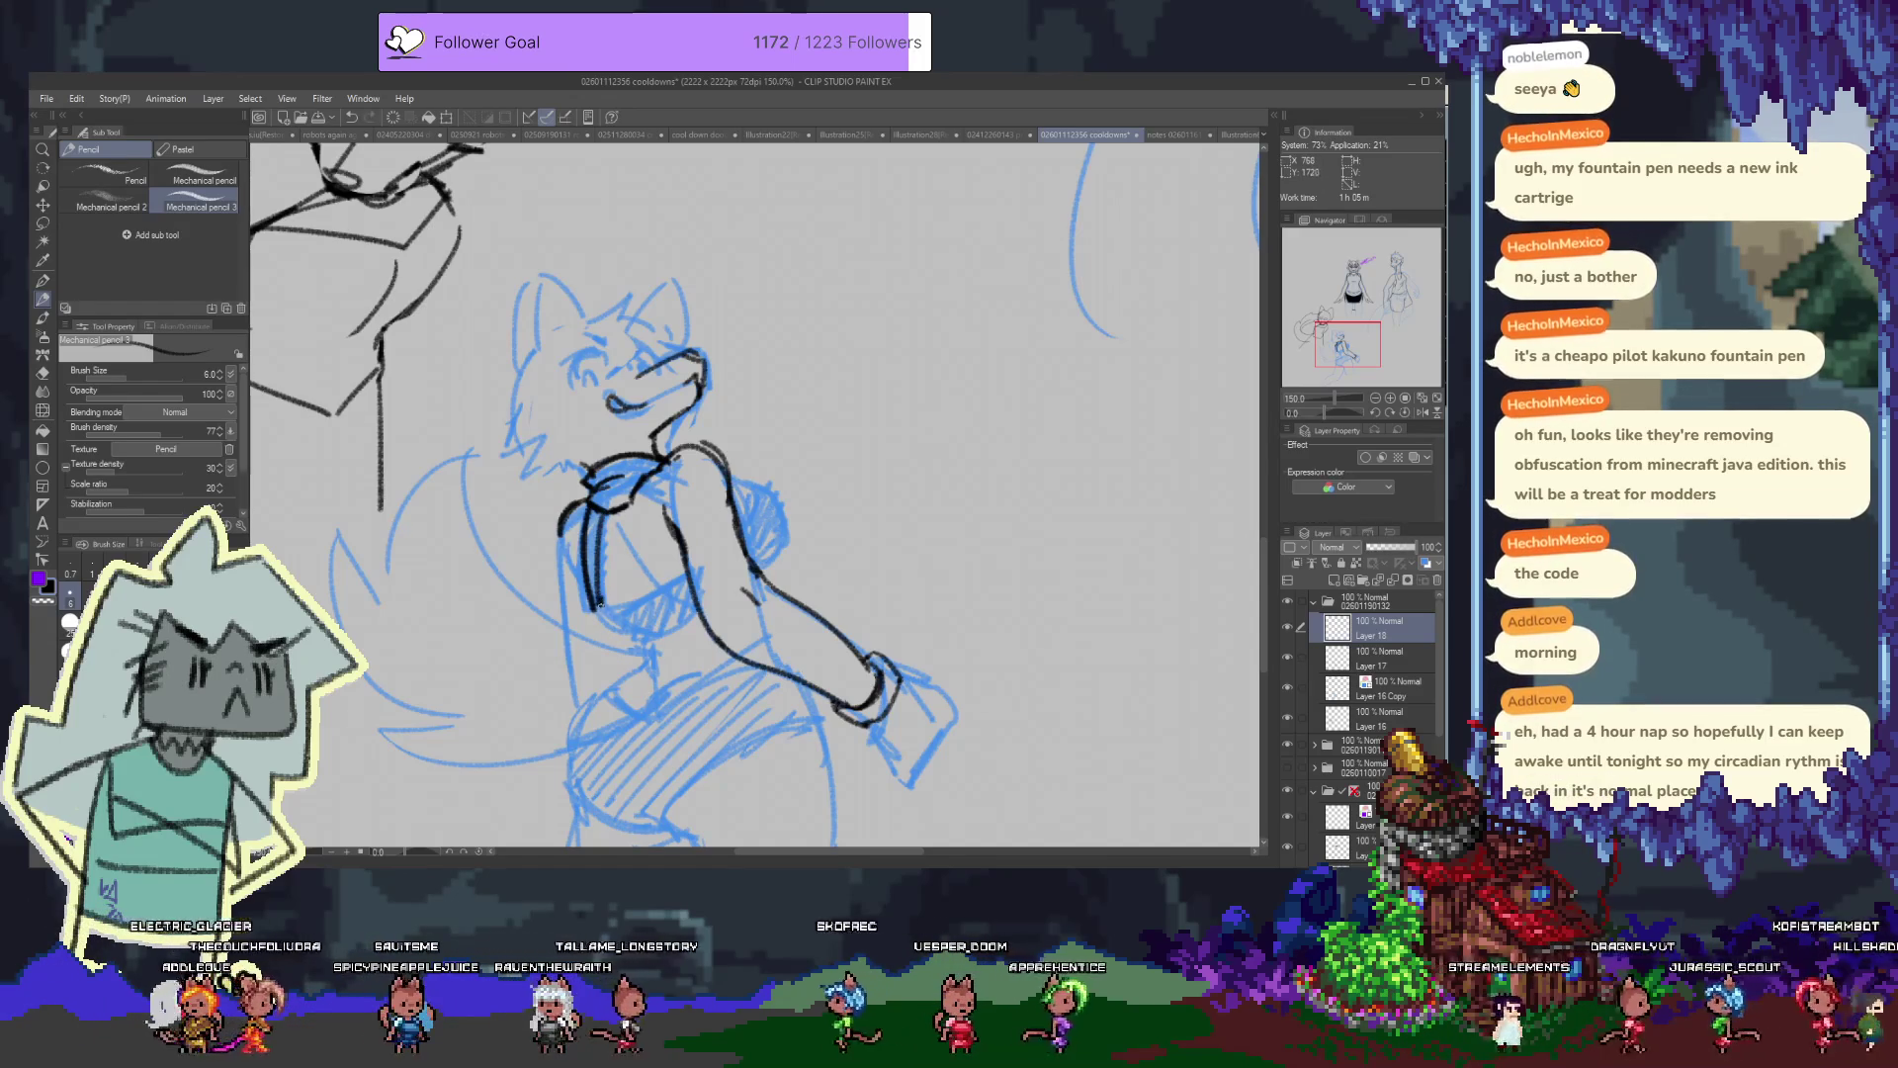
key(ctrl+z)
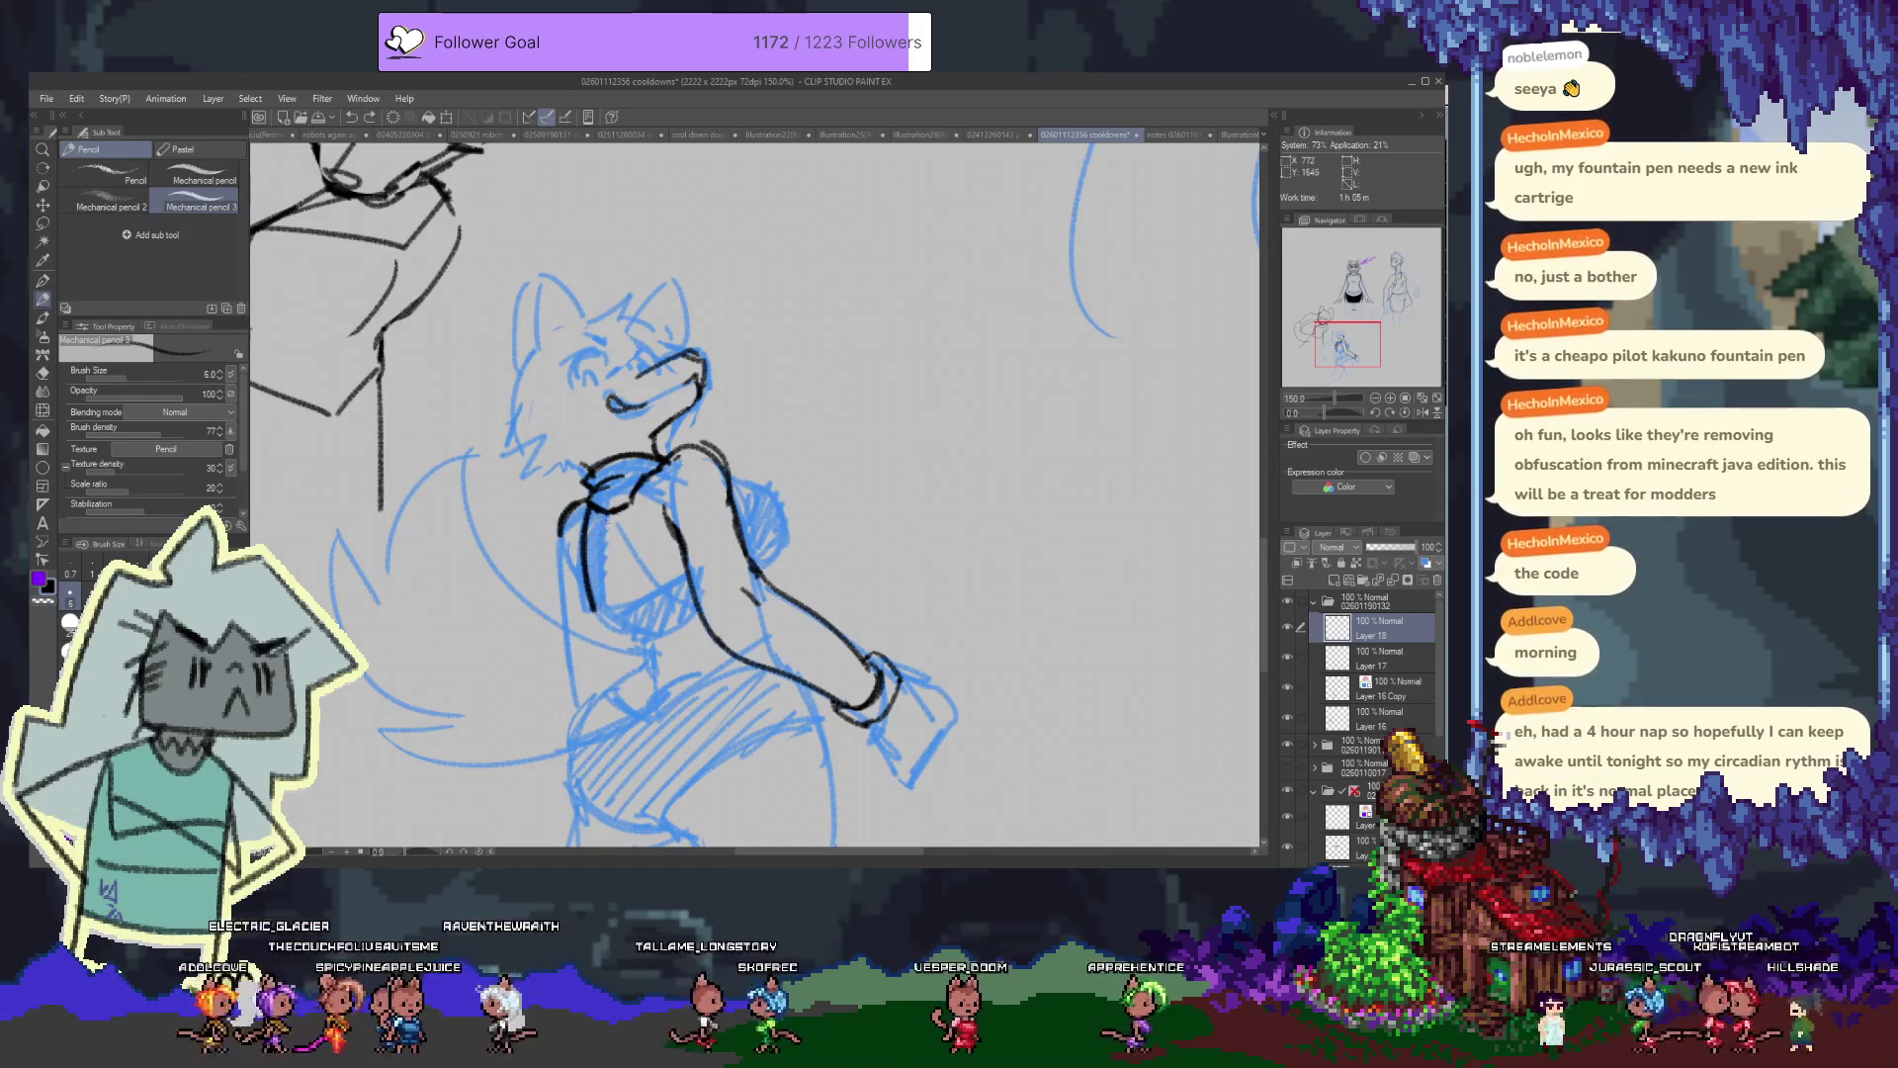
drag(603, 494, 605, 605)
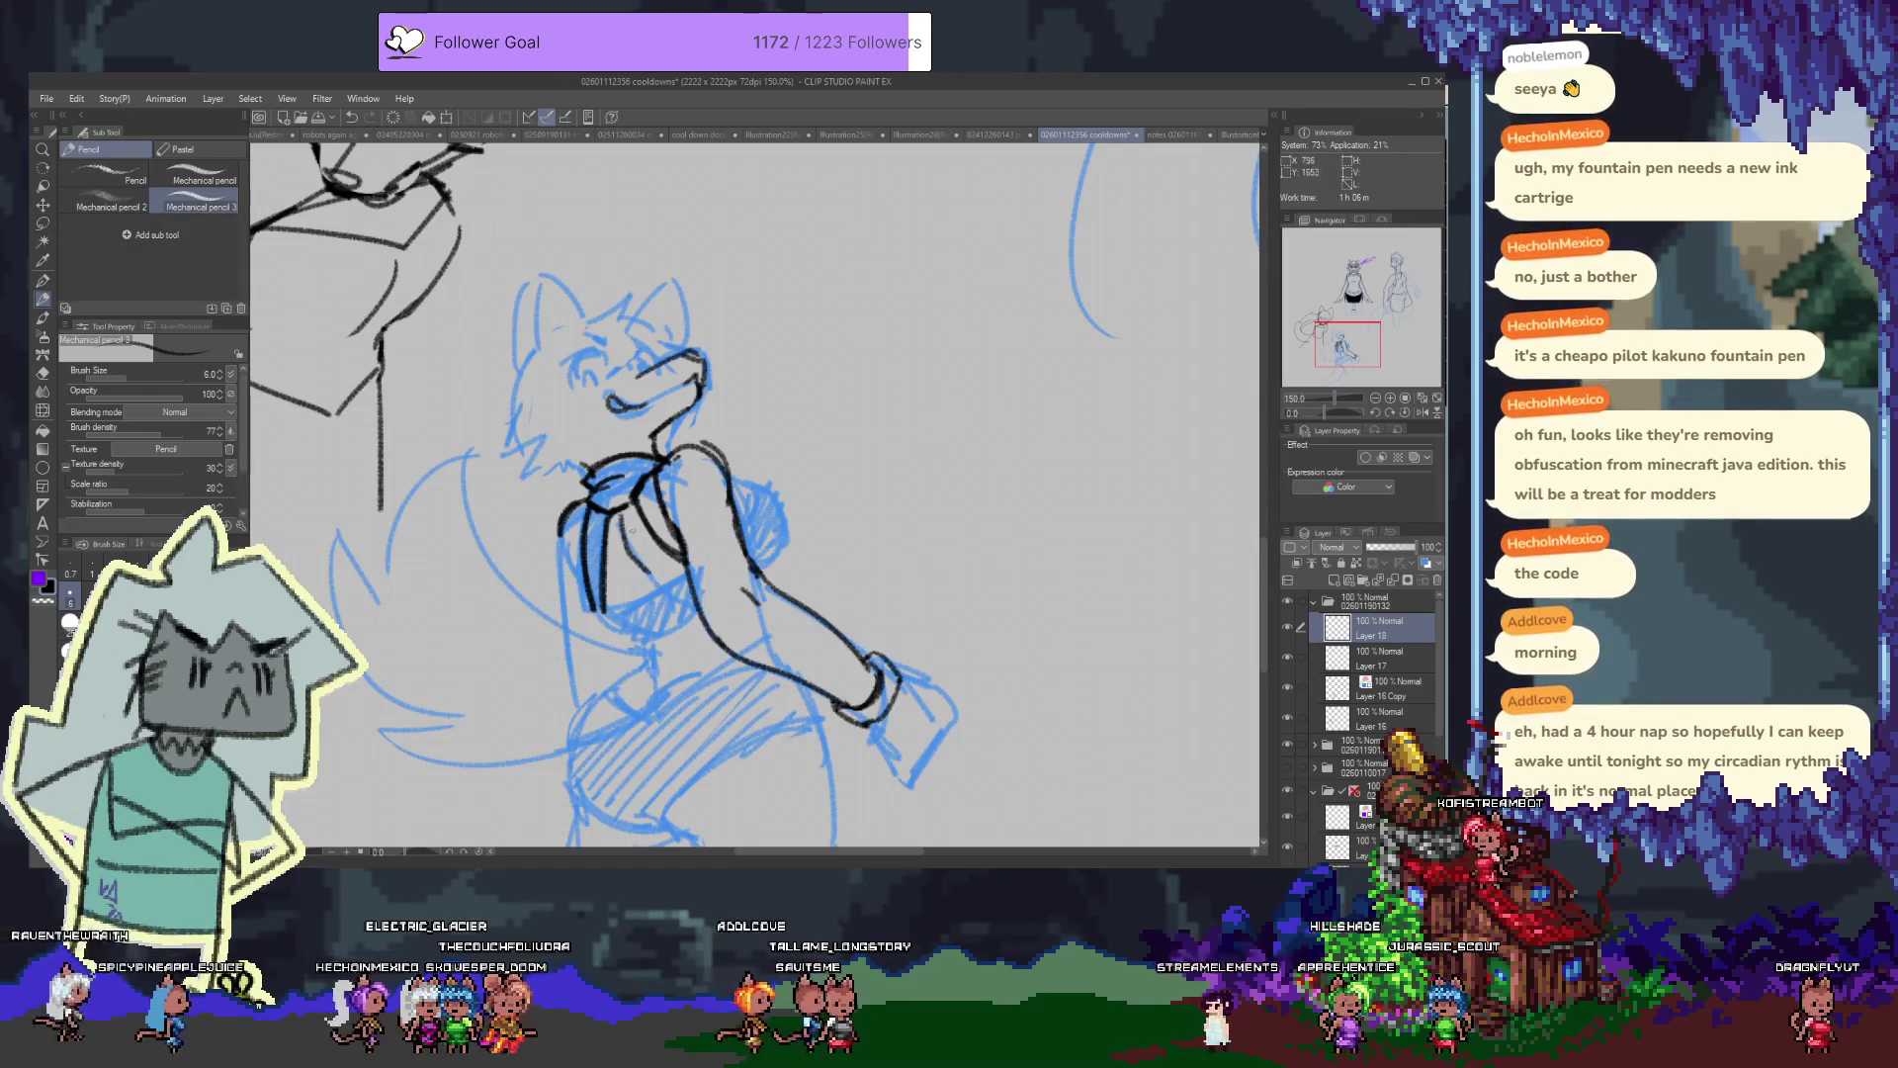
drag(622, 542, 657, 573)
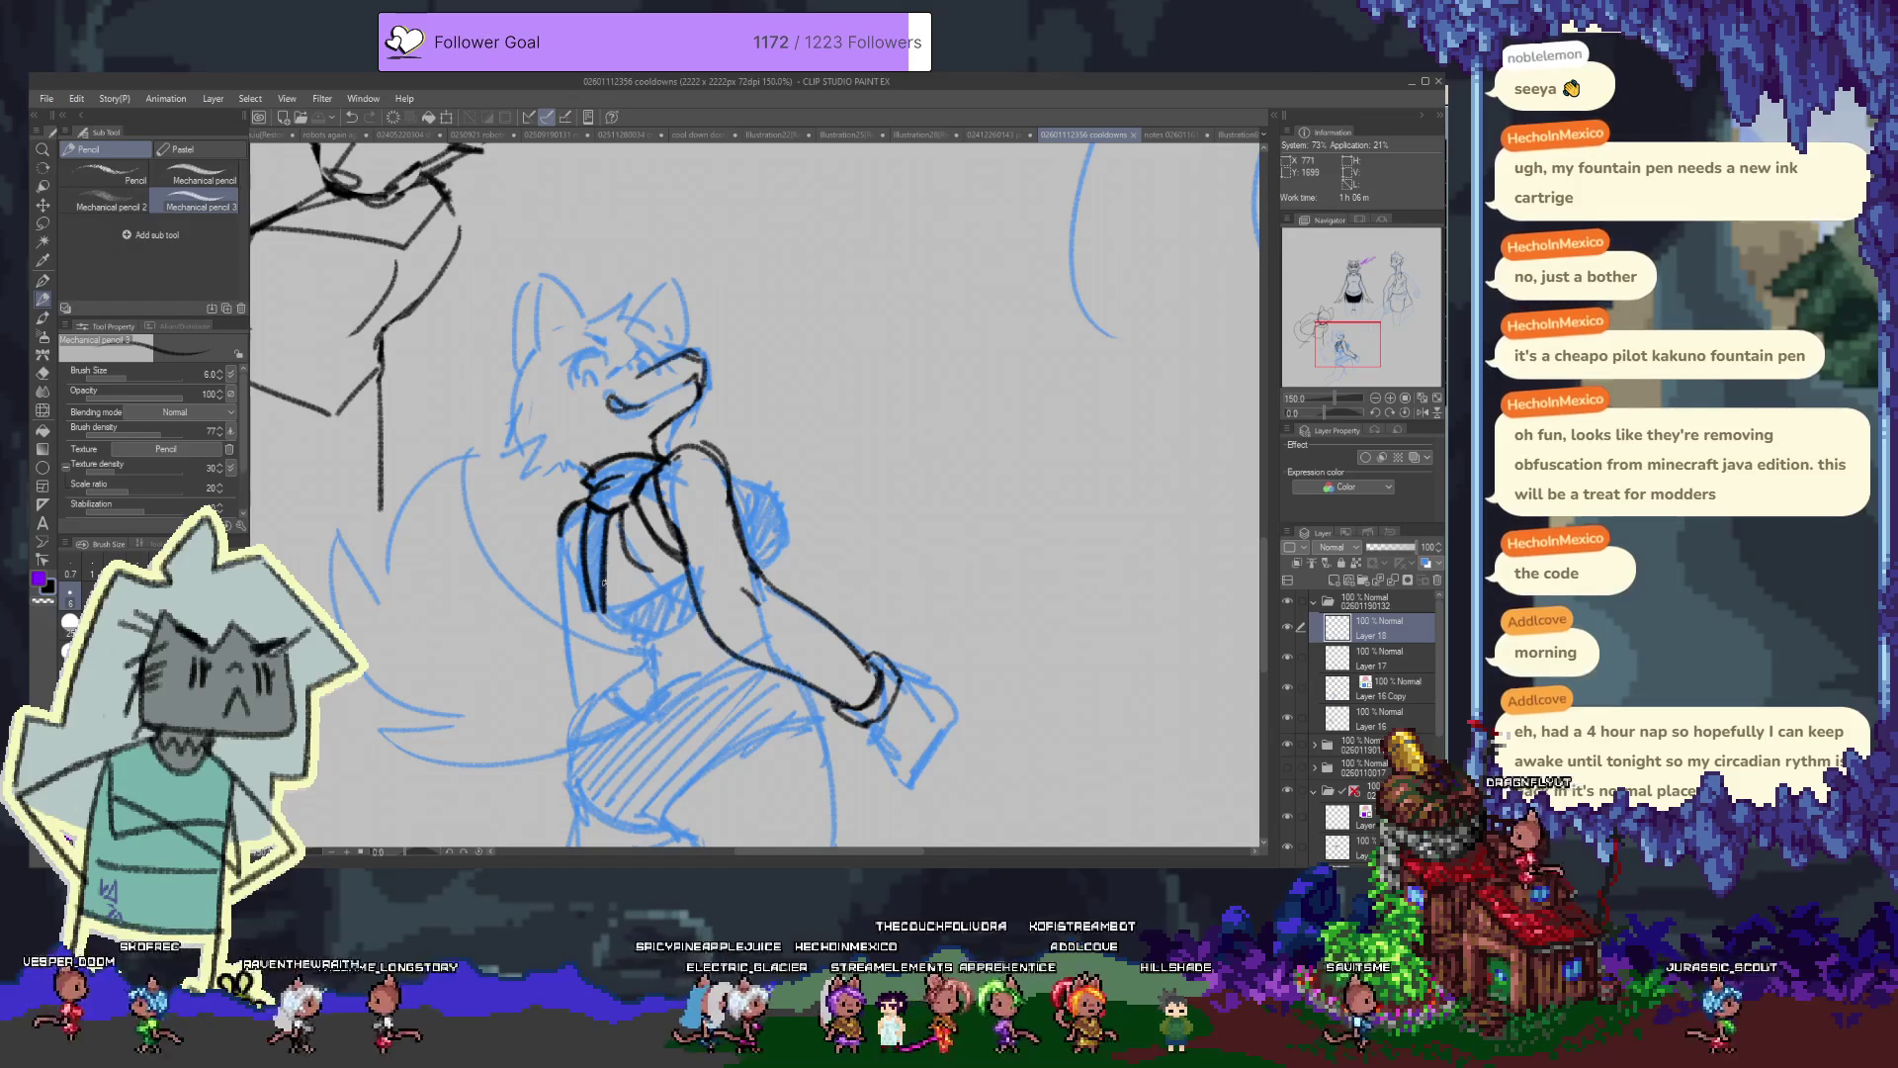
drag(603, 582, 609, 537)
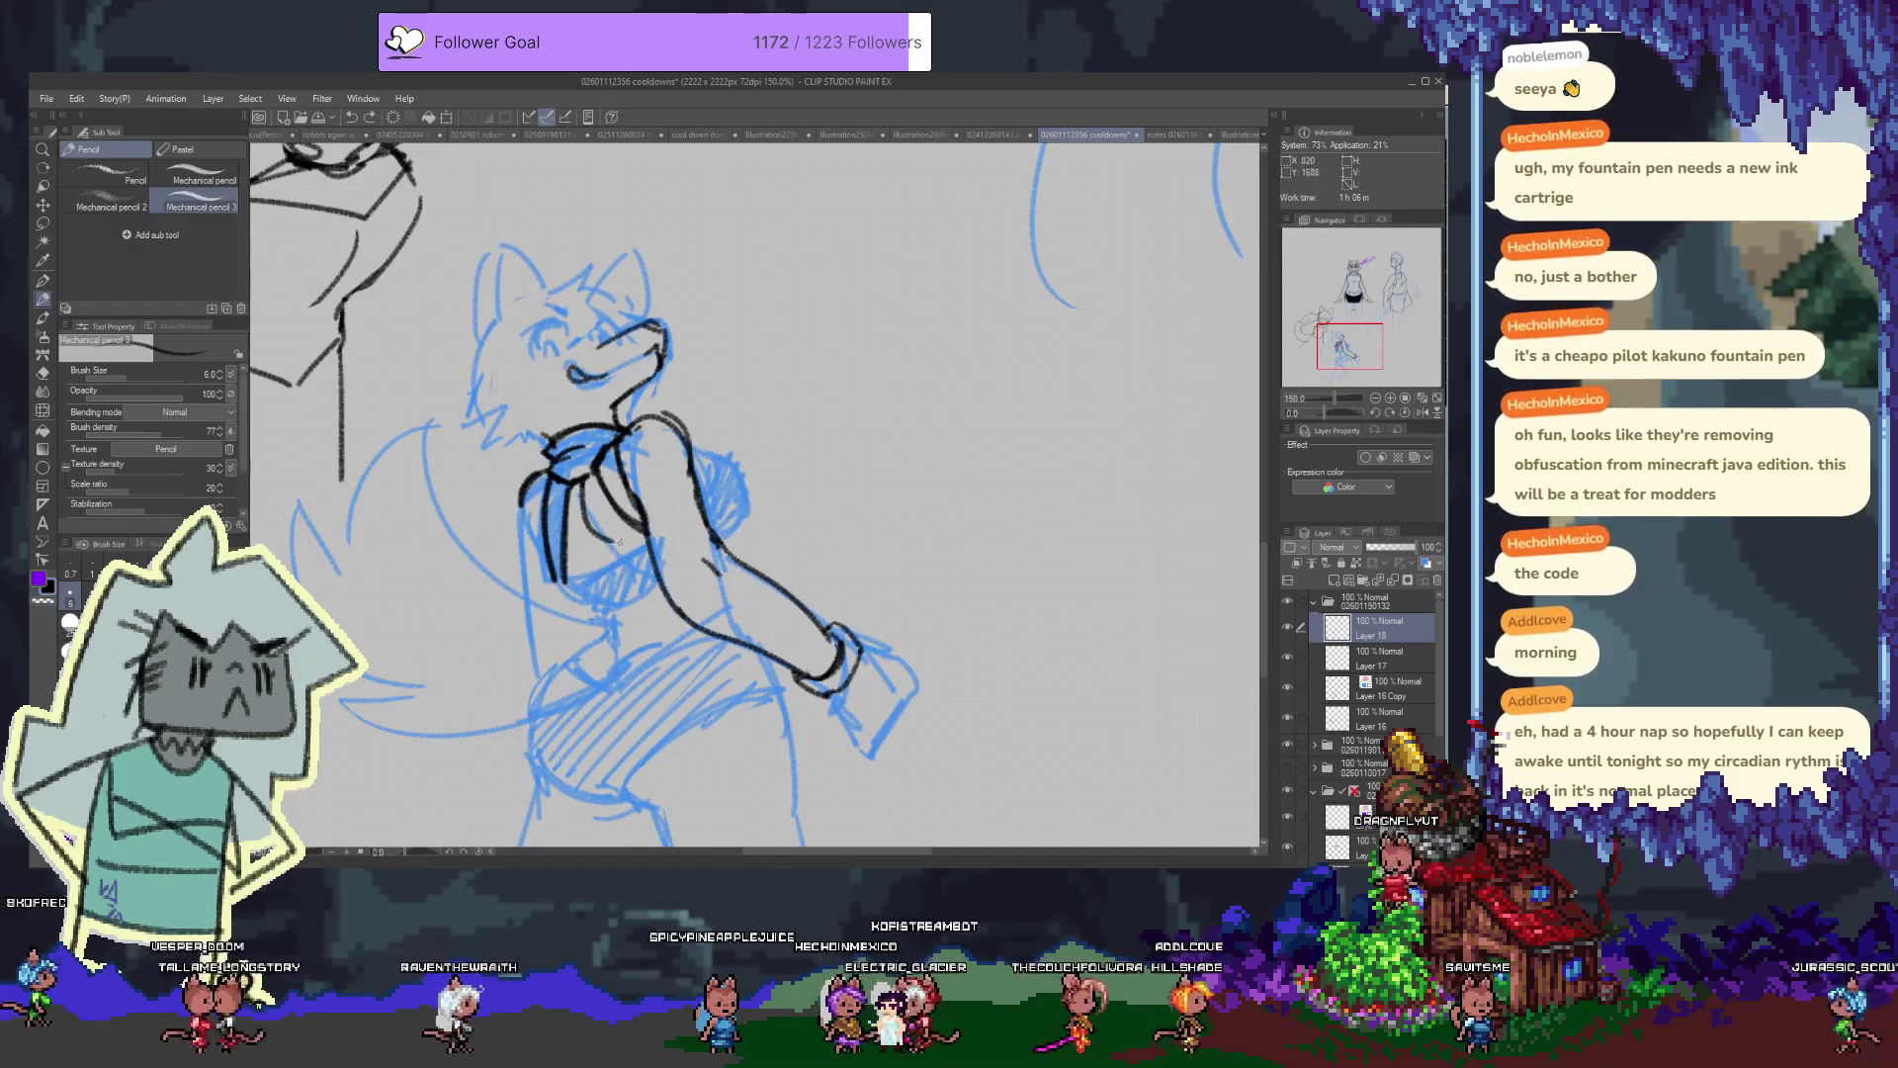
drag(680, 527, 650, 507)
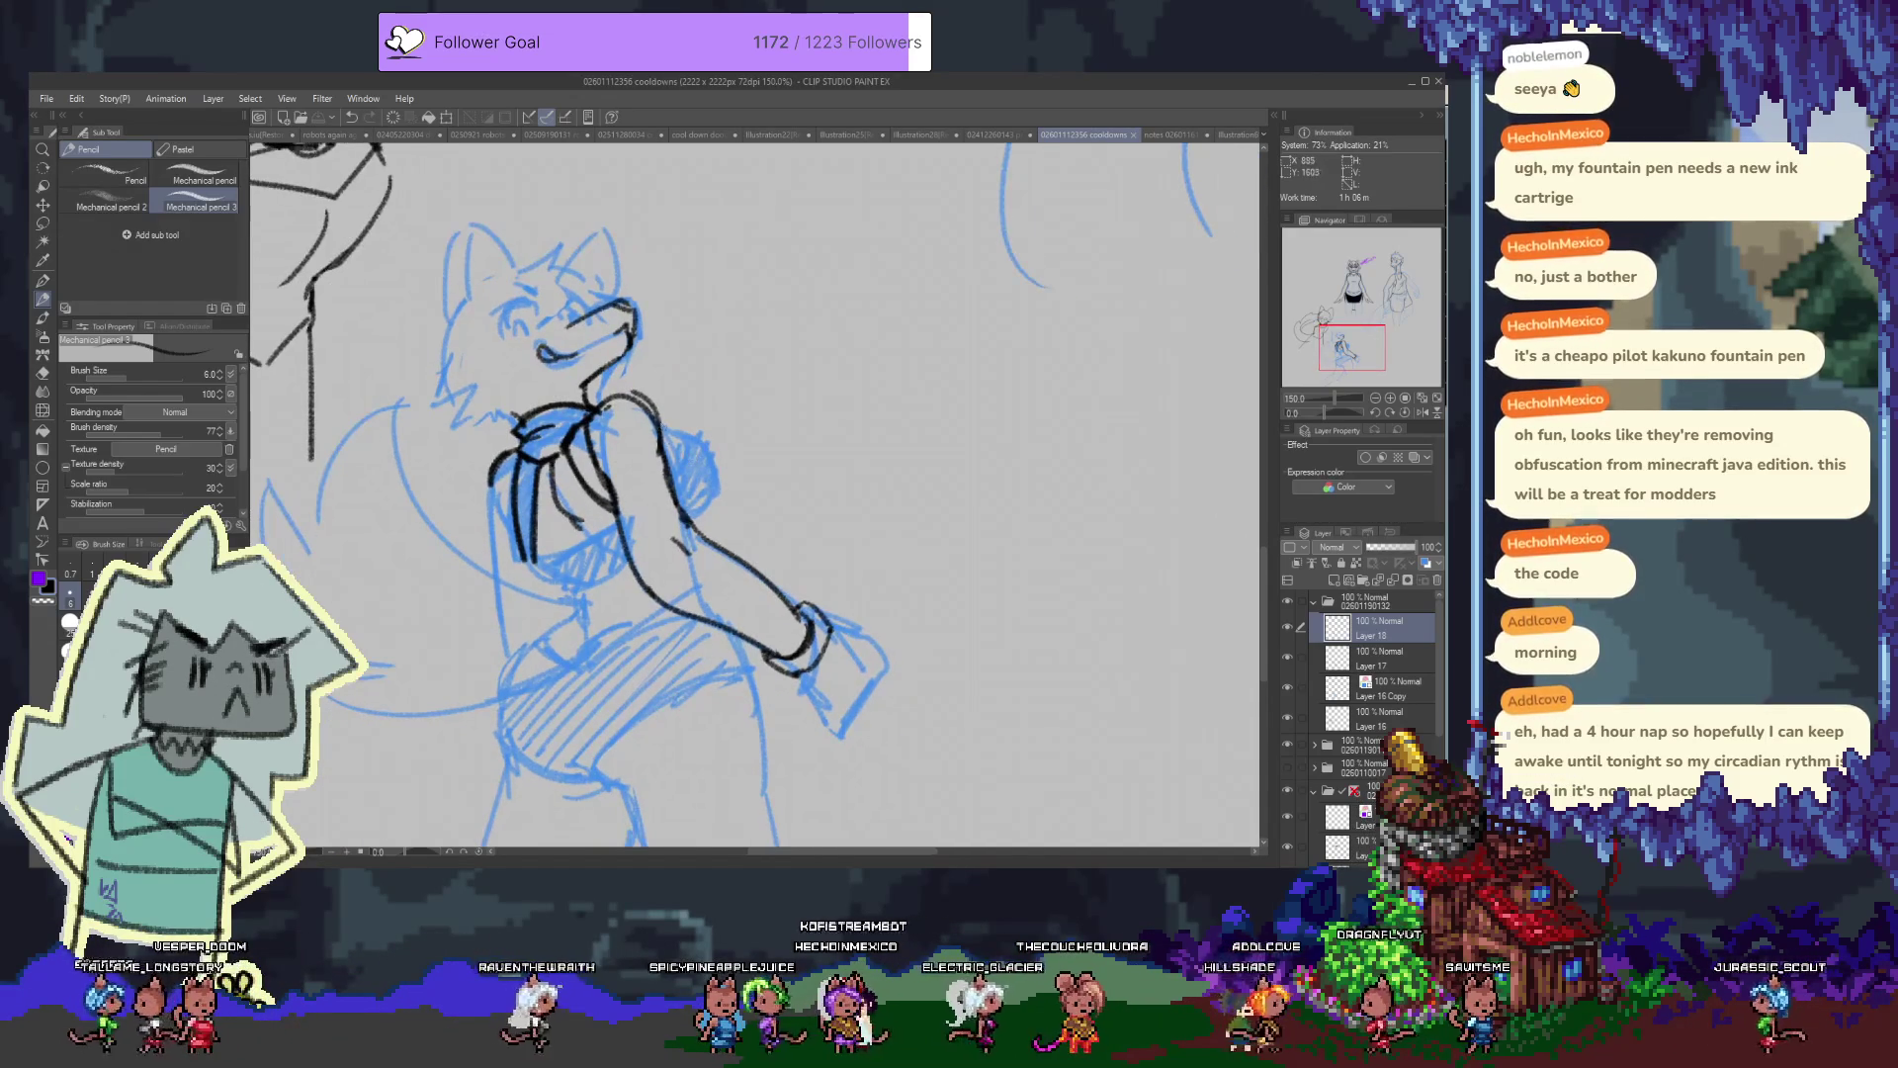
Touch up the shoulder line on Layer 18 and erase the stray shoulder marks
key(e)
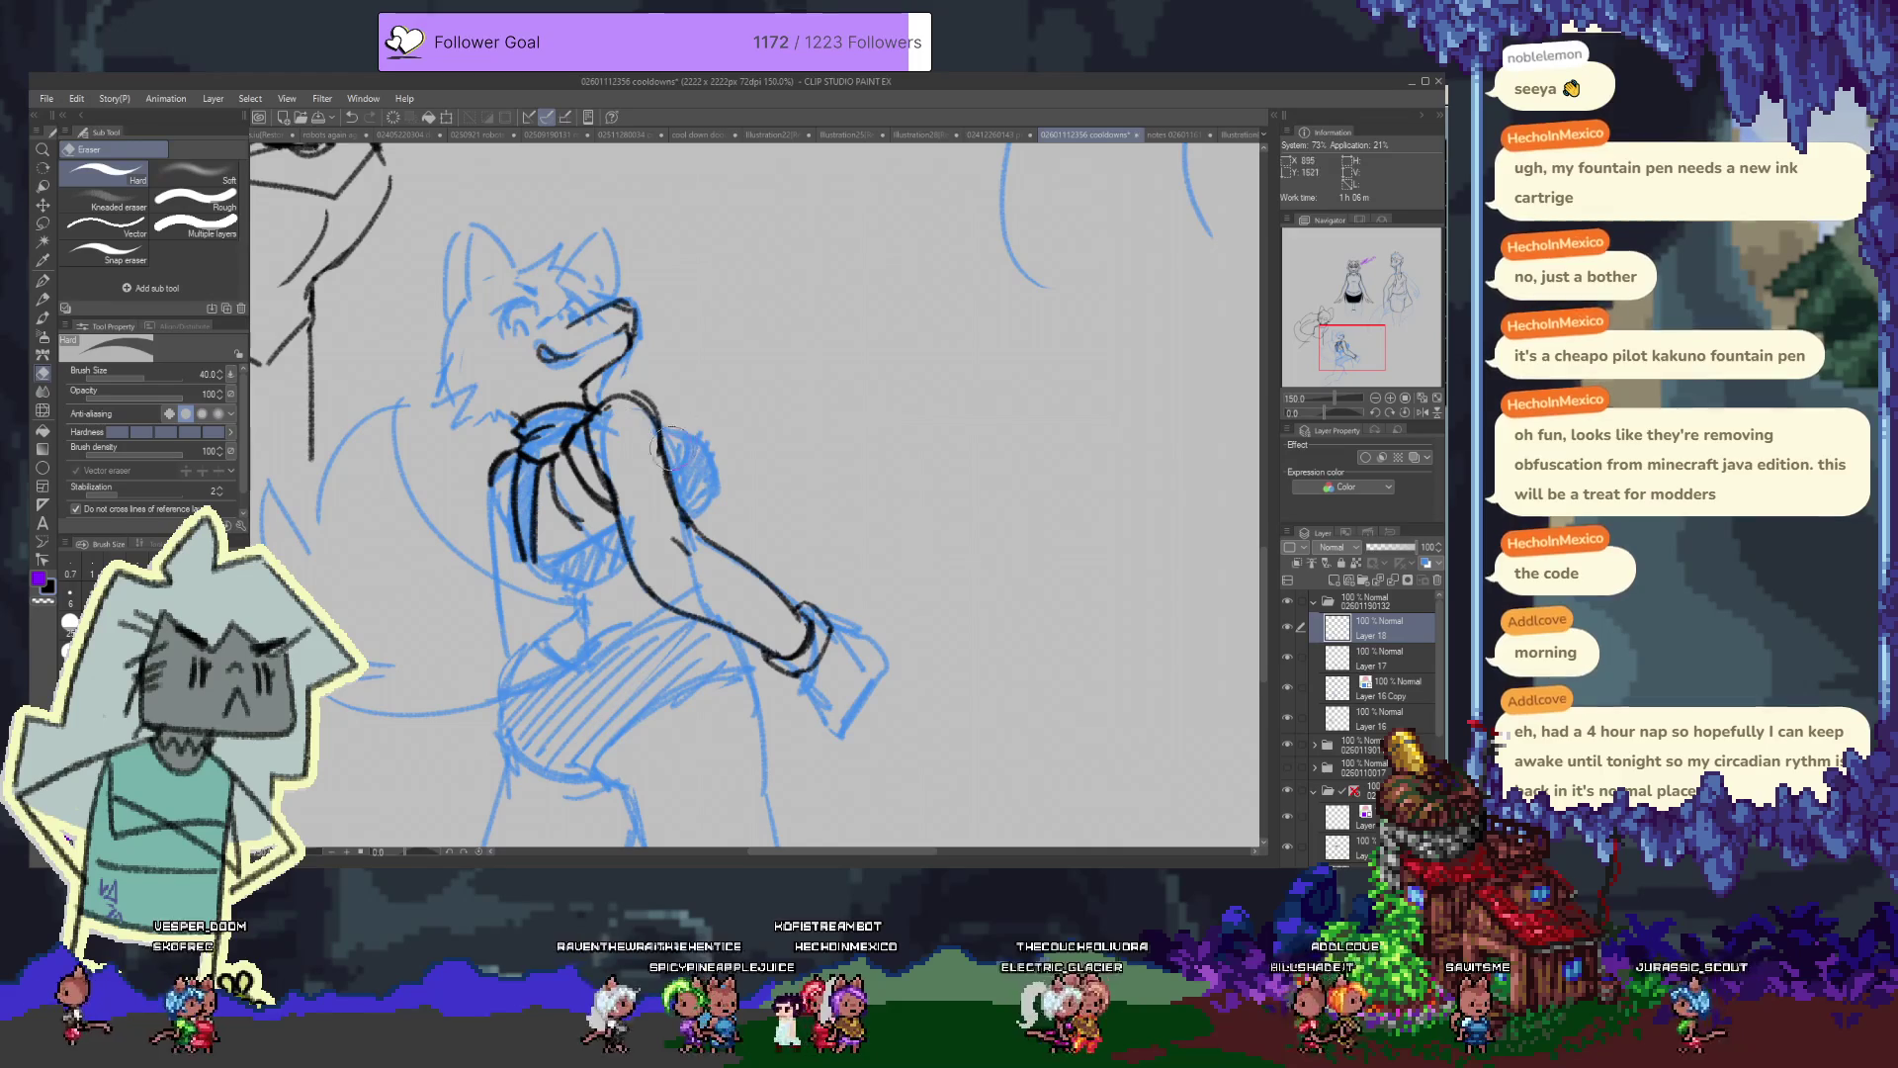
key(alt+bracketleft)
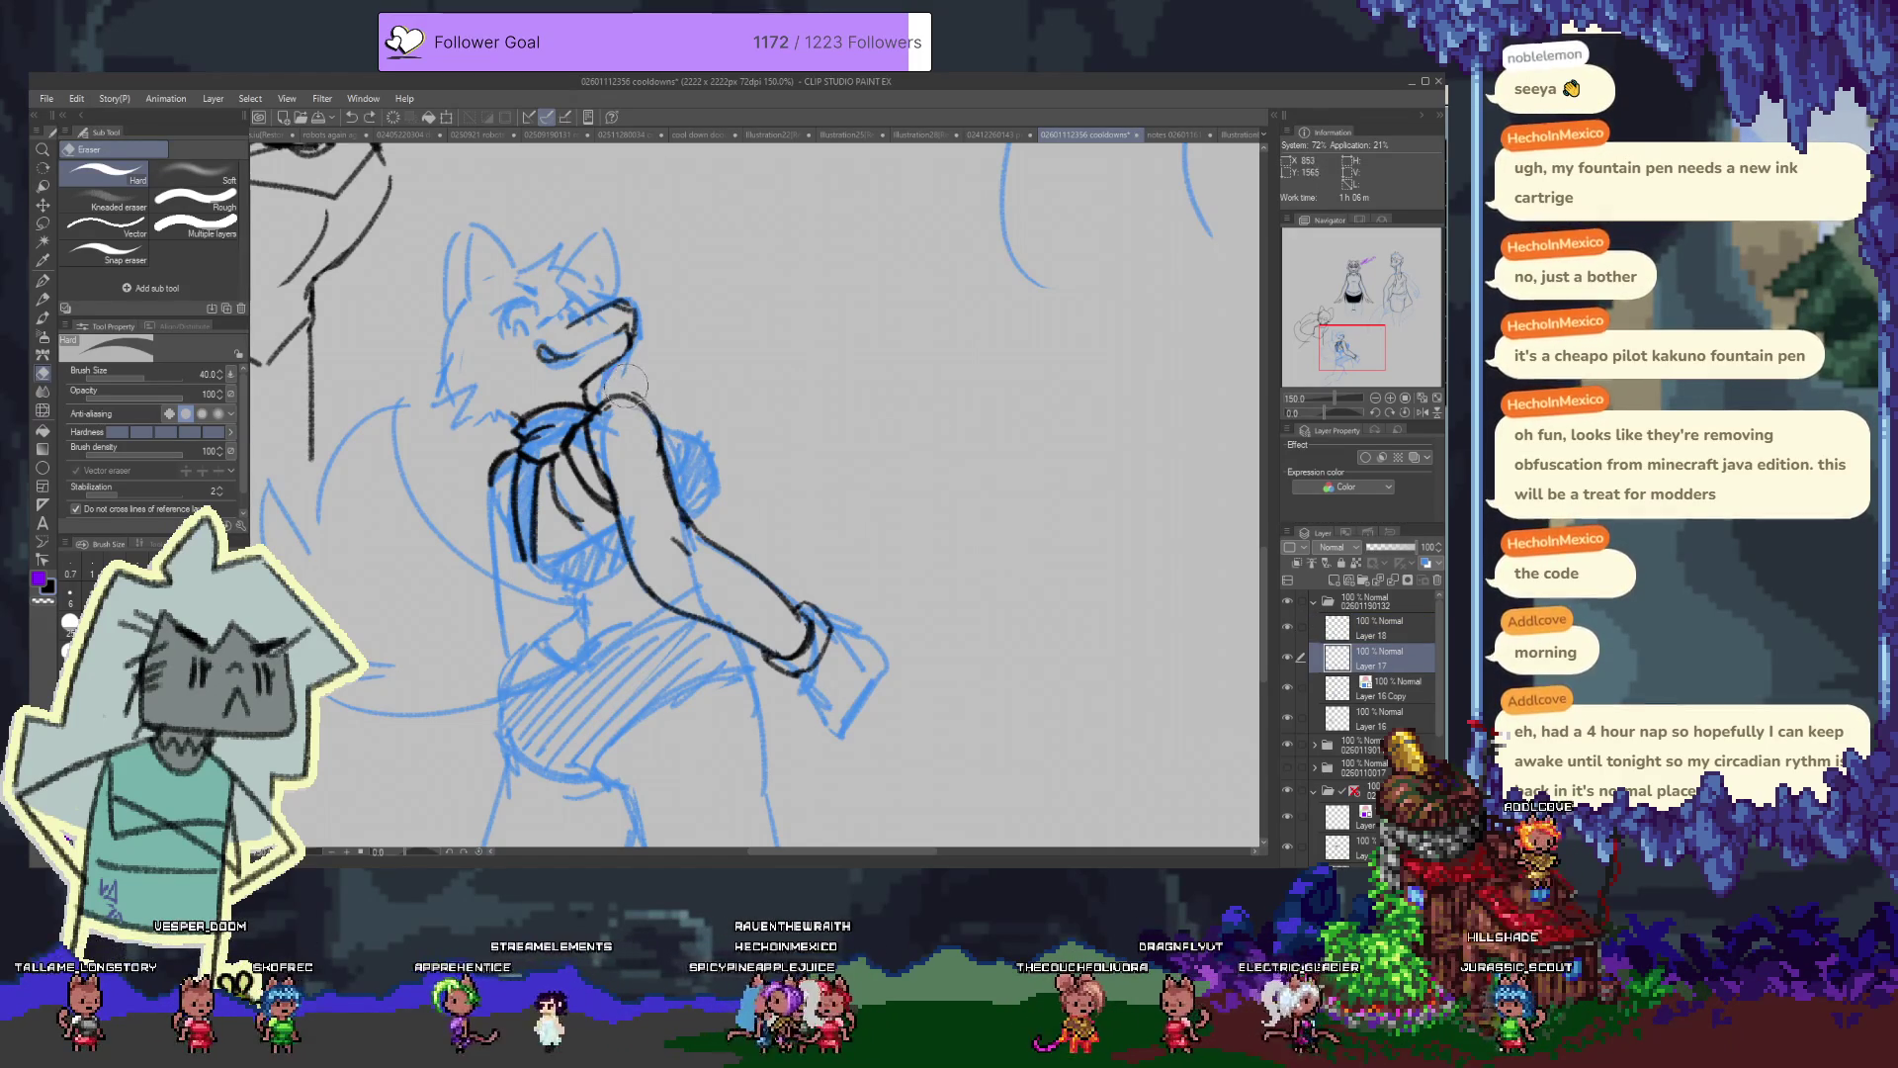
key(p)
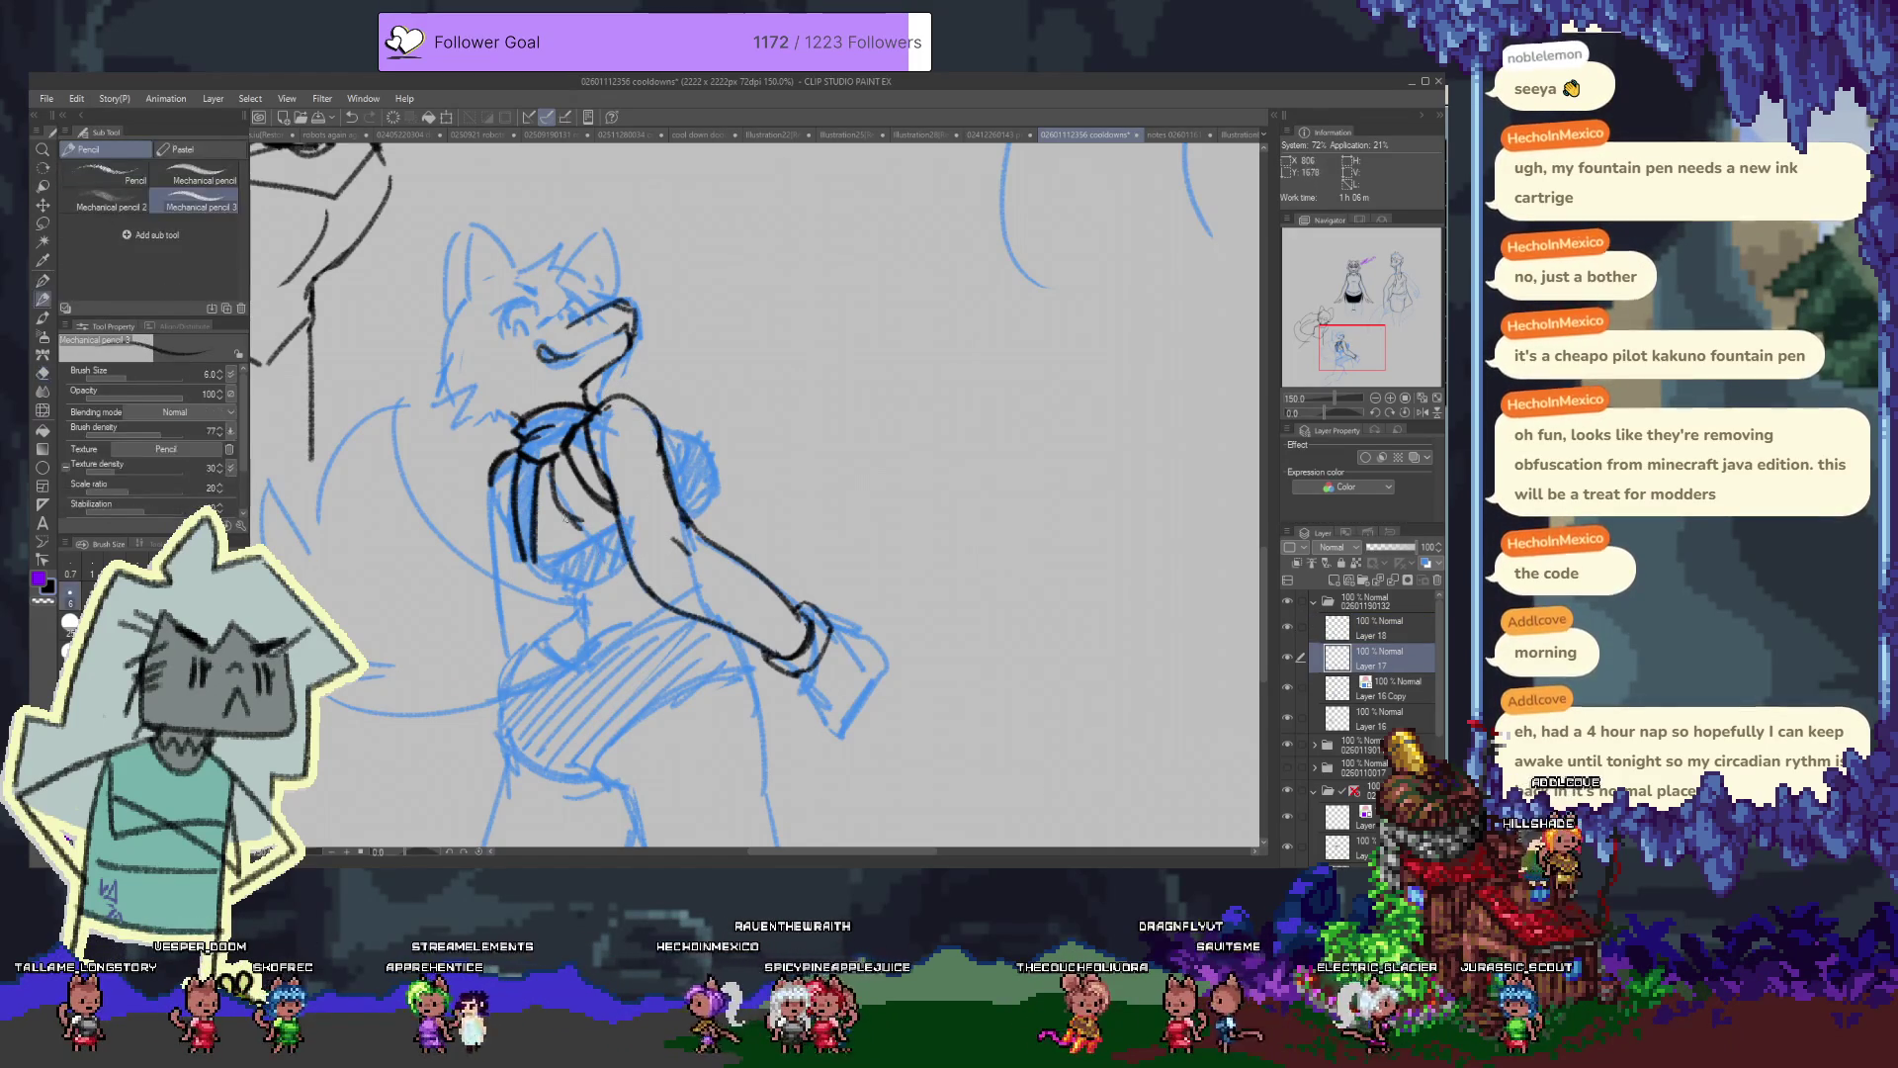
key(alt+bracketright)
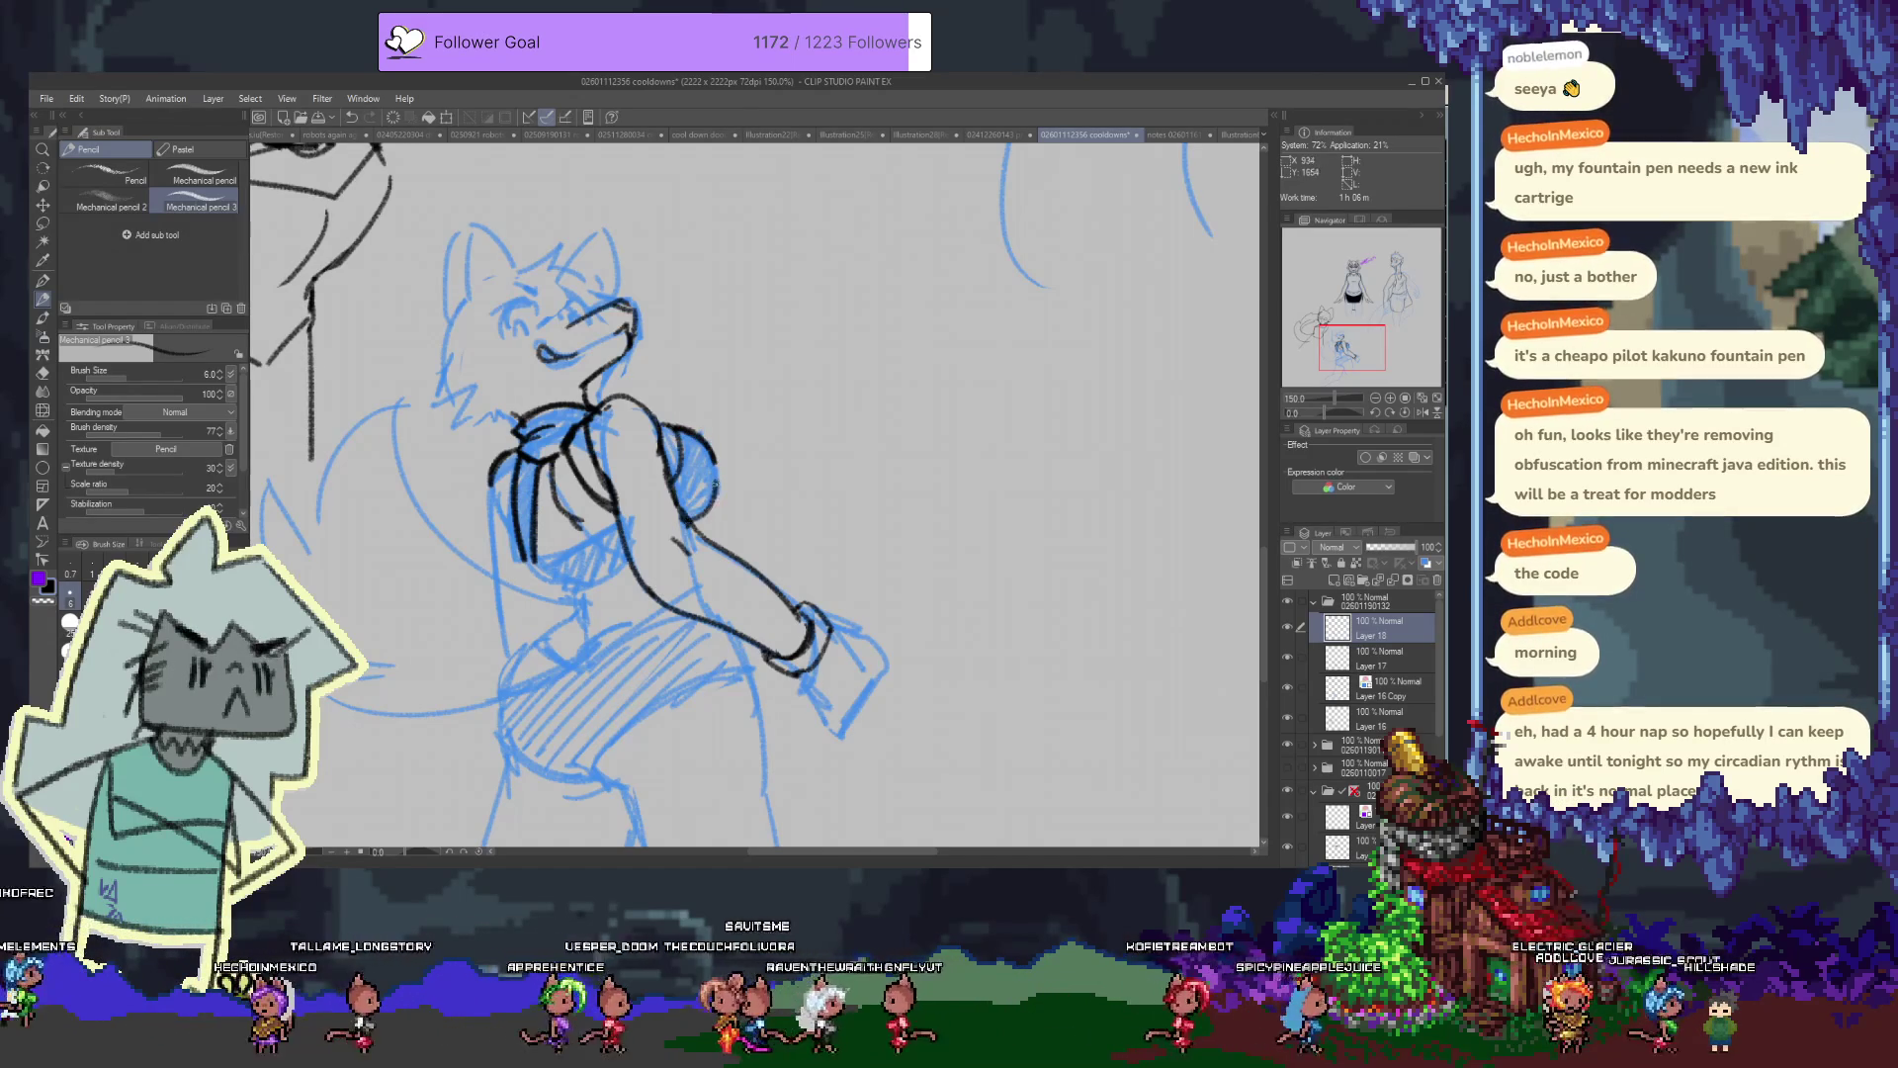
drag(695, 514, 714, 470)
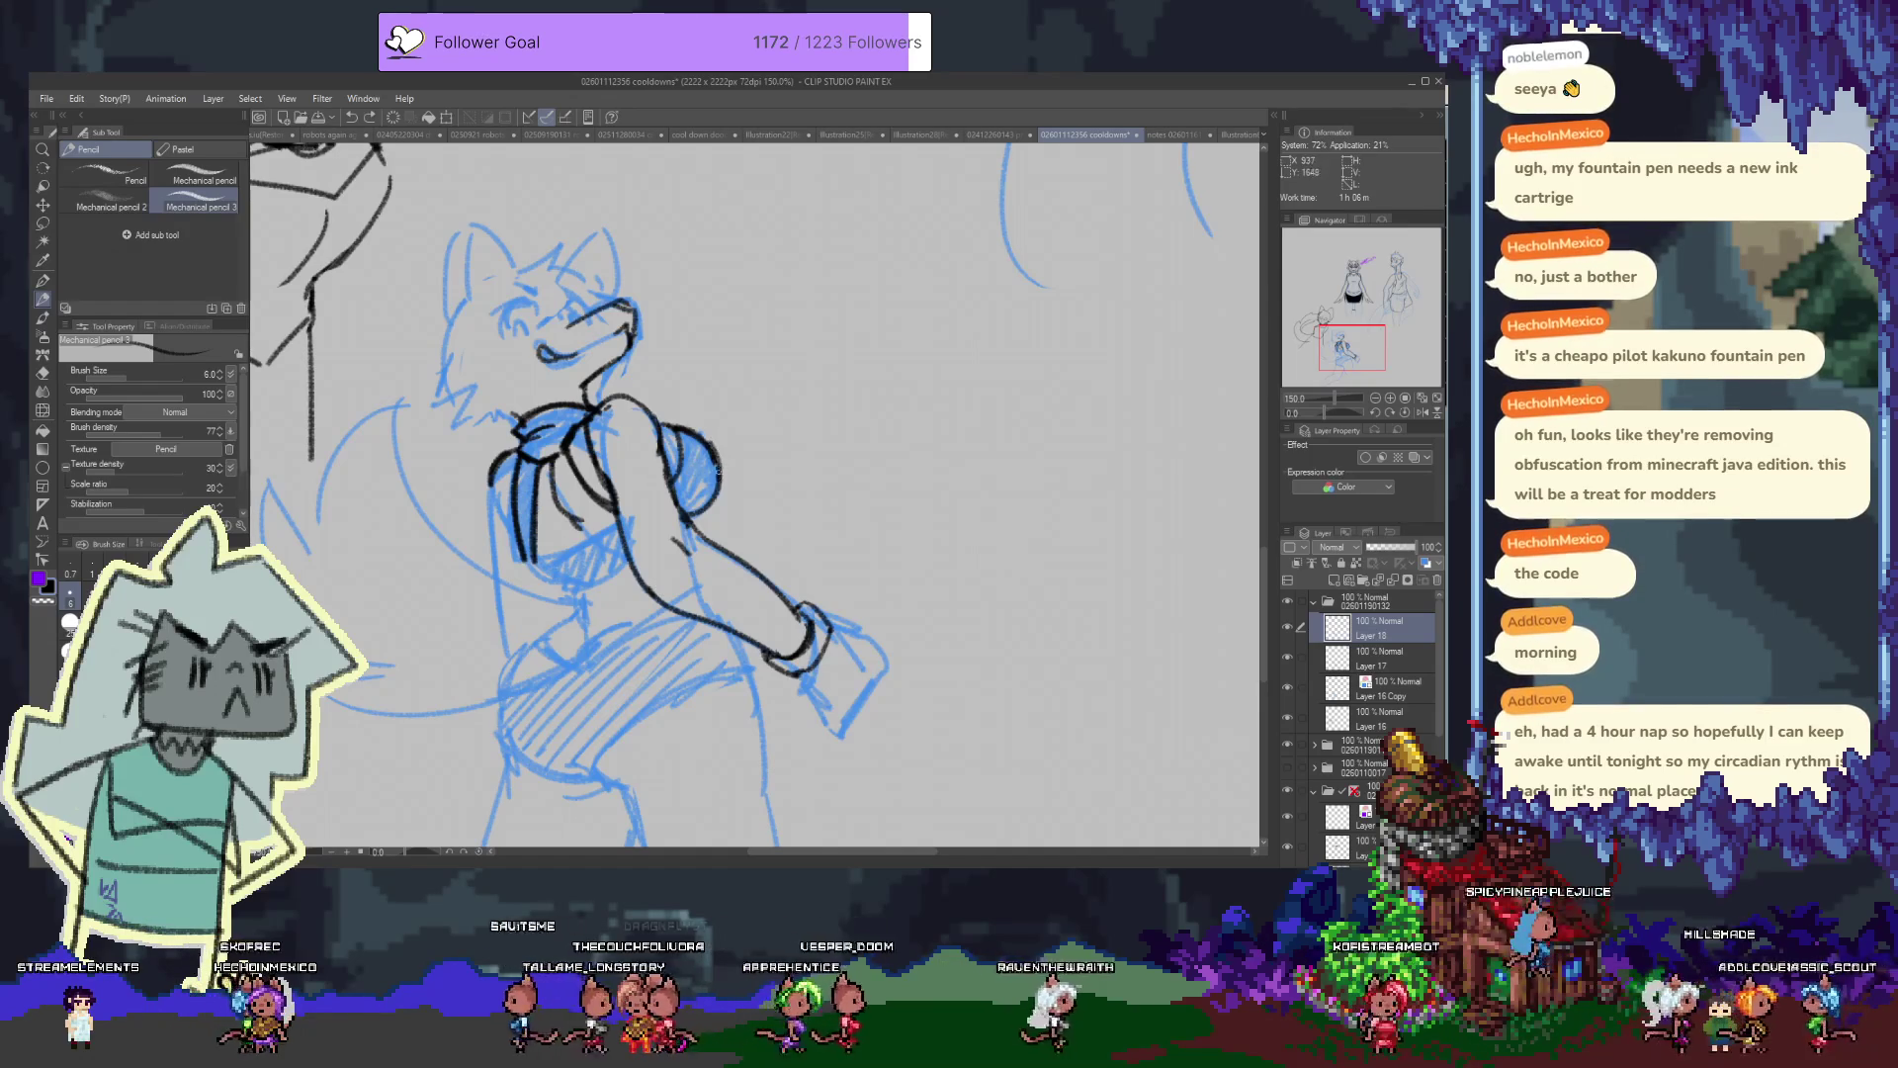
key(e)
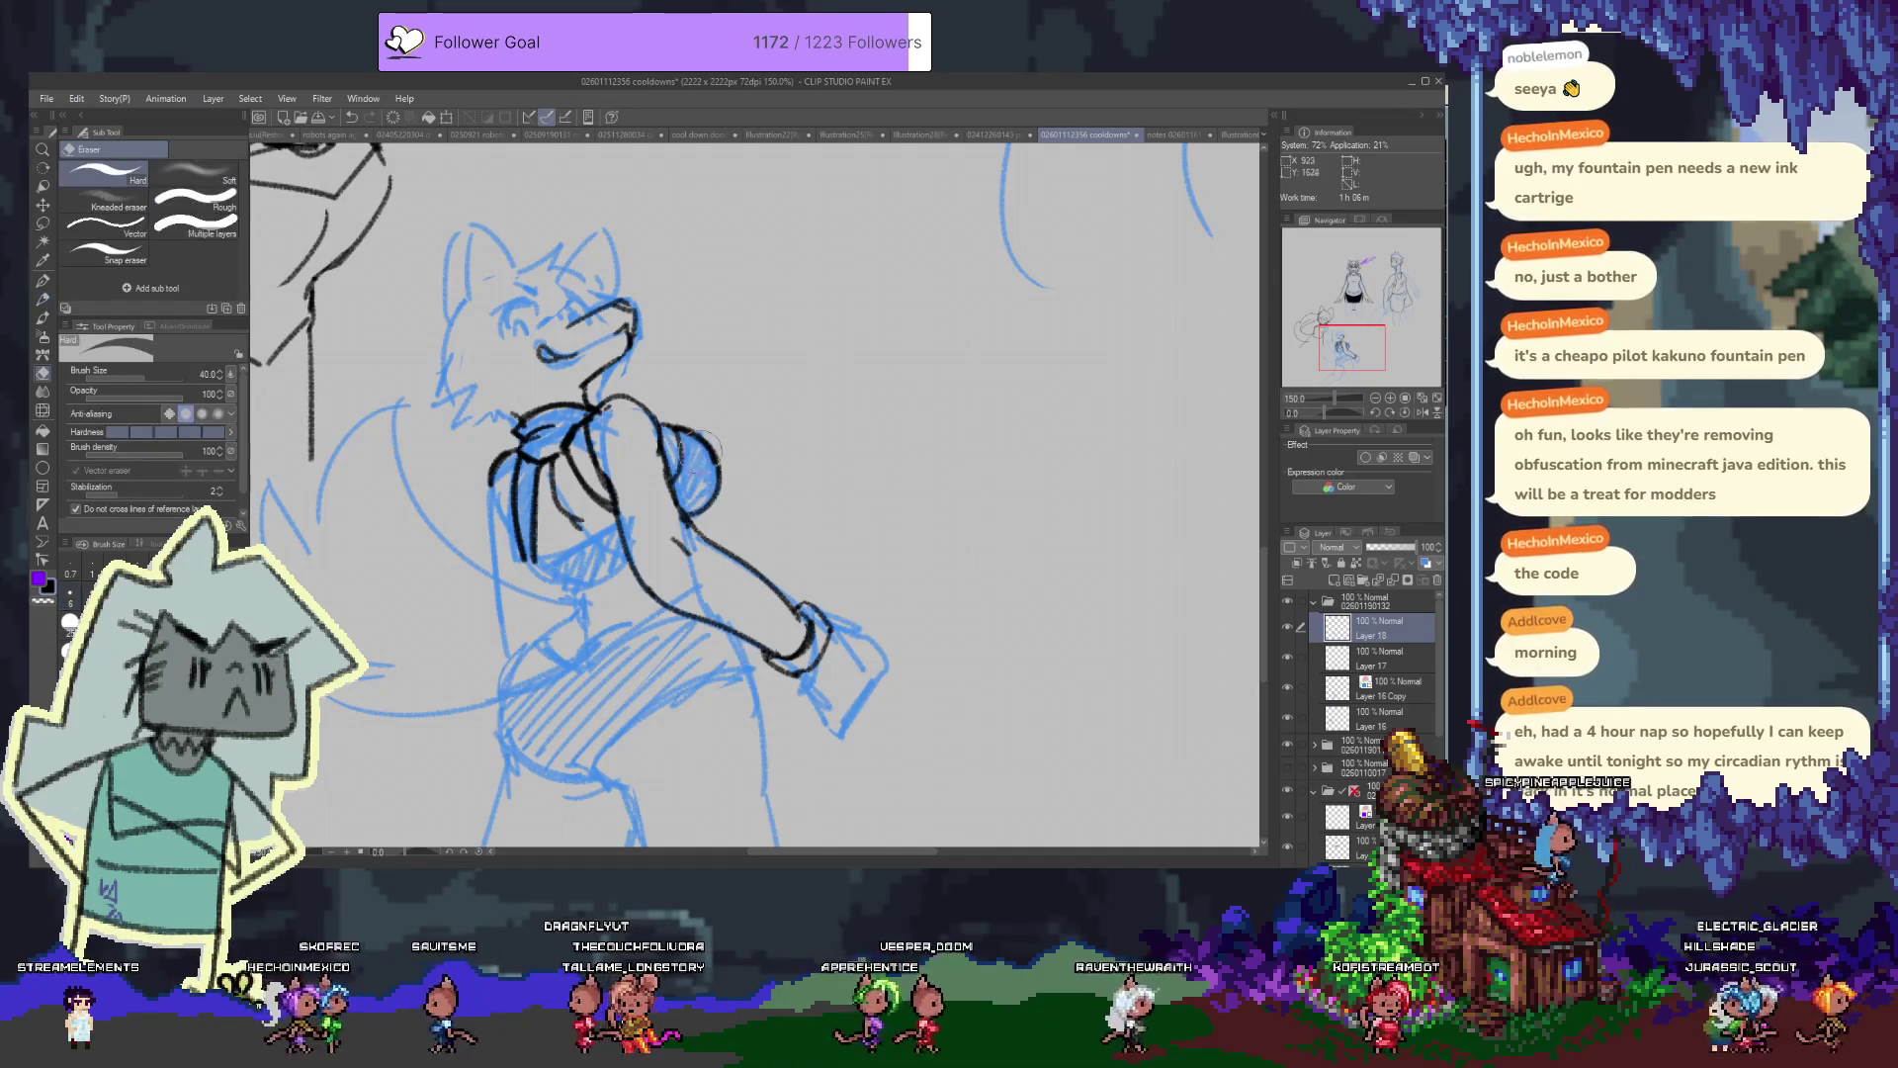
drag(692, 449, 695, 473)
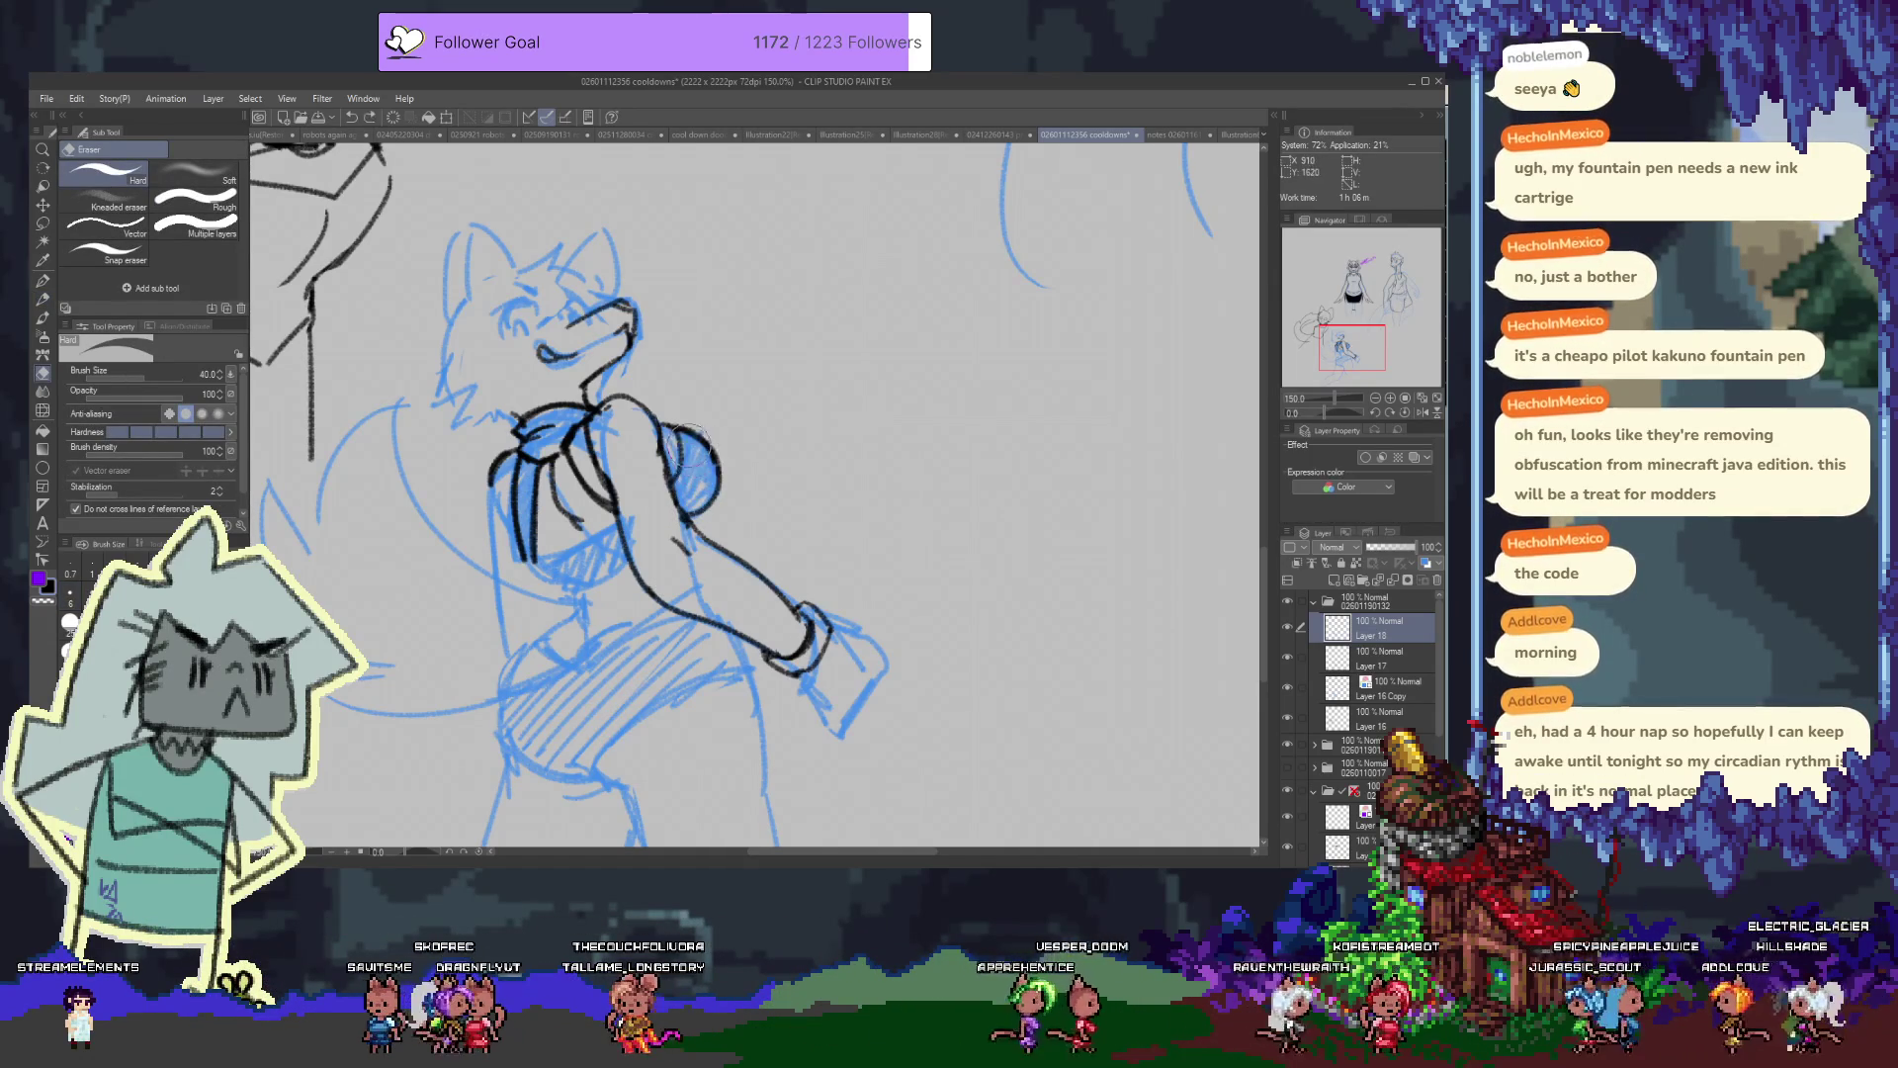
drag(695, 492, 689, 447)
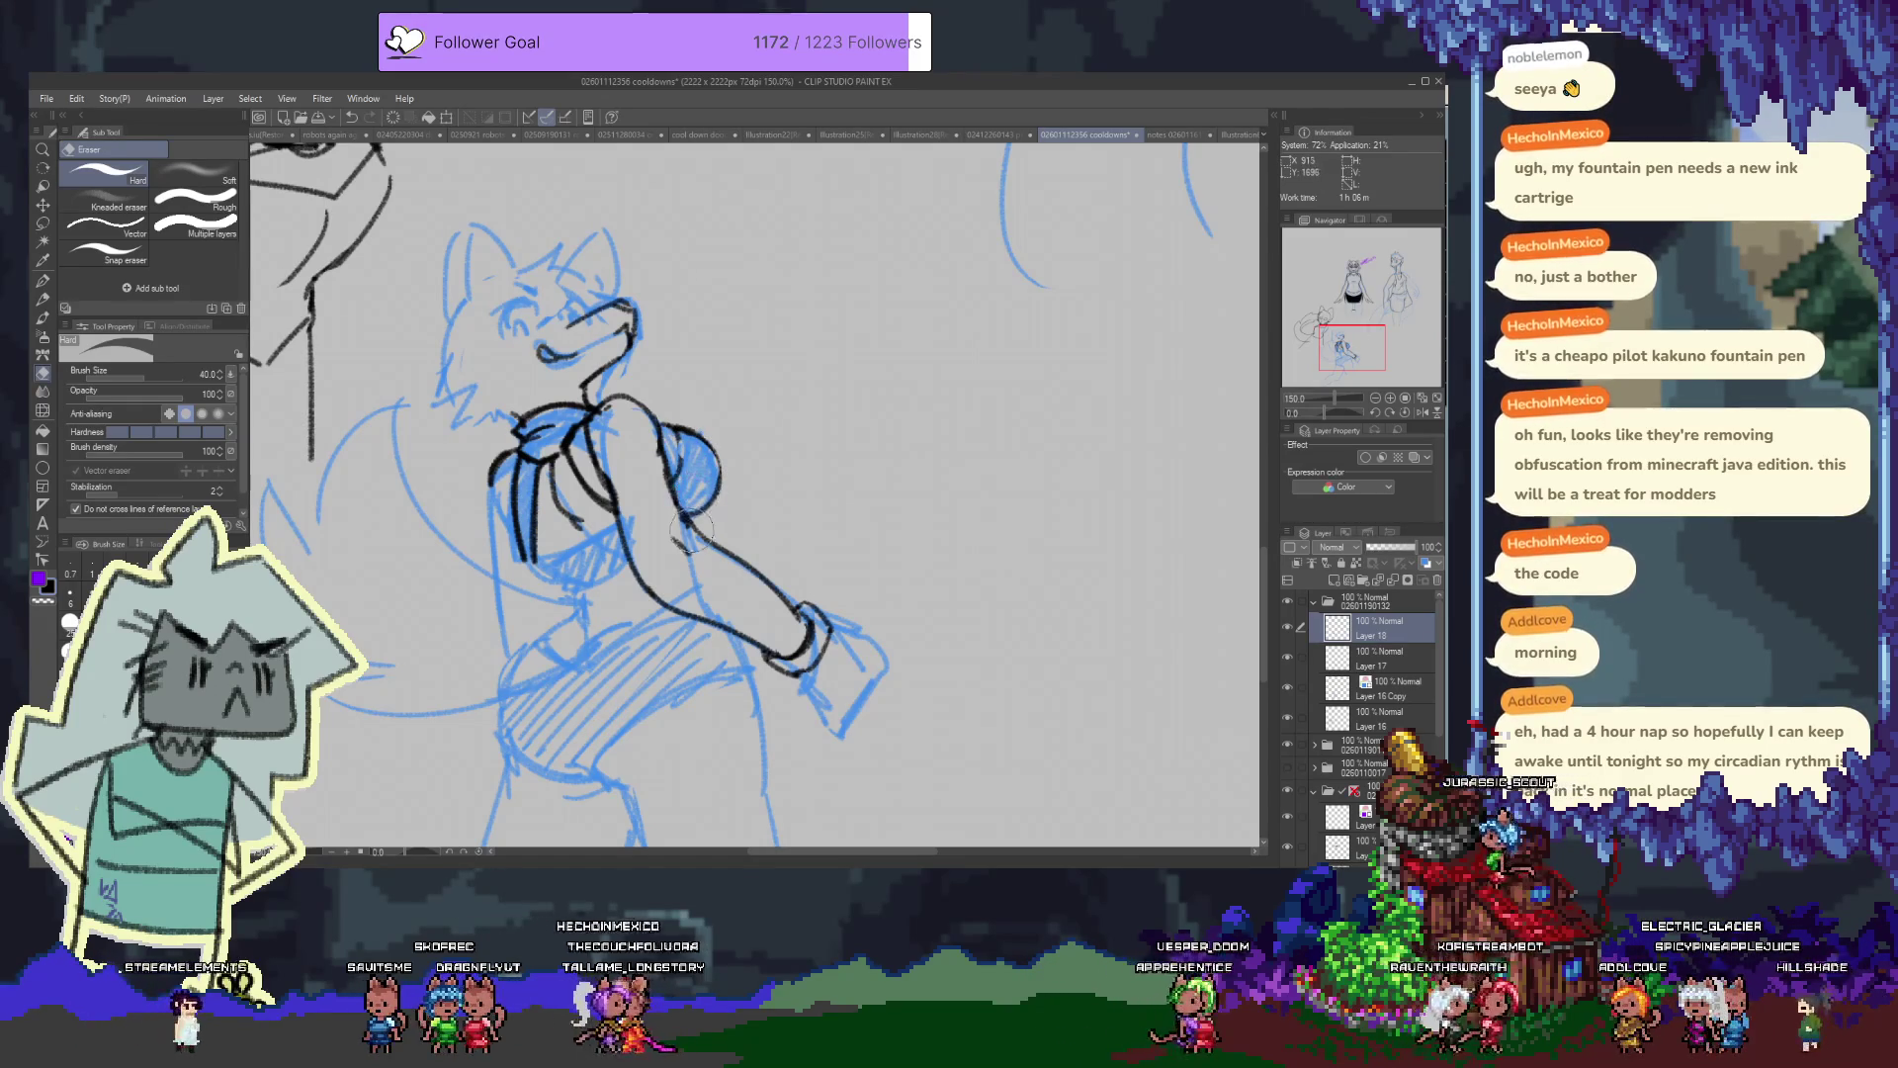
key(p)
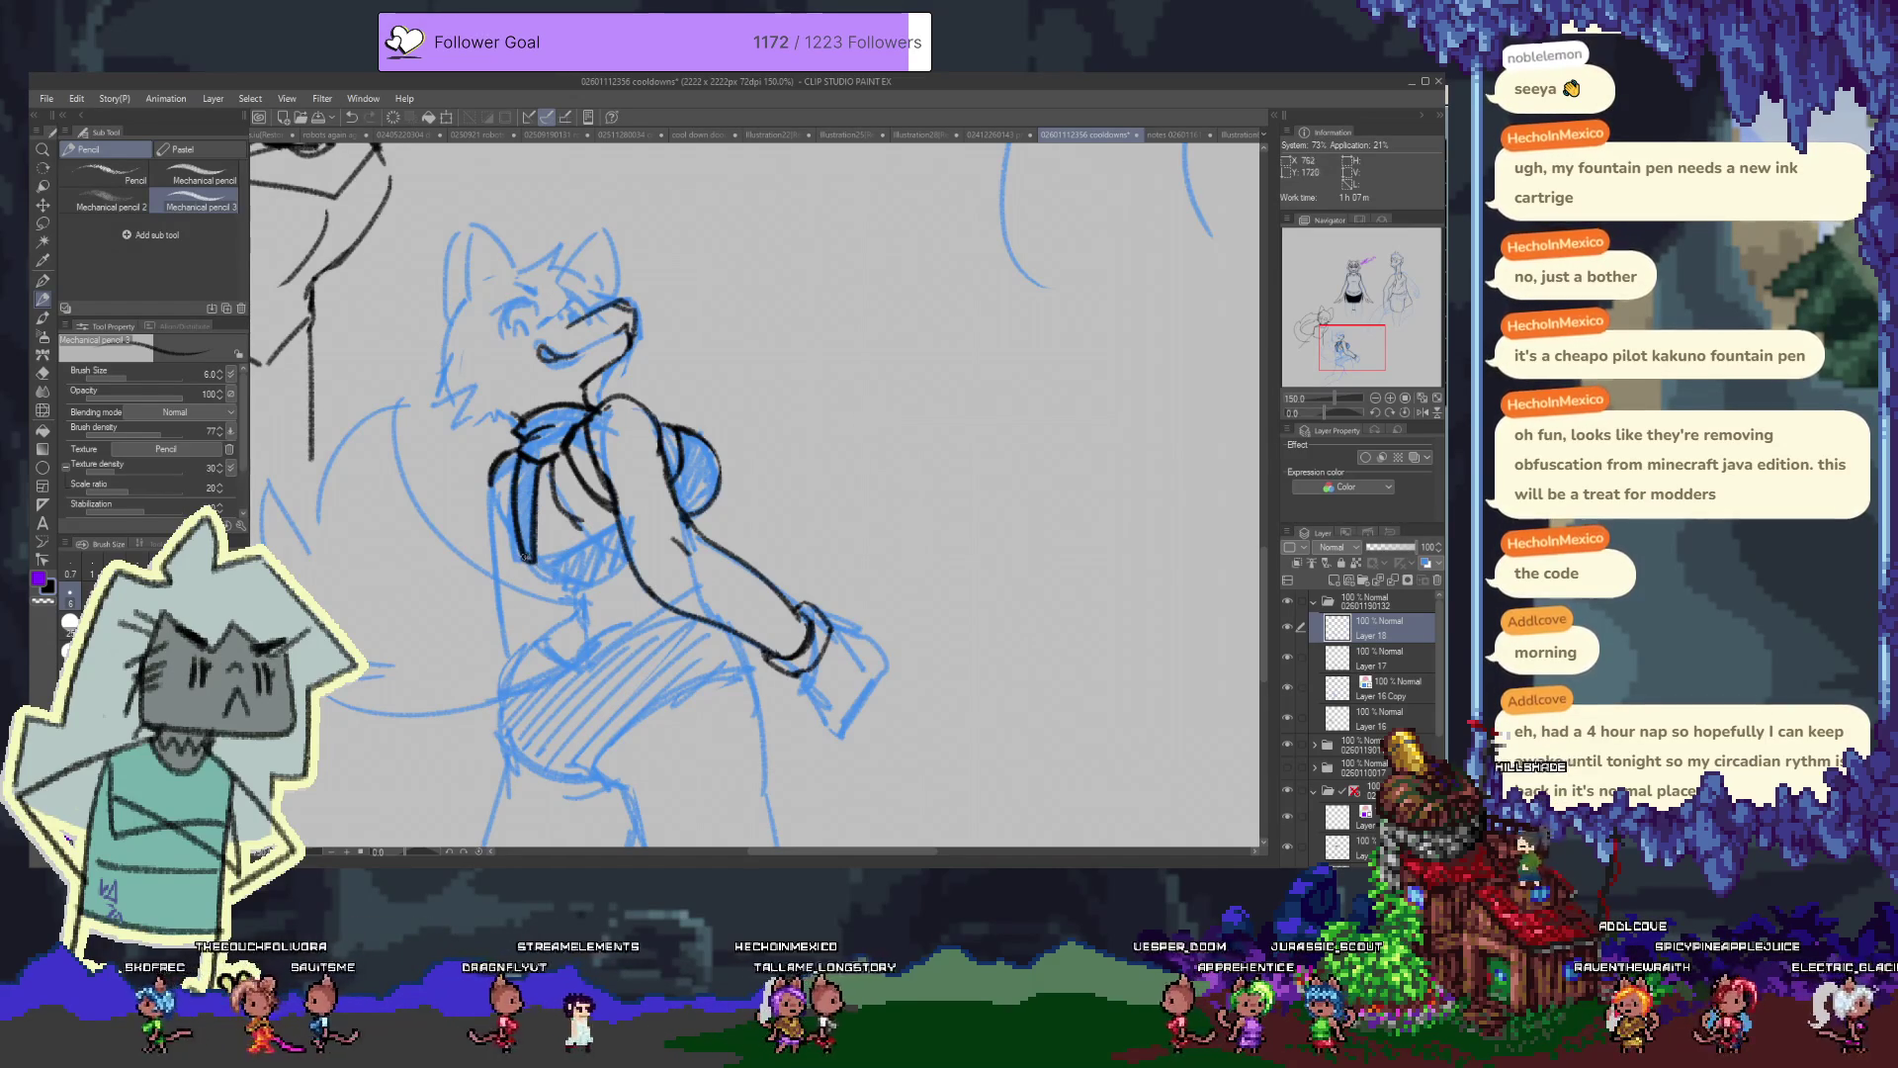
Zoom to 220% and draw black lines for the sleeve's lower edge and the chest beneath the arm
key(e)
key(p)
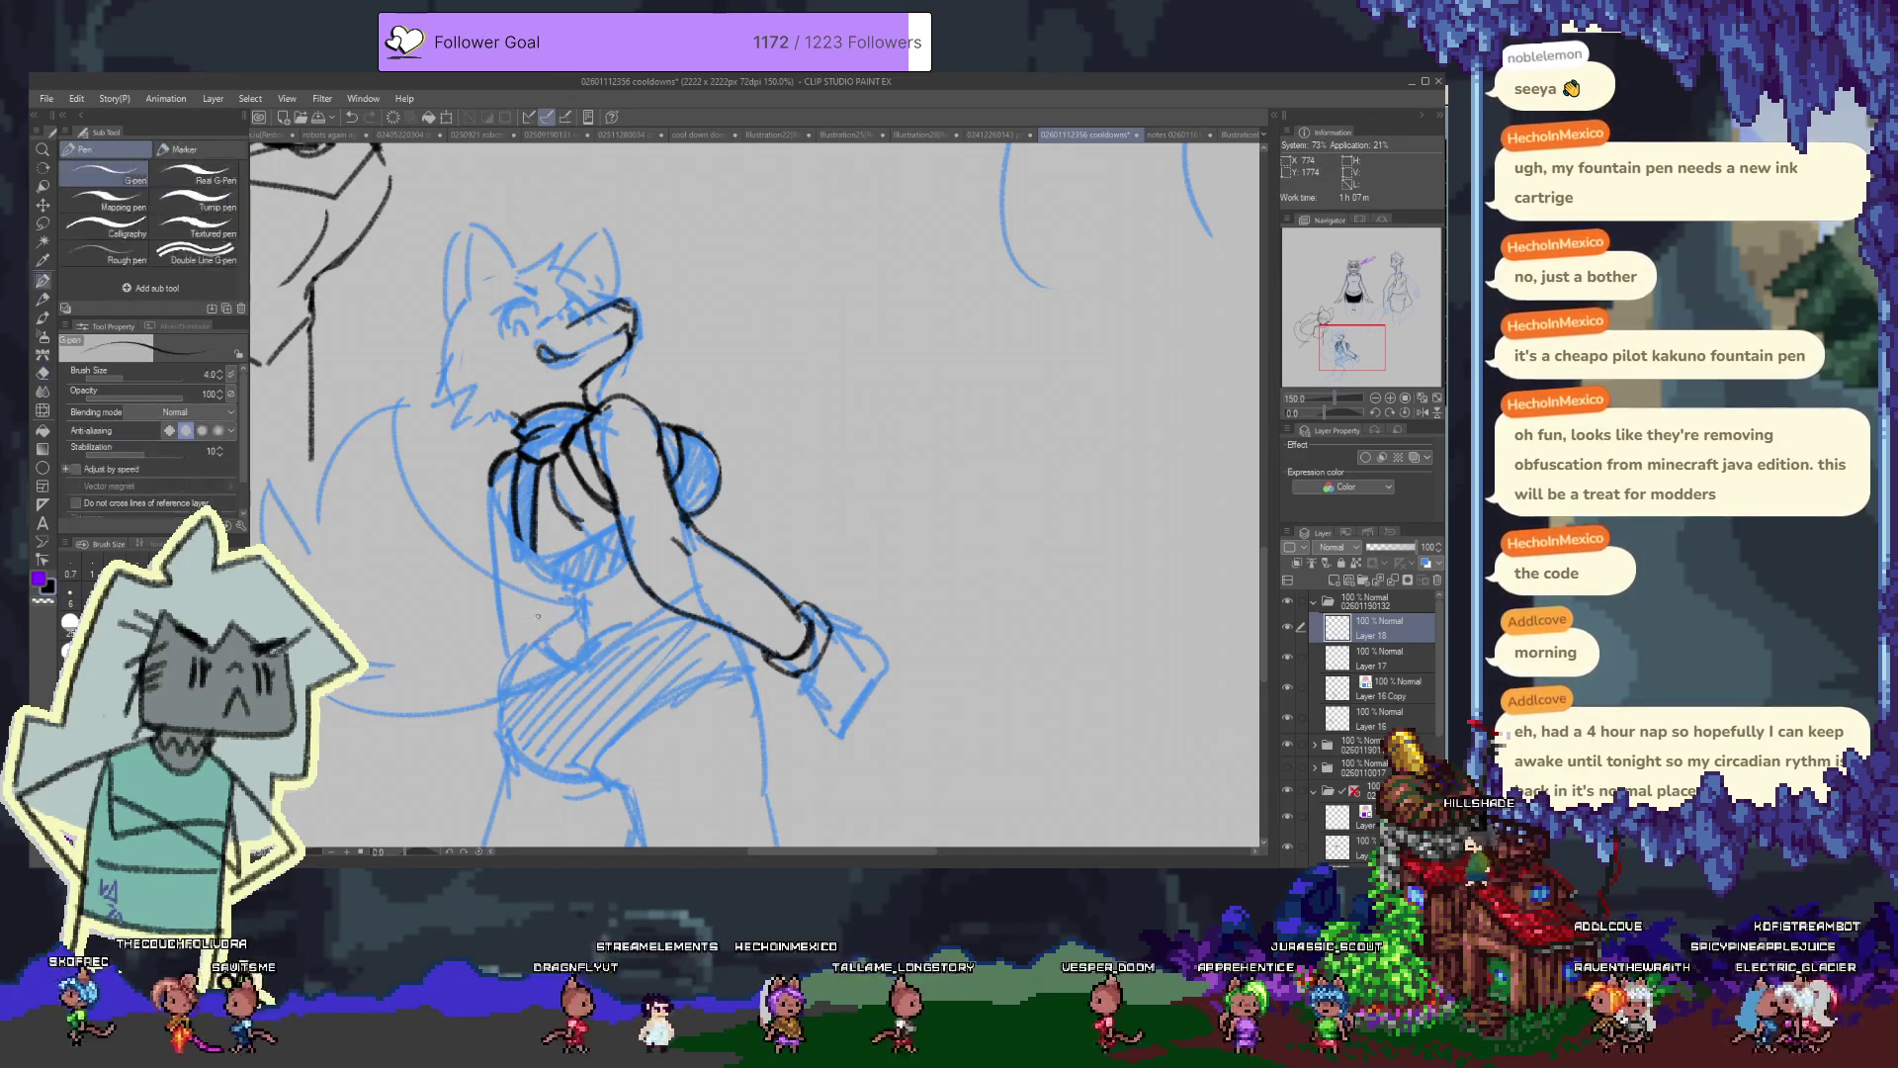
scroll(553, 573, up, 2)
scroll(644, 511, up, 1)
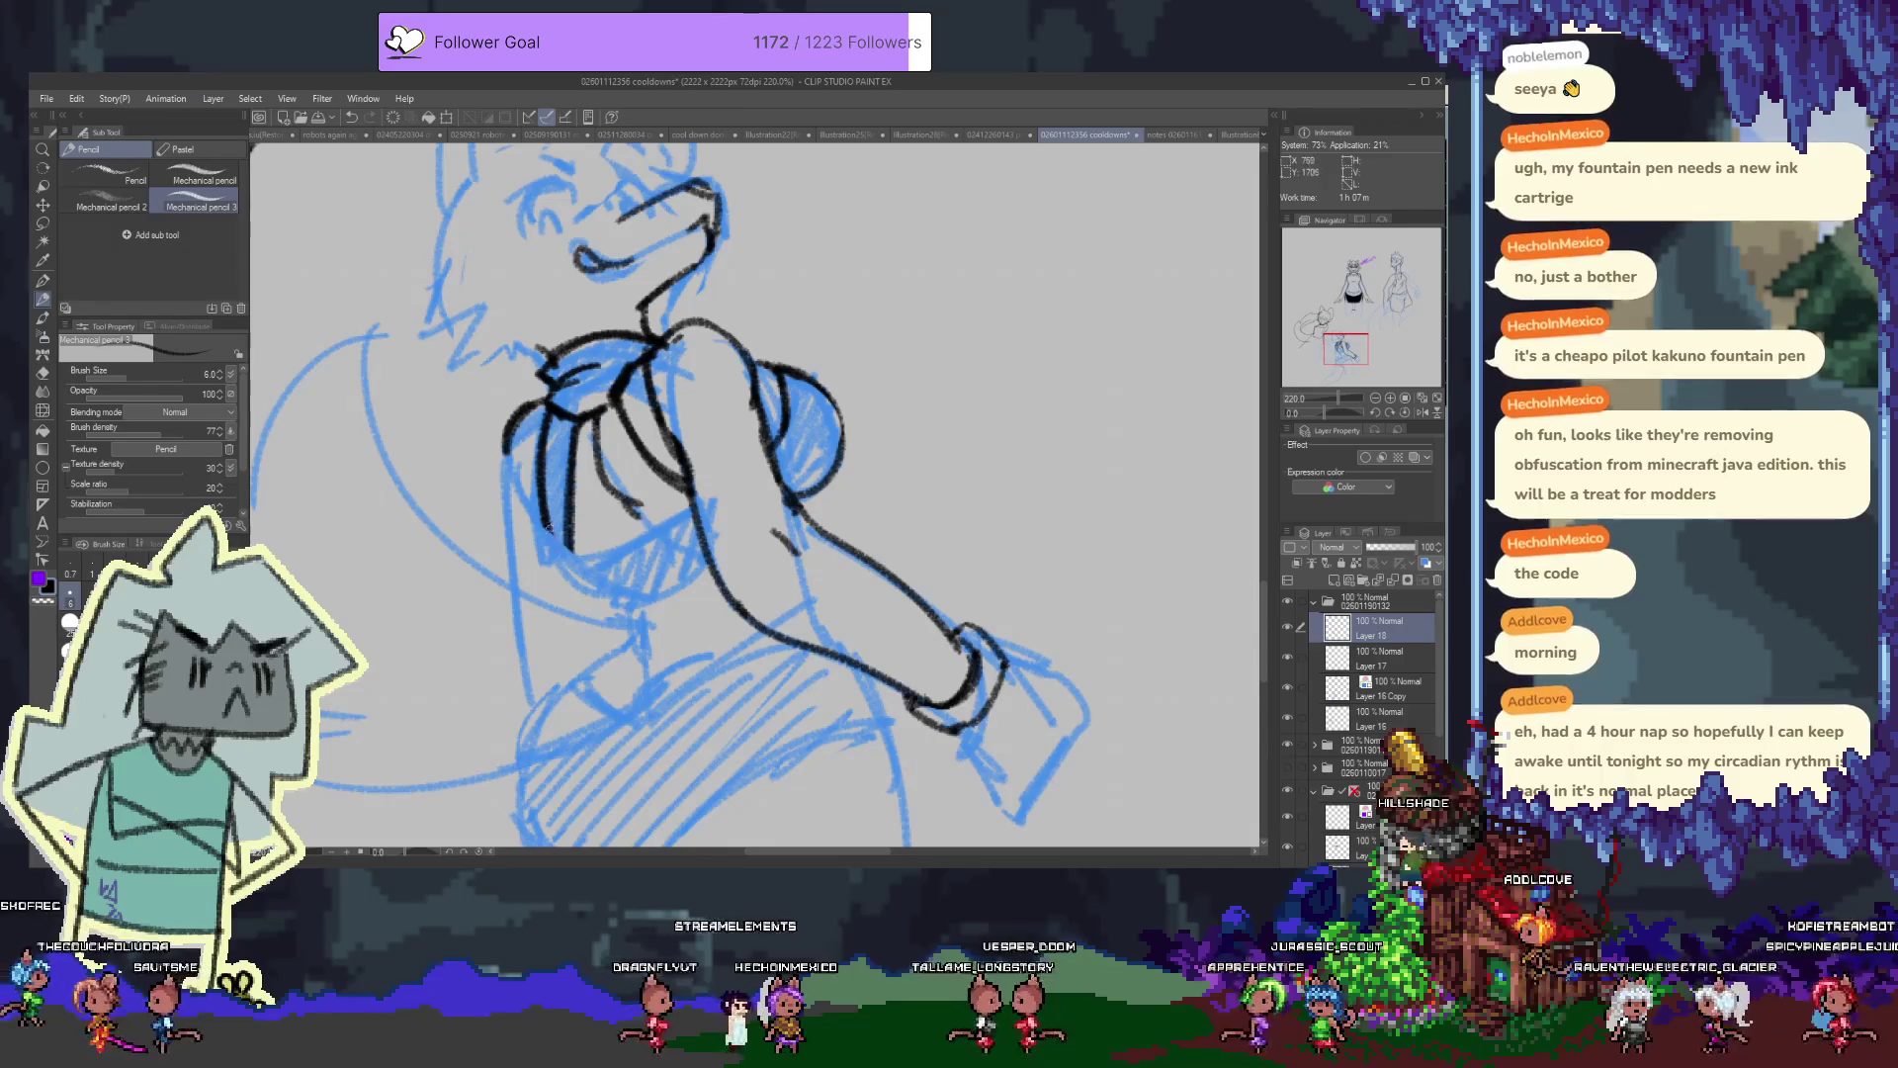
drag(522, 512, 556, 554)
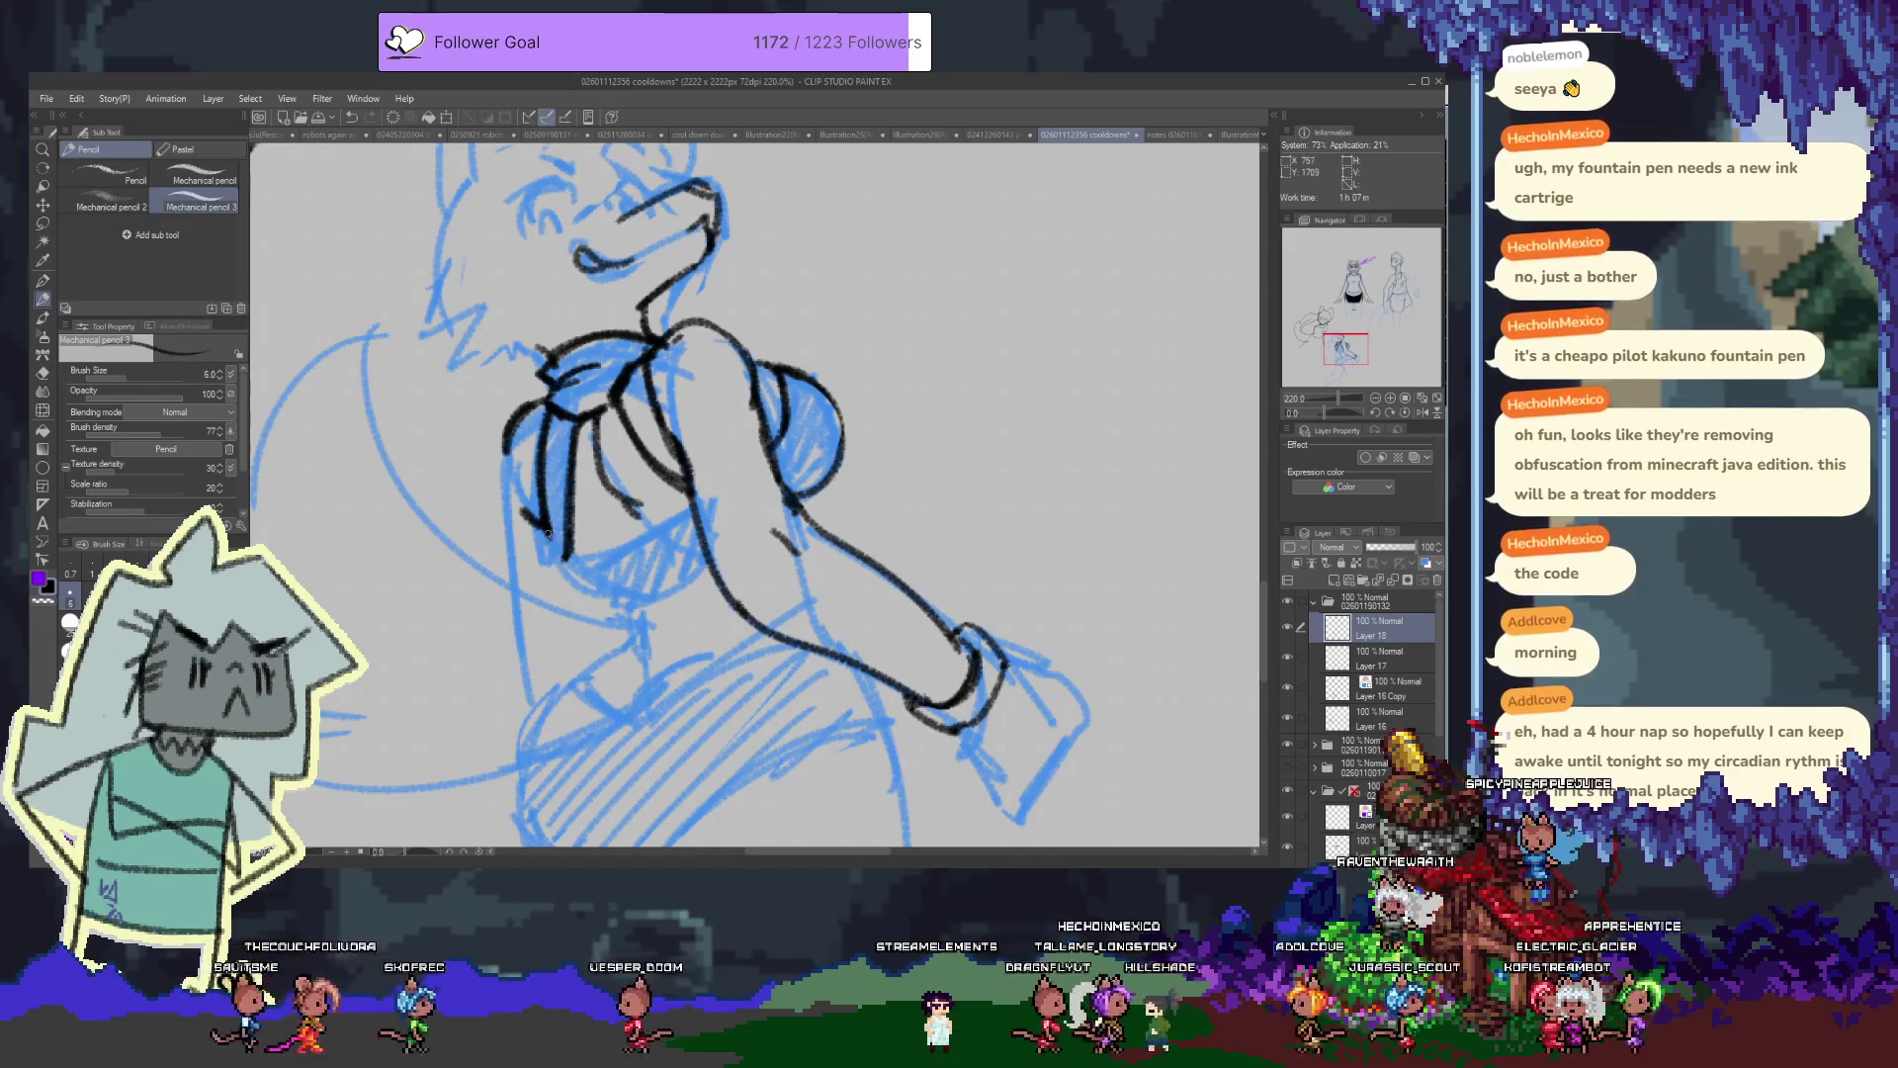
drag(565, 561, 672, 519)
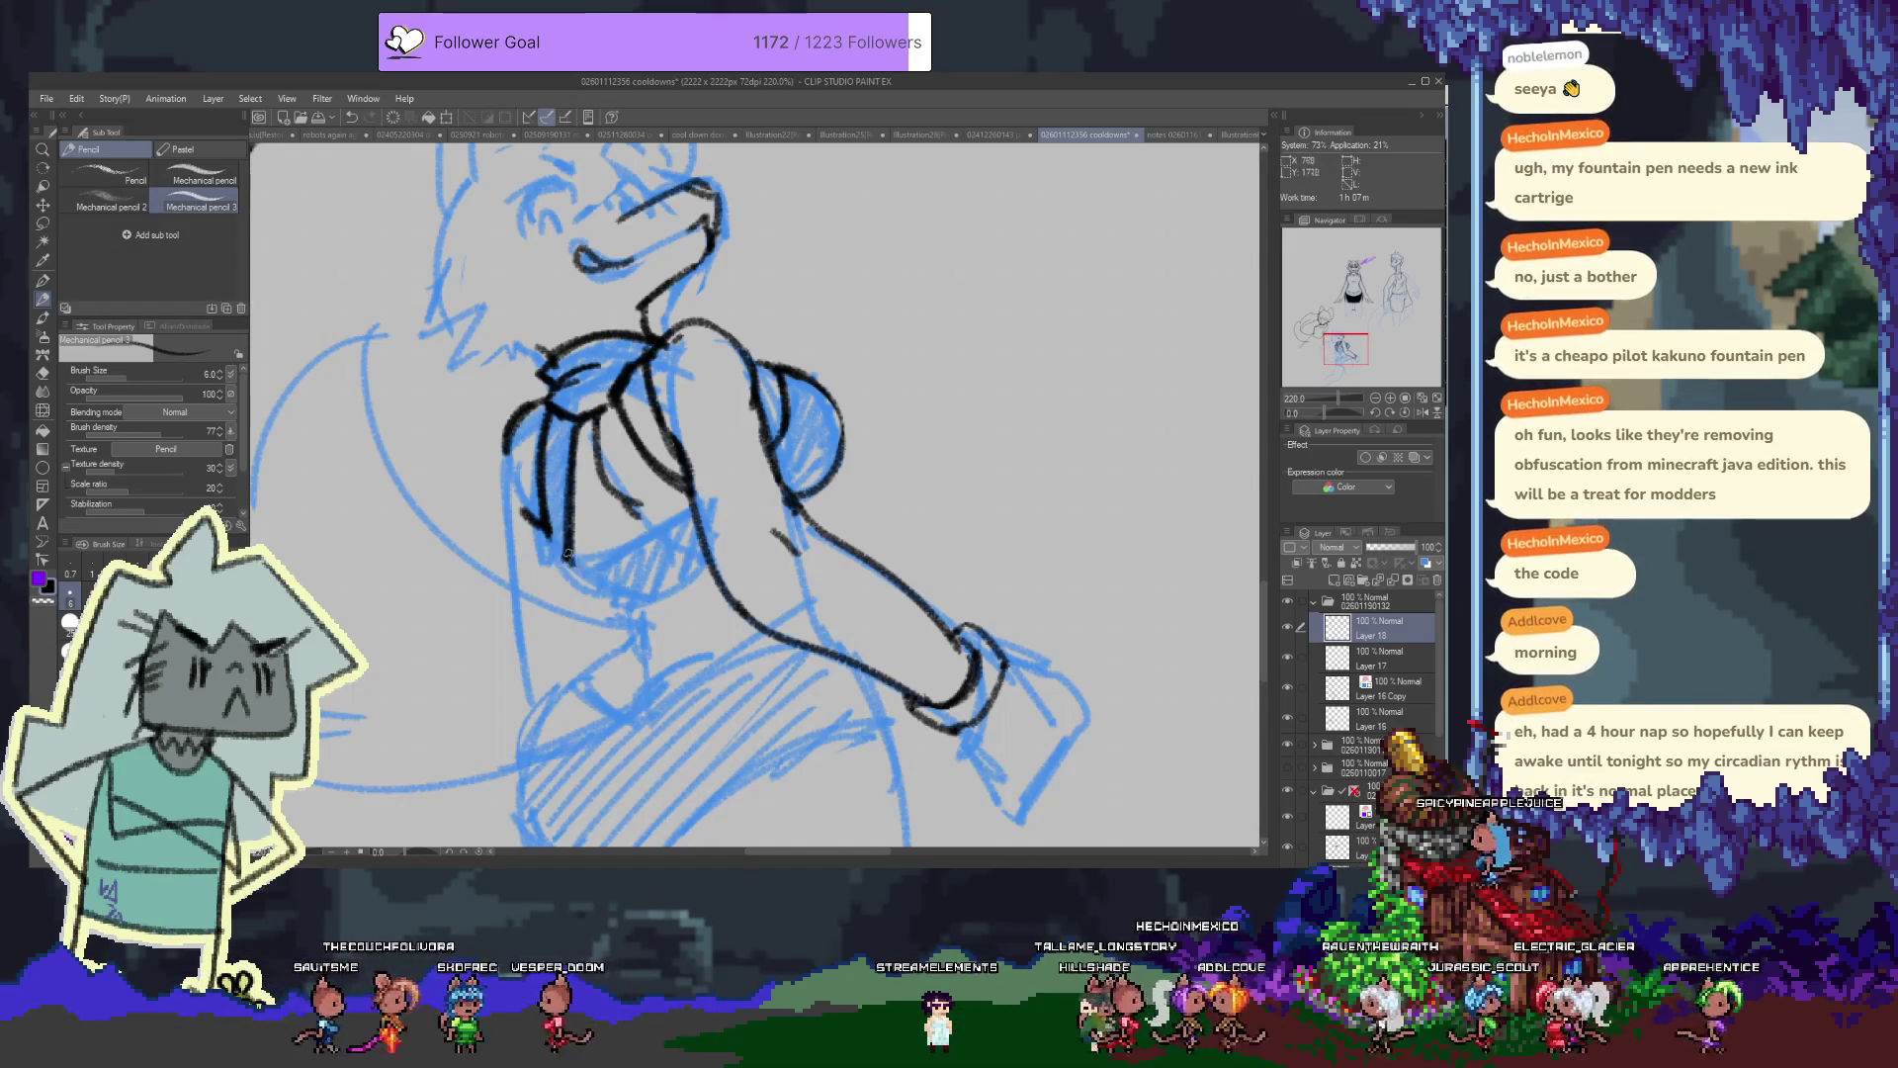
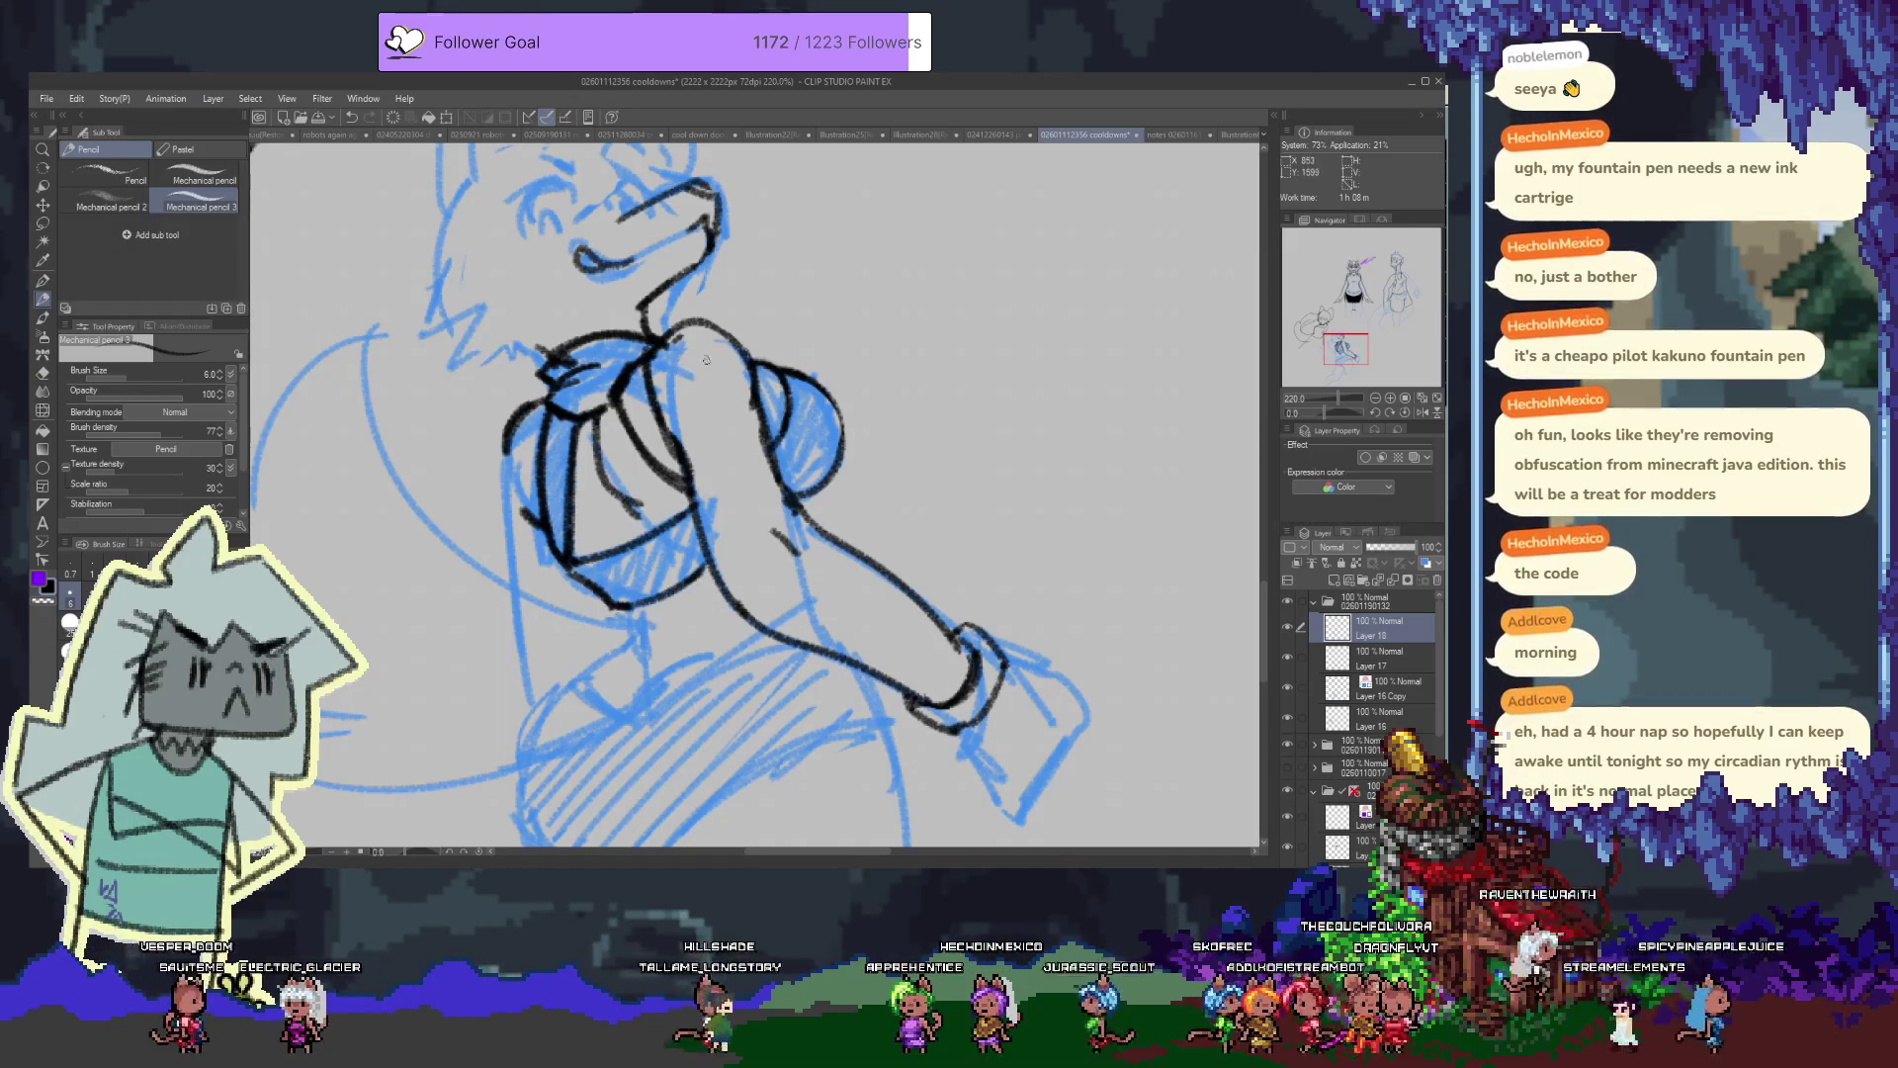
Pan down to the legs and draw the first thigh line below the hatched skirt, undoing to retry
key(e)
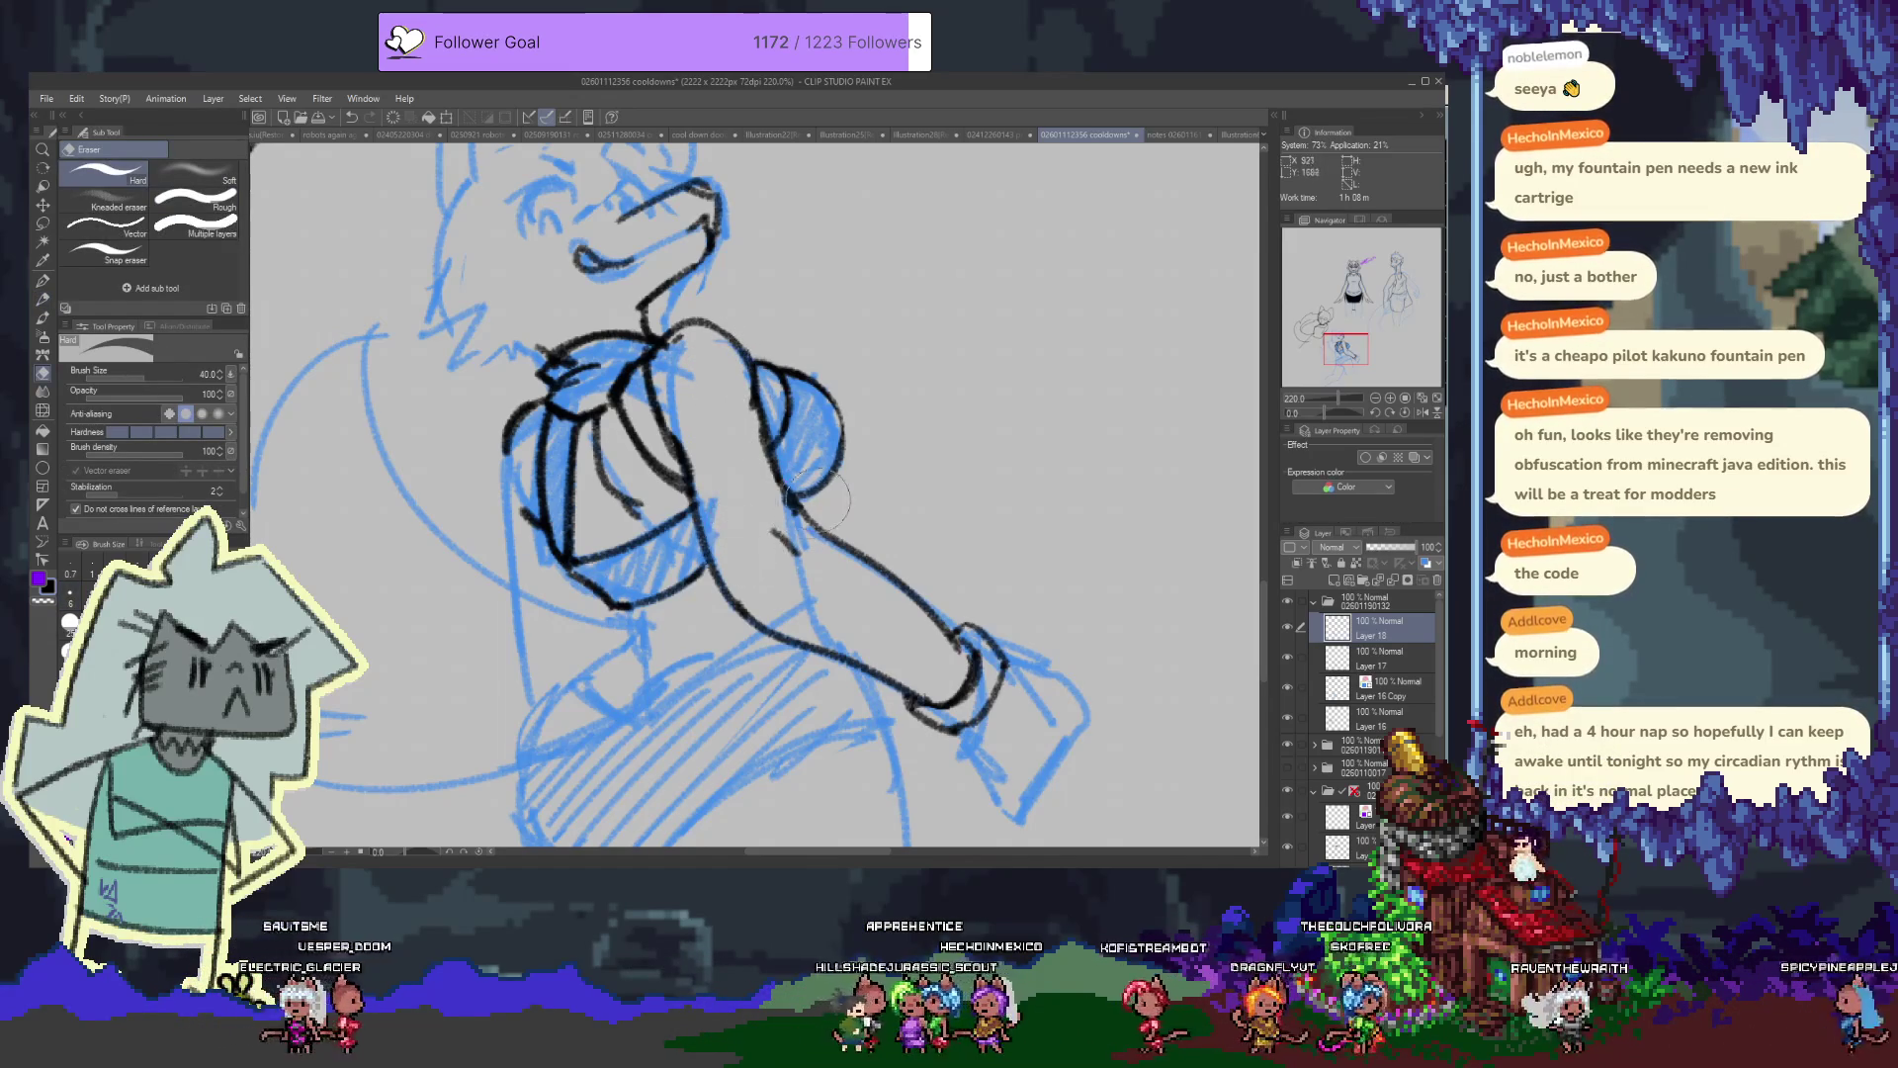
key(p)
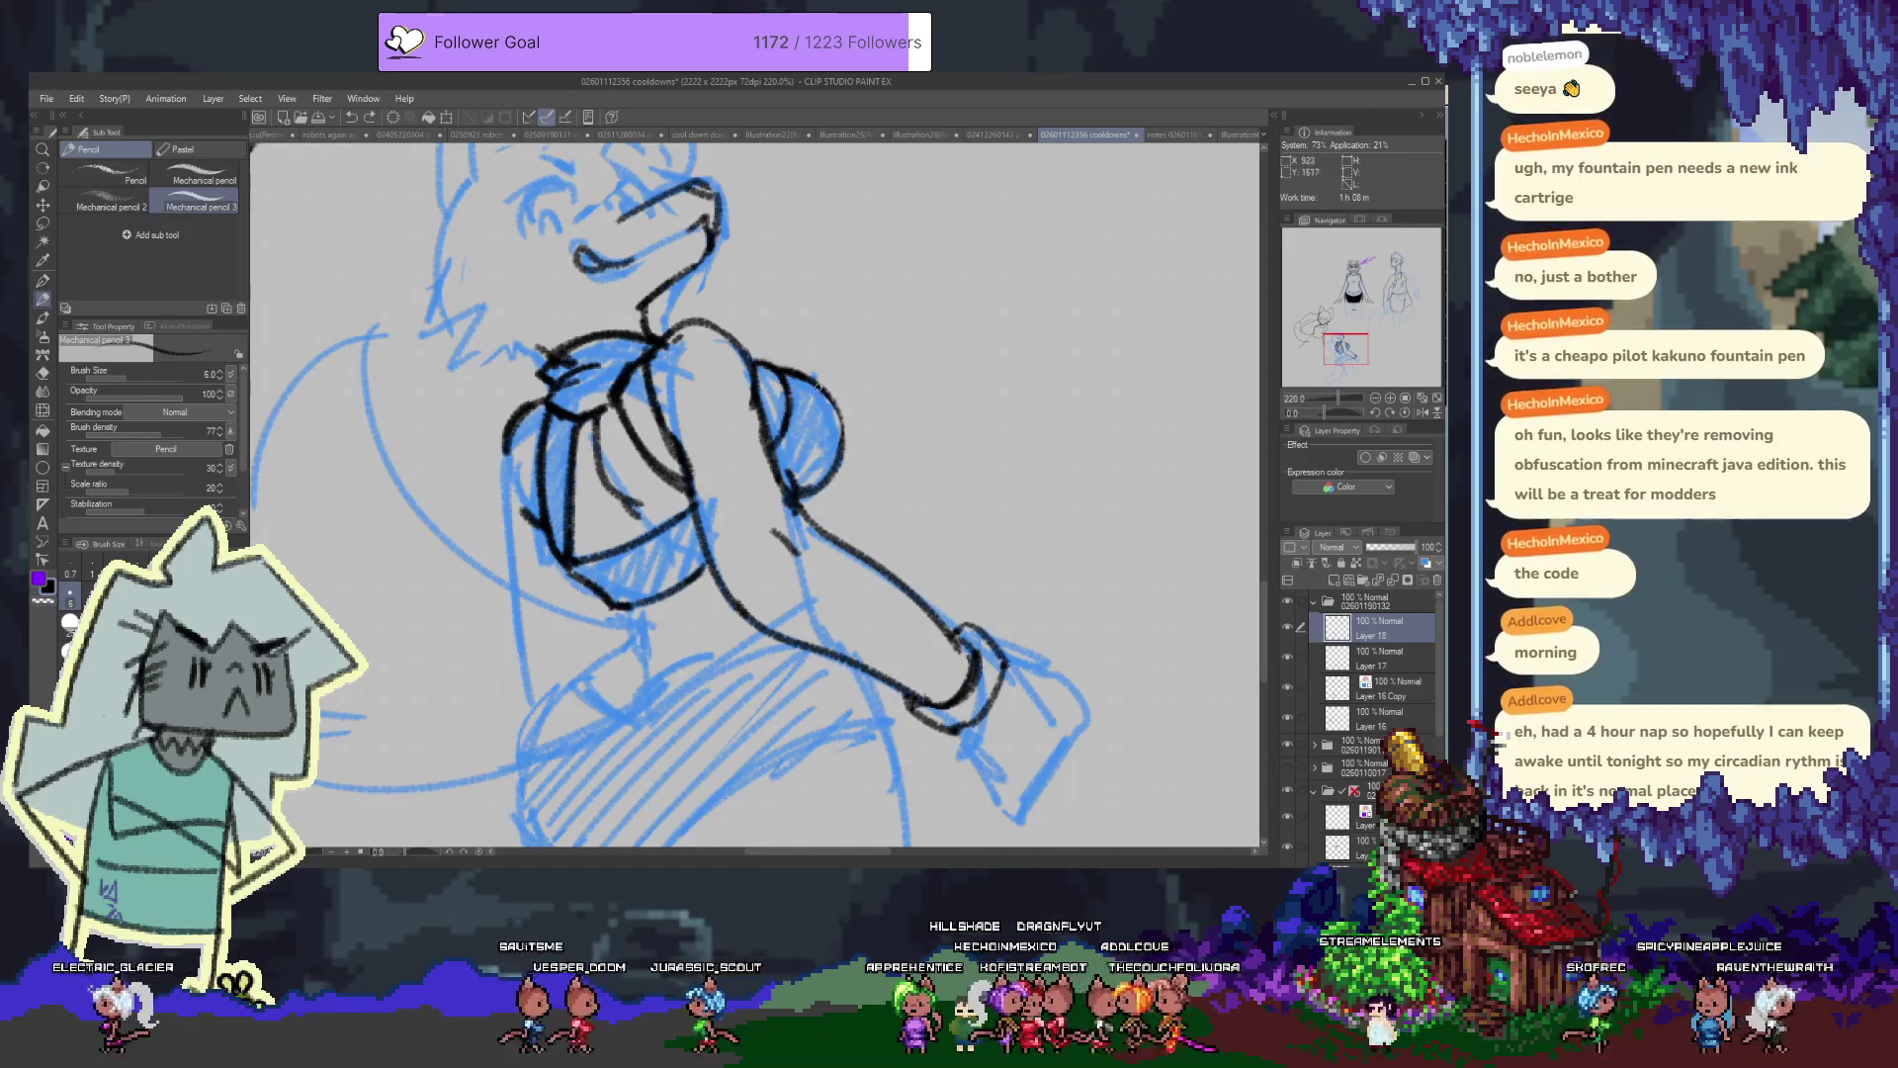
drag(547, 505, 606, 529)
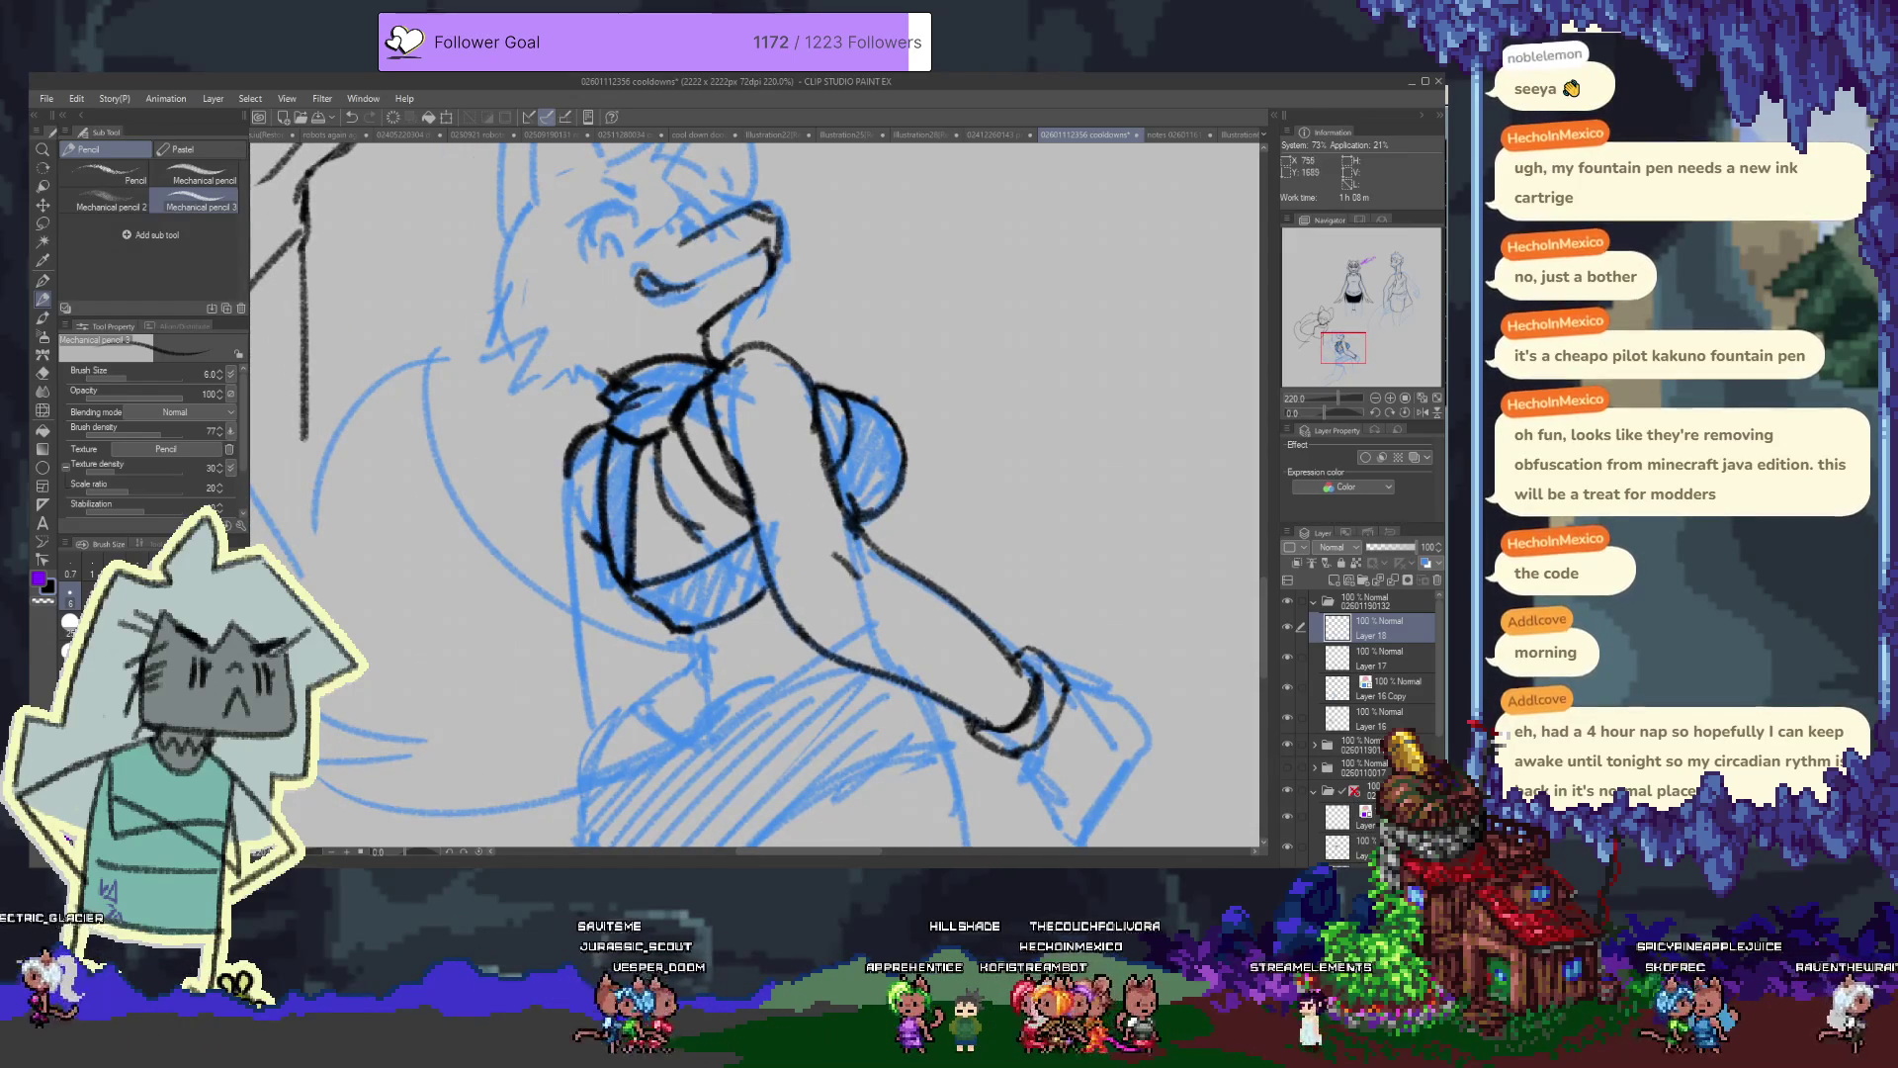
mouse_move(717, 415)
mouse_down()
mouse_move(752, 563)
mouse_move(621, 438)
mouse_up()
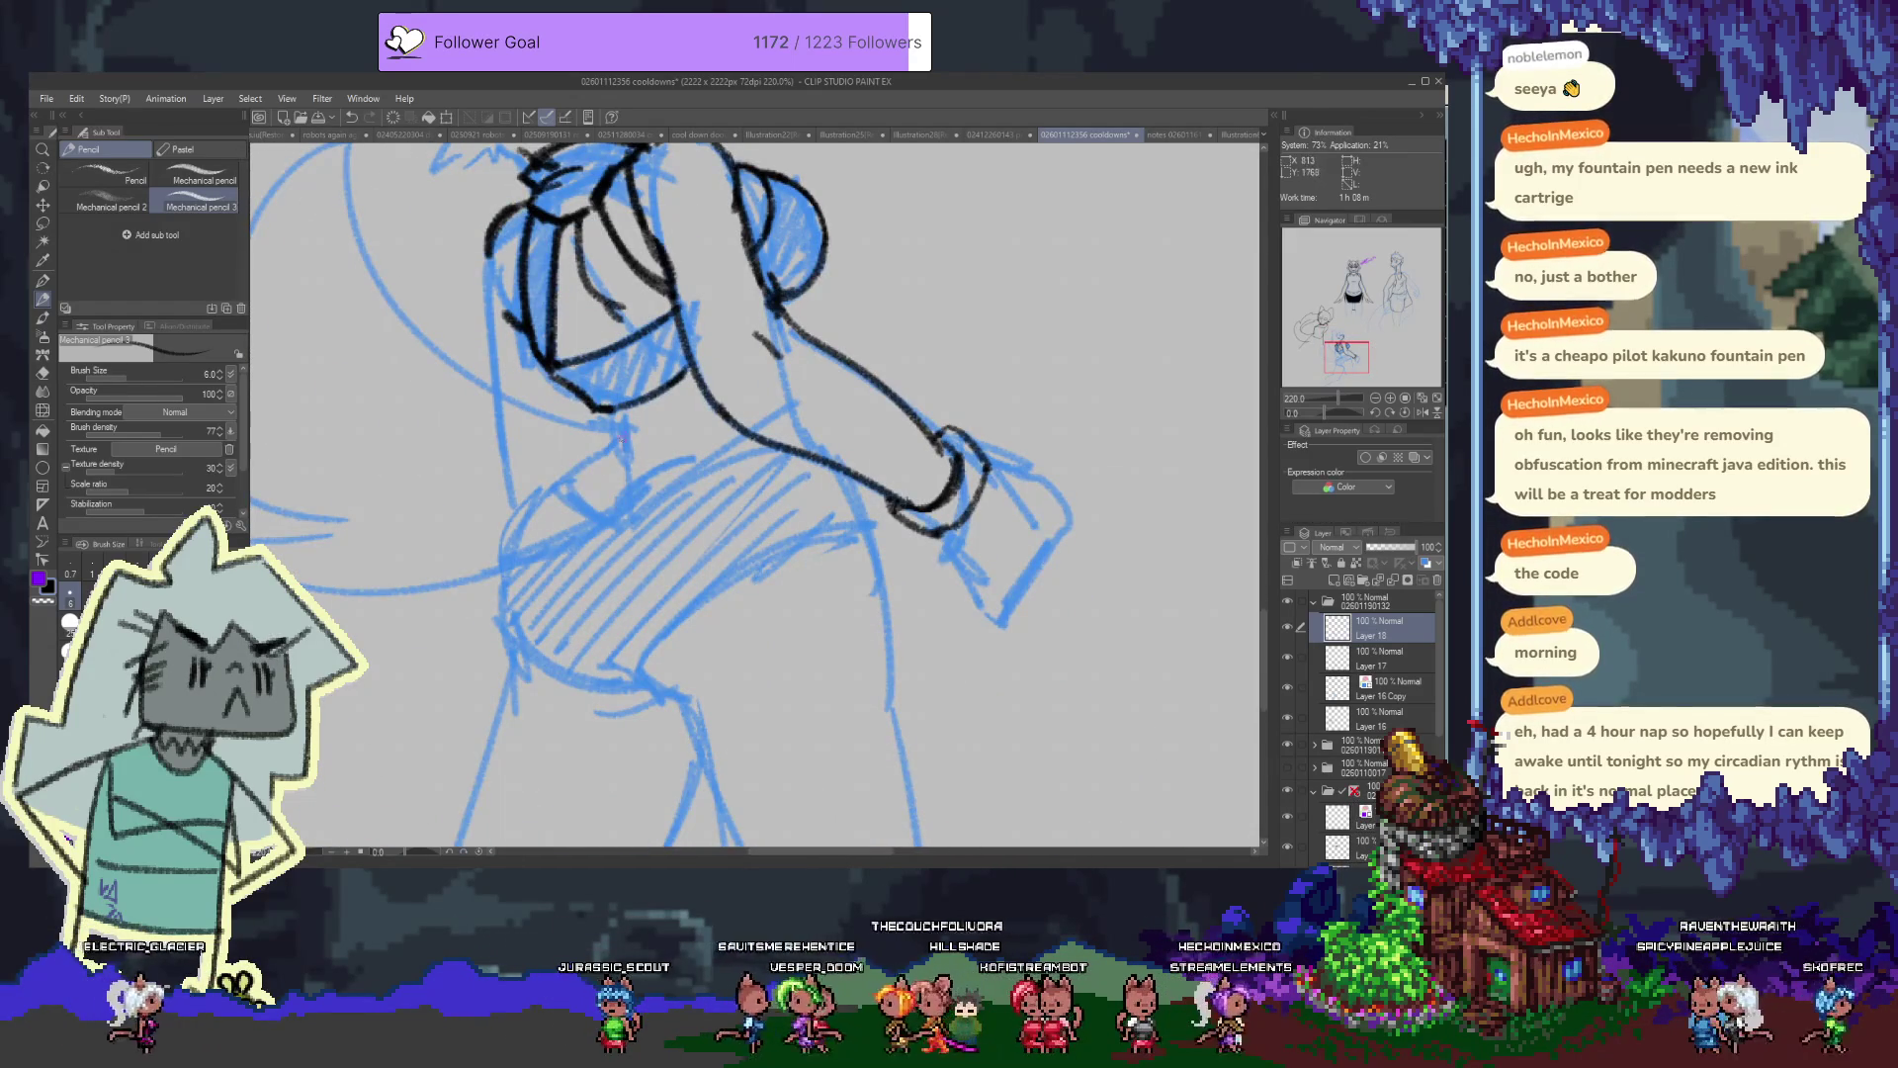
scroll(739, 535, down, 5)
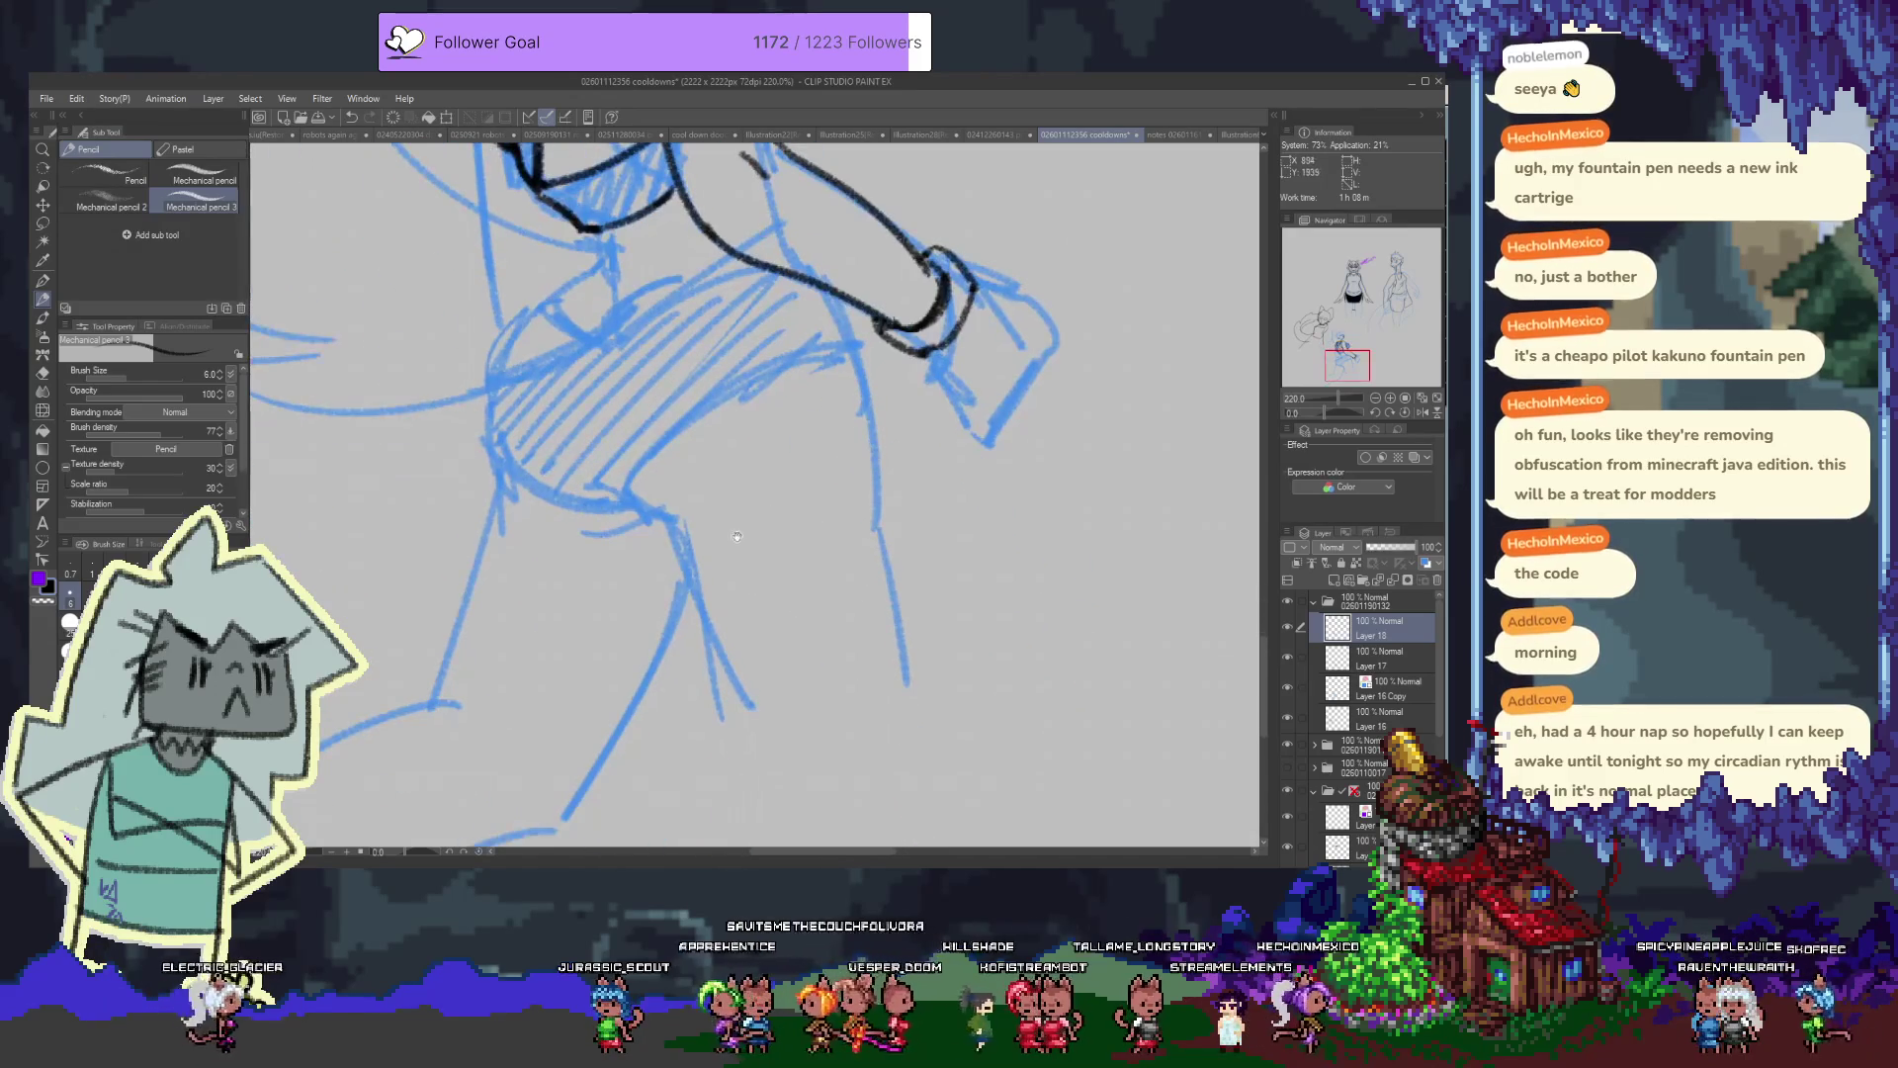
mouse_move(682, 568)
mouse_down()
mouse_move(878, 474)
mouse_move(690, 567)
mouse_up()
key(ctrl+z)
key(ctrl+z)
mouse_move(860, 484)
mouse_down()
mouse_move(690, 568)
mouse_move(877, 488)
mouse_move(689, 563)
mouse_move(781, 739)
mouse_up()
key(ctrl+z)
key(ctrl+z)
Outline the right leg's outer edge and attempt the top curve of the left thigh
drag(879, 486, 929, 704)
drag(875, 485, 924, 697)
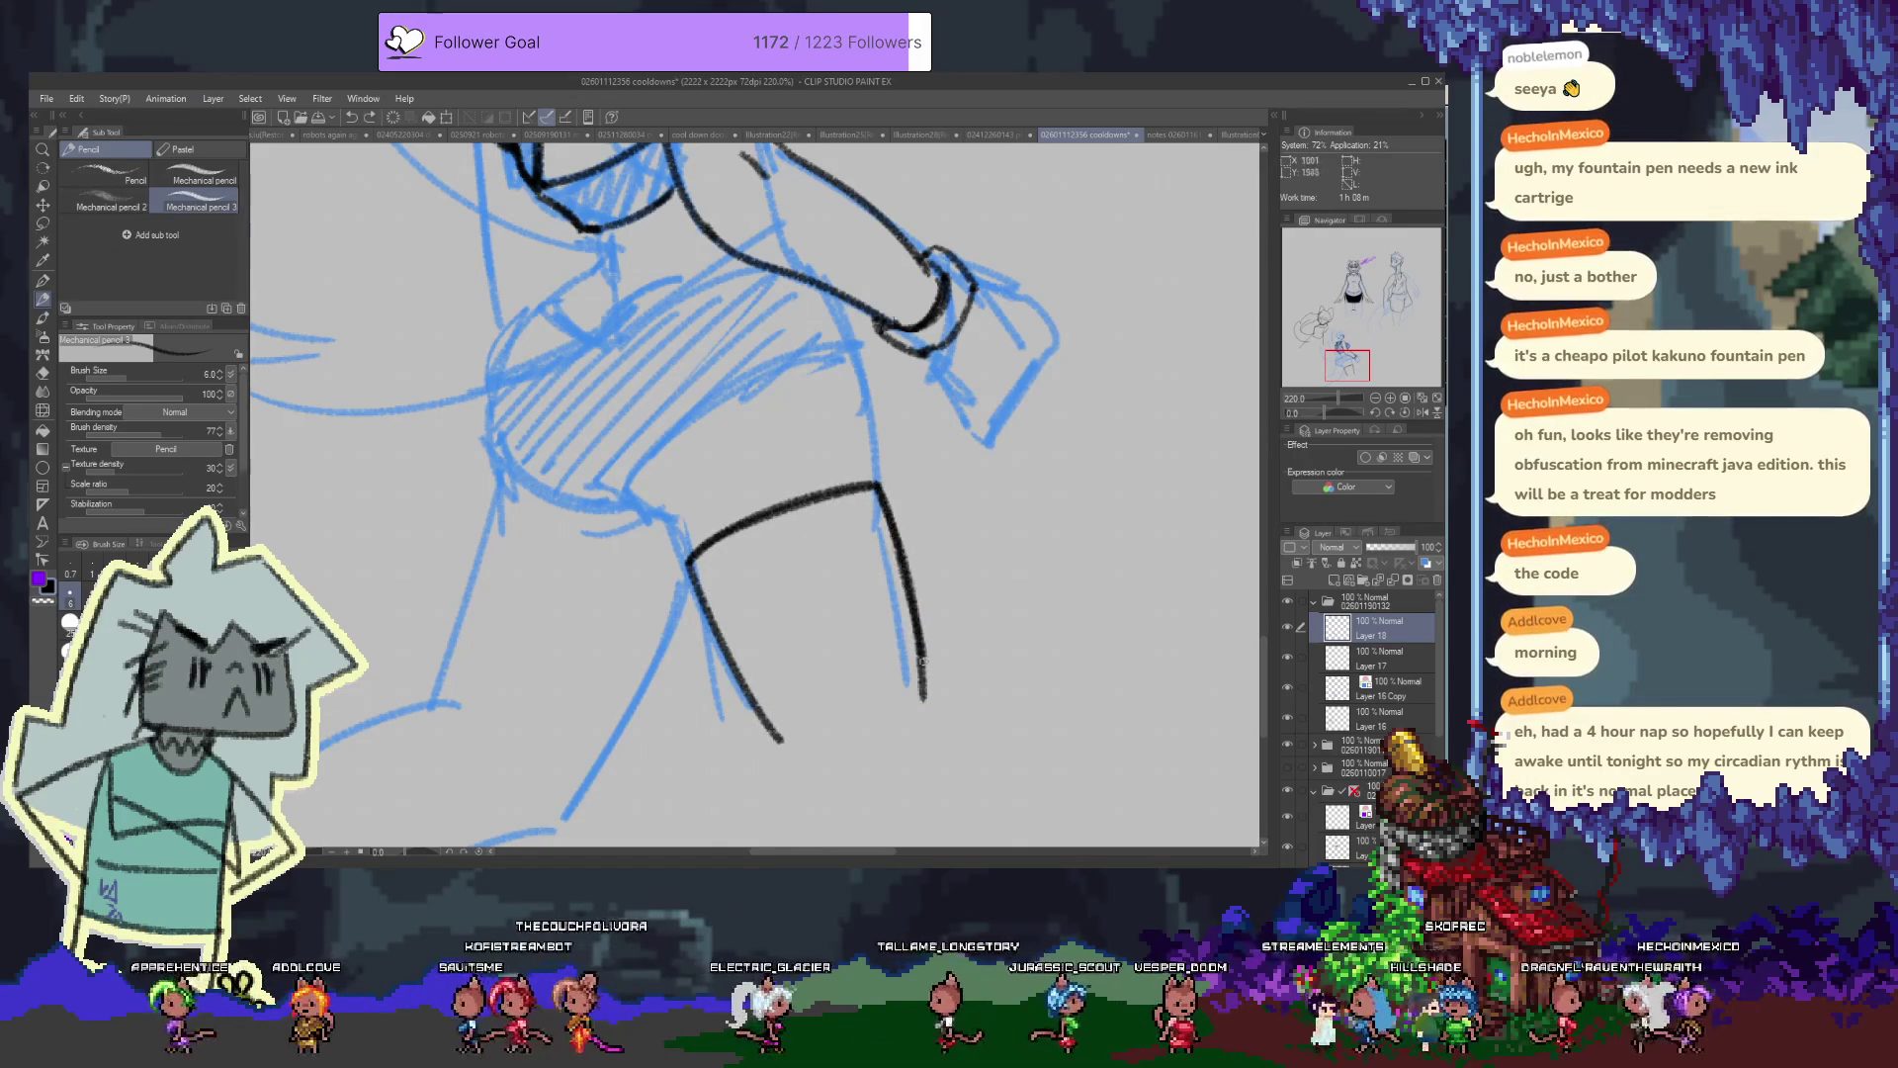
drag(885, 498, 1011, 433)
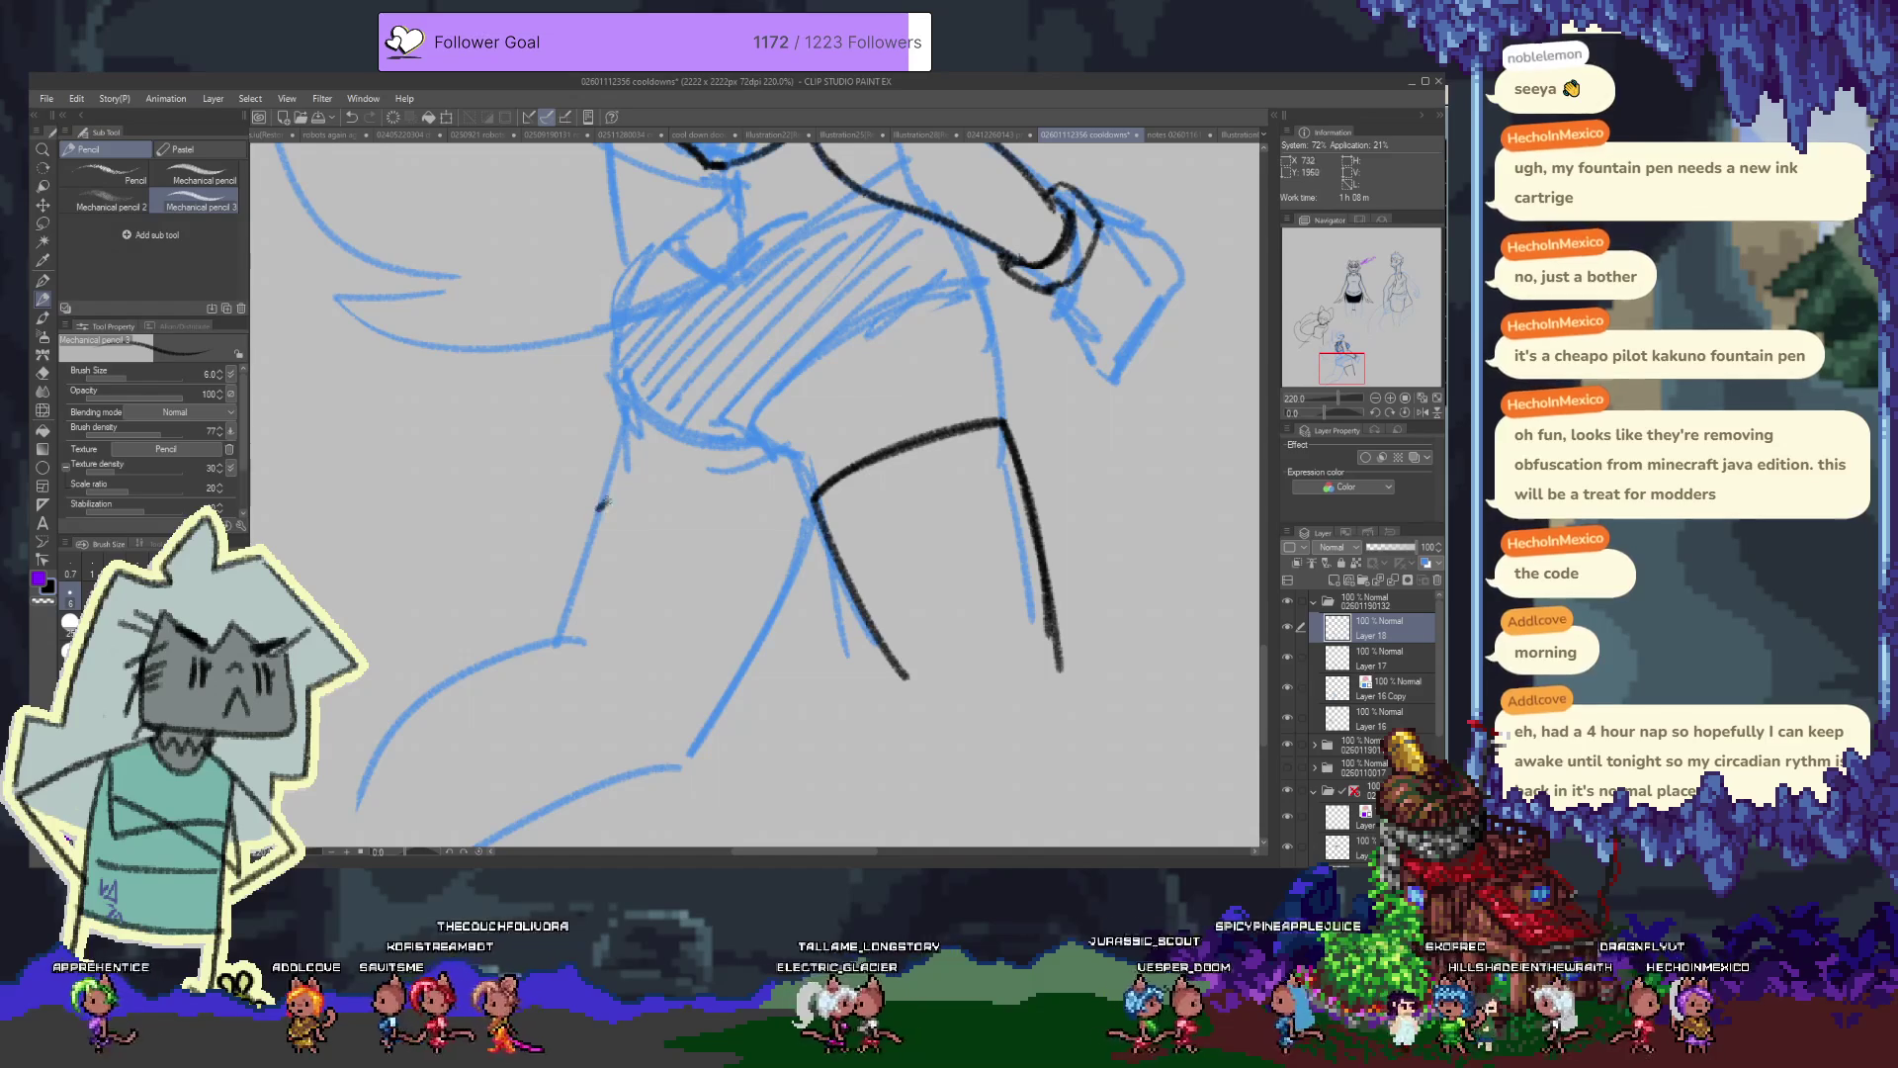
drag(607, 502, 799, 573)
key(ctrl+z)
drag(599, 512, 799, 574)
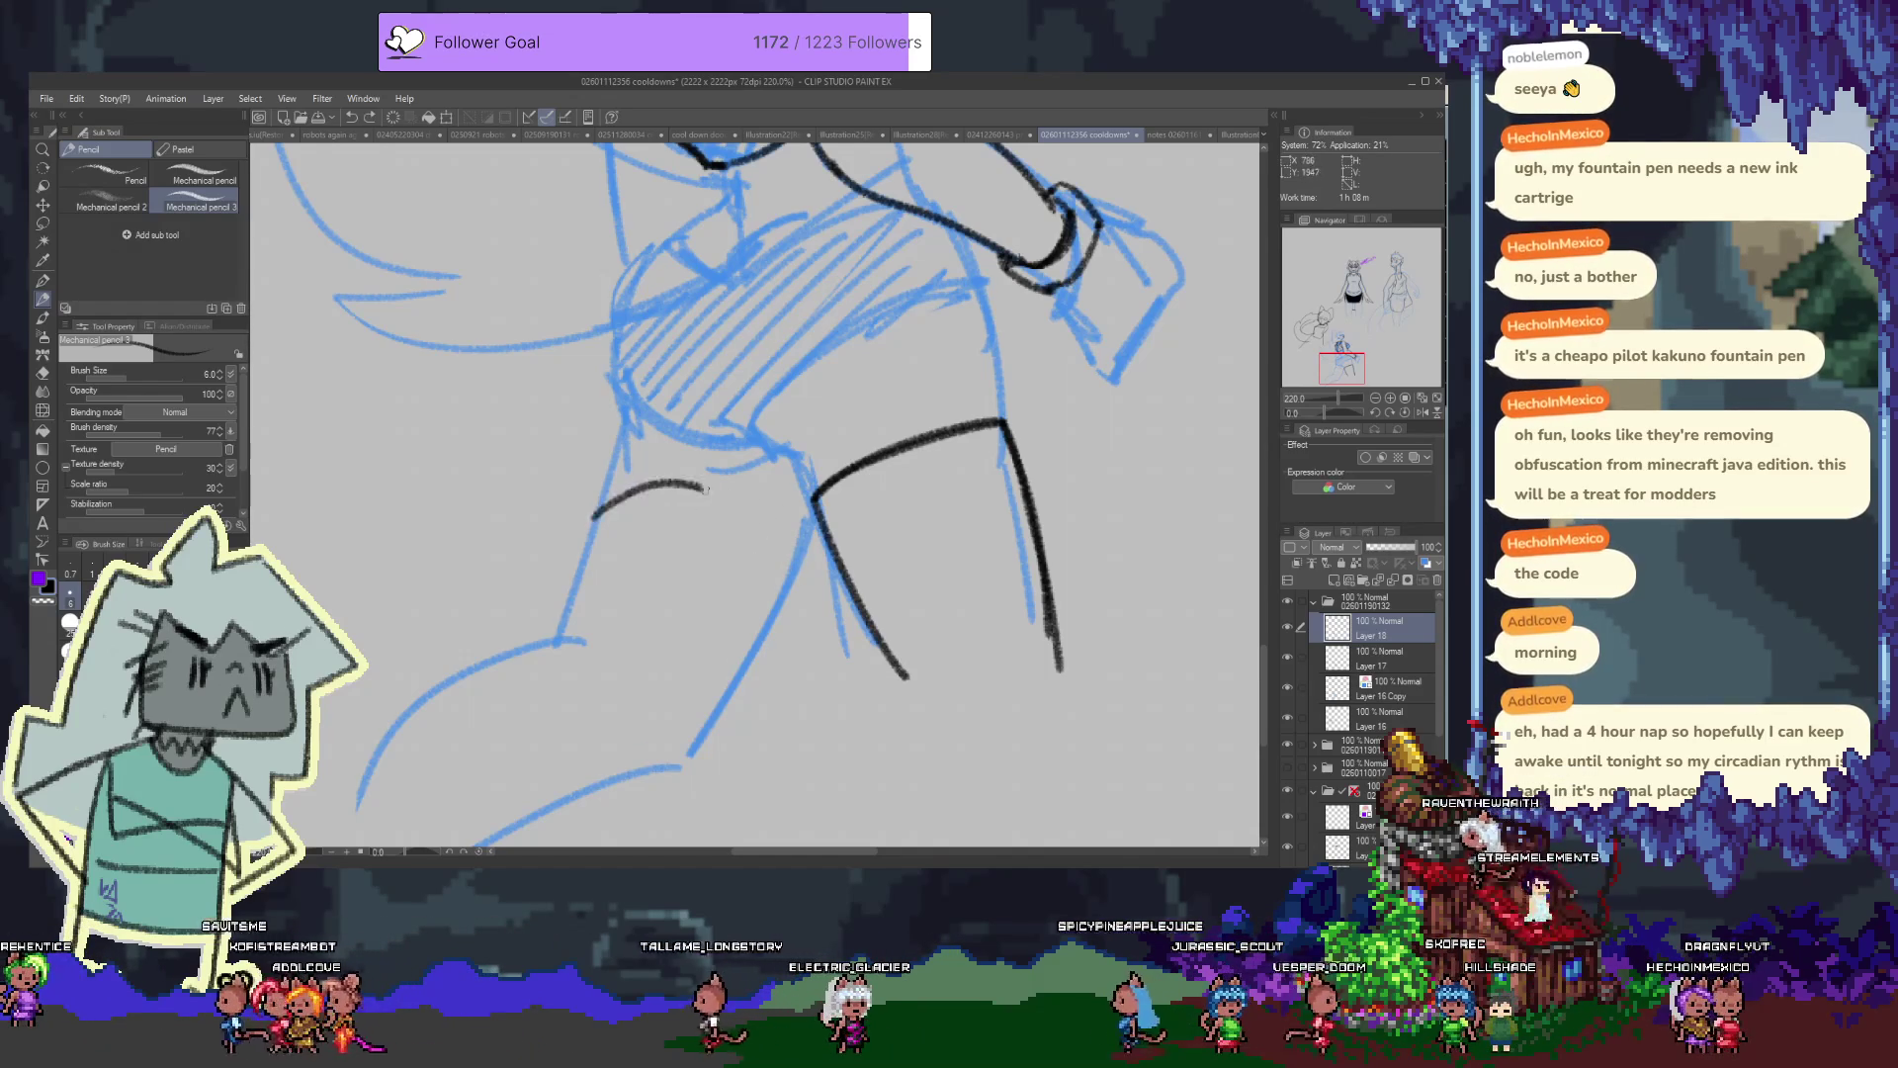
key(ctrl+z)
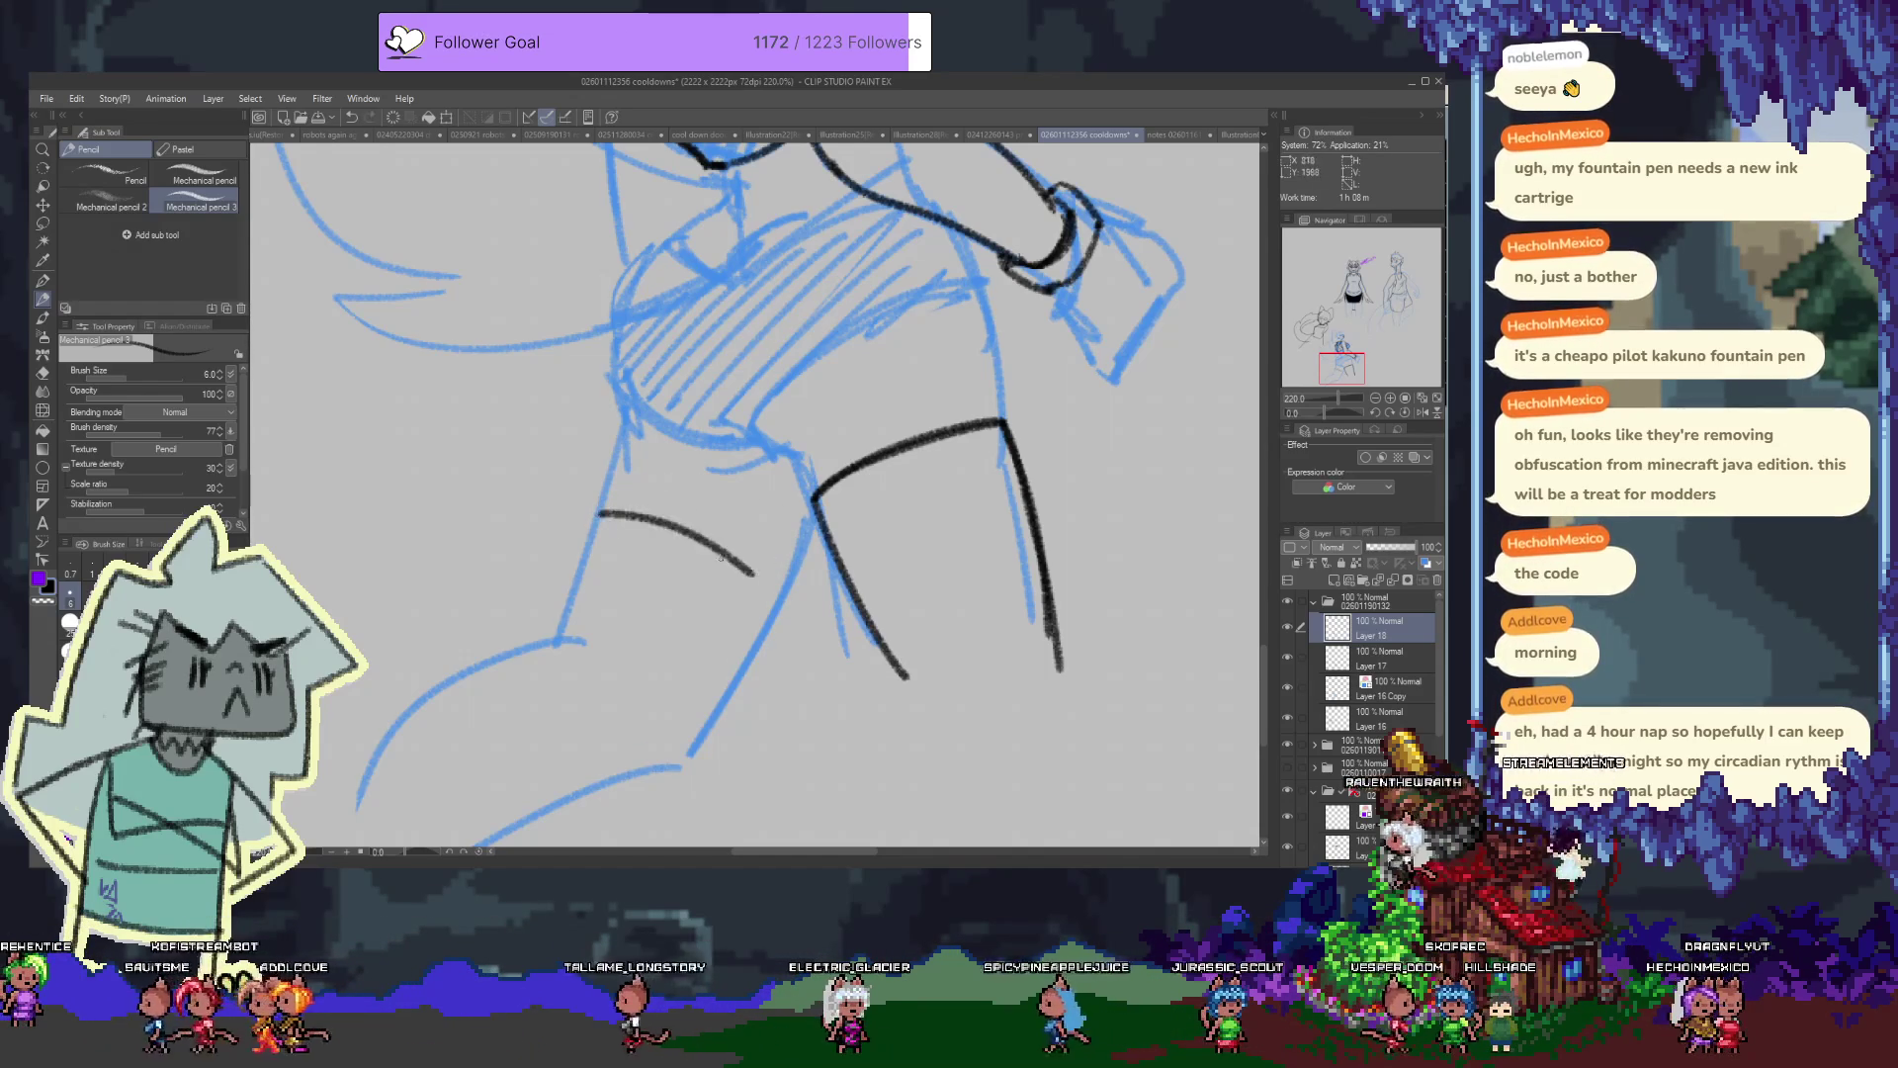
drag(601, 512, 797, 550)
key(ctrl+z)
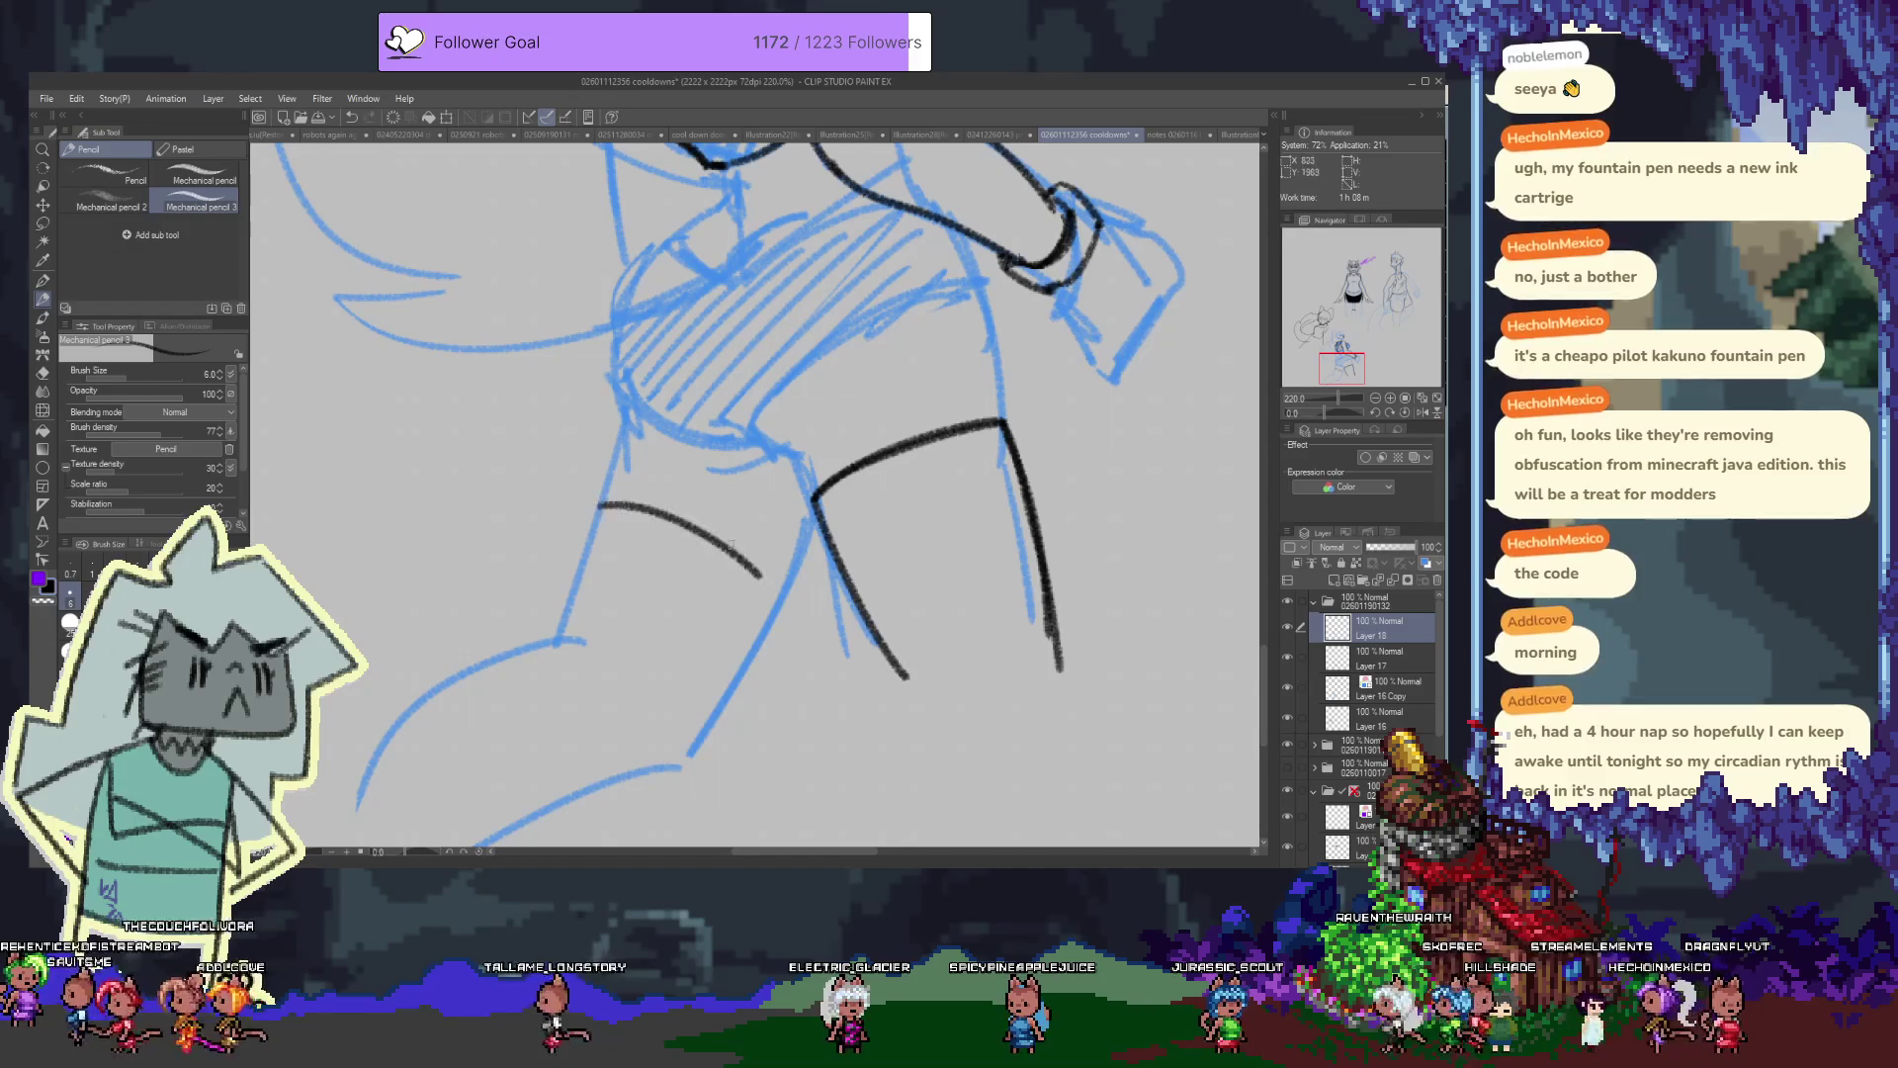
key(ctrl+z)
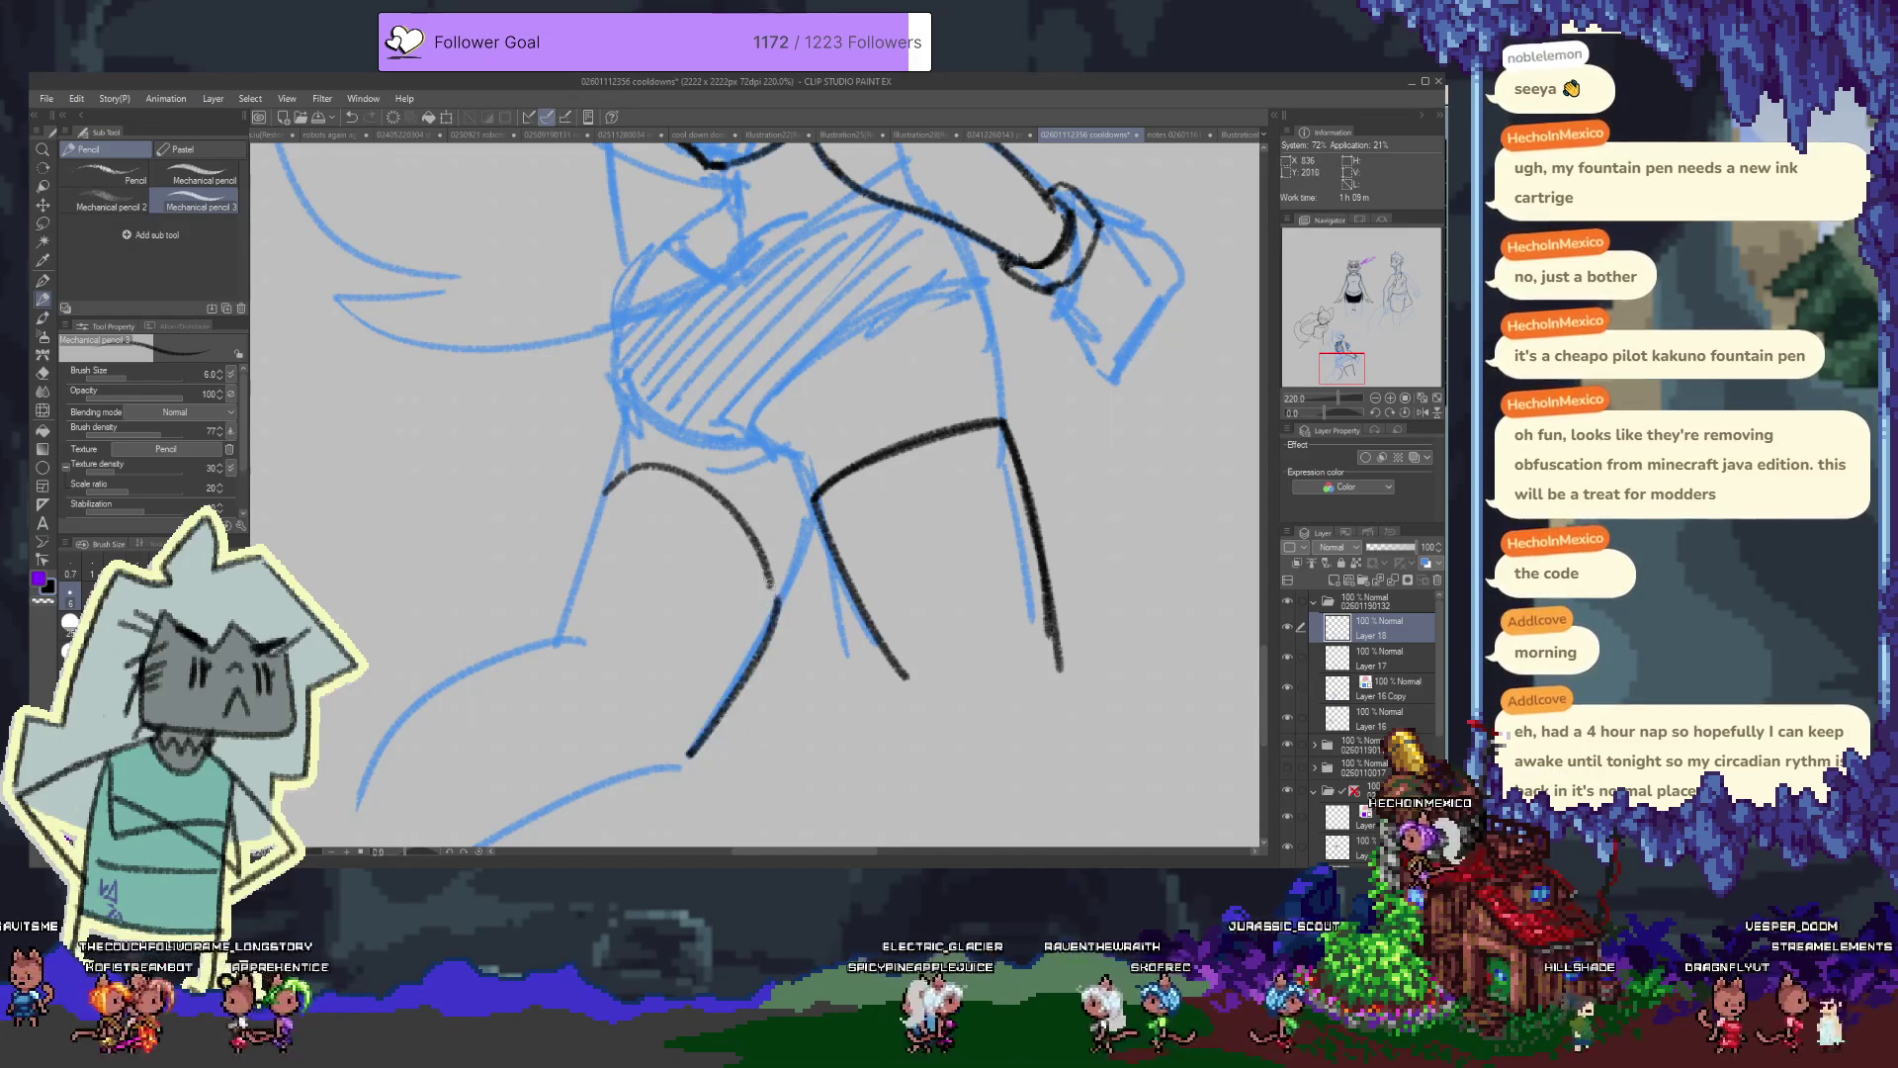
key(ctrl+z)
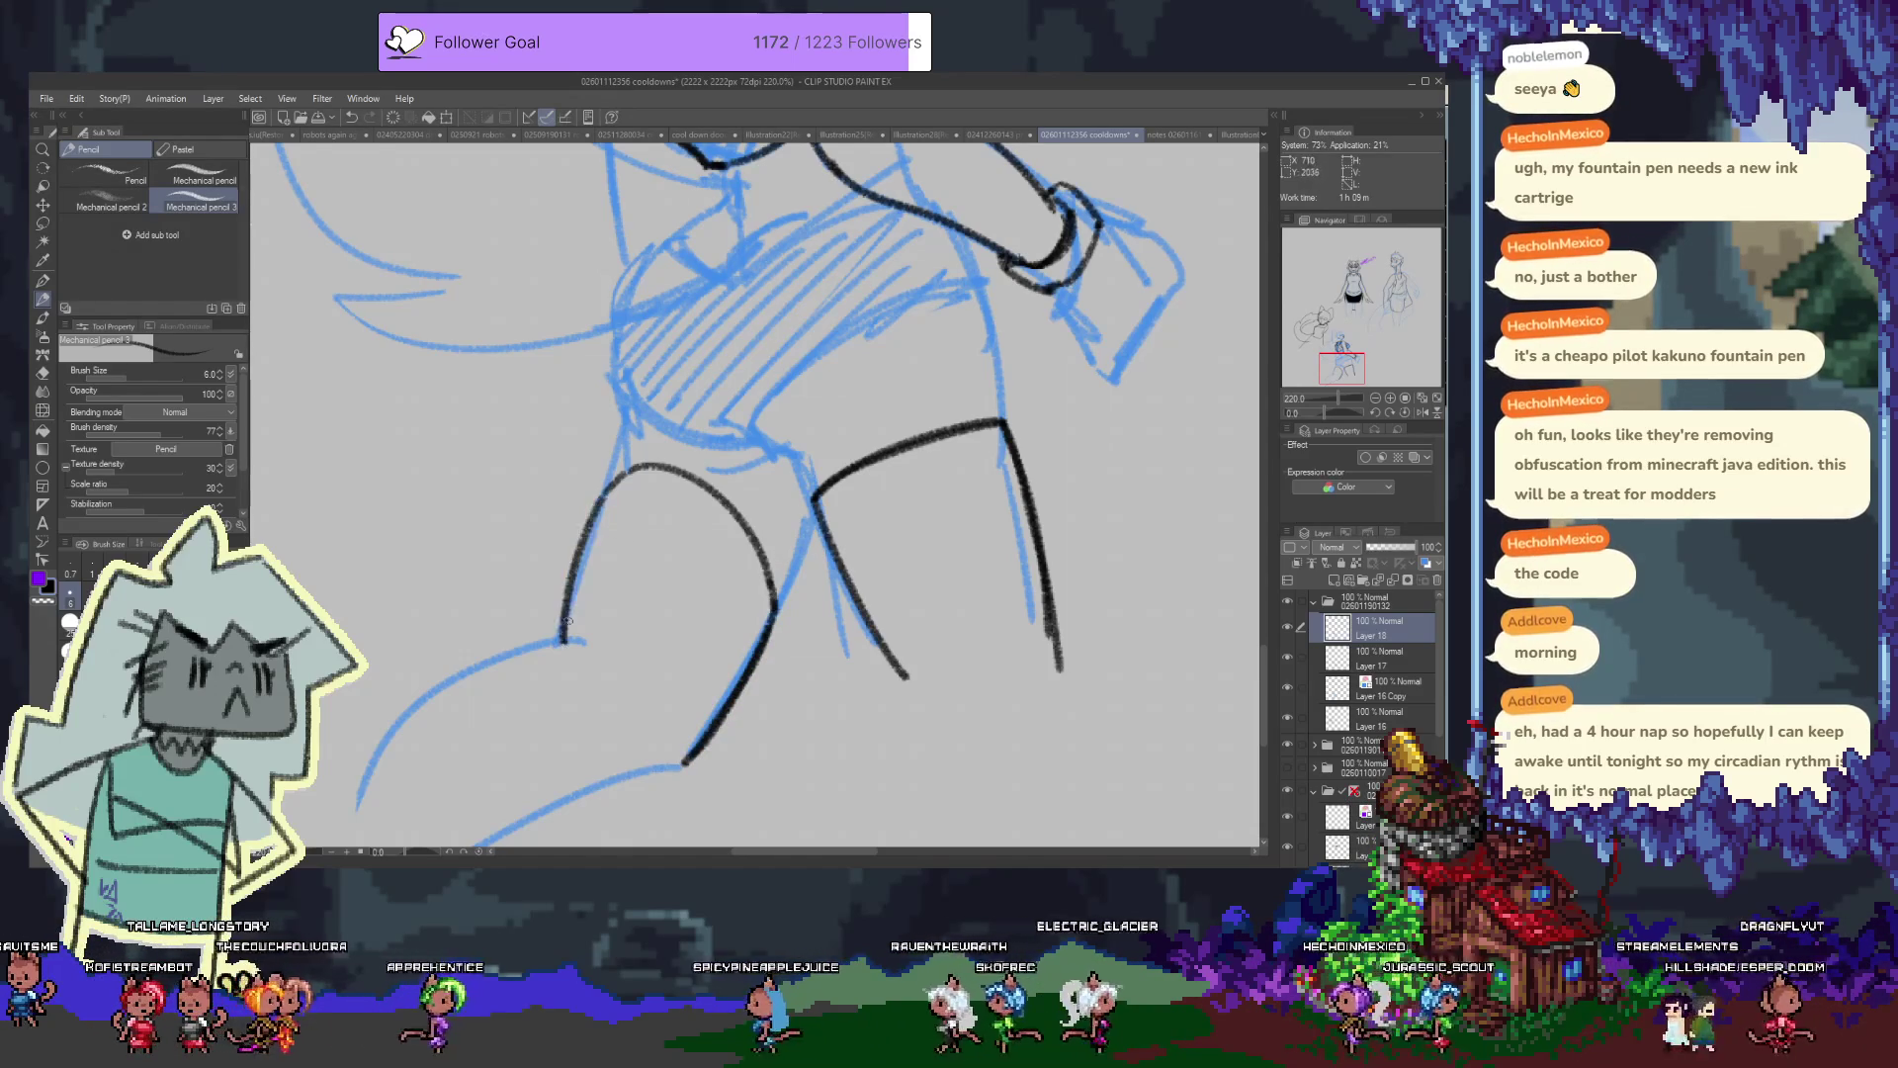
Trace the lower-left leg line in black along the sketch, redrawing it until it fits
drag(598, 499, 644, 332)
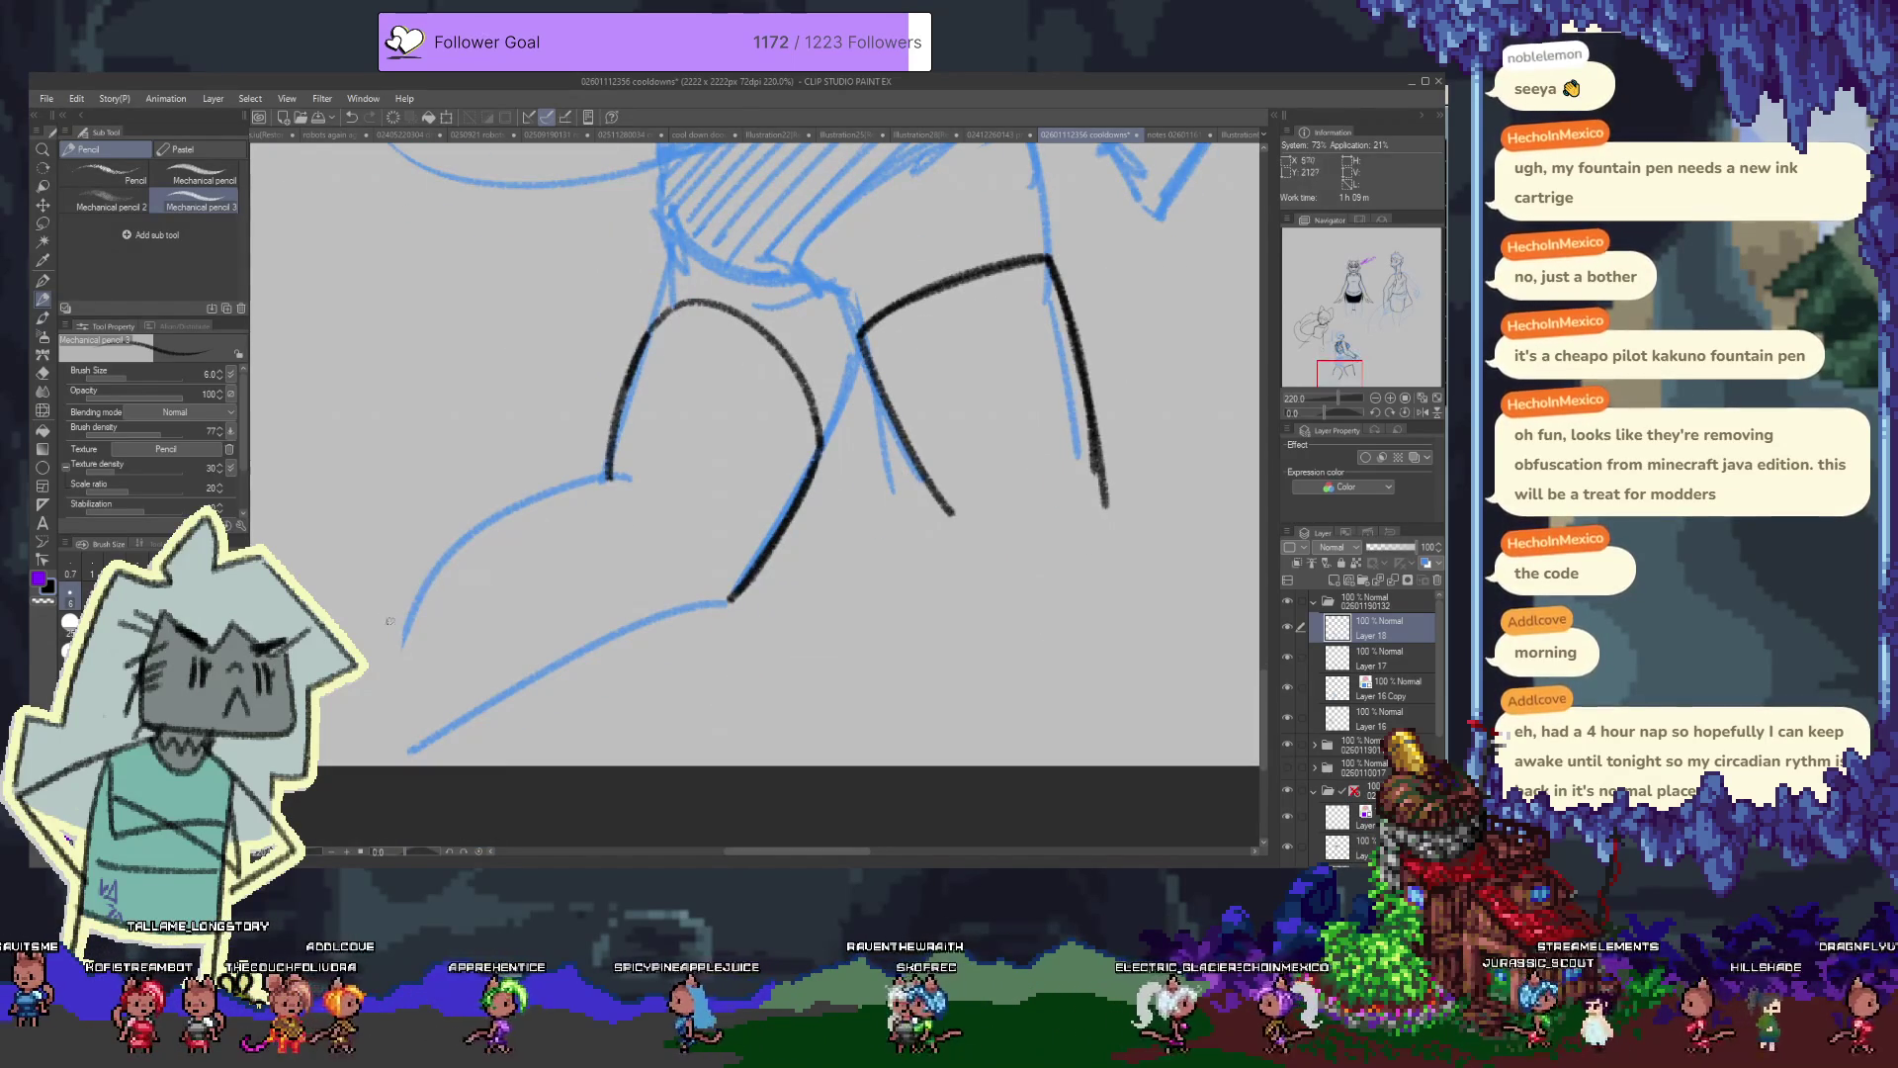
drag(393, 631, 625, 476)
key(ctrl+z)
drag(444, 600, 605, 474)
key(ctrl+z)
mouse_move(420, 635)
mouse_down()
mouse_move(603, 472)
mouse_move(411, 613)
mouse_up()
key(ctrl+z)
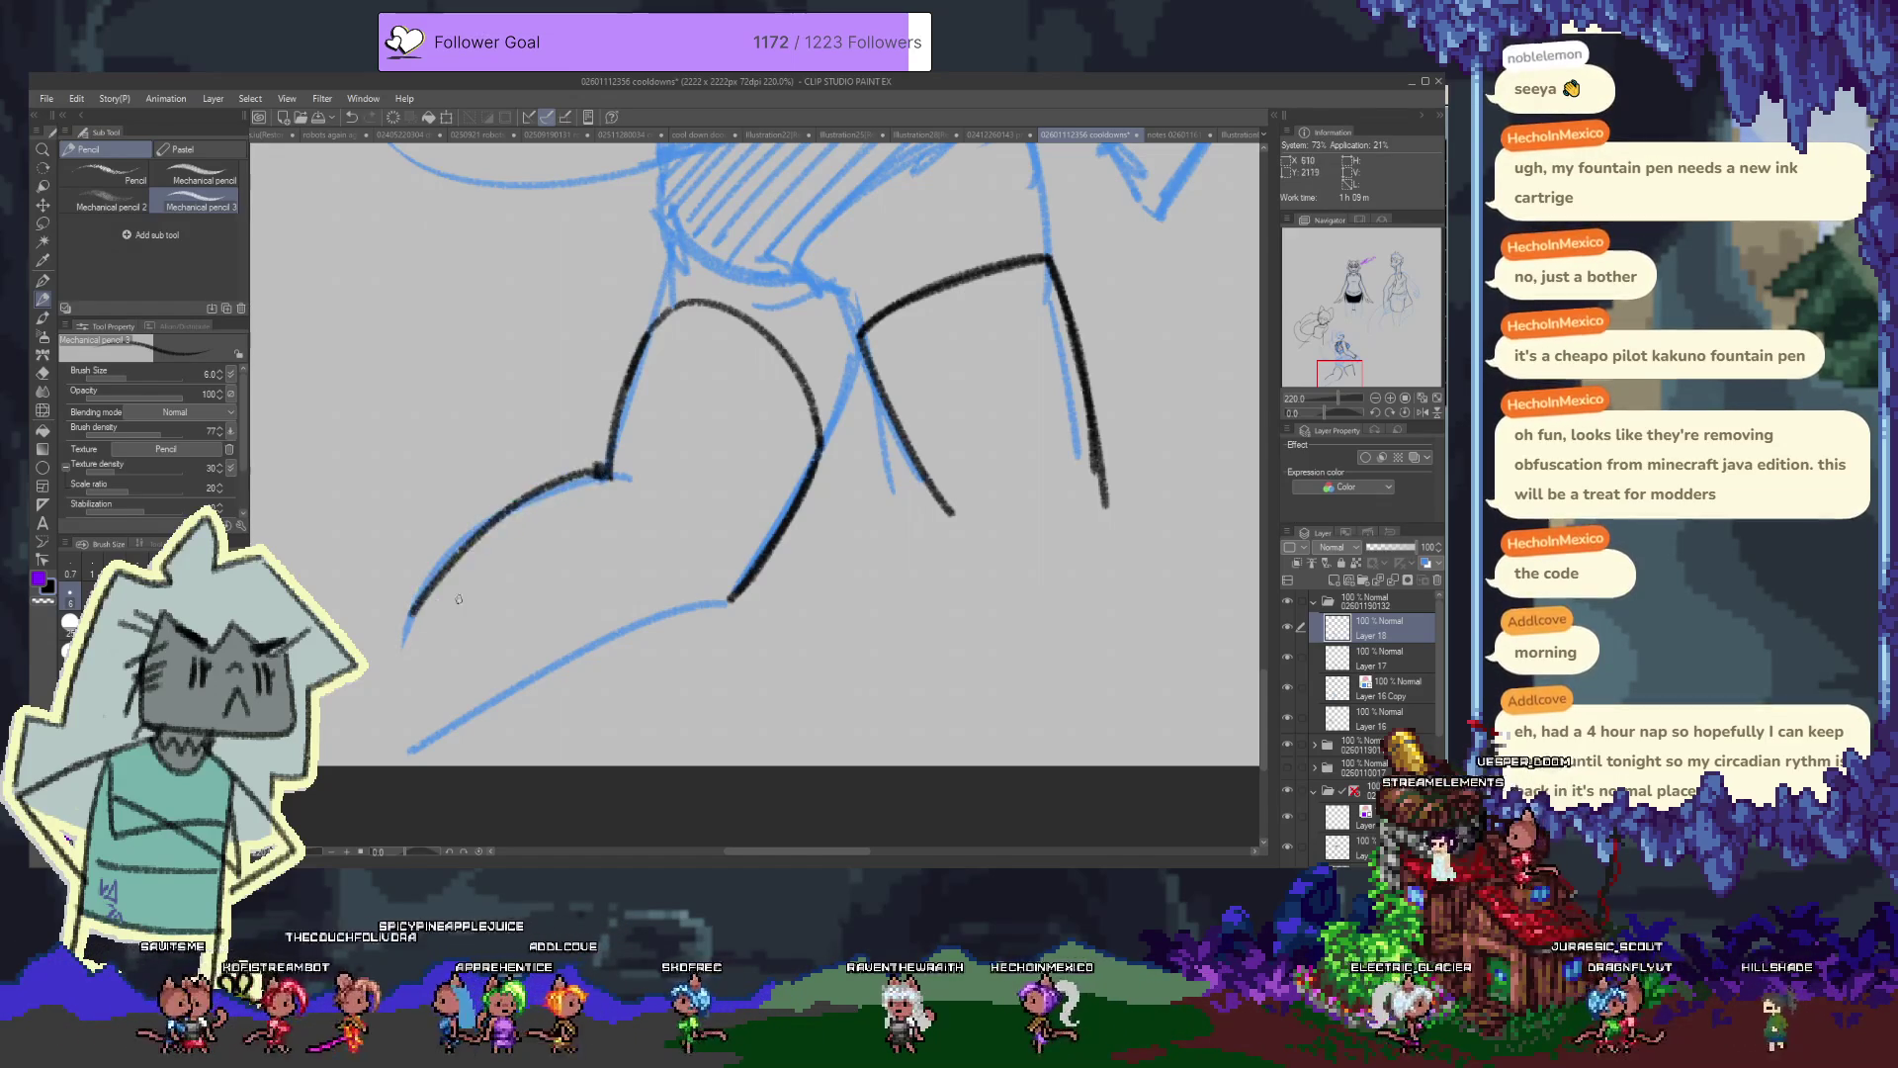
drag(494, 728, 720, 595)
key(ctrl+z)
drag(497, 722, 697, 620)
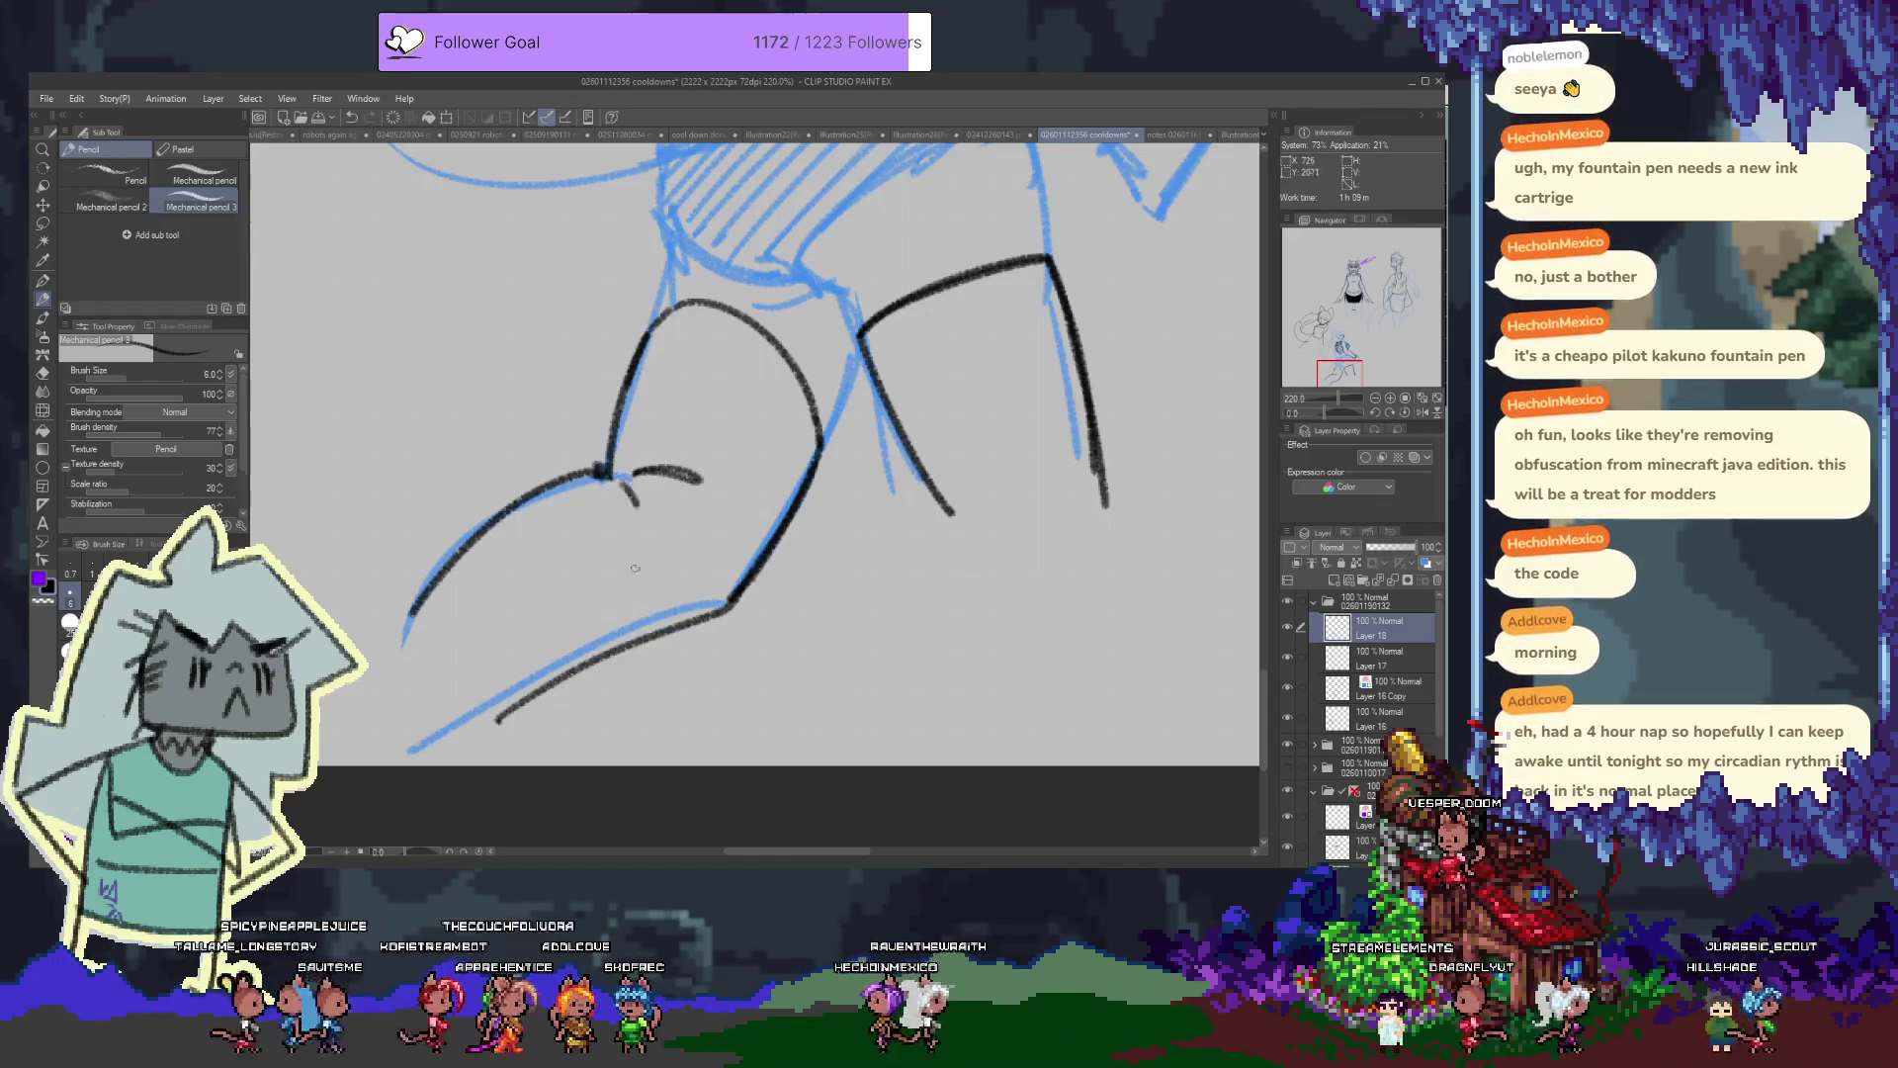
Ink the inner curve of the left thigh with the pencil
drag(832, 406, 695, 639)
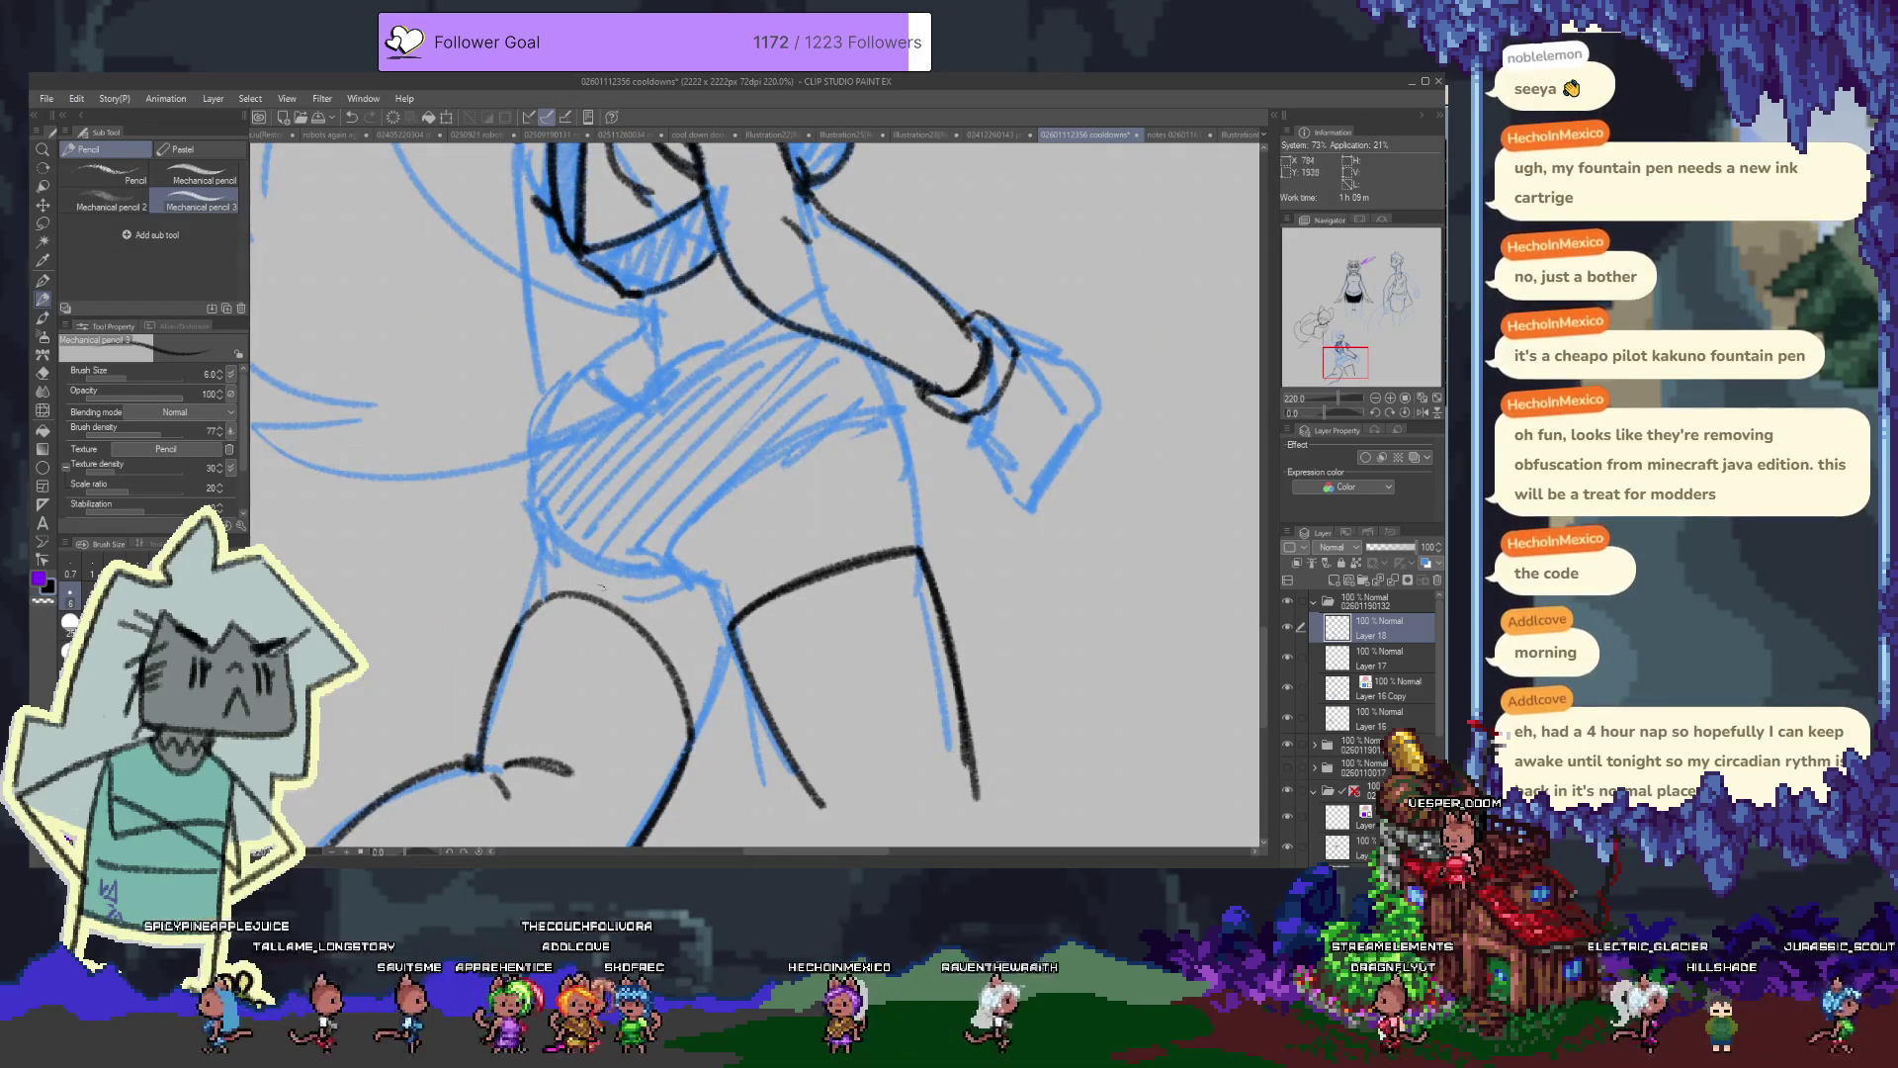
key(e)
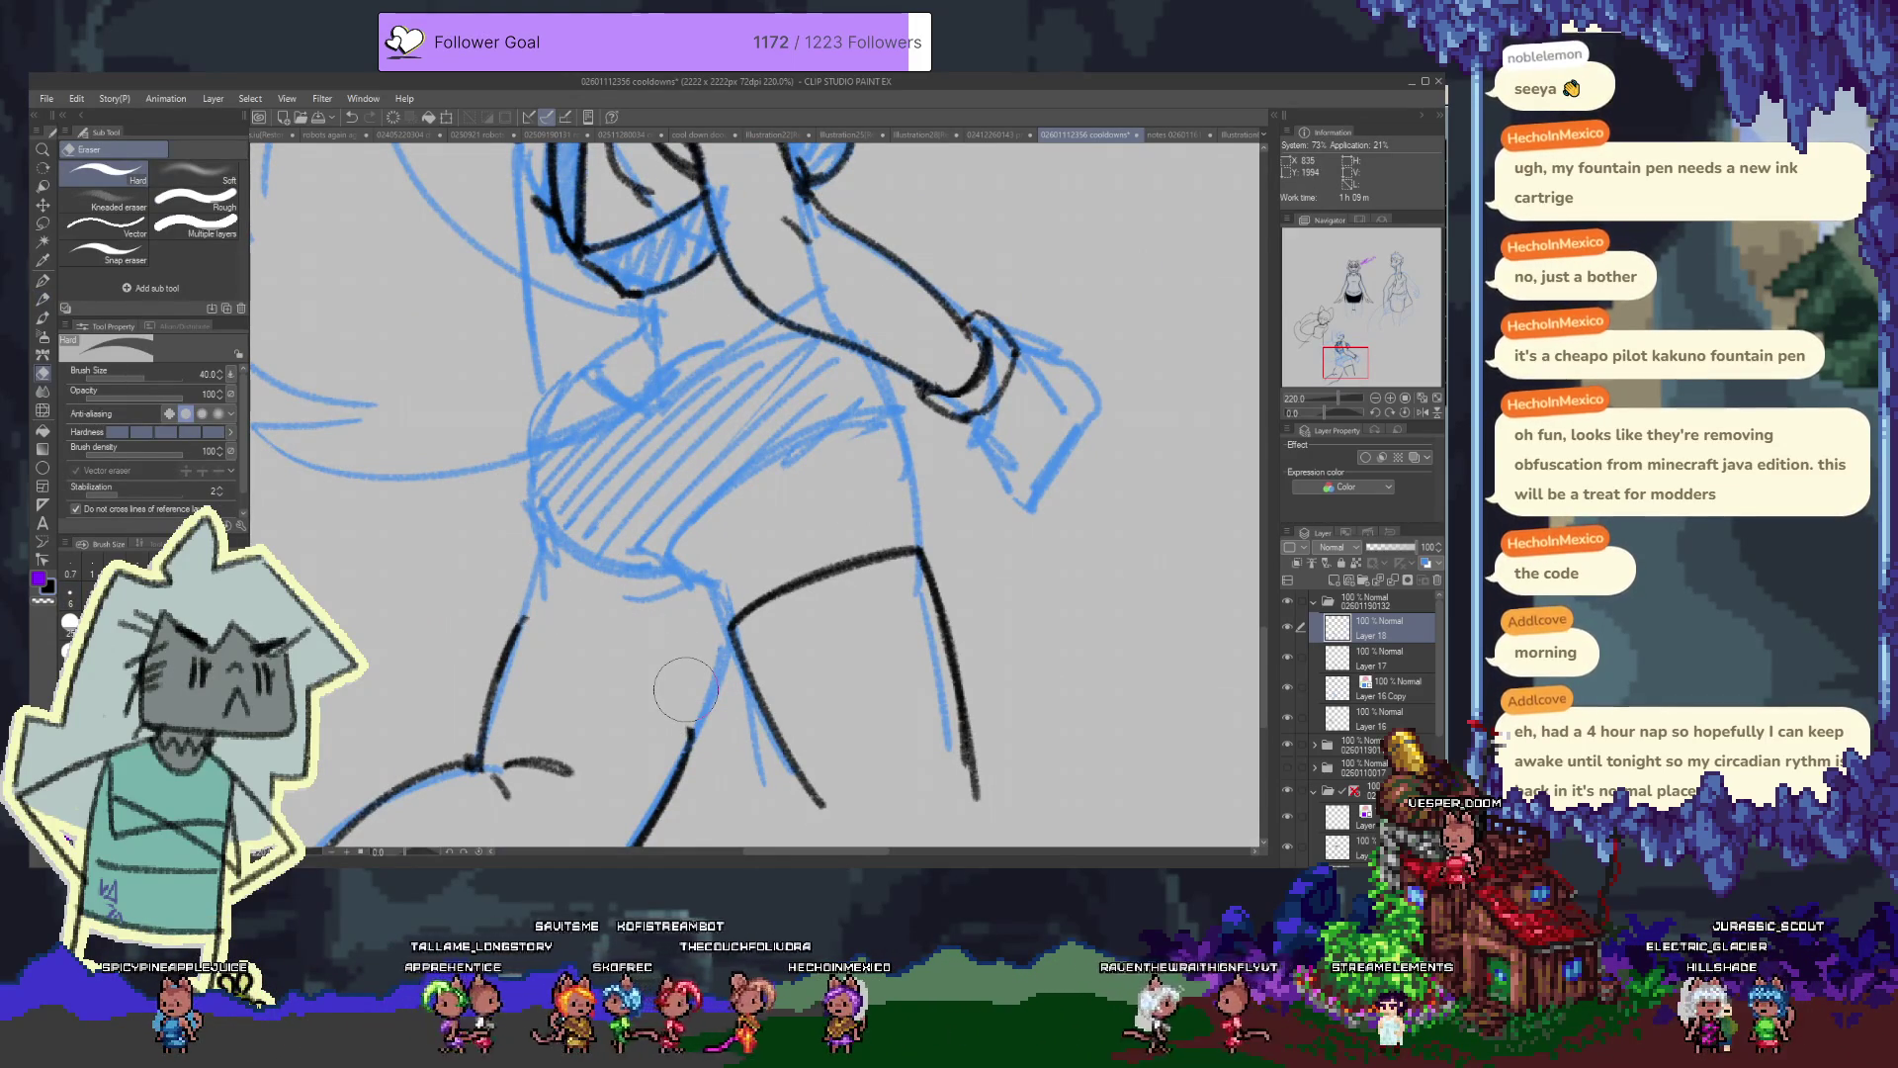
key(p)
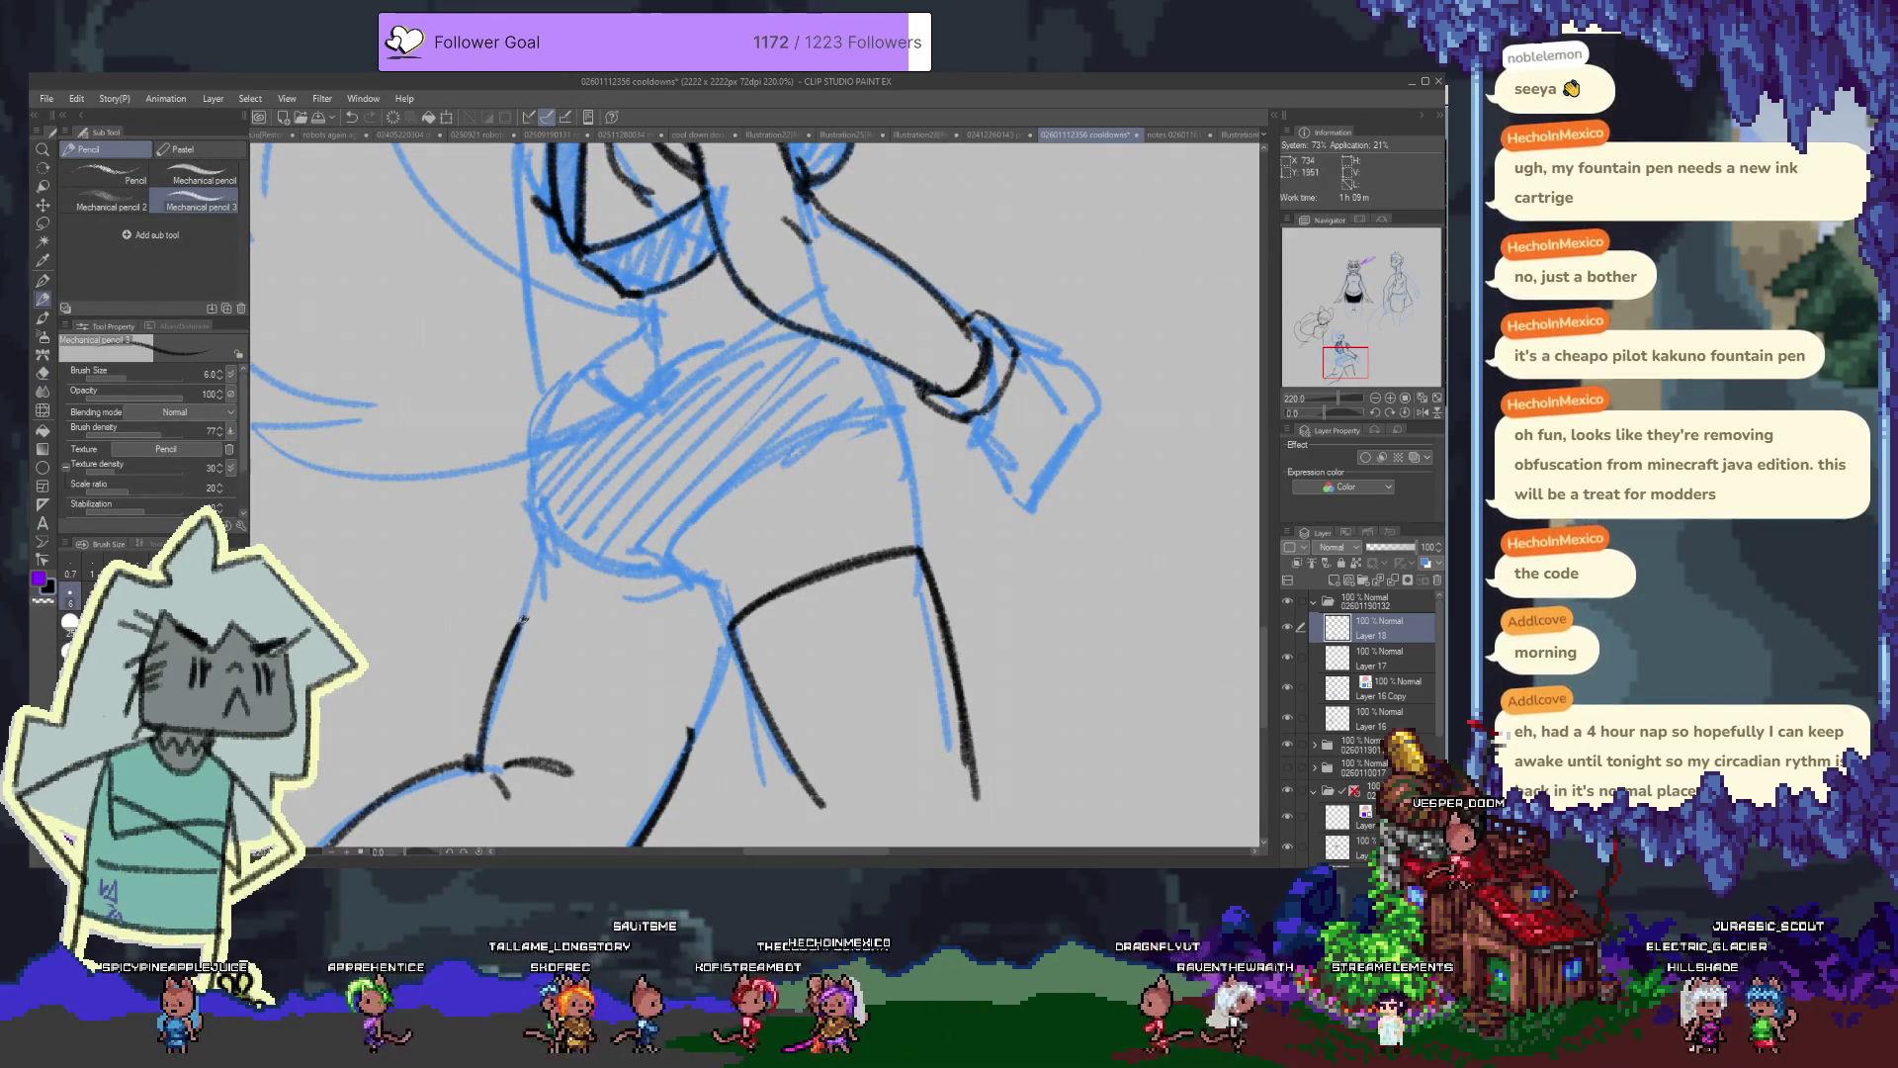
drag(521, 613, 706, 702)
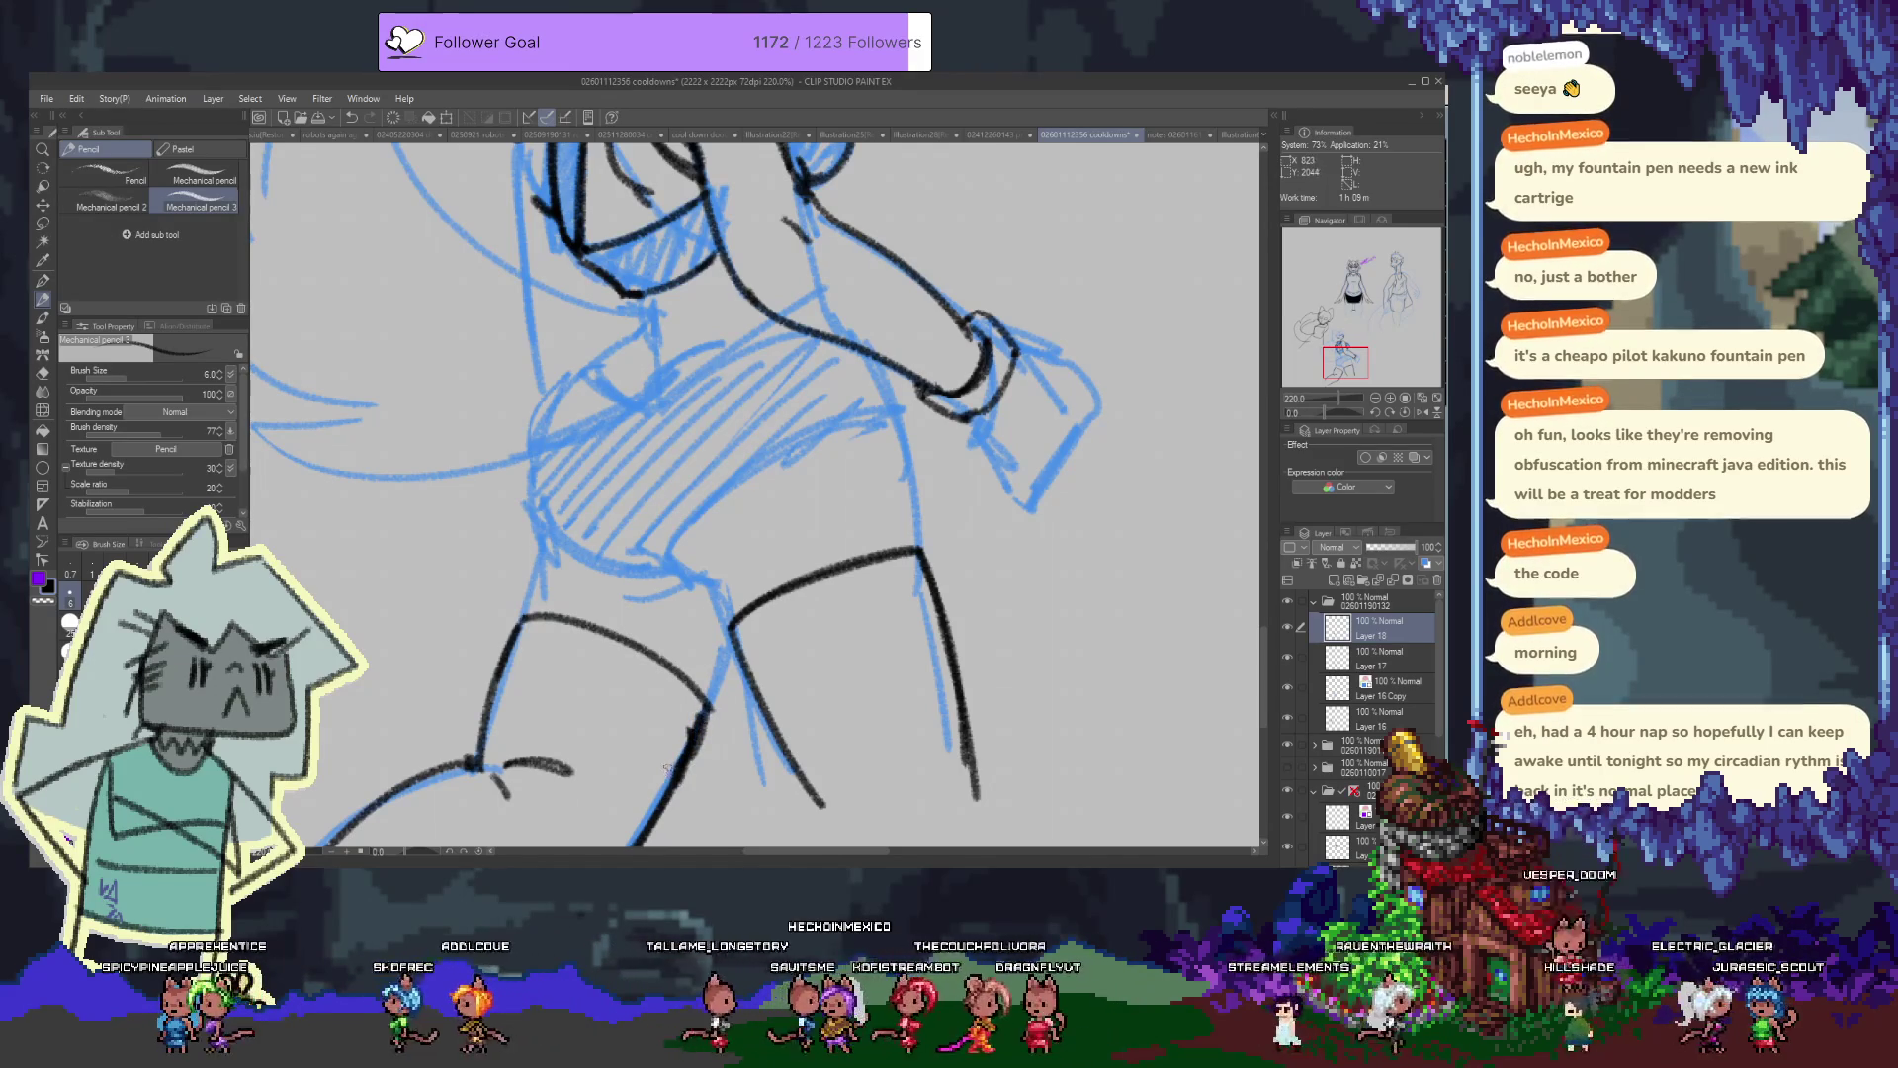
key(e)
drag(739, 795, 682, 704)
key(p)
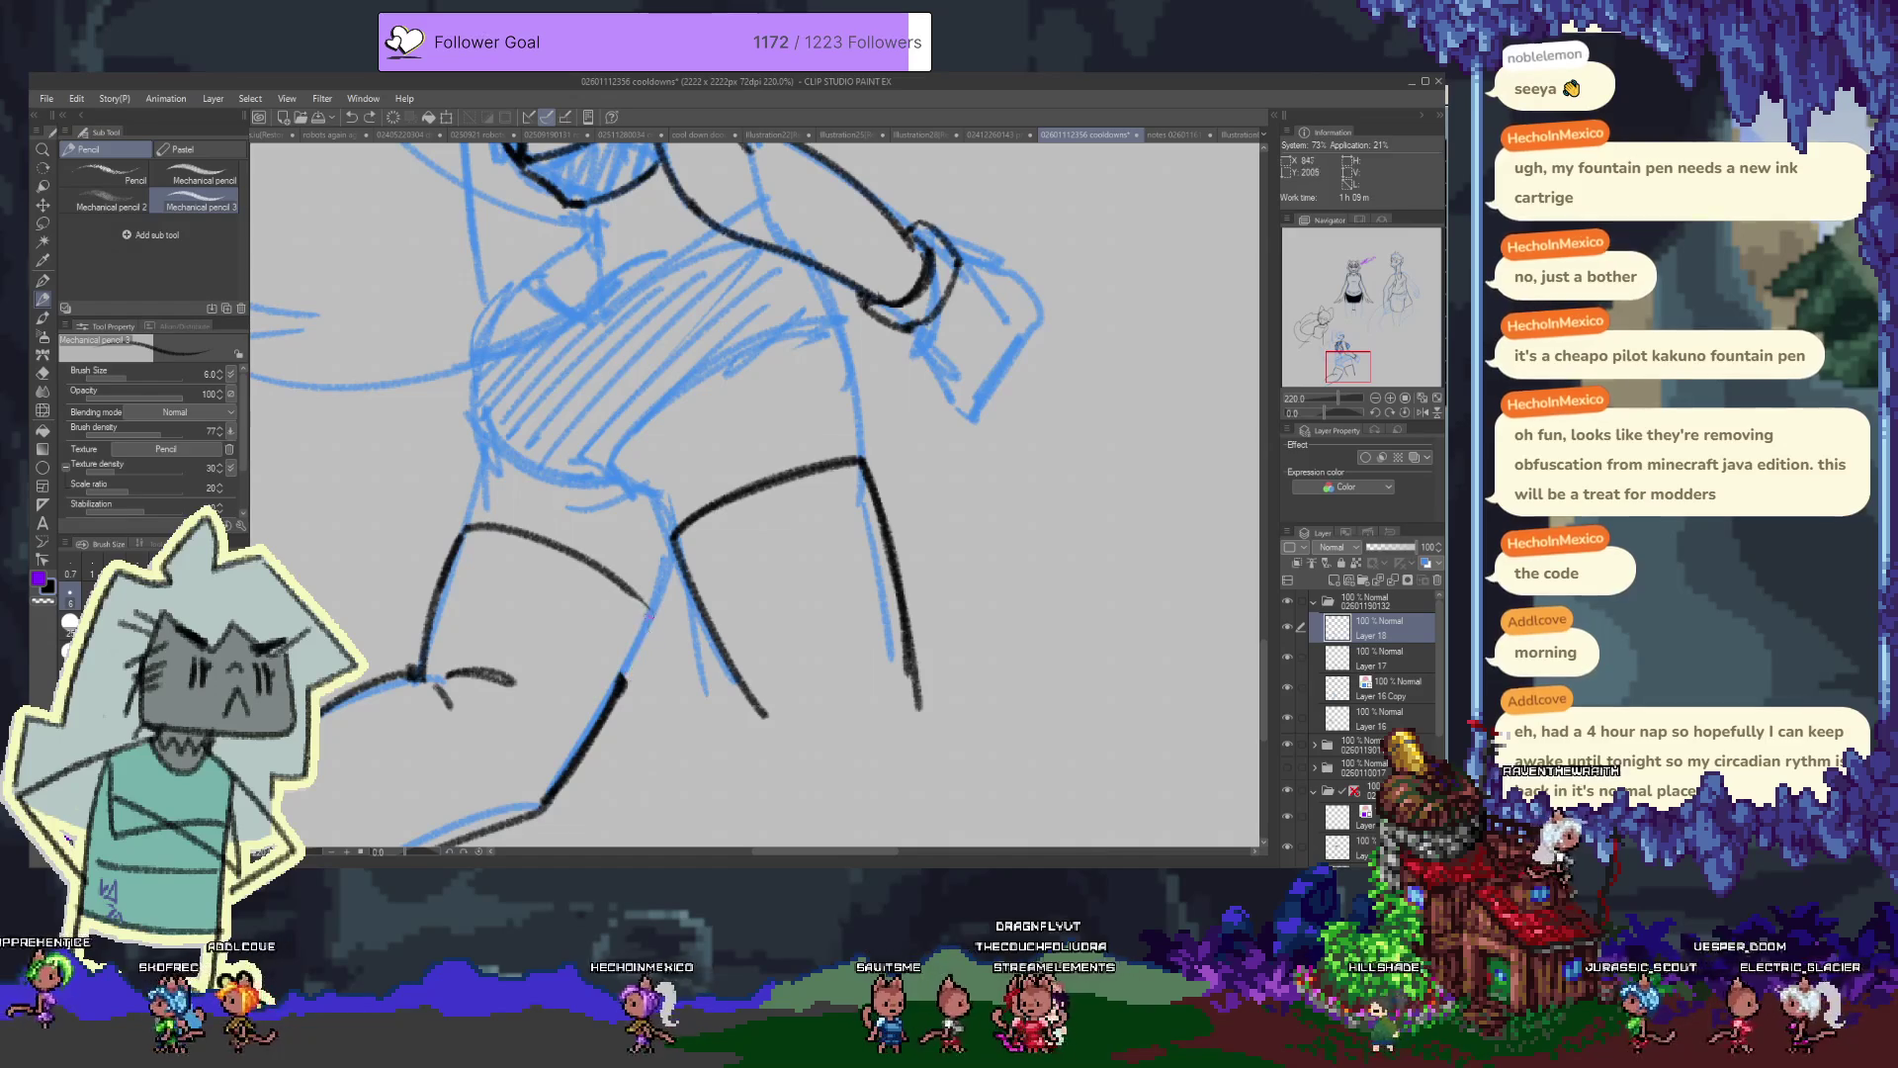
scroll(644, 611, up, 4)
Bring the chest and arm into view and switch to drawing on Layer 17
scroll(637, 563, up, 4)
scroll(627, 494, up, 3)
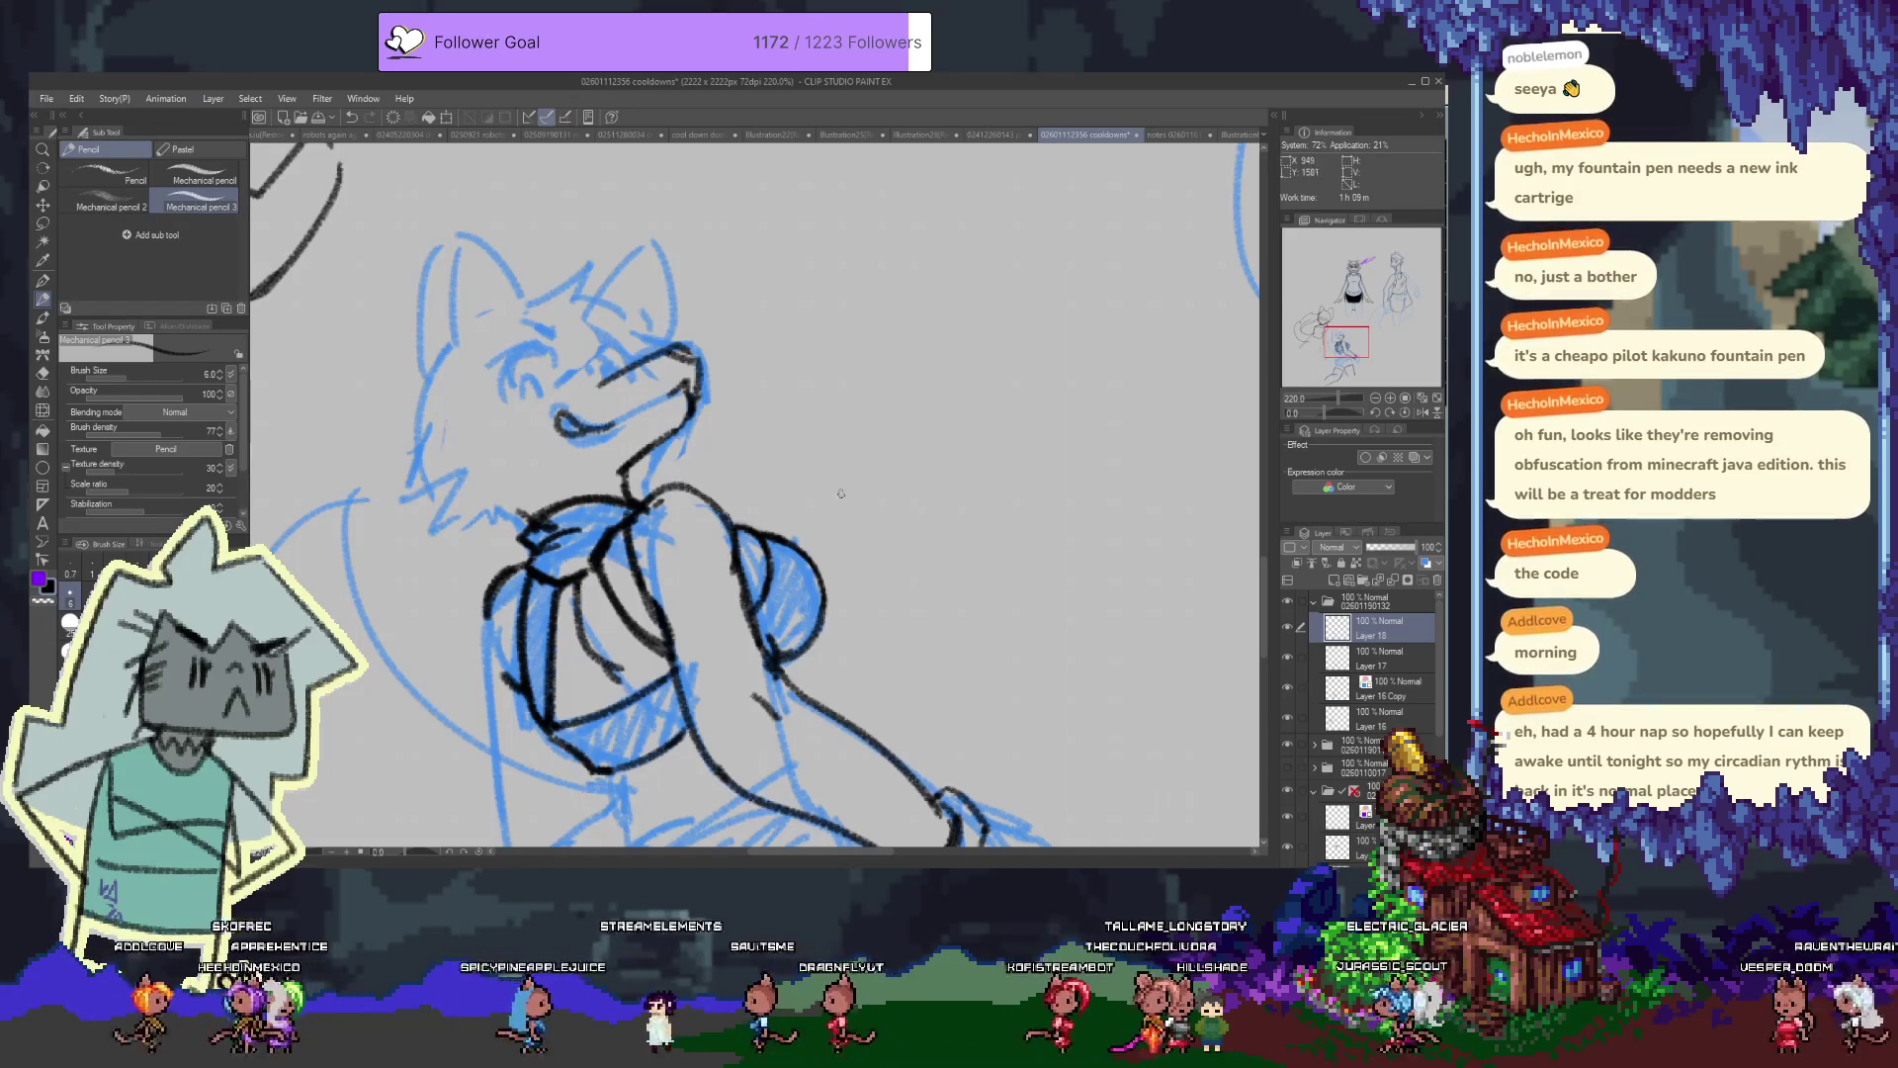
scroll(765, 483, down, 5)
drag(894, 531, 1003, 669)
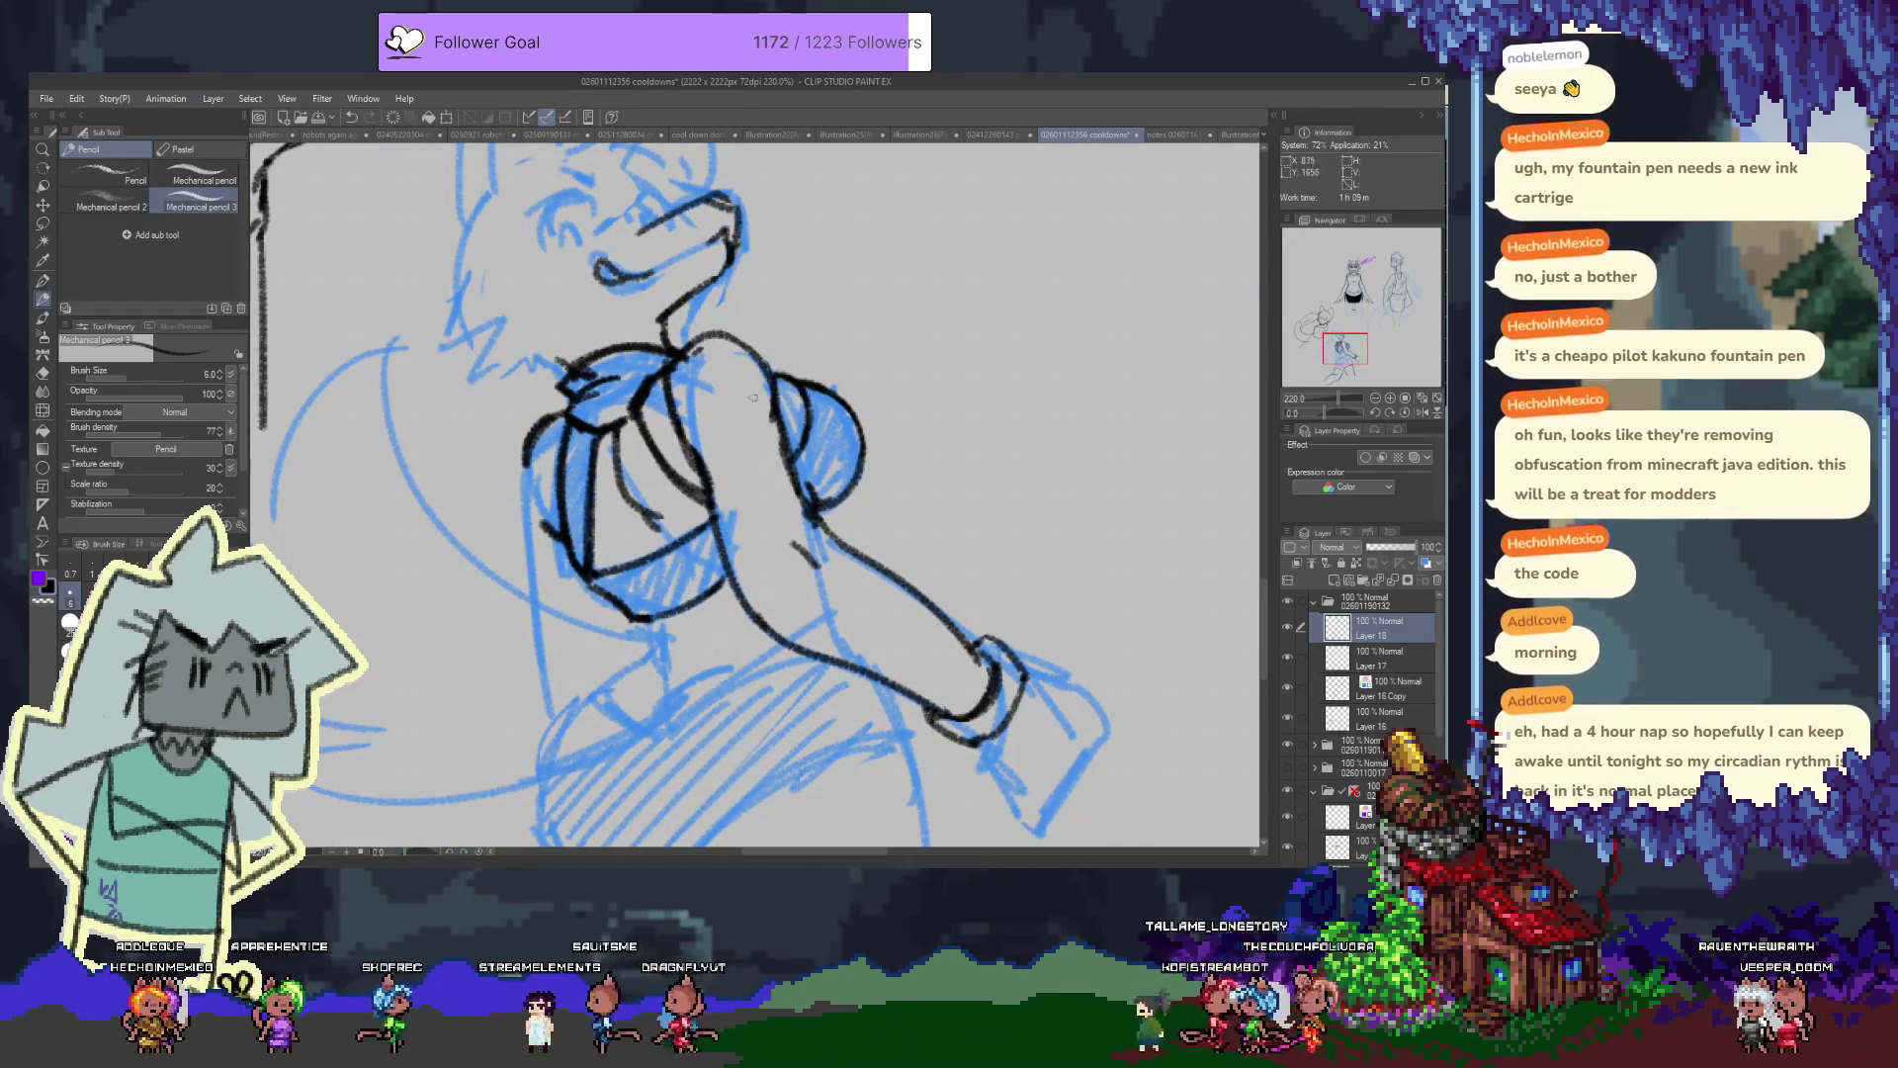
key(alt+bracketleft)
scroll(610, 603, down, 2)
scroll(610, 603, down, 1)
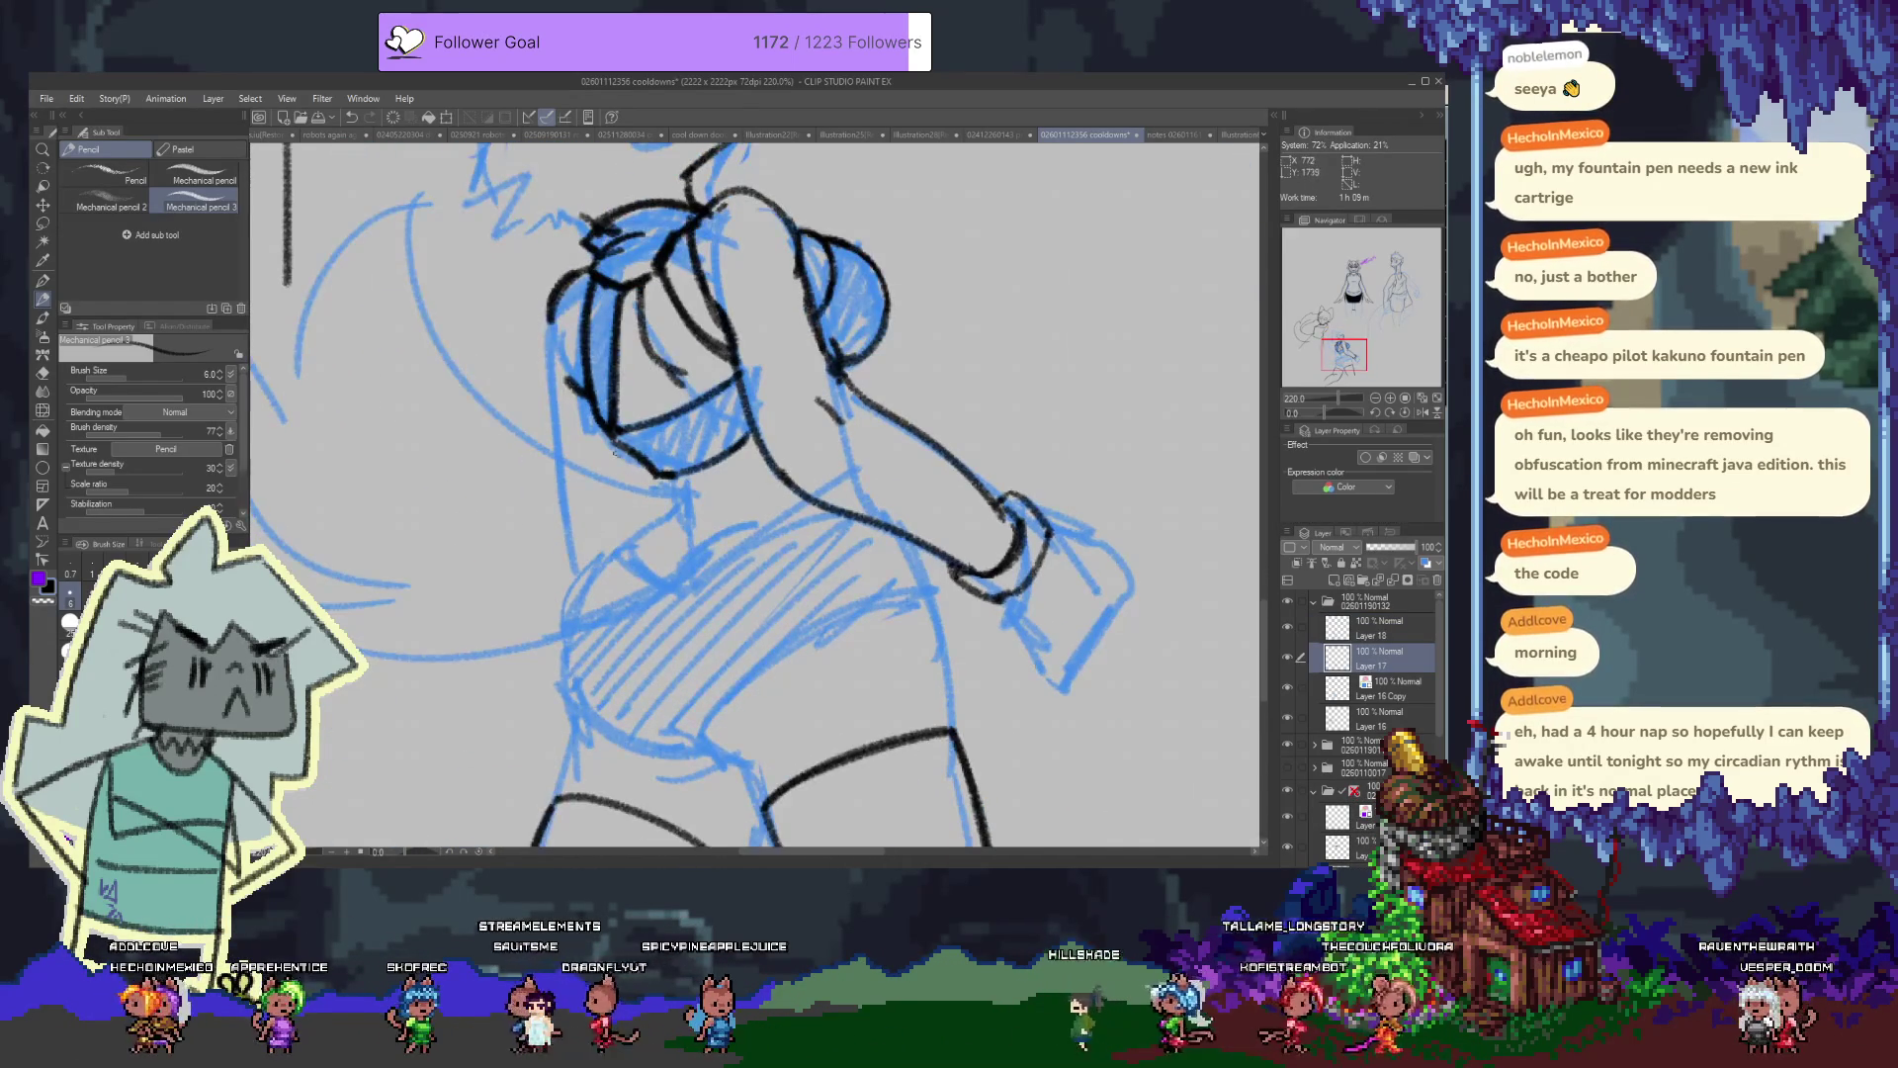
Draw black contour lines along the back and side, trimming the end of the last one
drag(629, 465, 632, 529)
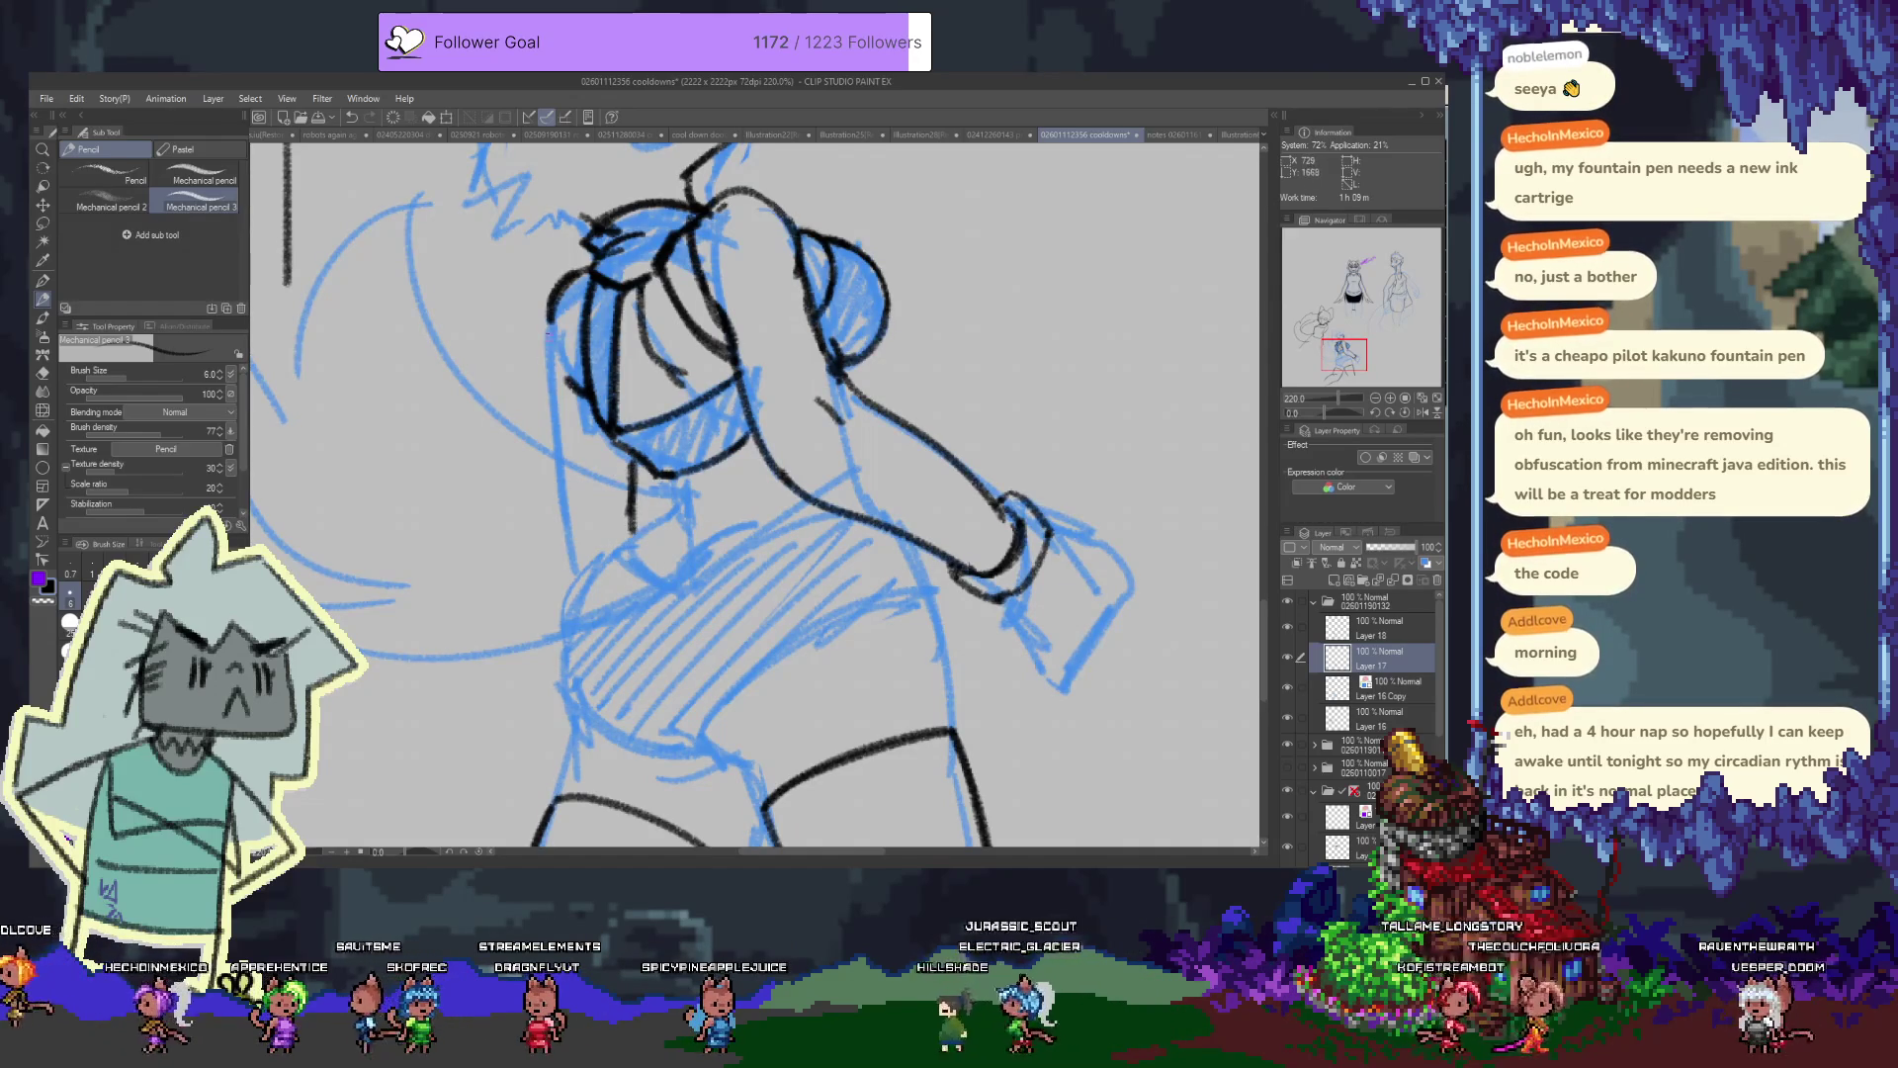
drag(550, 299, 570, 599)
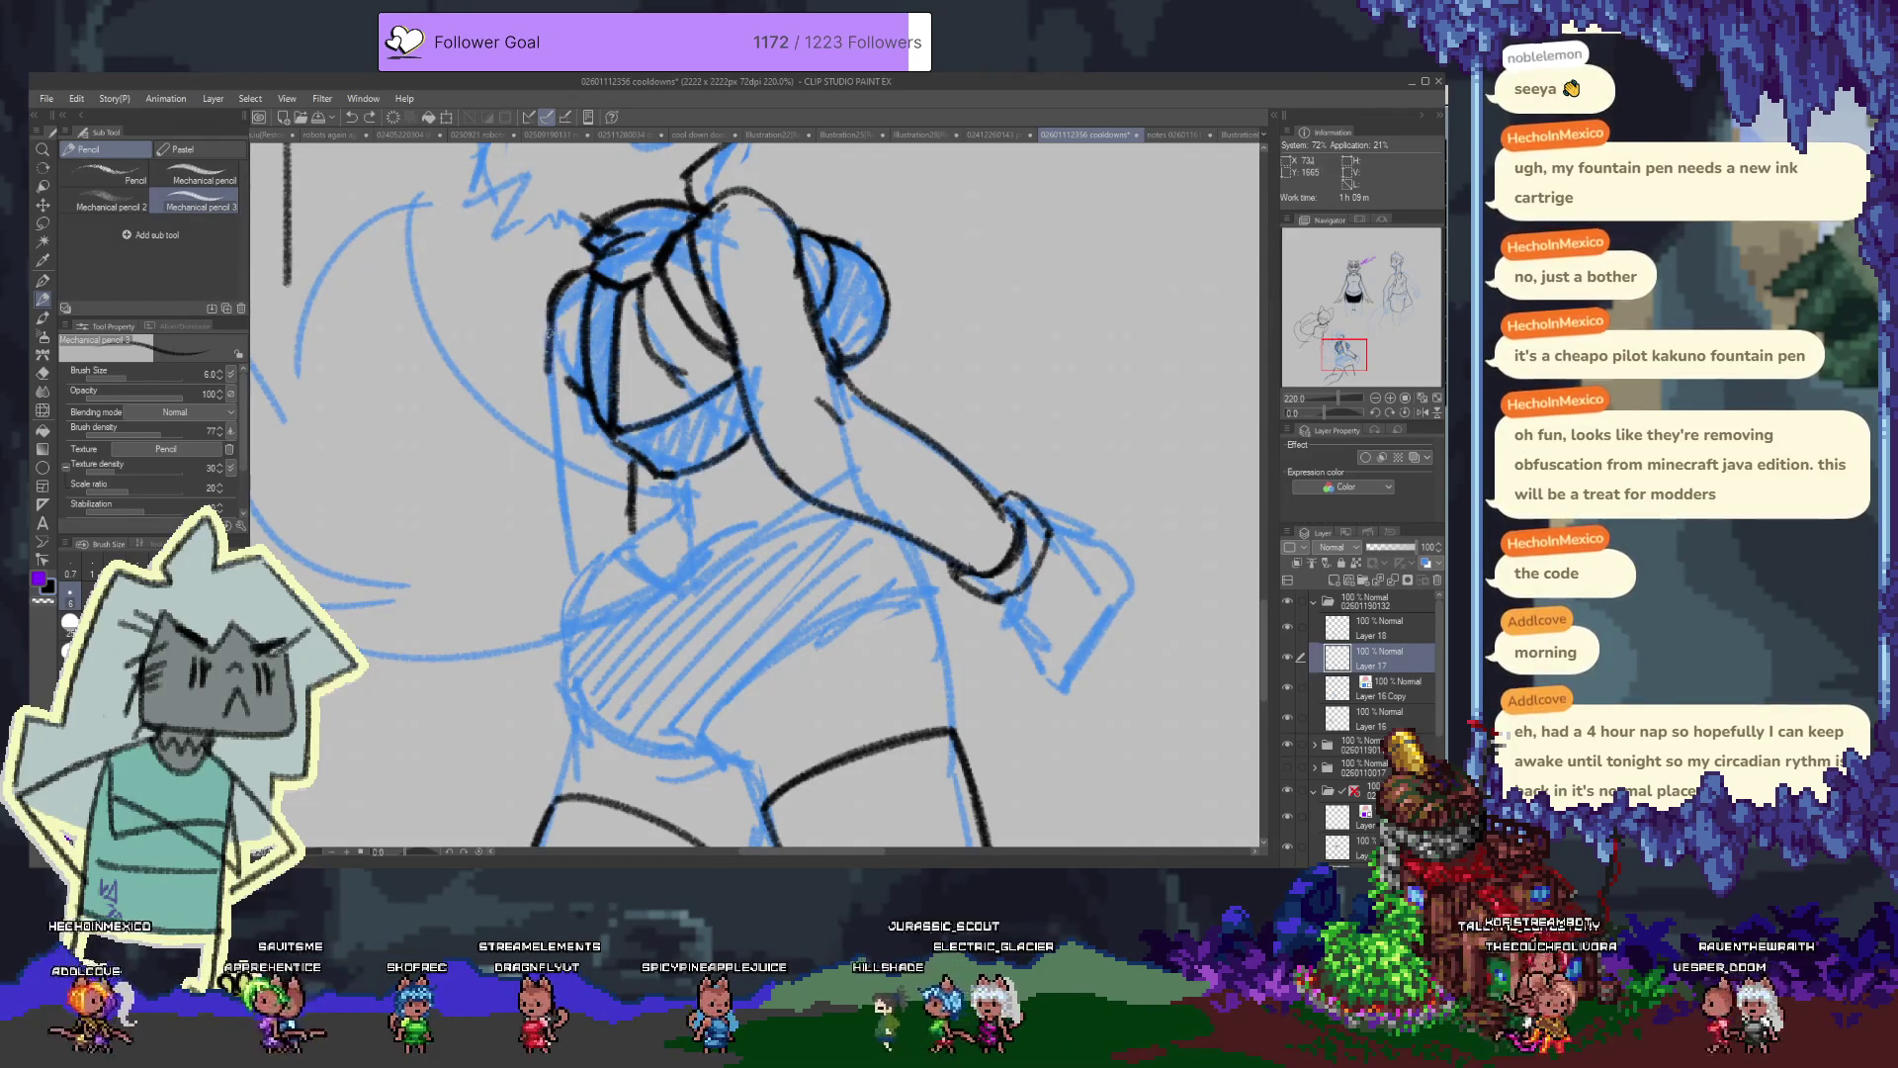
key(ctrl+z)
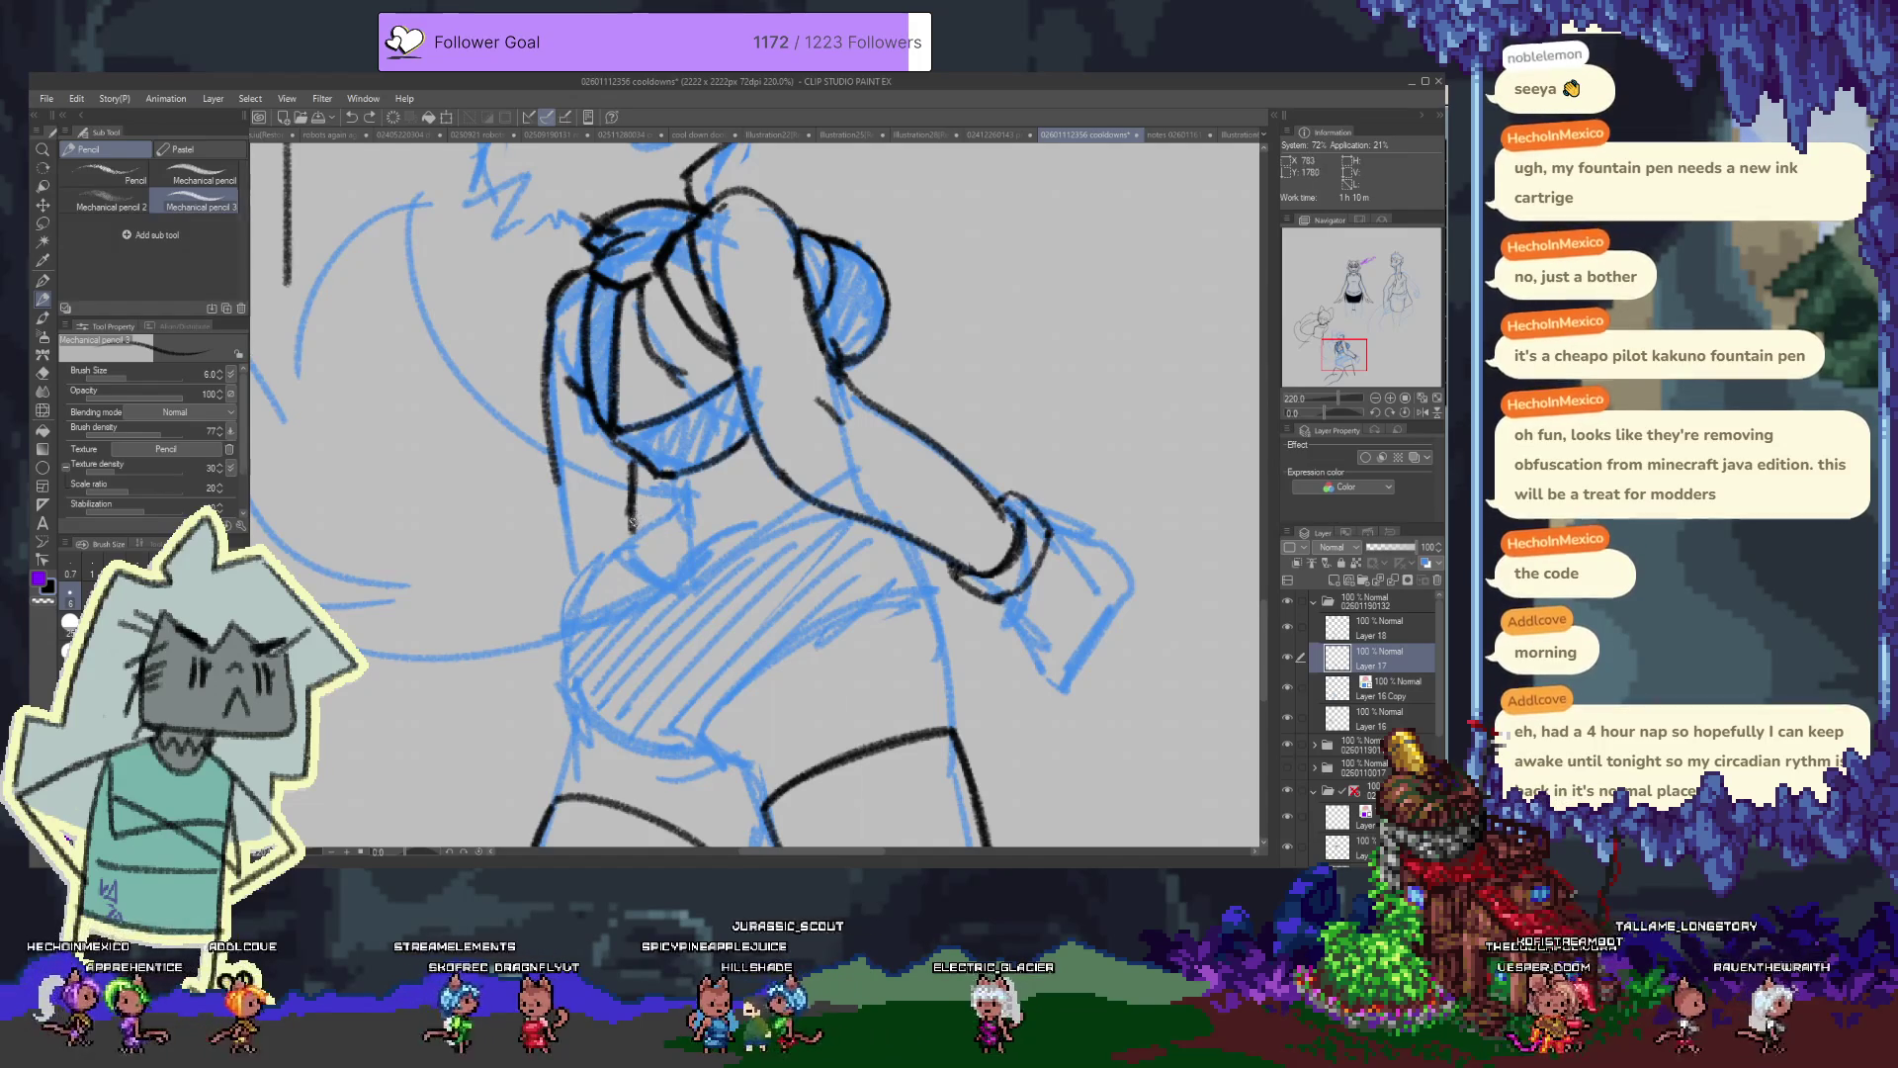
key(e)
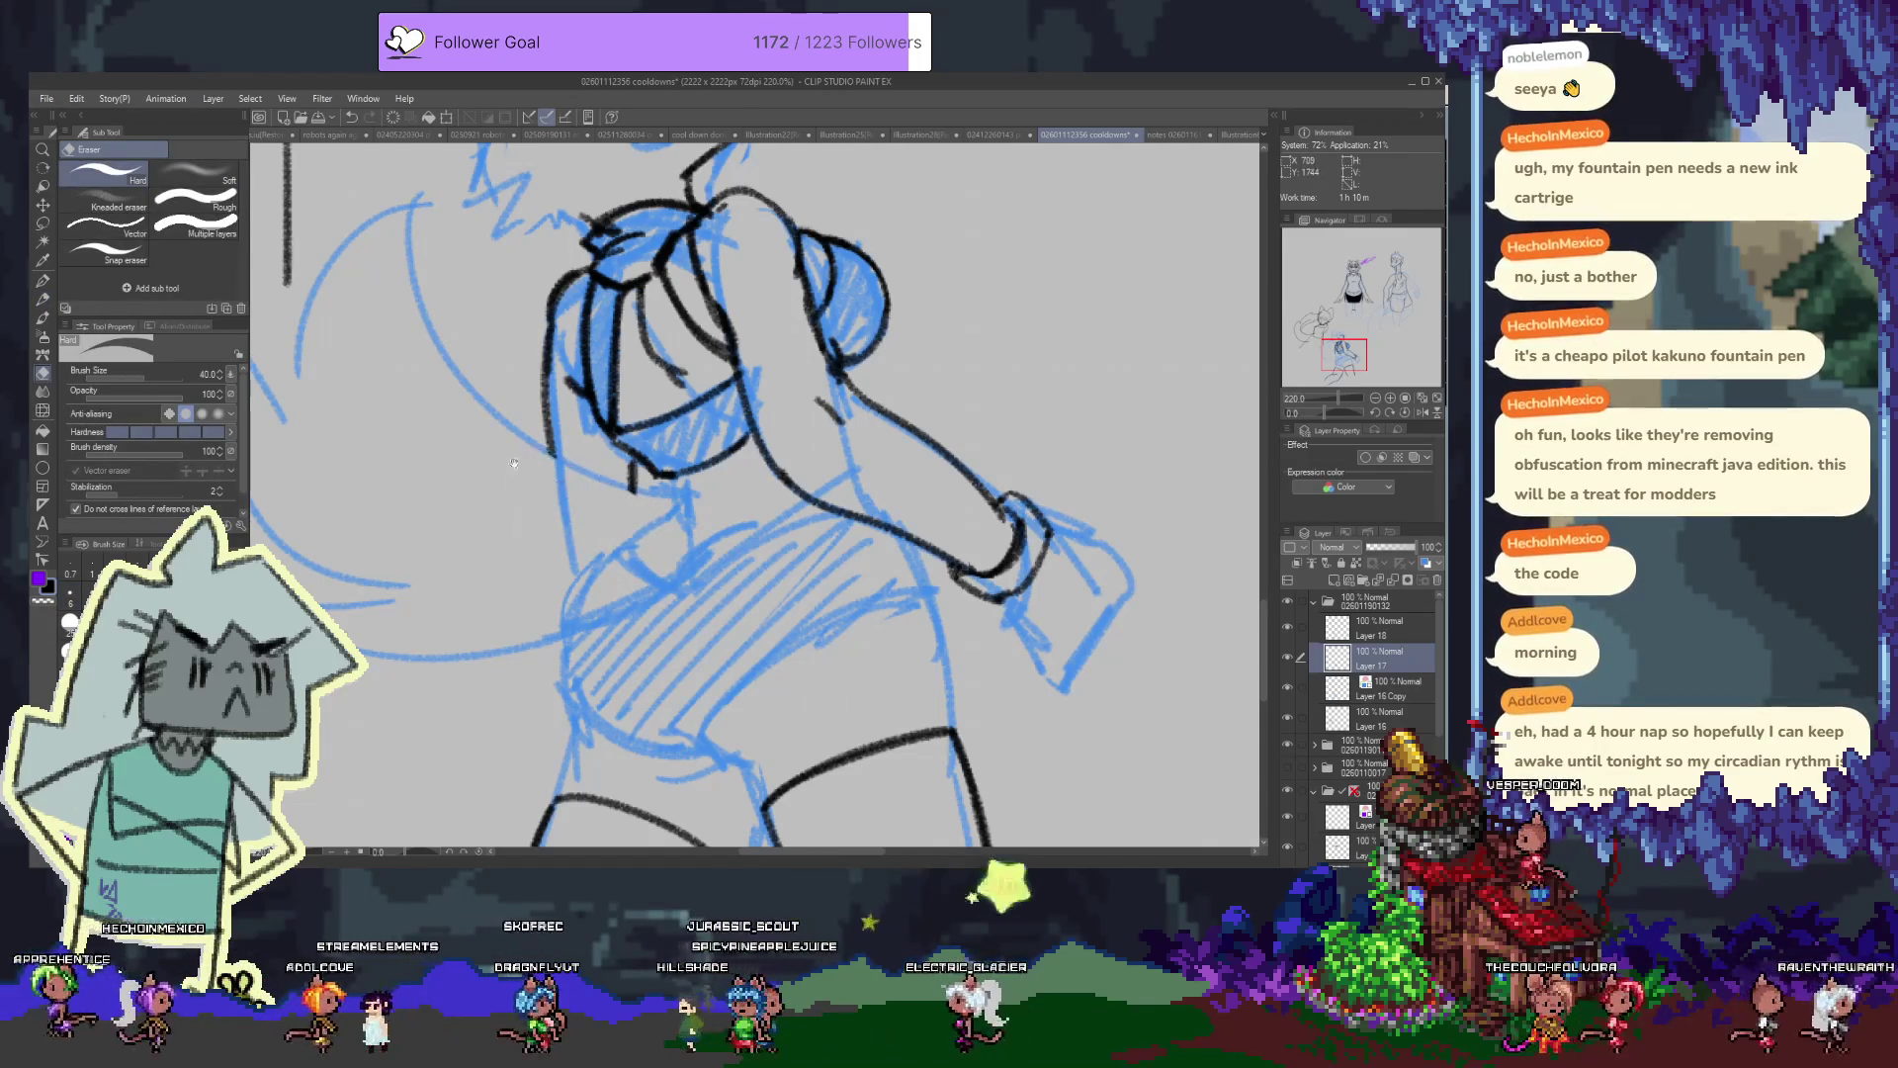
drag(506, 394, 595, 492)
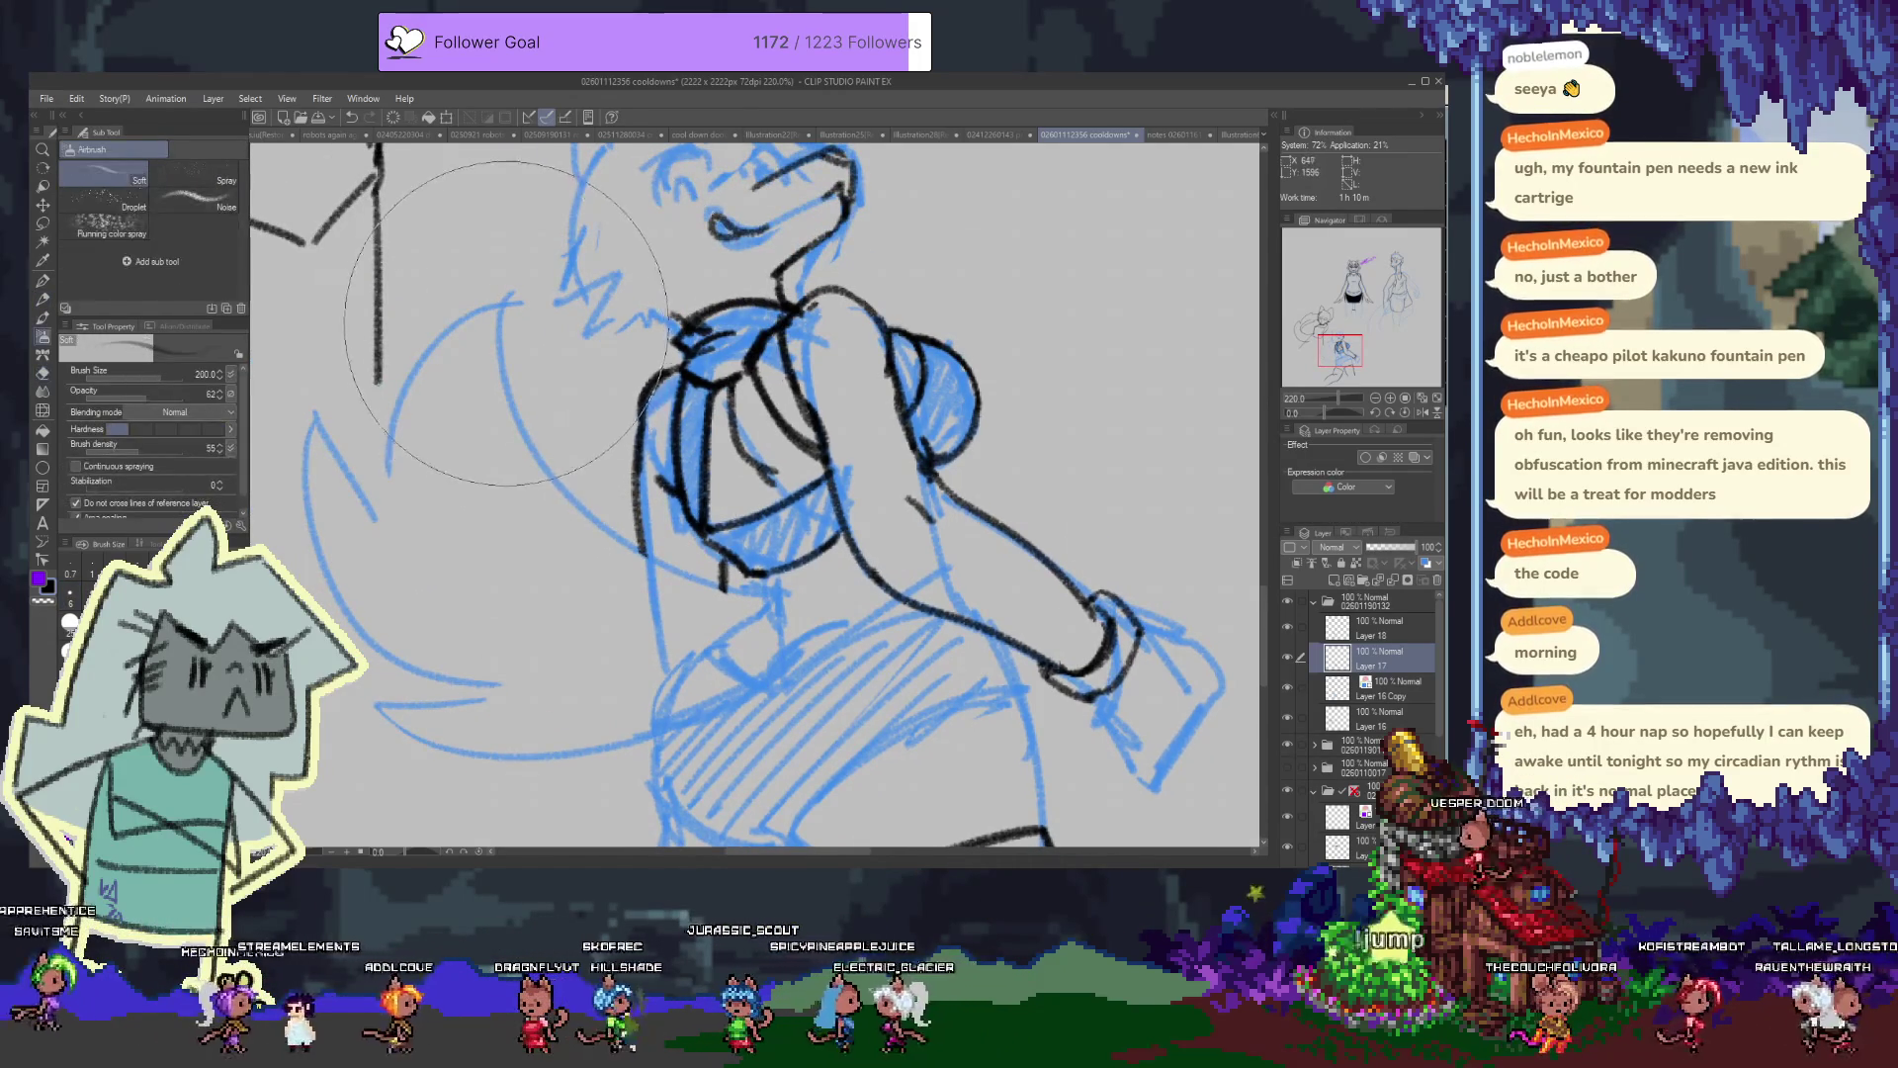
Ink the long outer curve of the fox tail in black
key(p)
drag(509, 293, 788, 603)
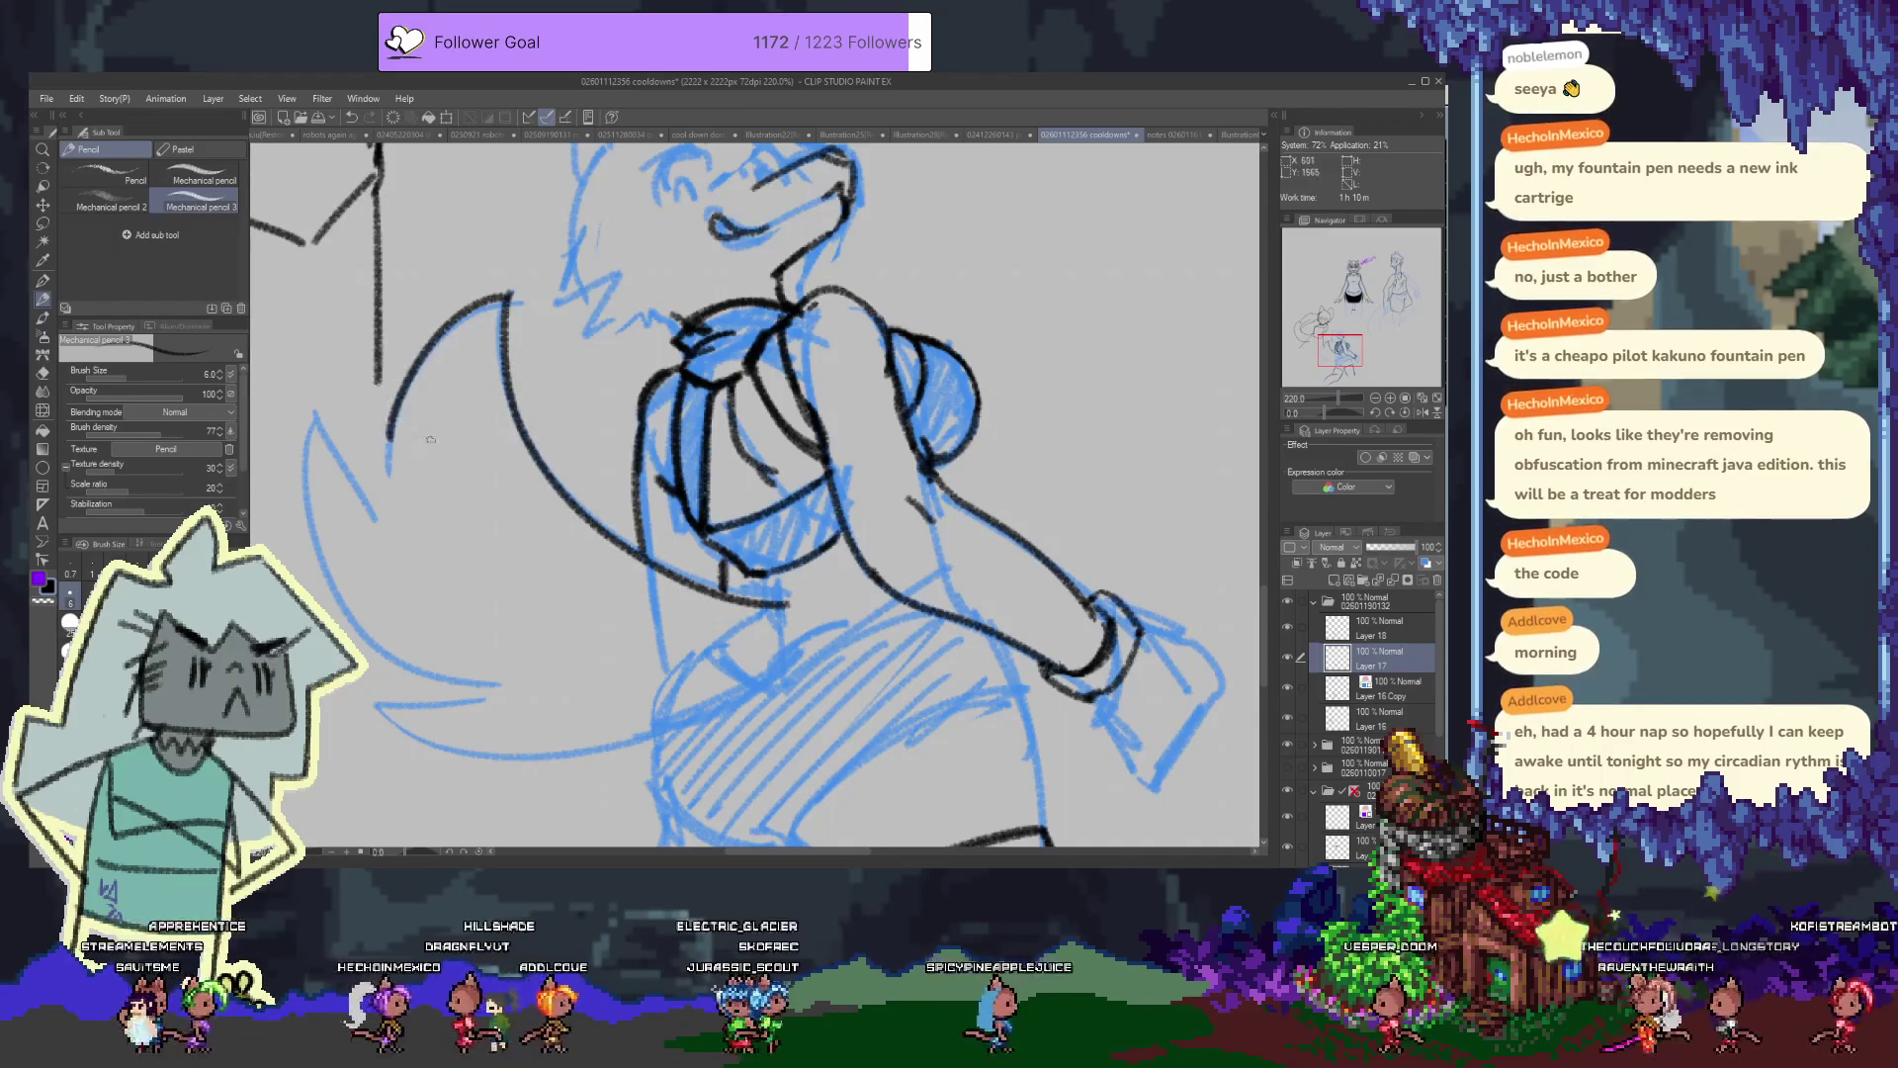
drag(431, 433, 560, 428)
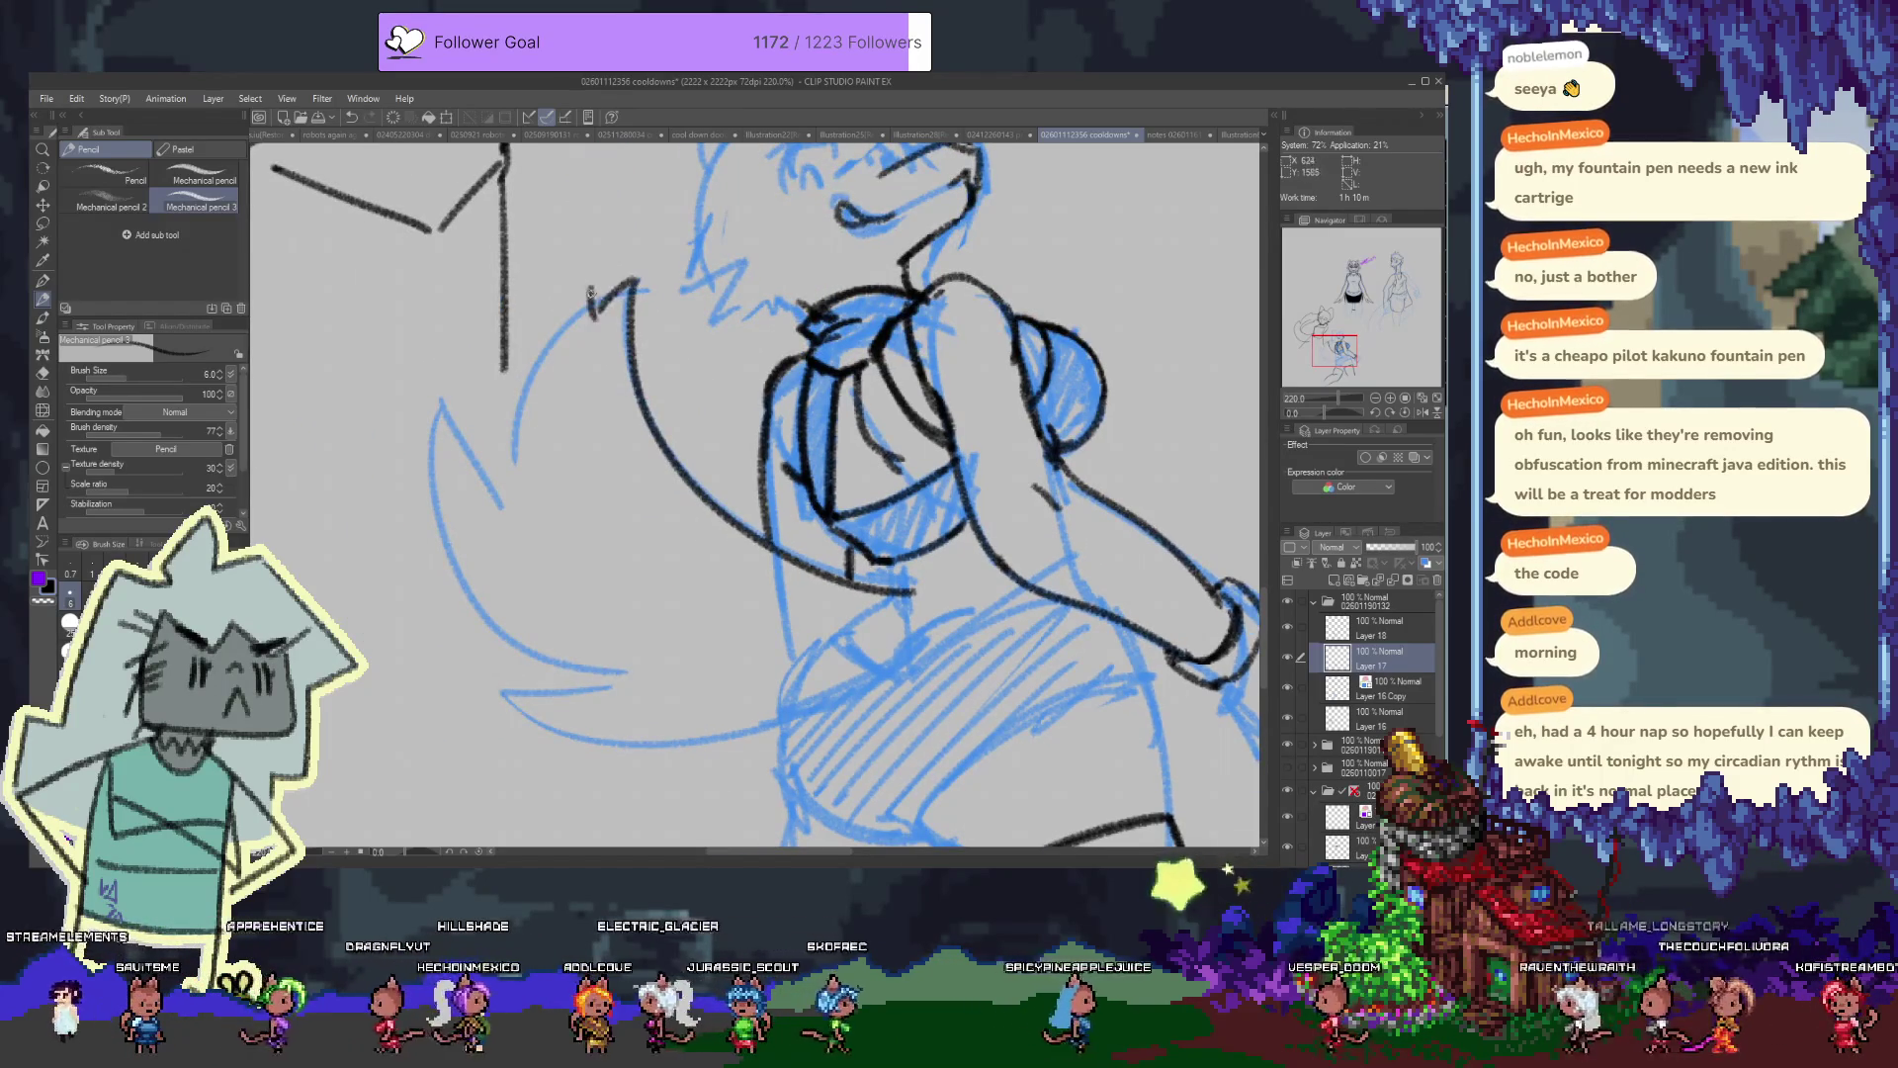
key(ctrl+z)
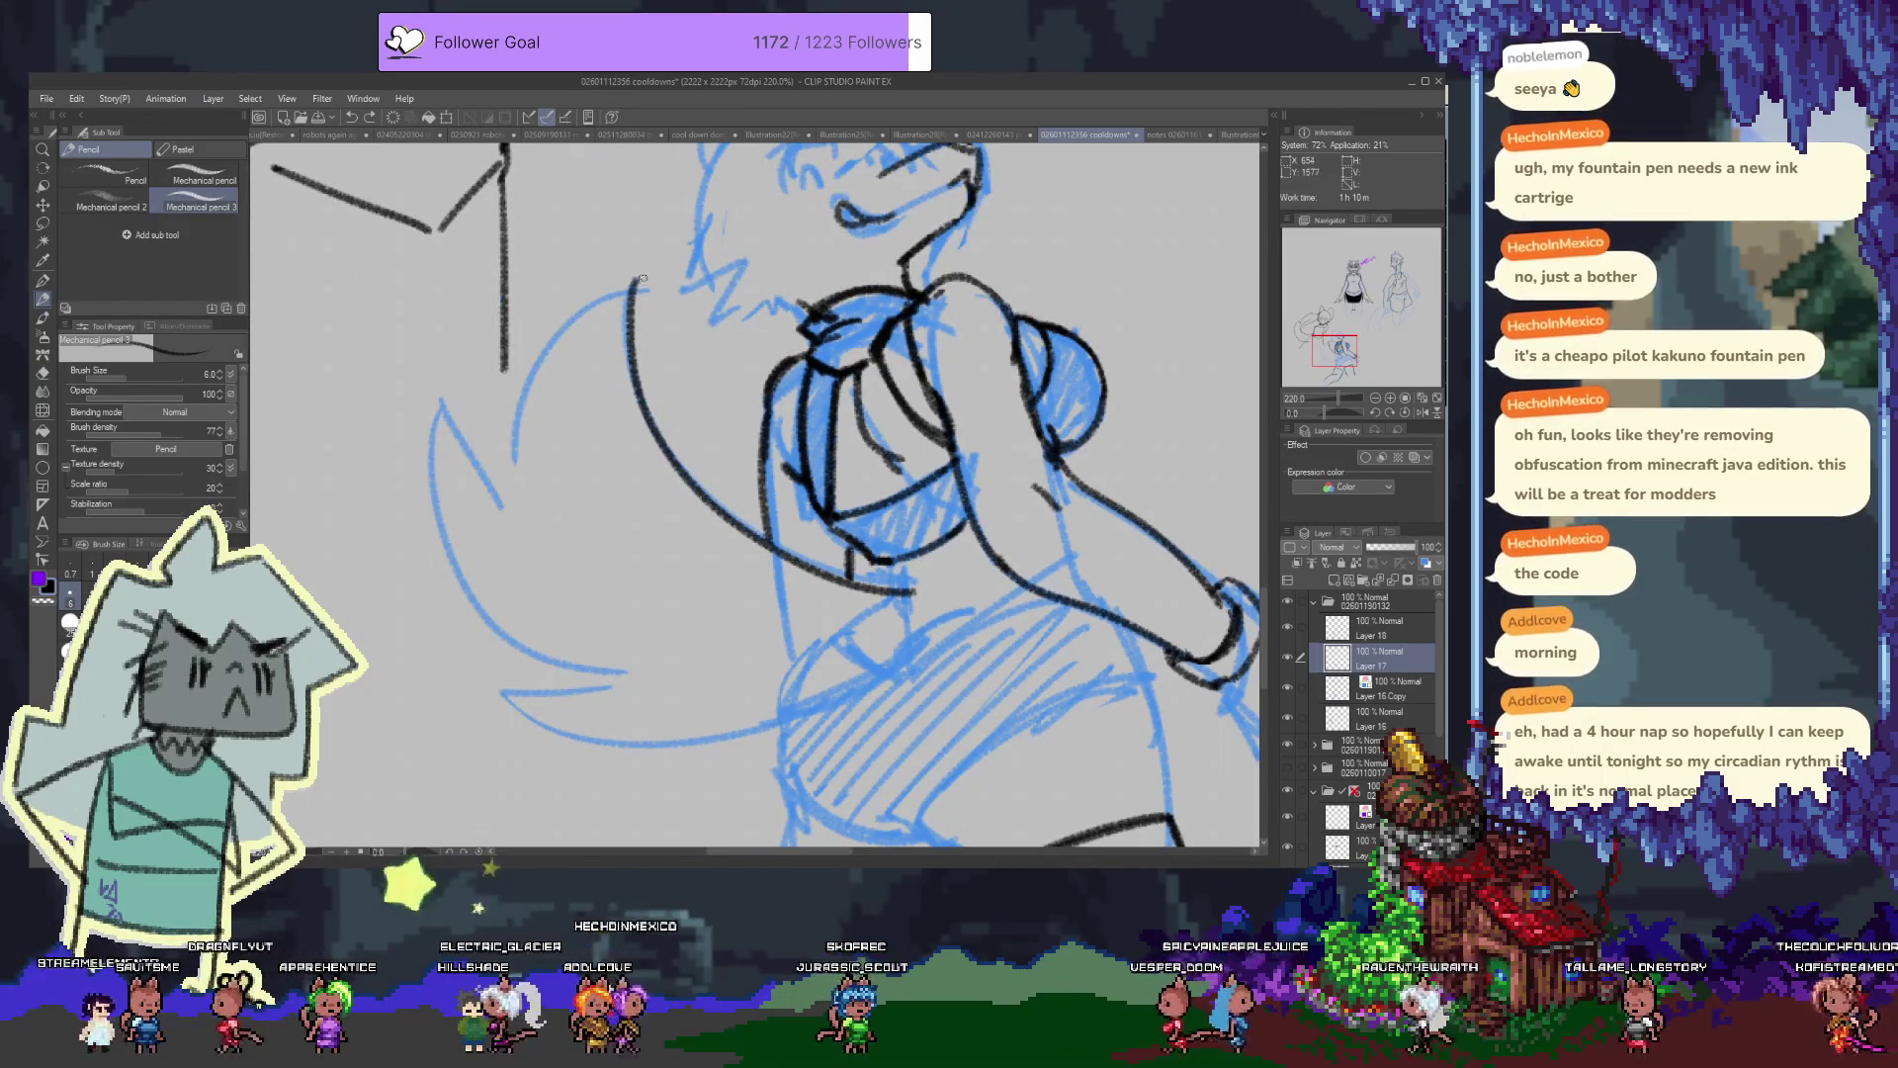
key(e)
key(p)
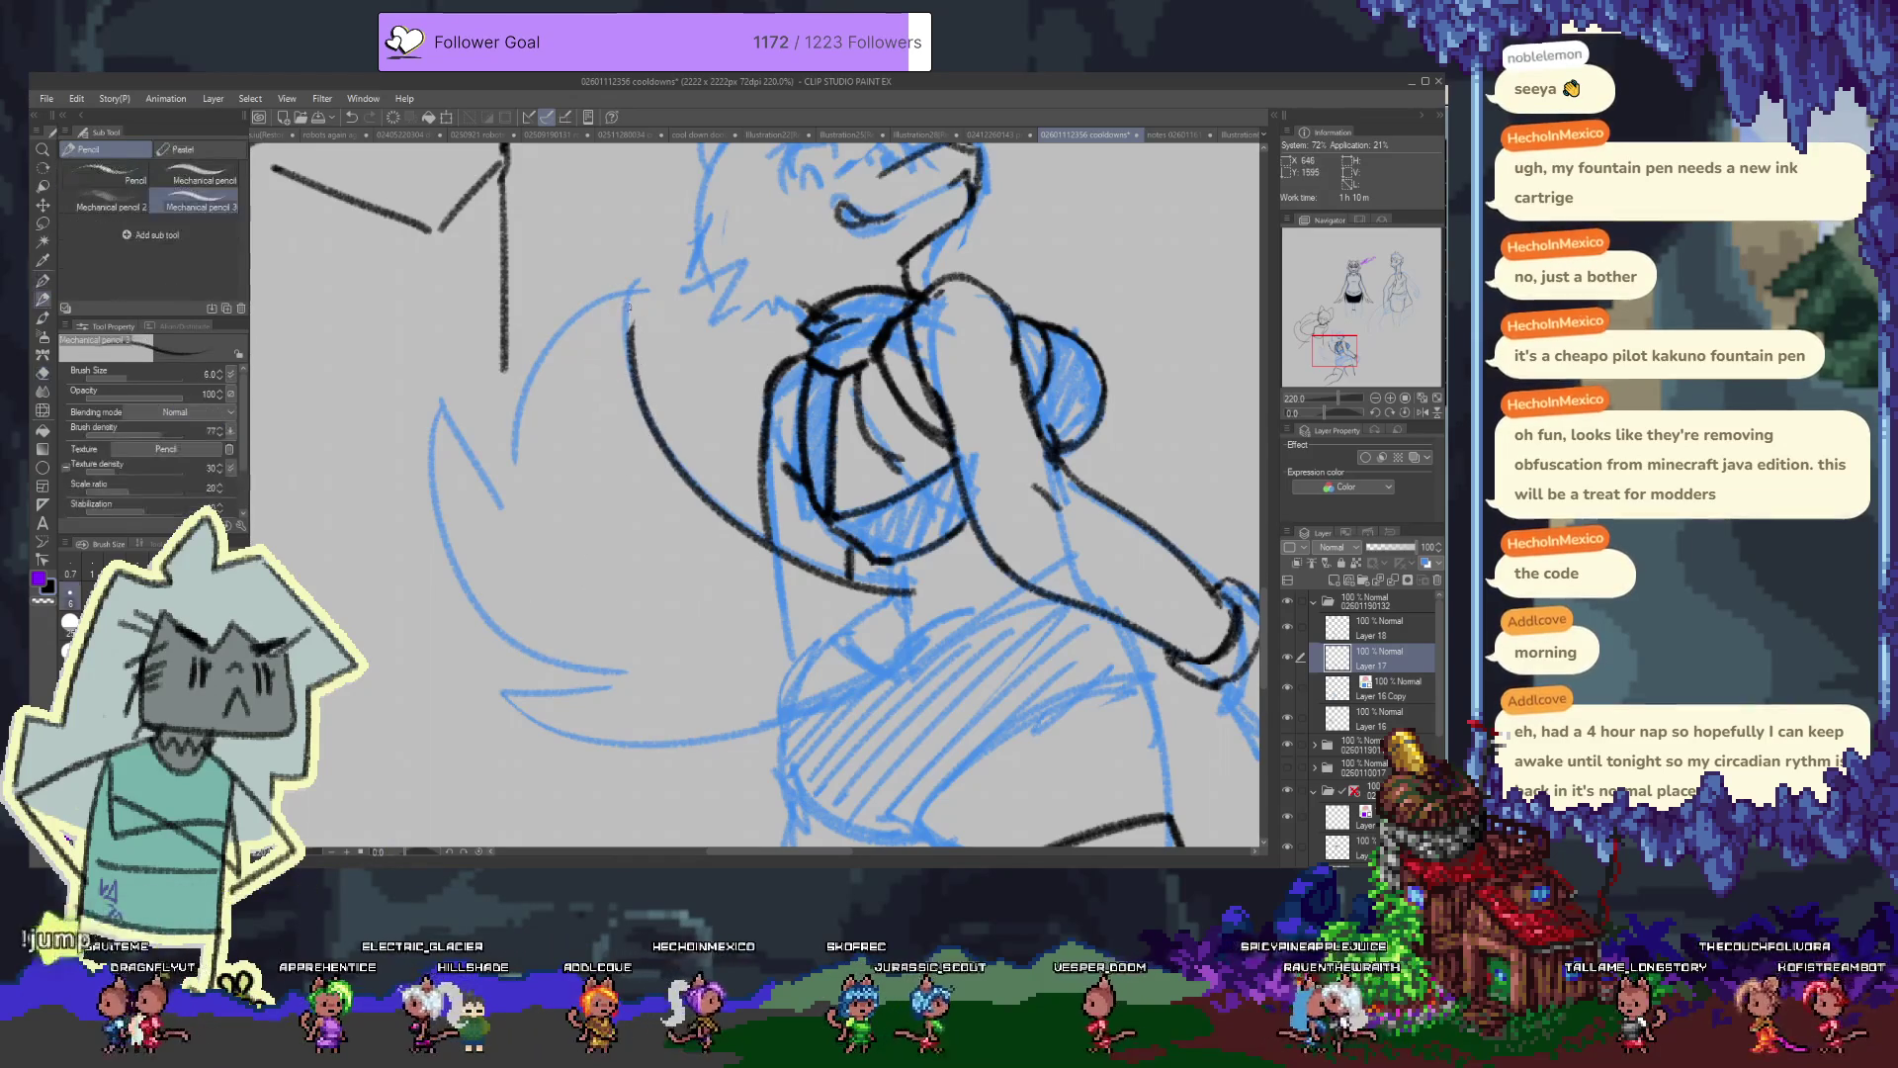
key(e)
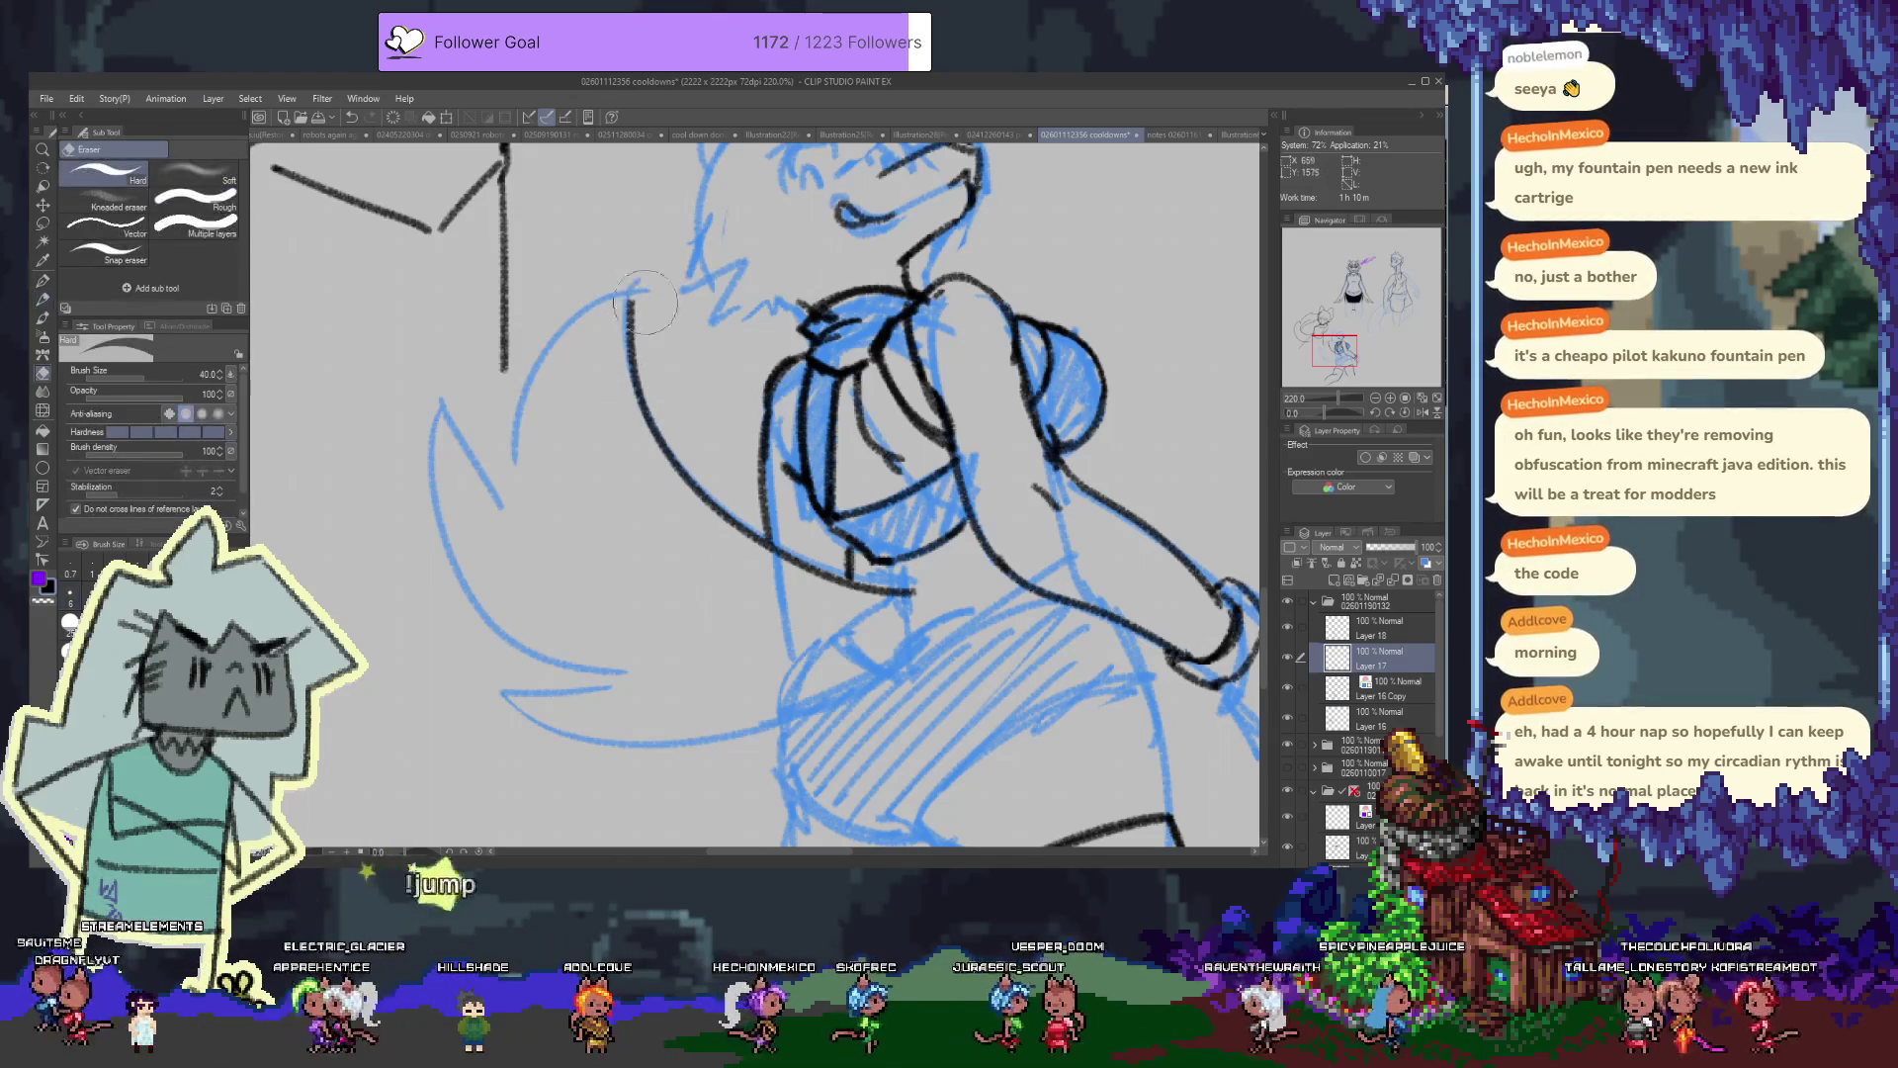
key(p)
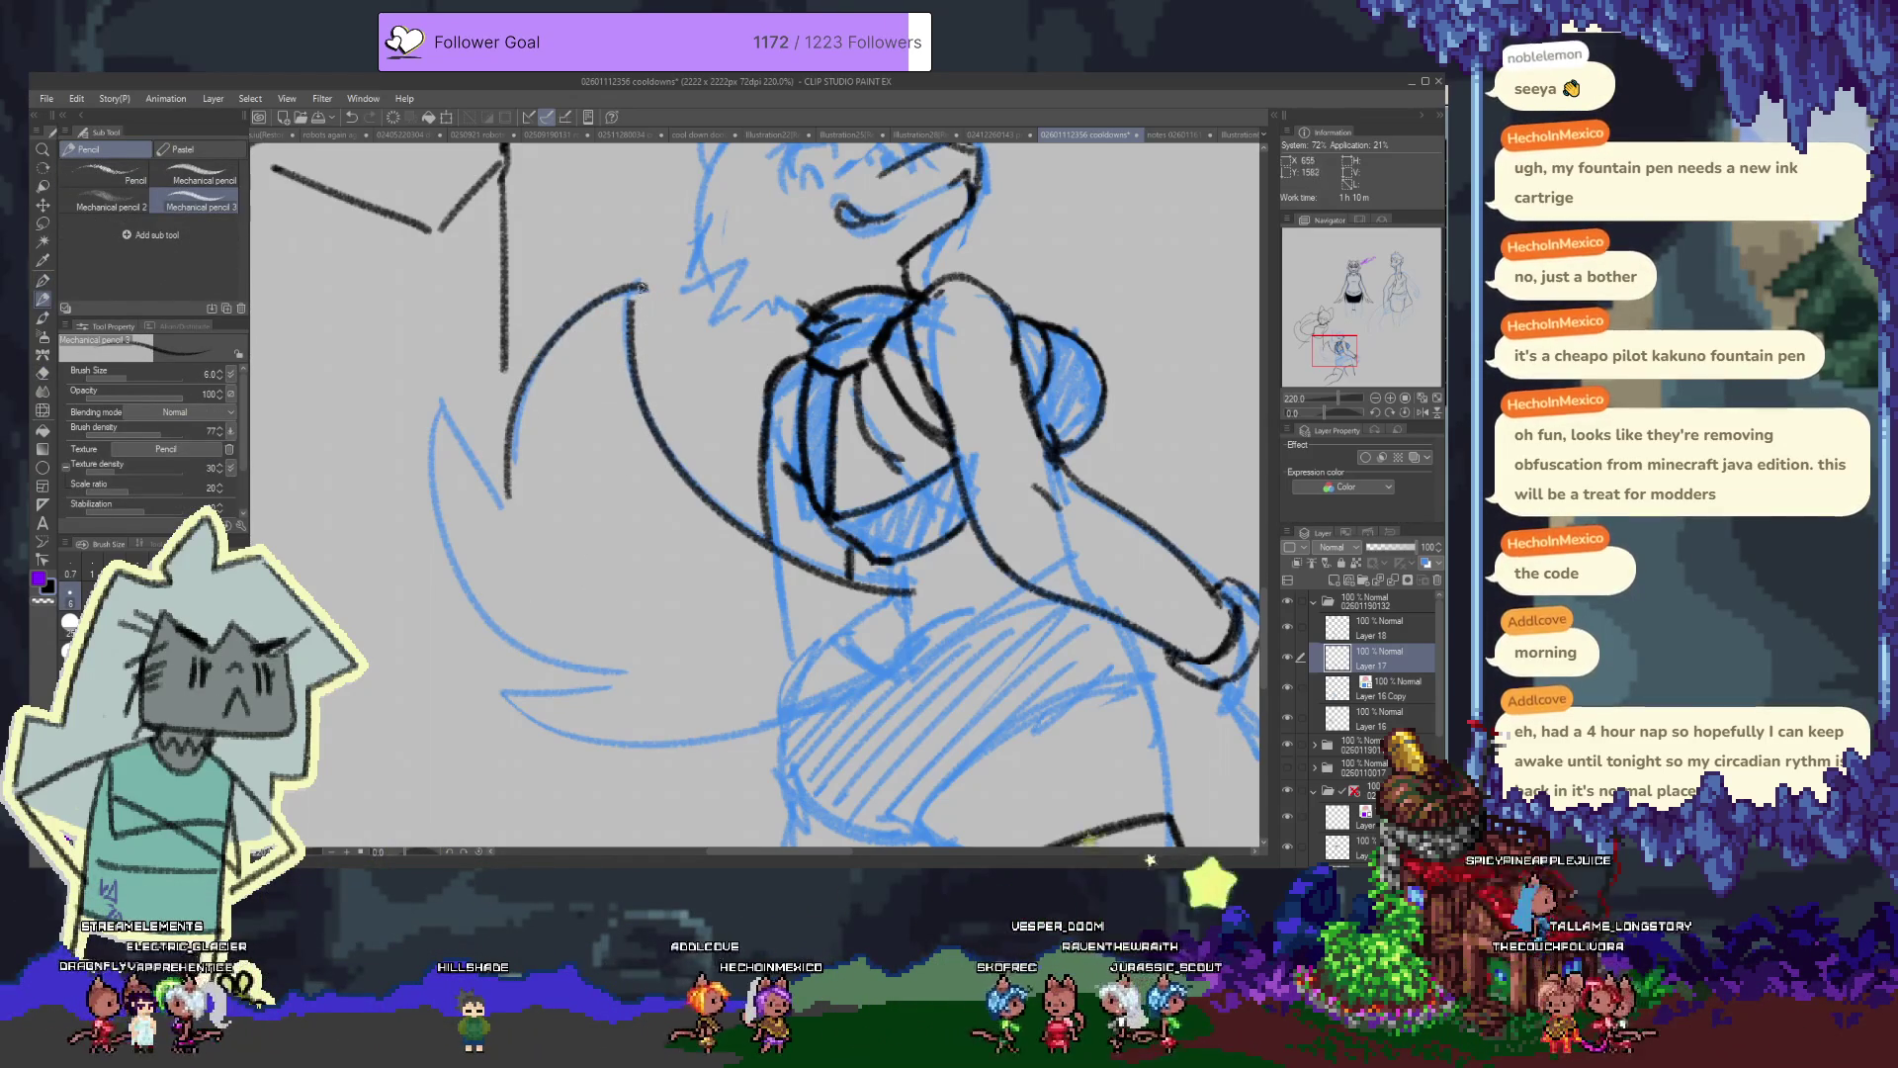
key(e)
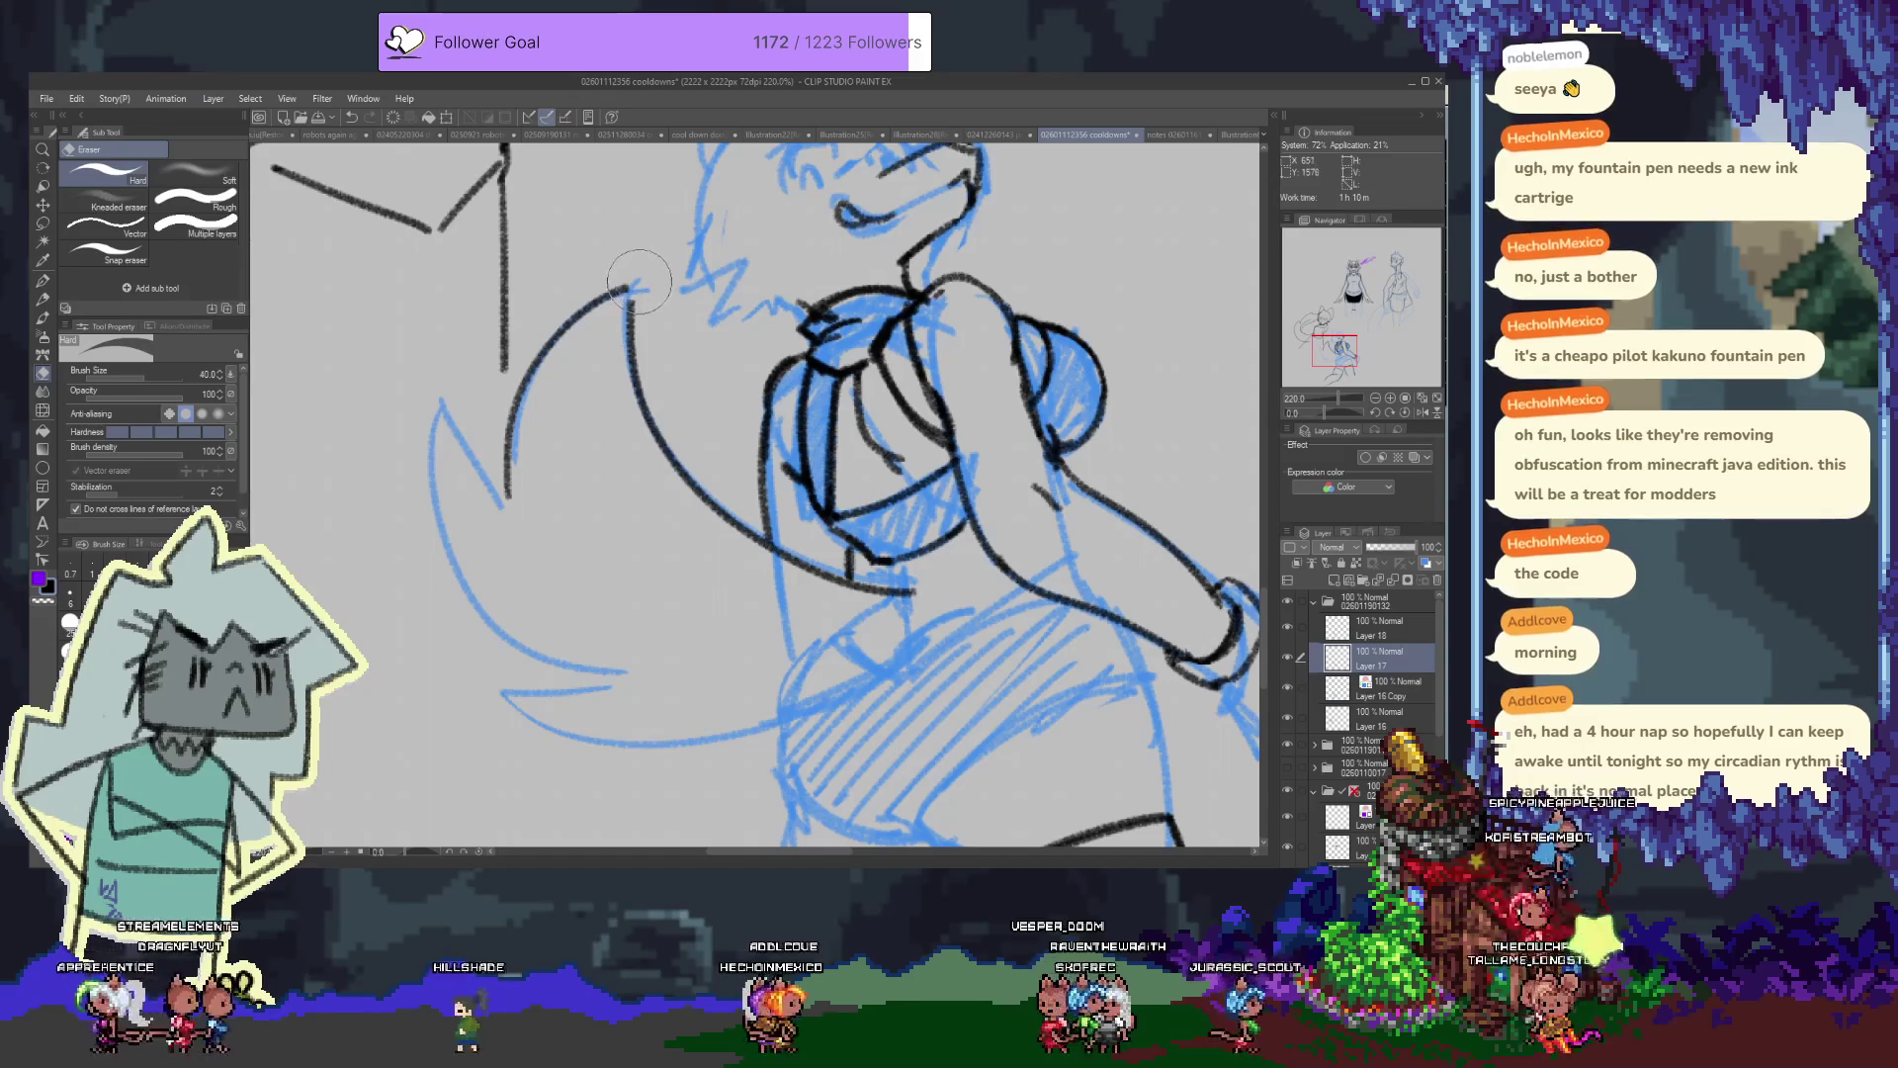
key(p)
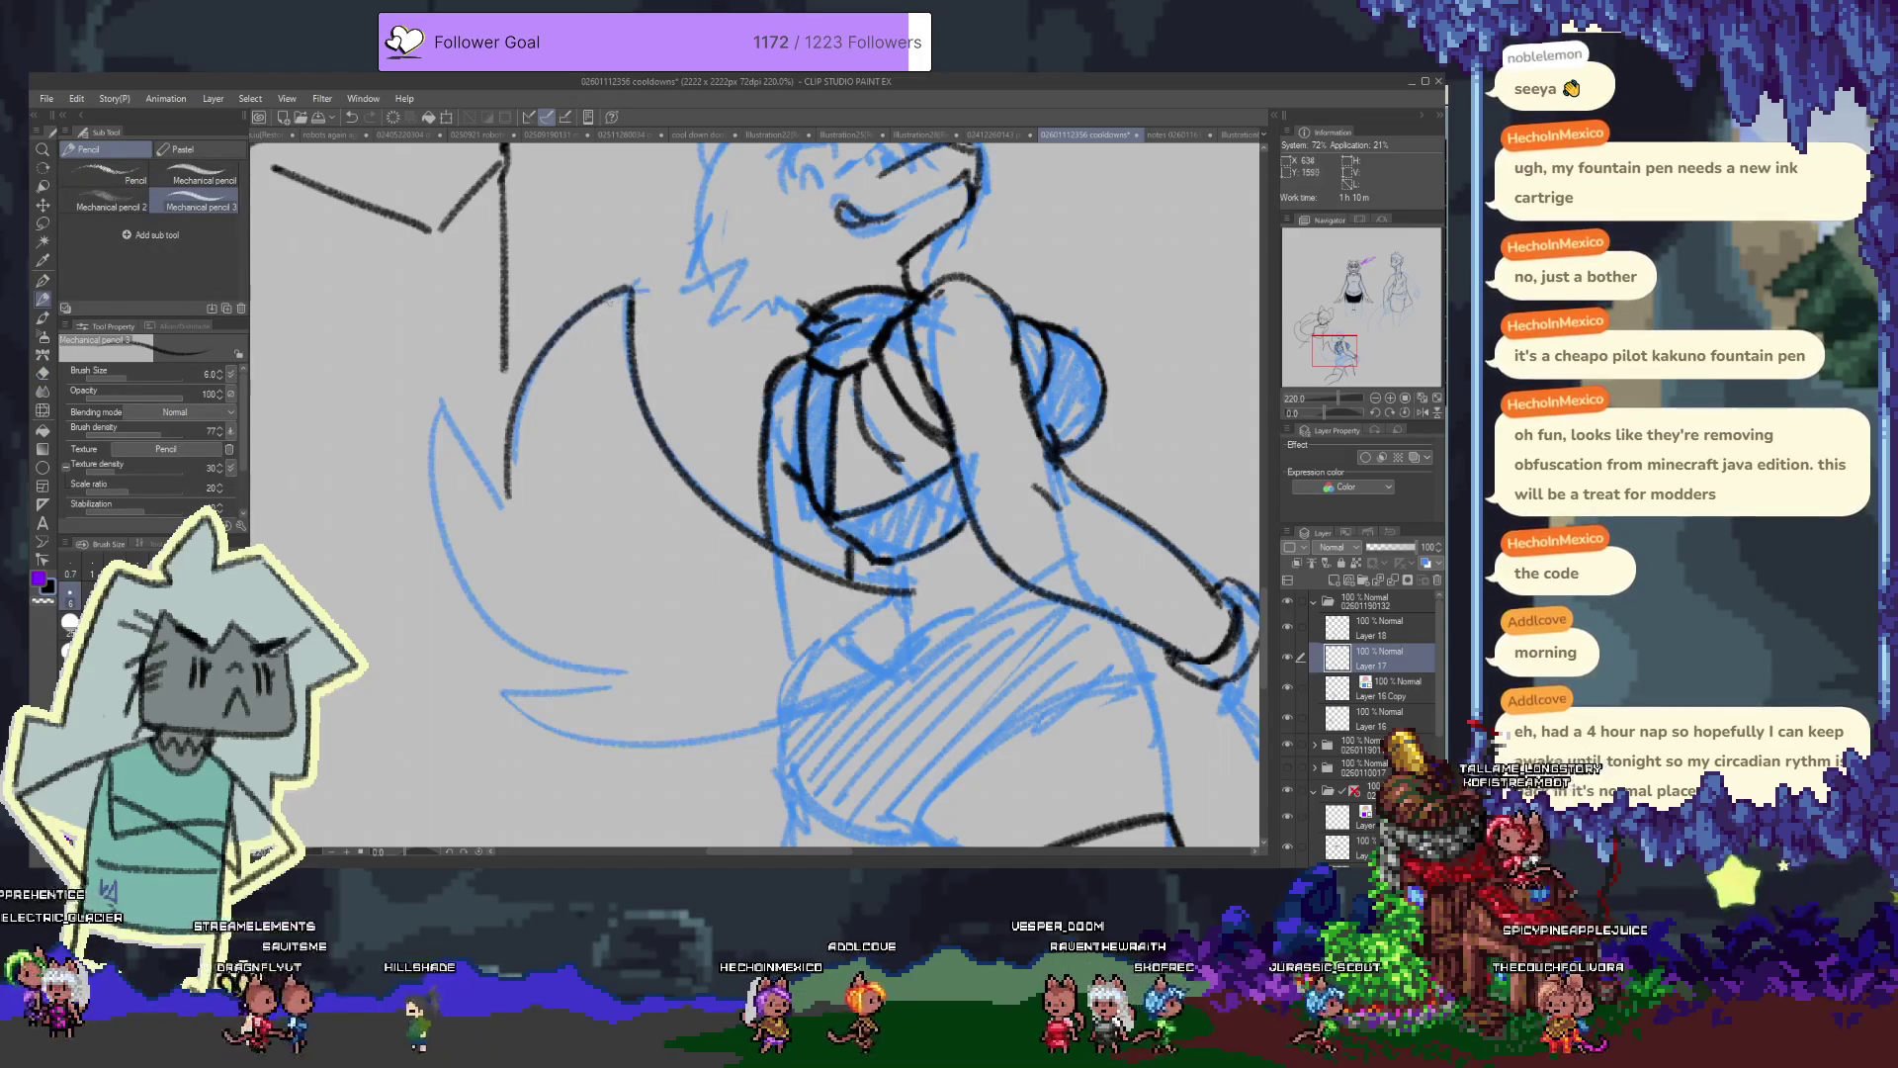
Add jagged fur tufts along the tail's edge, redrawing strokes that don't fit
drag(590, 270, 595, 396)
key(ctrl+z)
key(e)
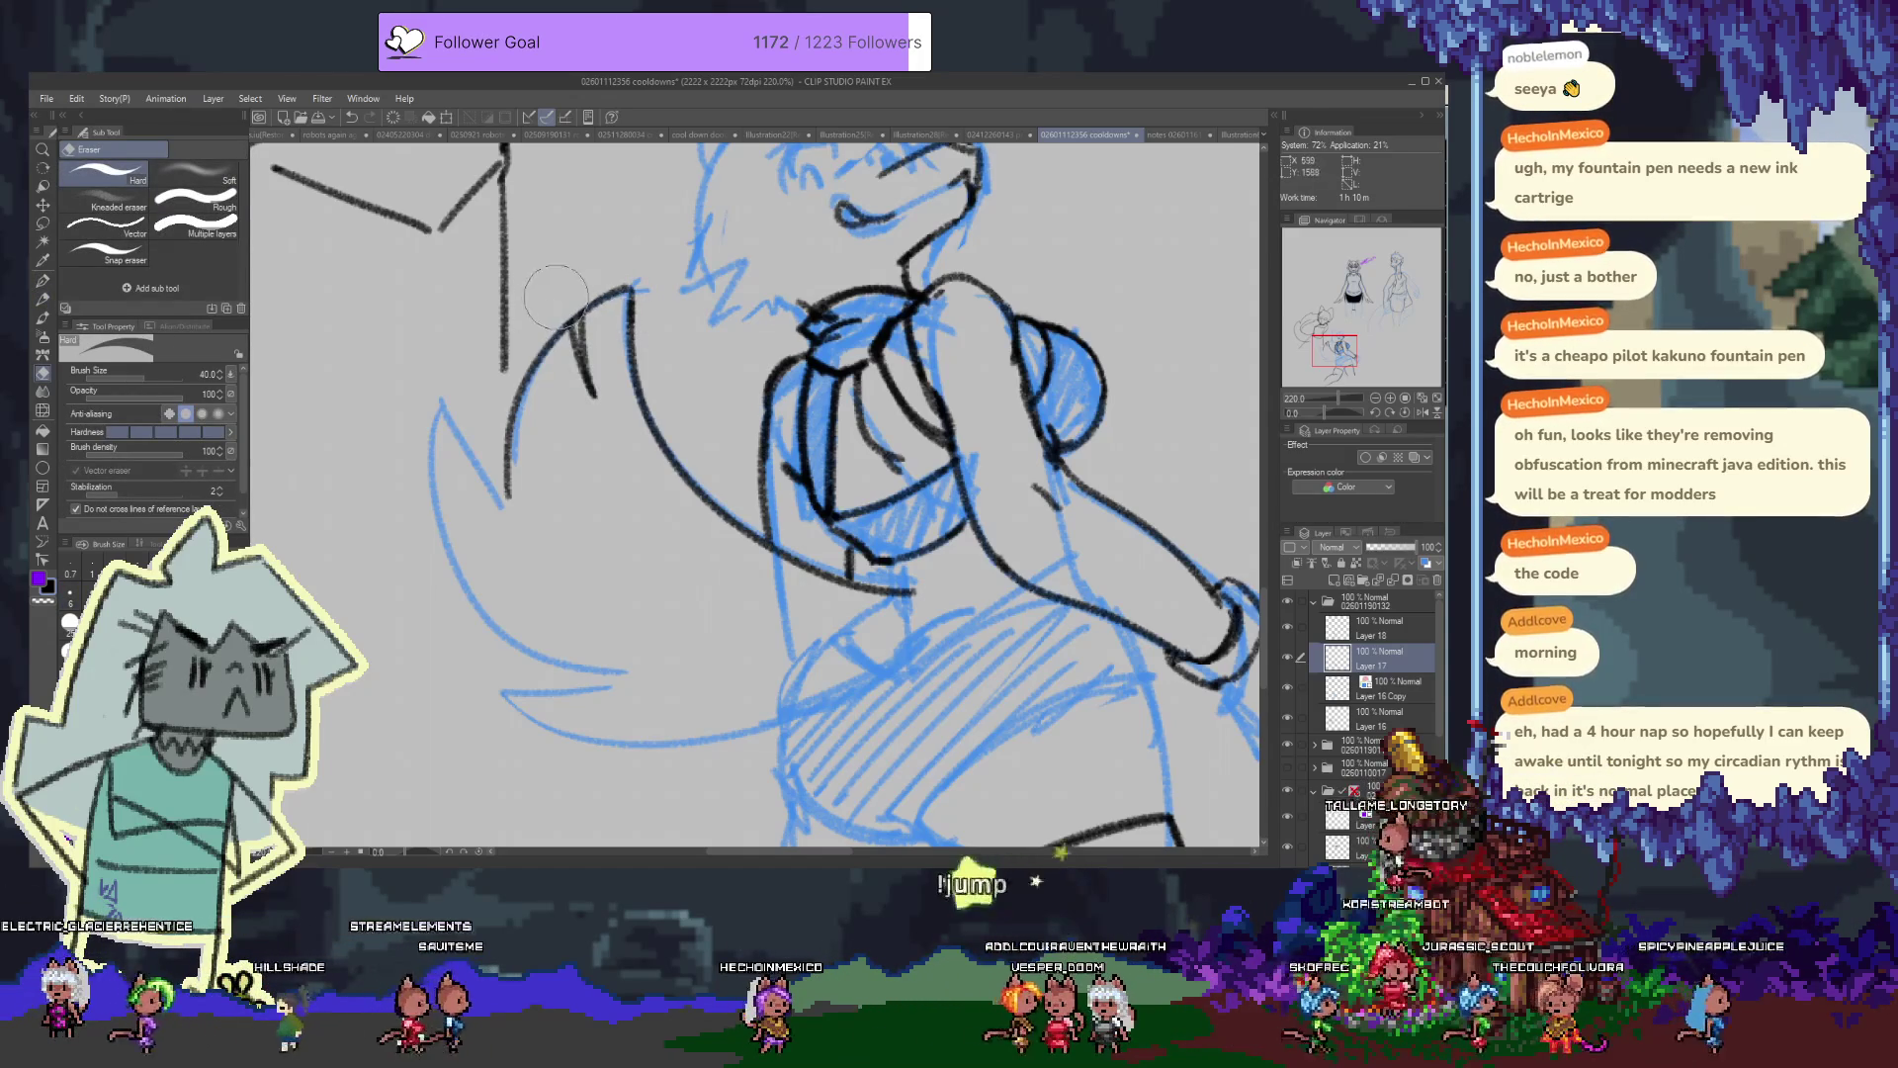
key(p)
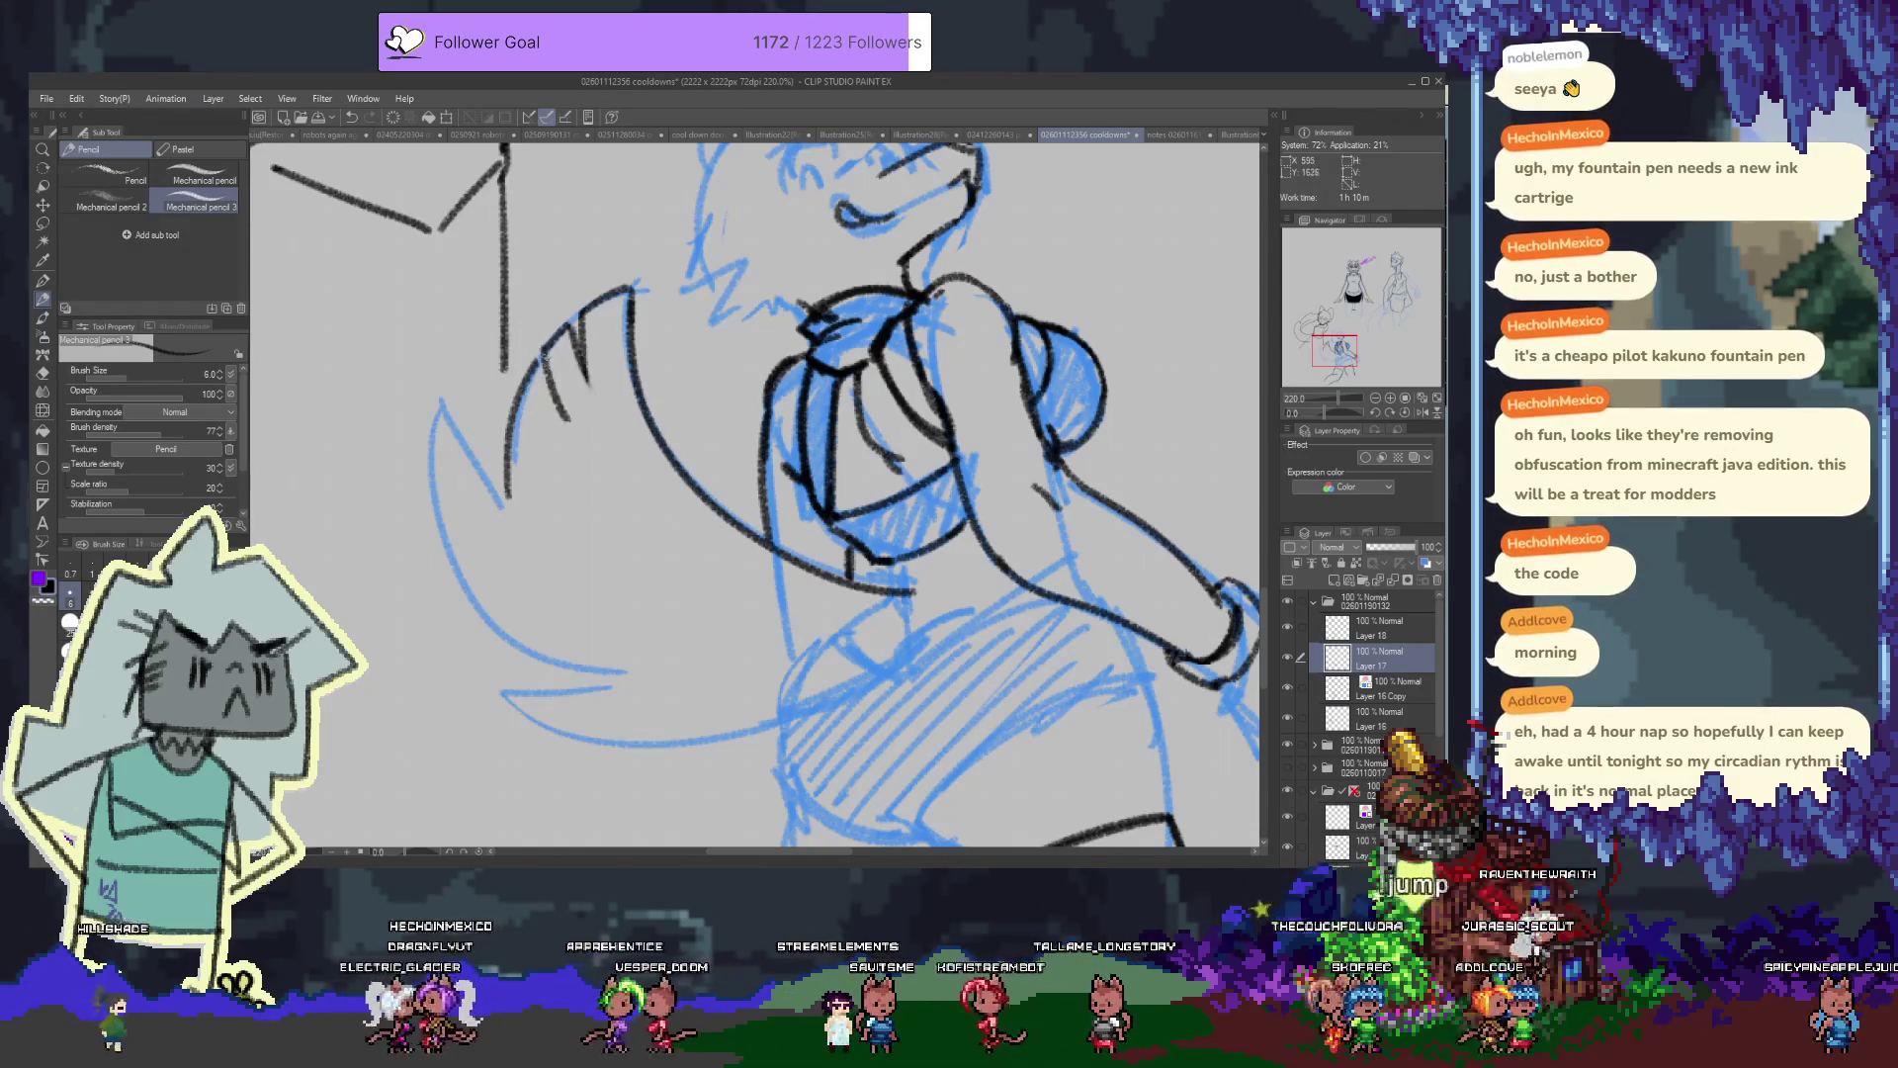
drag(572, 400, 540, 366)
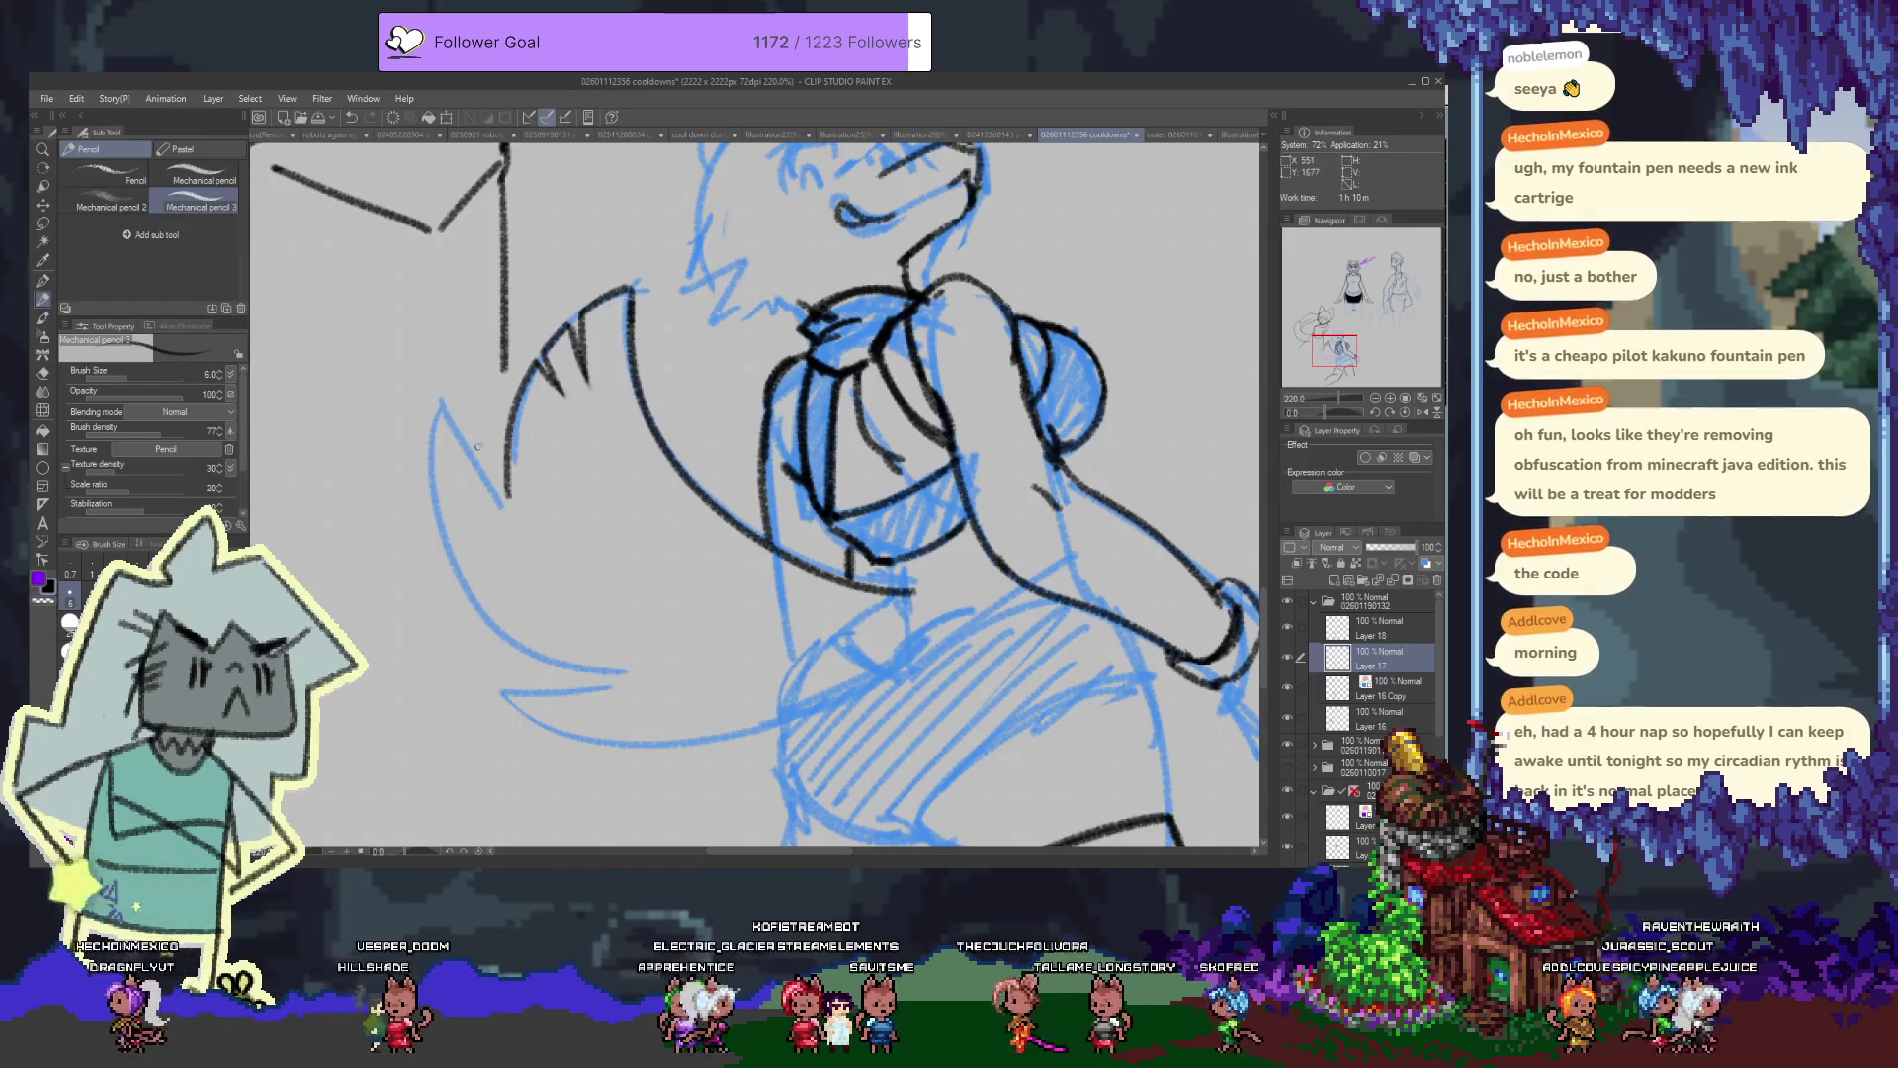
drag(504, 457, 450, 420)
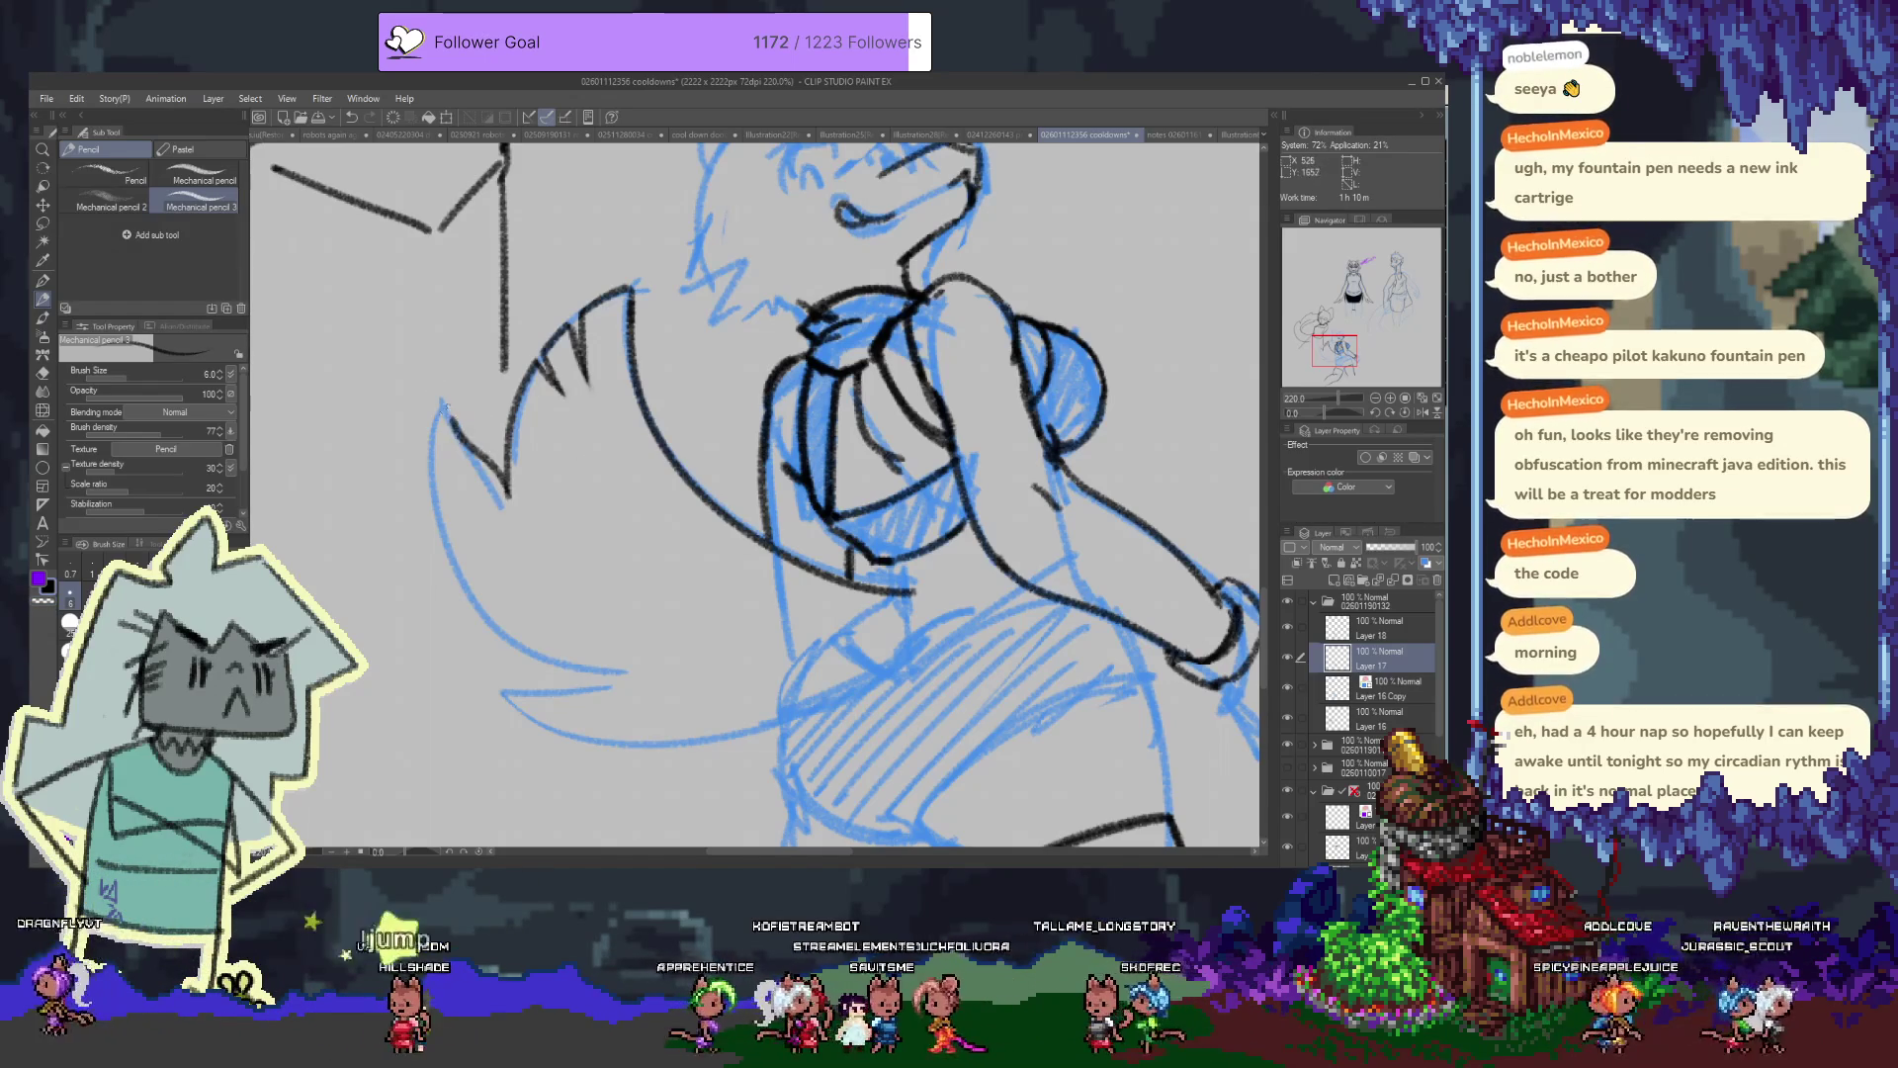
key(ctrl+z)
mouse_move(516, 414)
mouse_down()
mouse_move(509, 481)
mouse_move(437, 448)
mouse_move(663, 672)
mouse_up()
key(ctrl+z)
Ink the tail's long lower curve and a short stroke at its tip
drag(421, 472, 647, 666)
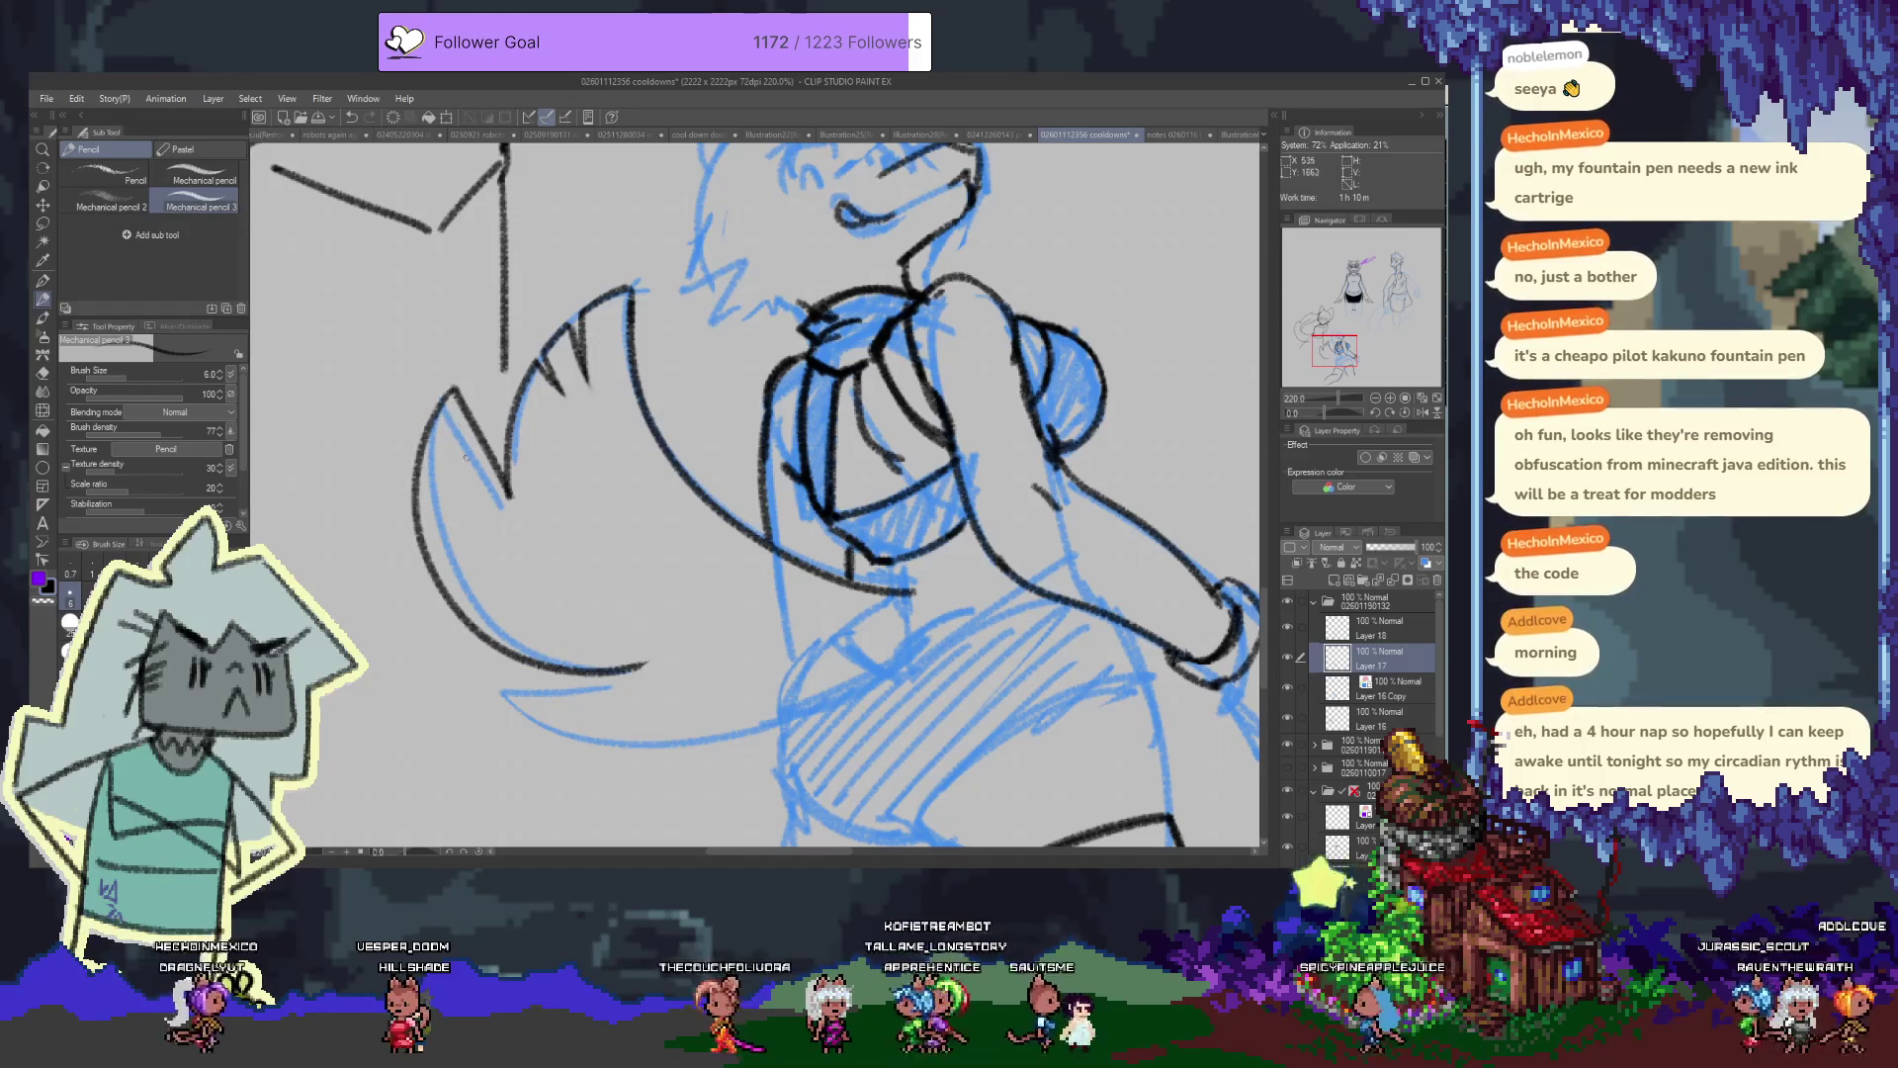
key(e)
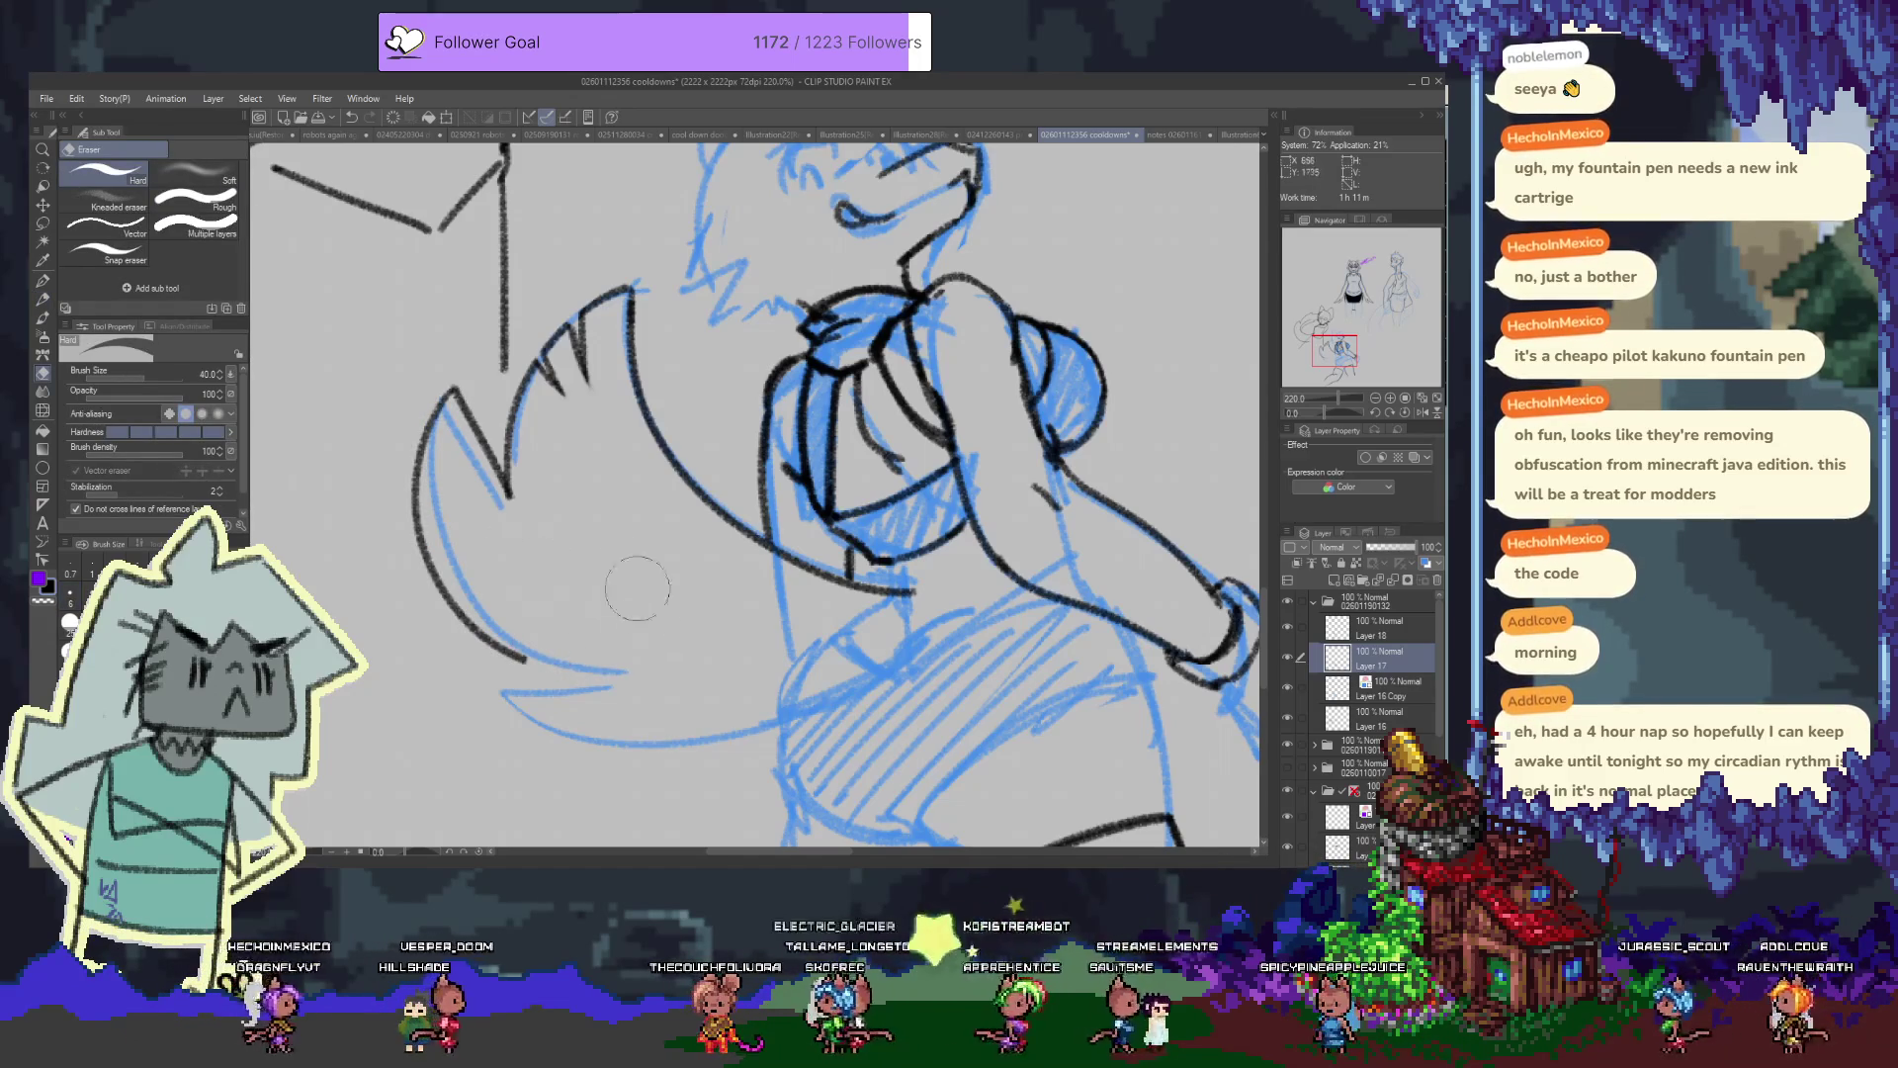
key(p)
drag(419, 476, 501, 534)
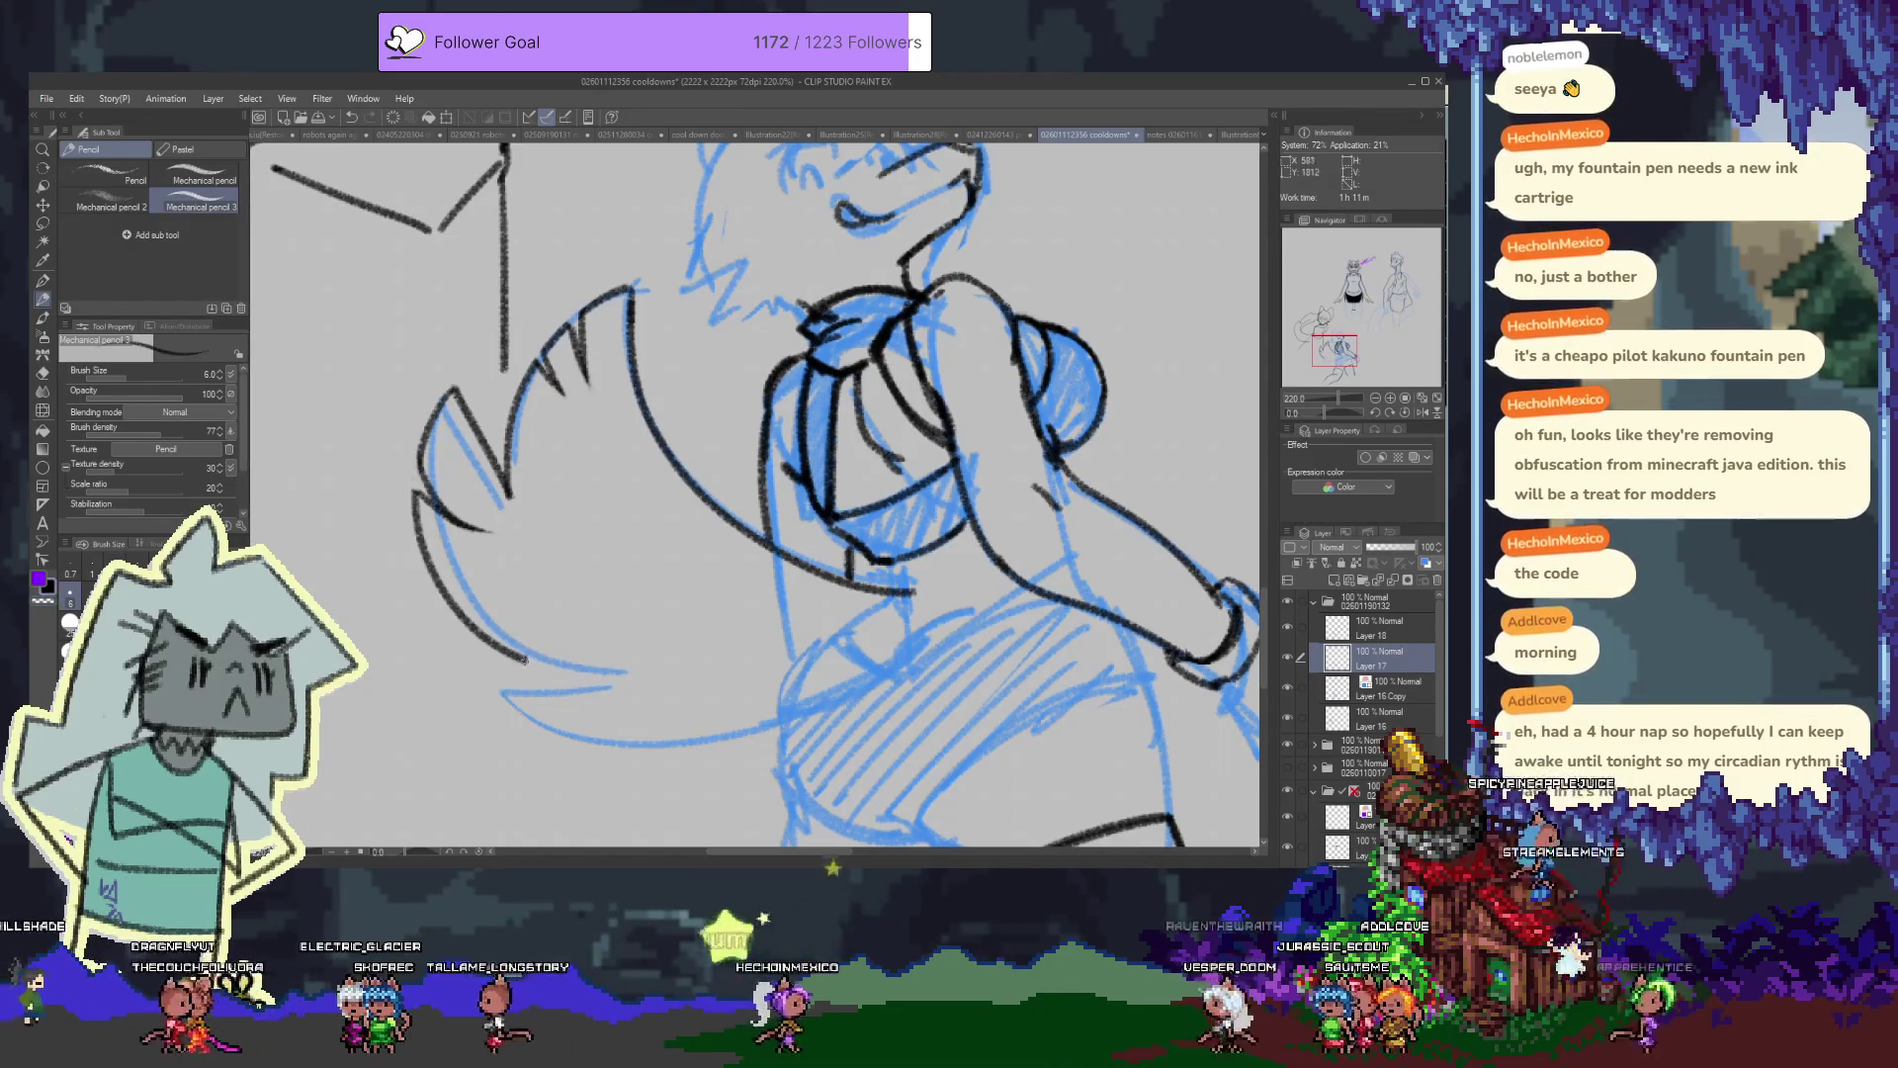
drag(456, 652, 544, 670)
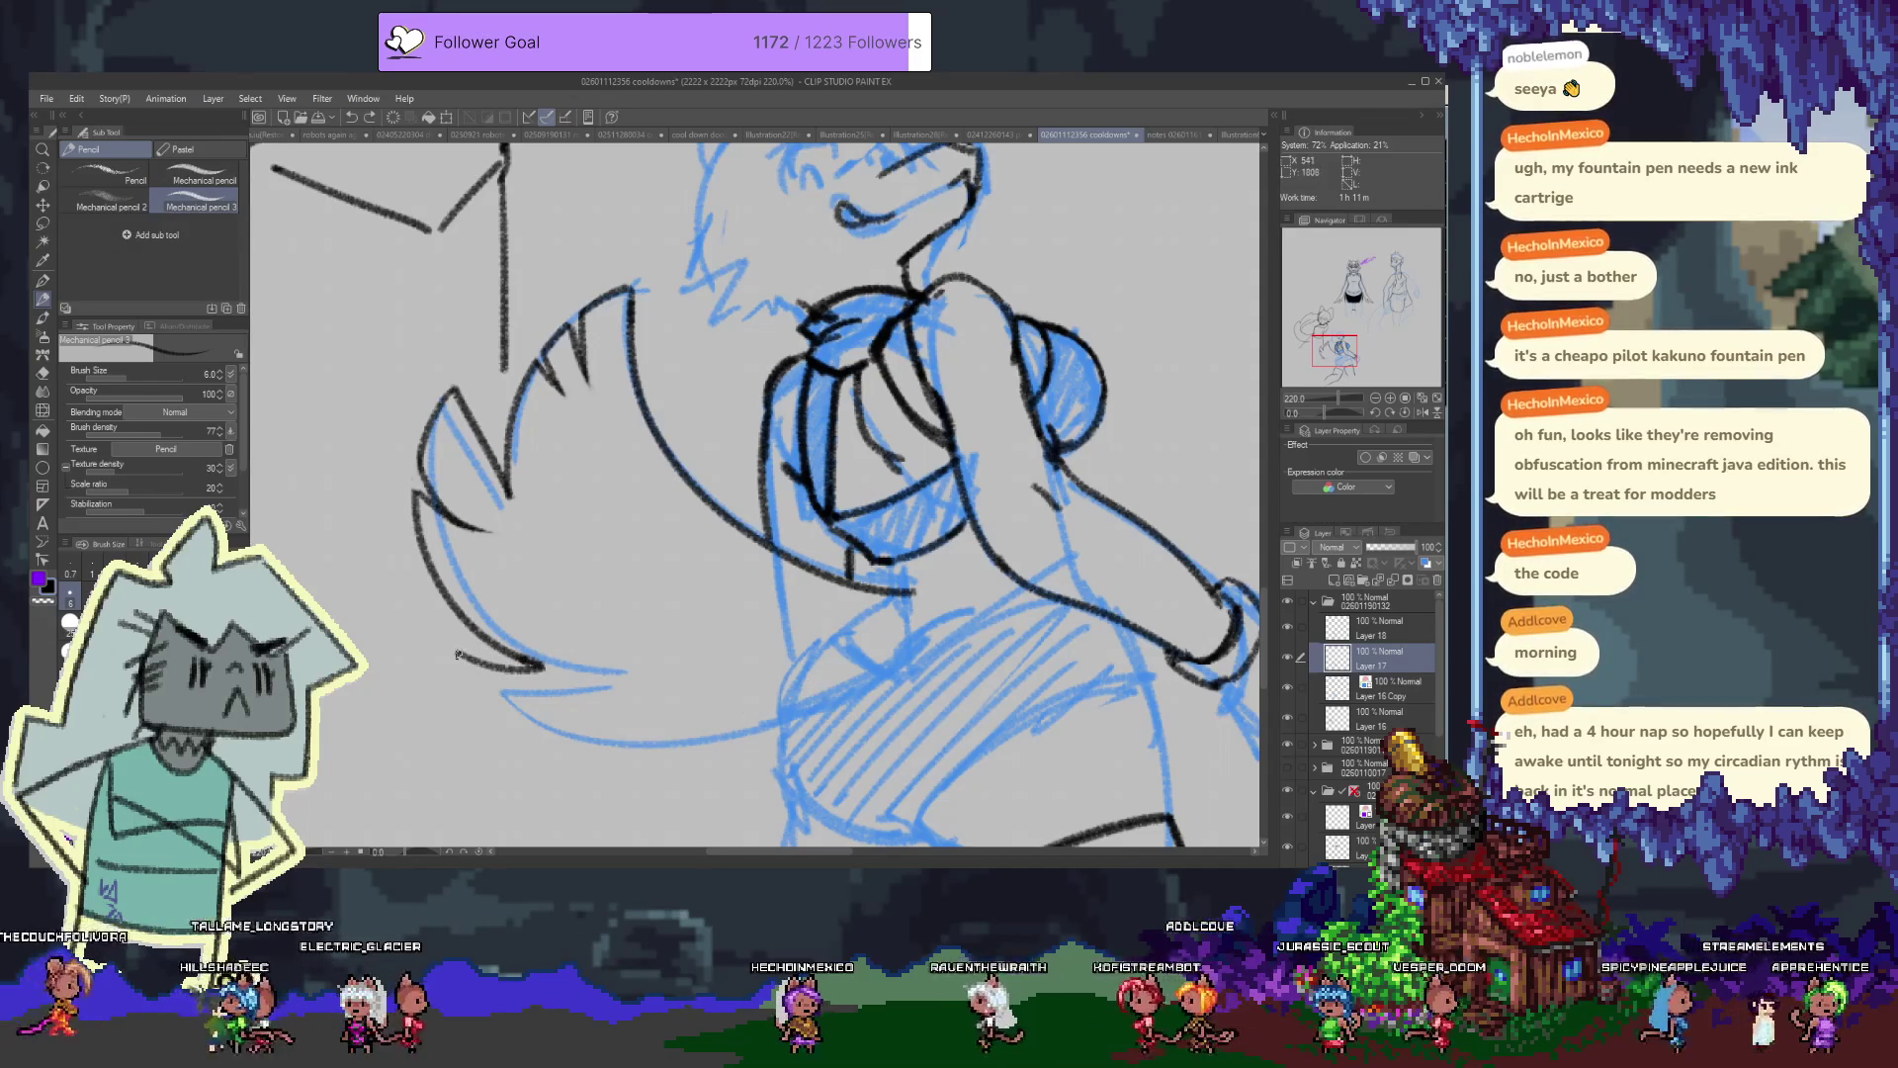
scroll(692, 471, right, 5)
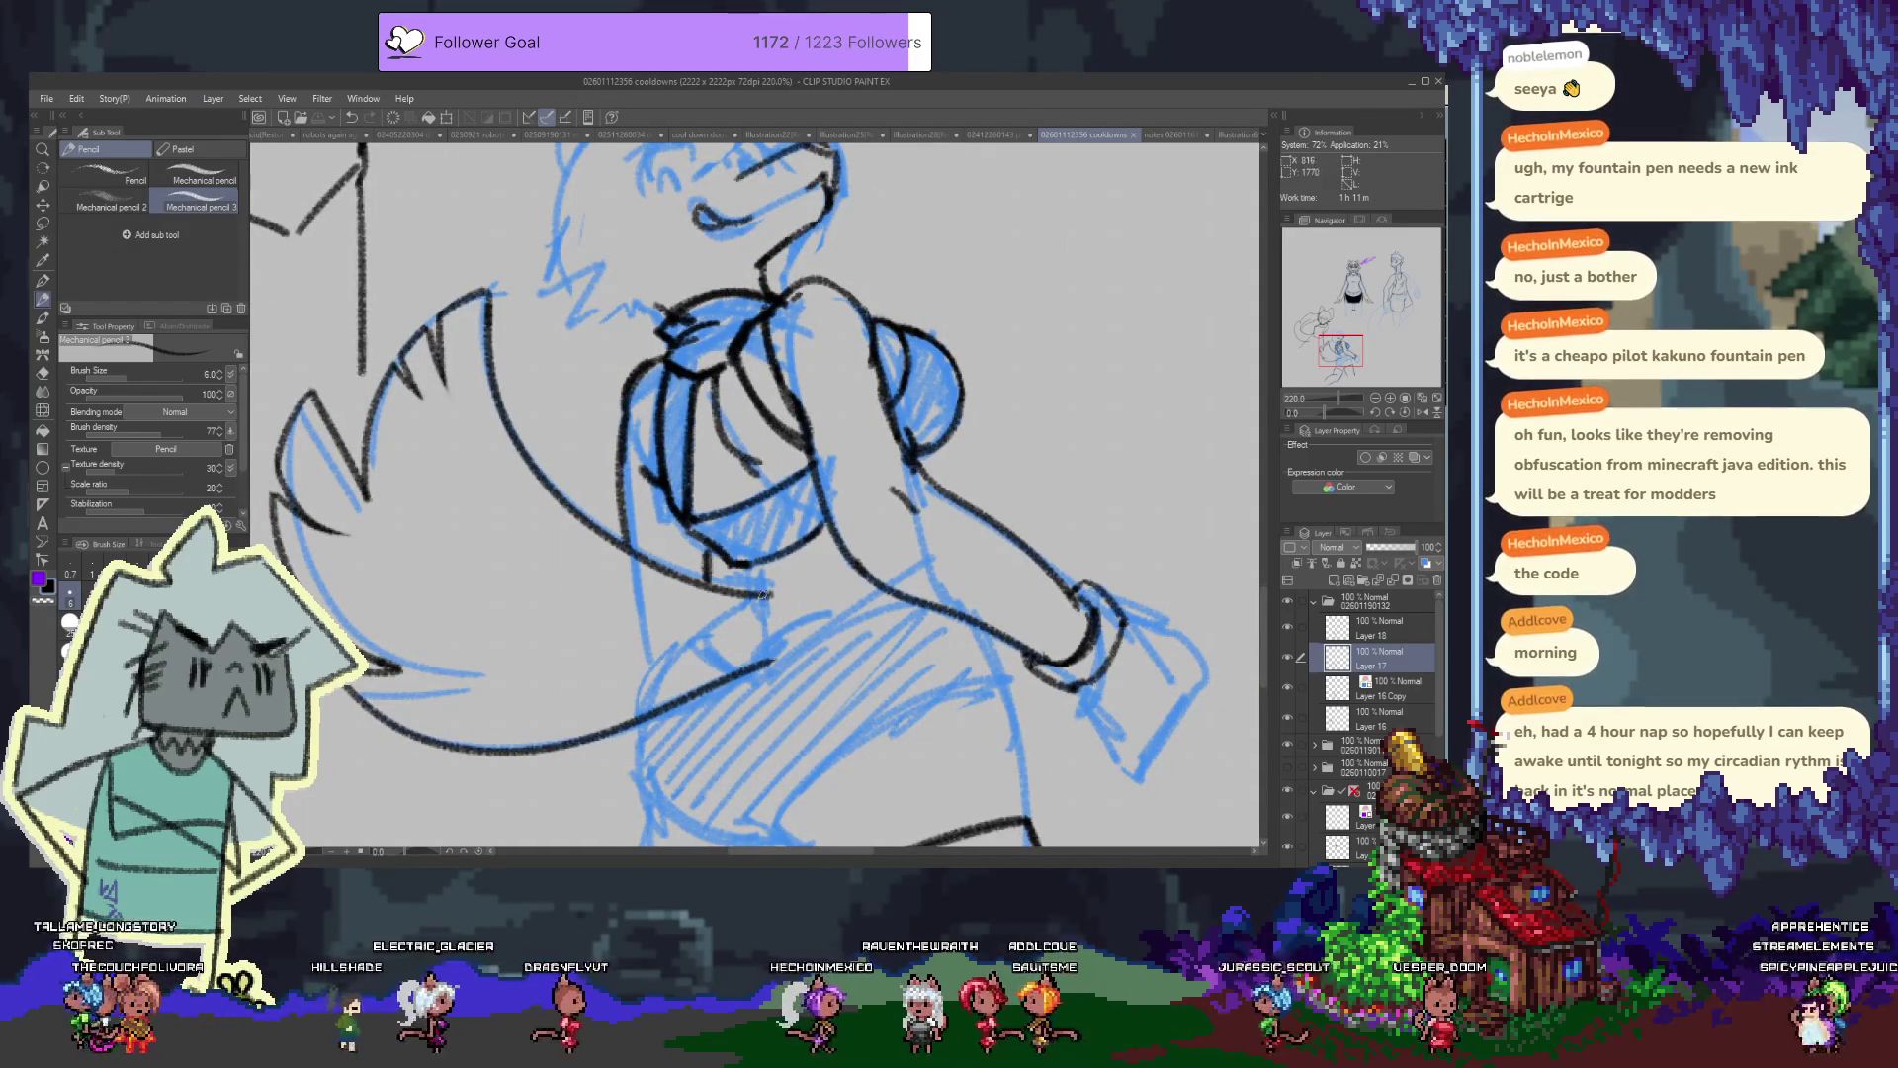
Ink short strokes on the arm line and below the chin, then switch to Layer 18
key(e)
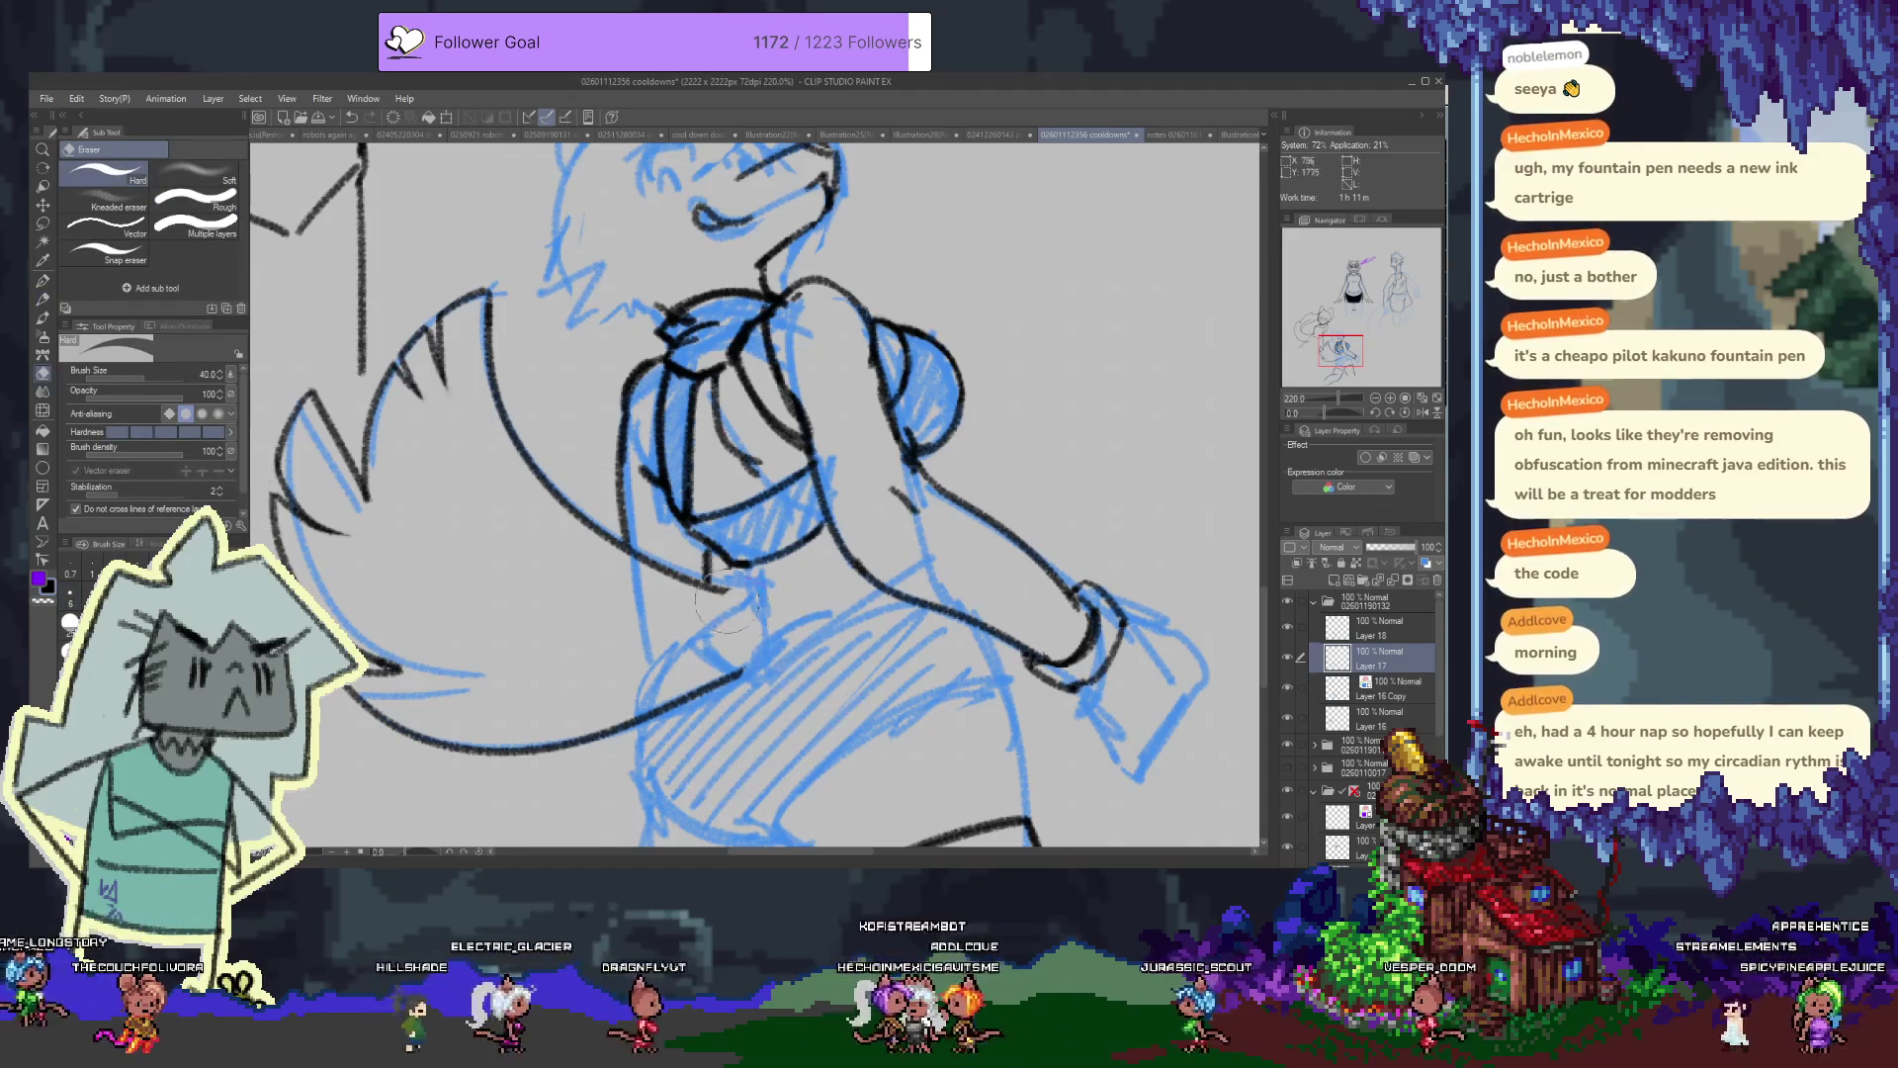
key(p)
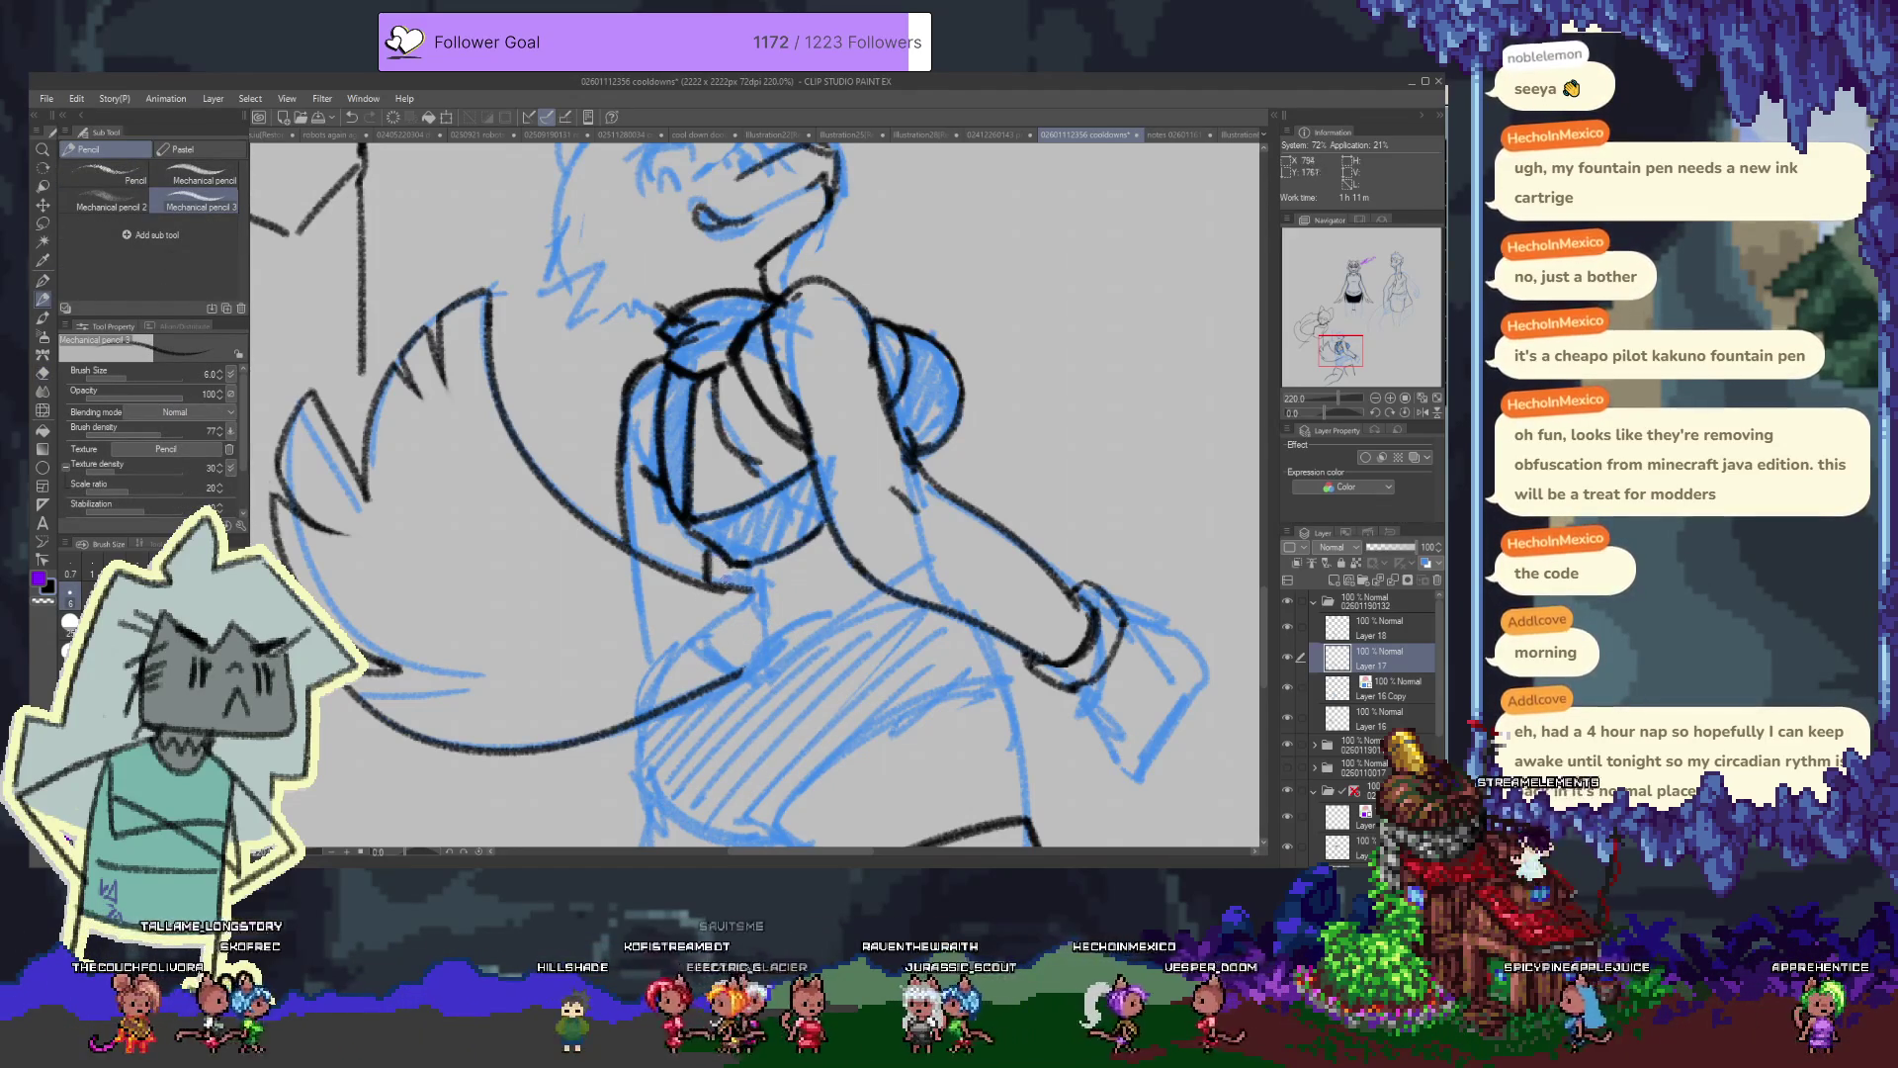
drag(724, 587, 743, 593)
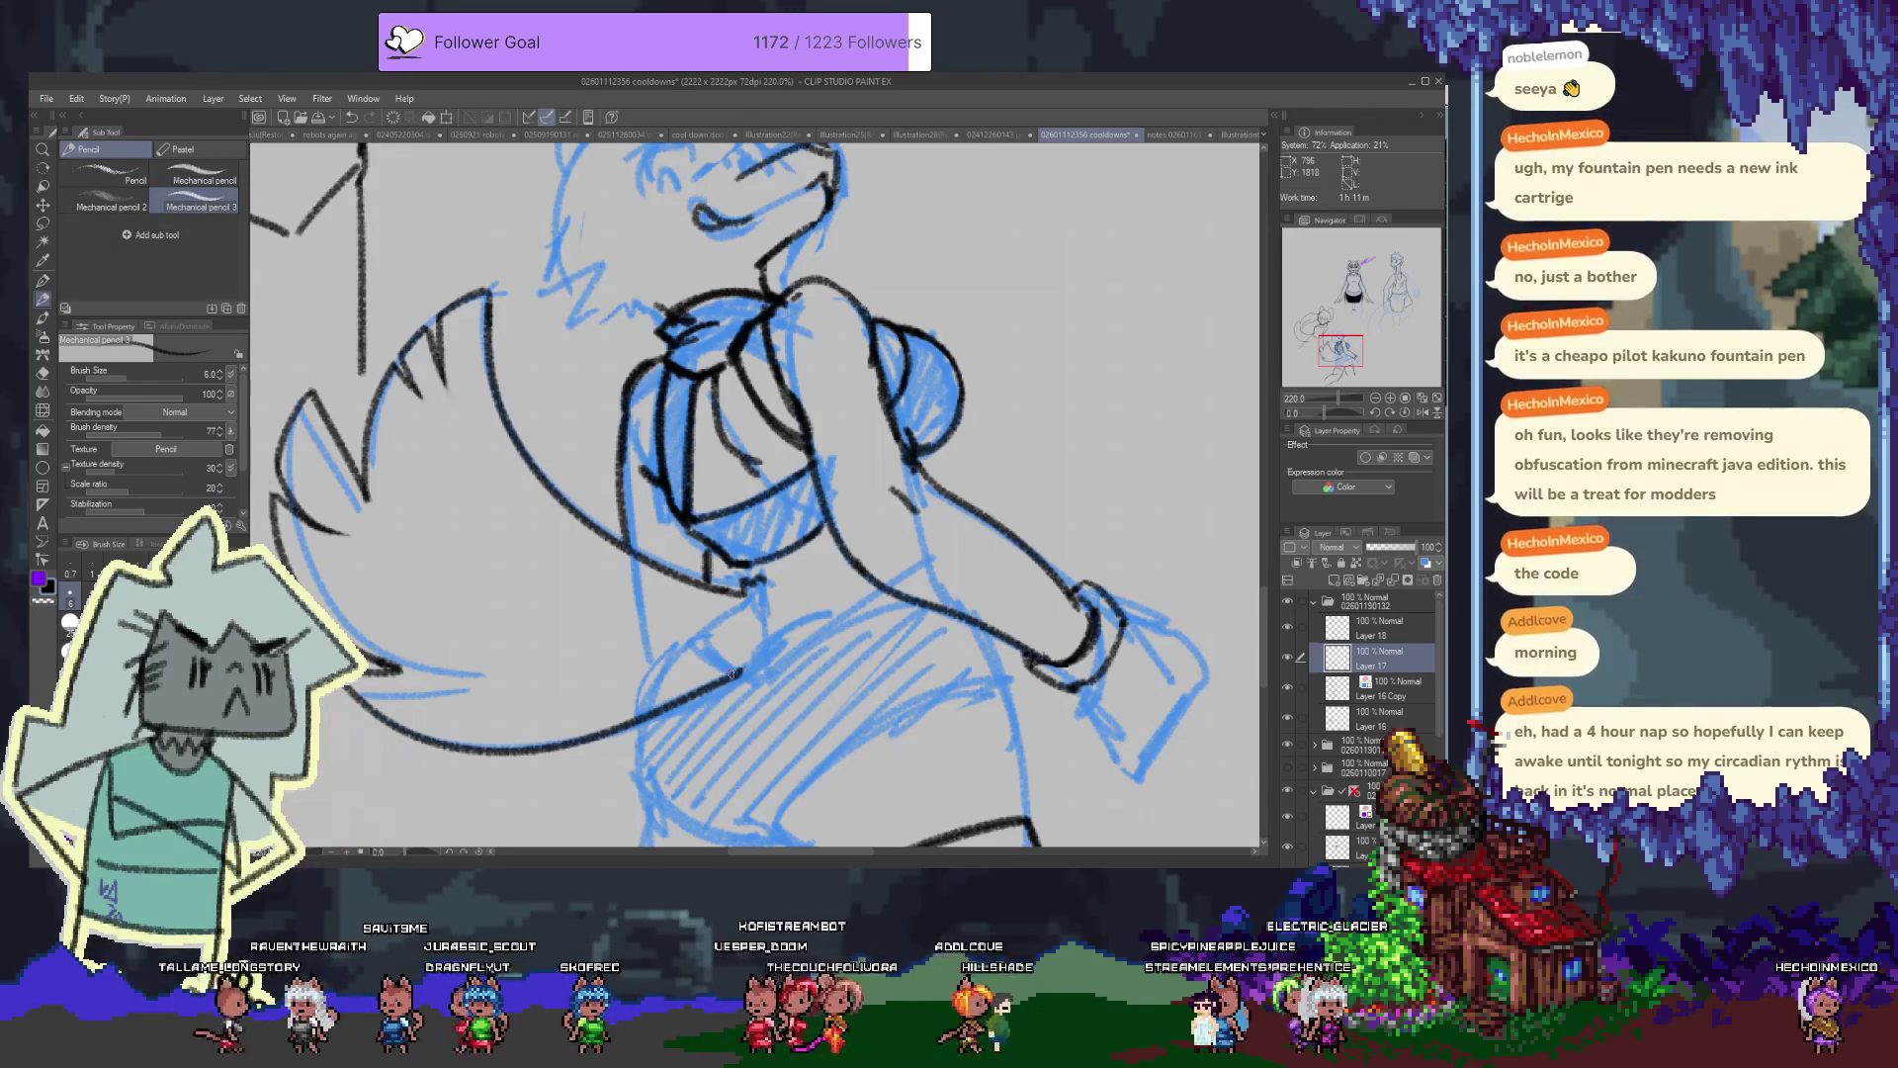
drag(786, 504, 712, 532)
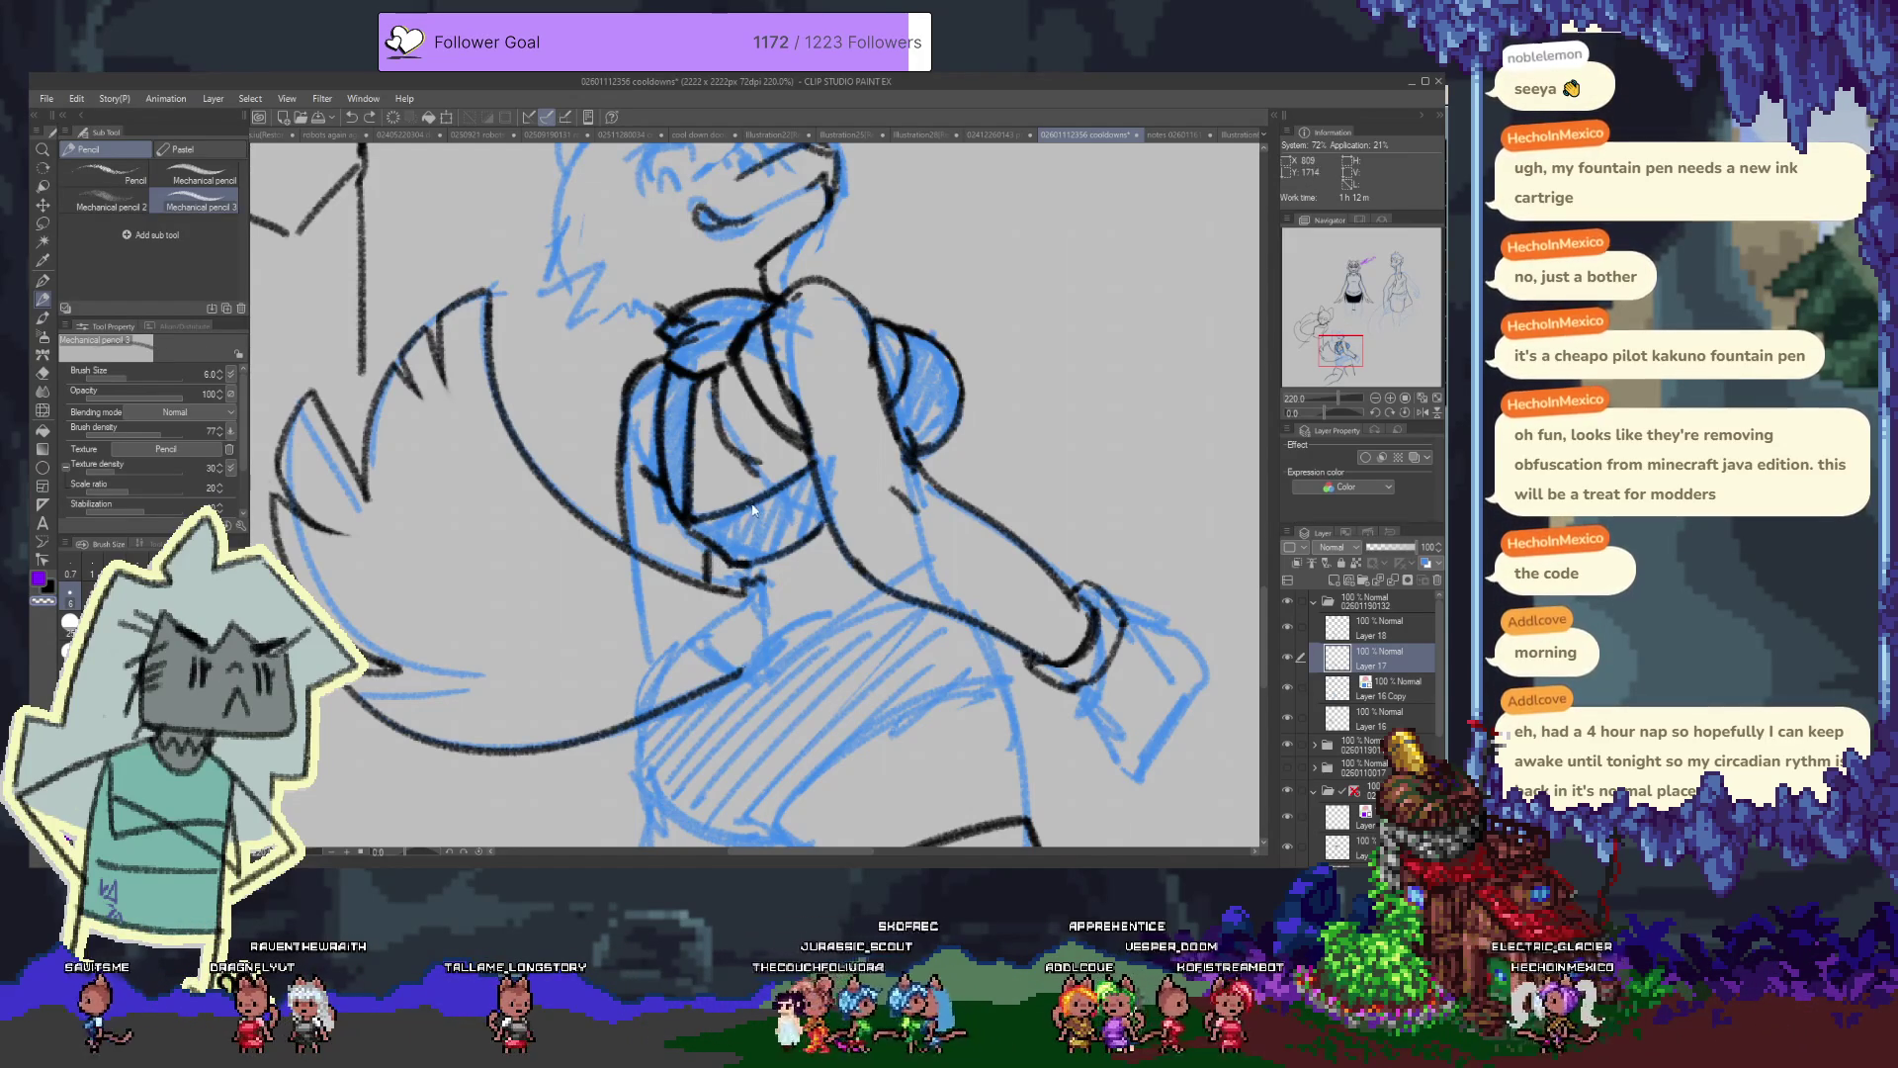
key(alt+bracketright)
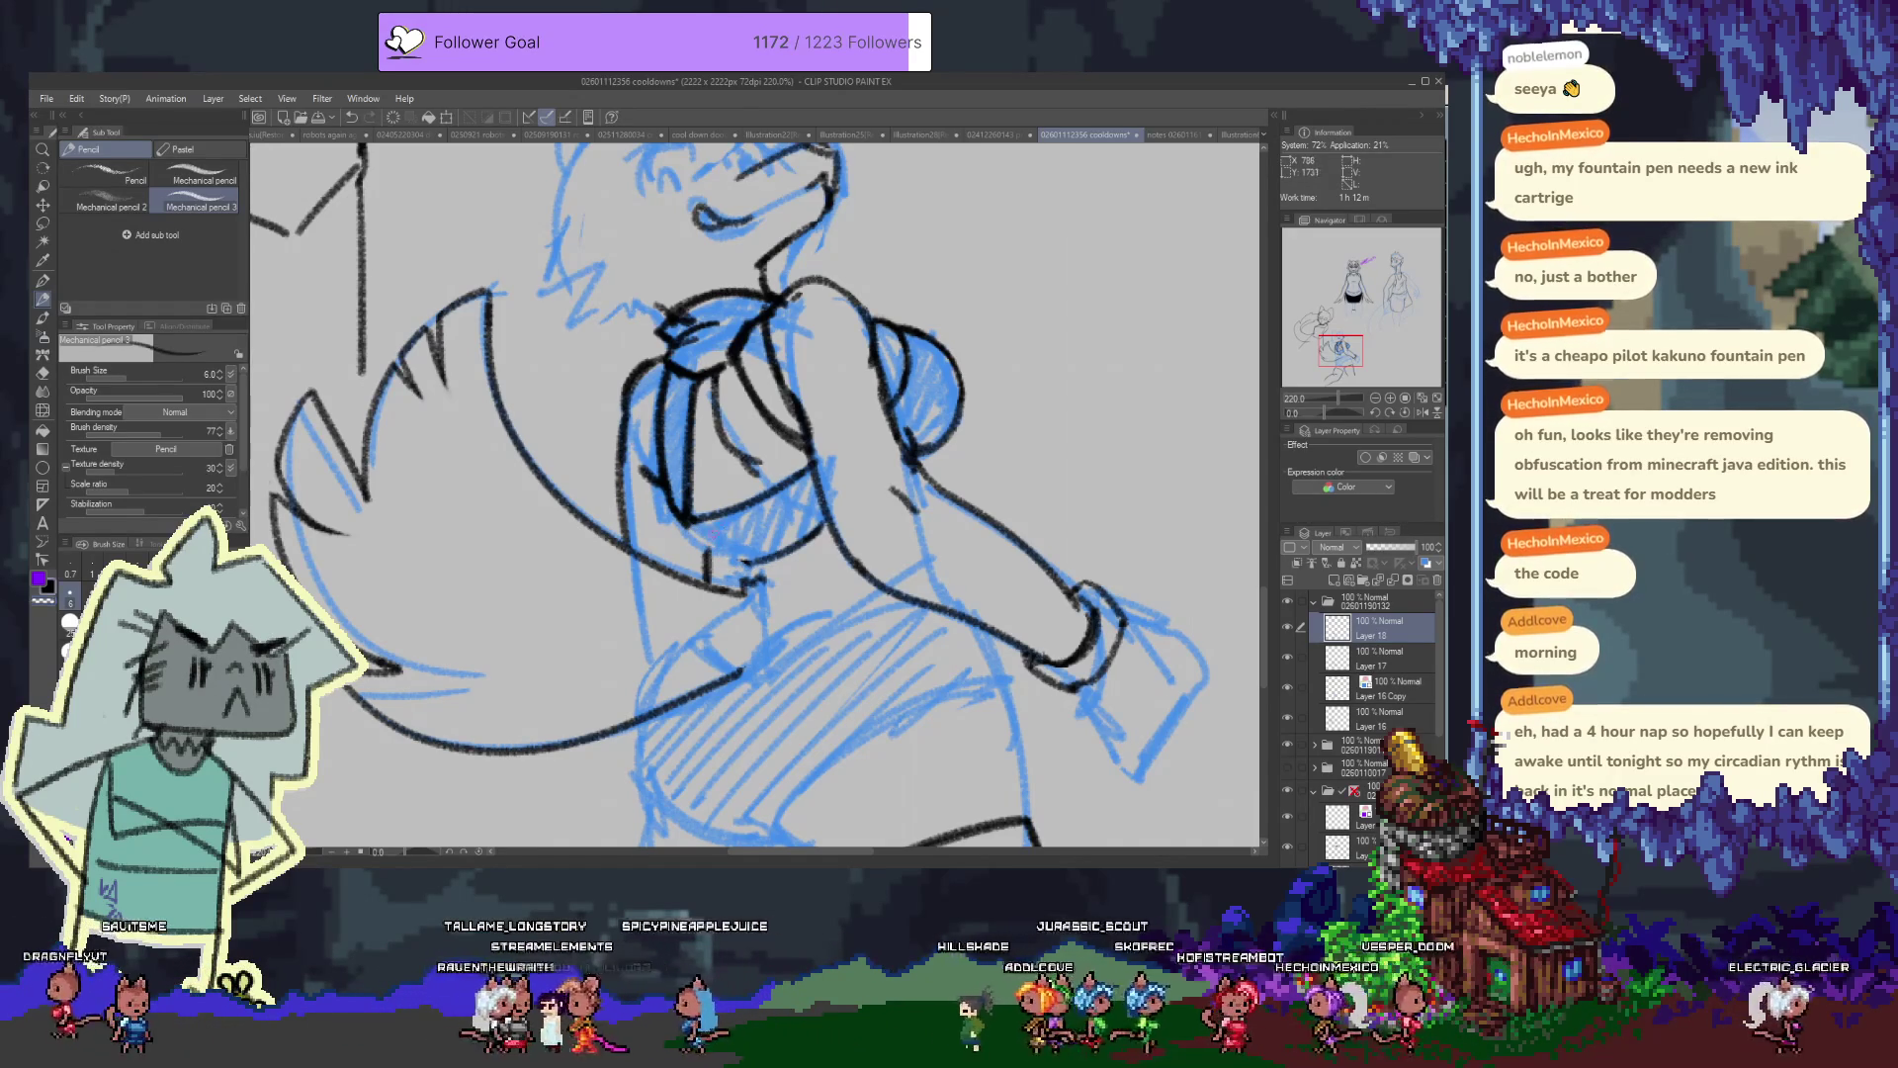
drag(704, 552, 706, 577)
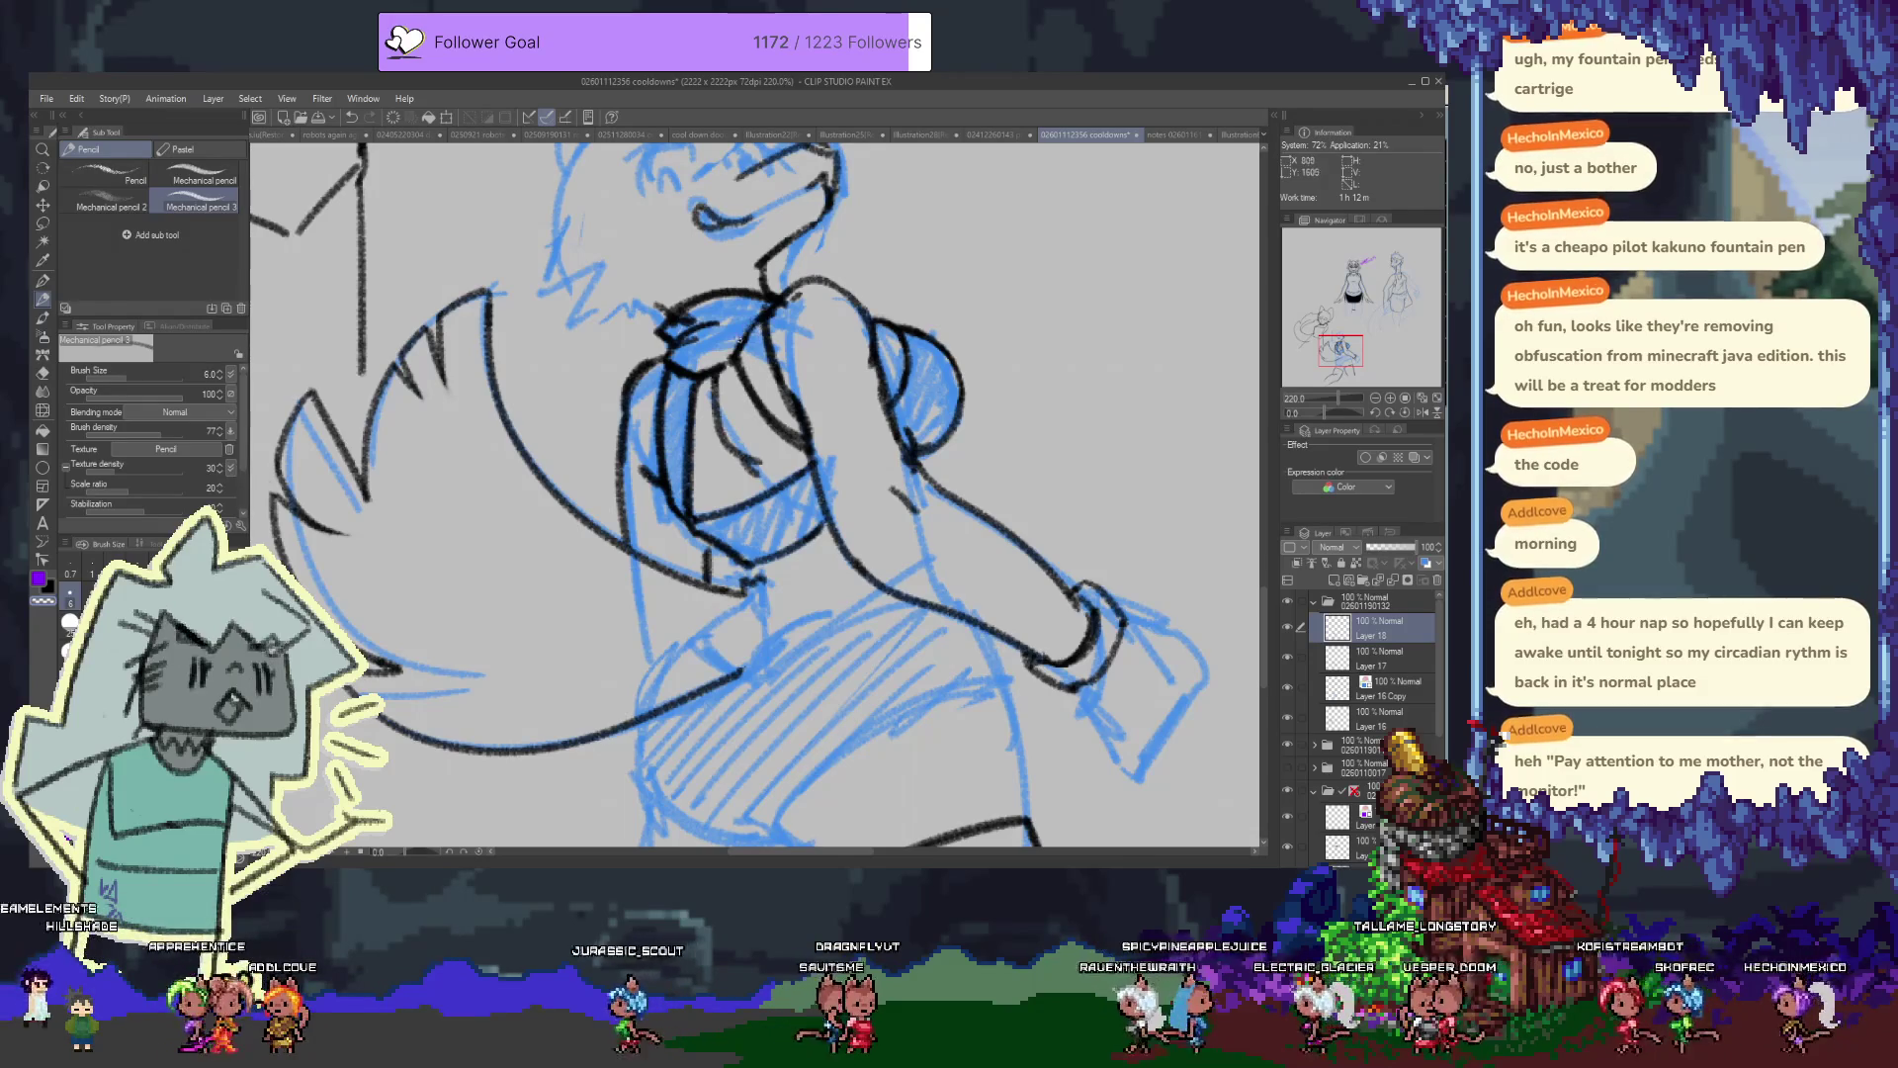
key(ctrl+z)
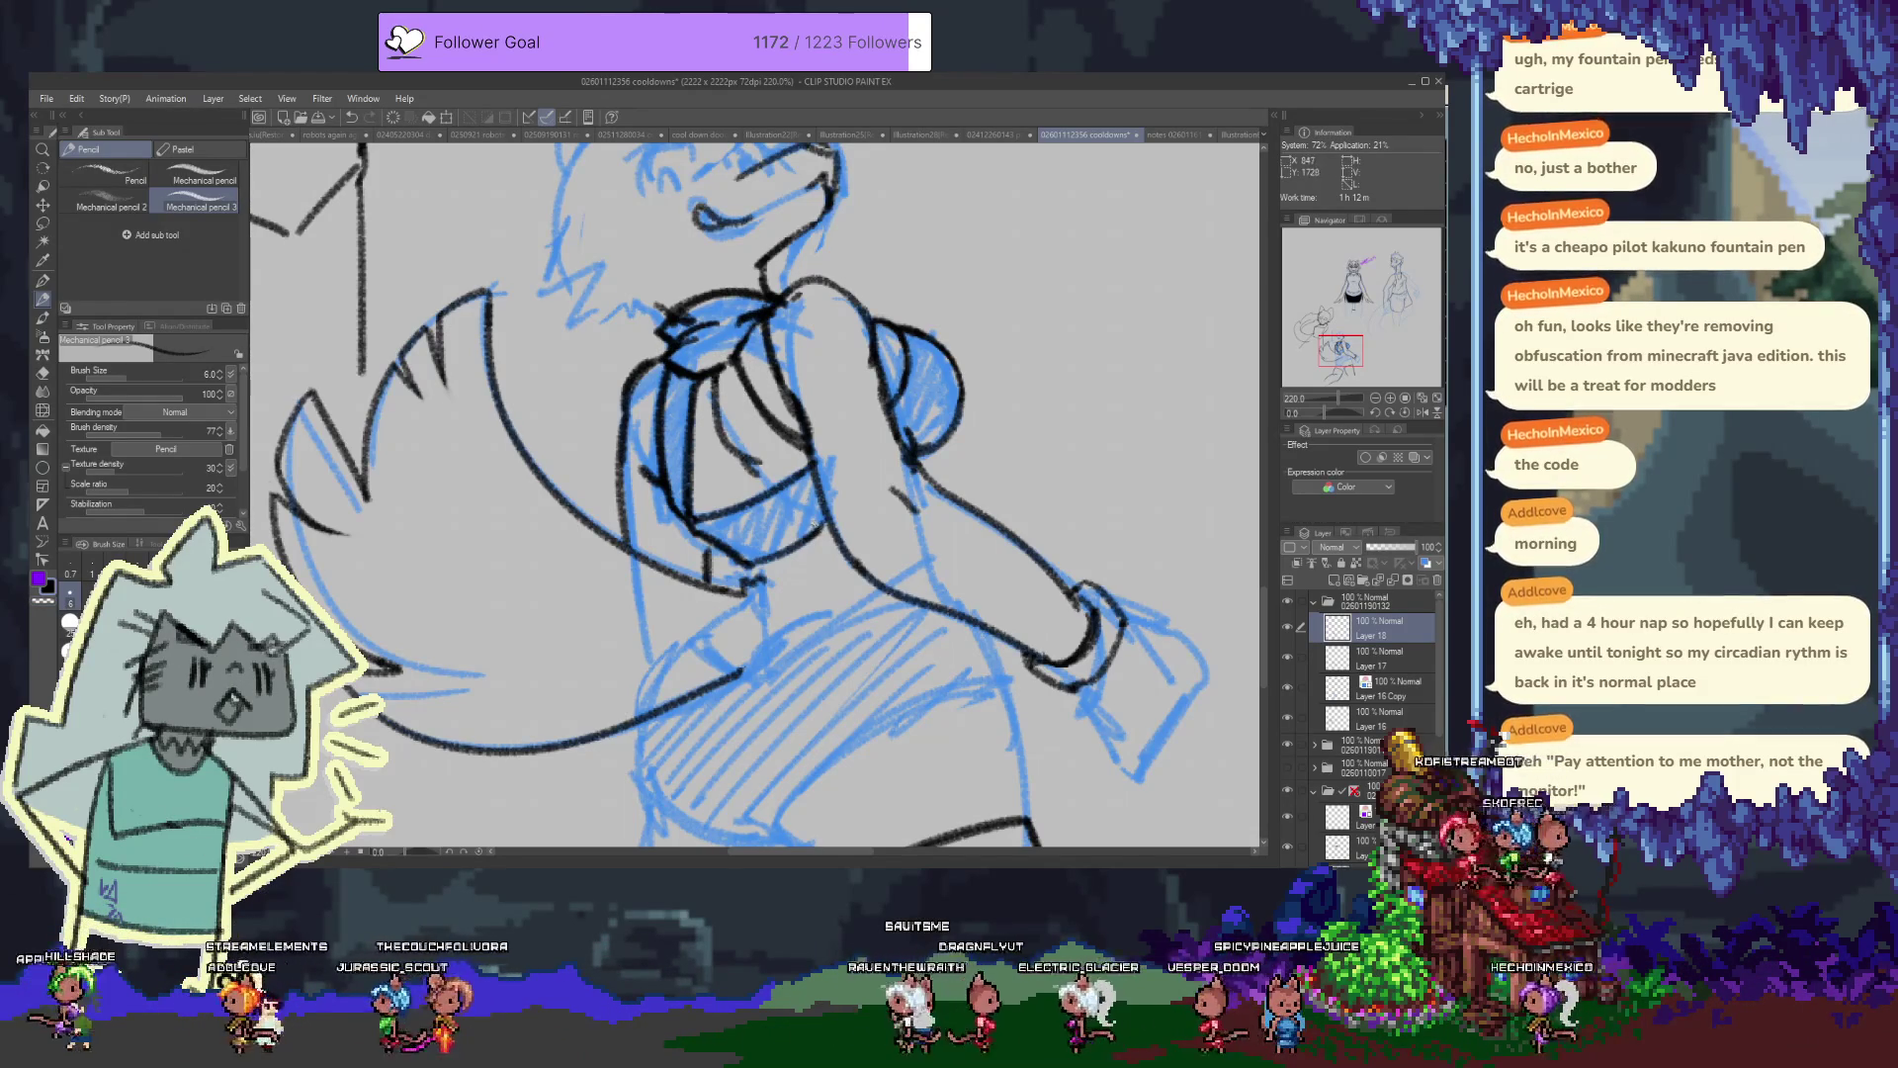
Extend the waist curve, redraw a short vertical stroke, and lengthen the thigh line rightward
mouse_move(749, 571)
mouse_down()
mouse_move(670, 614)
mouse_move(636, 600)
mouse_up()
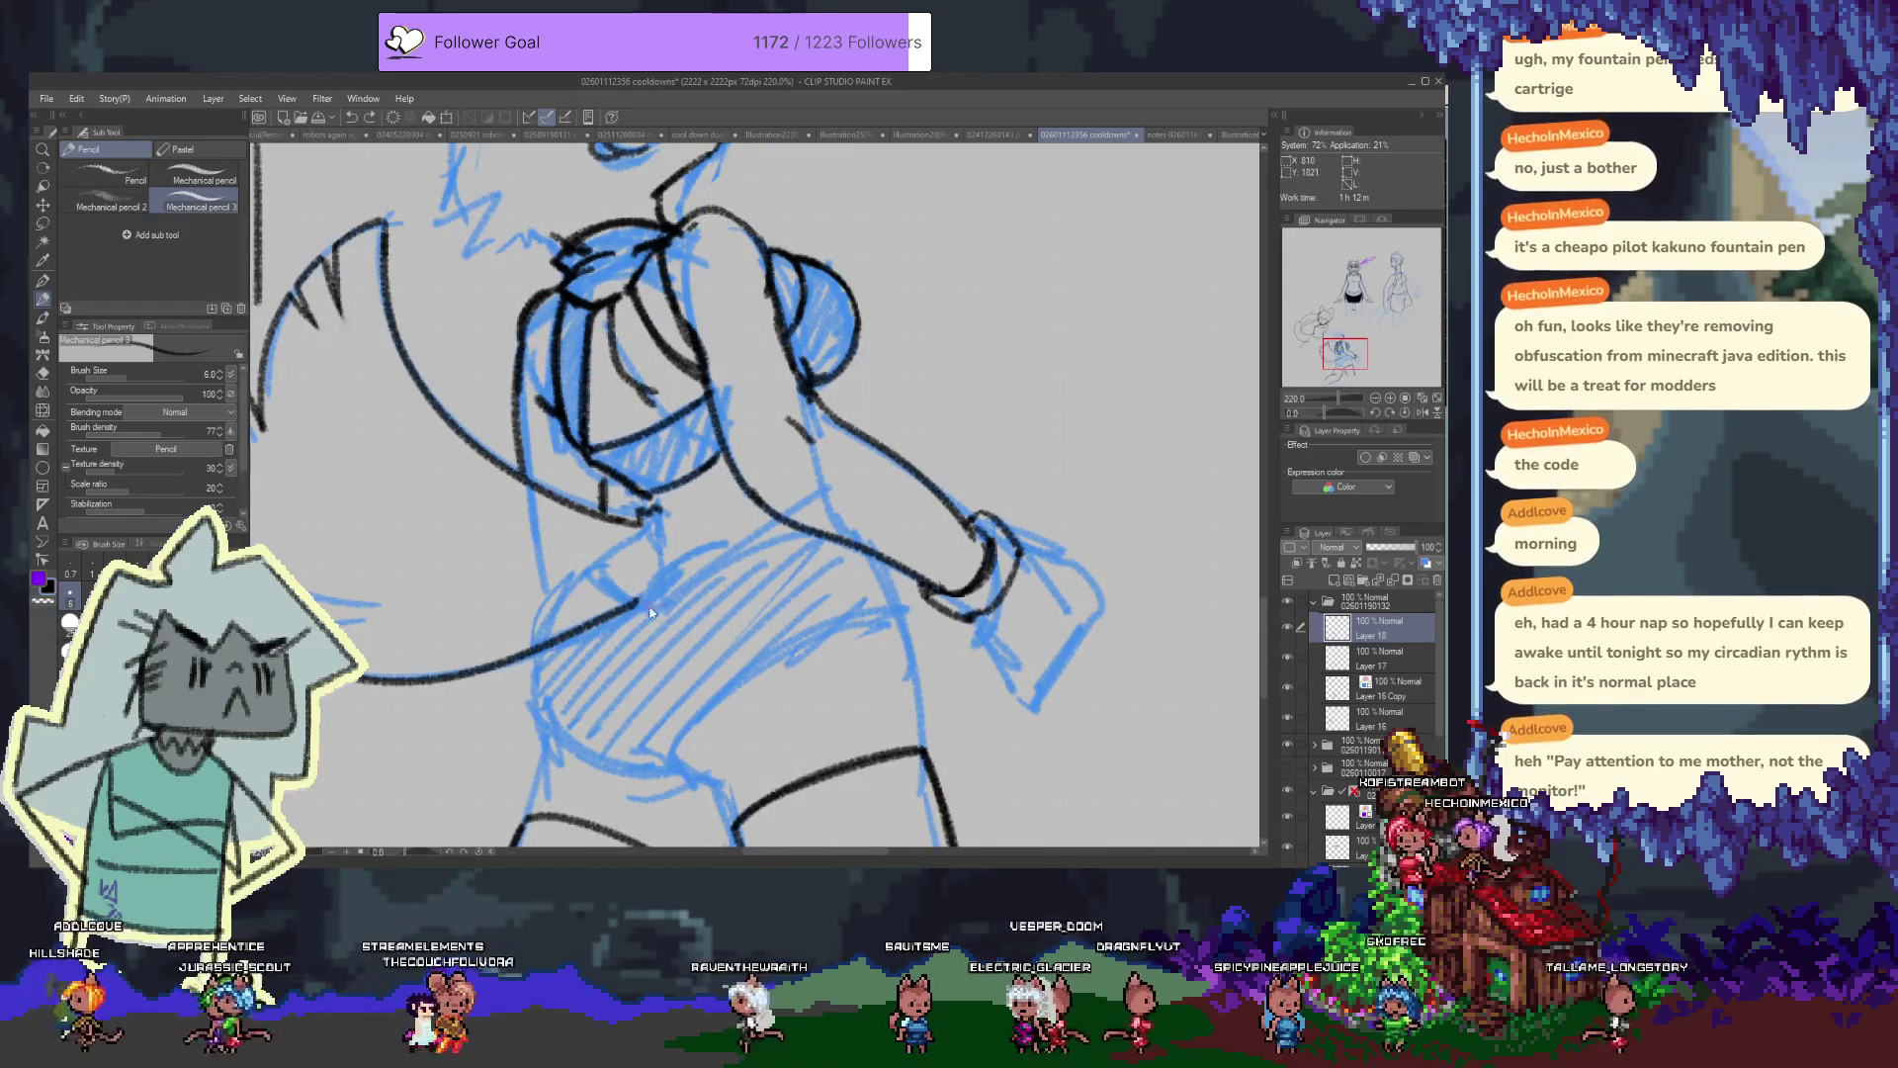
drag(636, 601, 771, 514)
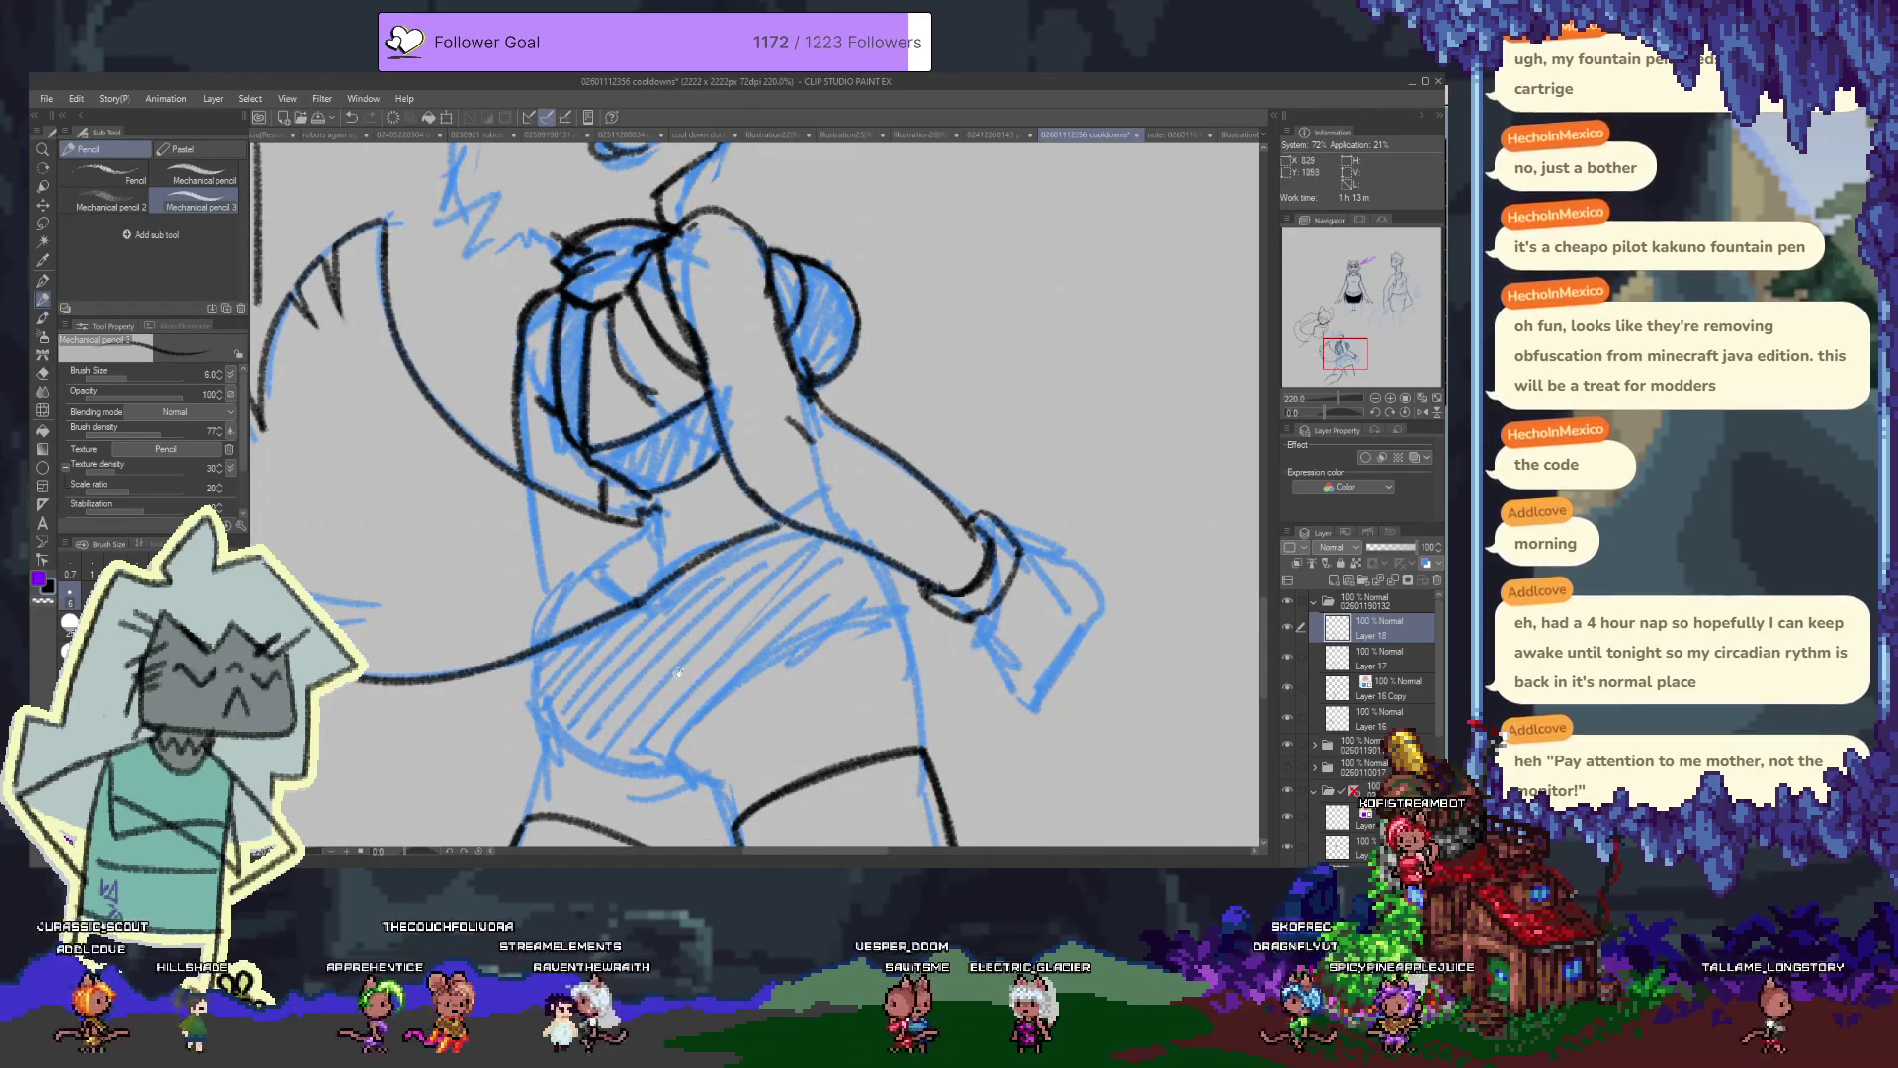
drag(713, 592, 684, 508)
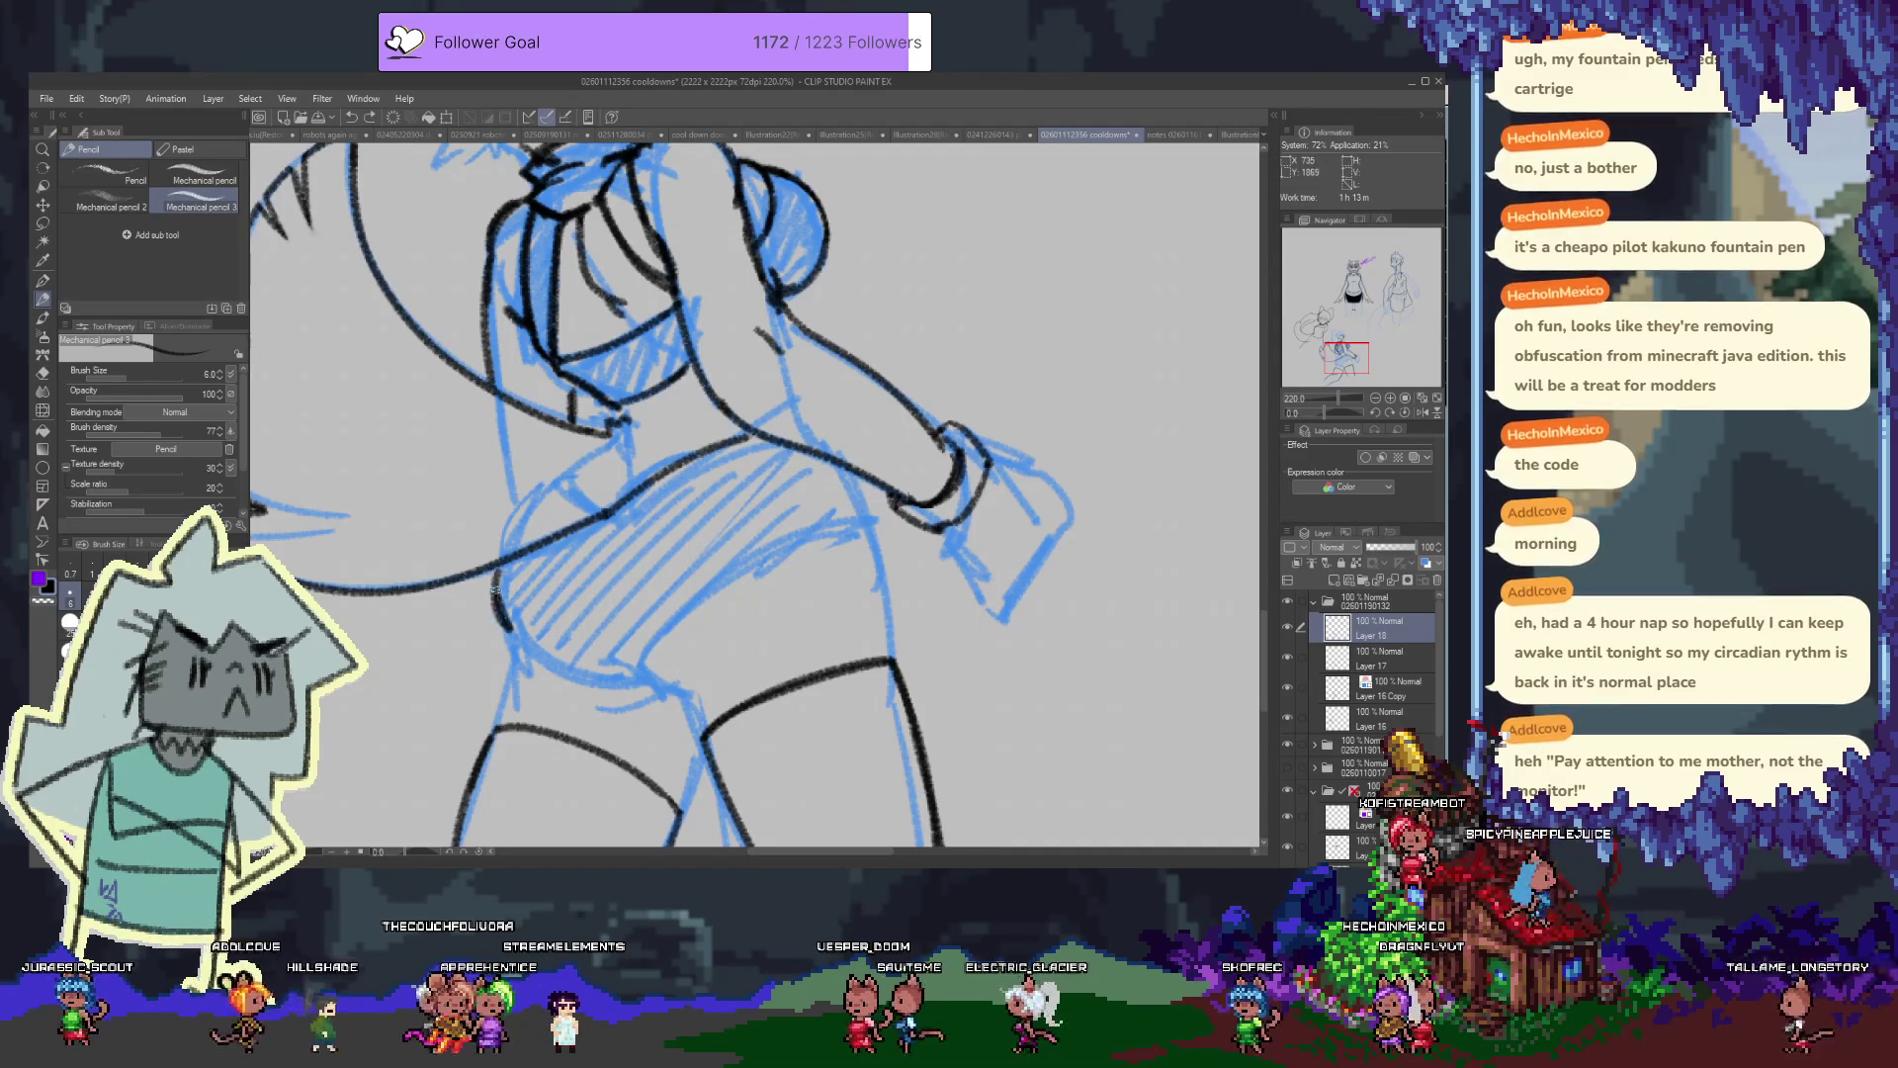
key(ctrl+z)
drag(504, 560, 506, 618)
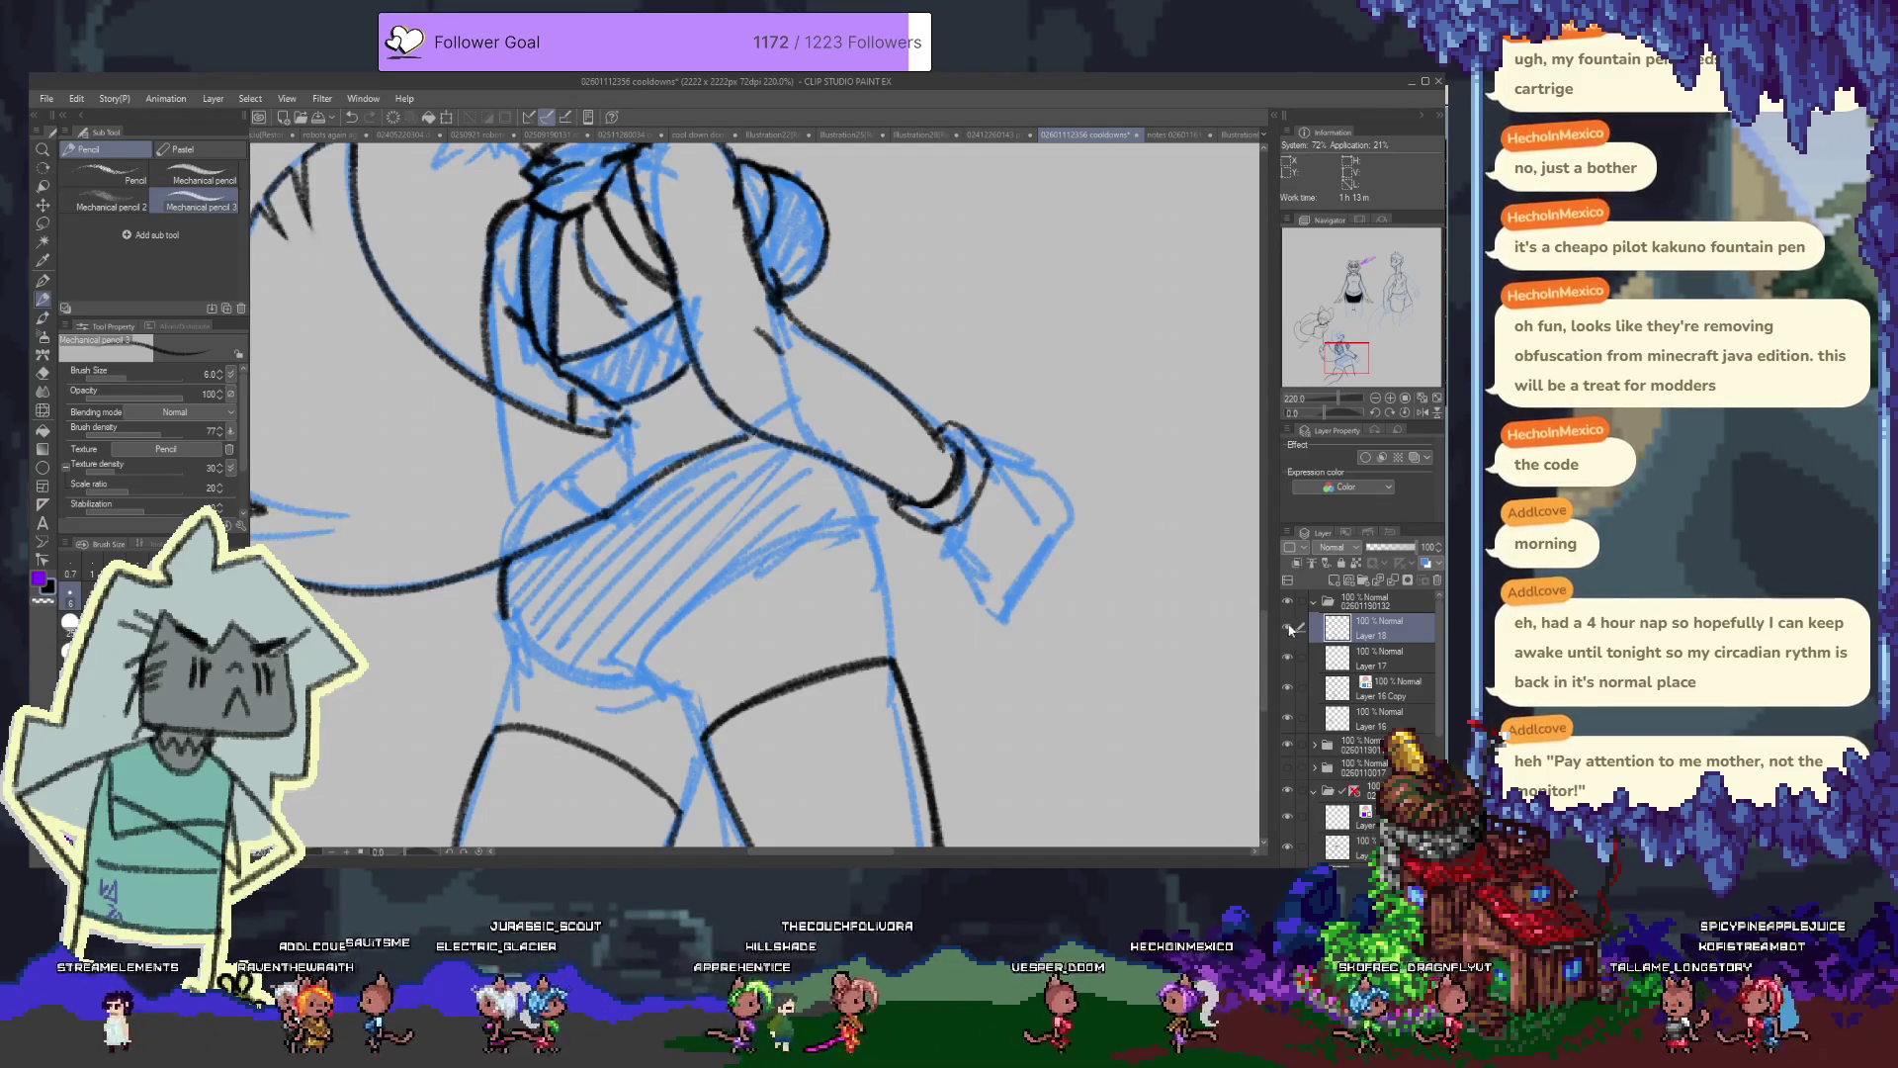
drag(606, 660, 636, 656)
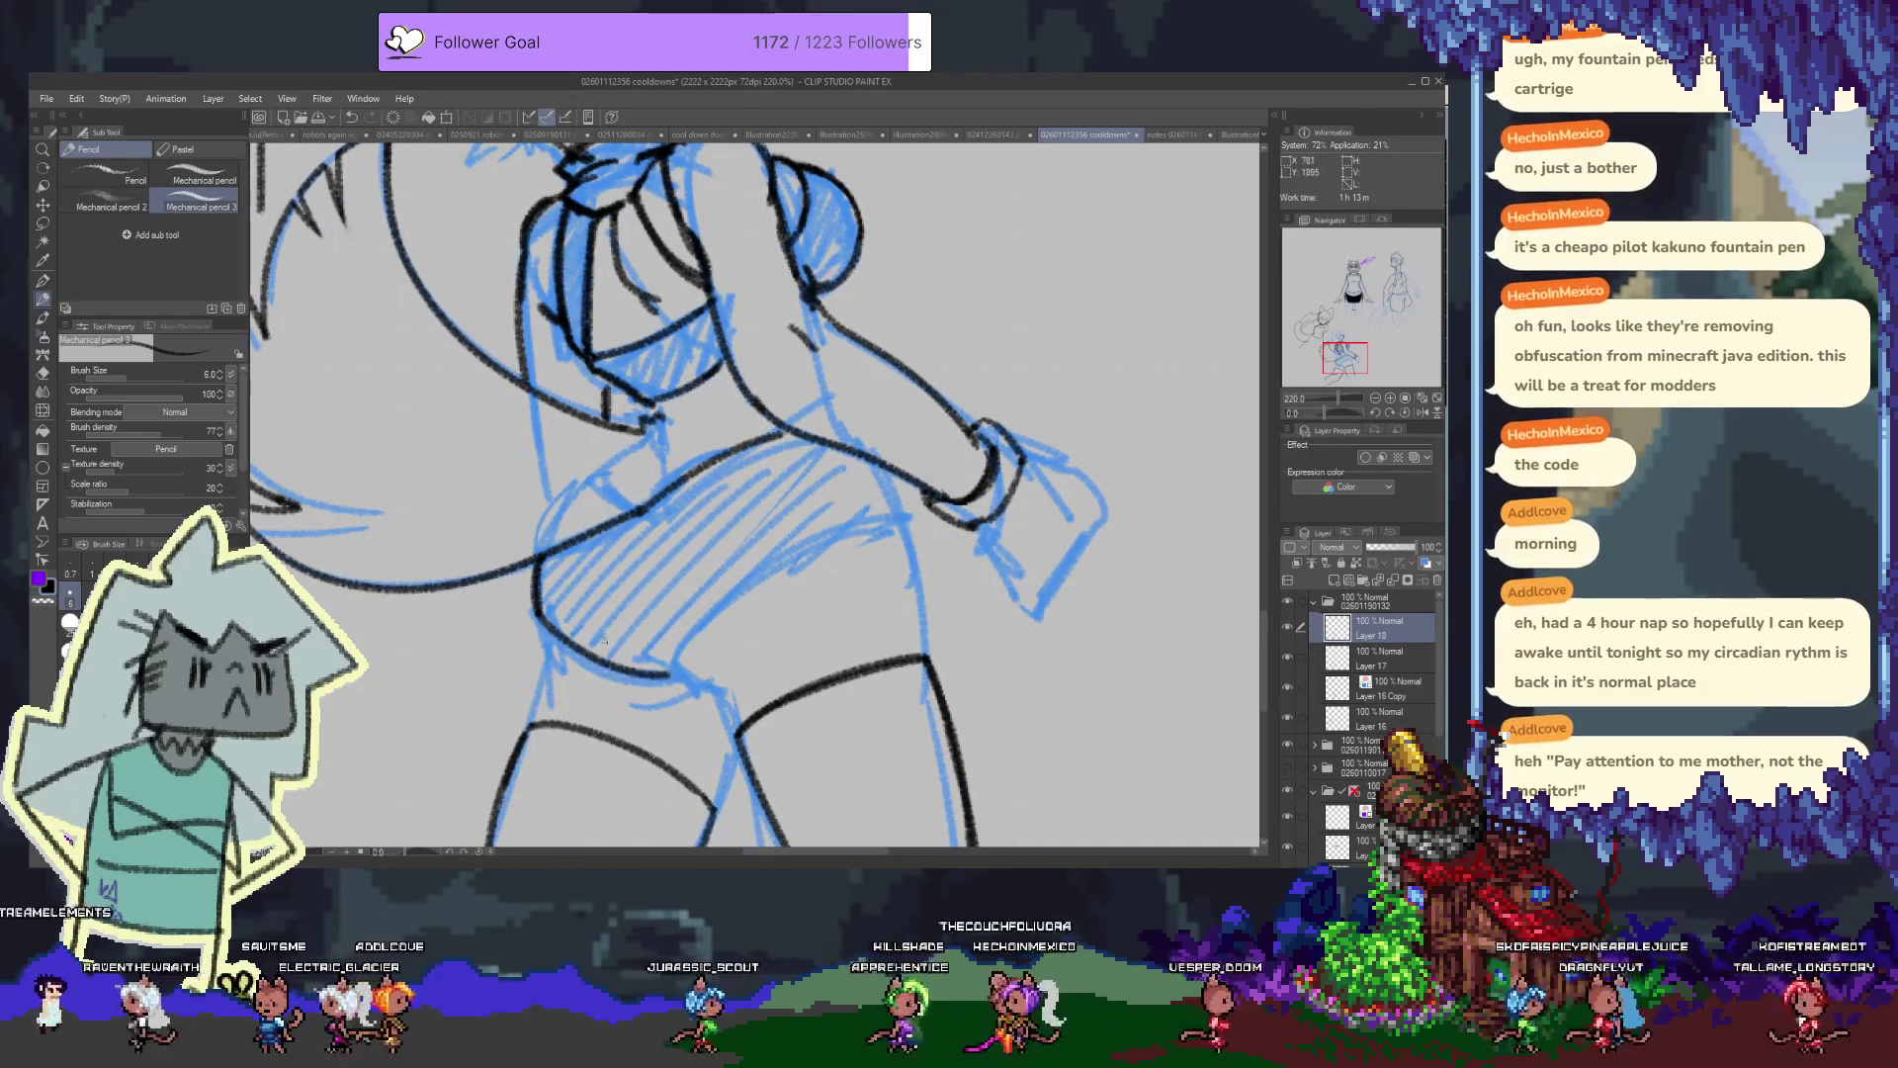
drag(648, 678, 707, 682)
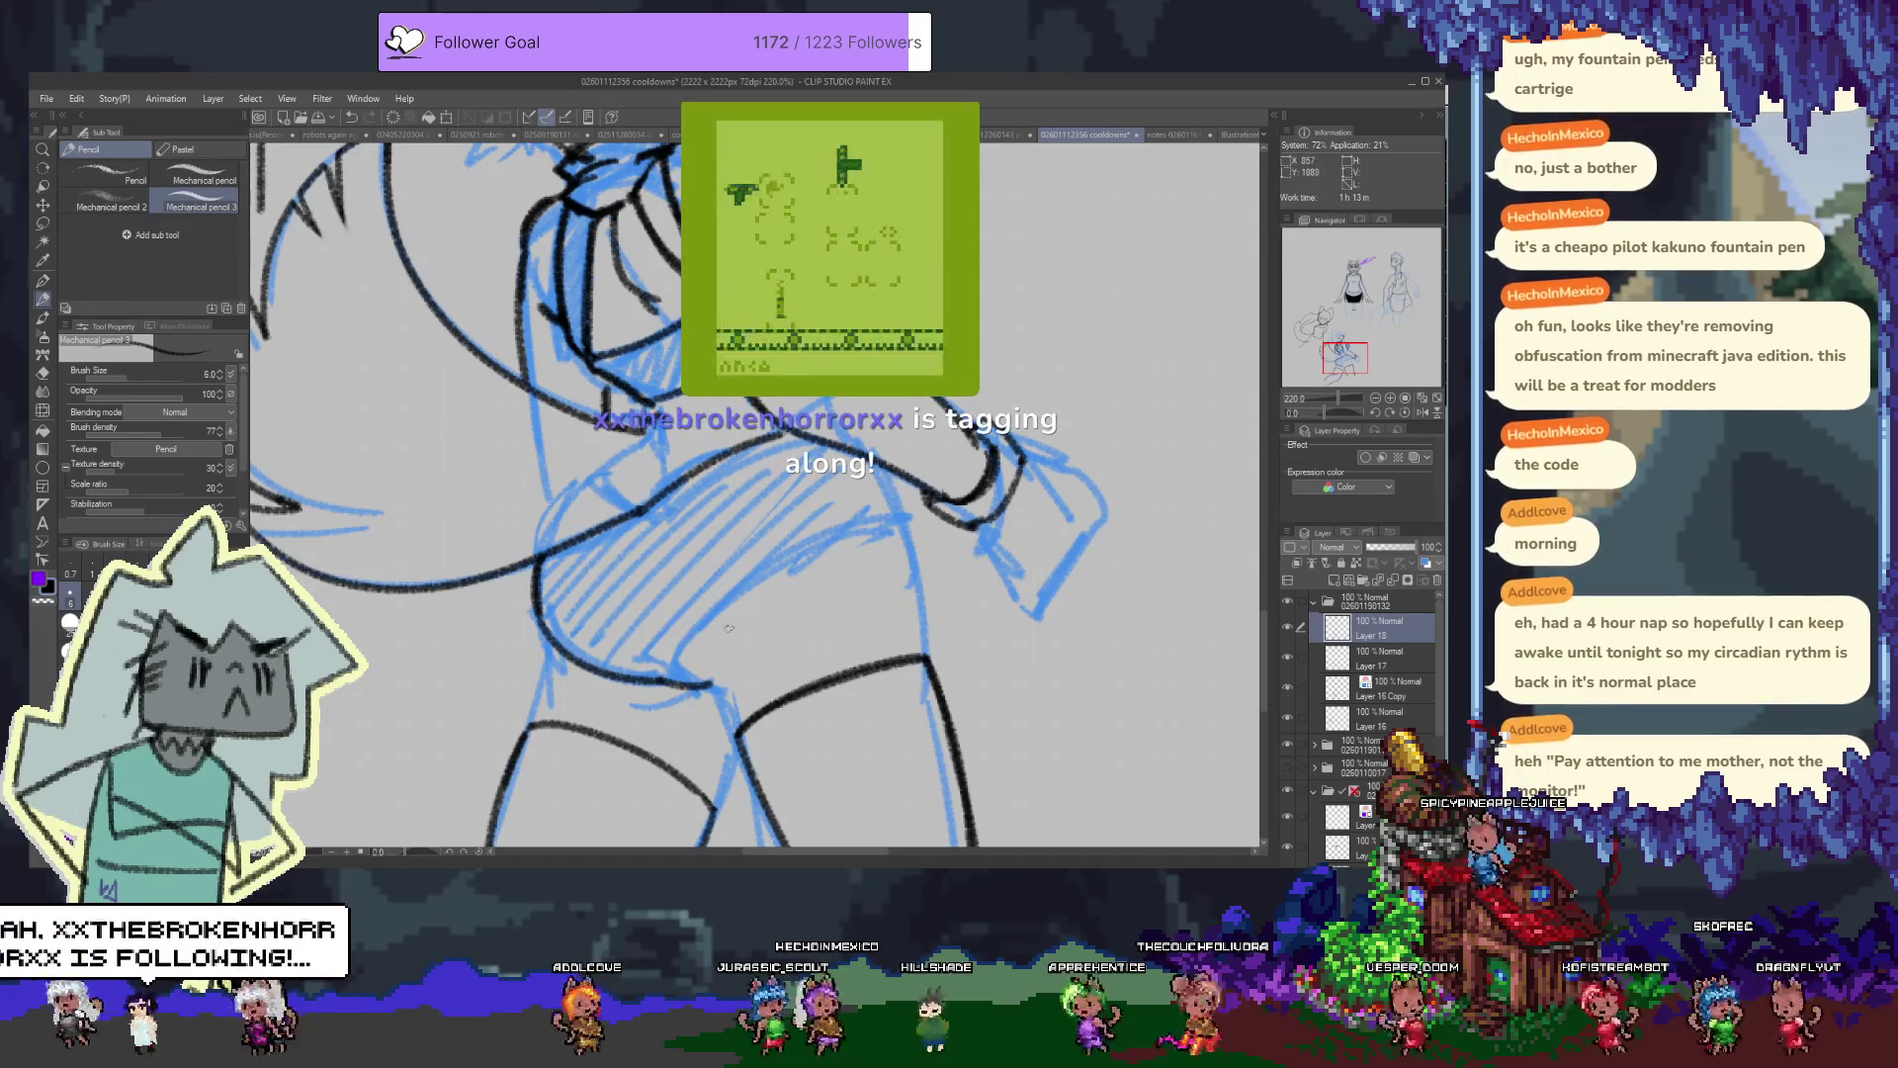
drag(670, 668, 629, 624)
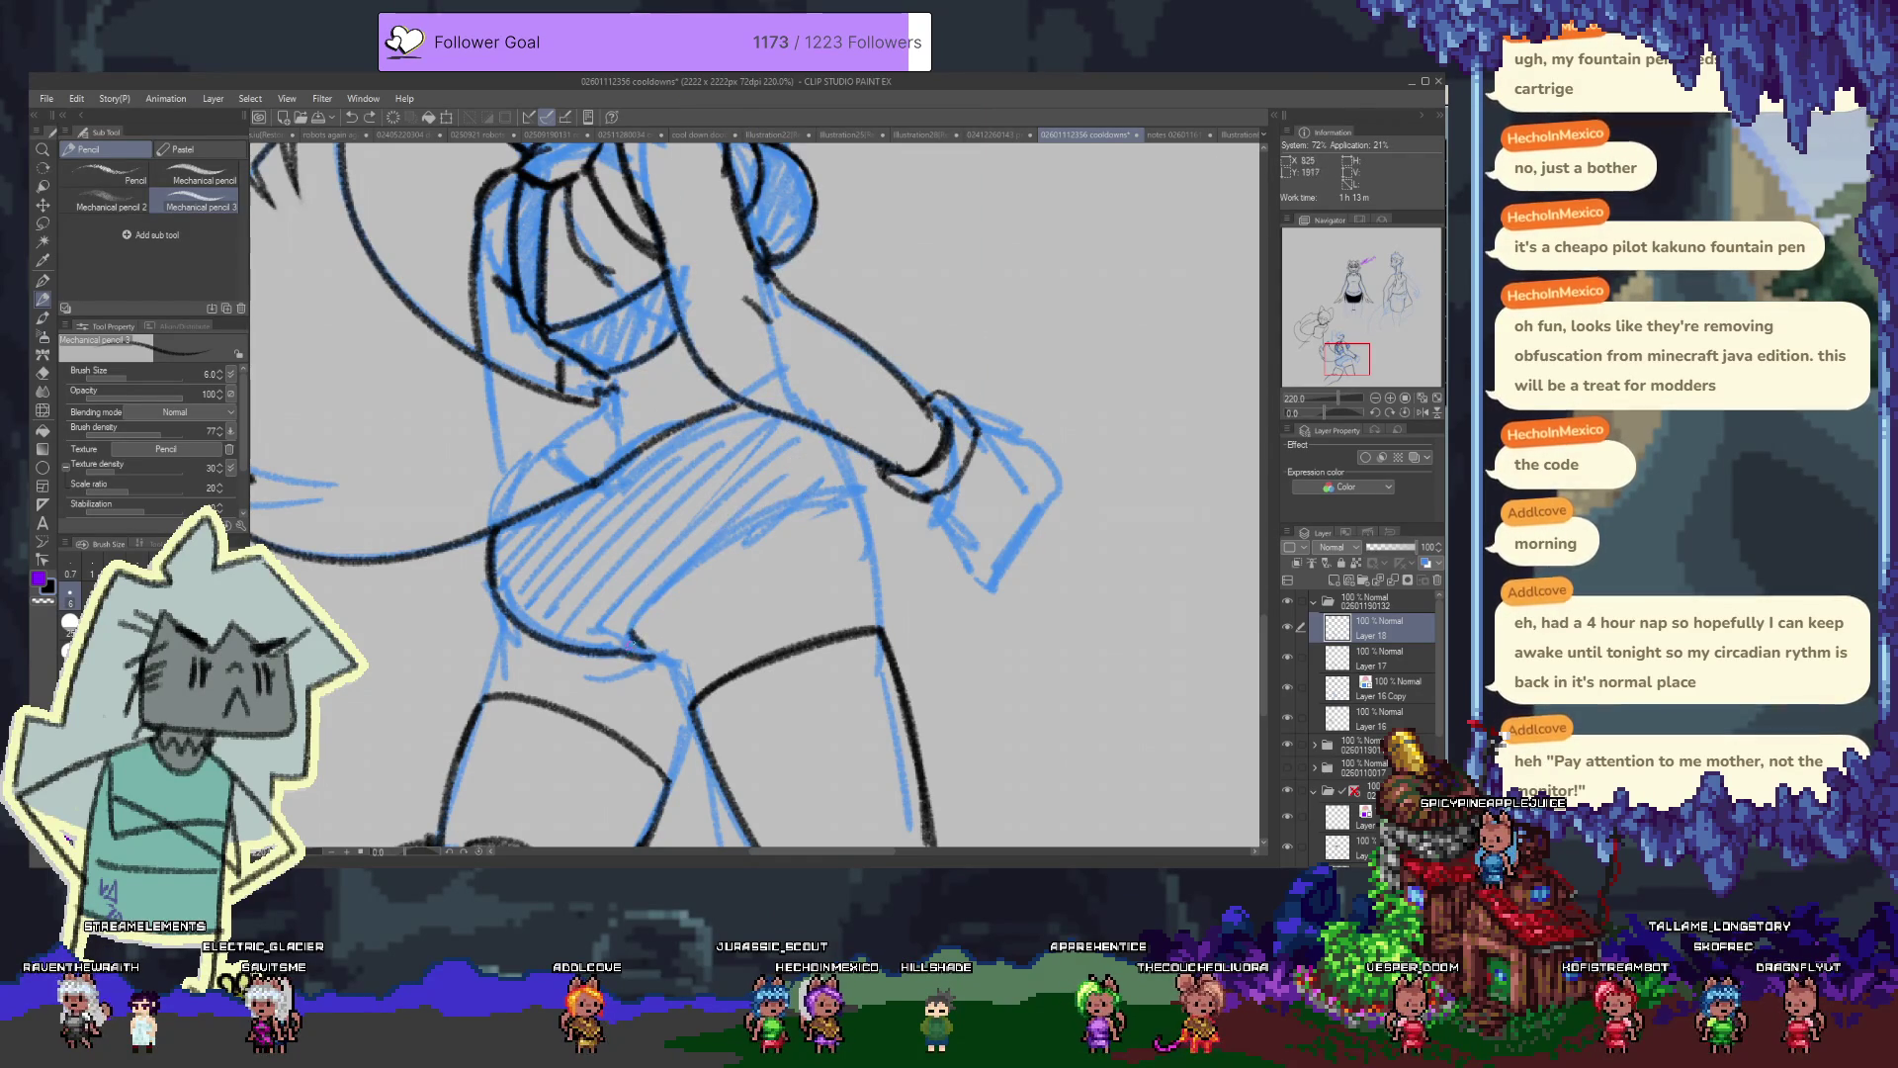
Ink the long back curve and the torso side, redrawing each once for cleaner lines
drag(721, 558, 818, 513)
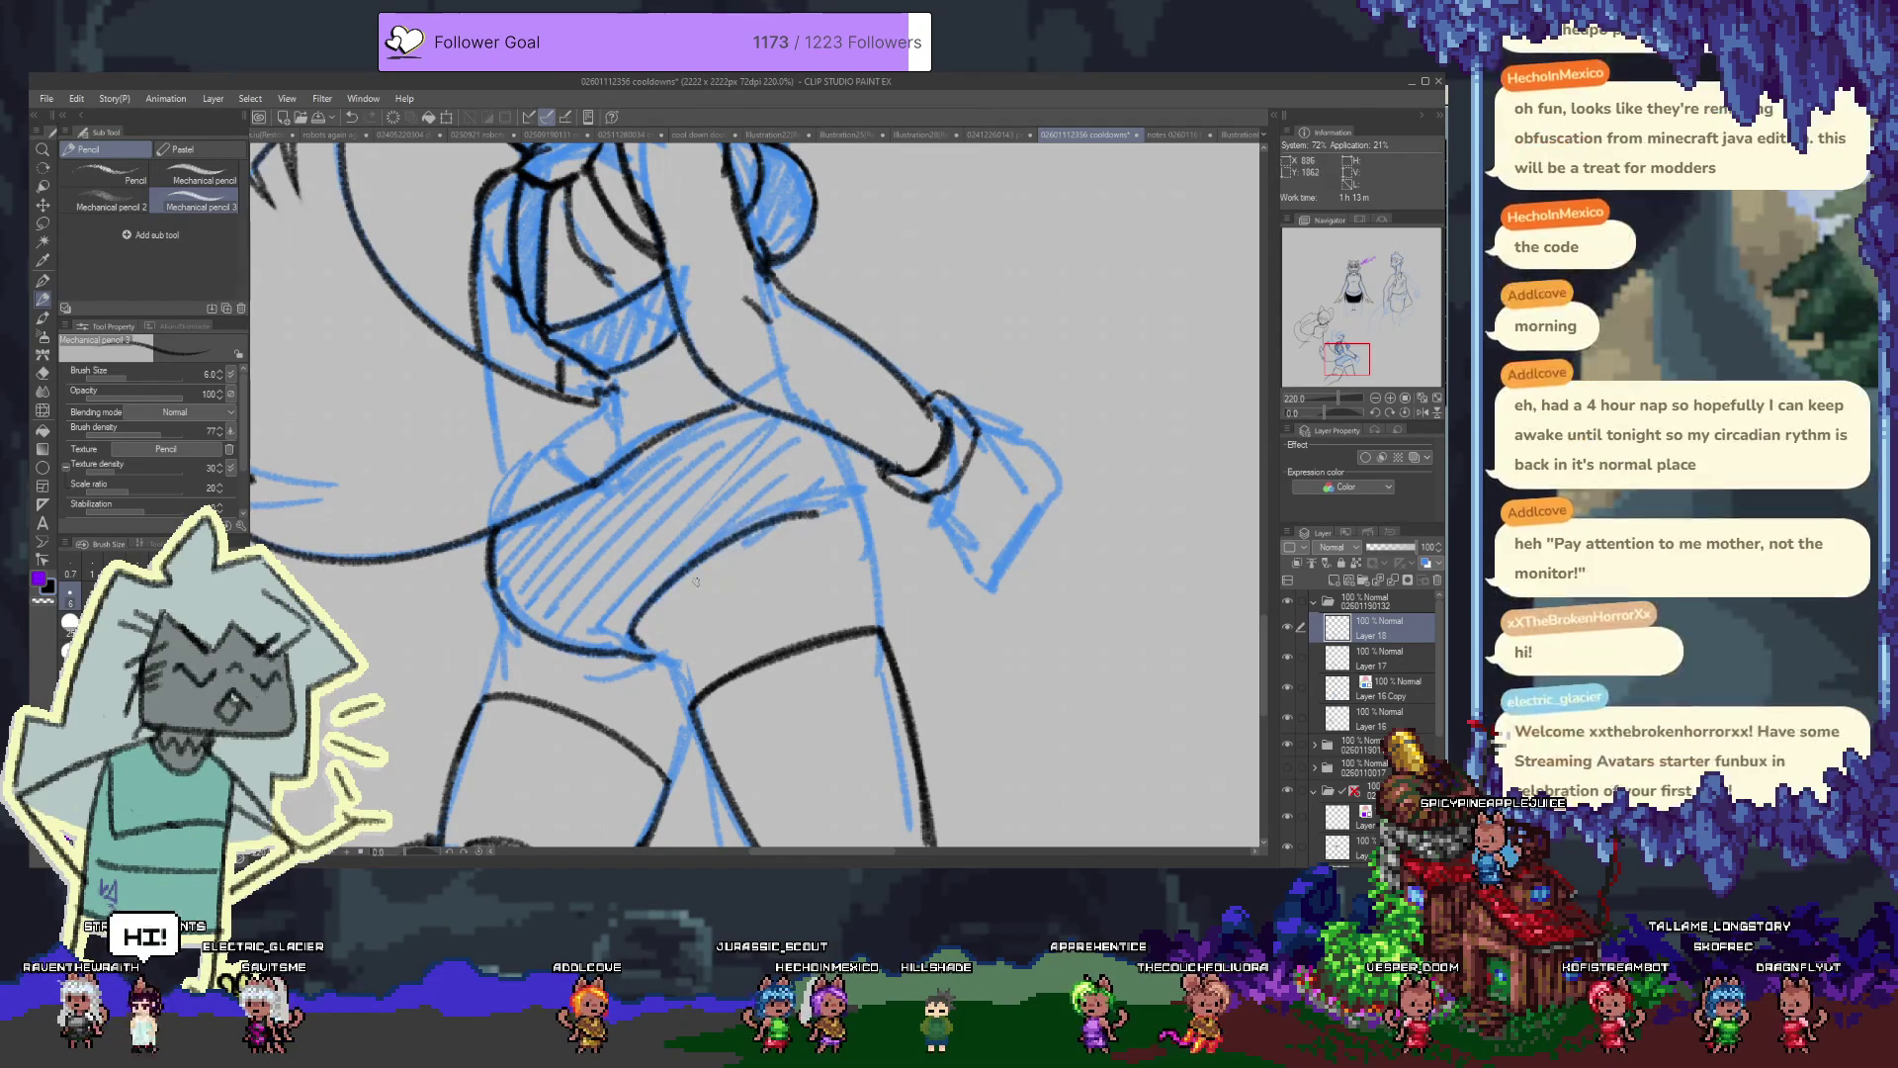
drag(633, 634, 826, 491)
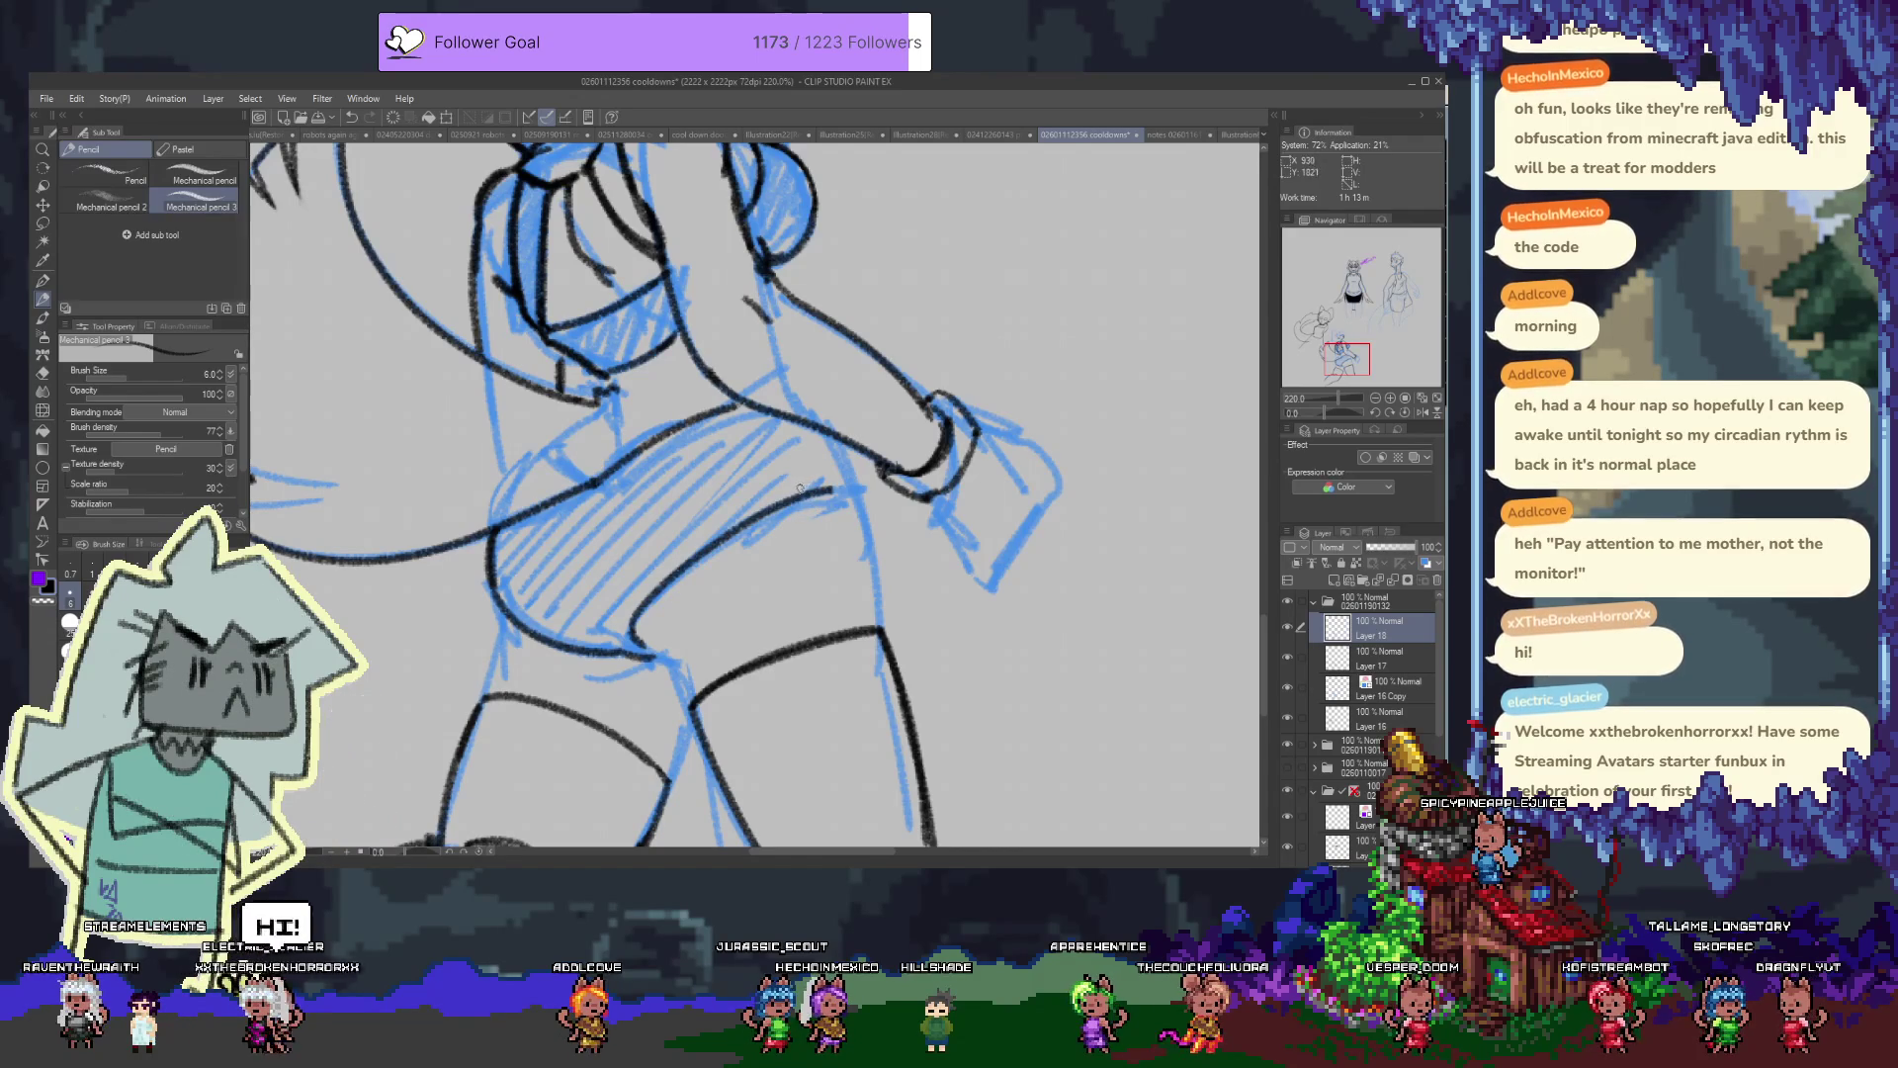
key(ctrl+z)
drag(638, 633, 825, 491)
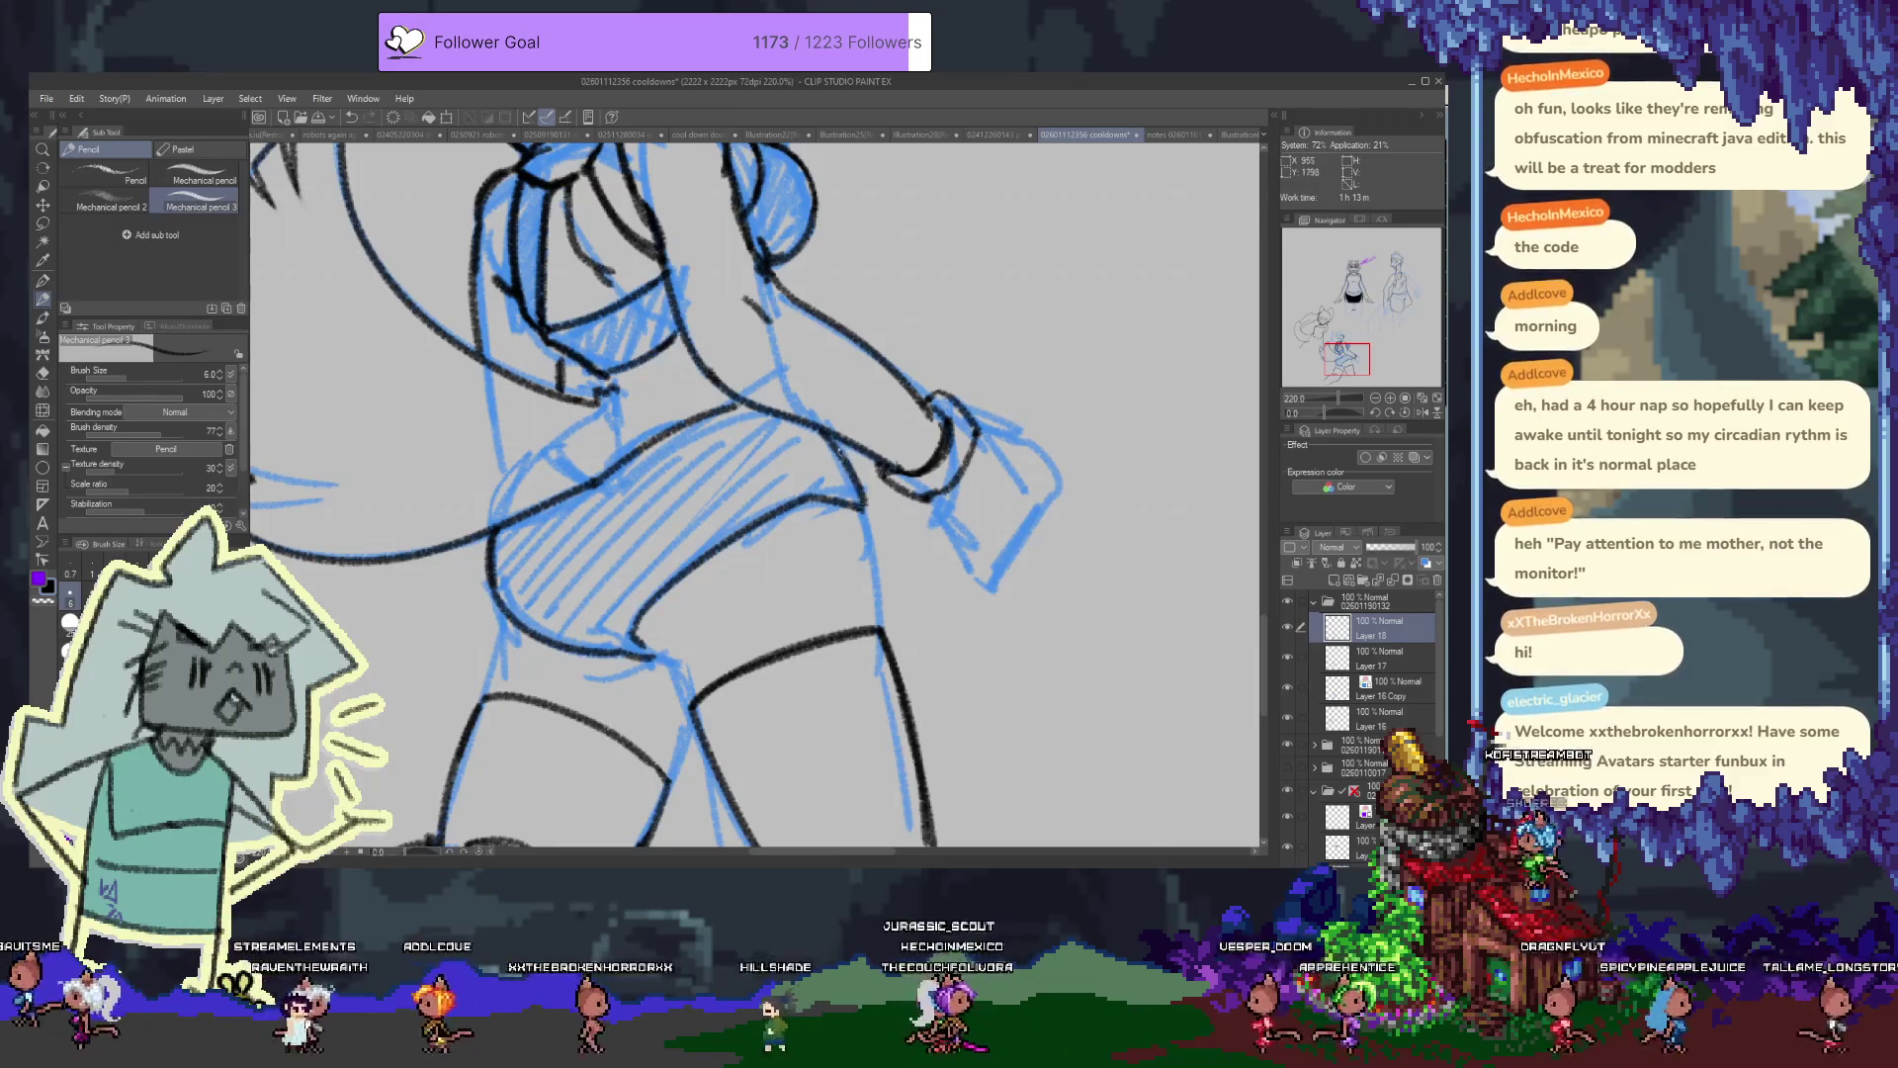
drag(816, 432, 864, 499)
key(ctrl+z)
drag(825, 433, 866, 509)
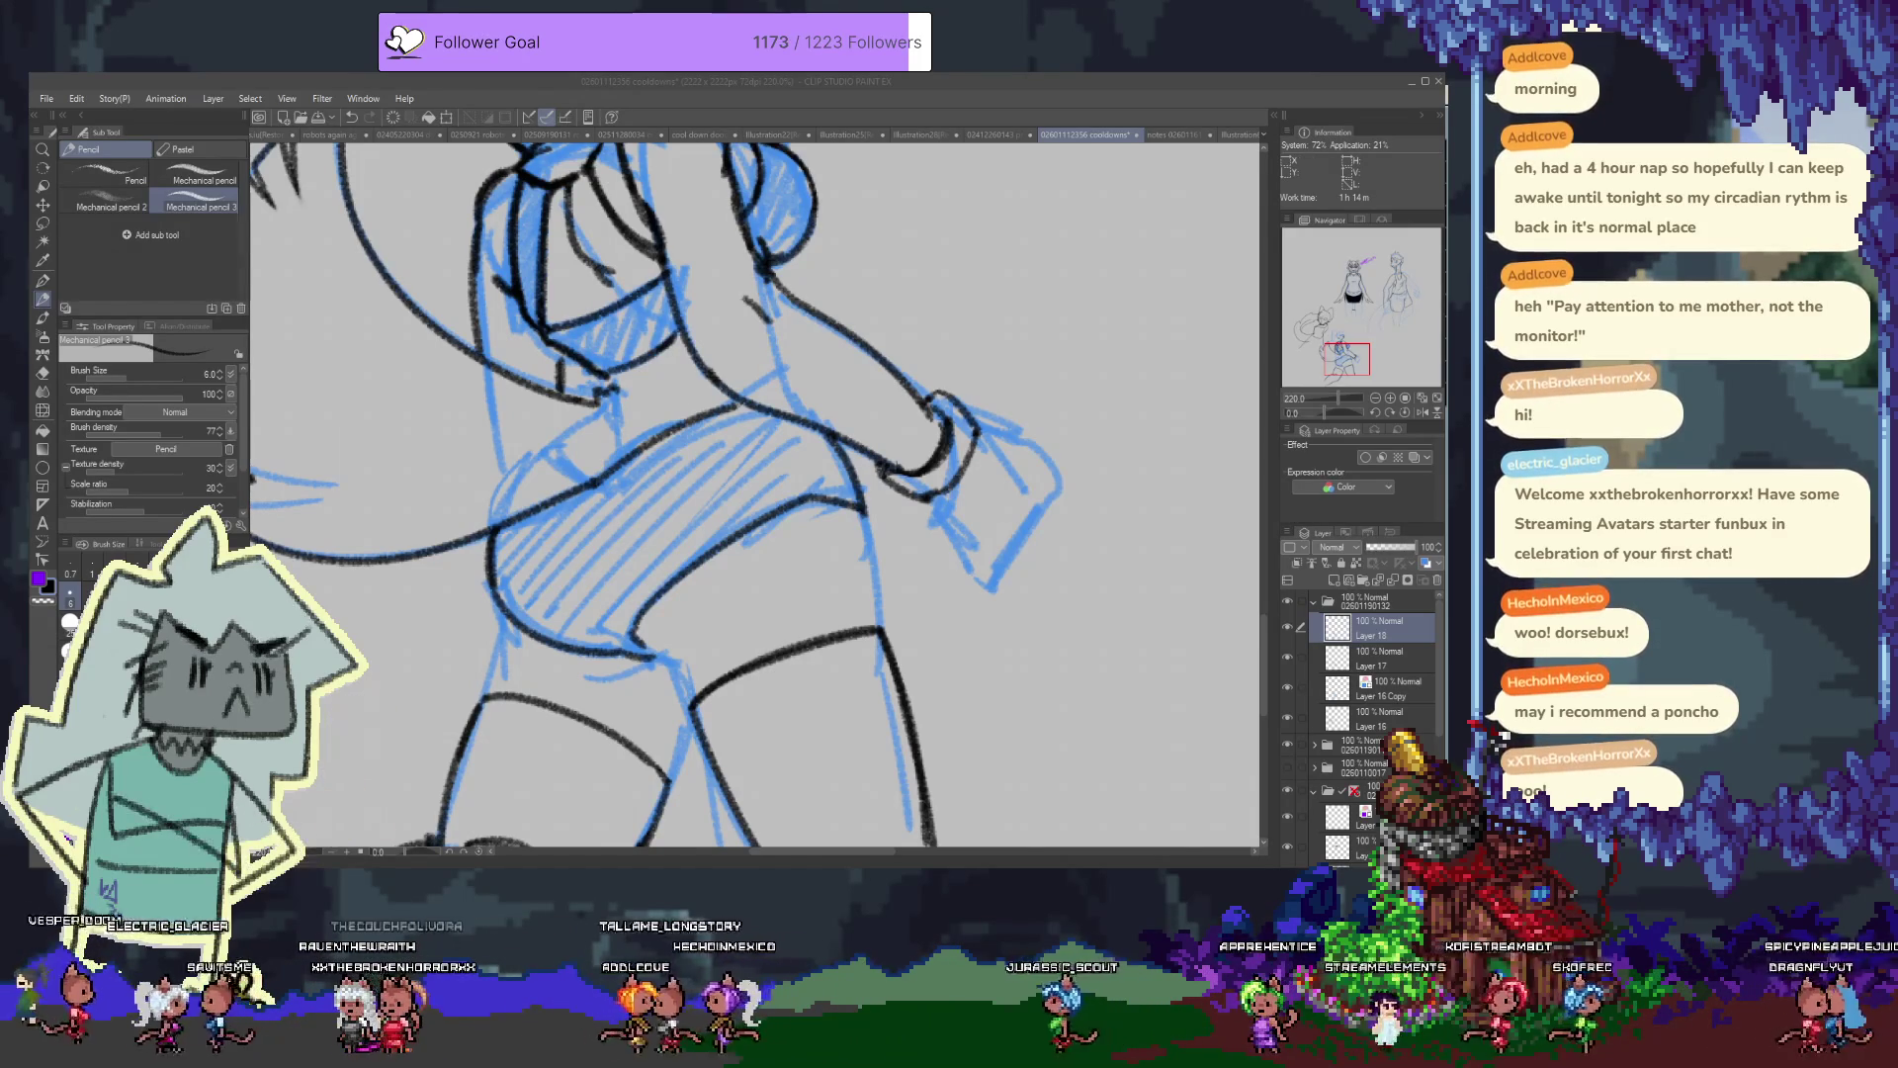
Ink bold dark lines down the chest and hip side, discarding a stray shoulder stroke
click(933, 254)
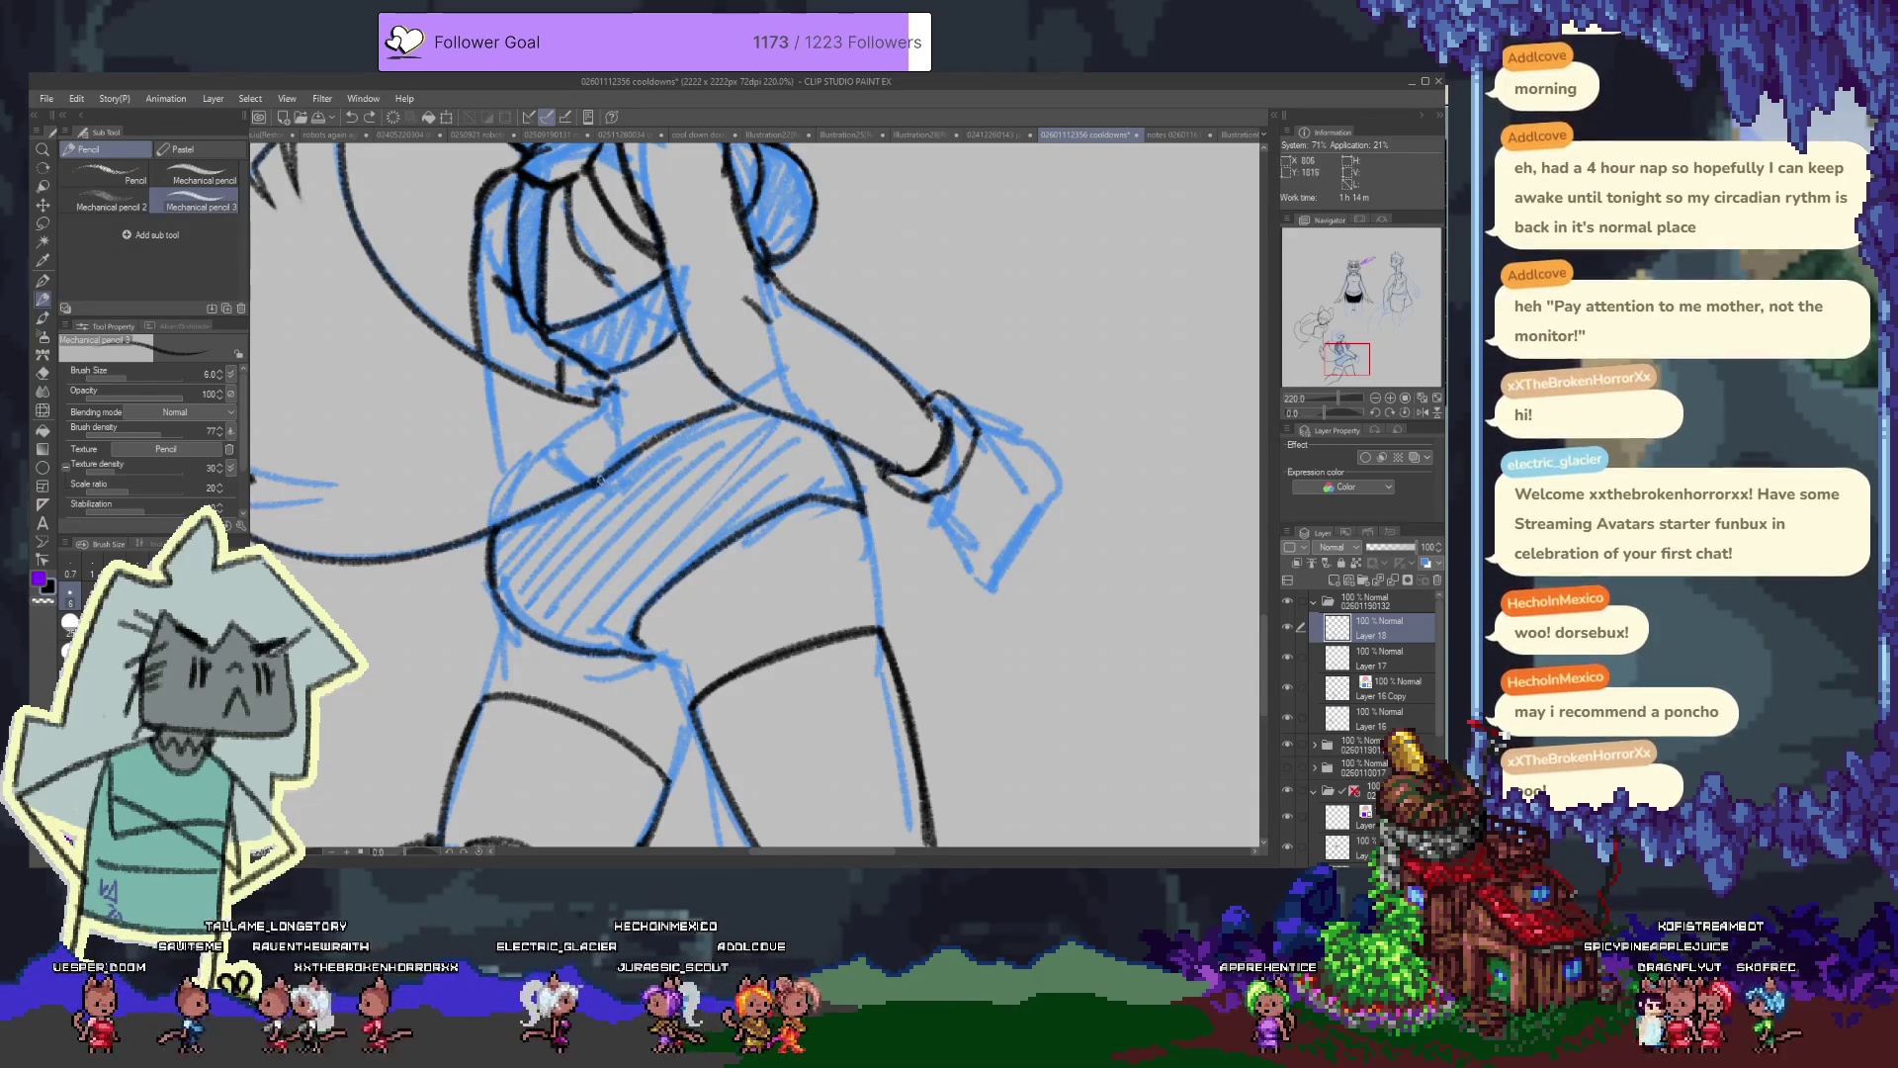
drag(652, 444, 700, 491)
drag(814, 428, 840, 487)
key(ctrl+z)
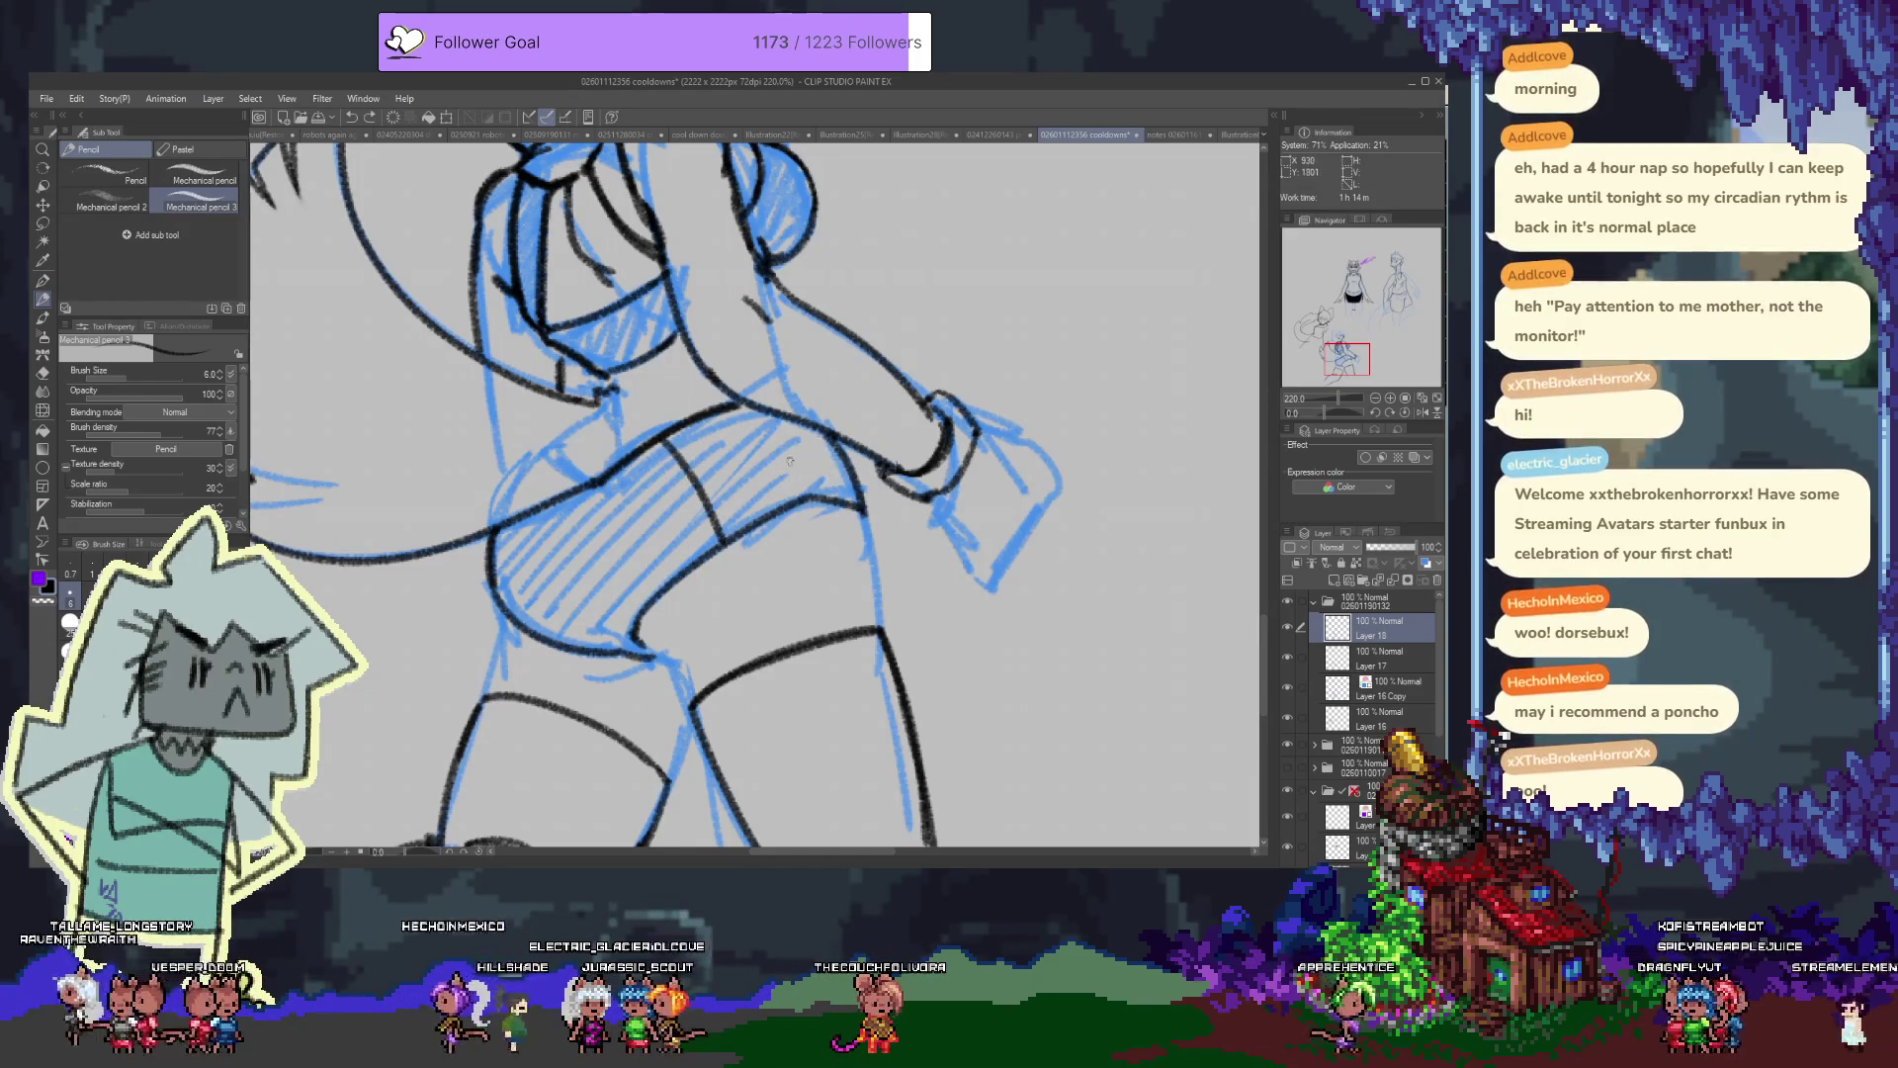
drag(676, 450, 727, 539)
key(ctrl+z)
drag(659, 435, 727, 546)
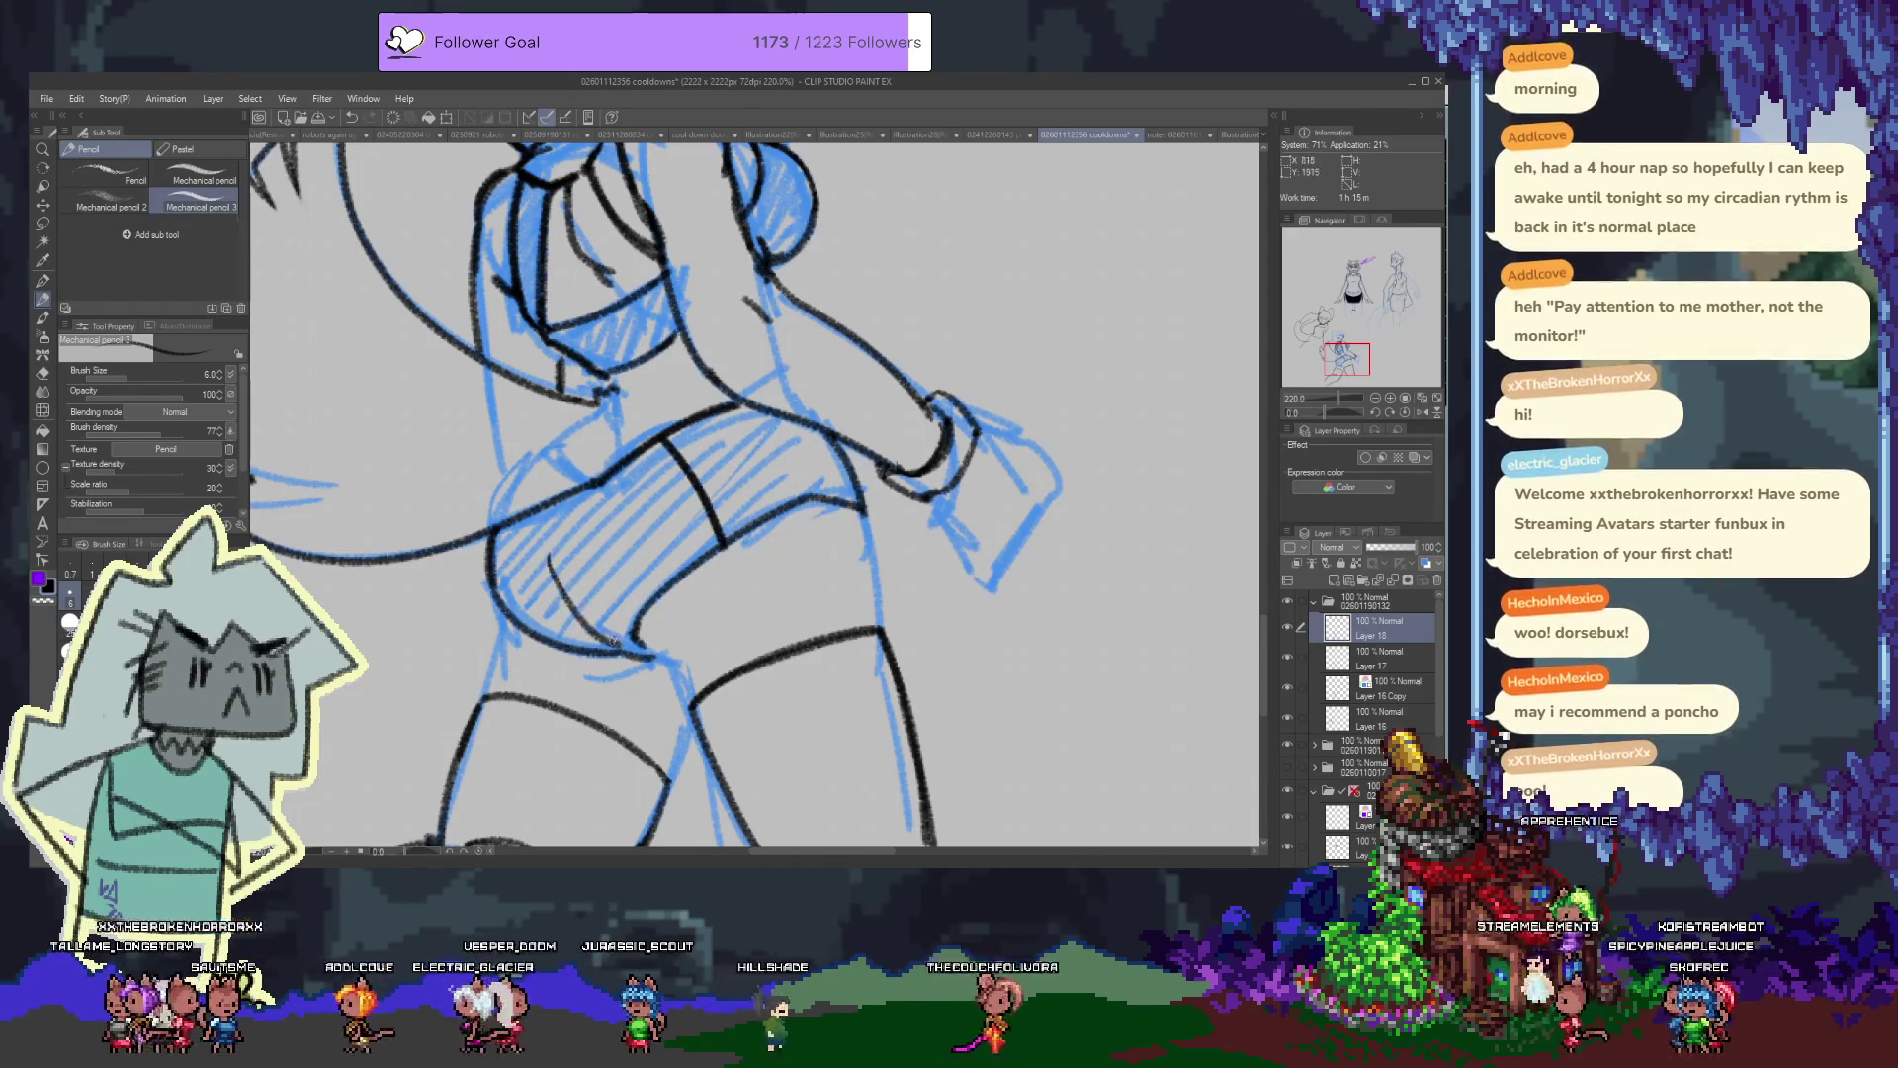
drag(551, 522, 583, 608)
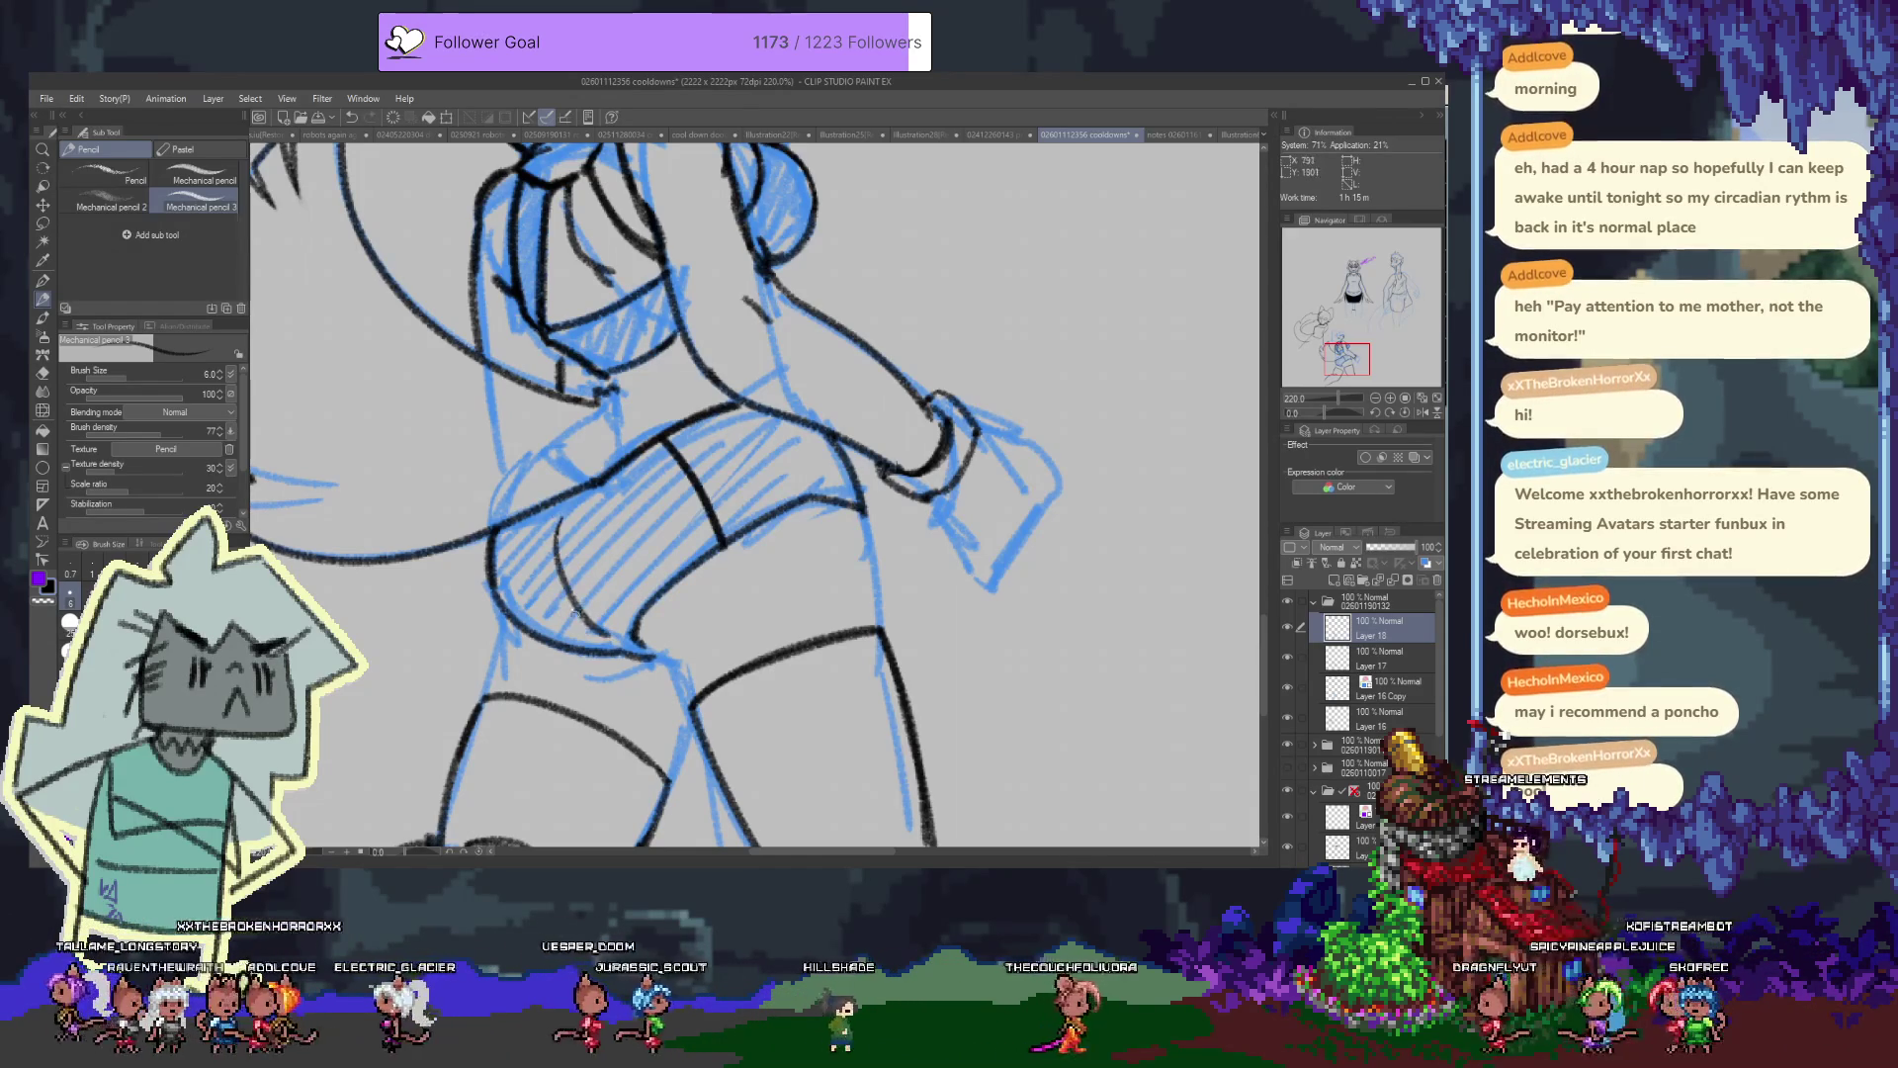
drag(583, 612, 731, 549)
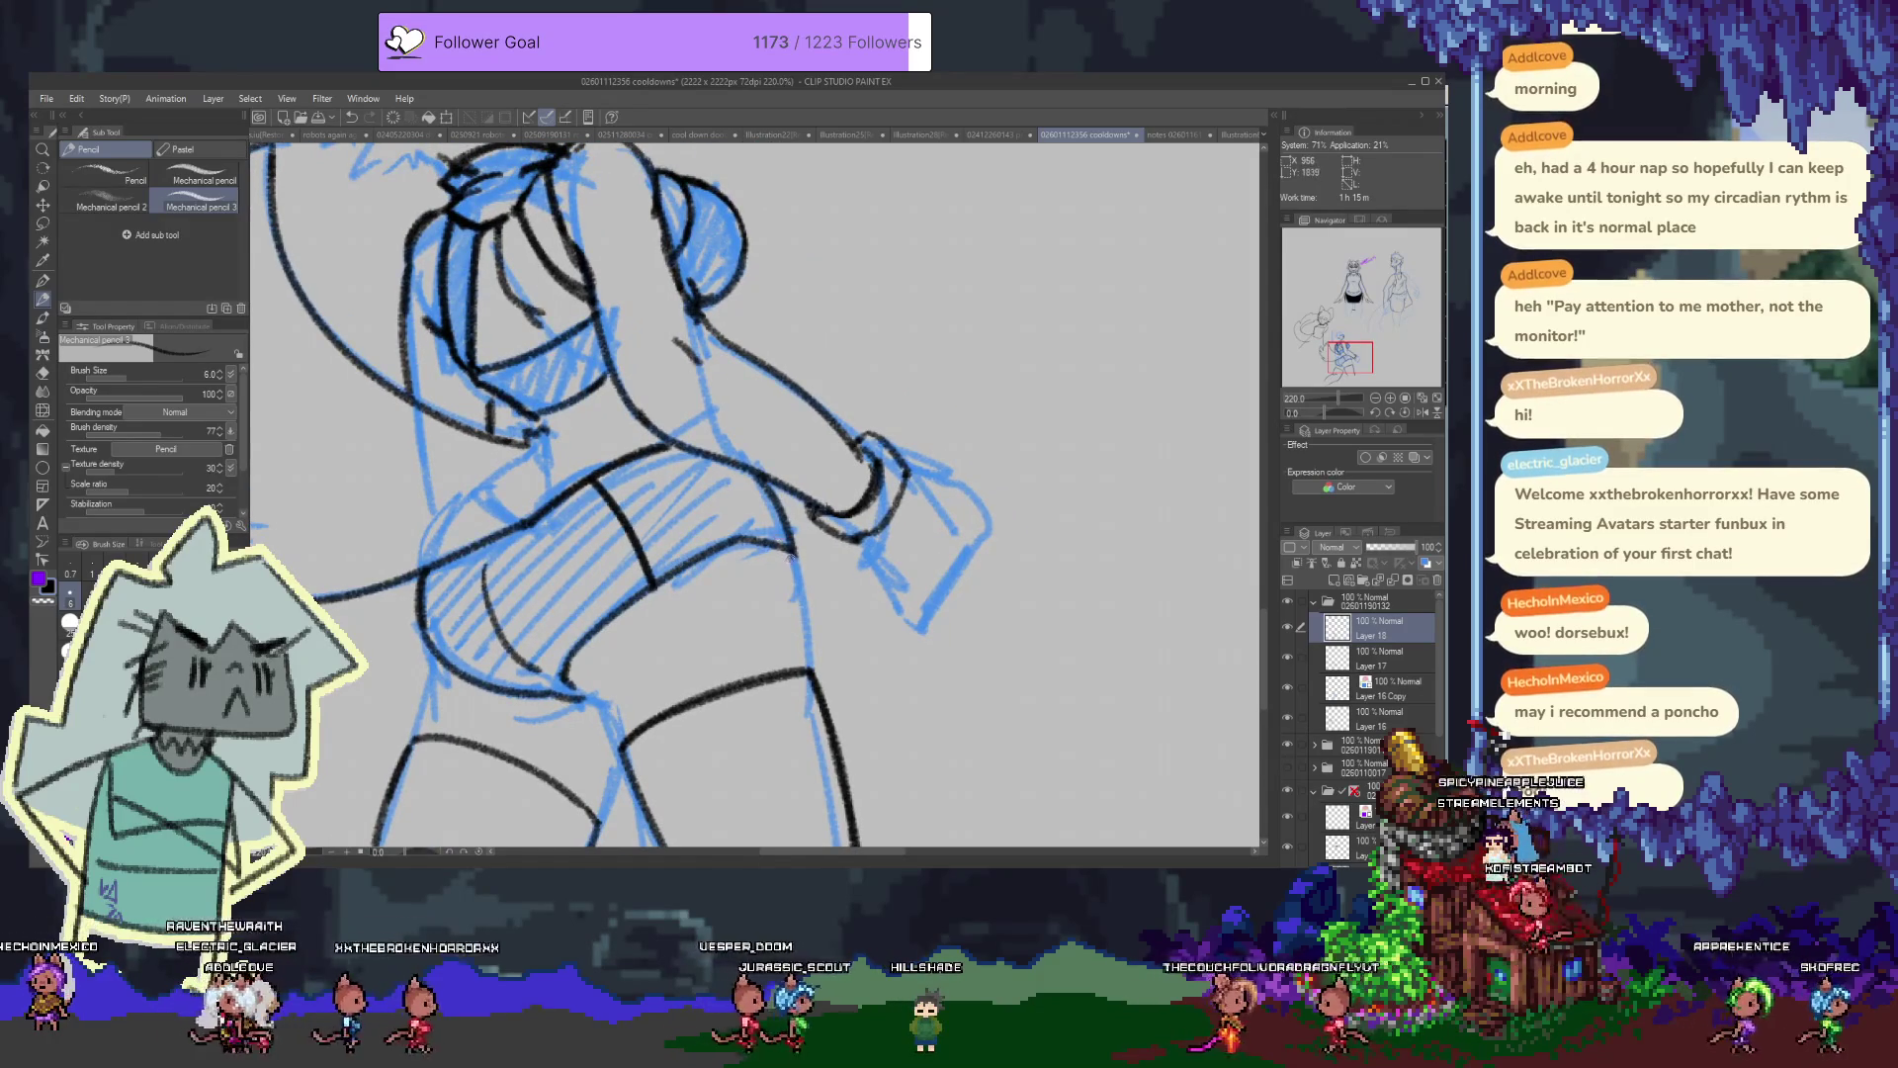
Retrace the torso contour and extend the raised arm's contour in darker black lines
key(e)
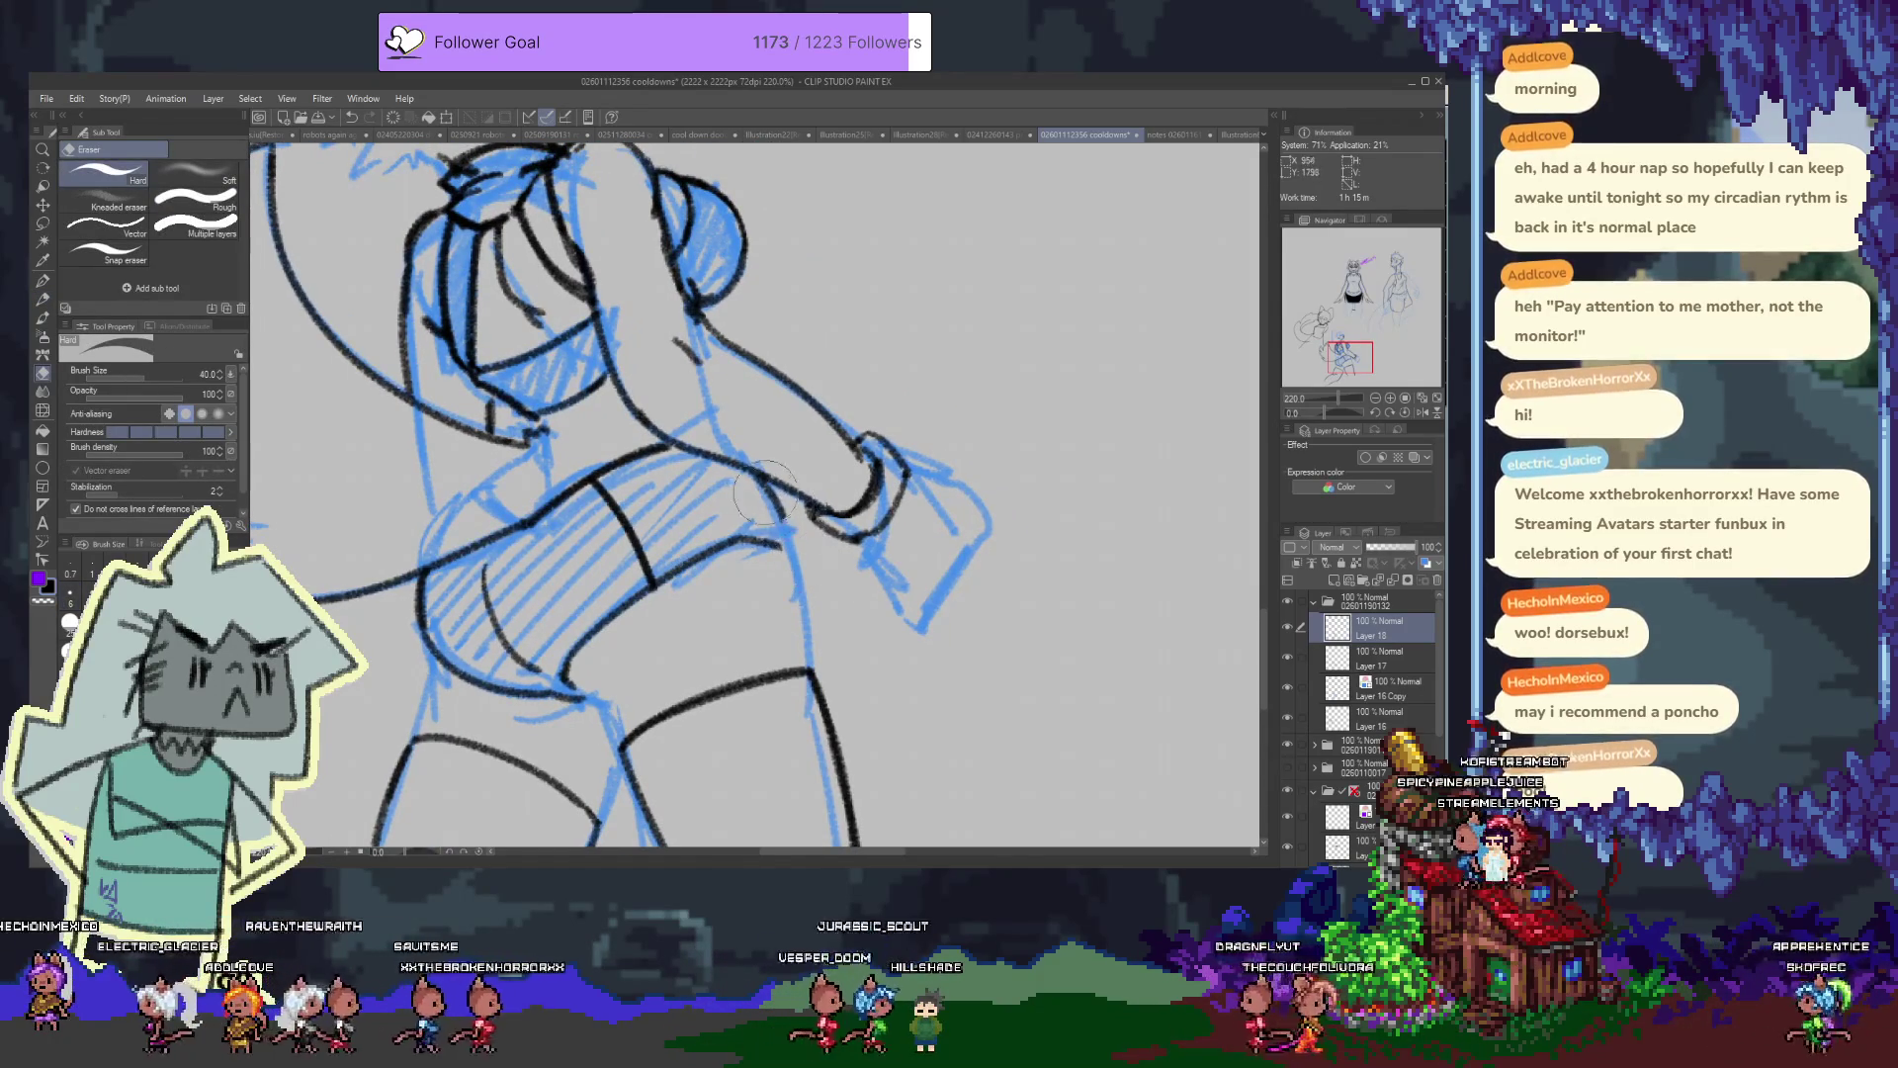
key(p)
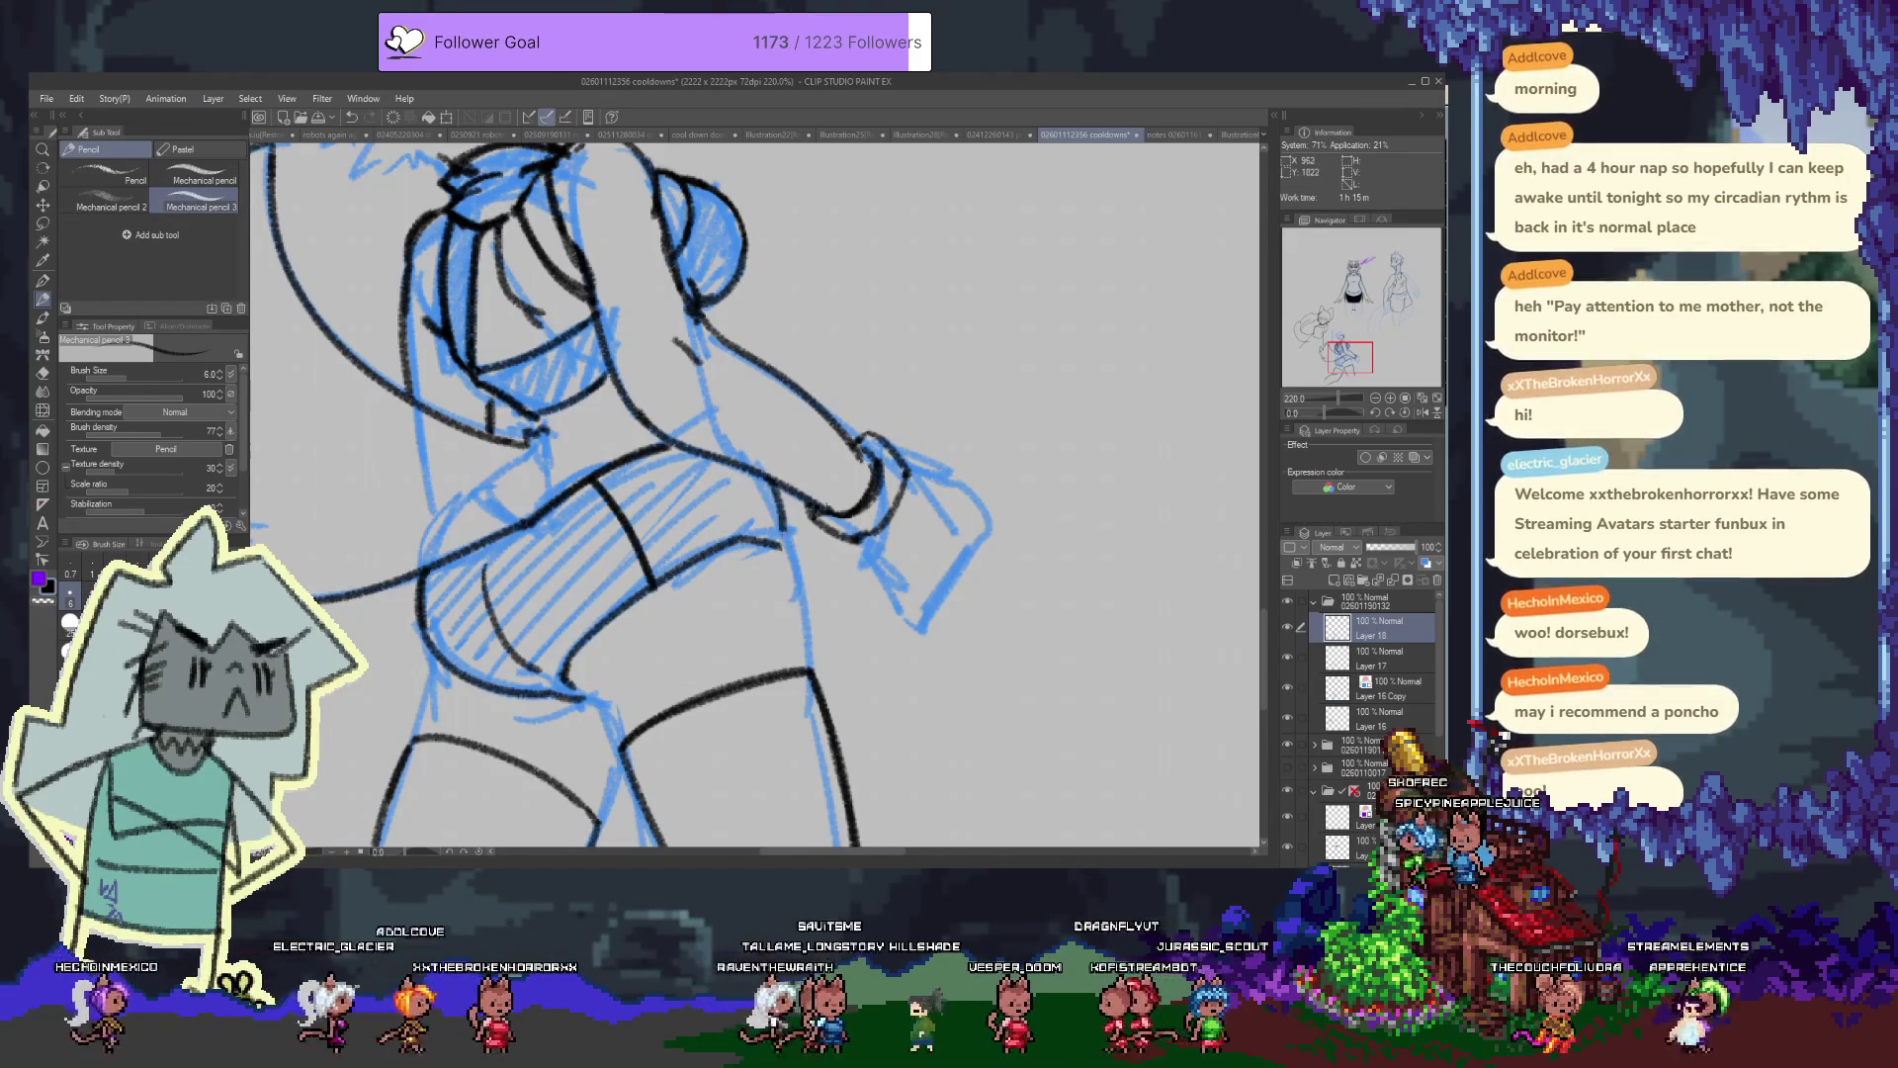
drag(774, 486, 790, 539)
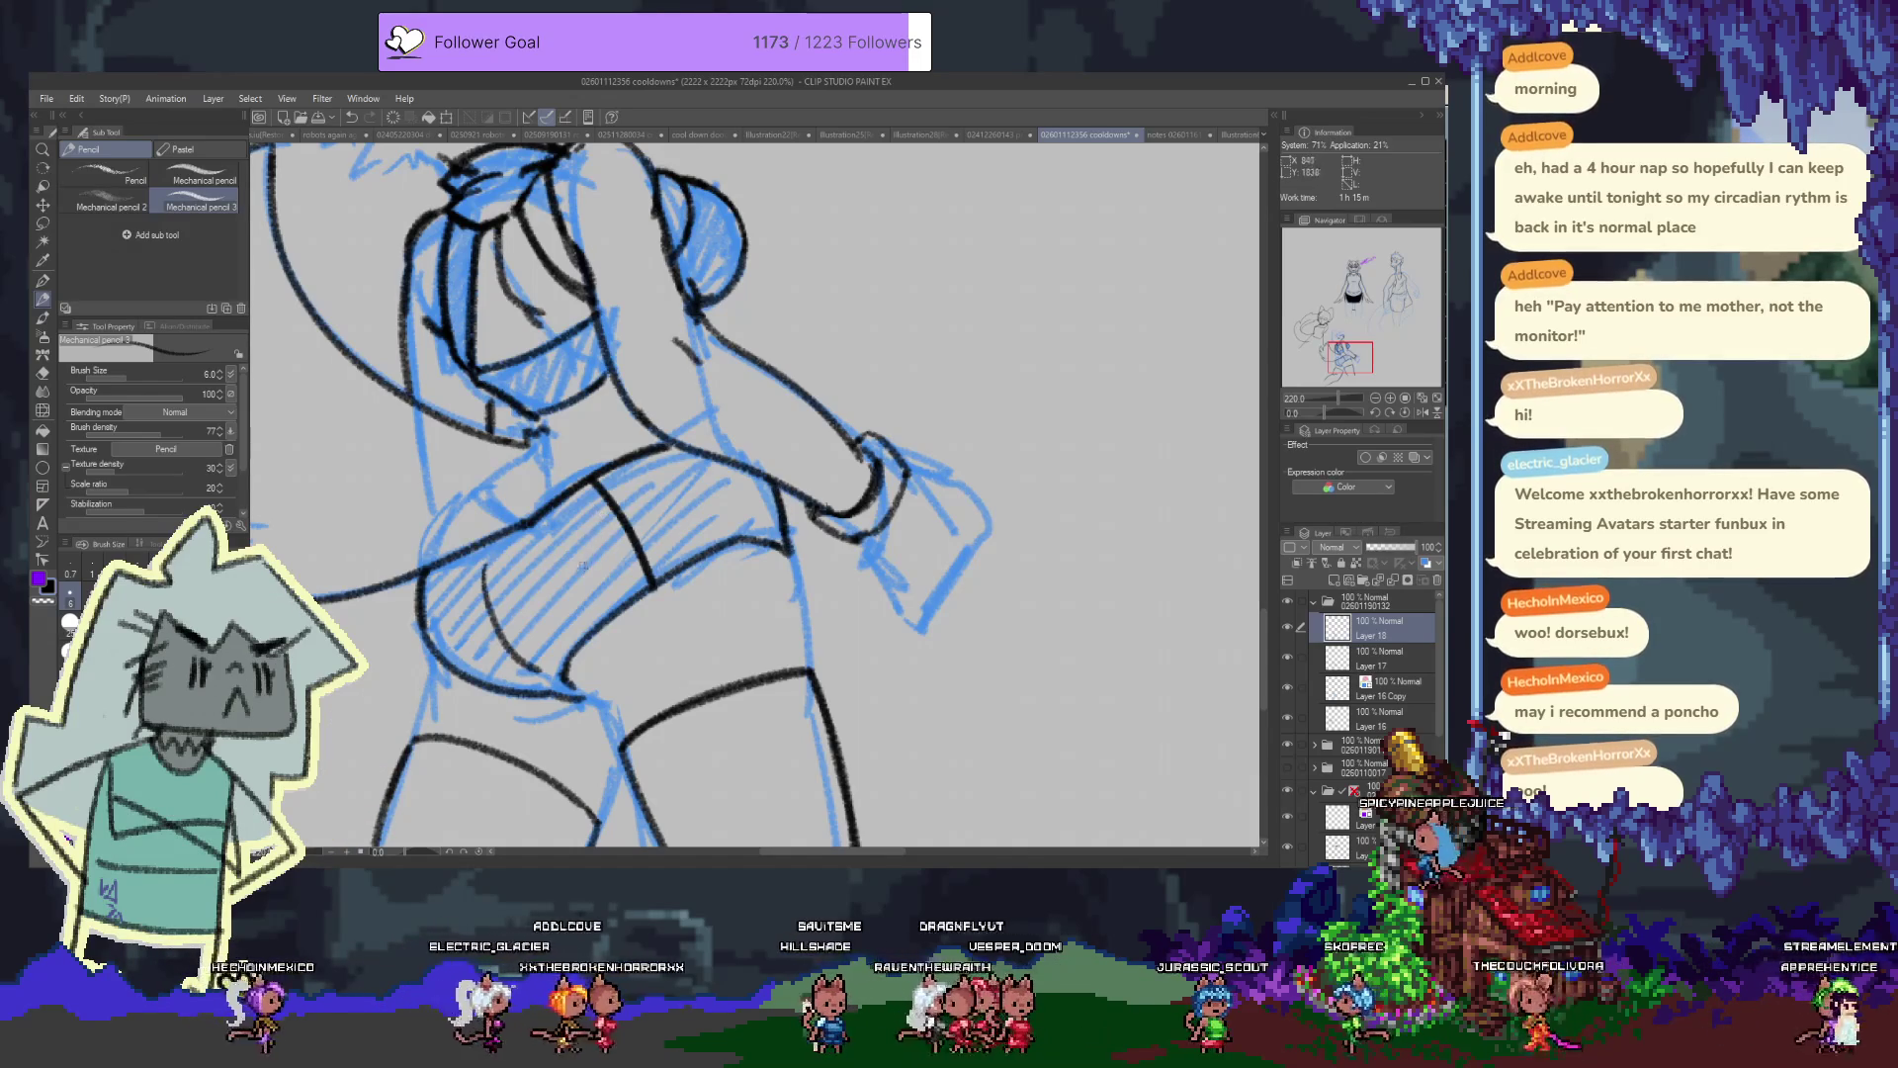
drag(602, 517, 636, 453)
drag(862, 455, 829, 449)
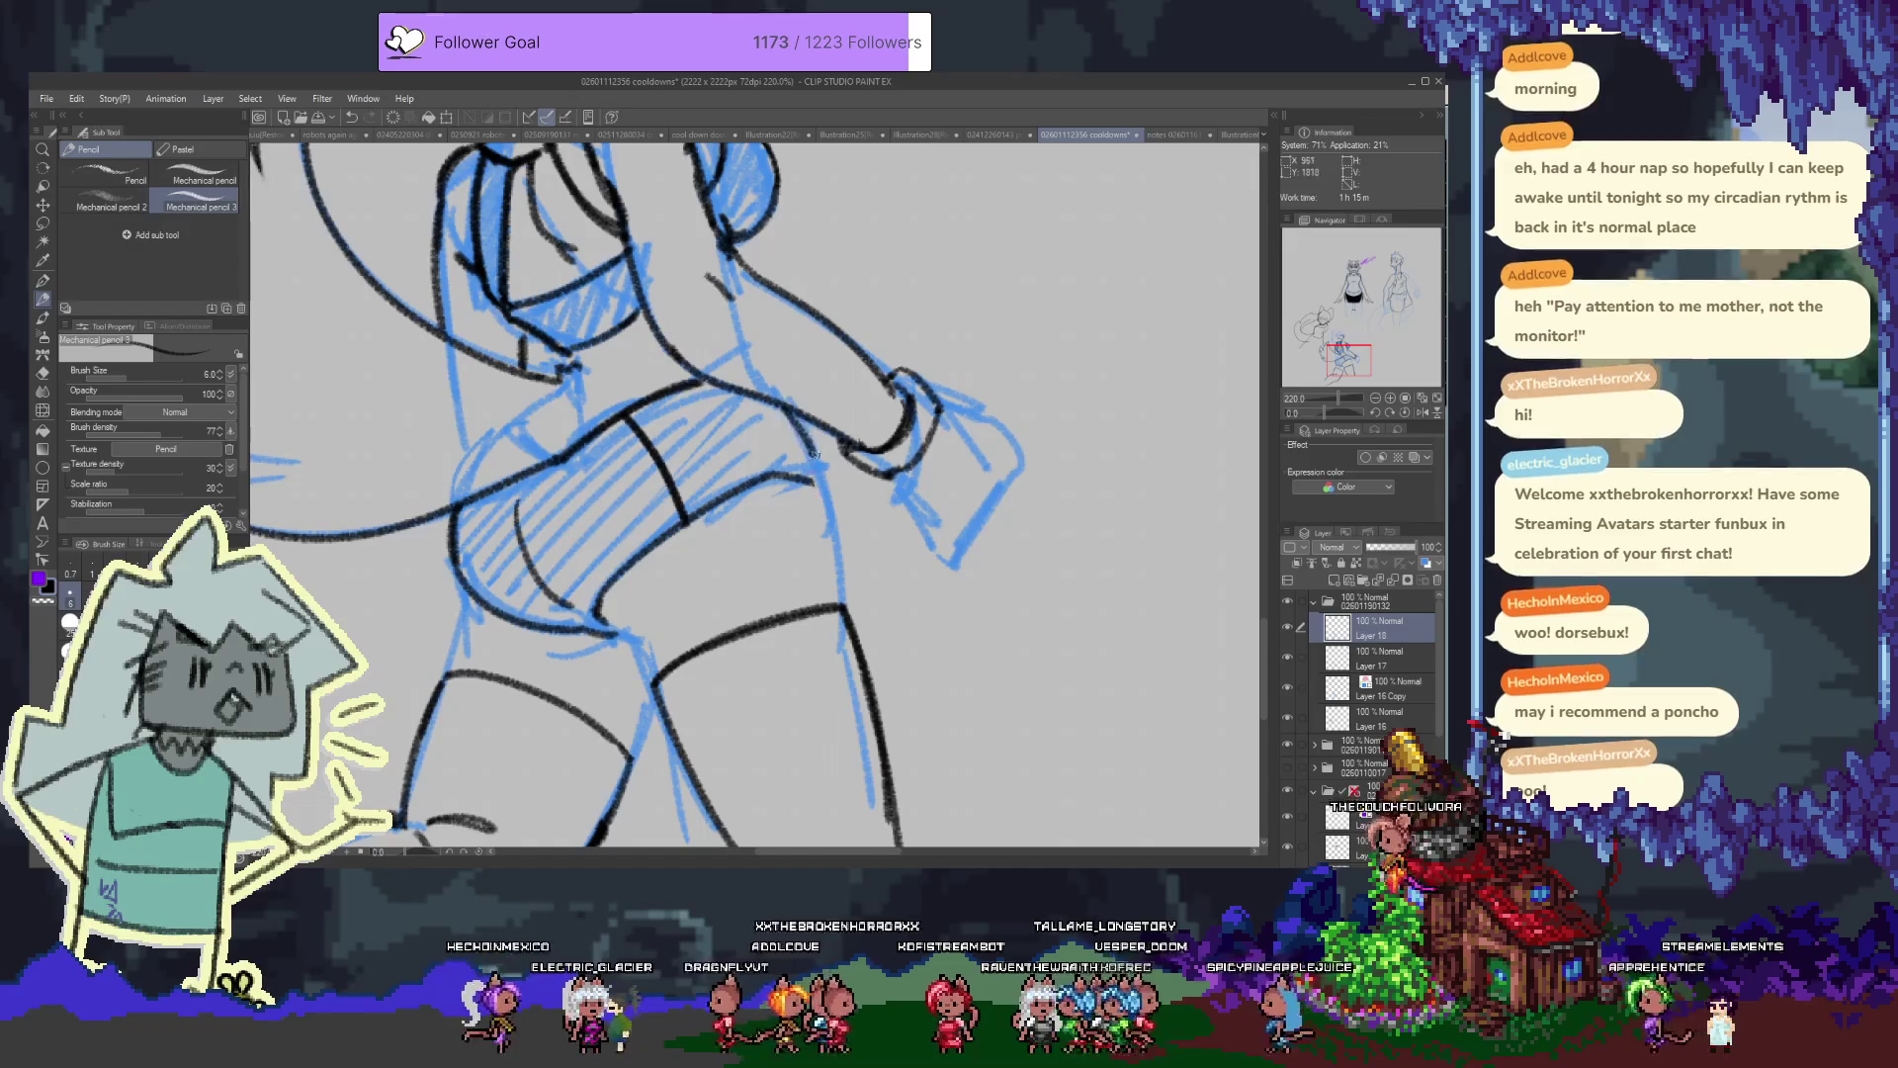
mouse_move(787, 407)
mouse_down()
mouse_move(818, 433)
mouse_move(817, 476)
mouse_up()
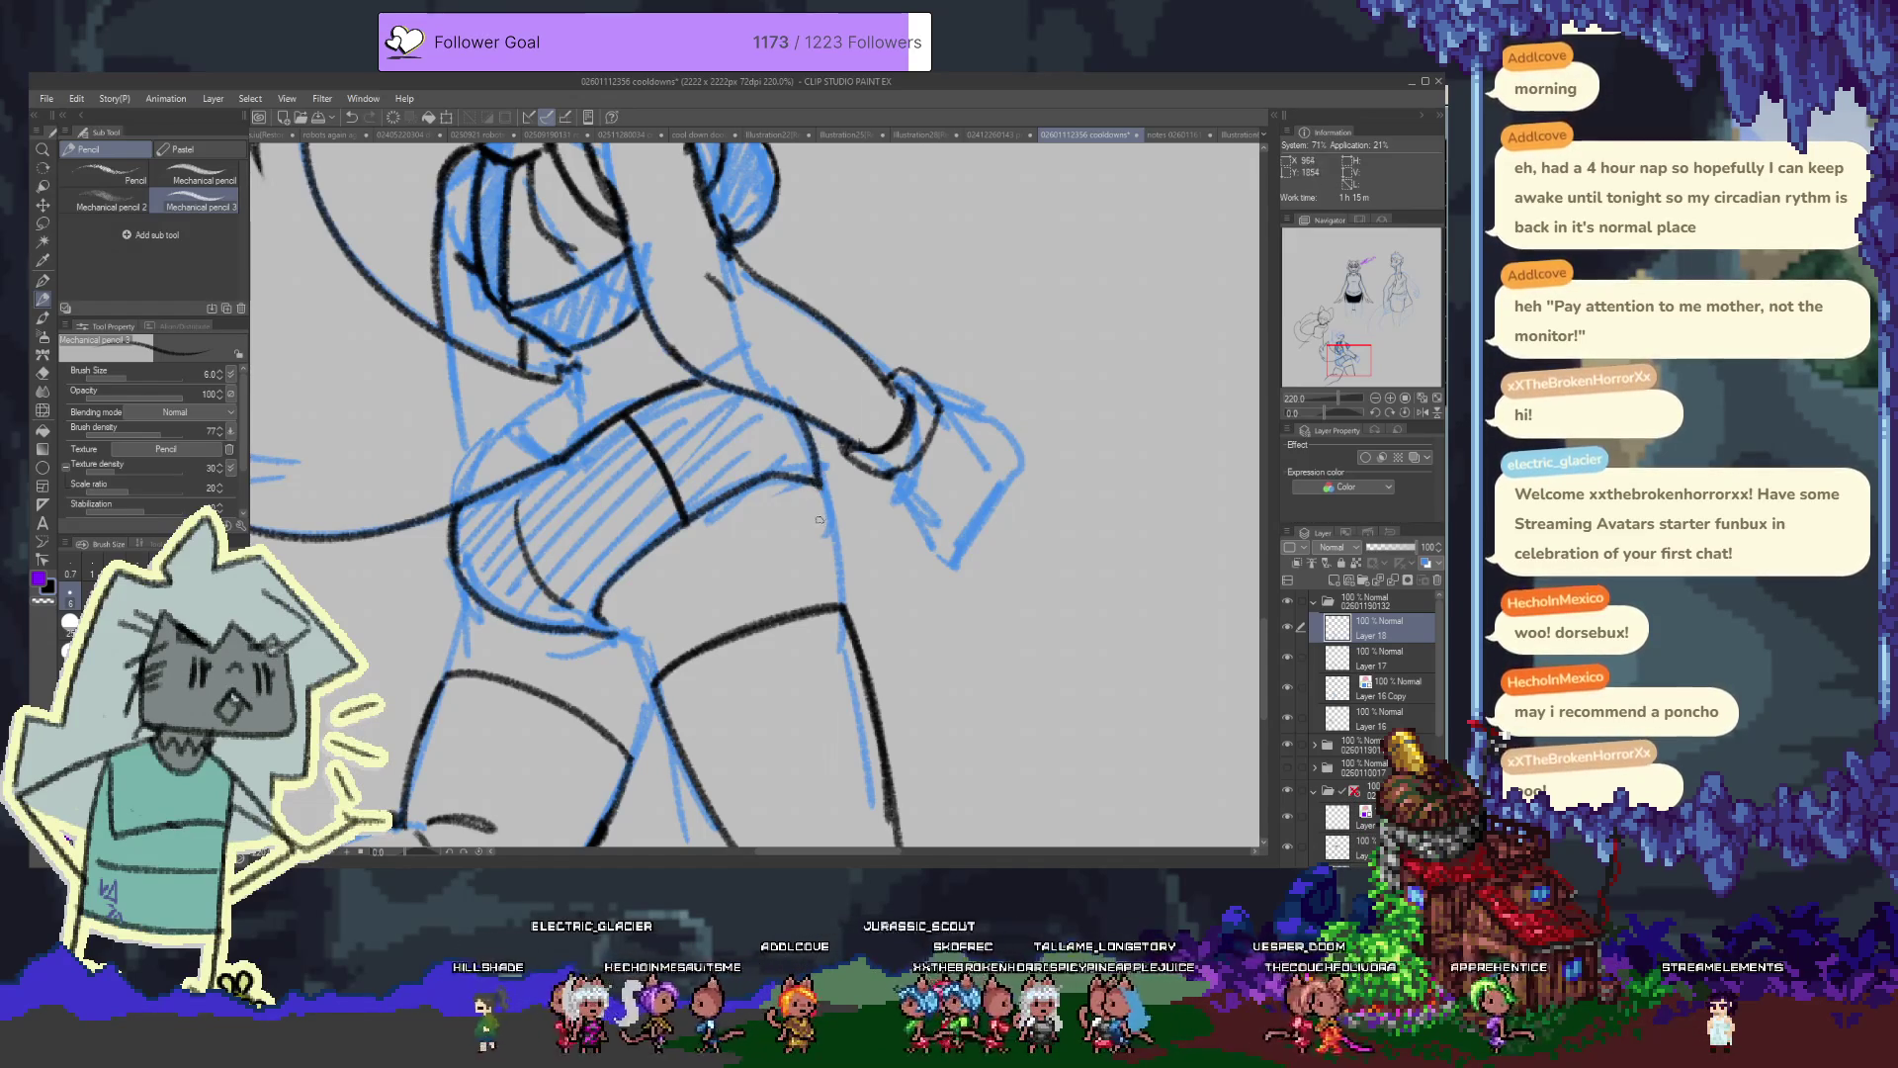
scroll(669, 516, up, 3)
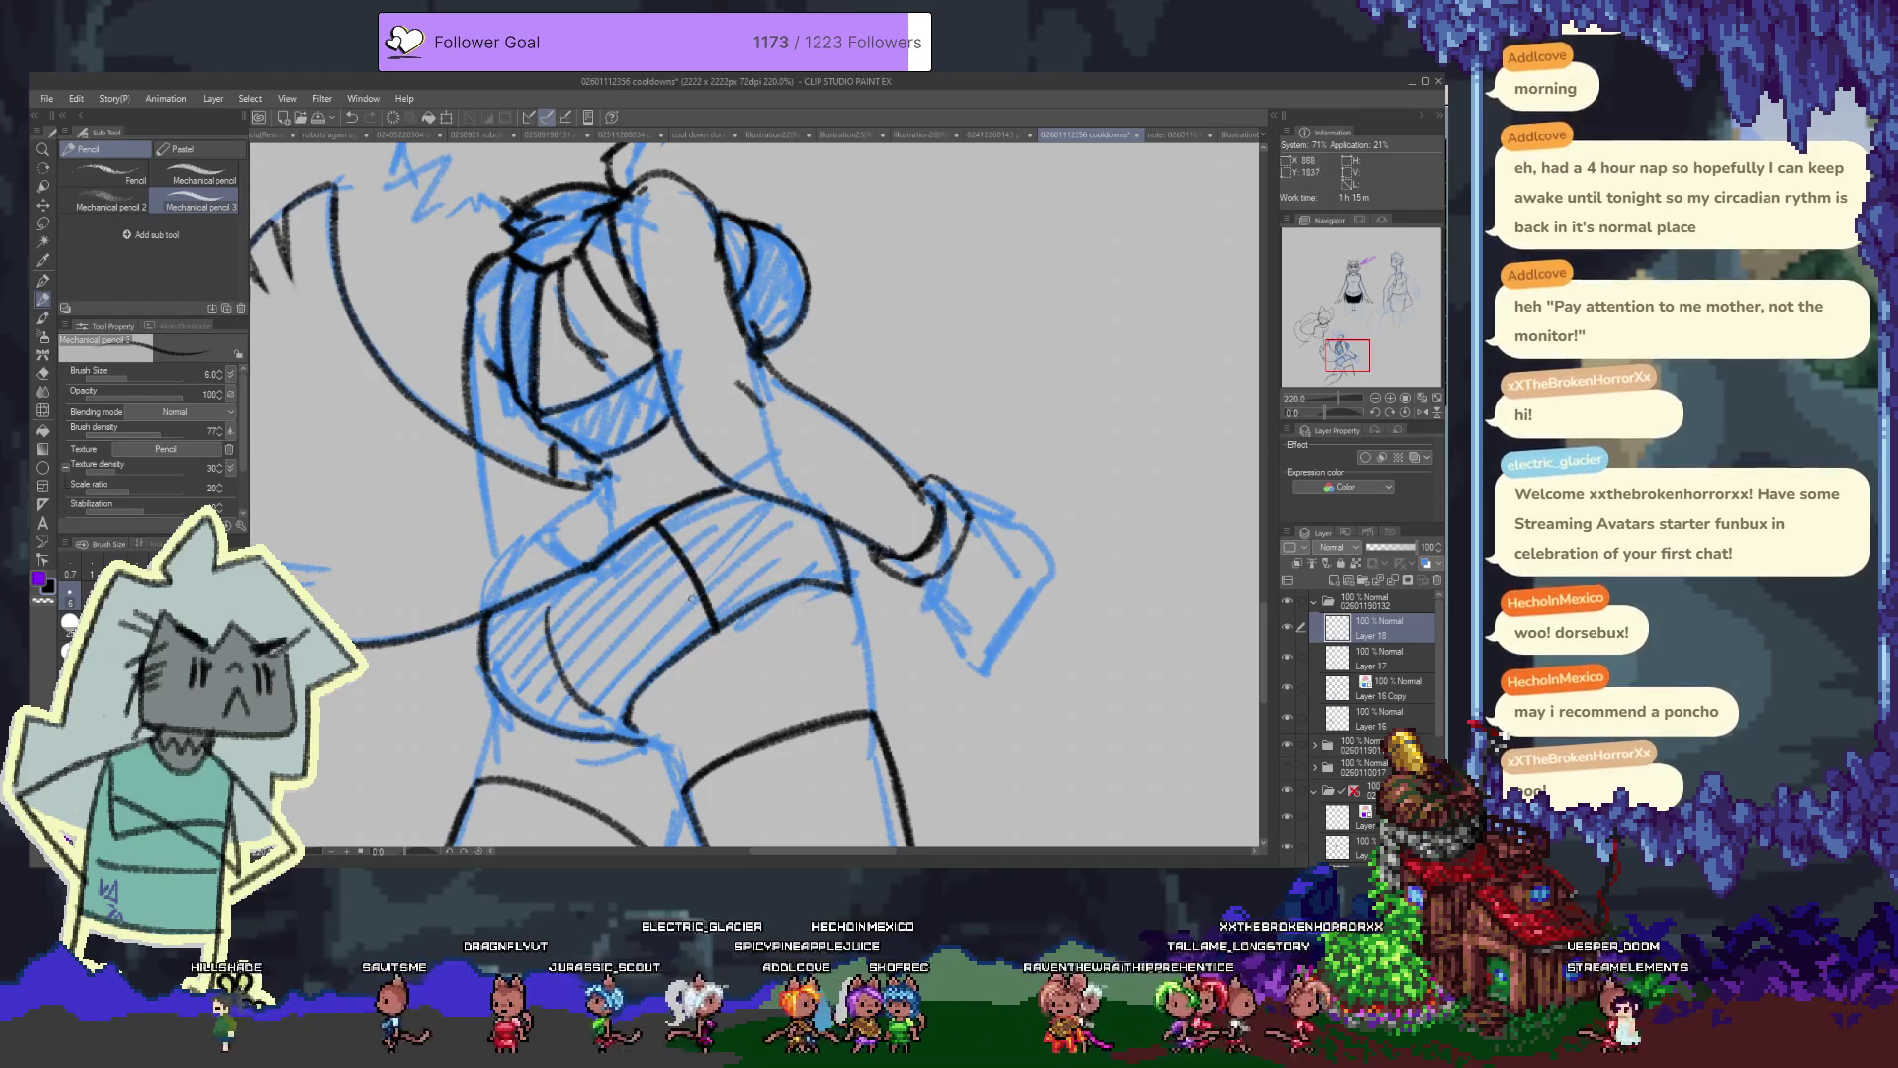
scroll(727, 535, down, 2)
scroll(736, 544, down, 2)
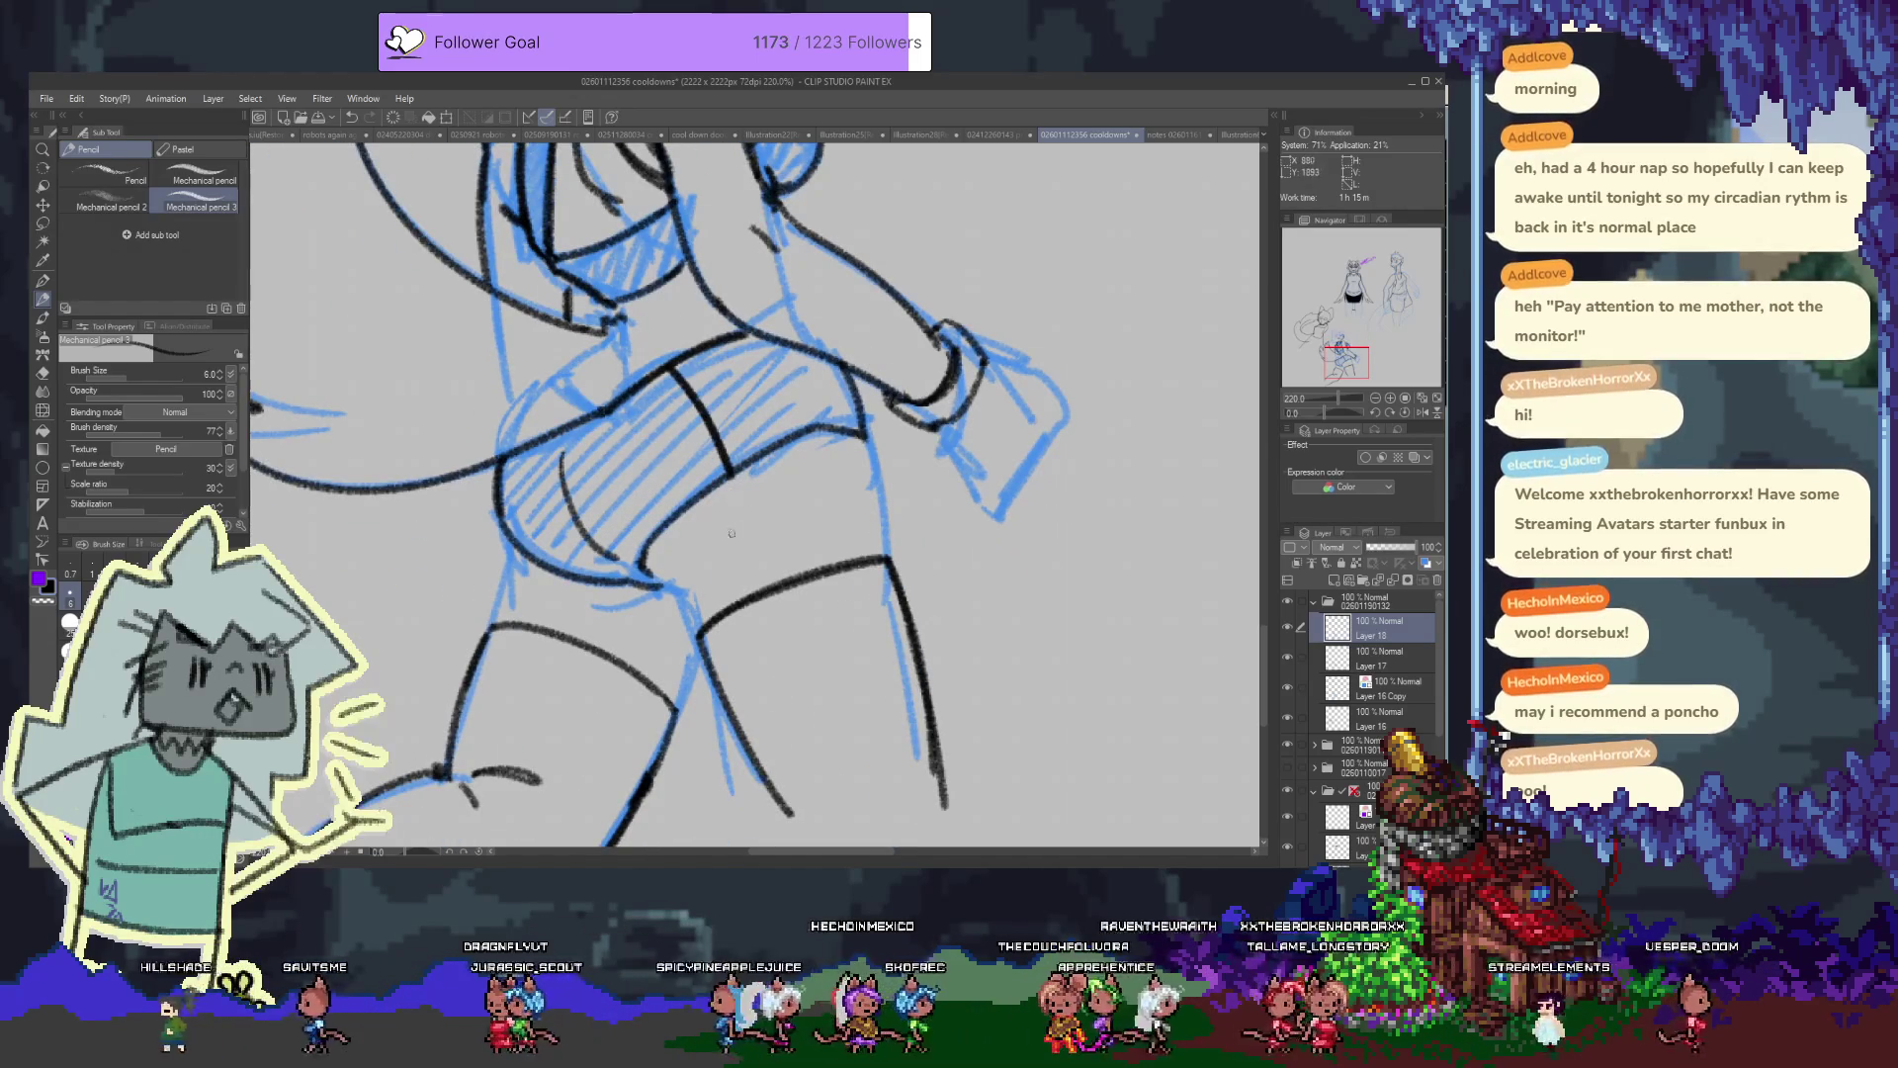
Draw a black line down the lower right leg, removing the stray stroke below it
scroll(750, 560, down, 3)
drag(826, 534, 886, 728)
drag(828, 542, 894, 751)
key(ctrl+z)
scroll(751, 365, up, 6)
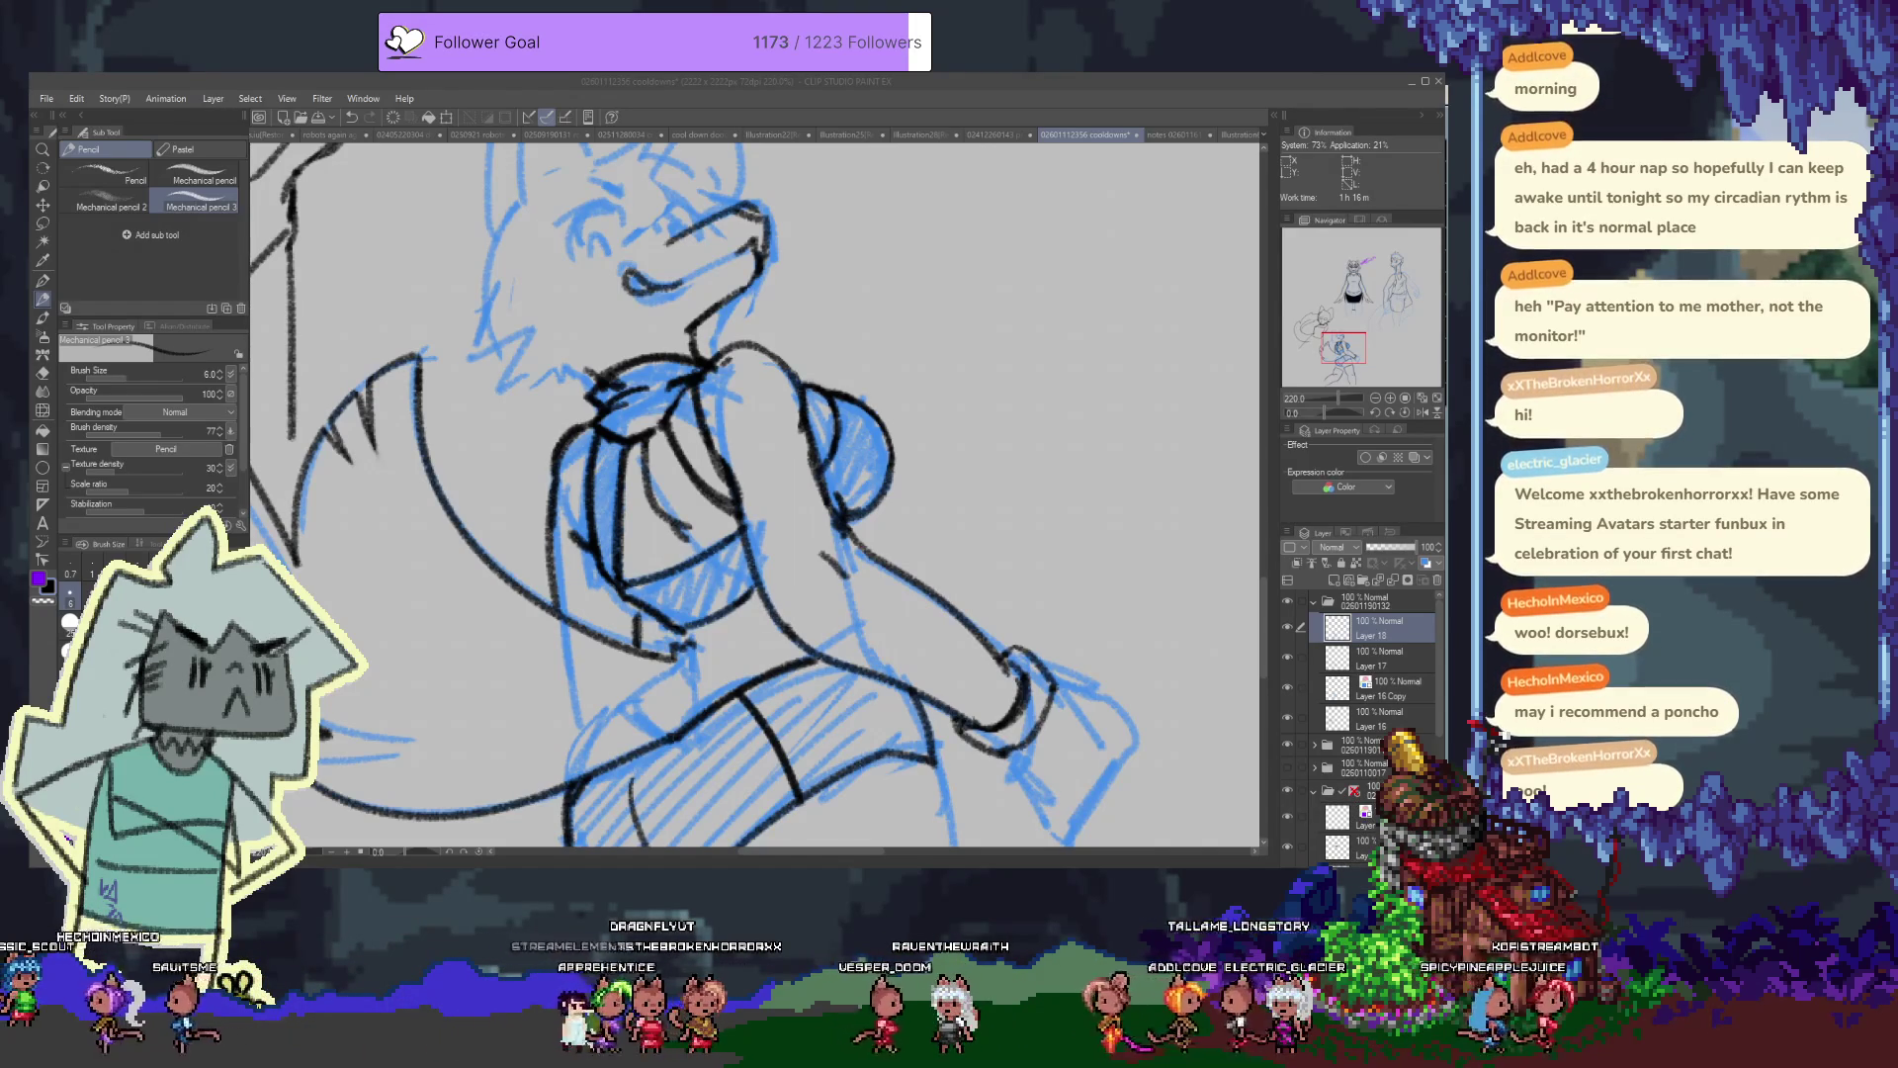
click(921, 442)
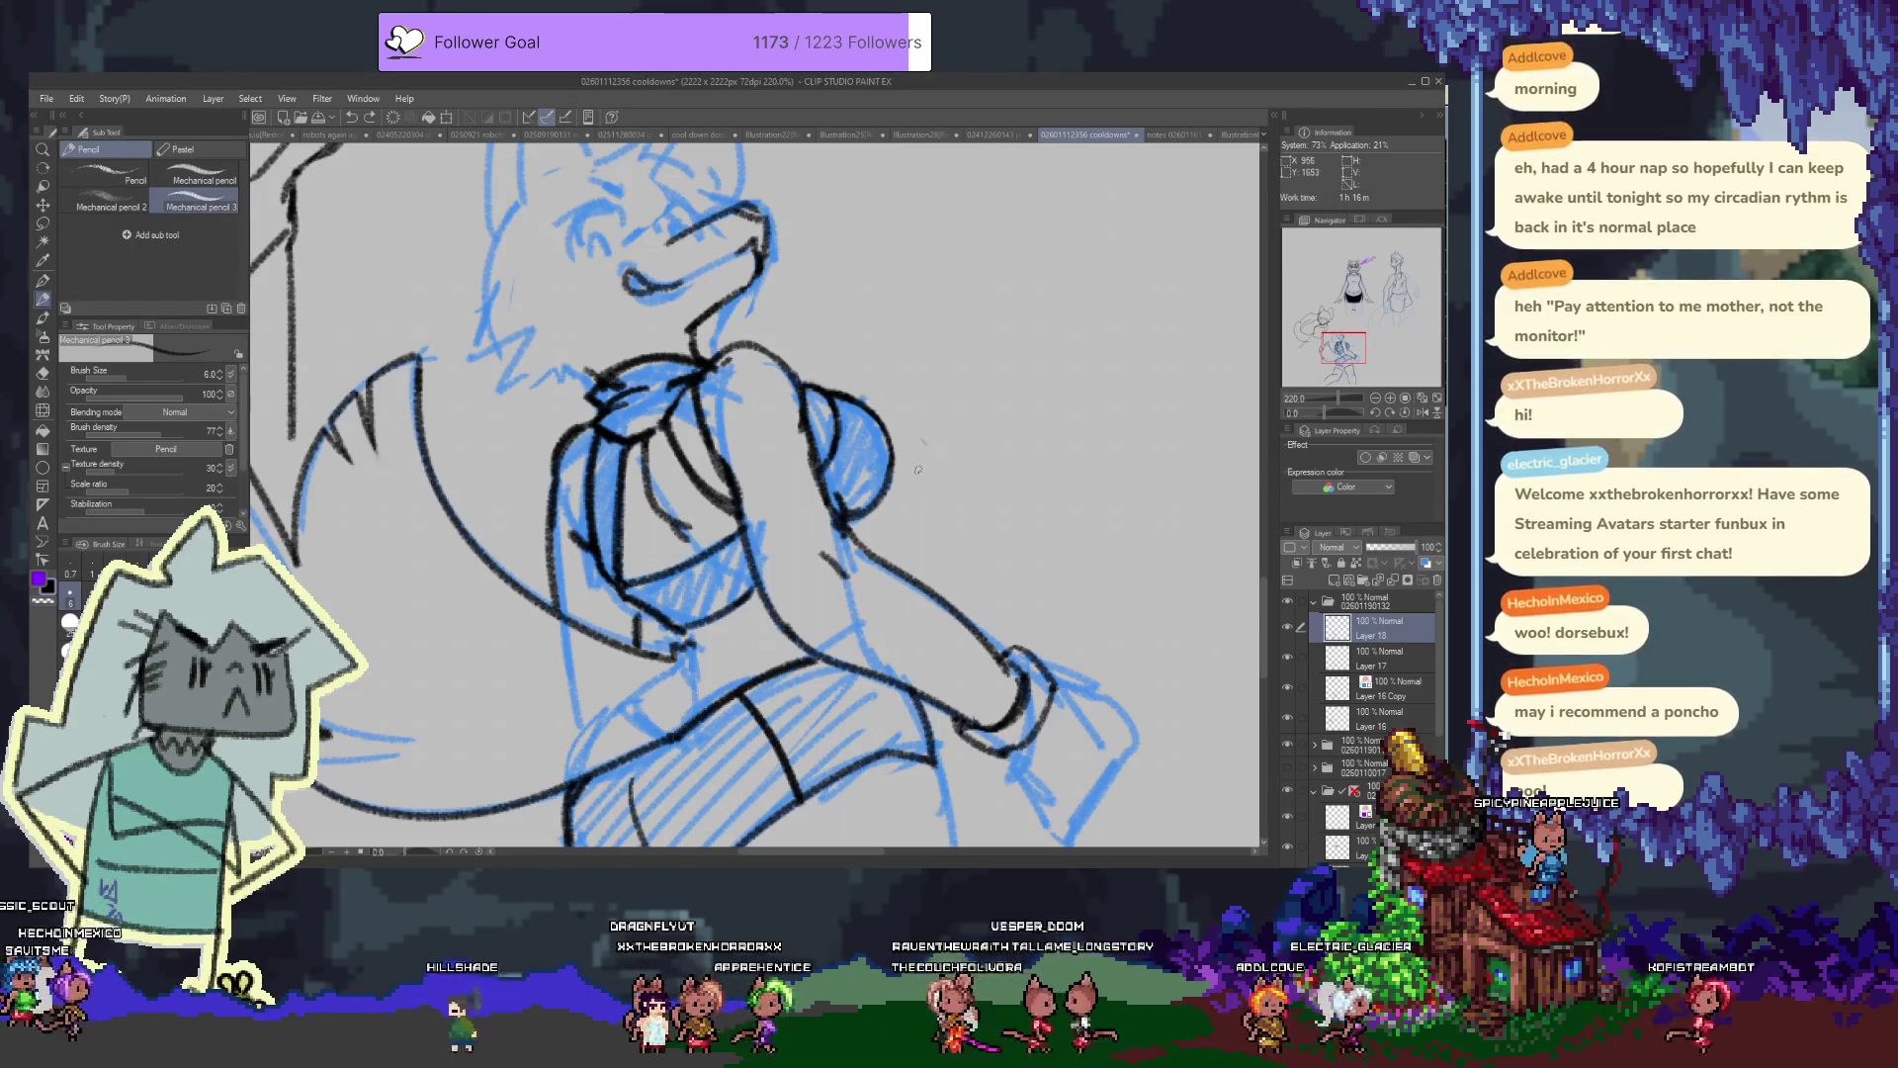
scroll(833, 435, up, 1)
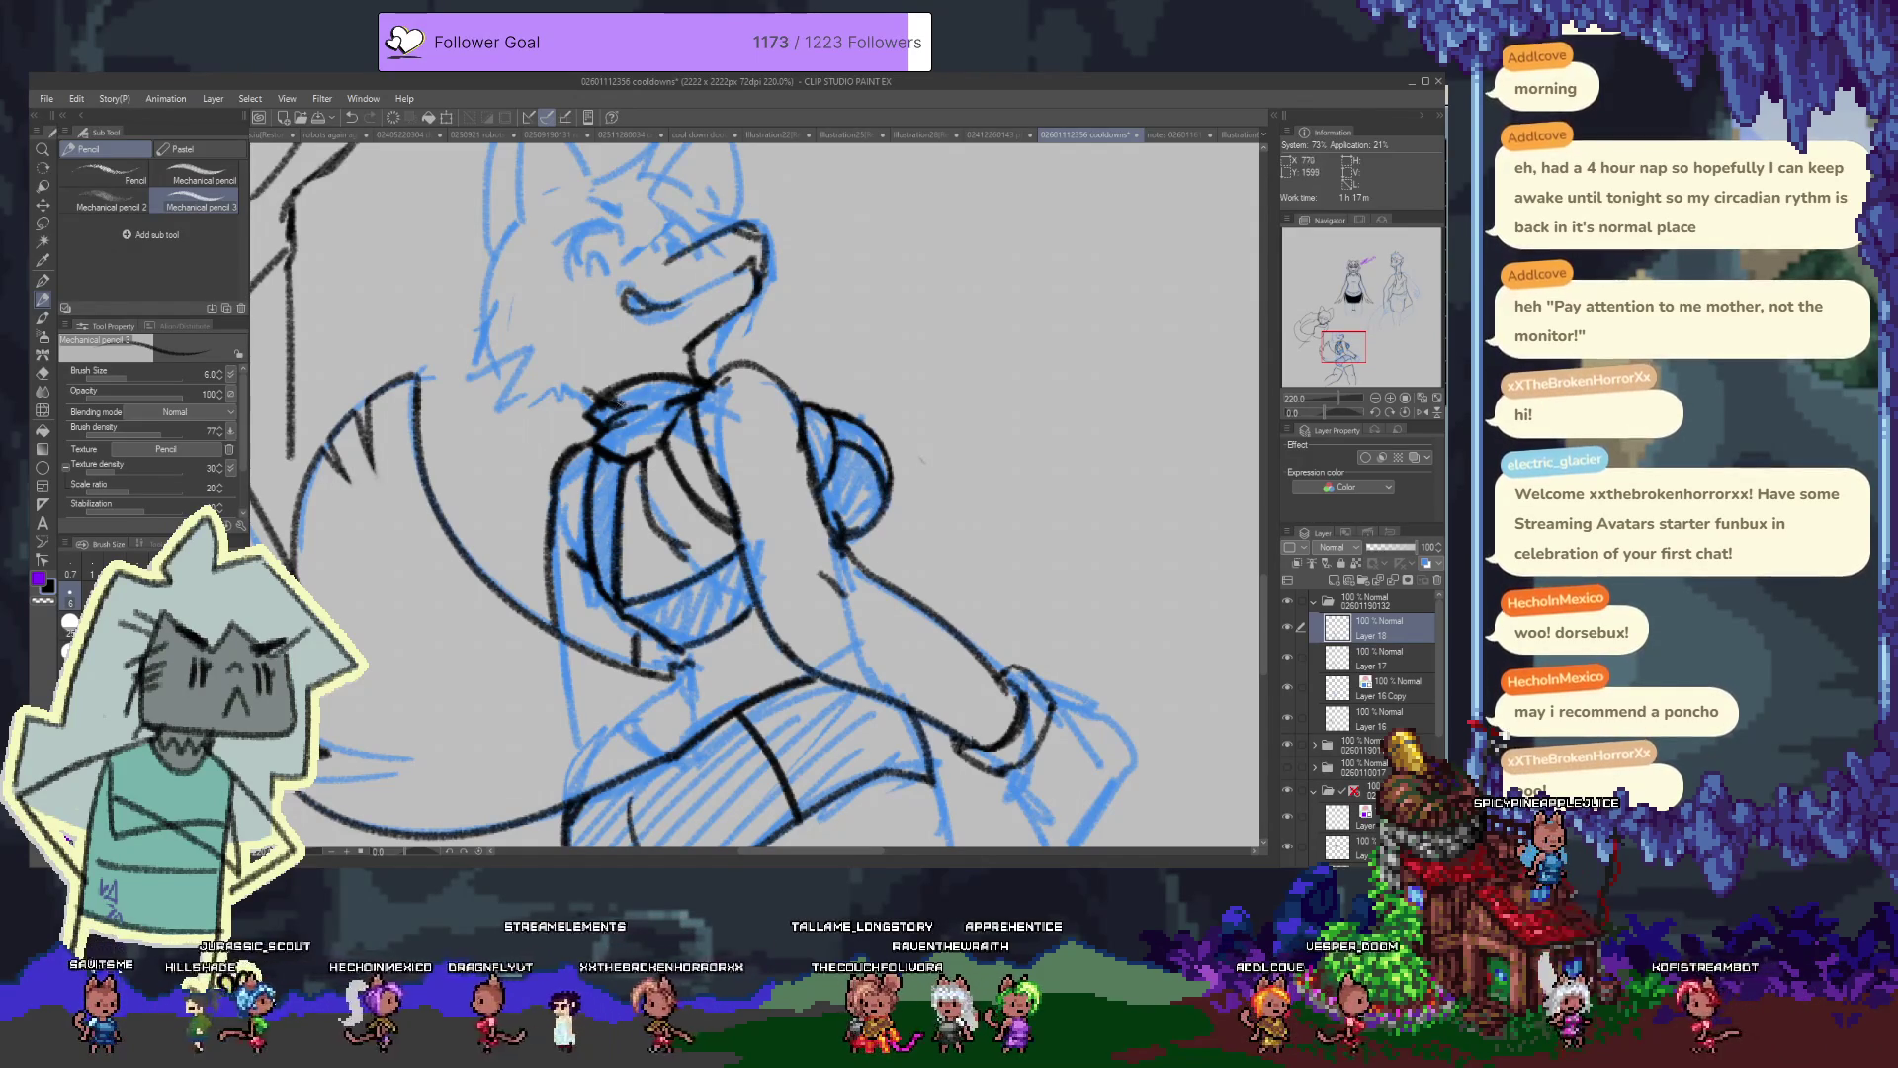
drag(673, 647, 681, 529)
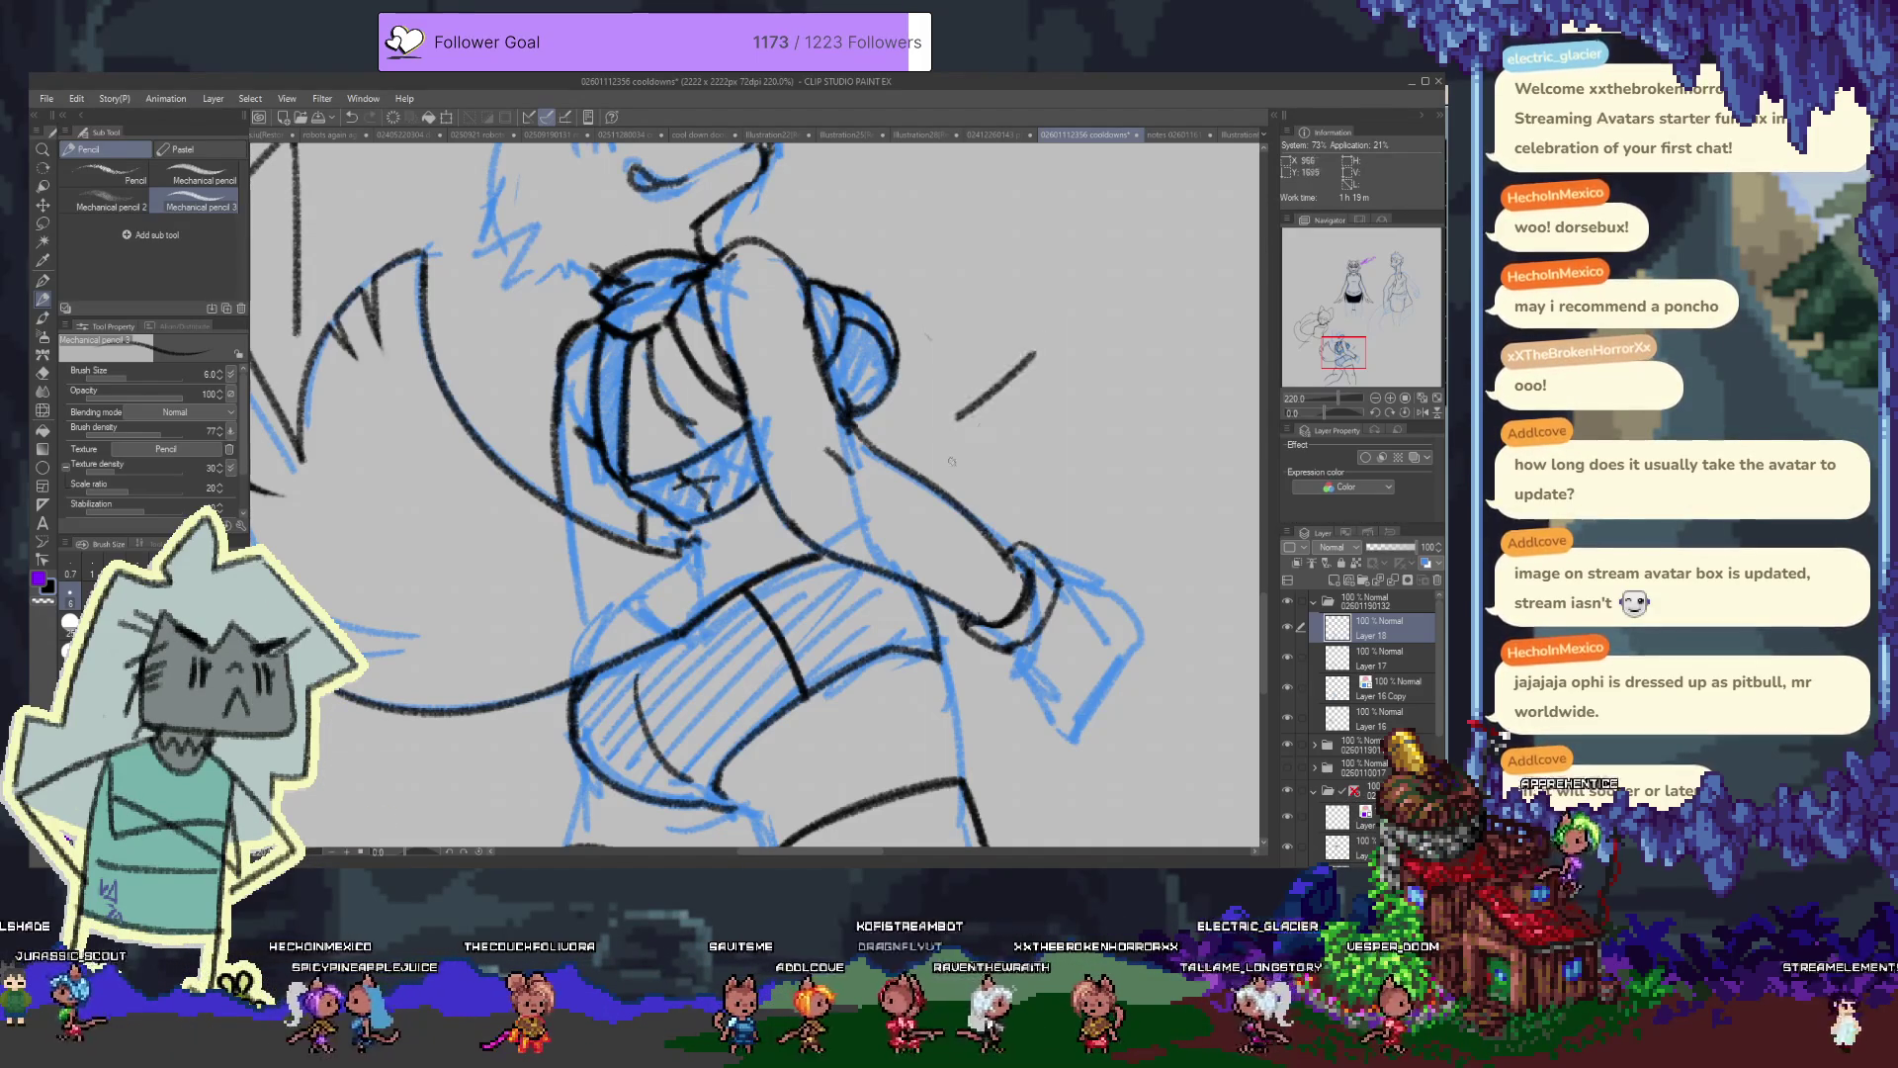
click(1379, 657)
Ink short black contour lines at the hip and along the left thigh on Layer 17
drag(839, 650, 730, 402)
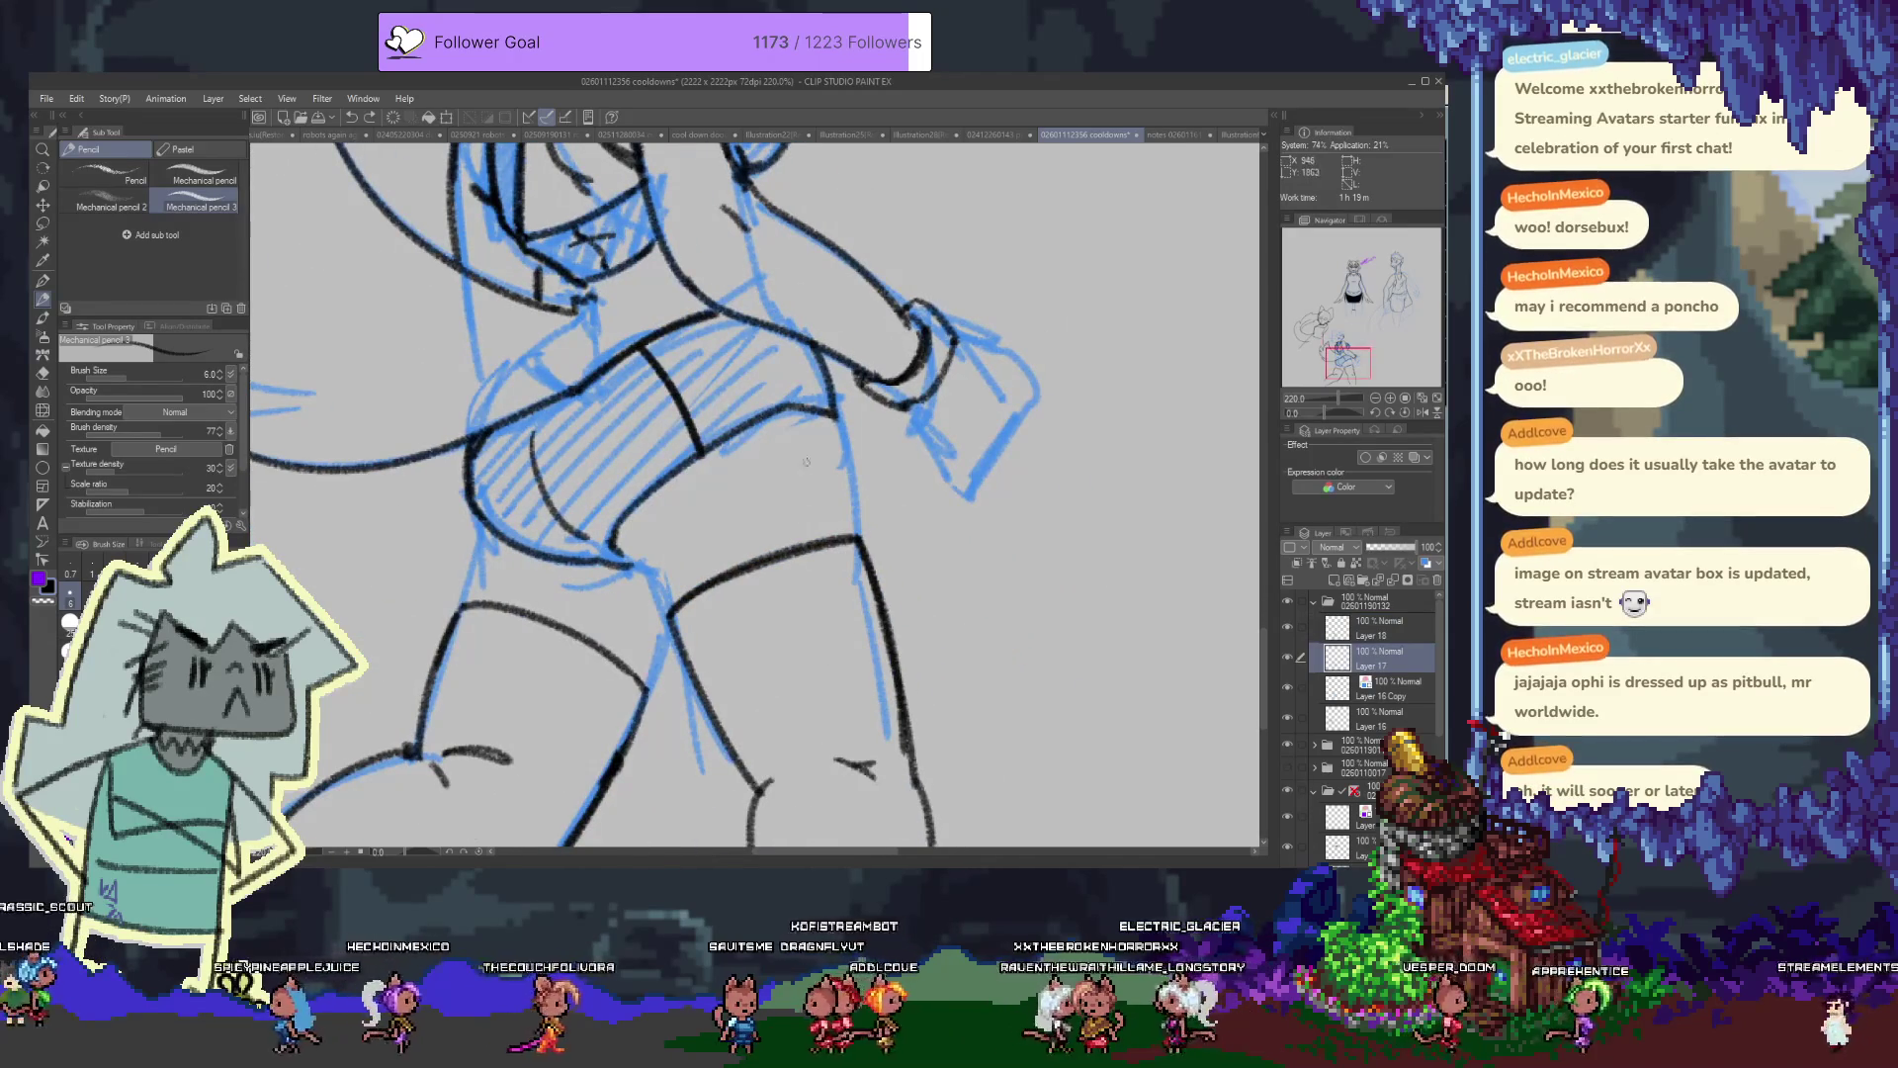
drag(842, 485, 840, 443)
drag(852, 533, 845, 482)
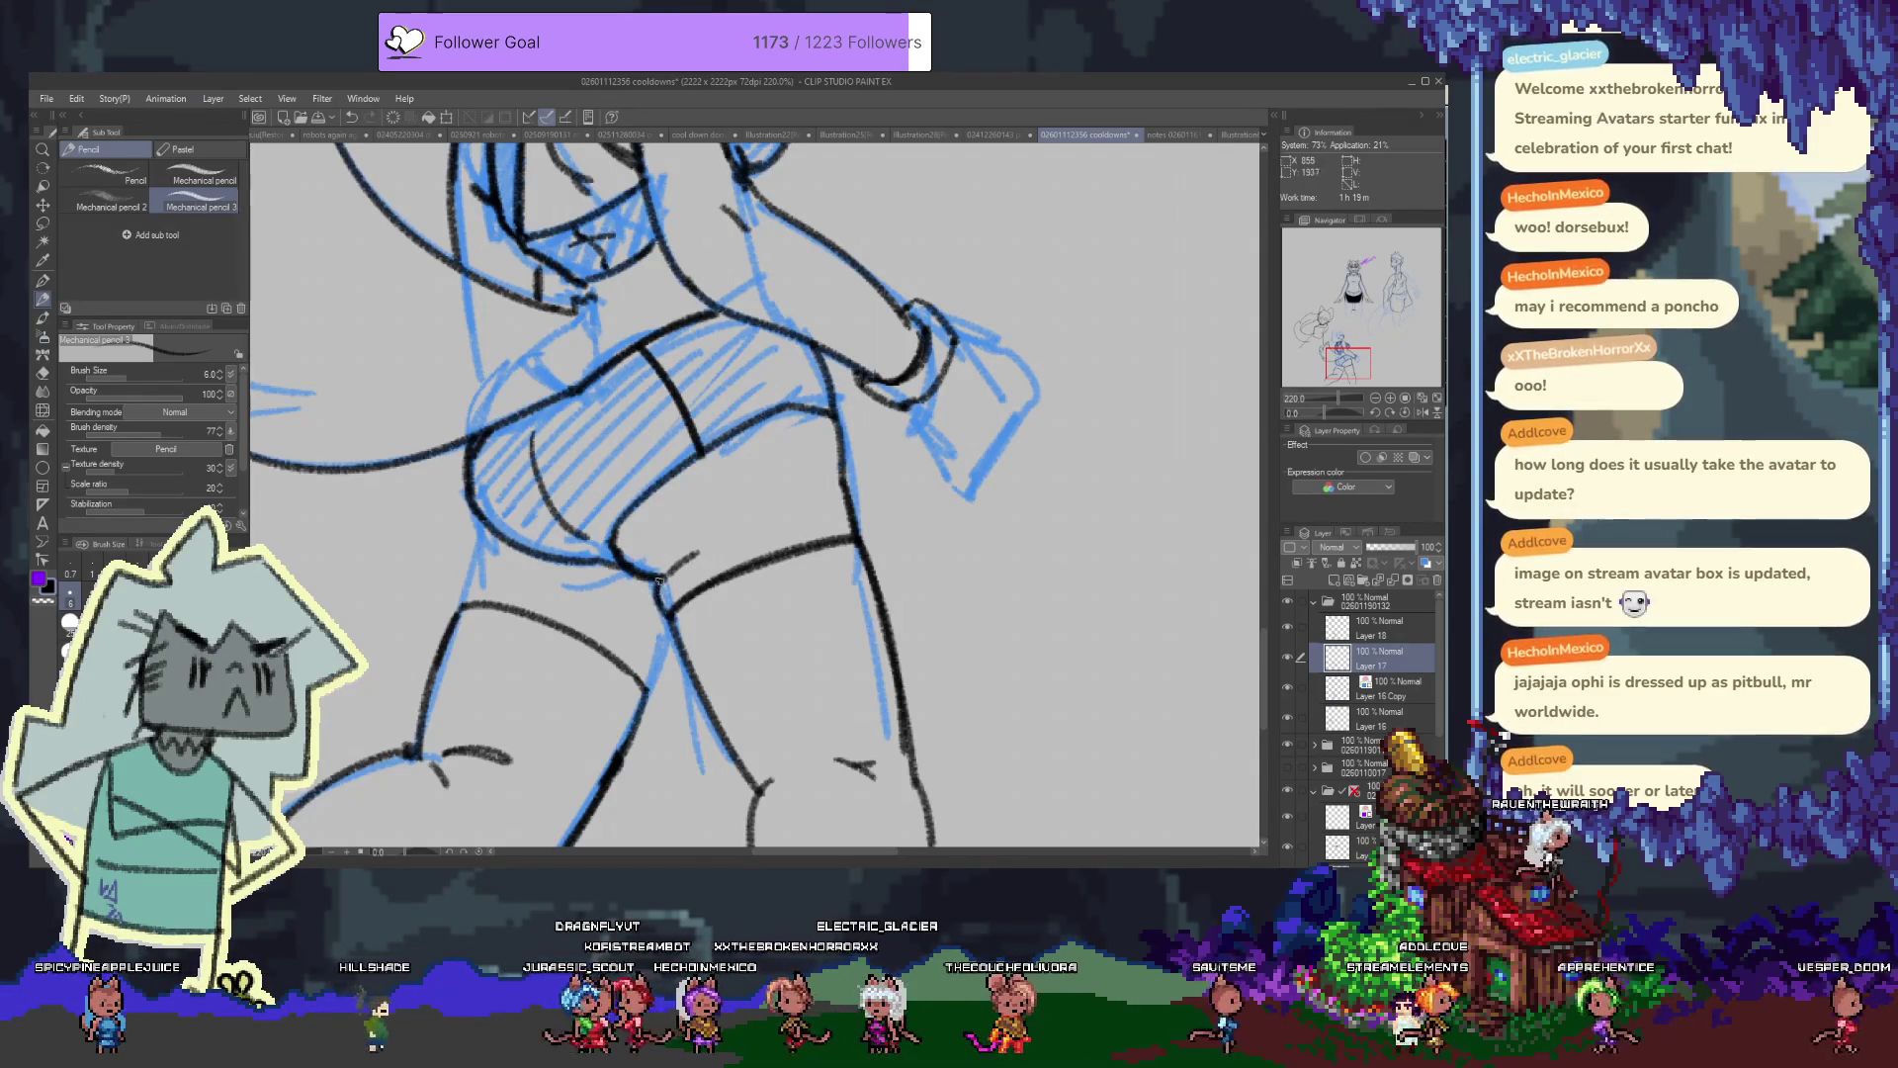
drag(659, 630, 738, 605)
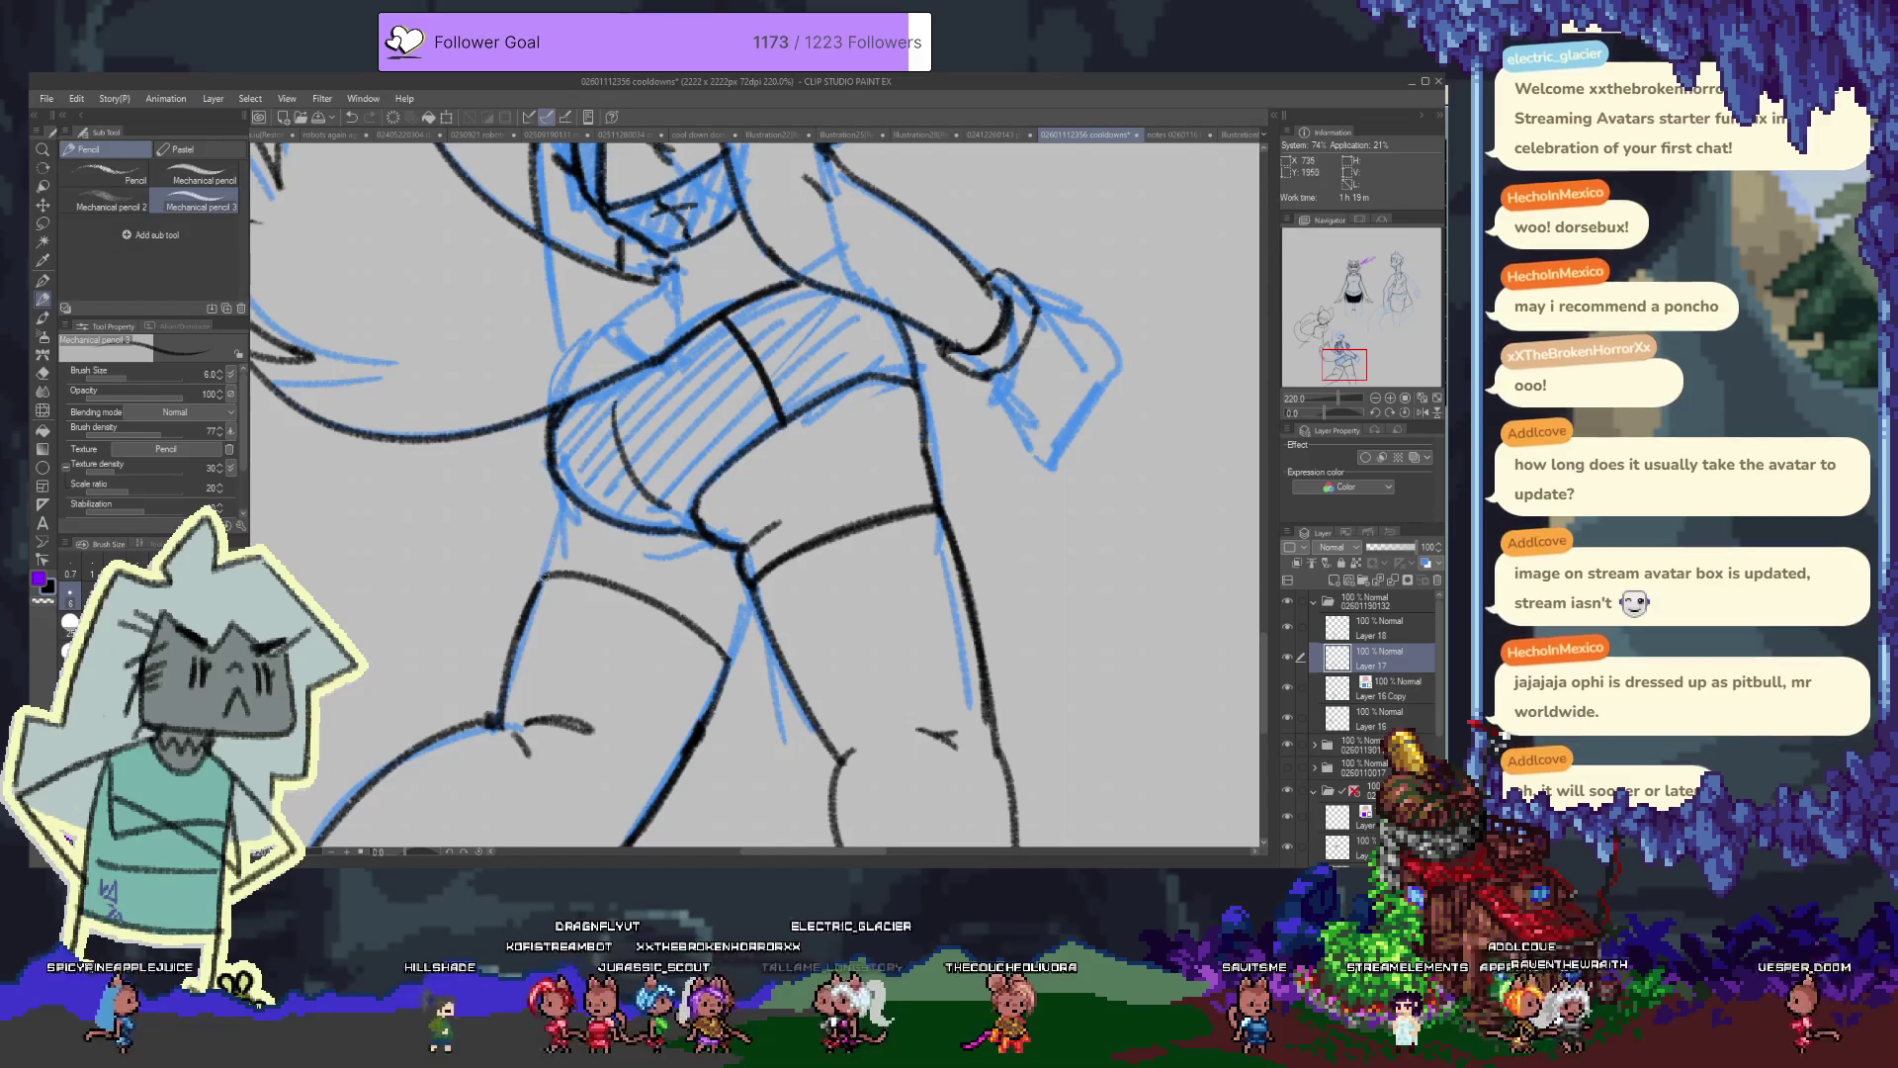
drag(541, 577, 565, 510)
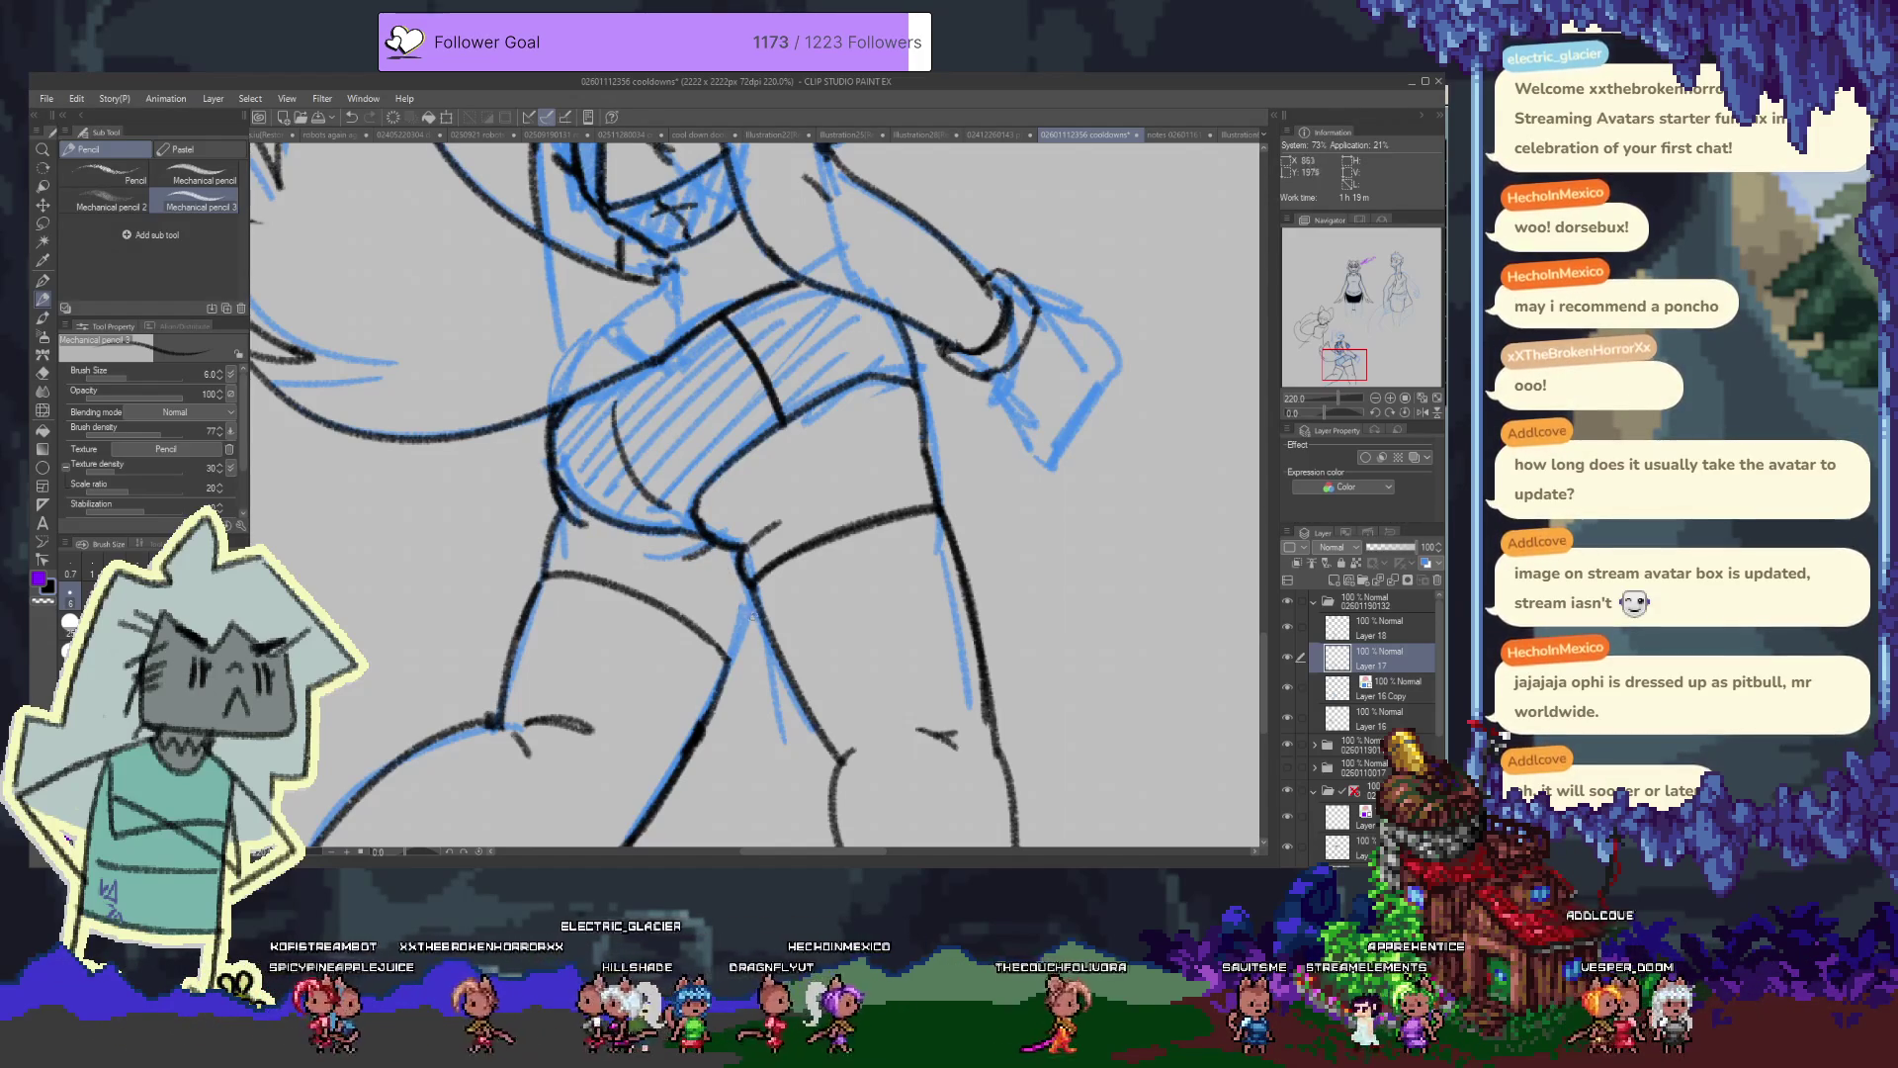
scroll(737, 650, down, 5)
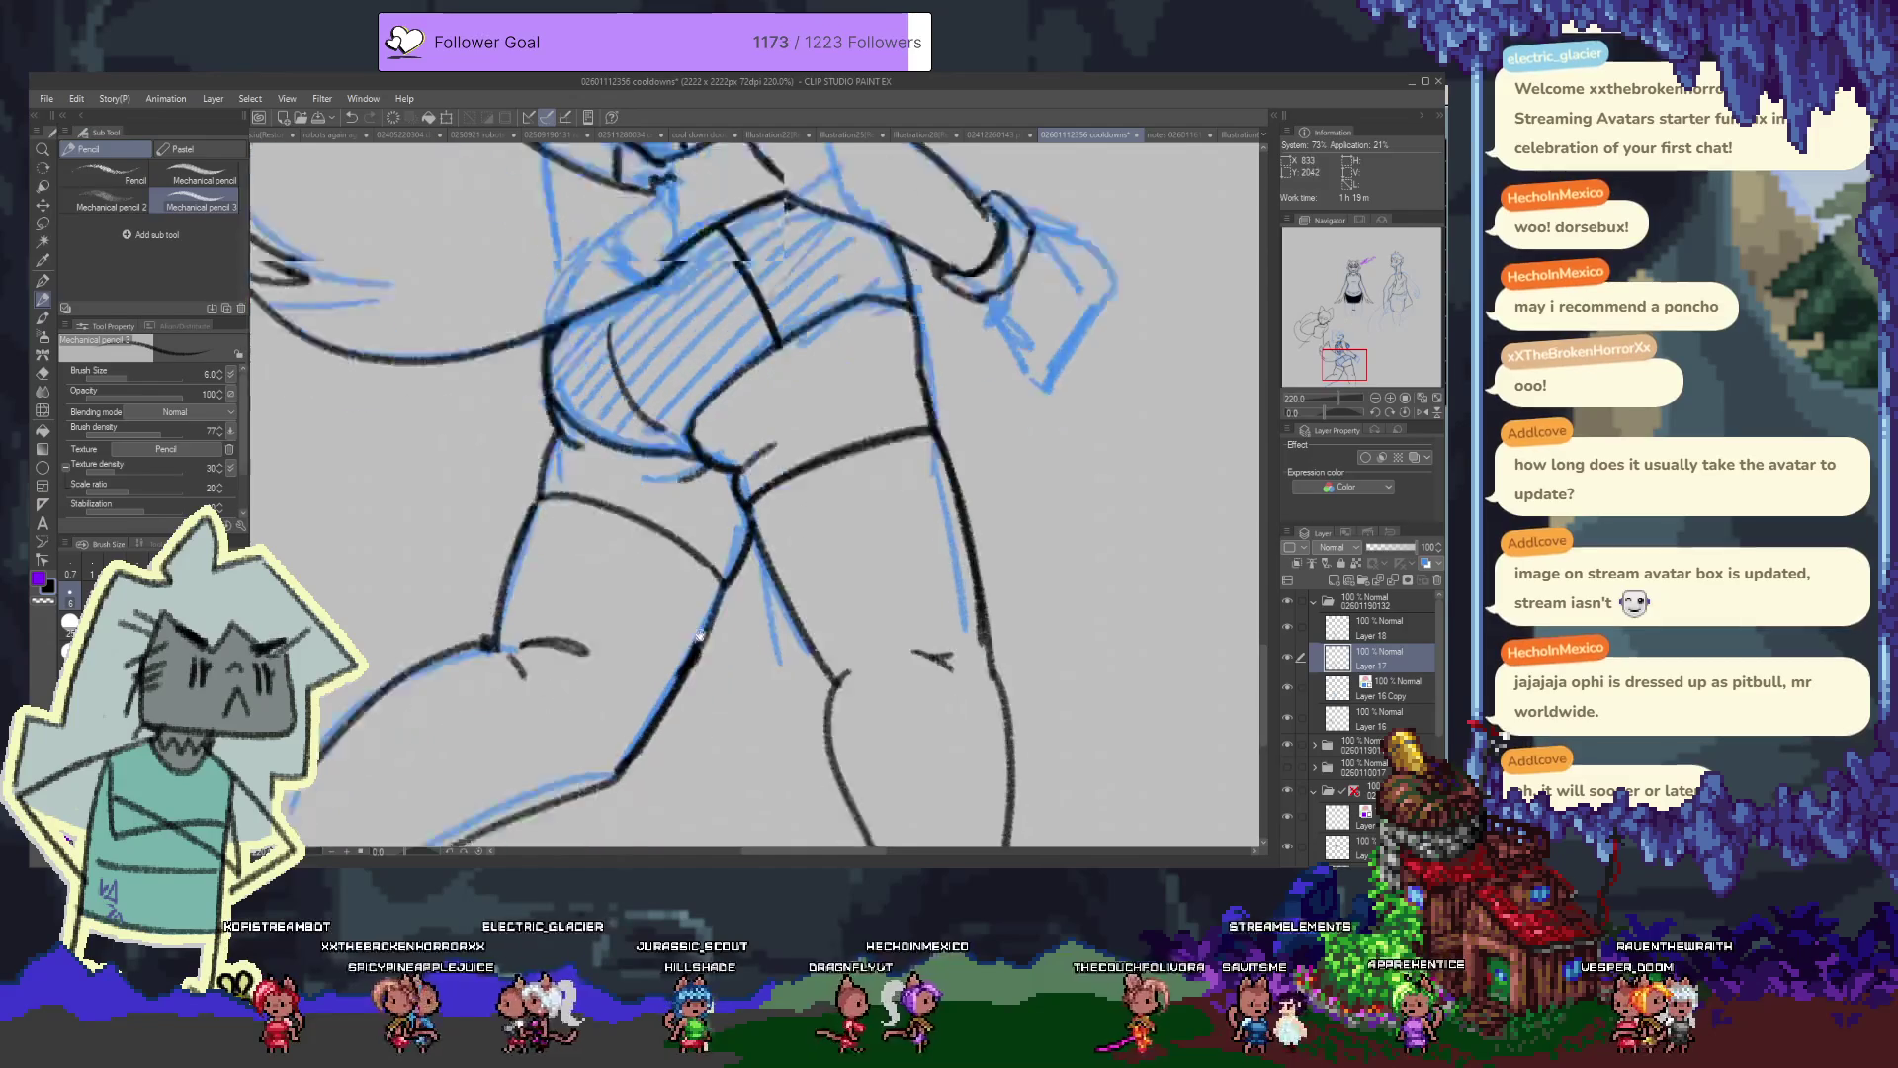
scroll(714, 696, up, 10)
scroll(714, 697, up, 5)
scroll(682, 496, down, 3)
scroll(682, 496, up, 3)
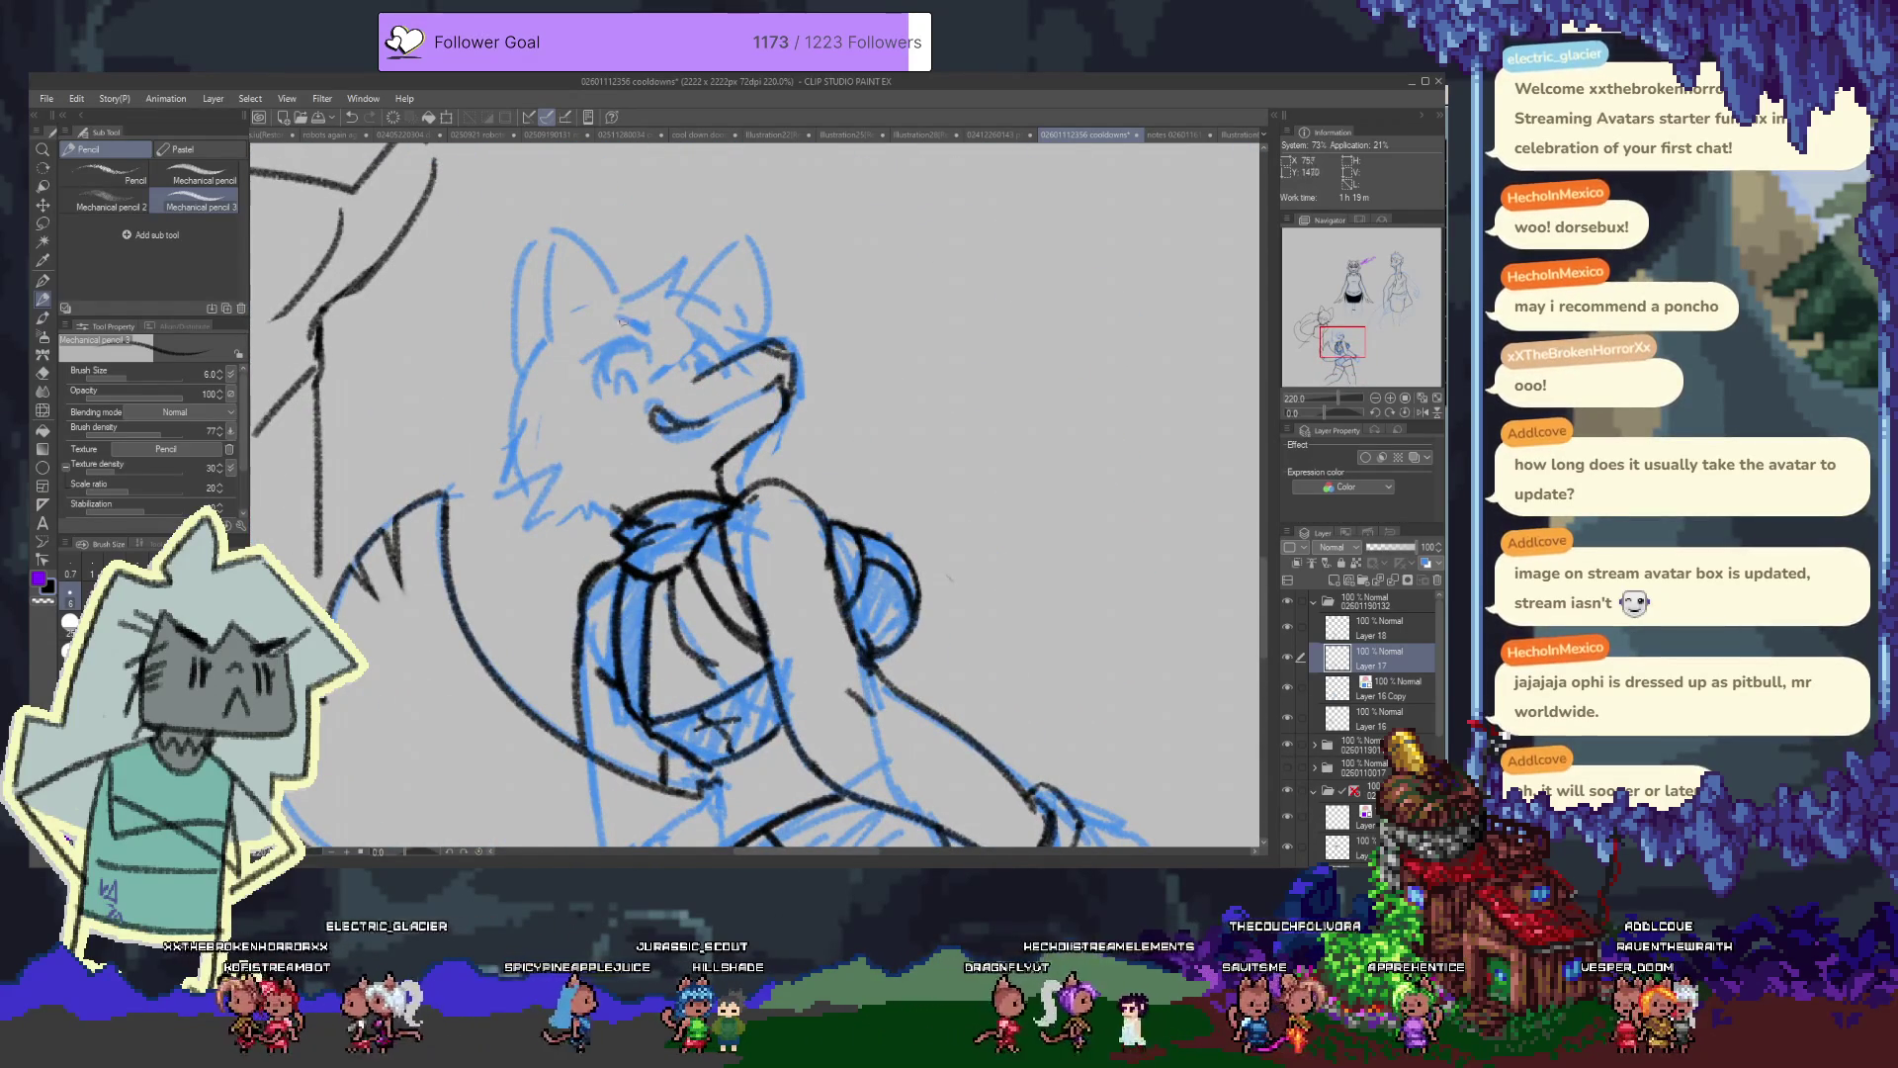
Compare Layer 17's lineart, erase the rough shoulder lines and redraw the shoulder outline
click(1288, 660)
click(1288, 662)
scroll(821, 520, up, 1)
key(e)
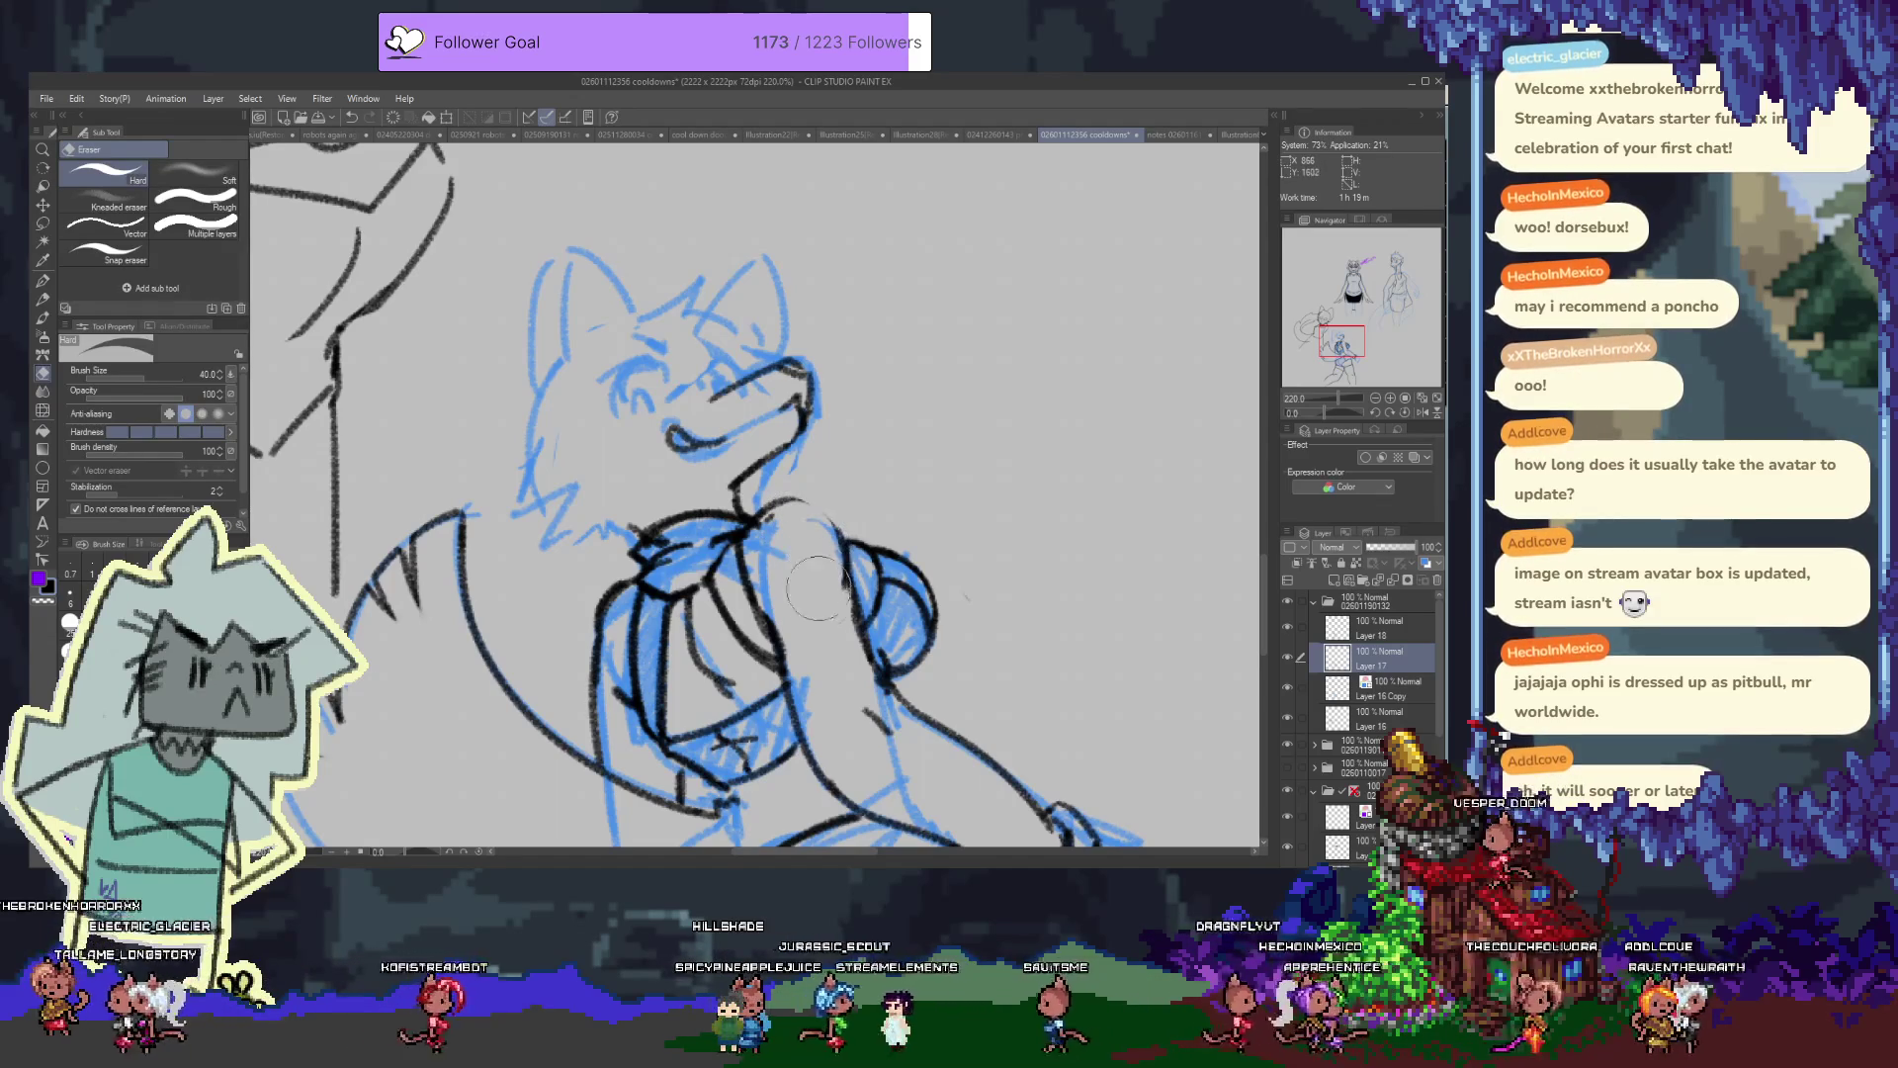
drag(835, 612, 857, 630)
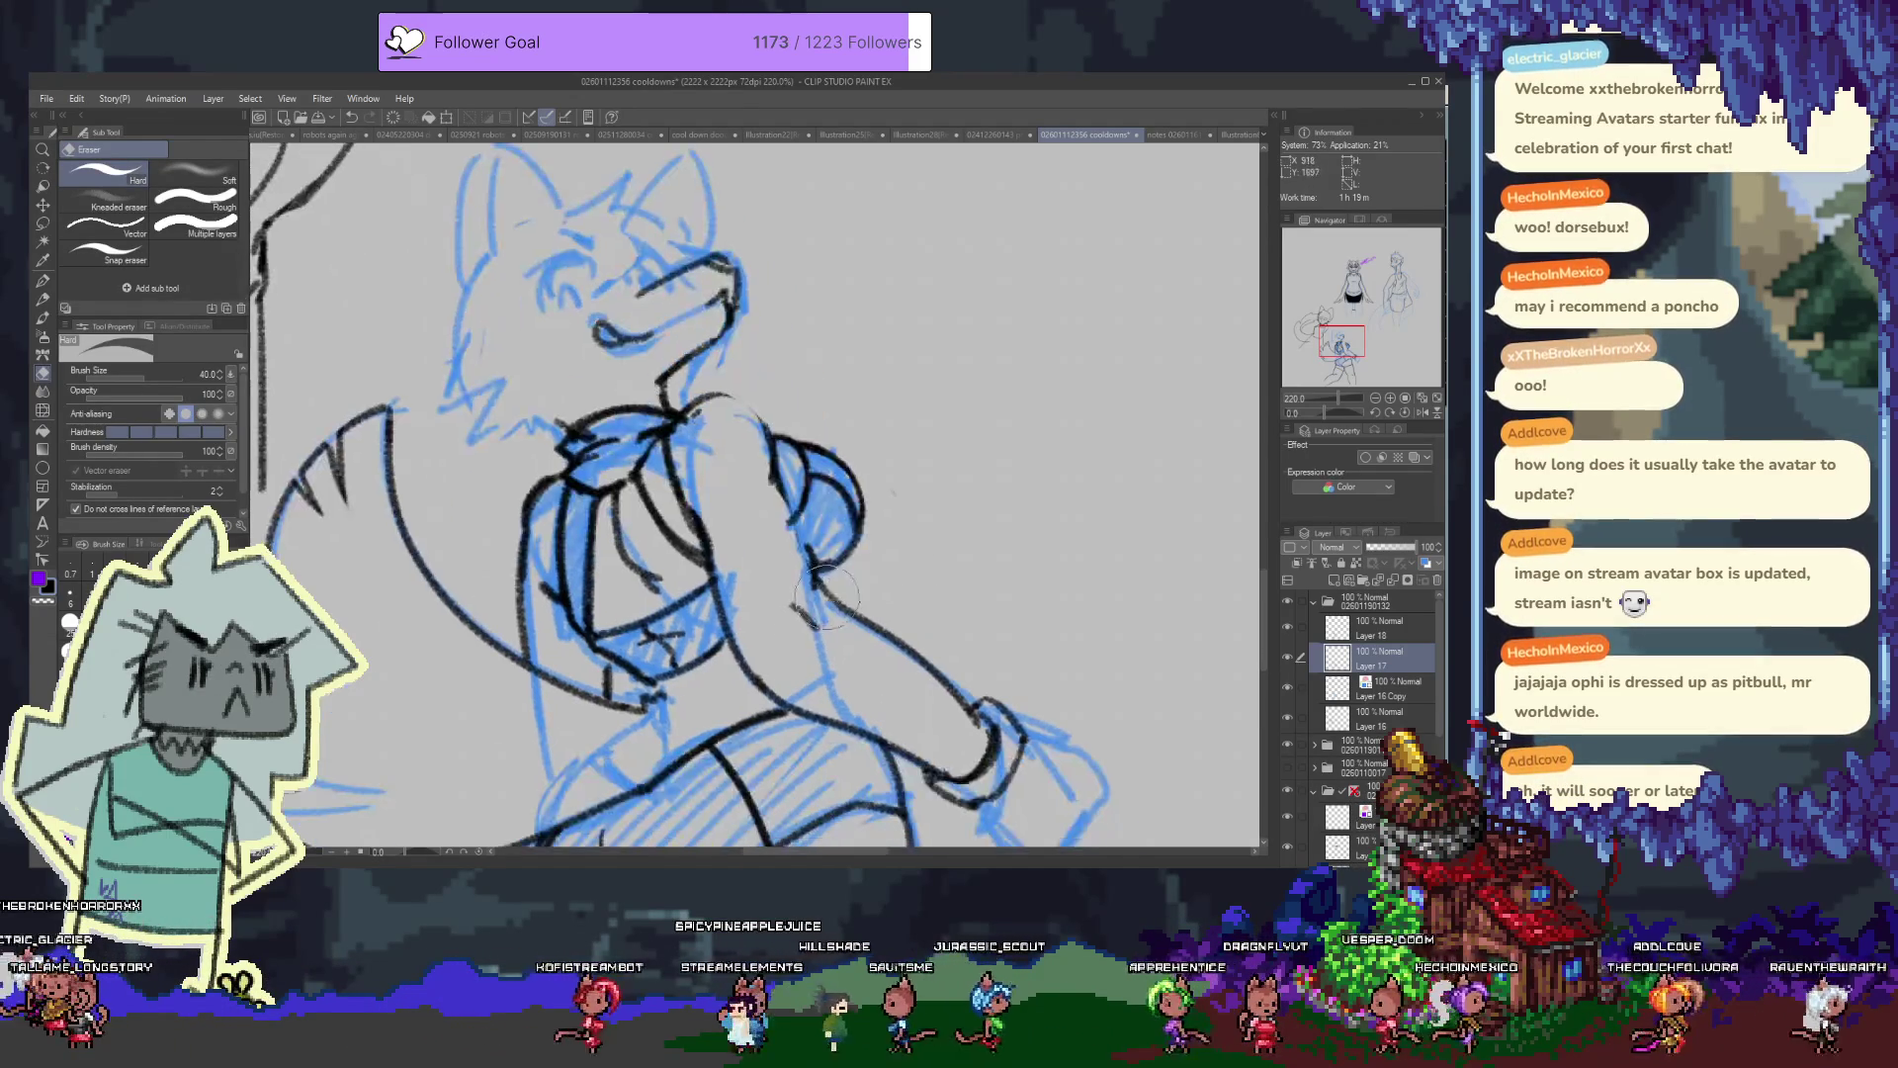
drag(922, 722, 853, 613)
key(p)
drag(778, 484, 796, 529)
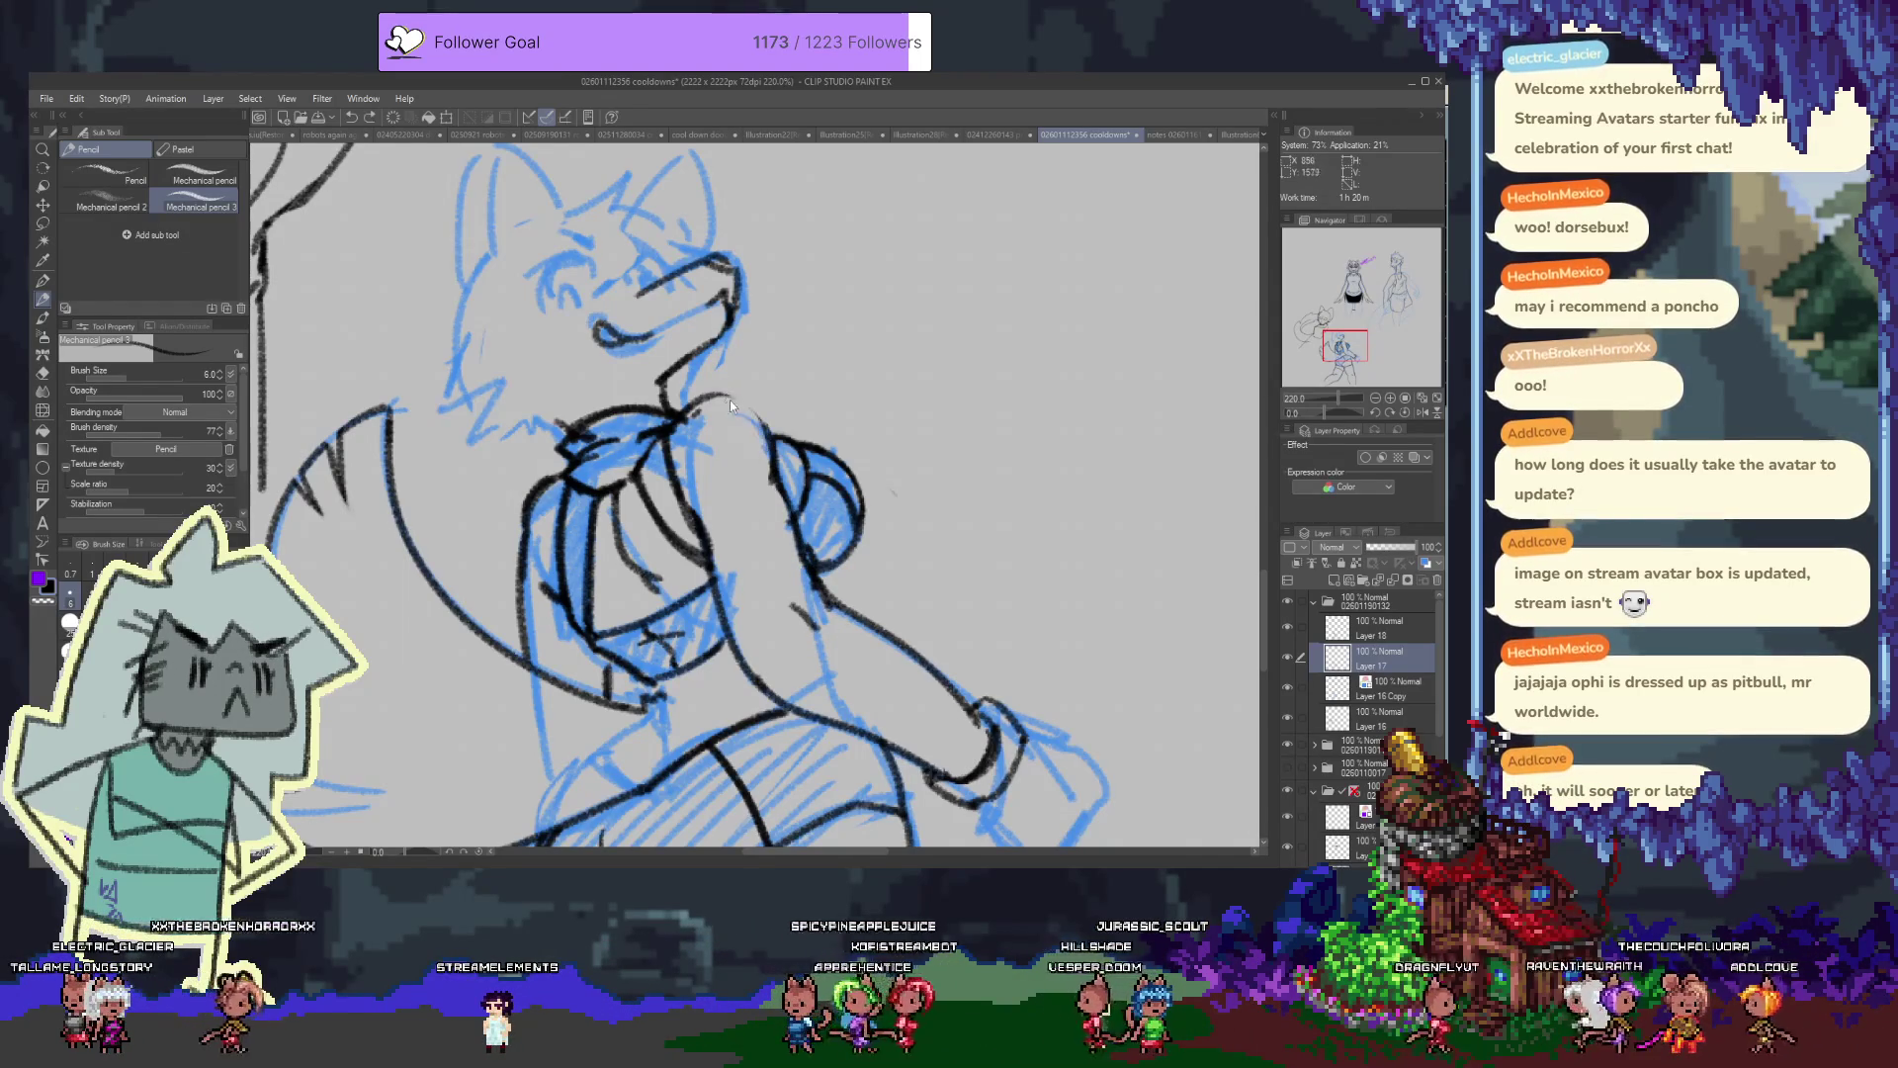
Save the drawing and add a new Layer 19 above Layer 17
mouse_move(591, 667)
mouse_down()
mouse_move(691, 519)
mouse_move(736, 502)
mouse_up()
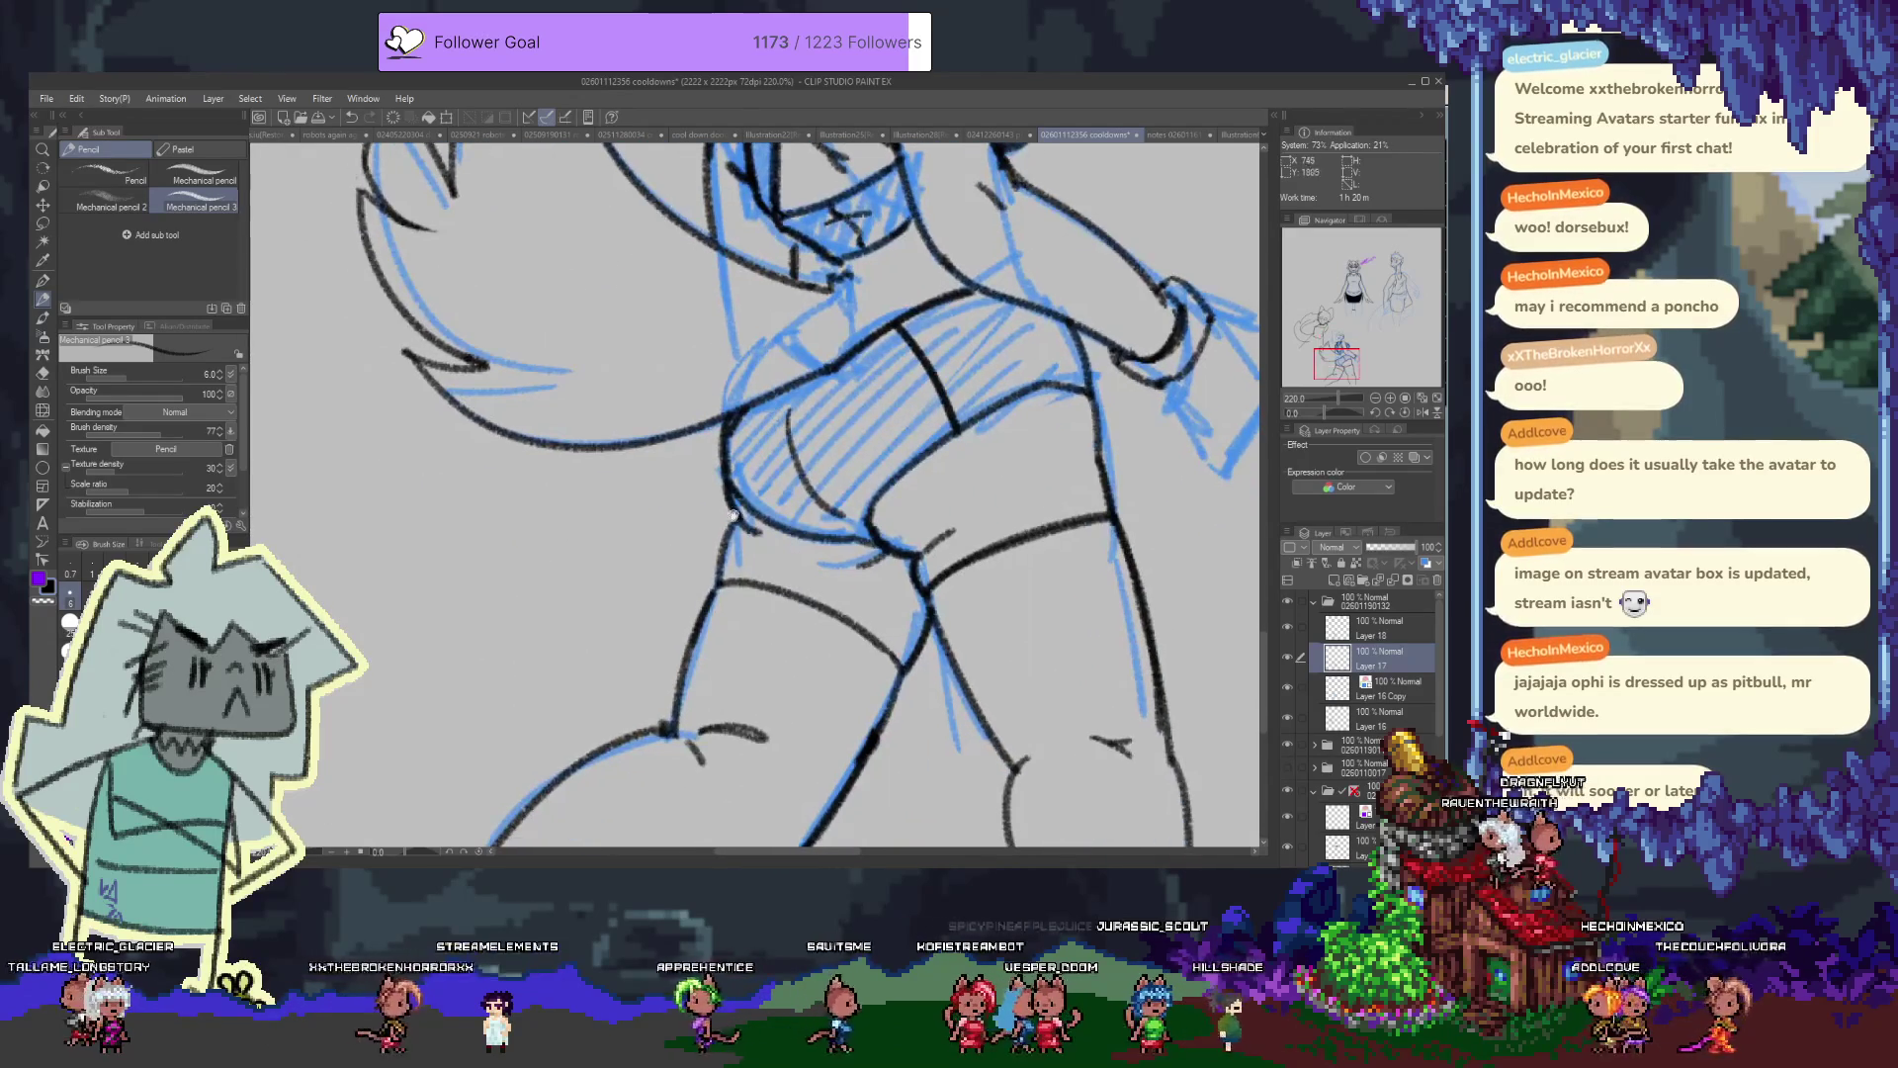
scroll(736, 502, up, 10)
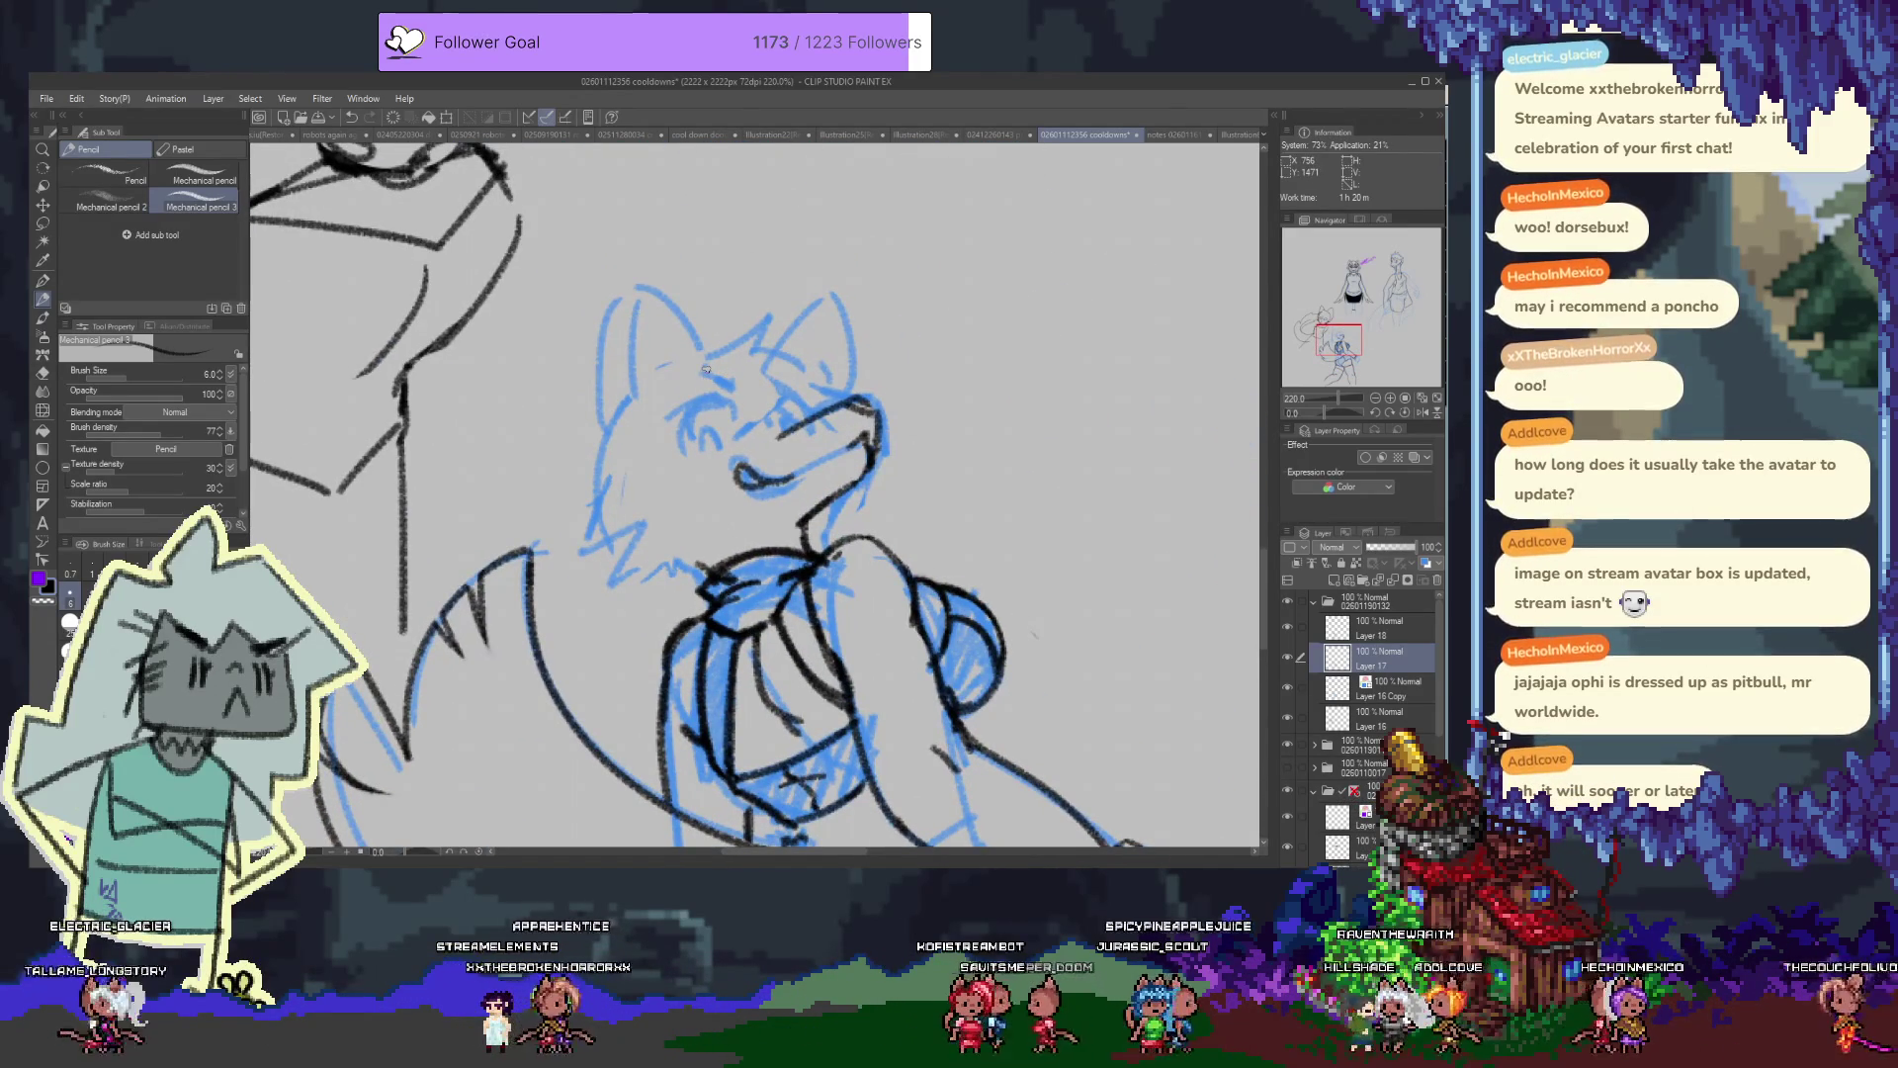
key(ctrl+s)
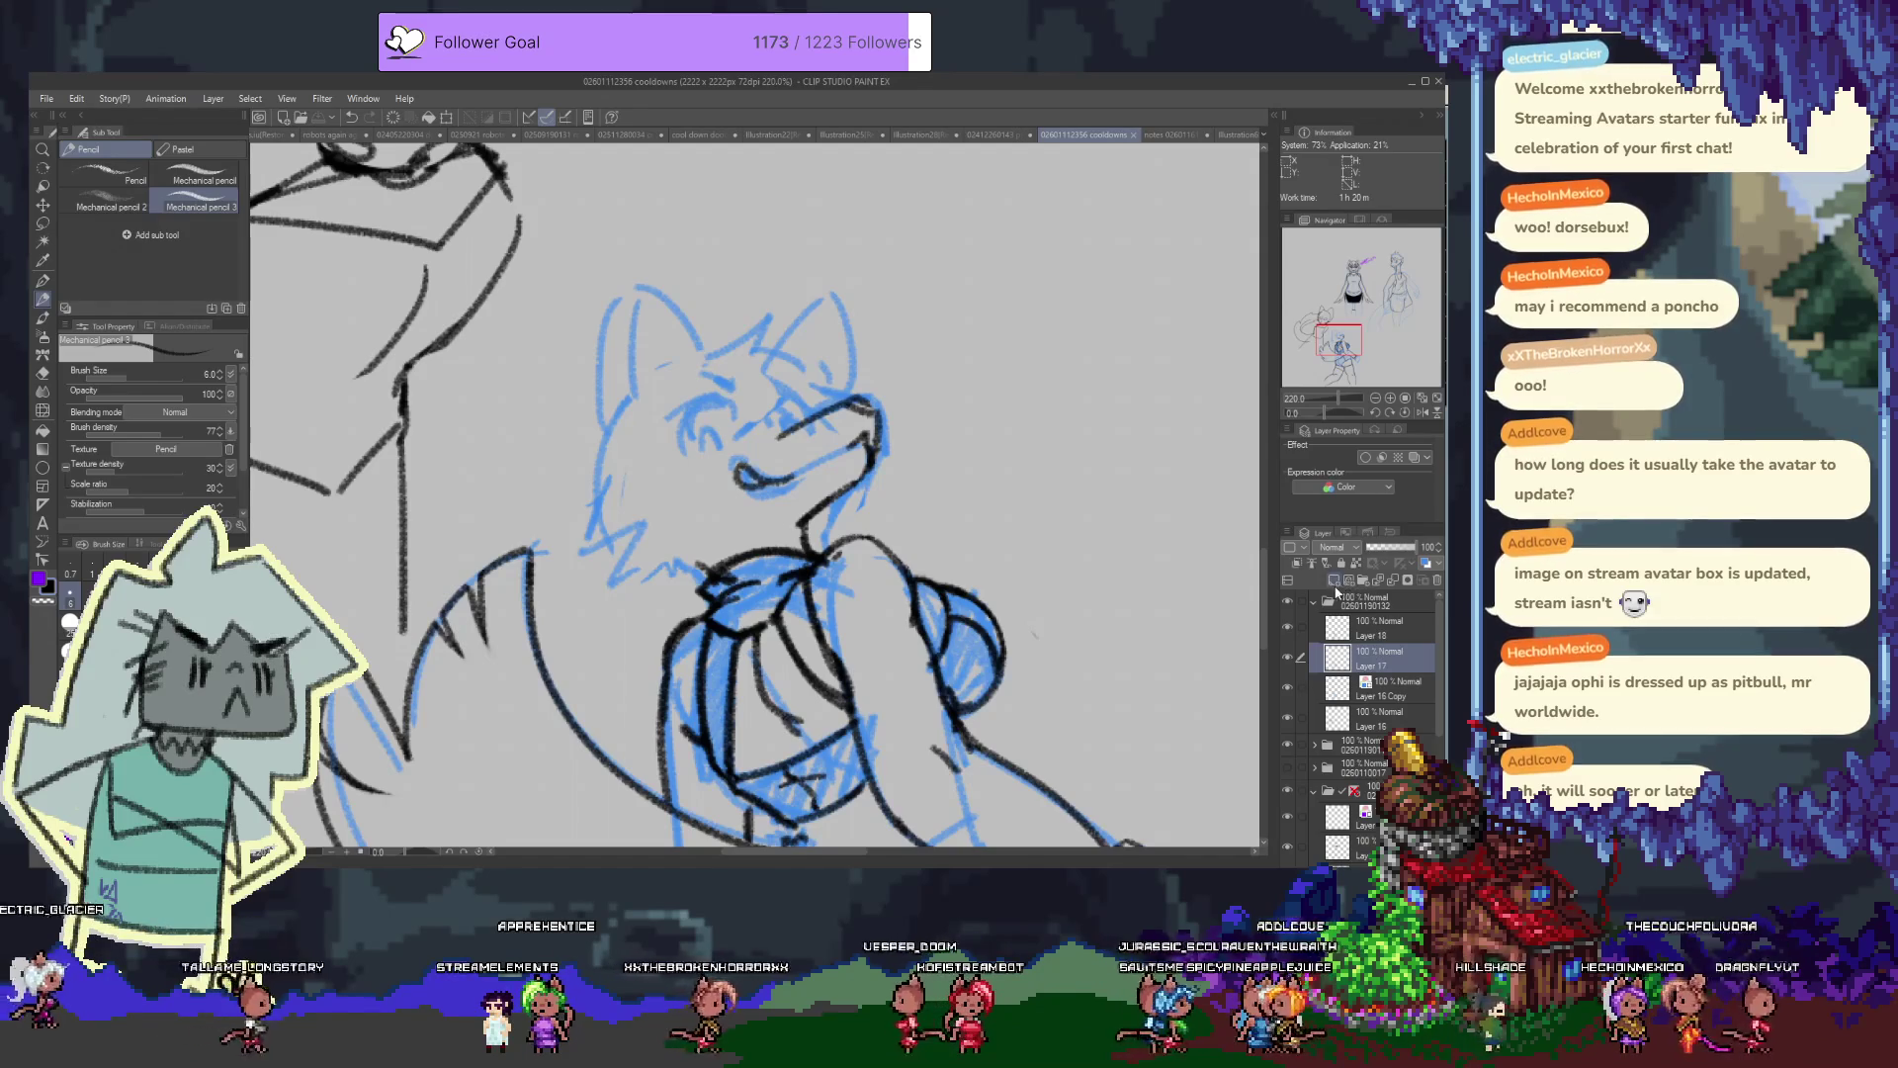
click(1334, 580)
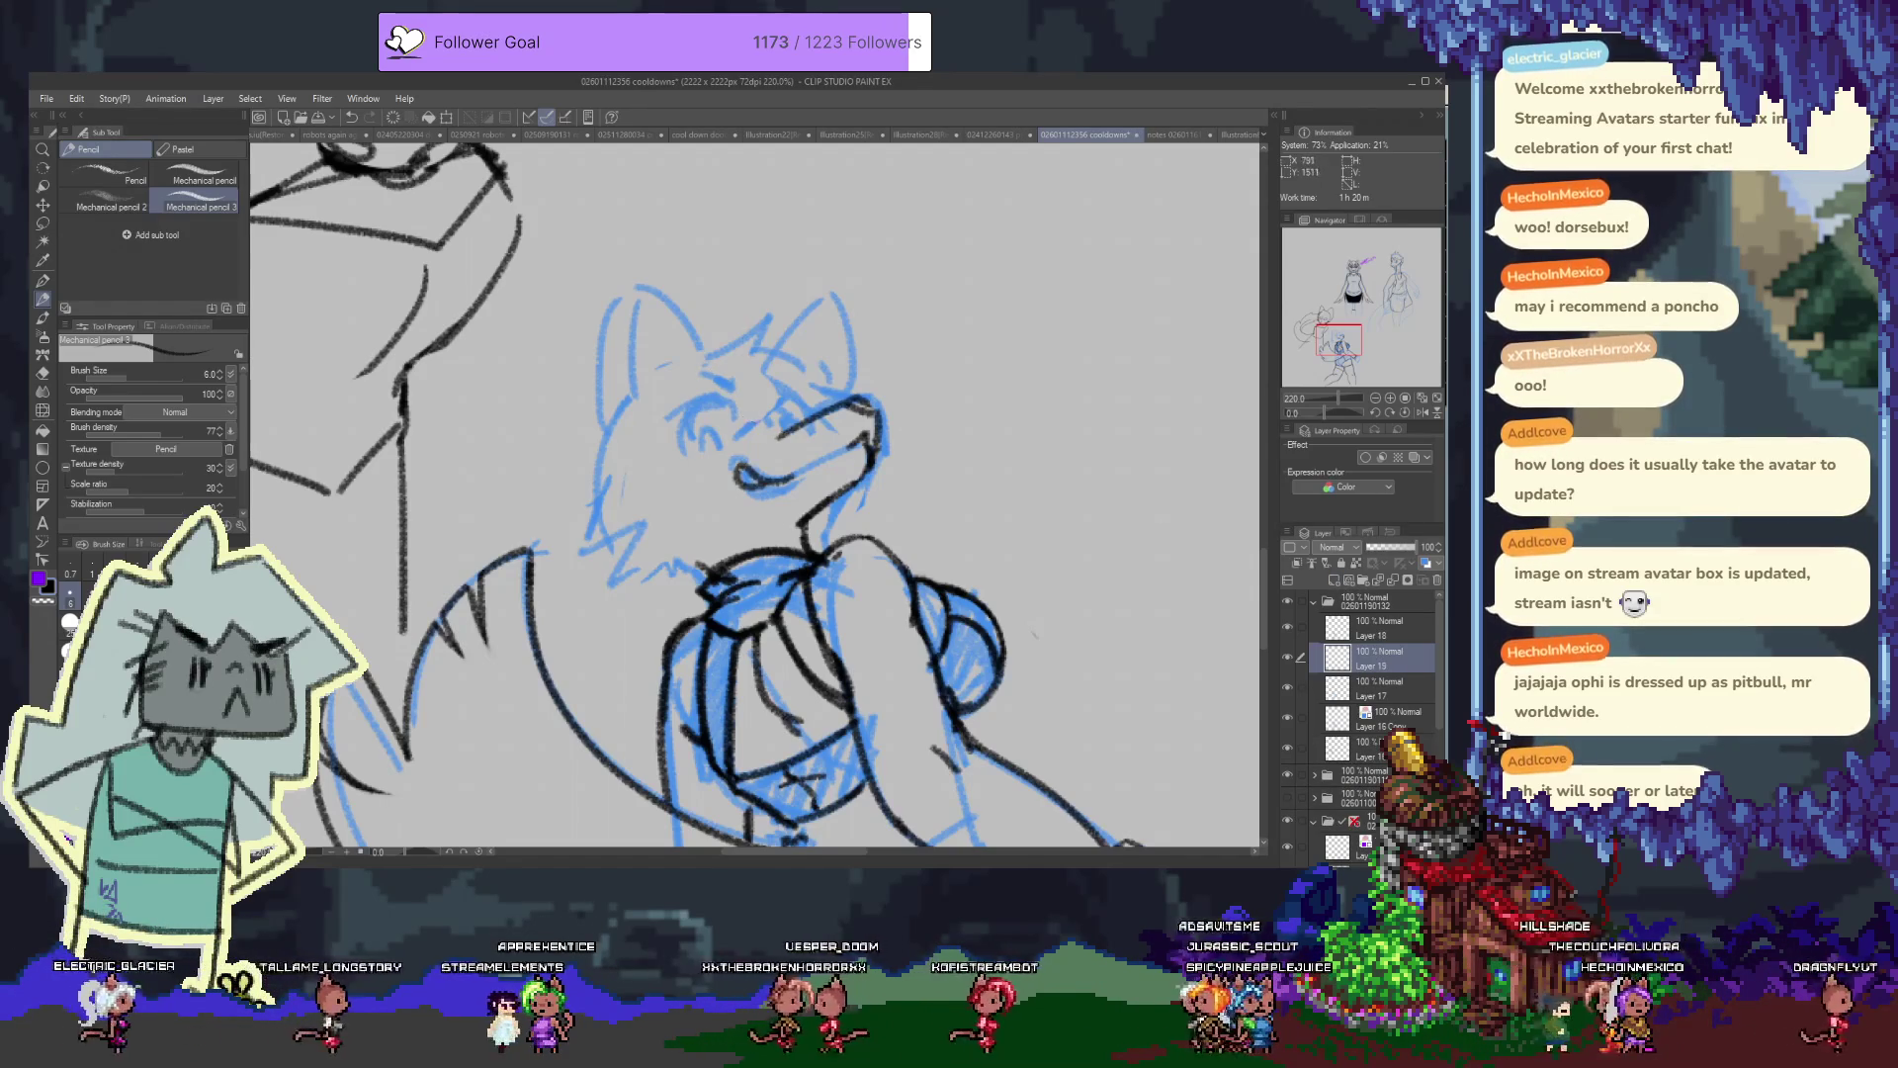
mouse_move(674, 407)
mouse_down()
mouse_move(735, 442)
mouse_move(677, 406)
mouse_up()
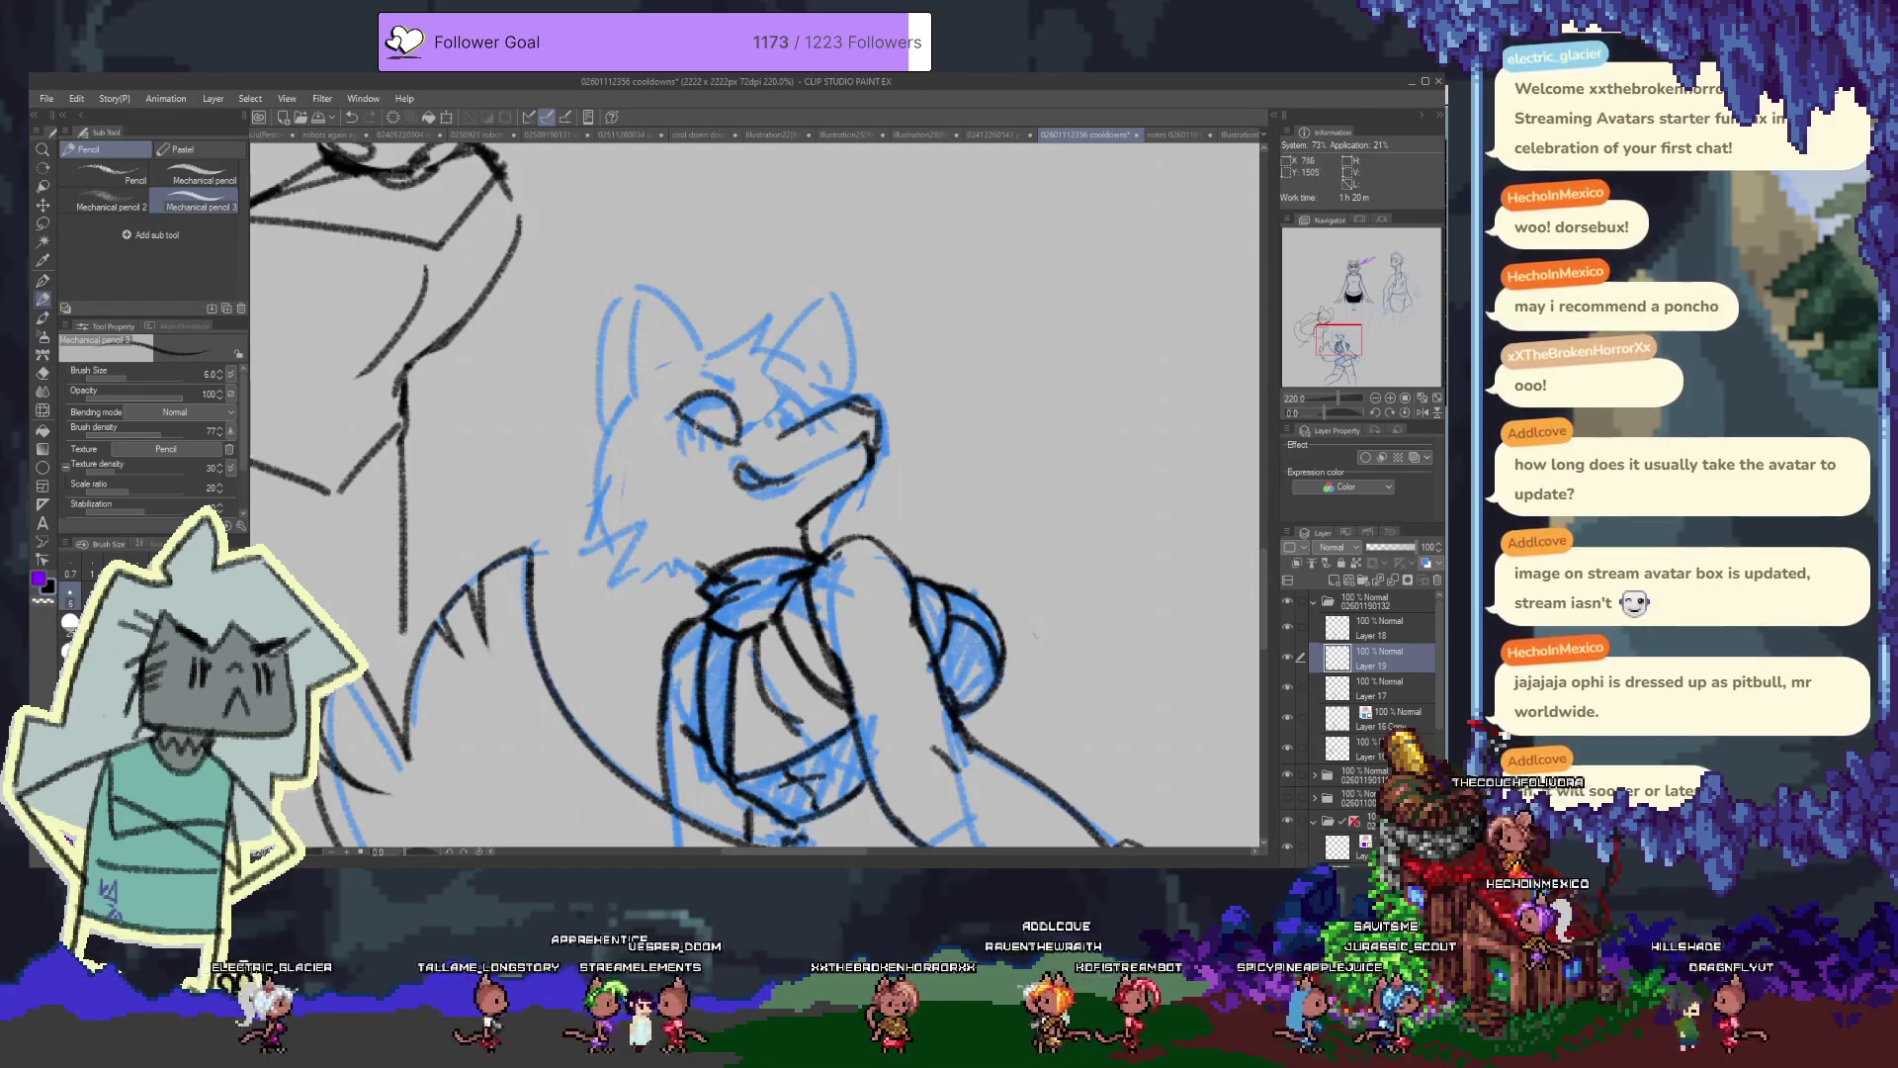
key(e)
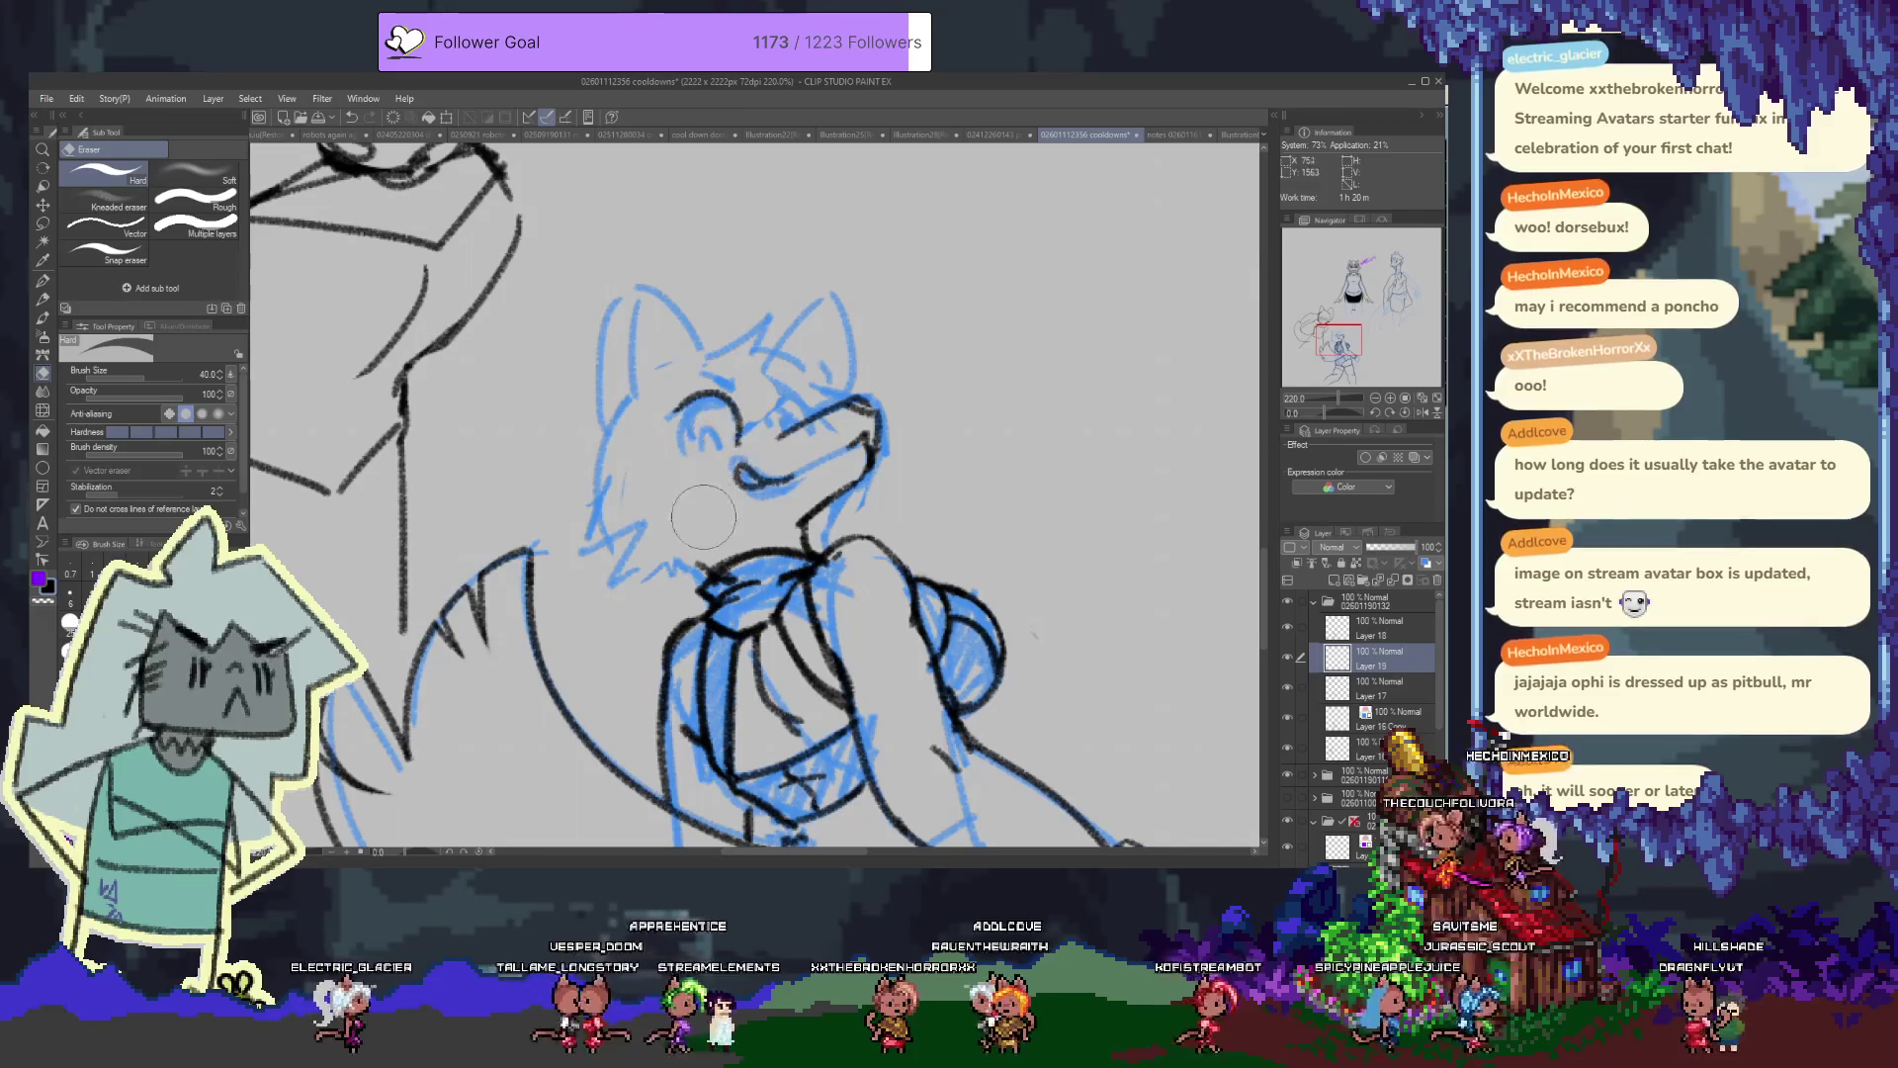
key(p)
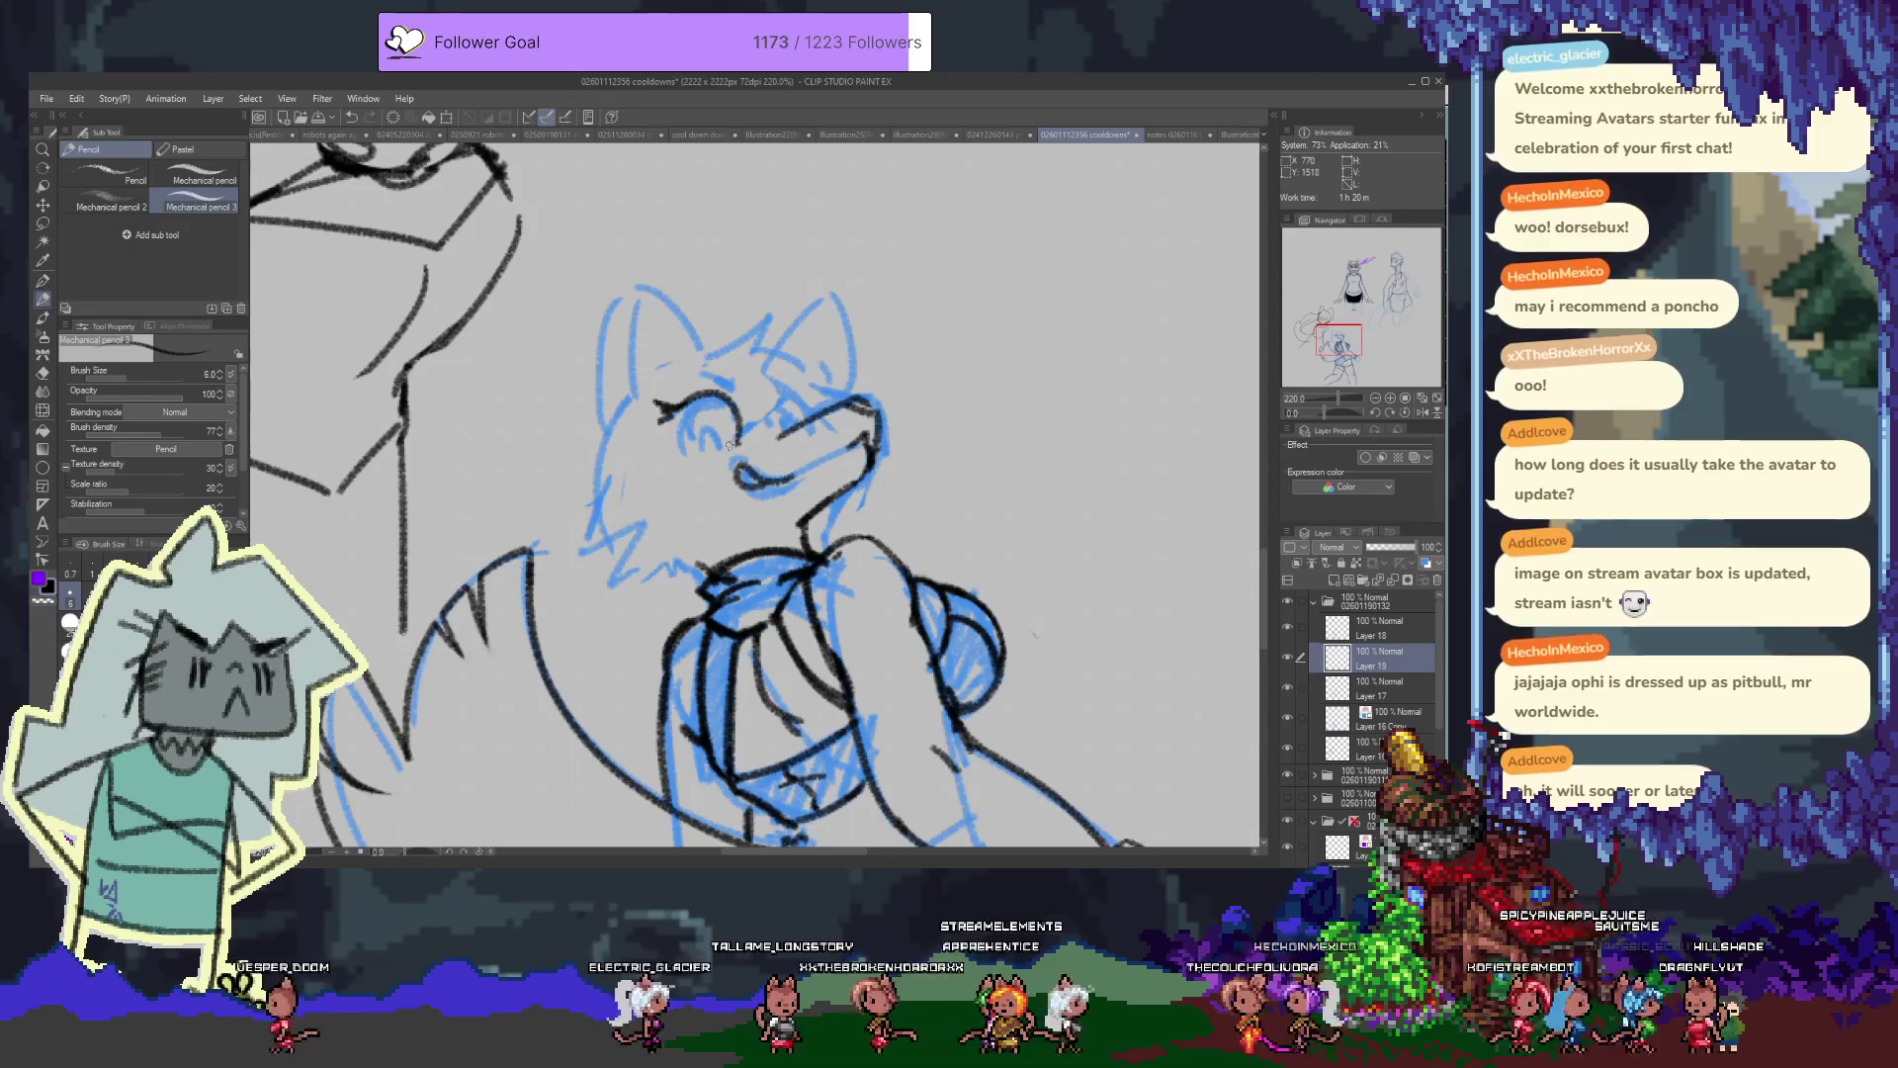
mouse_move(705, 441)
mouse_down()
mouse_move(732, 452)
mouse_move(712, 447)
mouse_up()
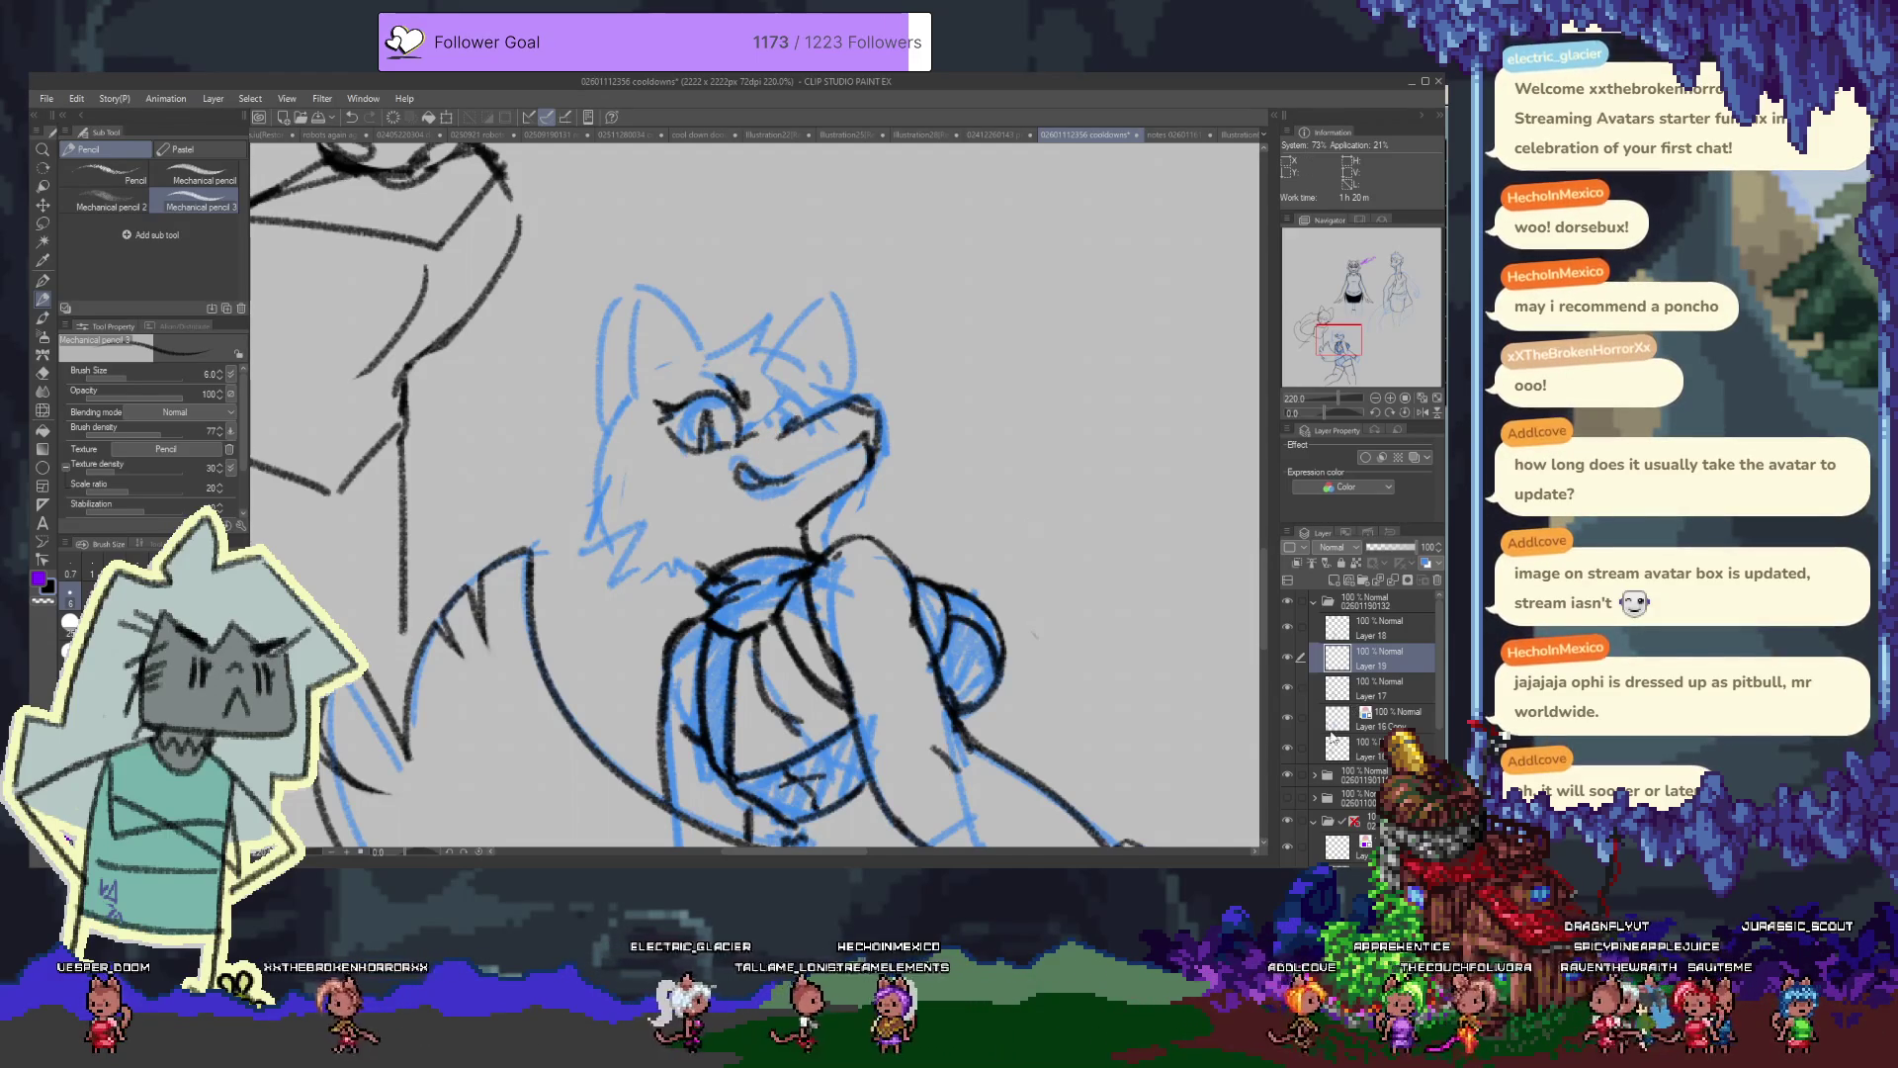
click(1287, 716)
click(1289, 717)
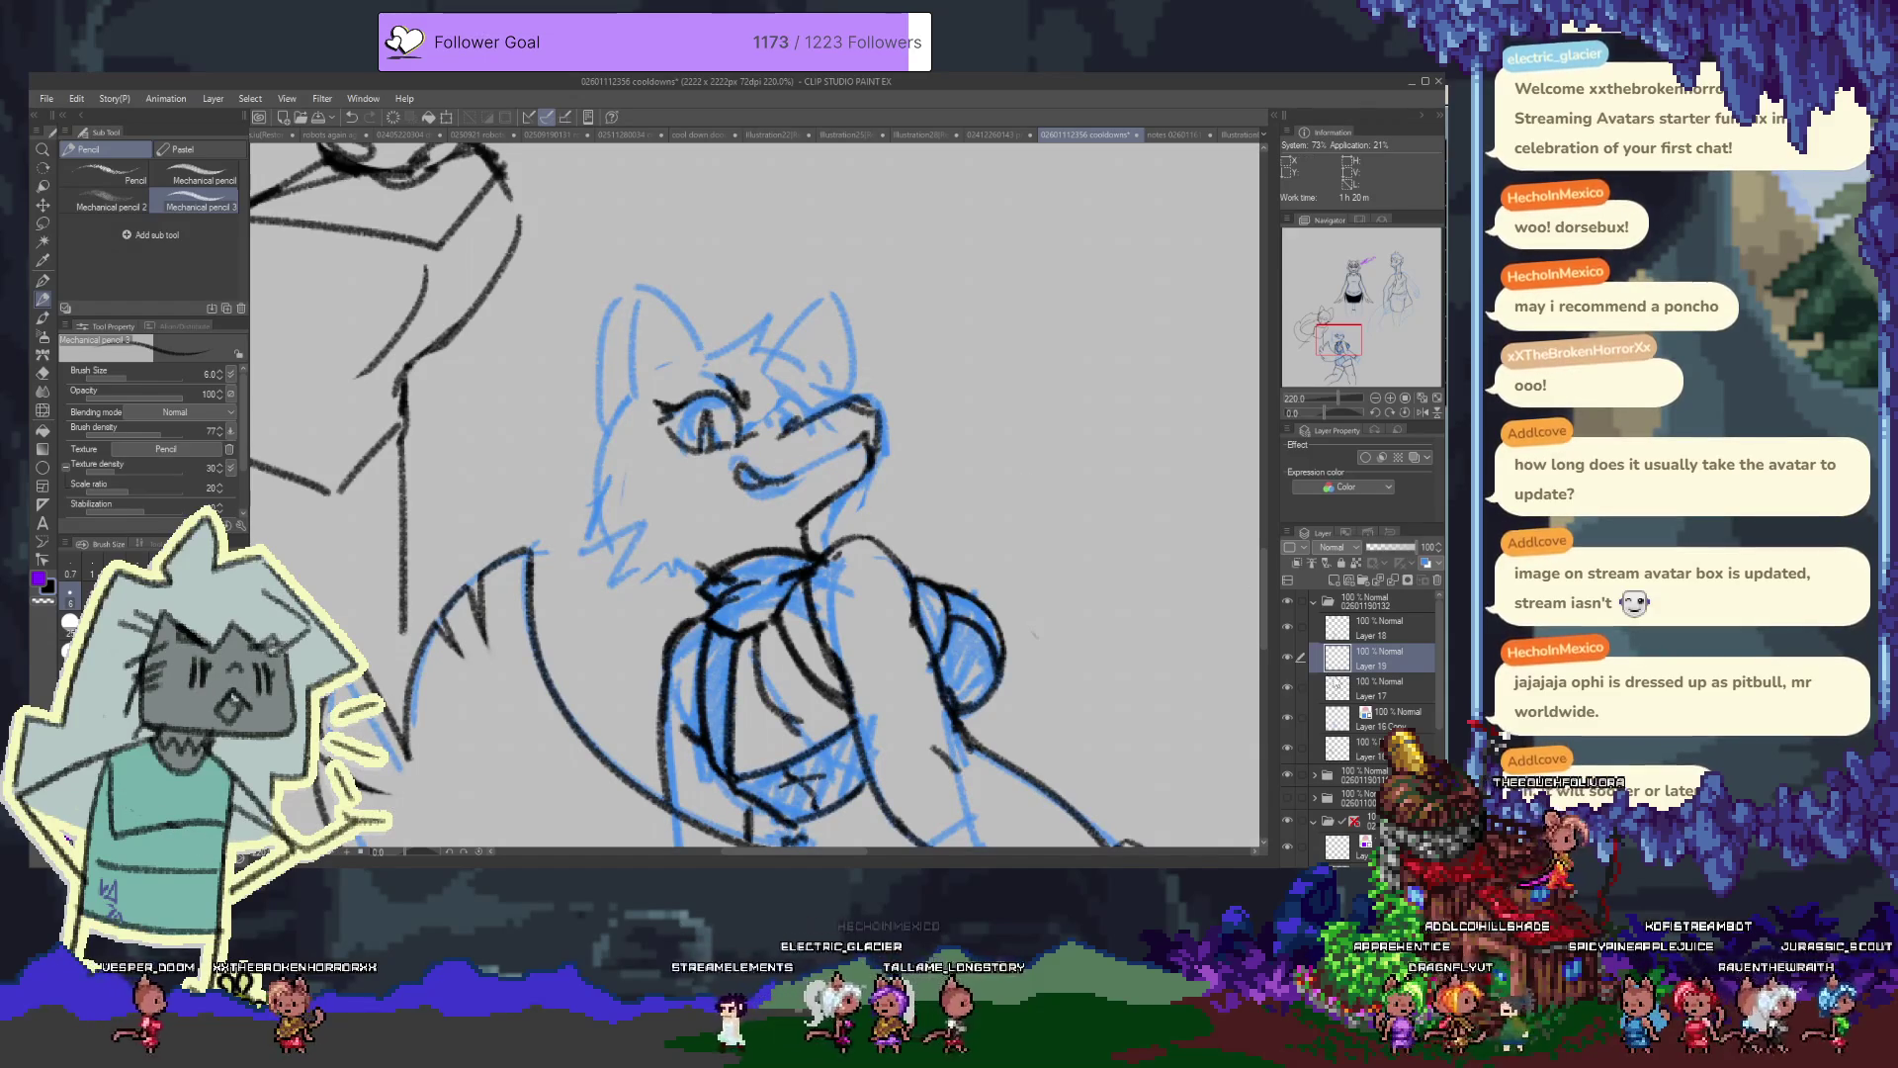
click(1286, 629)
click(1288, 629)
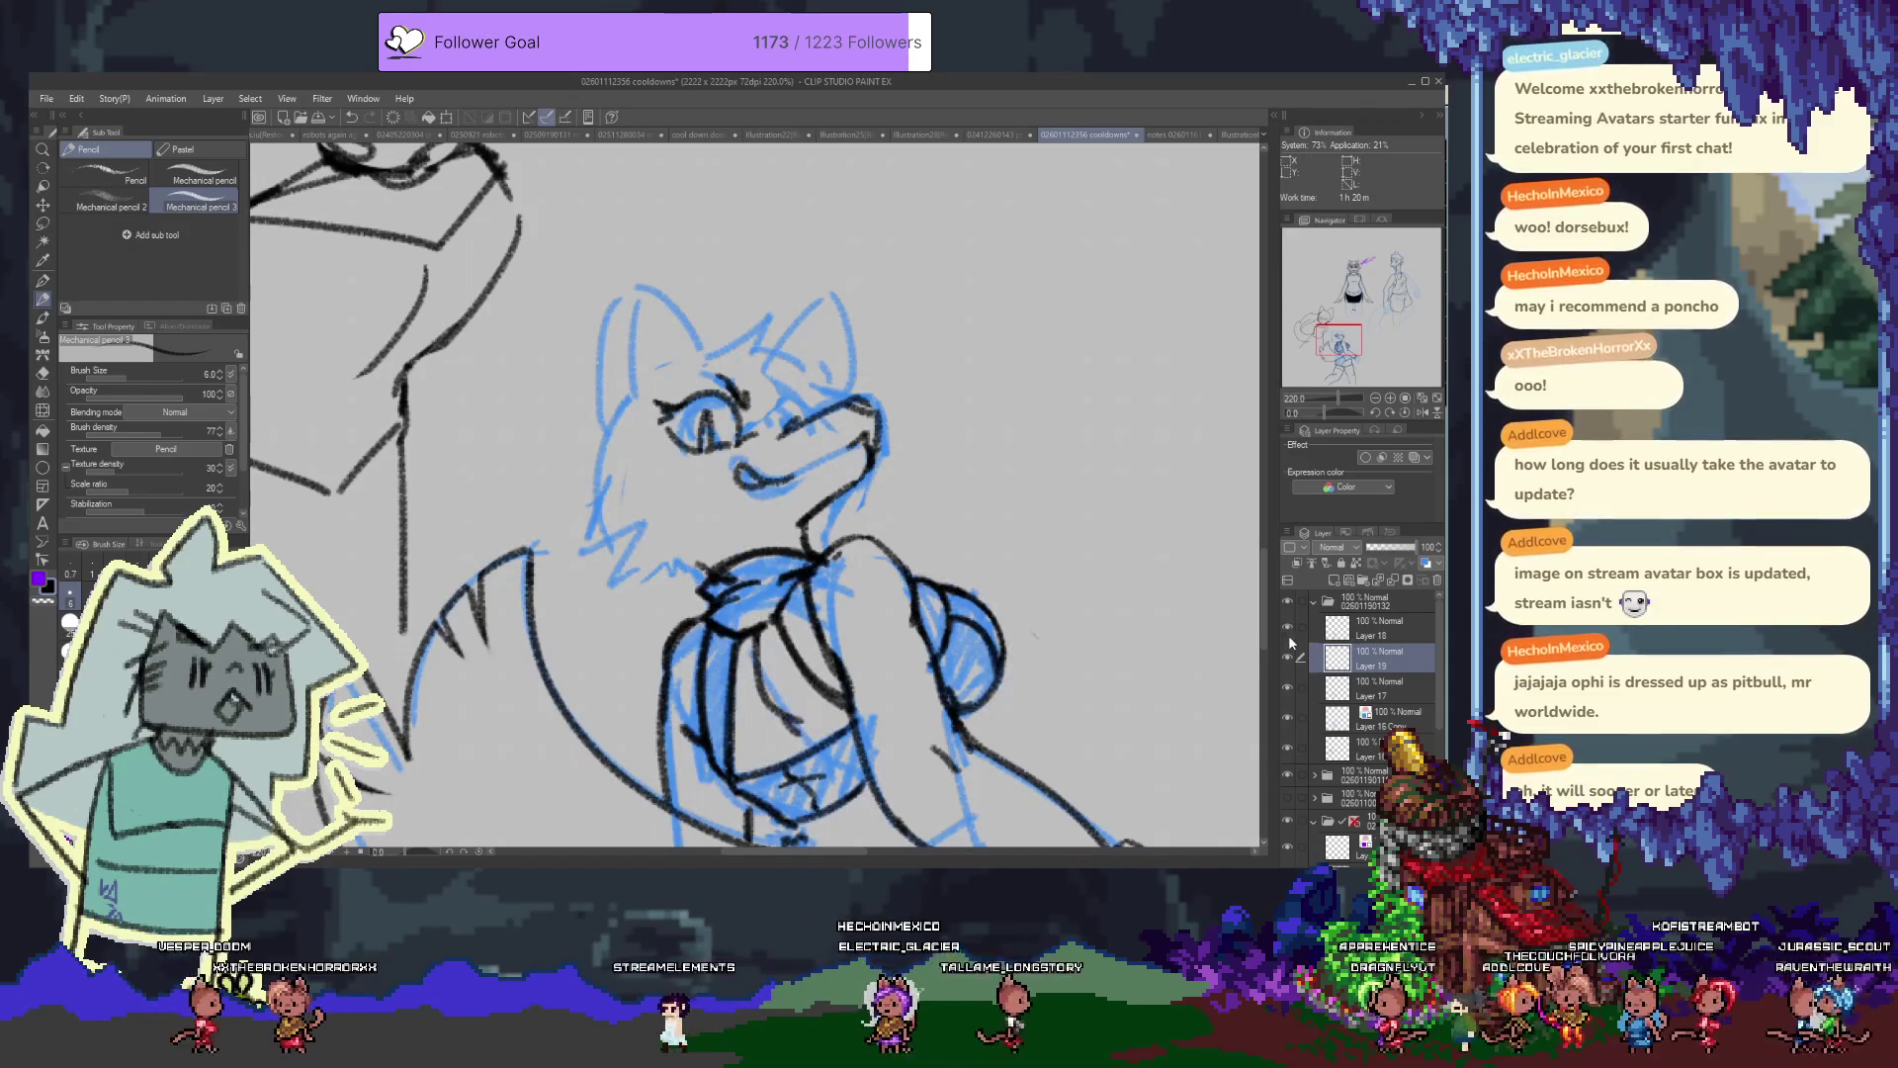
click(1395, 700)
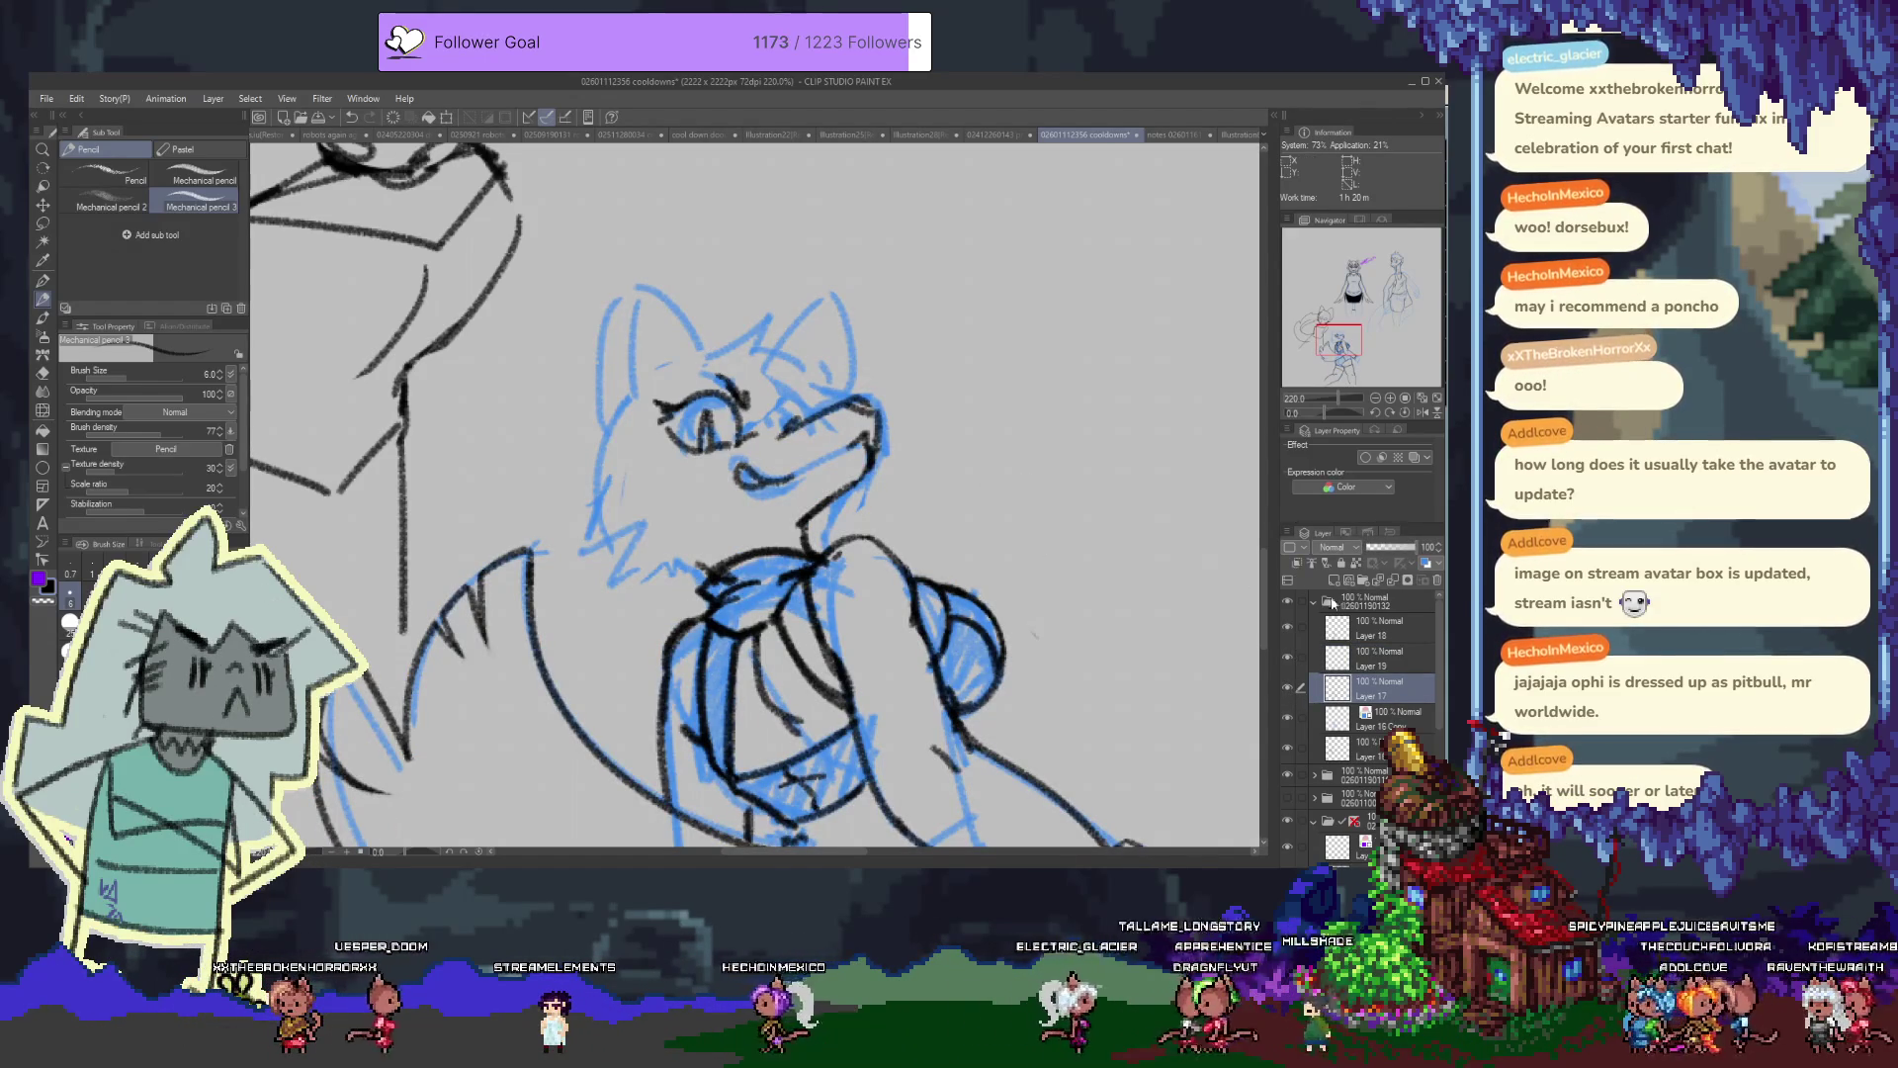
click(1379, 666)
Add a new Layer 20, undo the curl stroke, and ink the left ear's outer edge
click(1332, 581)
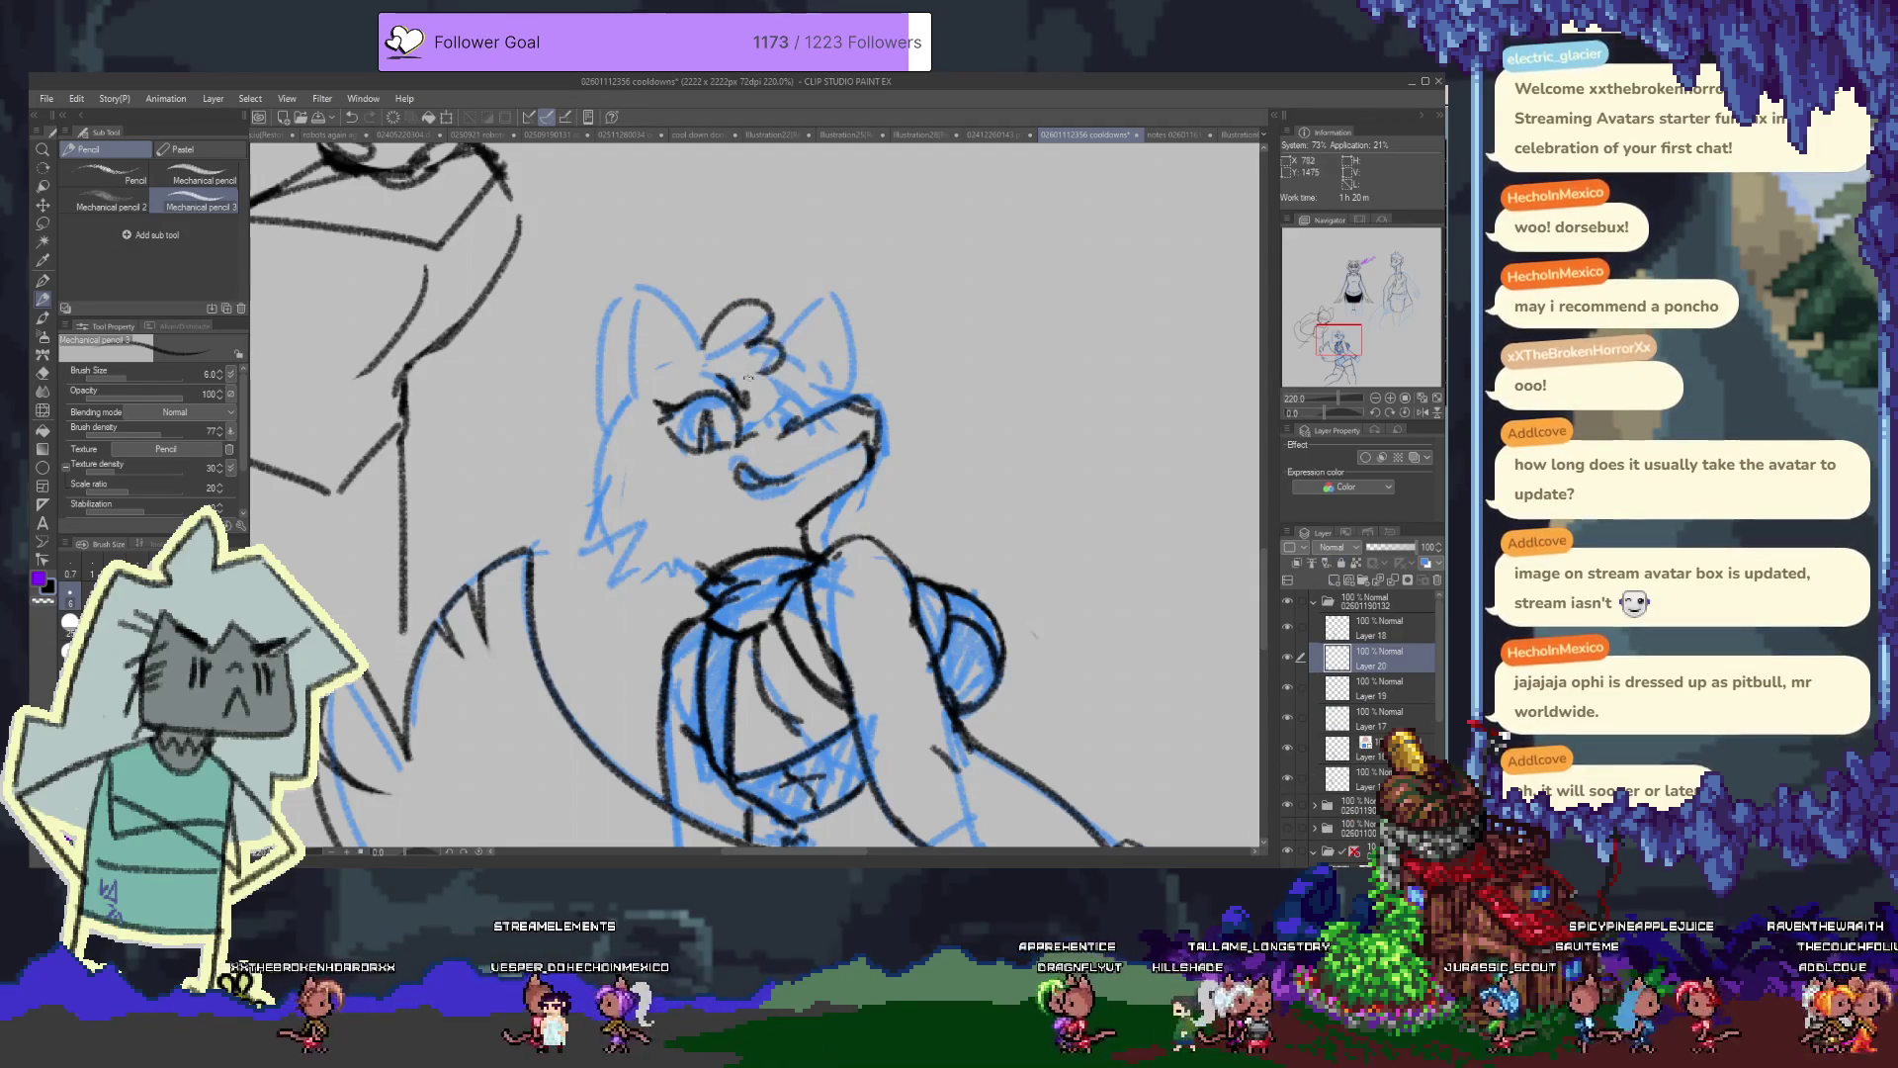
key(ctrl+z)
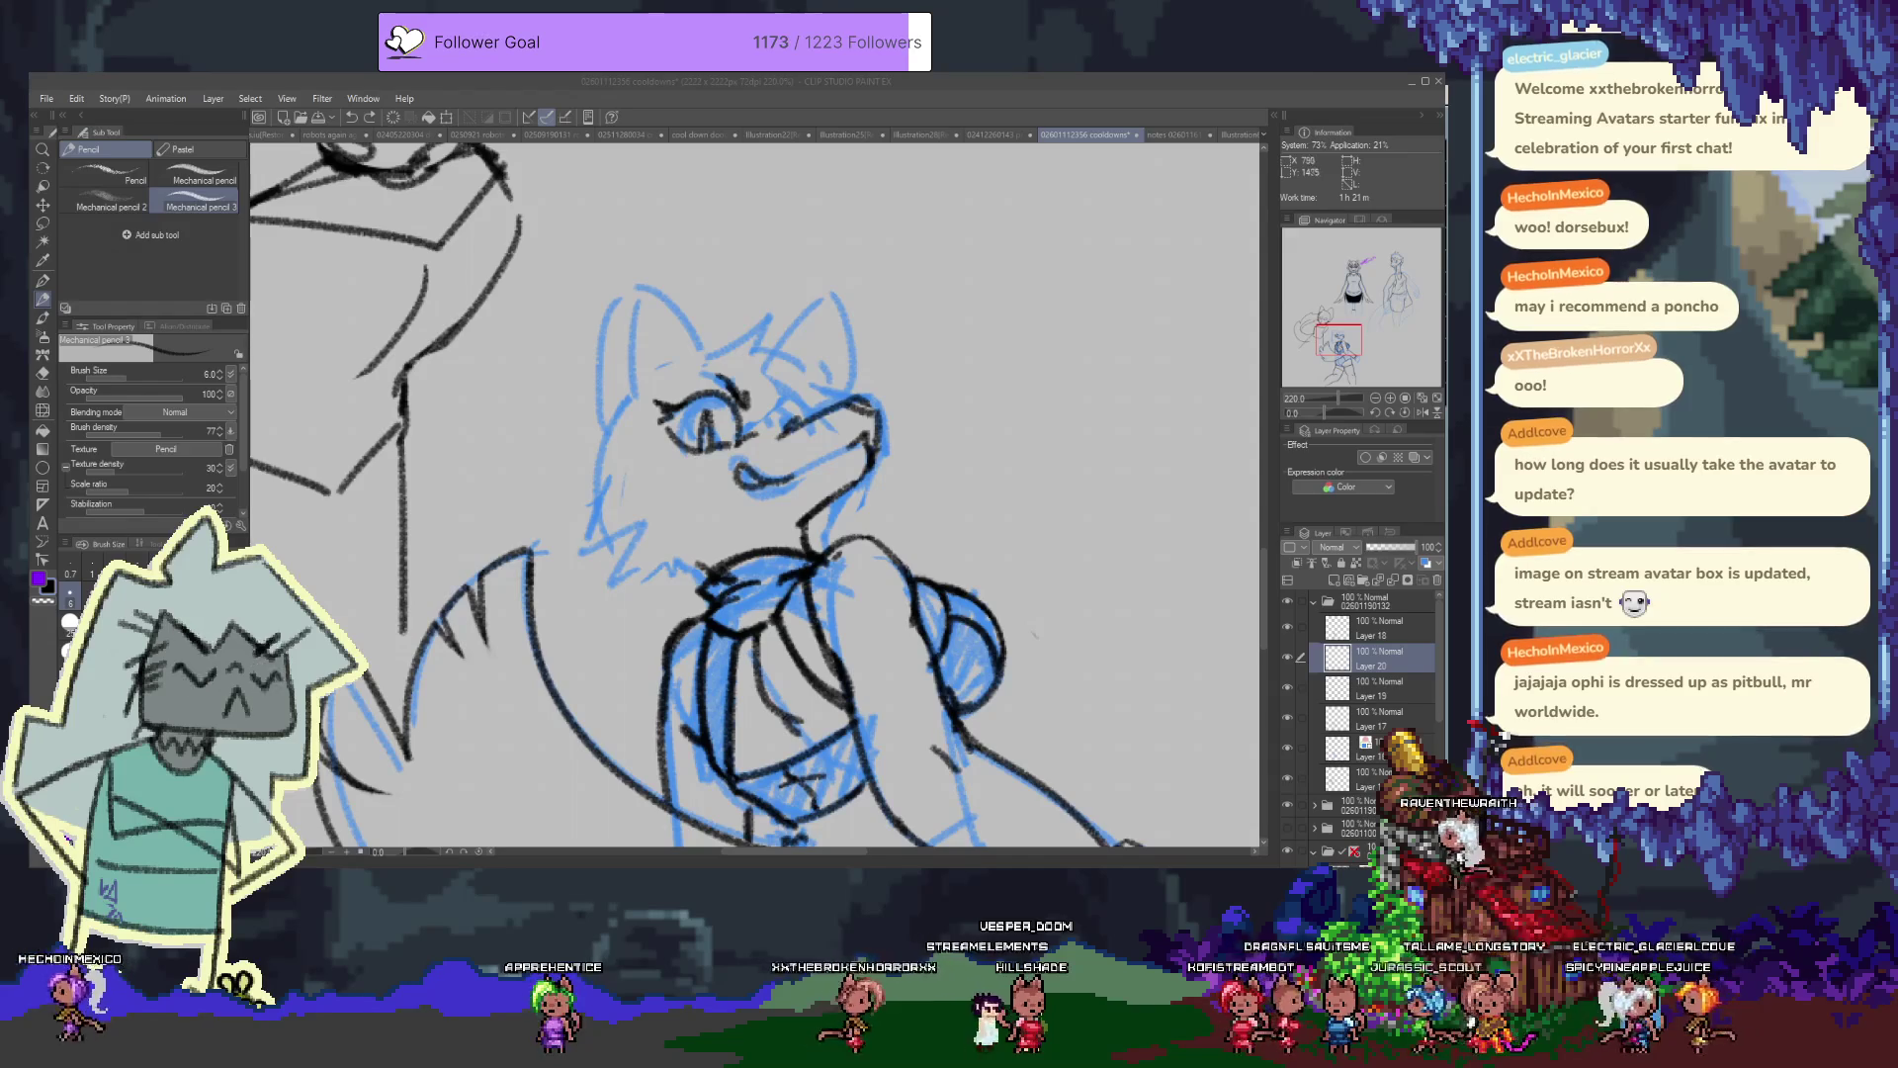
mouse_move(609, 411)
mouse_down()
mouse_move(658, 502)
mouse_move(726, 292)
mouse_move(751, 450)
mouse_move(991, 377)
mouse_move(929, 473)
mouse_up()
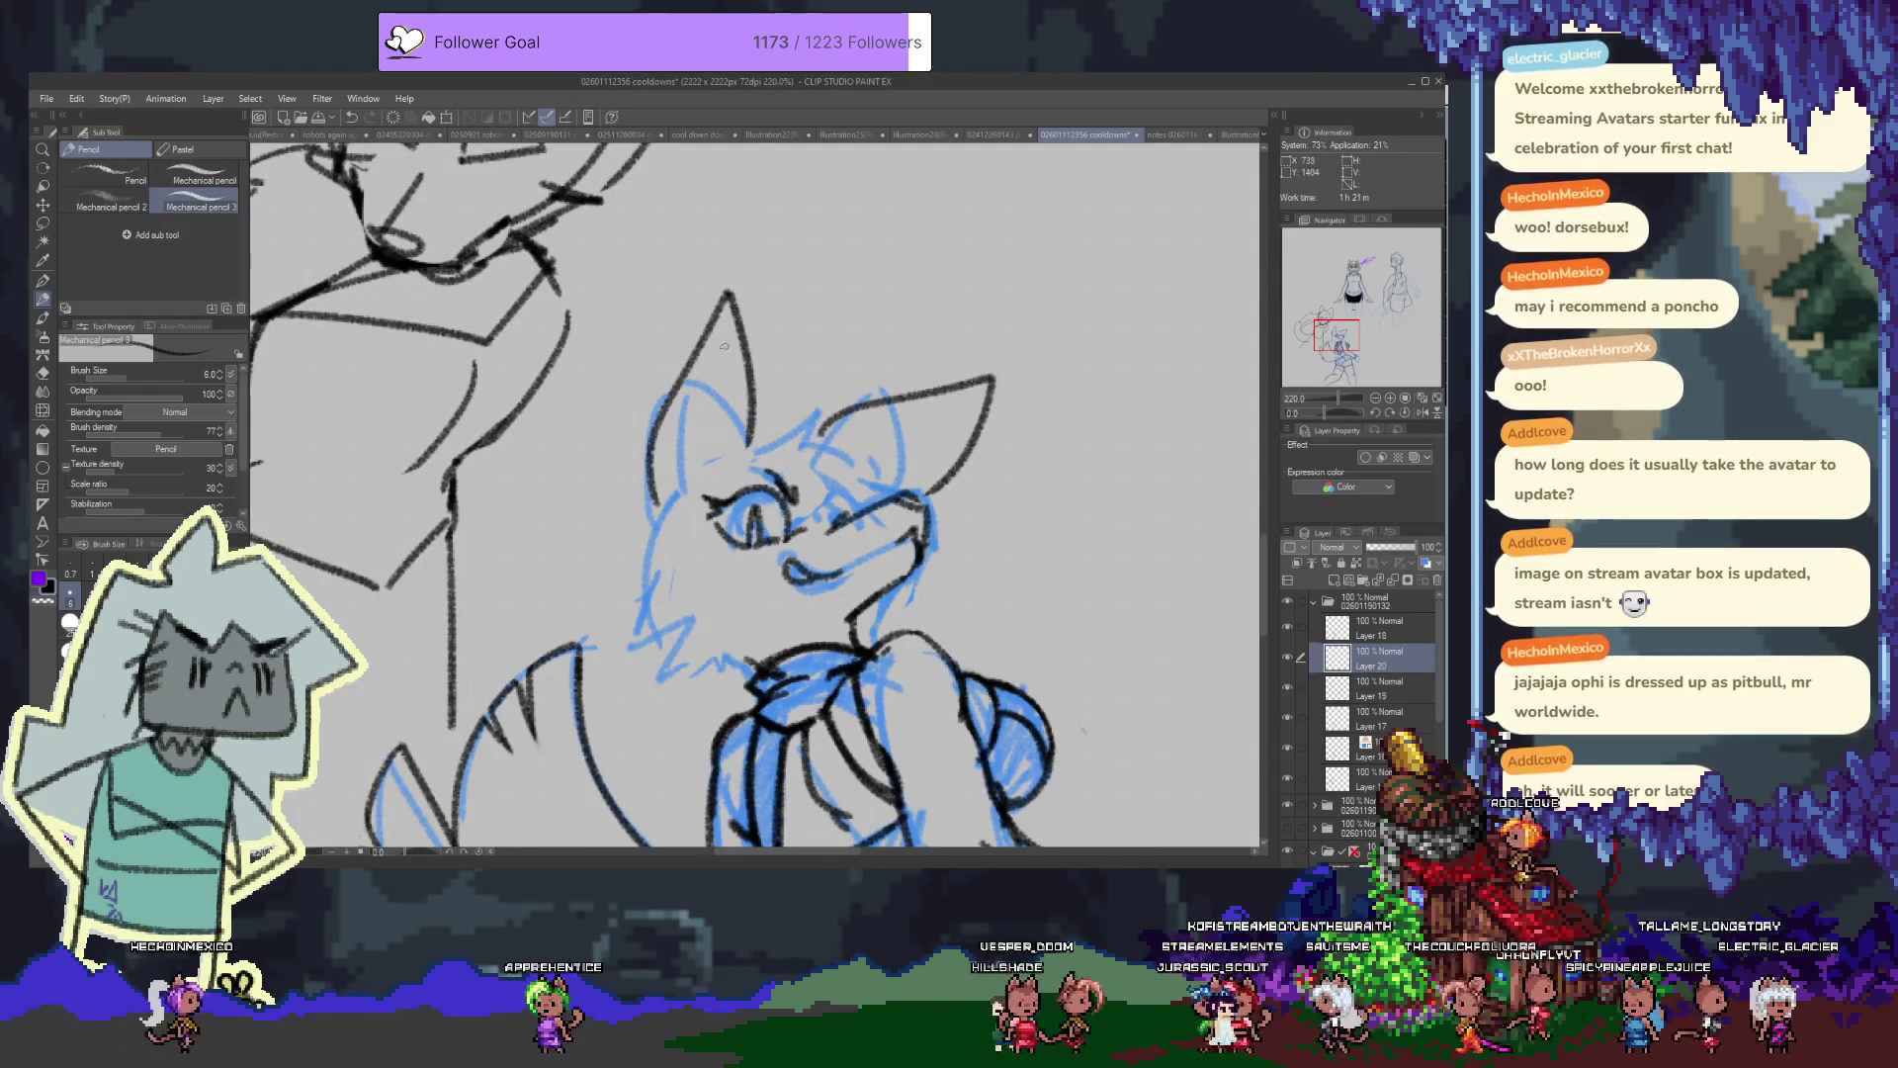
drag(720, 328, 679, 473)
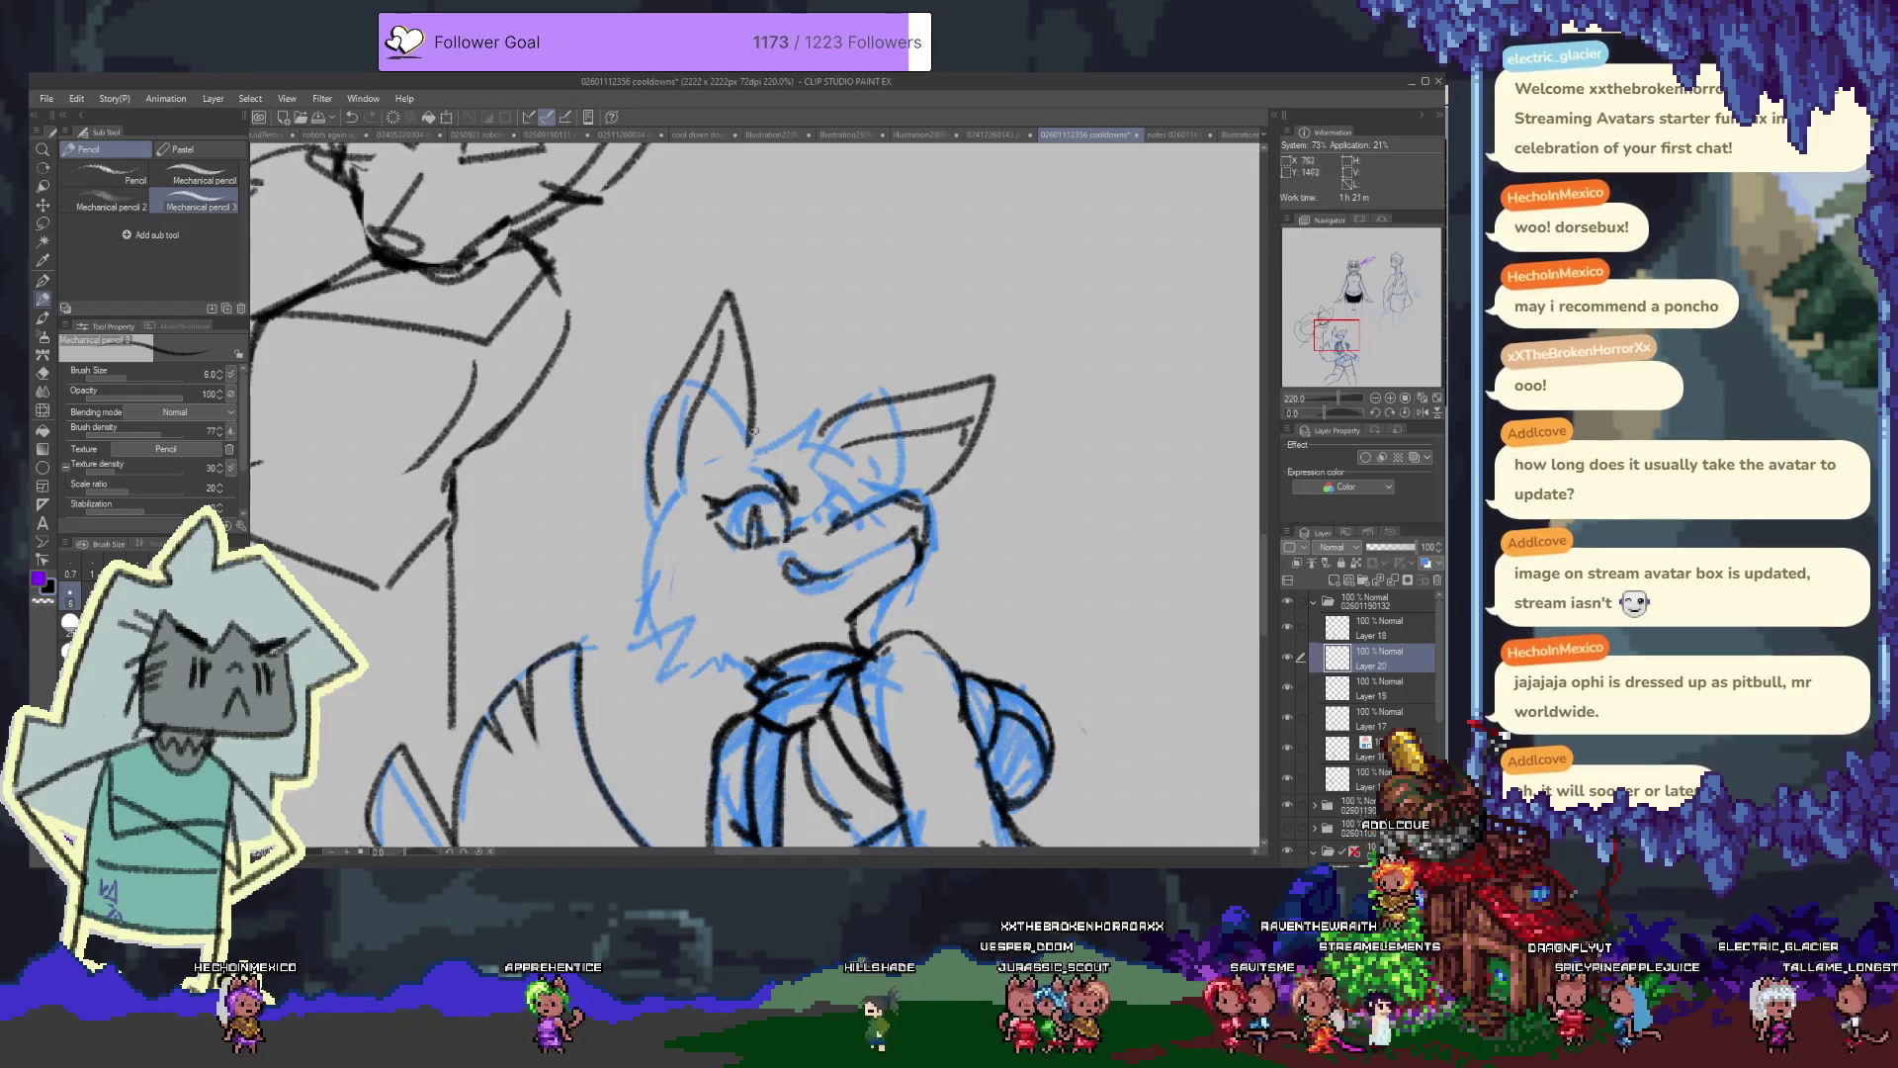
Ink a dark line around the right eye and a short line above the left eye
drag(730, 504, 732, 377)
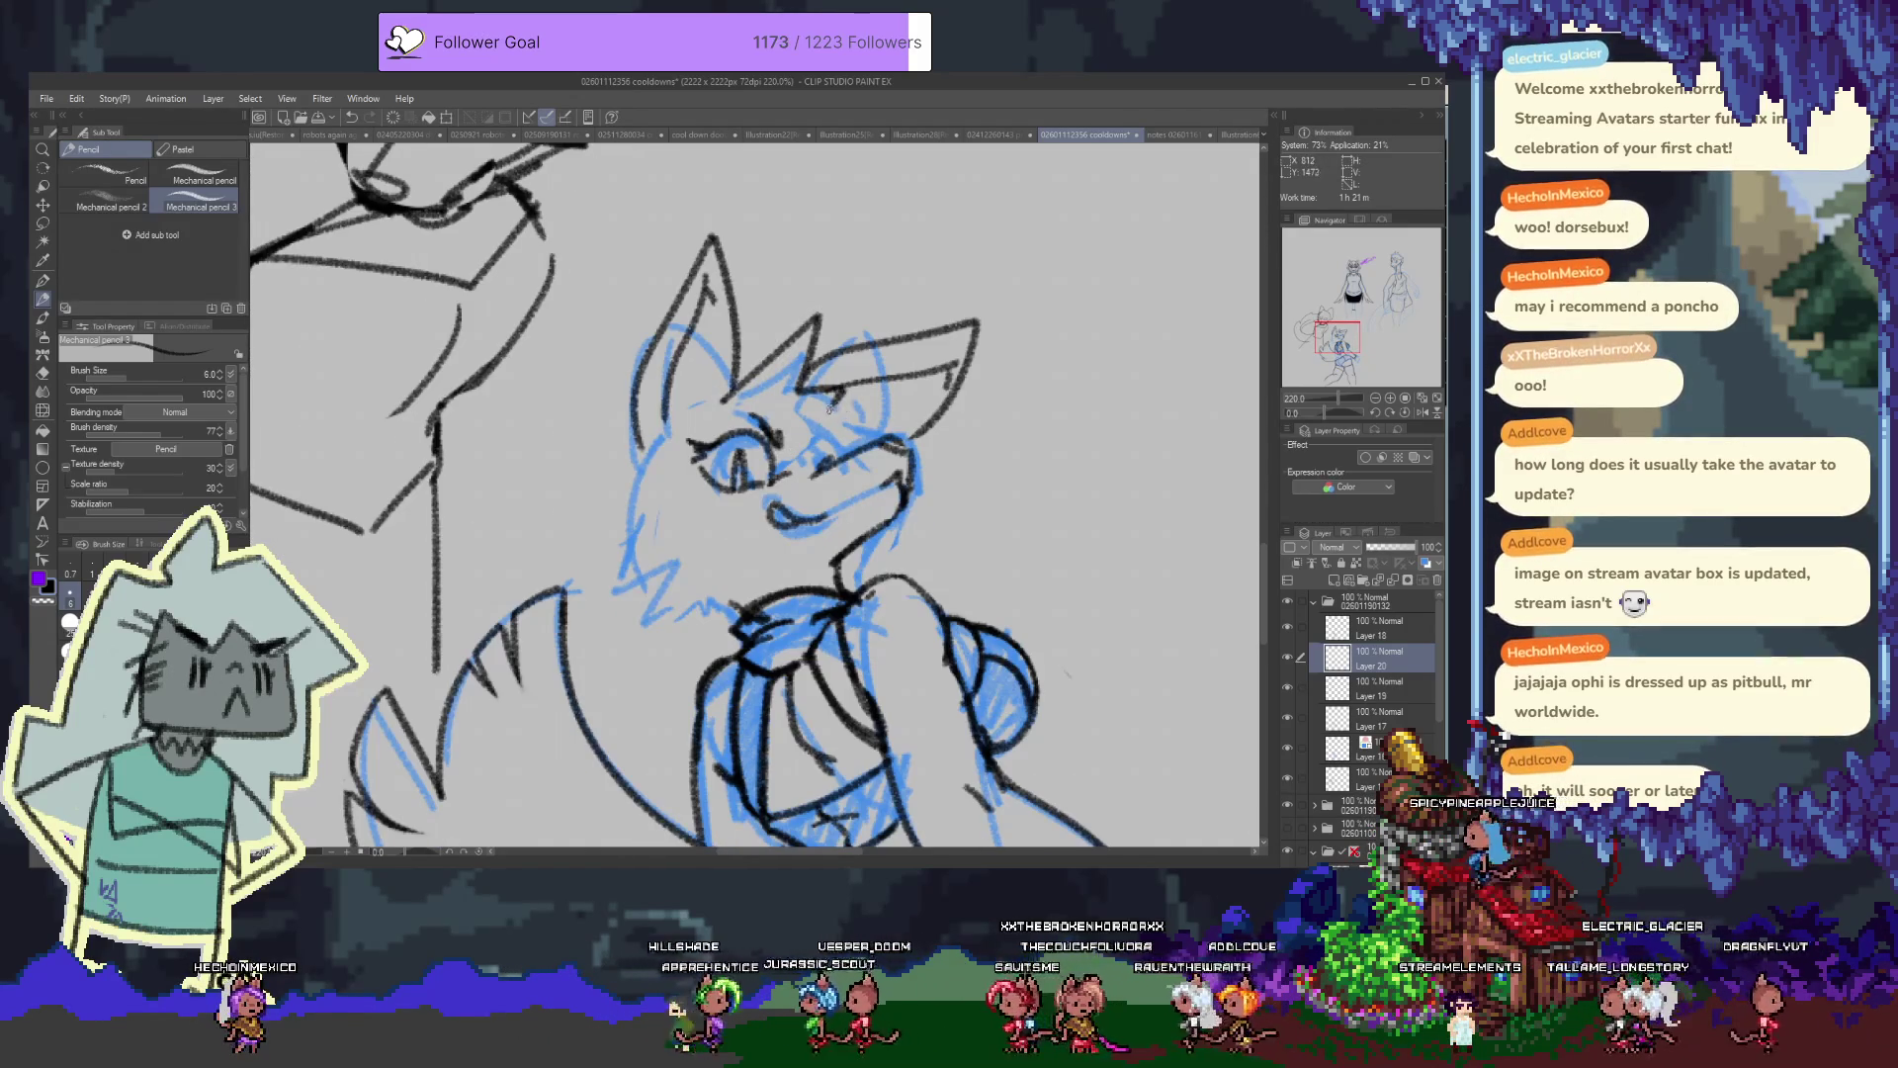
mouse_move(793, 432)
mouse_down()
mouse_move(842, 462)
mouse_move(856, 439)
mouse_up()
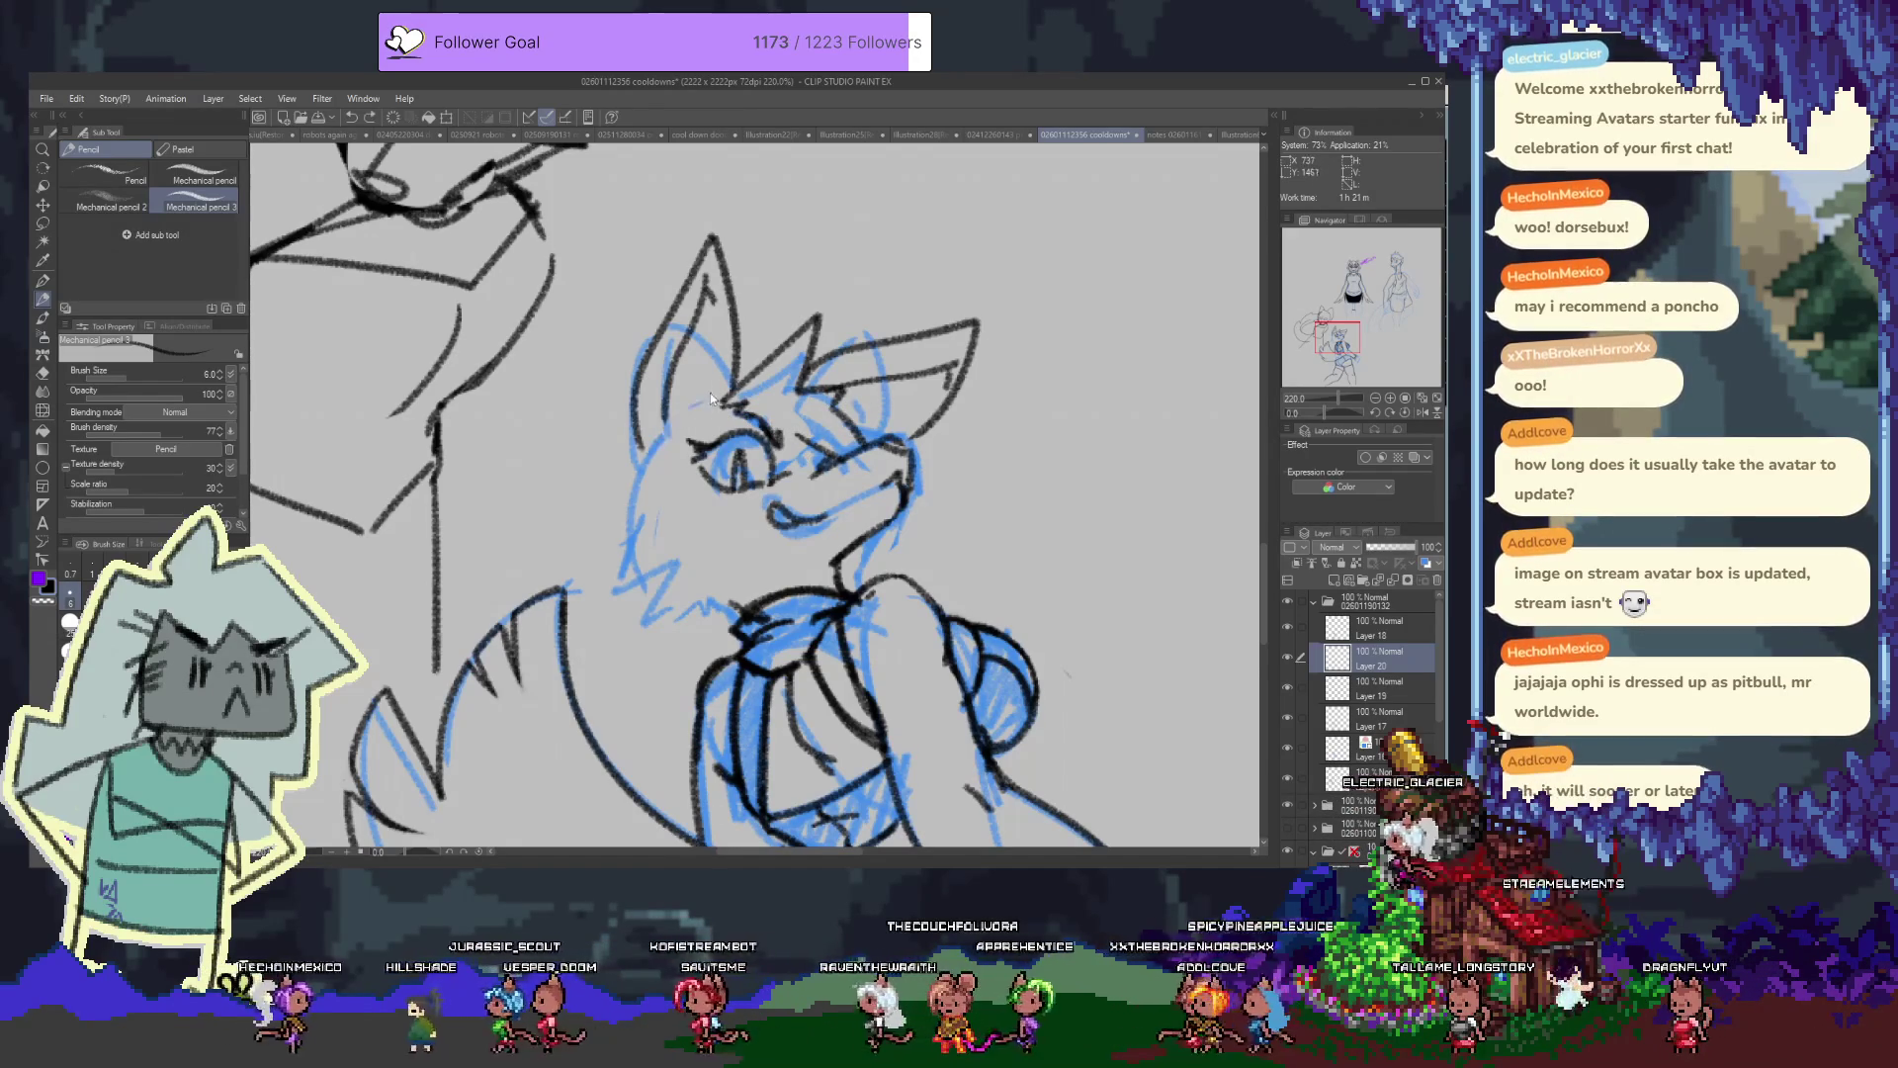
drag(692, 405, 682, 414)
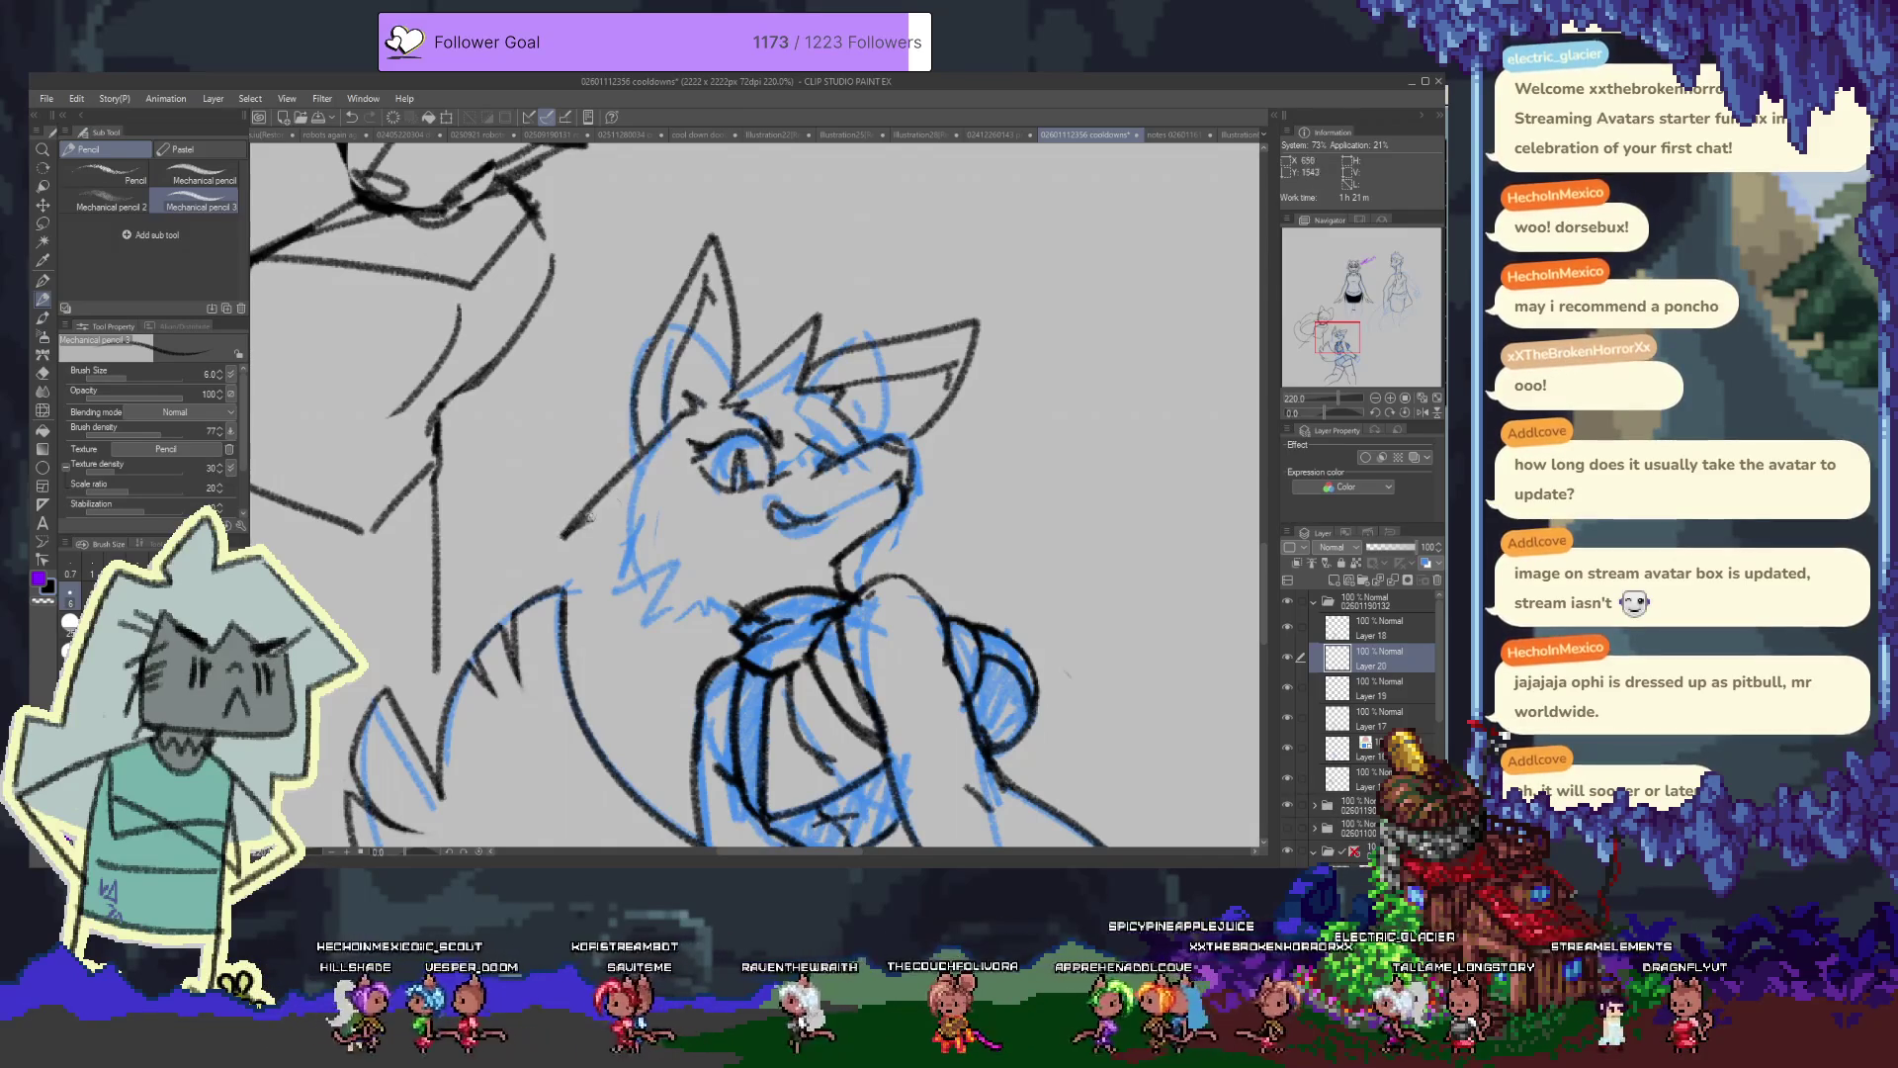
scroll(632, 554, down, 2)
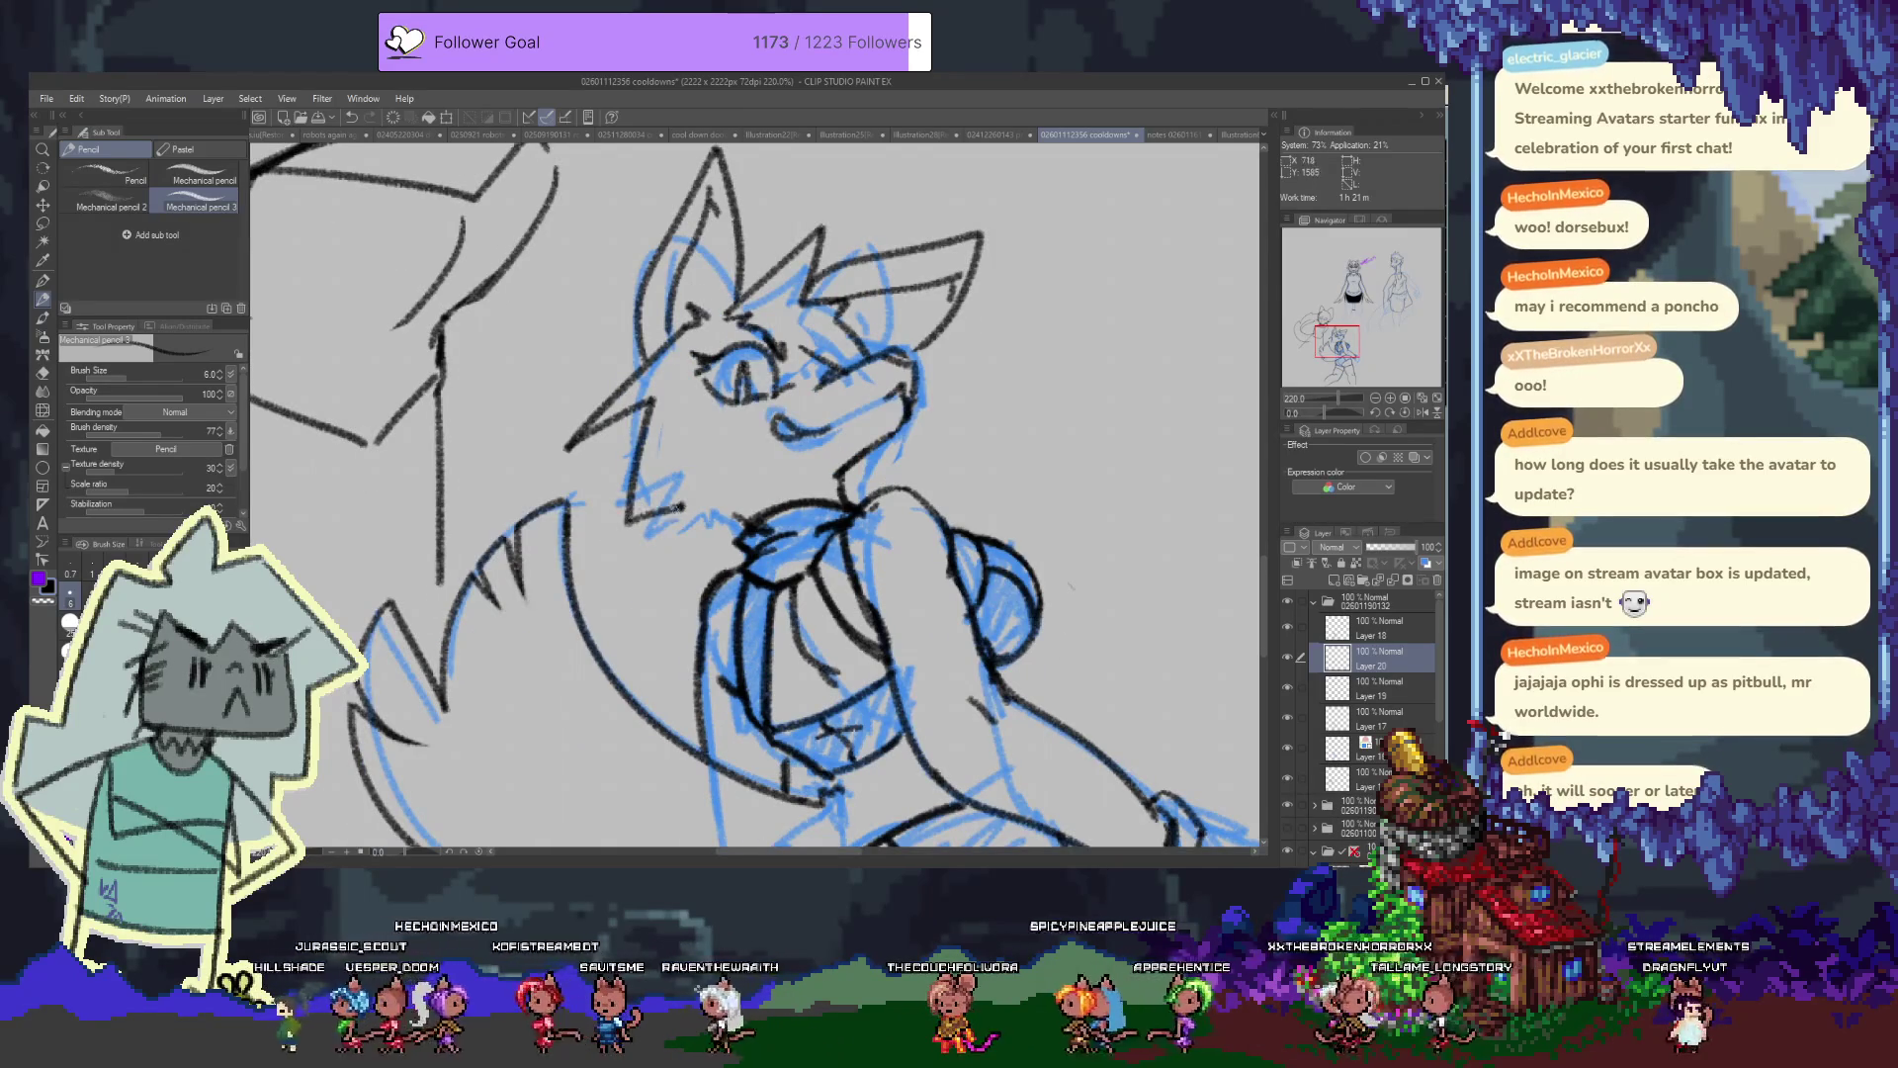
Extend the jaw line toward the neck and ink a trimmed line on the head's left side
drag(681, 506, 726, 512)
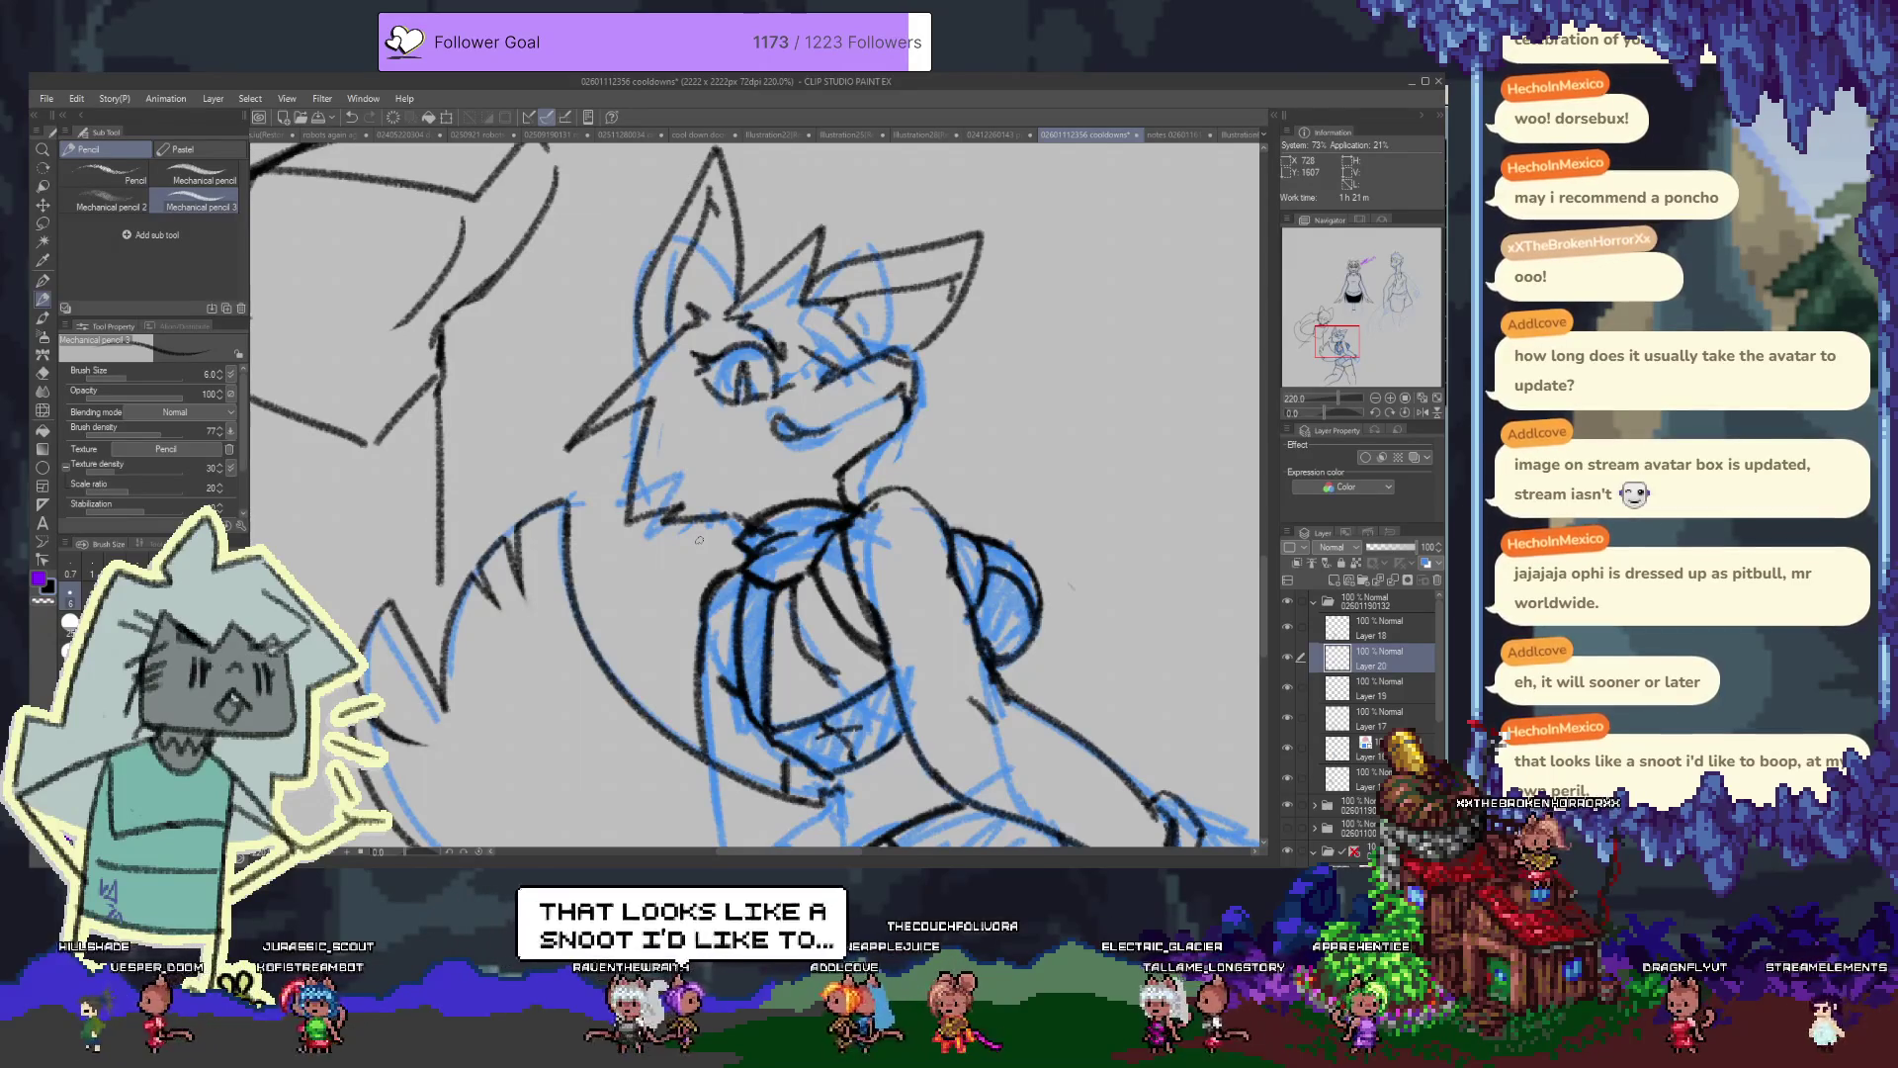
drag(711, 457, 707, 436)
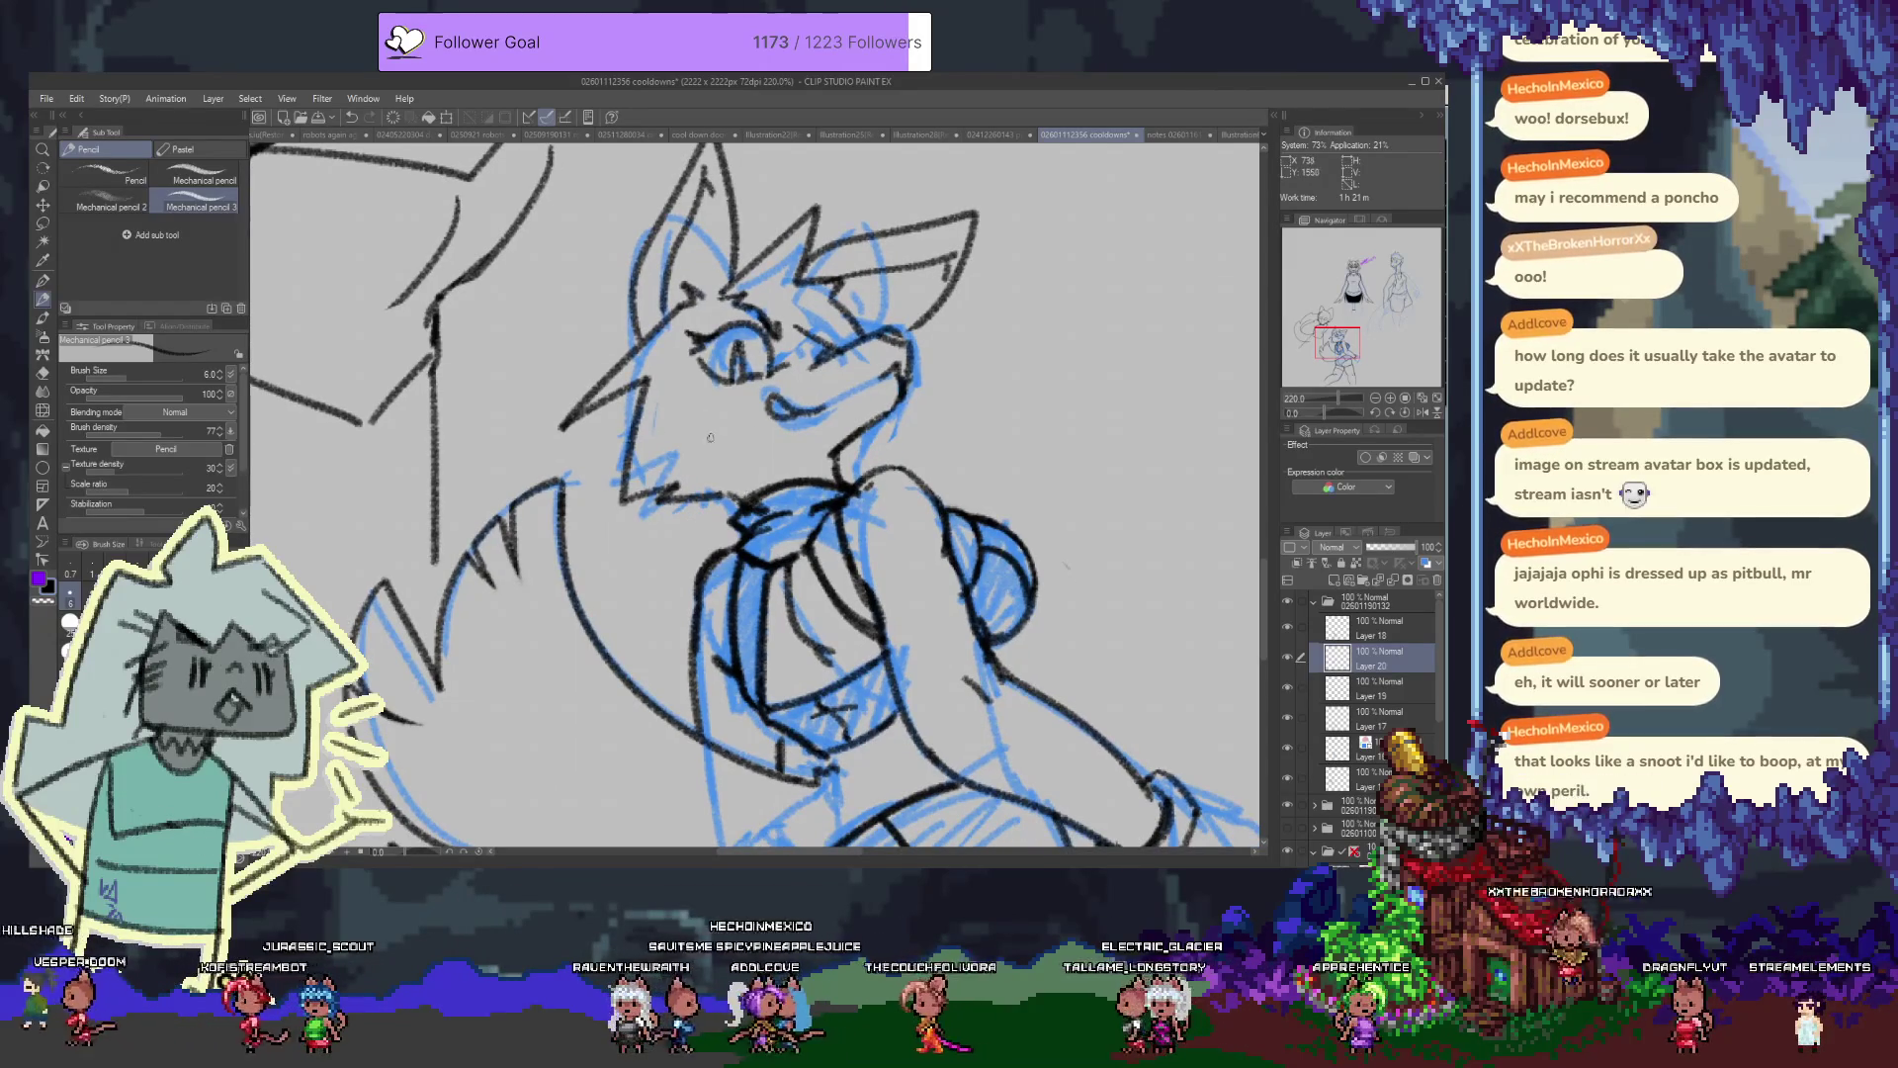
drag(643, 348, 560, 429)
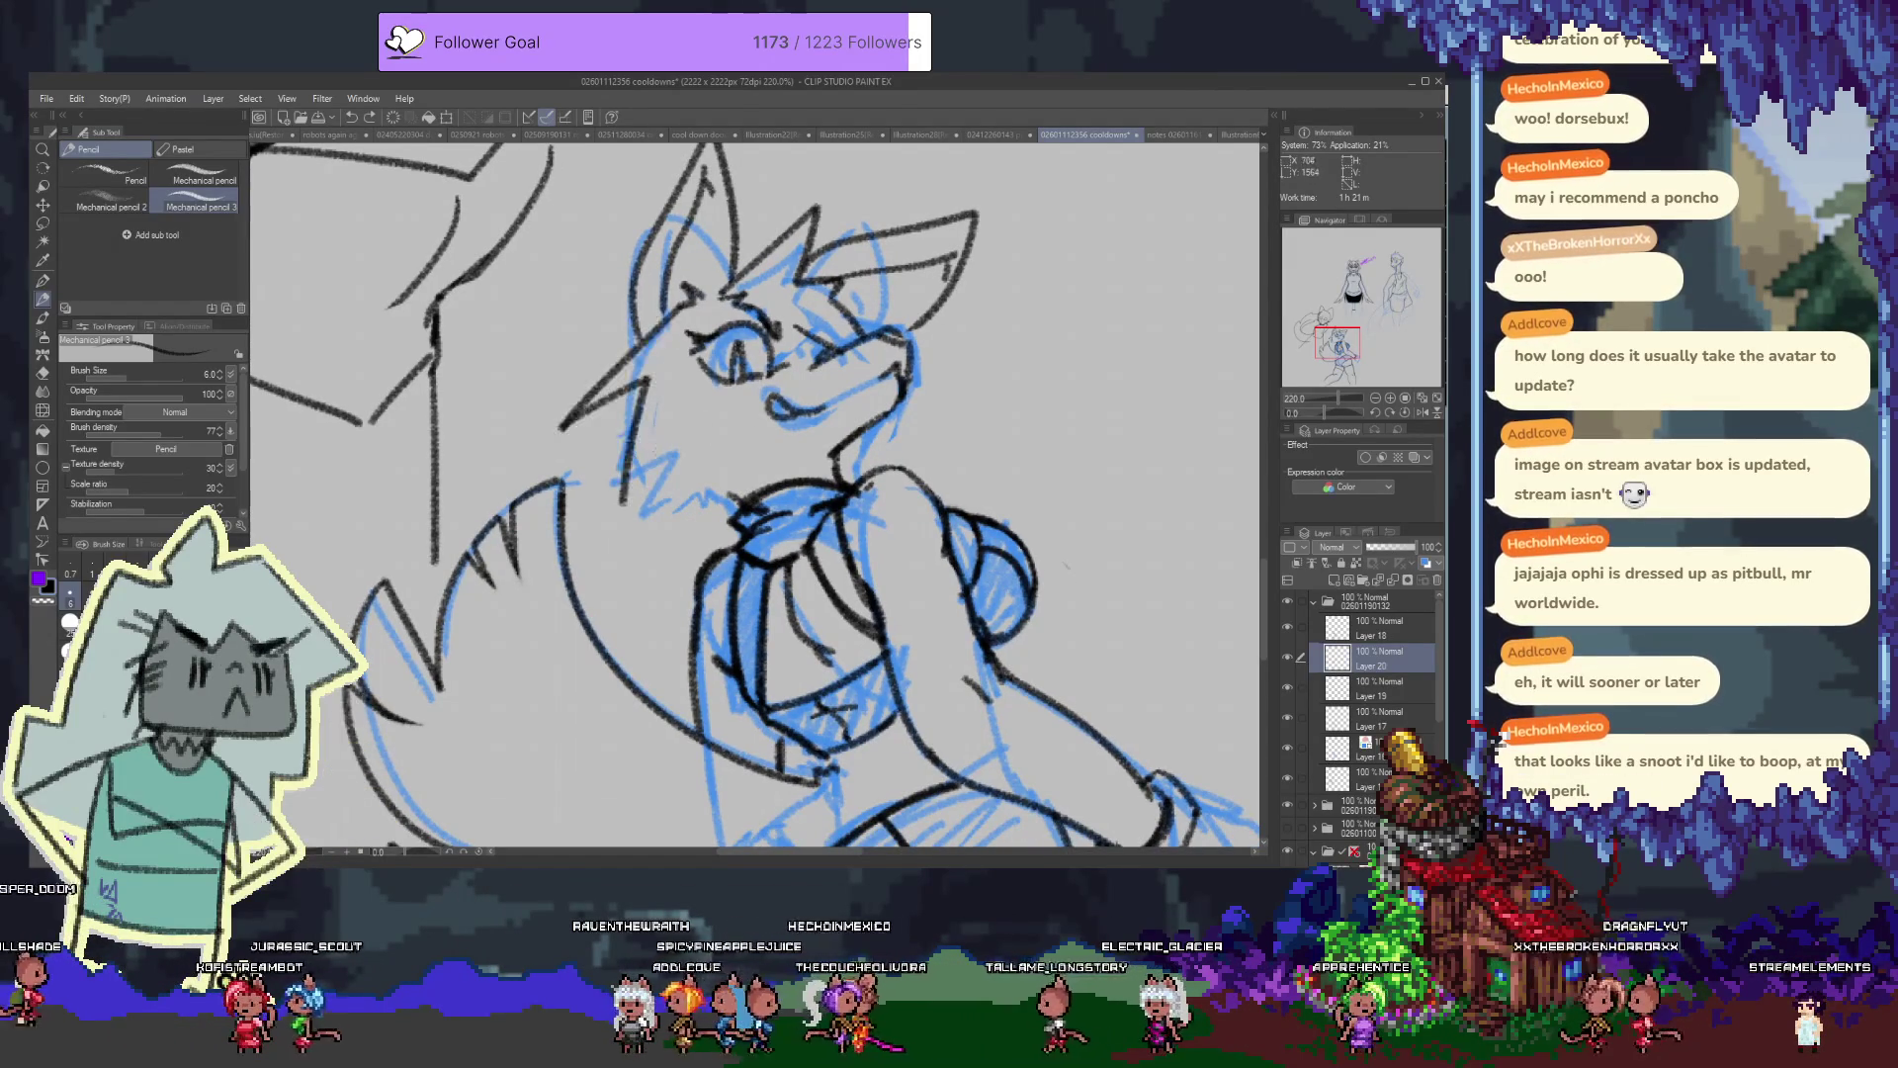
key(e)
drag(632, 489, 657, 411)
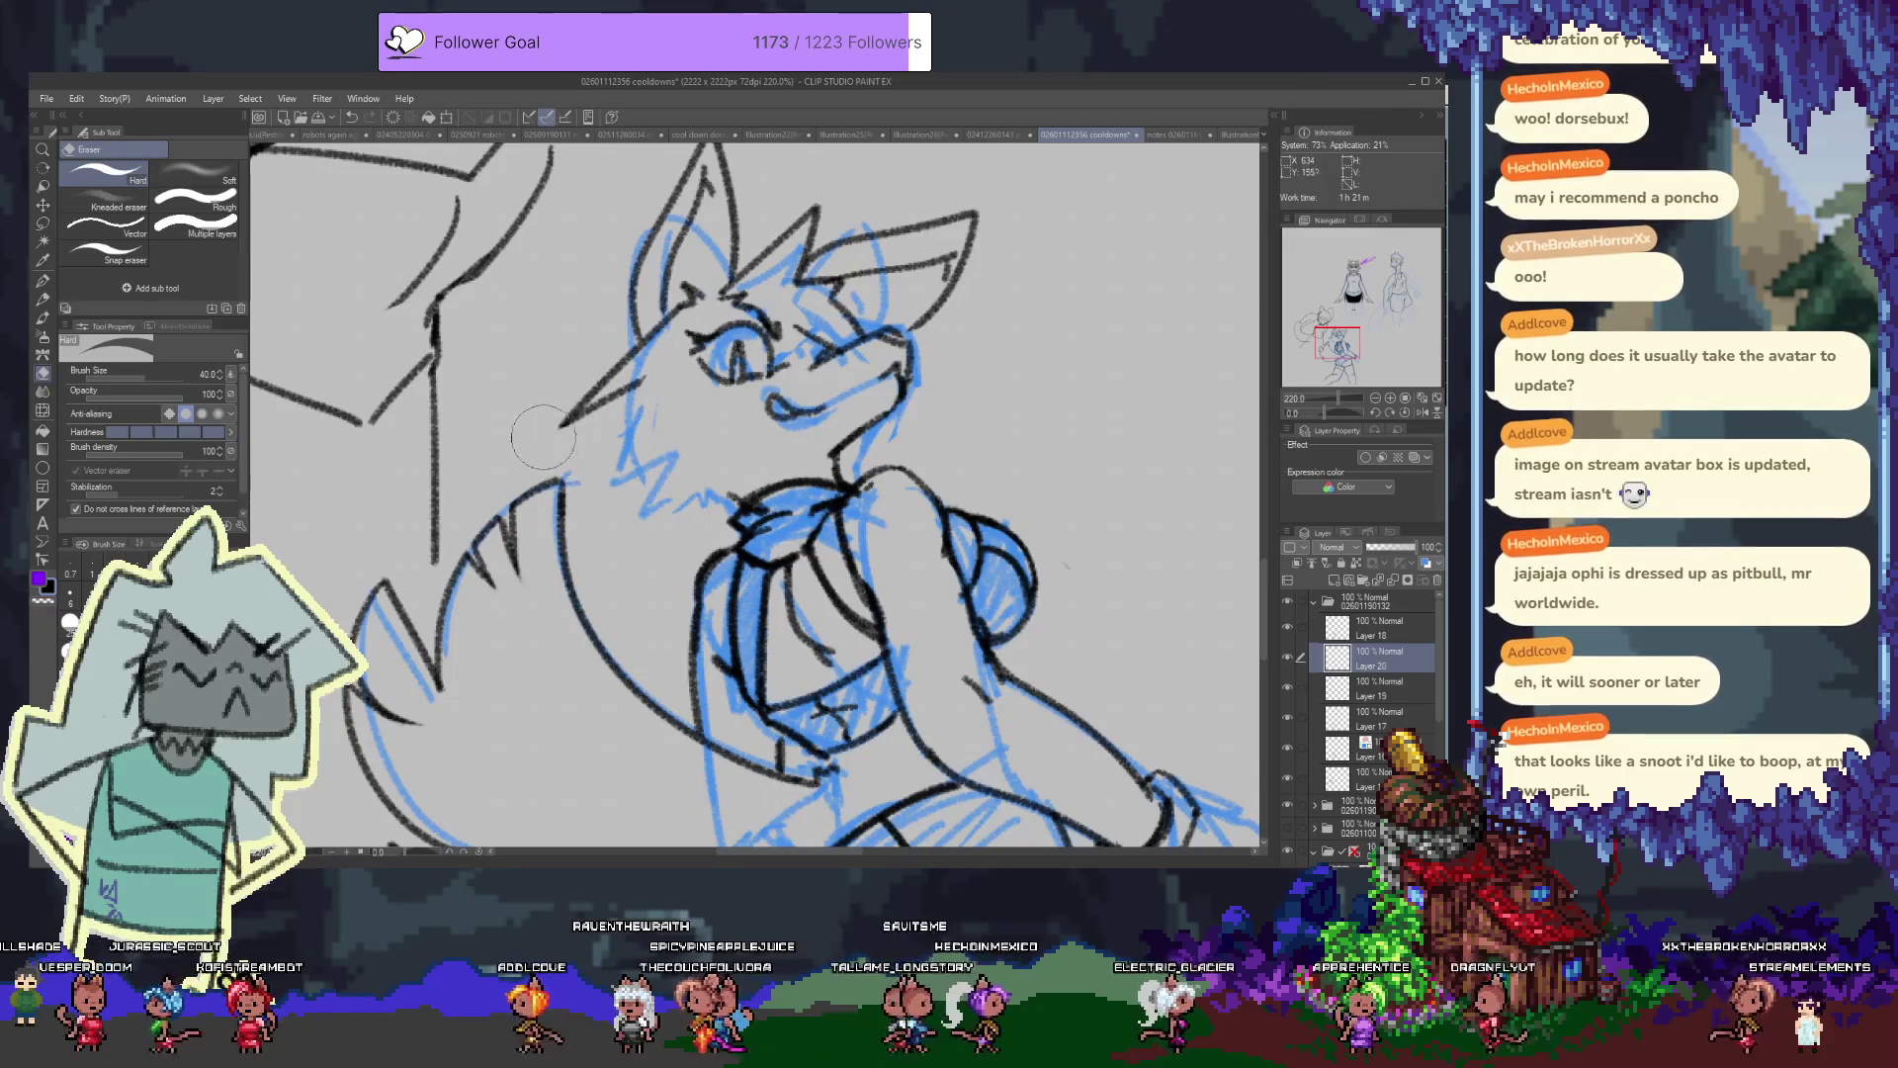
key(p)
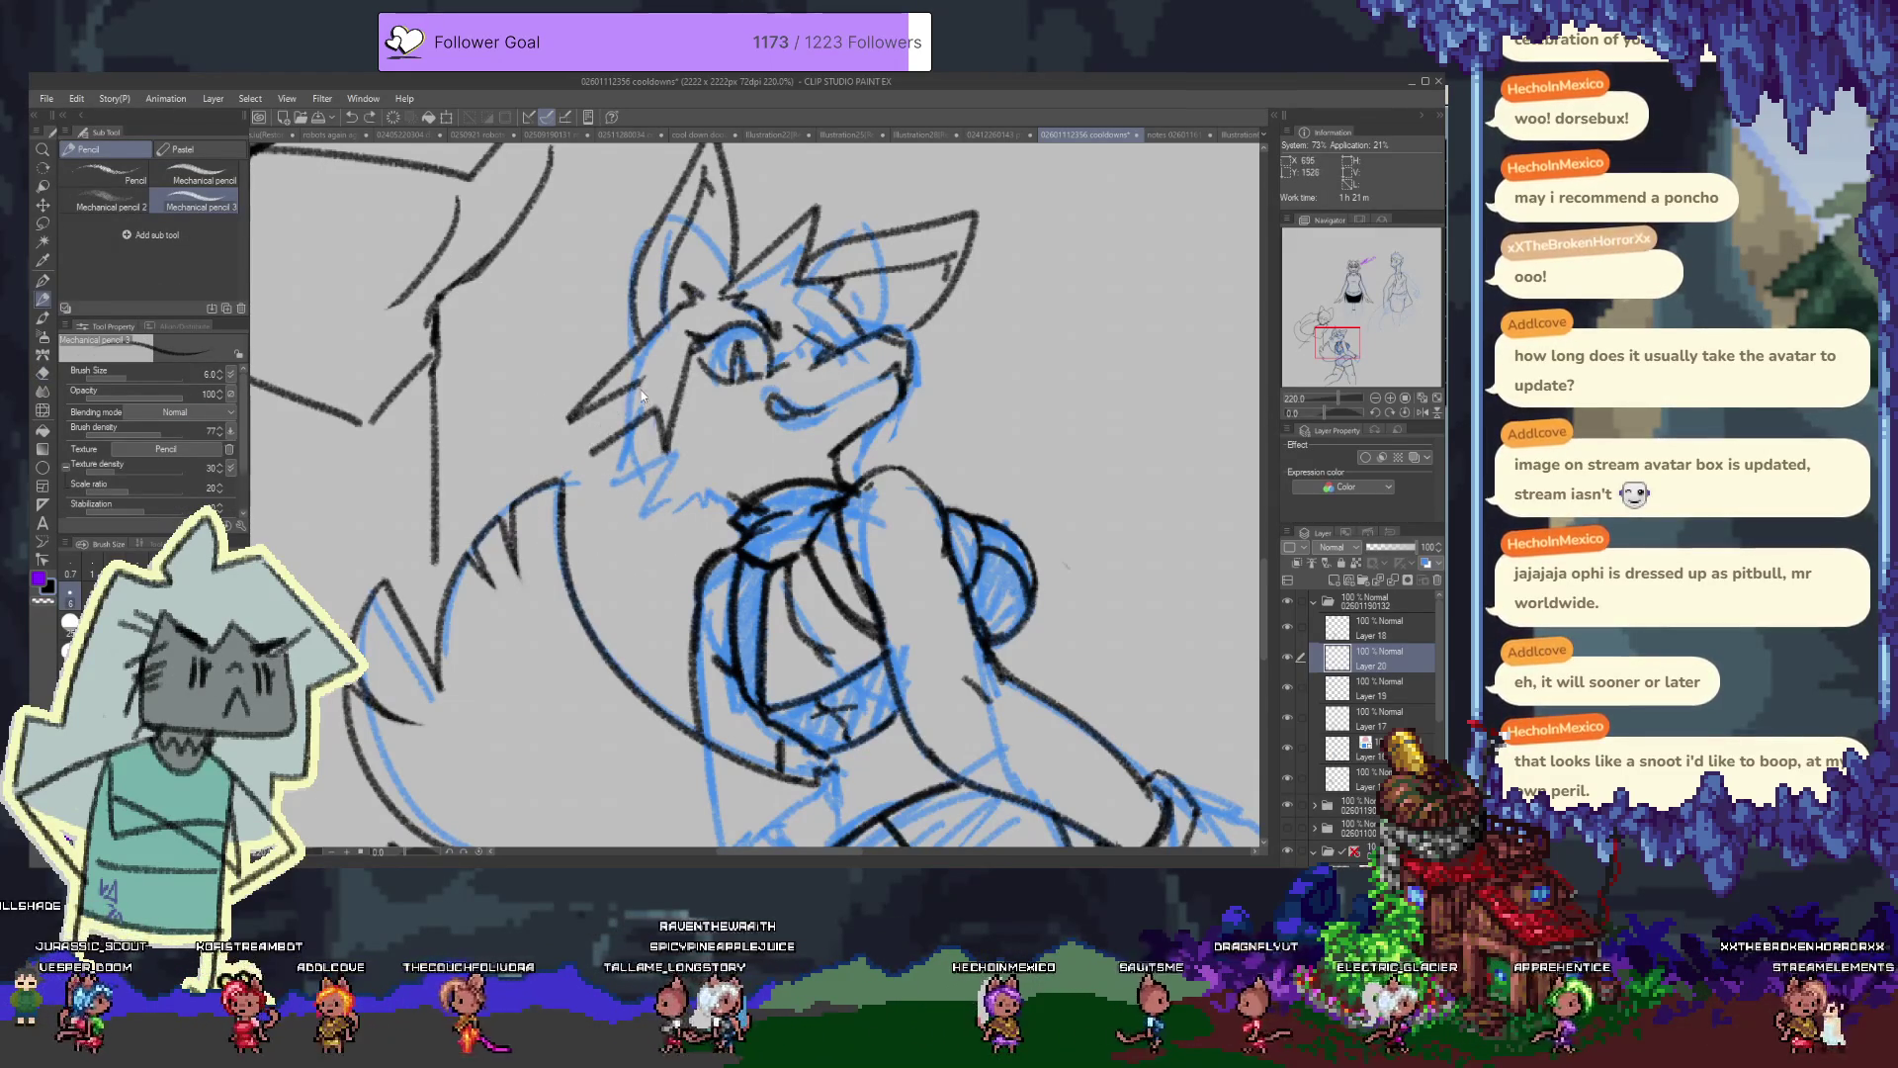
Redo the cheek strokes as spiky cheek and neck fur lines
drag(633, 432, 703, 403)
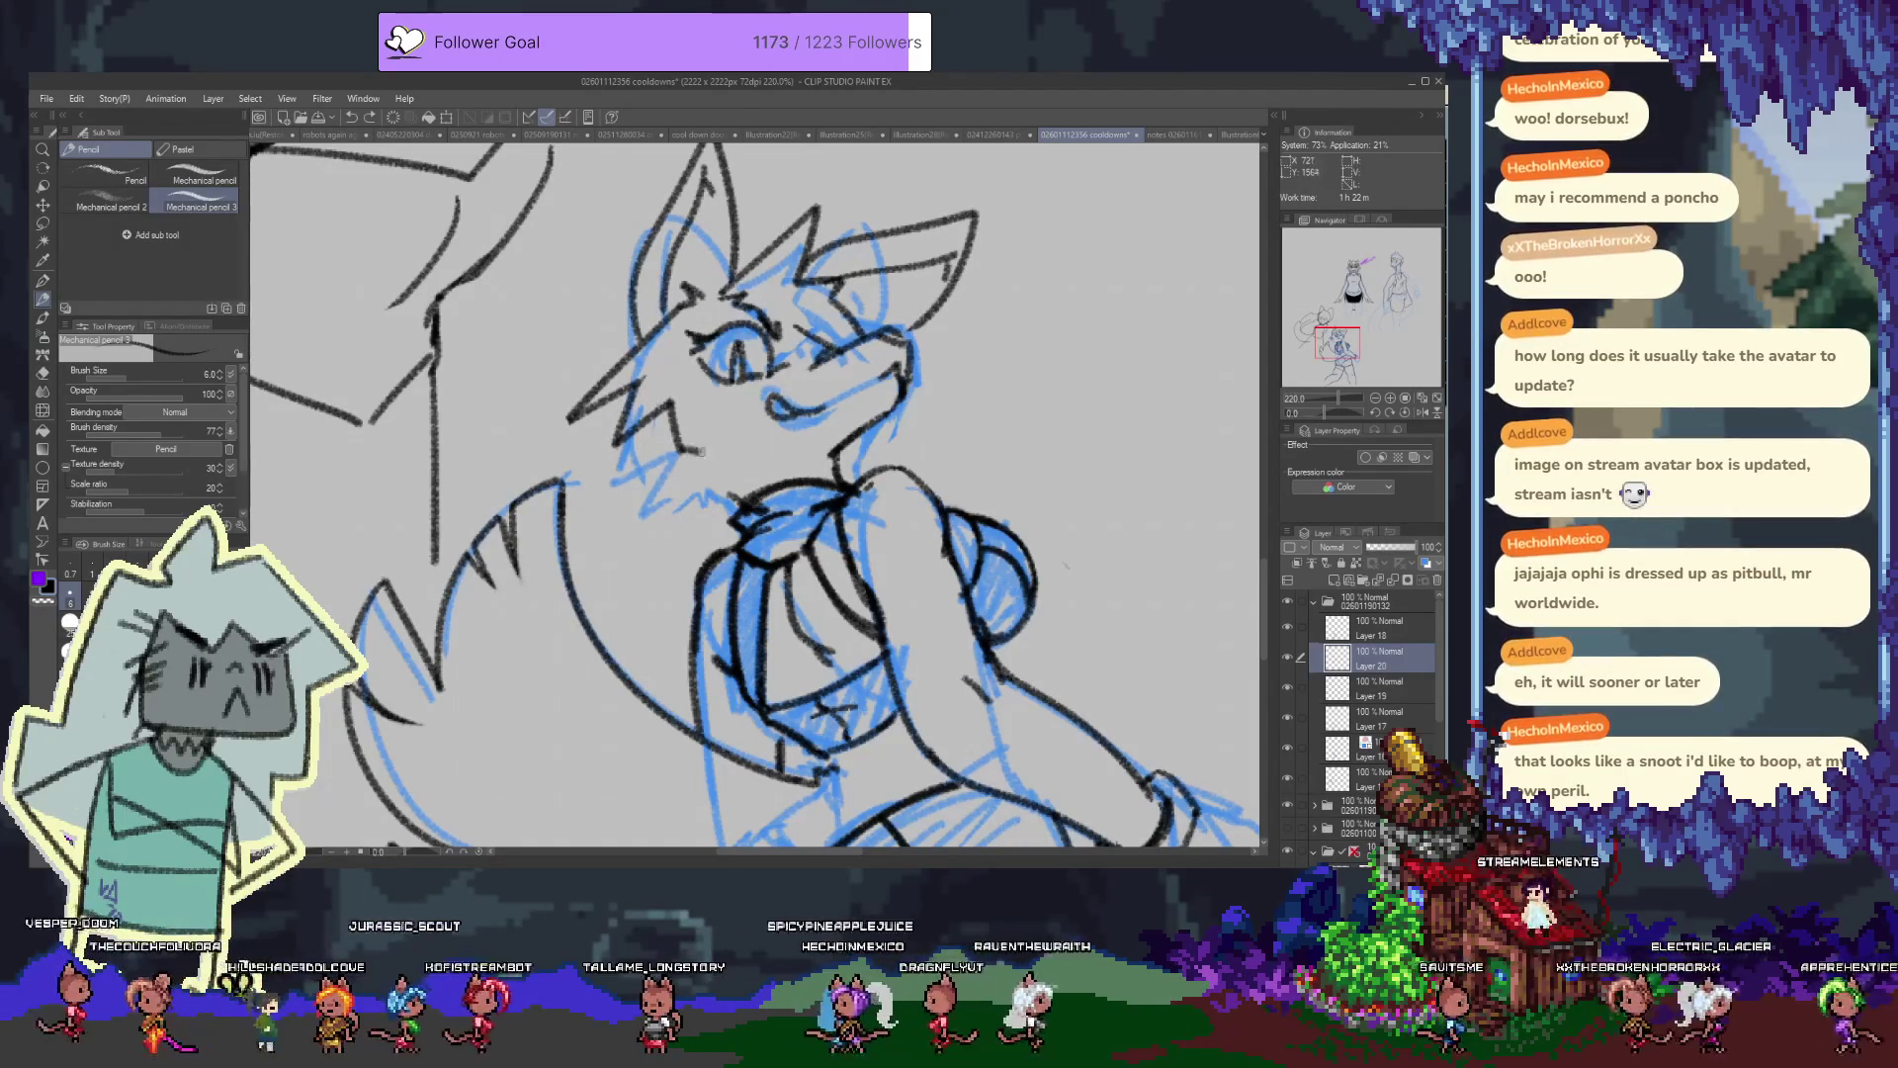
drag(708, 421, 710, 457)
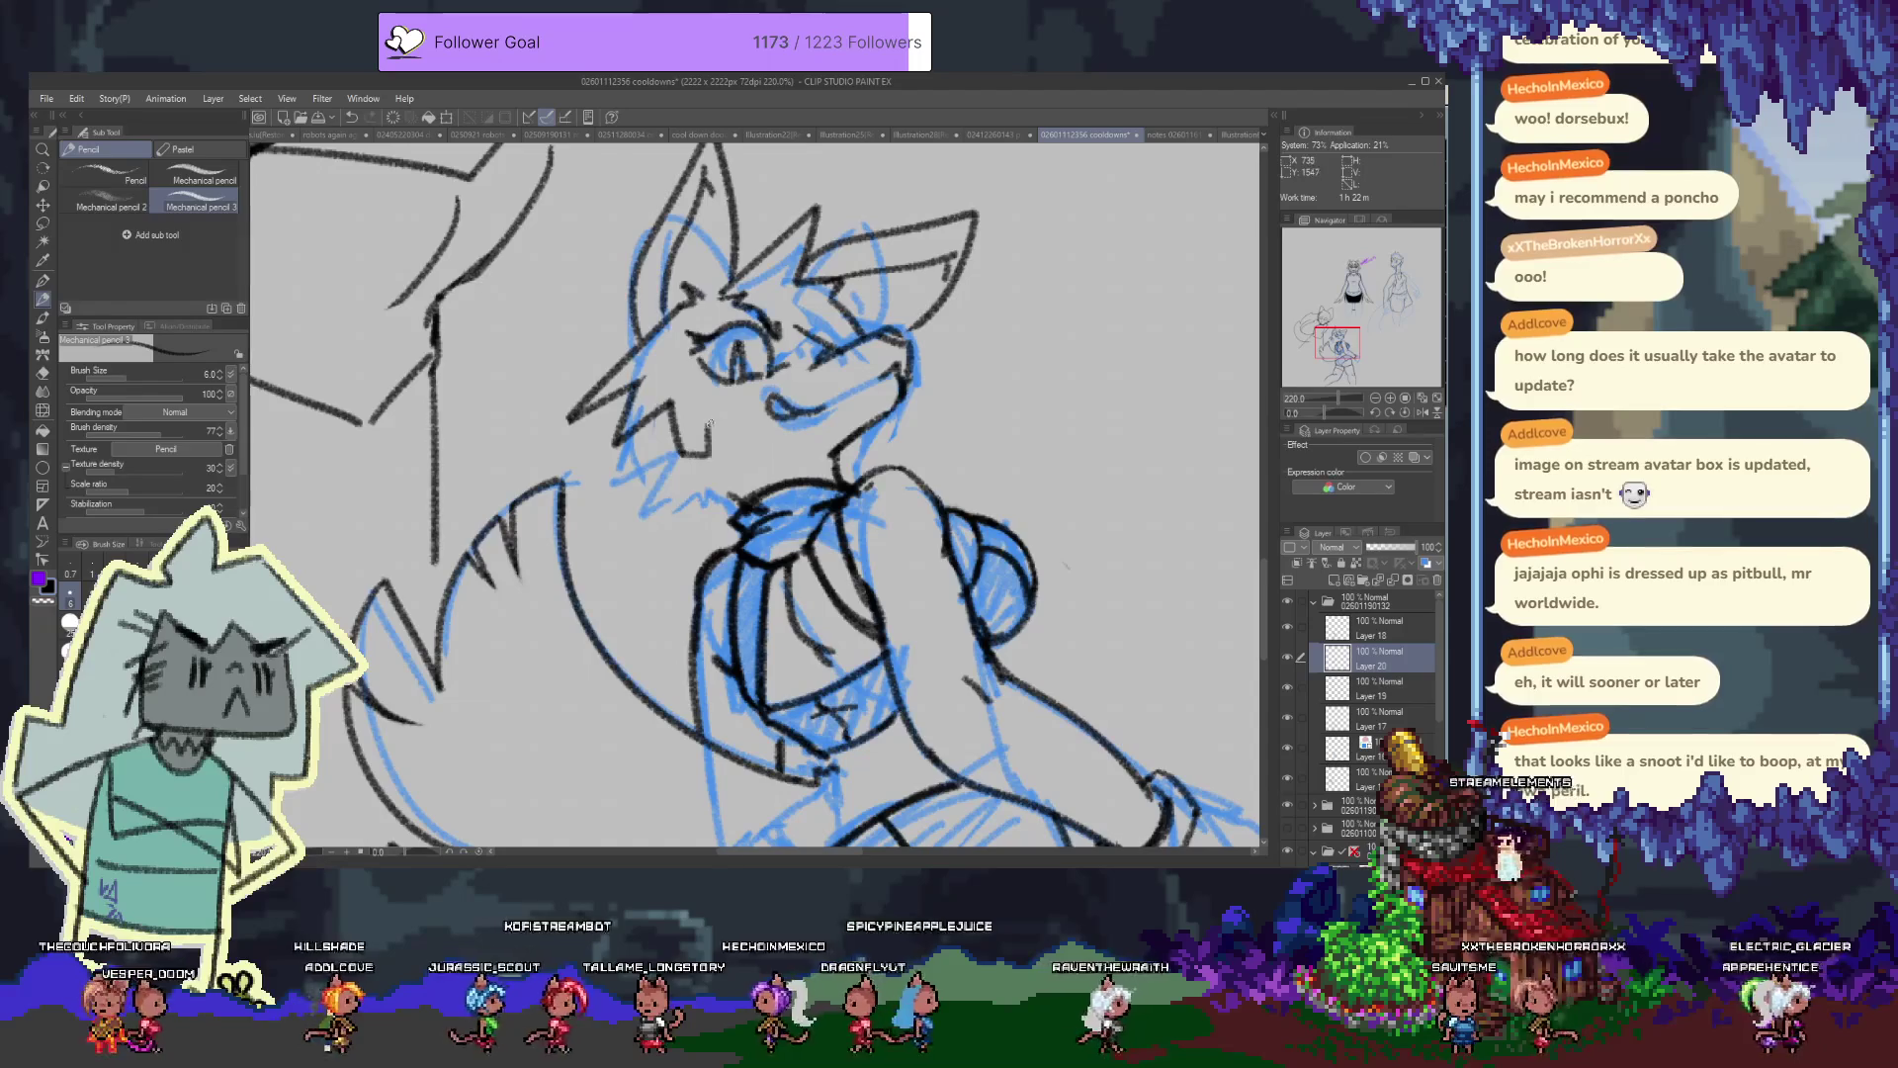
key(ctrl+z)
key(ctrl+z)
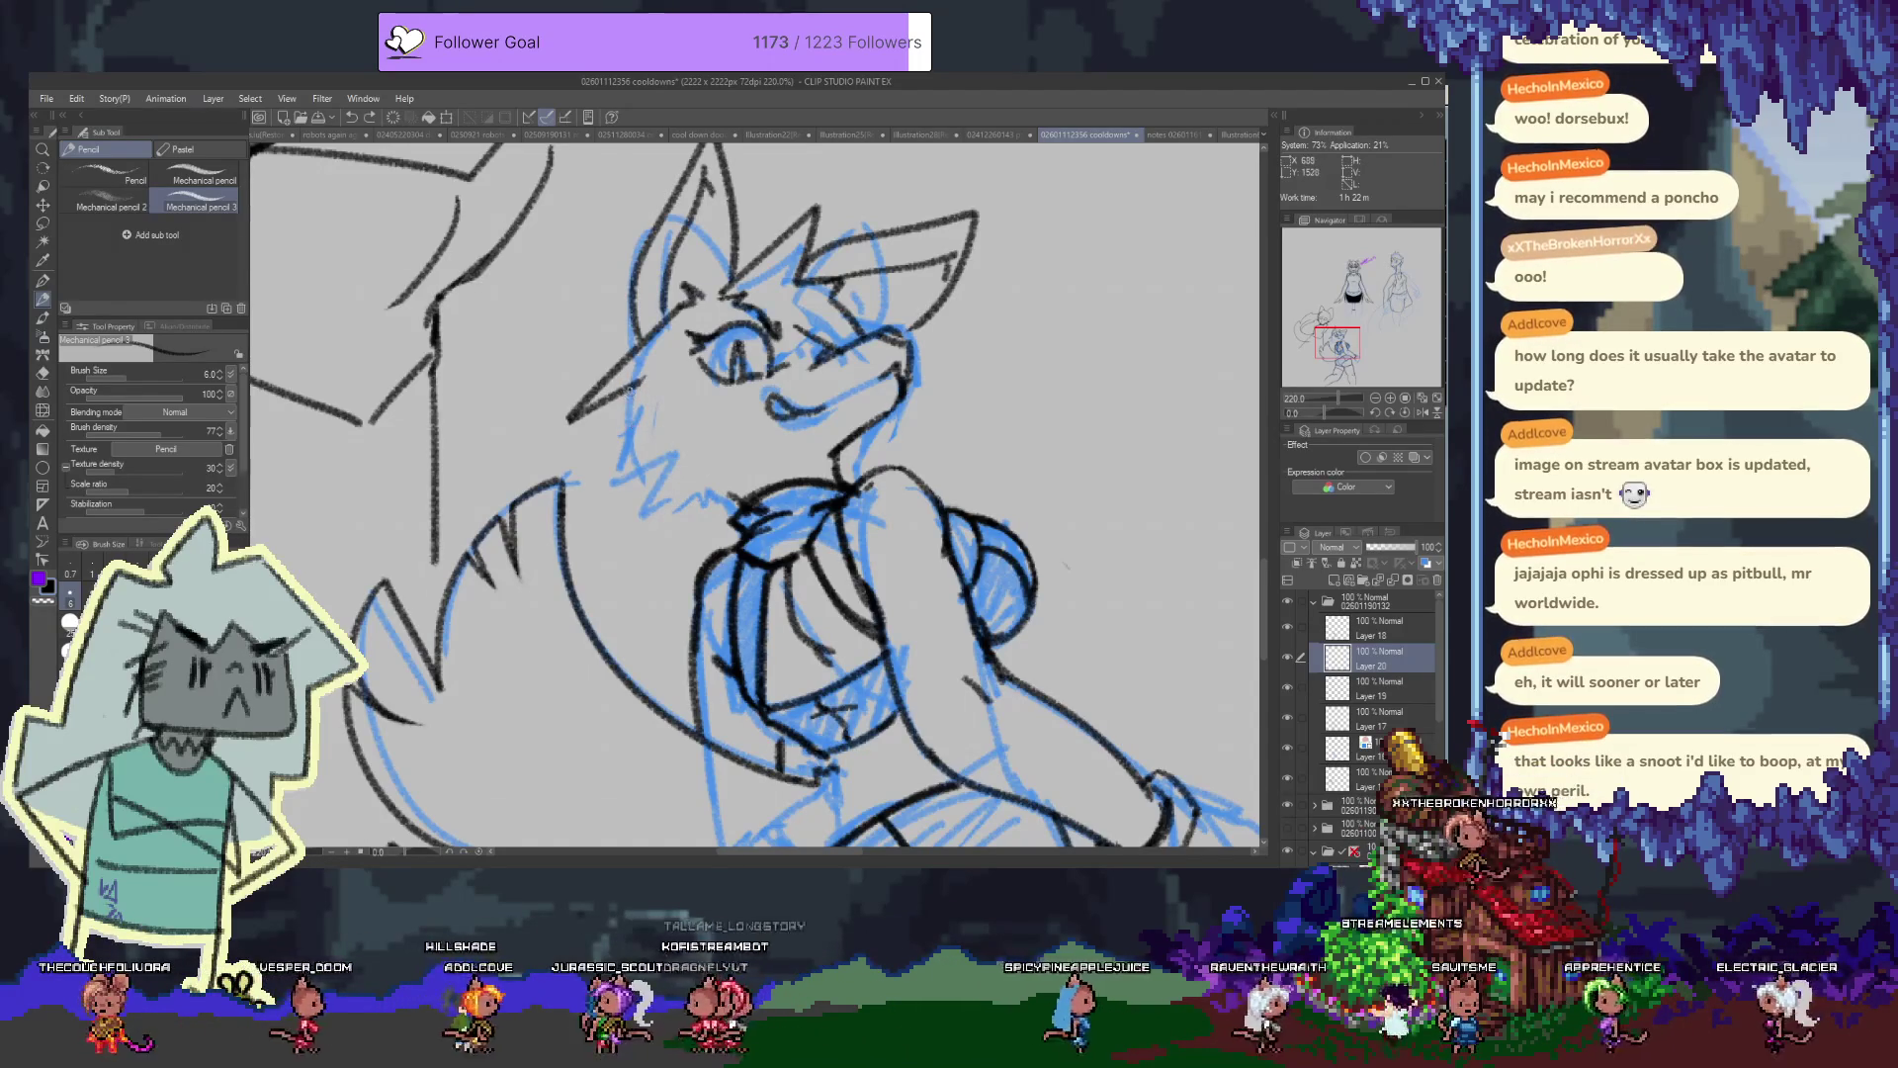
mouse_move(630, 391)
mouse_down()
mouse_move(603, 464)
mouse_move(638, 529)
mouse_move(666, 491)
mouse_up()
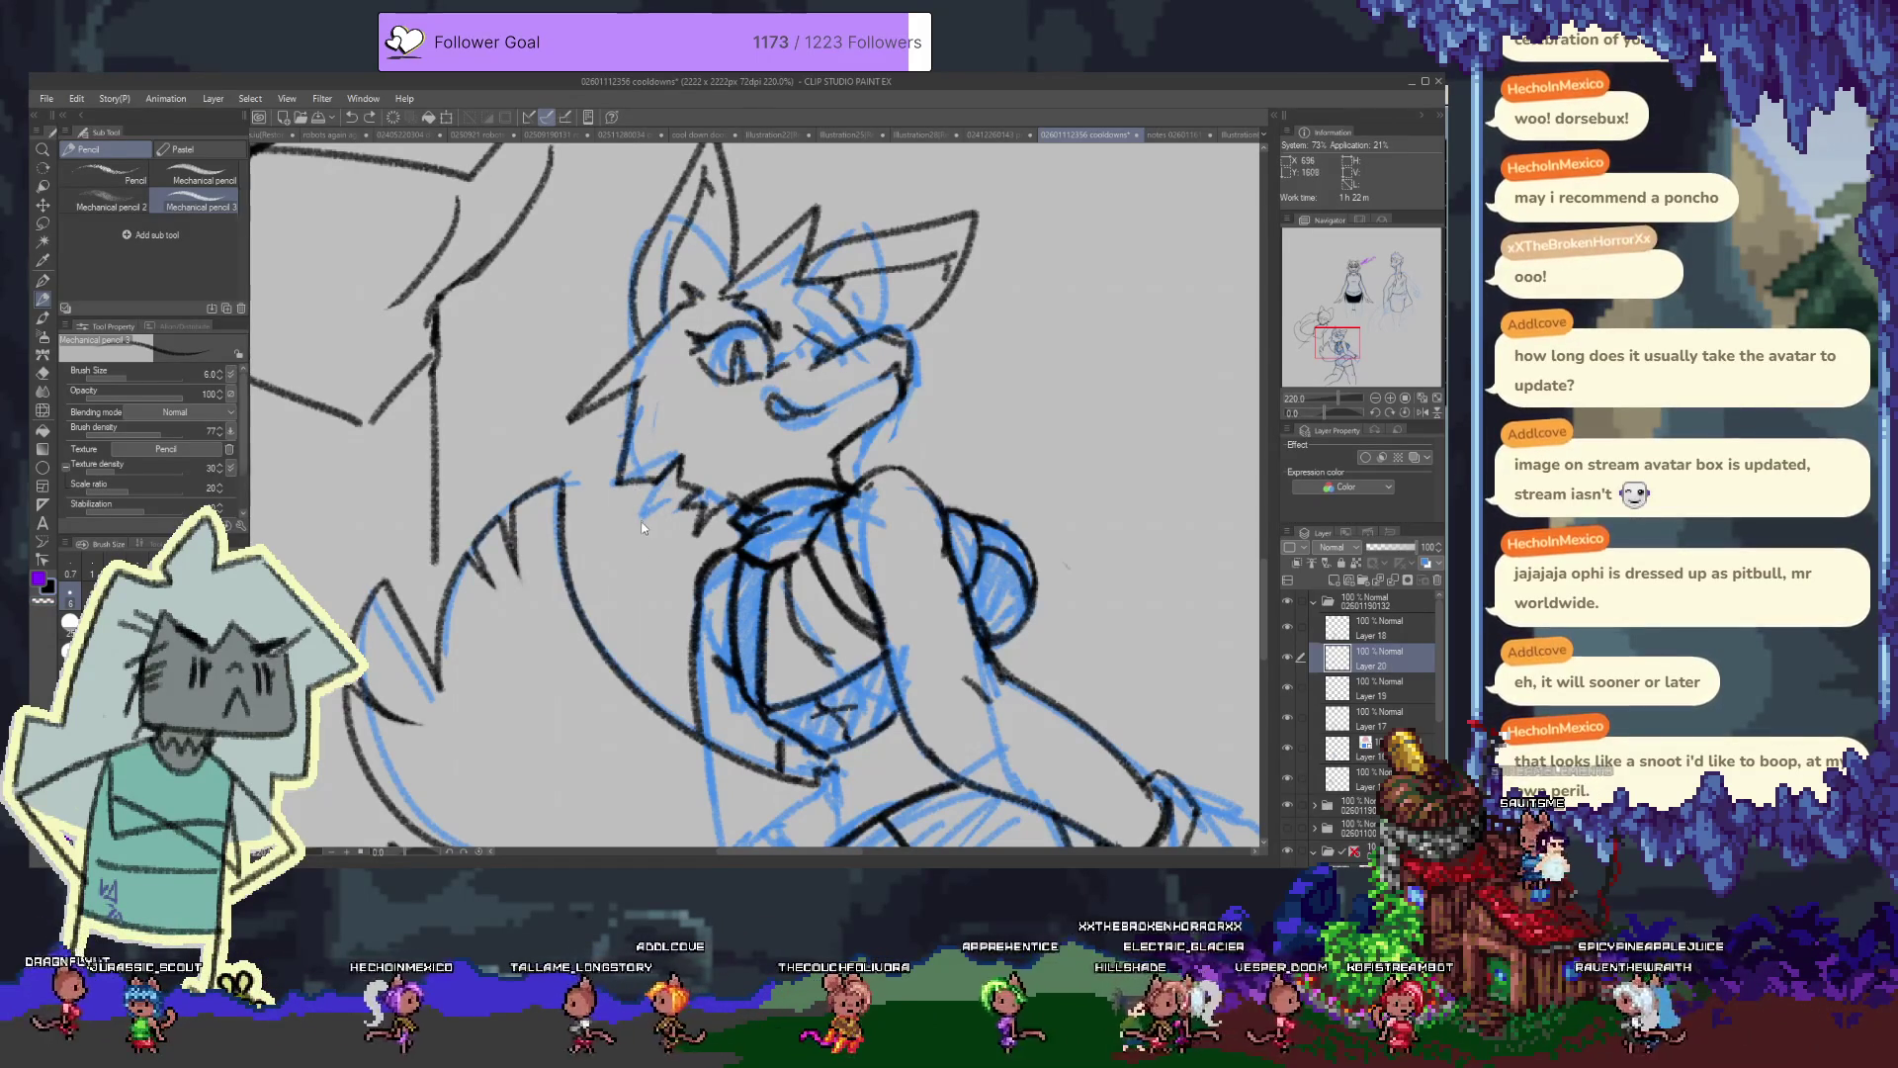
click(1286, 750)
click(1285, 751)
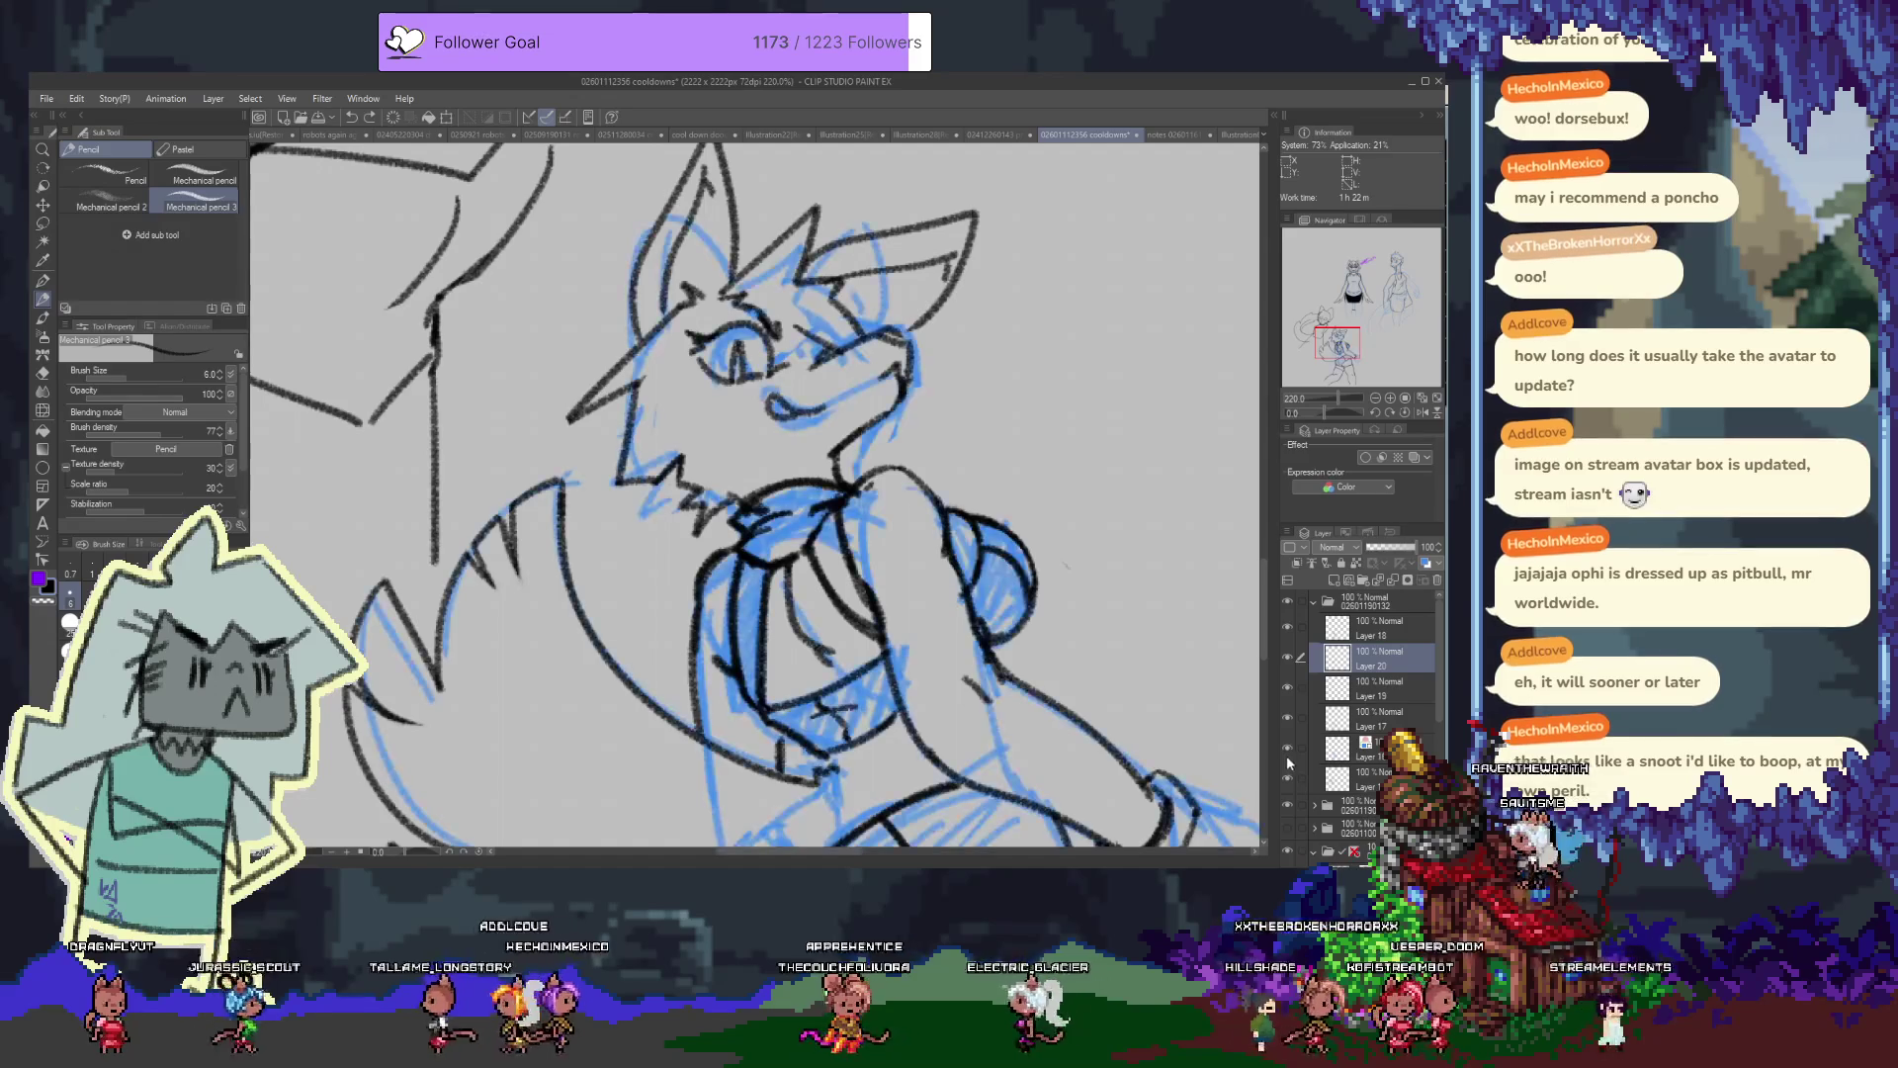
click(1284, 756)
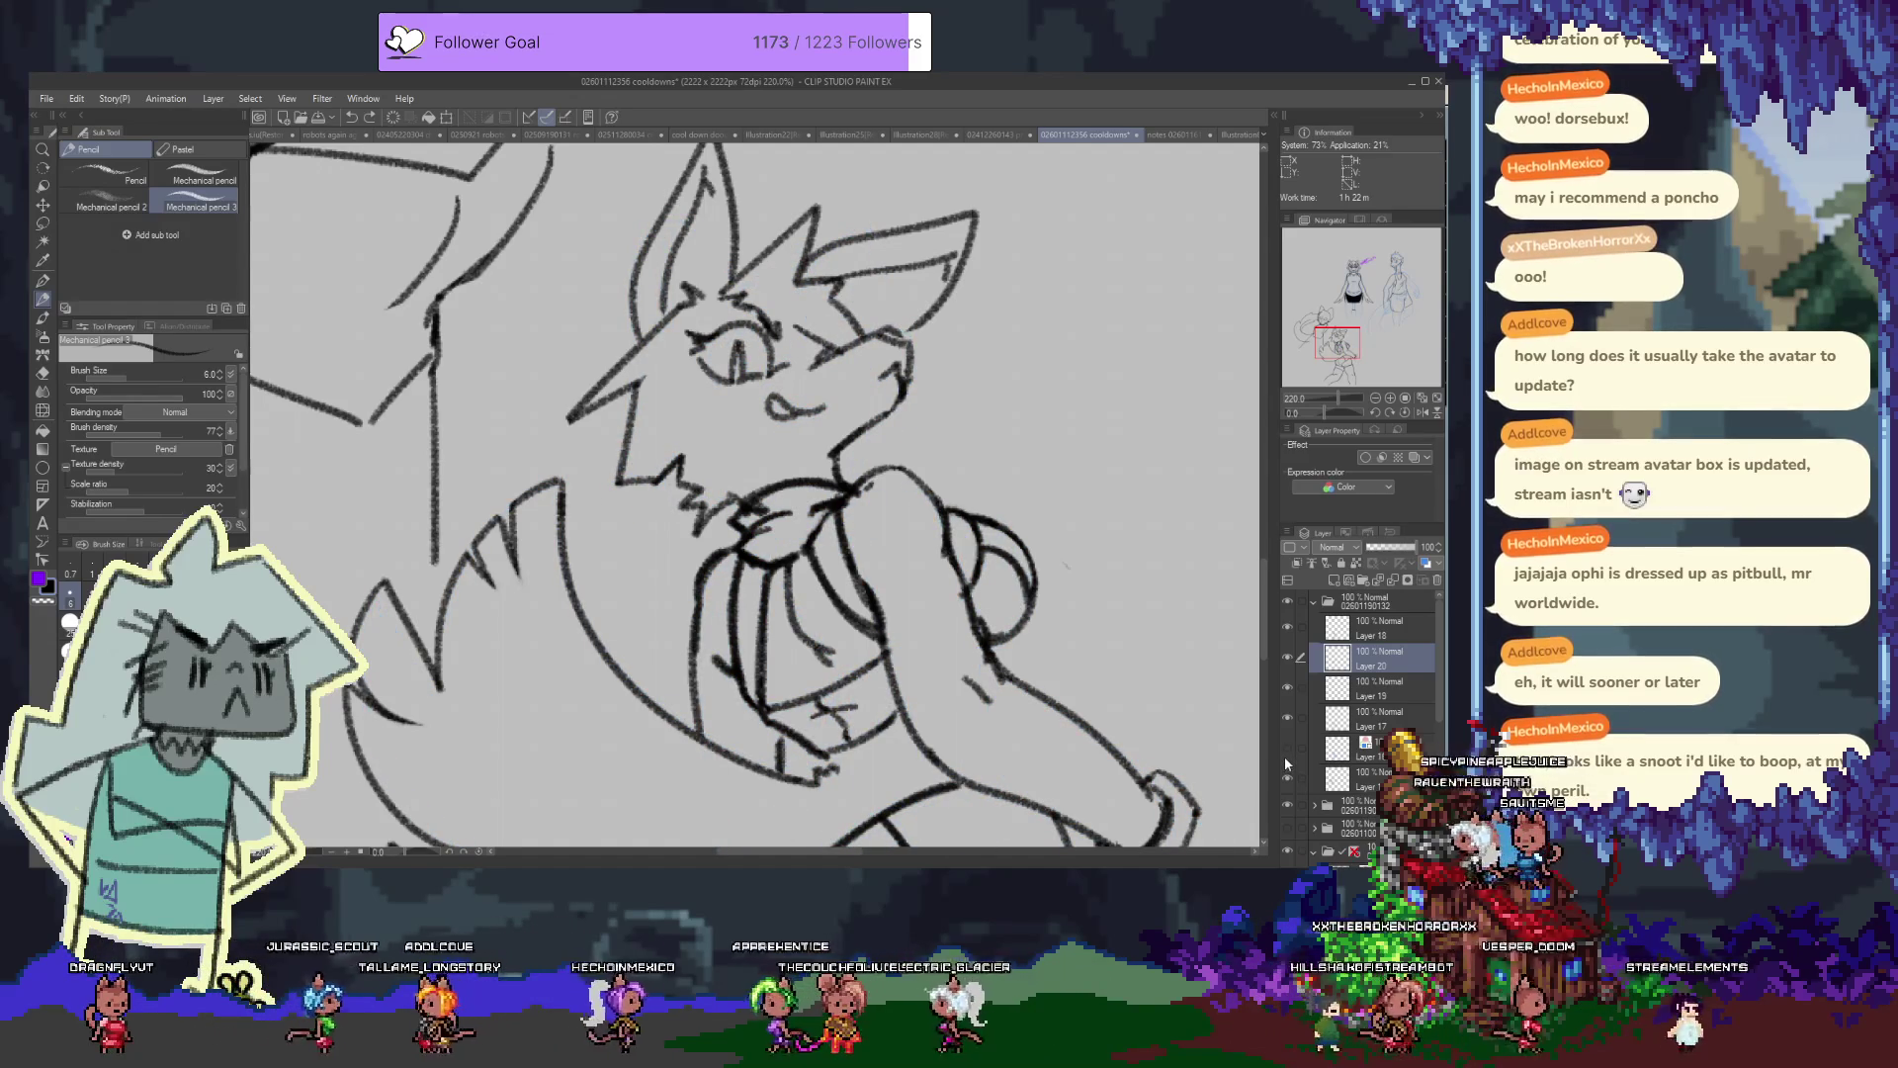
click(1285, 751)
click(1284, 762)
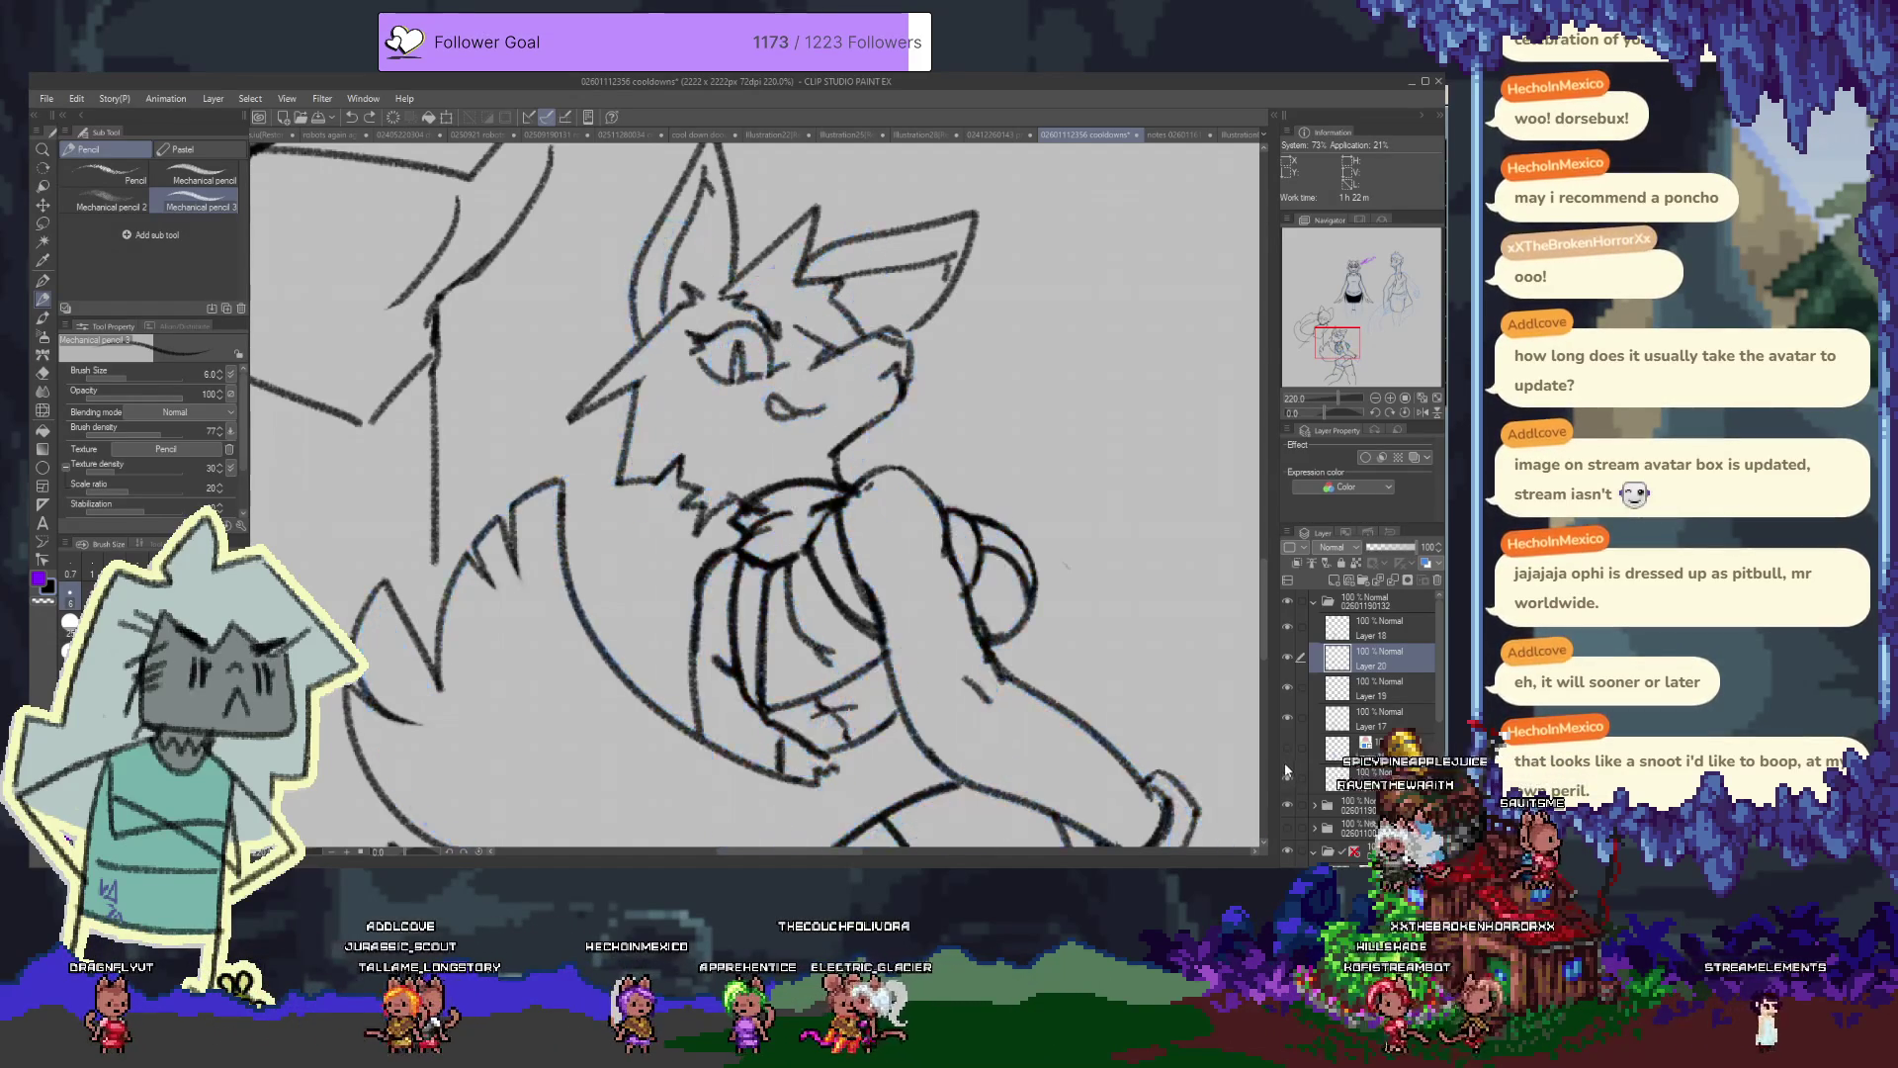
click(1284, 761)
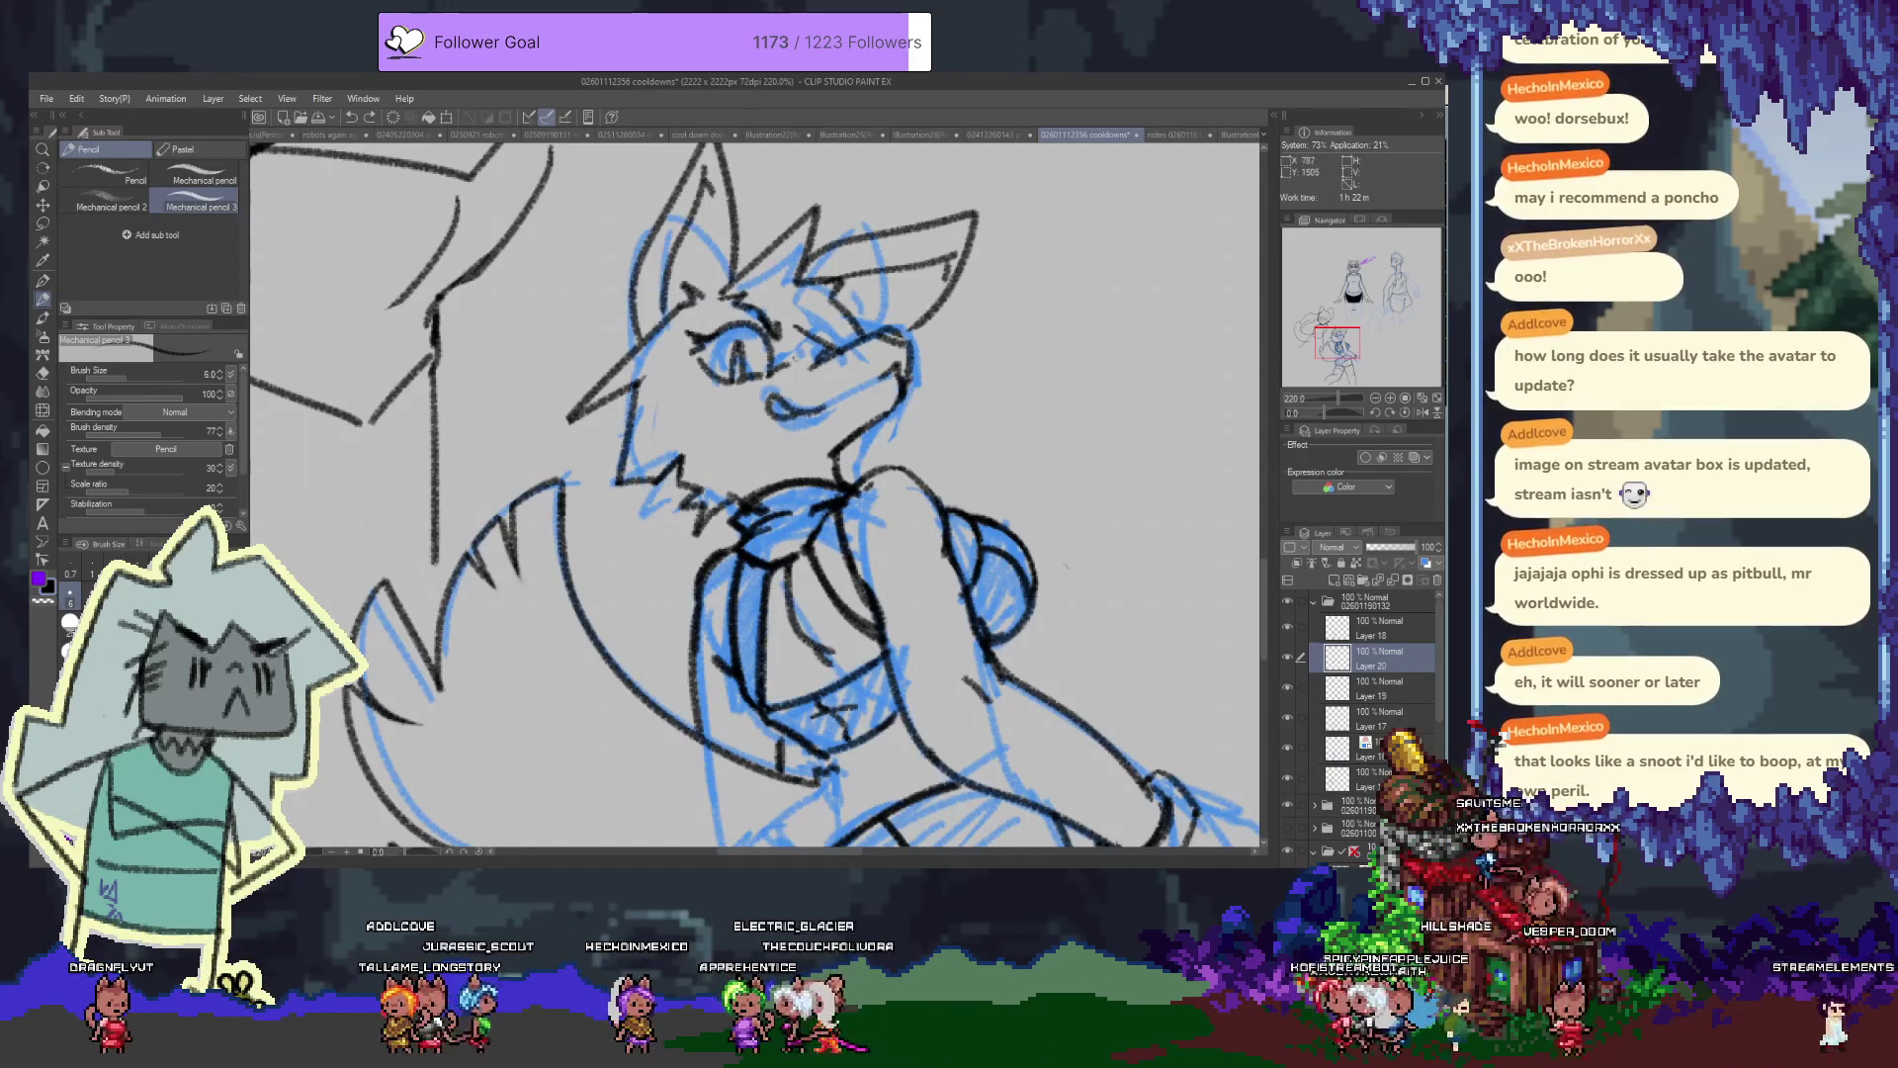
key(alt+bracketleft)
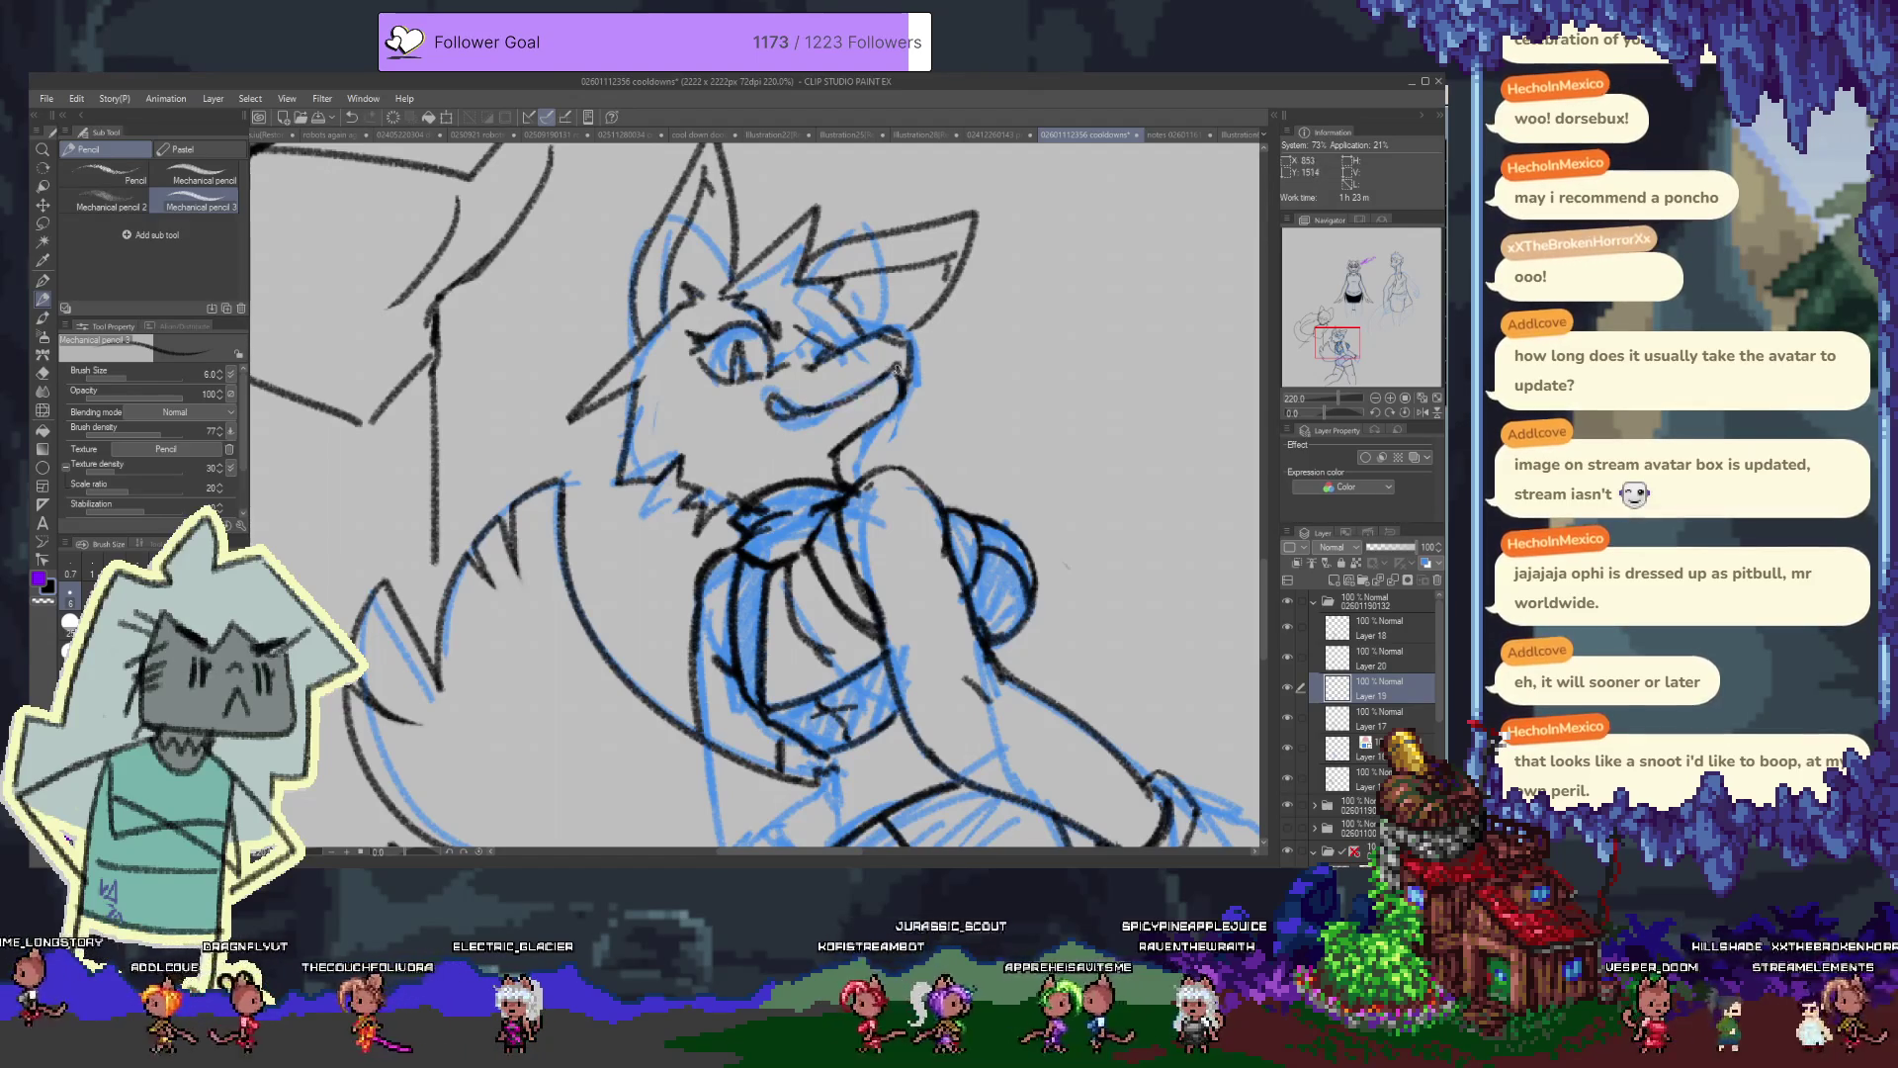
key(e)
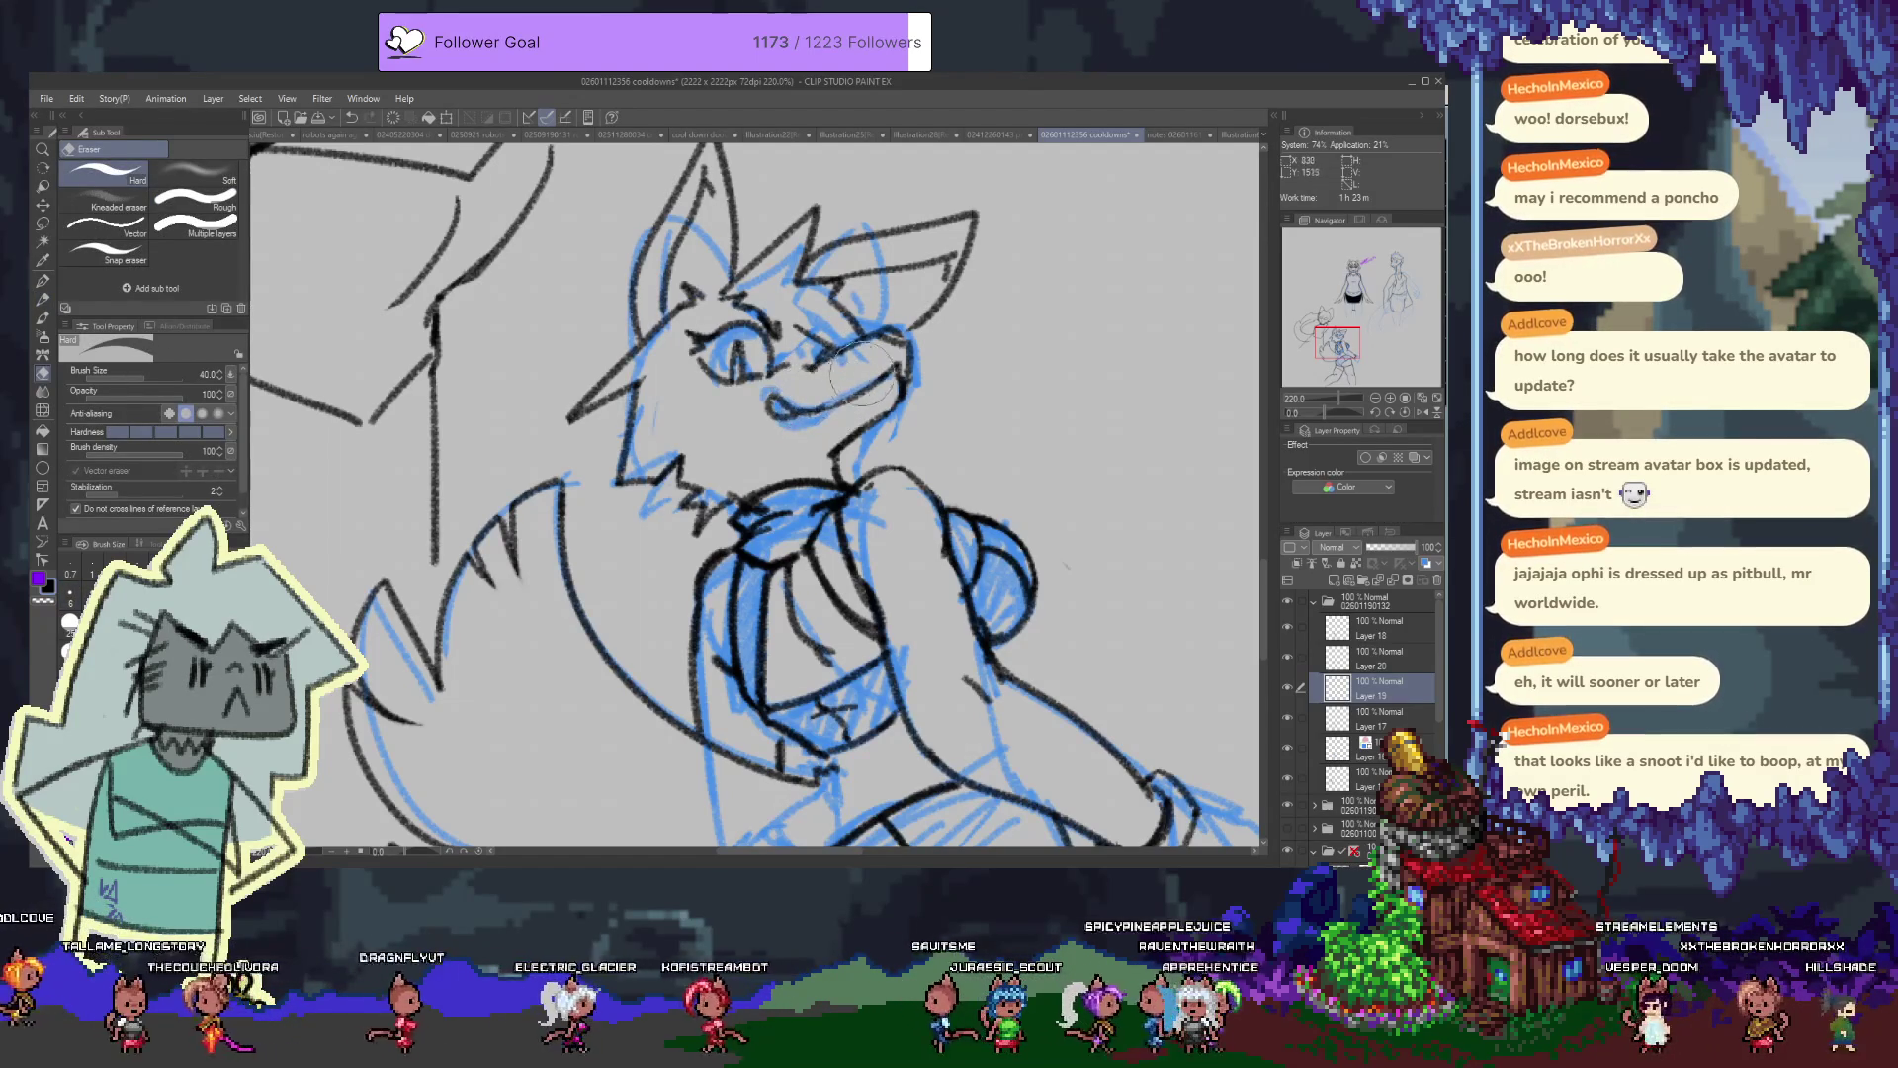
click(1287, 686)
click(1287, 689)
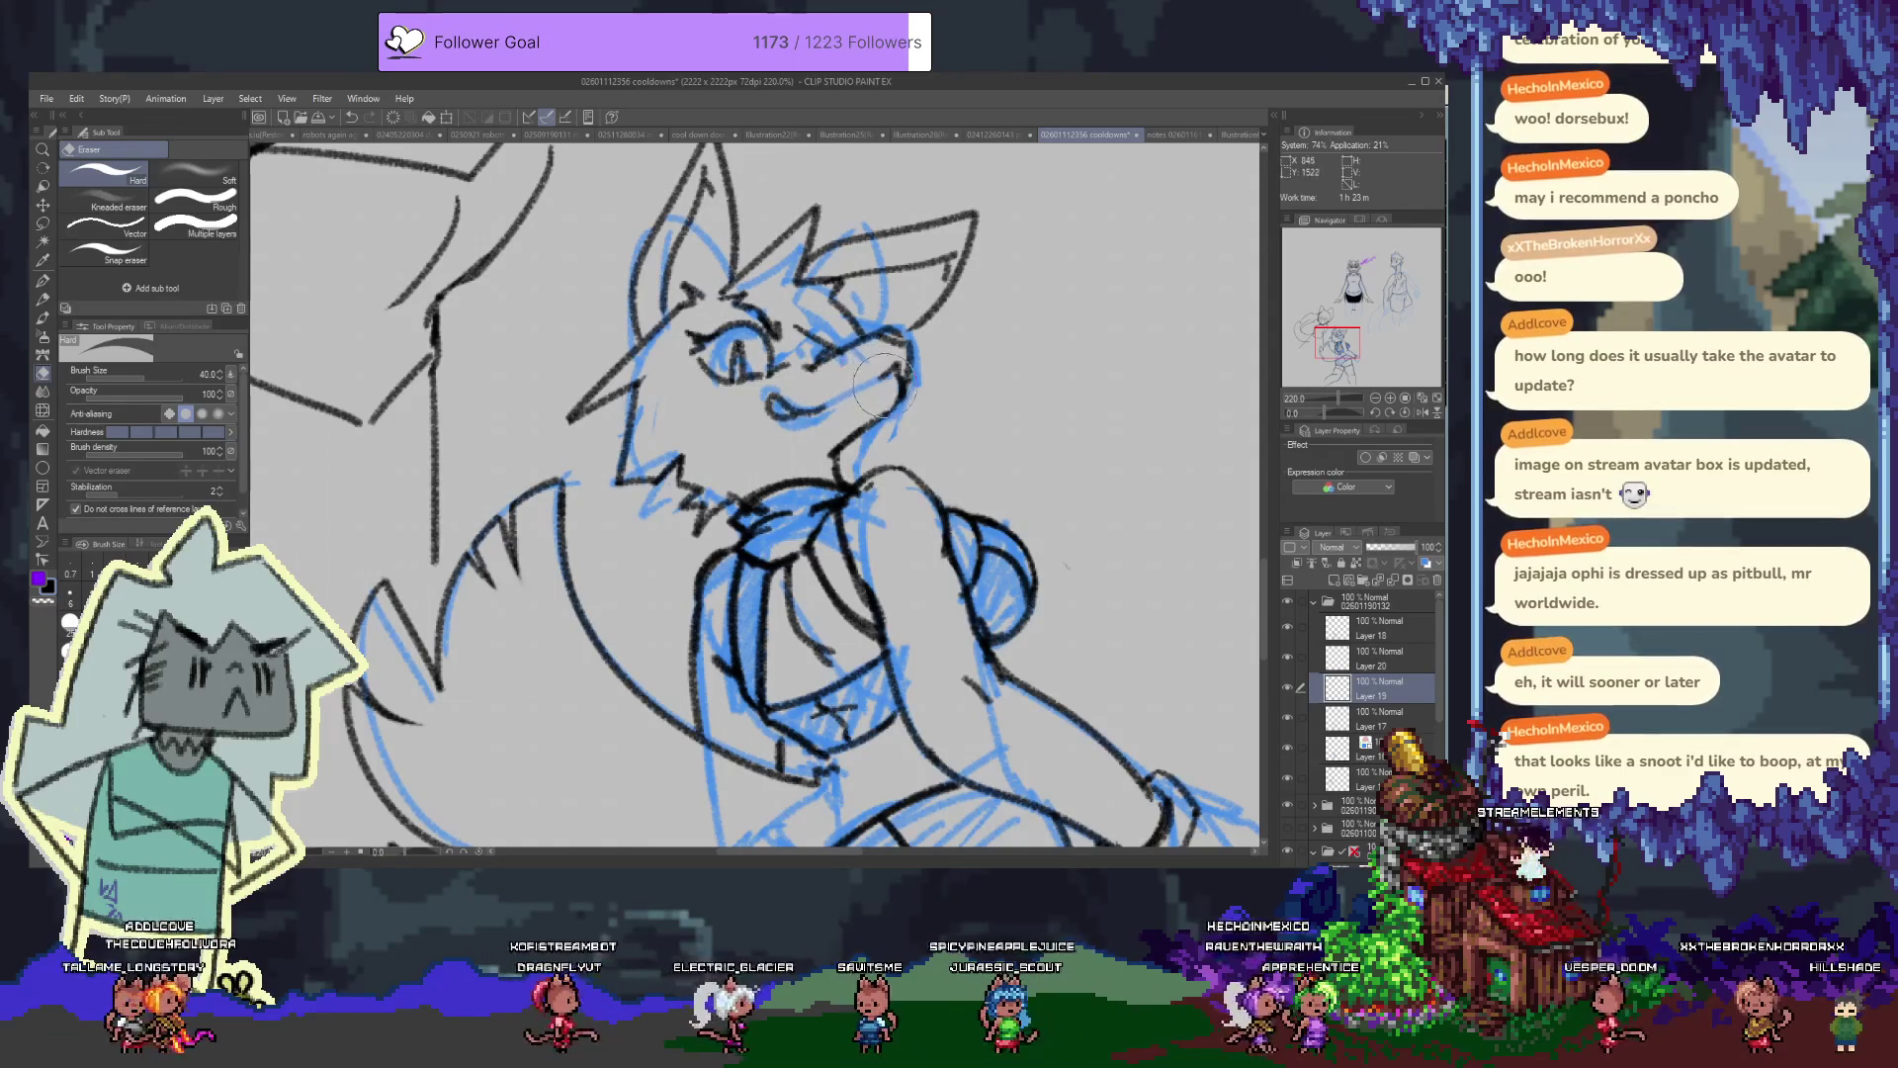
On Layer 17, lasso-select the snout and erase inside the selection
key(alt+bracketleft)
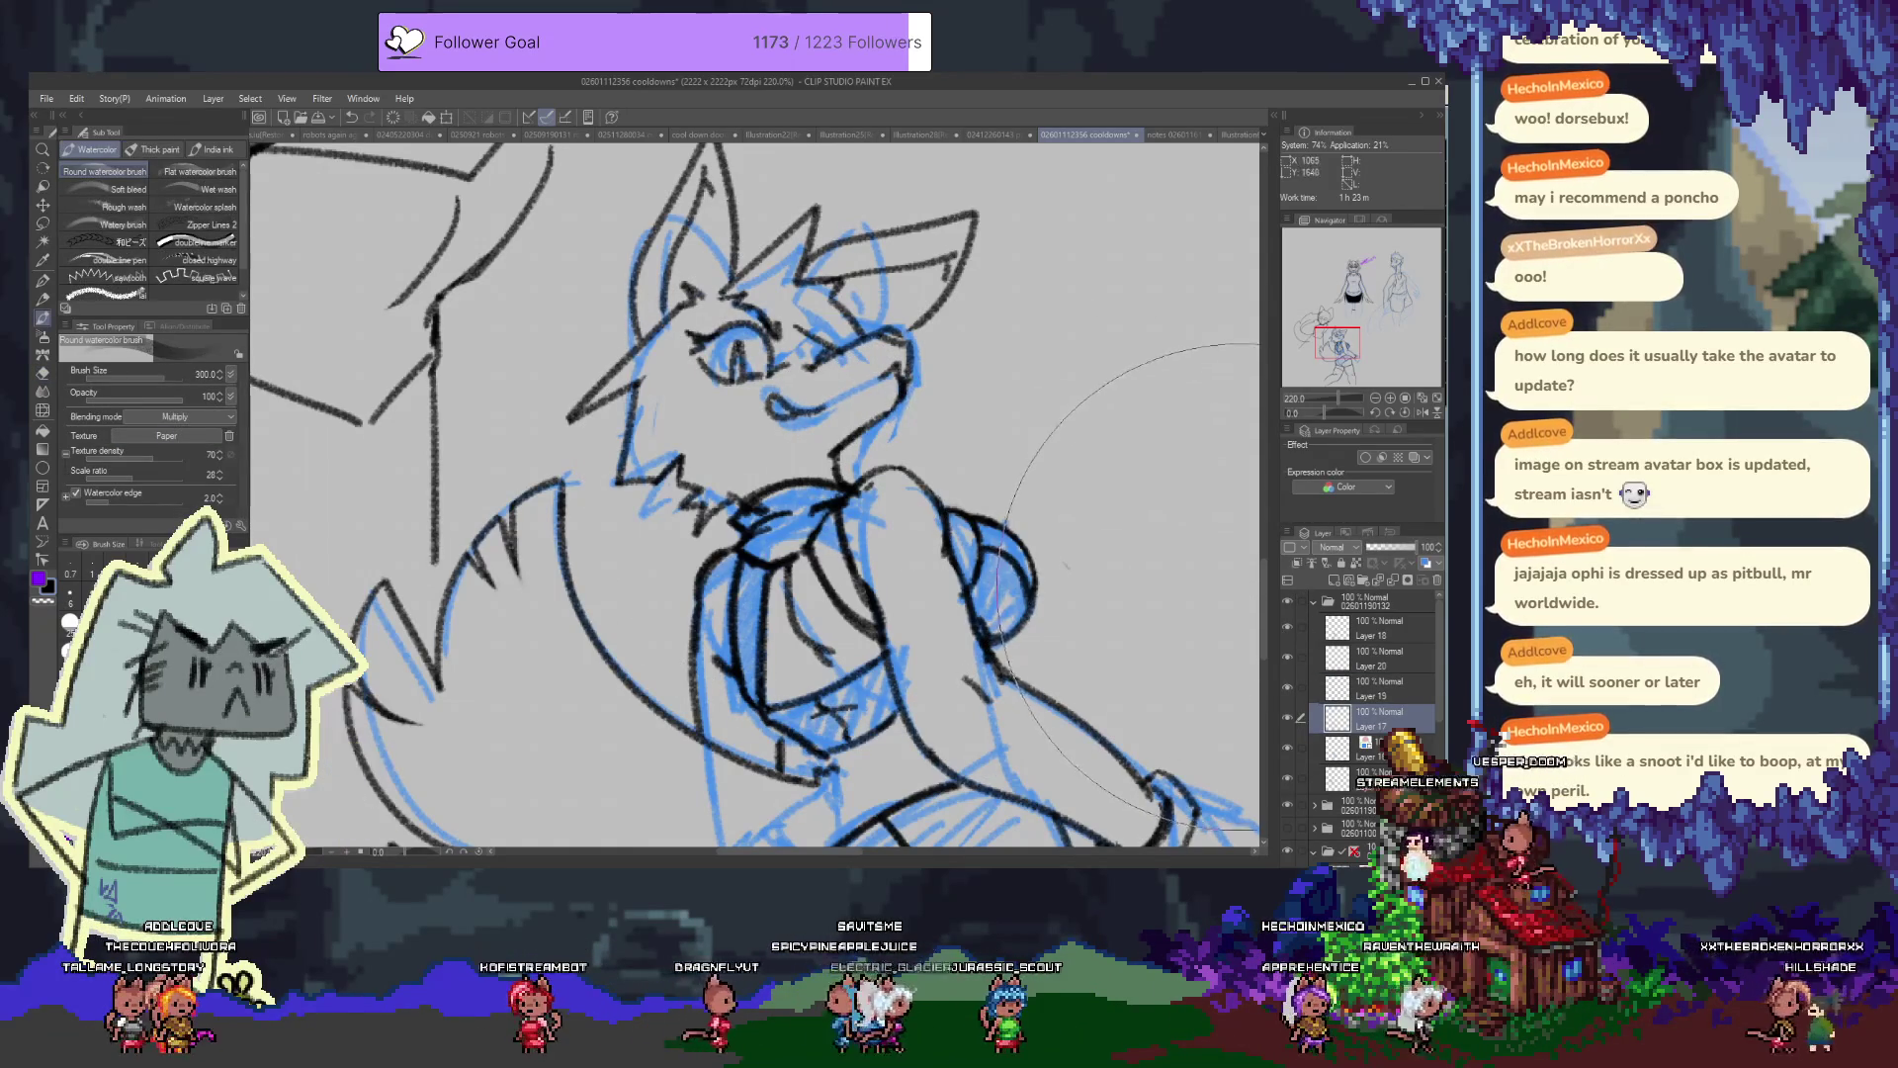
key(m)
mouse_move(799, 390)
mouse_down()
mouse_move(893, 365)
mouse_move(811, 425)
mouse_up()
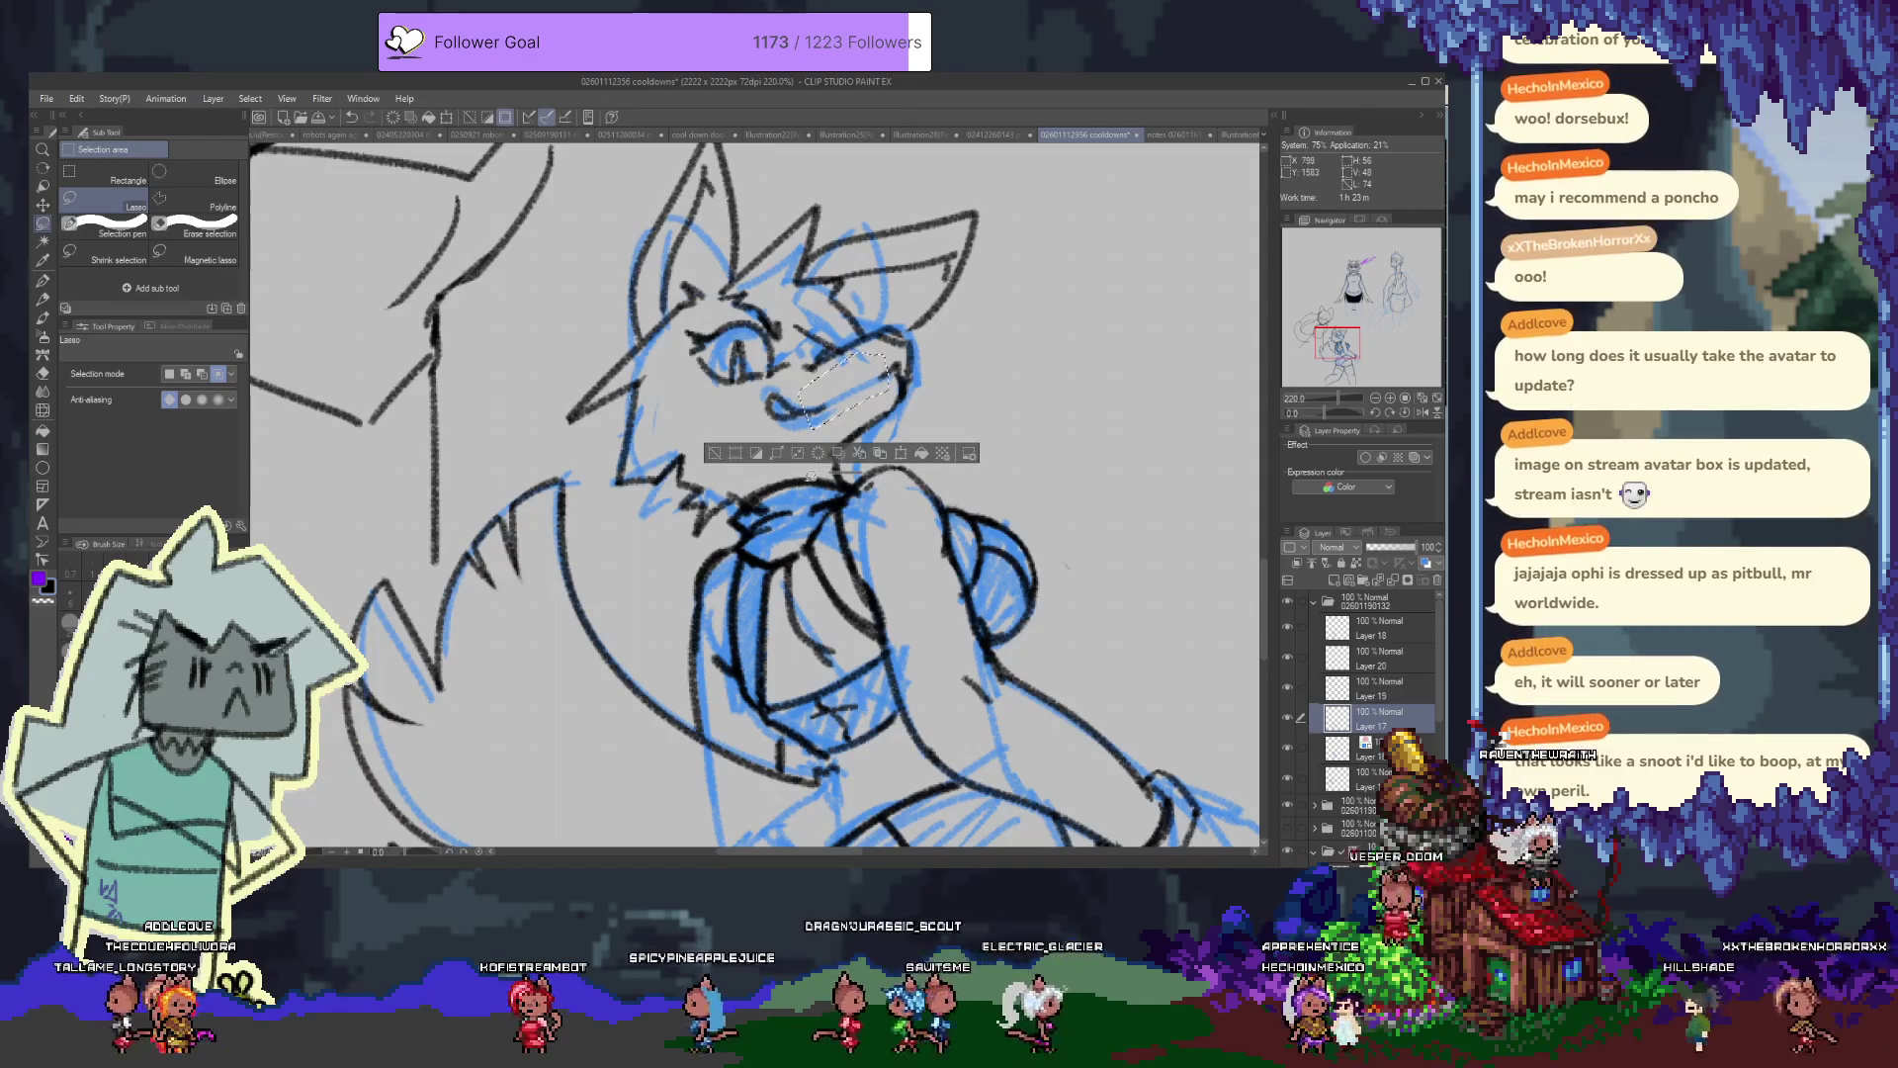
key(b)
key(p)
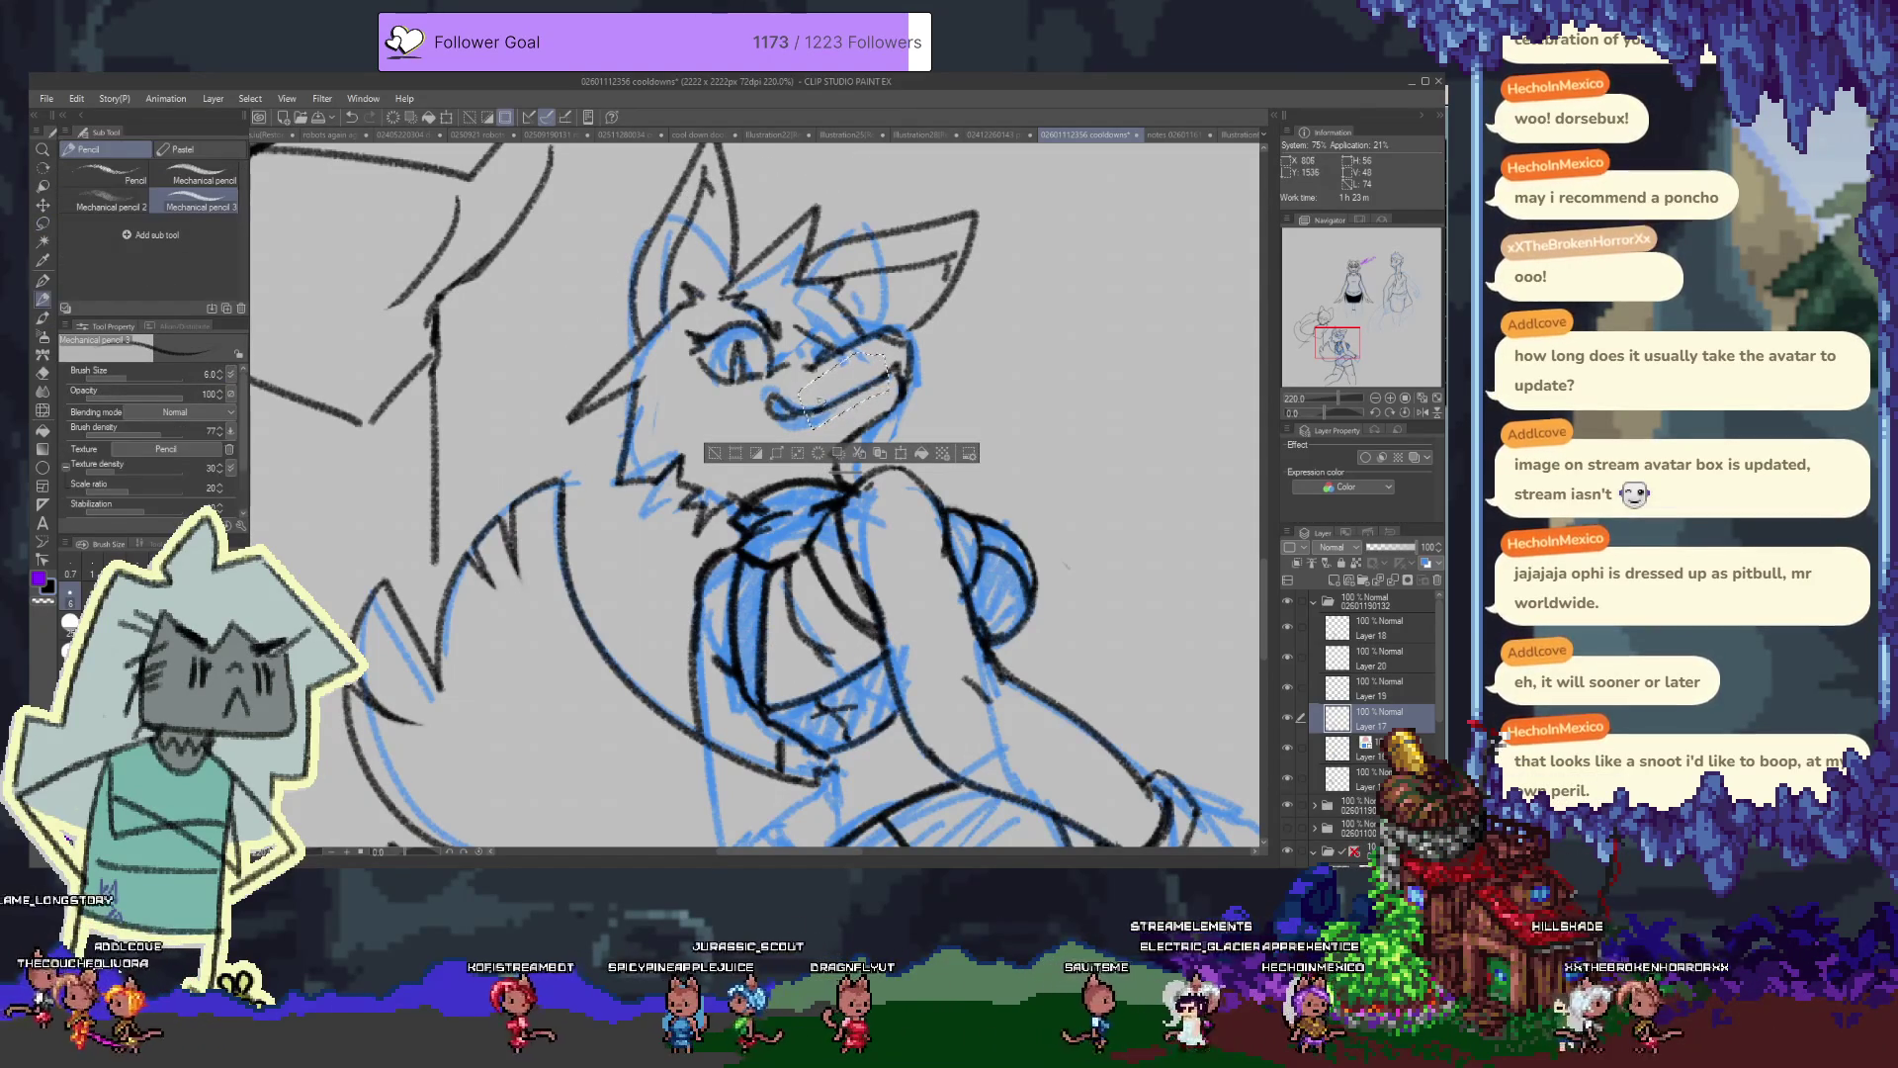
key(e)
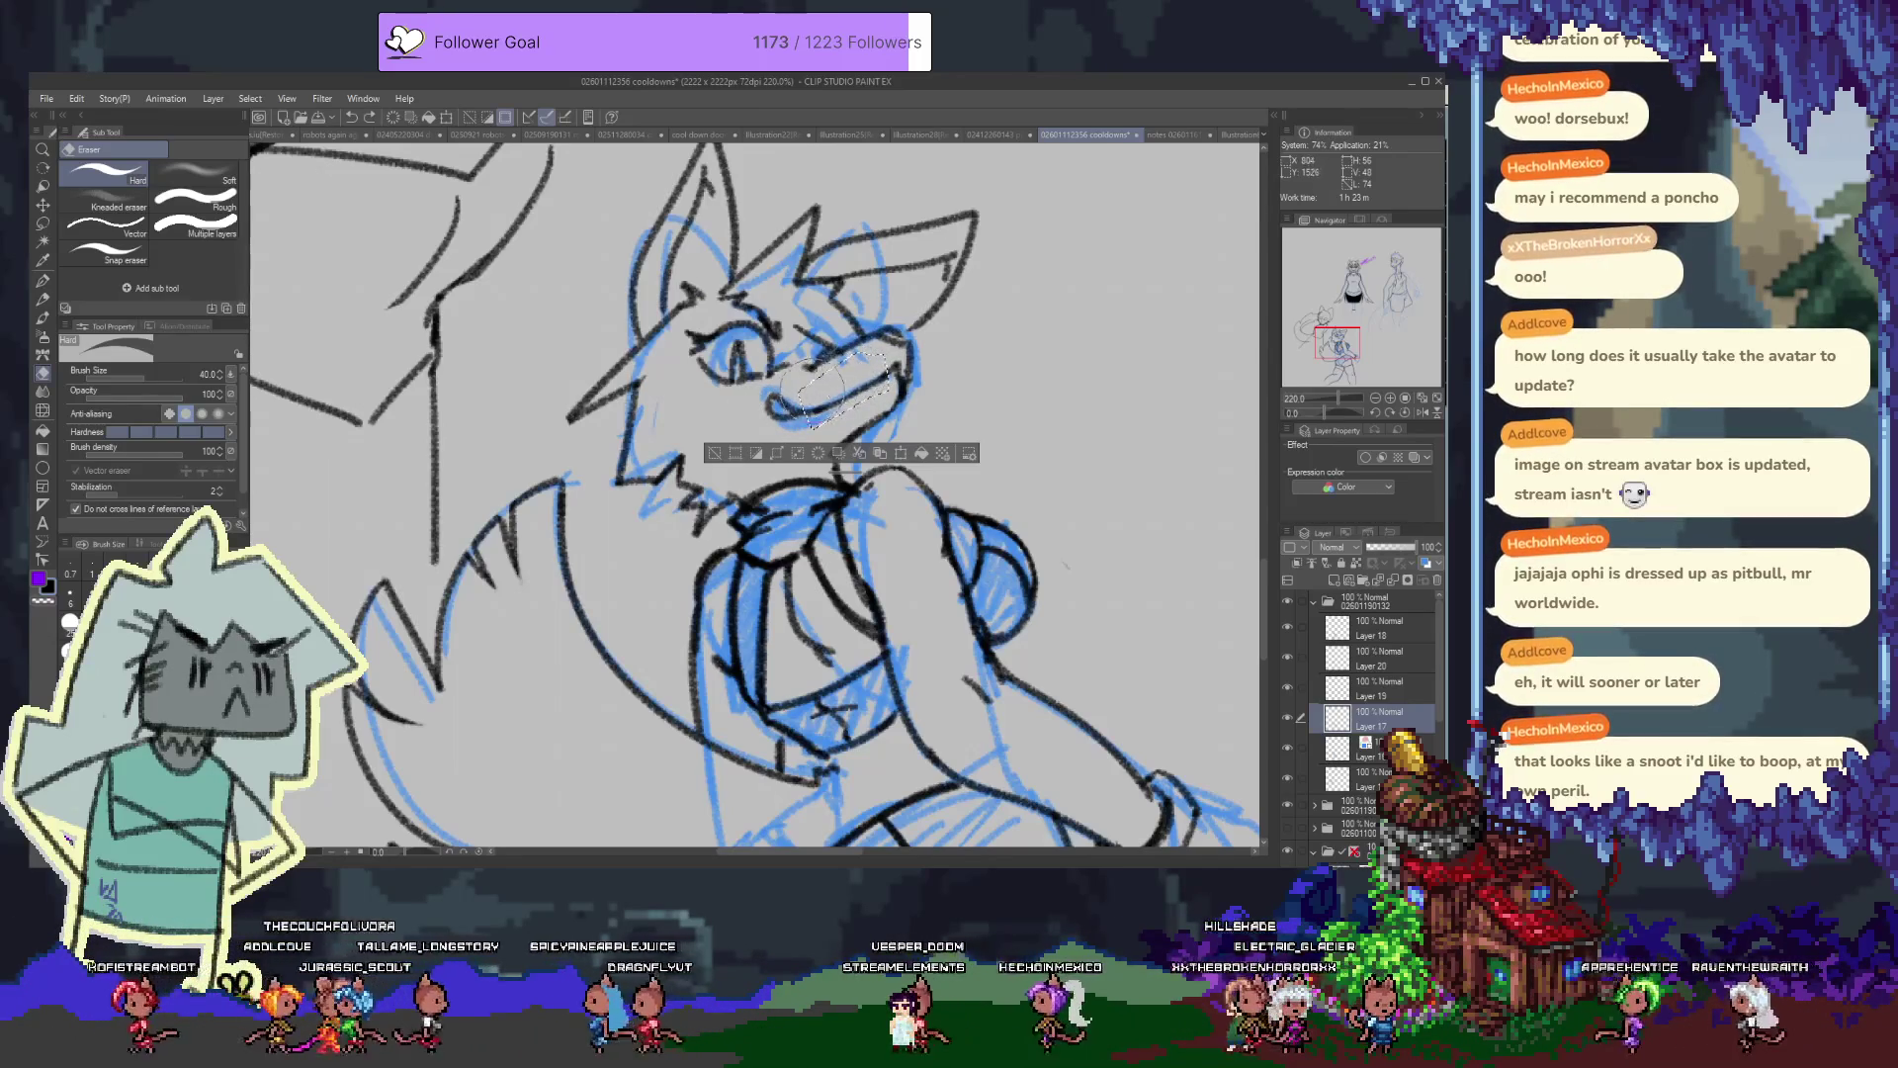
Clear the selection and draw a short dark pencil line under the mouth
key(ctrl+d)
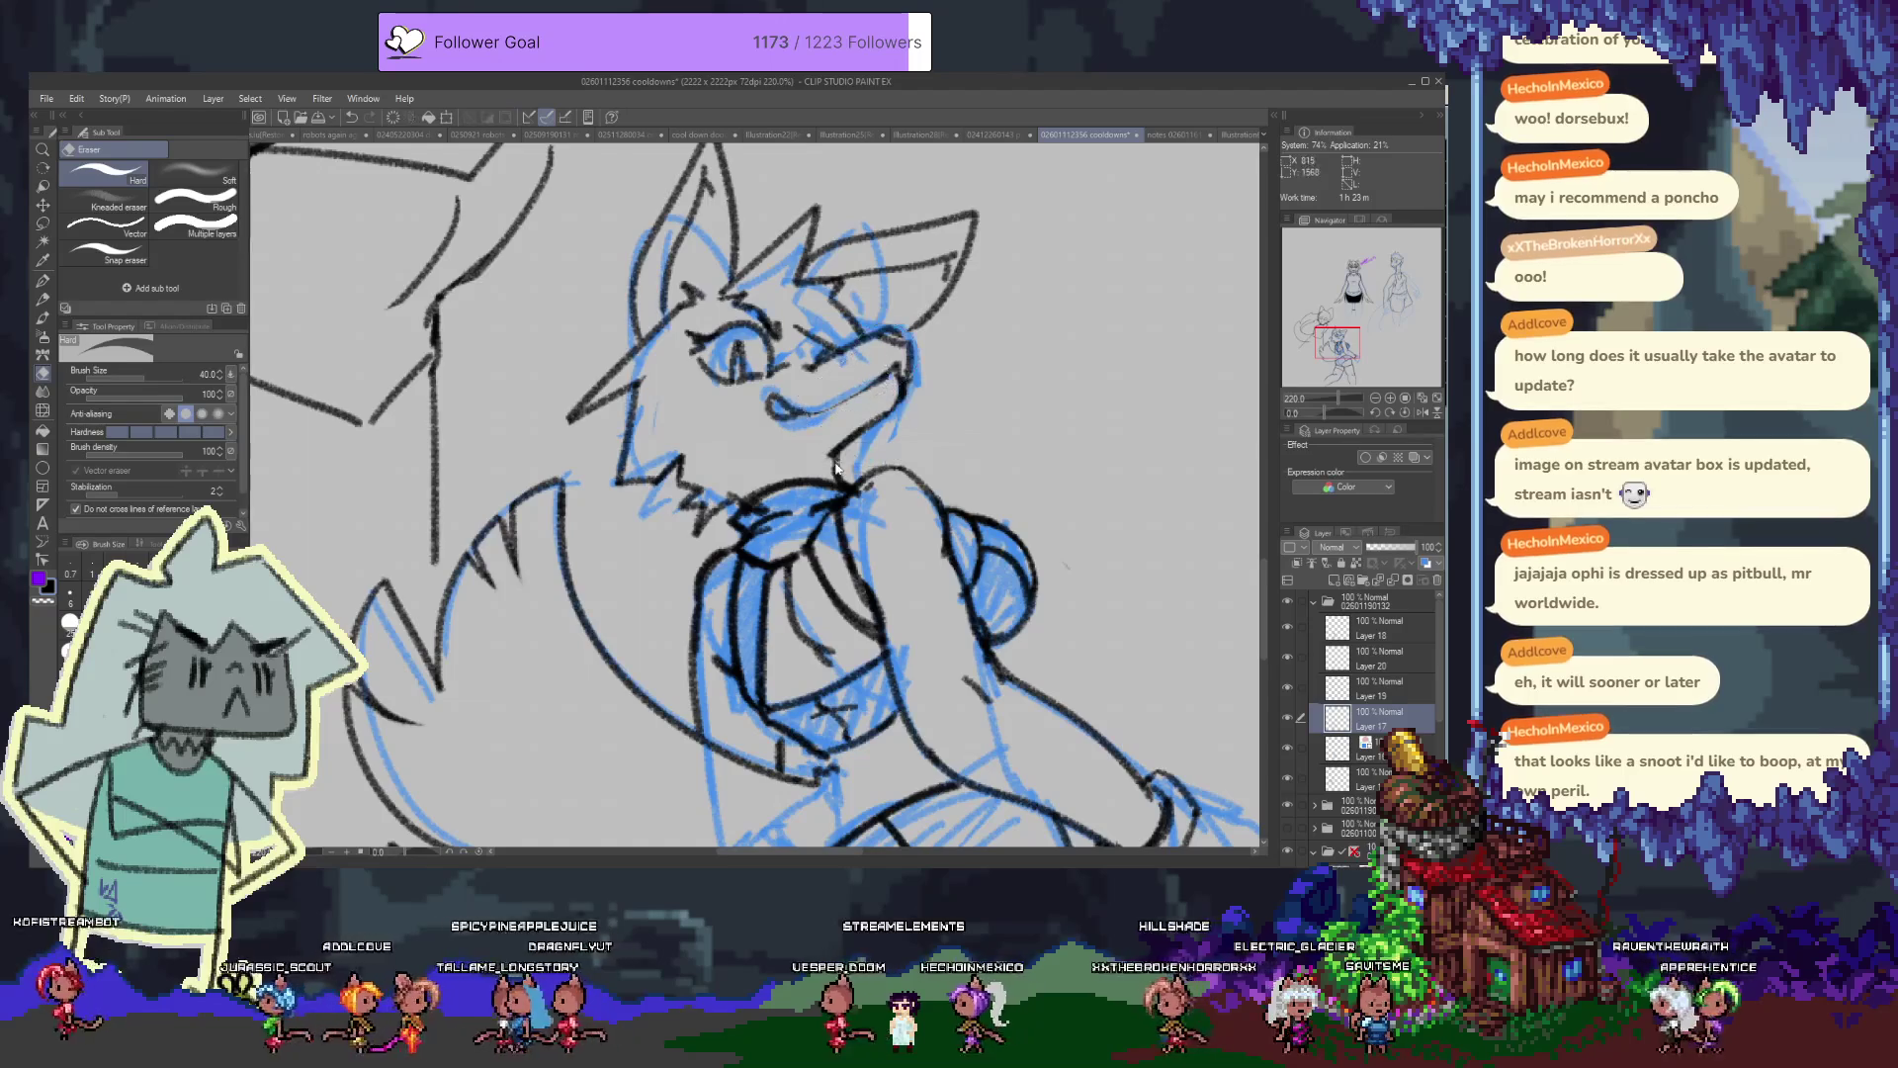
key(p)
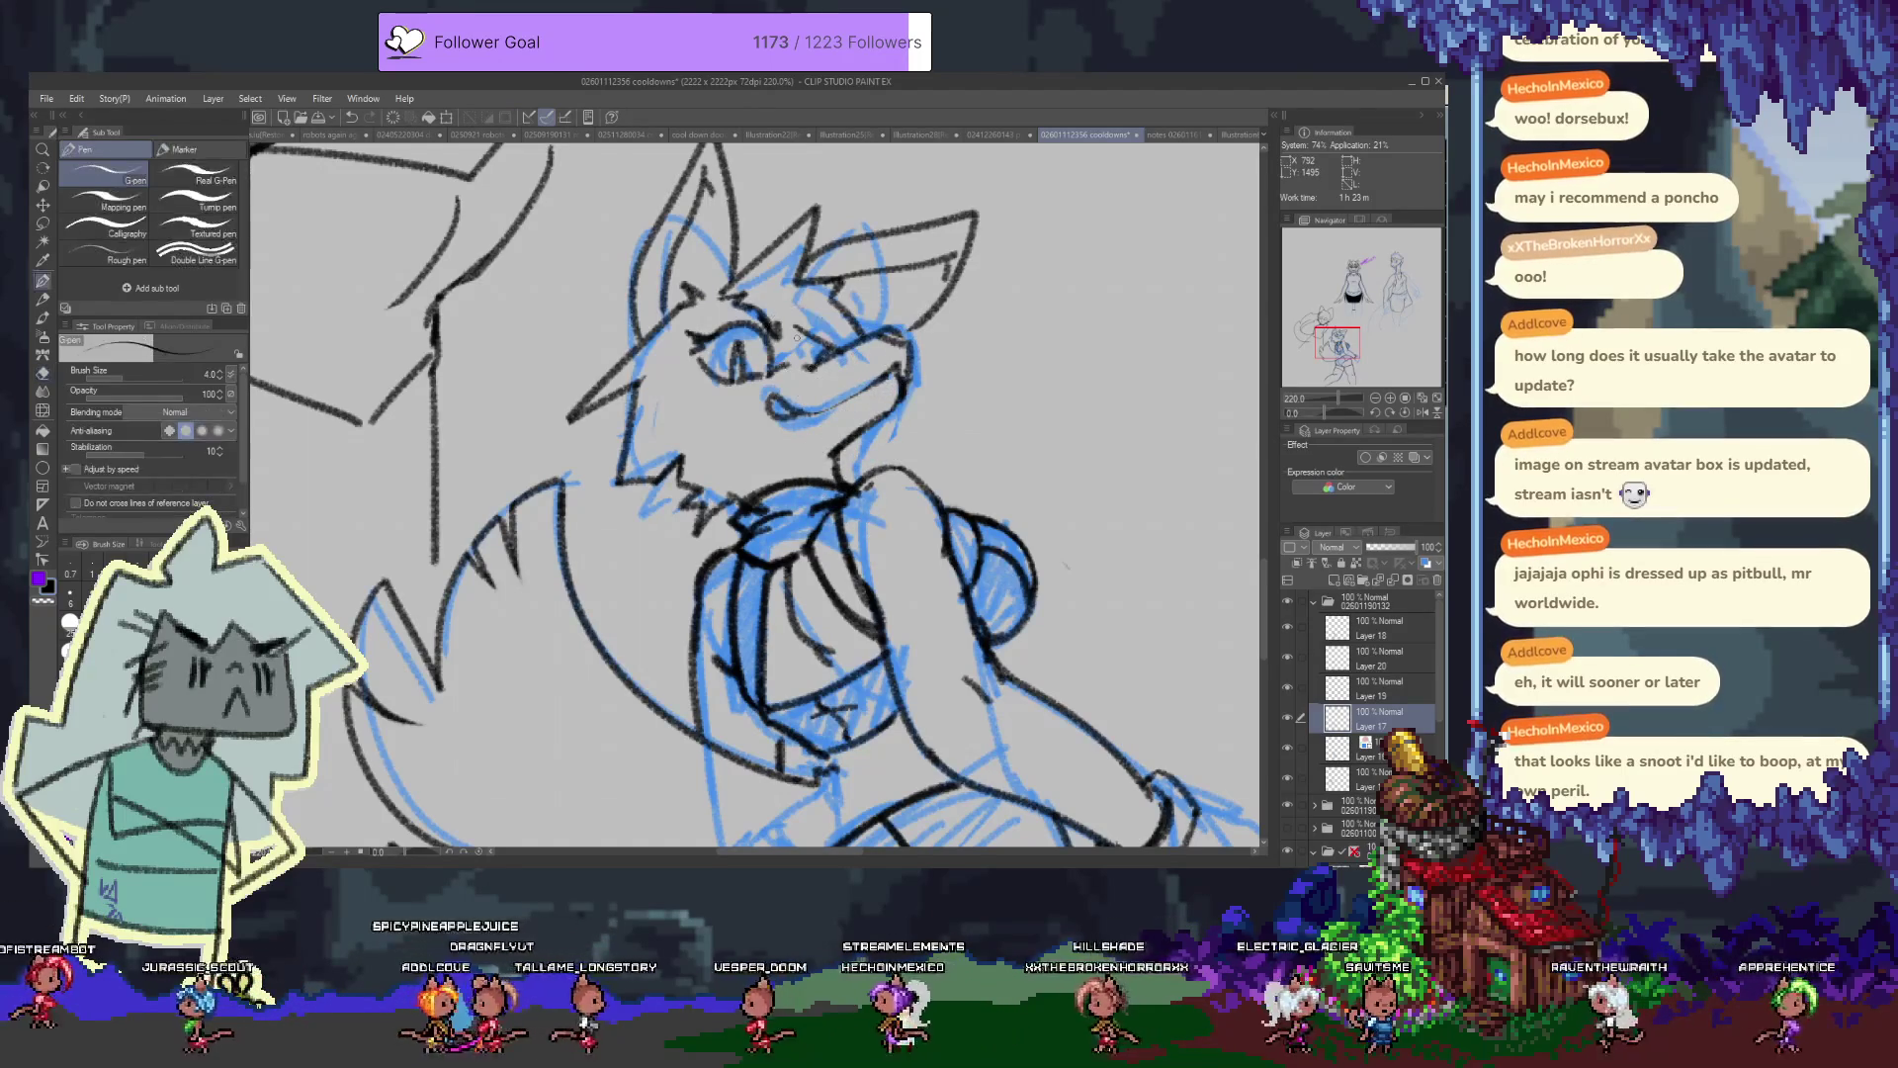
drag(791, 417, 835, 406)
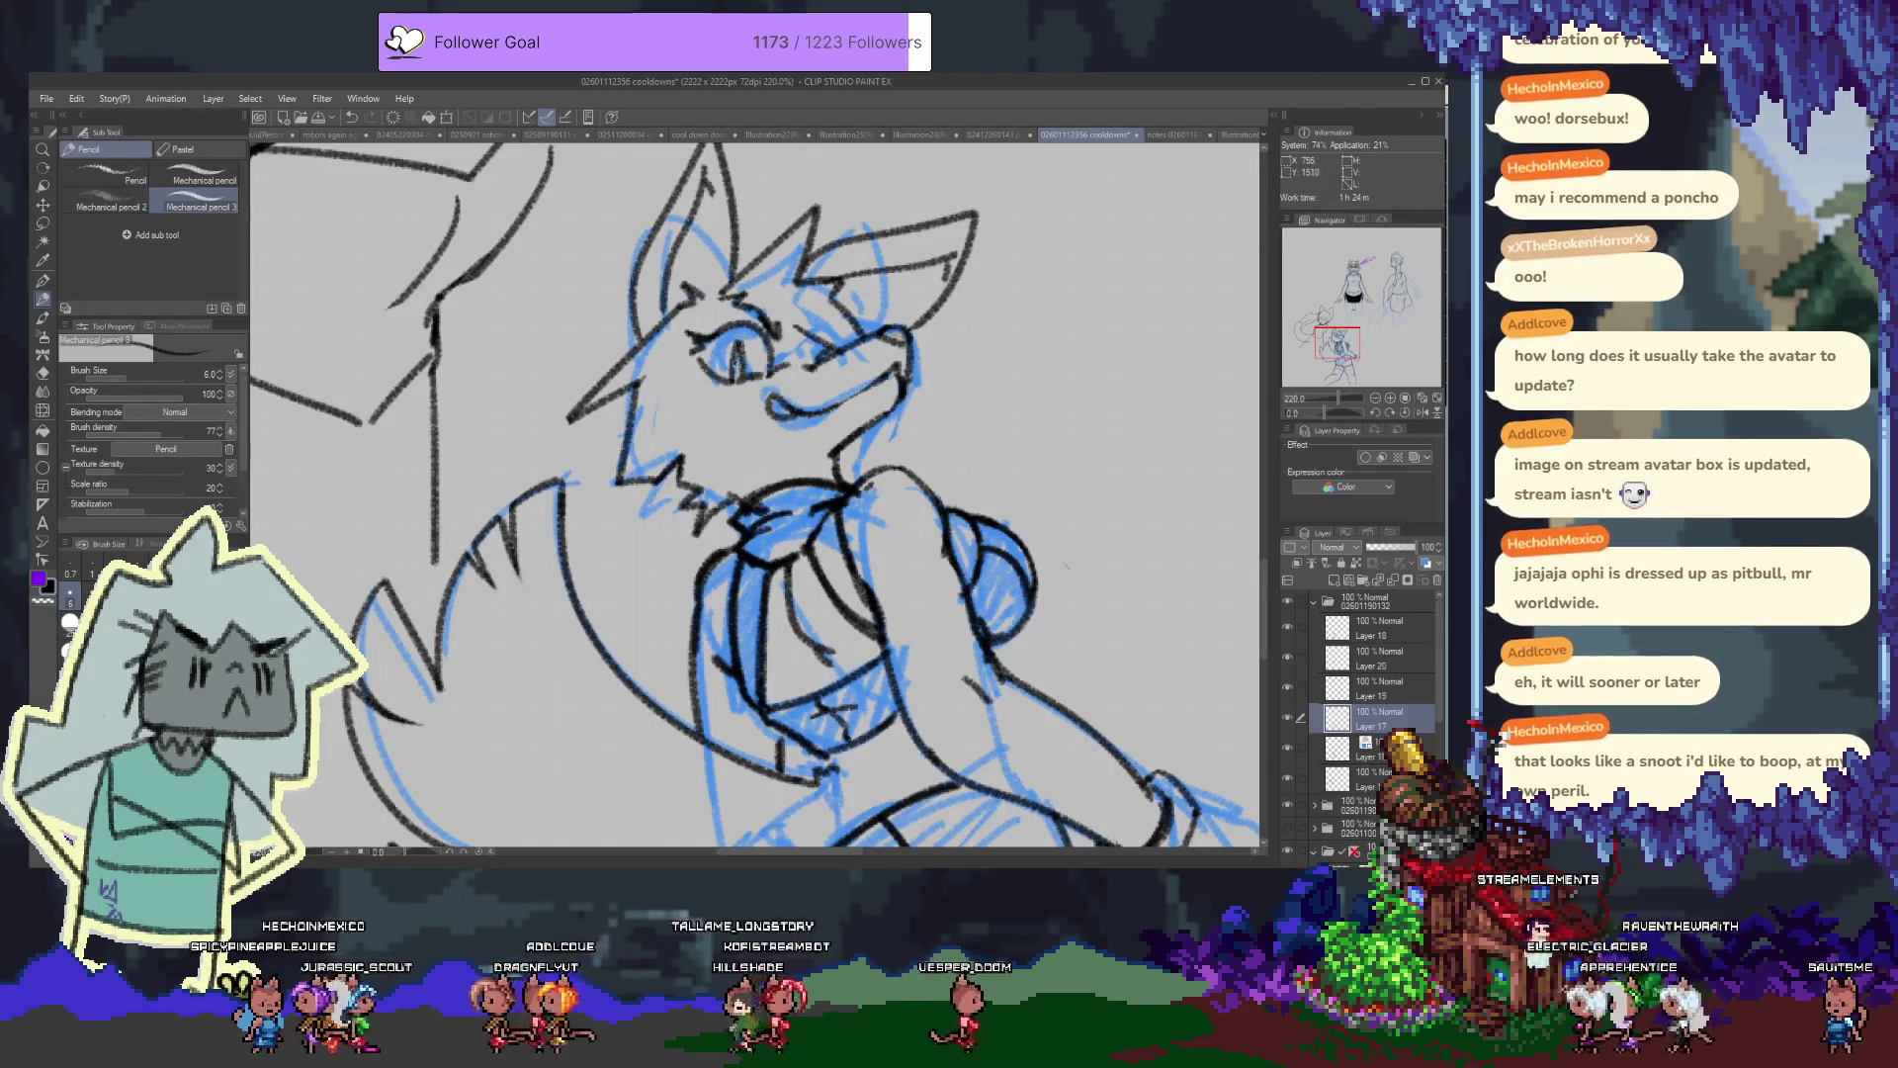
Ink the lower hand's edge and the top, right and lower edges of the raised fist
drag(791, 494, 752, 450)
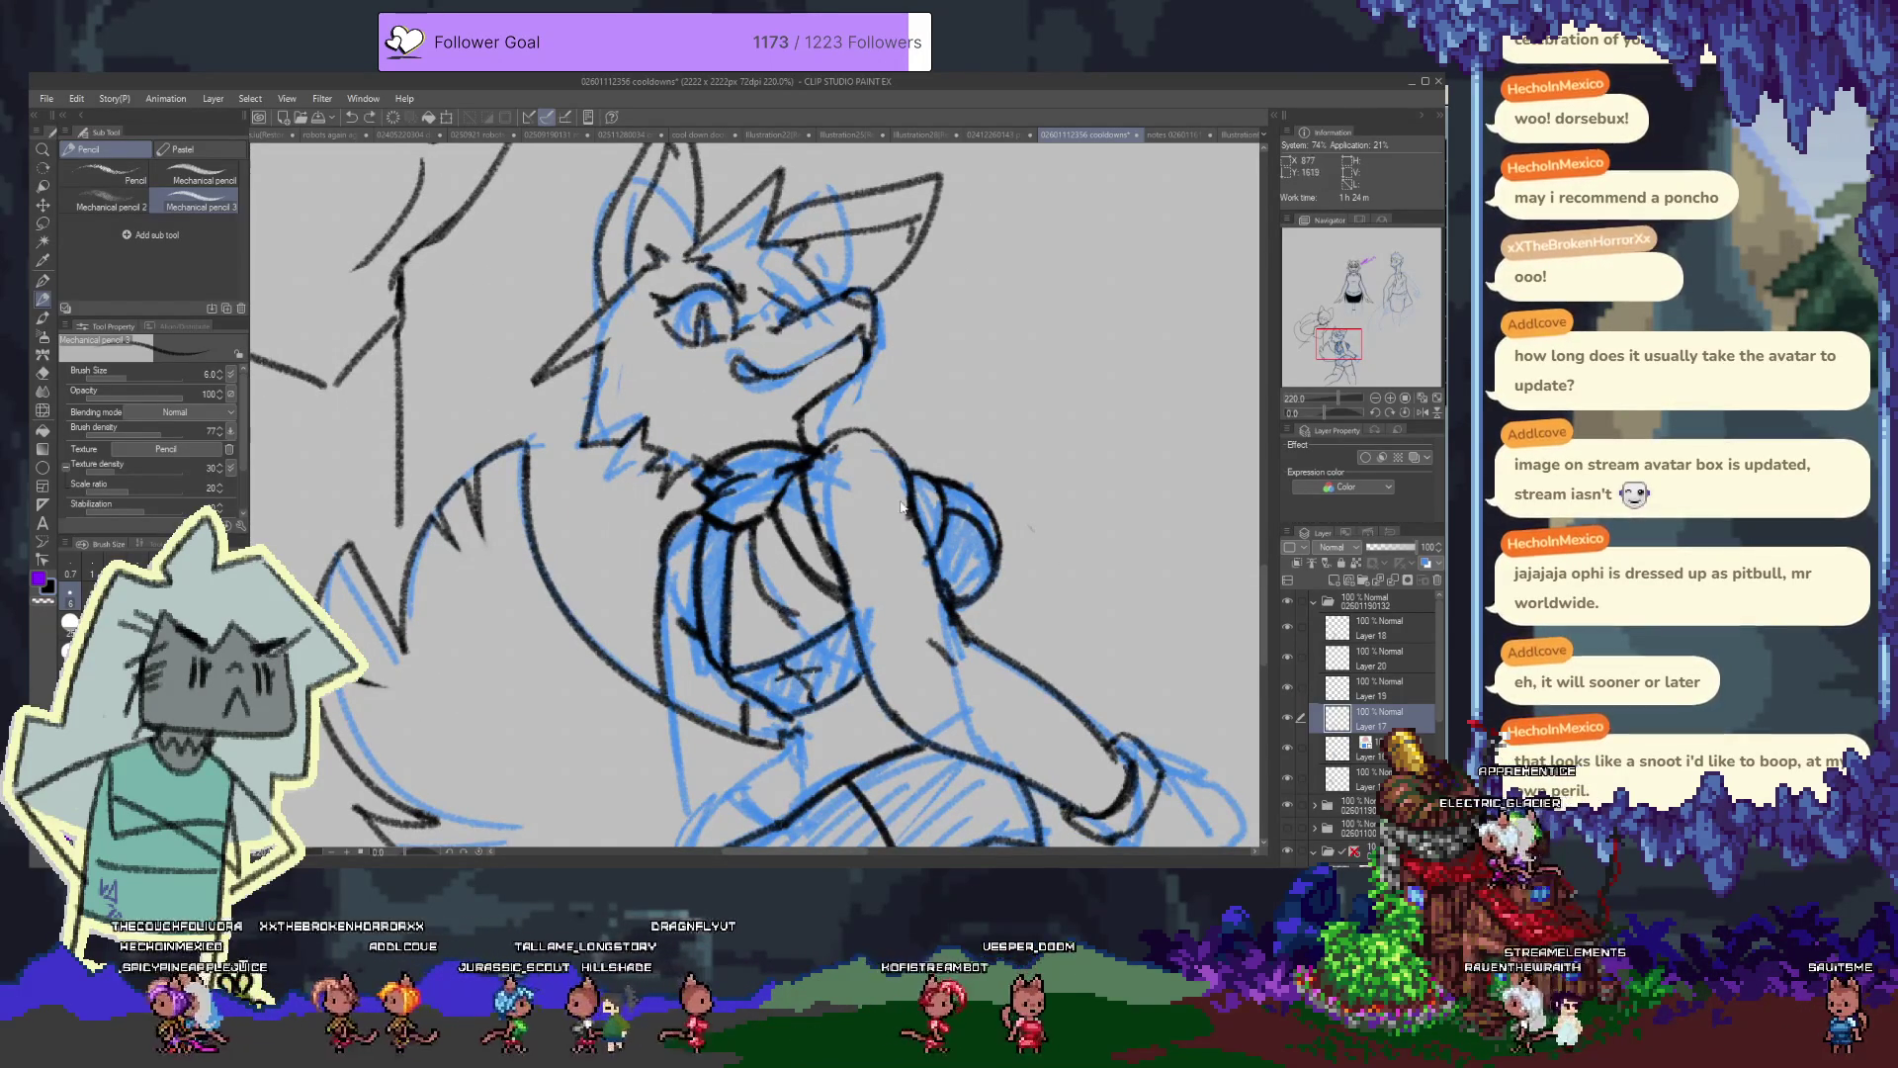
drag(841, 605, 794, 405)
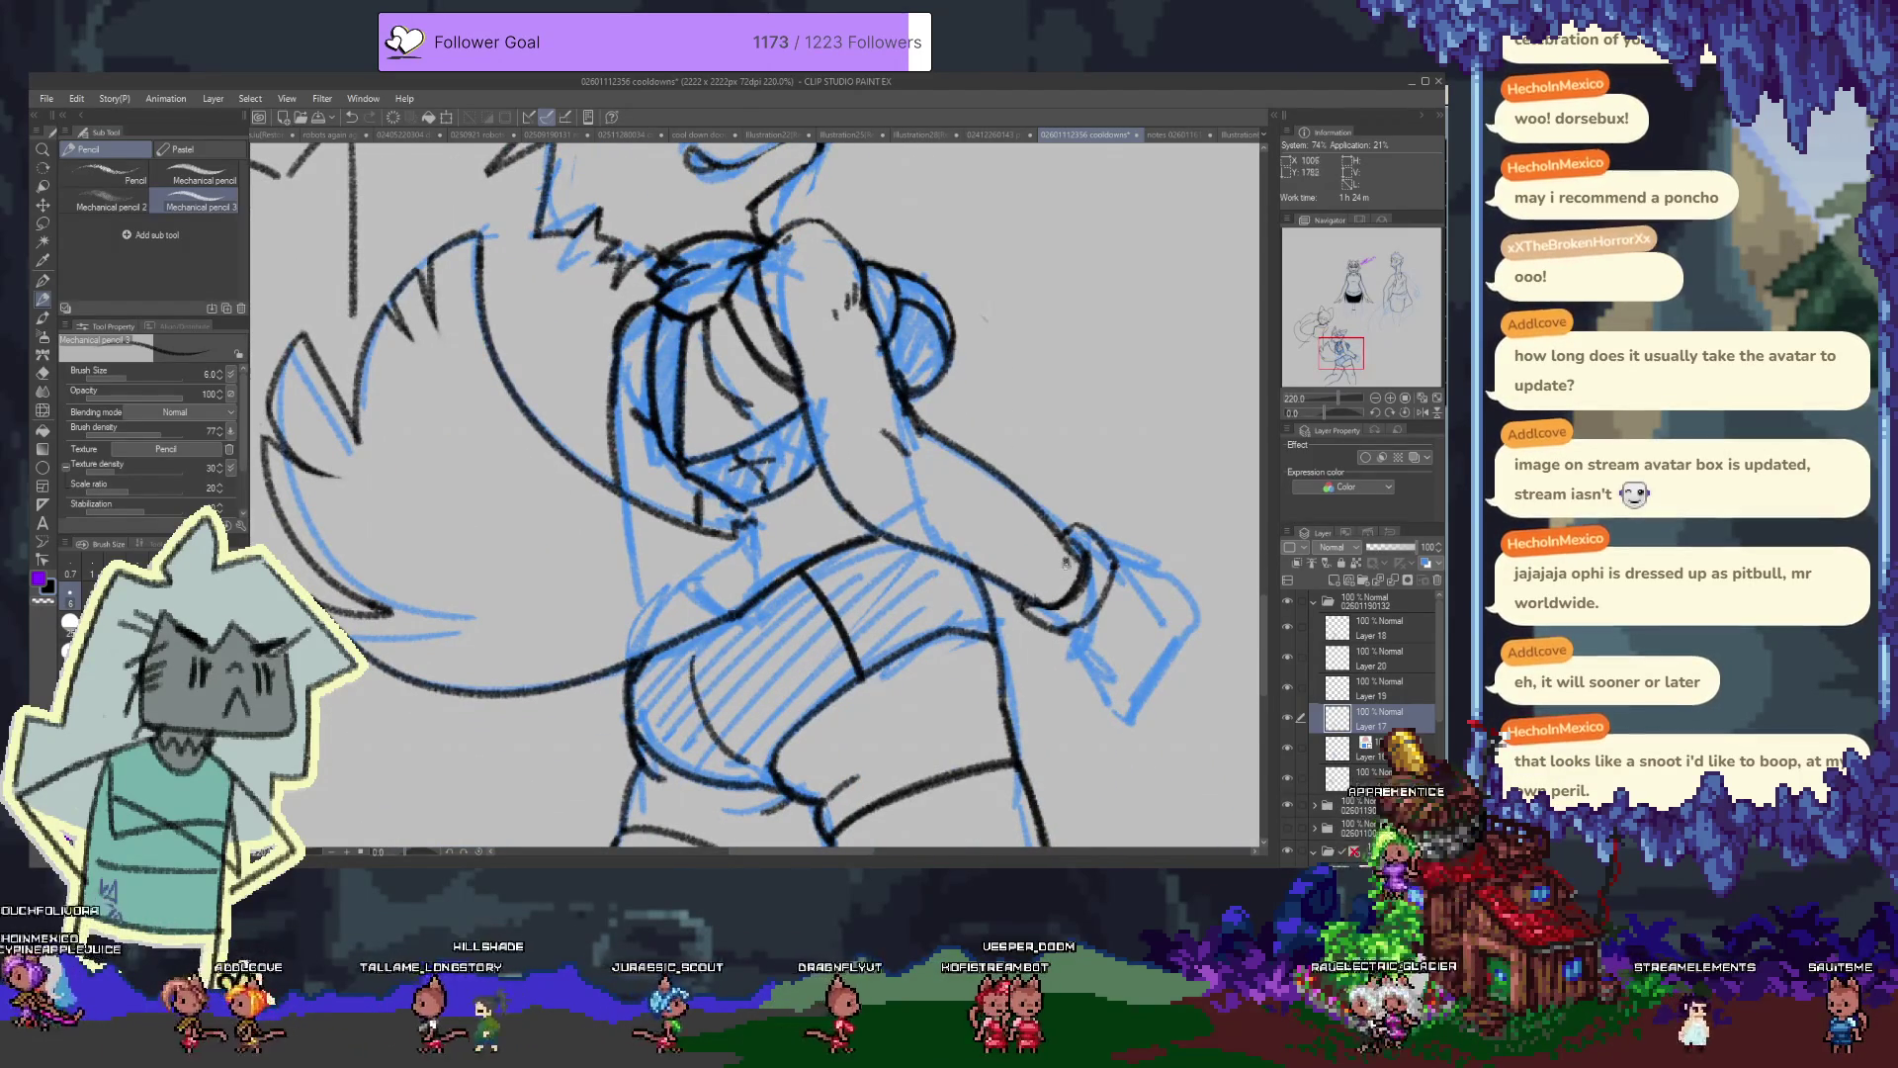
mouse_move(1065, 561)
mouse_down()
mouse_move(901, 479)
mouse_move(992, 475)
mouse_up()
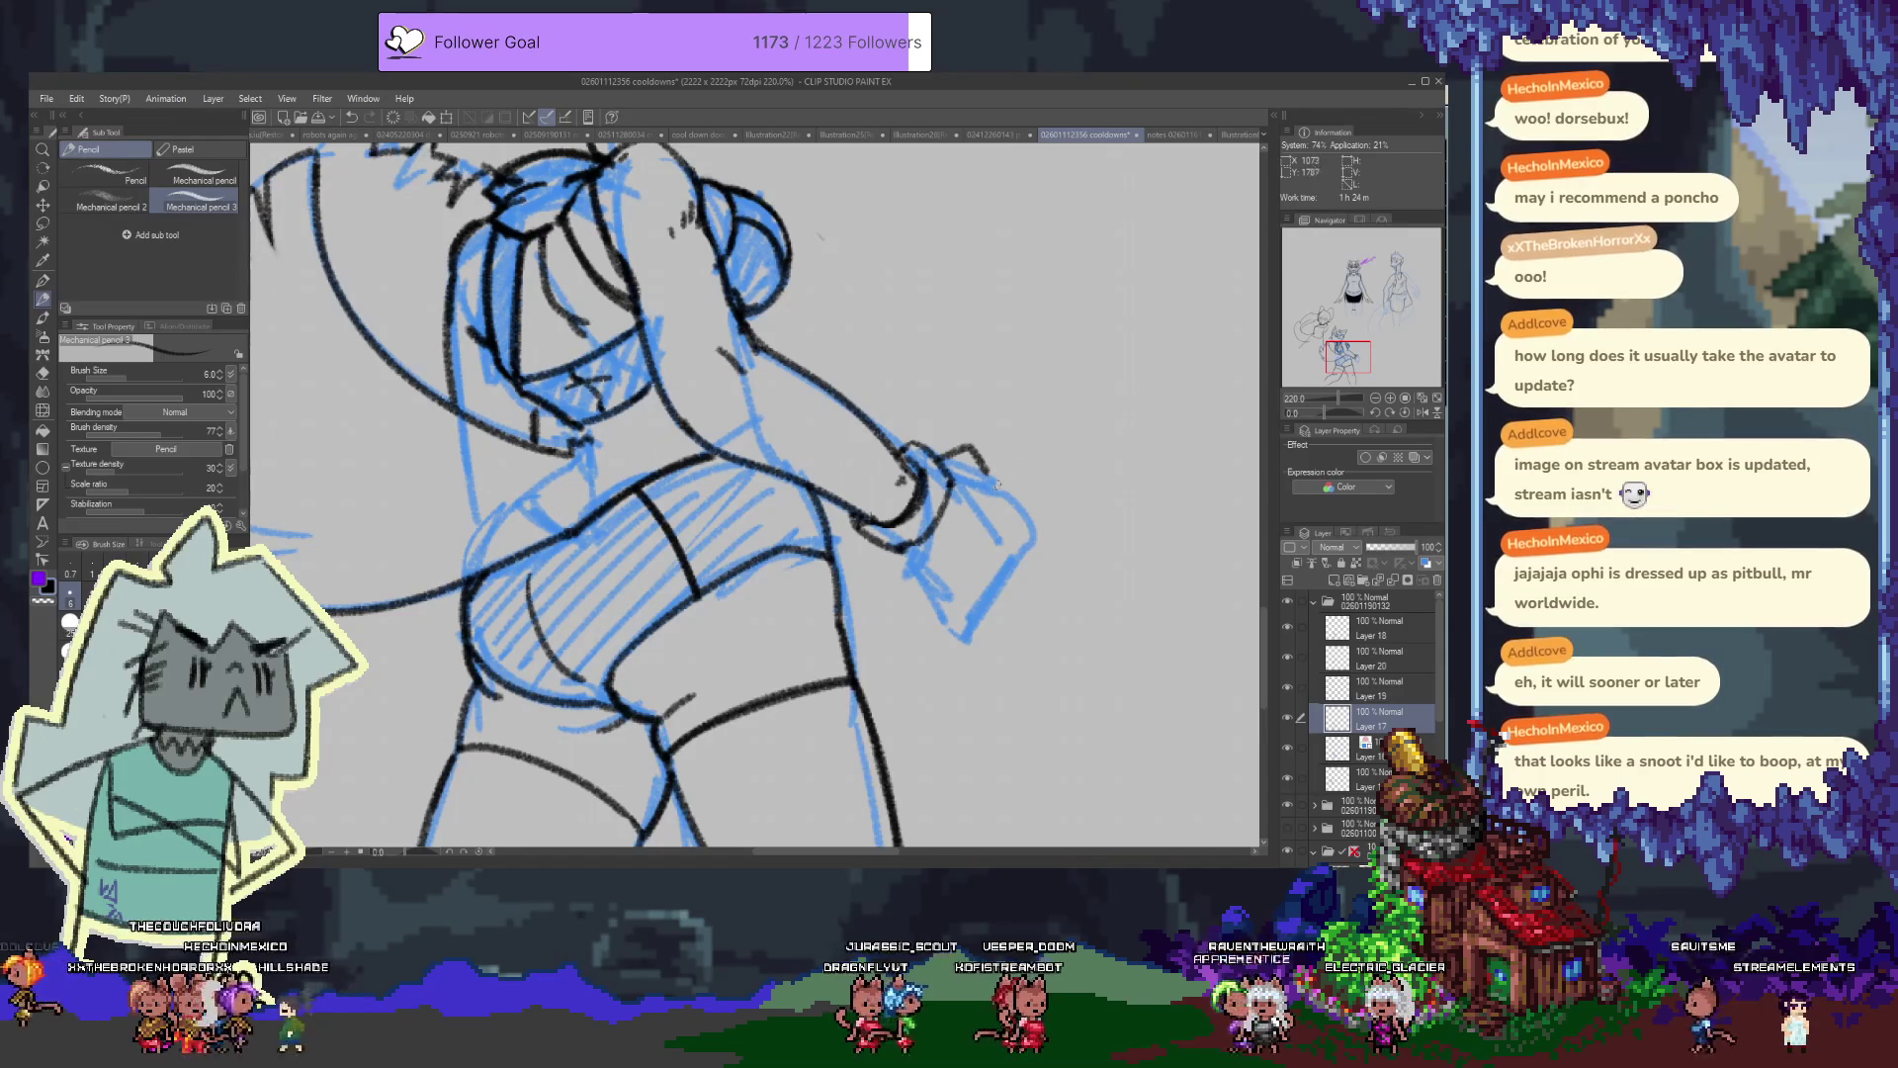
drag(895, 550, 952, 630)
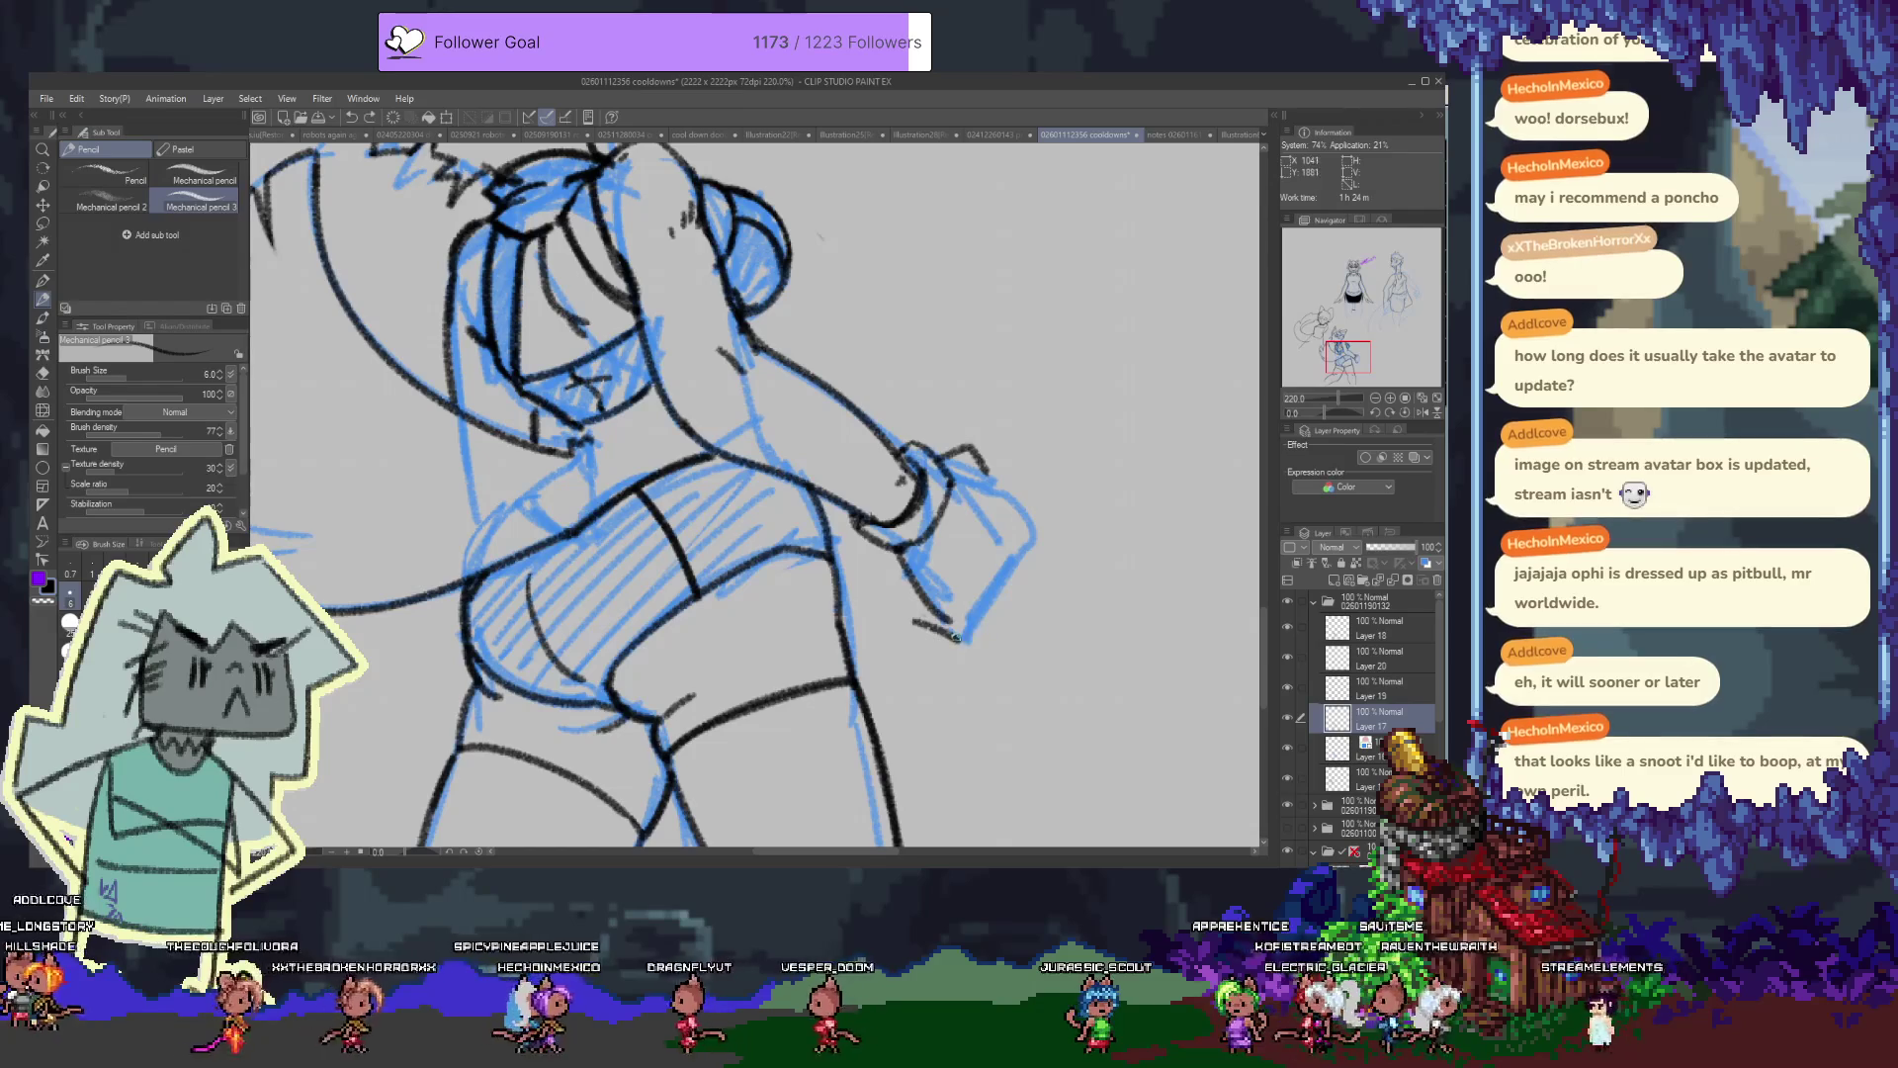
drag(981, 613, 1028, 527)
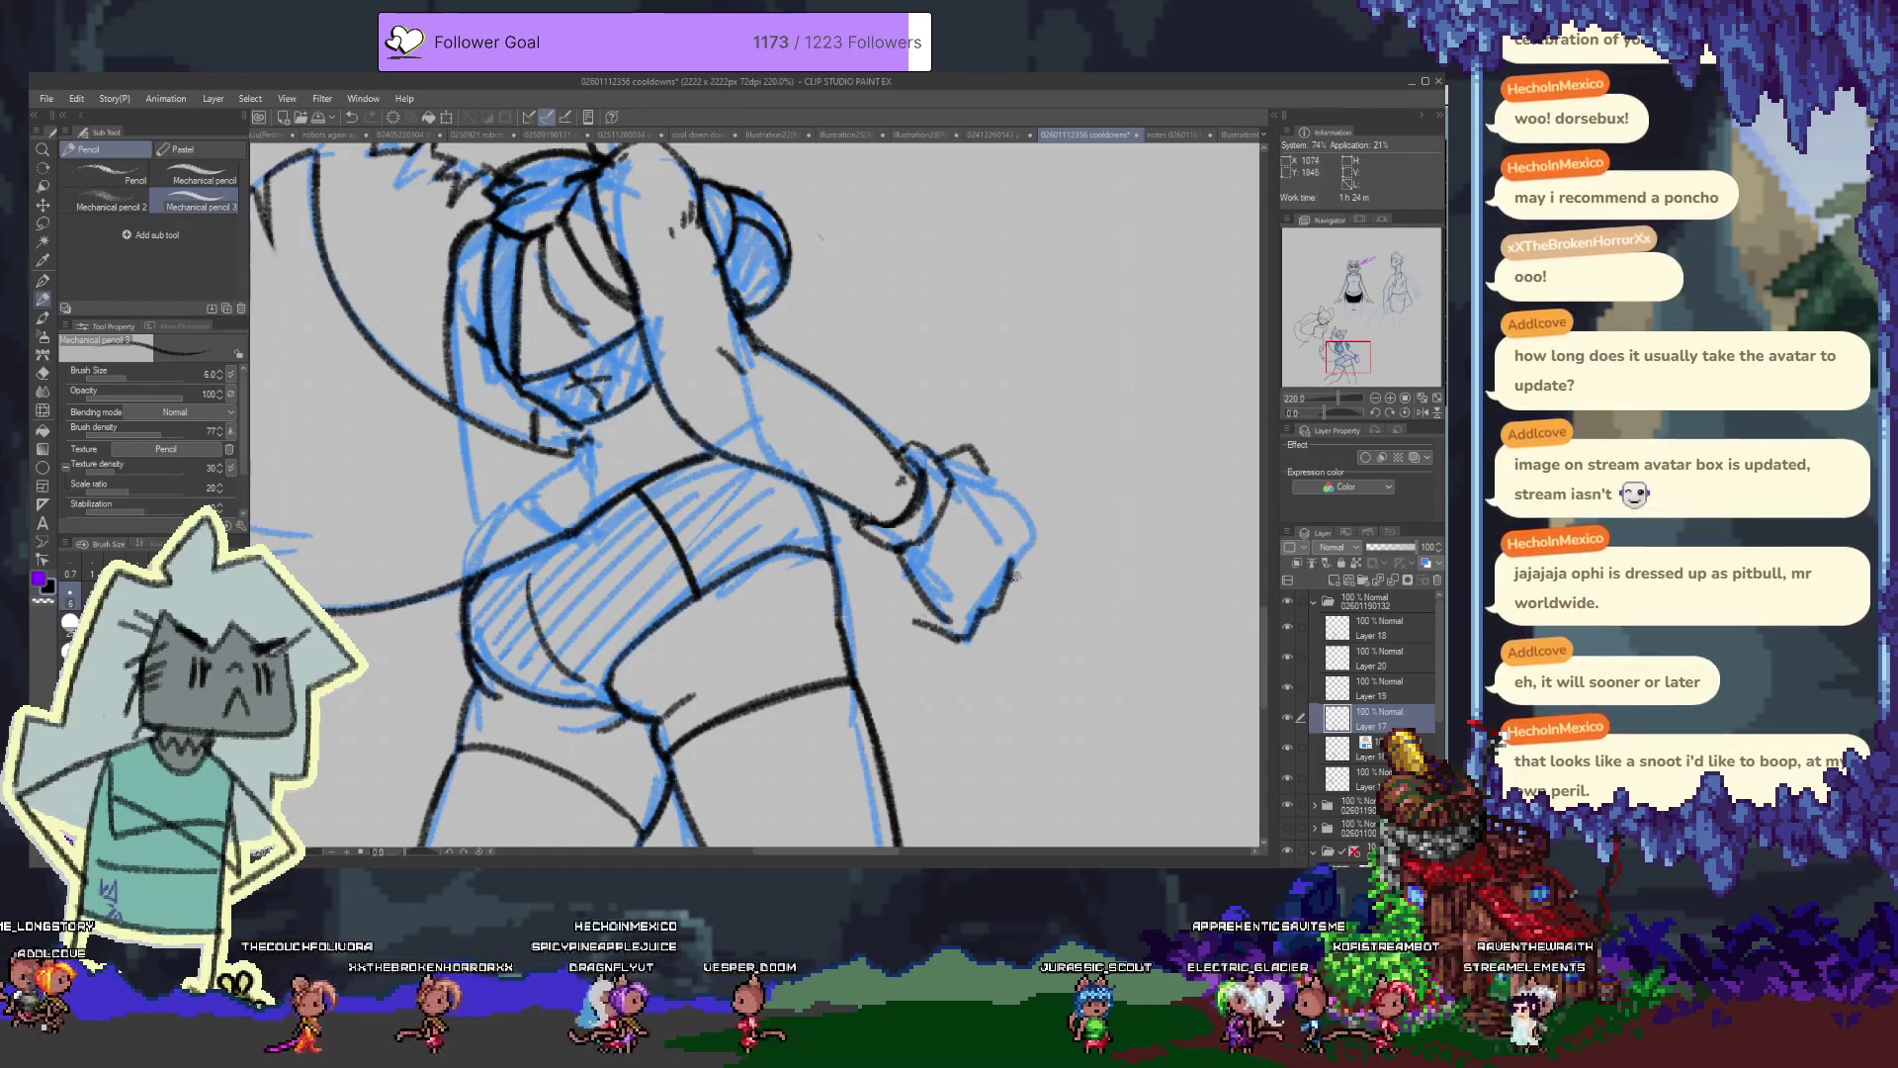
mouse_move(972, 465)
mouse_down()
mouse_move(1041, 509)
mouse_move(1038, 563)
mouse_up()
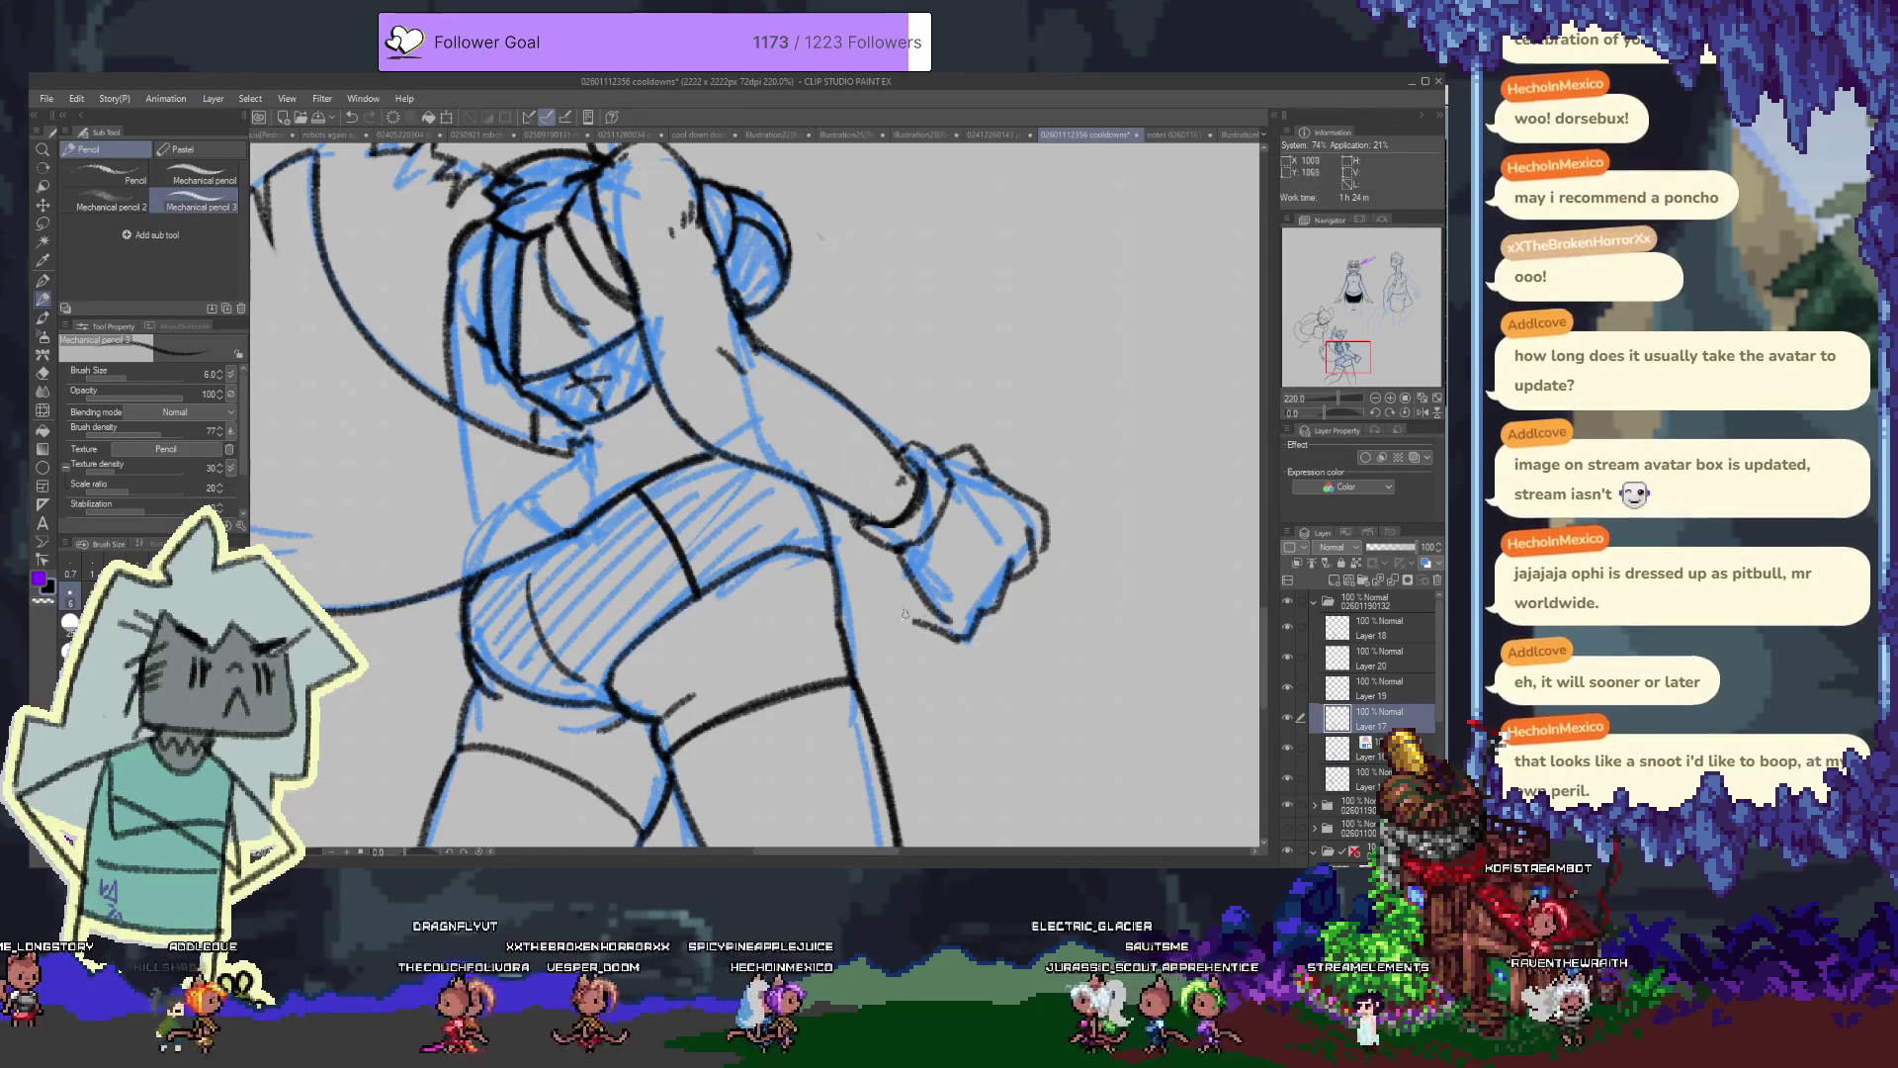
mouse_move(914, 620)
mouse_down()
mouse_move(902, 599)
mouse_move(949, 623)
mouse_up()
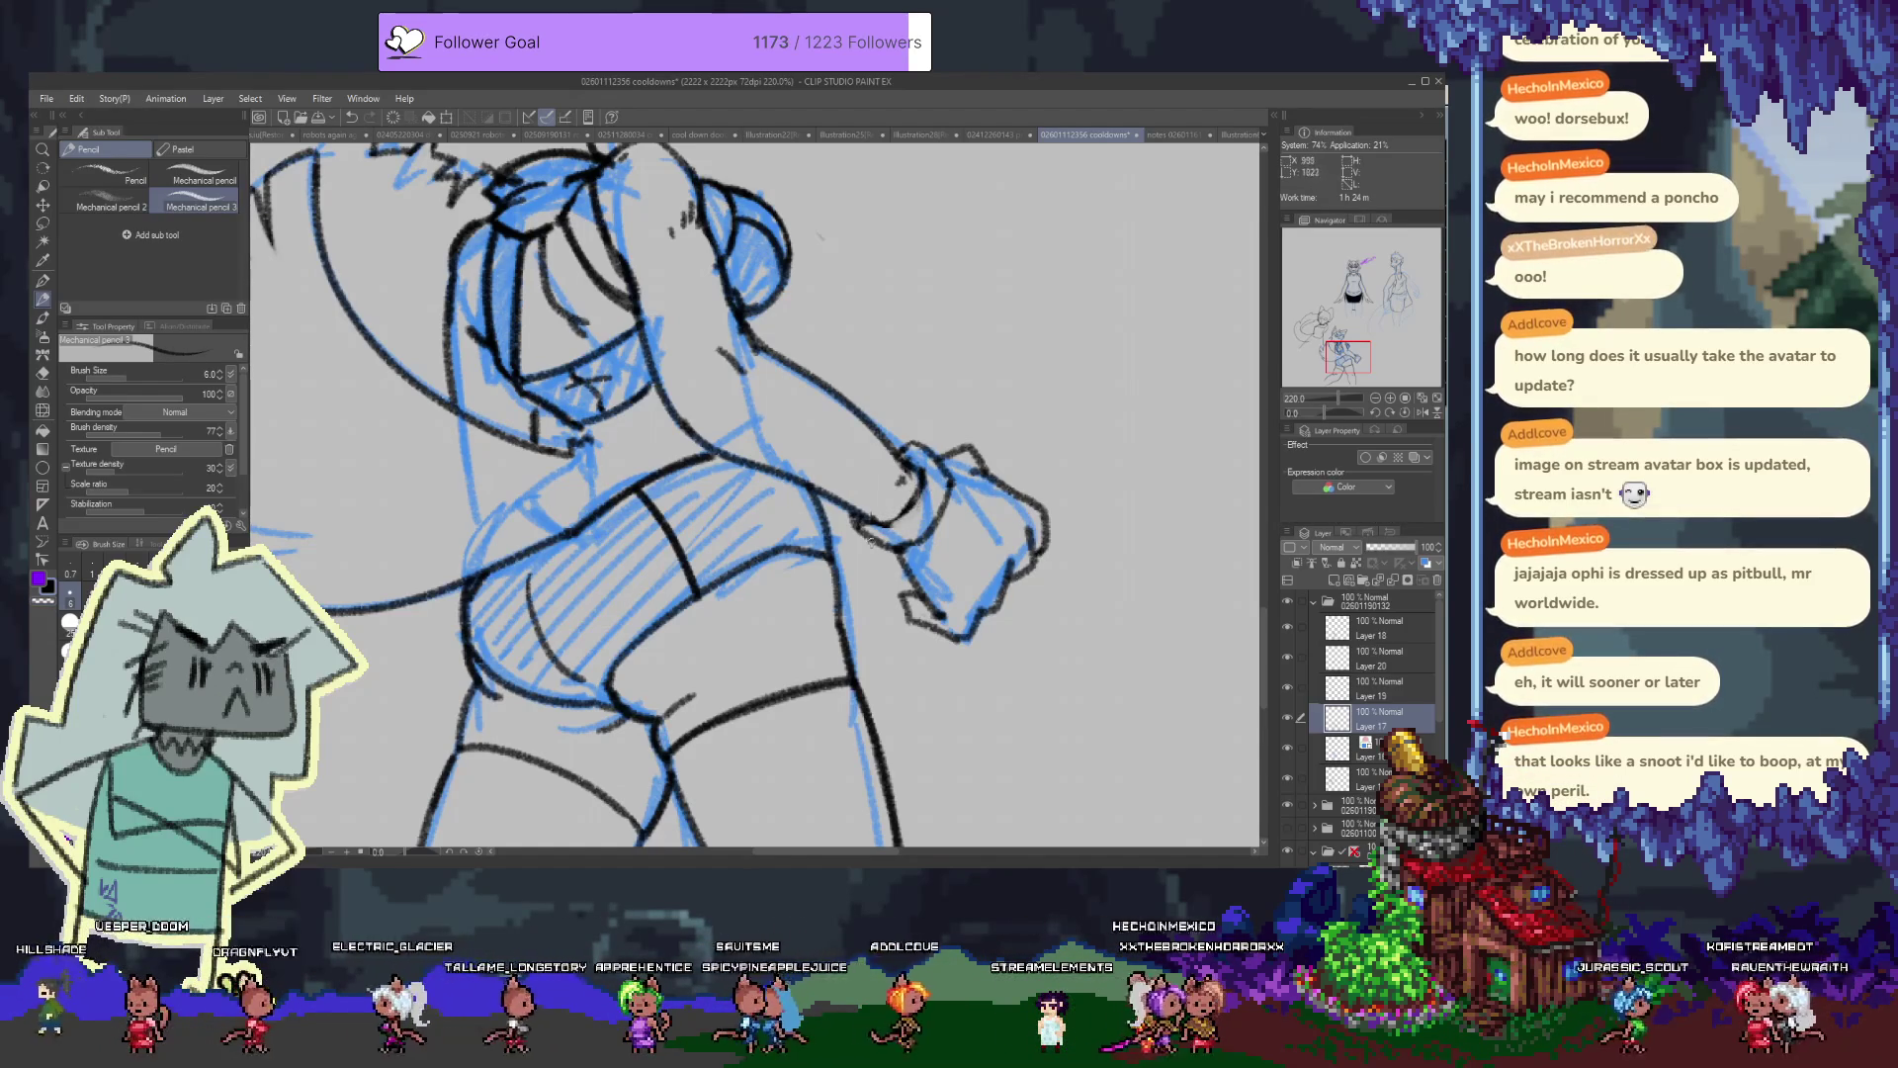
mouse_move(856, 532)
mouse_down()
mouse_move(940, 587)
mouse_move(823, 551)
mouse_up()
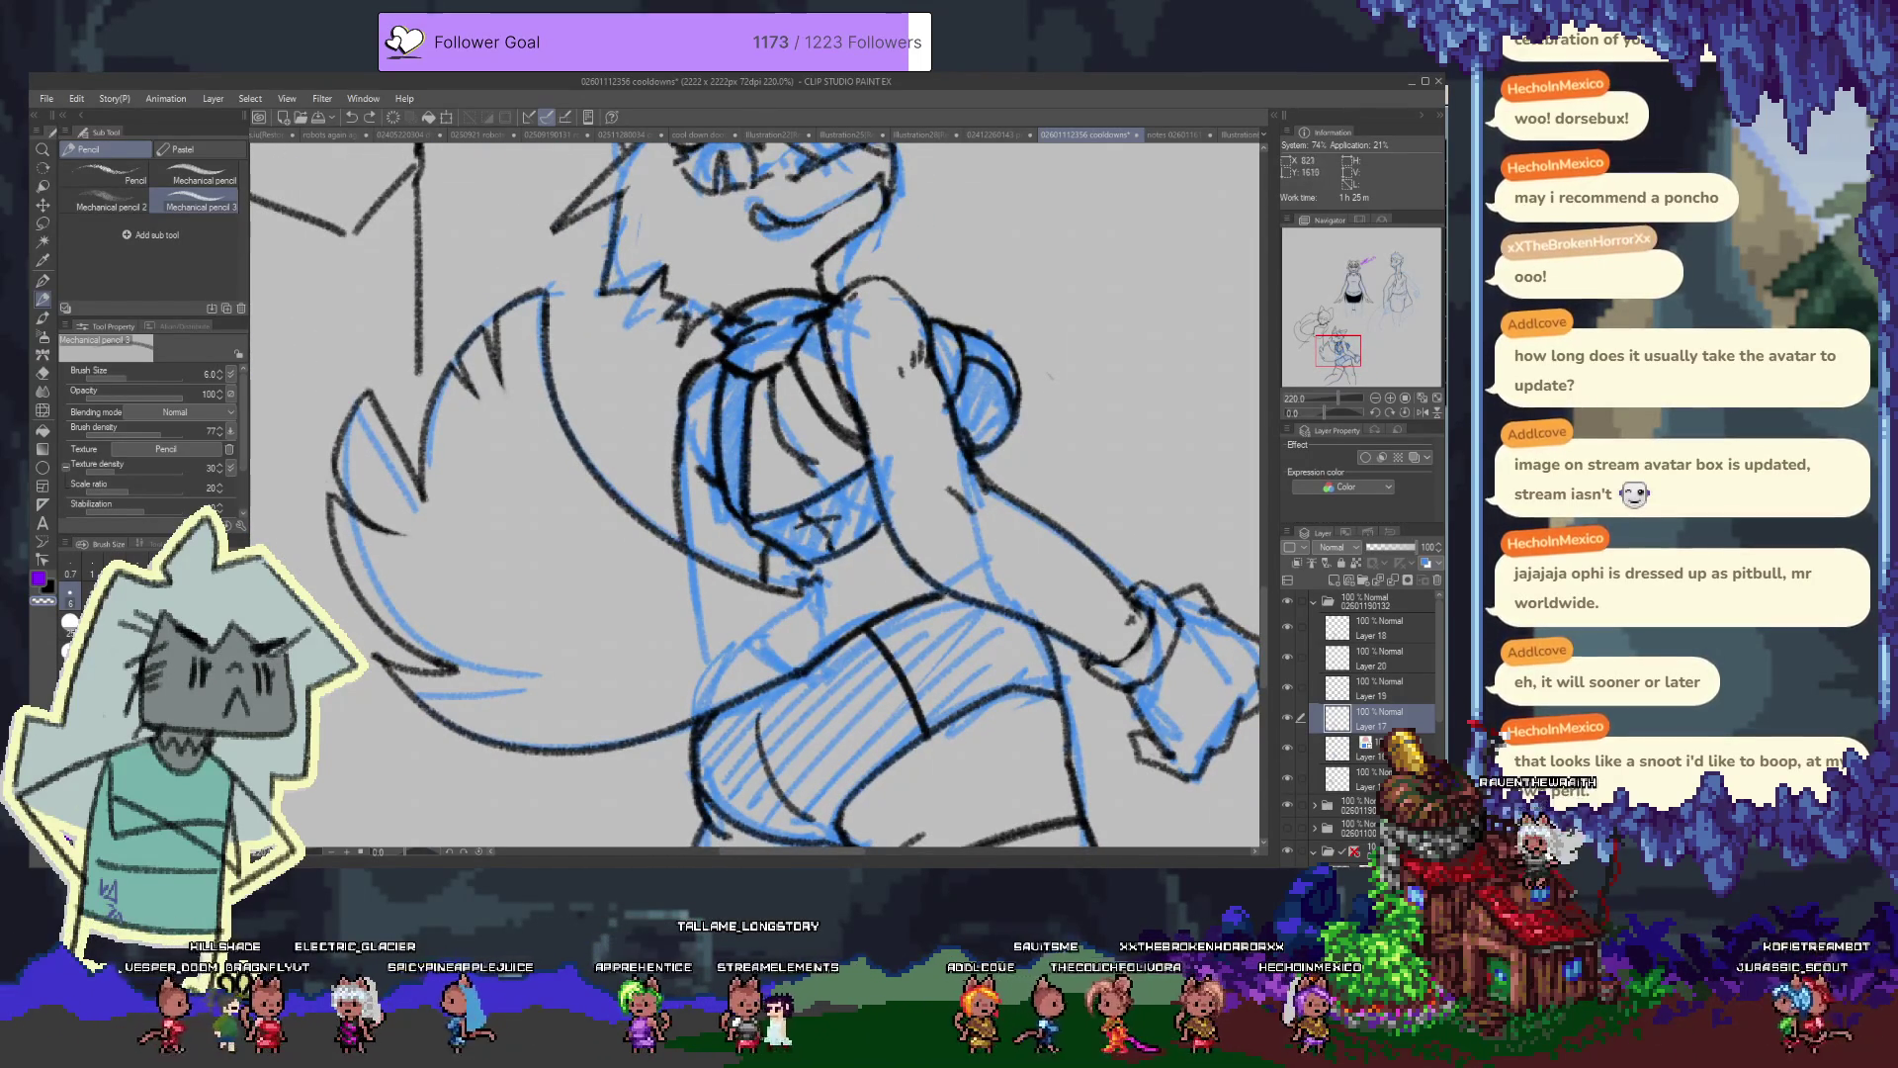
On Layer 18, erase a few strokes of the chest hatching, then return to the mechanical pencil
ctrl+shift+click(830, 321)
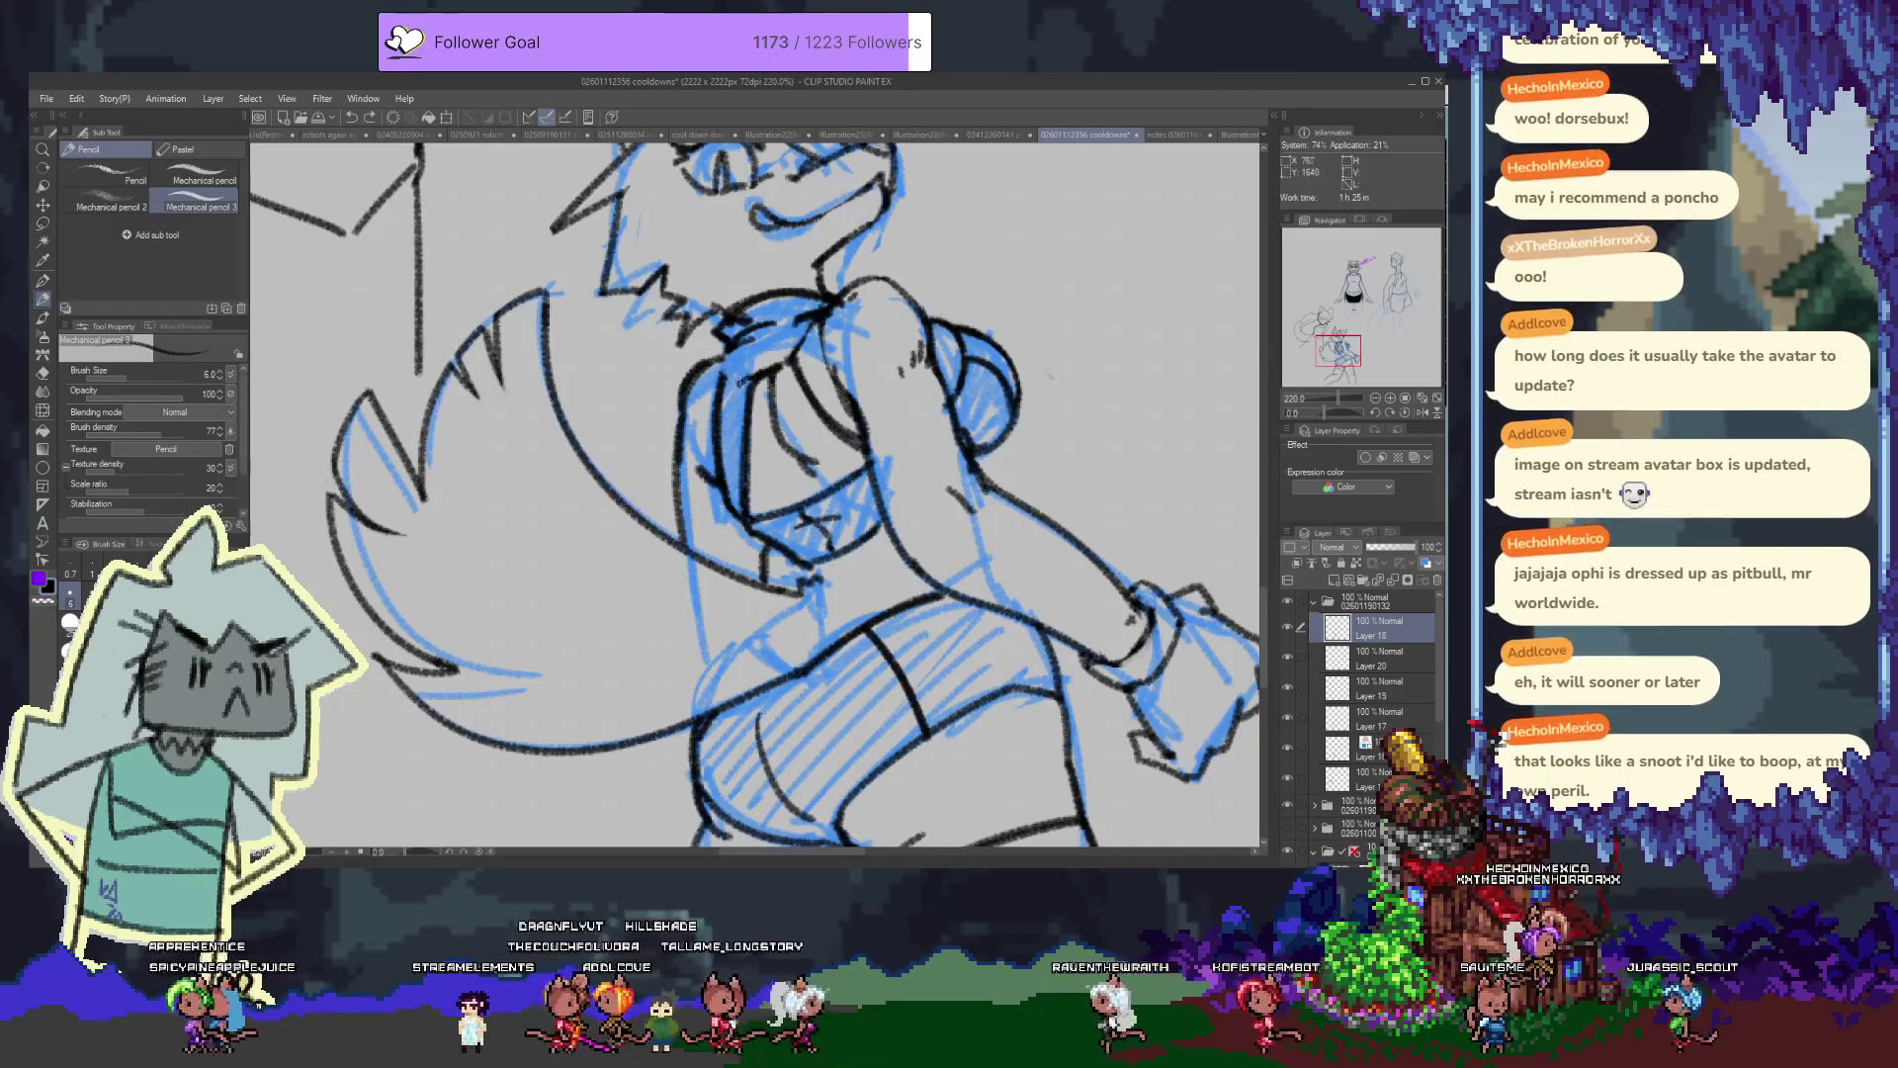
key(e)
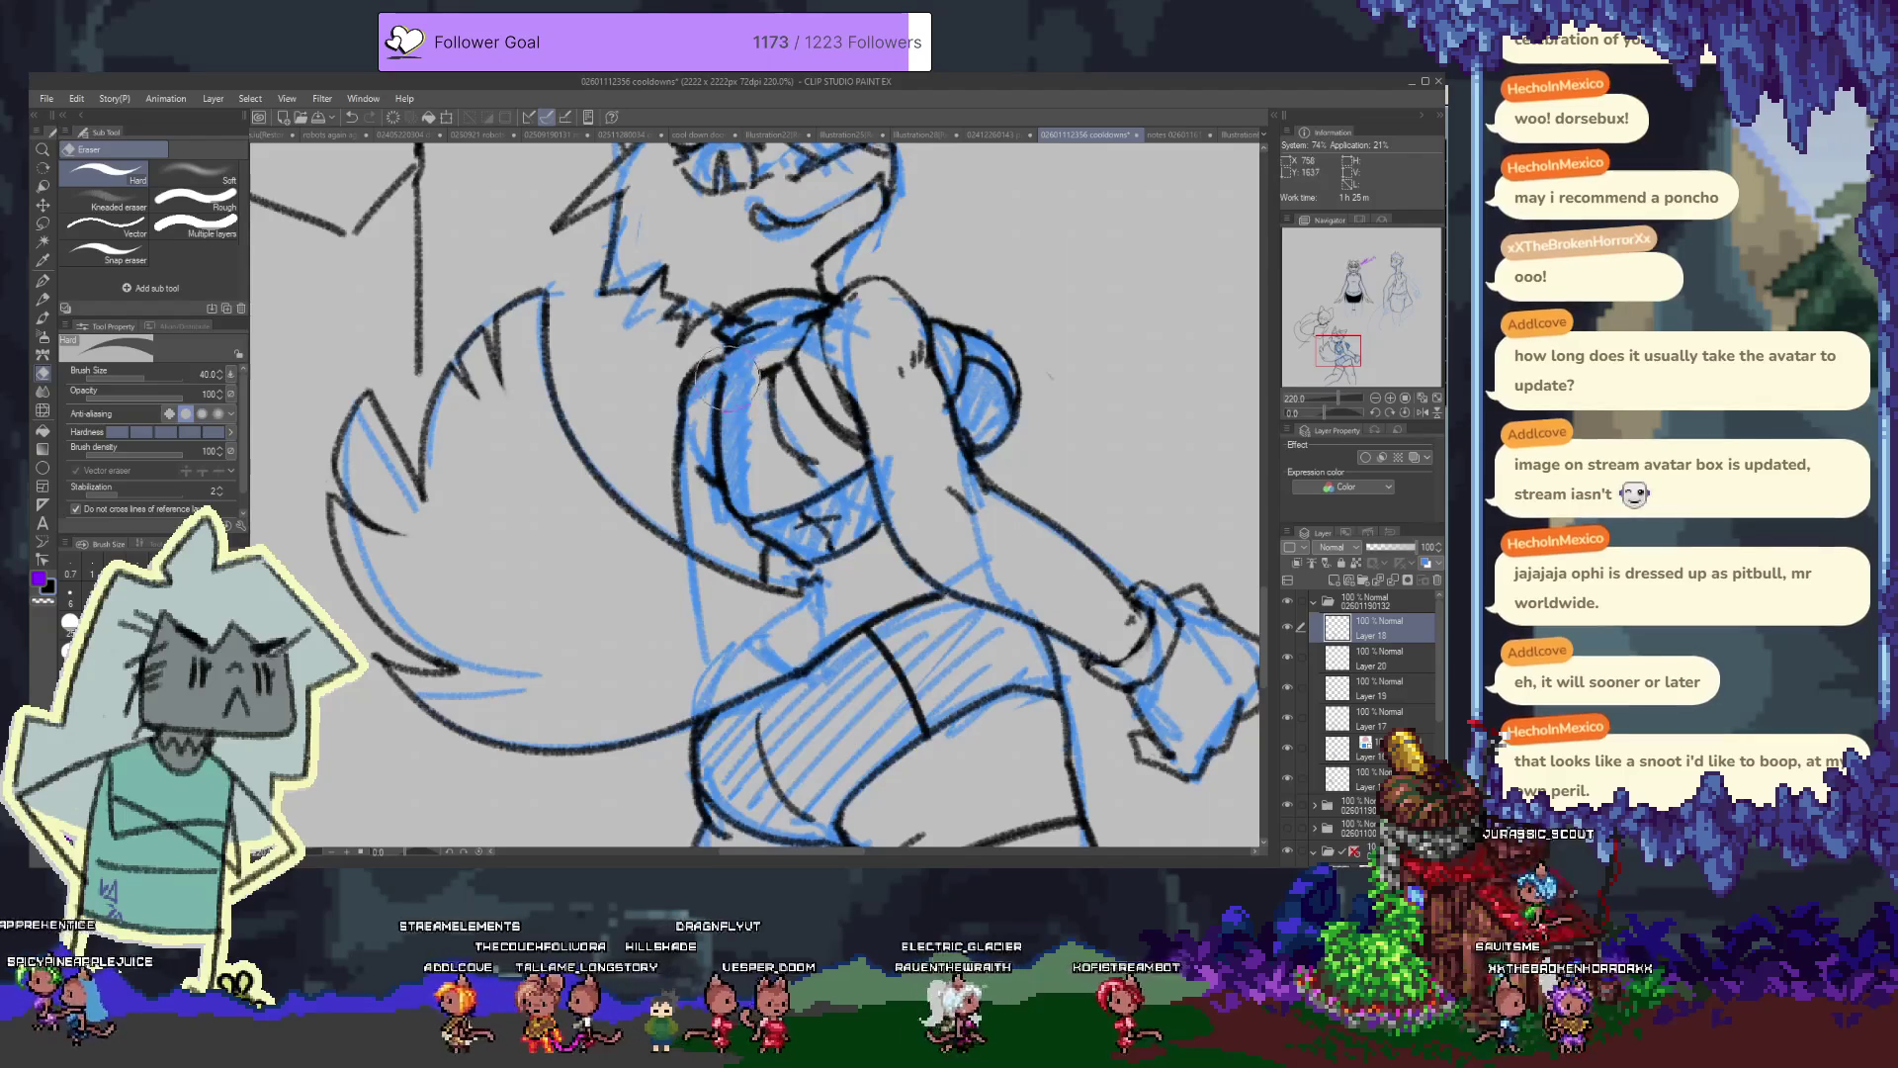
drag(712, 479, 752, 476)
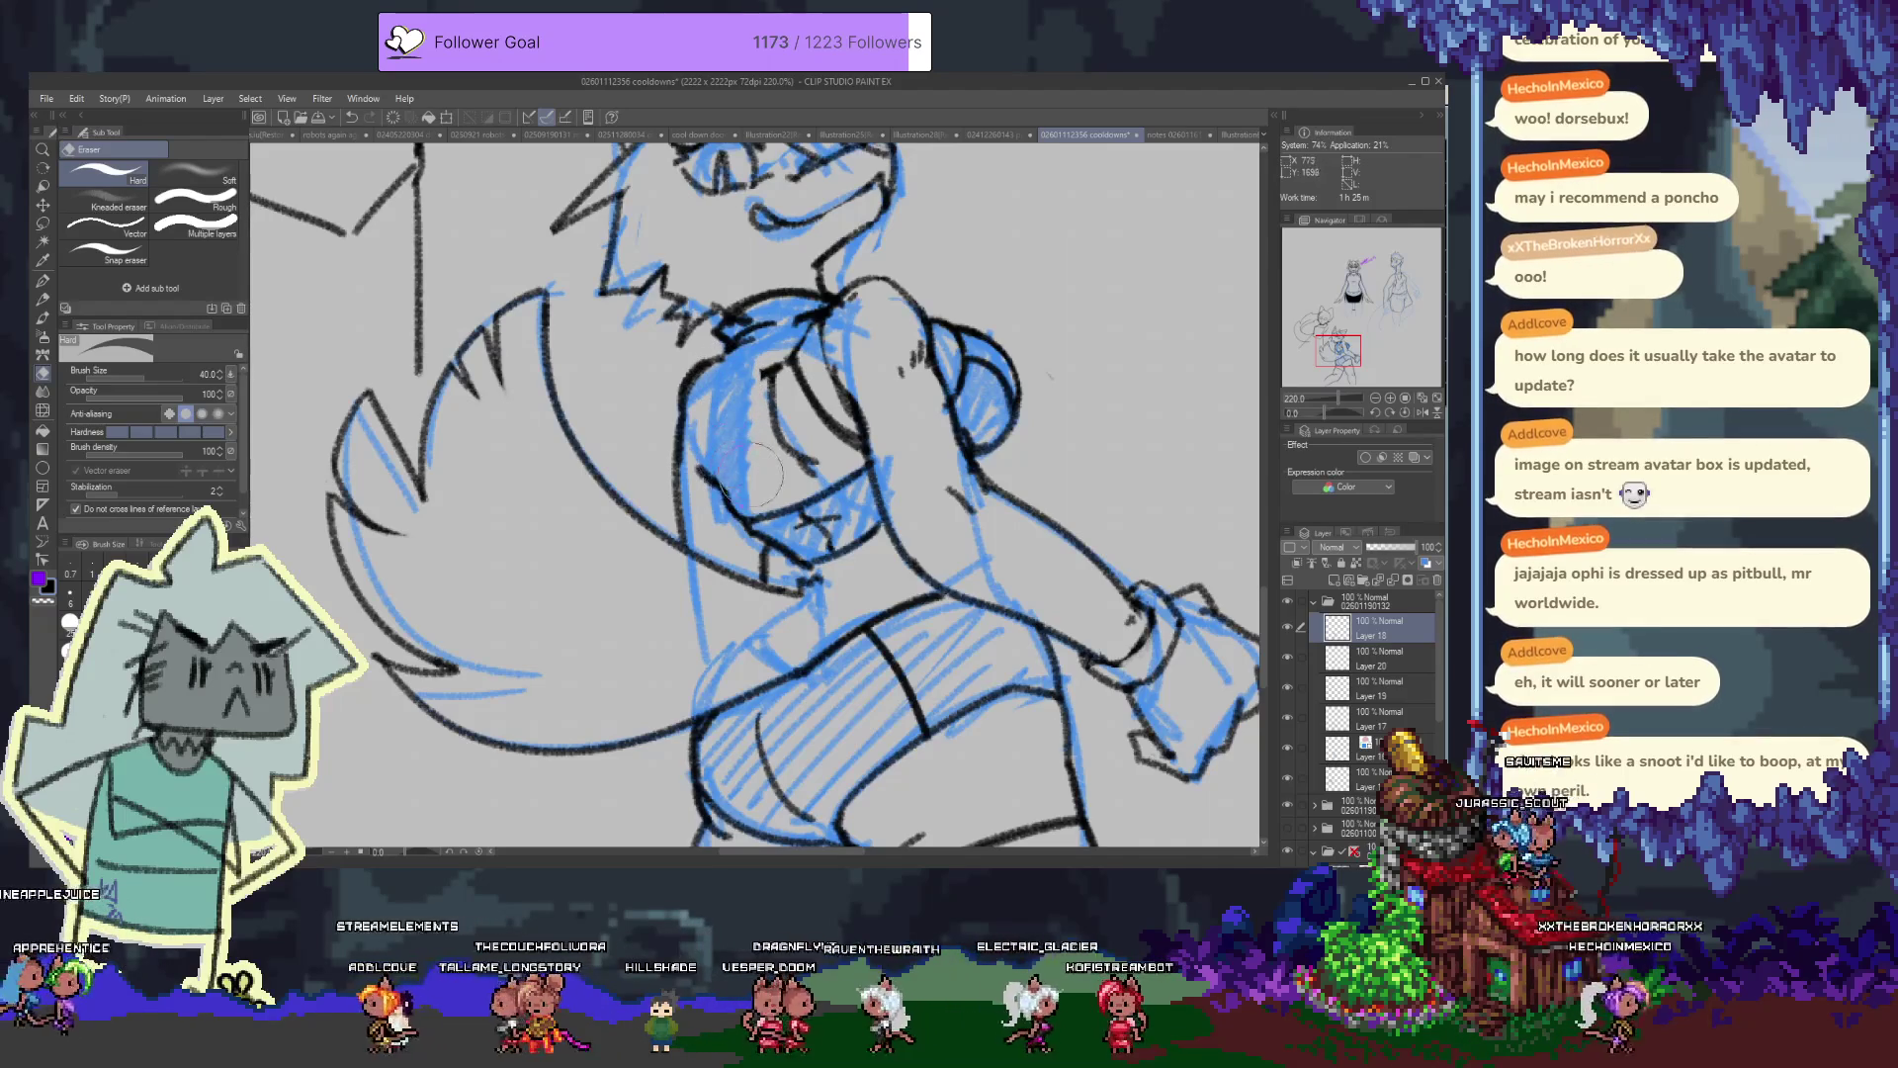
key(p)
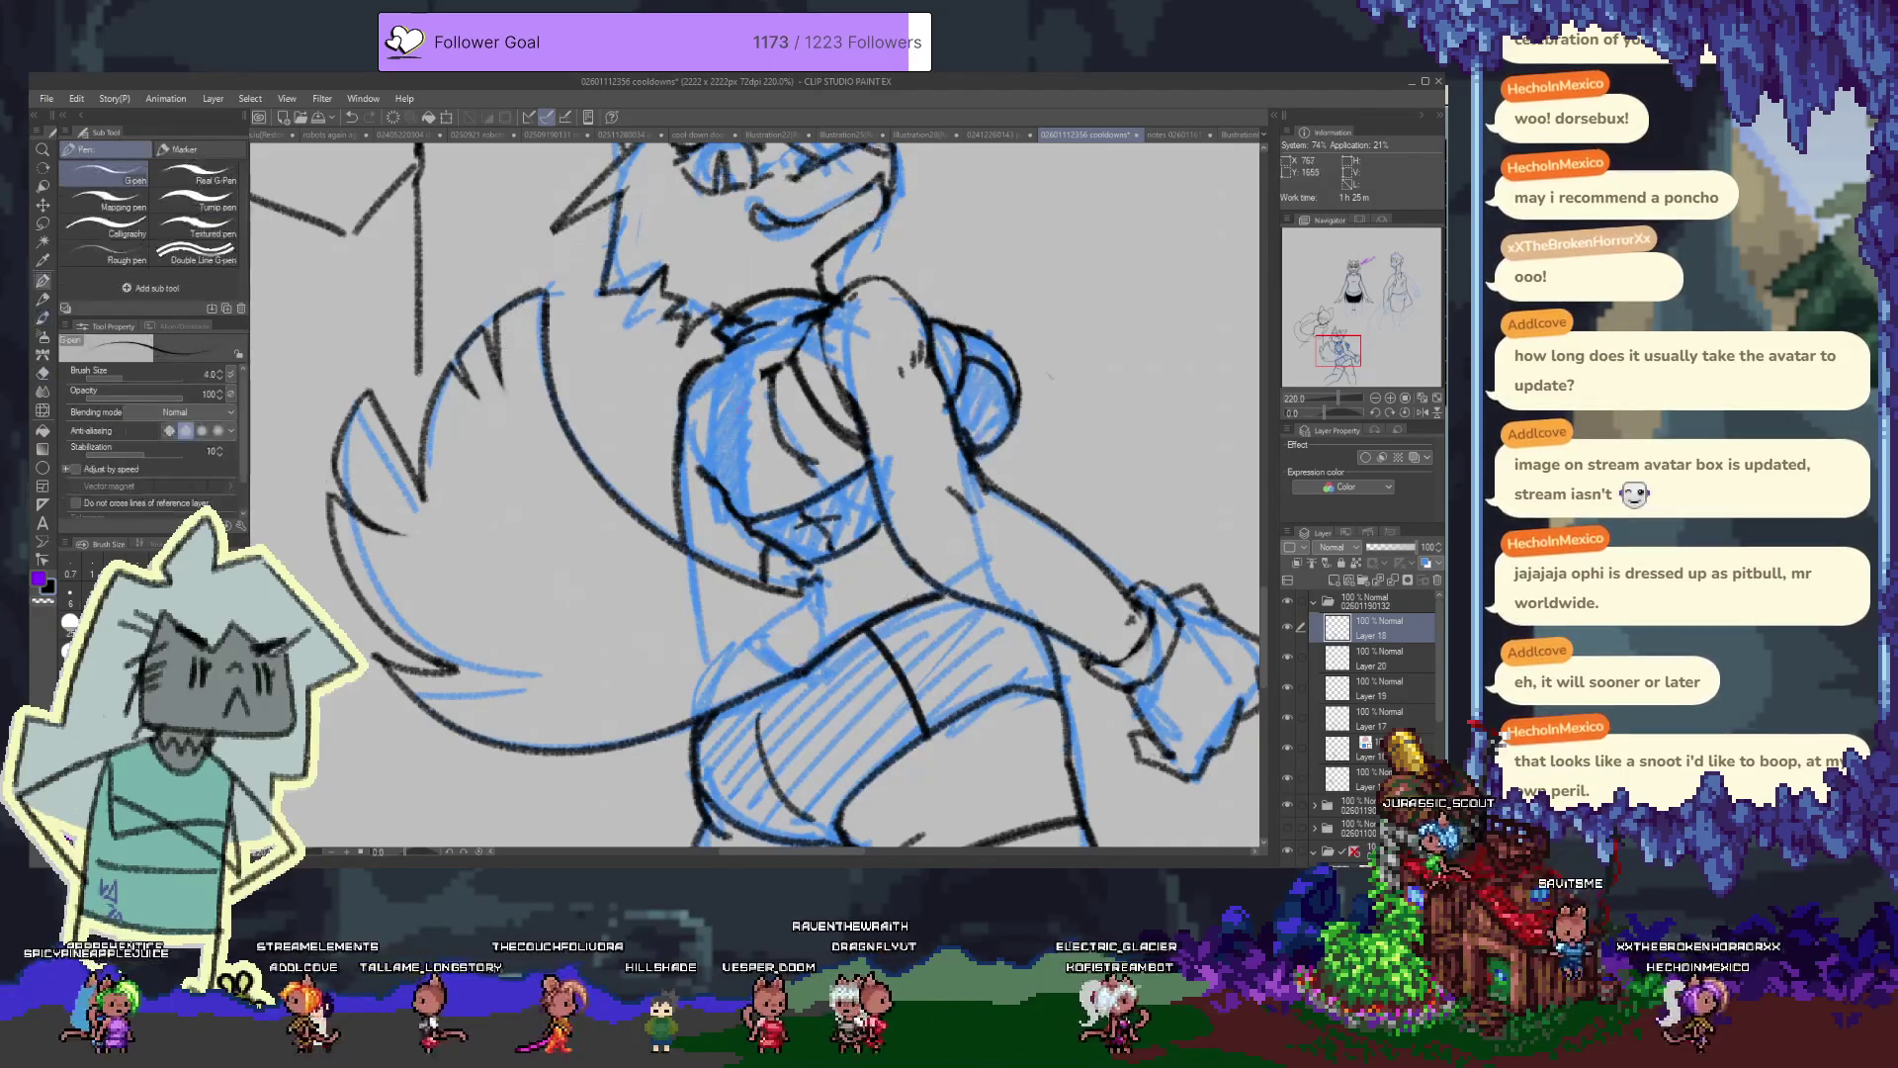
key(p)
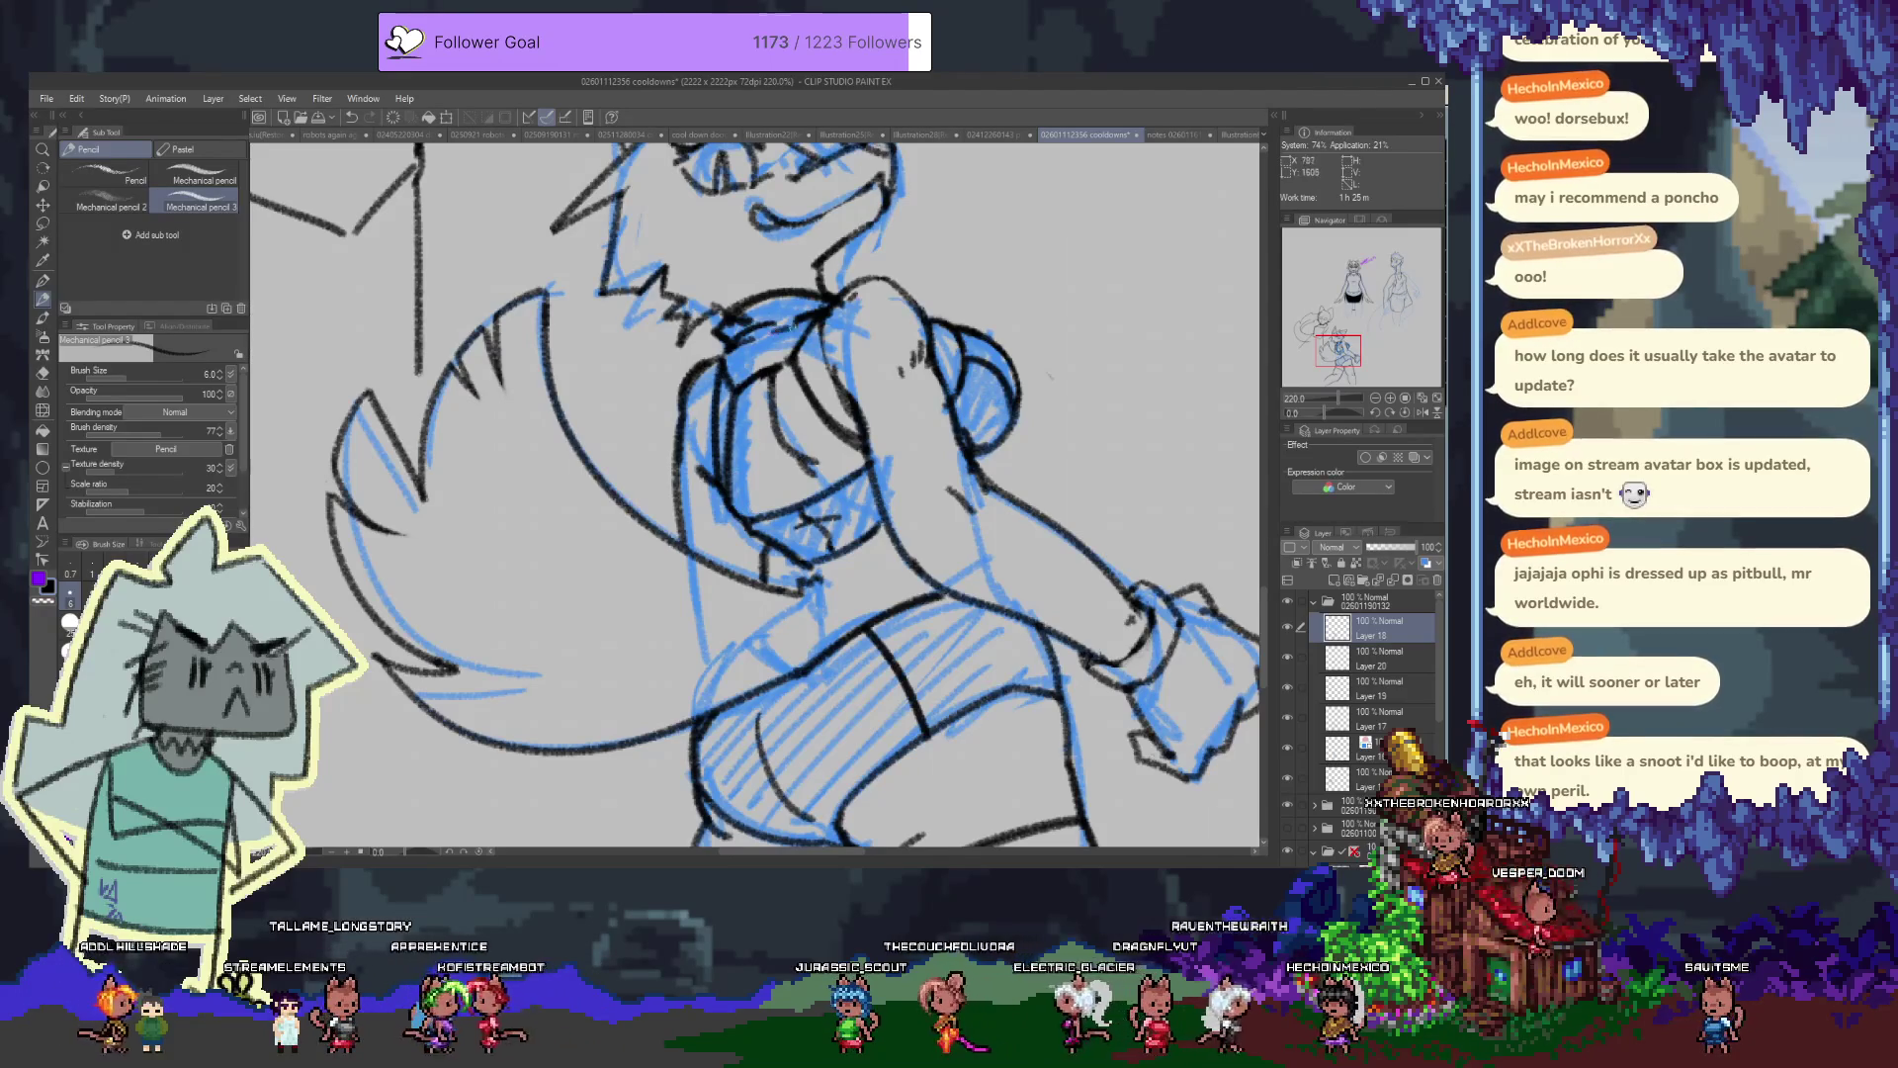
mouse_move(769, 358)
mouse_down()
mouse_move(715, 486)
mouse_move(689, 406)
mouse_move(692, 128)
mouse_move(801, 464)
mouse_up()
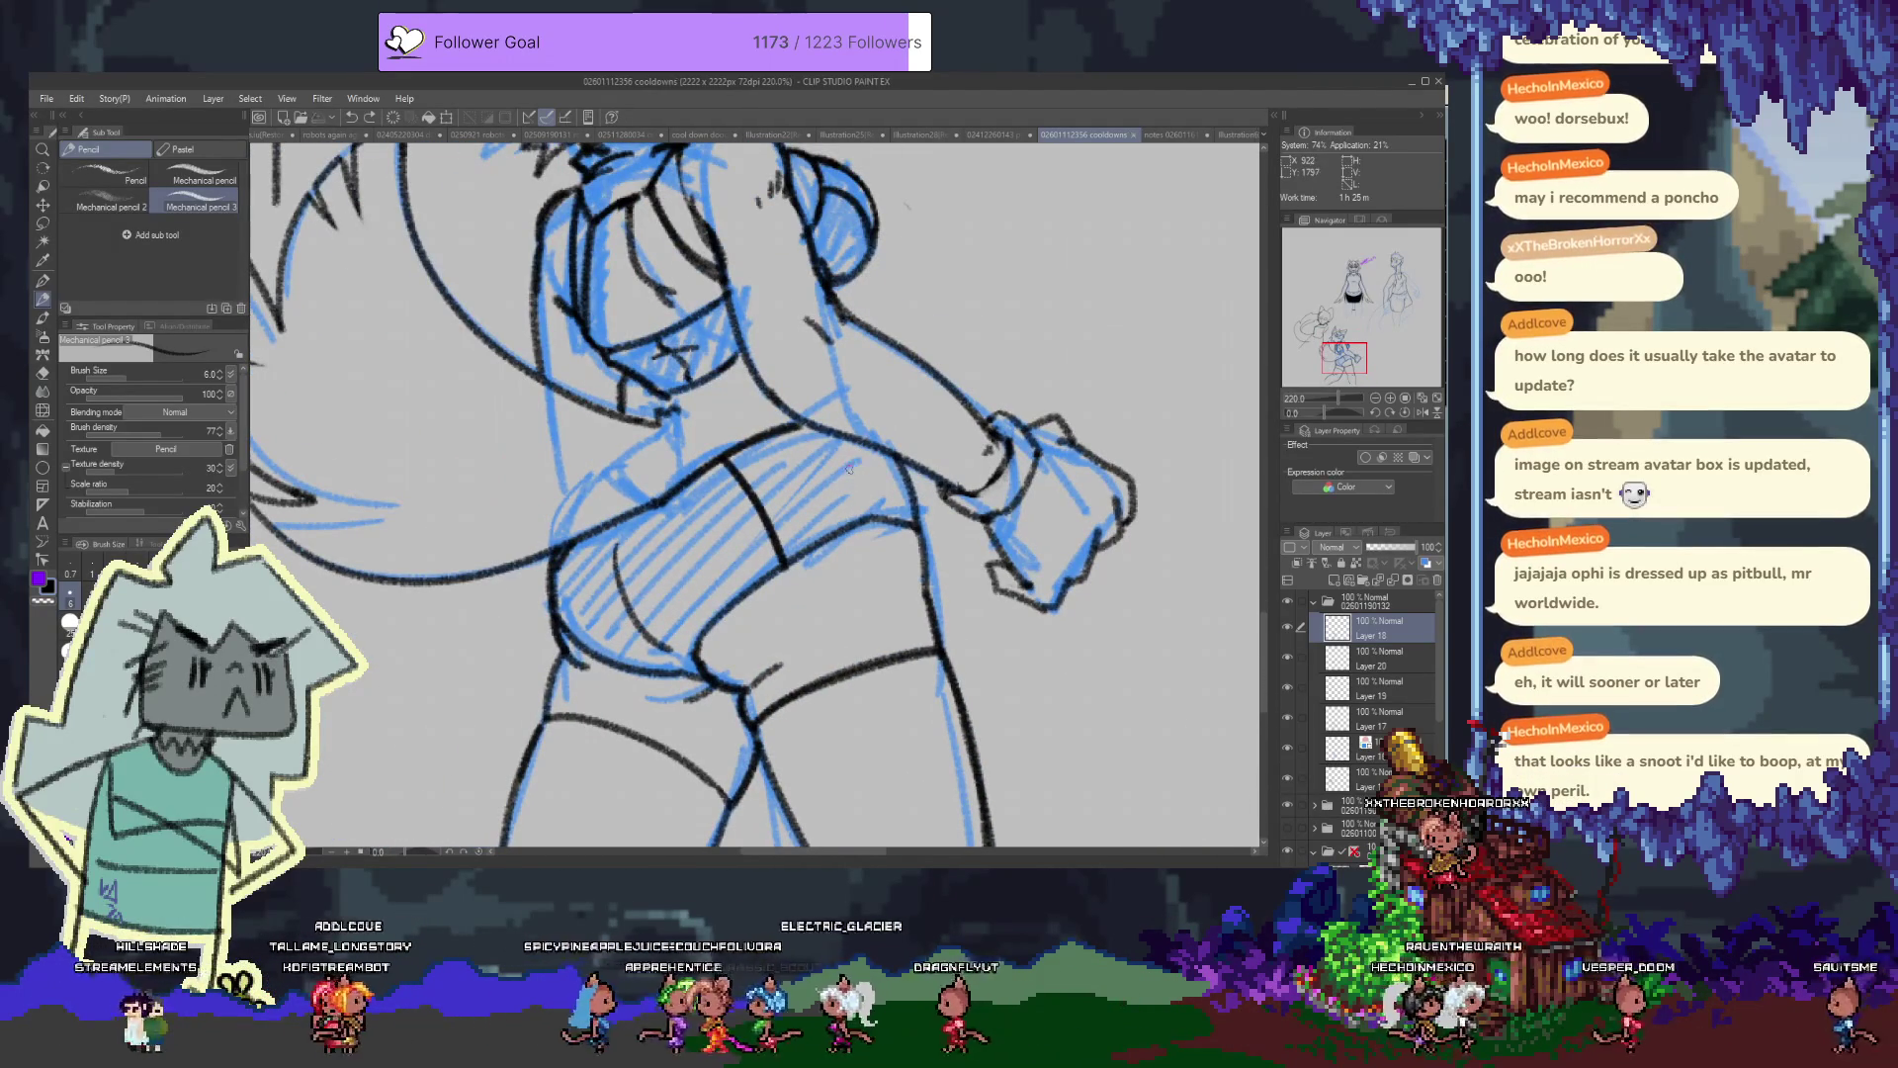
Turn off the blue sketch layer's visibility to check the line art alone
scroll(848, 468, down, 5)
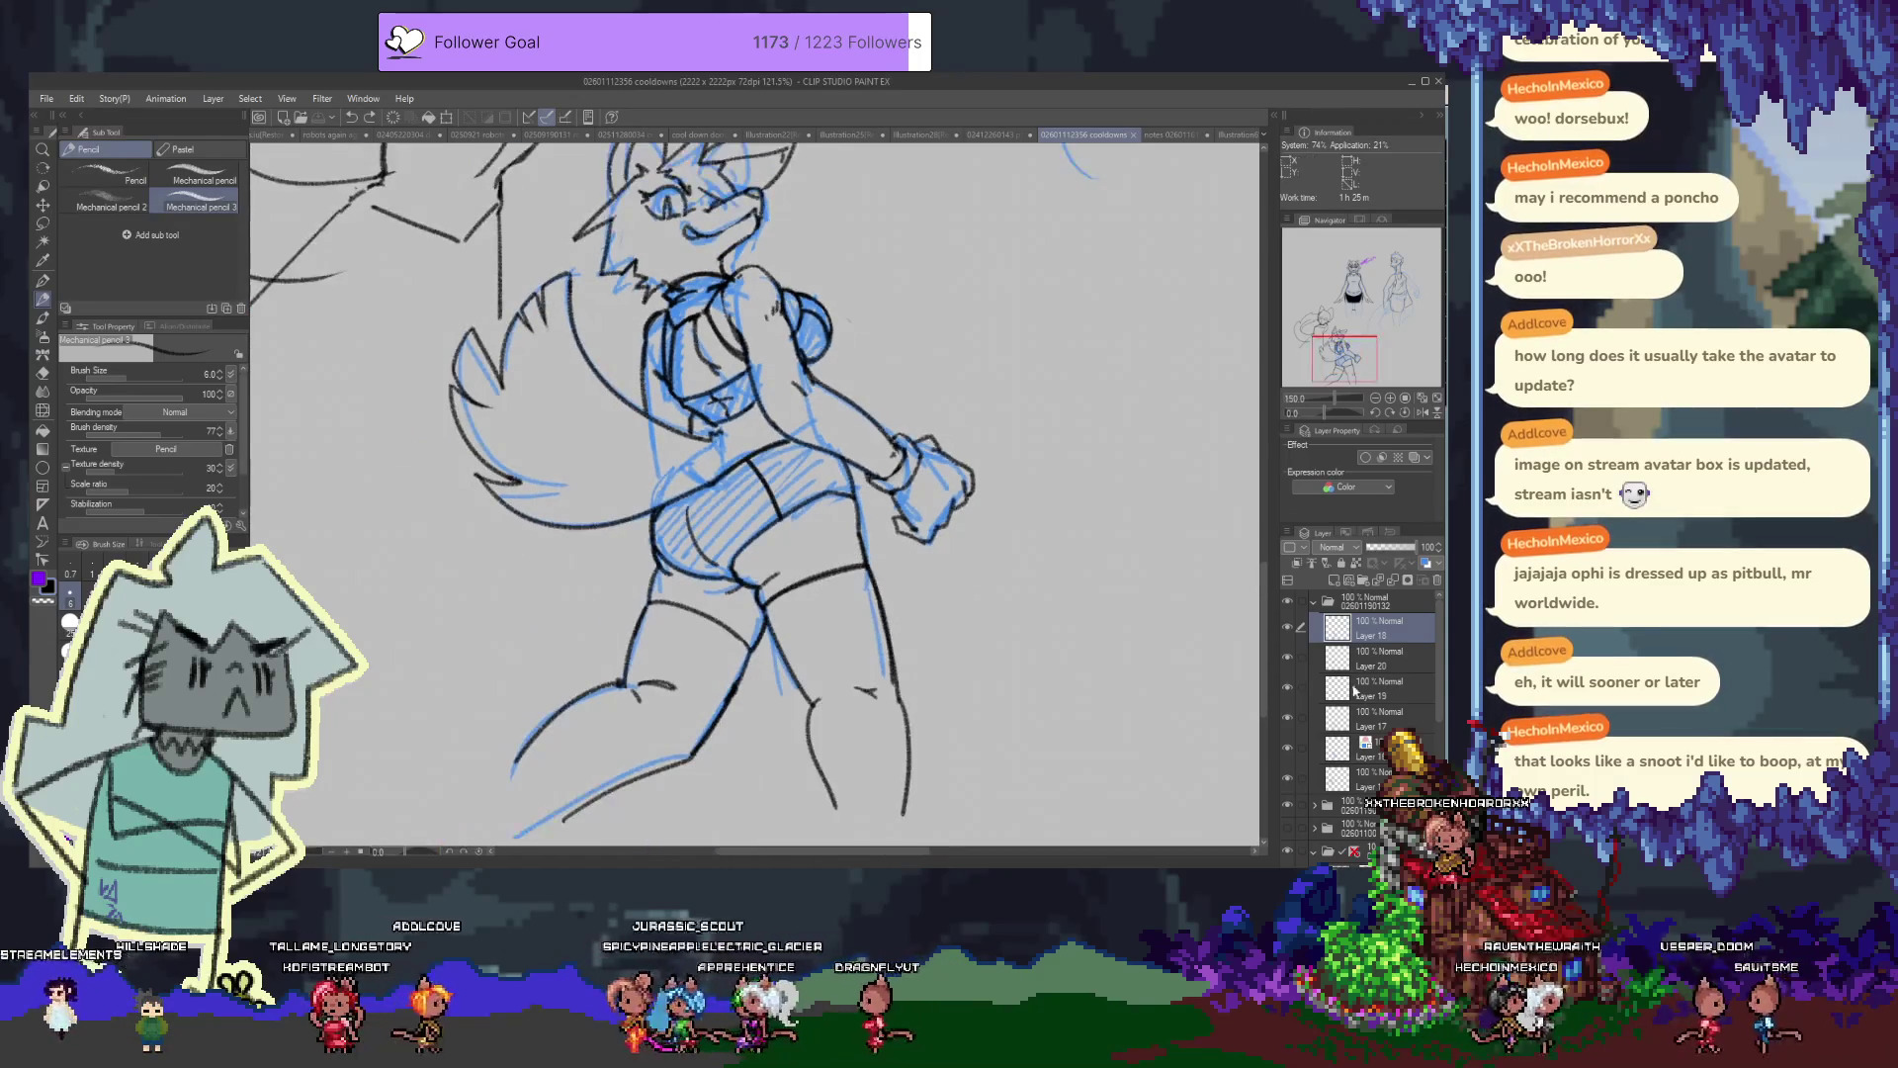
click(1287, 753)
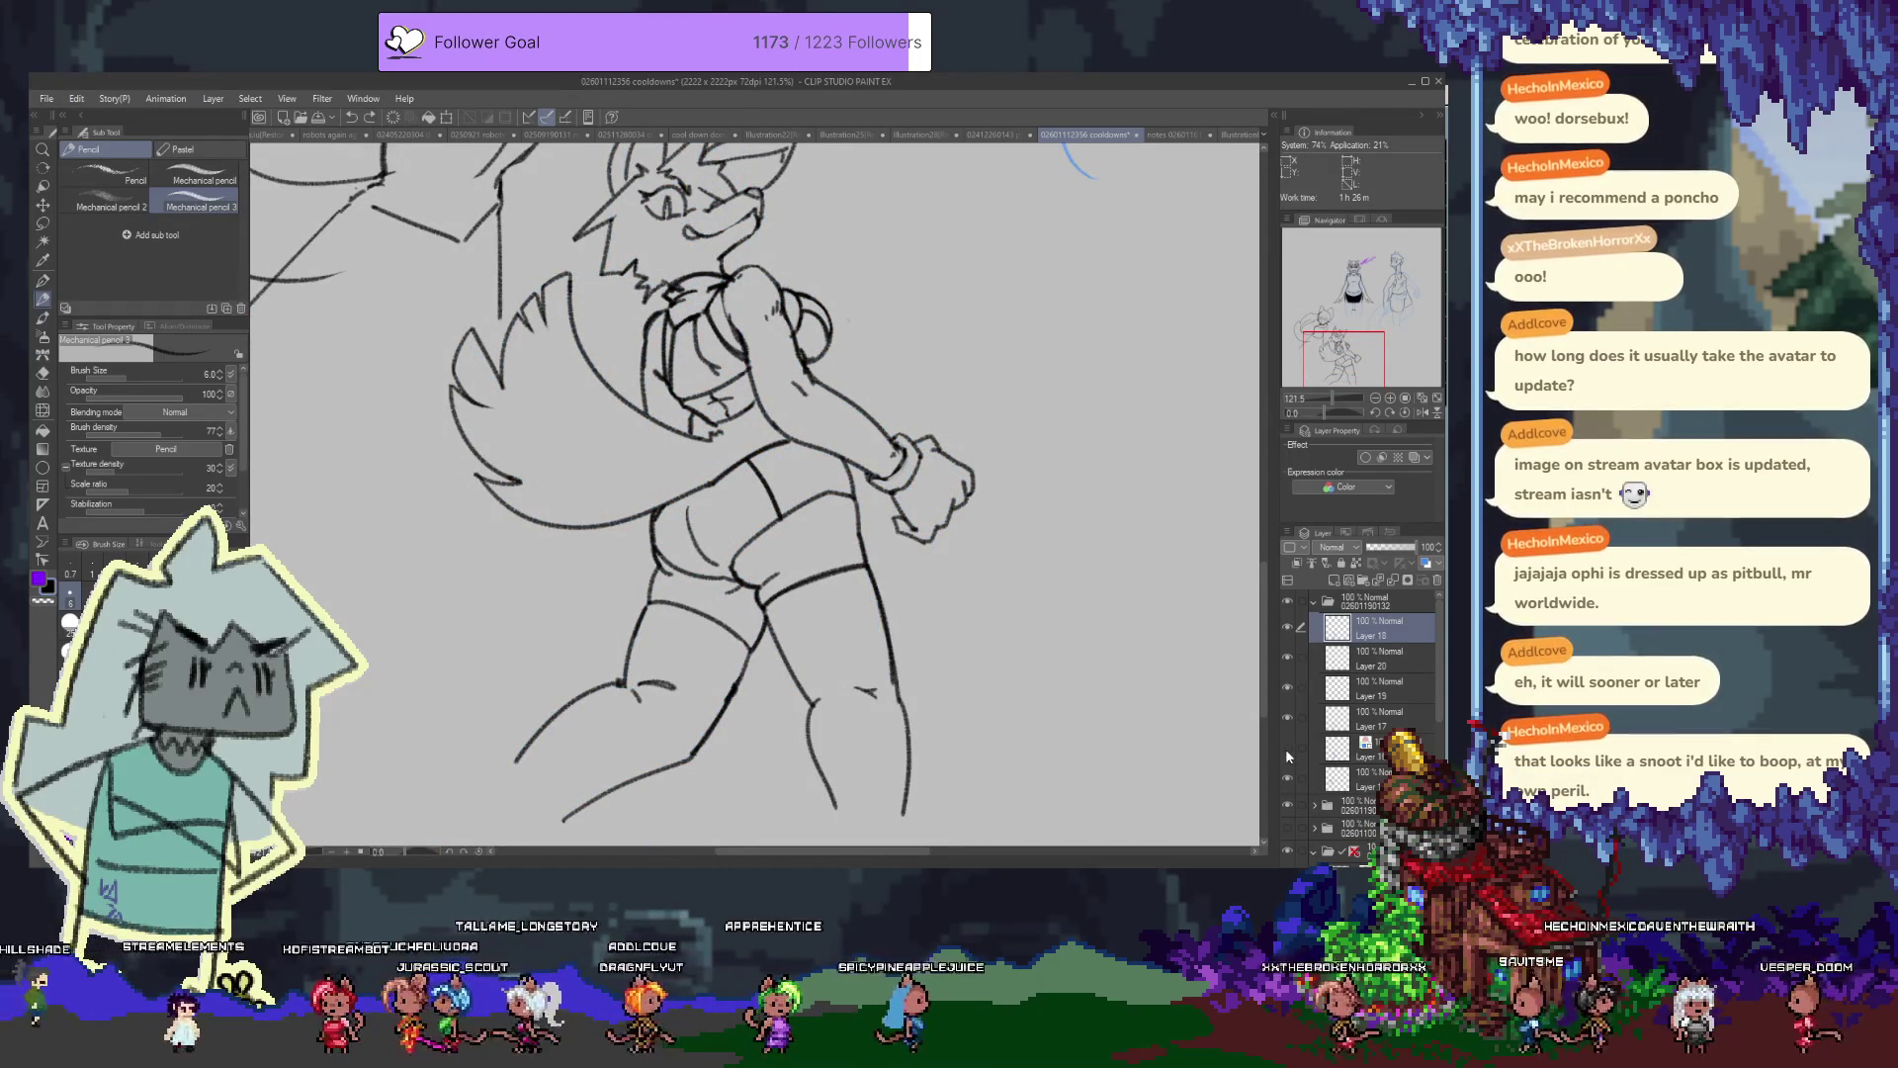
click(1287, 753)
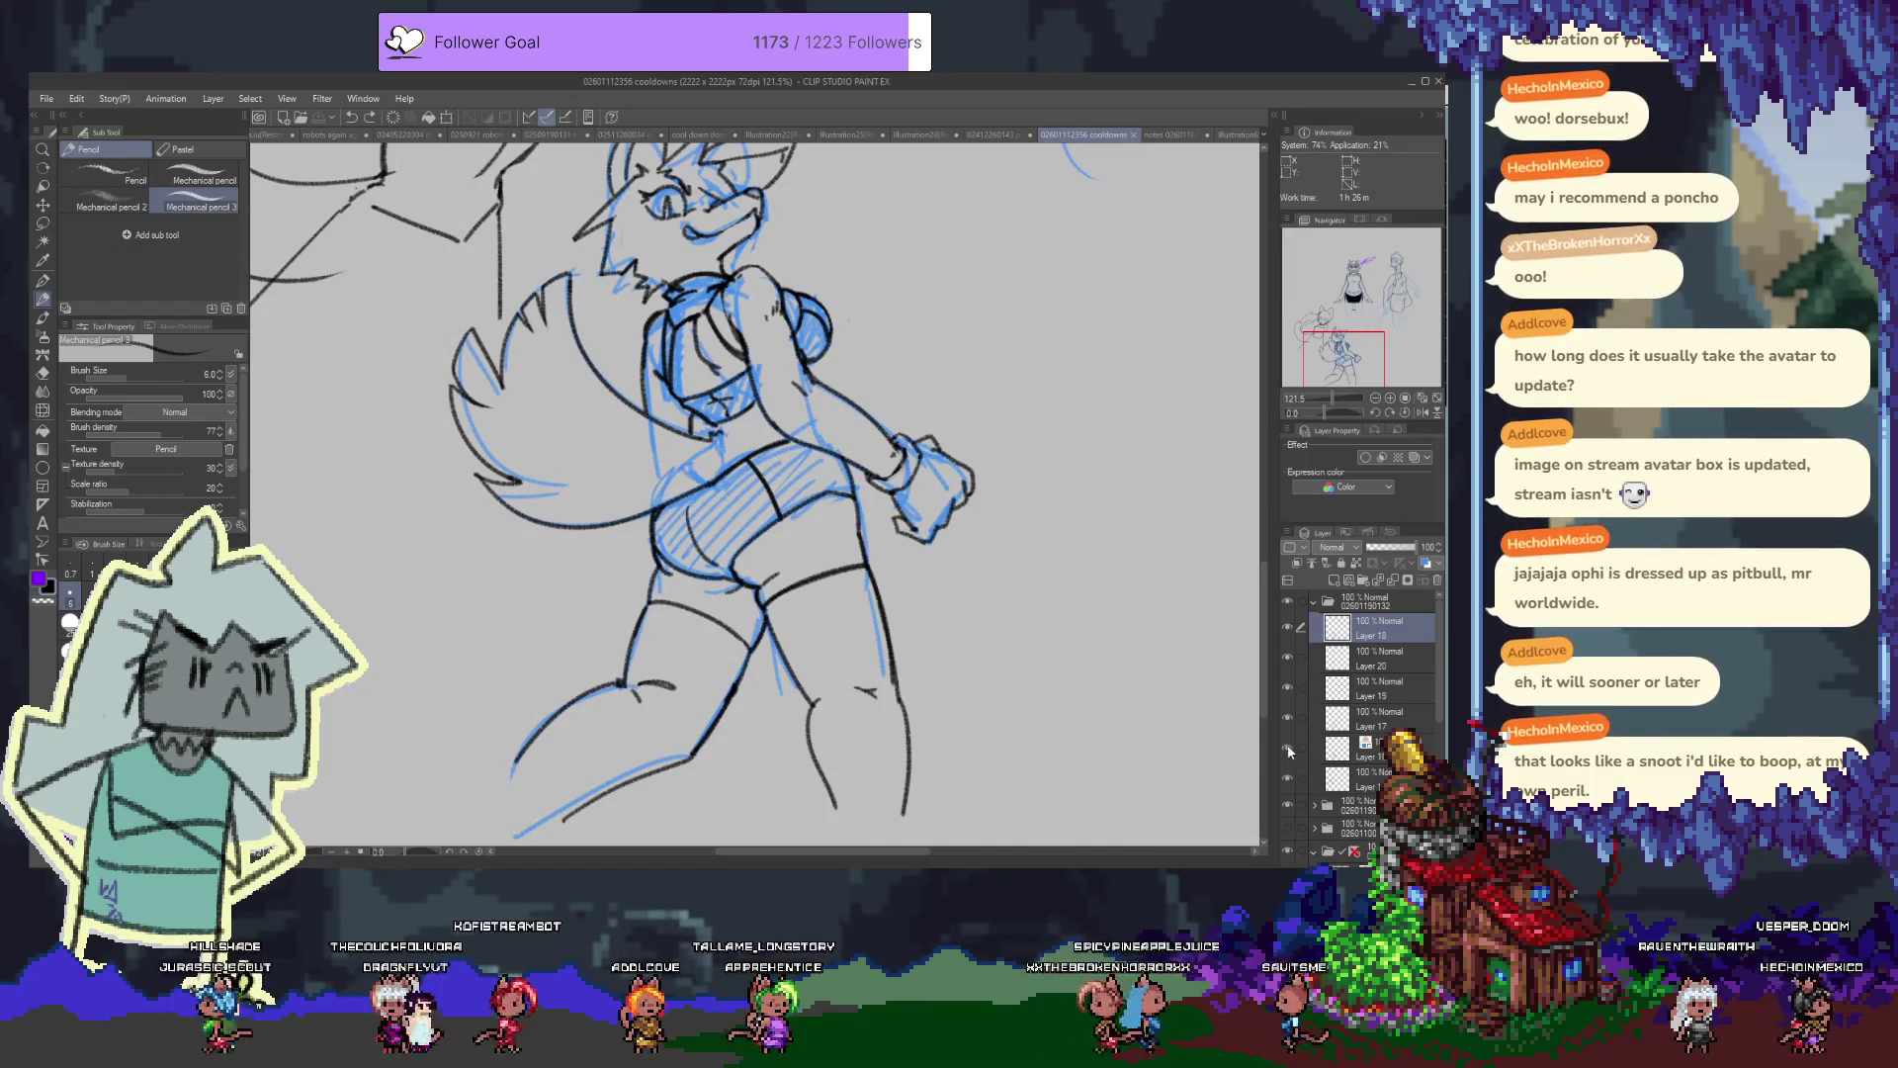
click(1287, 754)
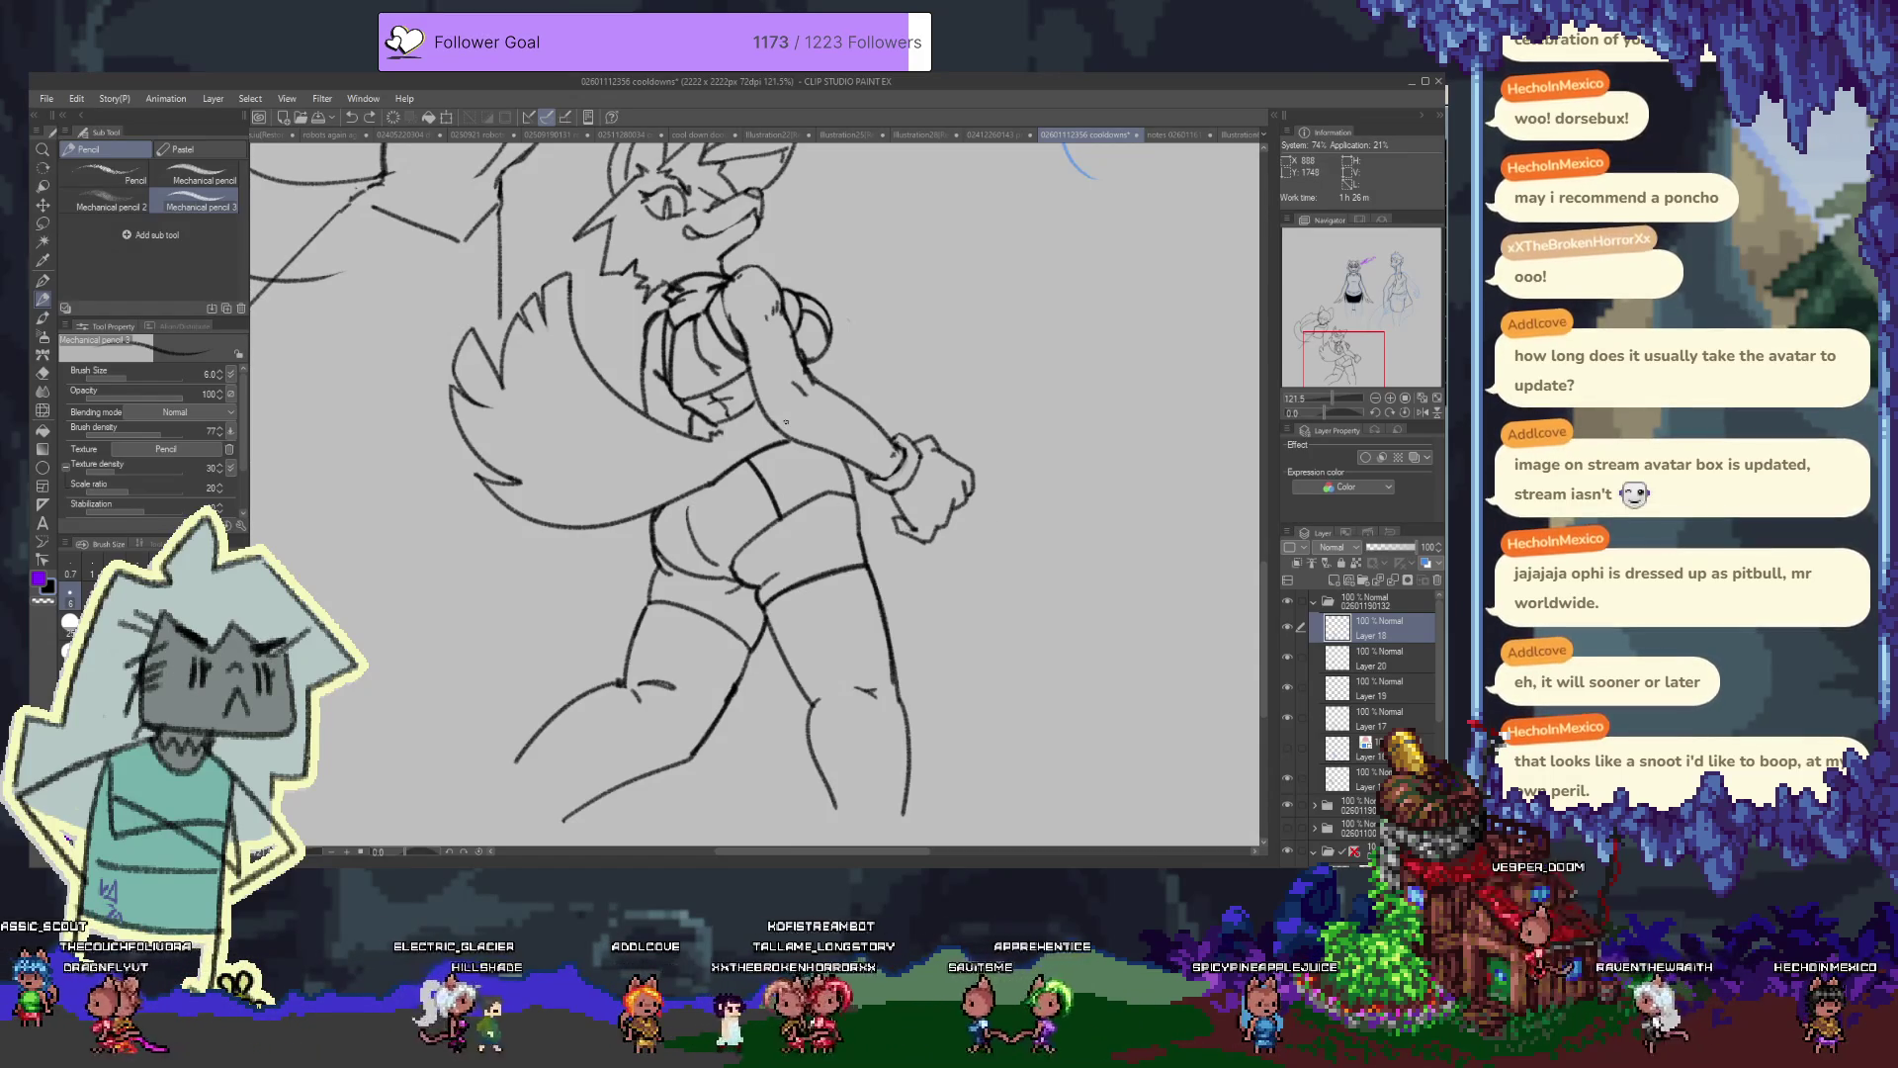
Zoom to 200% on the torso, add then undo a new Layer 21, and reselect the mechanical pencil
key(ctrl+plus)
key(ctrl+plus)
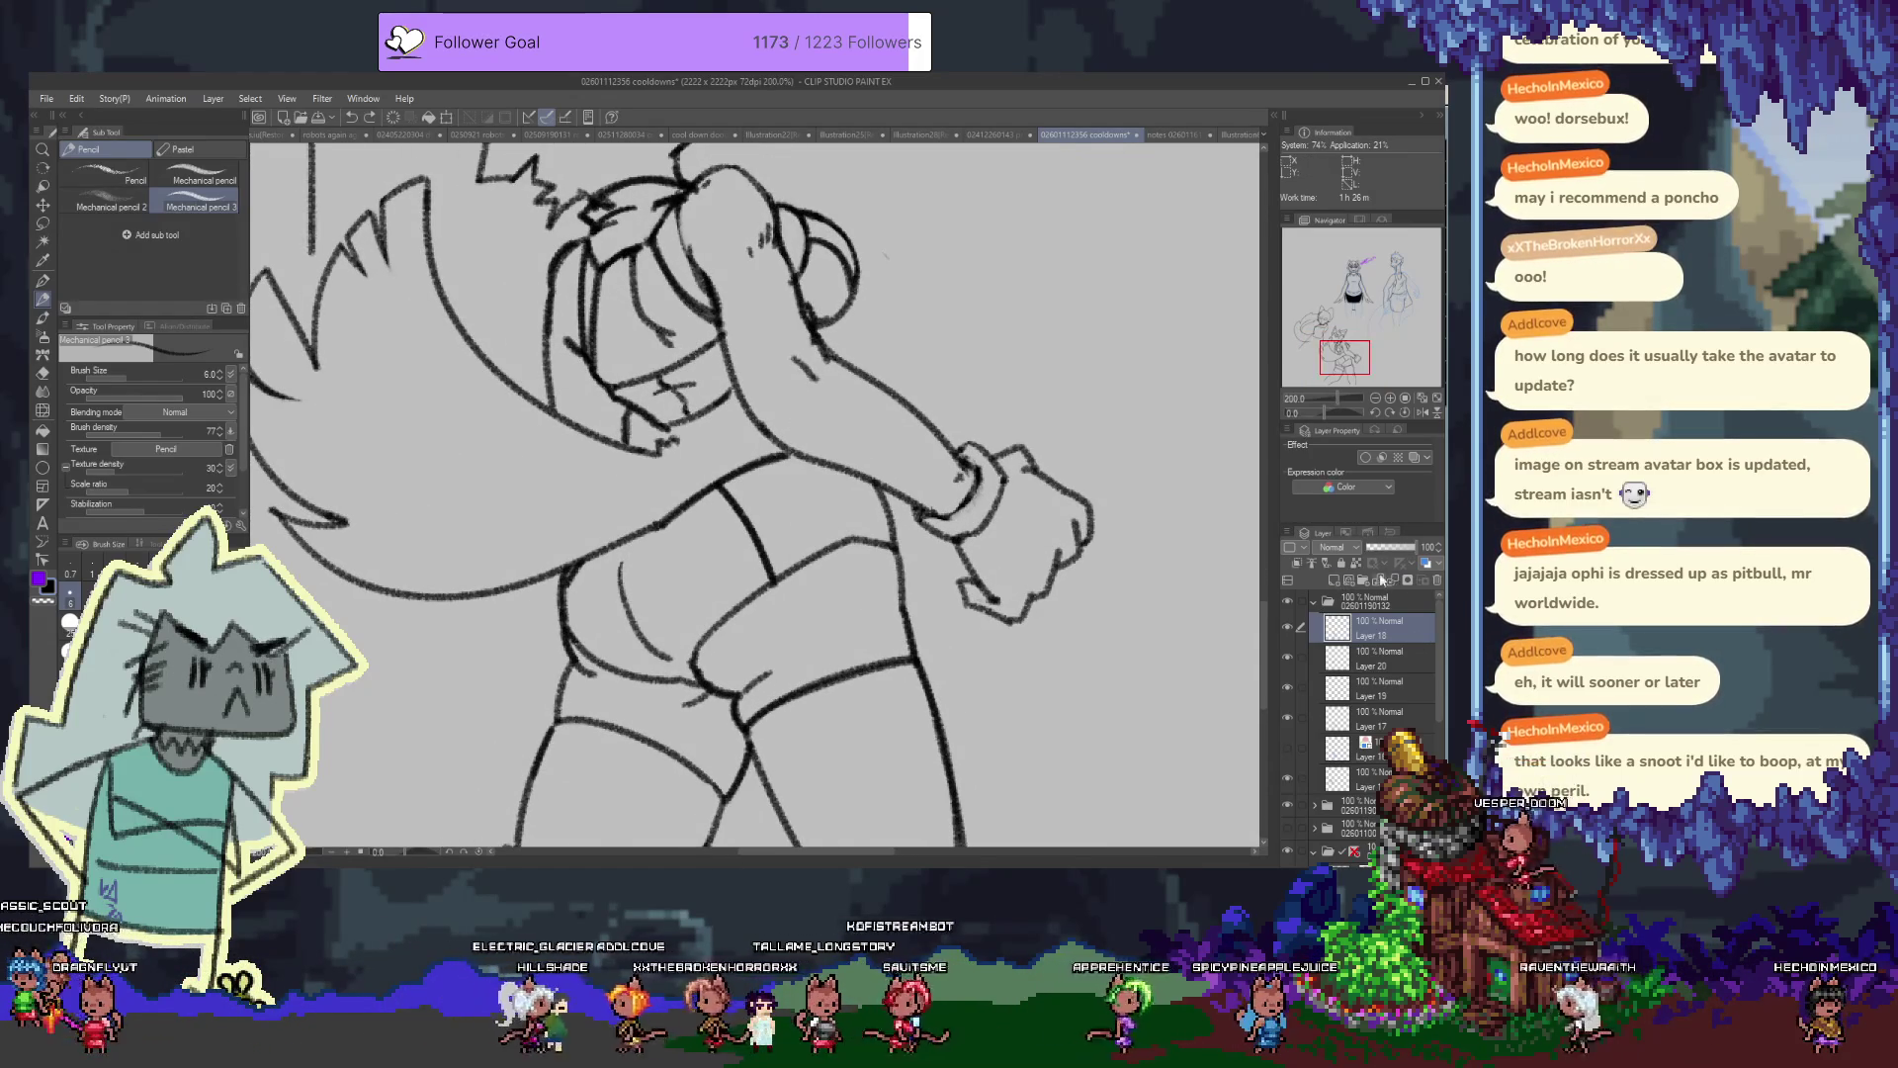
click(1336, 581)
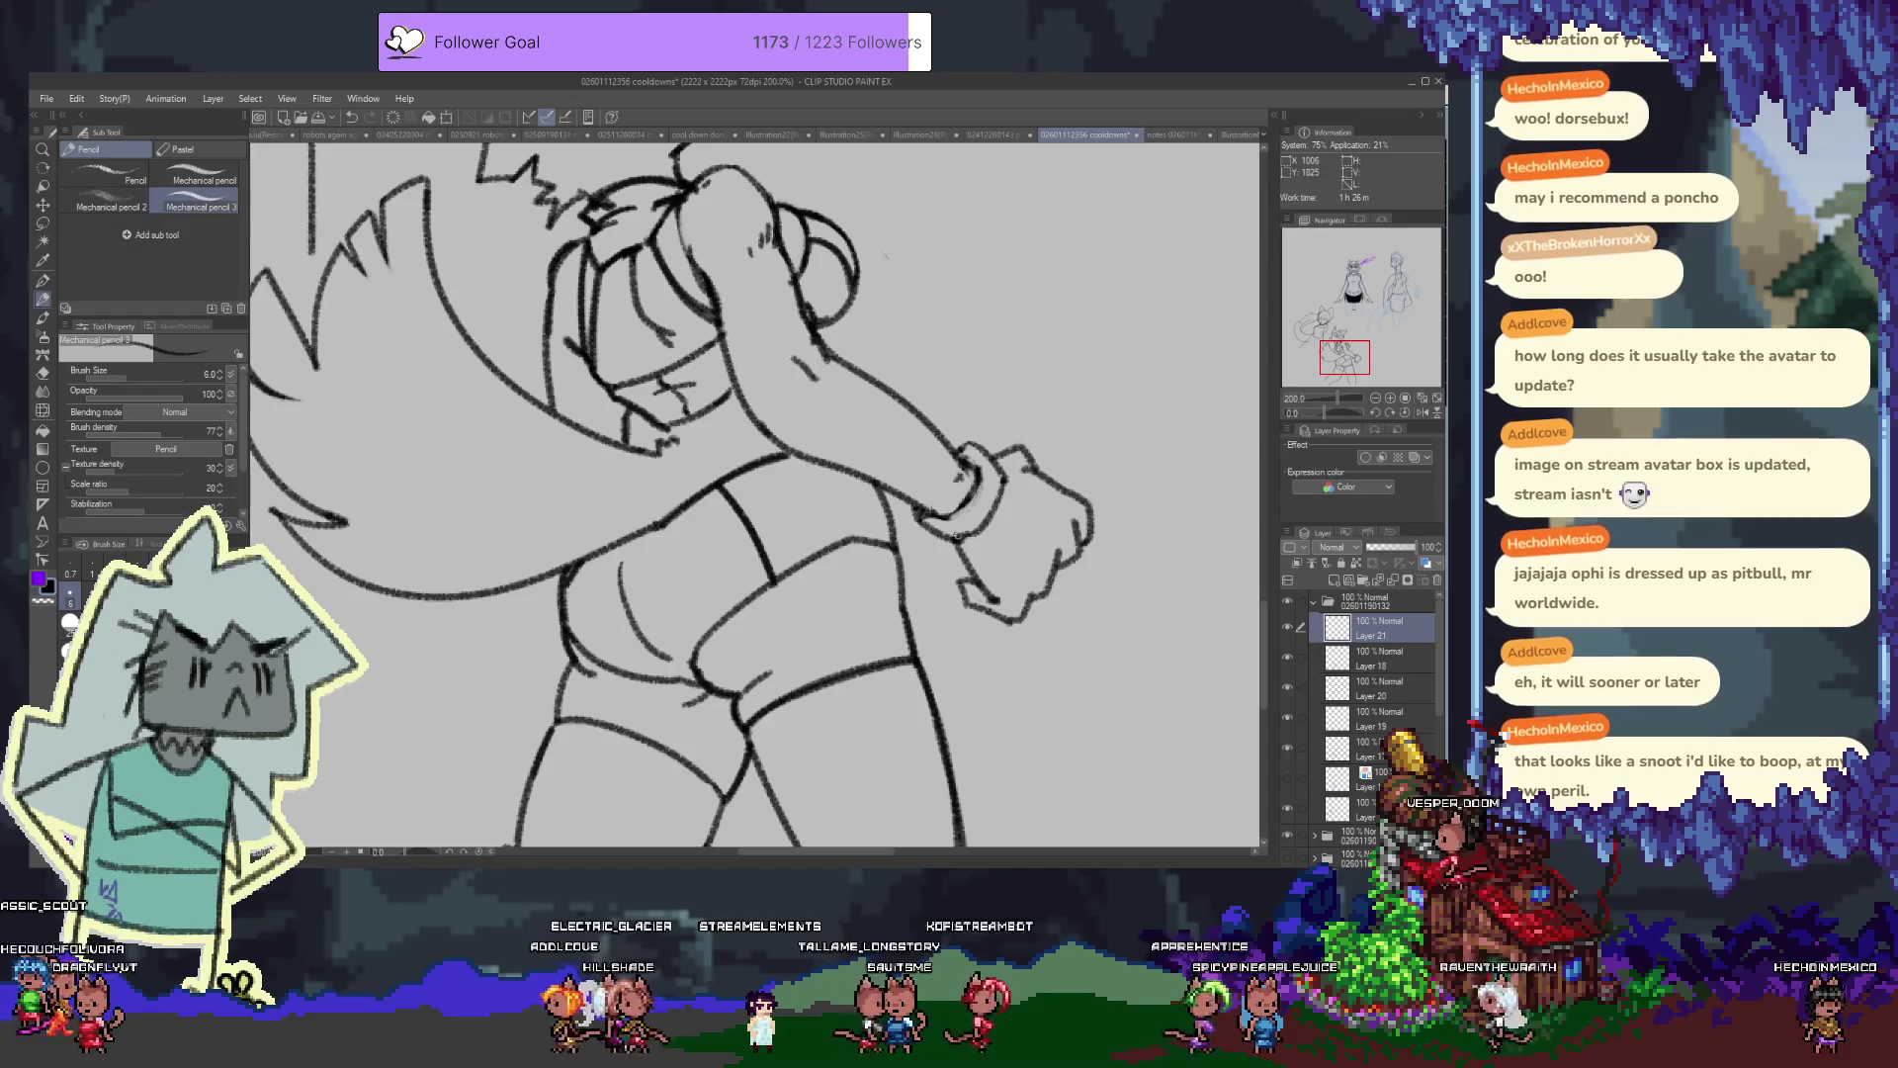
scroll(757, 492, down, 1)
click(1379, 658)
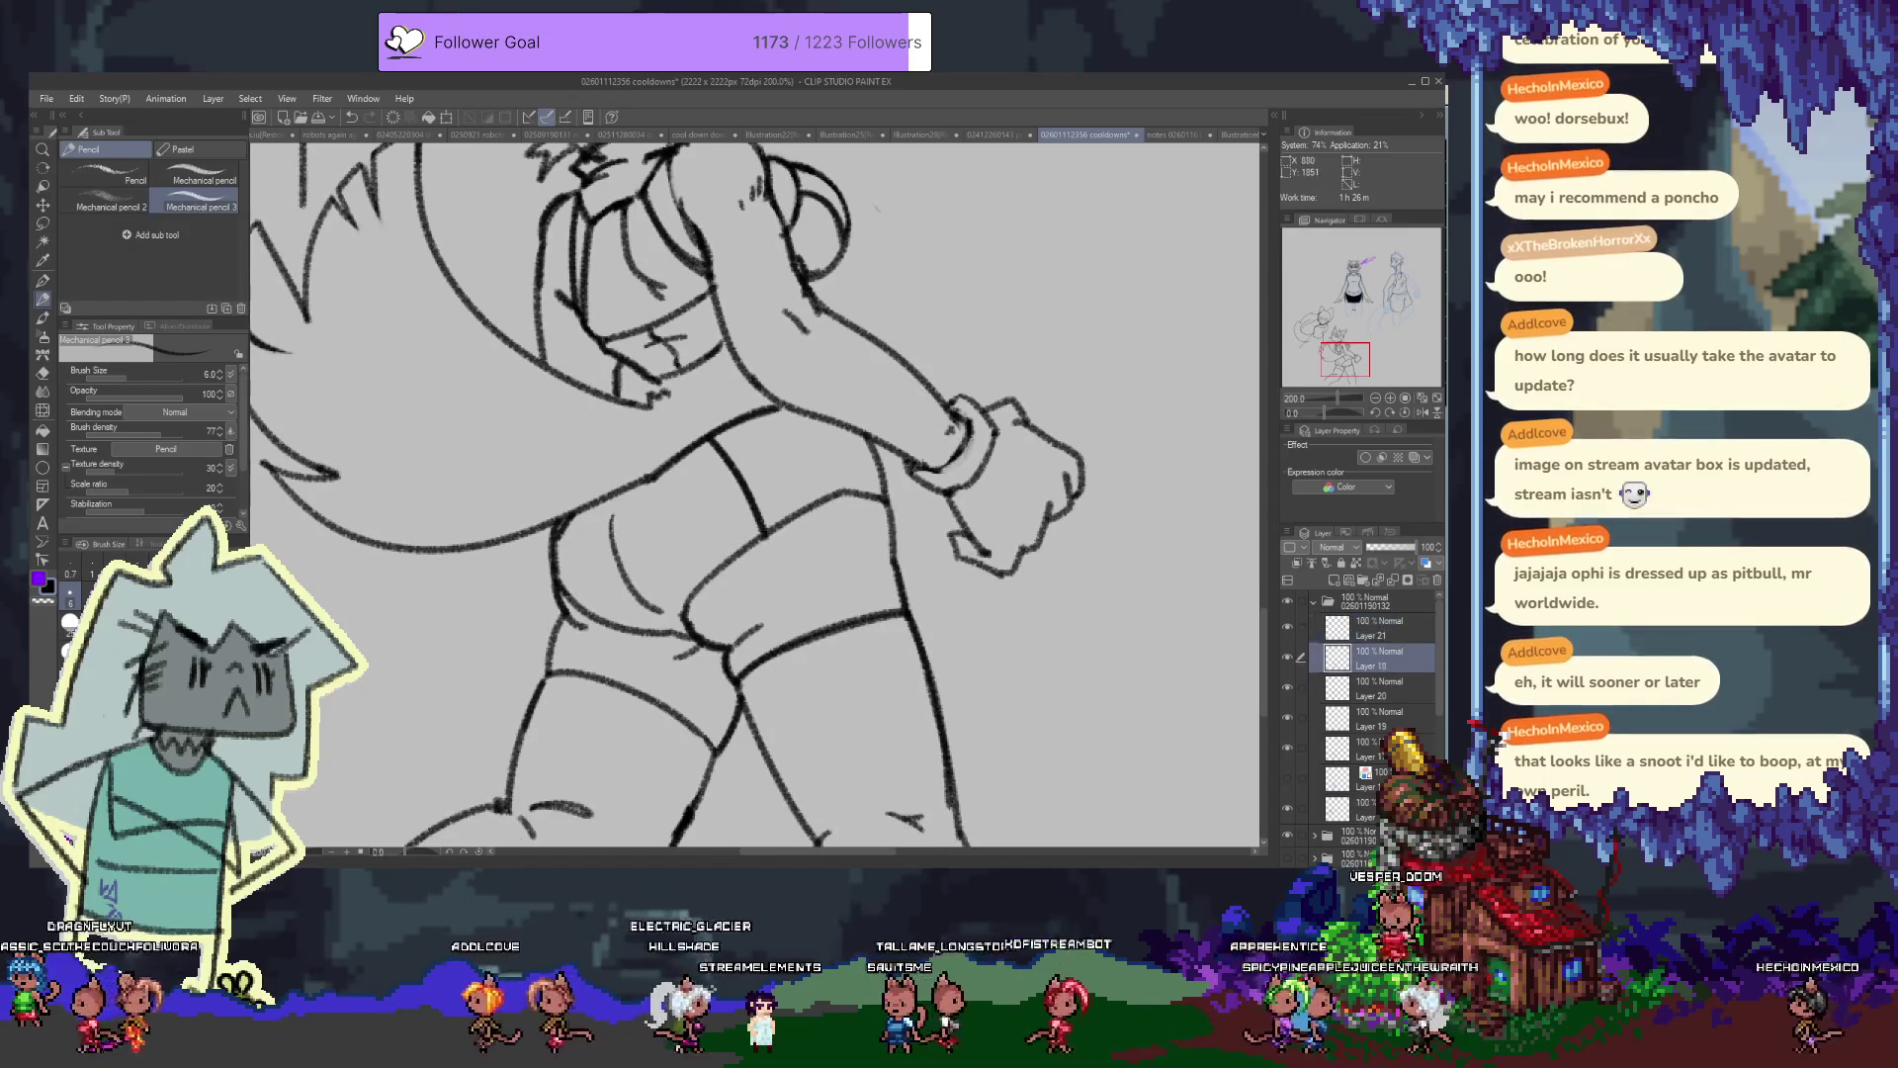
key(e)
key(ctrl+z)
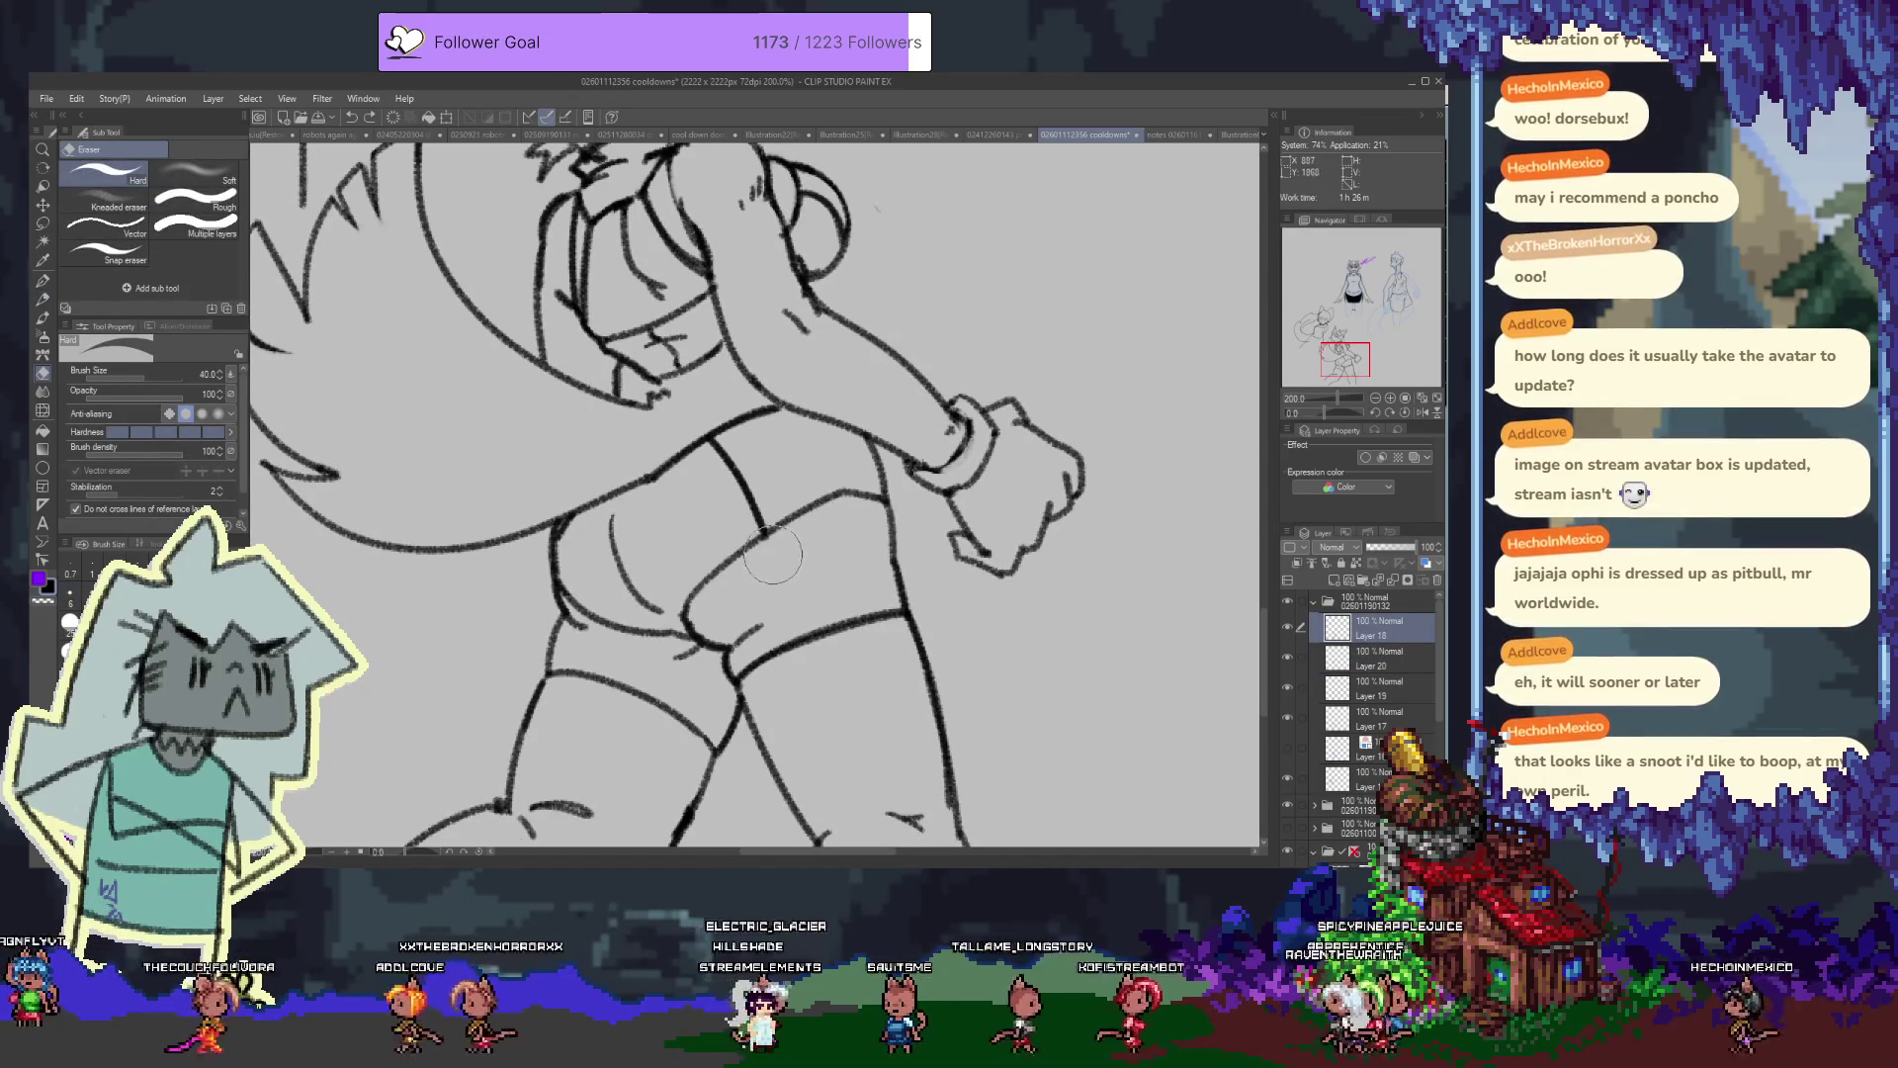
key(p)
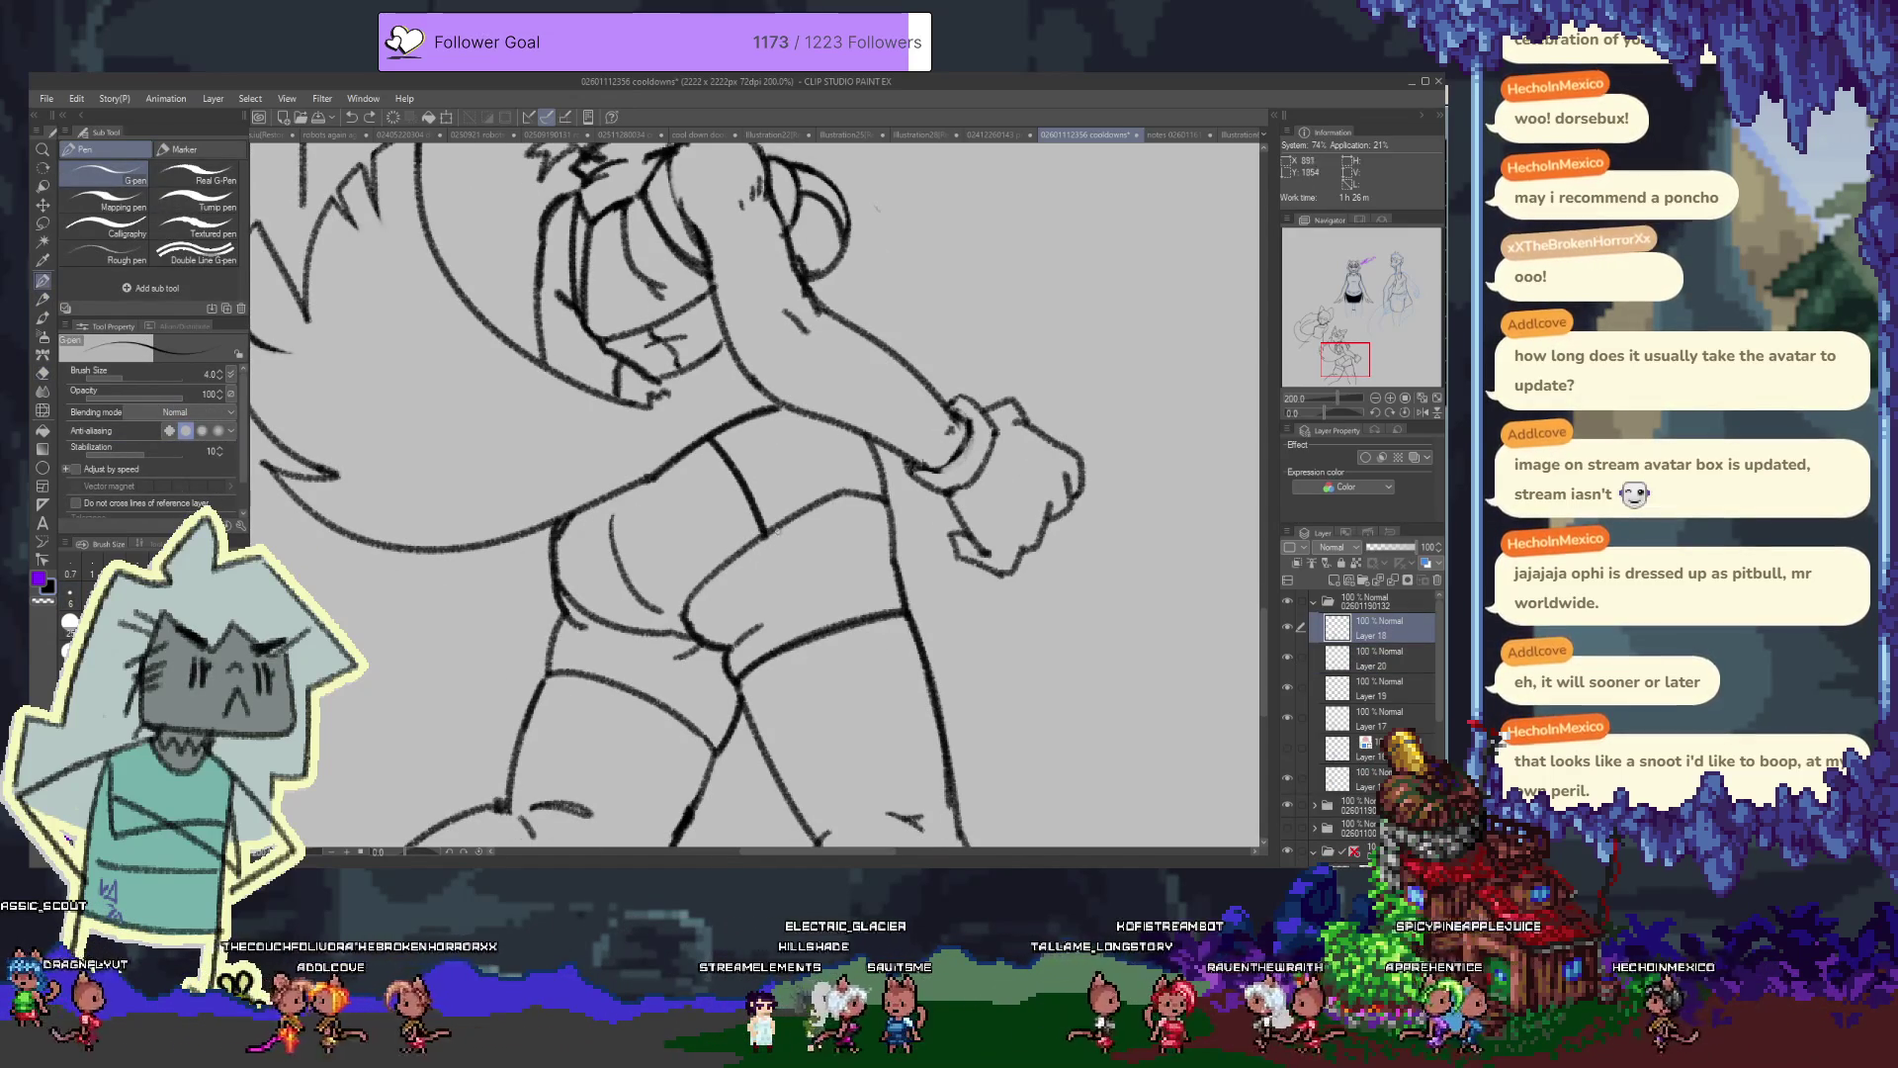
key(p)
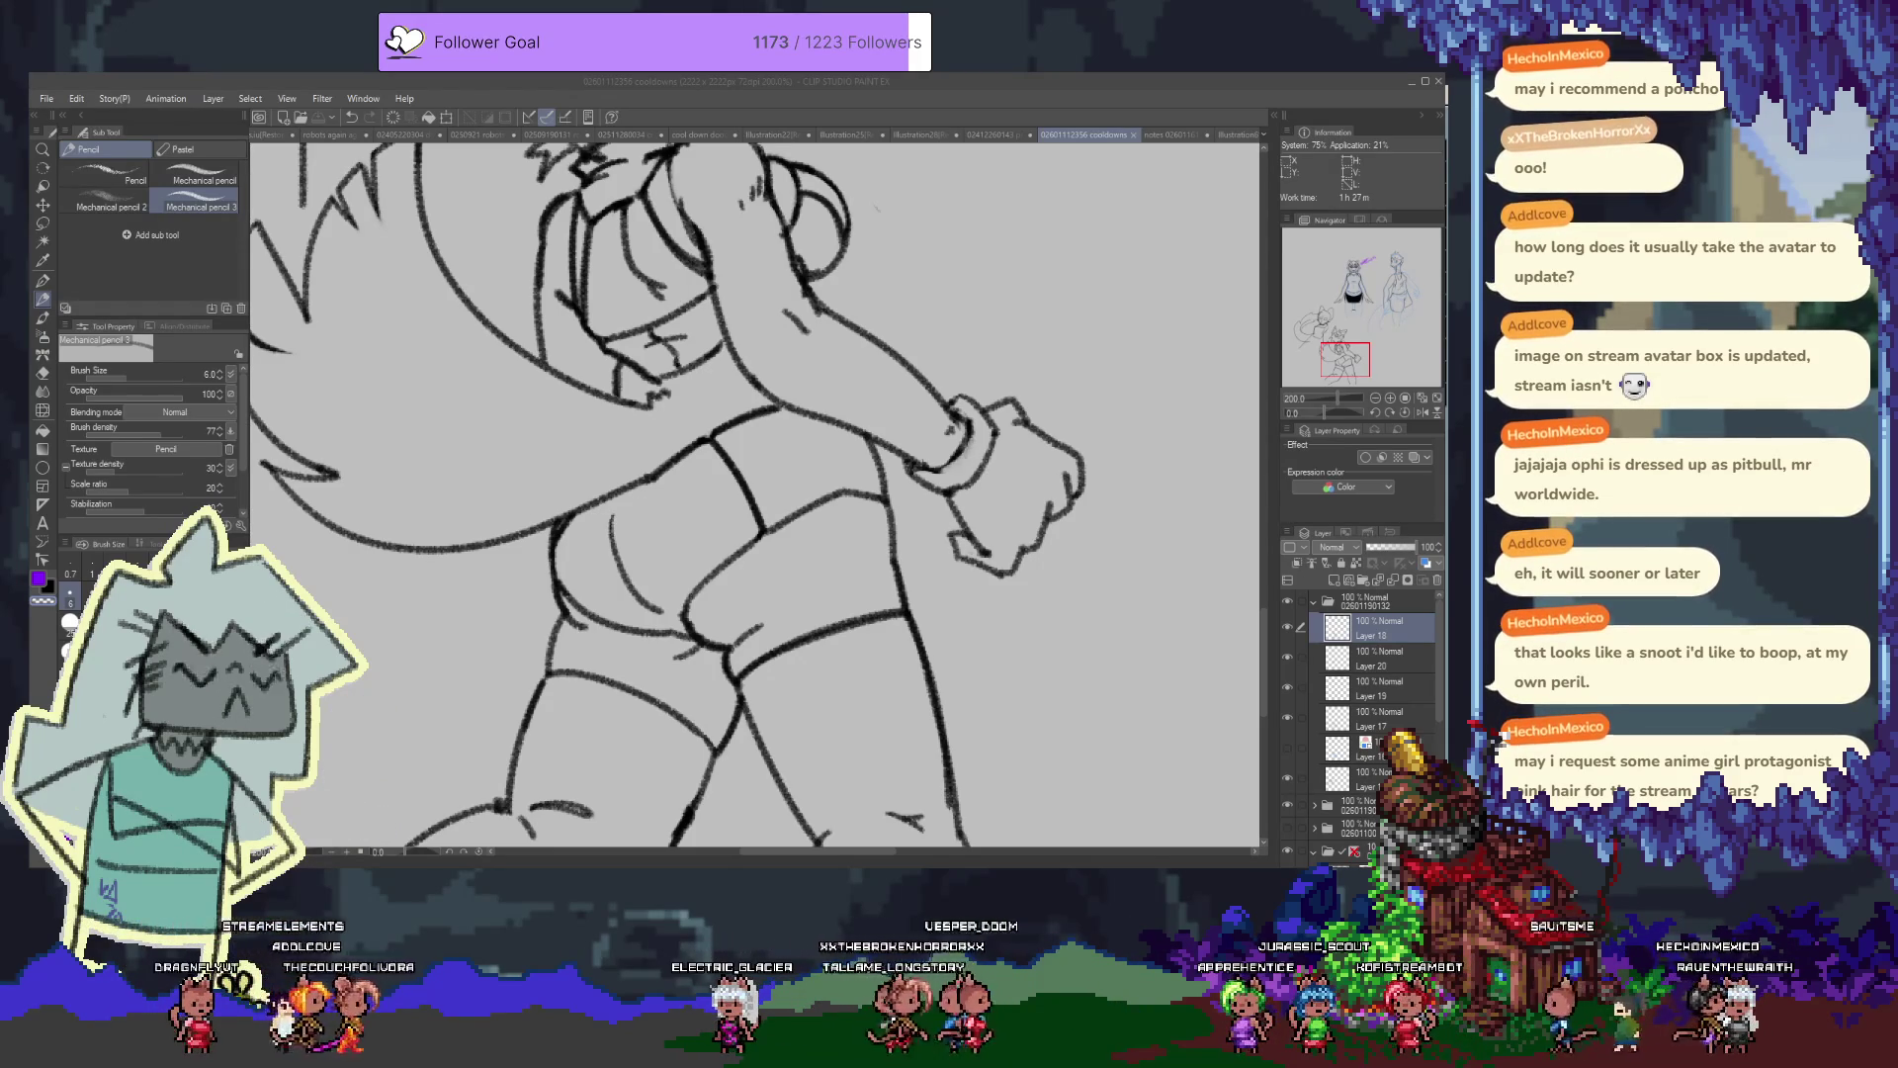
Switch to Aseprite, cancel a new sprite, and bring up the file browser to open a file
key(alt+Tab)
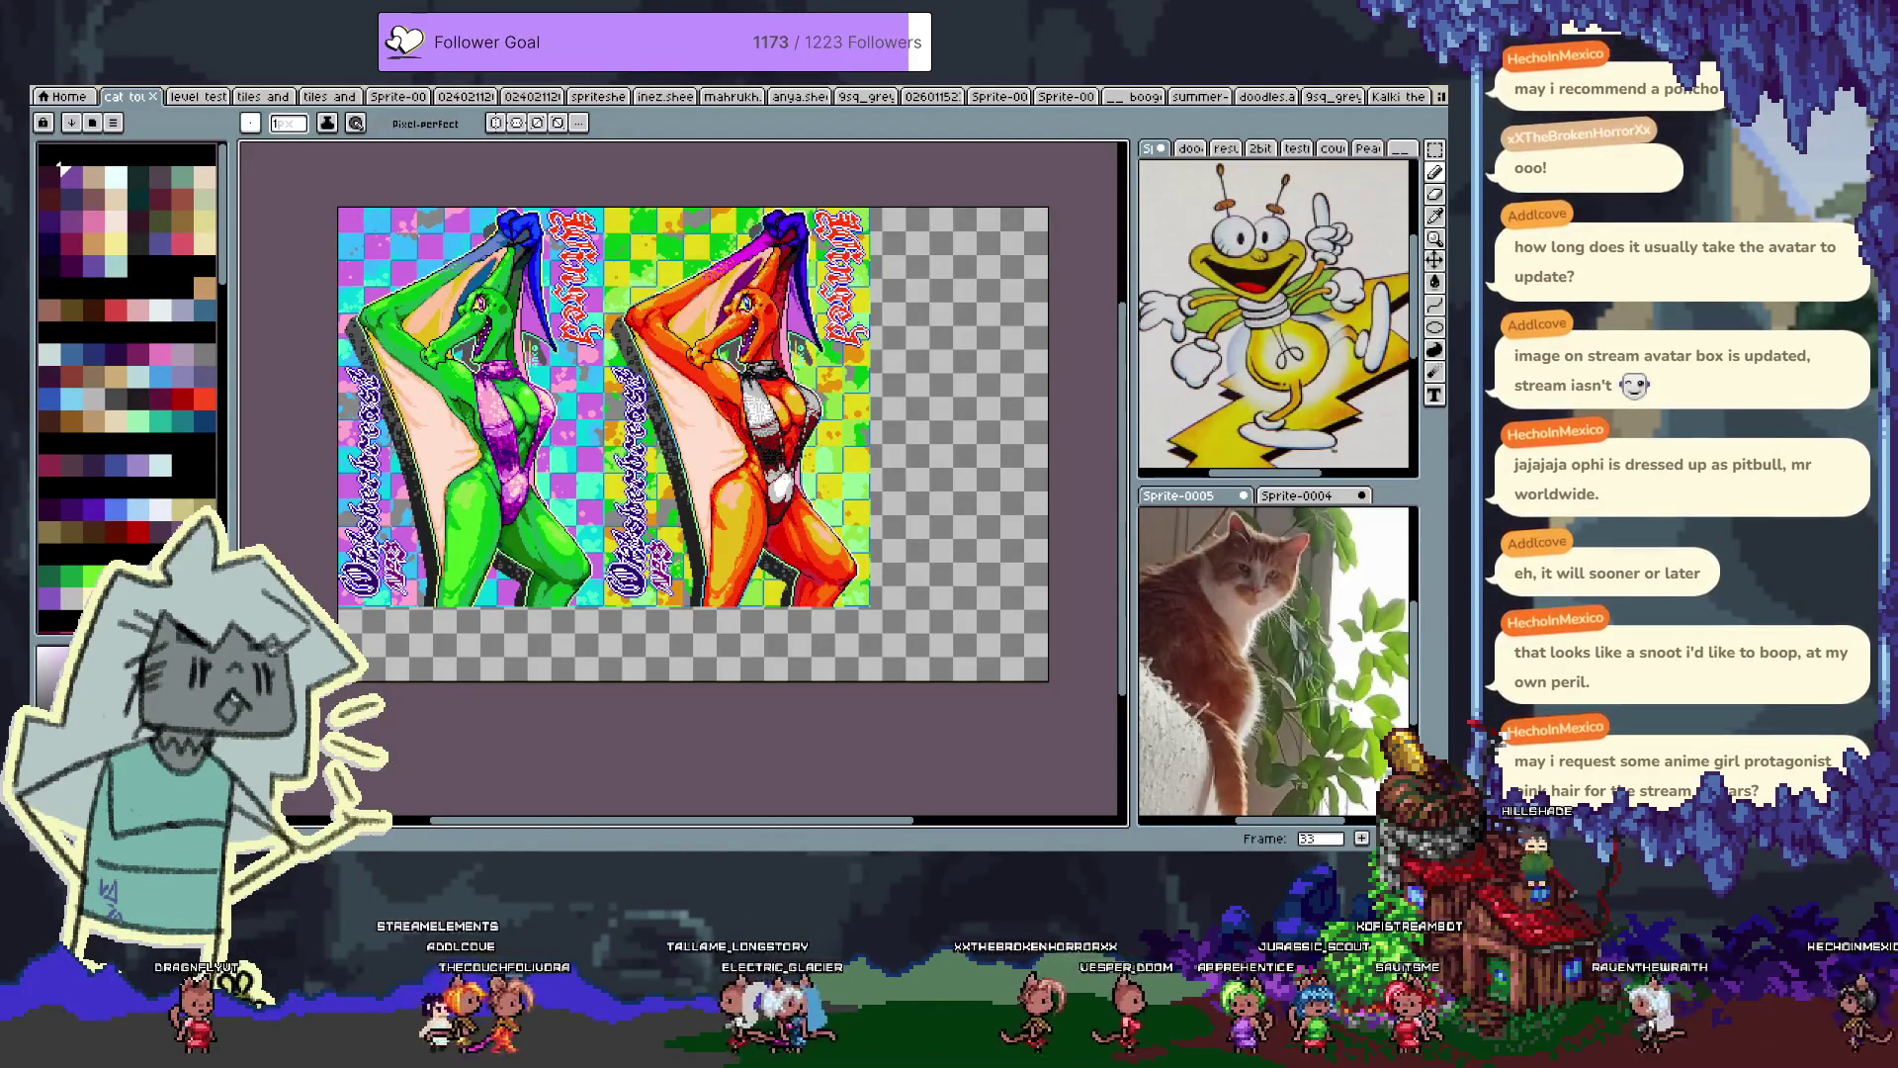
key(ctrl+n)
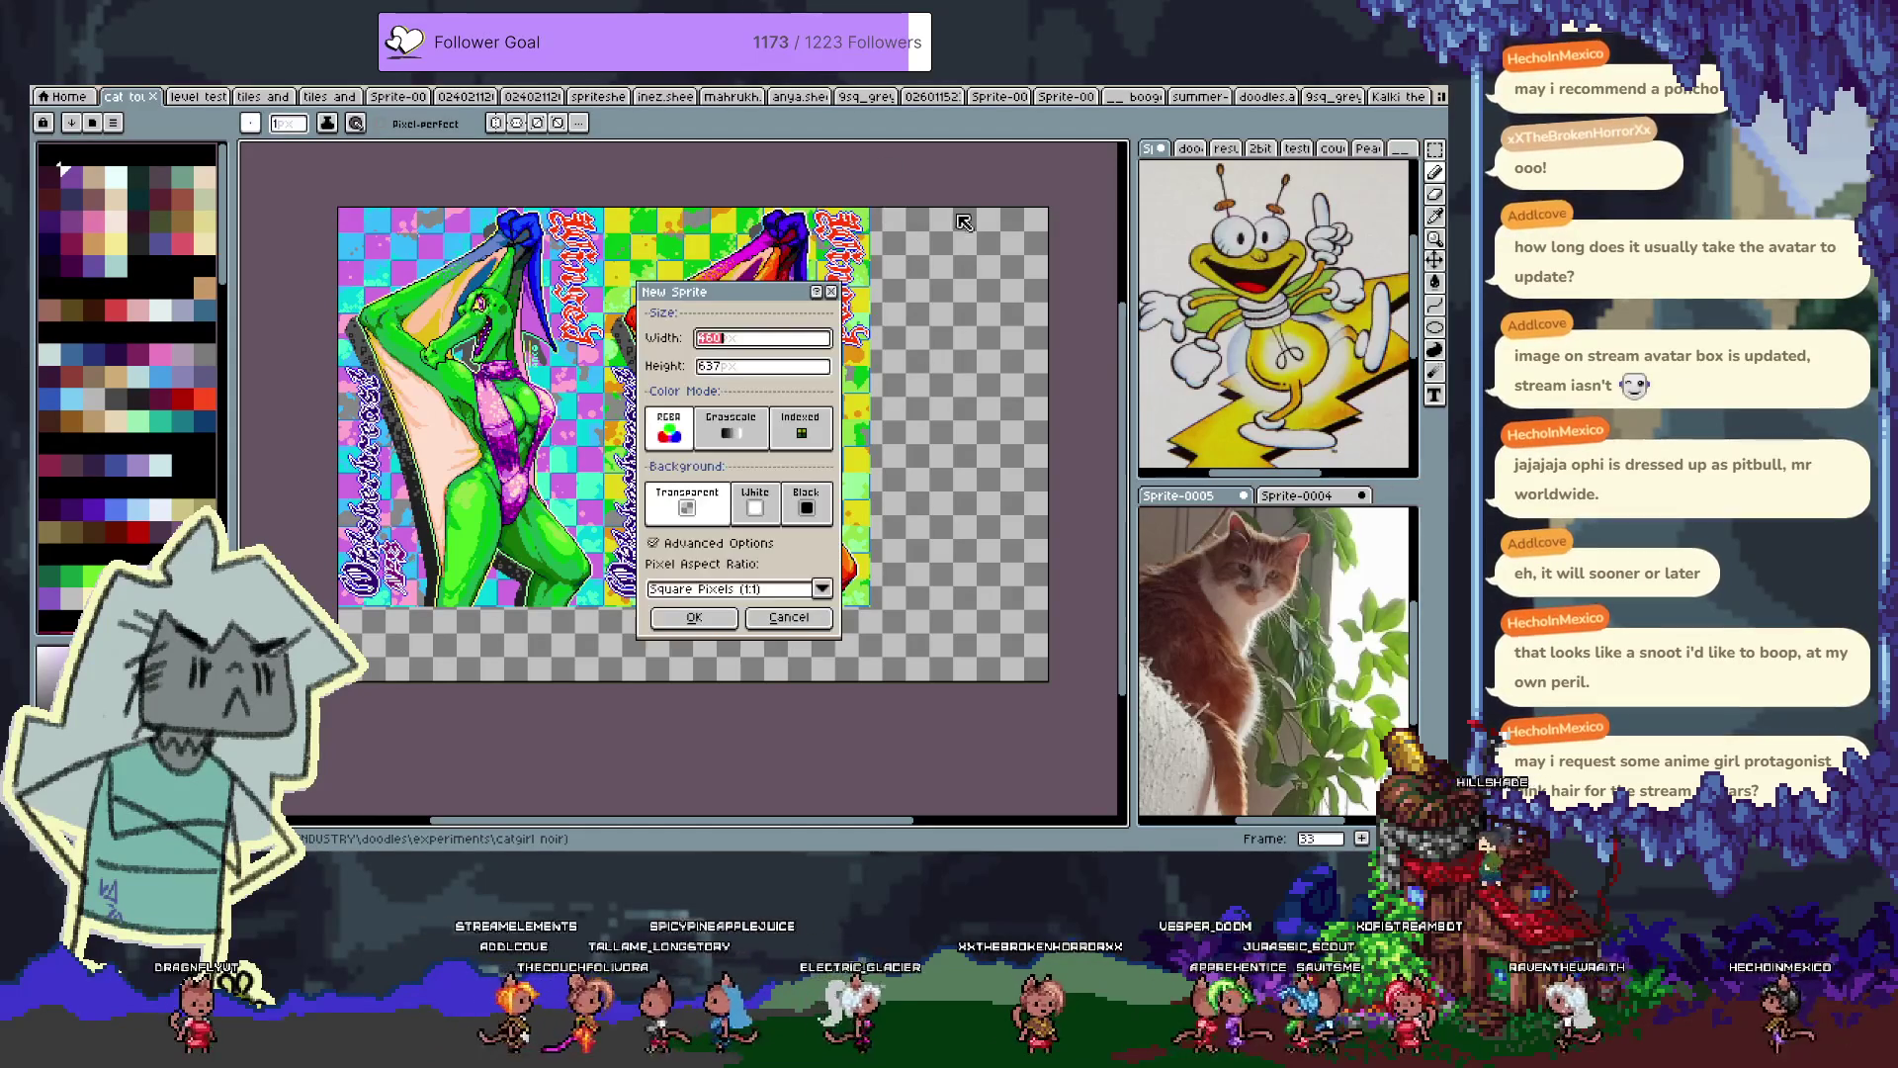
key(Escape)
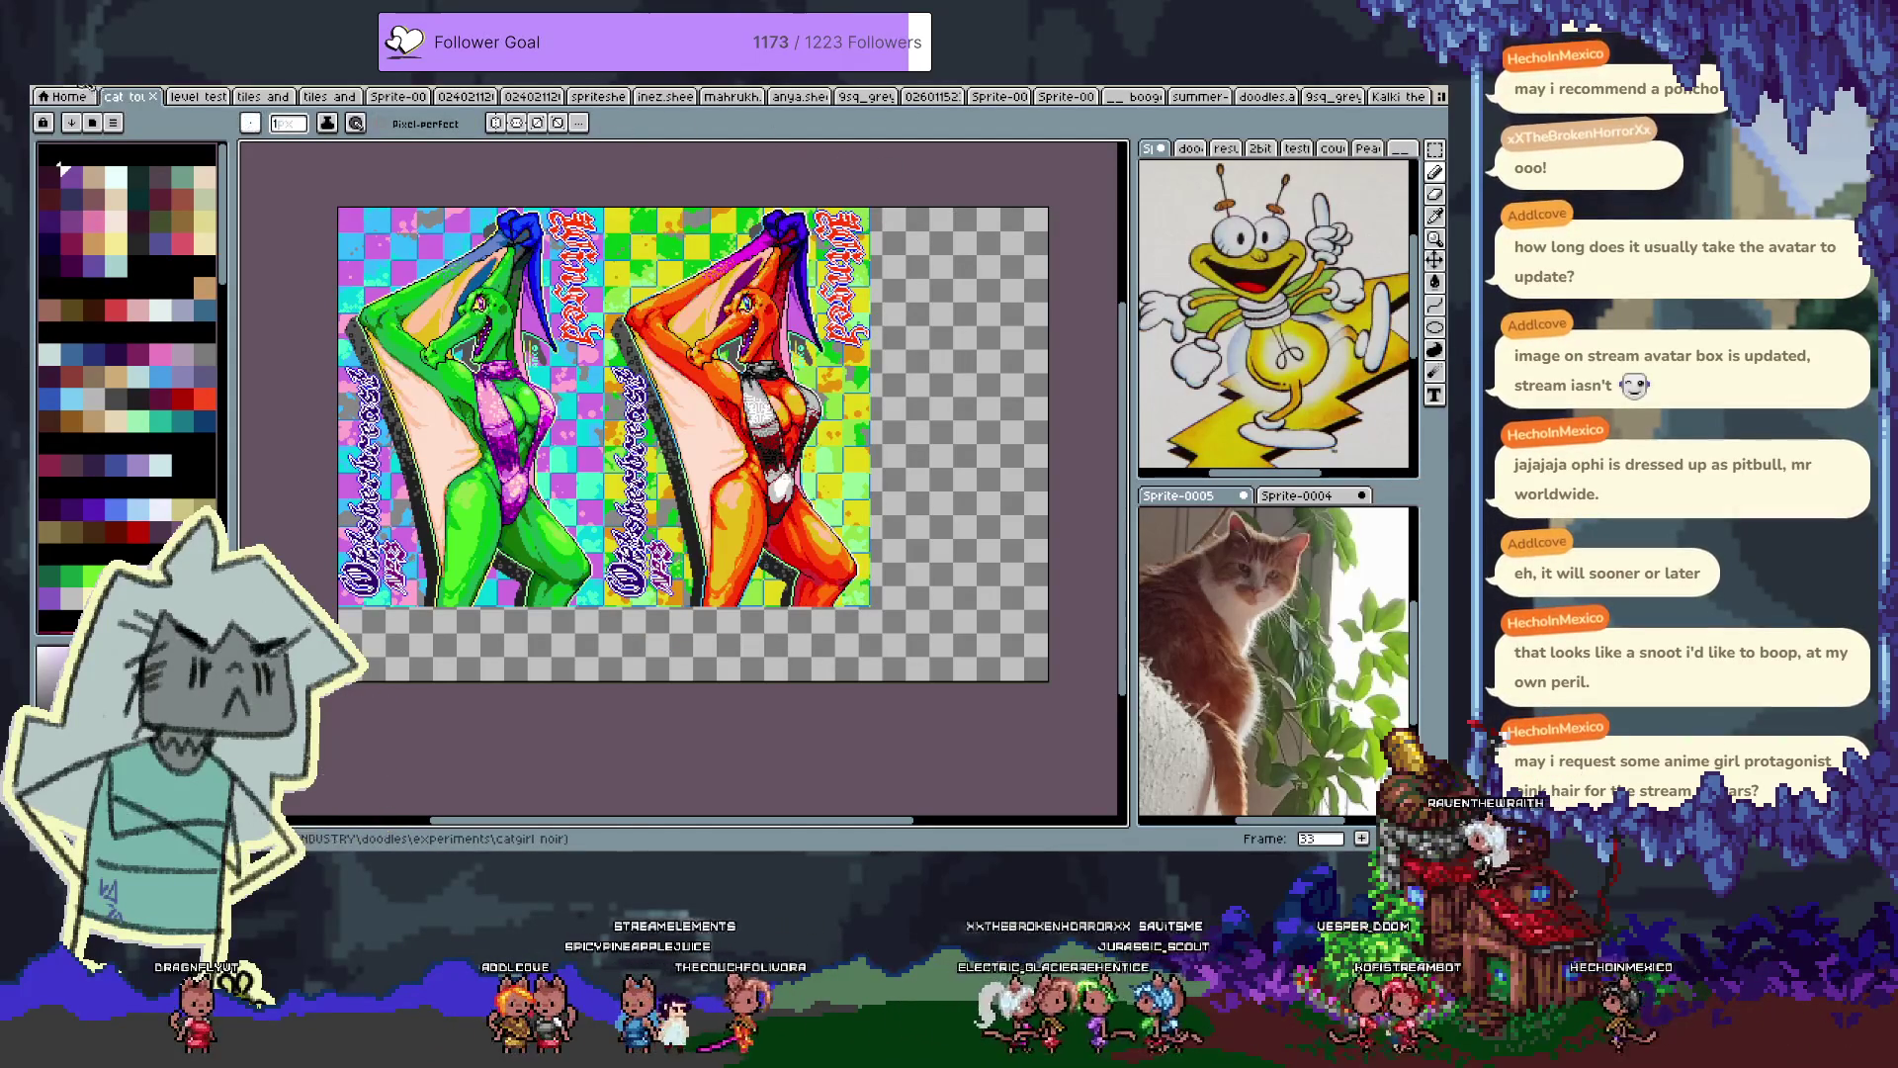
click(54, 92)
mouse_move(98, 131)
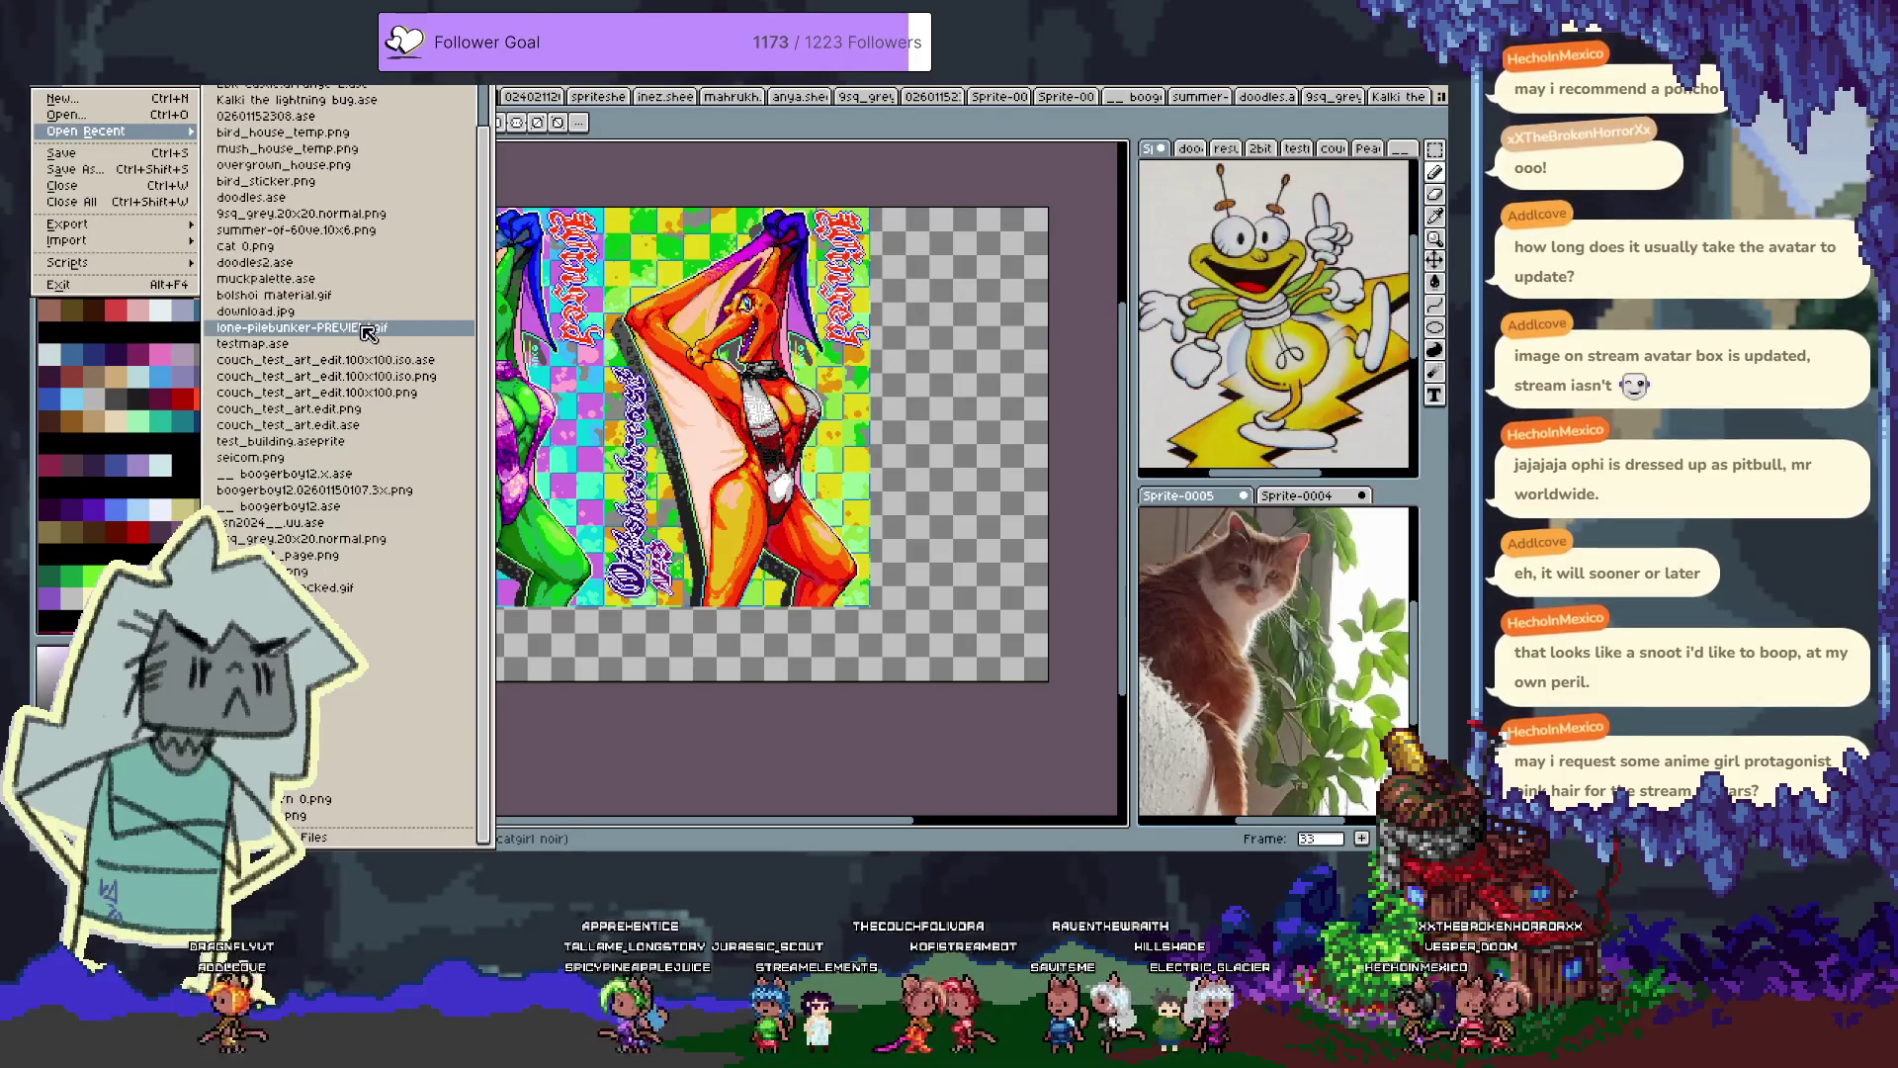
click(82, 117)
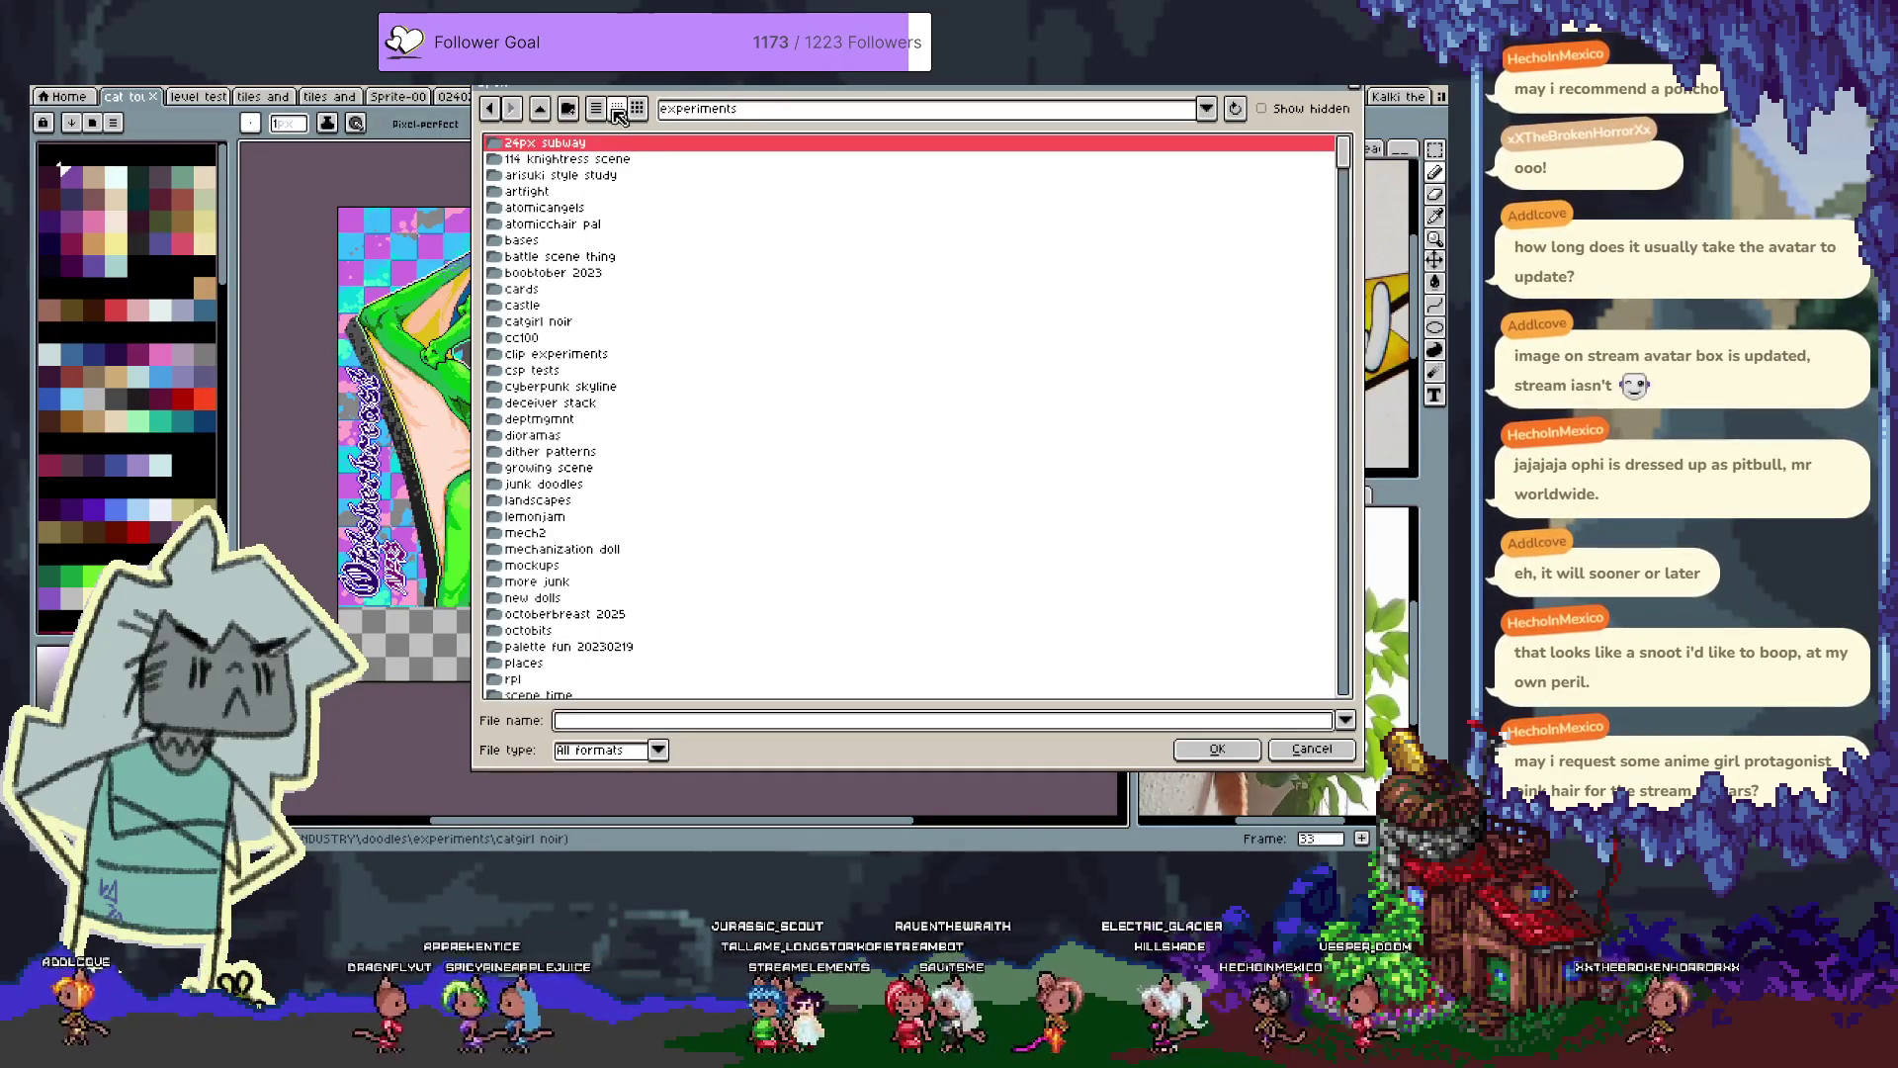
Browse to OBS stuff > overlay > sa sprites and open type2.5.ase
click(541, 109)
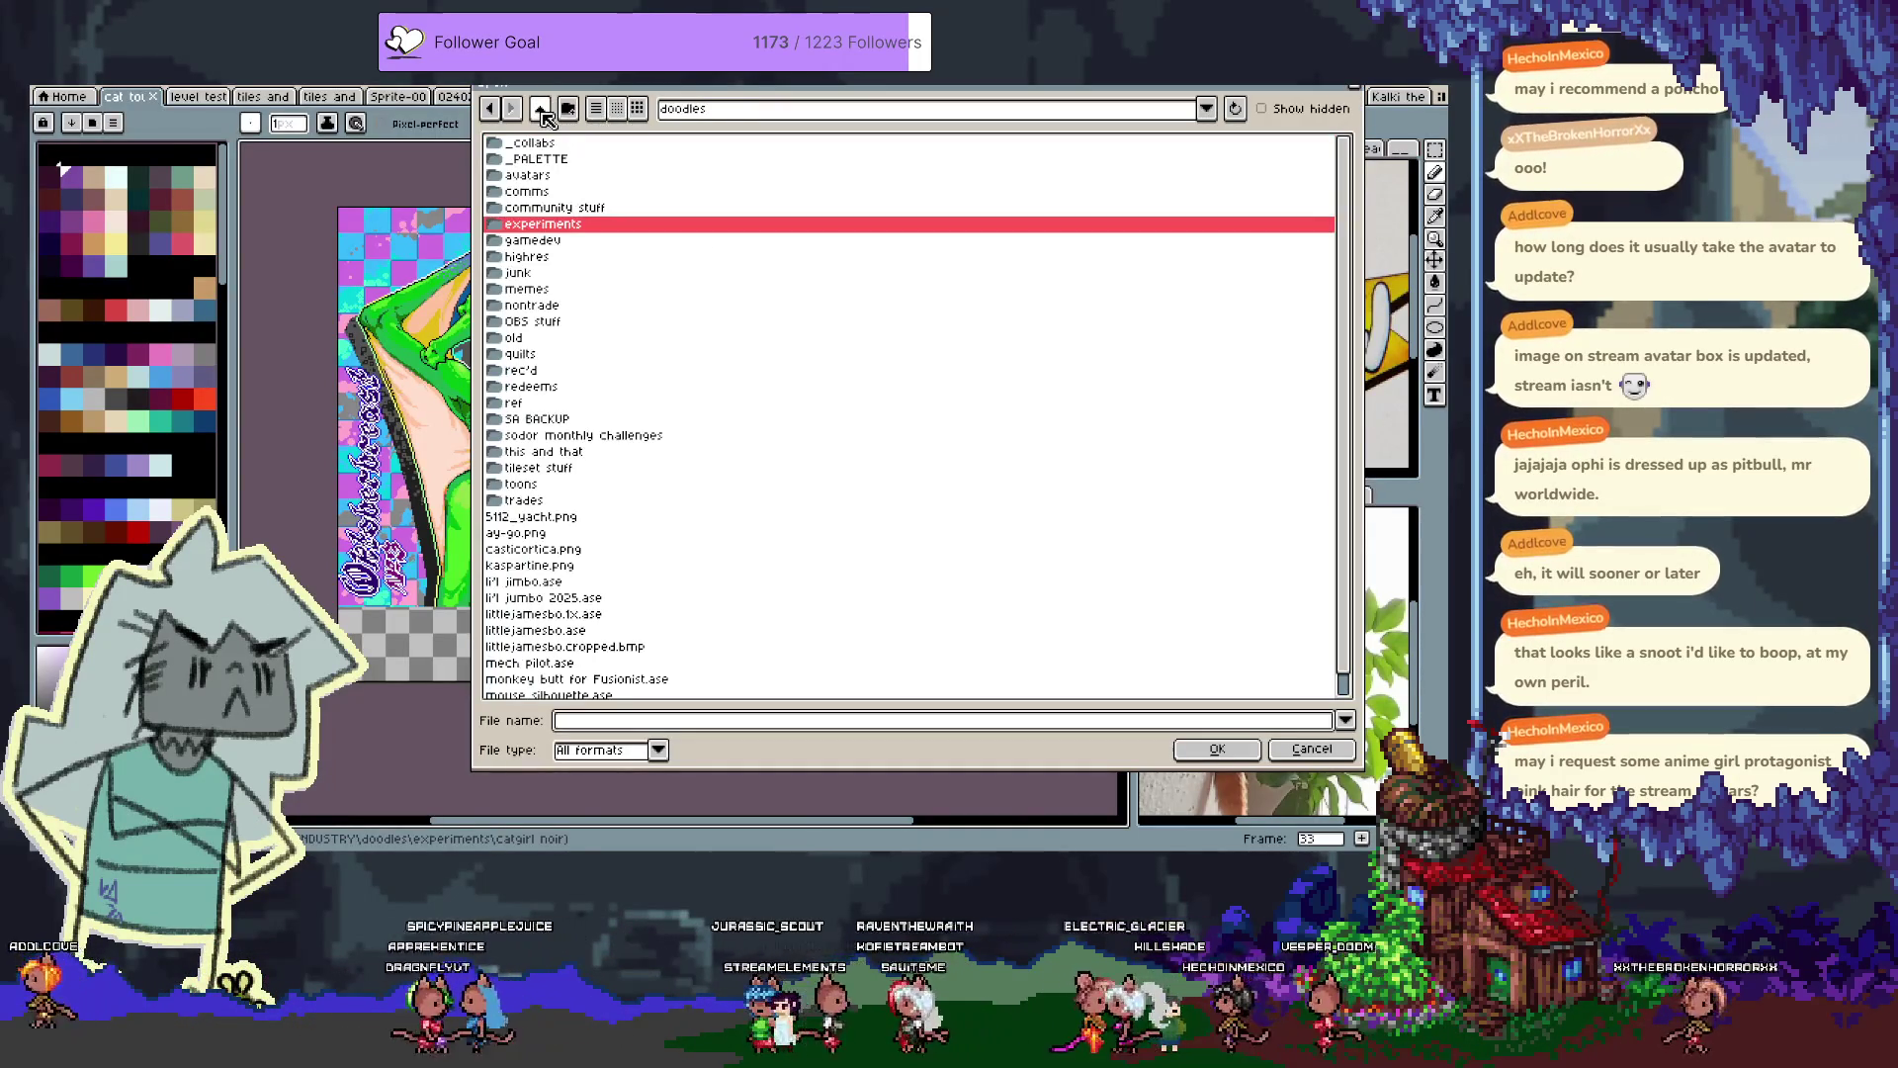
double_click(561, 323)
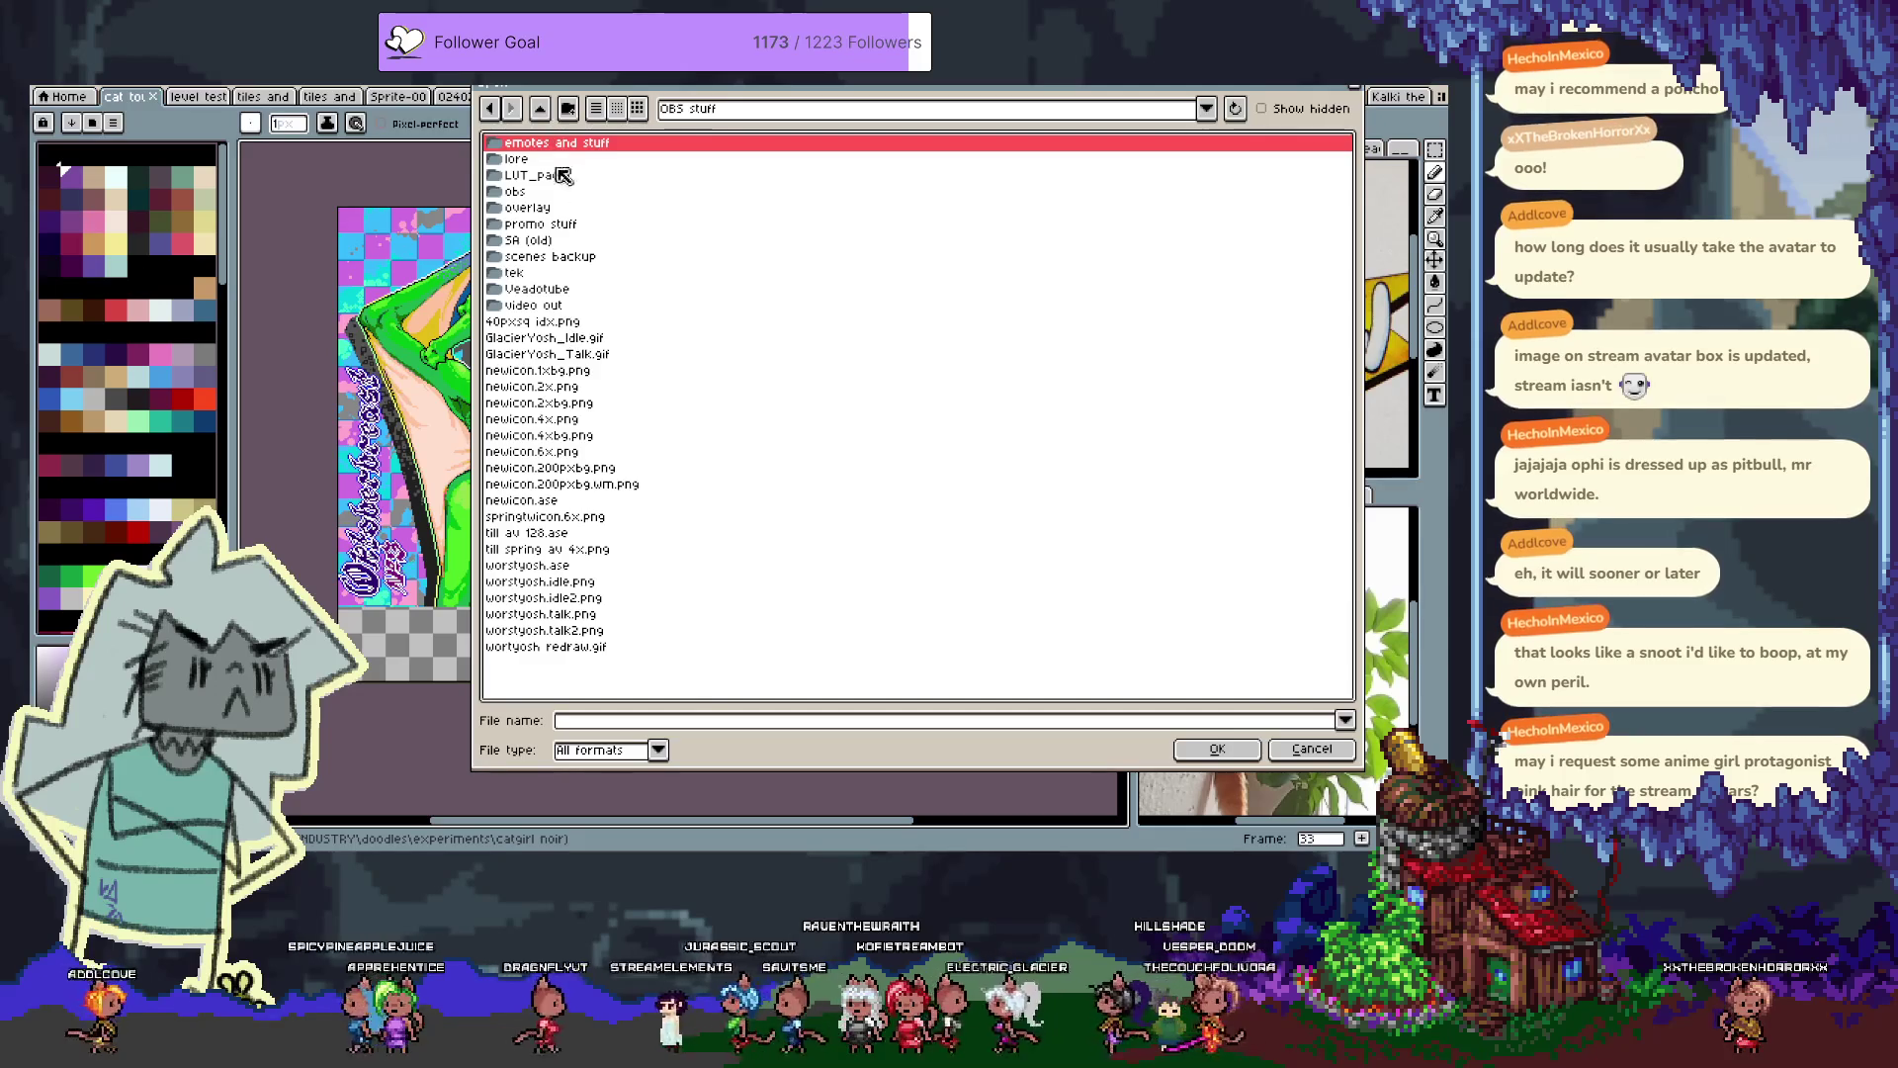
double_click(544, 210)
double_click(539, 208)
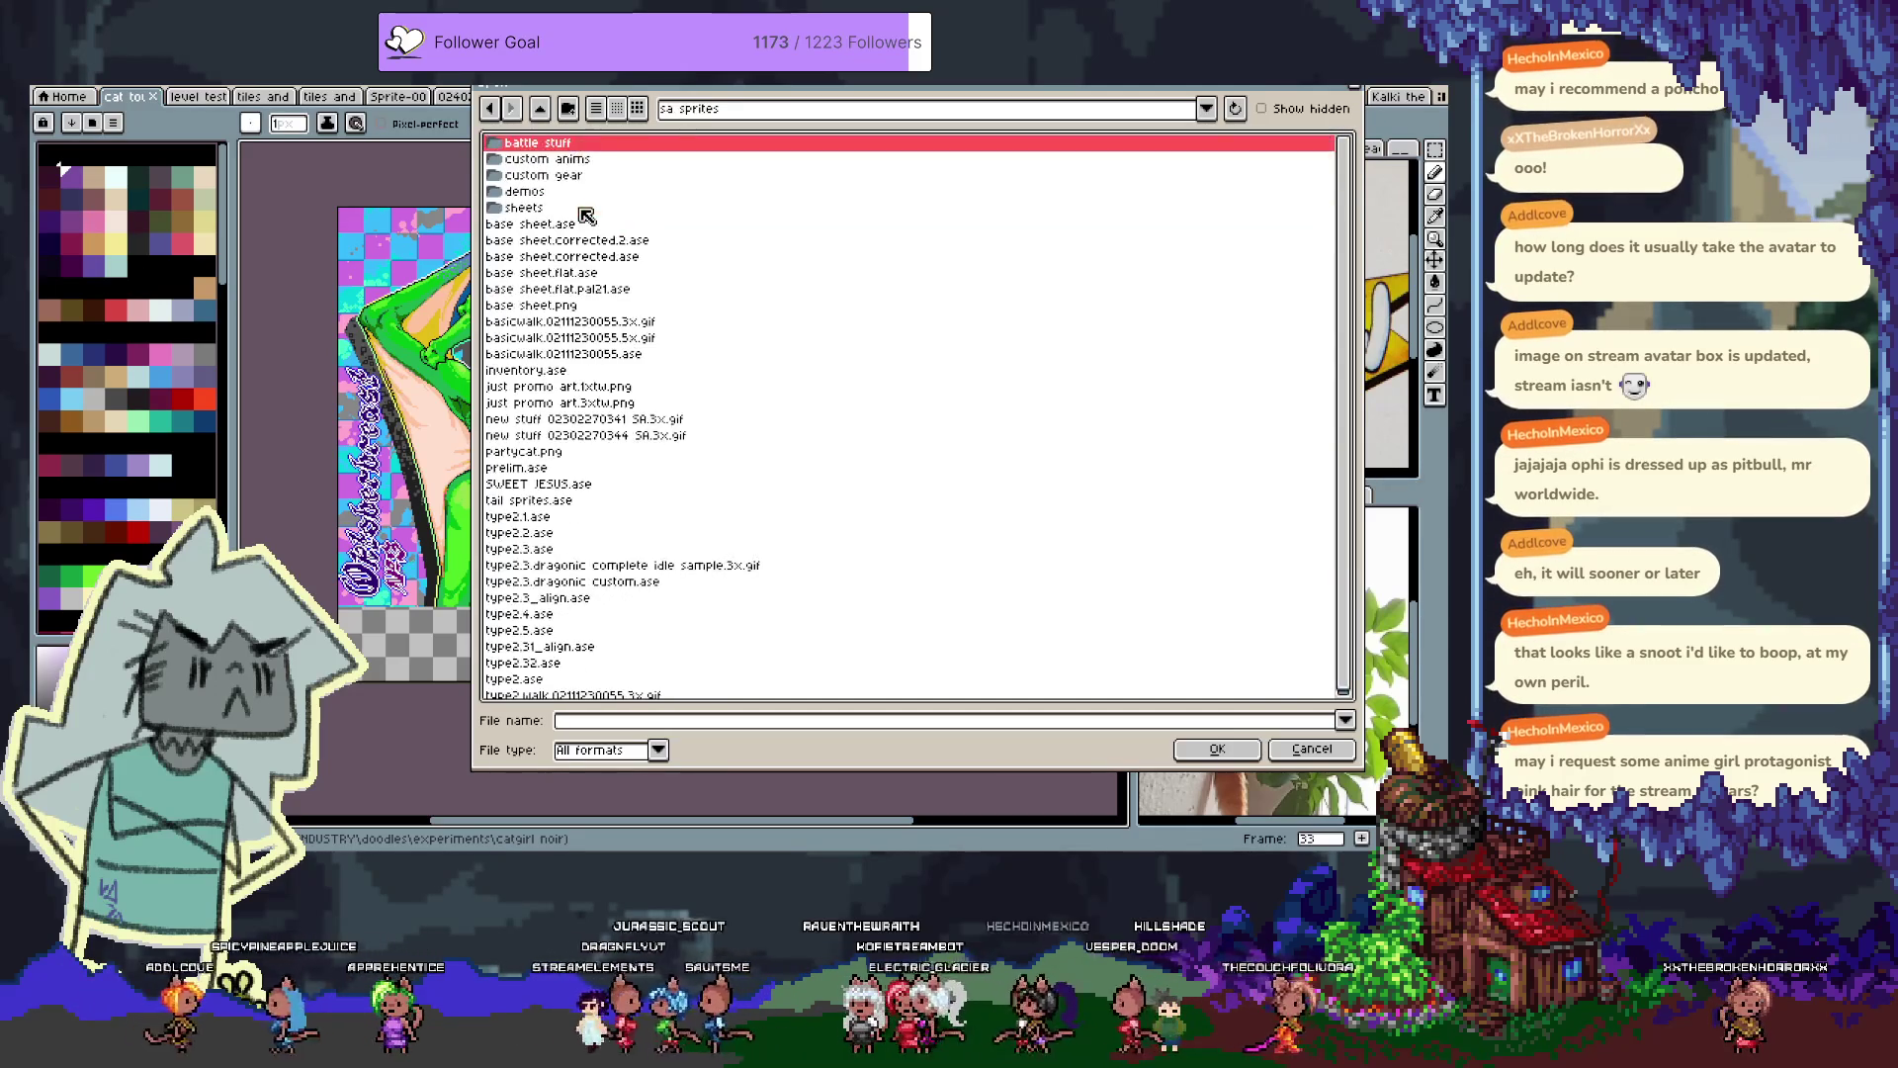
scroll(601, 290, down, 1)
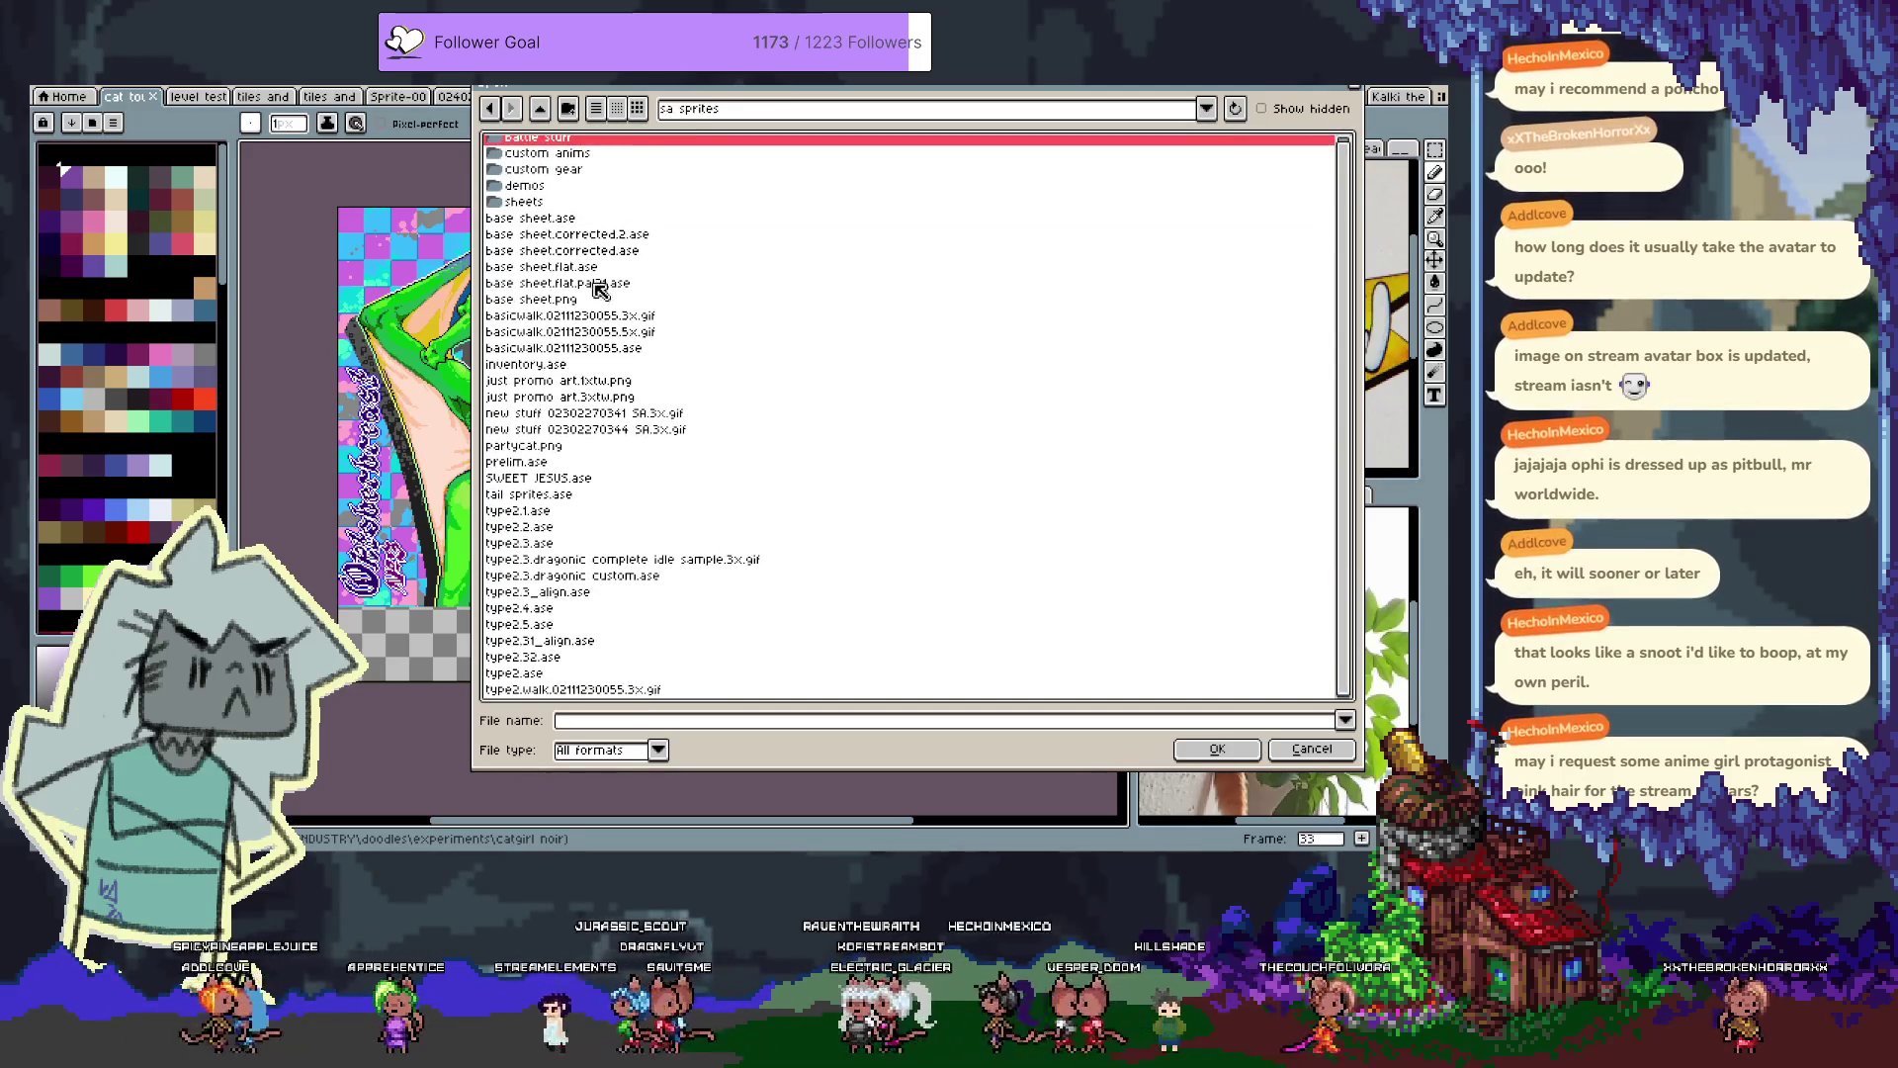
click(543, 626)
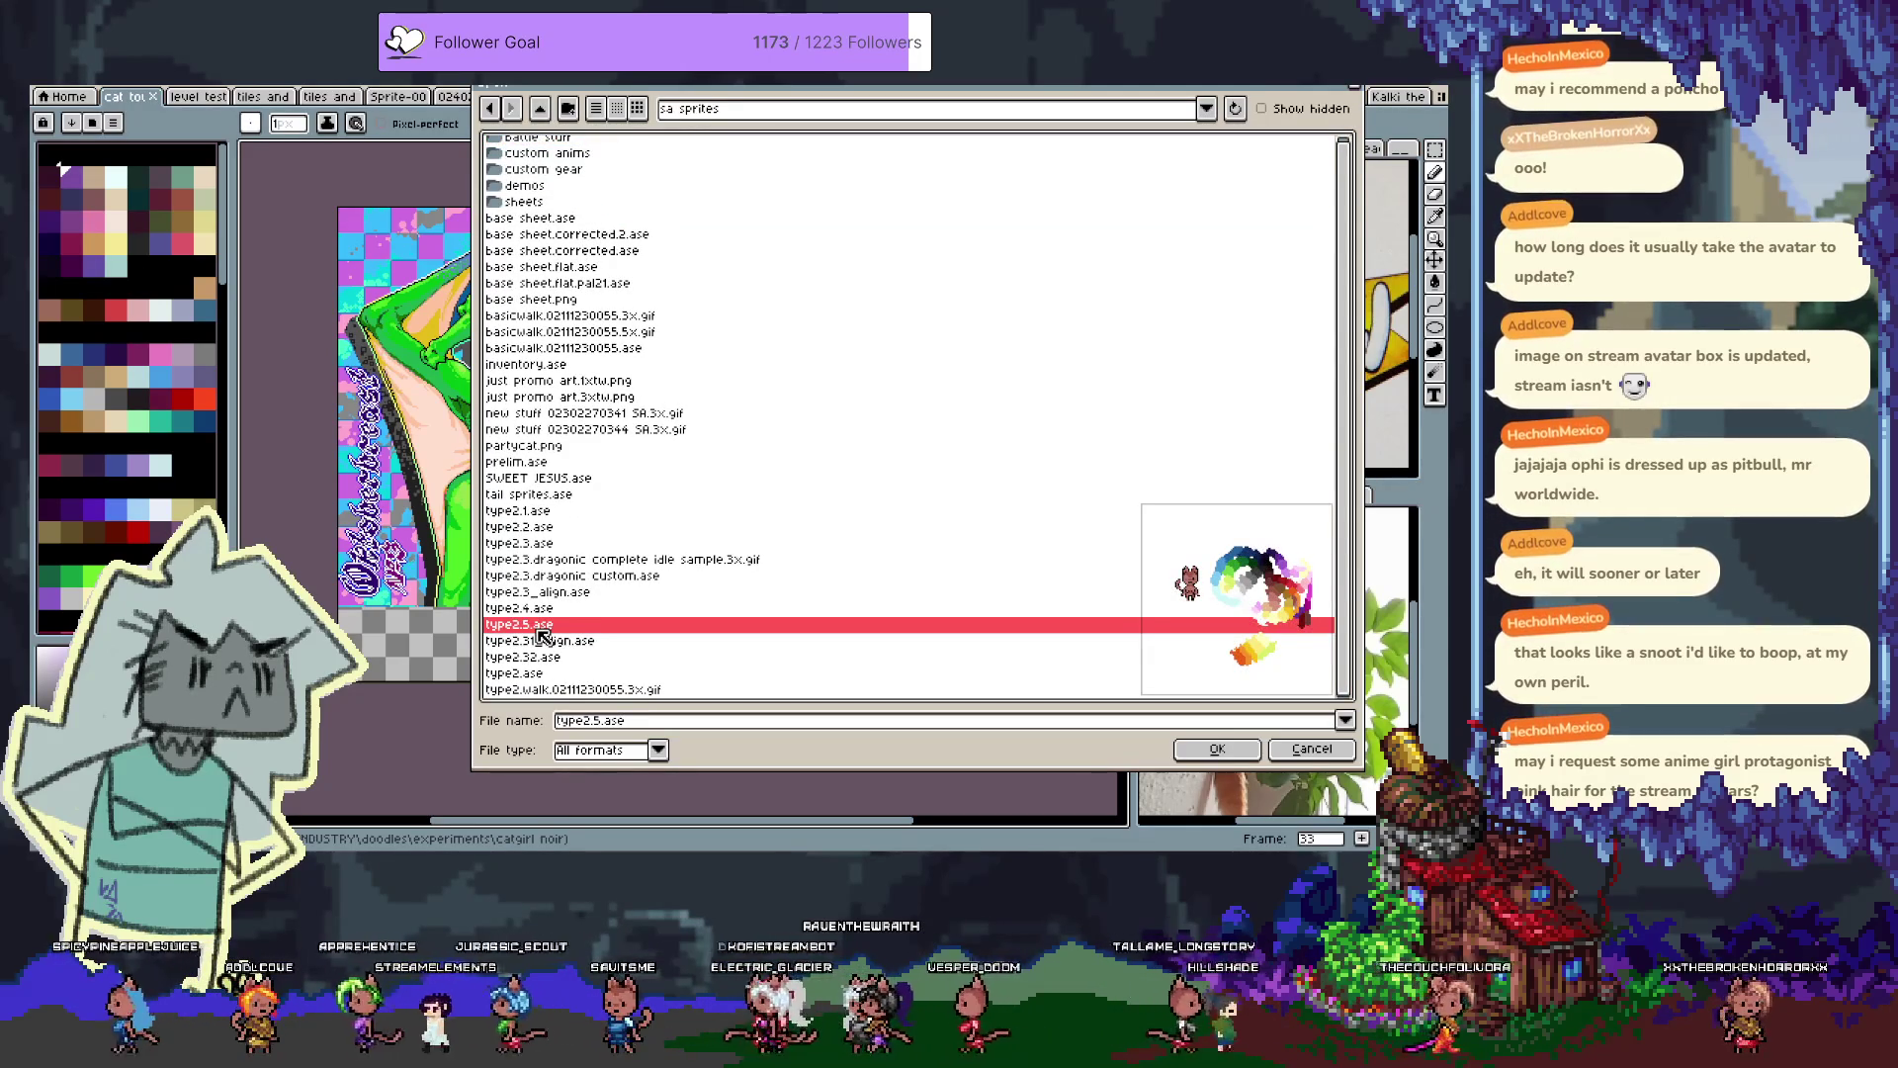
double_click(542, 627)
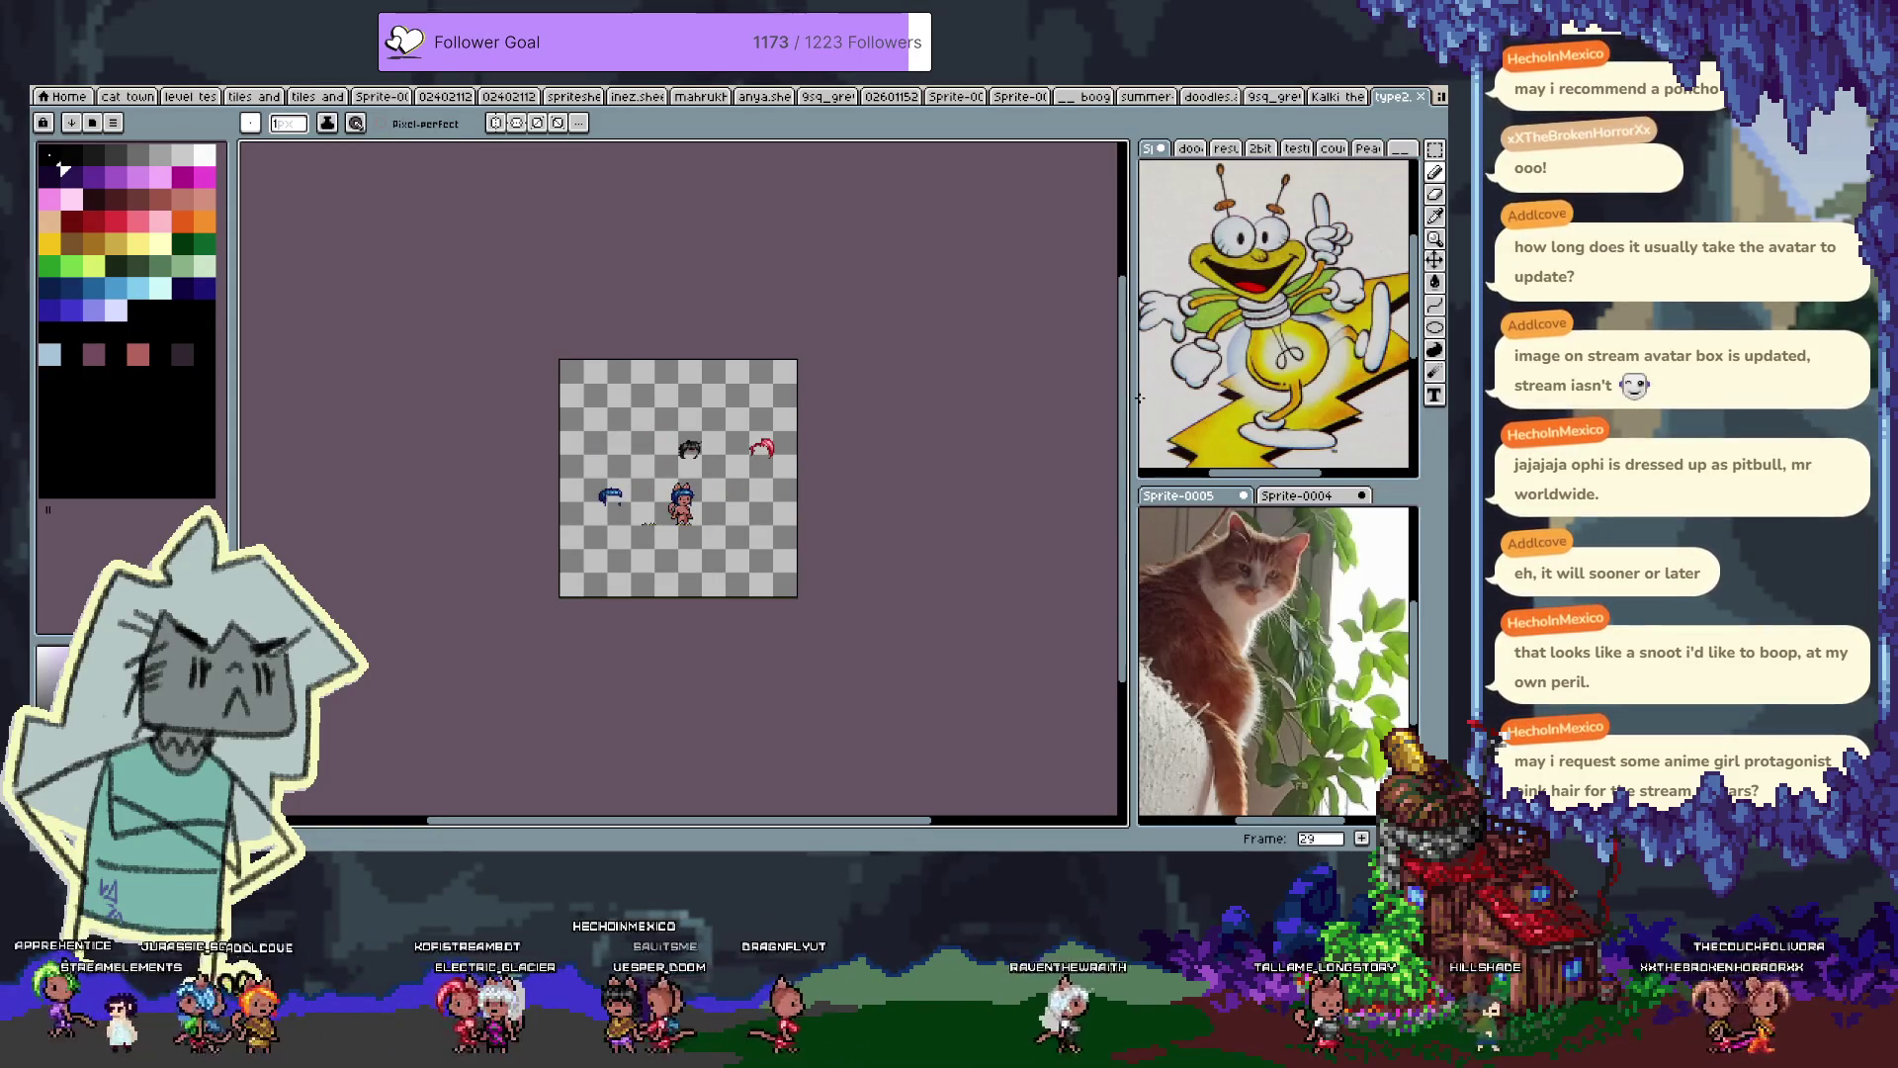
Show the timeline, hide the blue HAIR bangs layer, and make it the active layer
key(Tab)
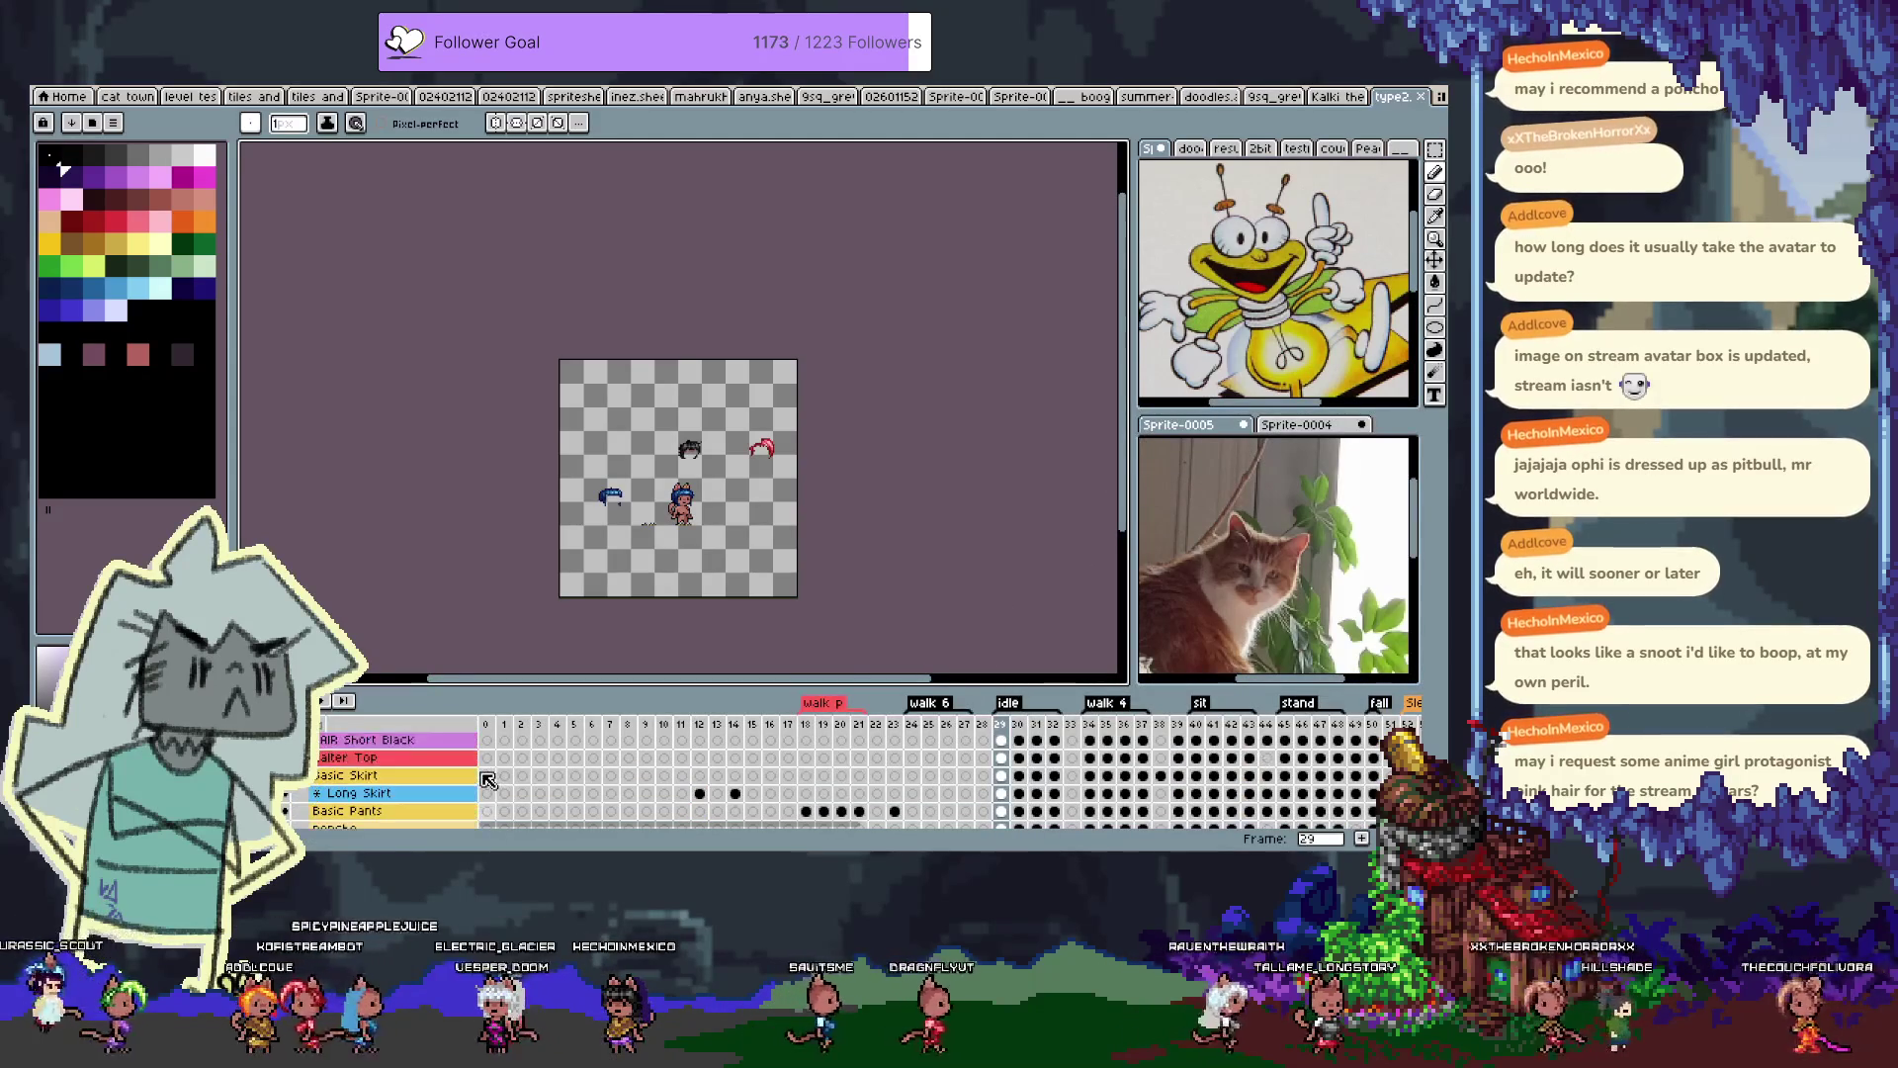
scroll(474, 784, down, 3)
scroll(461, 784, down, 1)
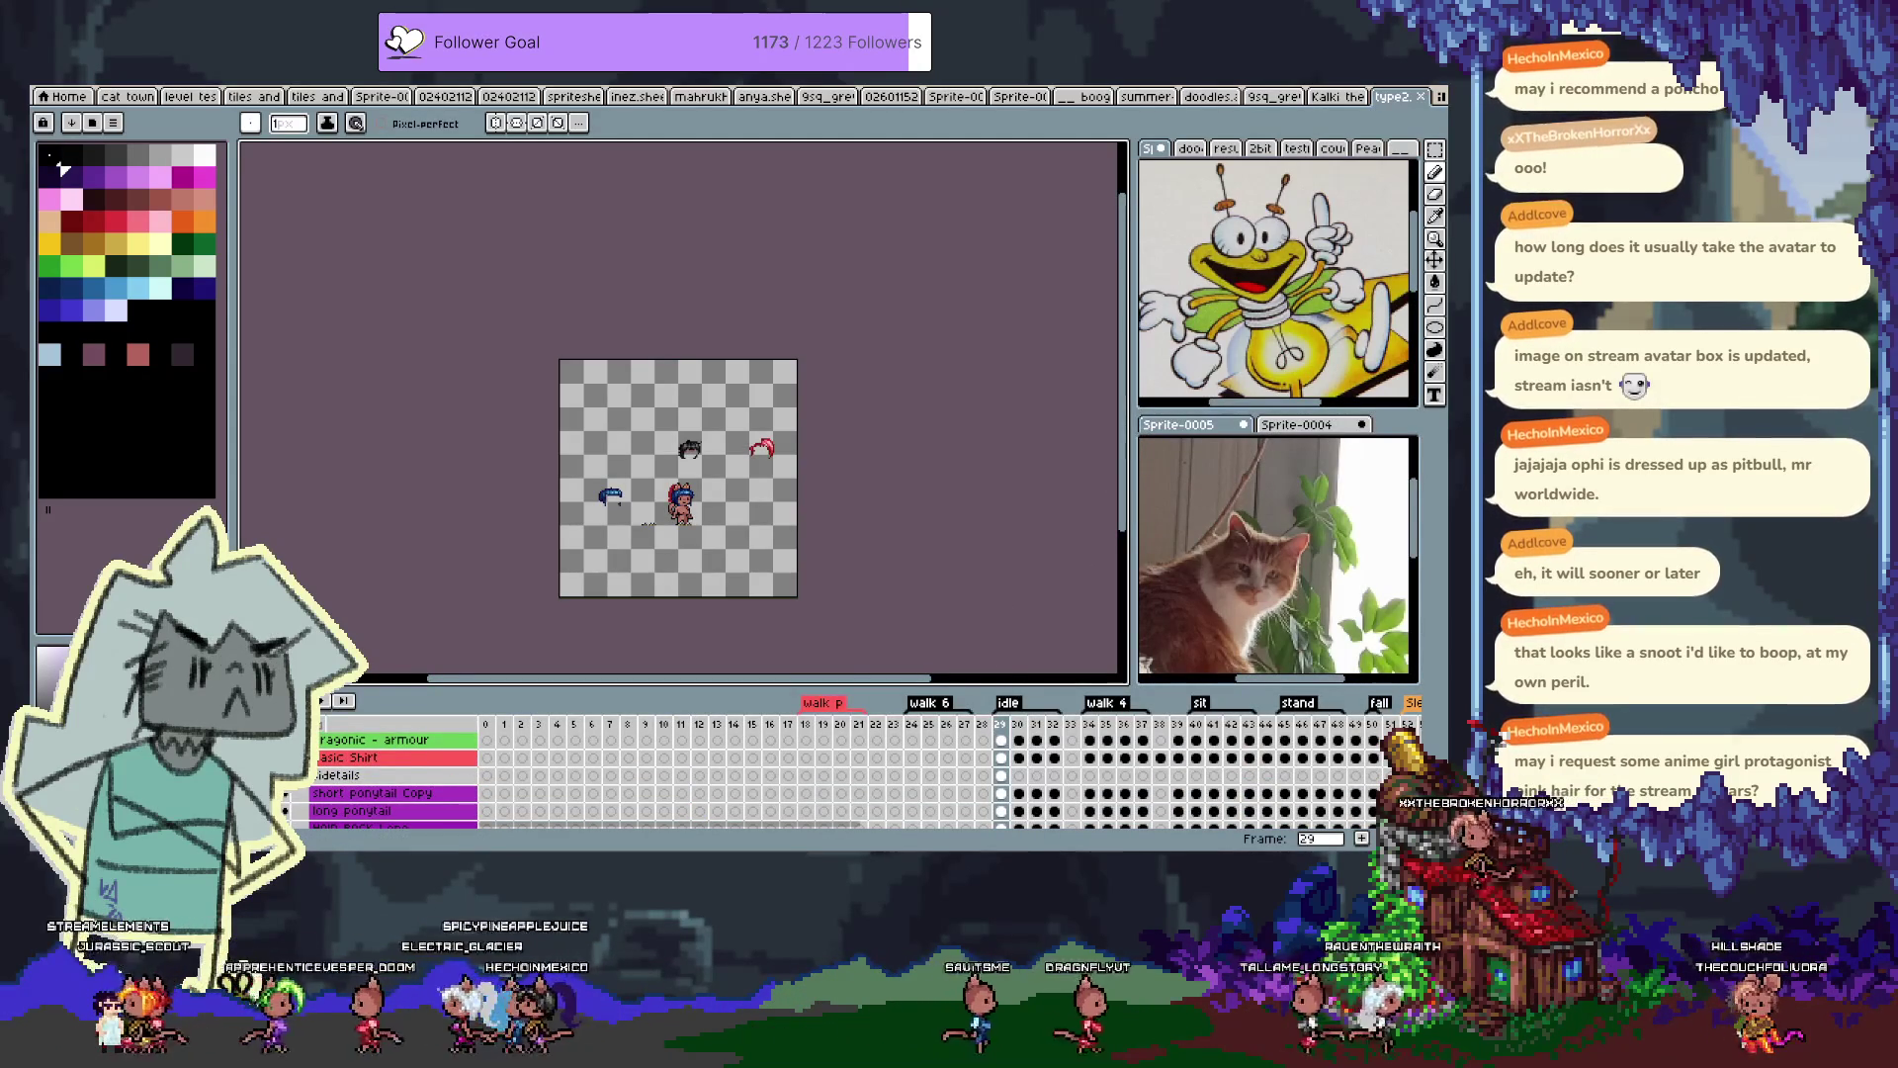
scroll(396, 781, up, 2)
scroll(395, 781, up, 3)
scroll(396, 781, up, 3)
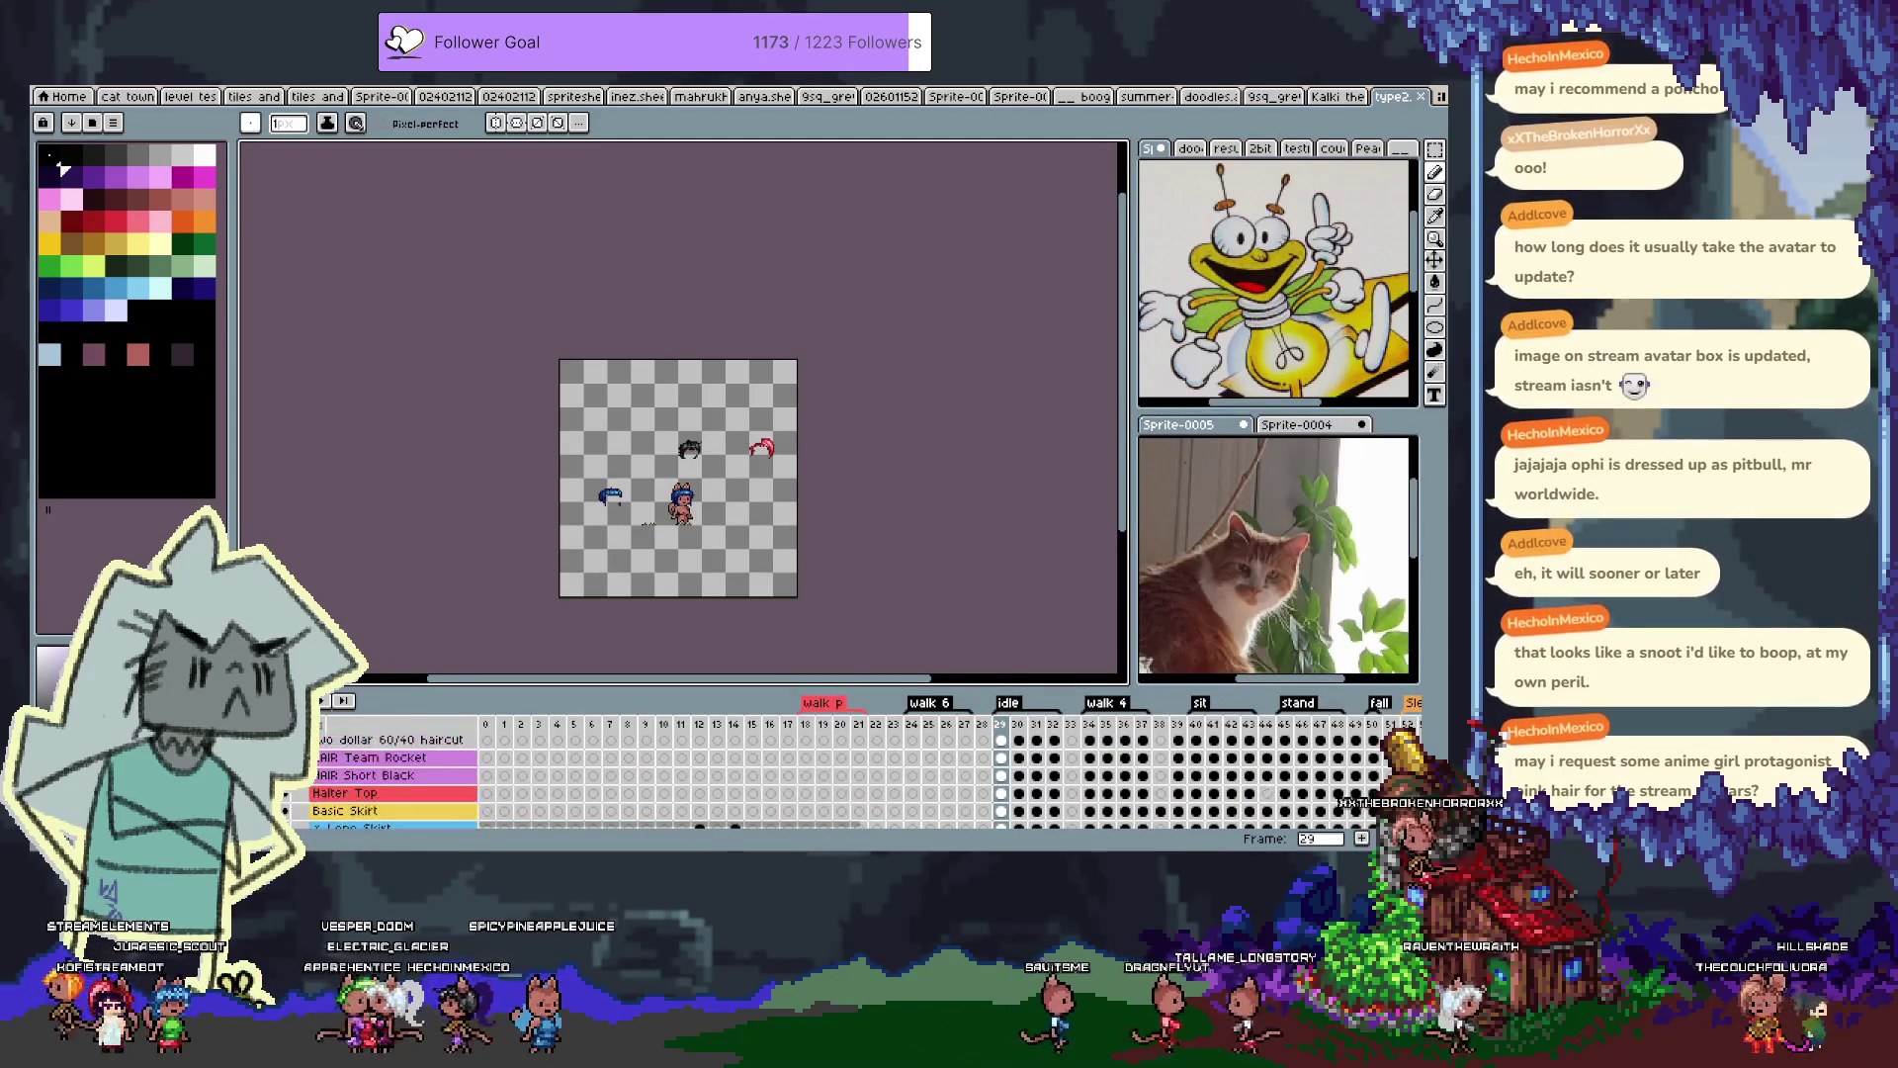
scroll(395, 781, up, 3)
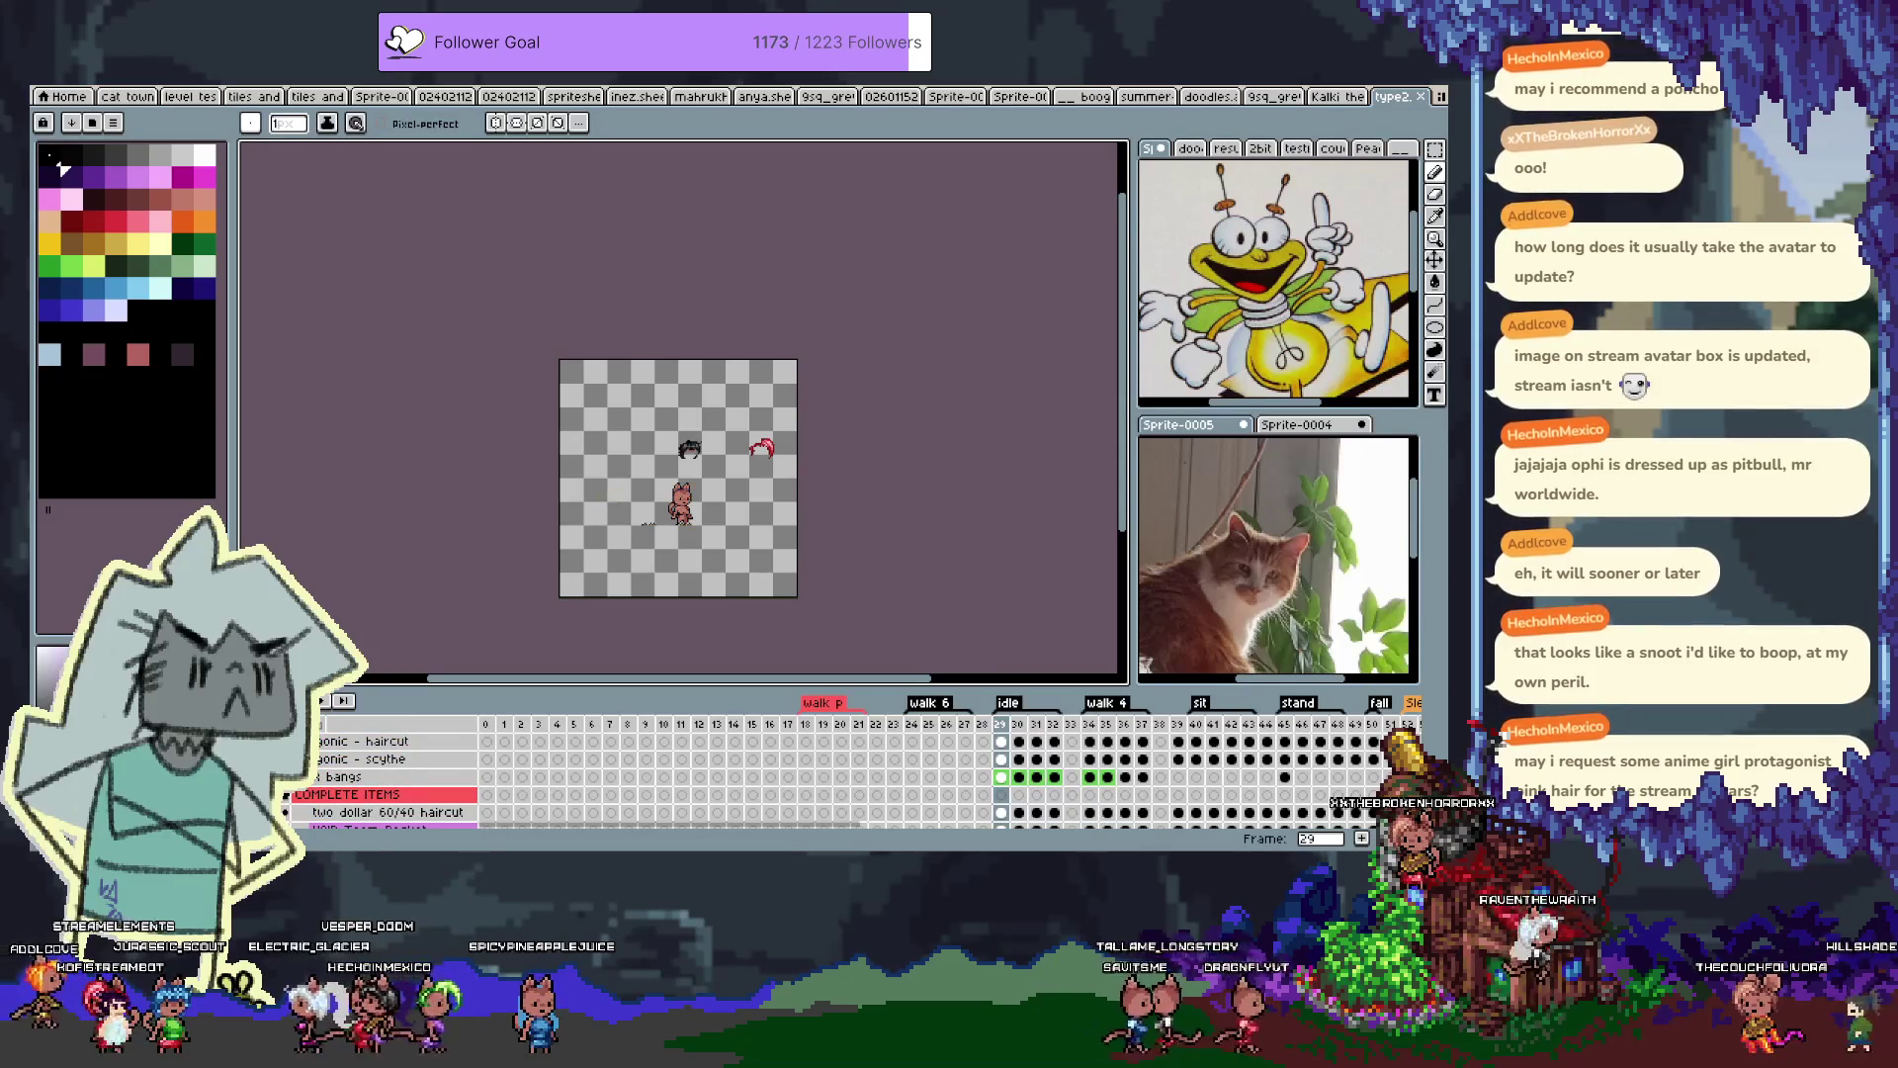
click(259, 776)
click(370, 781)
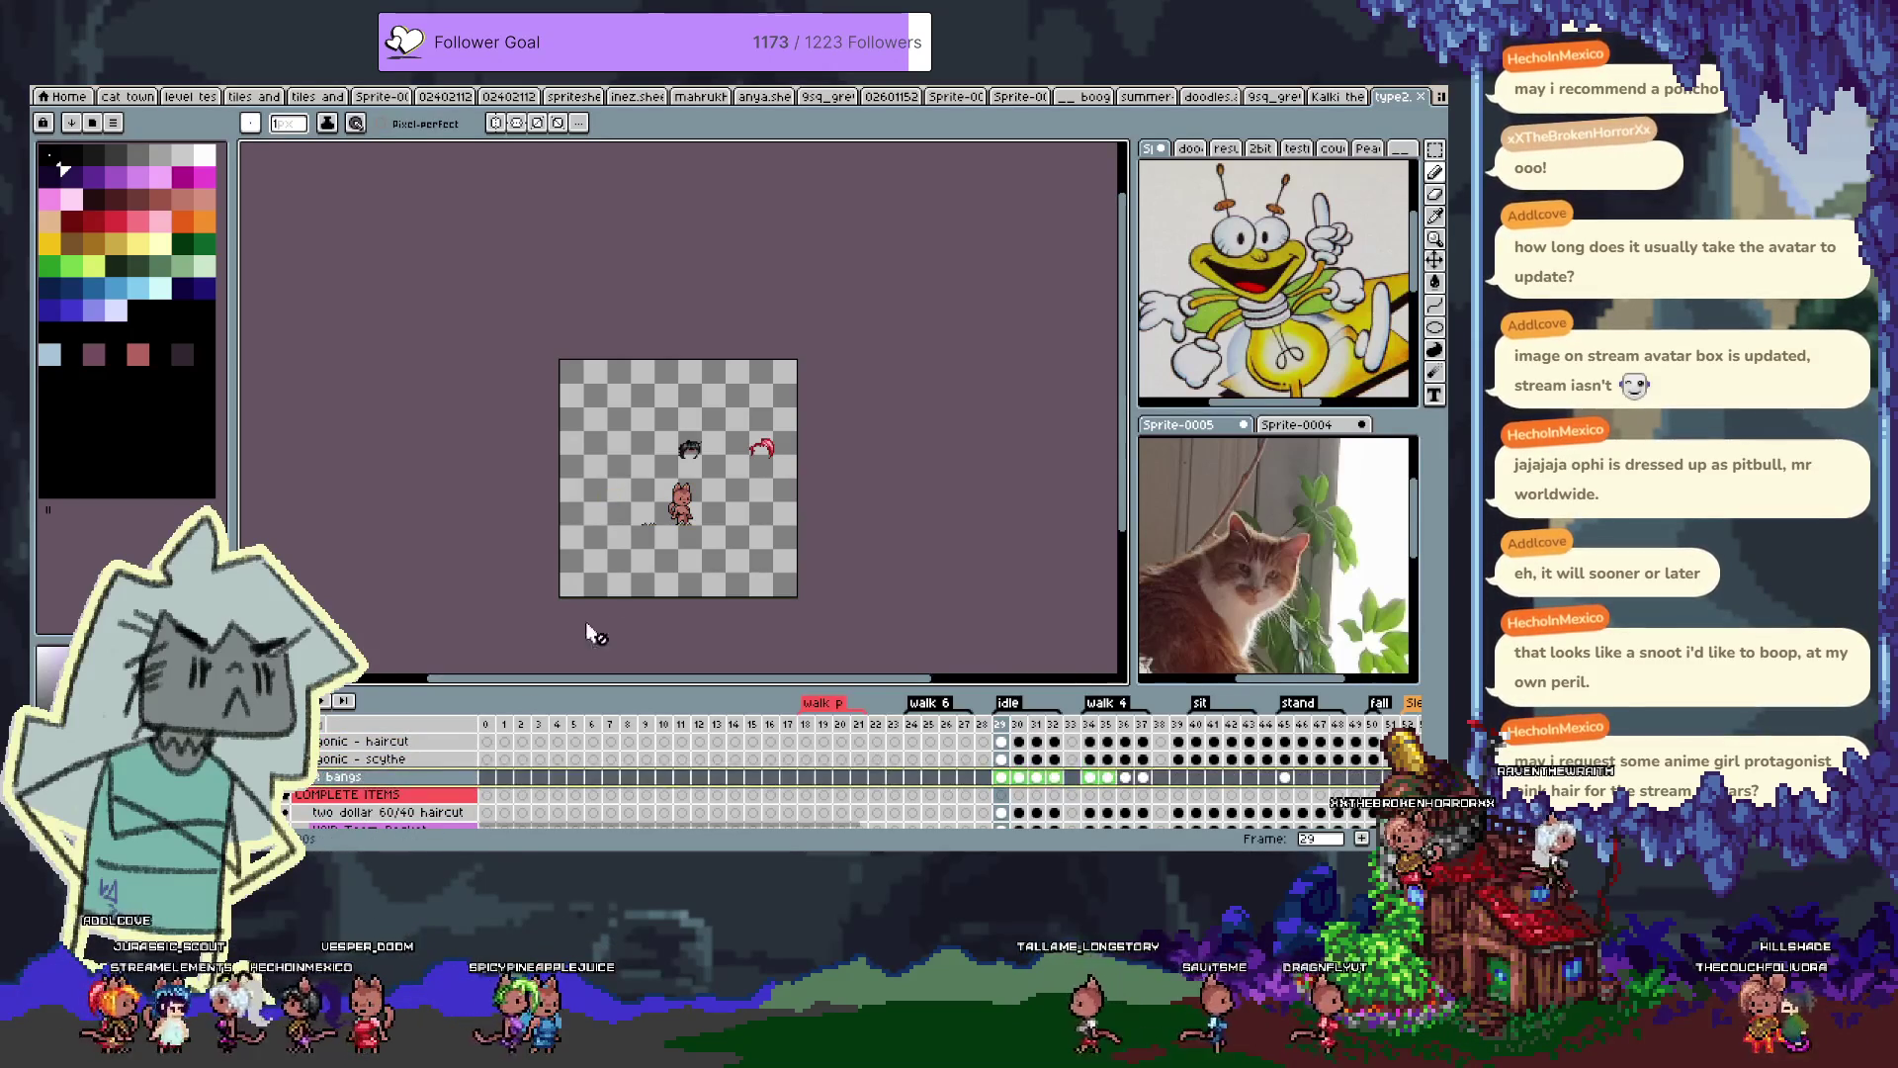
Add a new empty Layer 1 above HAIR bangs and zoom in on the cat sprite
scroll(727, 548, up, 2)
scroll(594, 415, up, 2)
scroll(547, 372, down, 1)
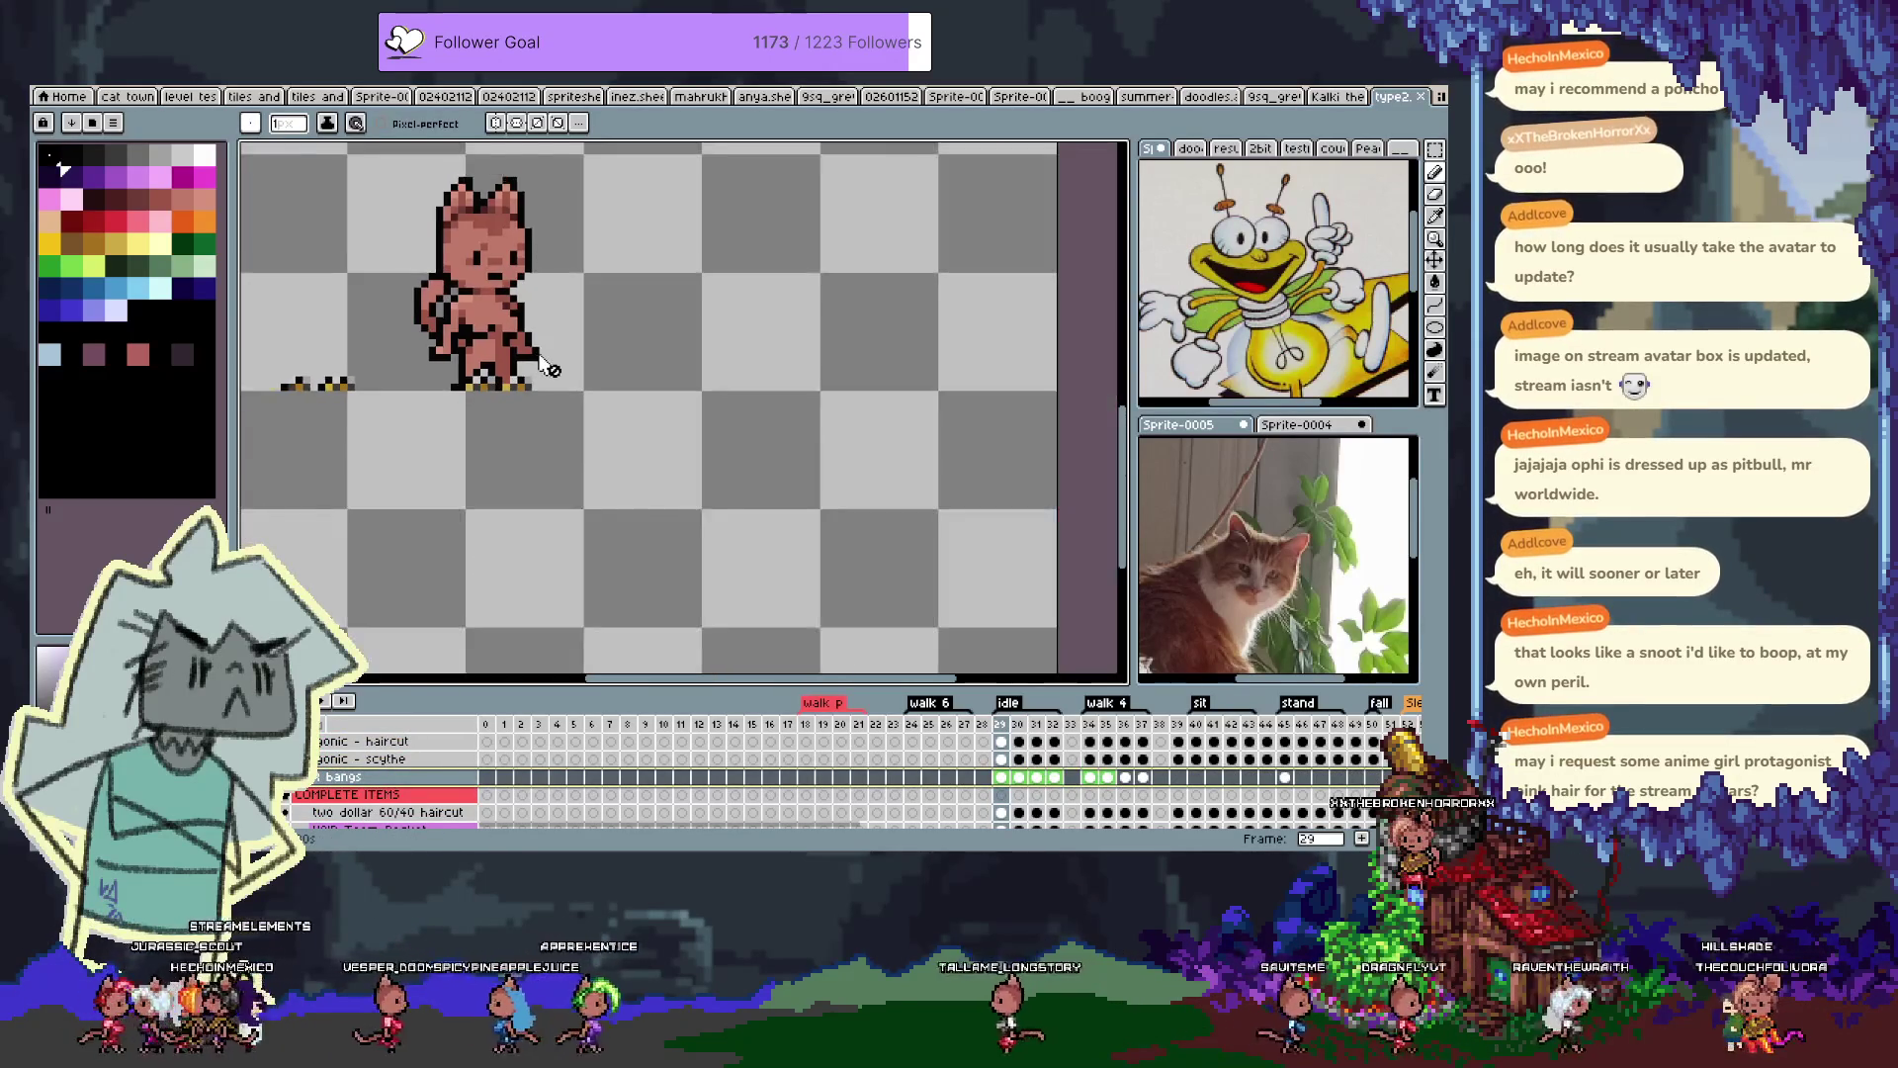
scroll(547, 372, down, 1)
drag(524, 271, 692, 462)
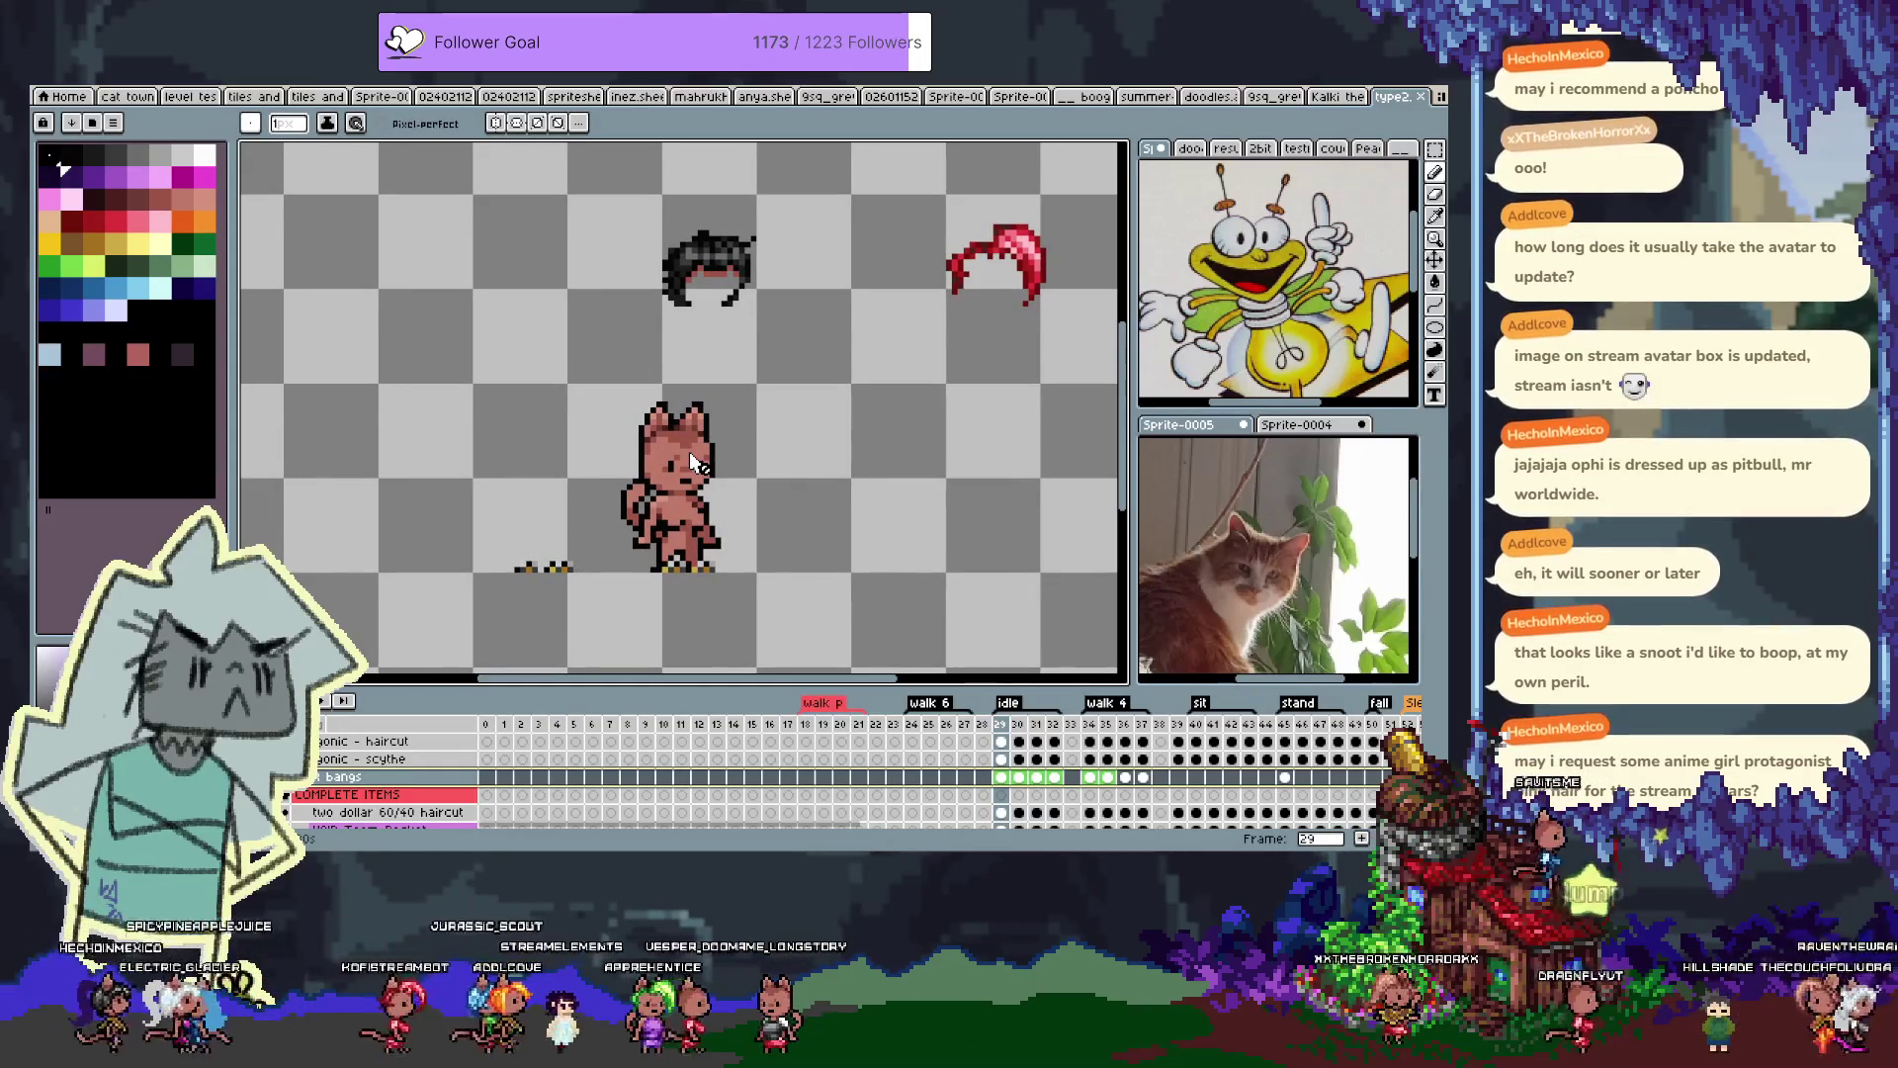
key(shift+n)
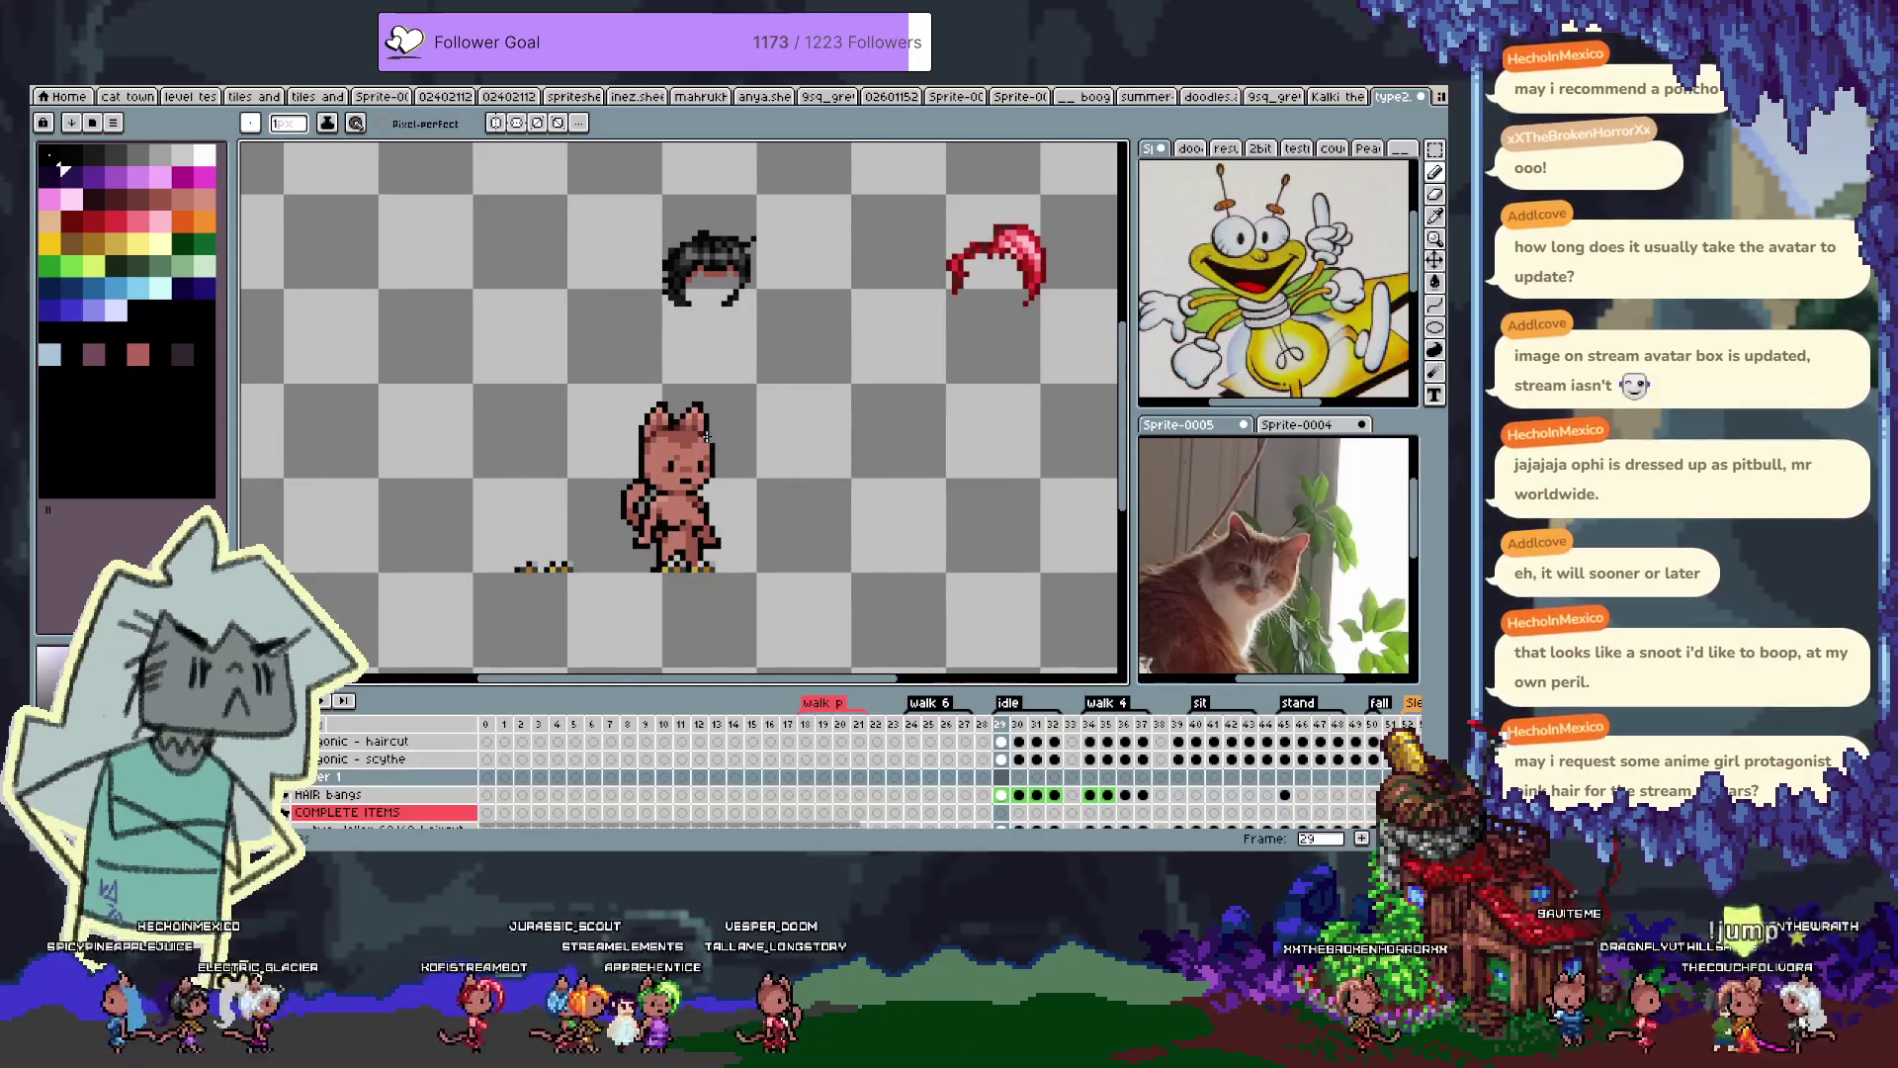
key(plus)
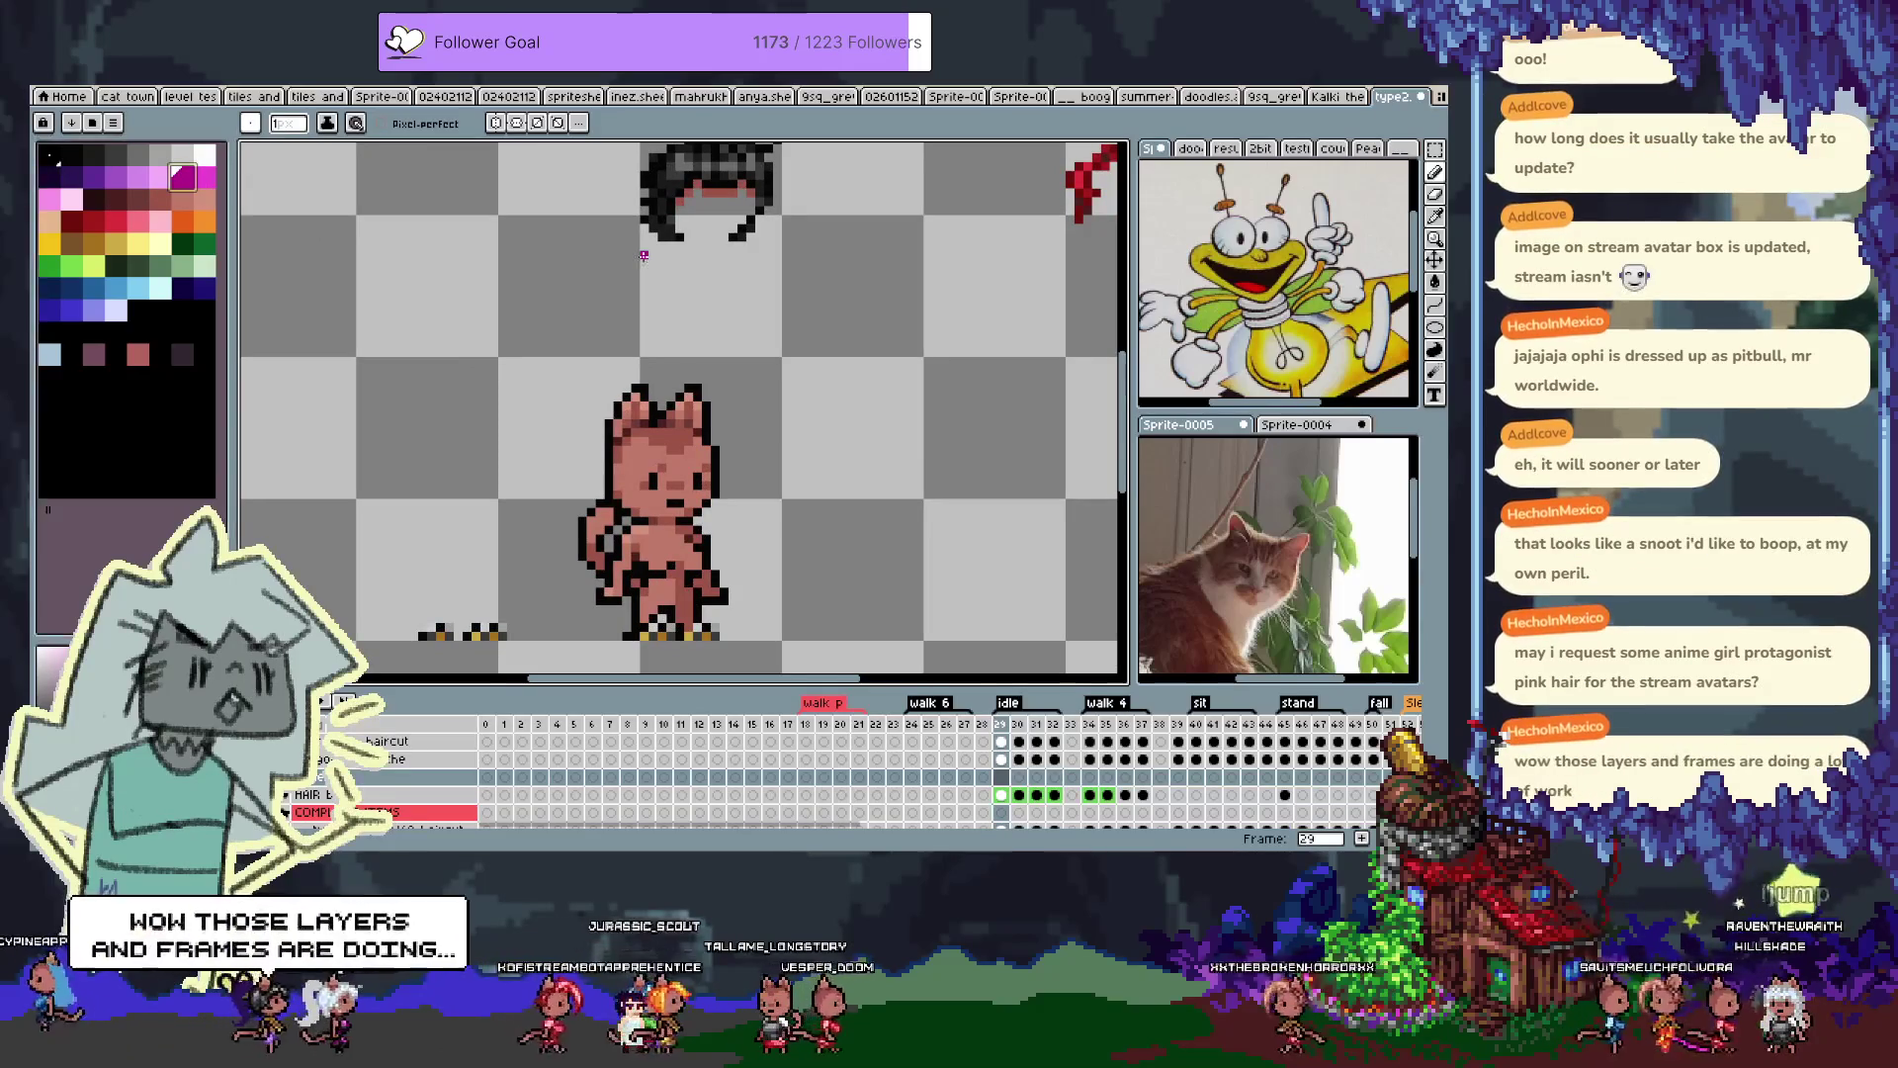
mouse_move(715, 437)
mouse_down()
mouse_move(736, 402)
mouse_move(702, 384)
mouse_up()
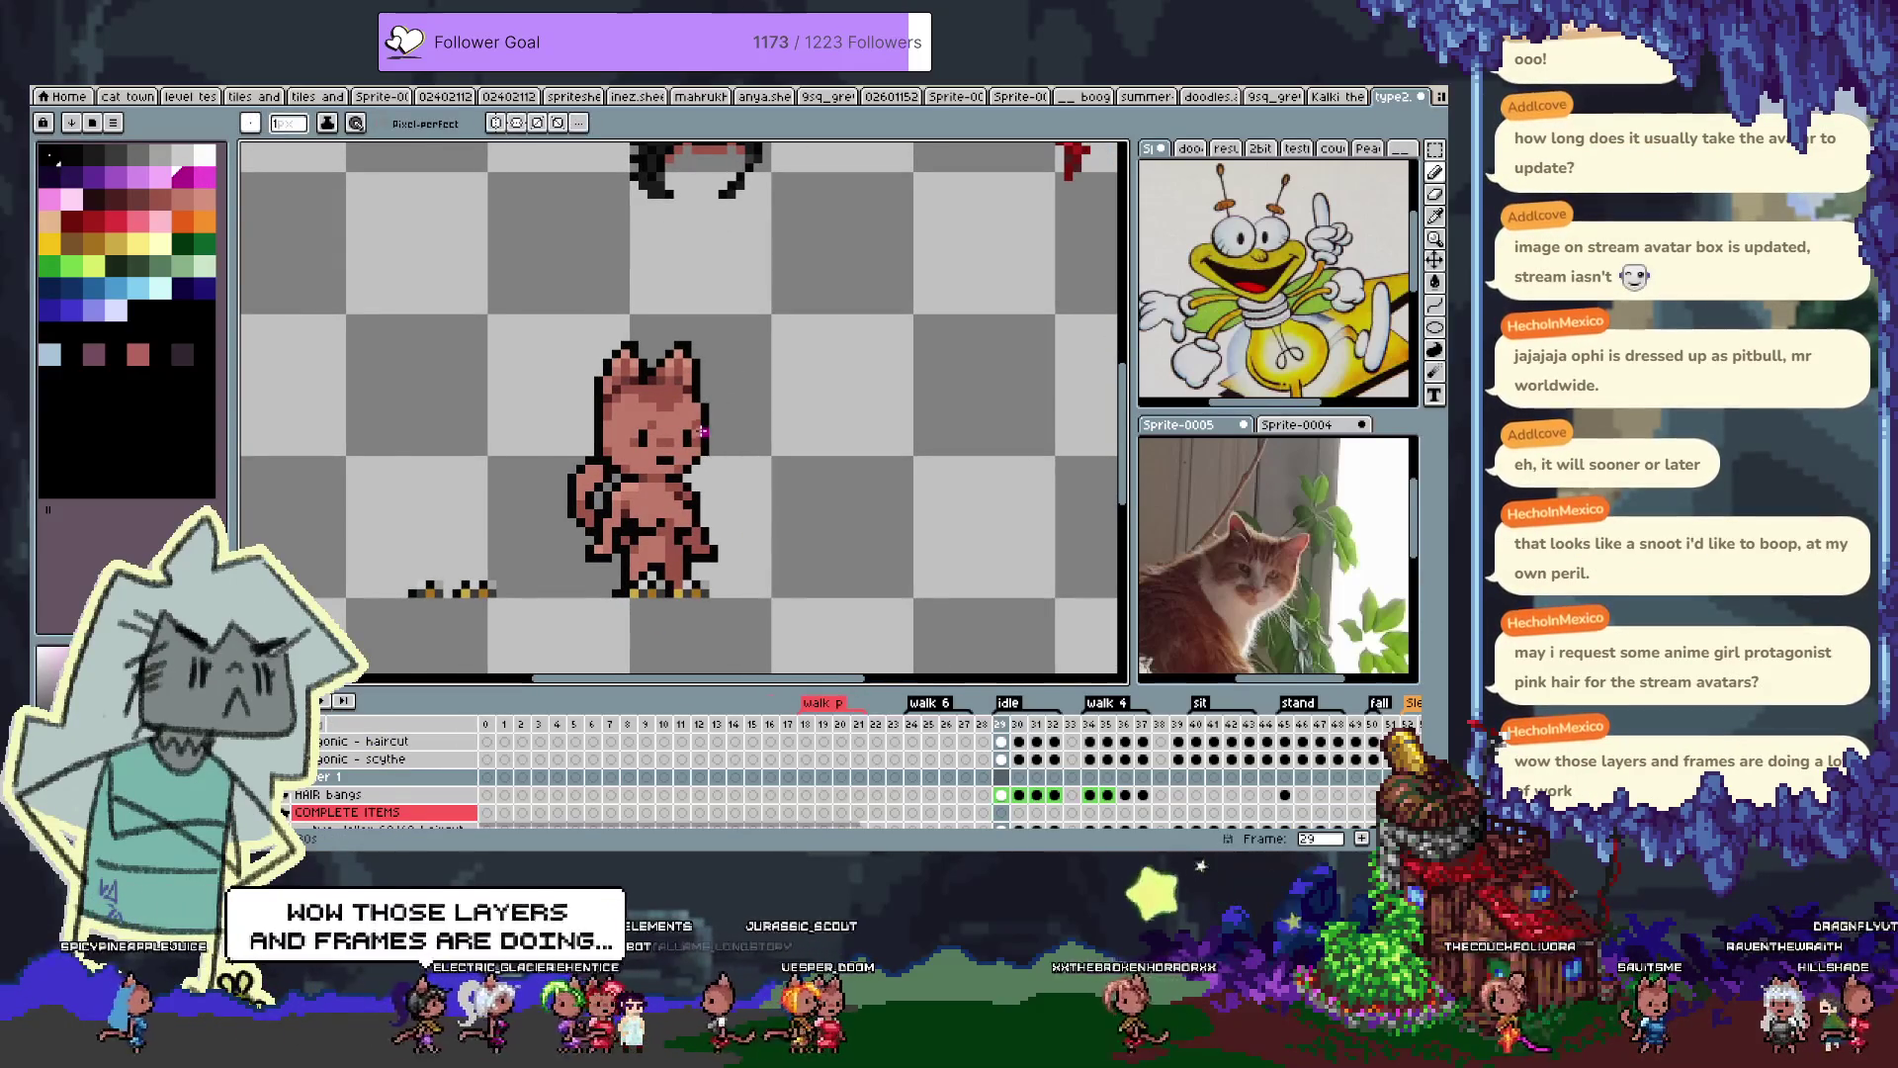
scroll(652, 420, up, 2)
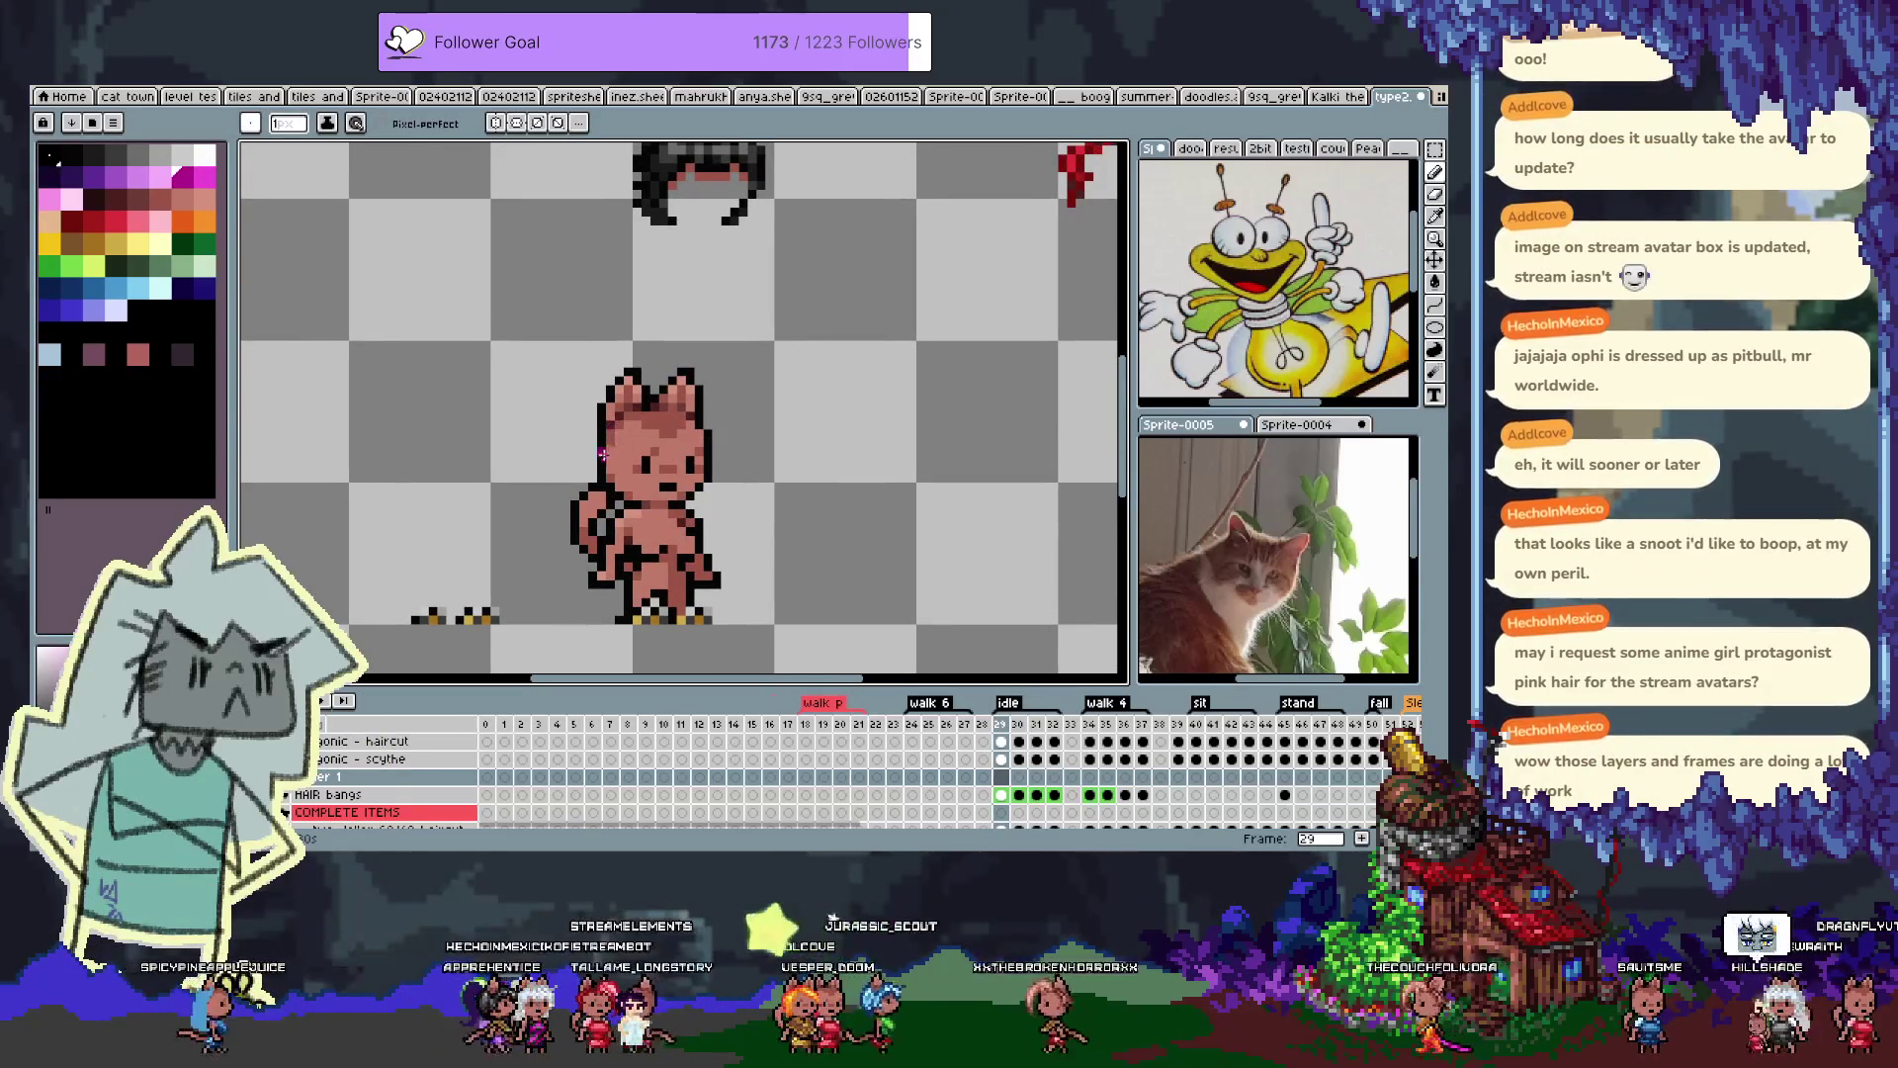
scroll(628, 469, up, 1)
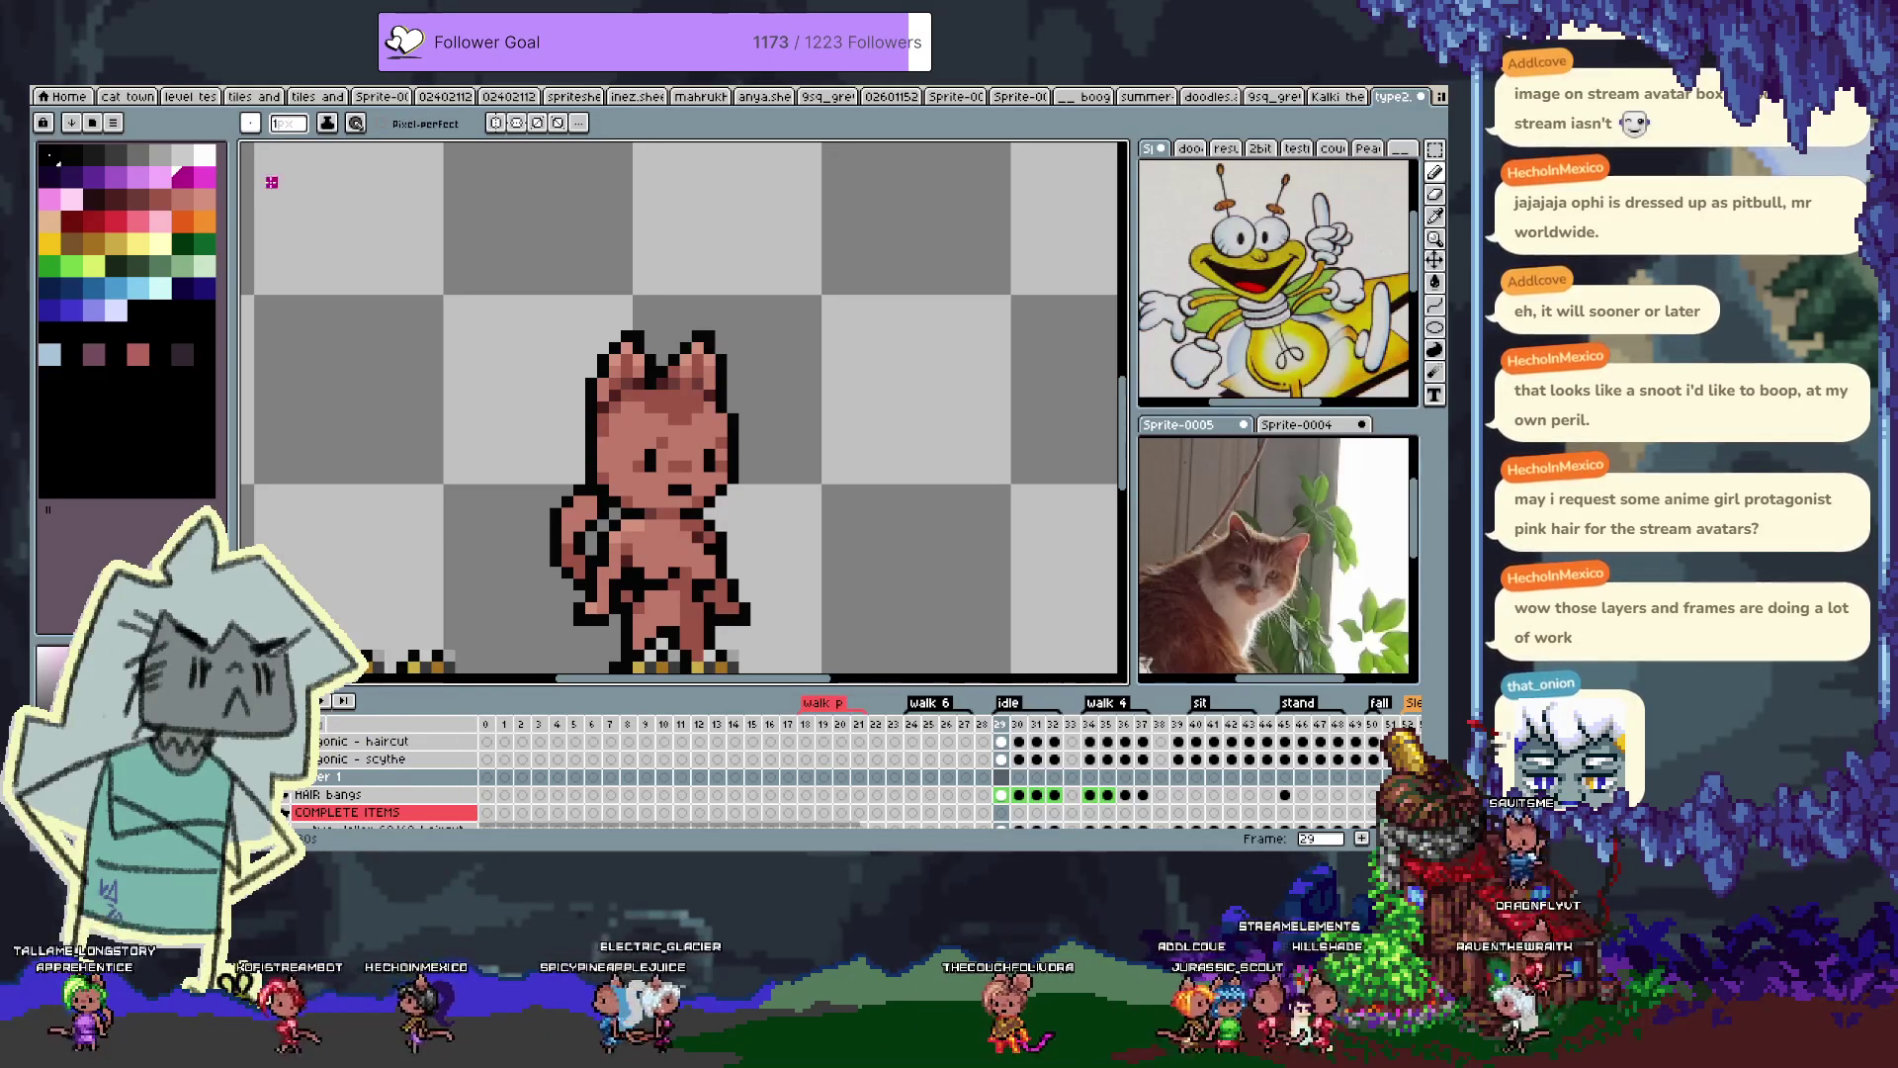
click(113, 122)
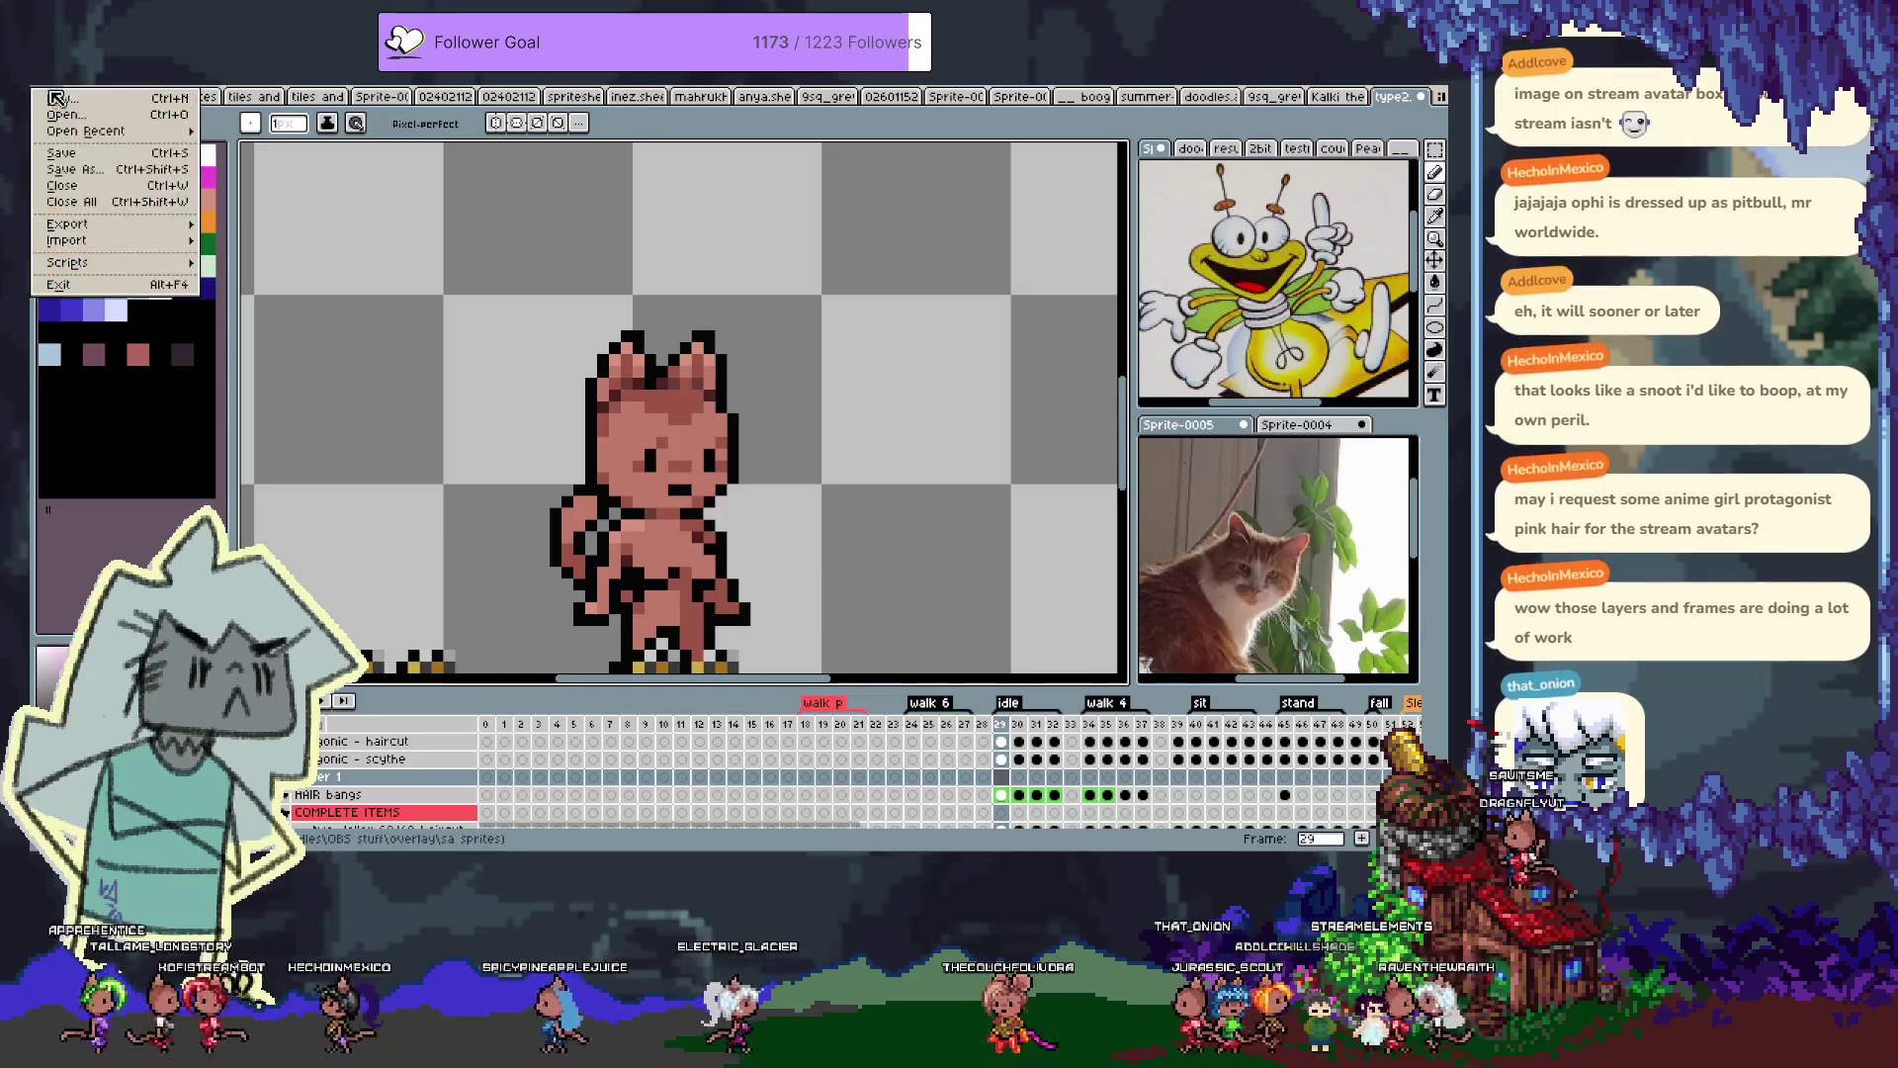
Open HAIR.shortstraight.dblue.png from the sheets folder in Aseprite's file browser
click(114, 134)
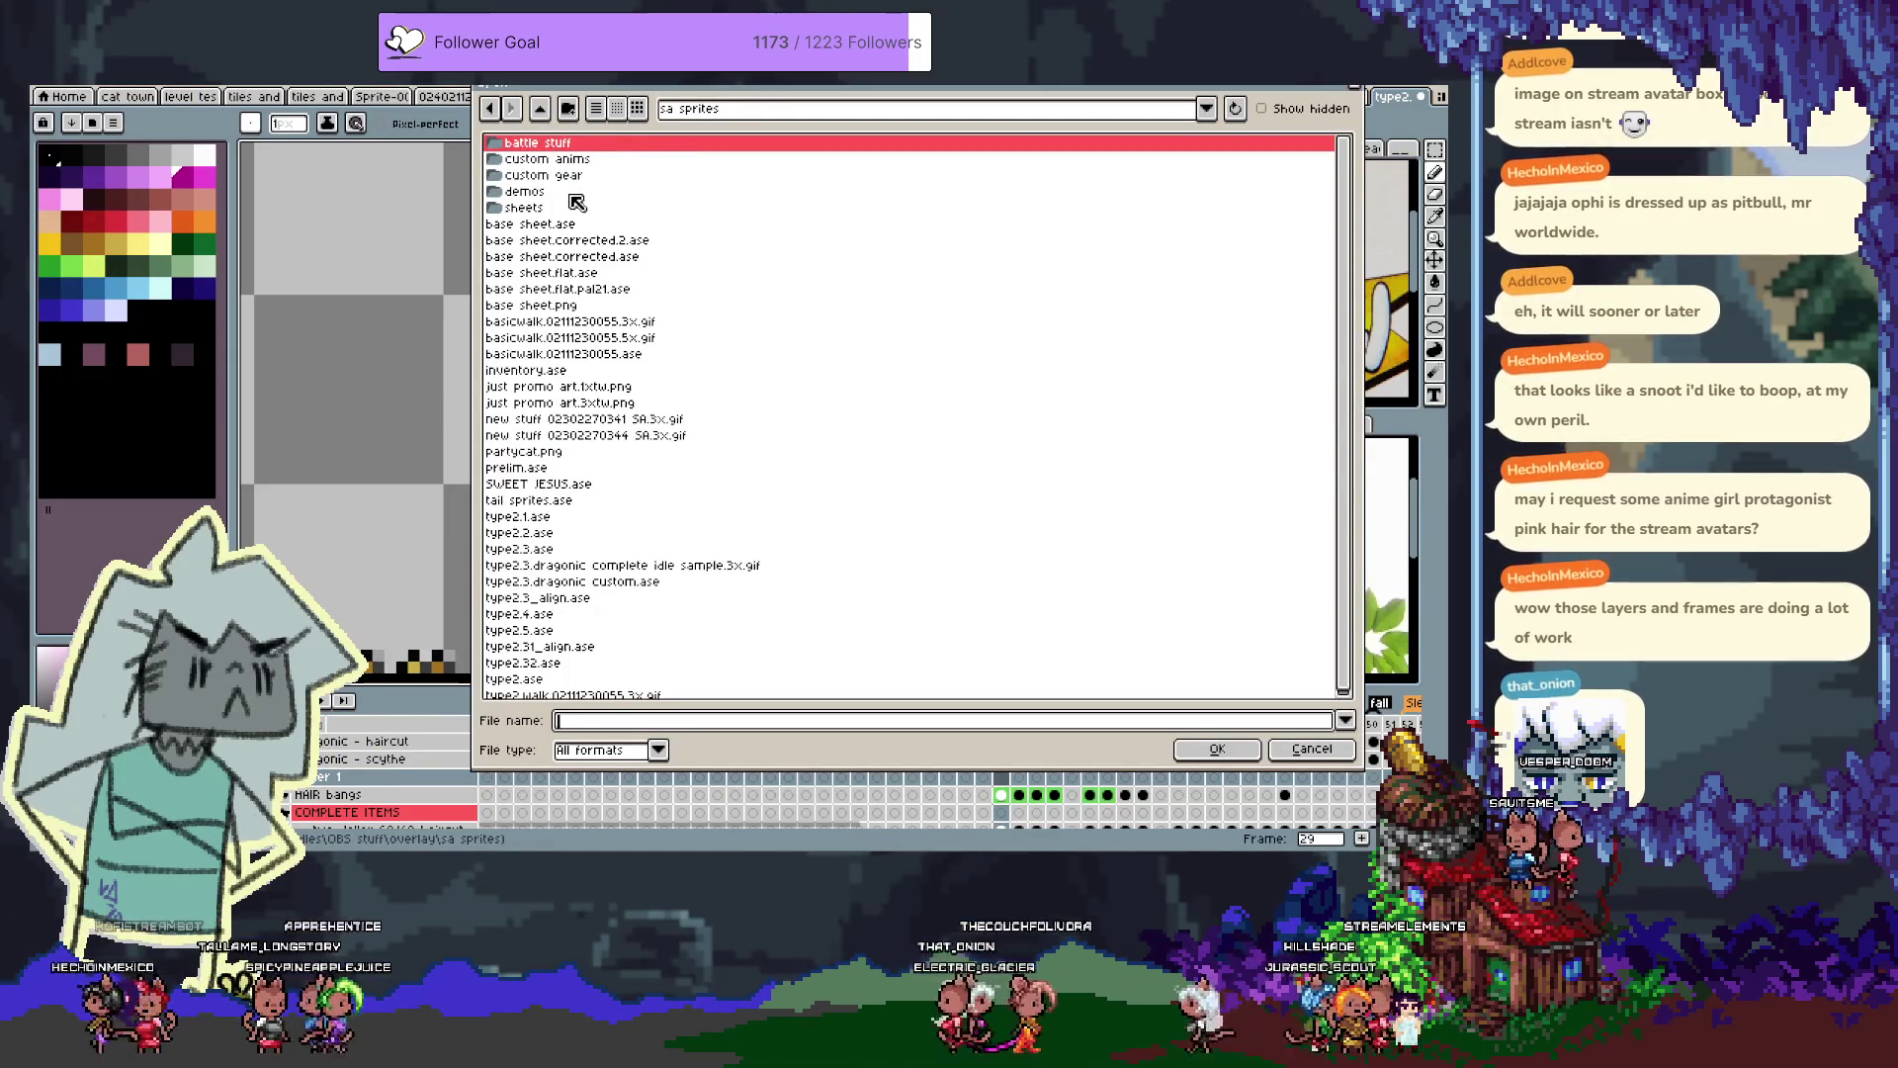
double_click(558, 209)
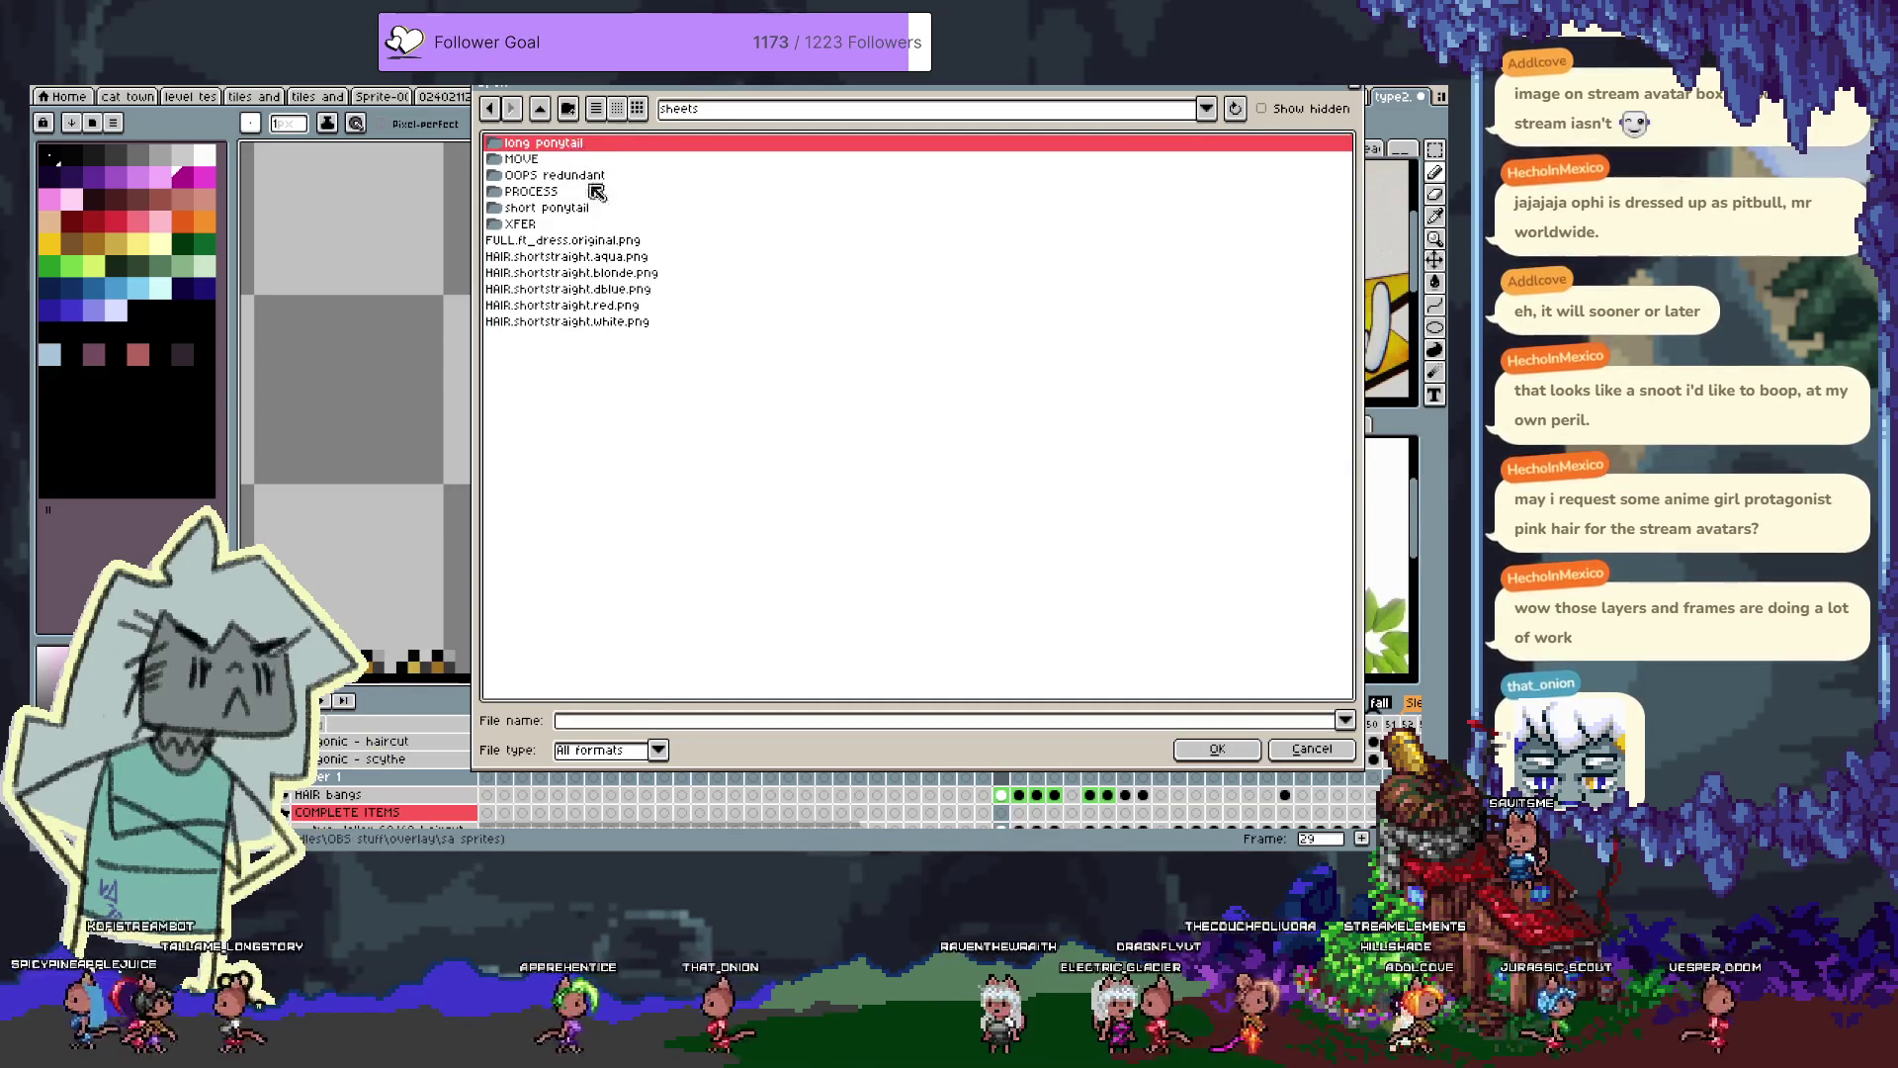
click(623, 295)
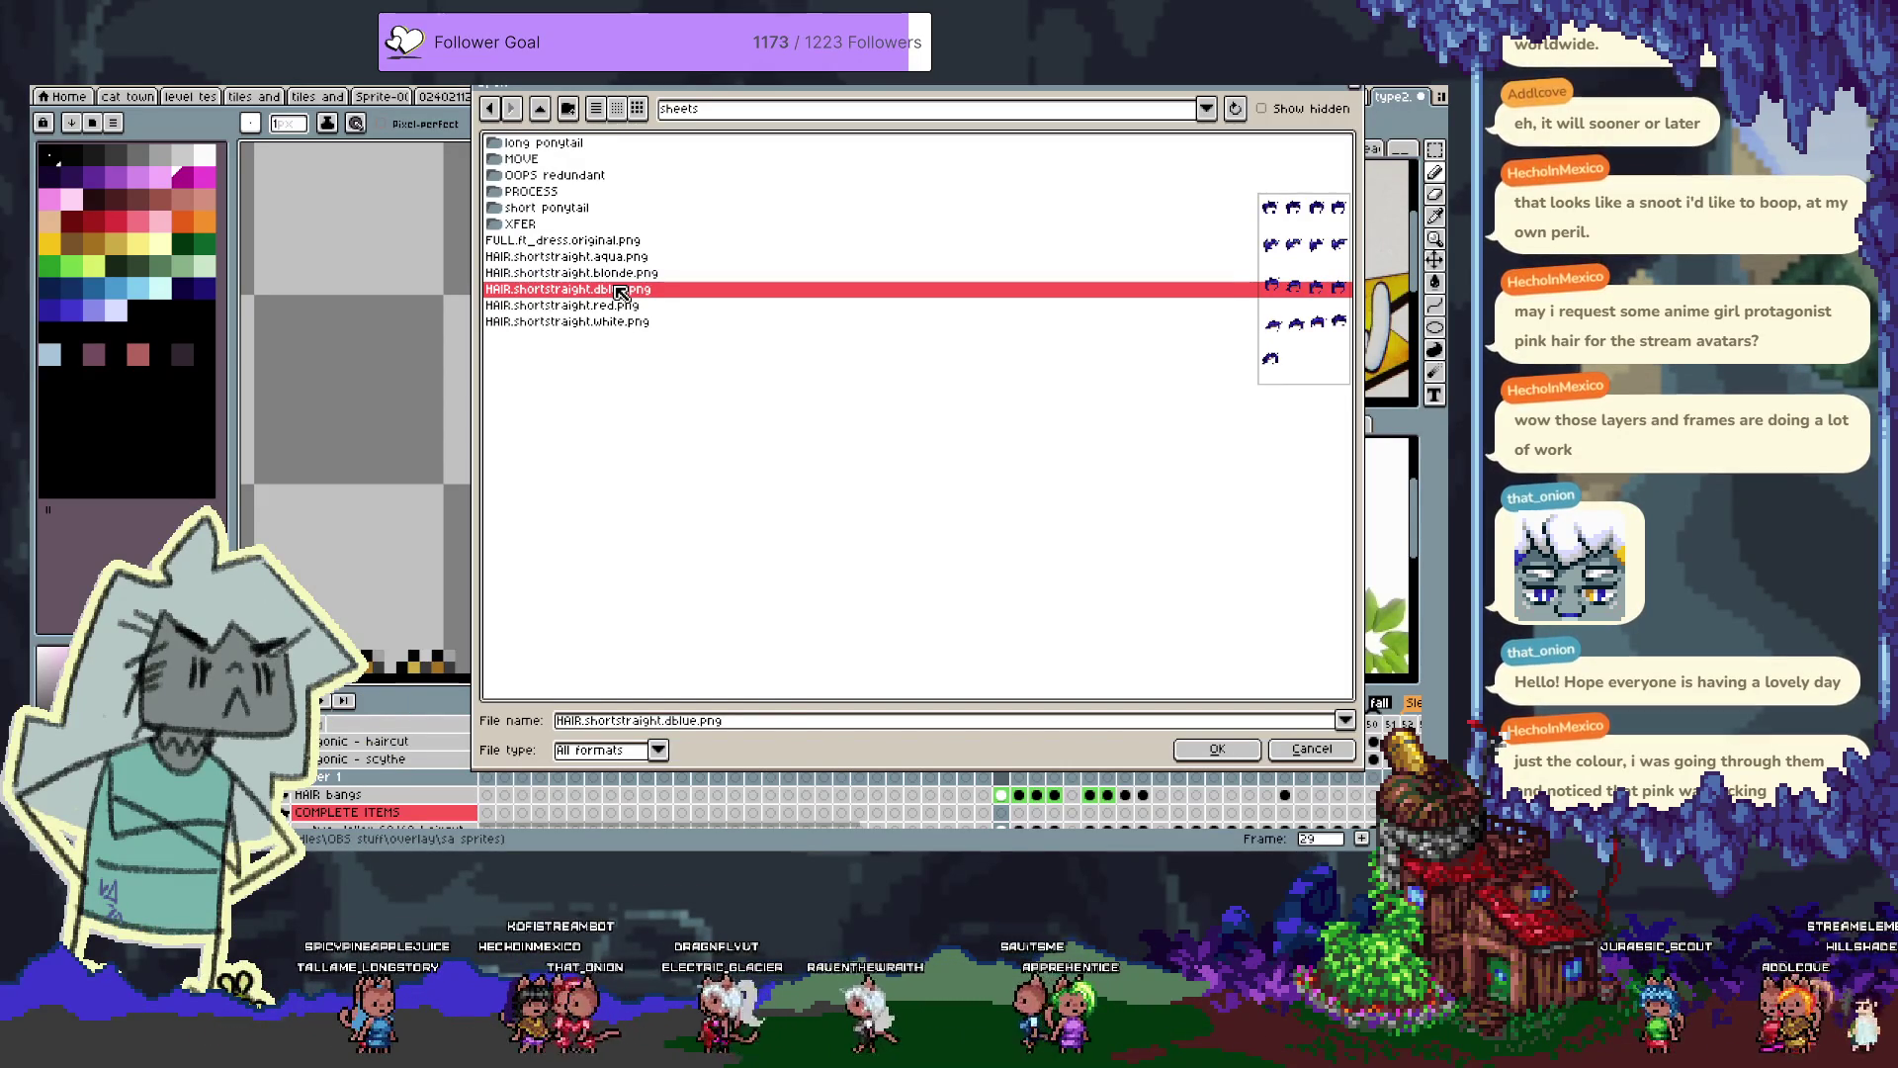
double_click(619, 288)
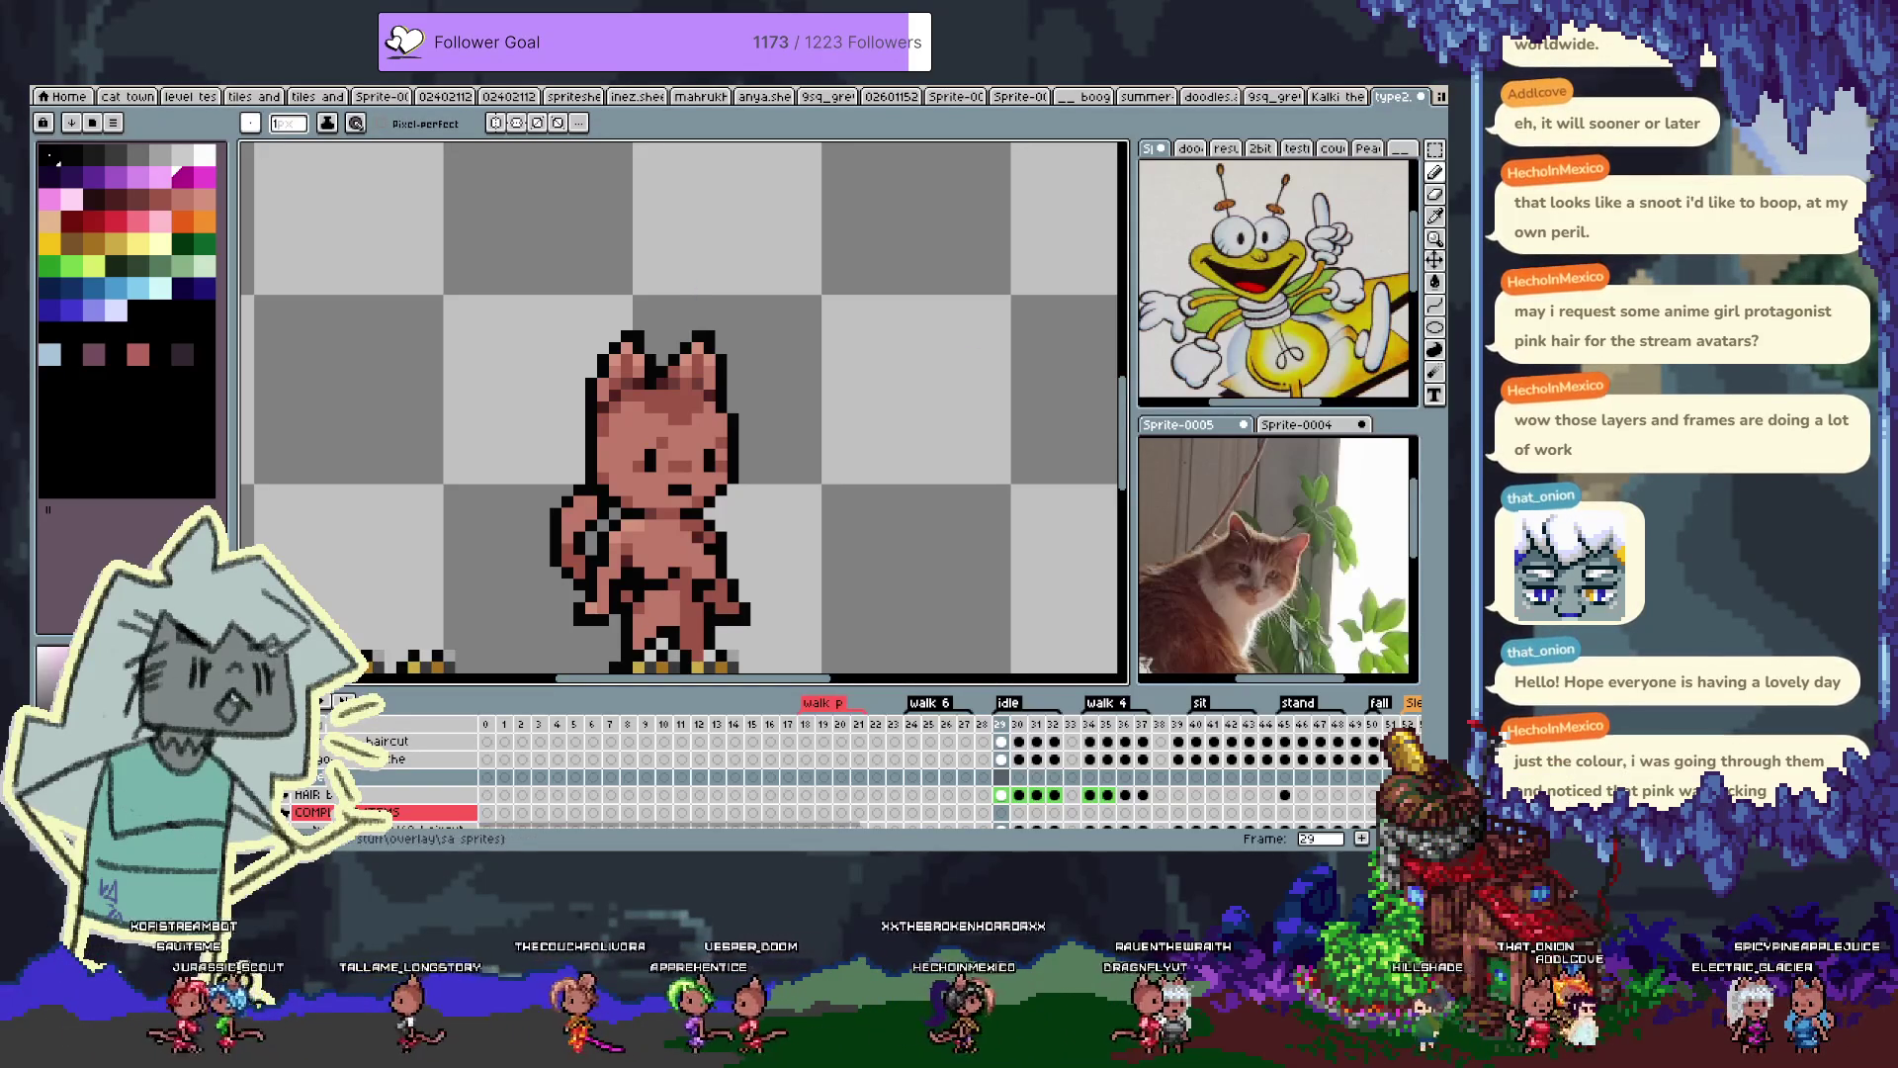
click(61, 86)
Browse into the sheets > PROCESS folder in the open-file dialog
click(89, 119)
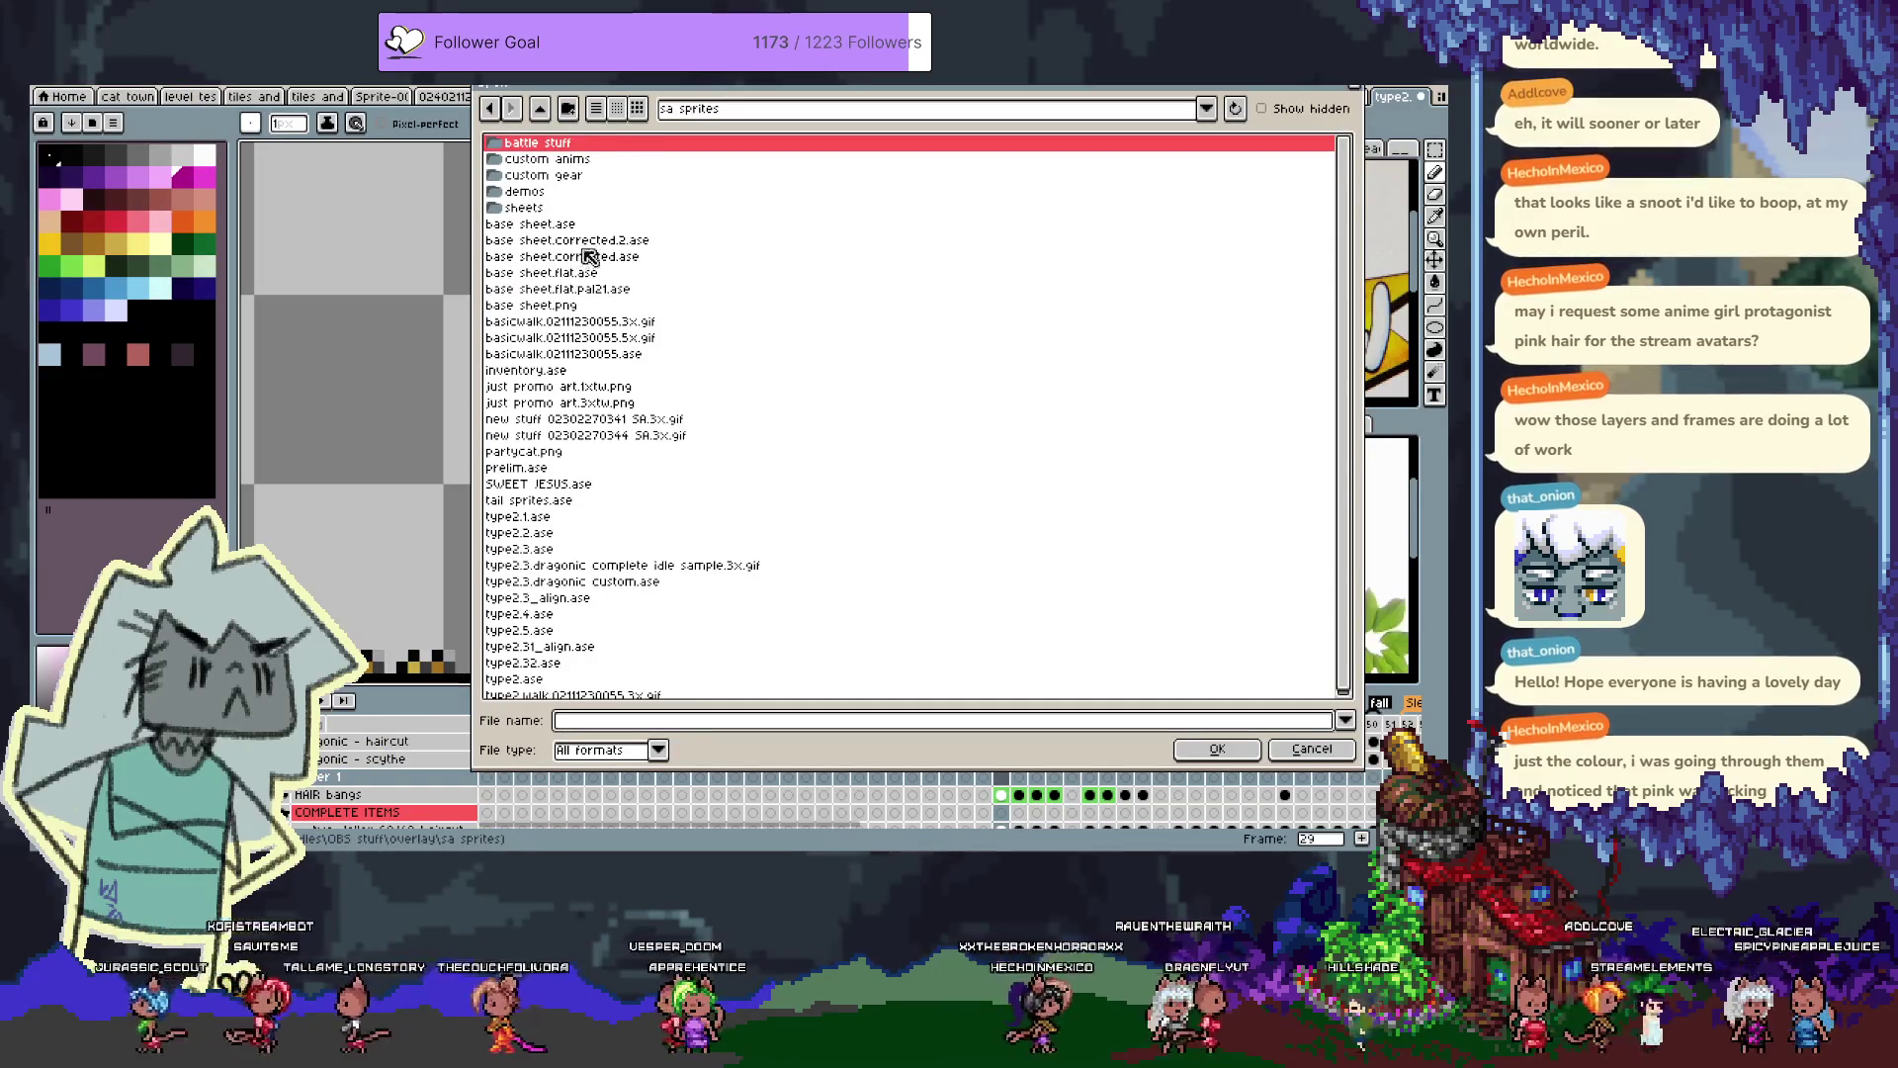
double_click(556, 208)
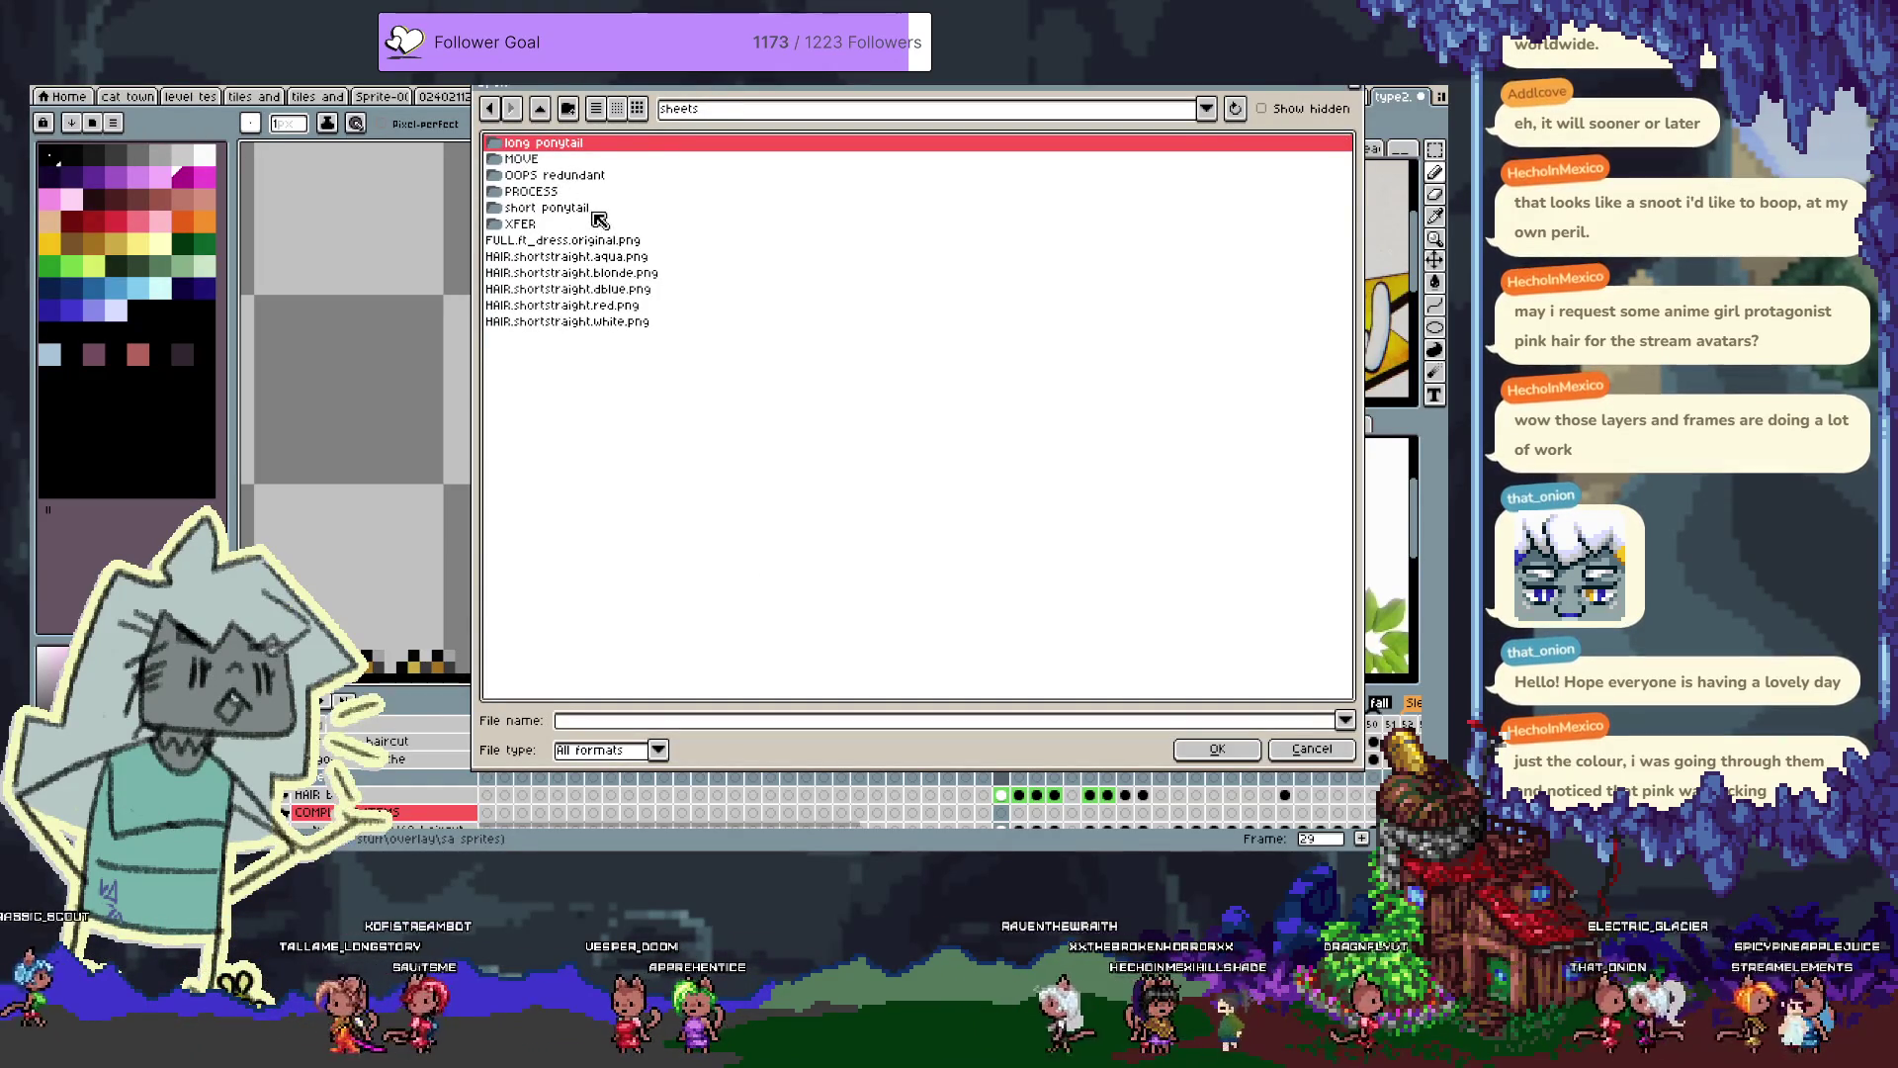
double_click(579, 161)
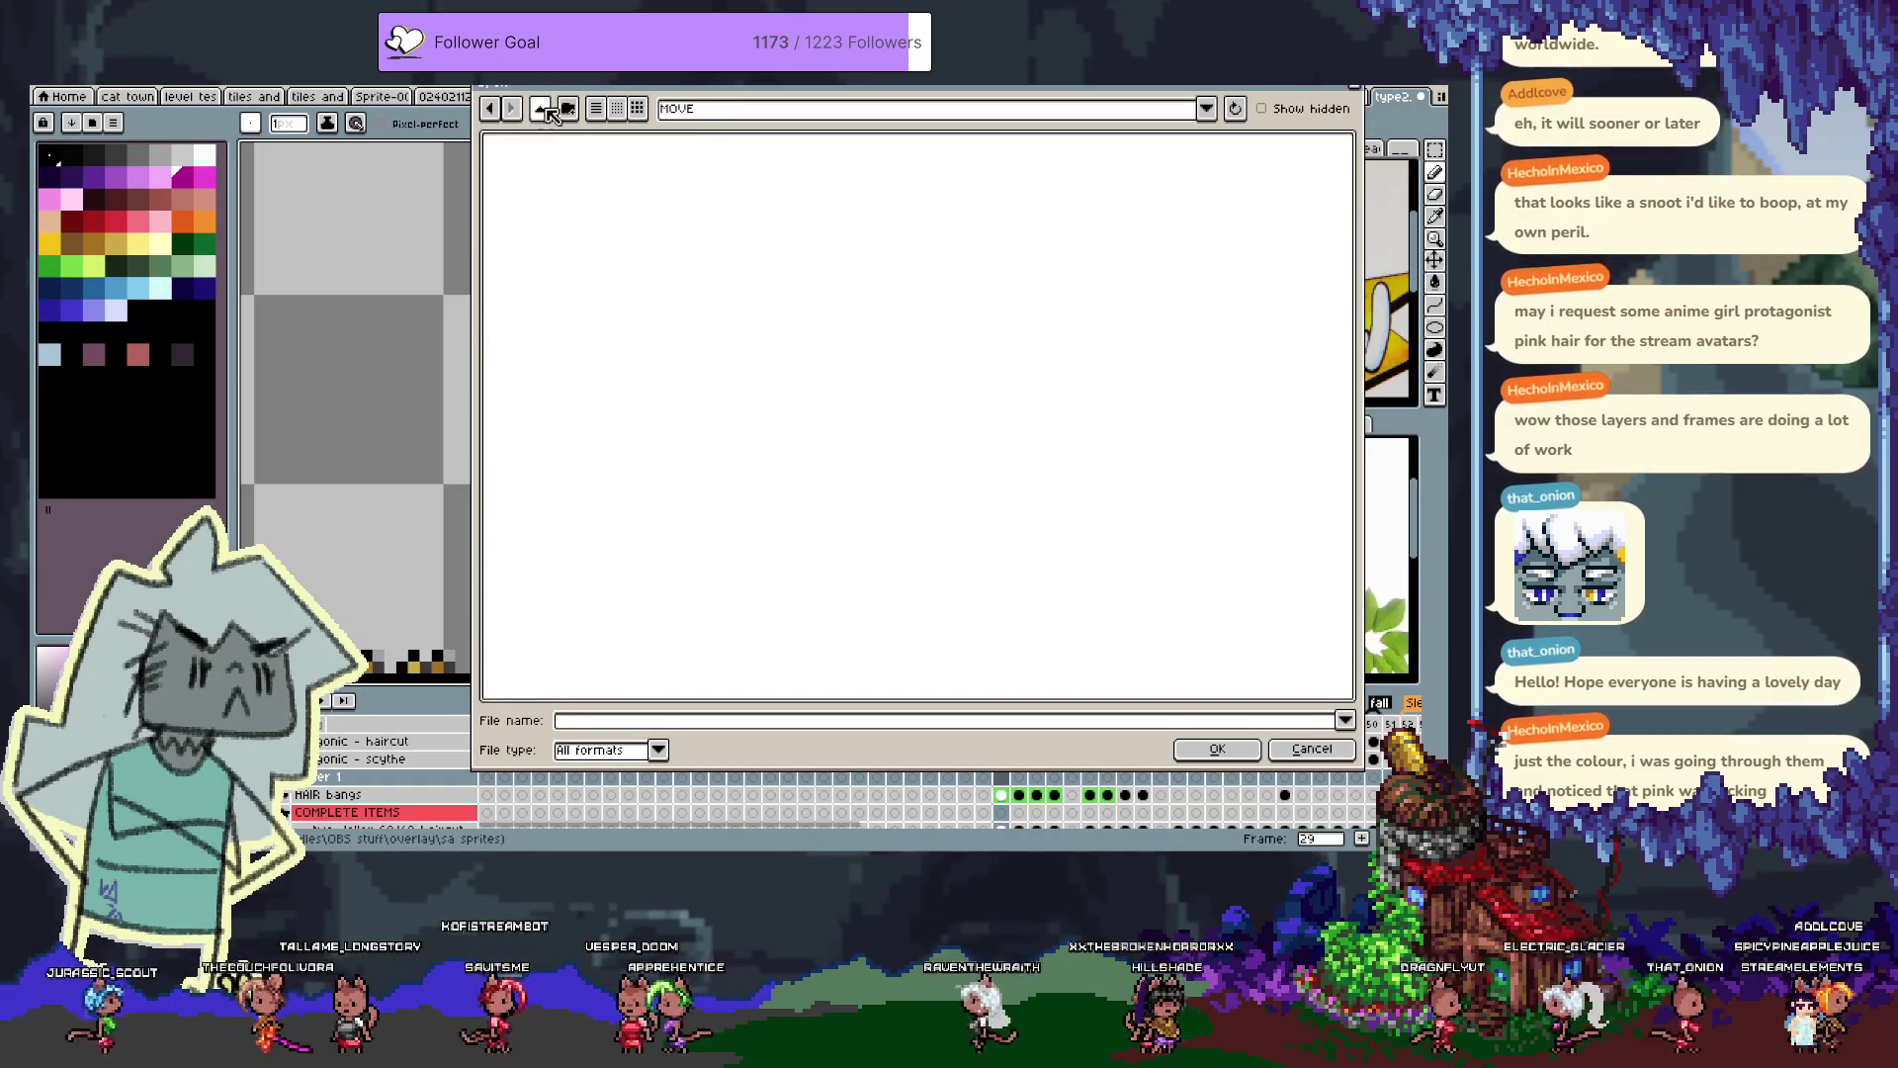
click(542, 109)
double_click(593, 193)
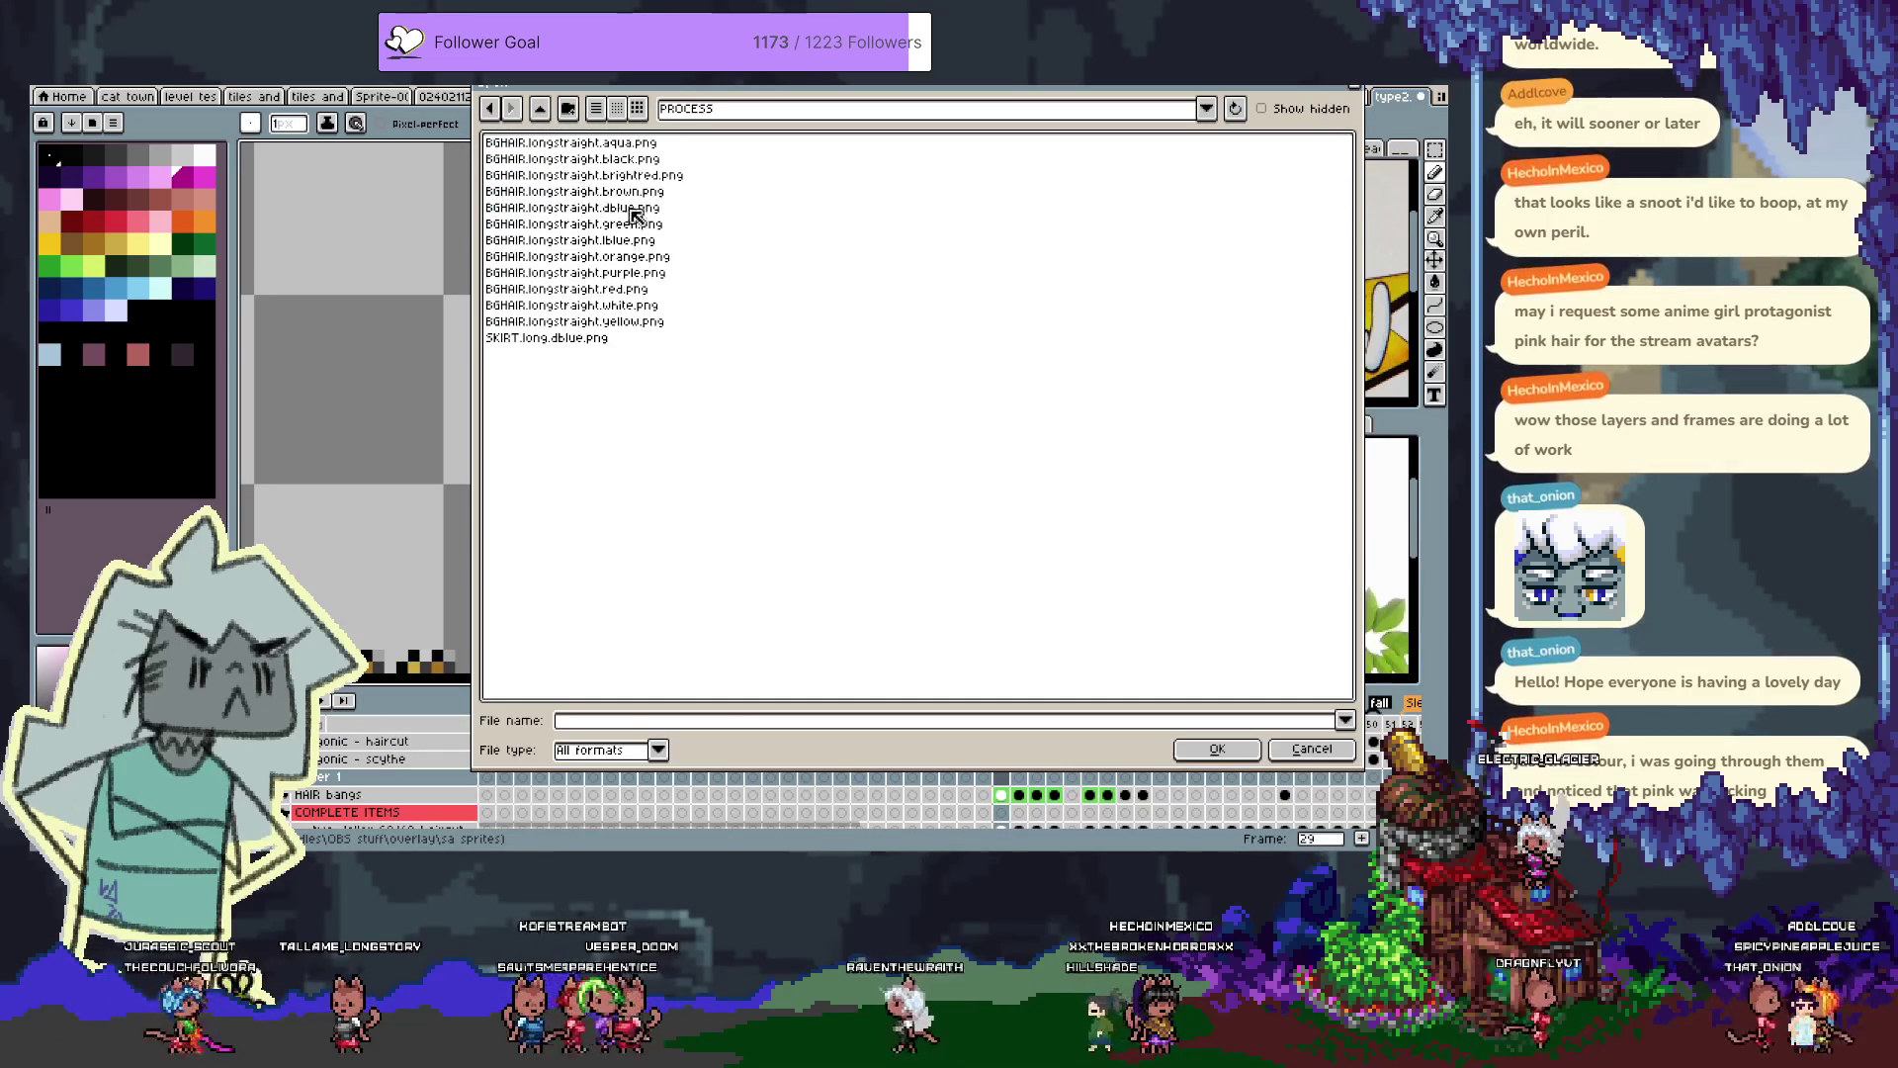
Preview the brown, aqua, yellow and white long hair sheets, then open BGHAIR.longstraight.dblue.png
click(631, 198)
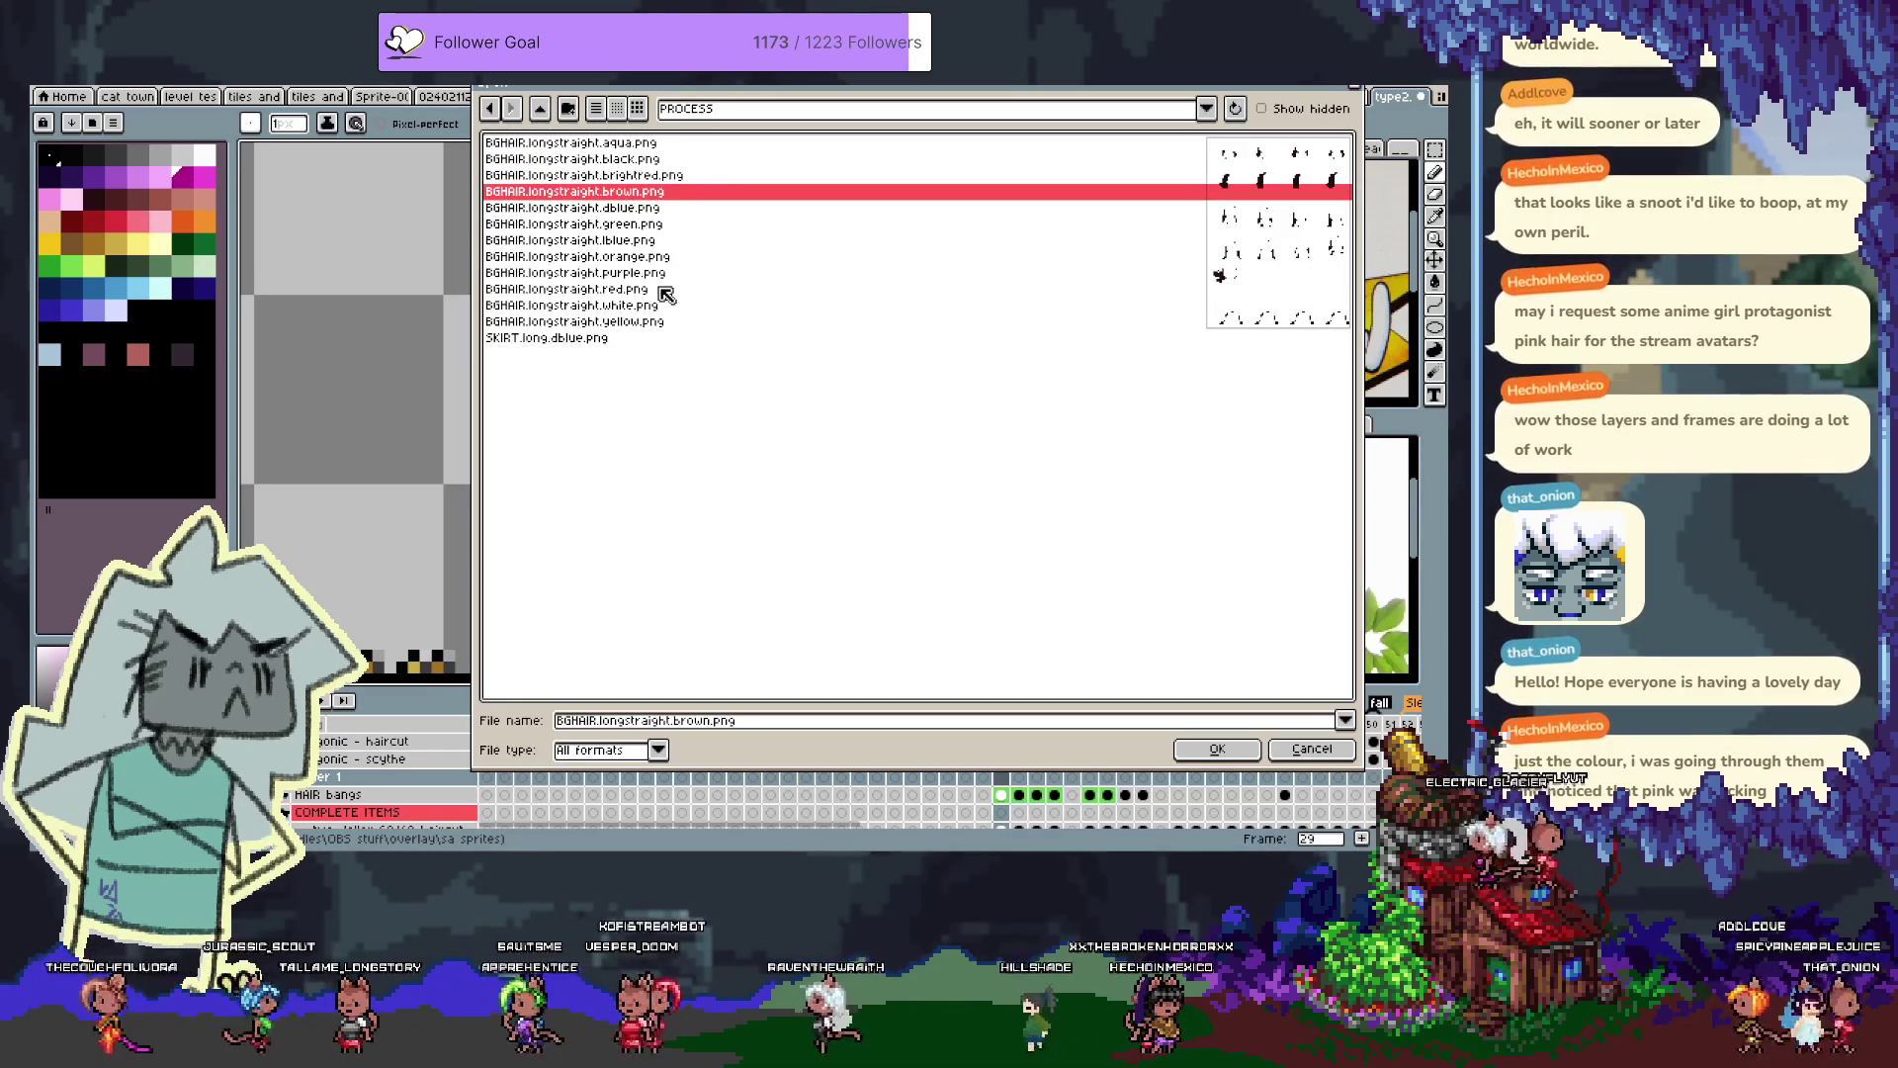
click(605, 144)
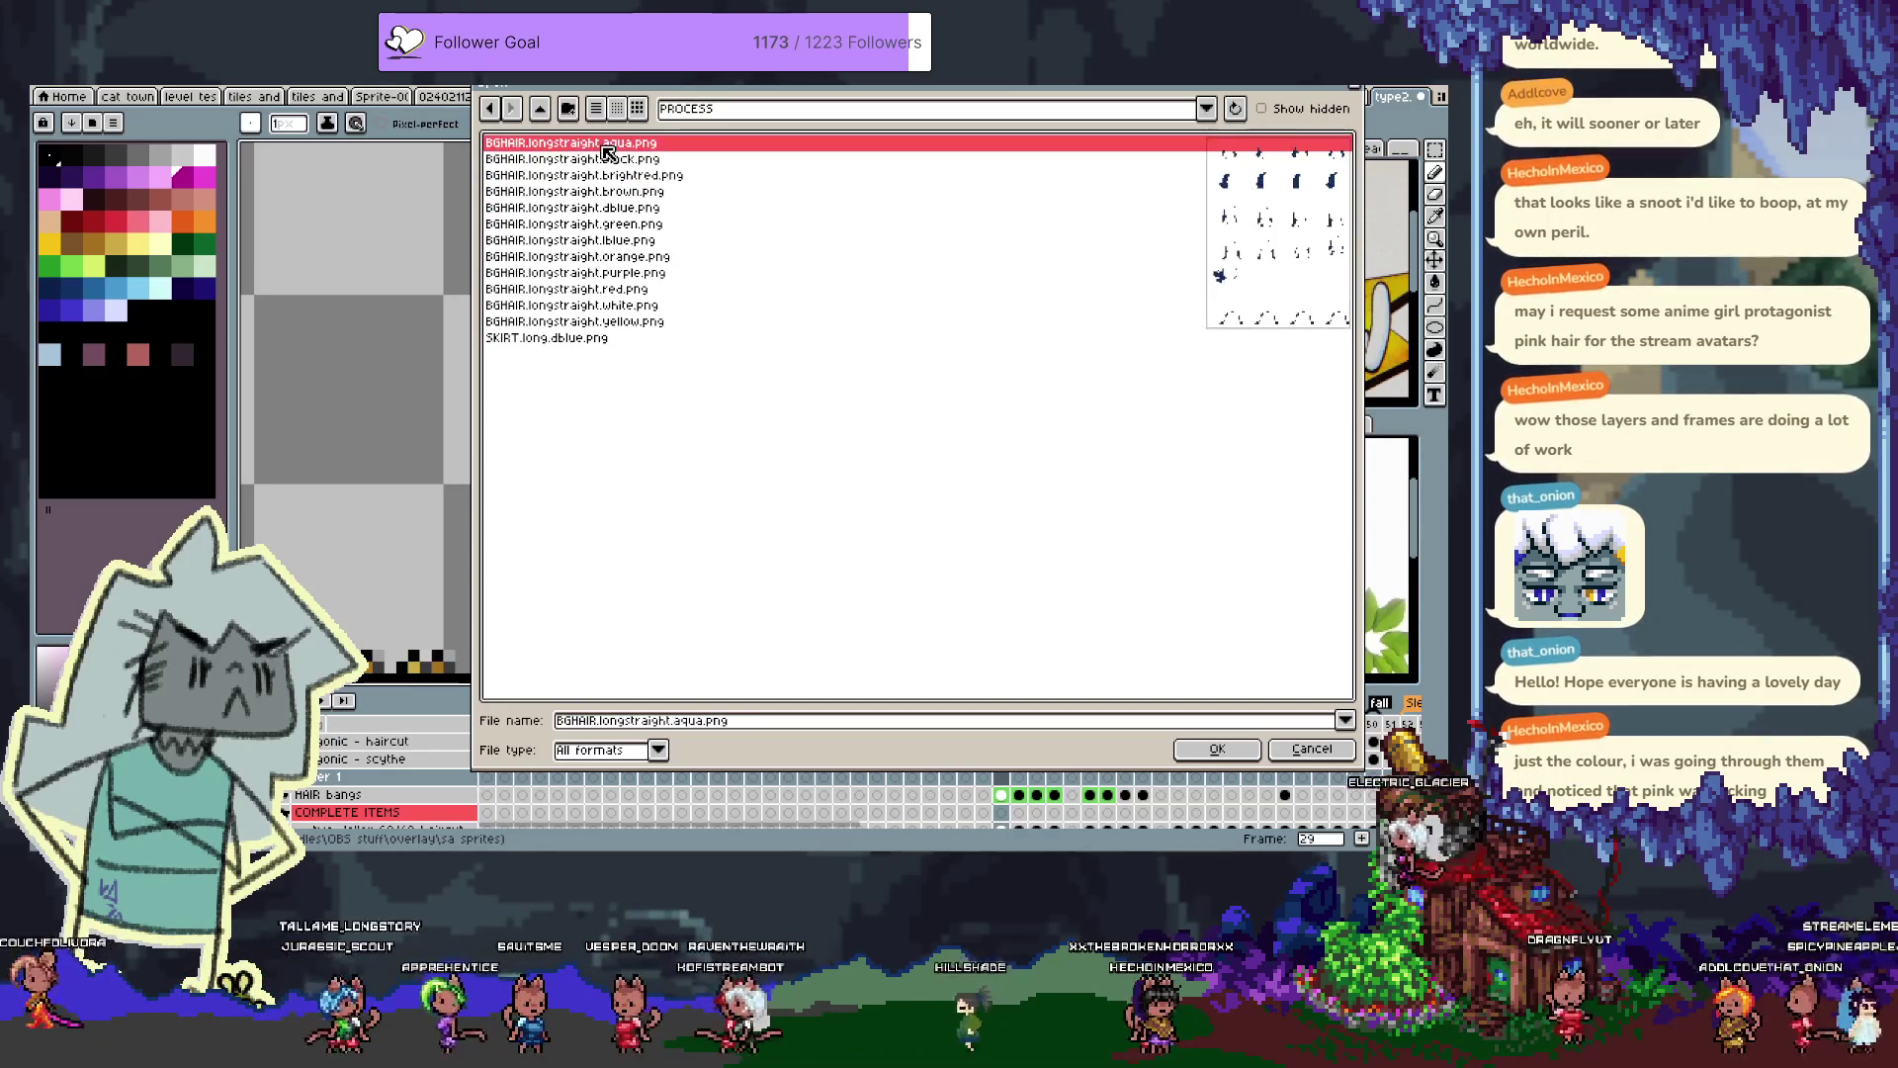
click(621, 322)
click(638, 305)
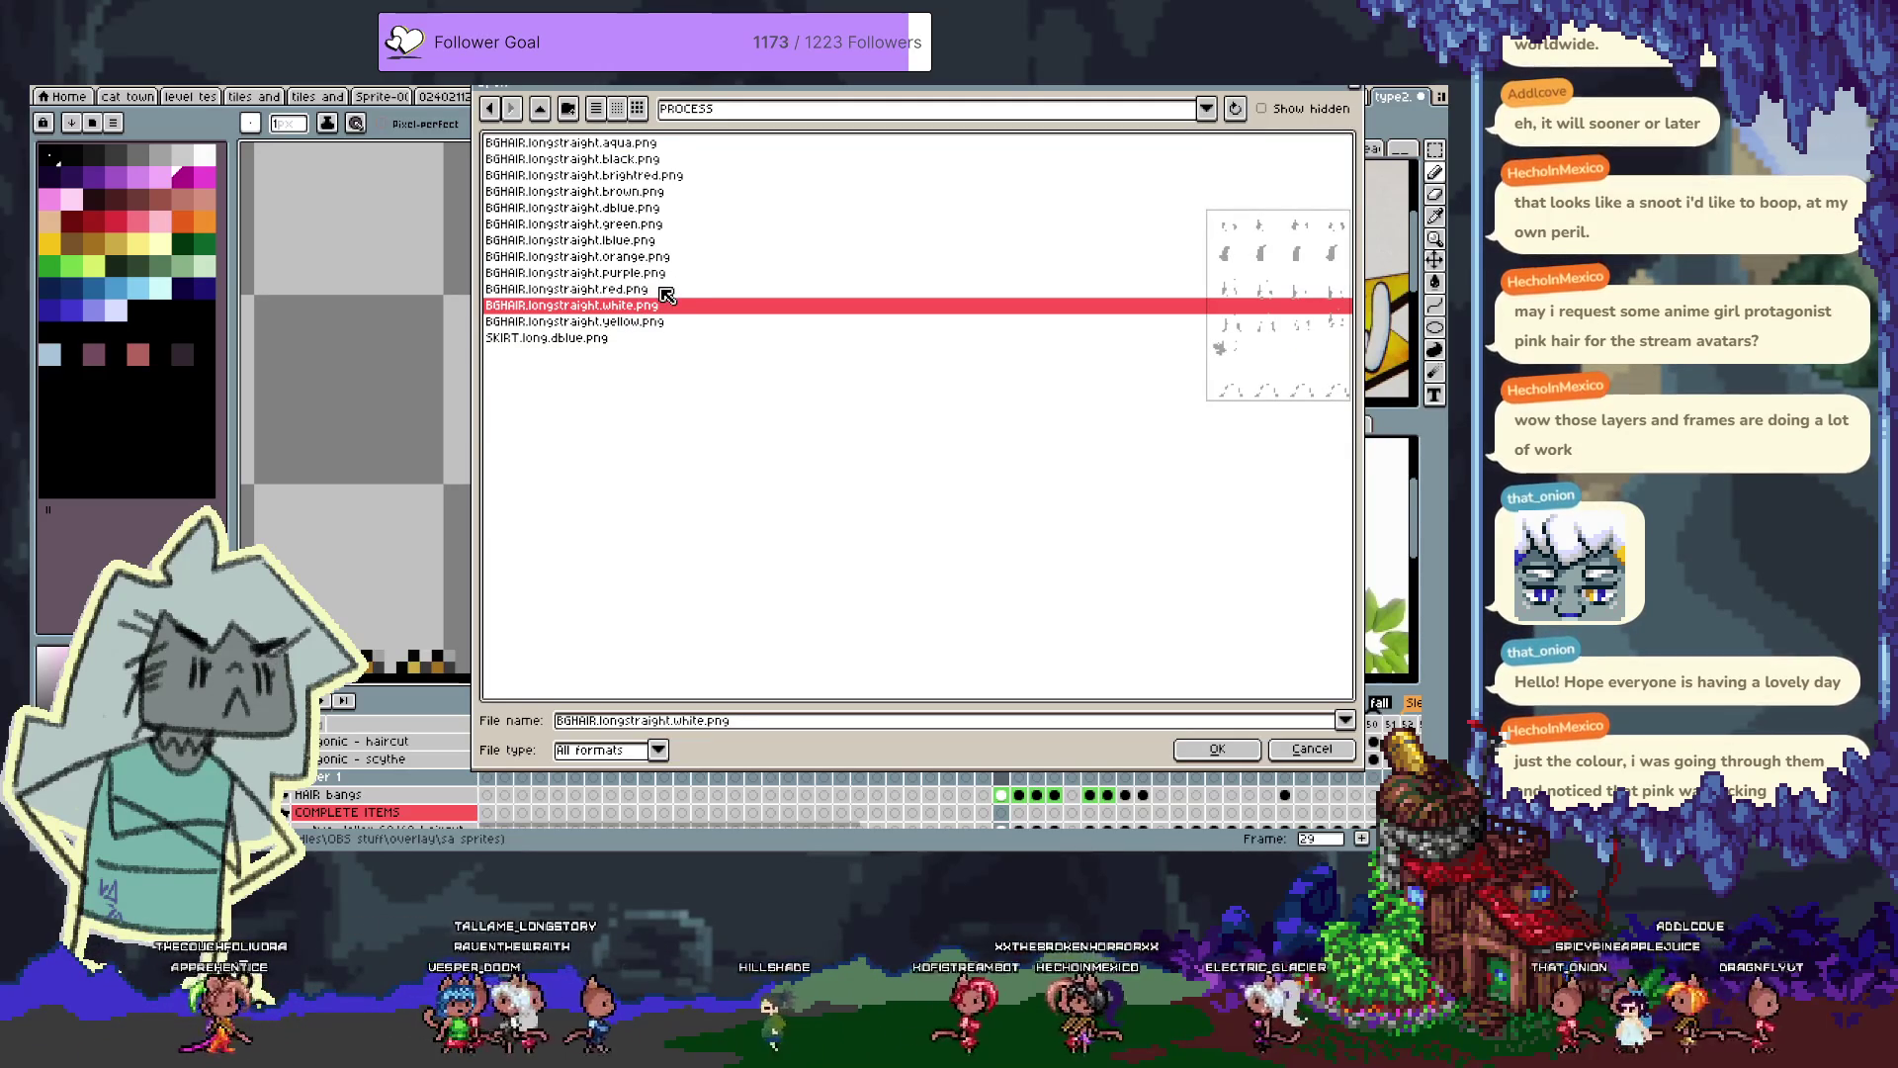
click(658, 208)
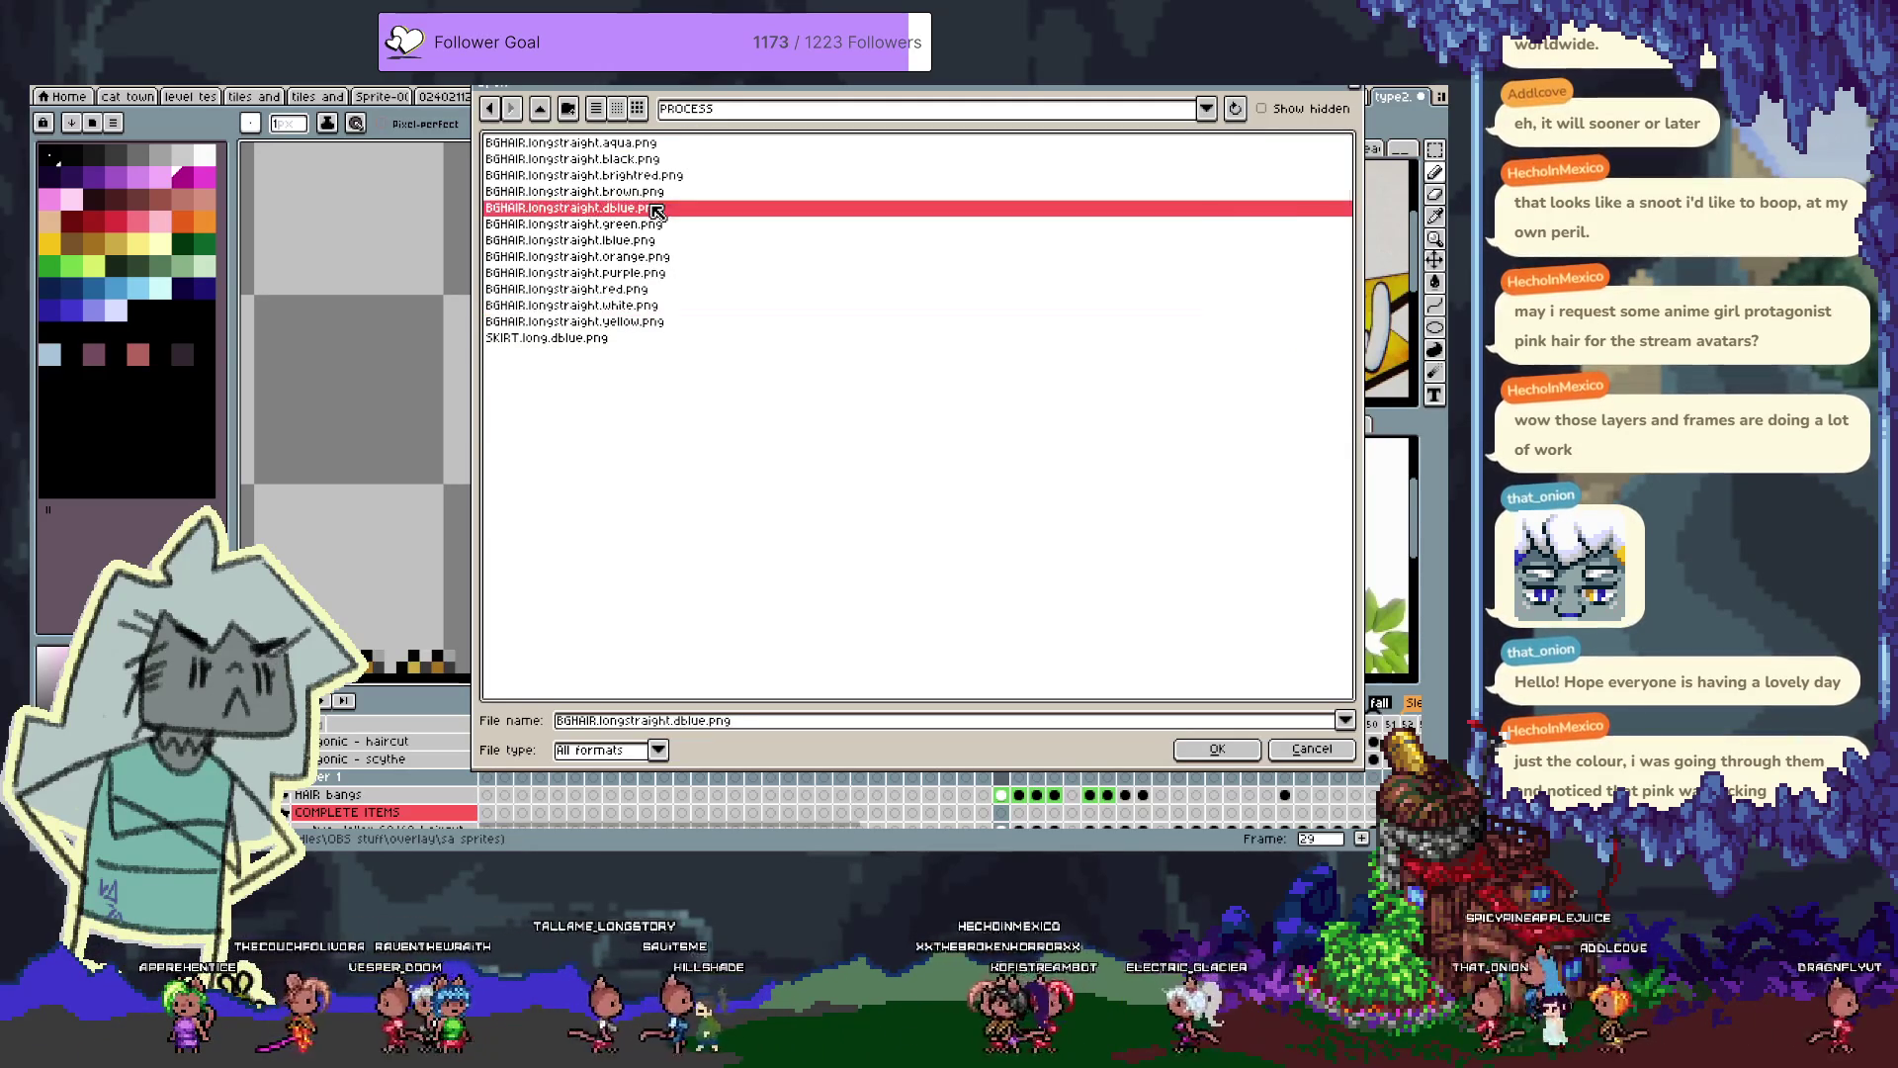
double_click(658, 209)
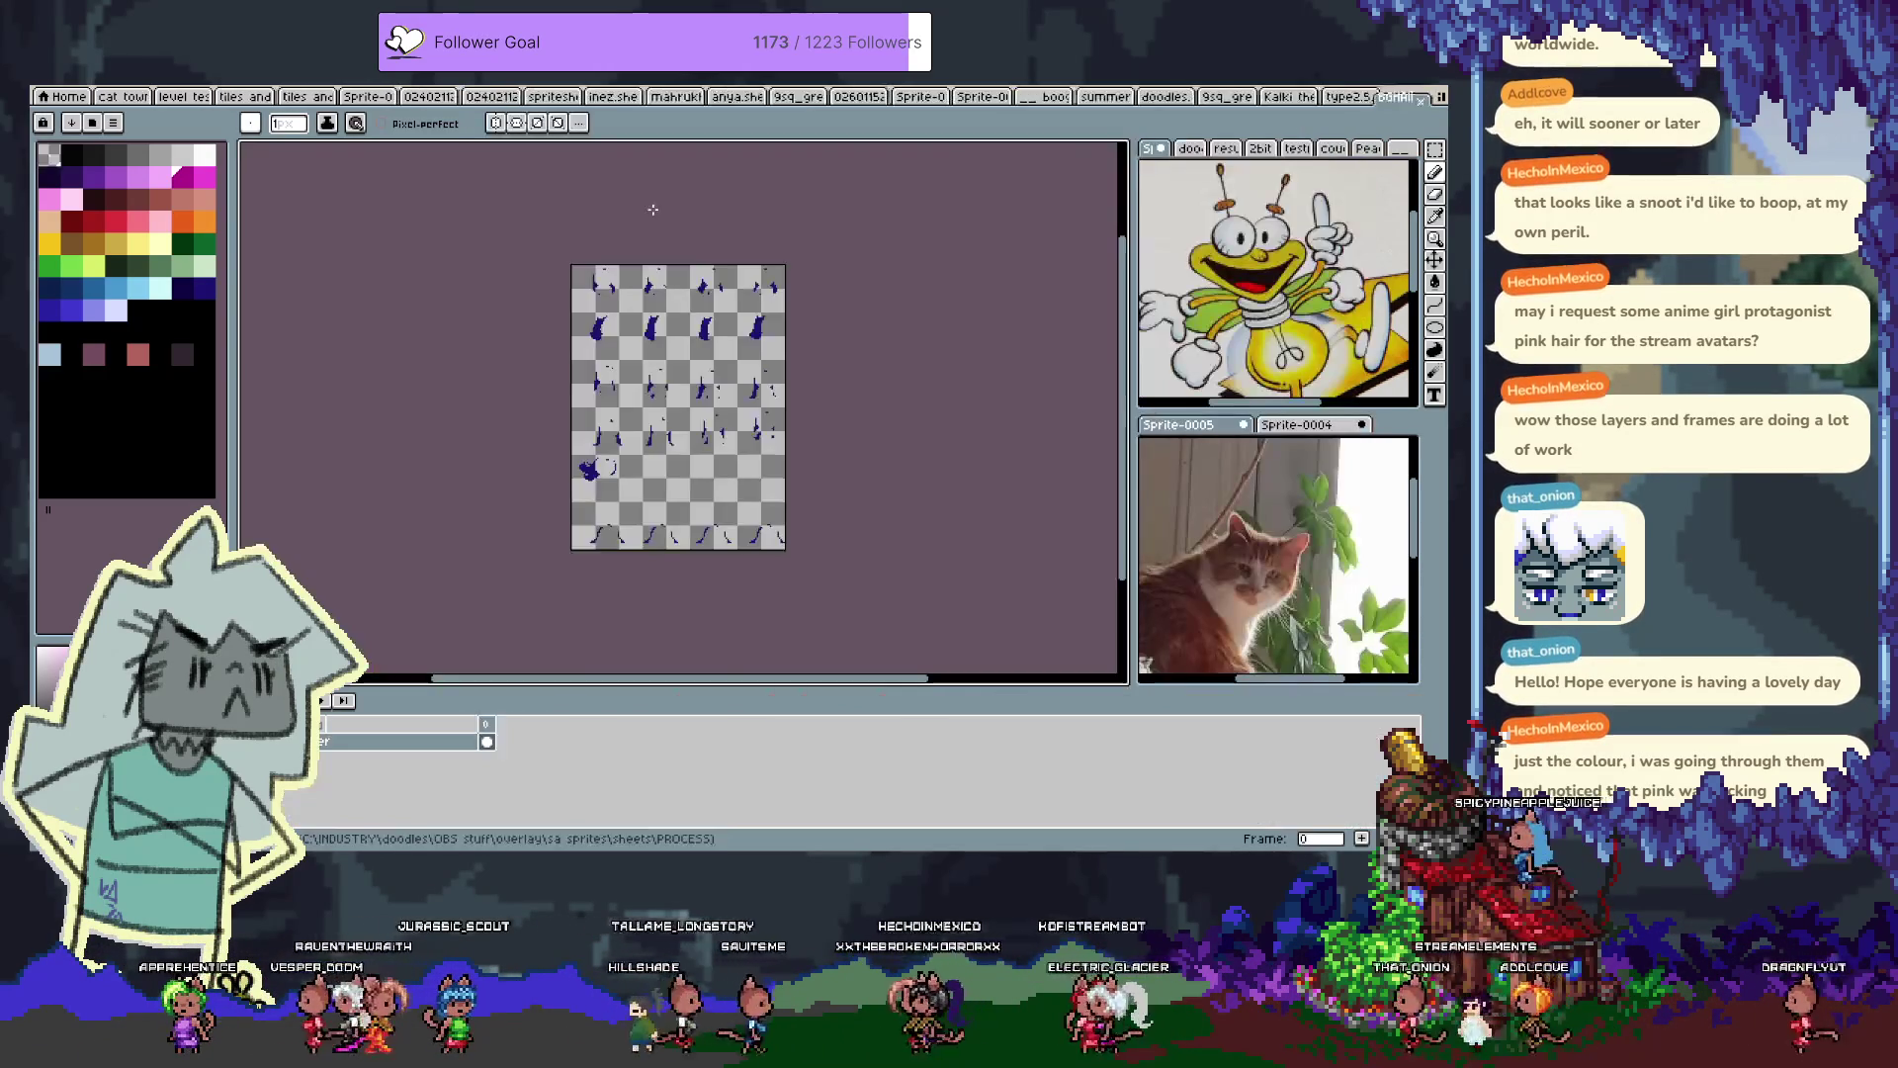
Close the BGHAIR long hair sheet
scroll(615, 390, up, 3)
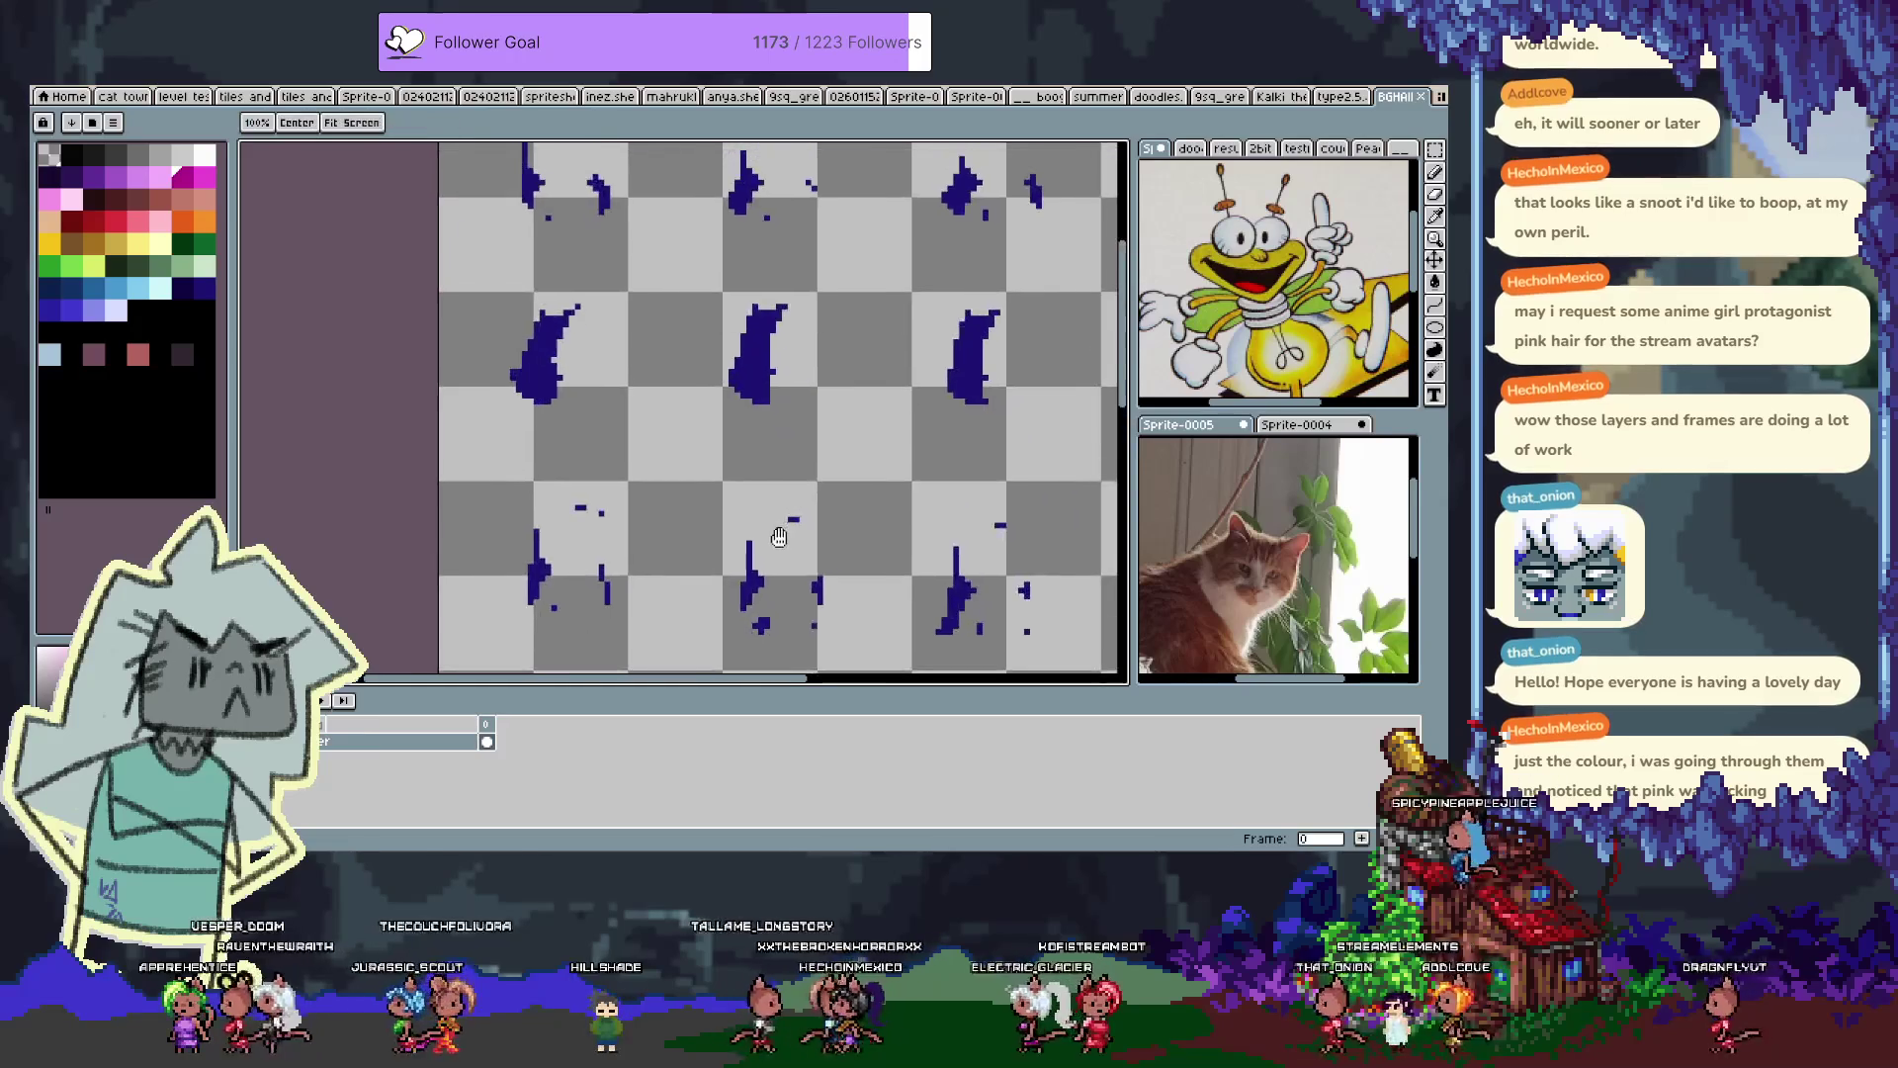
scroll(672, 415, up, 3)
key(v)
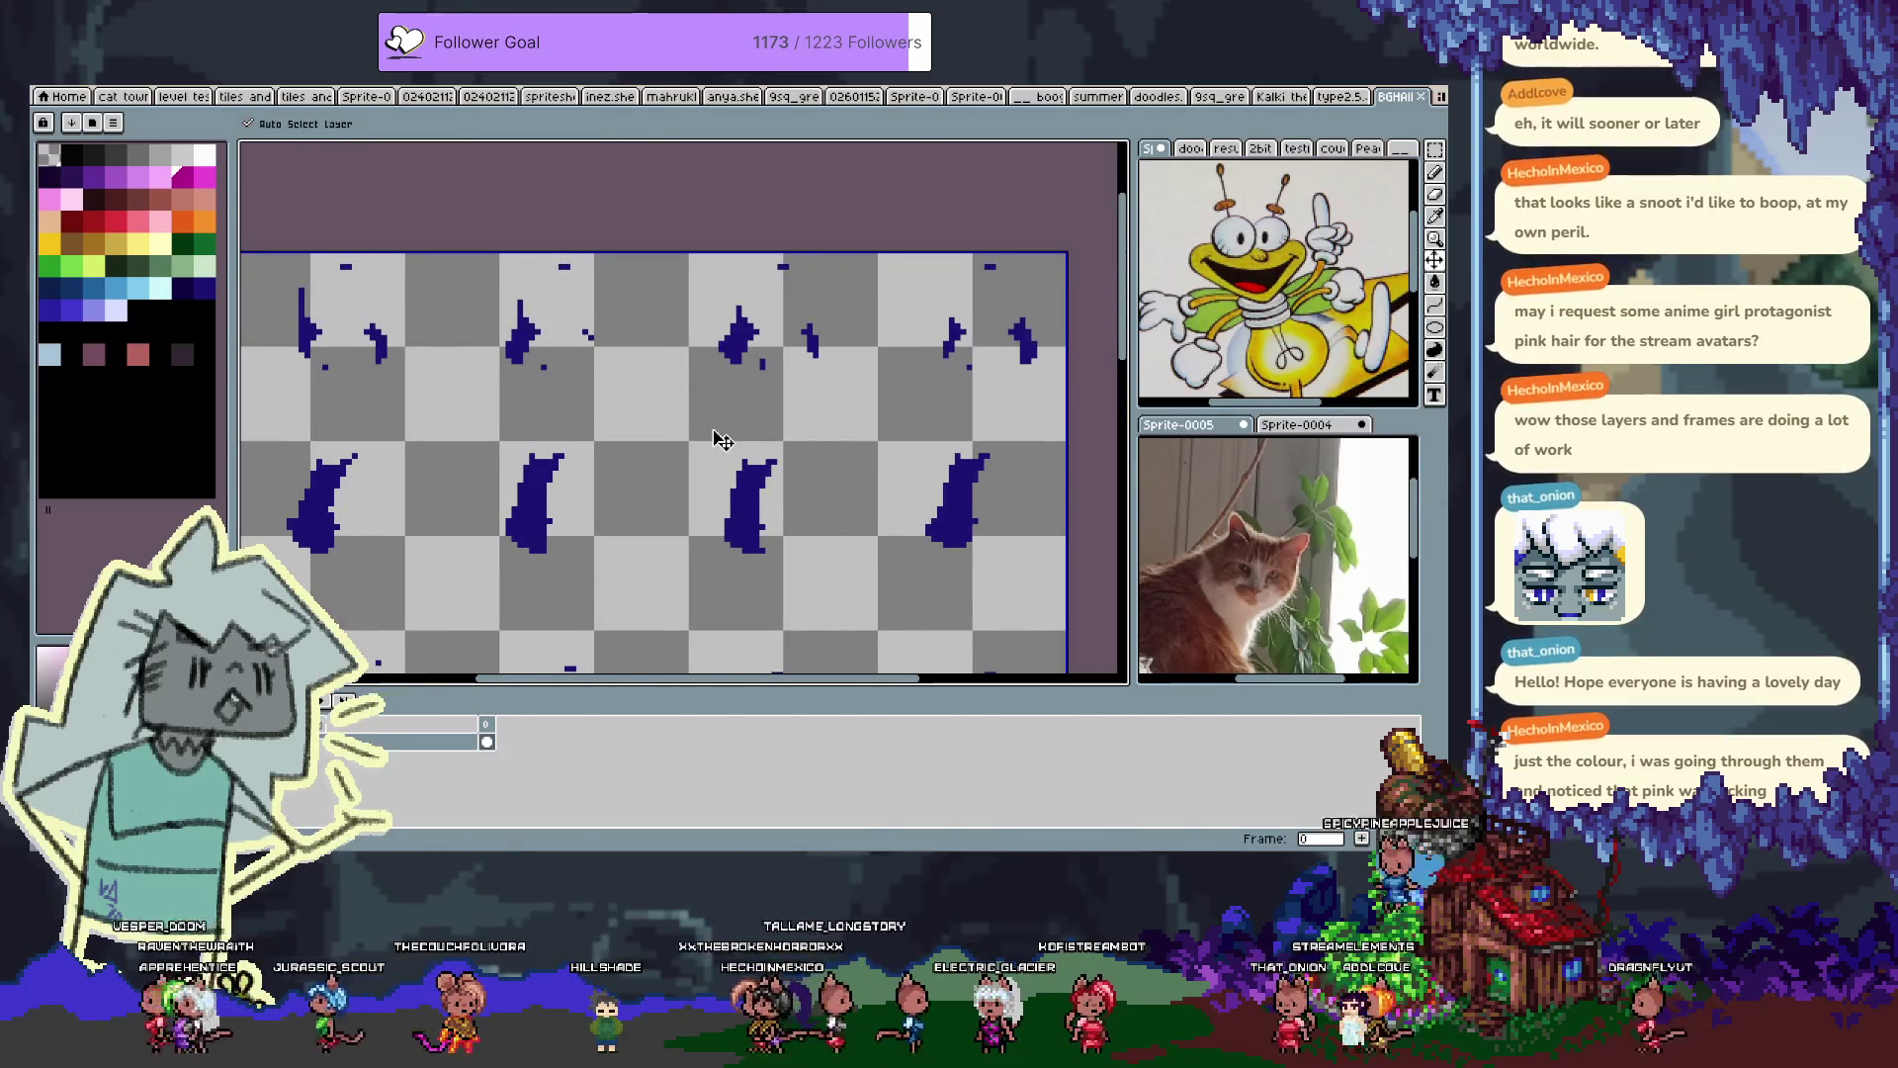
key(ctrl+w)
Open HAIR.shortstraight.black.png from the sheets > XFER folder
key(ctrl+o)
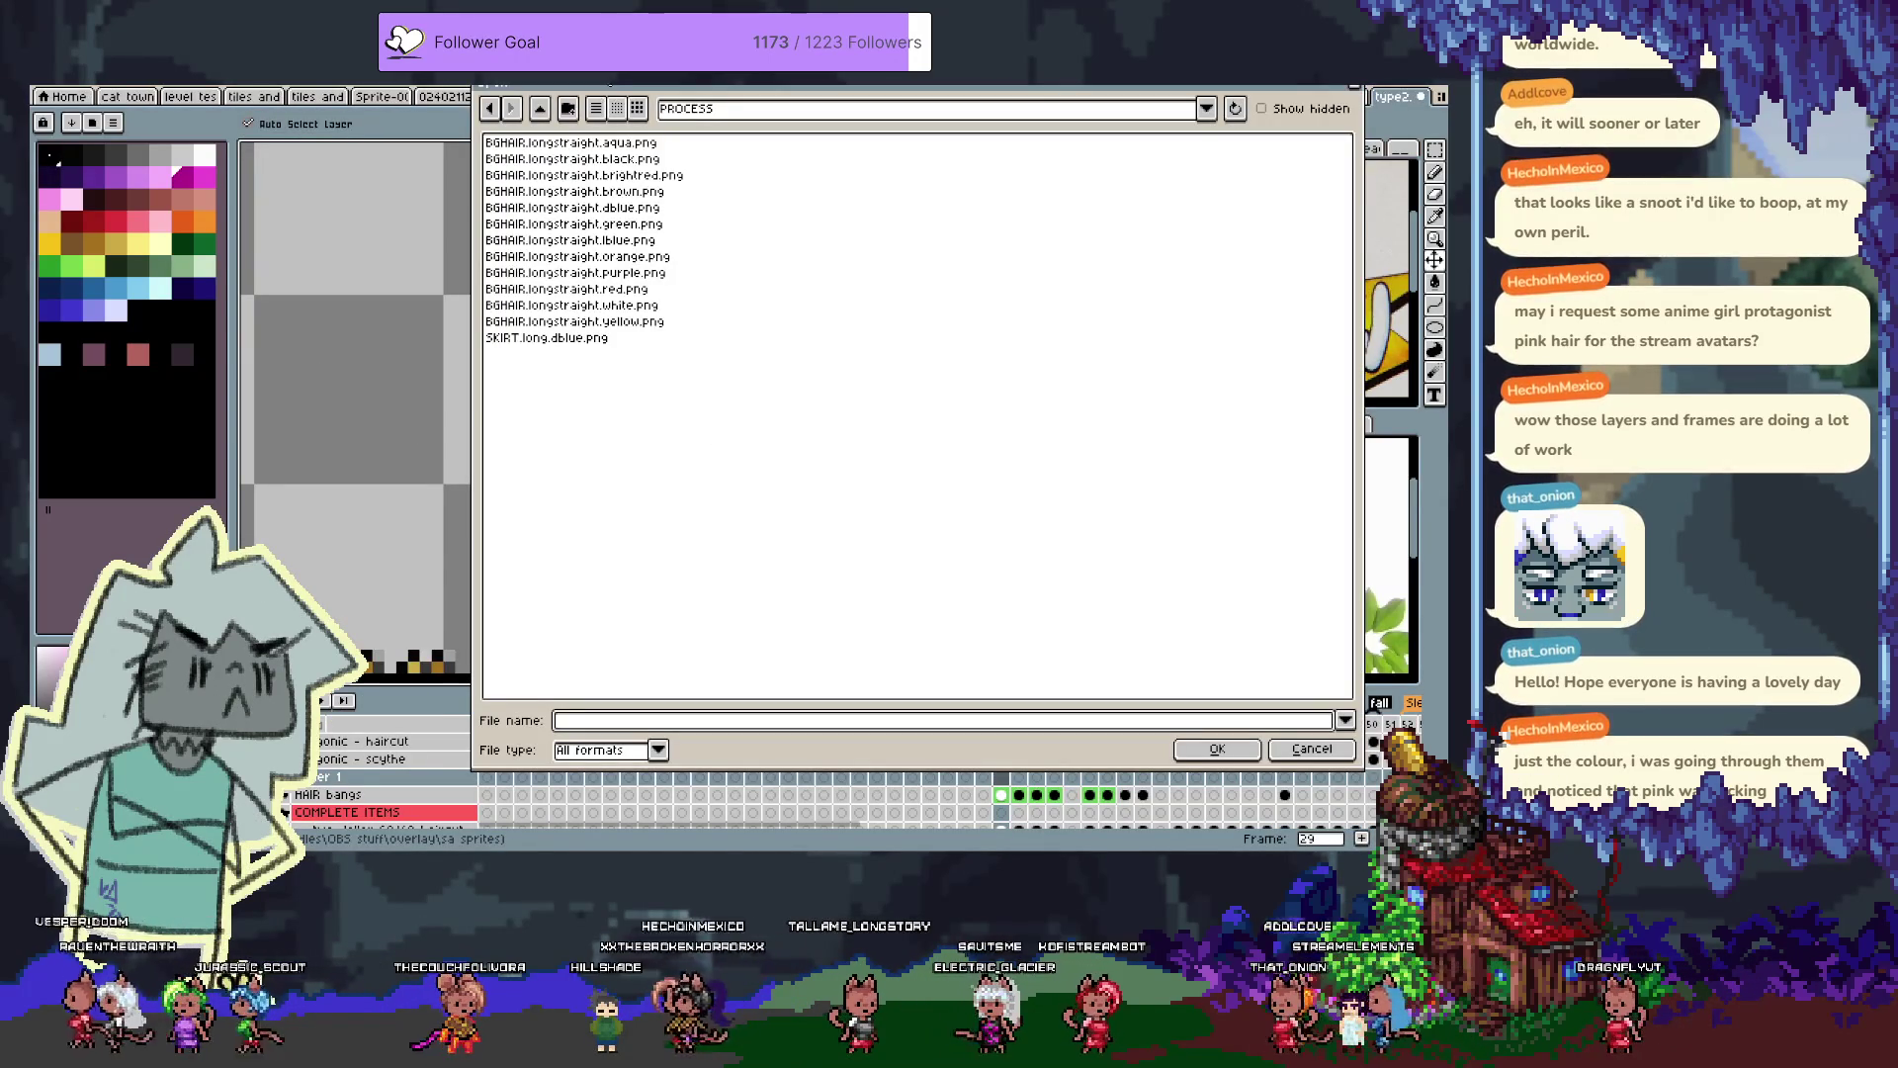
click(542, 112)
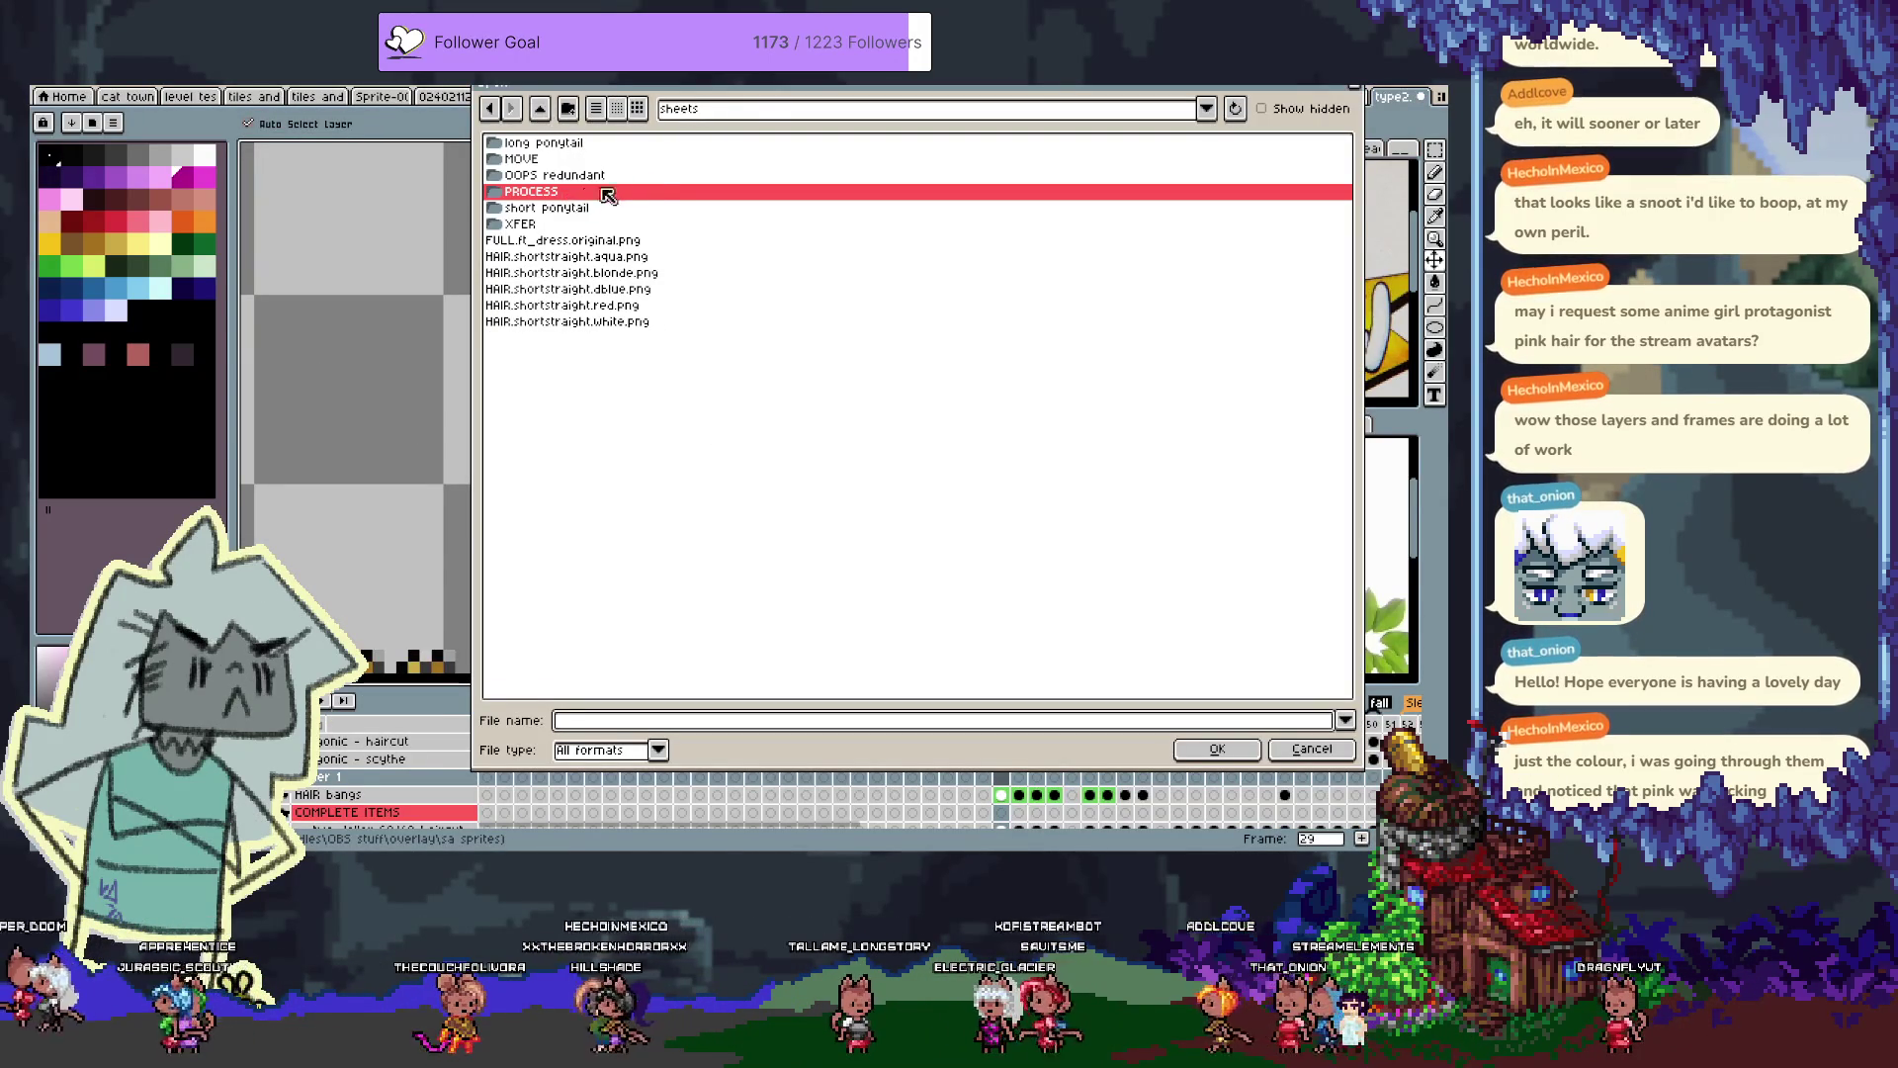
double_click(643, 176)
click(542, 111)
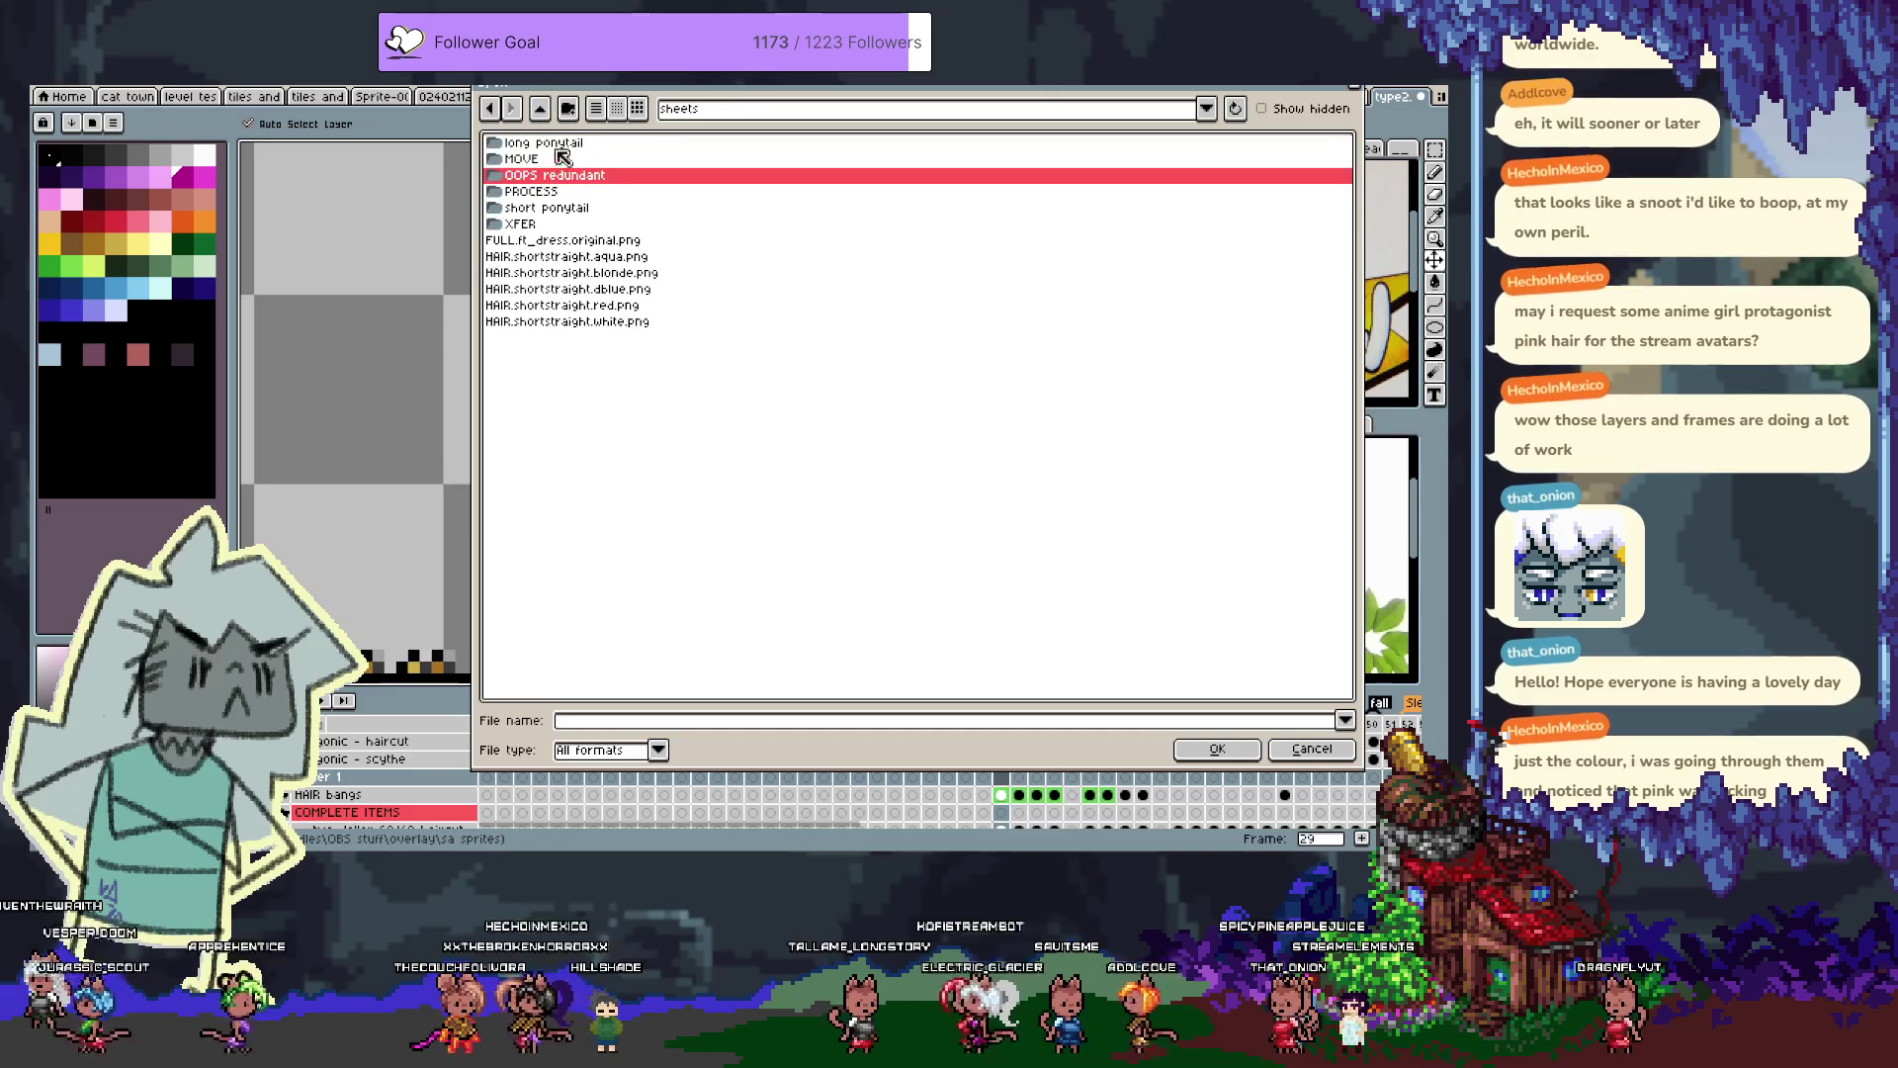
double_click(550, 226)
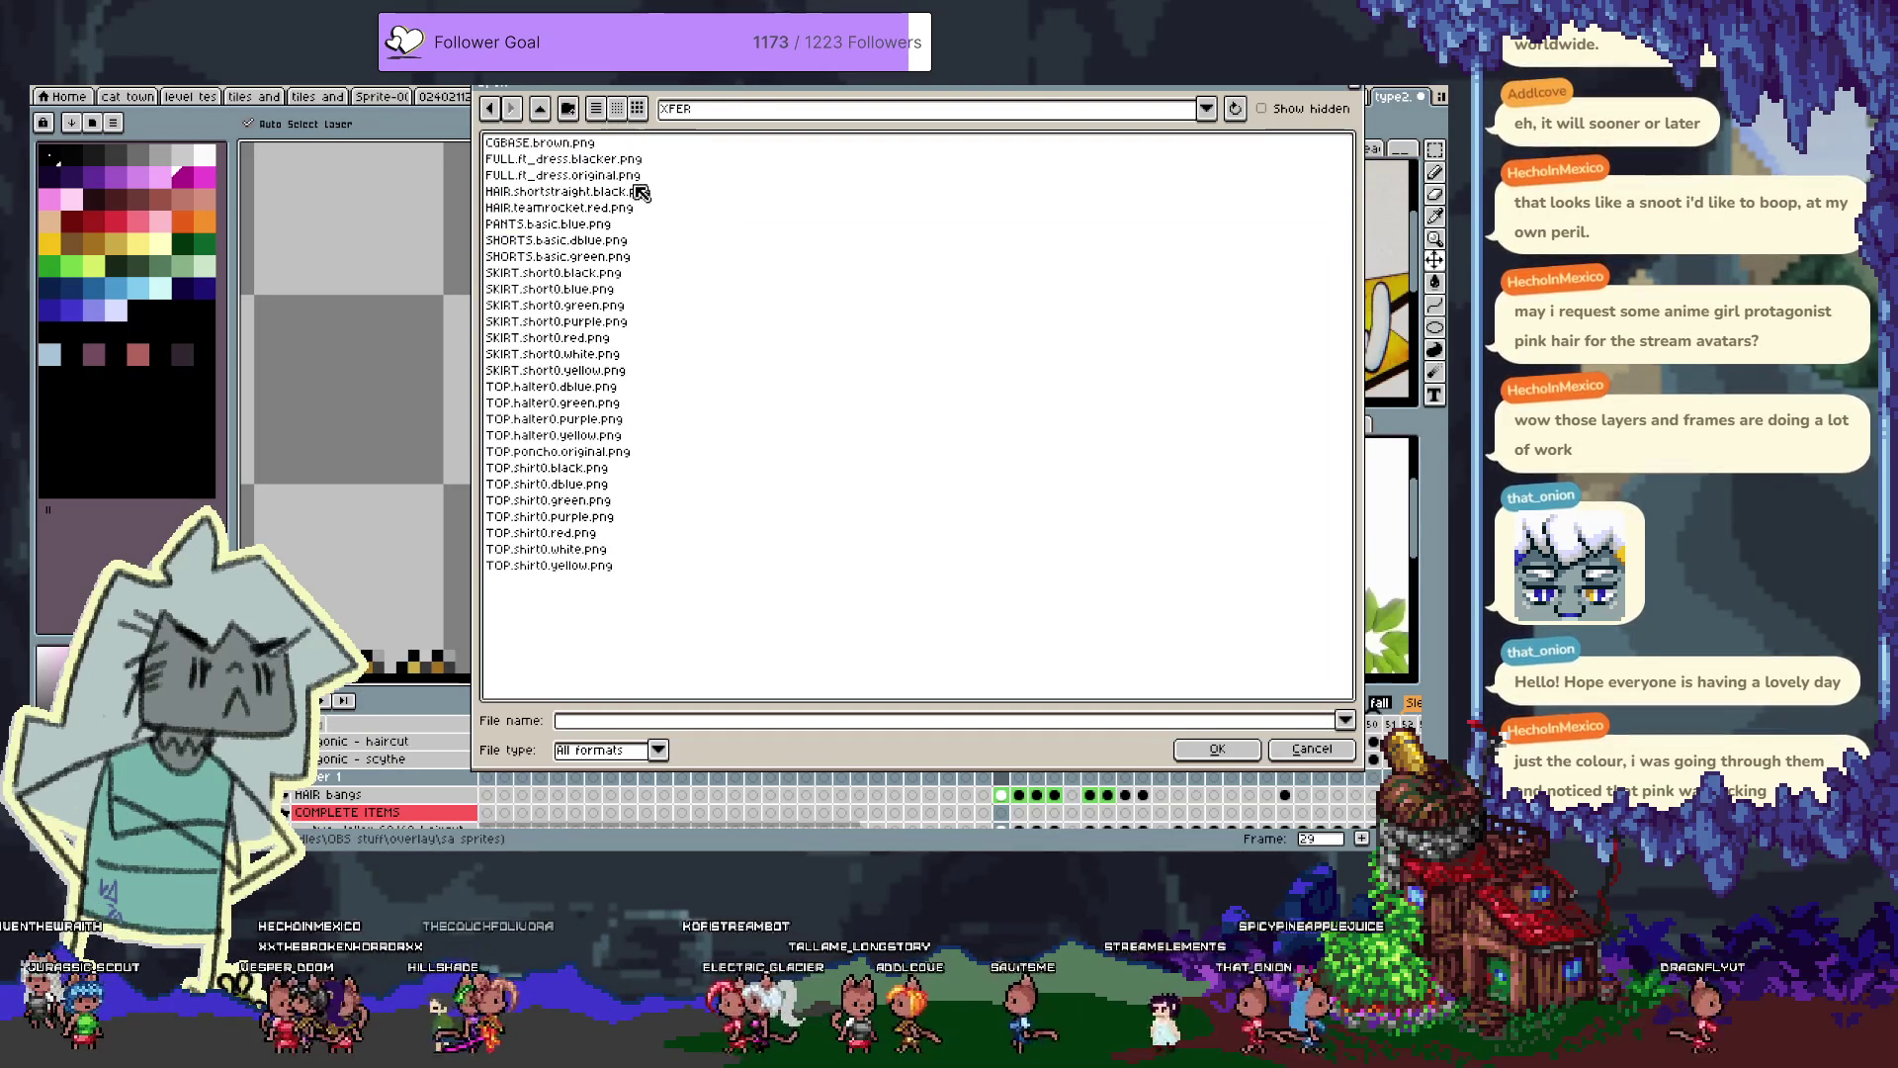
click(621, 193)
click(621, 207)
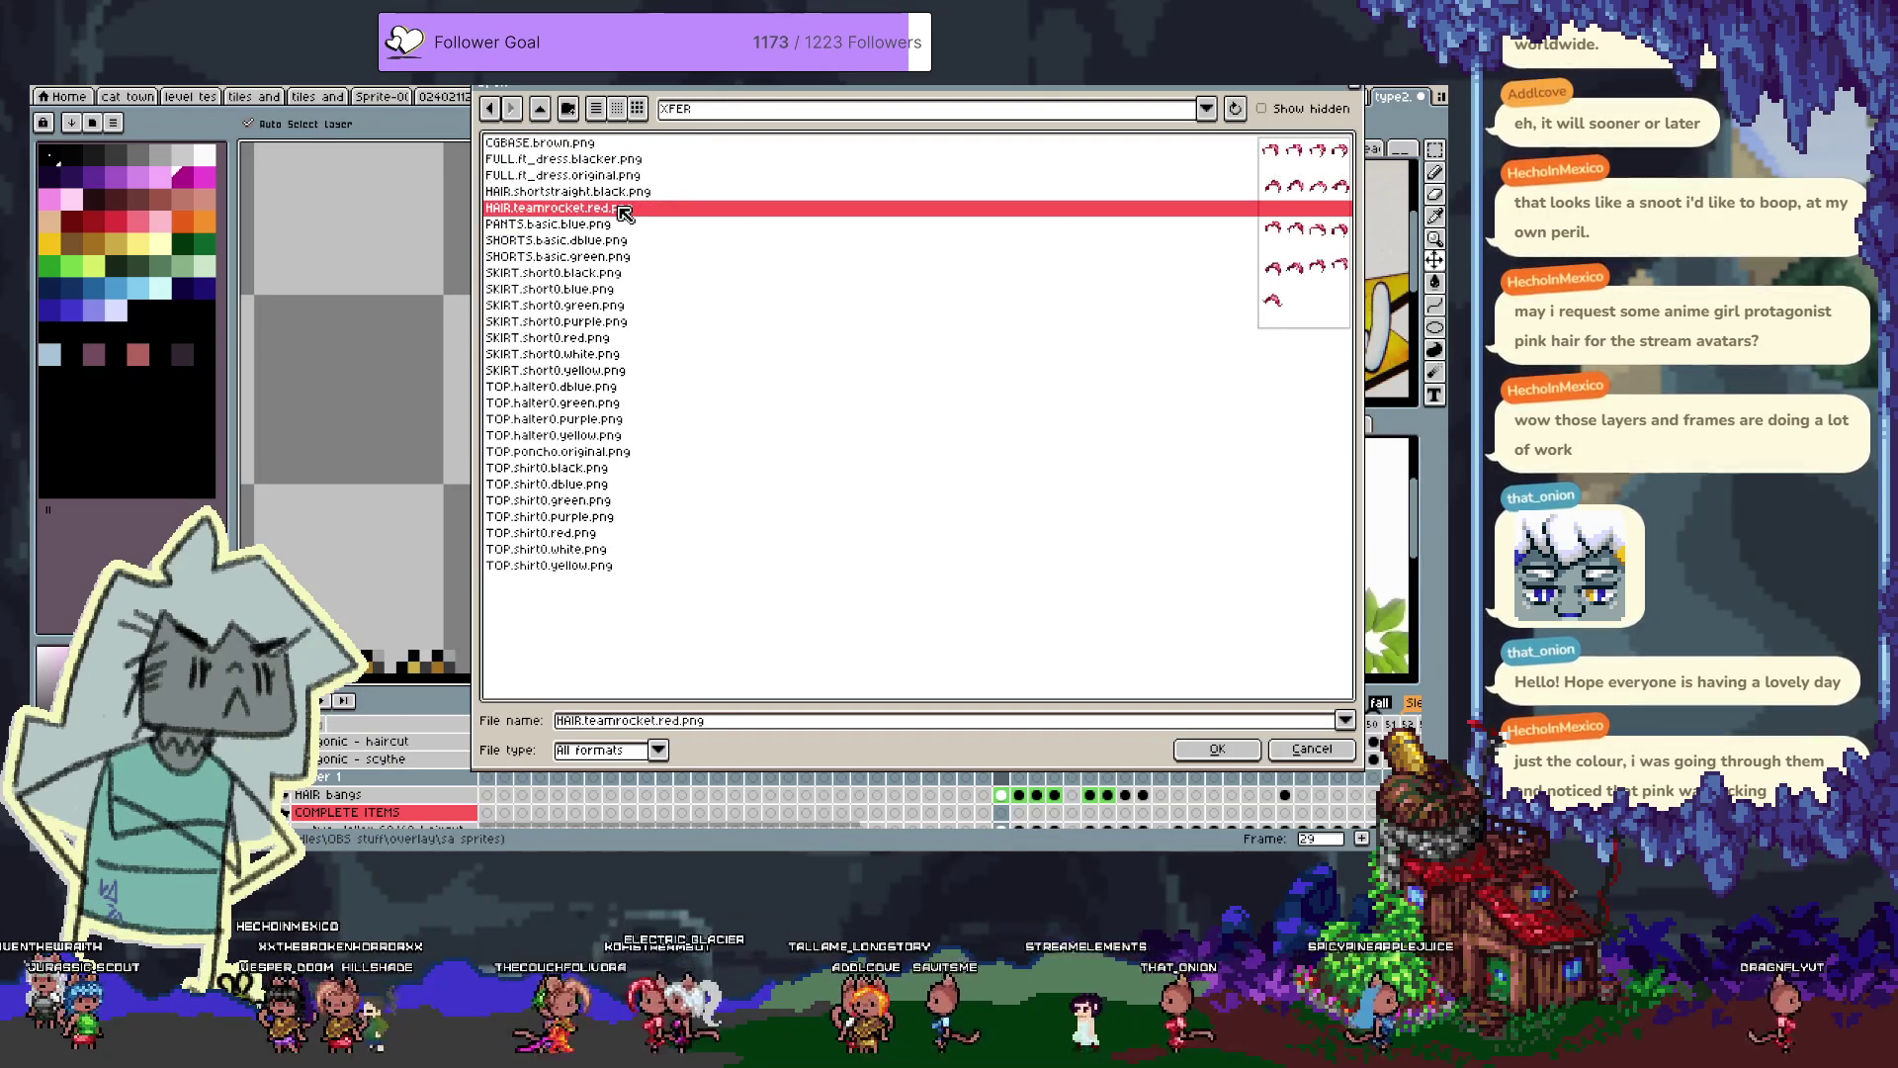
double_click(633, 191)
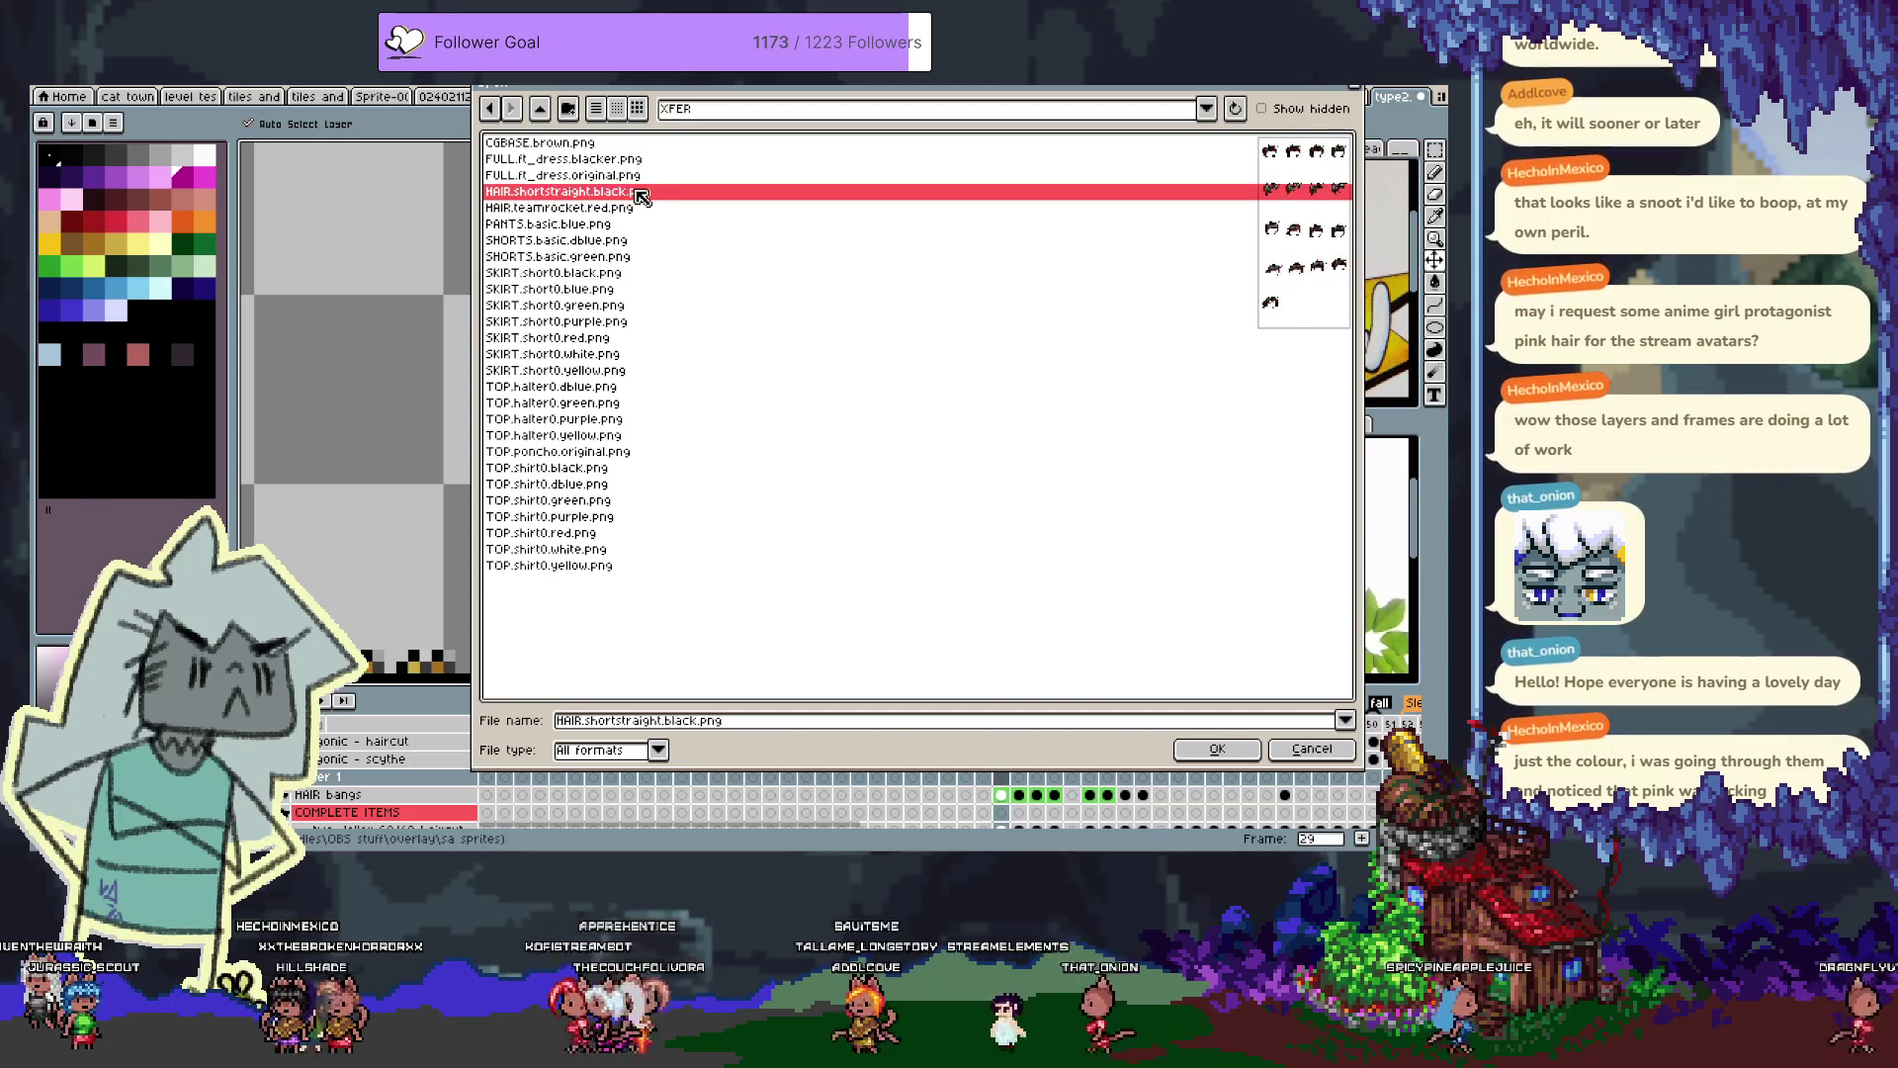
Compare the black hair sheet against the type2 cat sprite
scroll(680, 347, up, 1)
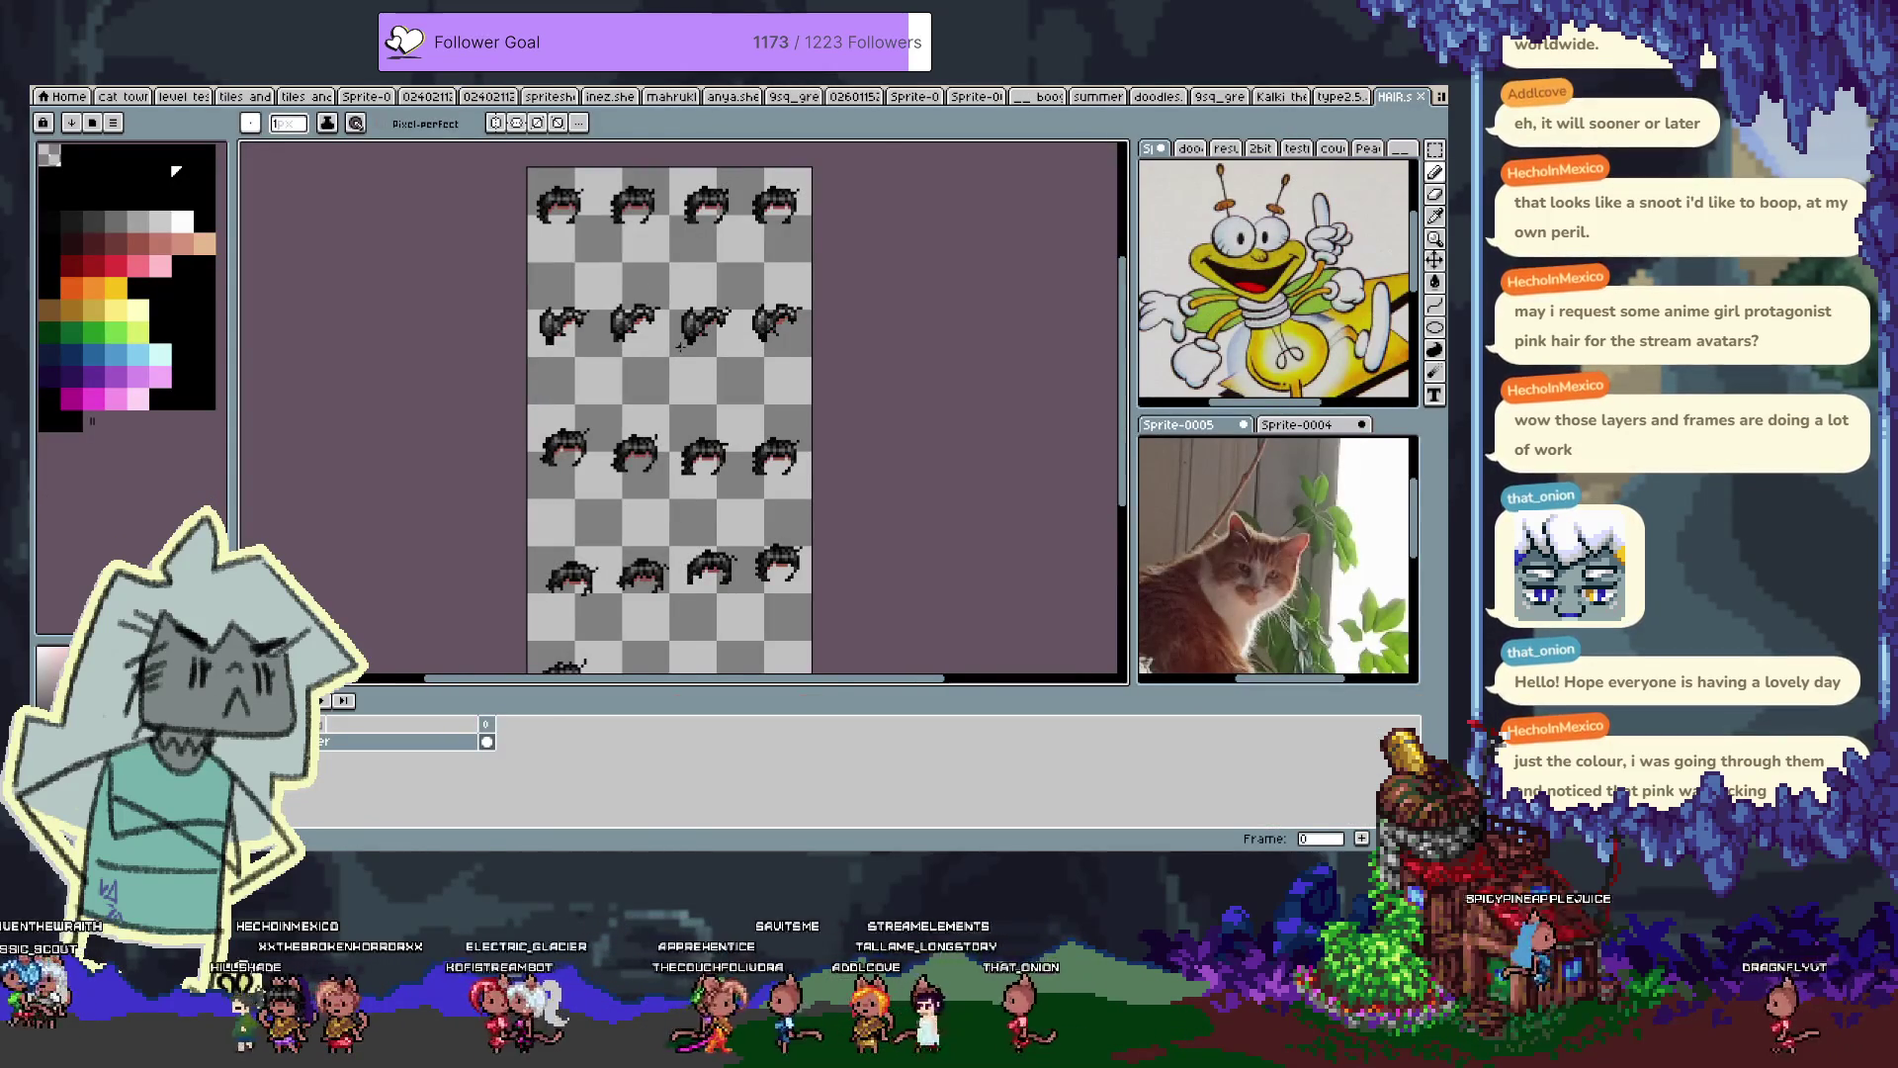
scroll(681, 347, up, 1)
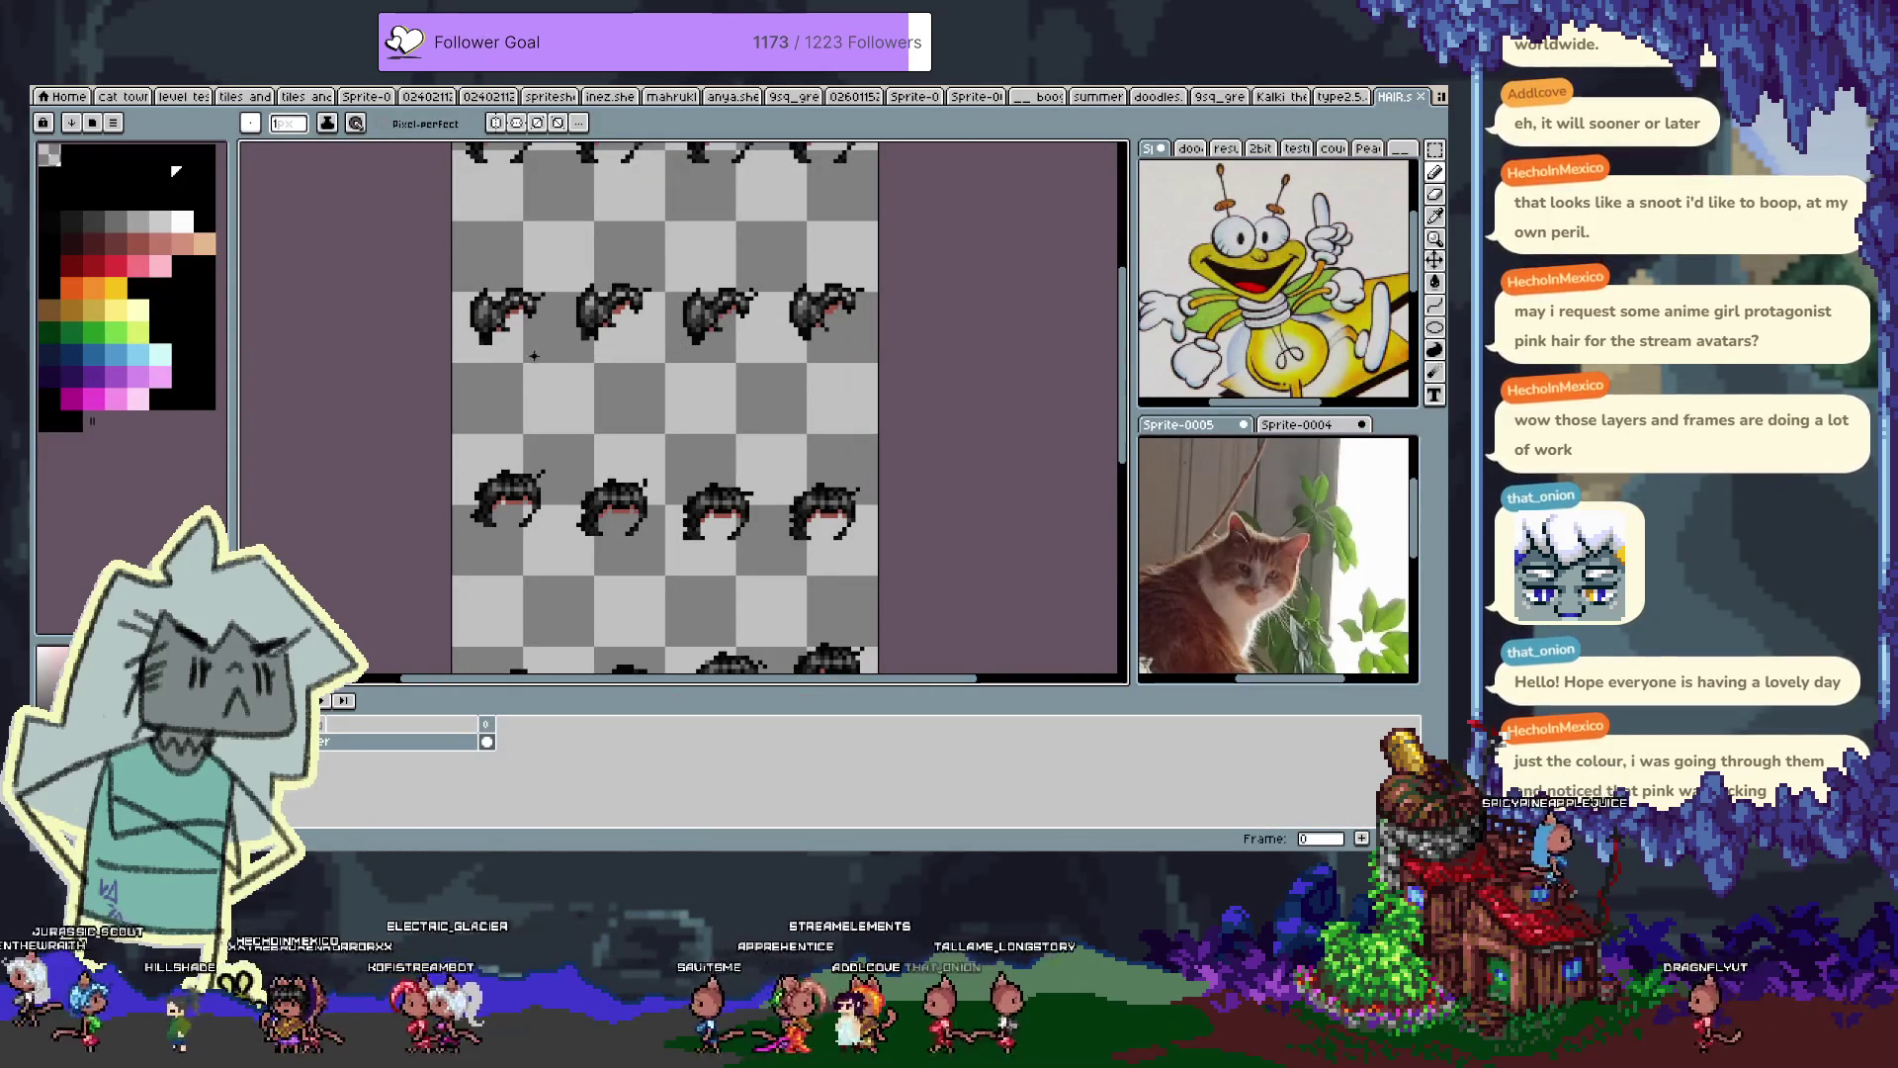
scroll(739, 359, up, 2)
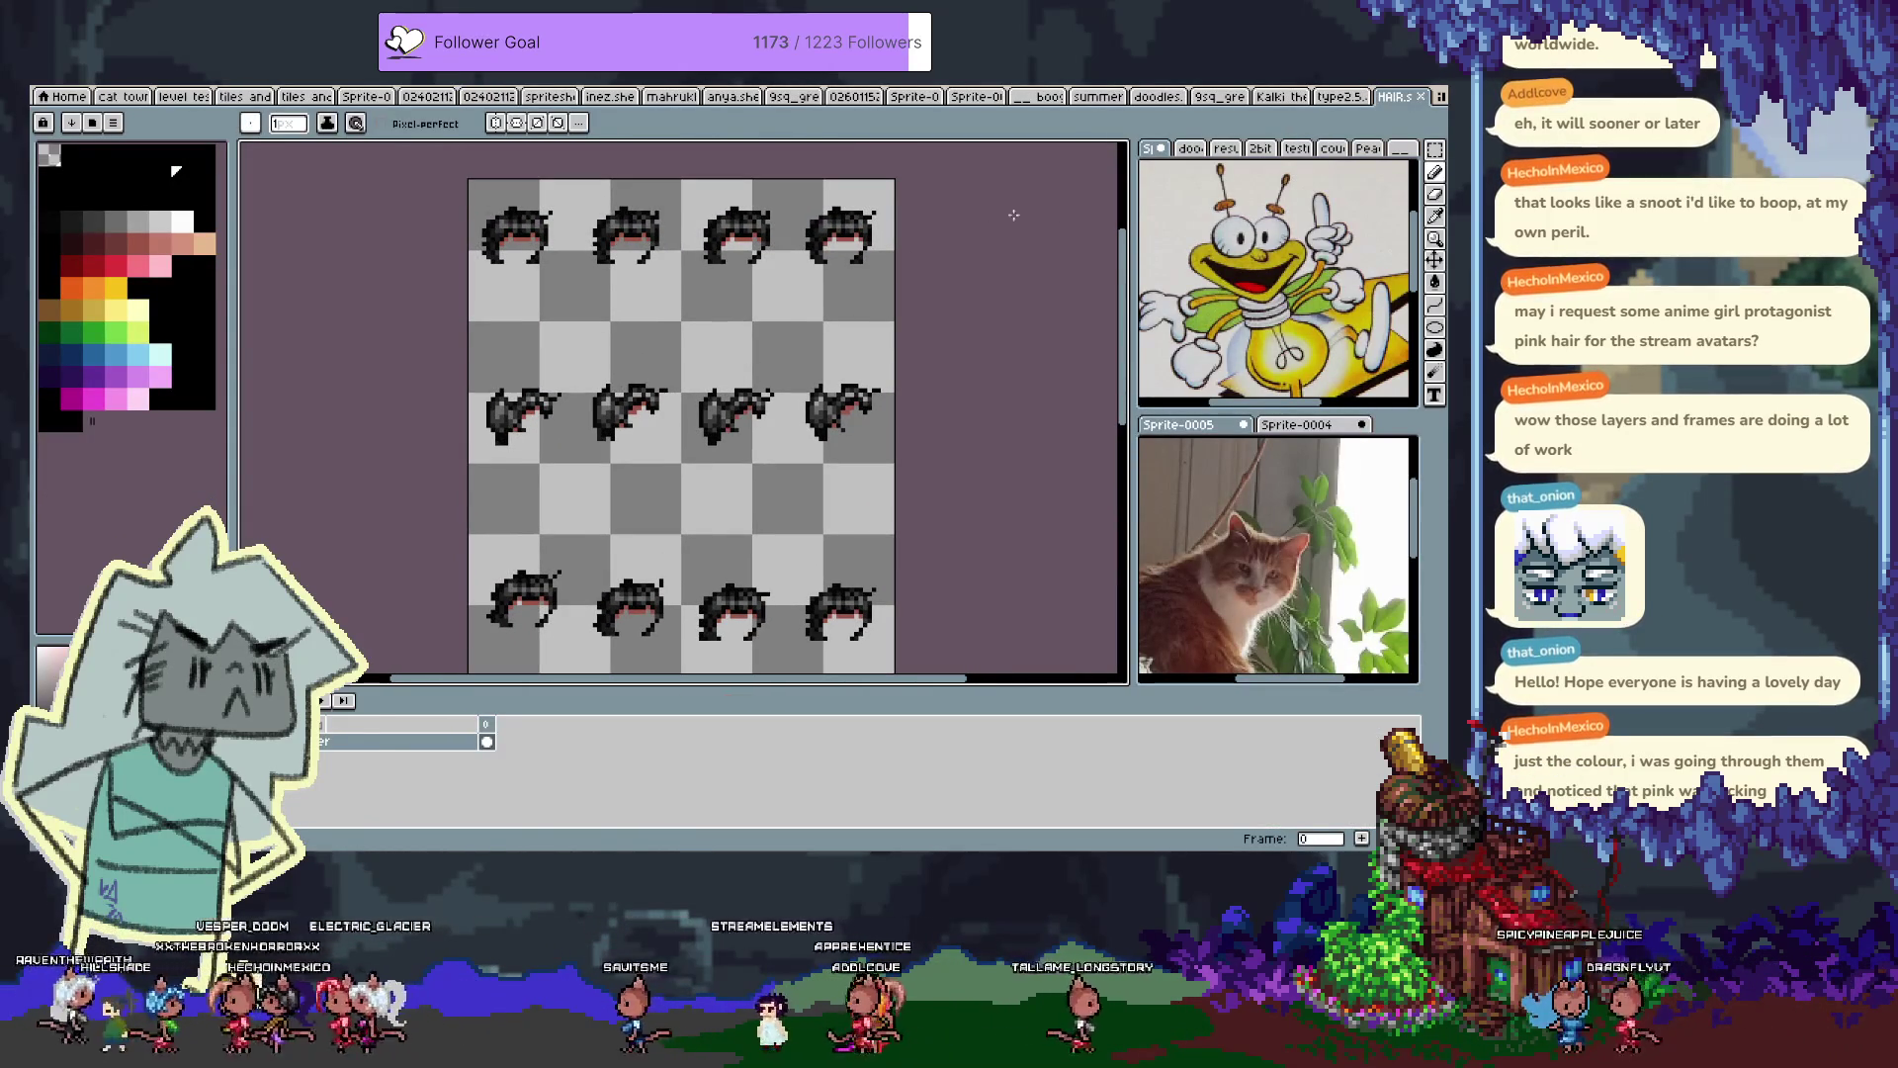
click(1331, 98)
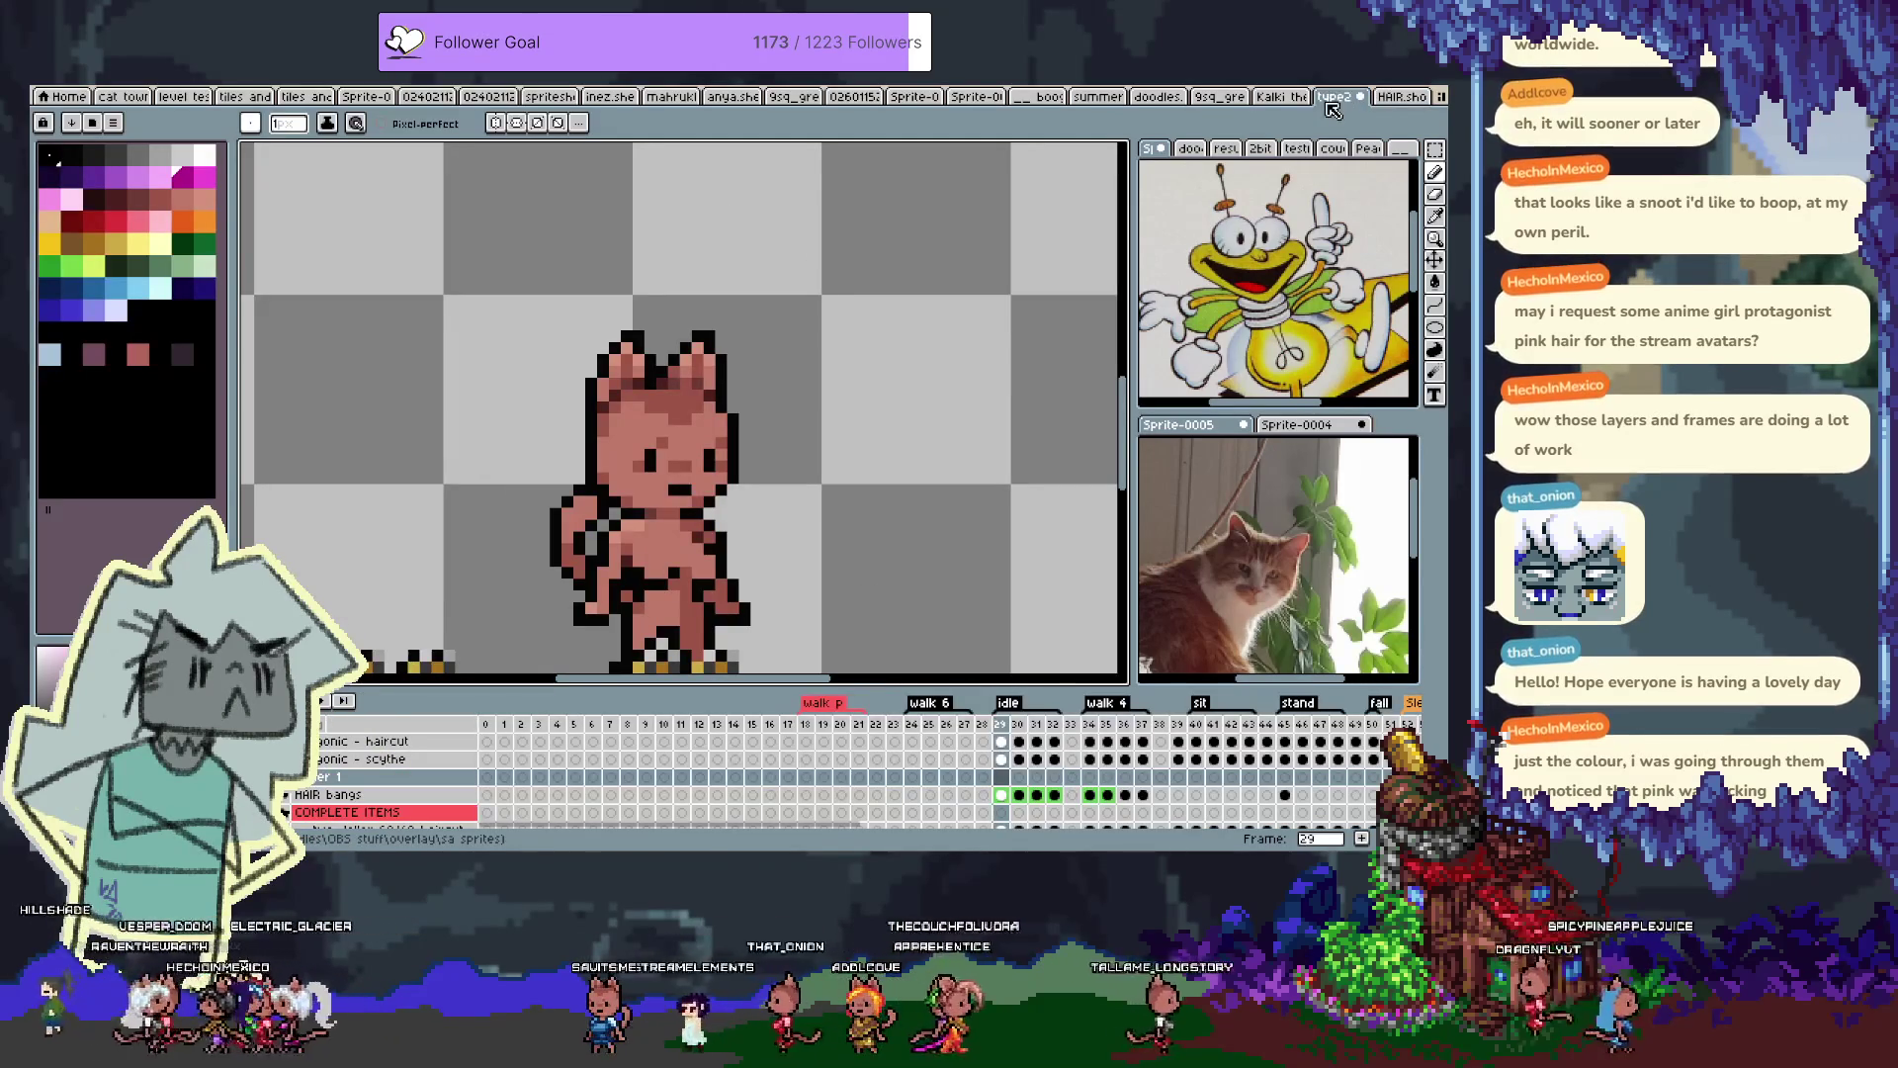
click(1395, 97)
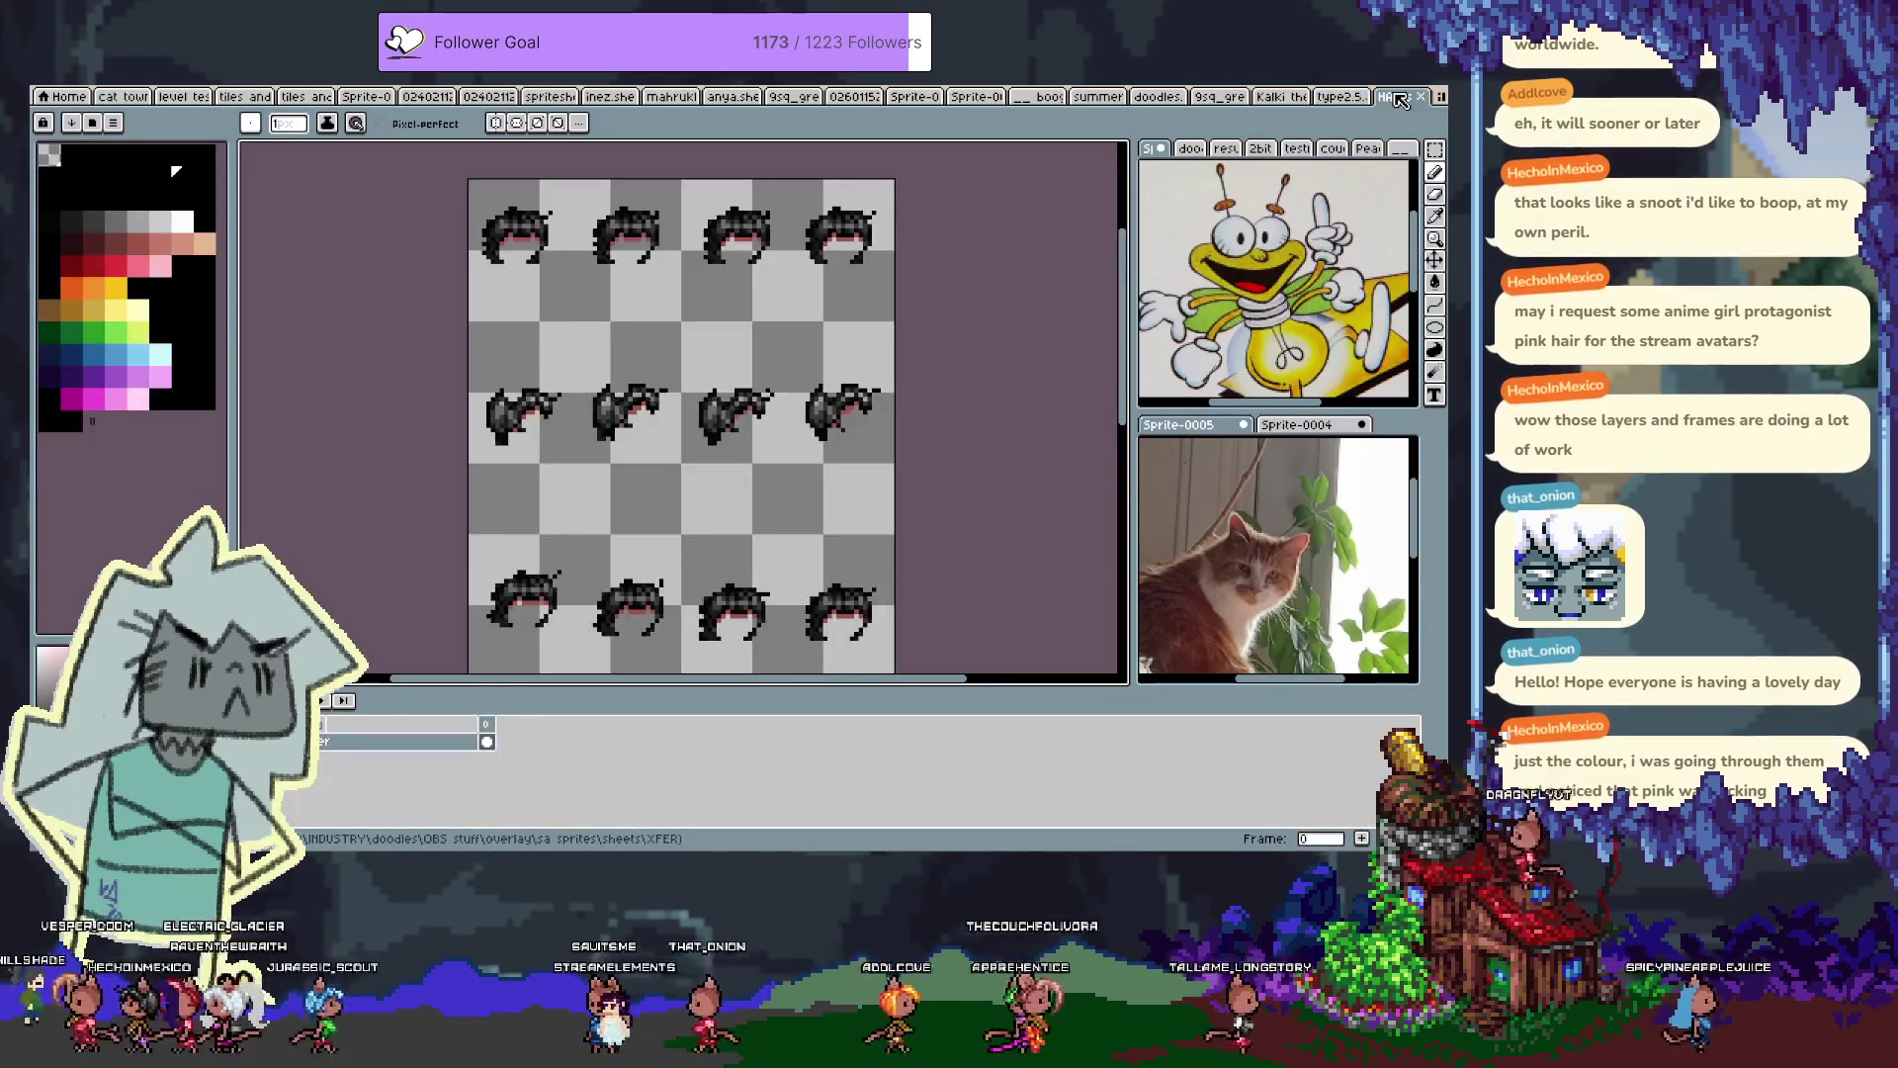
click(1345, 100)
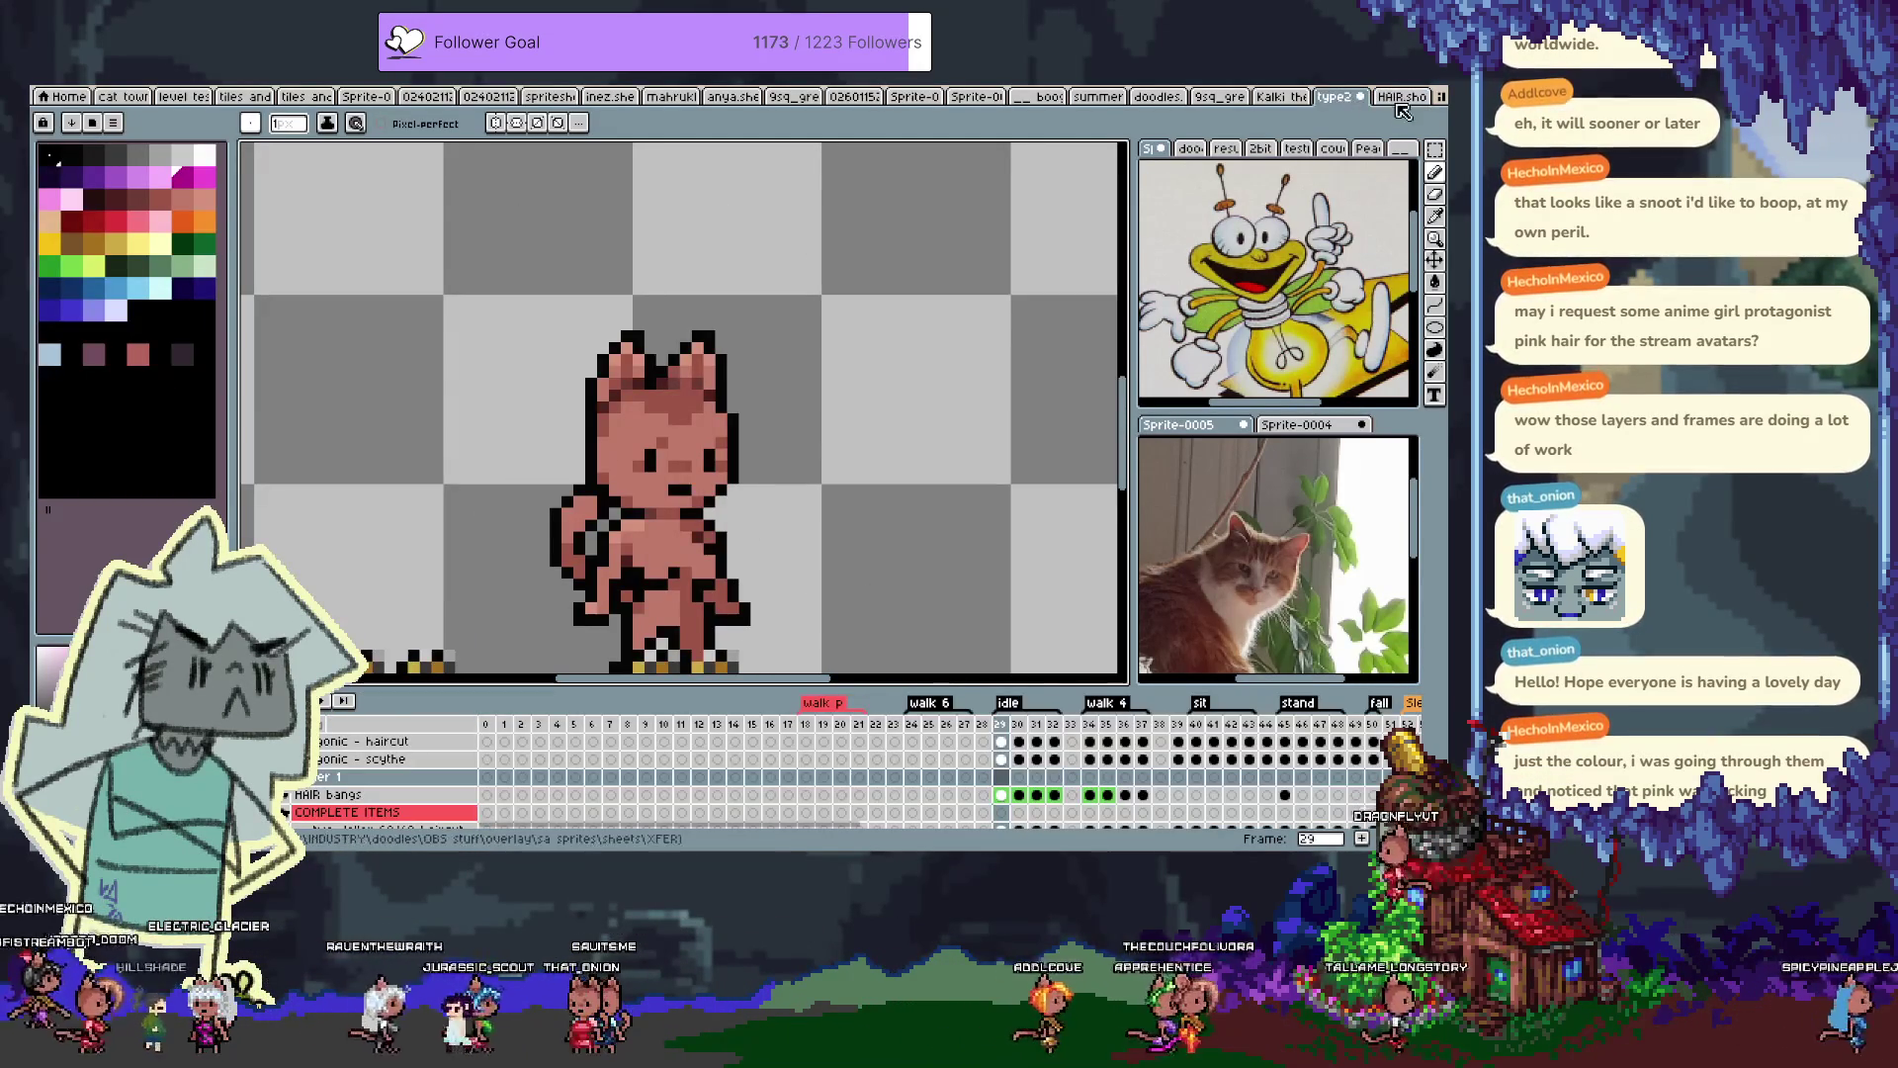
Bucket-fill all the black hair pixels dark purple
click(1396, 97)
drag(522, 210, 567, 223)
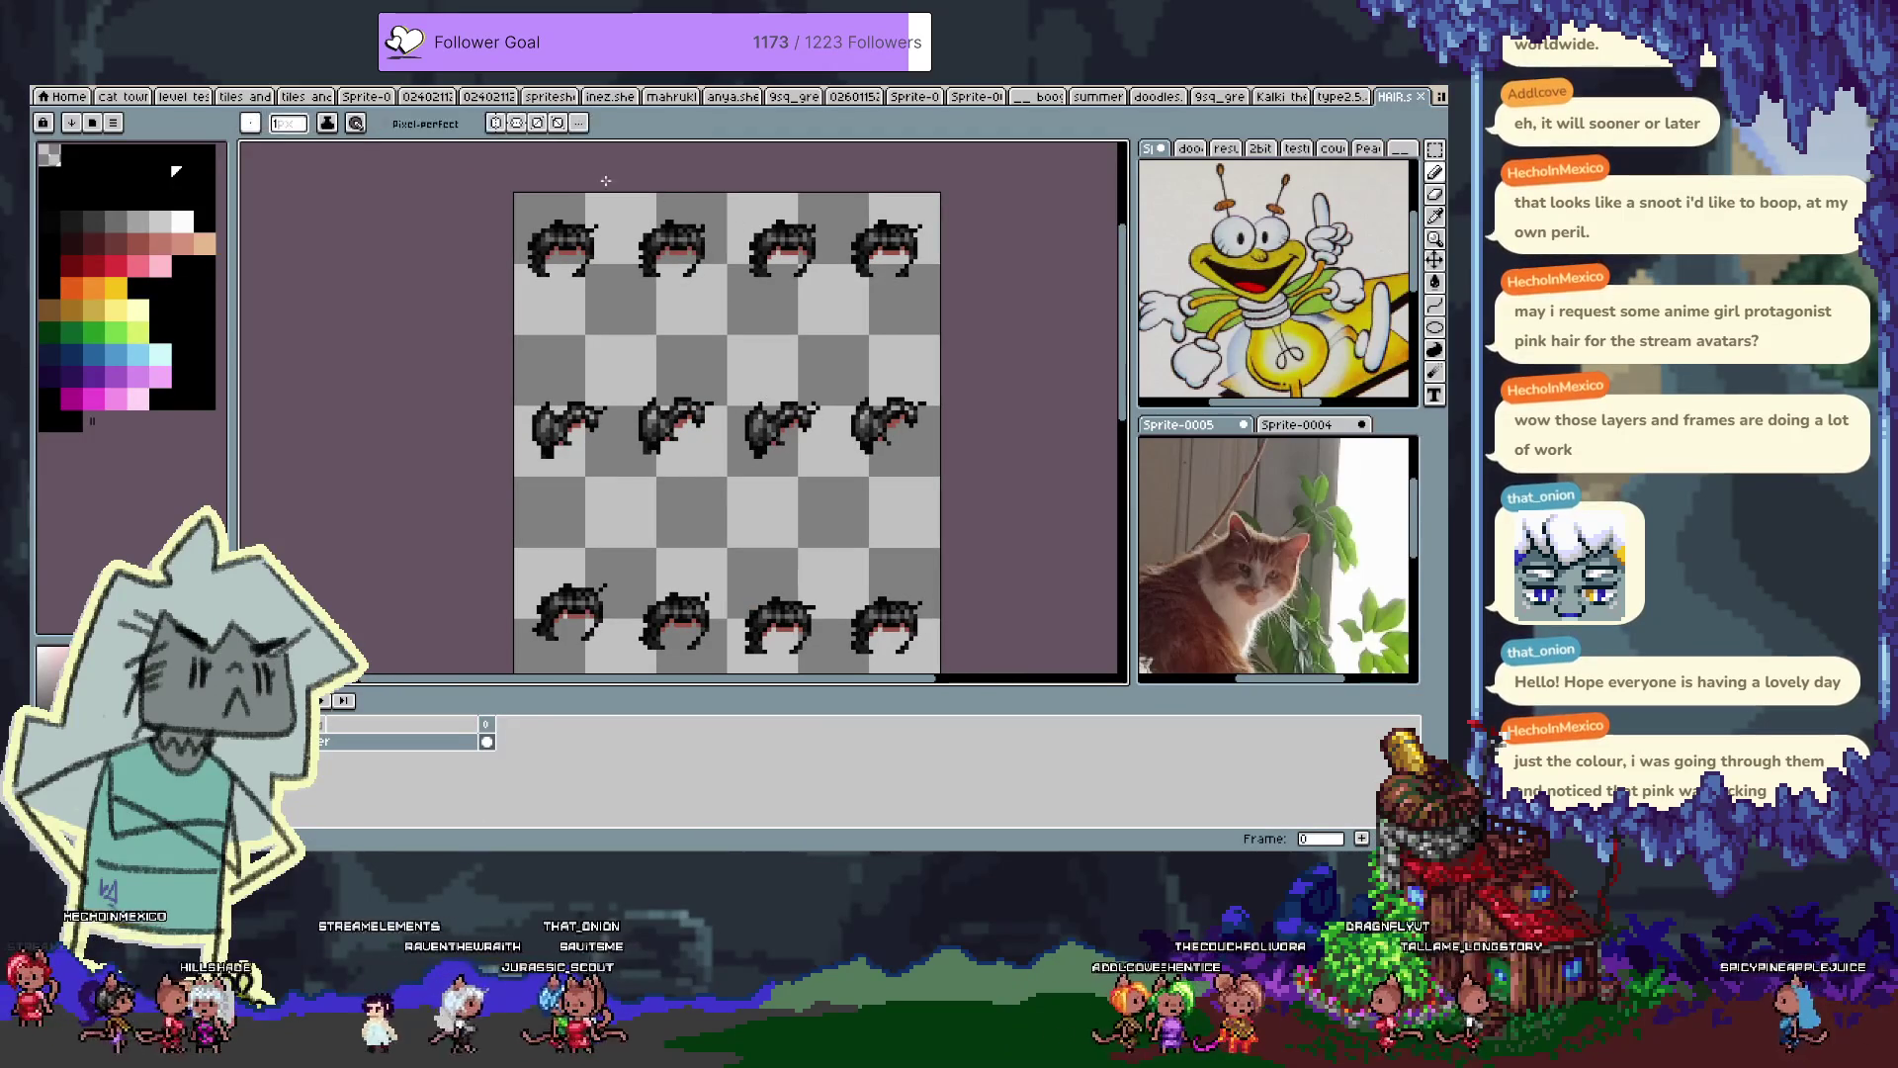
scroll(567, 225, up, 1)
scroll(554, 242, up, 1)
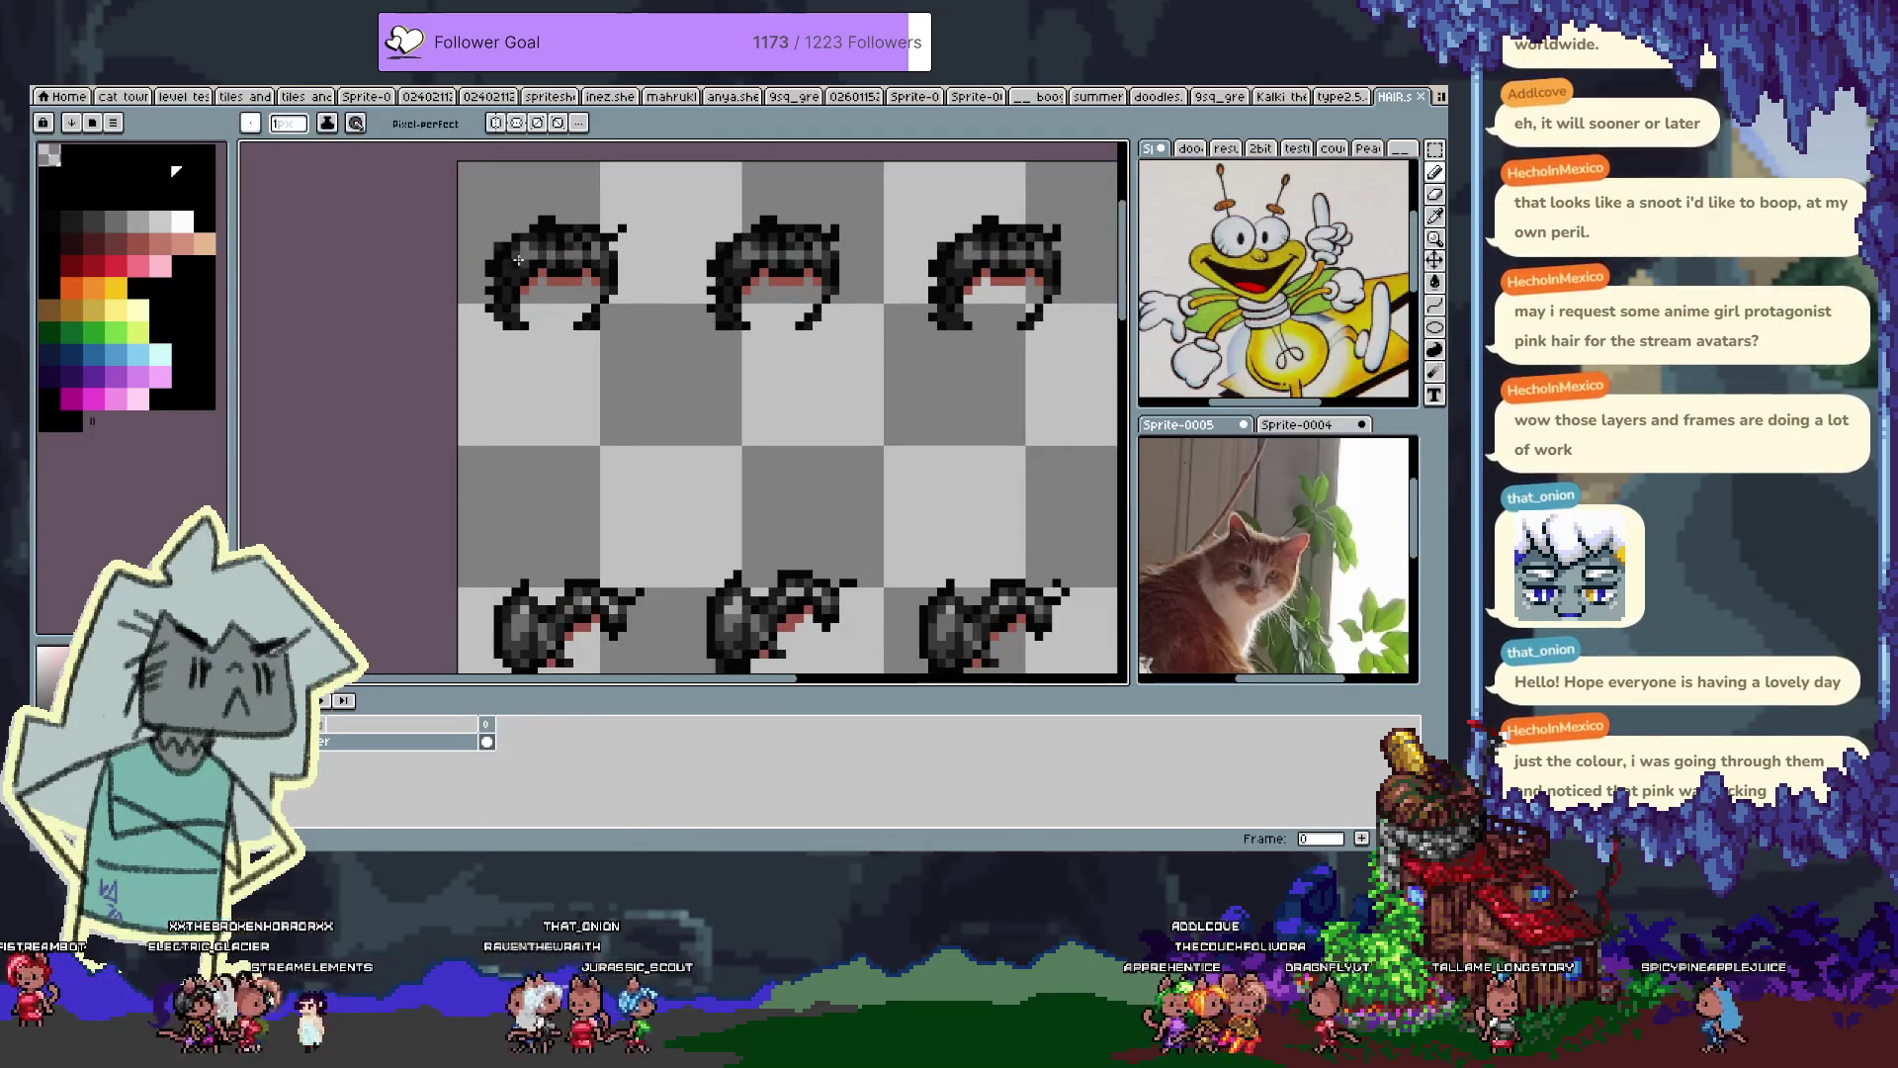
click(53, 378)
key(g)
scroll(546, 217, up, 2)
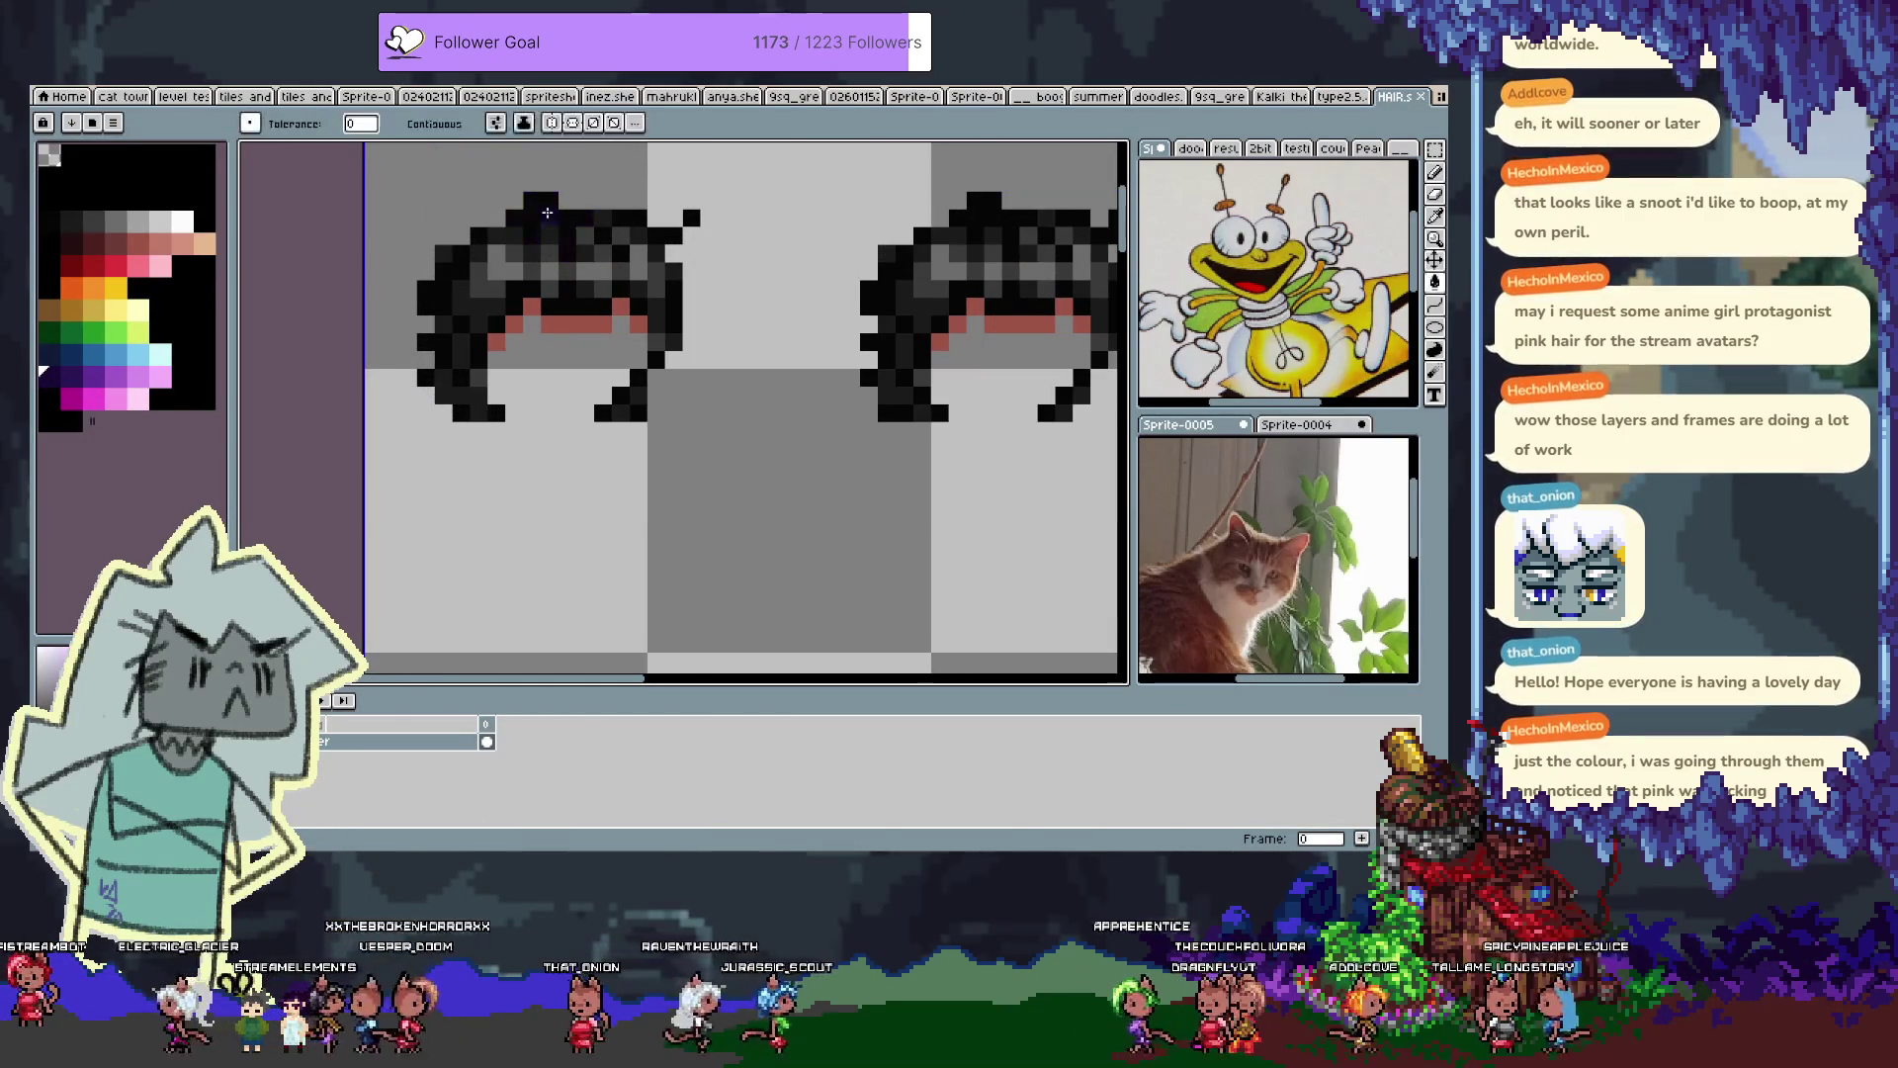
shift+click(546, 211)
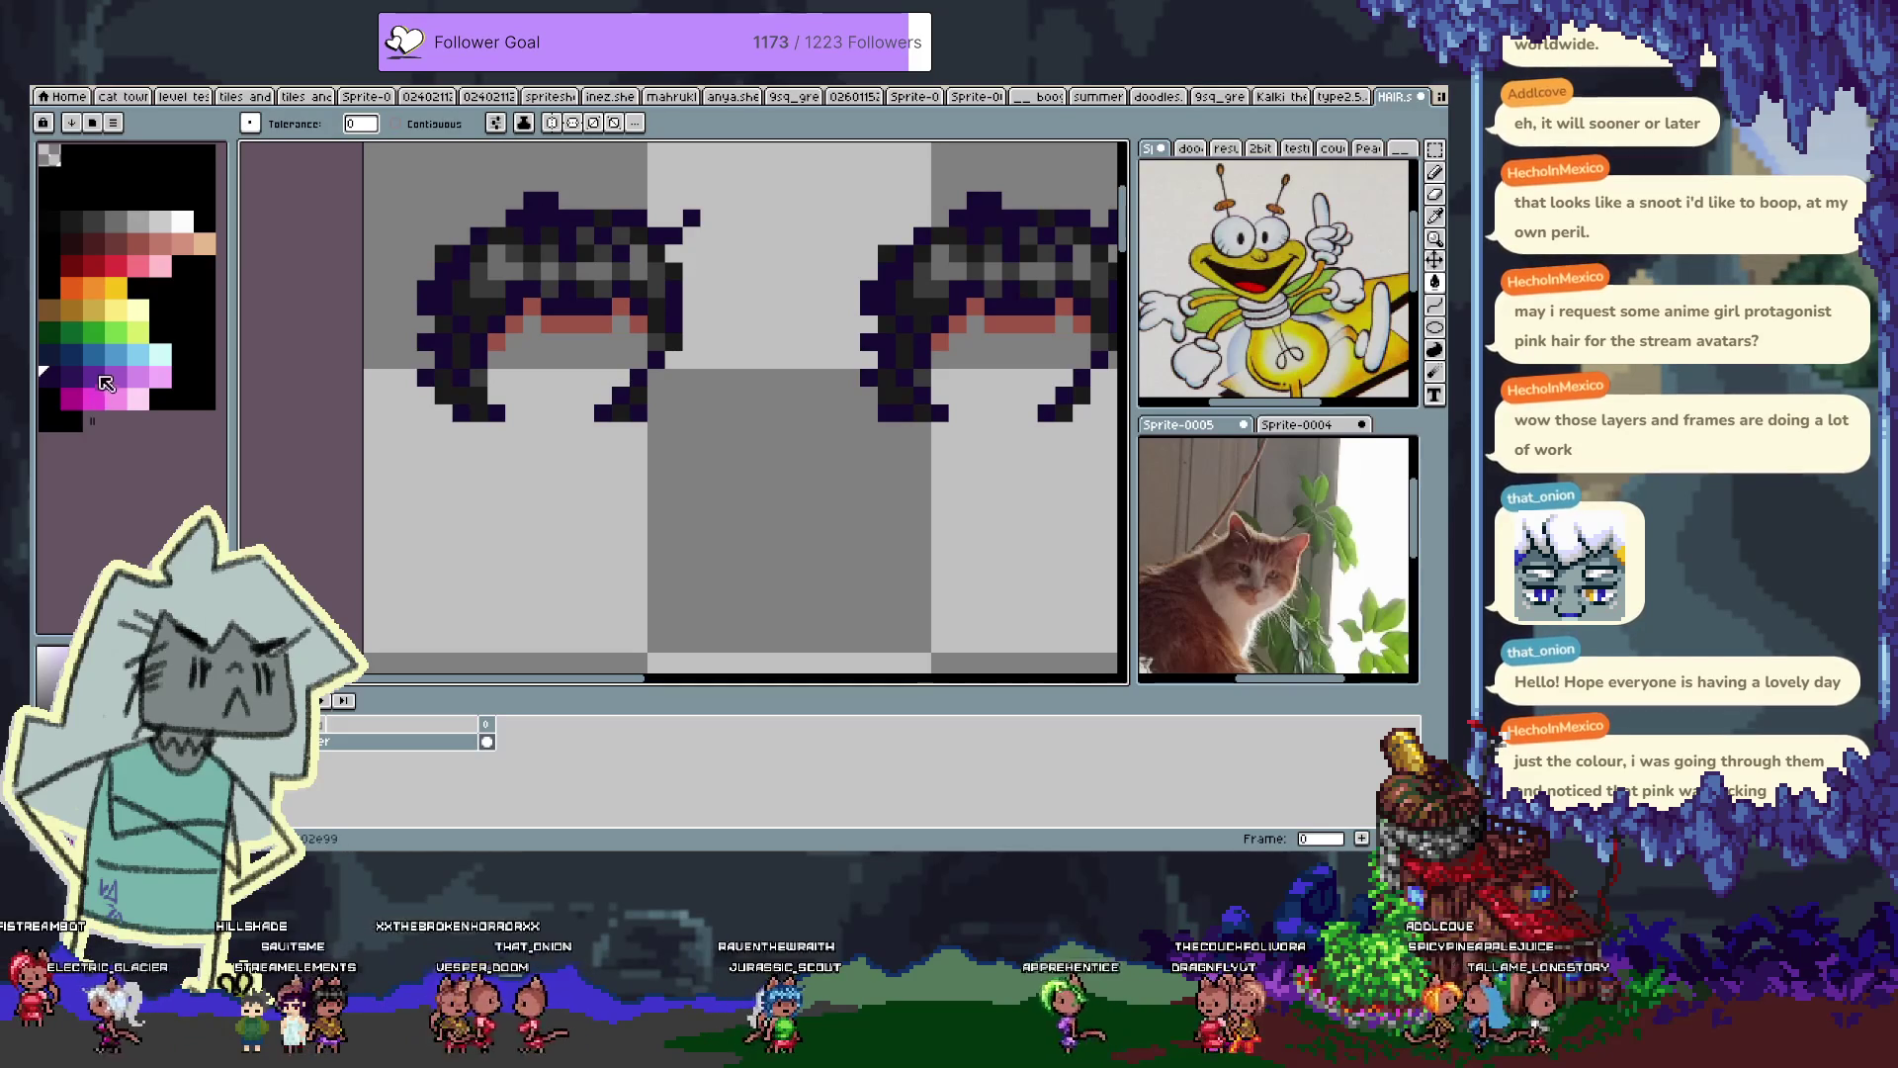
Recolour the hair shades purple, then magenta, then a brighter pink
click(99, 375)
click(508, 236)
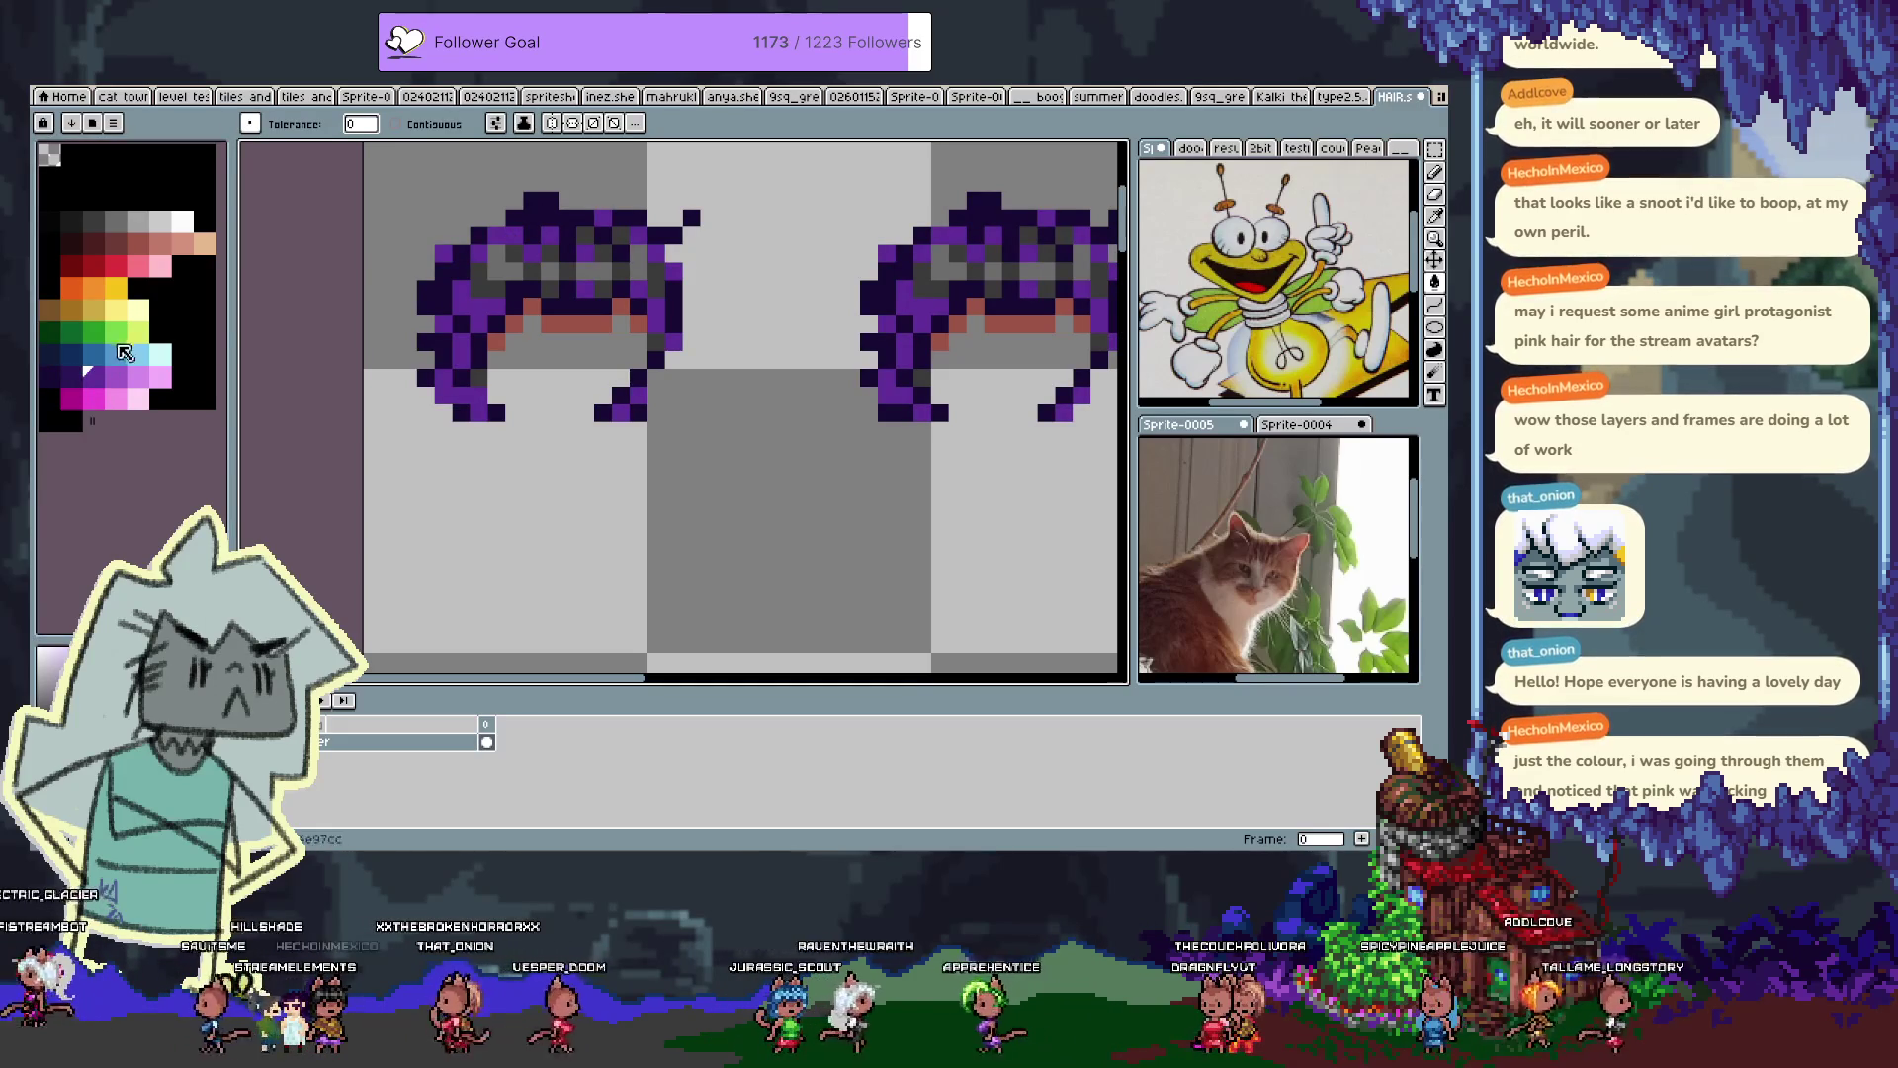
click(81, 402)
click(511, 235)
key(i)
click(519, 250)
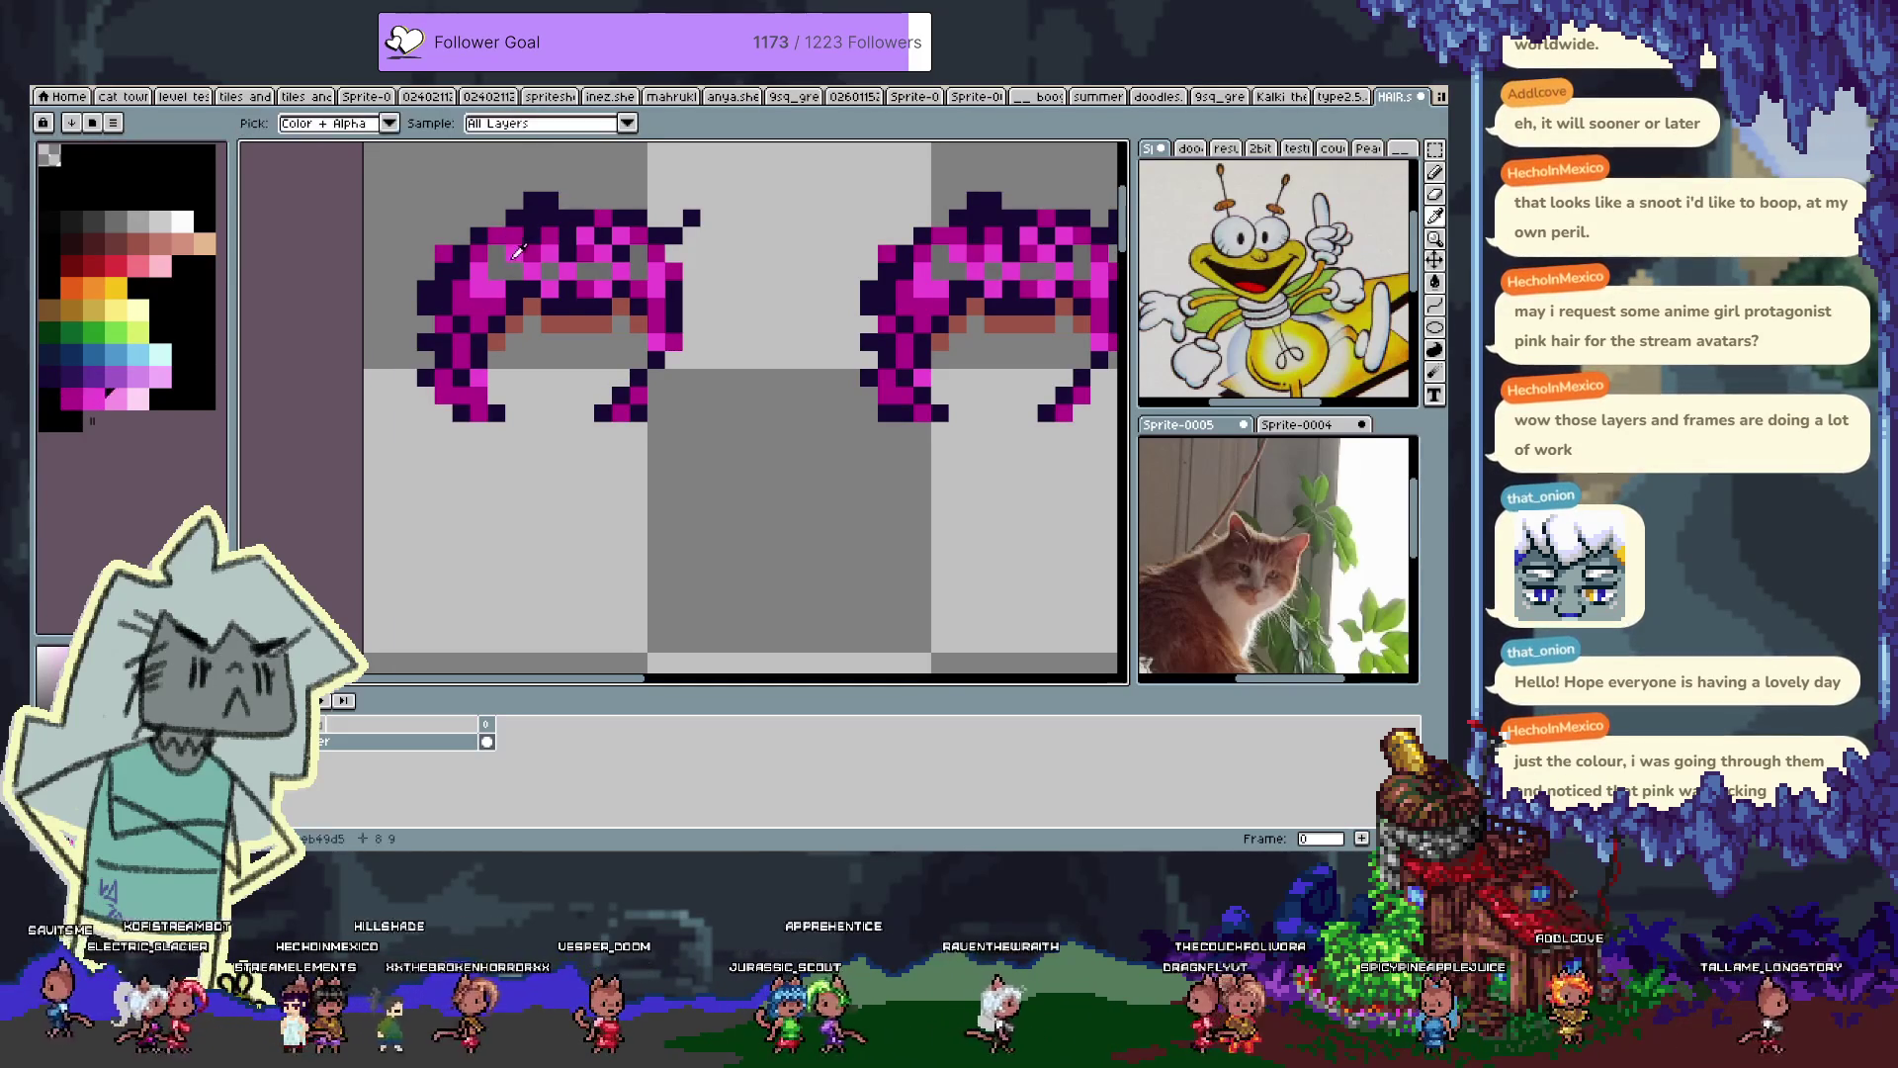
Turn the dark purple hair outlines dark red
scroll(521, 257, down, 2)
drag(521, 263, 425, 173)
scroll(837, 448, up, 4)
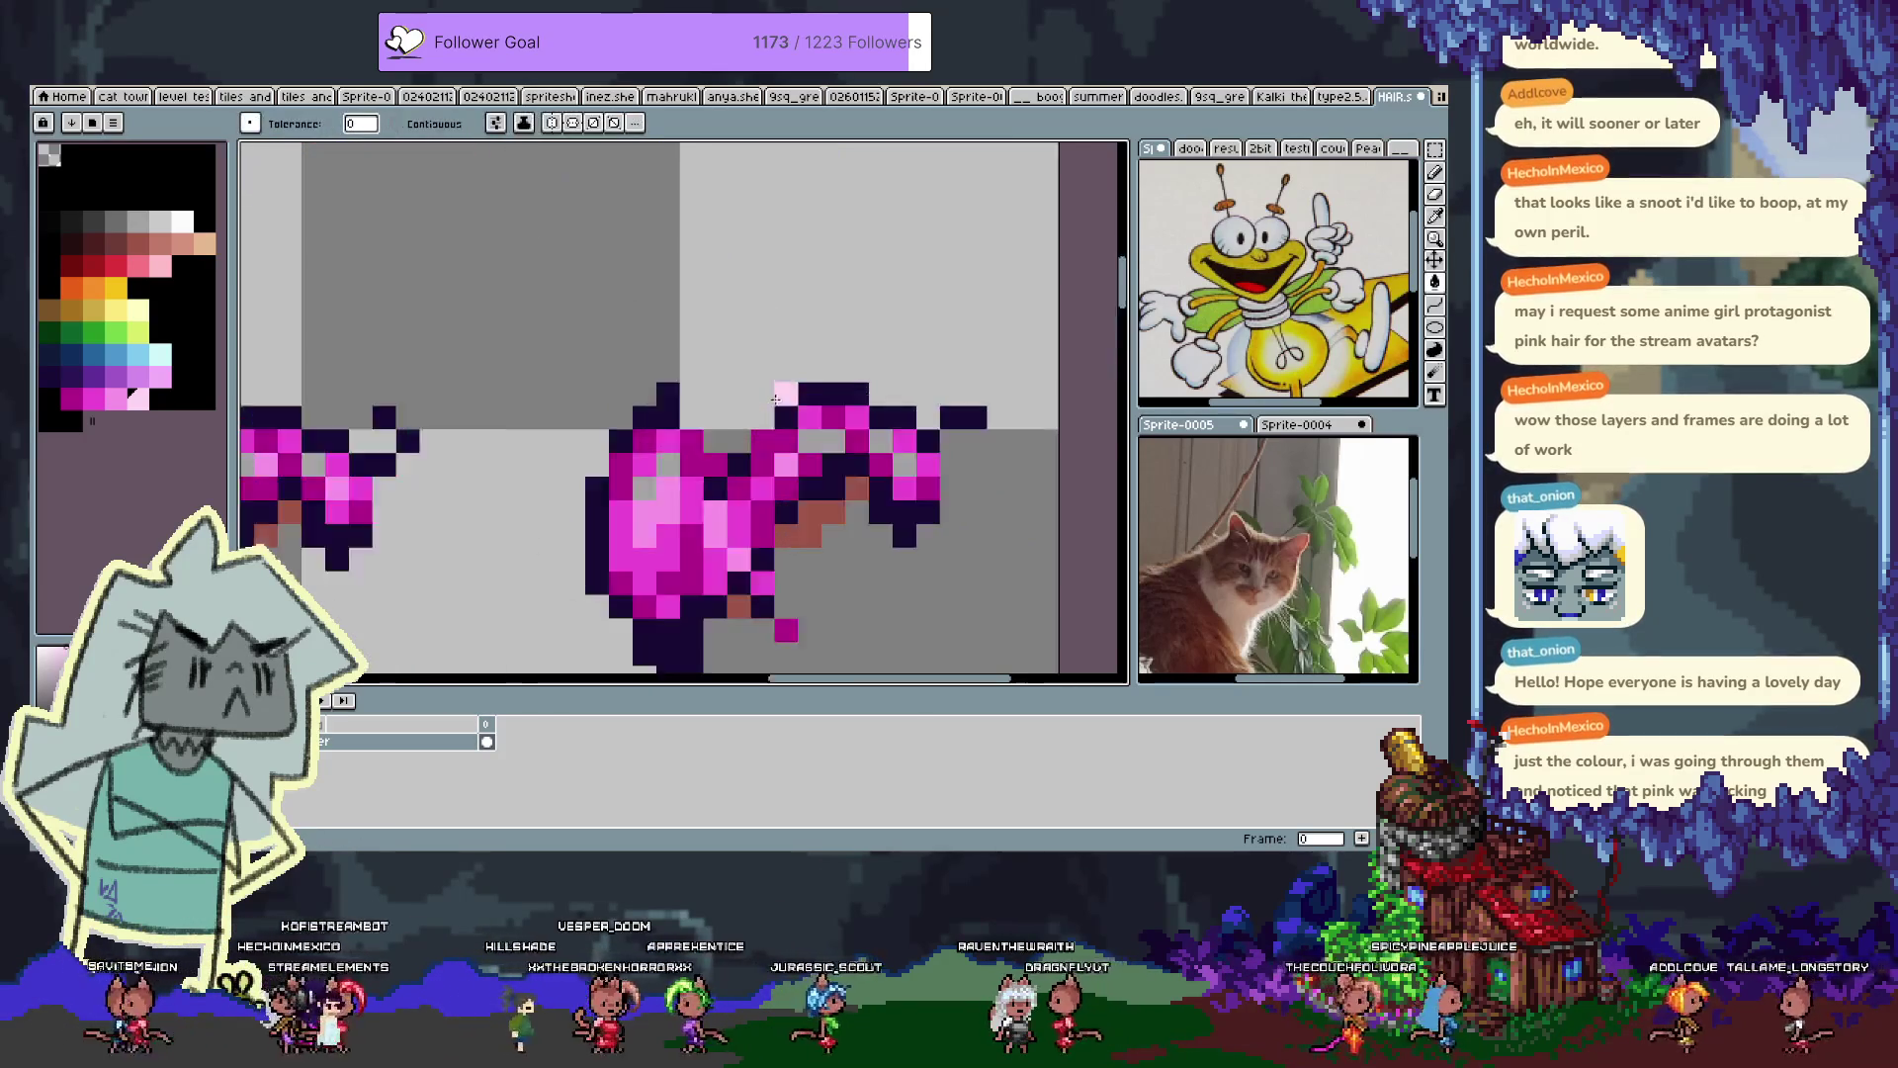
scroll(692, 415, down, 4)
scroll(543, 365, up, 1)
scroll(509, 186, up, 1)
scroll(510, 186, up, 1)
click(71, 264)
click(507, 278)
click(507, 279)
Pan across the sheet and undo the dark red outline fill
scroll(514, 285, down, 3)
scroll(519, 286, down, 1)
scroll(531, 291, up, 3)
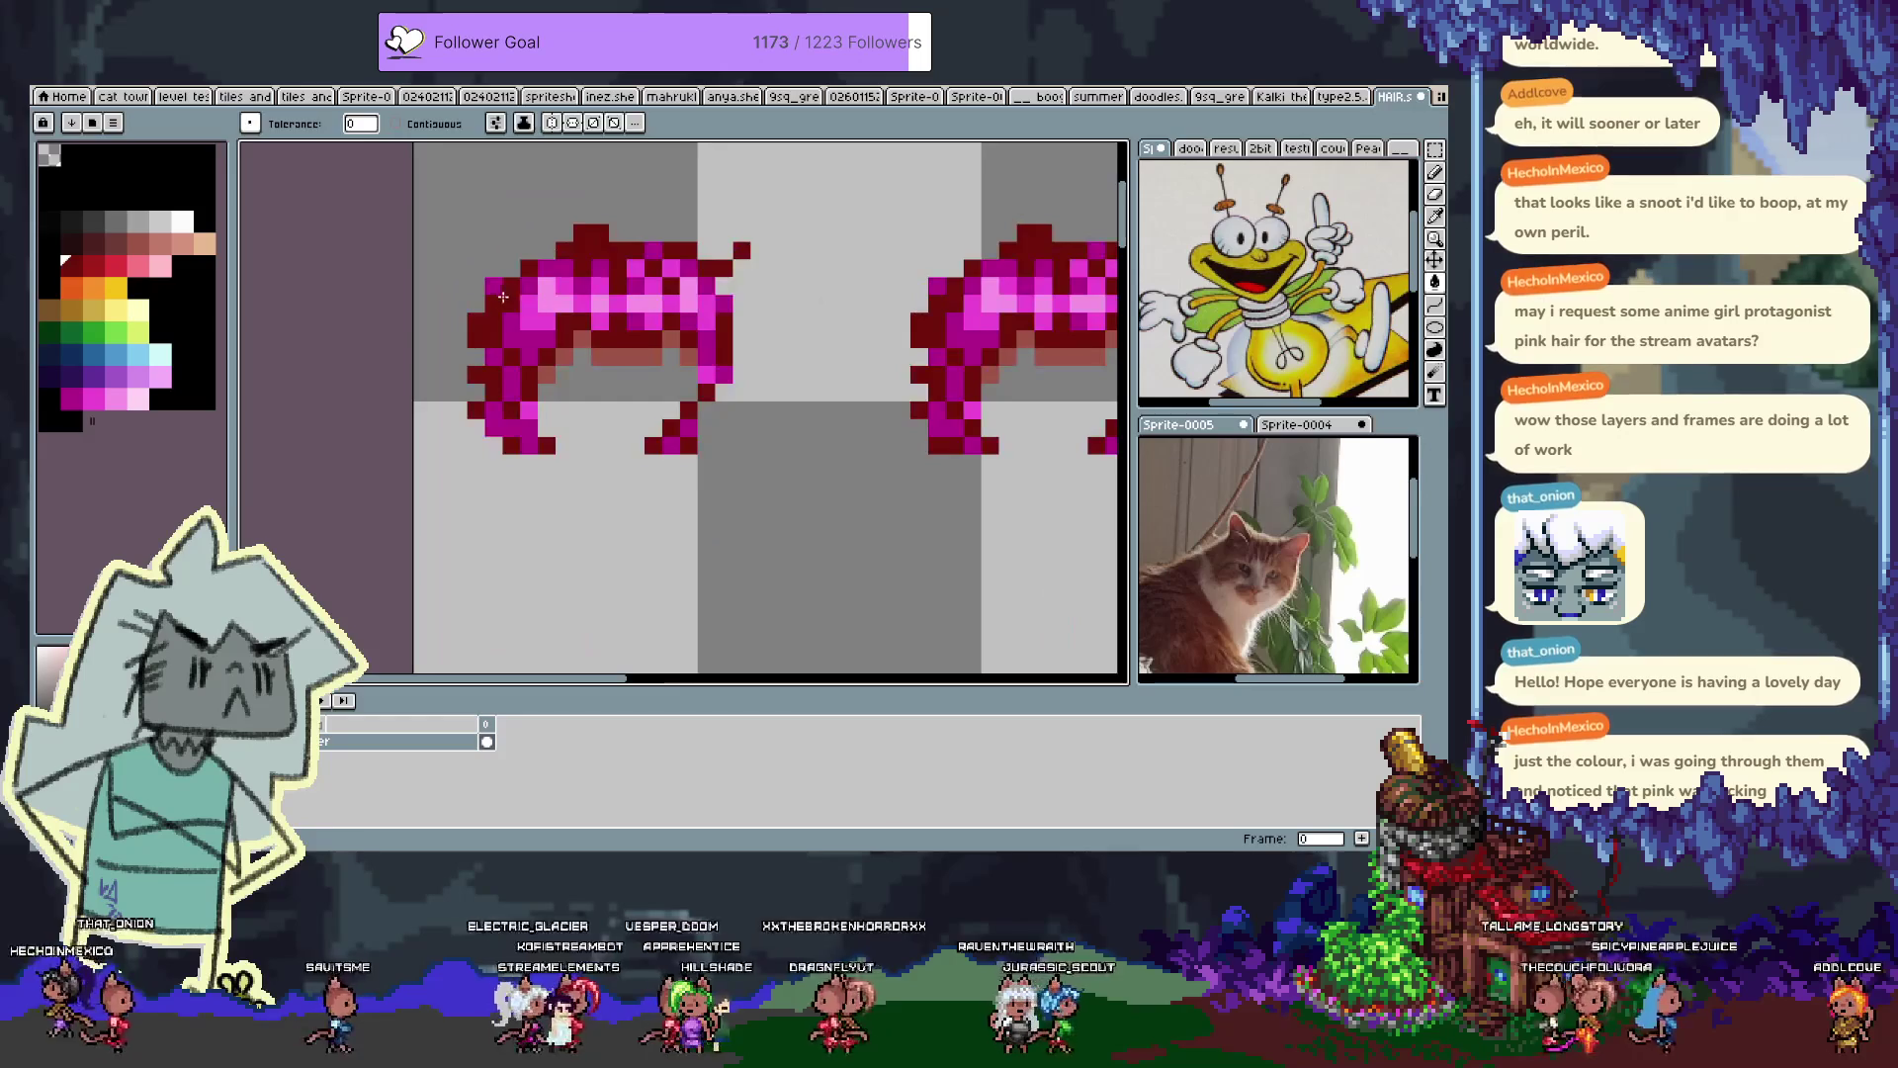
scroll(554, 316, down, 1)
scroll(594, 337, down, 1)
mouse_move(787, 435)
mouse_down()
mouse_move(721, 366)
mouse_move(551, 276)
mouse_up()
key(ctrl+z)
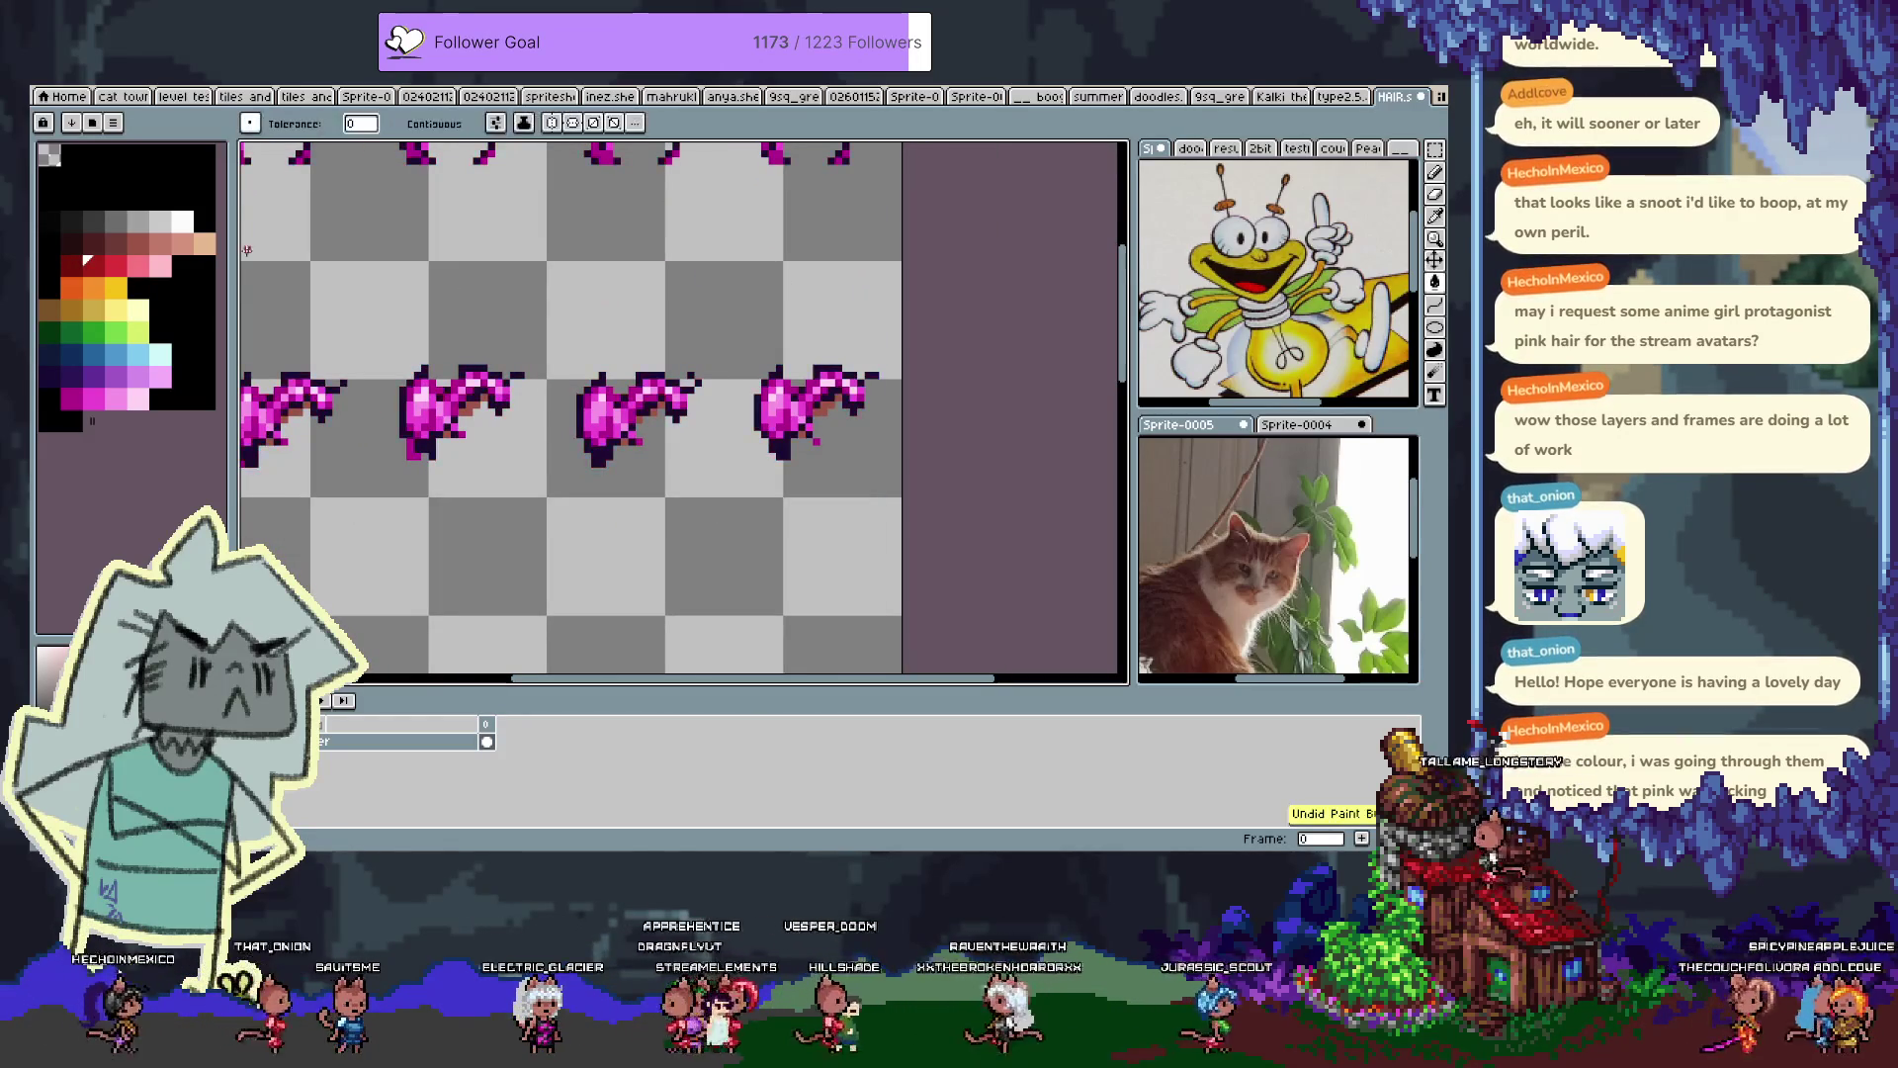
Try filling the dark navy outline pixels purple, then undo it
scroll(620, 409, up, 2)
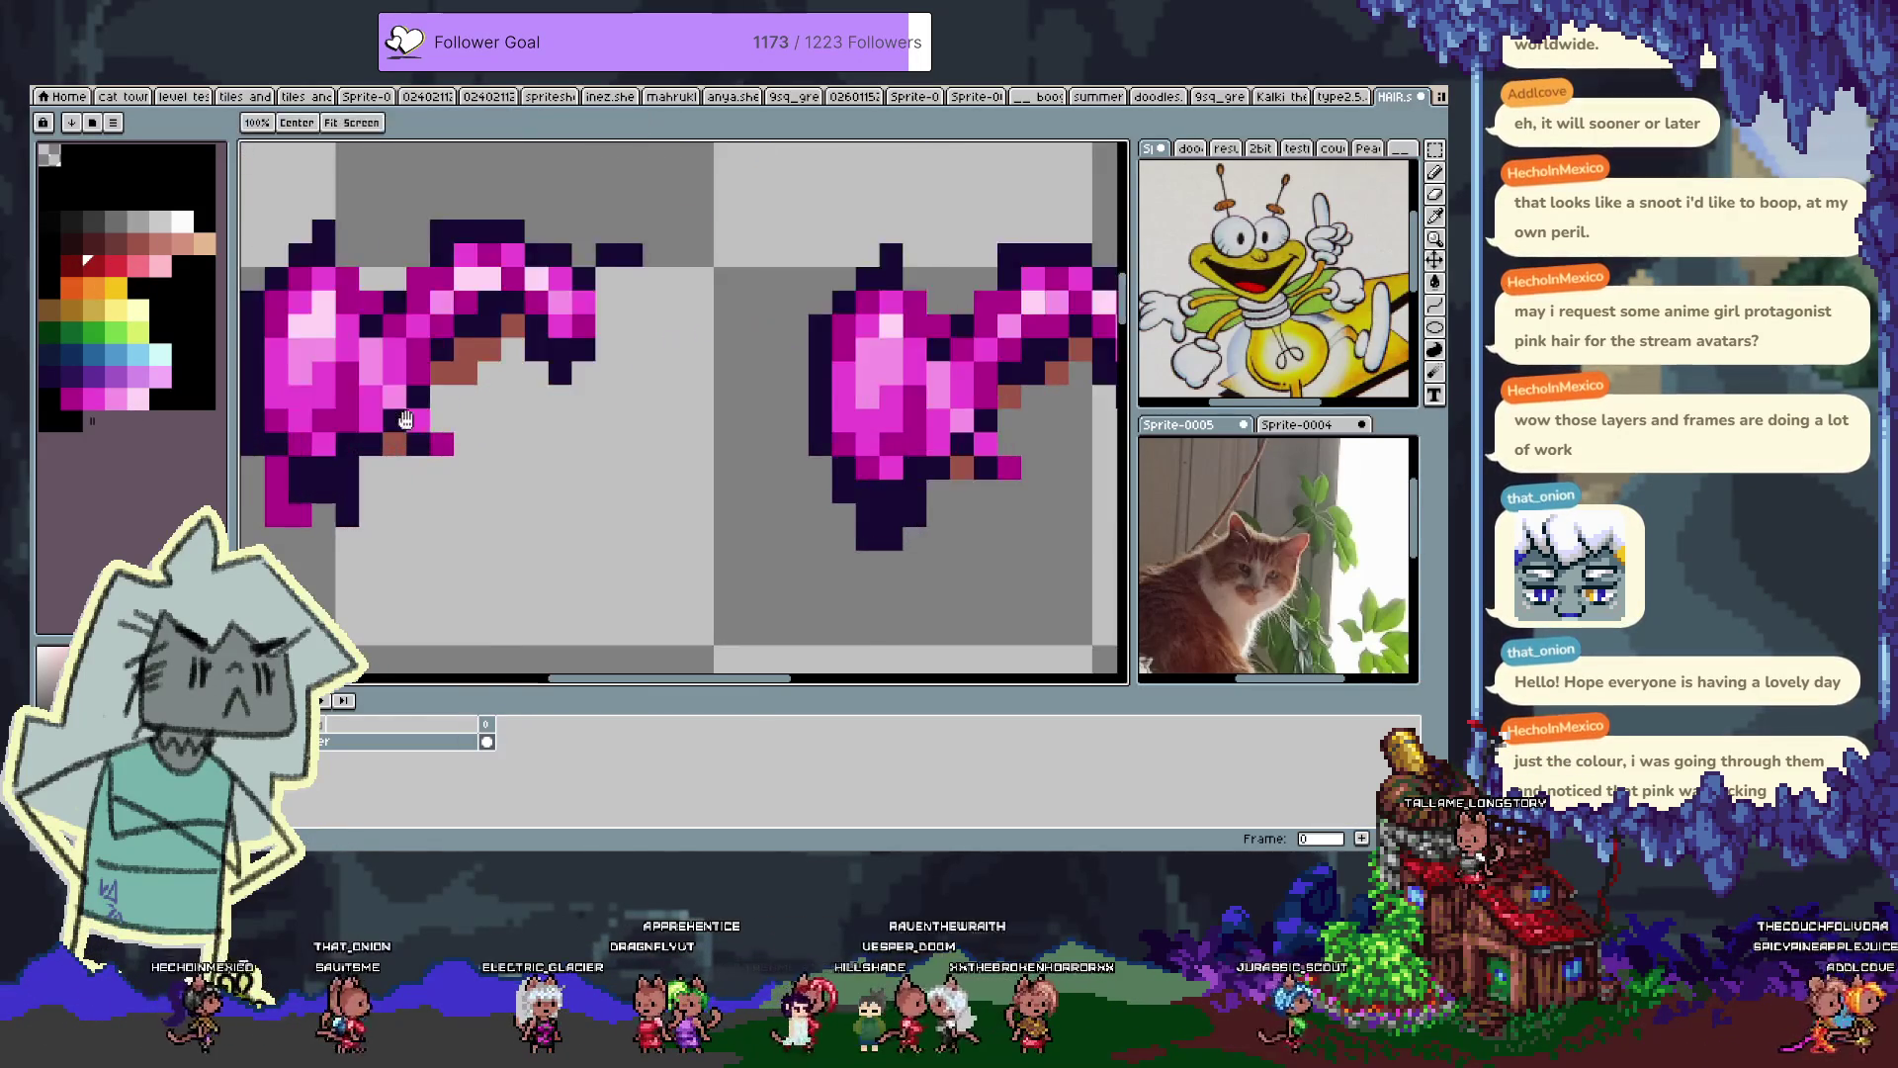
scroll(619, 408, up, 2)
click(72, 376)
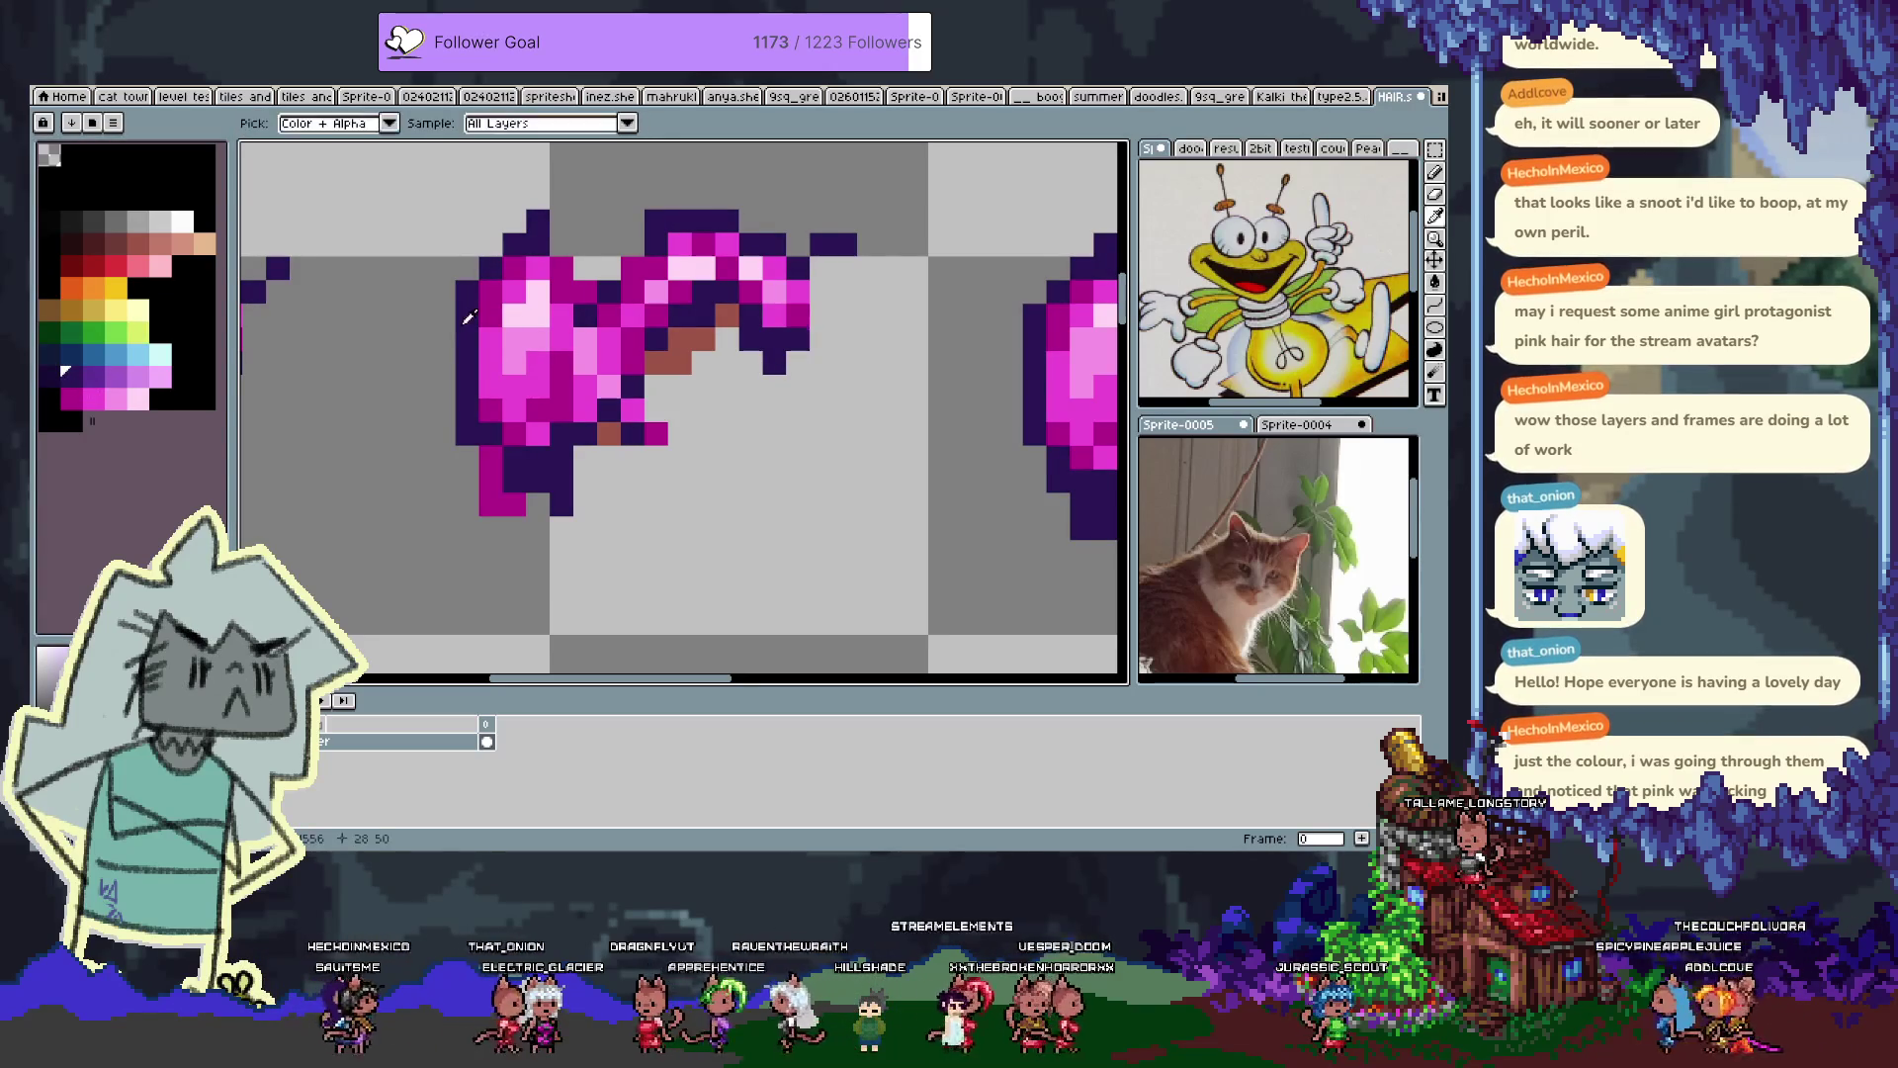
key(])
click(460, 324)
scroll(461, 325, down, 4)
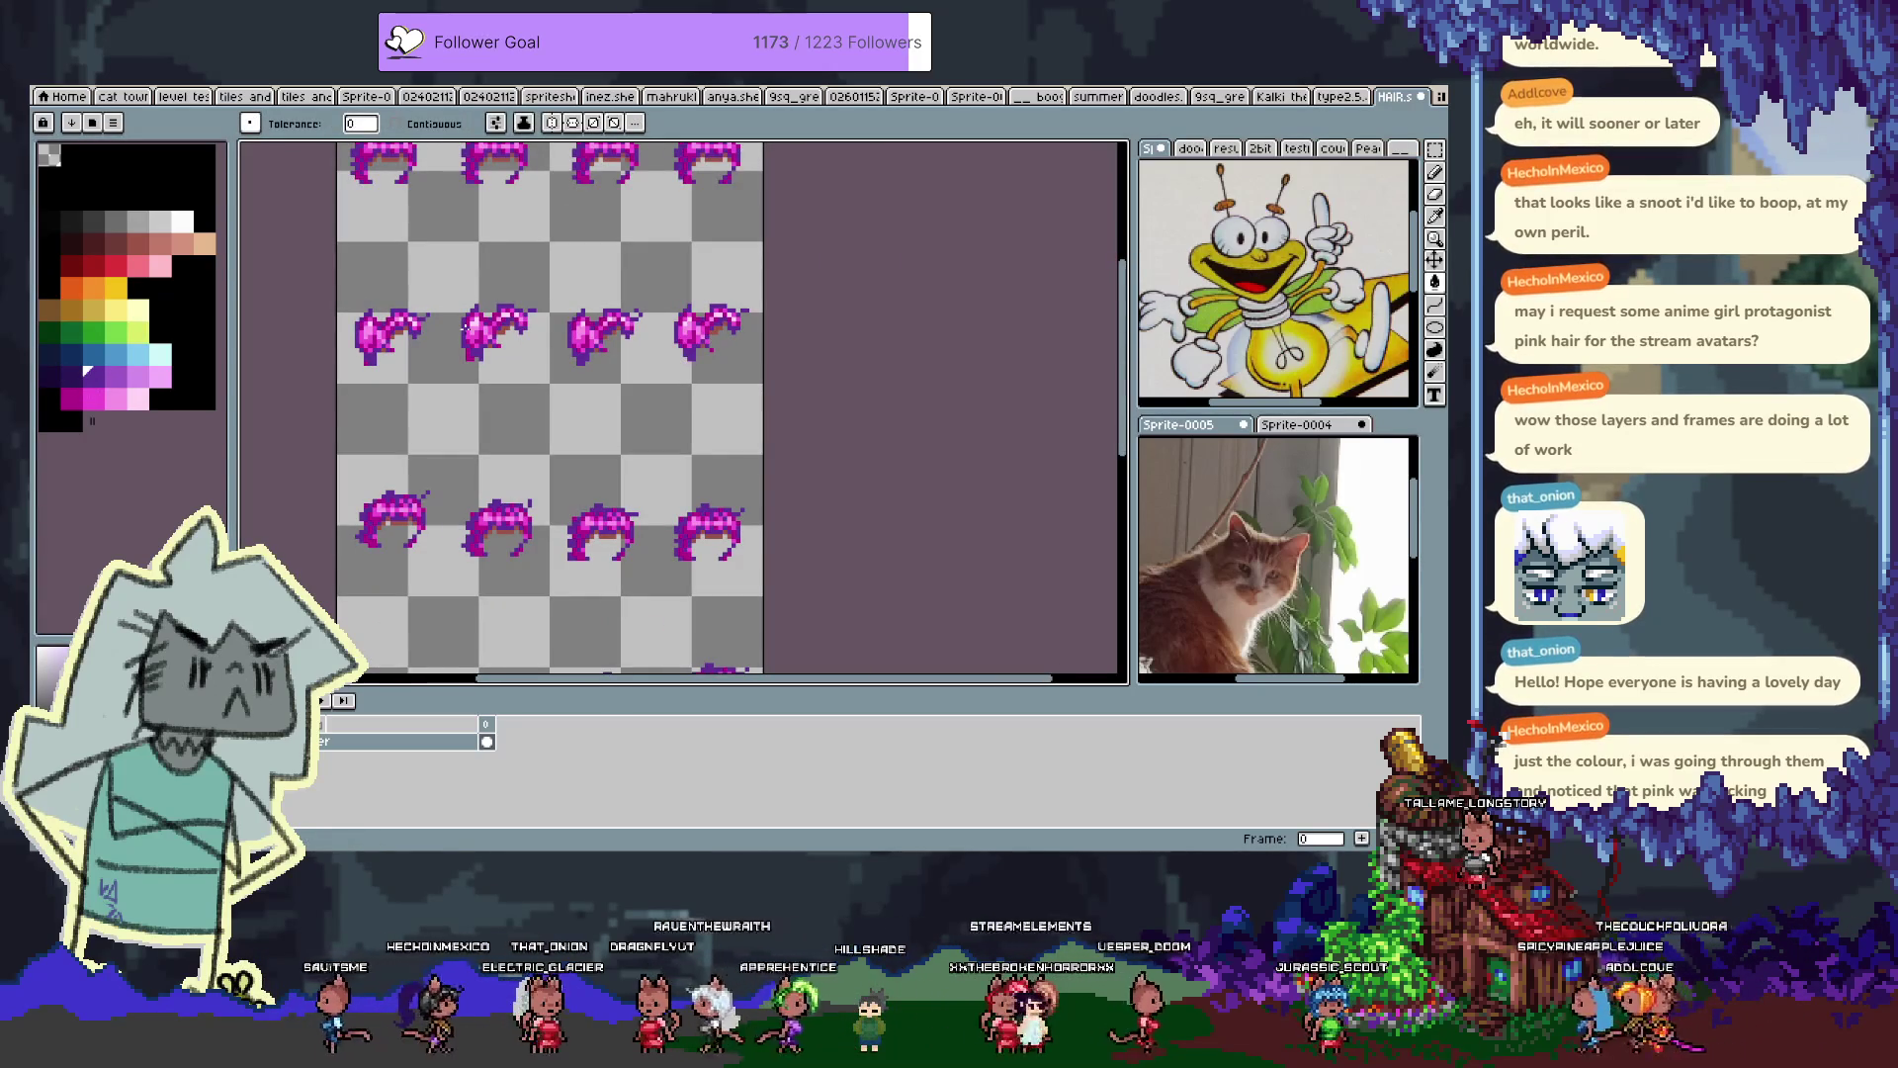
key(ctrl+z)
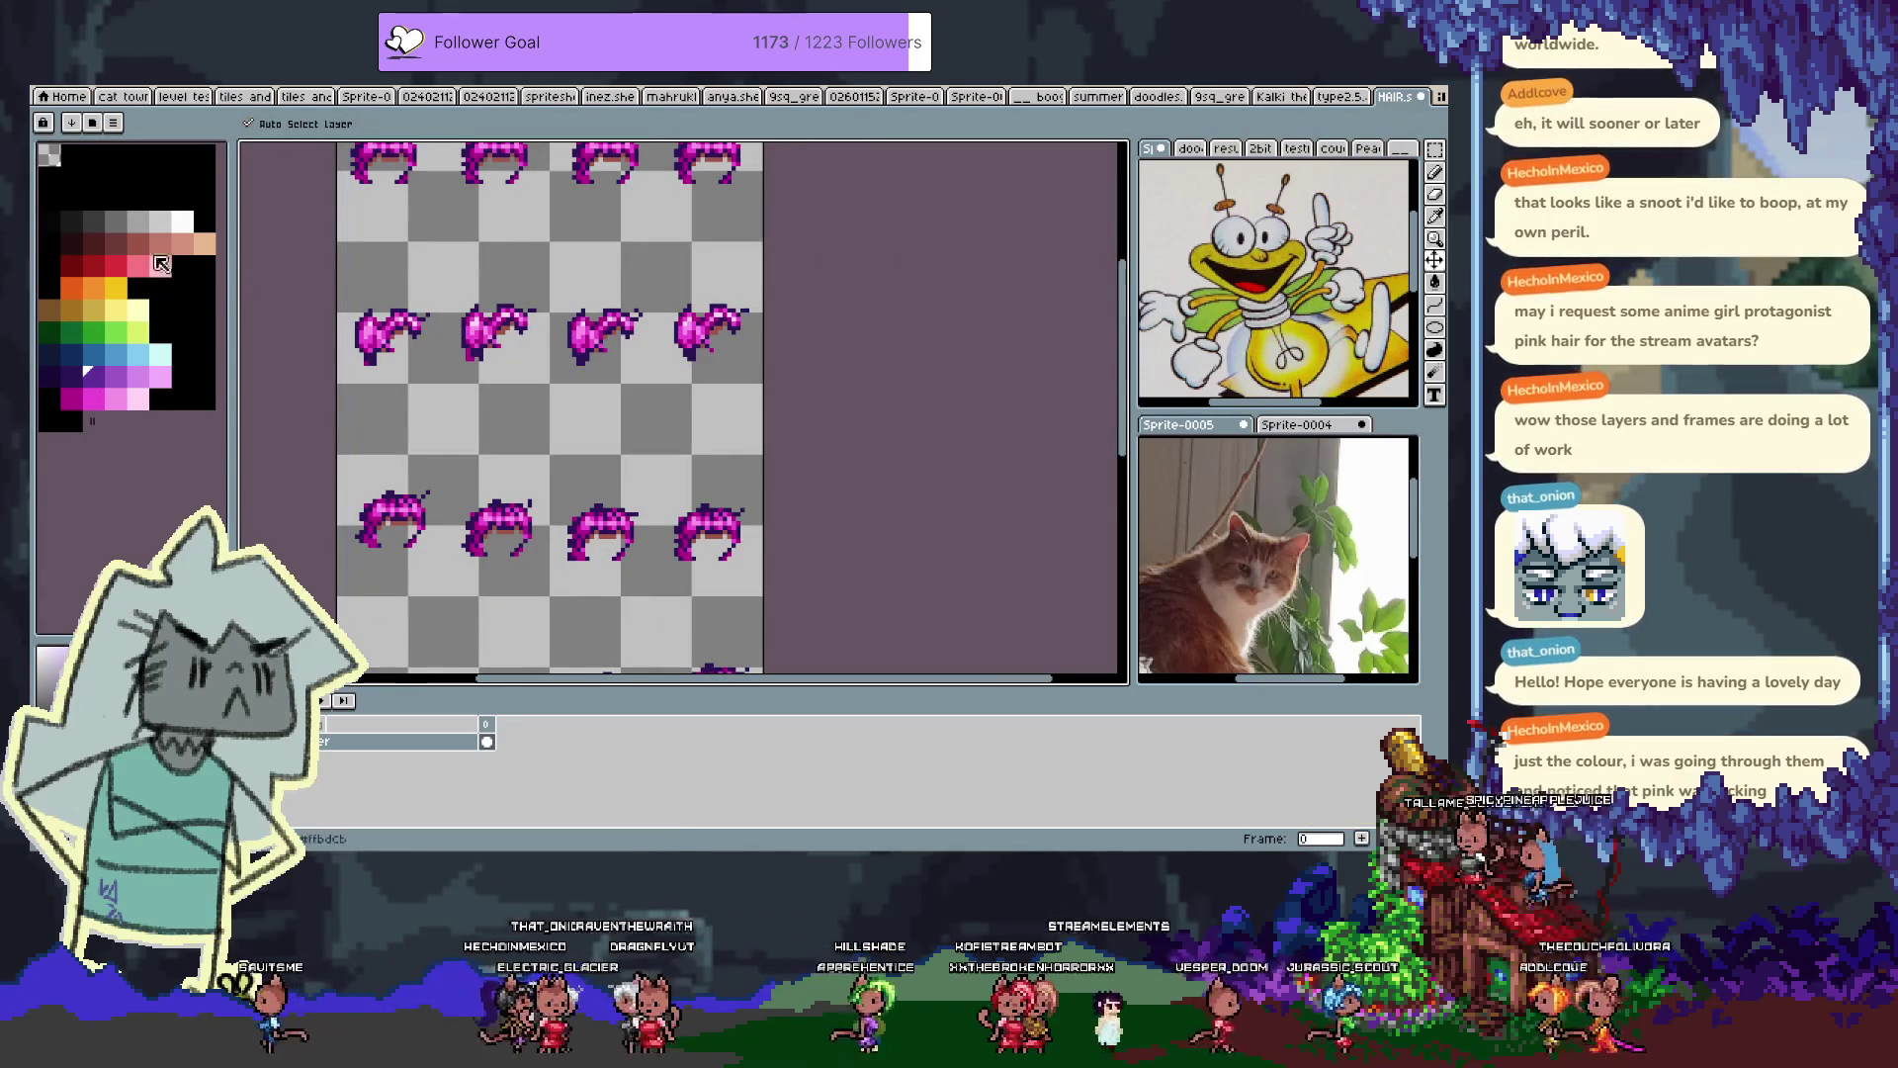
Undo the last bucket fill, pick dark purple, and redo the fill
click(72, 242)
key(g)
scroll(505, 348, up, 3)
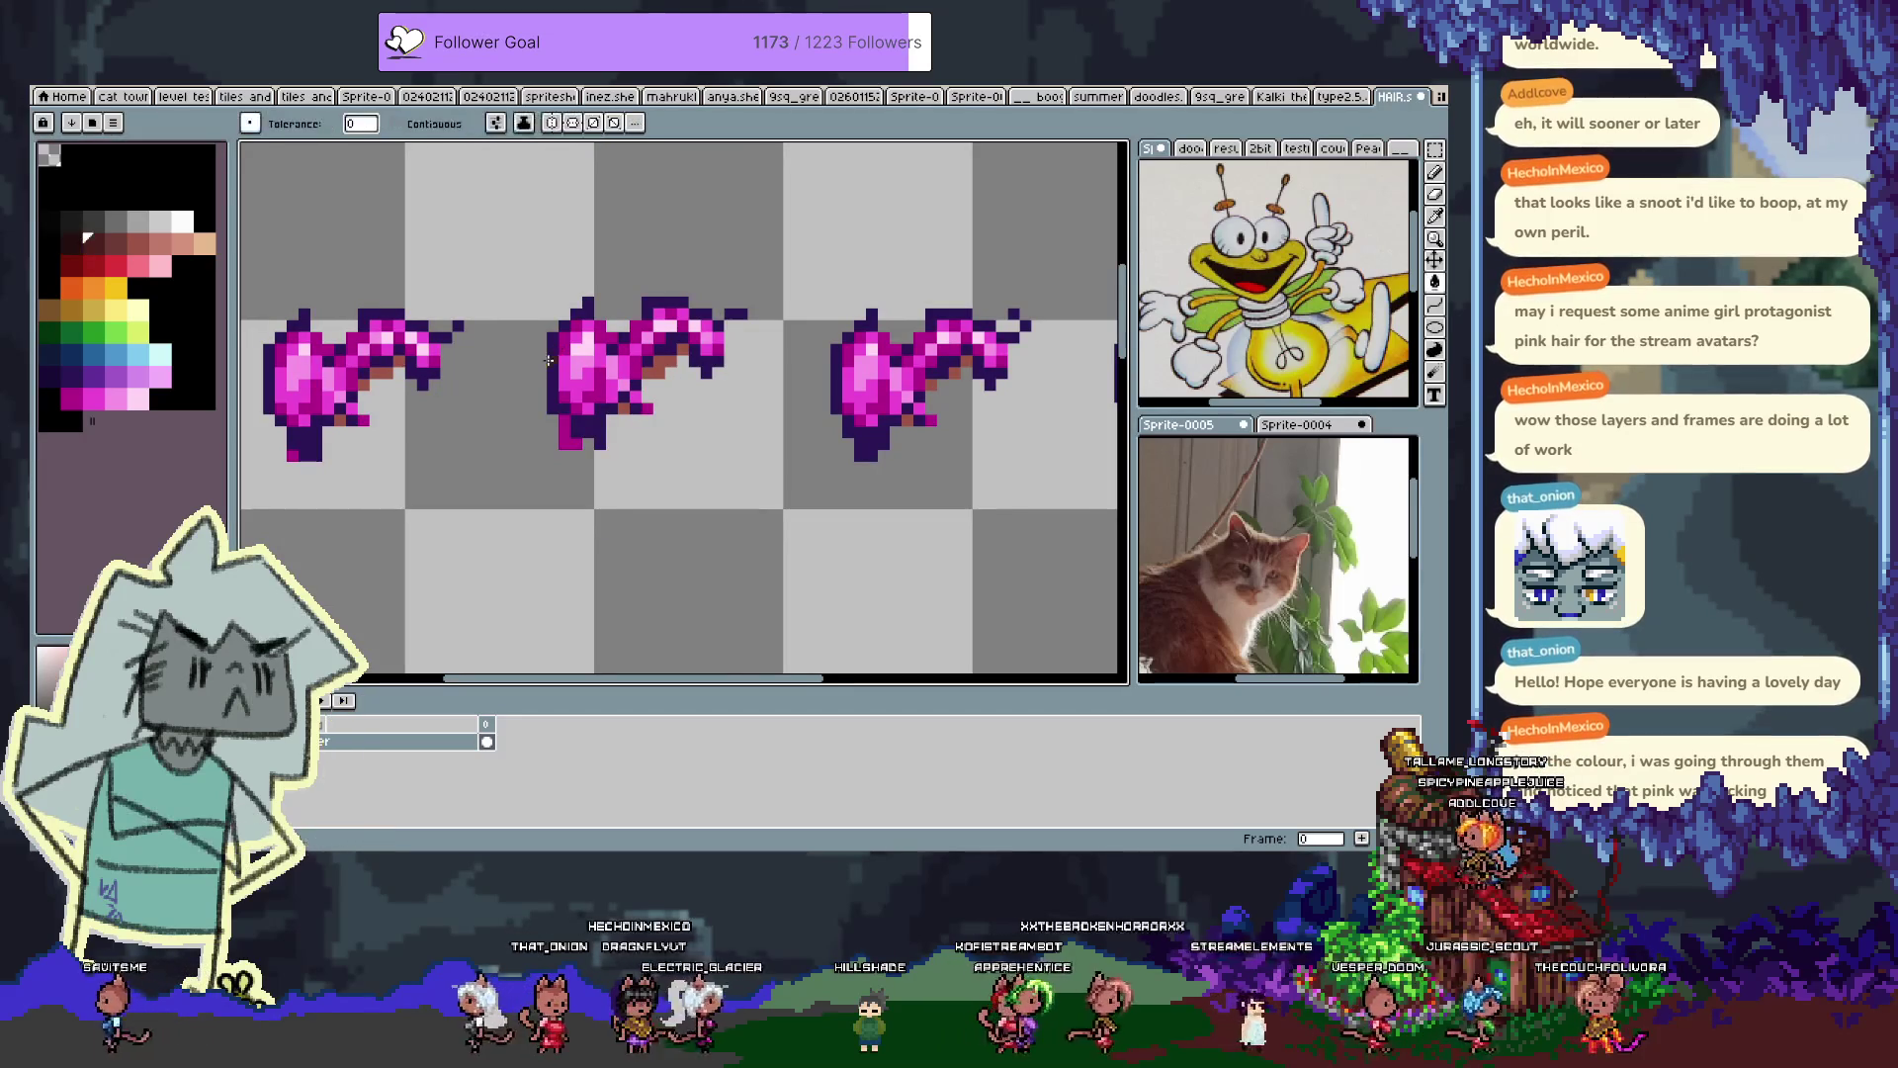
scroll(547, 359, down, 4)
scroll(546, 357, up, 2)
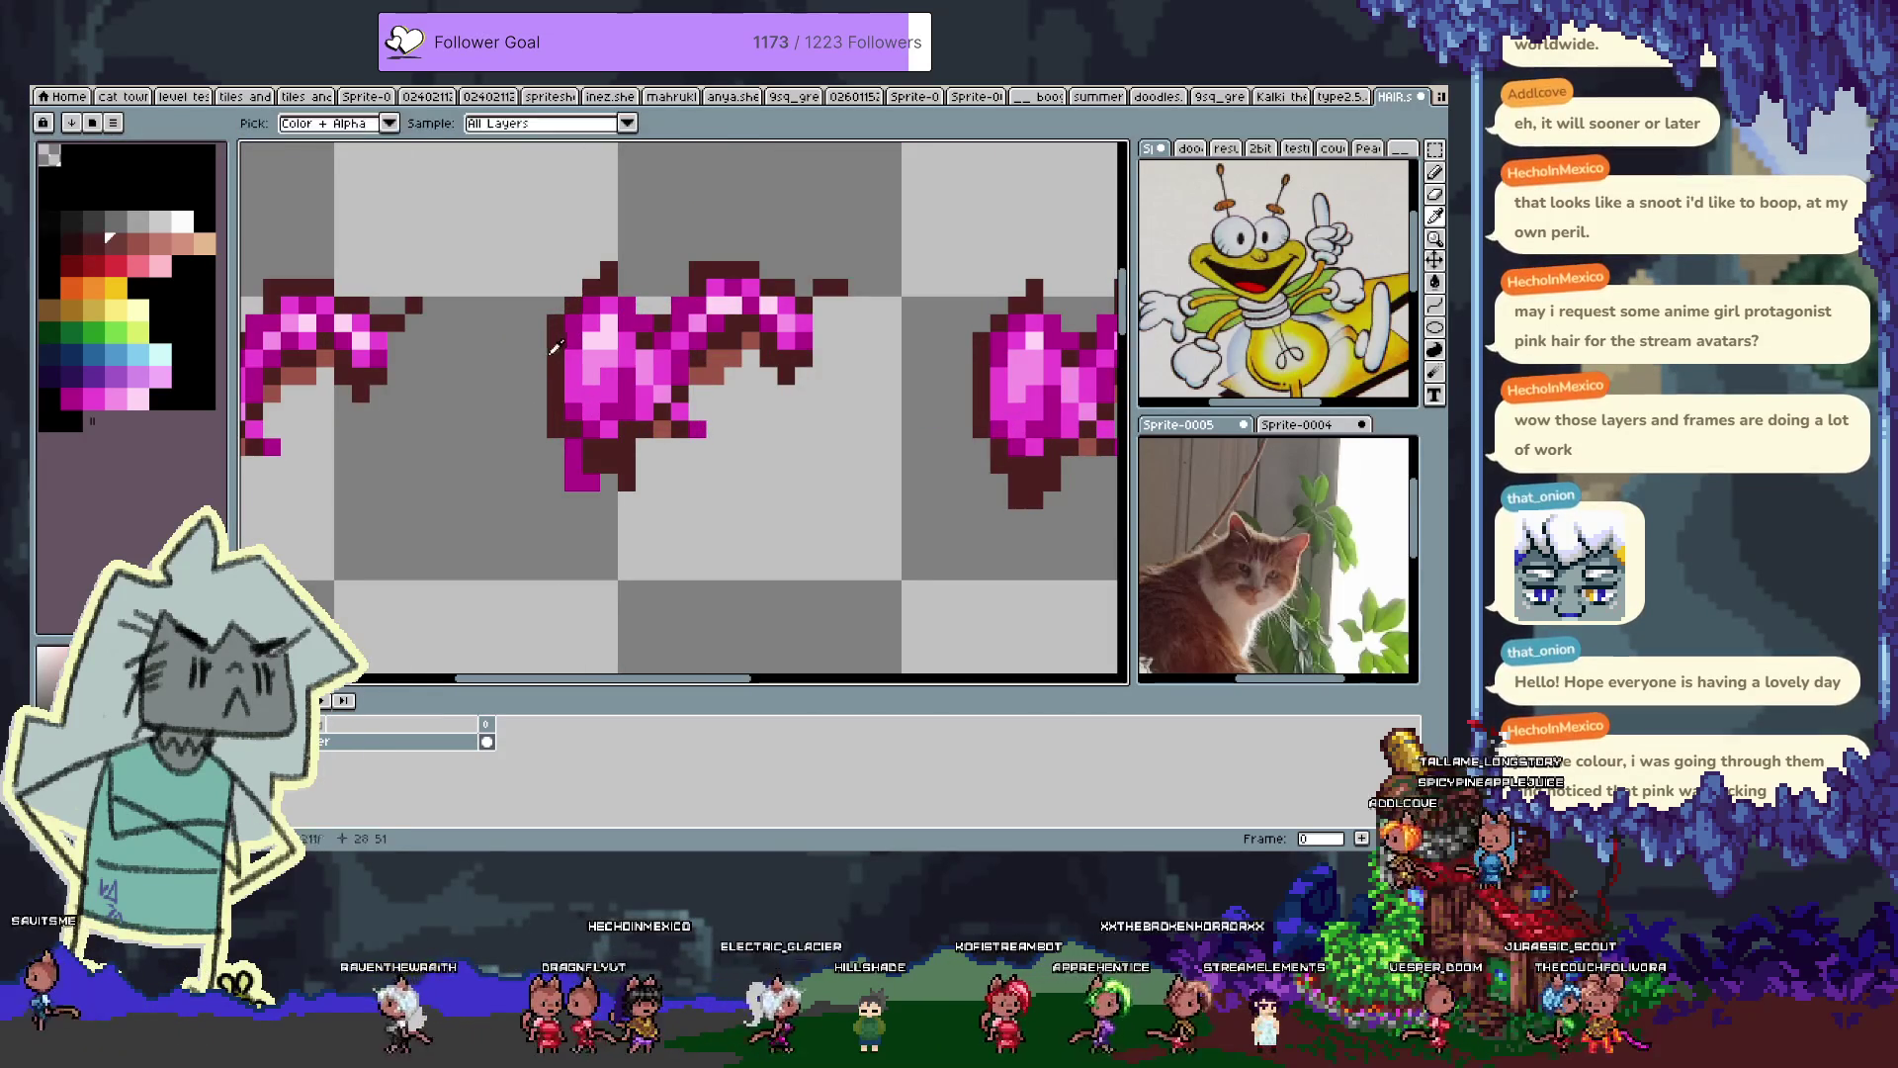
scroll(540, 358, down, 5)
scroll(540, 358, up, 2)
key(ctrl+z)
click(71, 376)
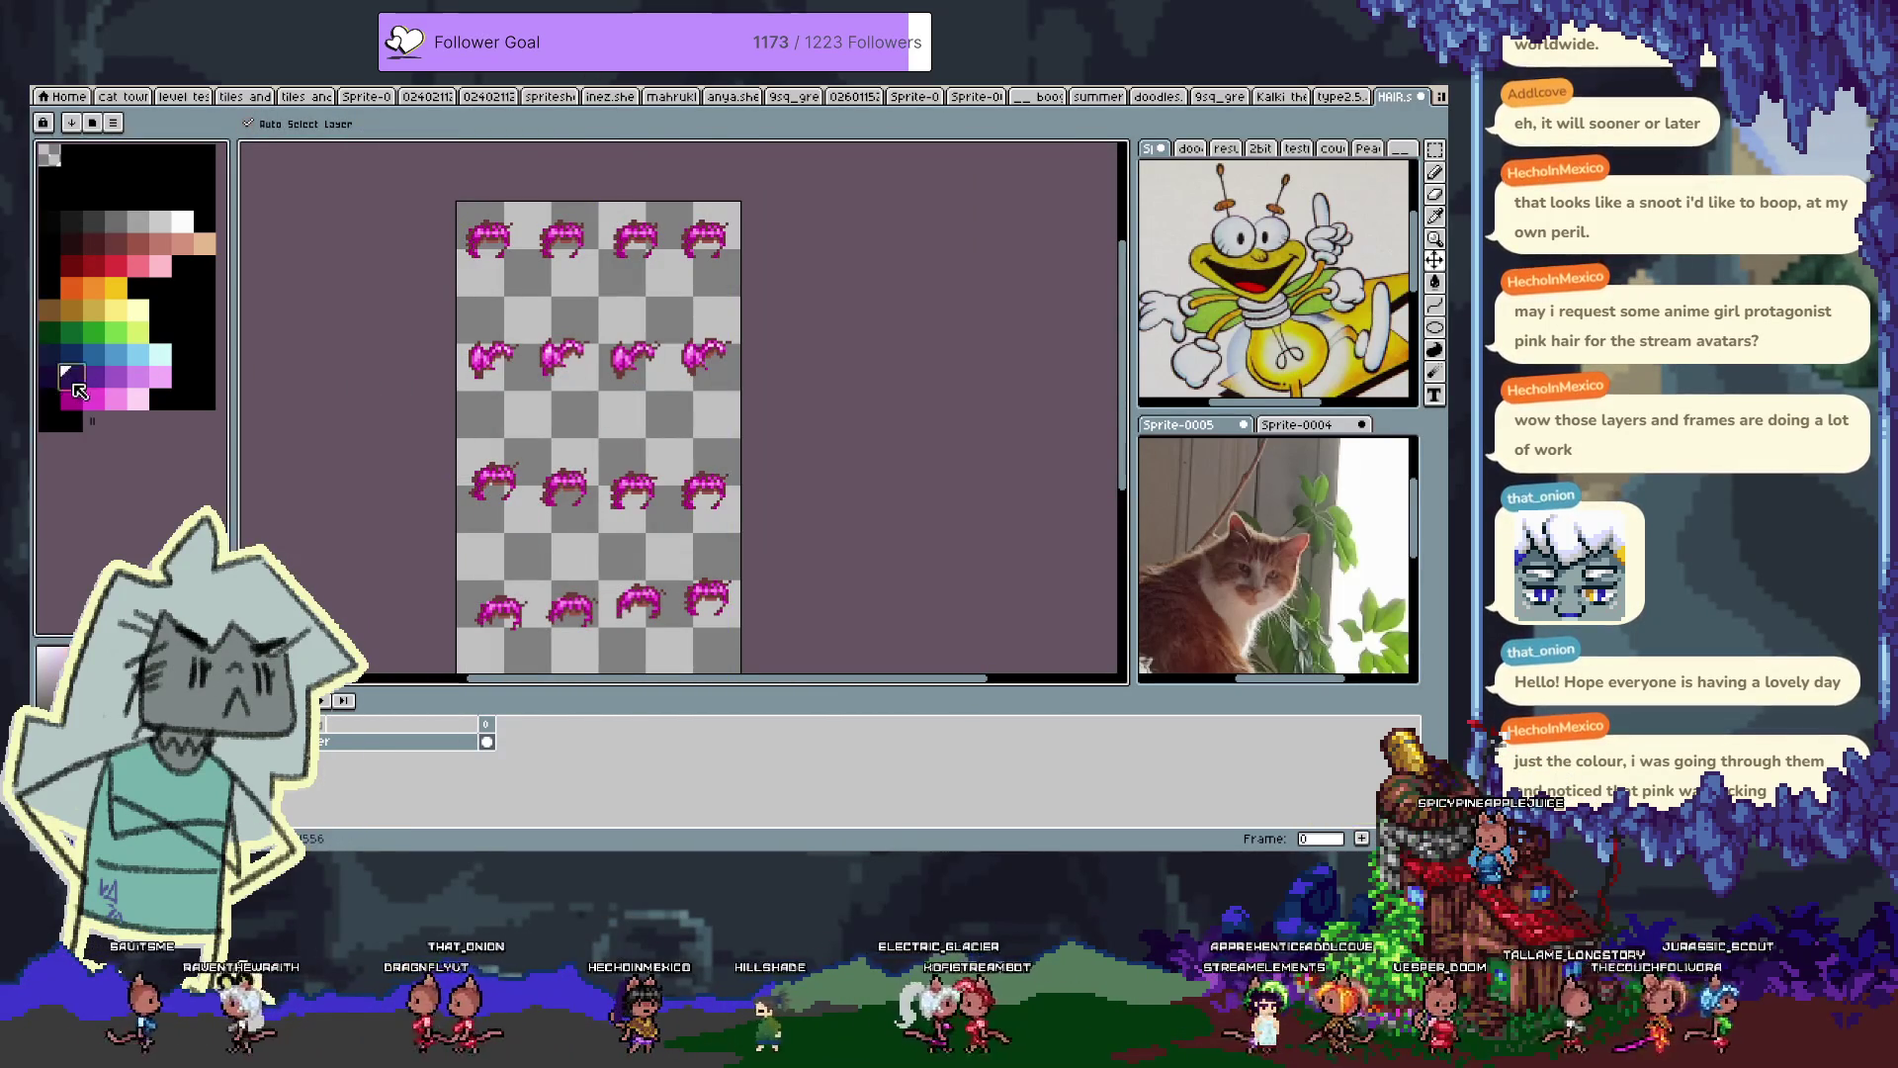
scroll(498, 360, up, 2)
scroll(534, 381, up, 1)
key(ctrl+y)
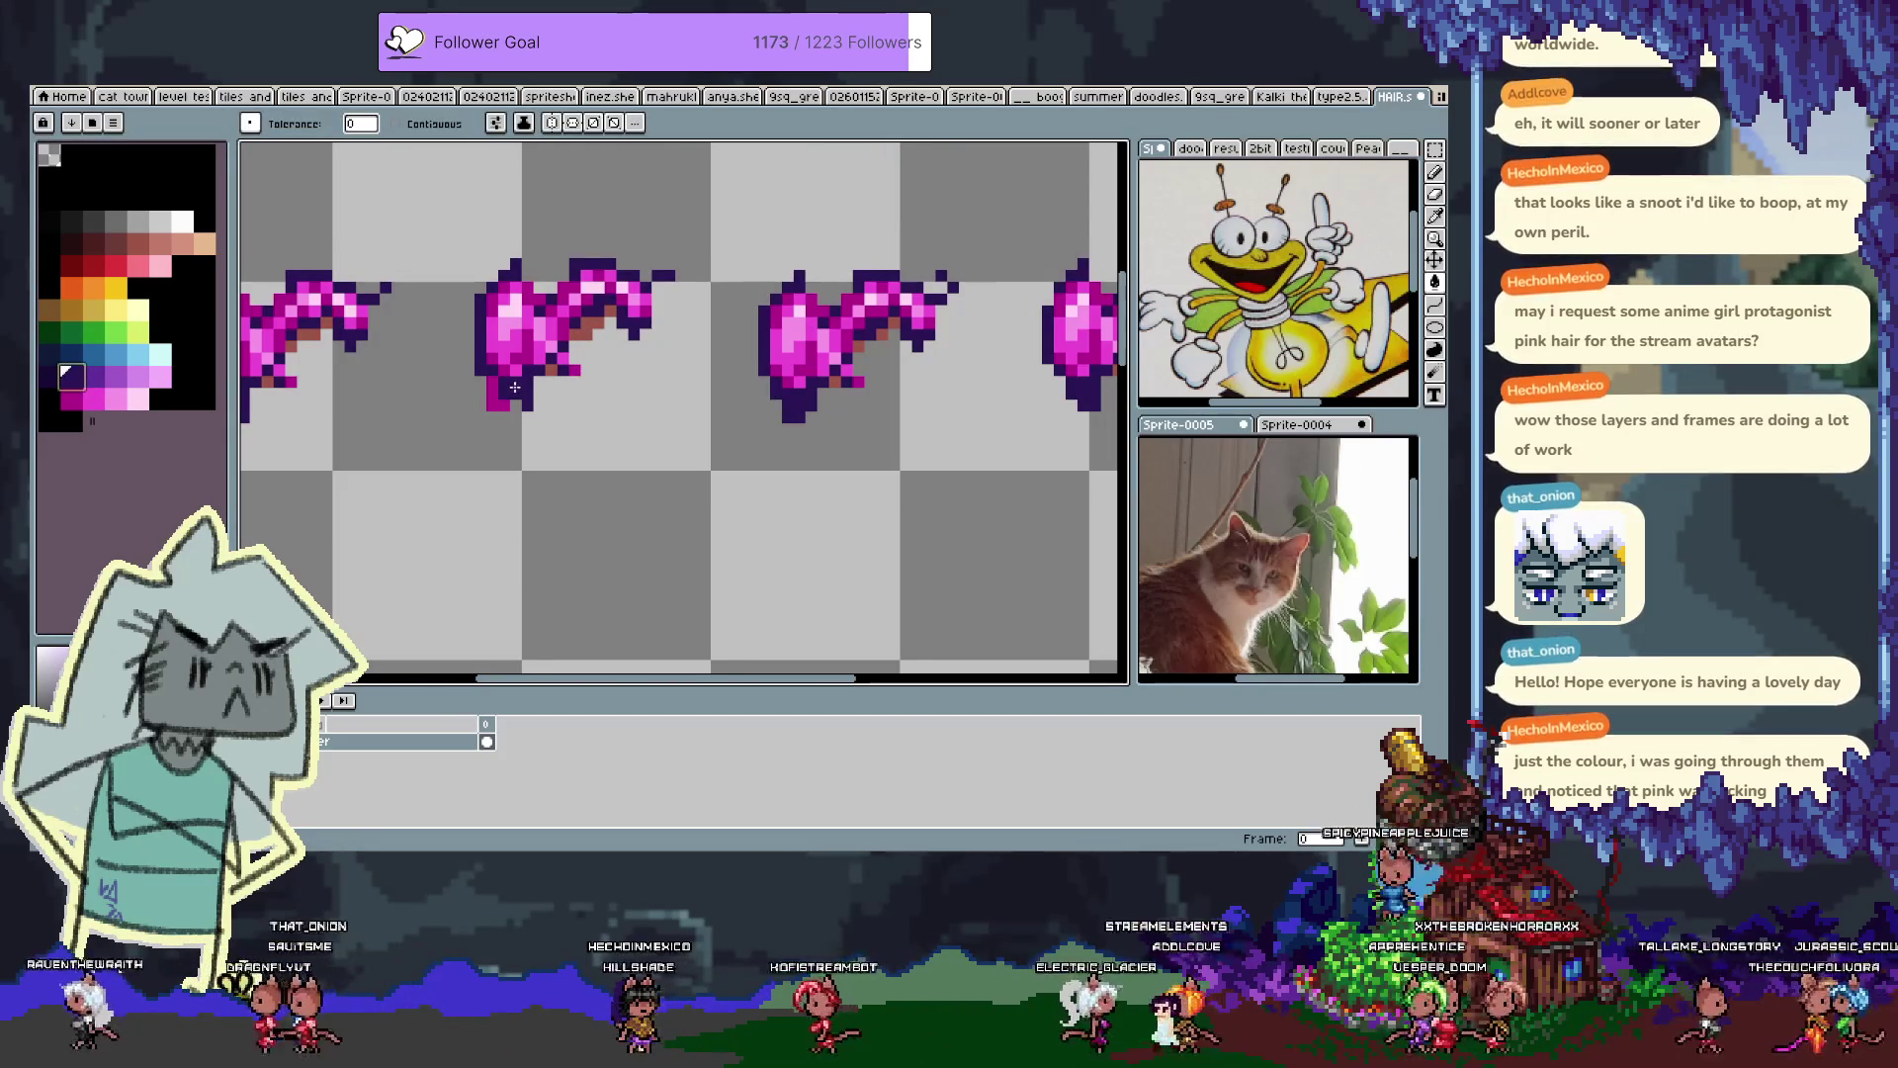
Turn the outlines dark red, fill the remaining hair pink, and bring up Save As
click(78, 267)
click(484, 363)
scroll(530, 357, down, 1)
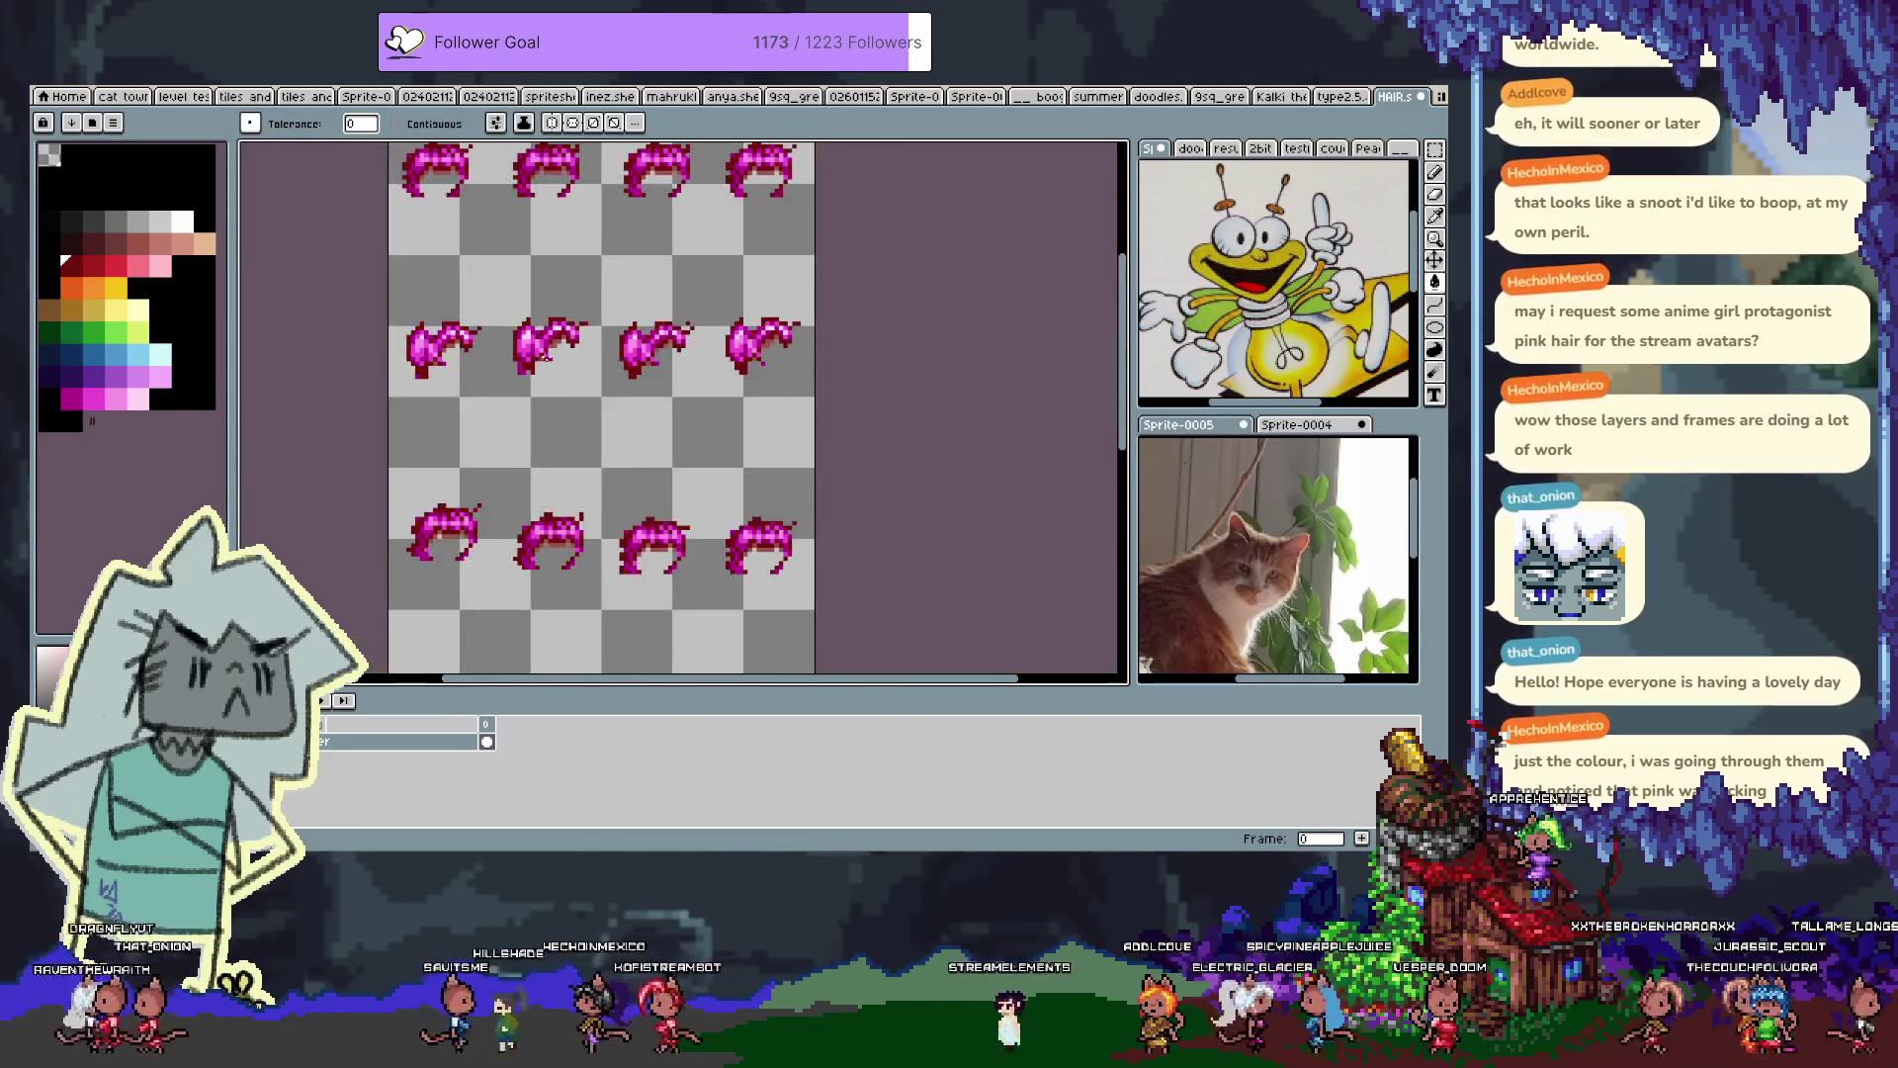
scroll(531, 357, down, 1)
scroll(577, 358, down, 1)
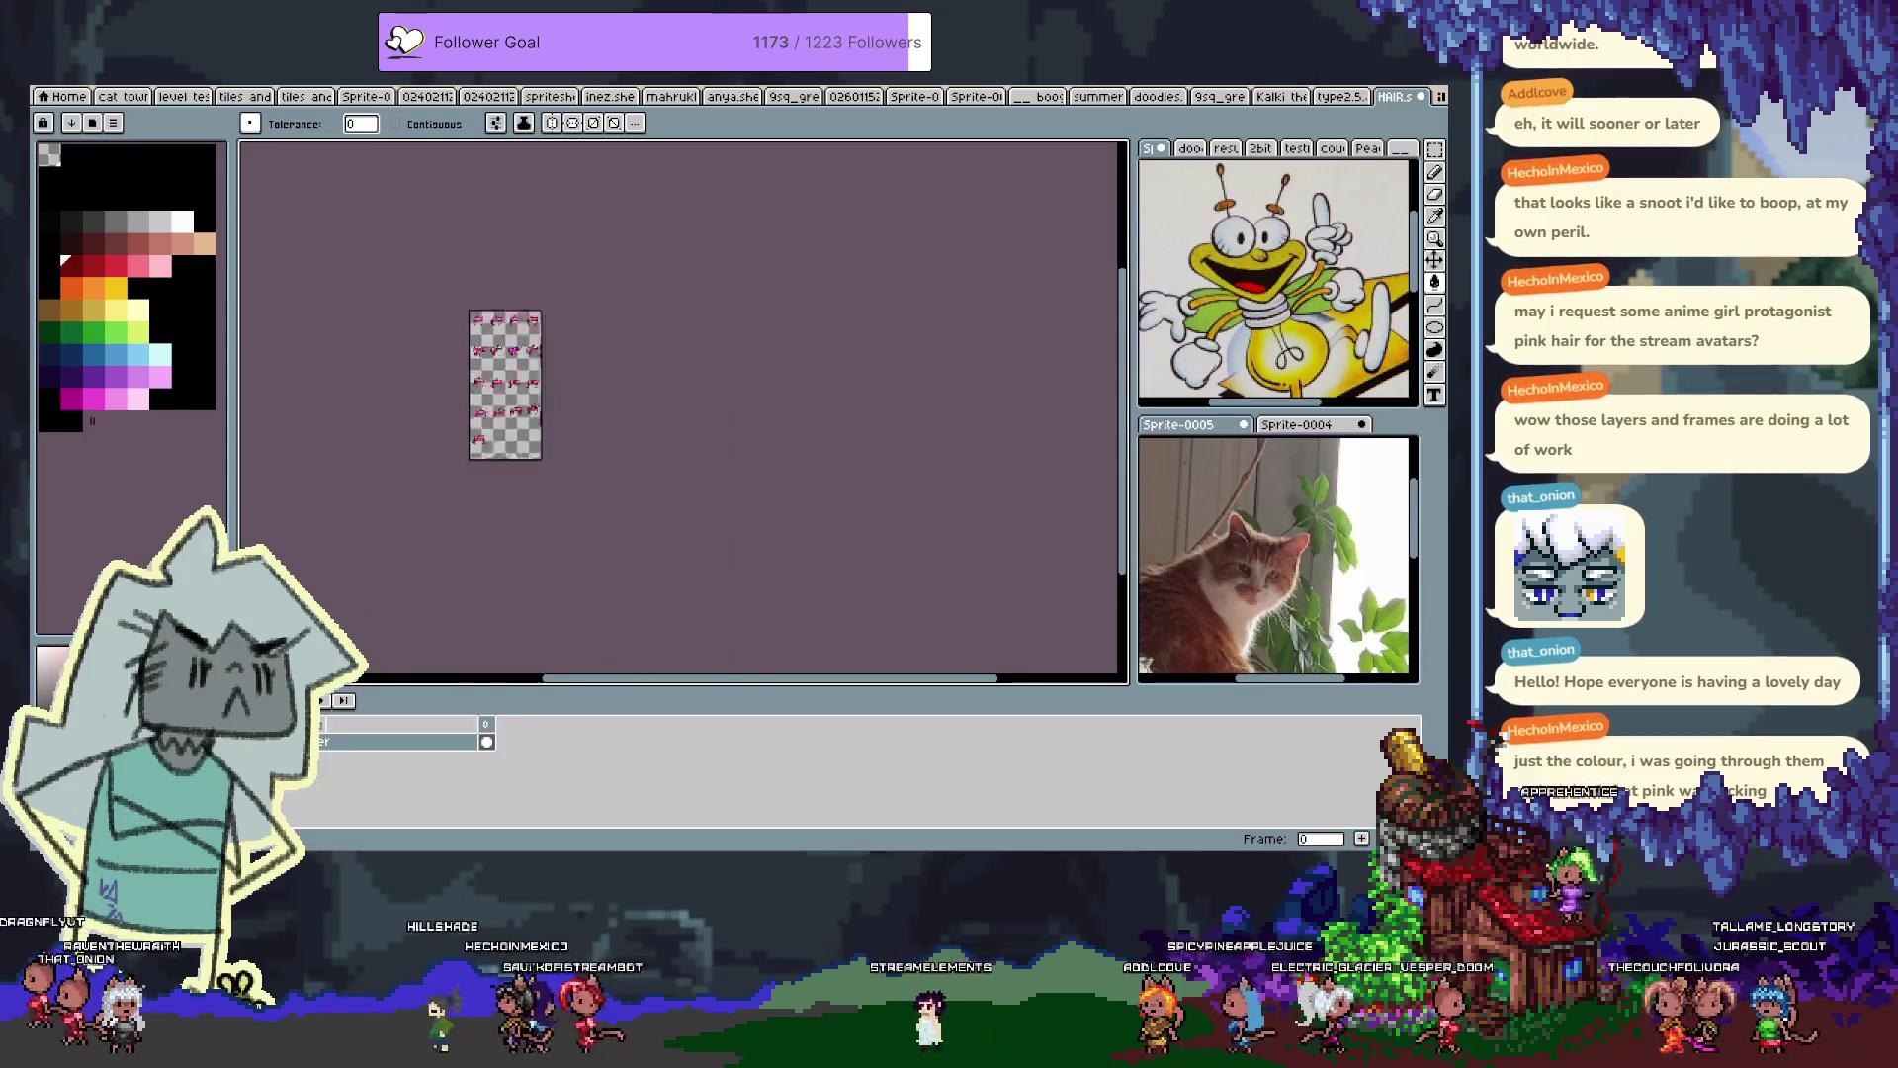
scroll(514, 346, up, 2)
scroll(505, 341, up, 1)
key(alt)
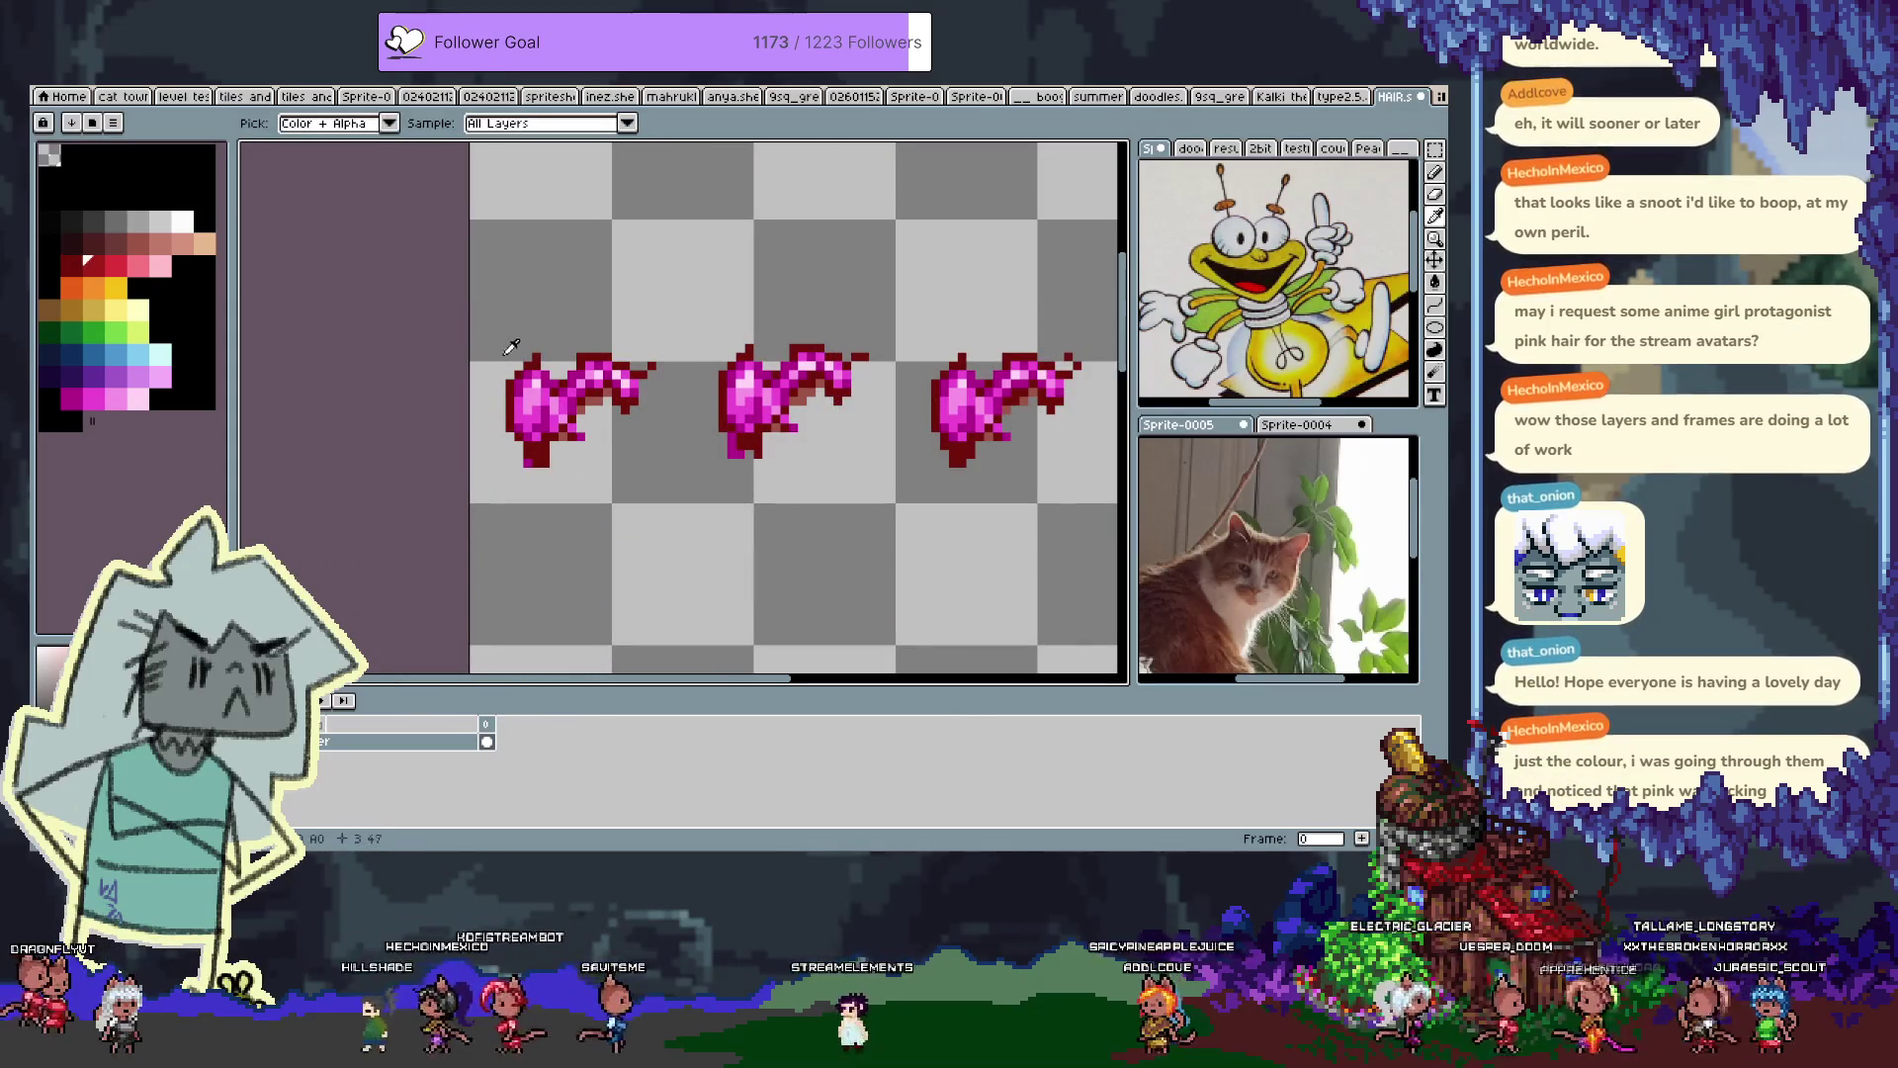
click(534, 393)
scroll(547, 377, down, 2)
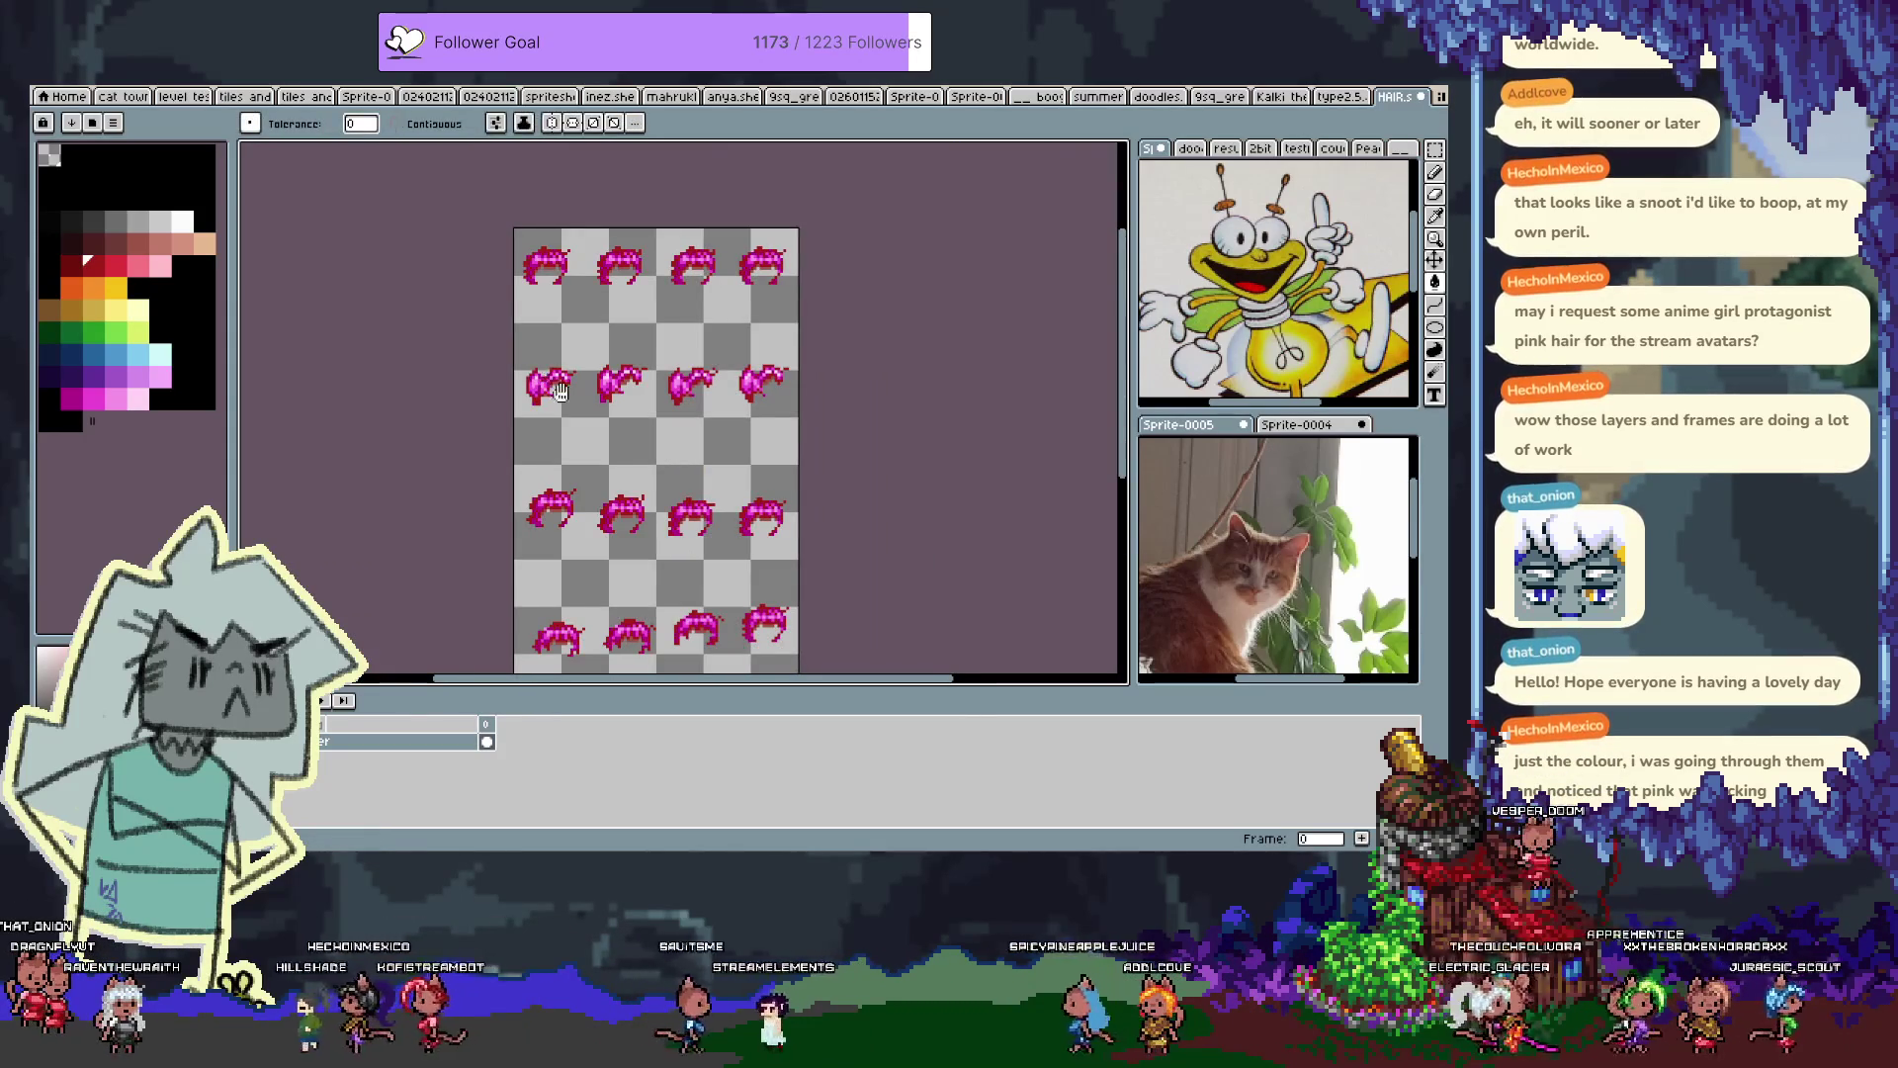
scroll(732, 398, down, 1)
scroll(733, 398, down, 1)
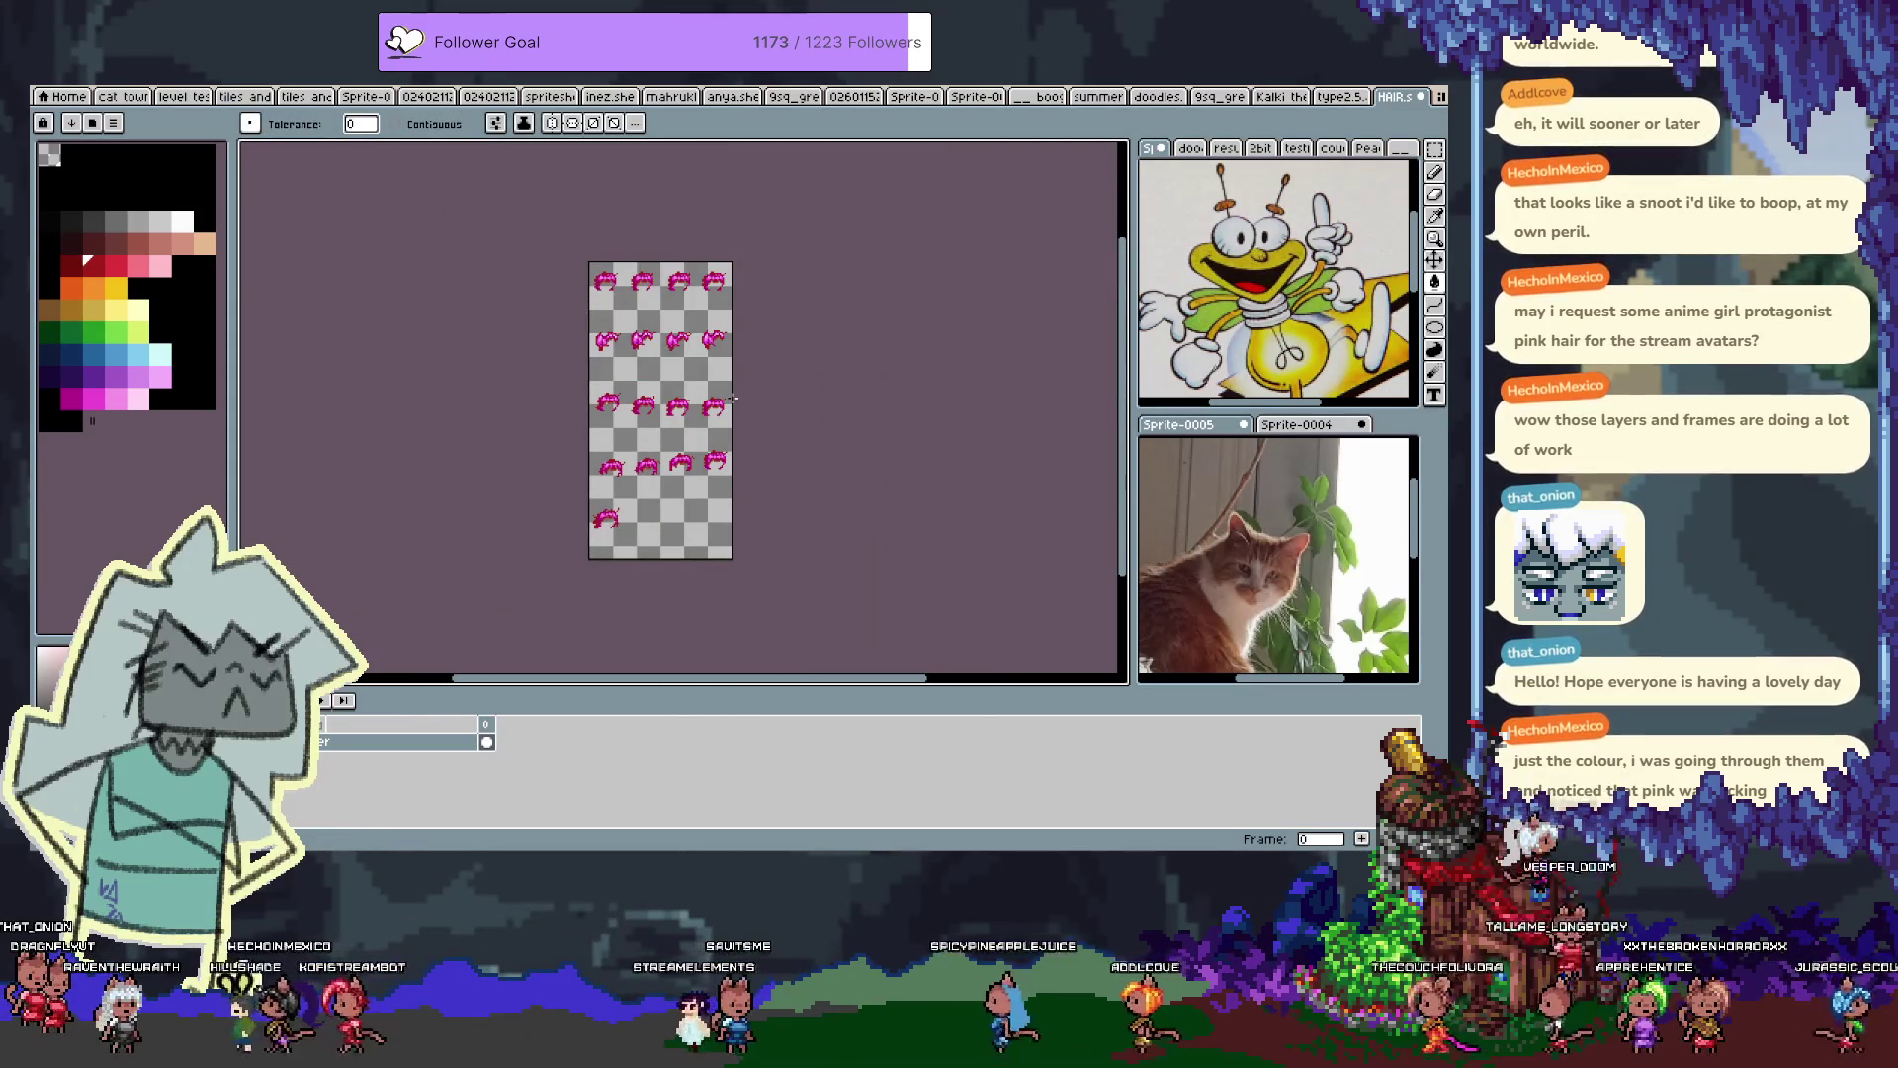
key(ctrl+shift+s)
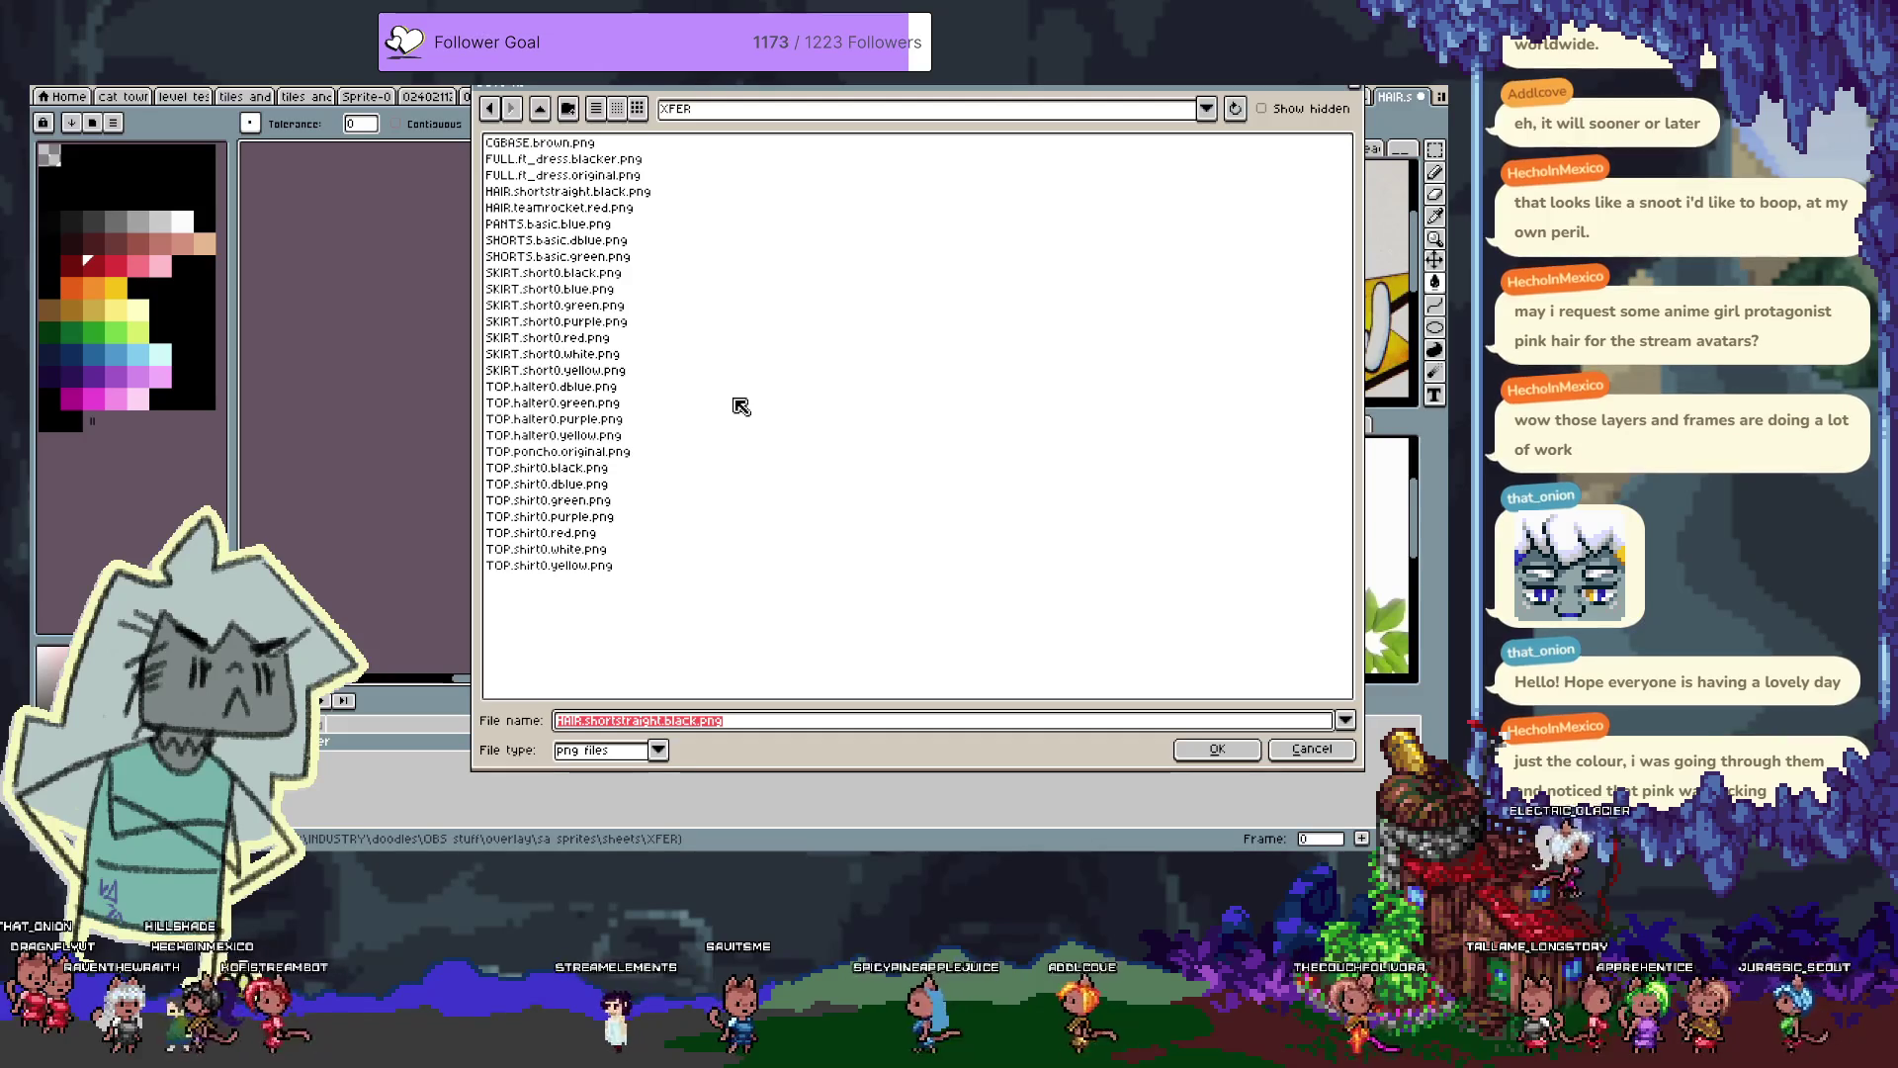
Create a new folder named test inside the sheets folder
click(541, 111)
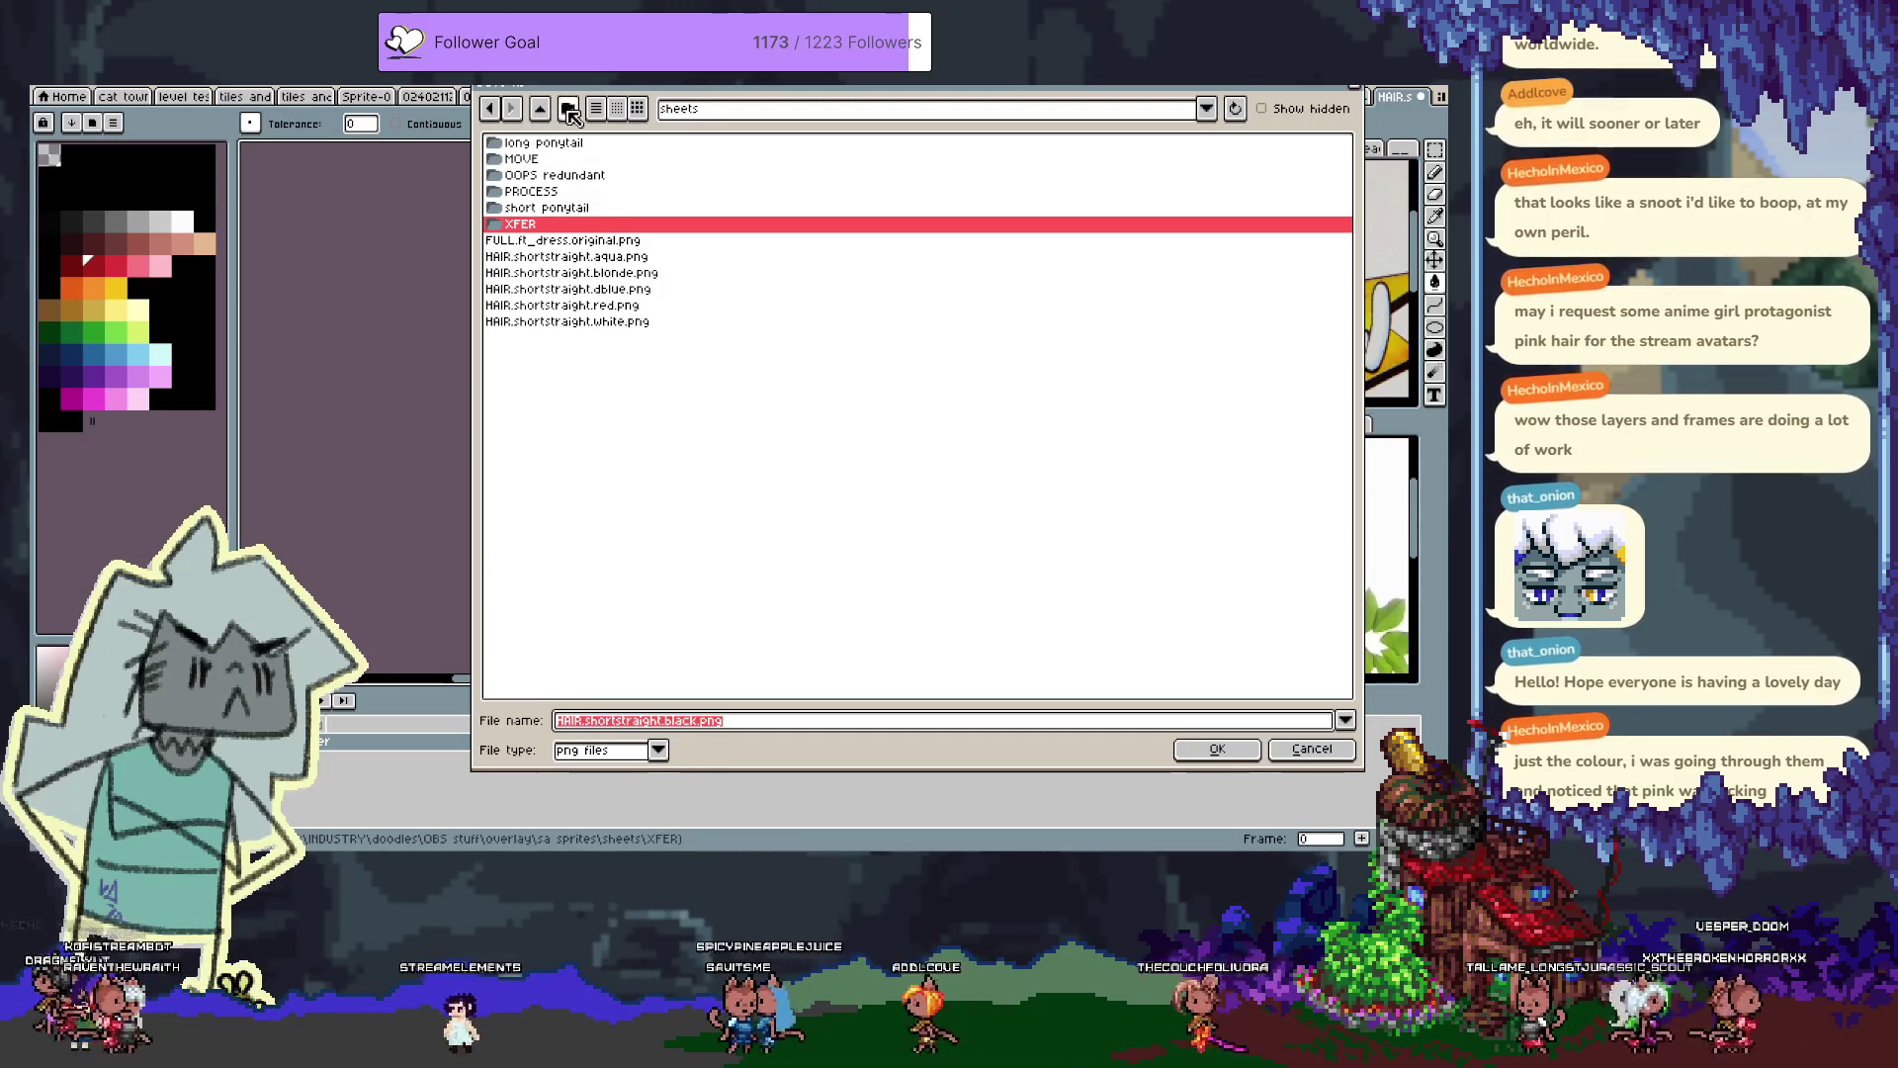
click(568, 109)
text(test)
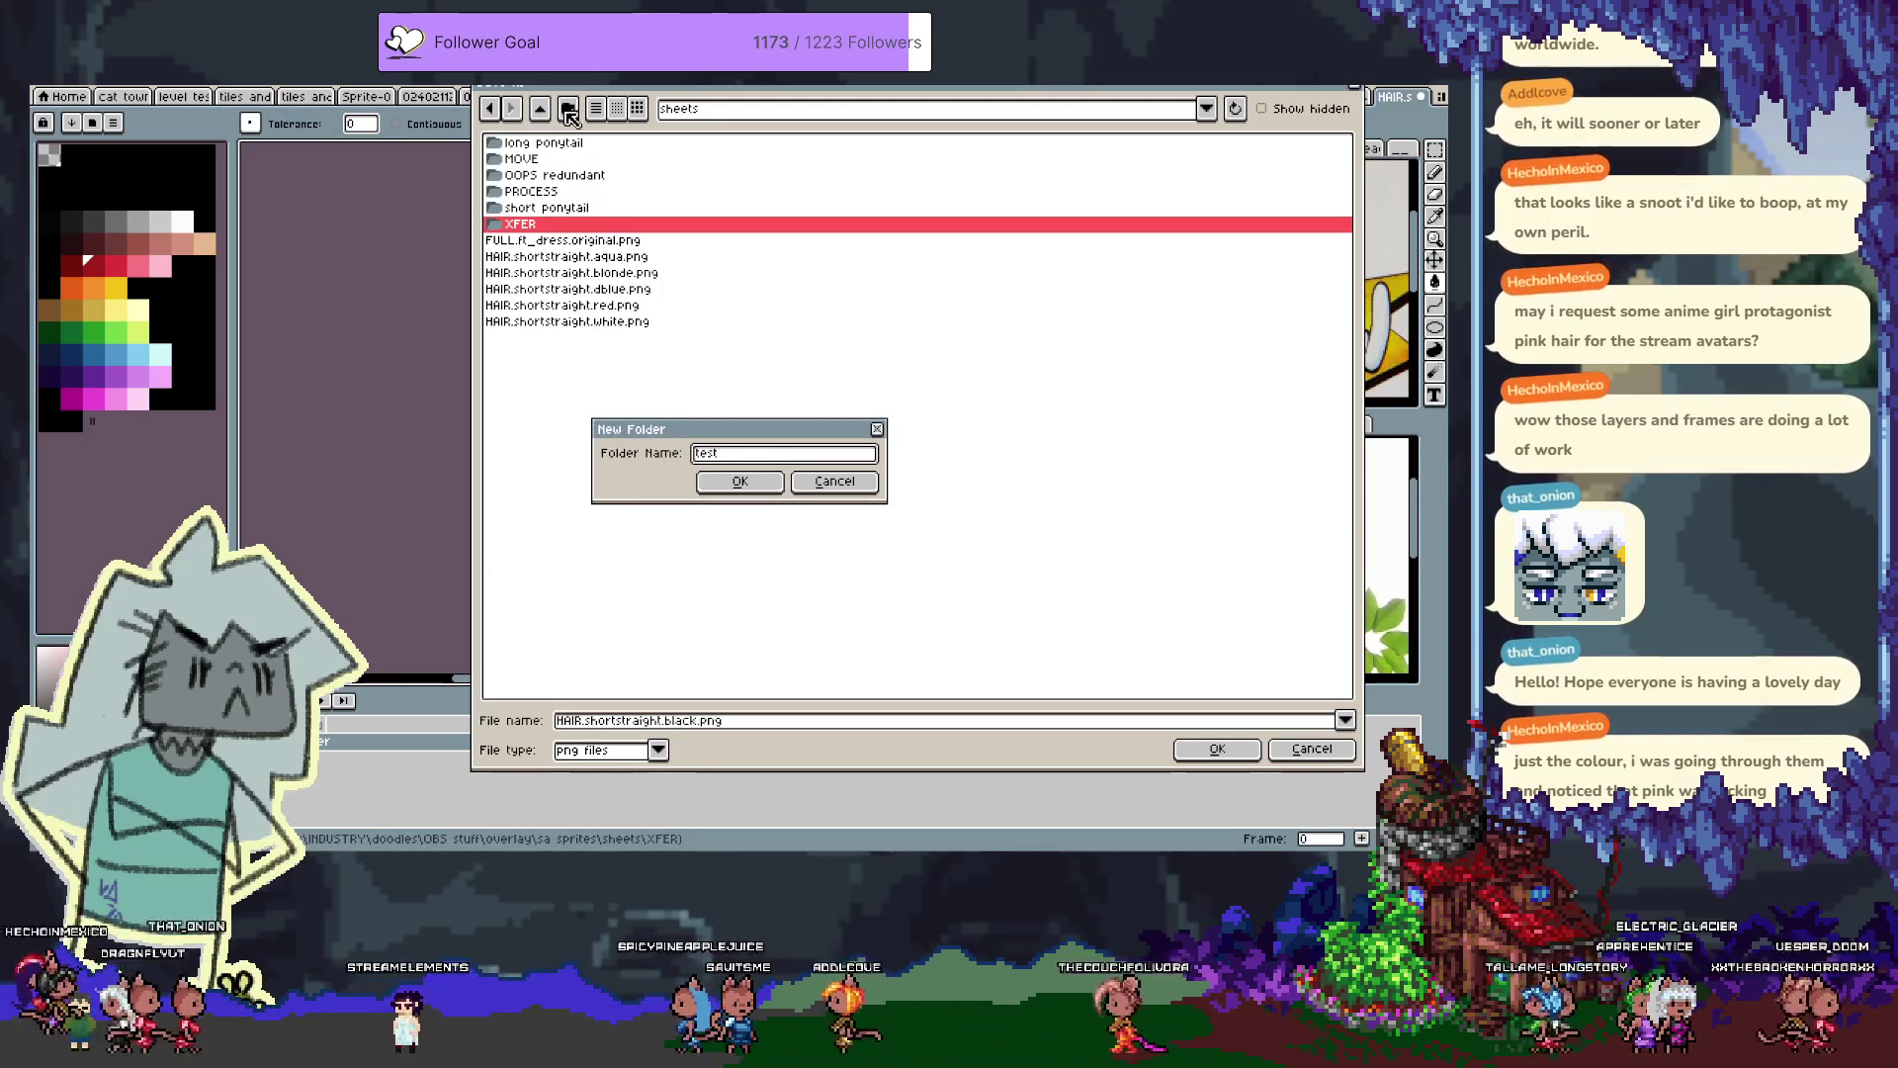
key(Return)
Save the sheet in it as HAIR.shortstraight.pink.png
click(702, 713)
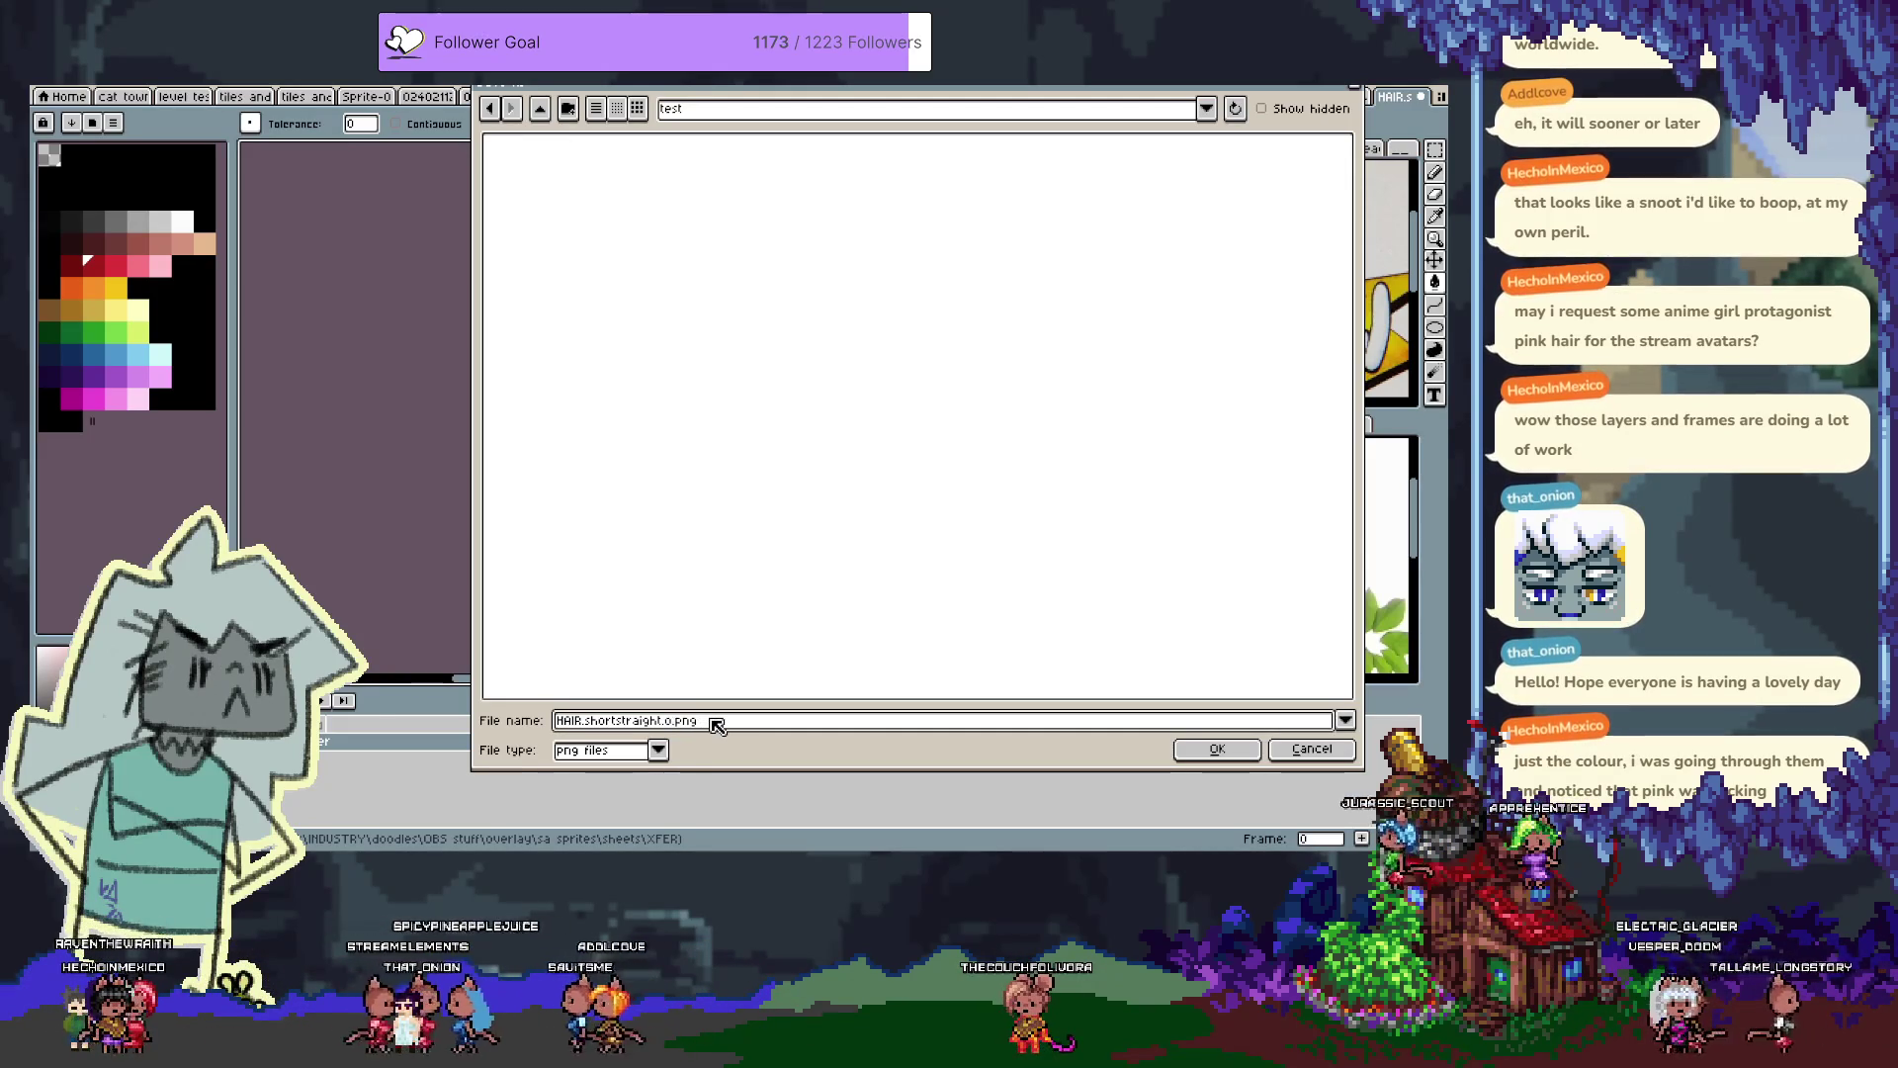
text(o.)
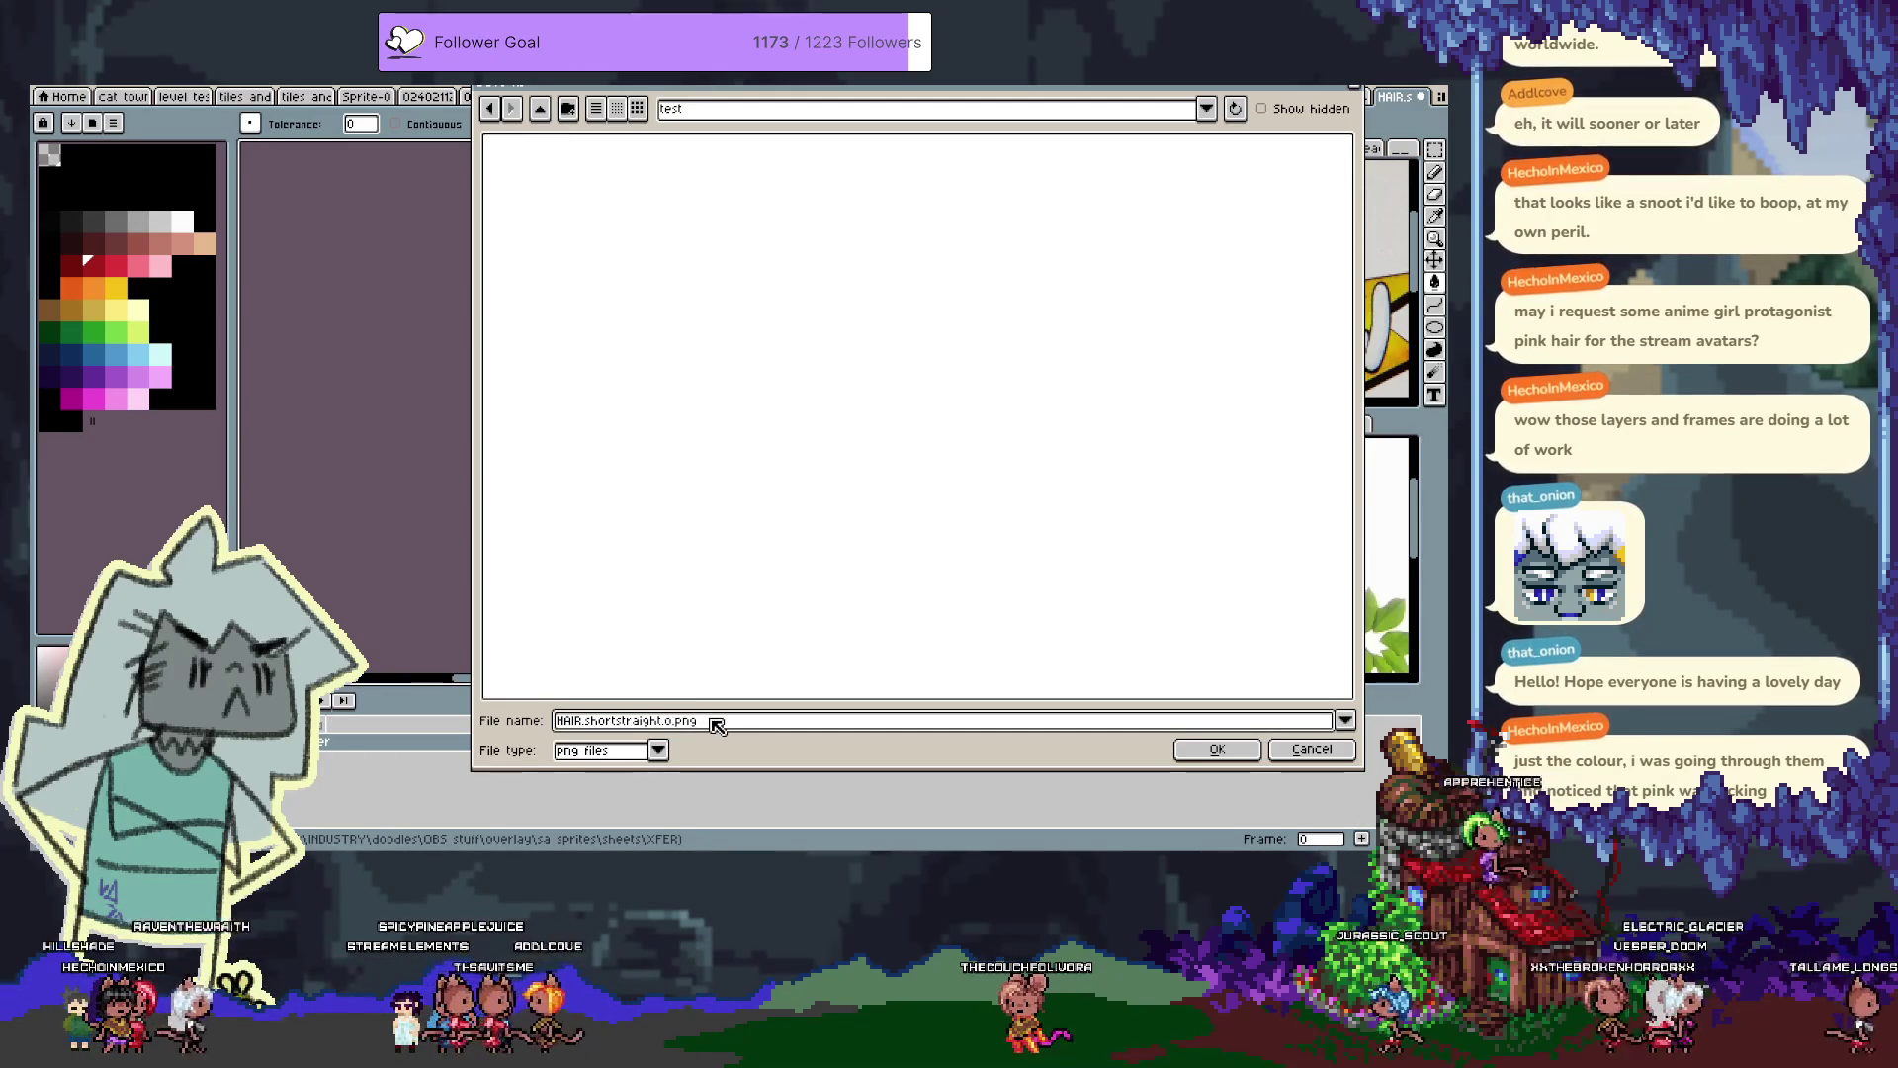
key(BackSpace)
key(BackSpace)
text(pink)
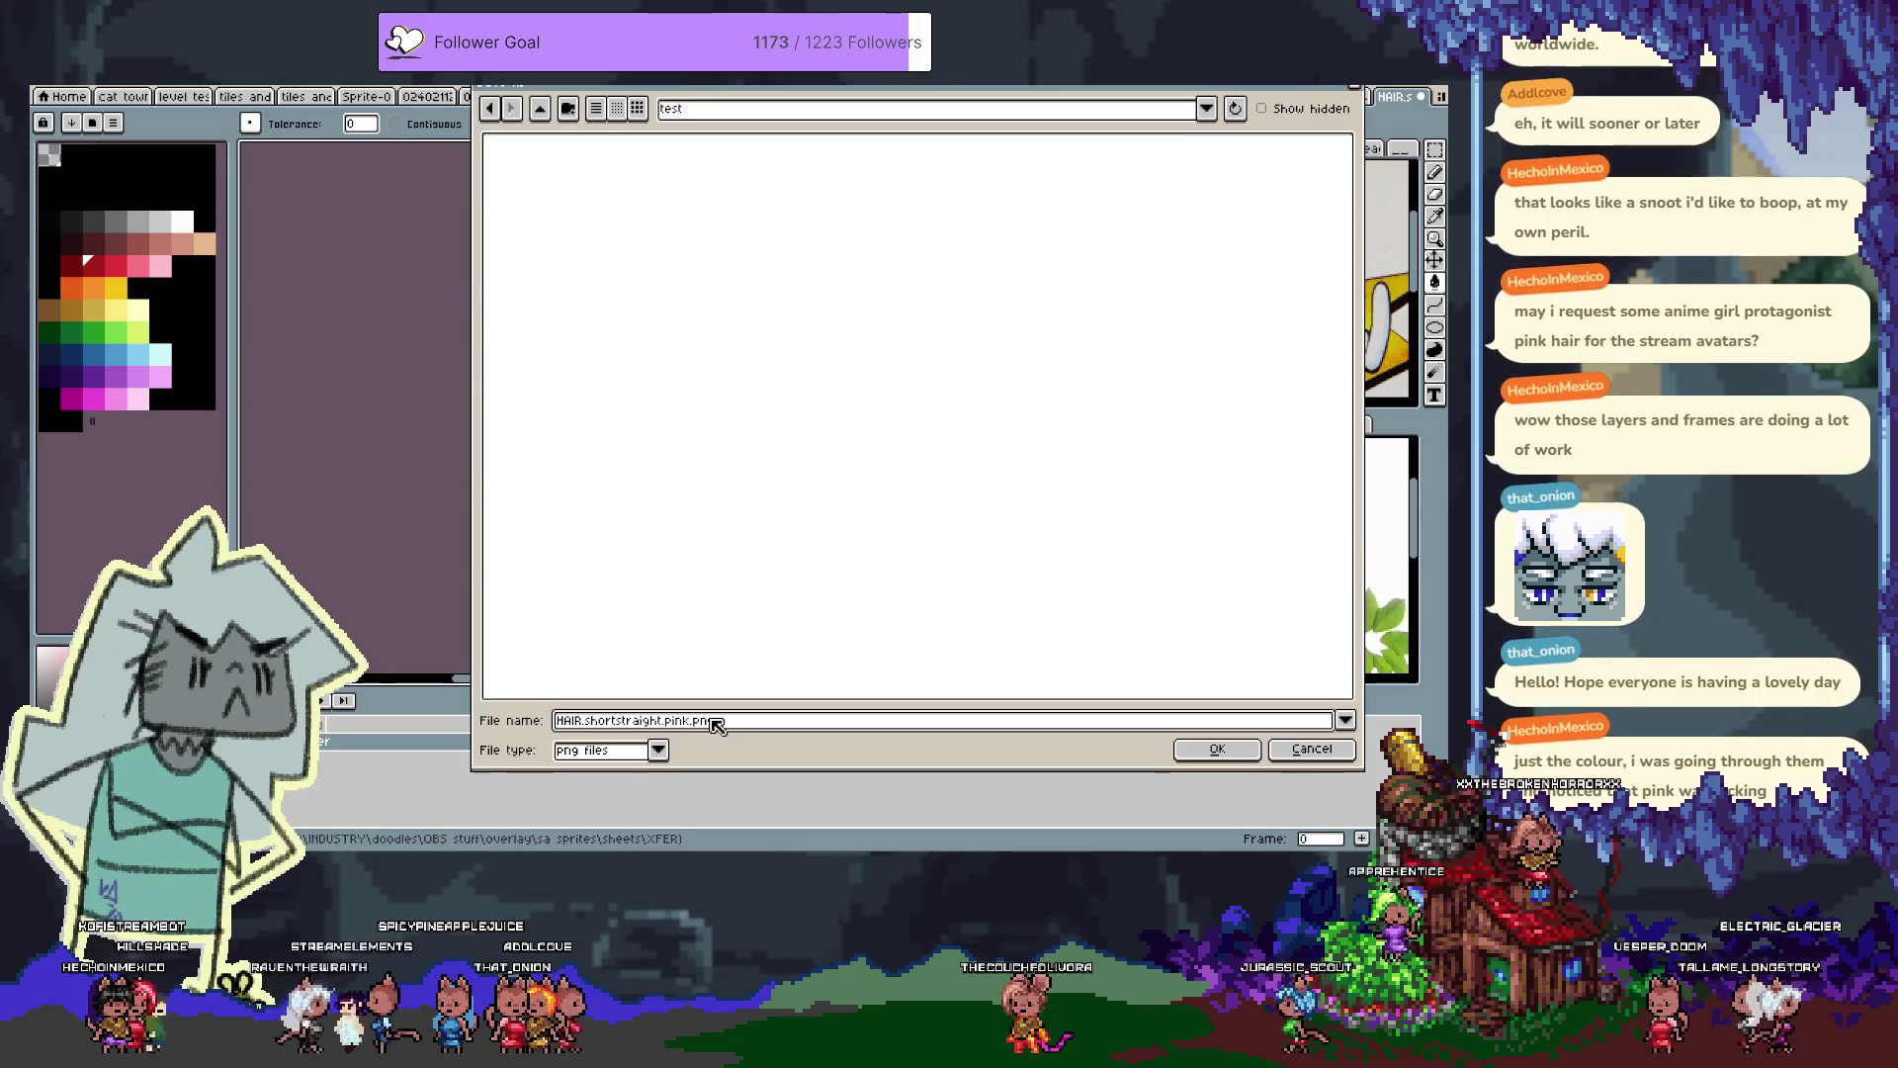
key(Return)
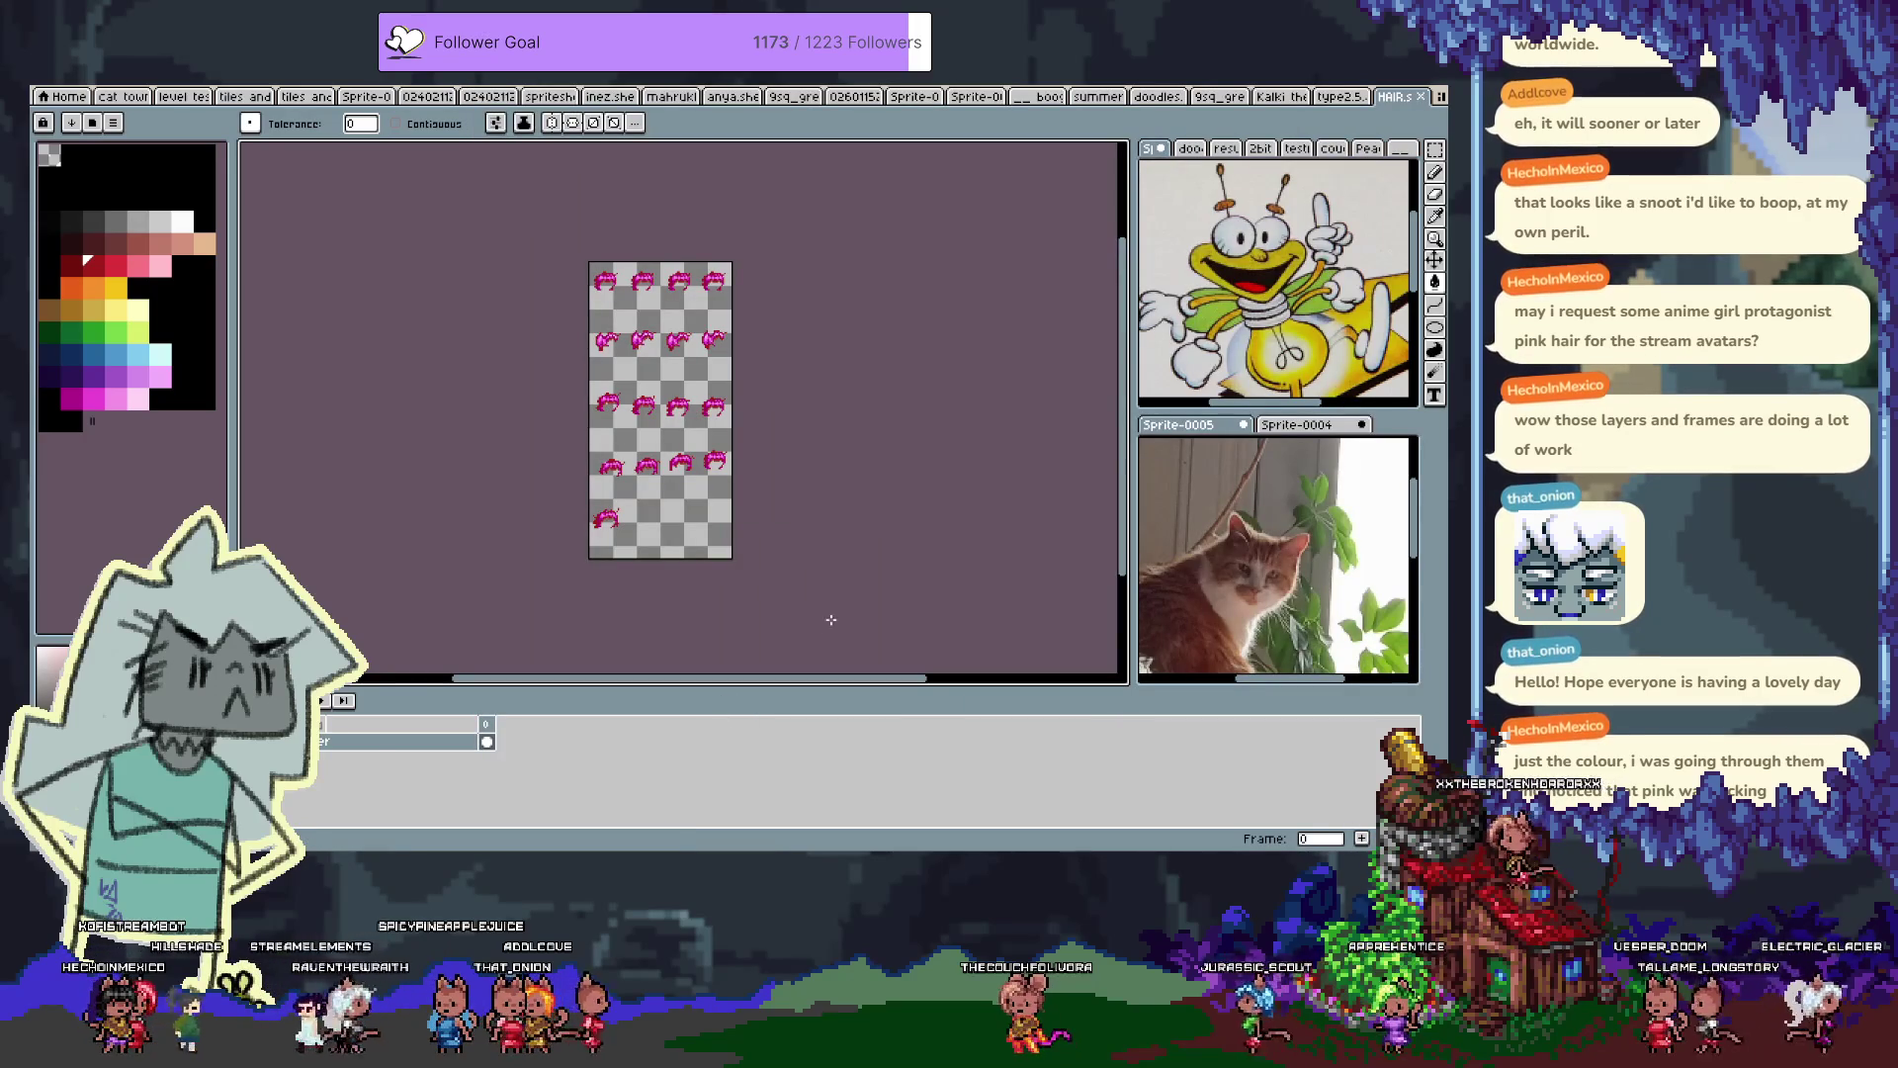
Dock the pink hair sheet in the lower side preview panel
key(i)
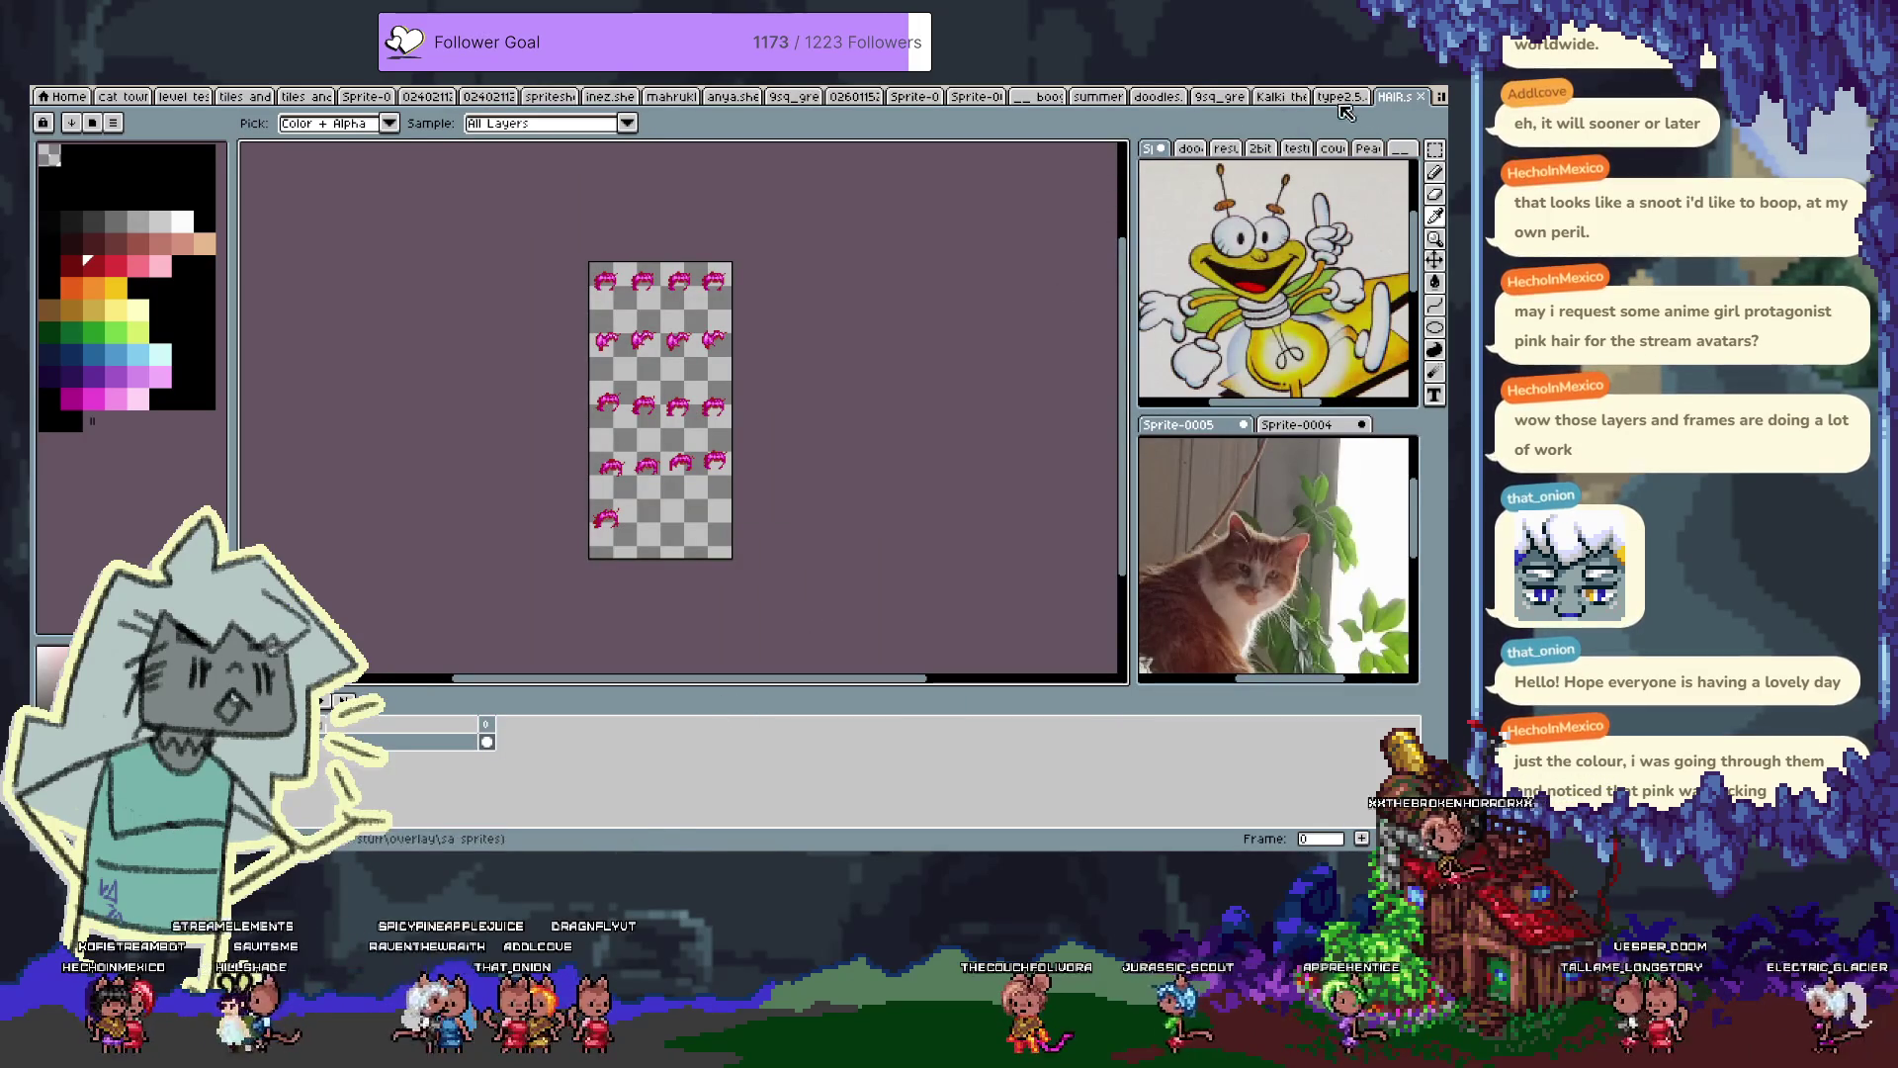
drag(1388, 106, 1182, 150)
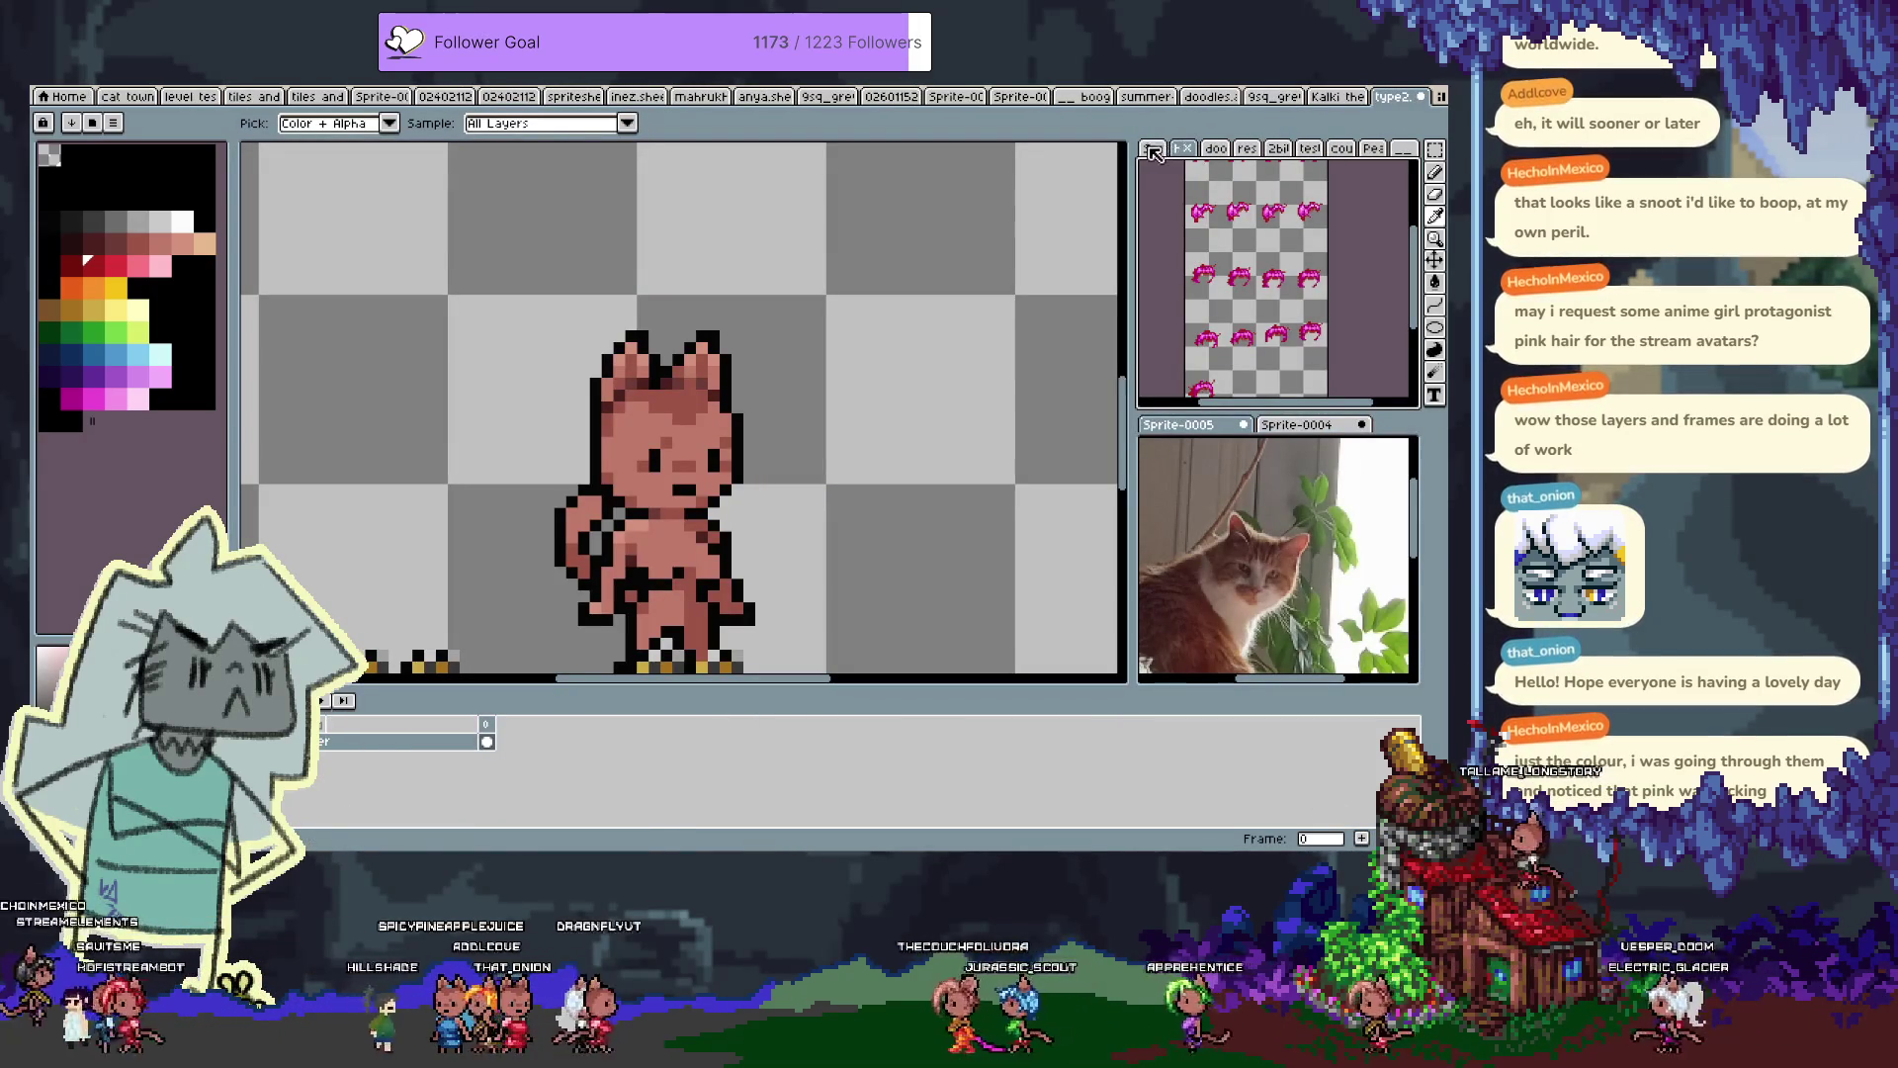
drag(1178, 151, 1163, 435)
Cycle through the open documents to the line sketch, then switch to Clip Studio Paint
click(1206, 96)
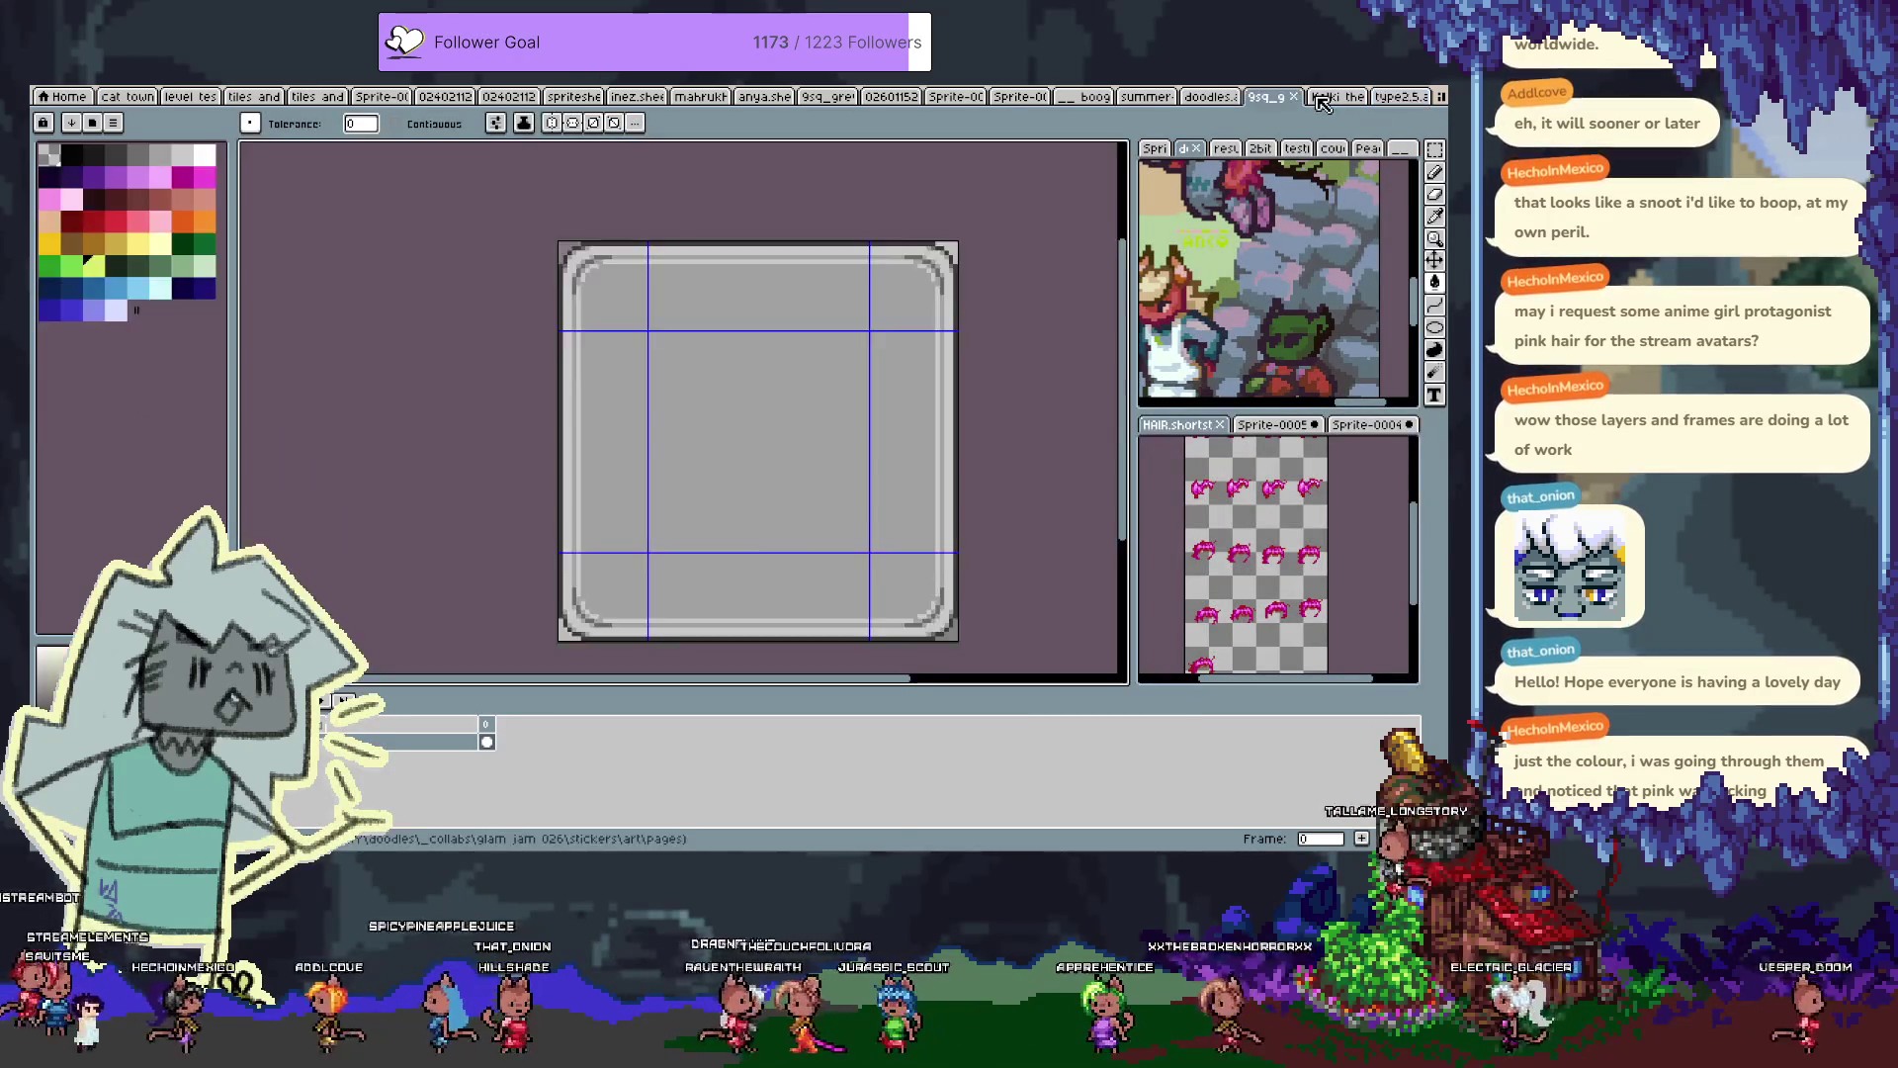
key(ctrl+shift+Tab)
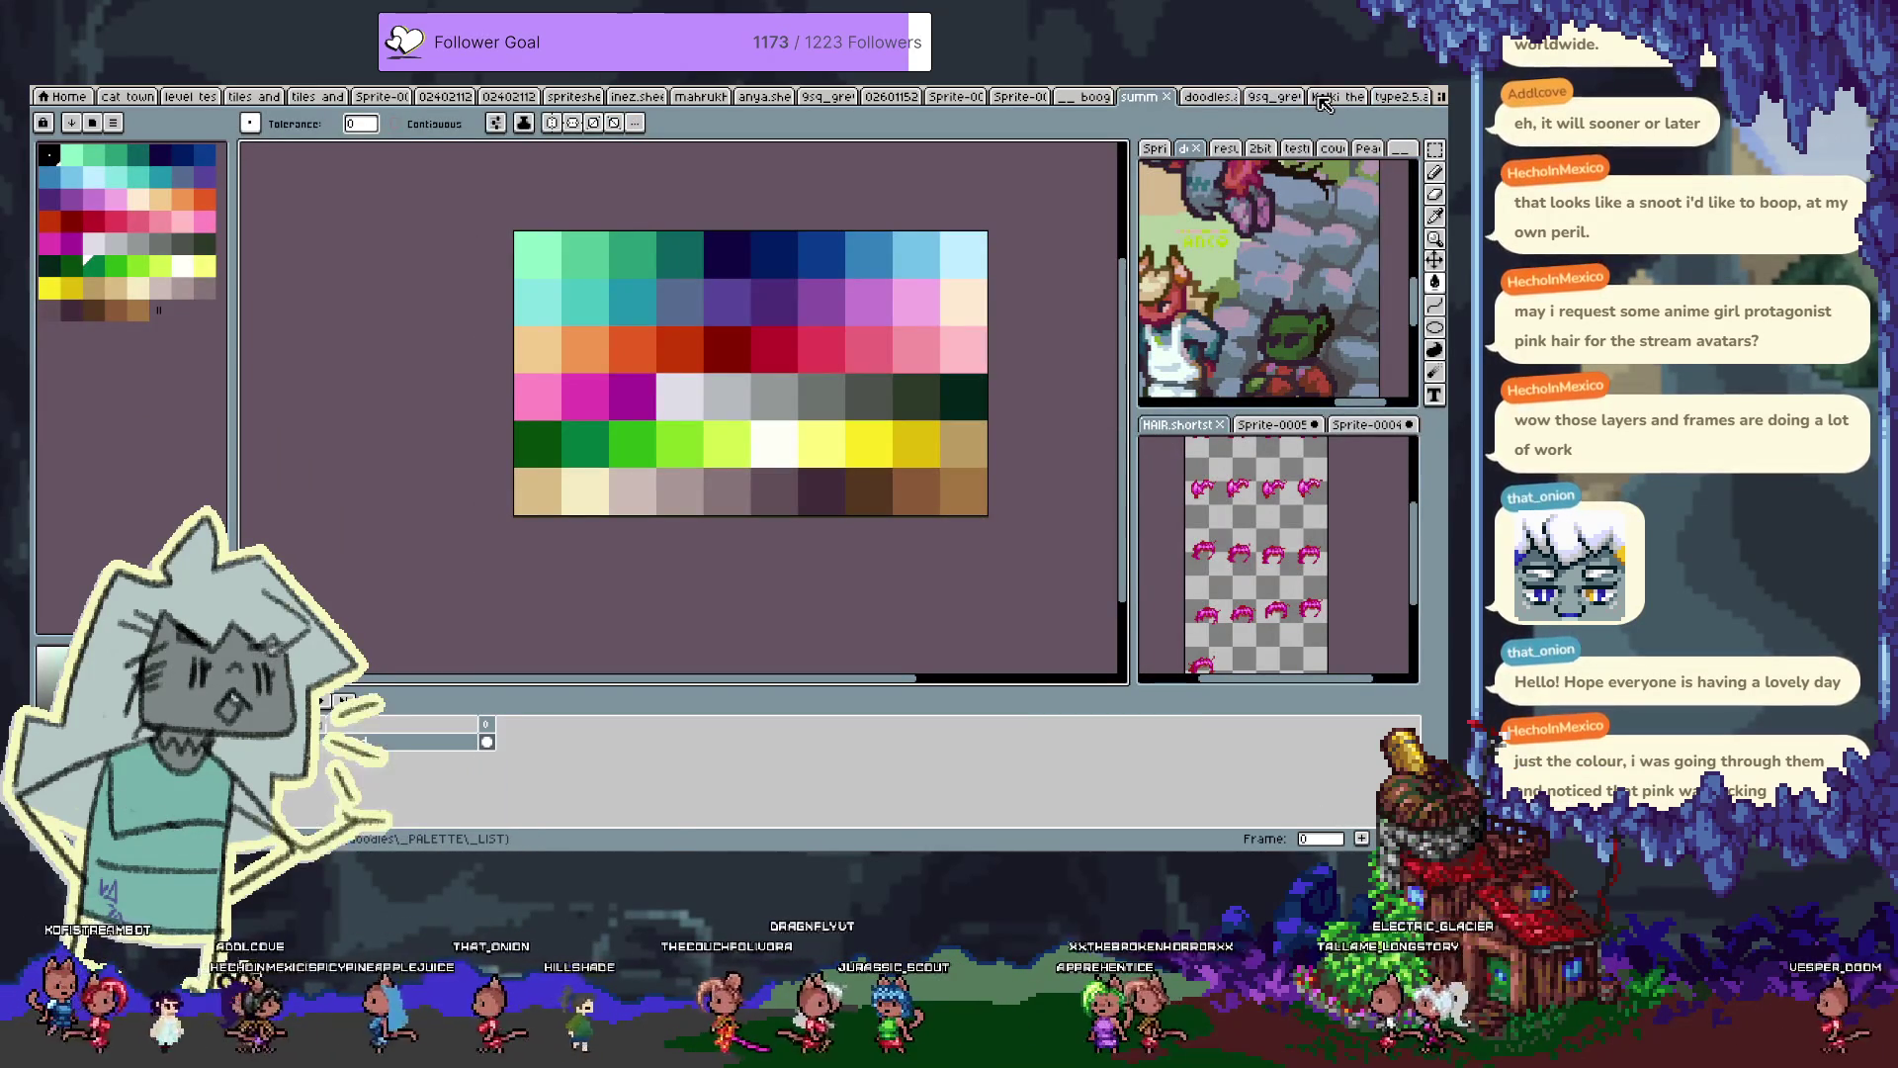
key(ctrl+shift+Tab)
key(ctrl+Tab)
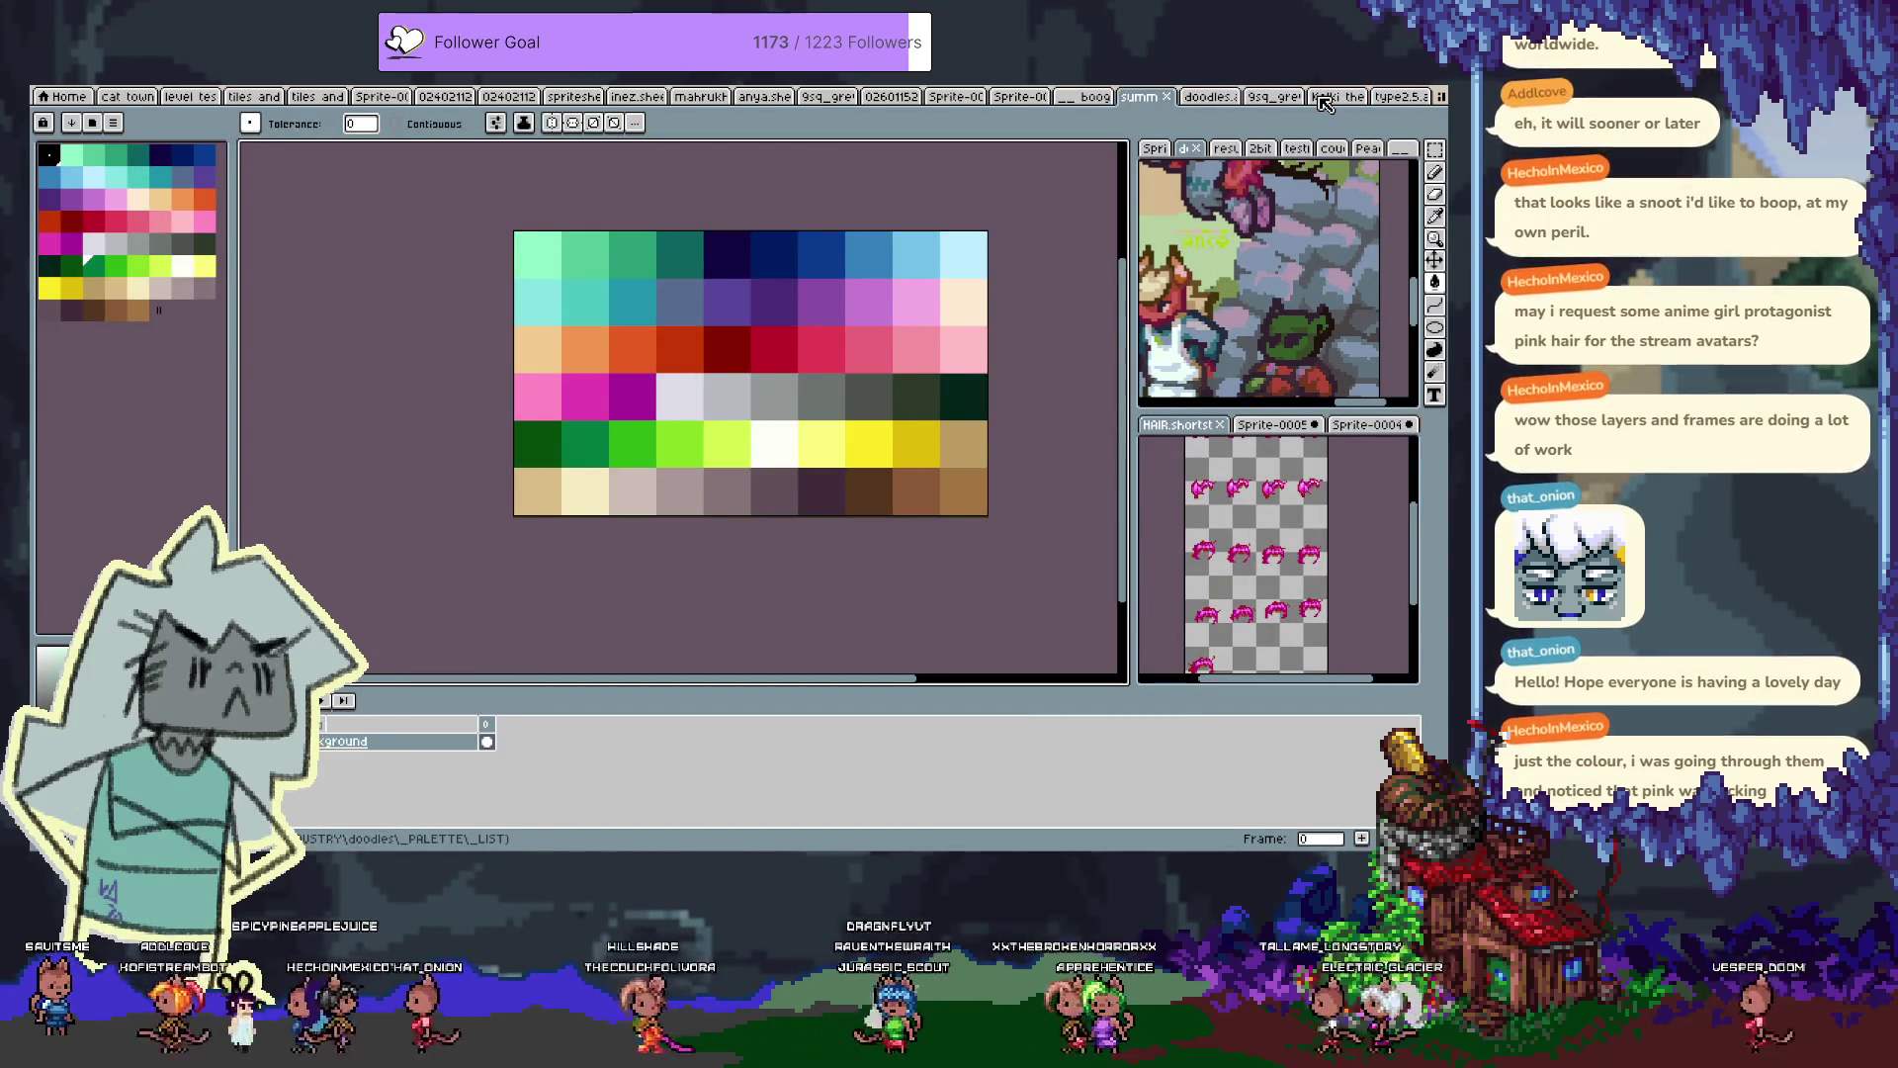
key(ctrl+Tab)
key(ctrl+Tab)
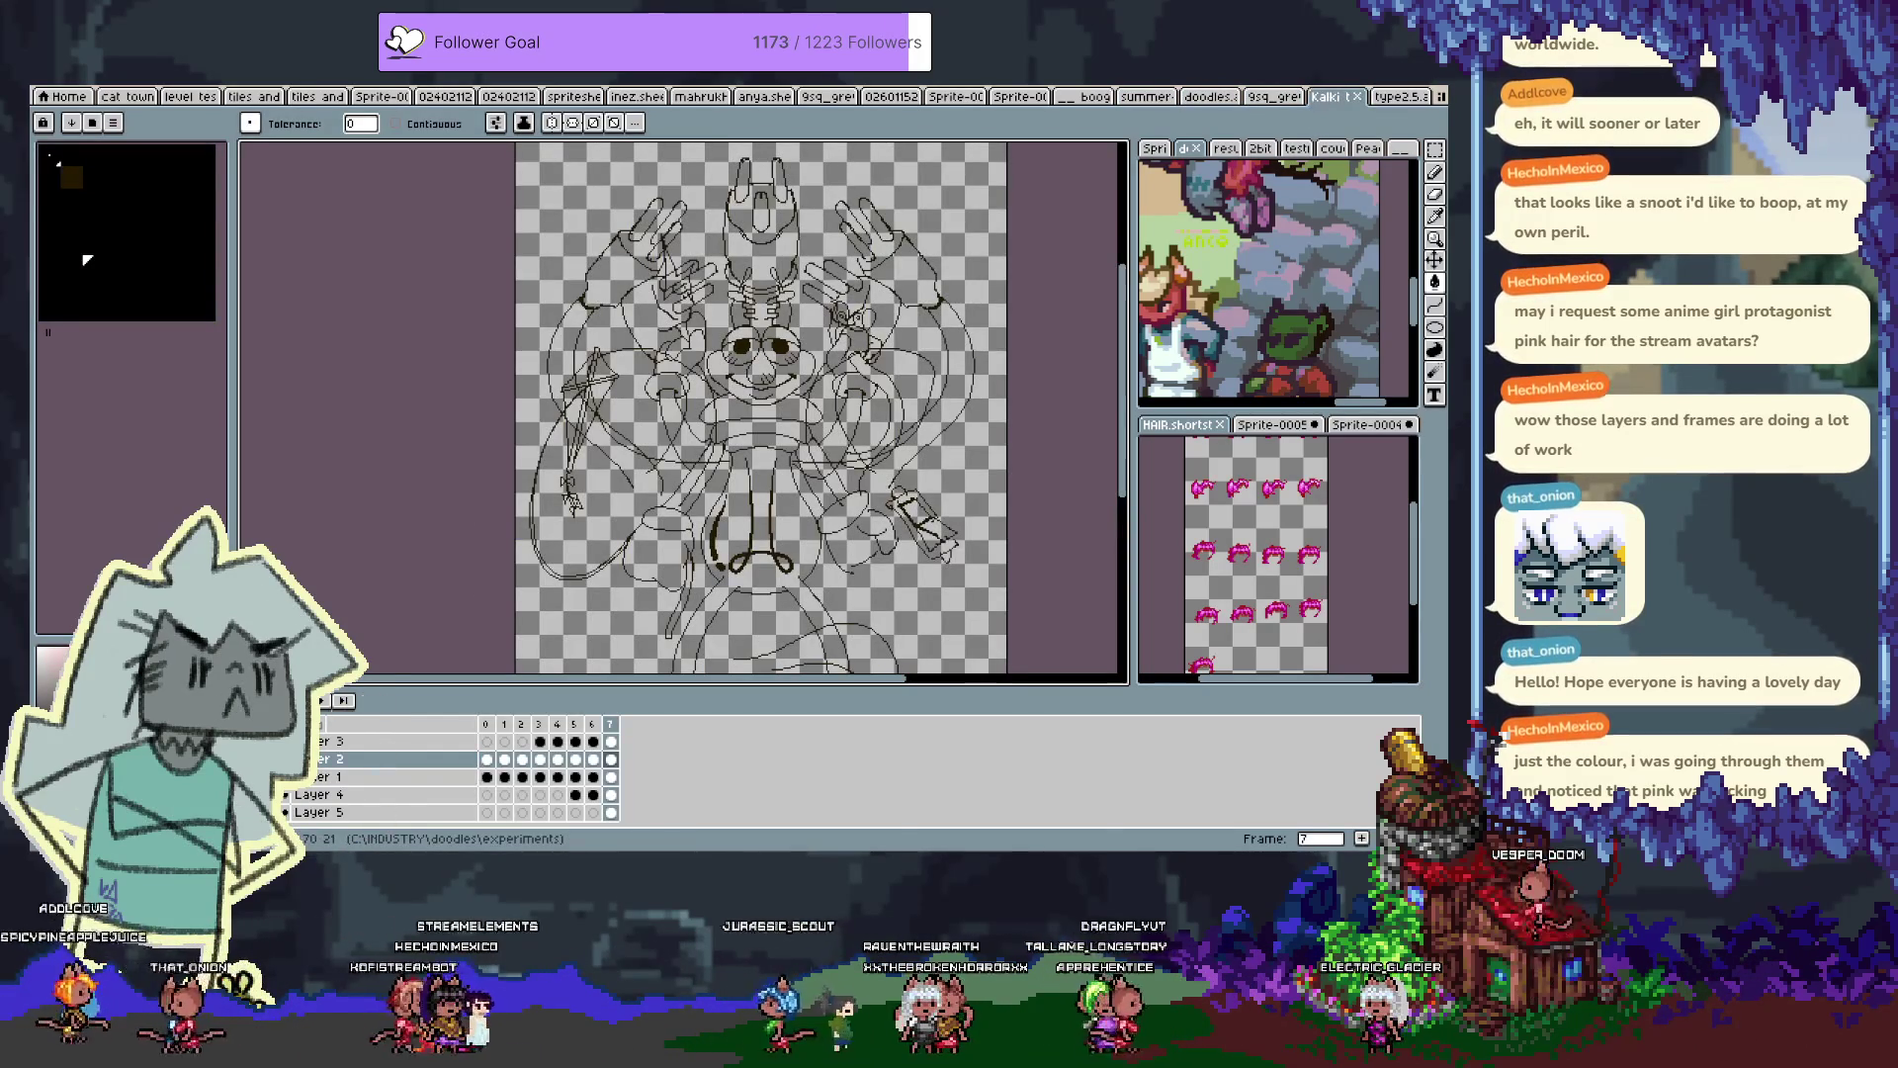
key(alt+Tab)
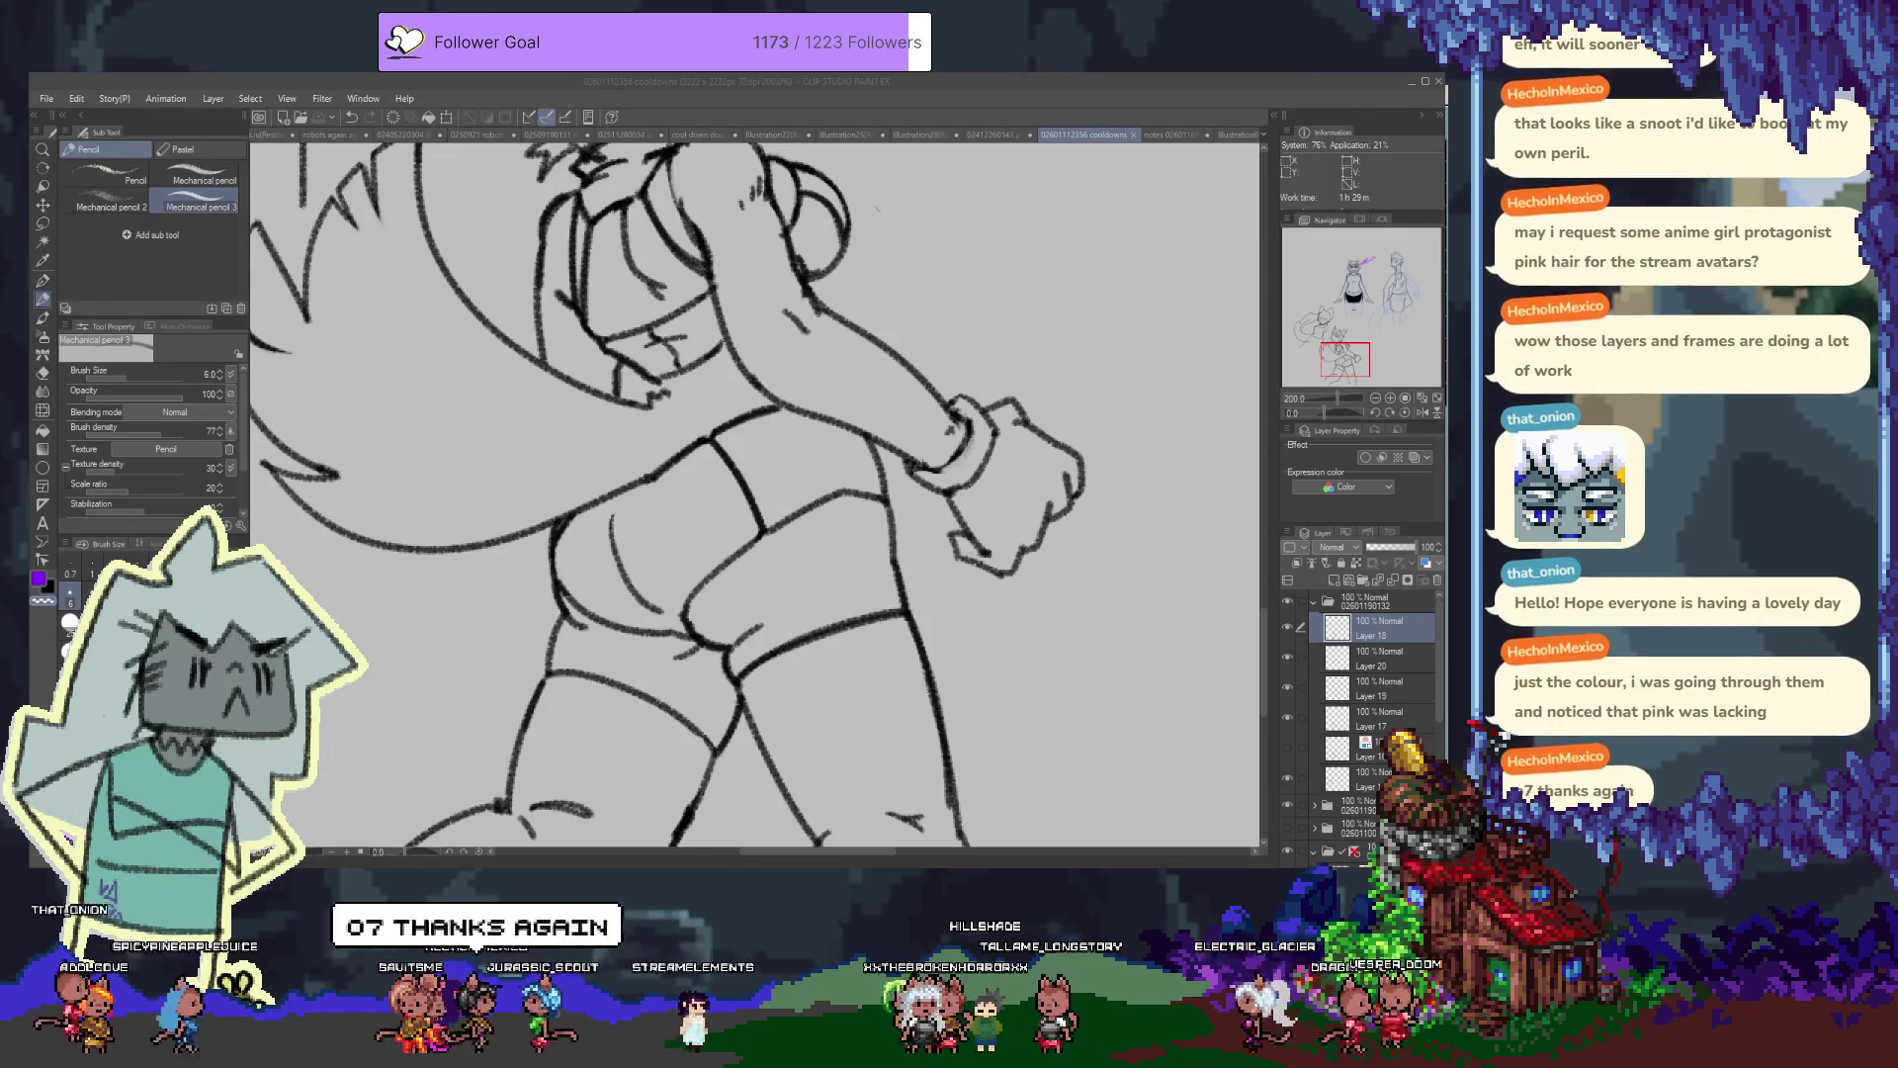
Draw and undo trial pencil lines along the face's left side
click(297, 505)
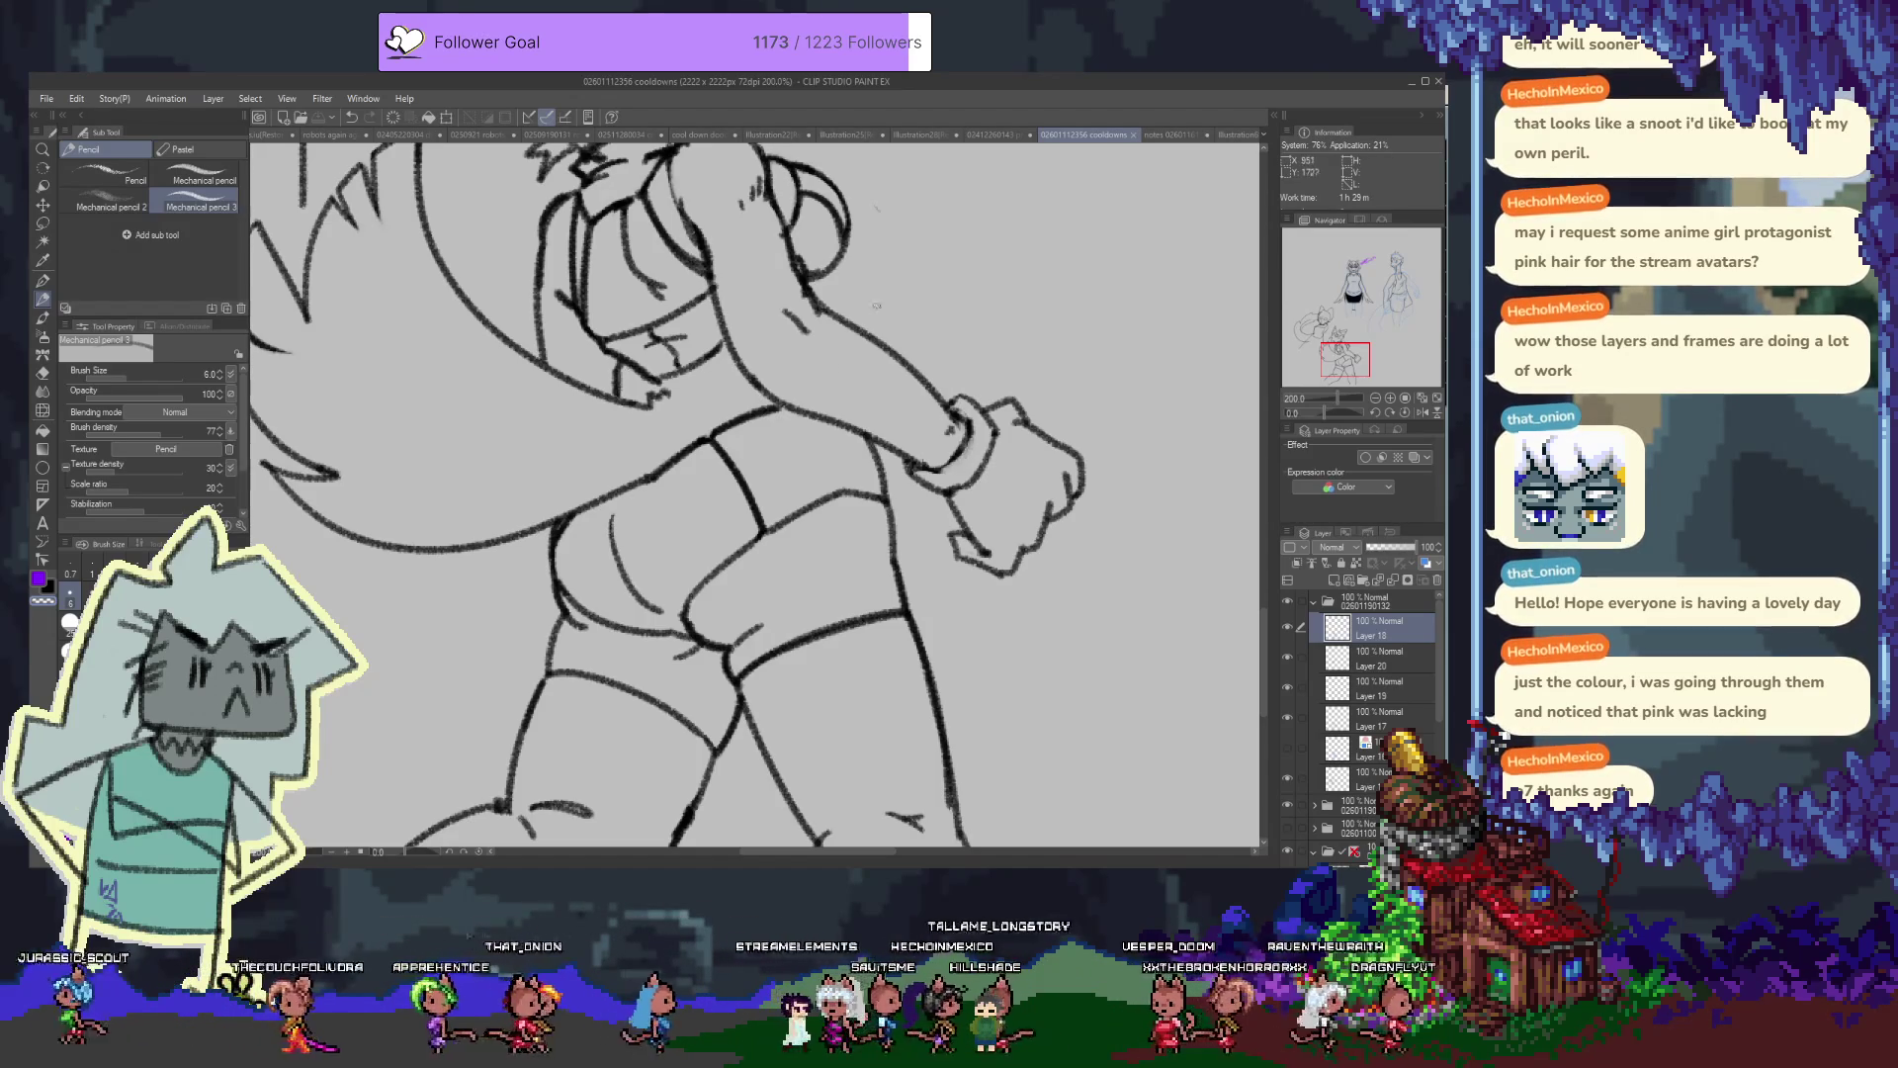
scroll(792, 351, up, 3)
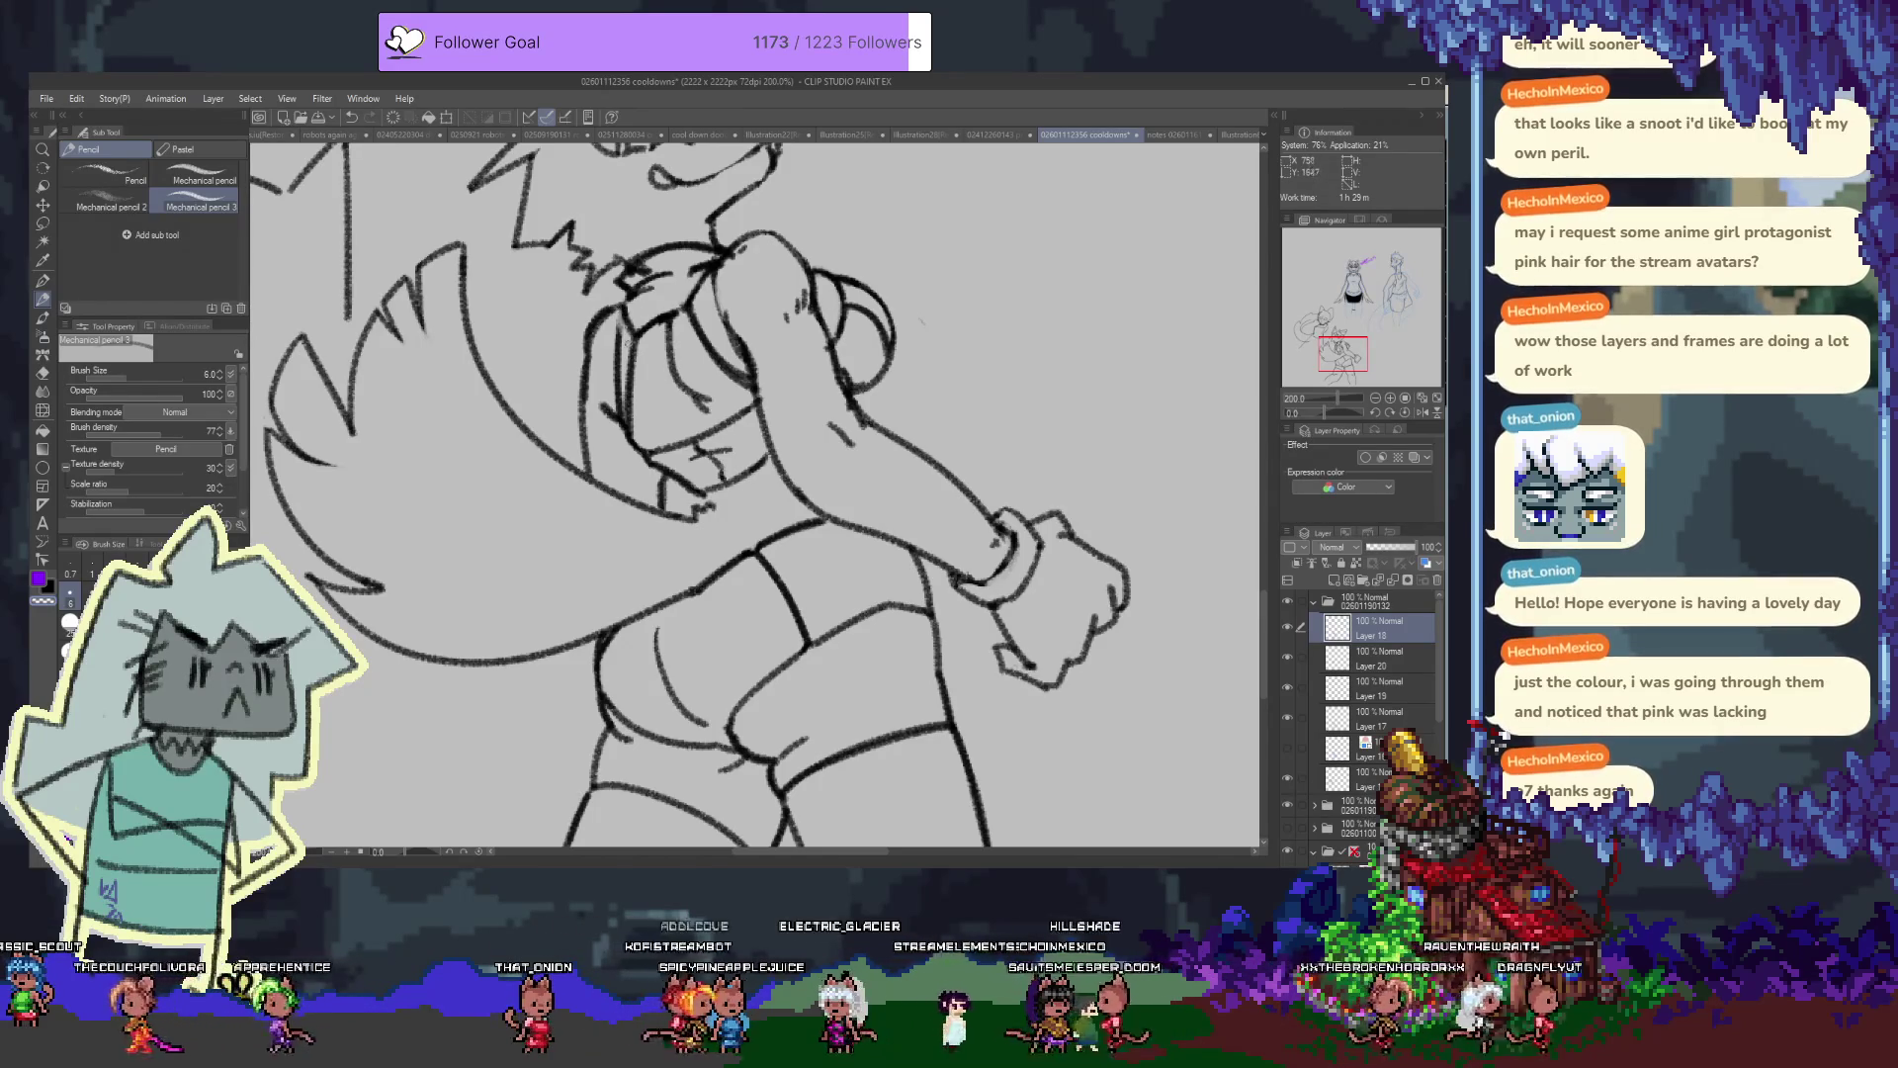
key(e)
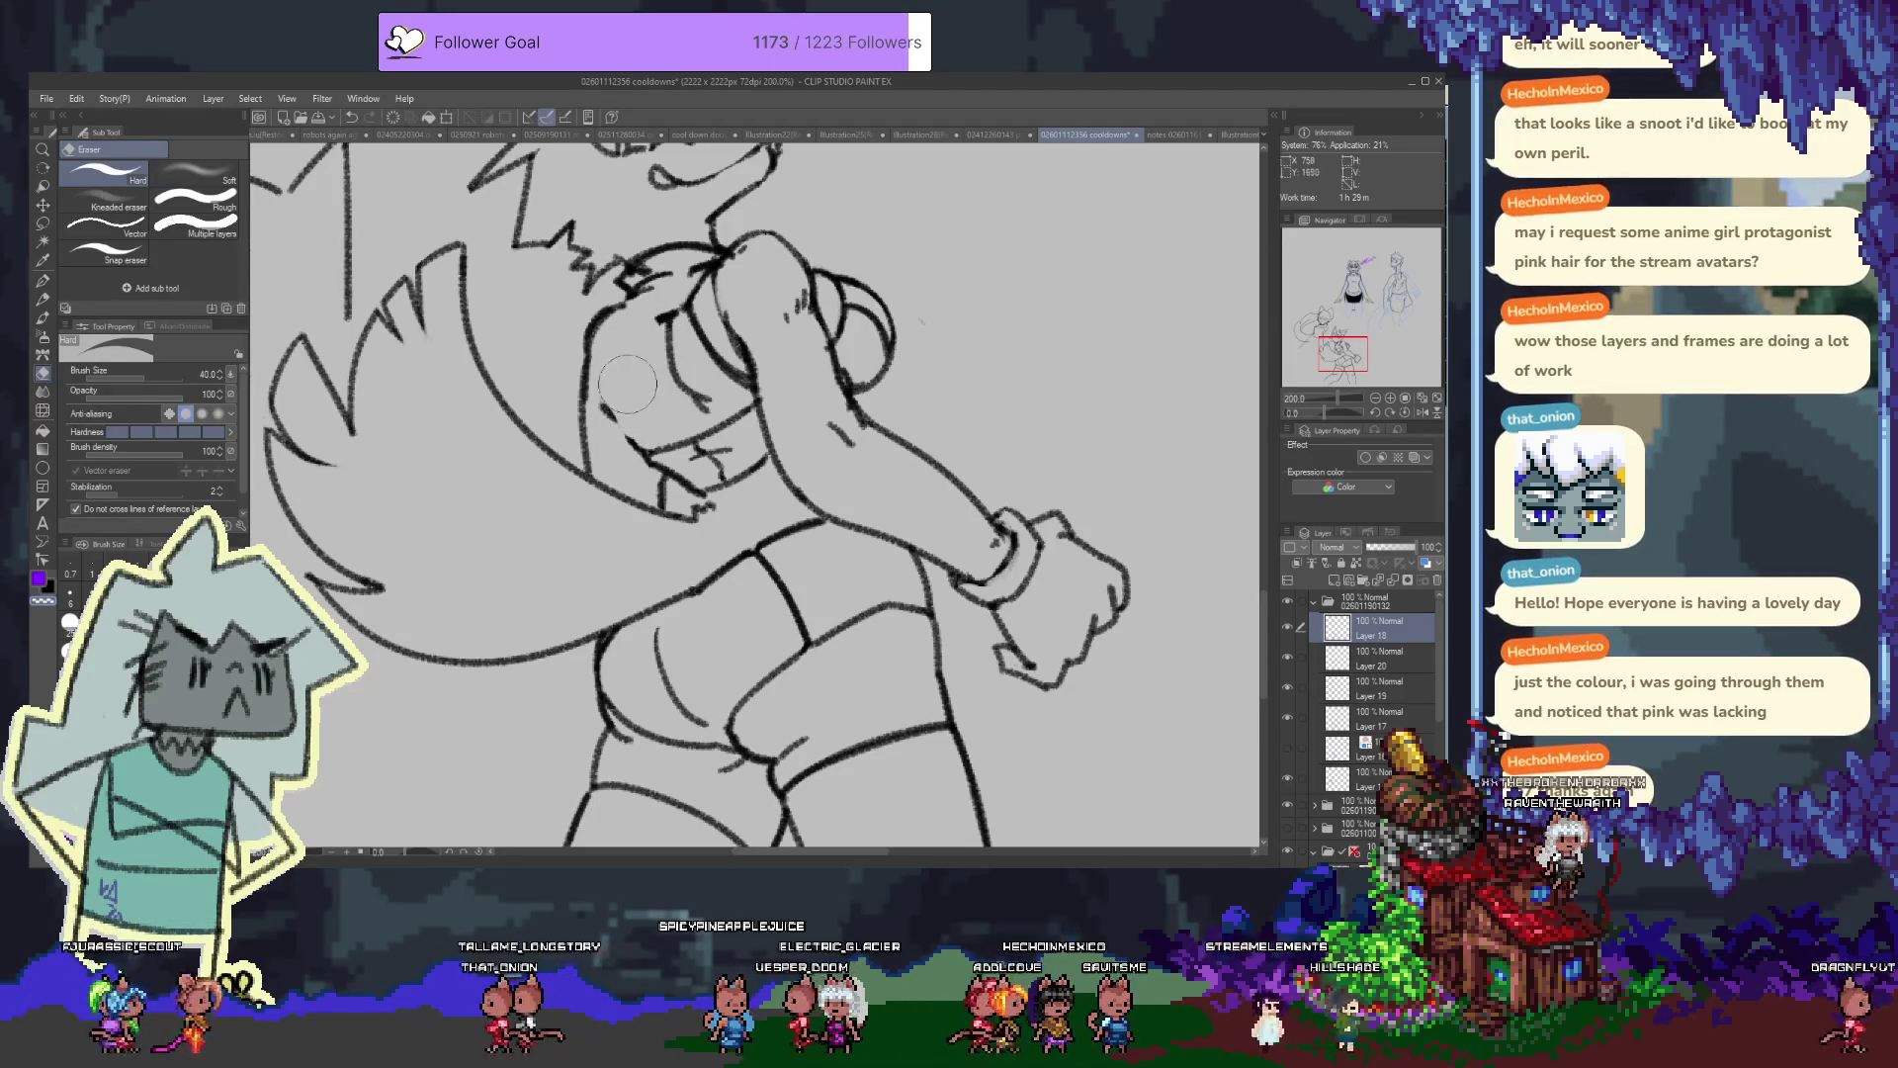
key(p)
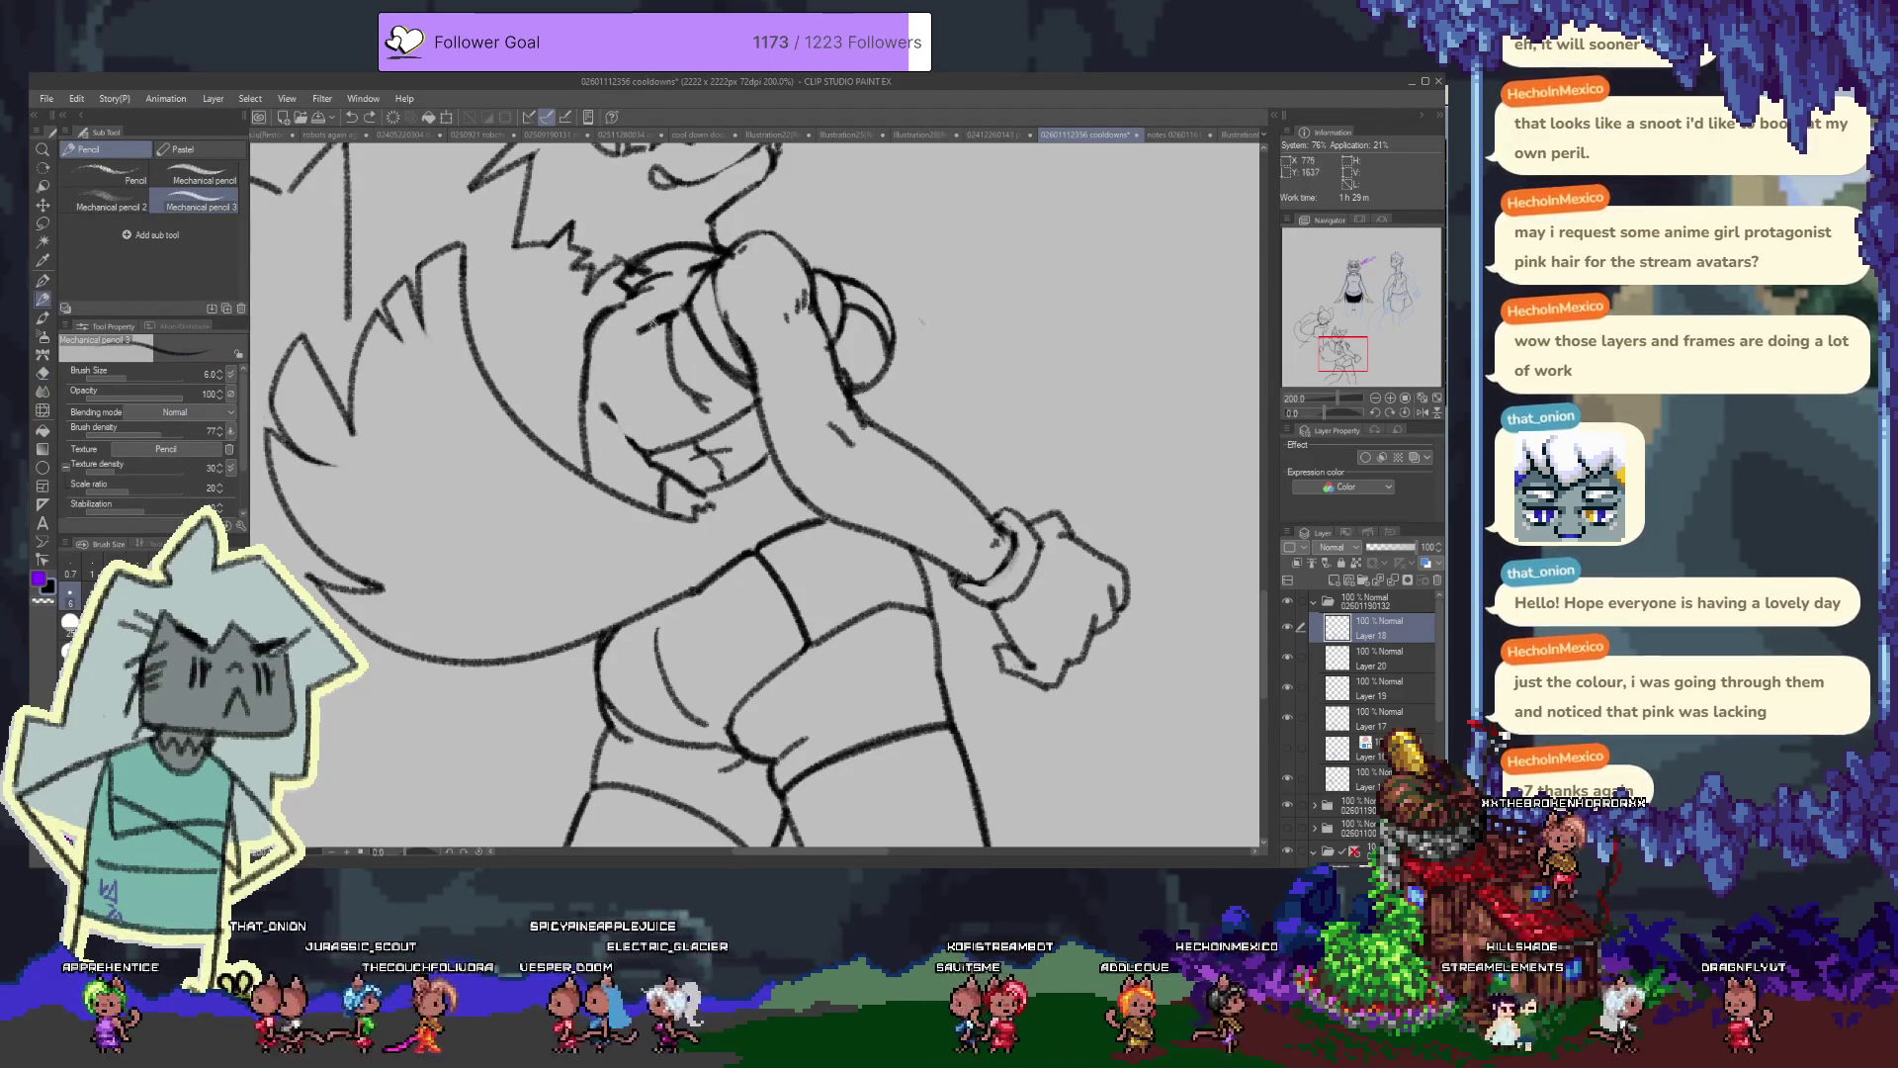
drag(631, 442, 636, 341)
key(ctrl+z)
drag(626, 446, 613, 309)
key(ctrl+z)
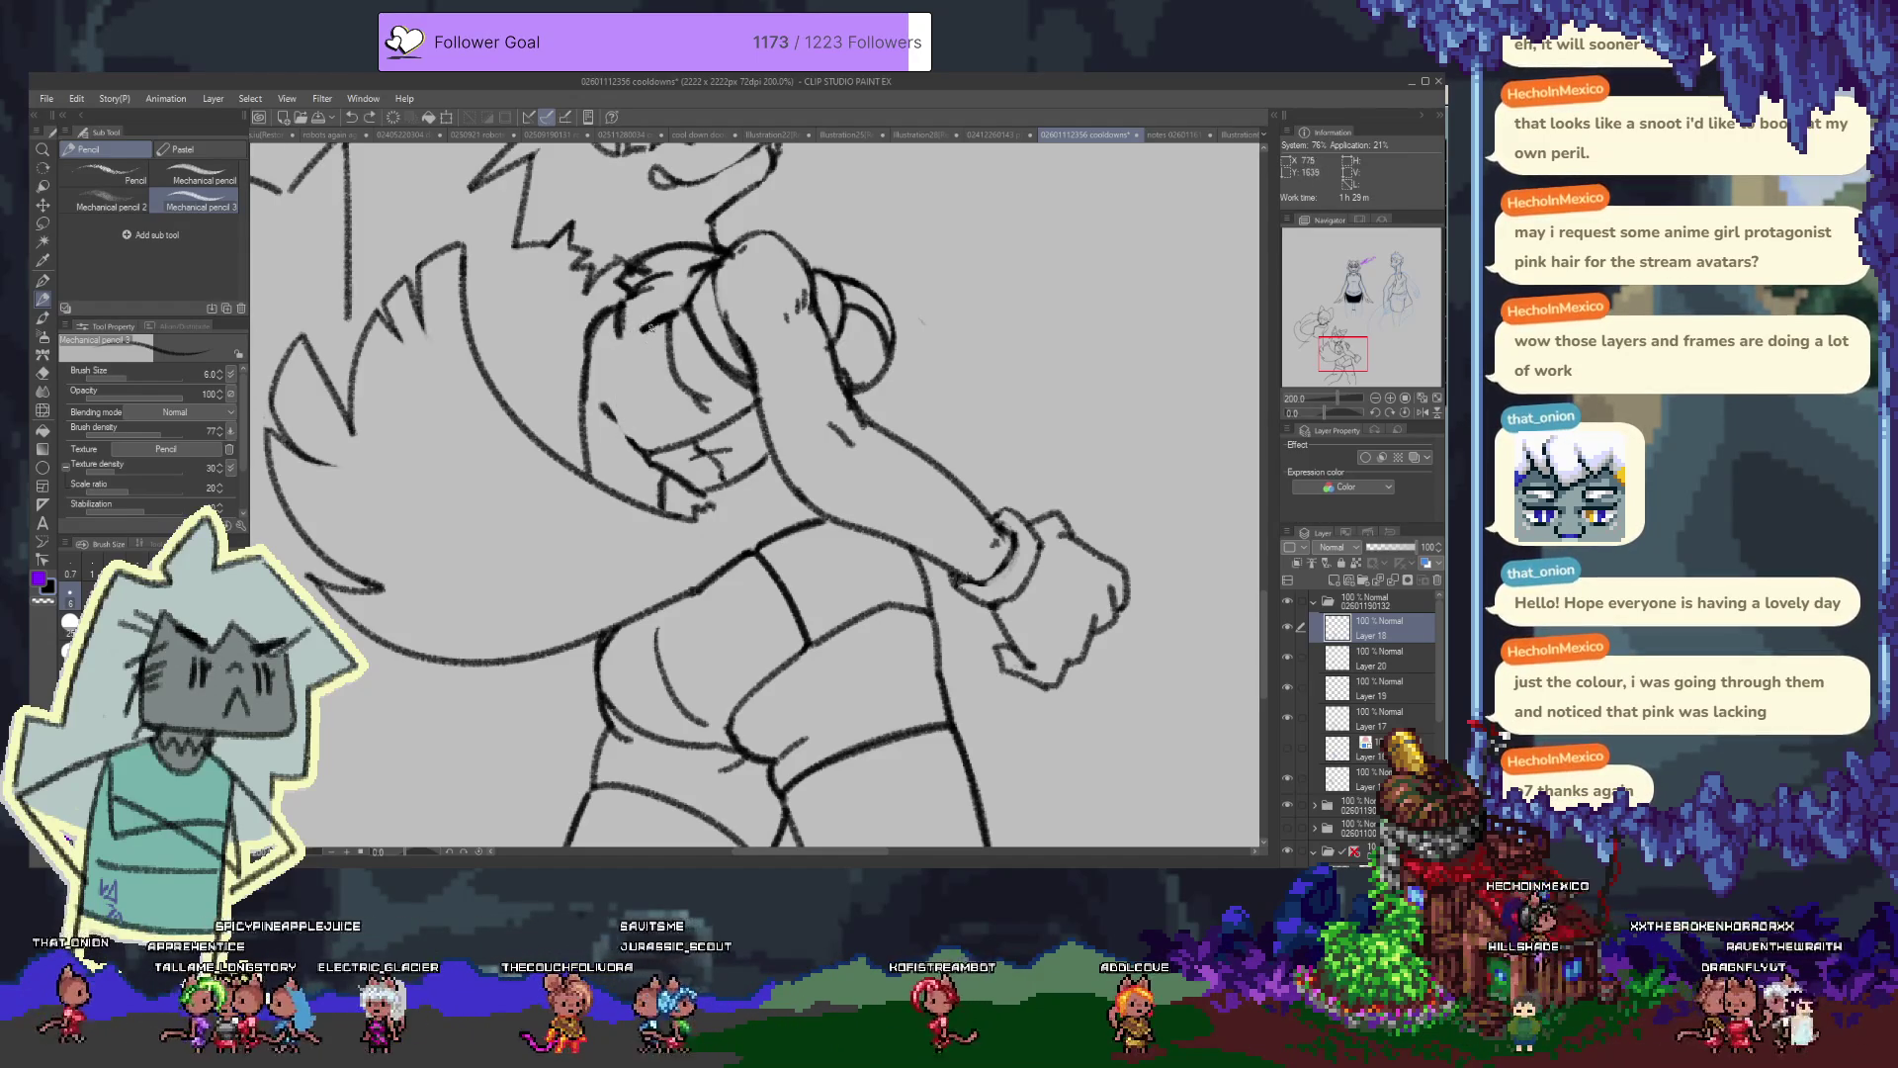
Redraw and reinforce the pencil line down the face's left edge
key(e)
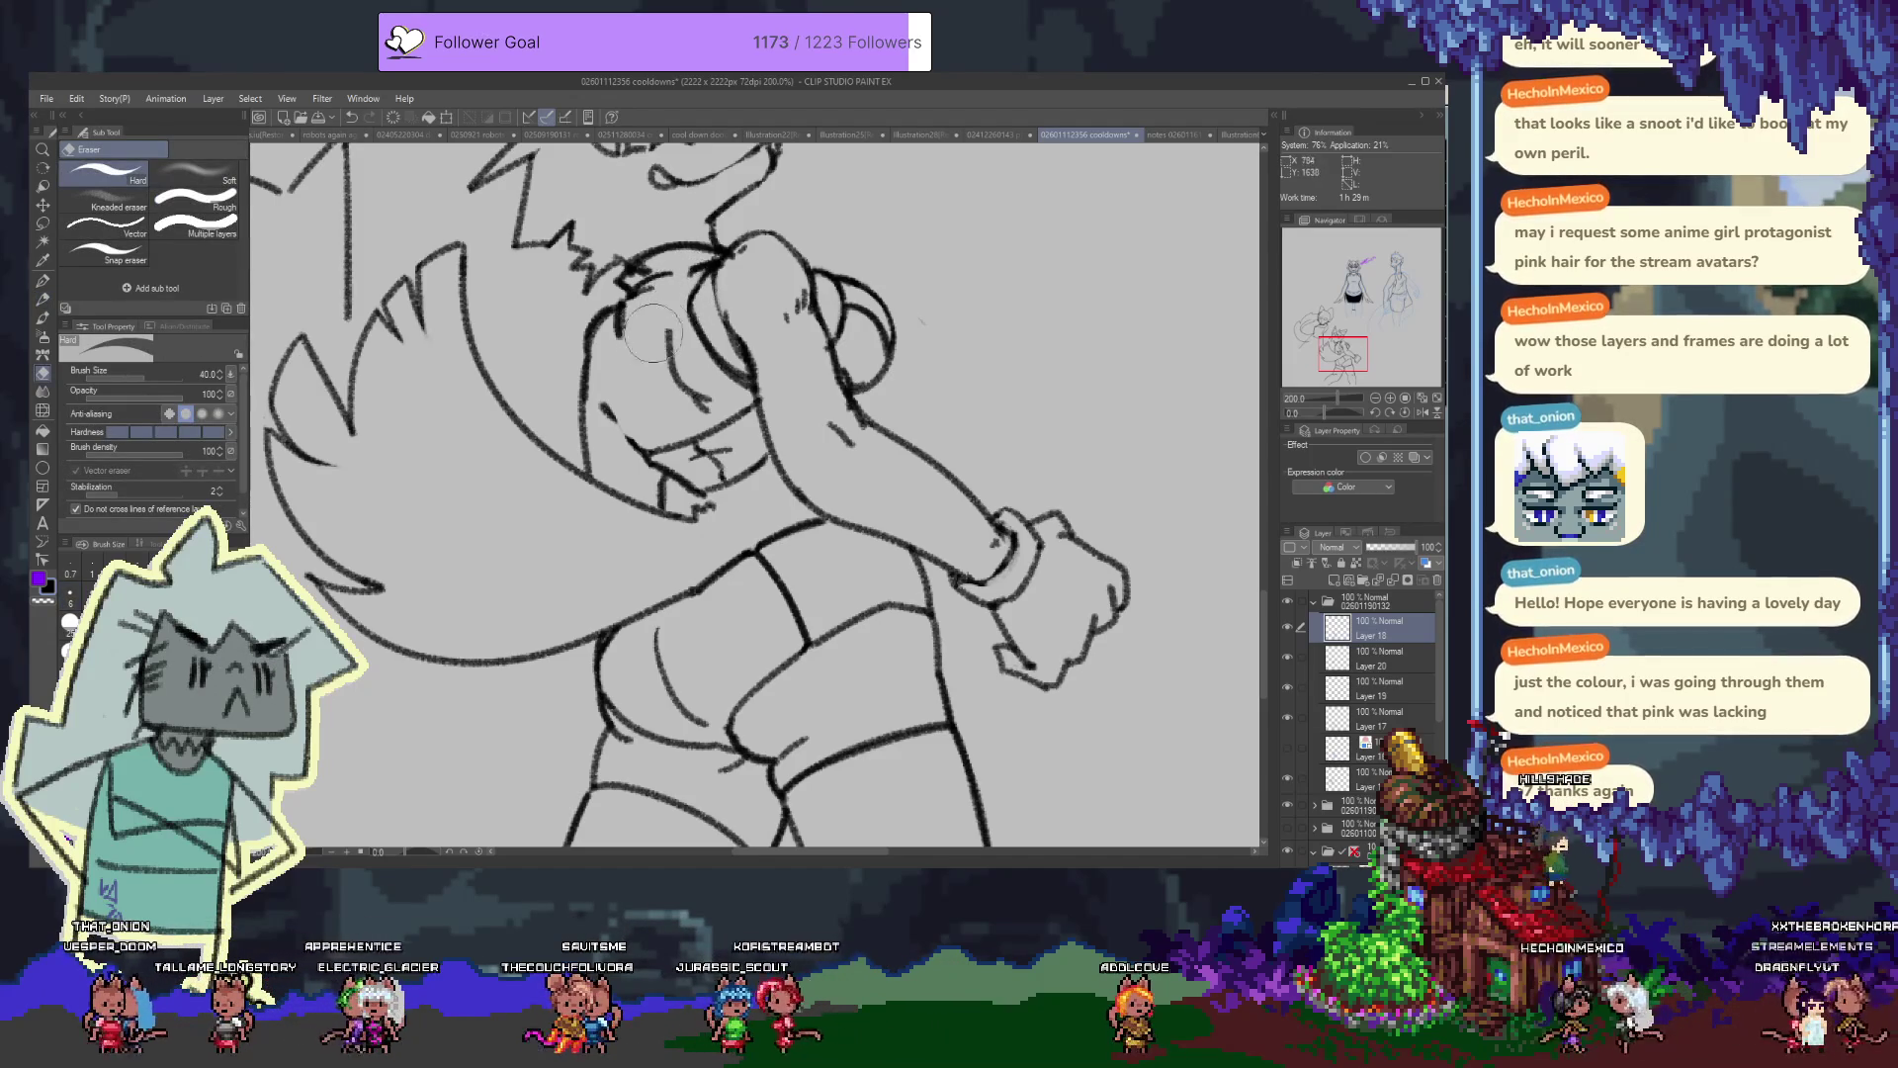
key(p)
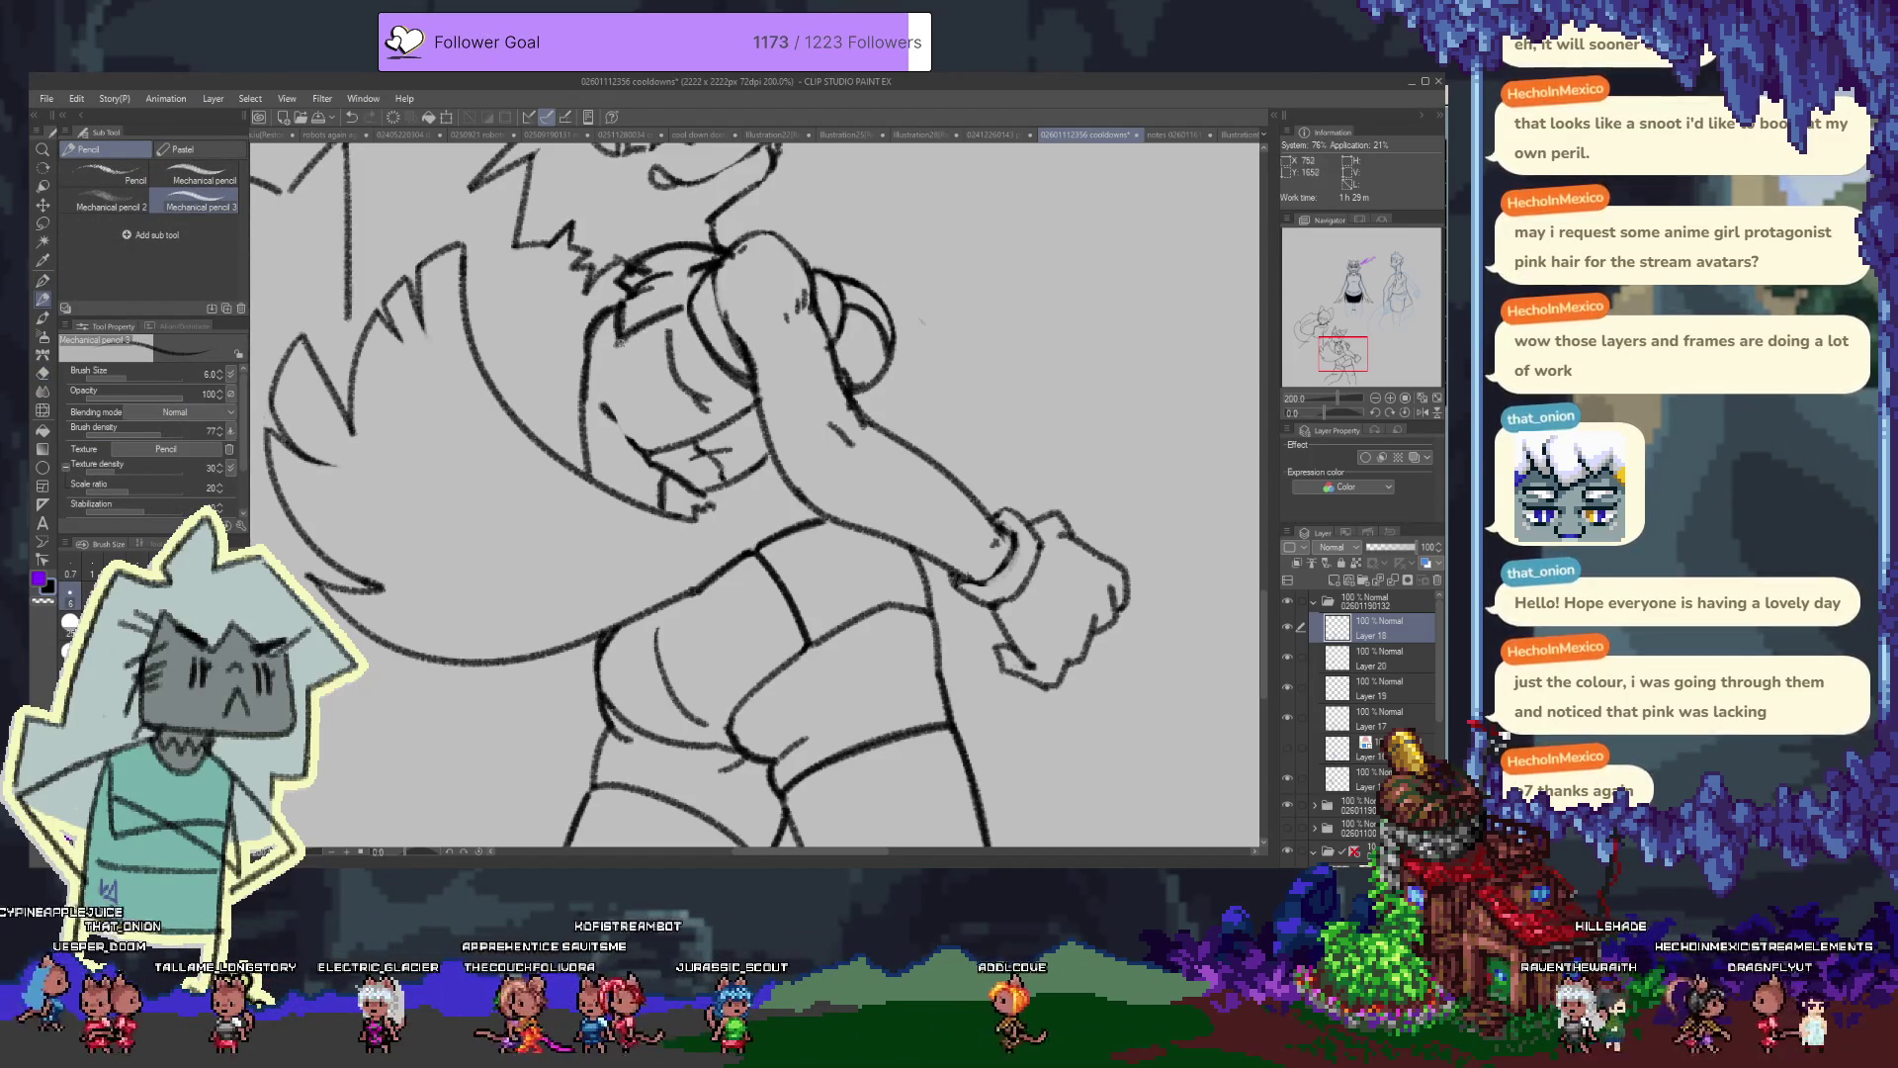
drag(618, 334, 633, 409)
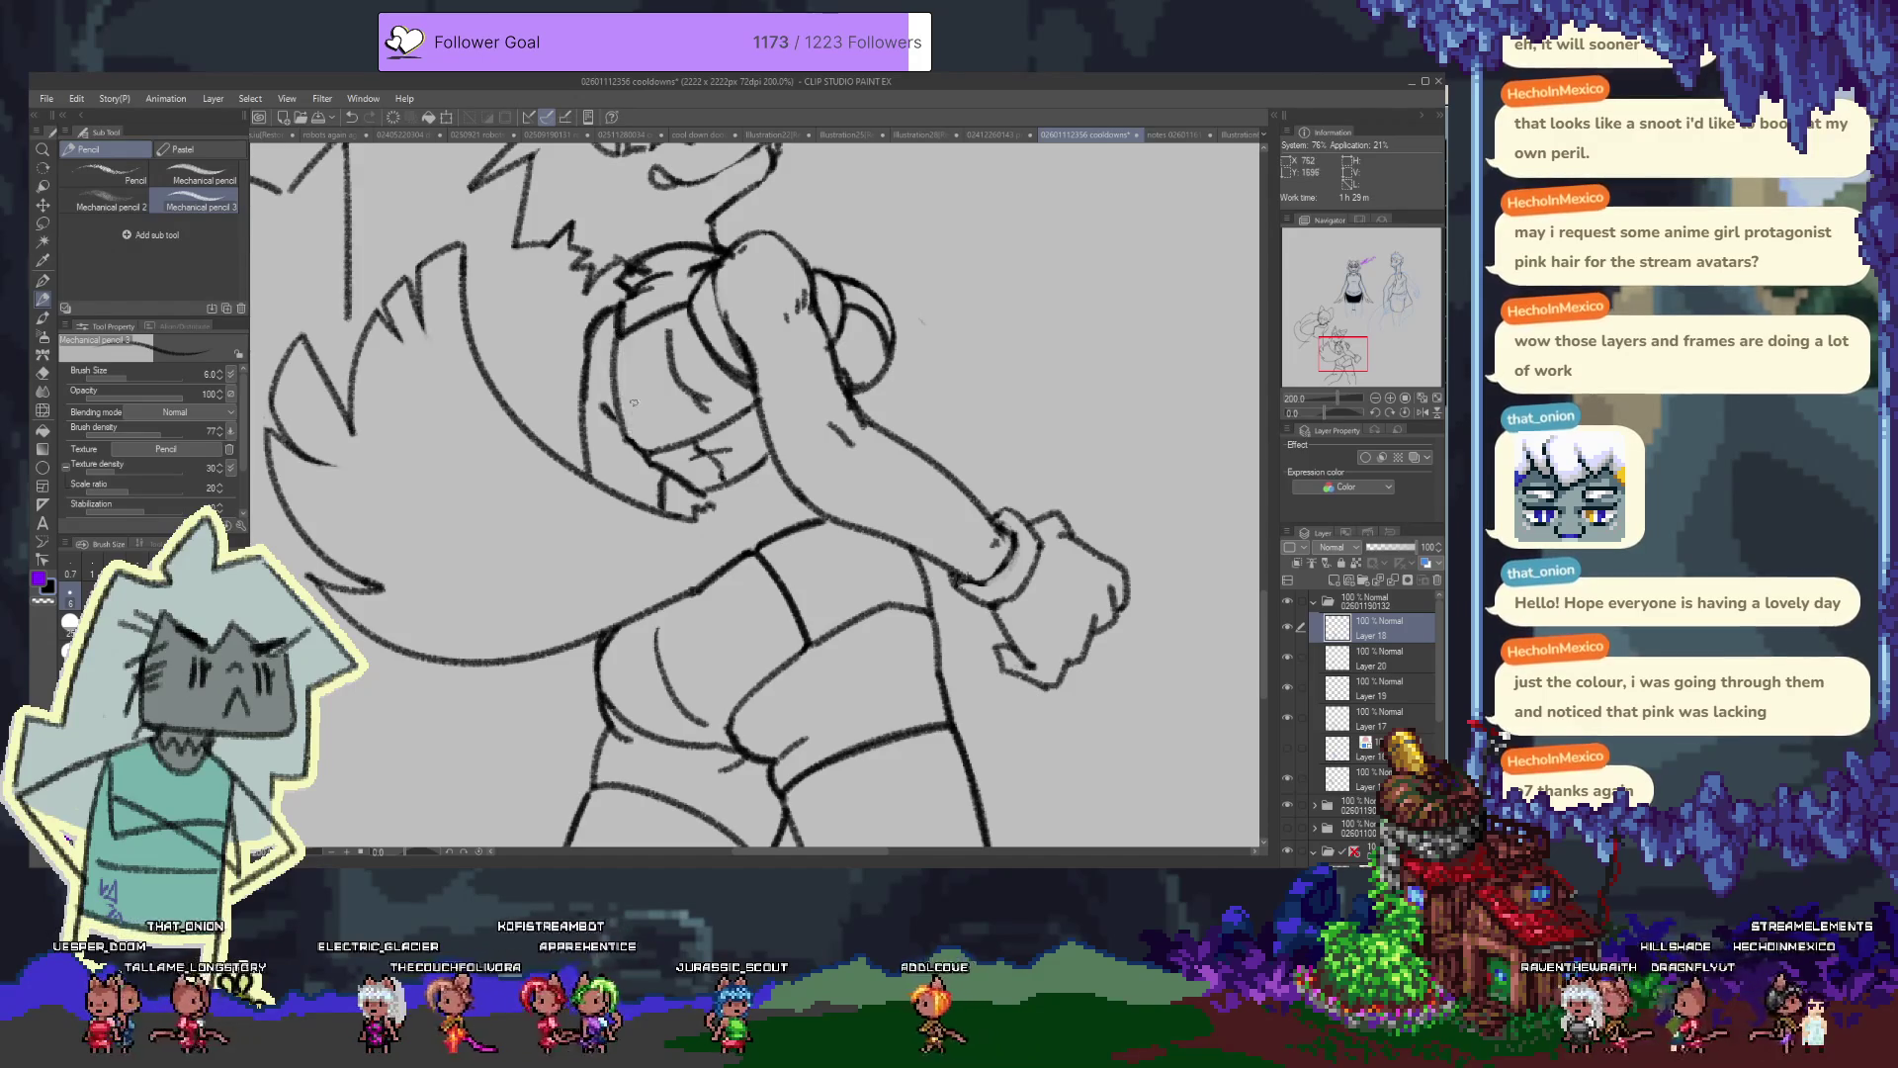
drag(616, 336, 632, 455)
key(ctrl+z)
drag(615, 336, 633, 447)
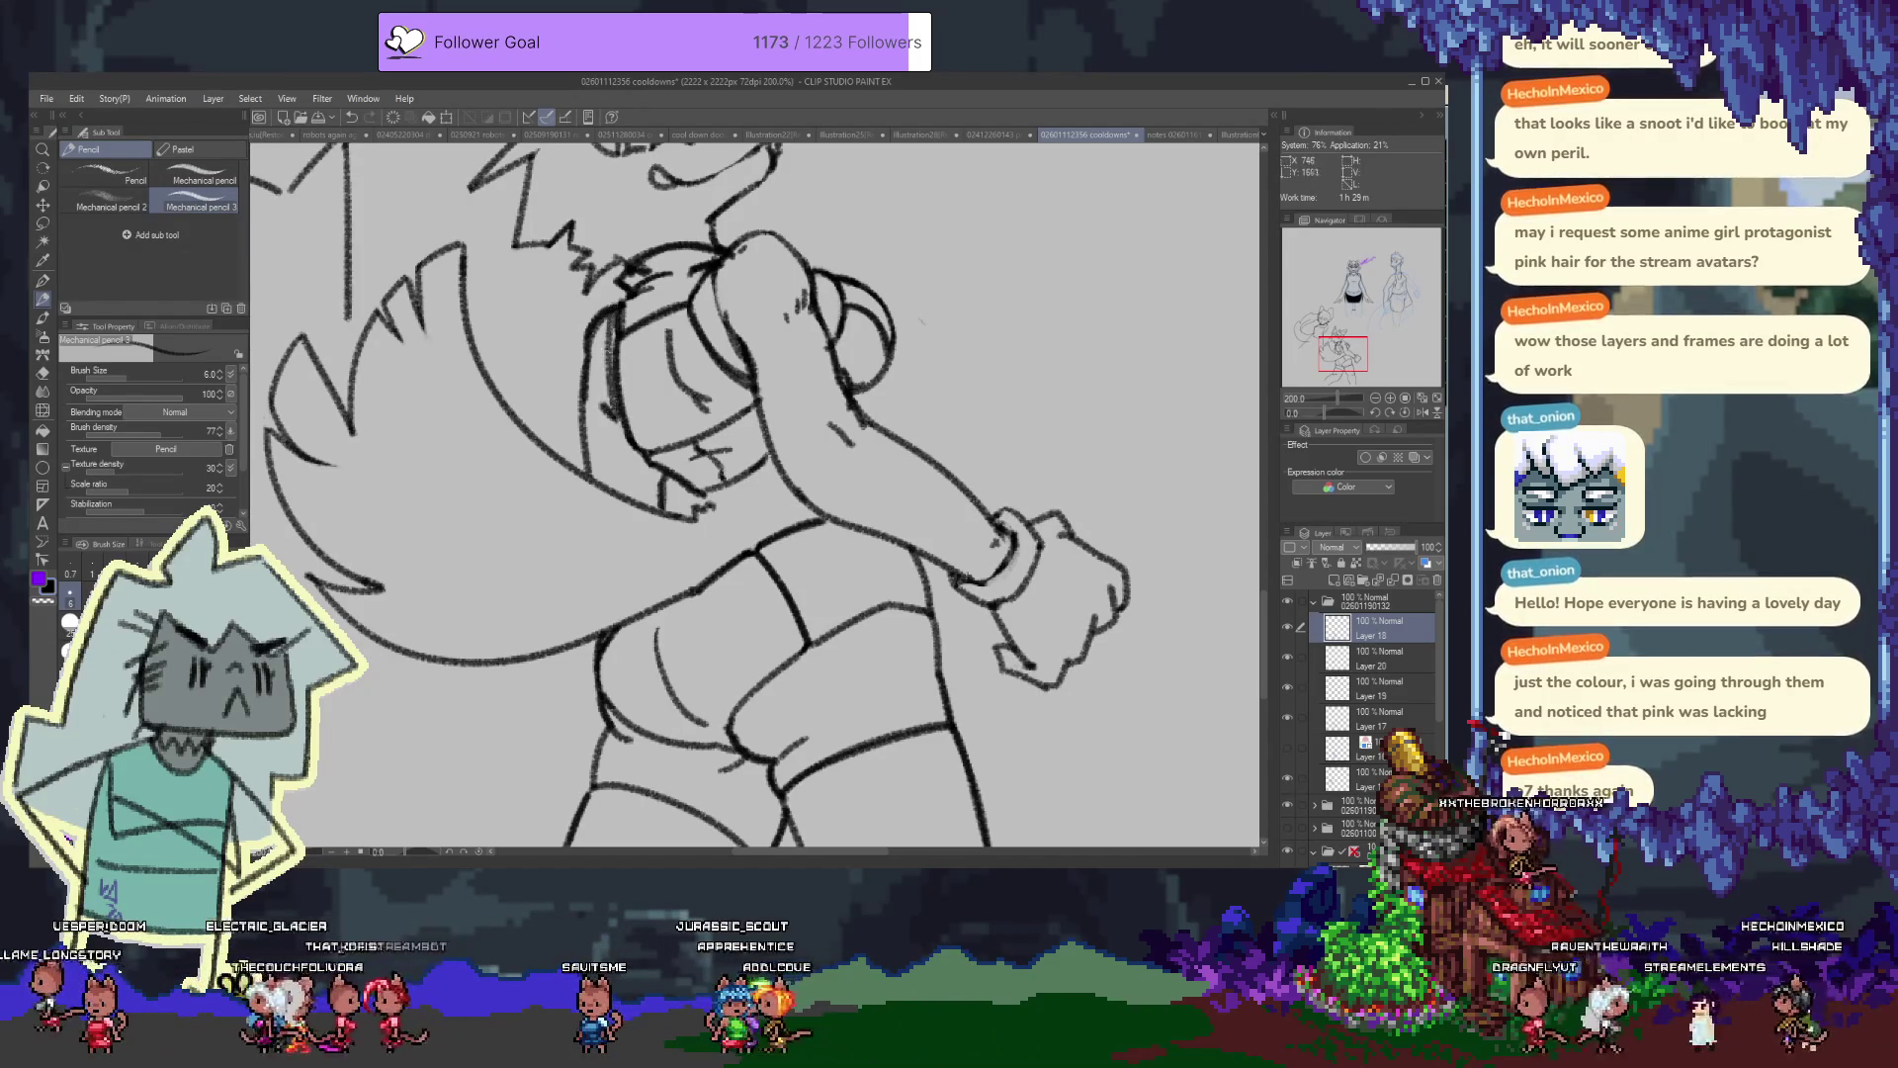
key(ctrl+z)
drag(612, 326, 617, 428)
drag(610, 318, 614, 433)
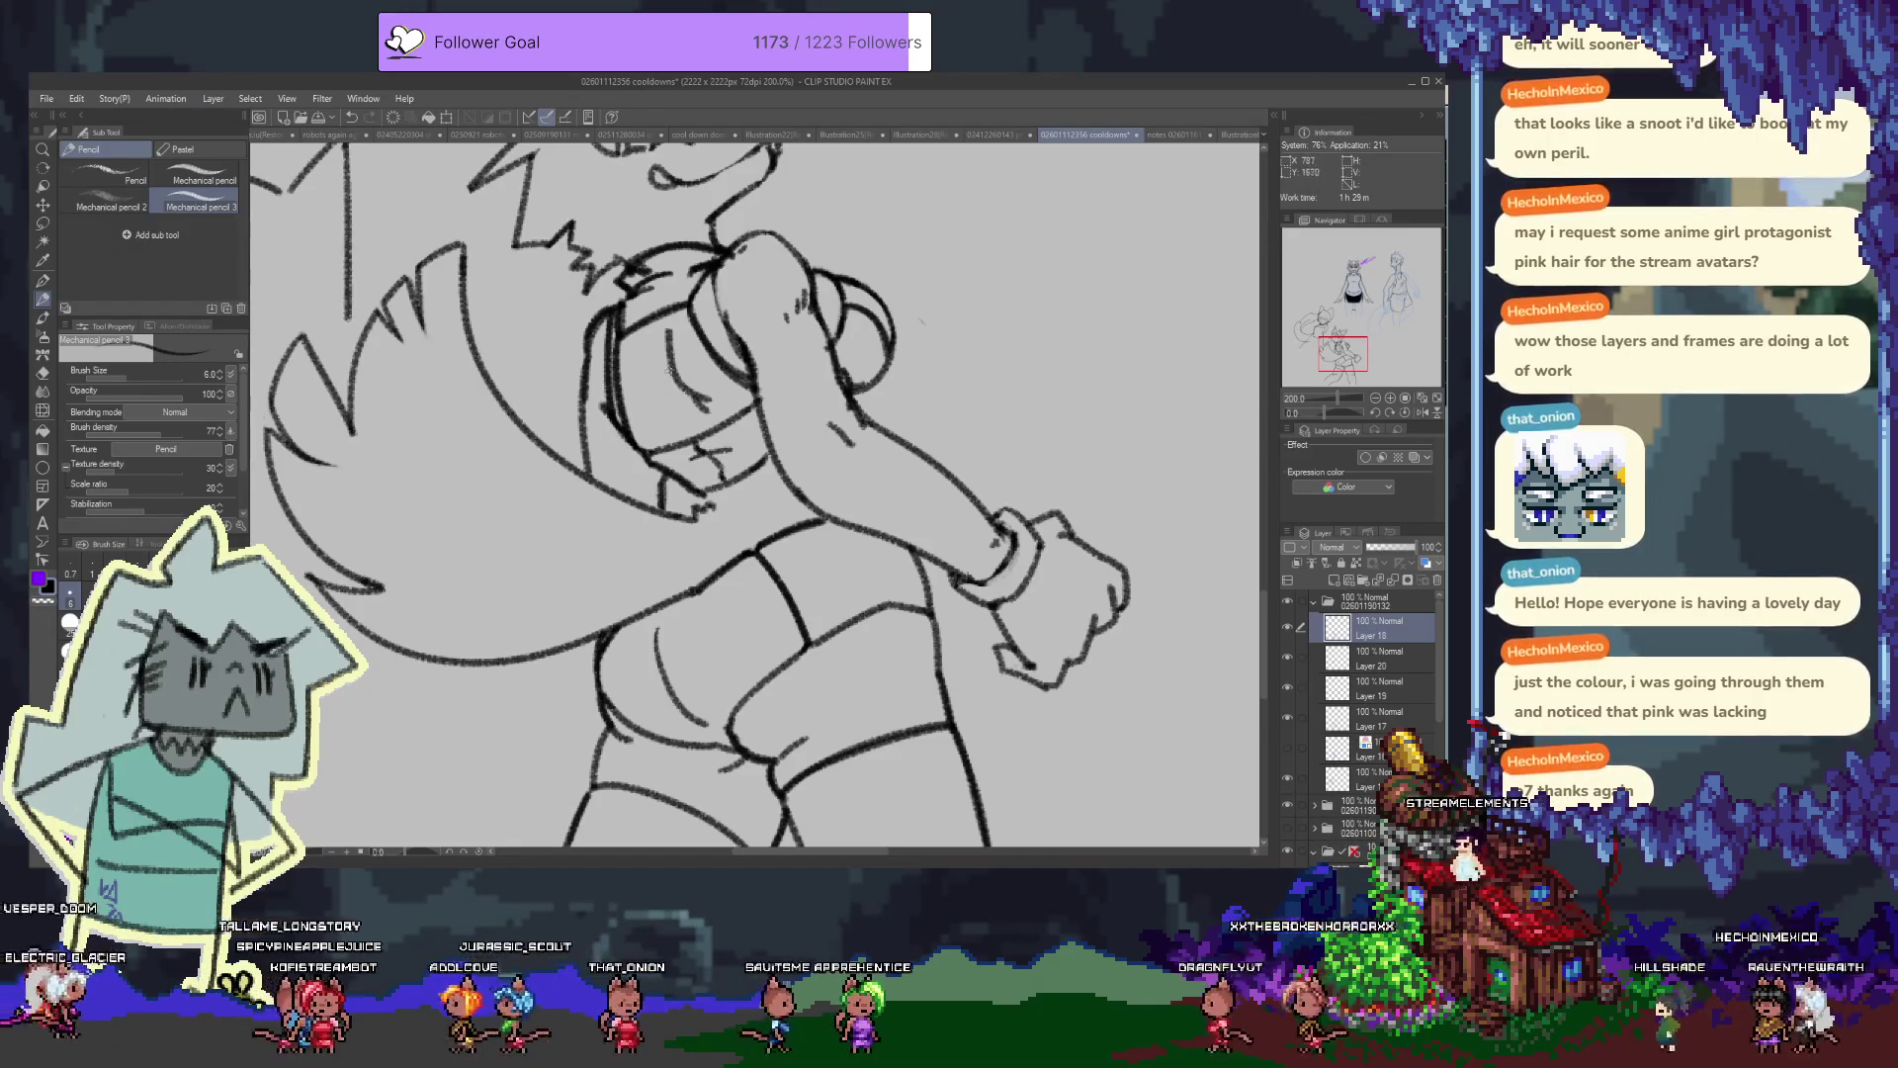
key(m)
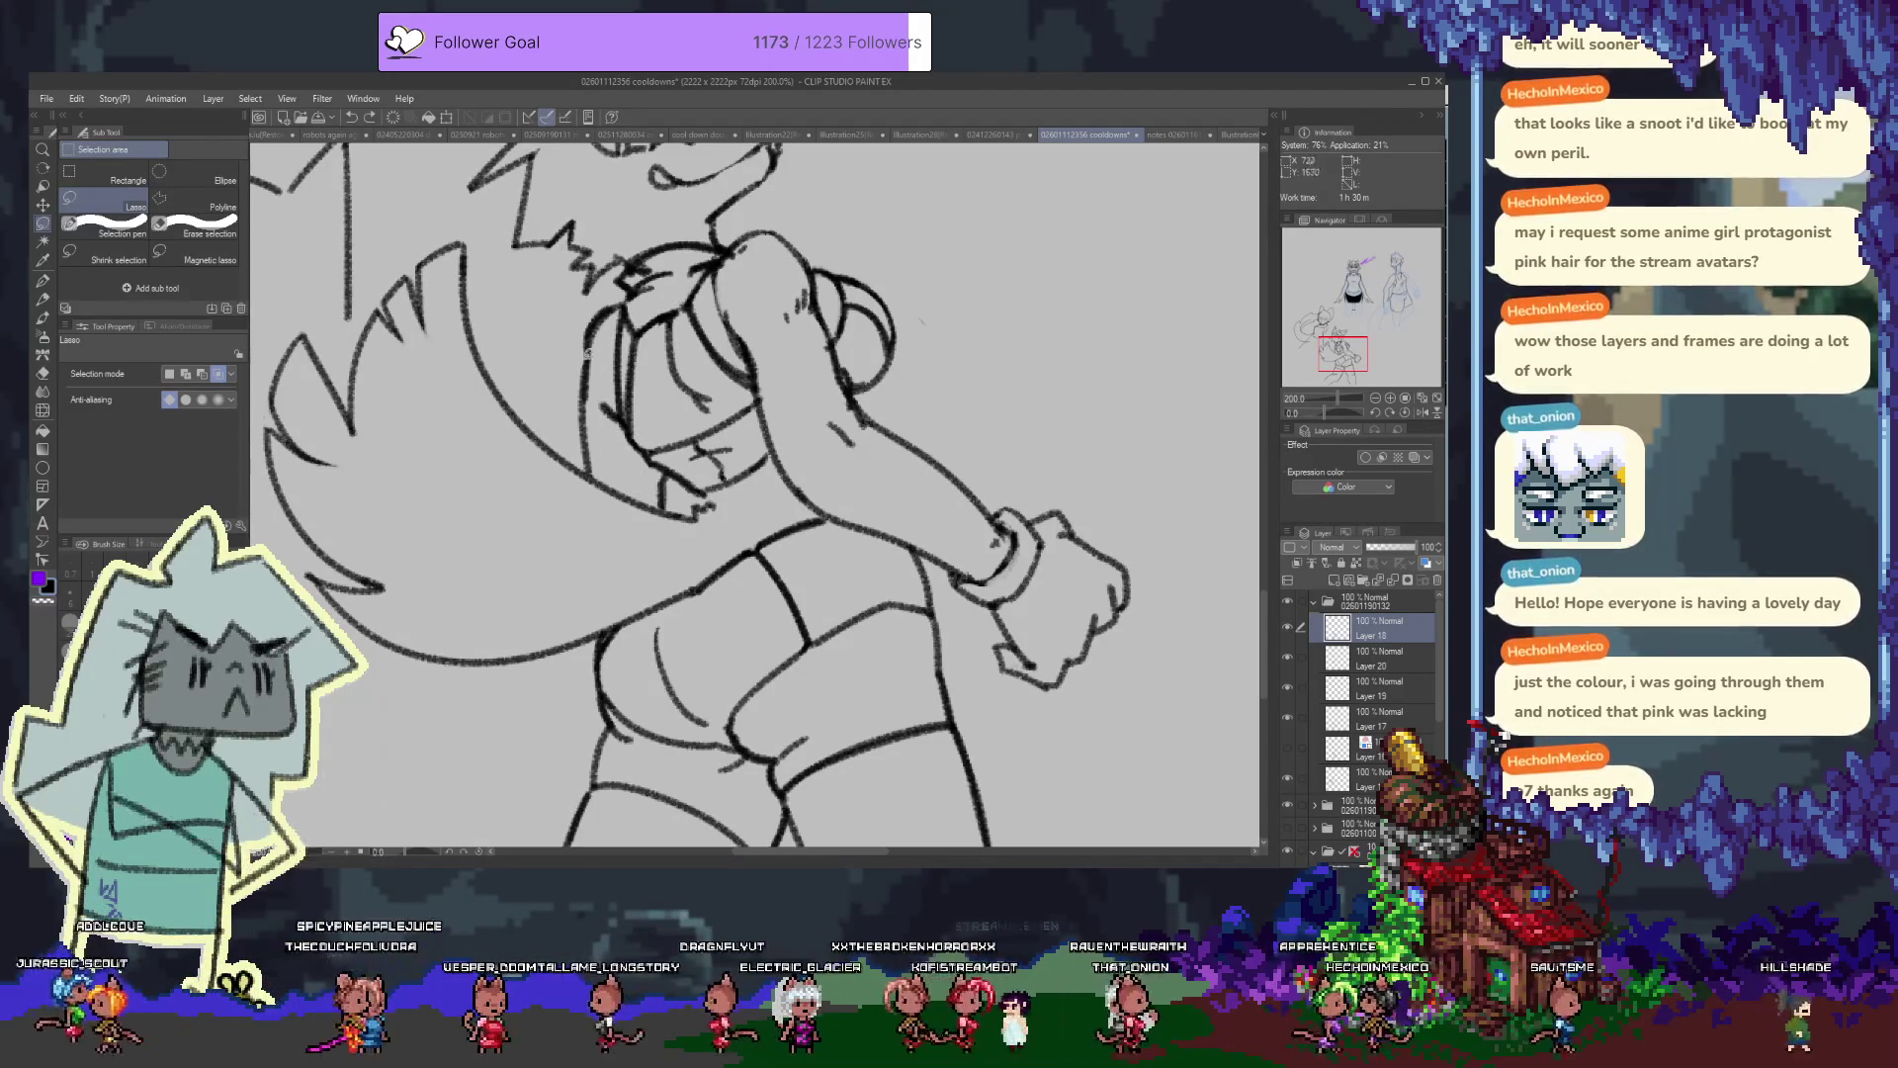
Lasso the new face strokes, shift them slightly left, and deselect
key(p)
key(m)
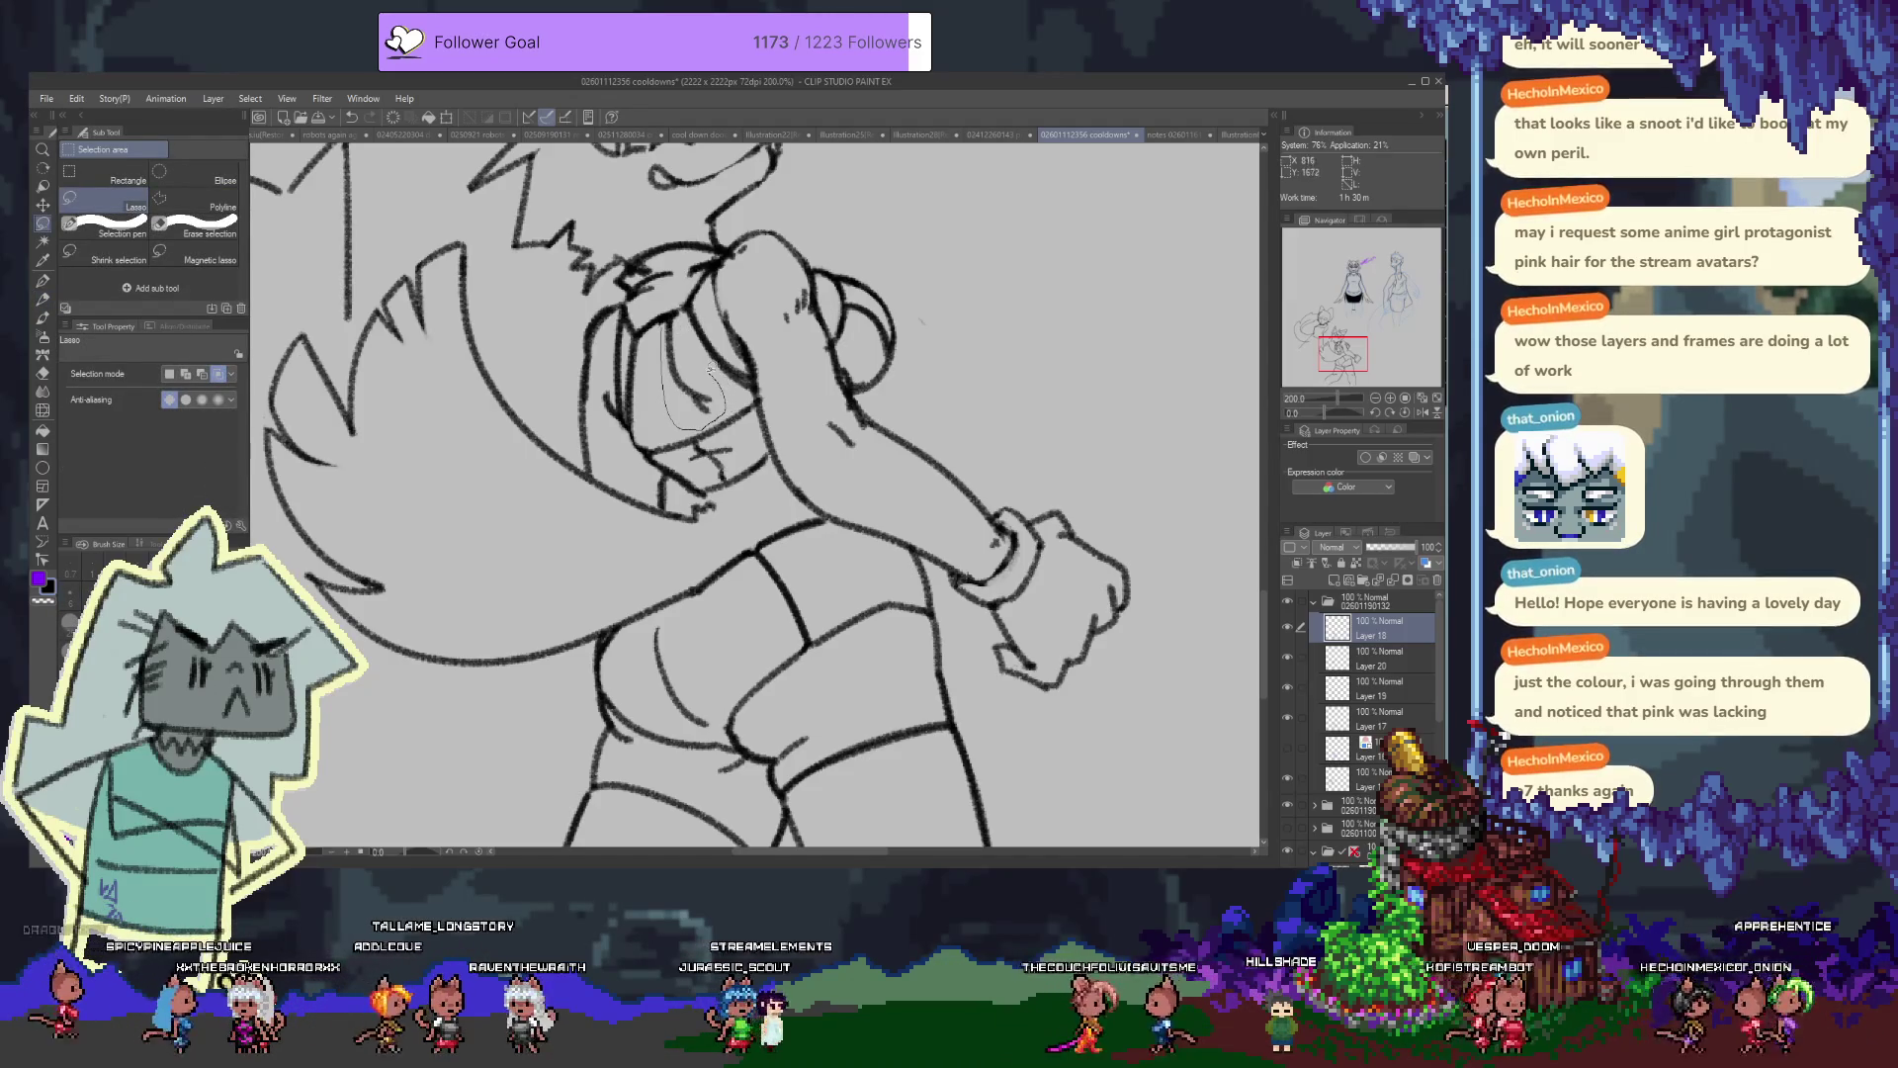
drag(680, 312, 679, 329)
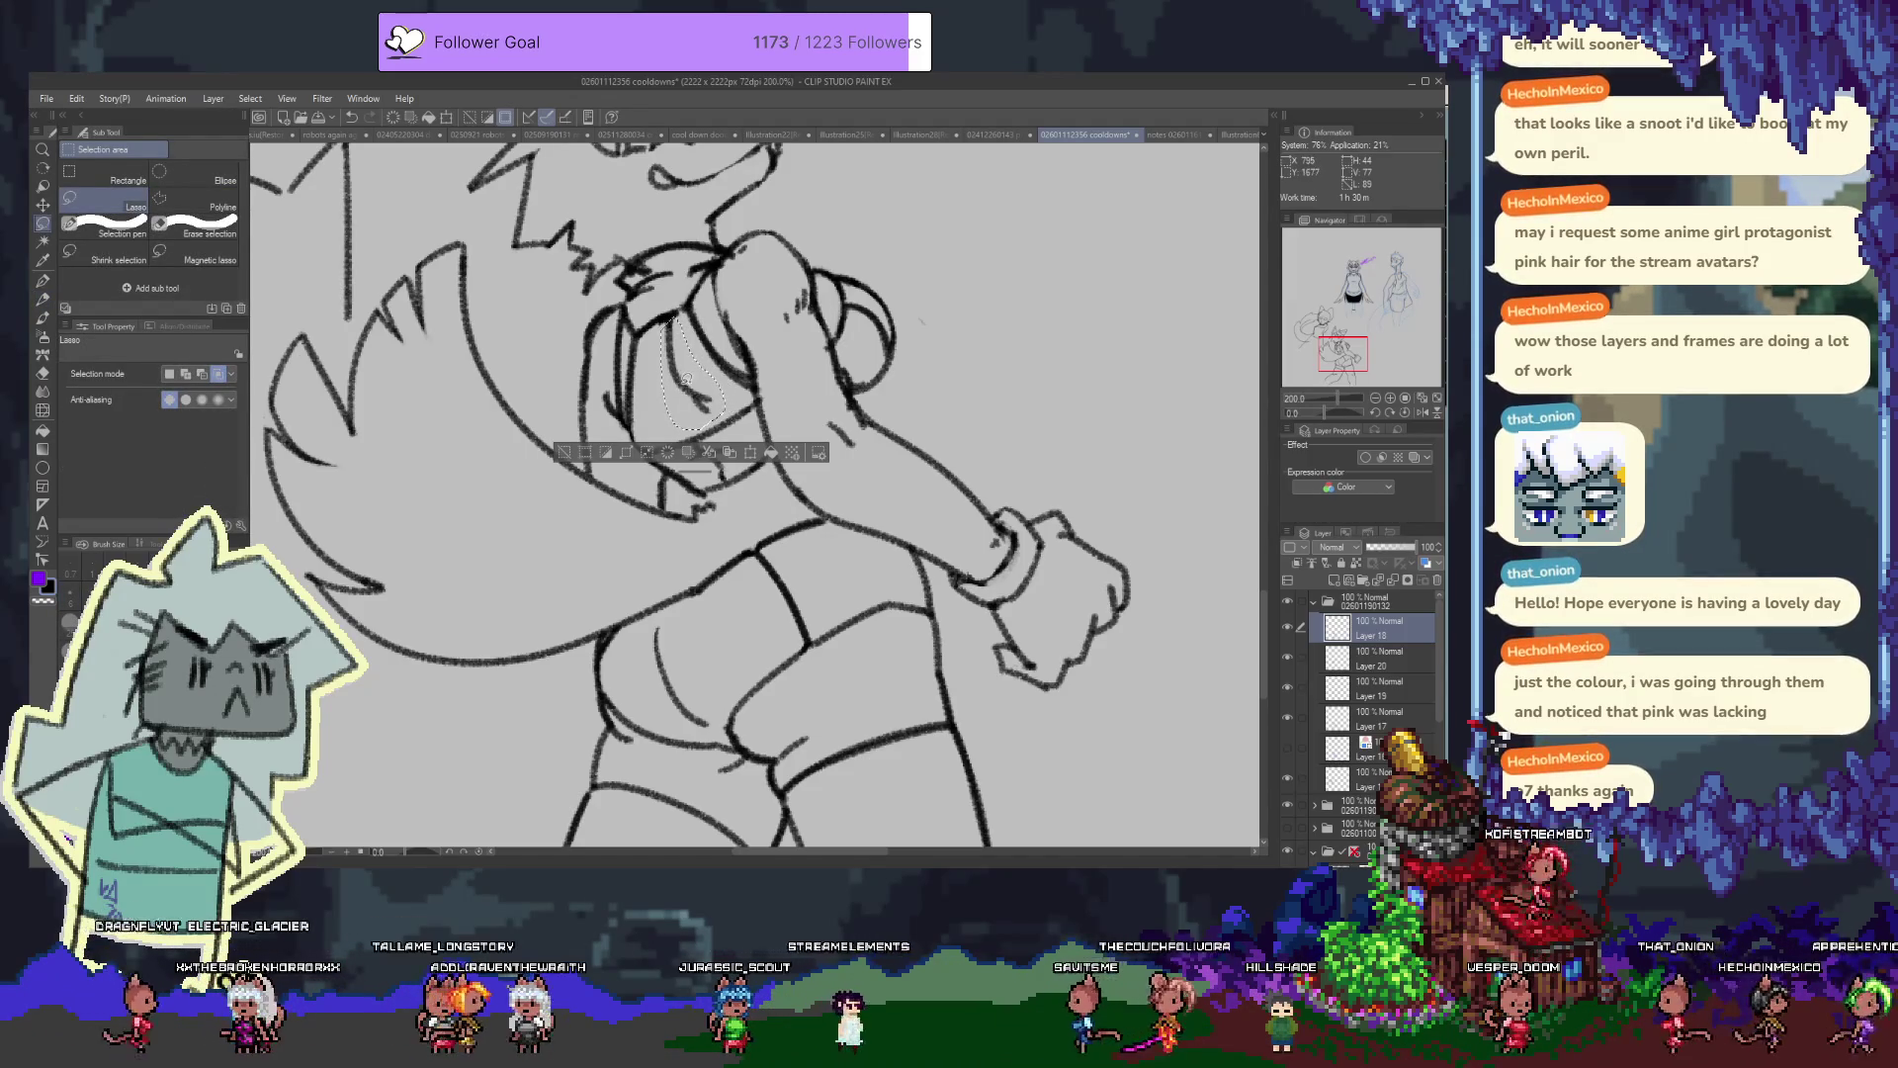
key(k)
drag(686, 367, 680, 374)
key(ctrl+d)
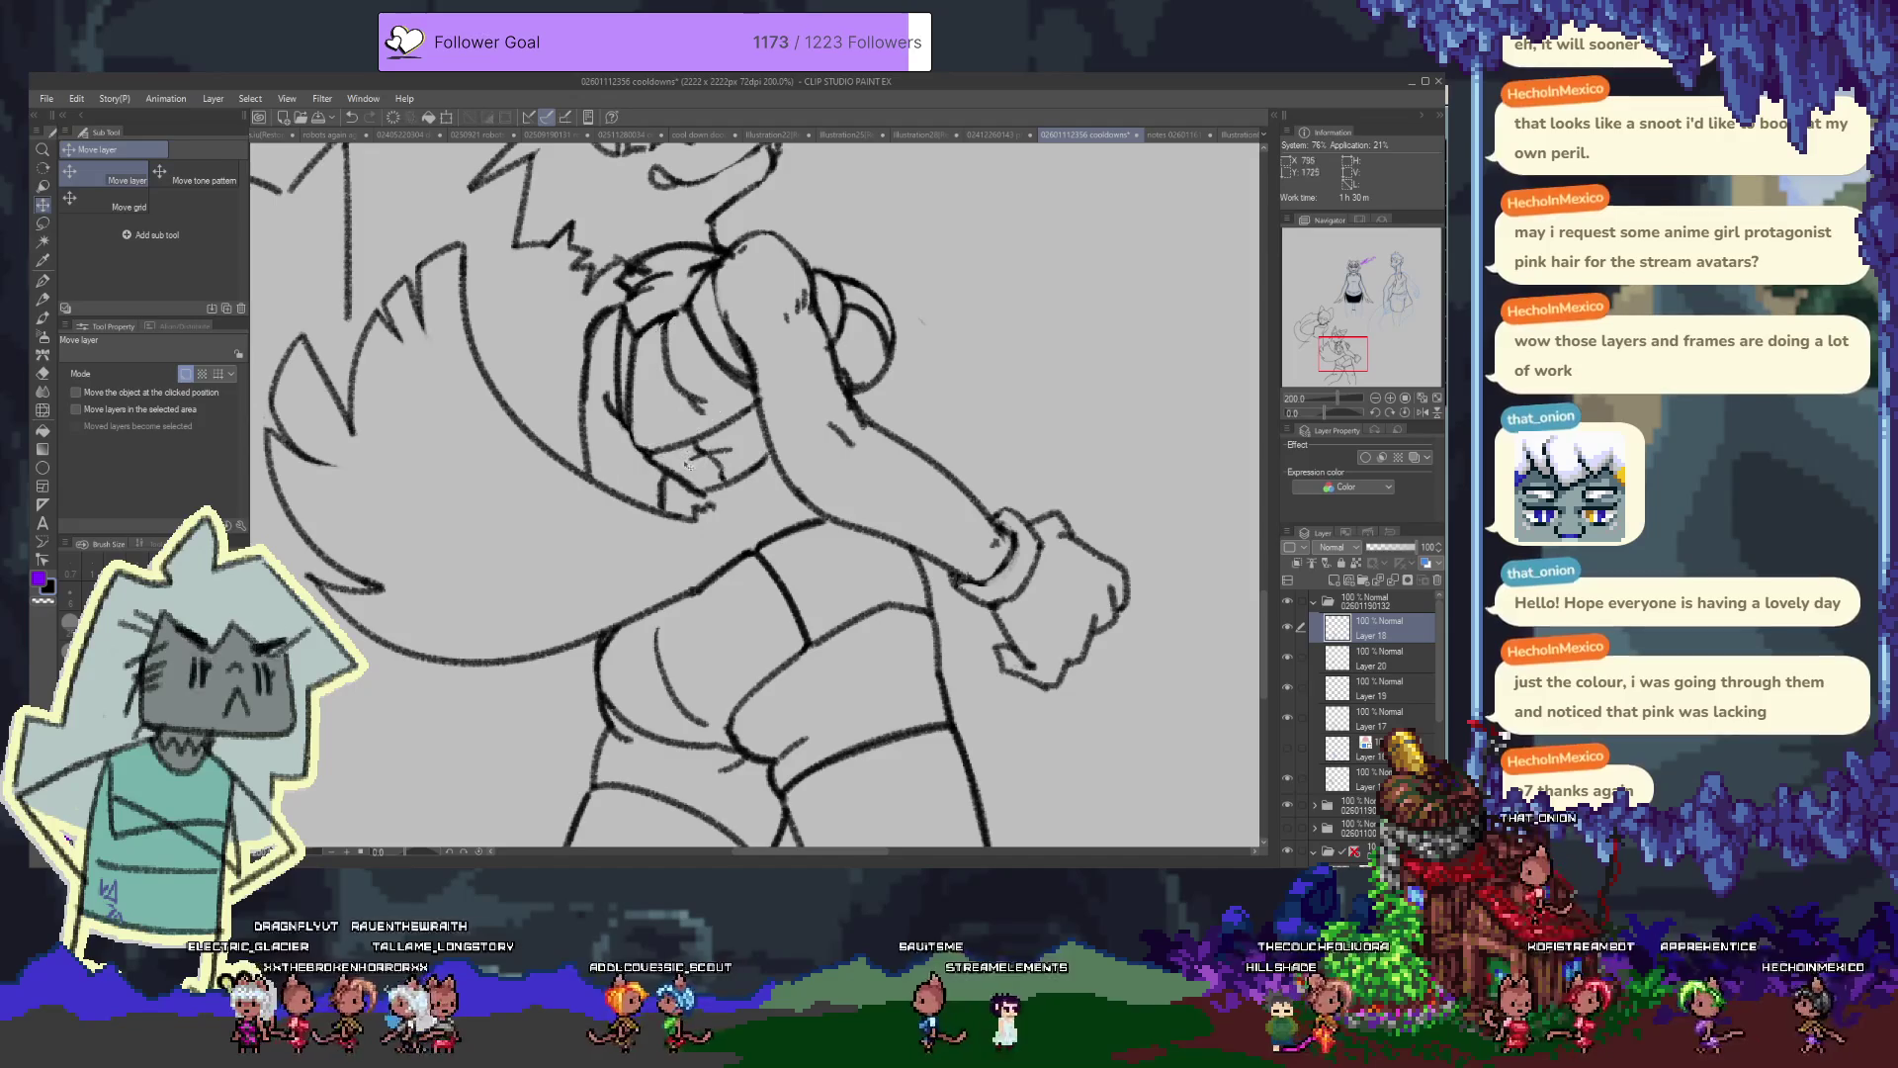
key(p)
key(p)
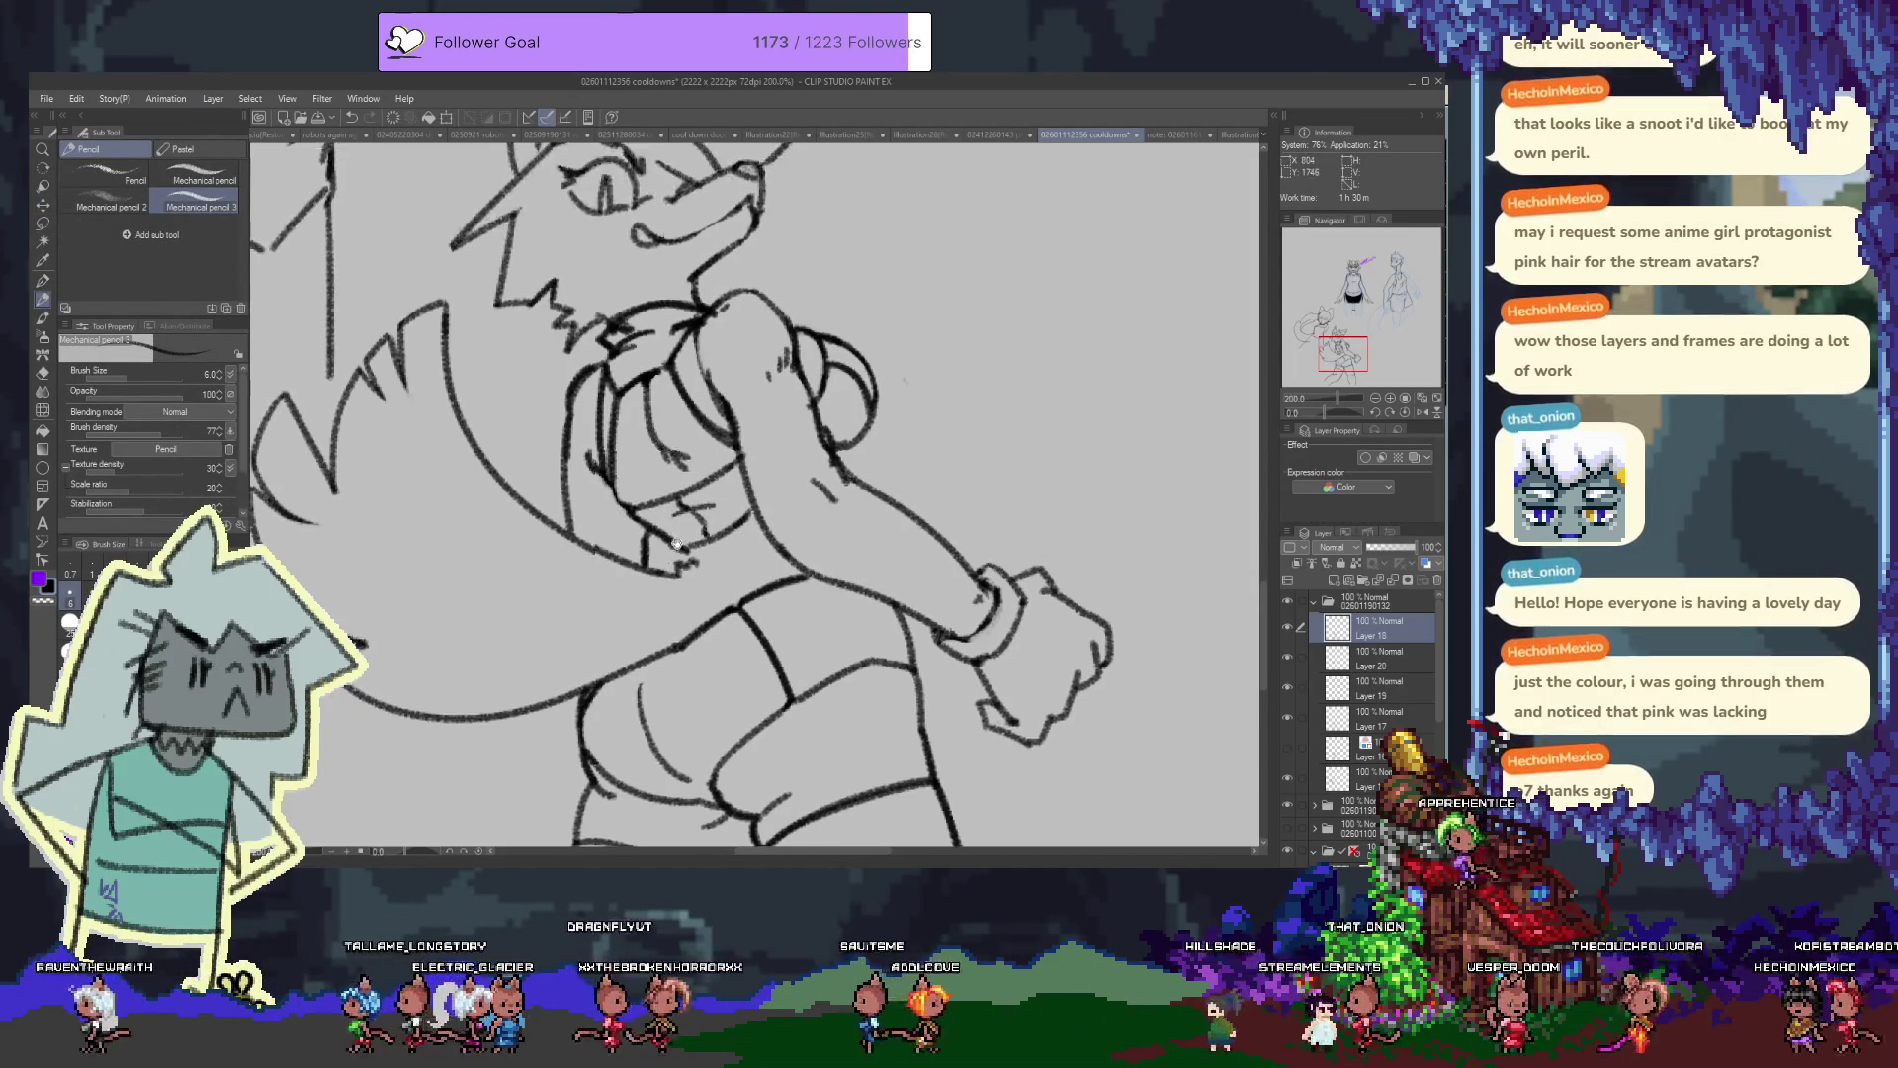
Undo two stray strokes near the tail and redraw the tail's lower edge with the pencil
scroll(752, 494, up, 3)
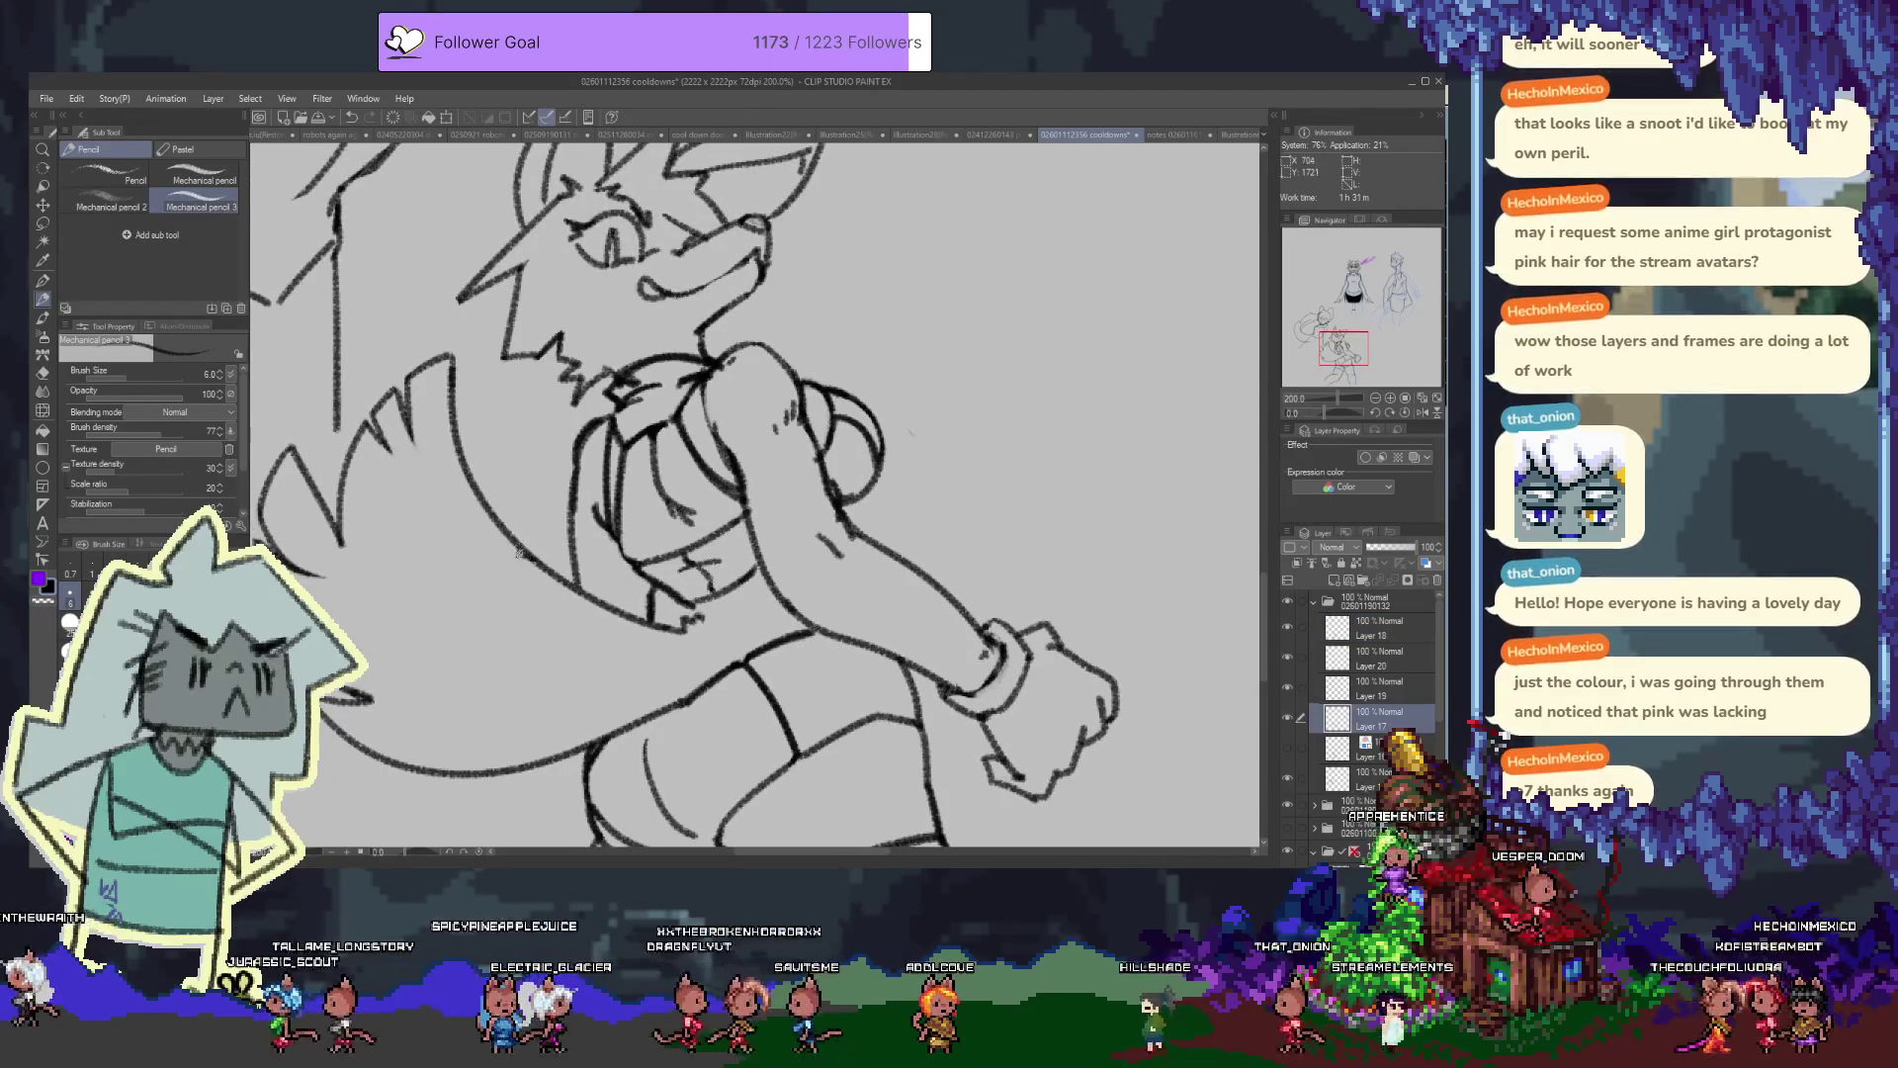
key(ctrl+z)
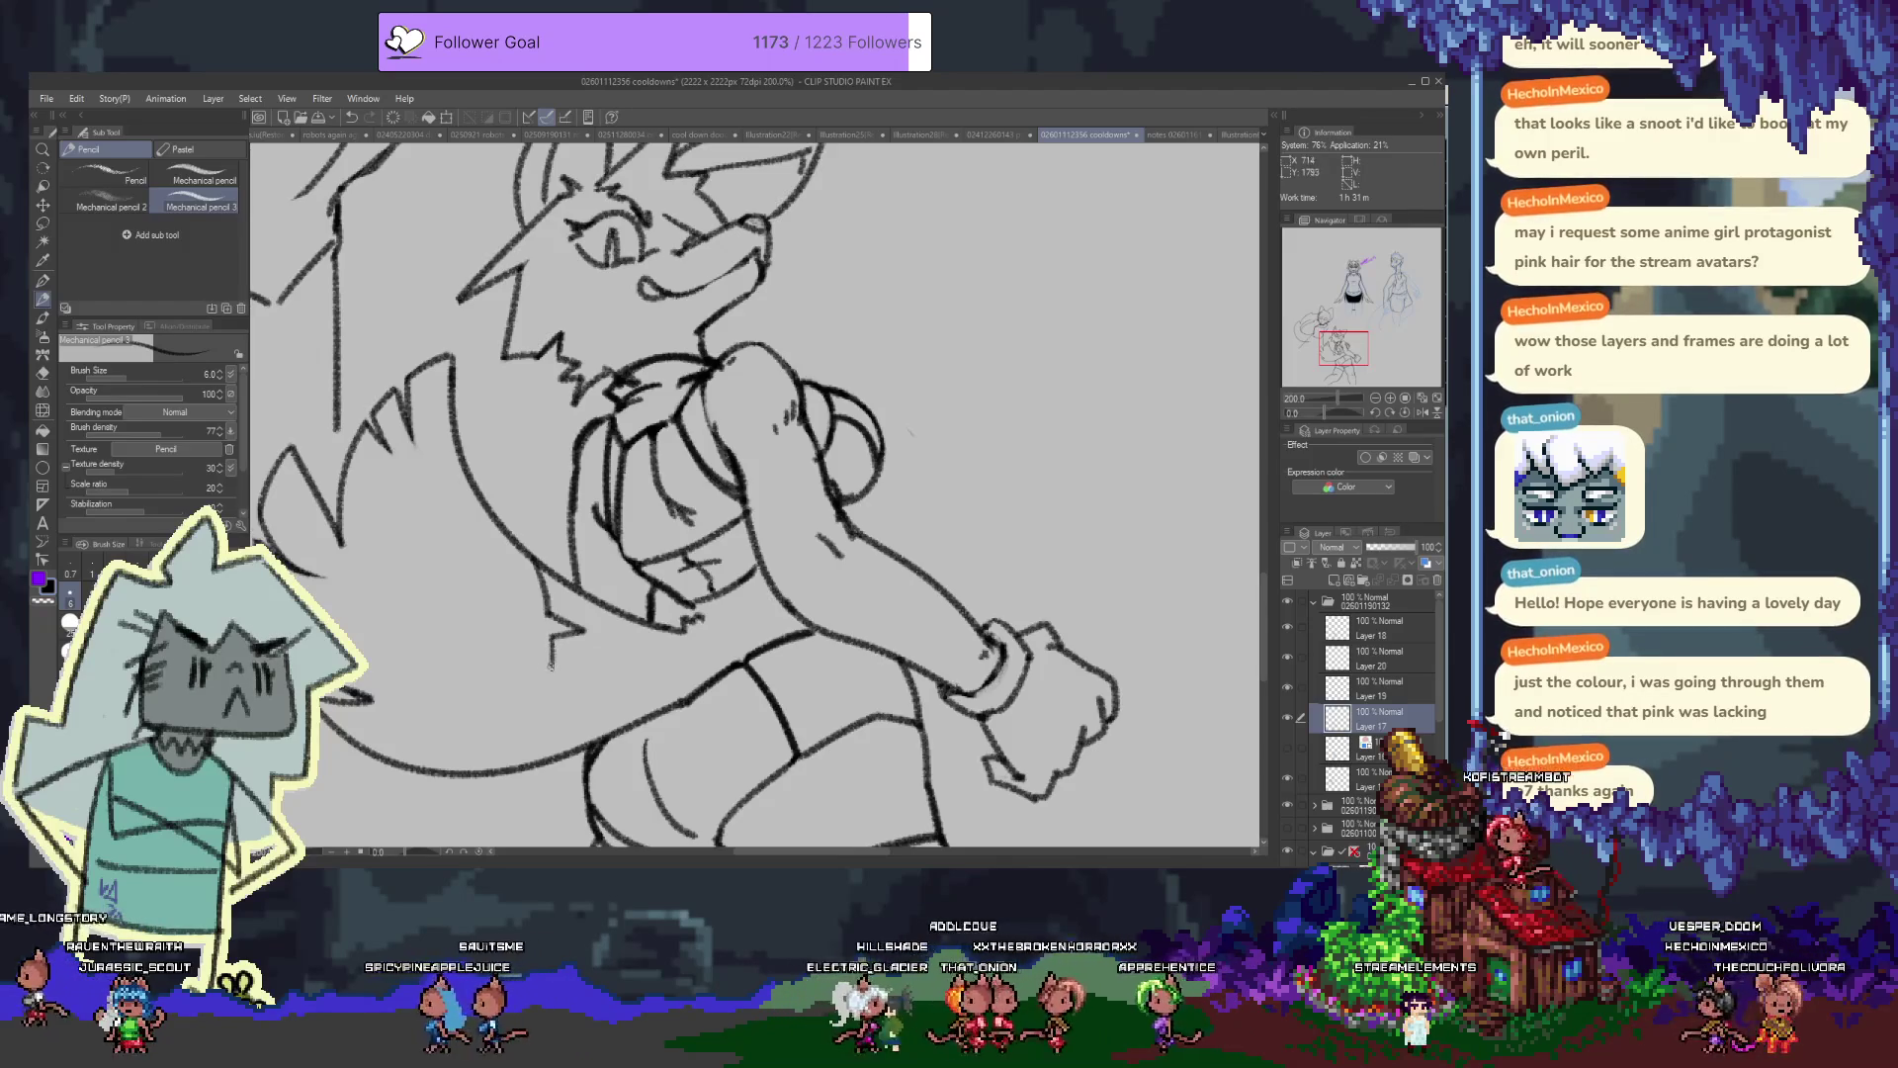
key(ctrl+z)
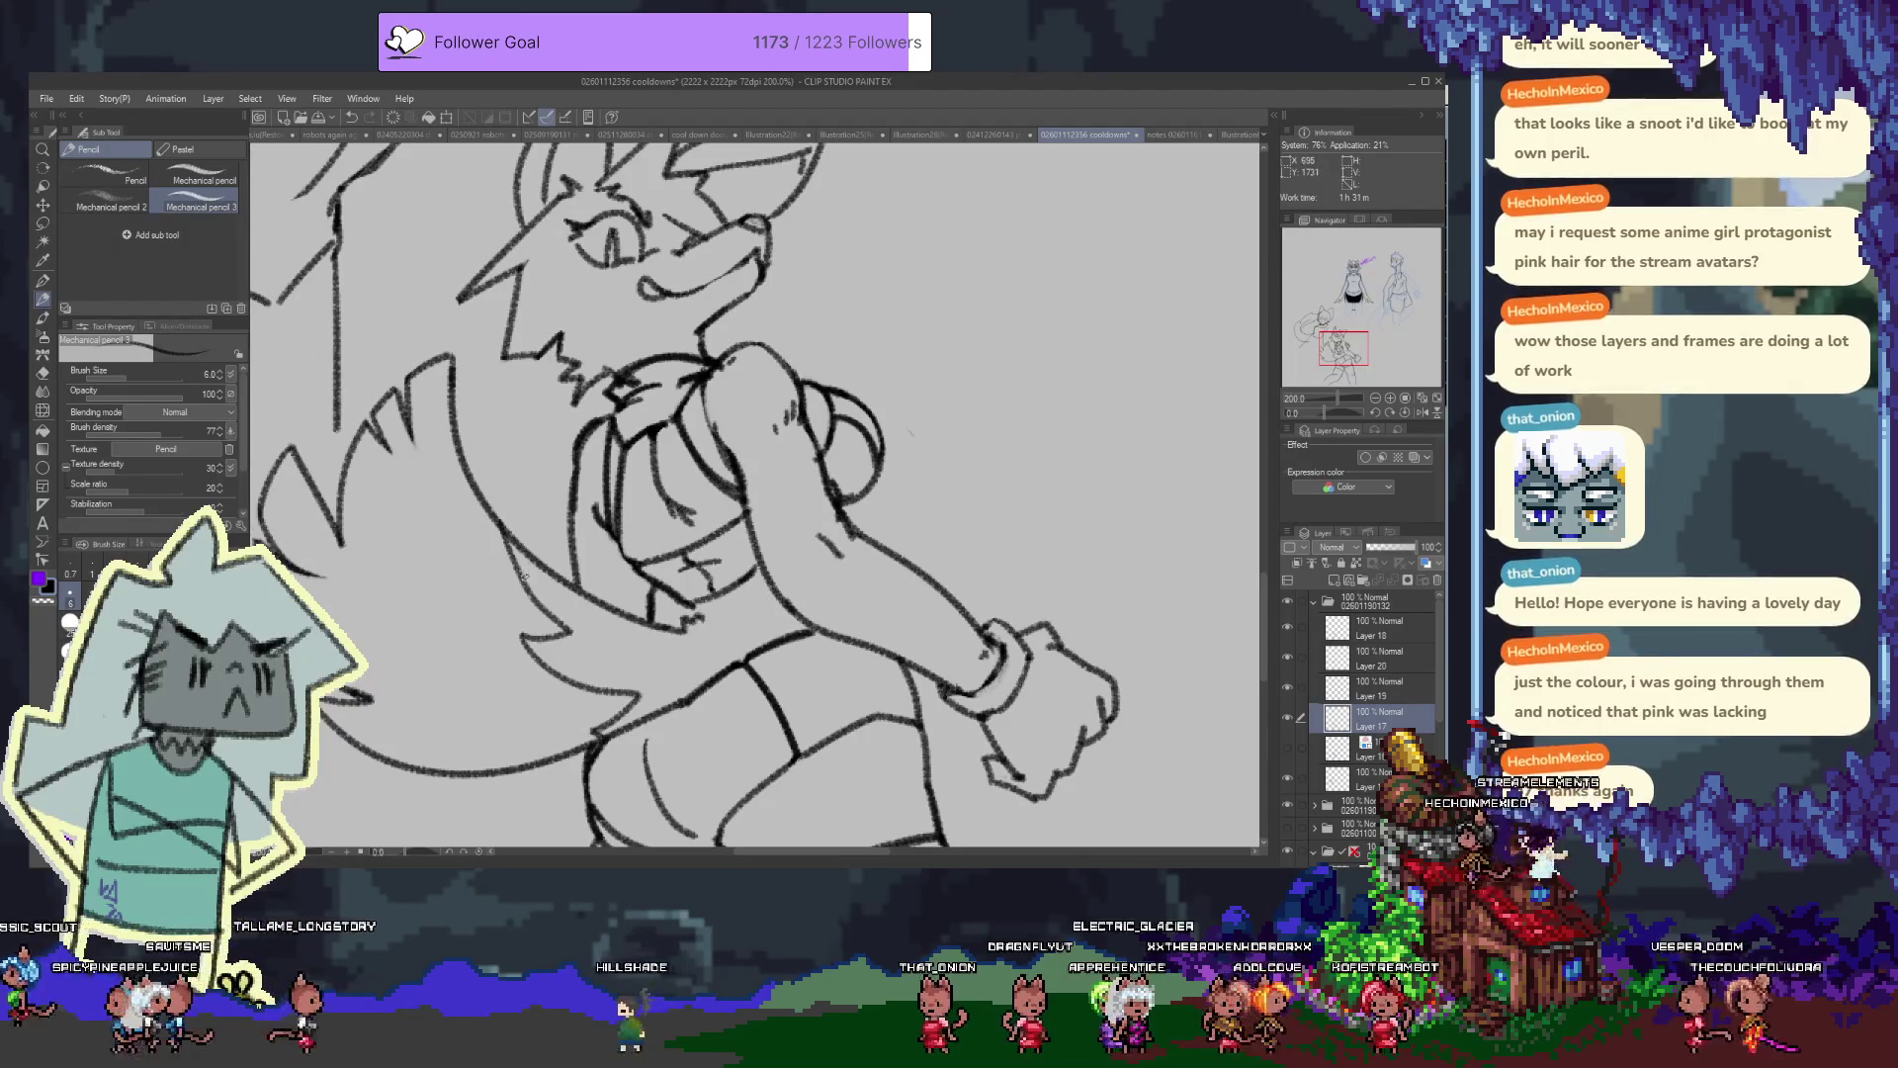
drag(568, 682, 654, 672)
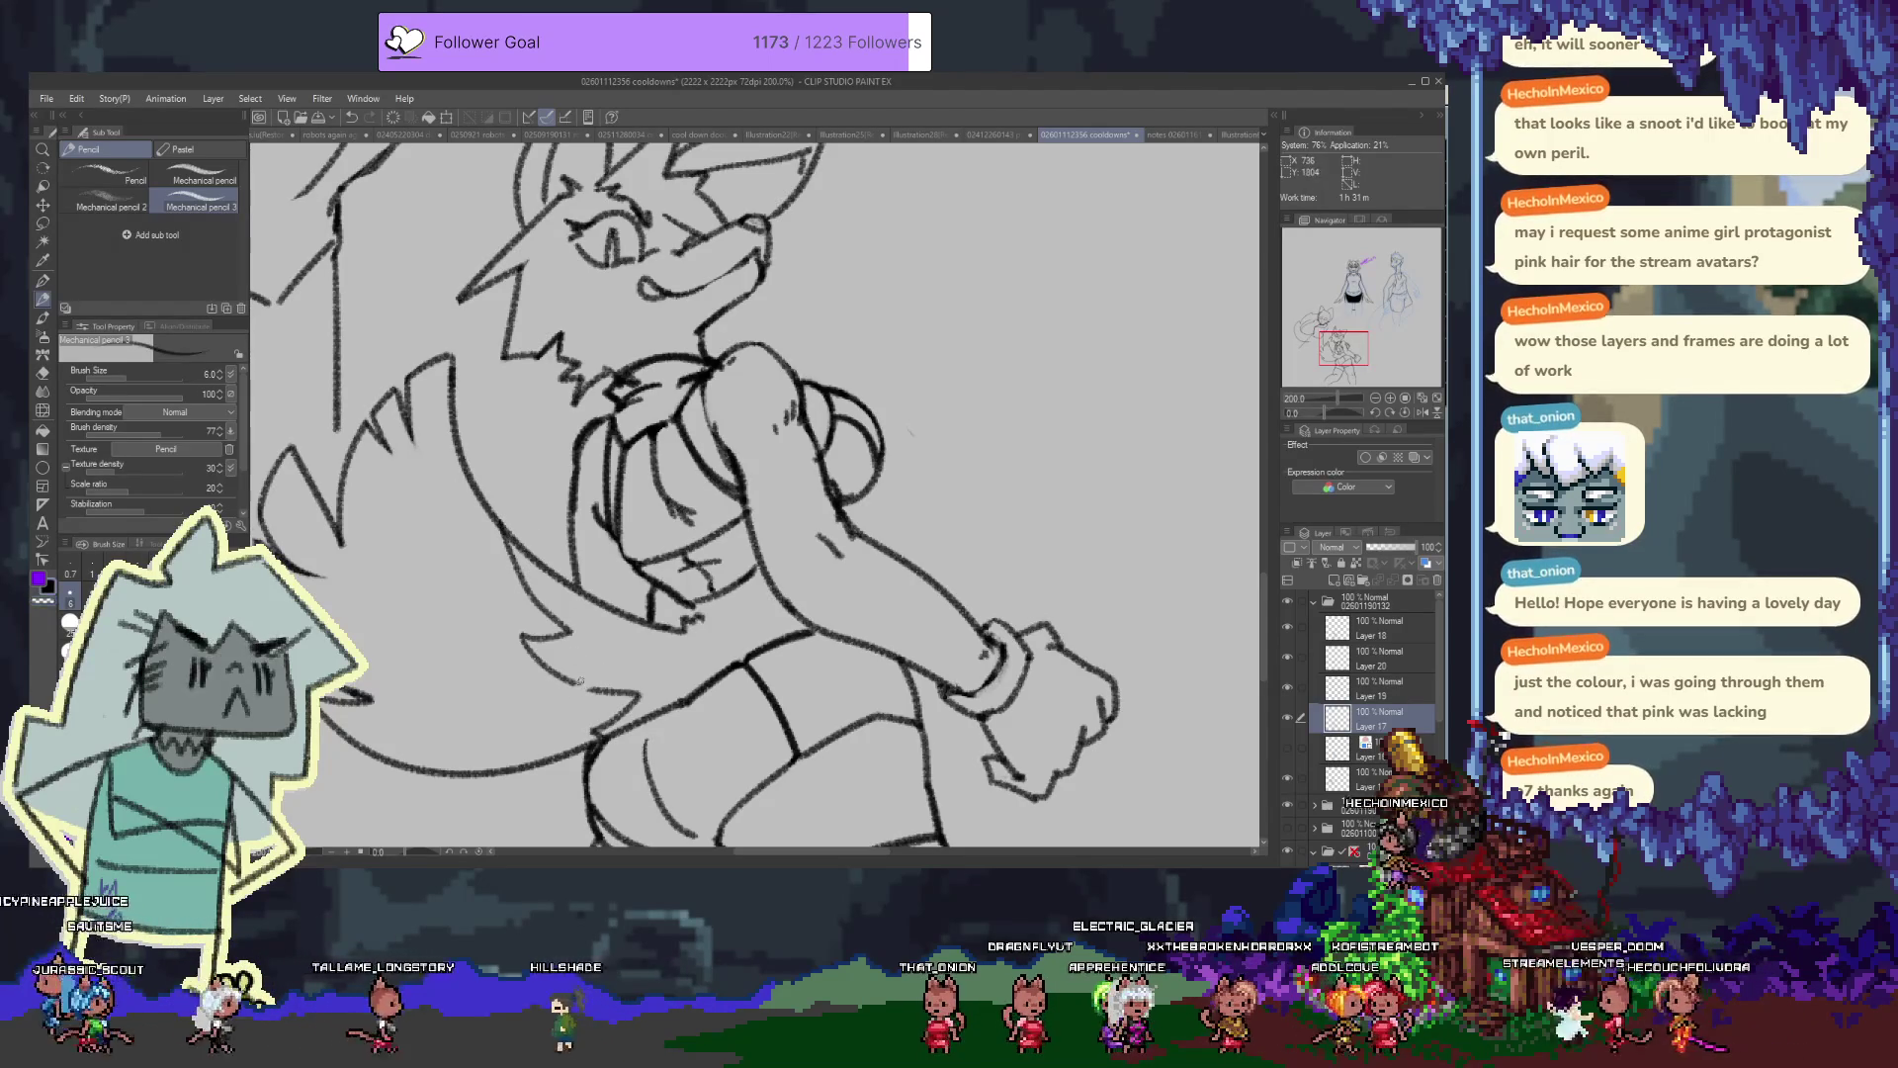
key(e)
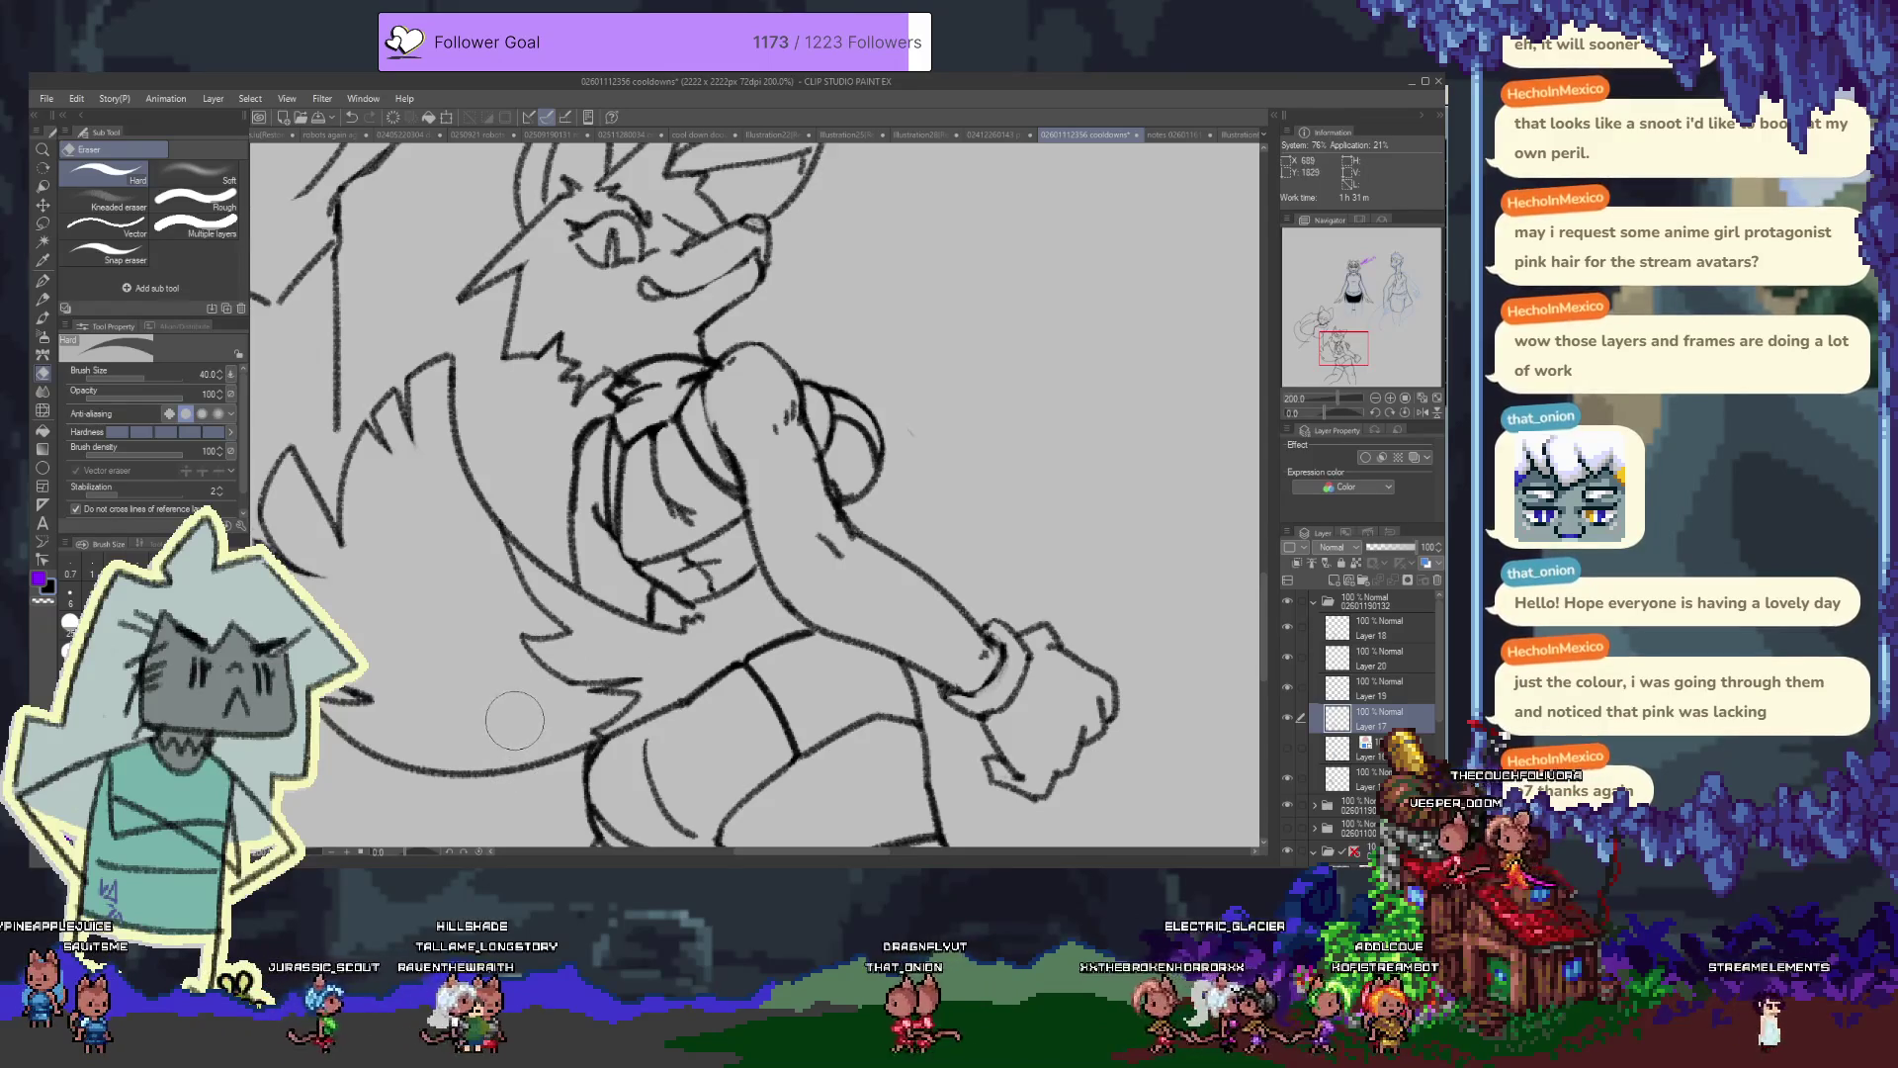
key(p)
Pan down the body, toggle Layer 17's visibility to check it, then select Layer 18
drag(611, 302, 633, 397)
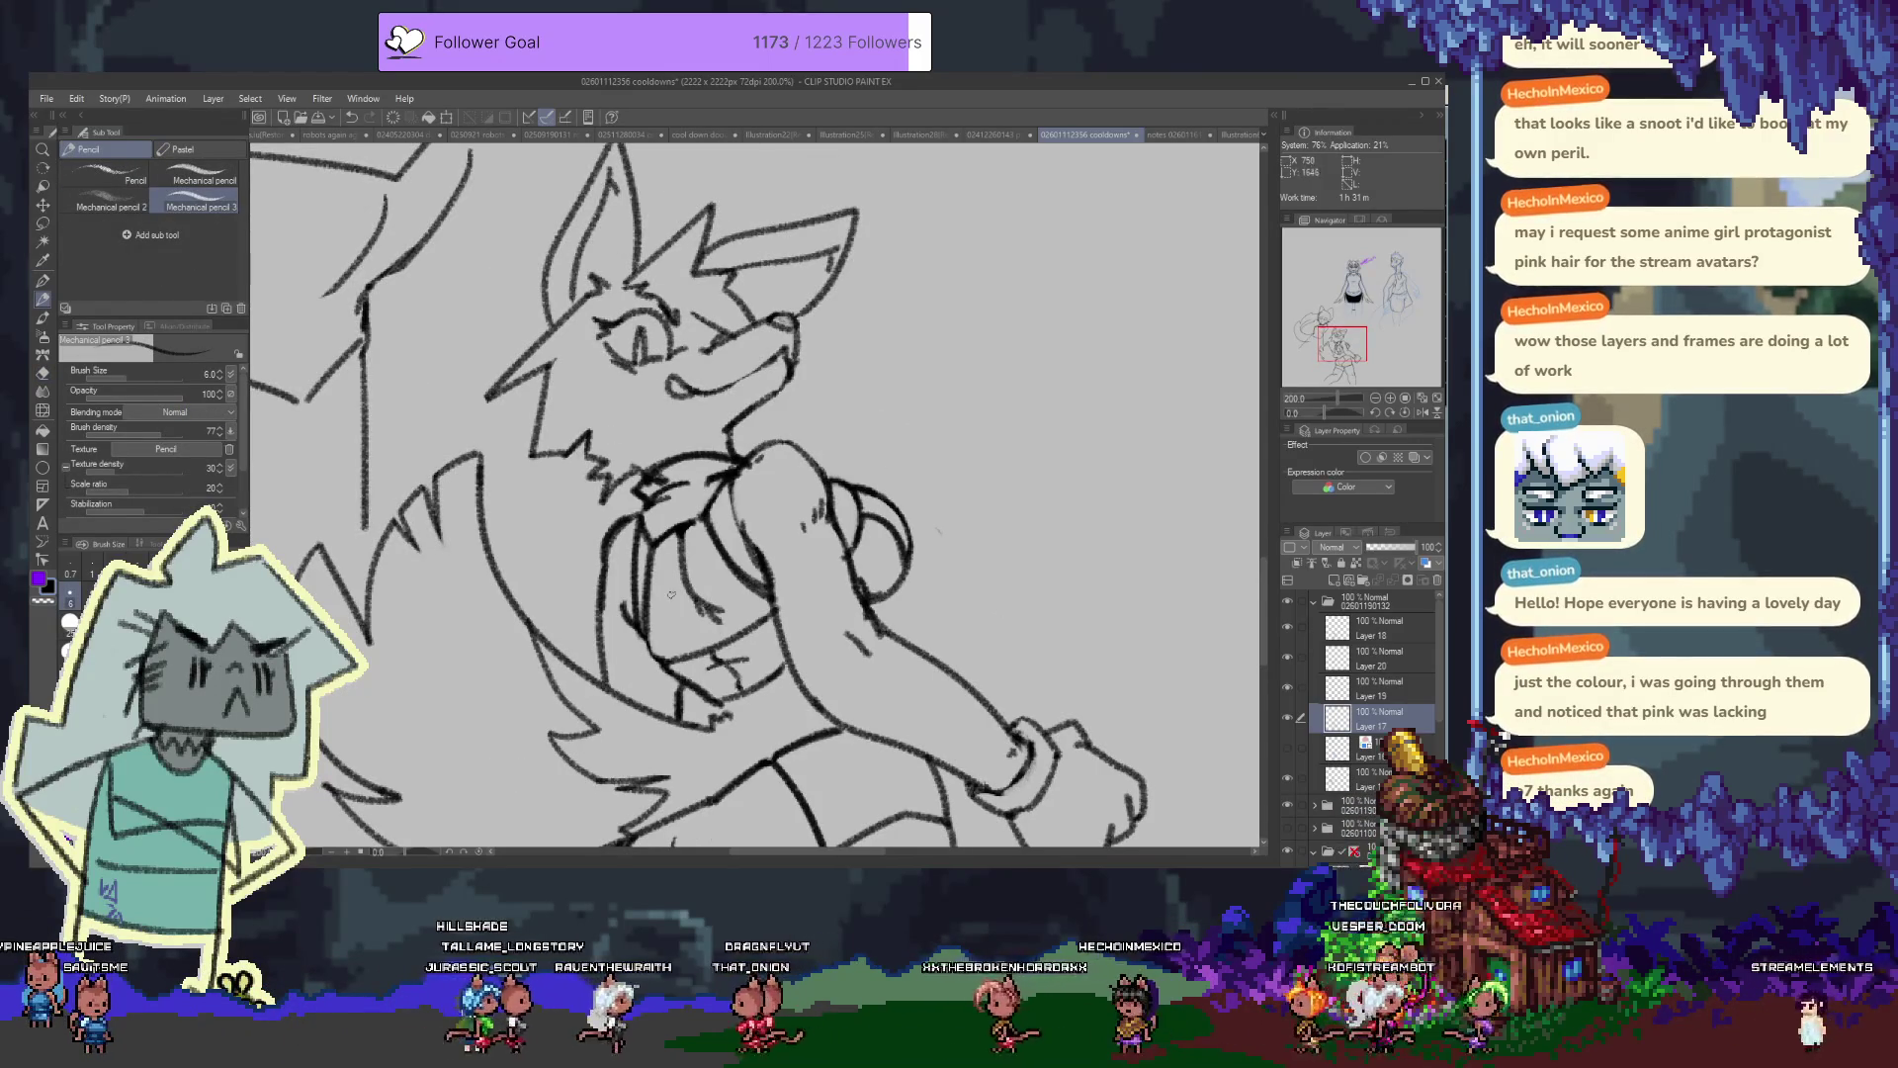
drag(843, 604, 784, 376)
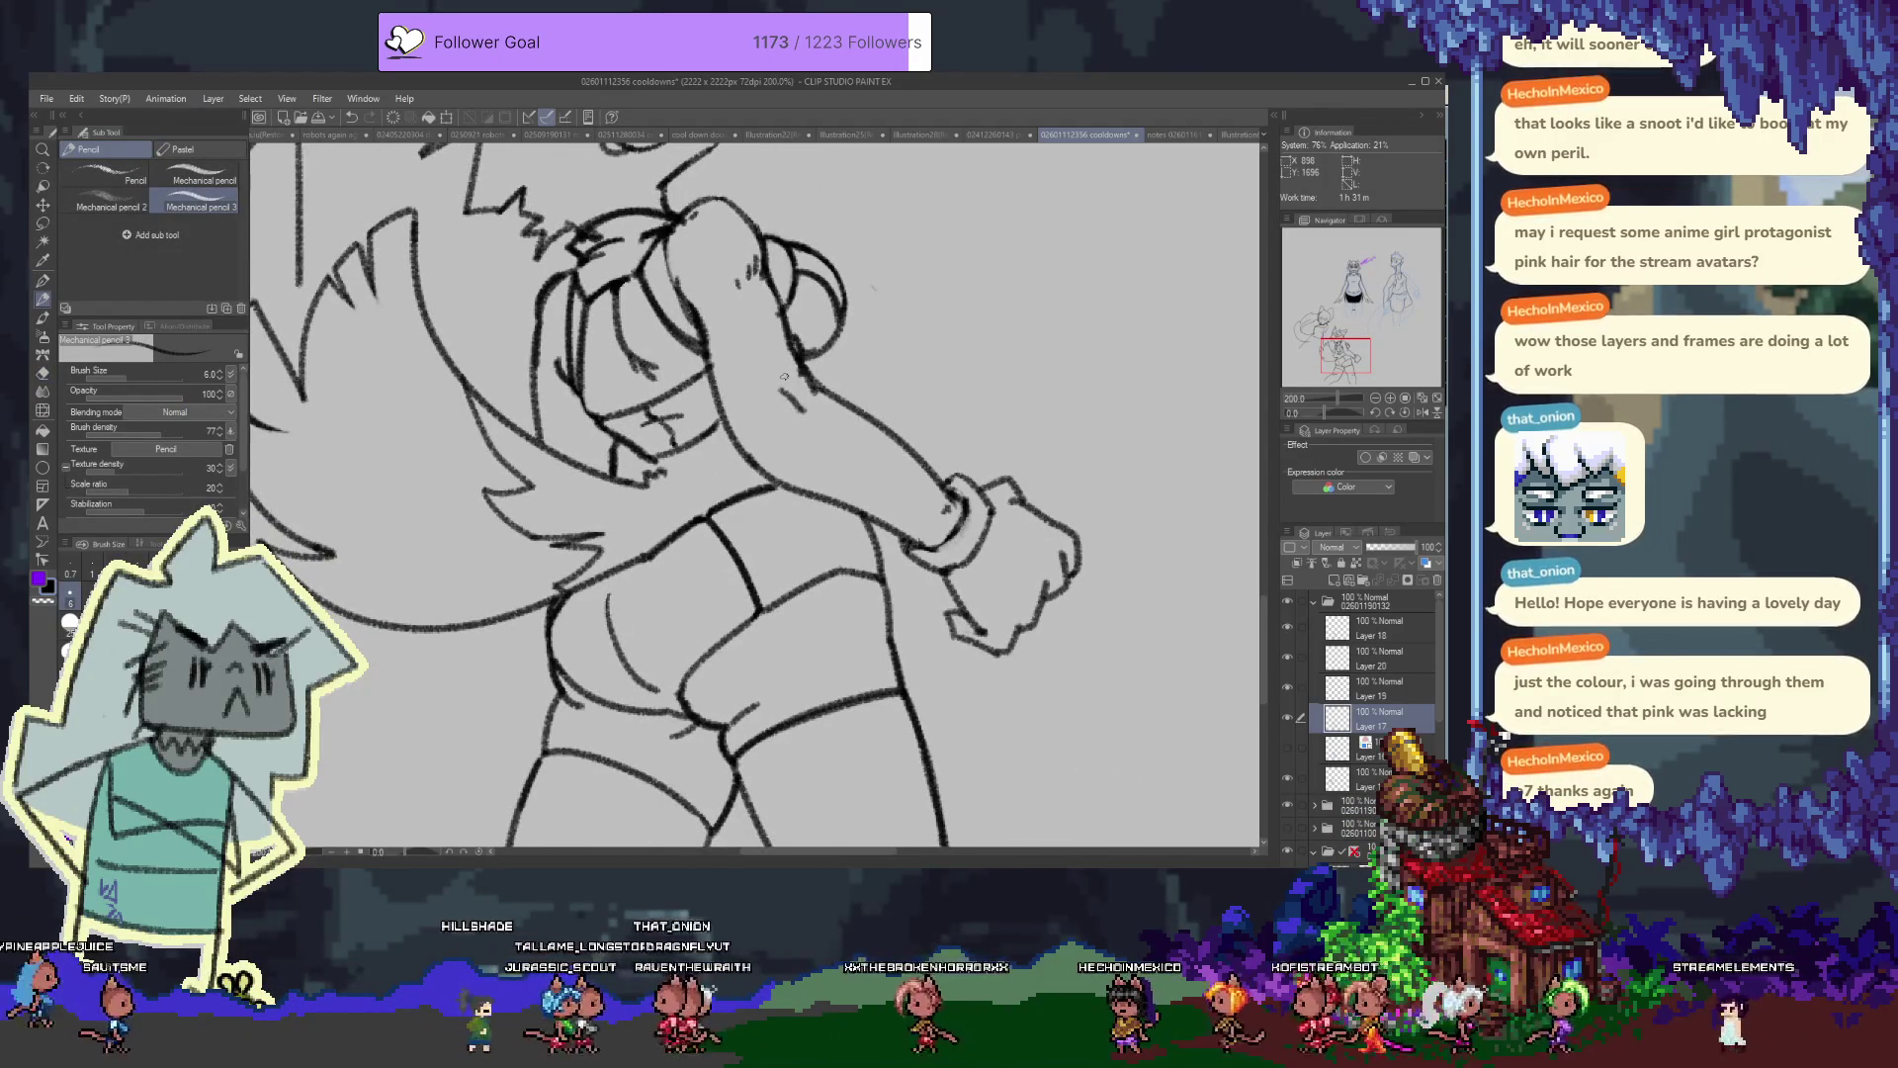
drag(1077, 639, 1032, 585)
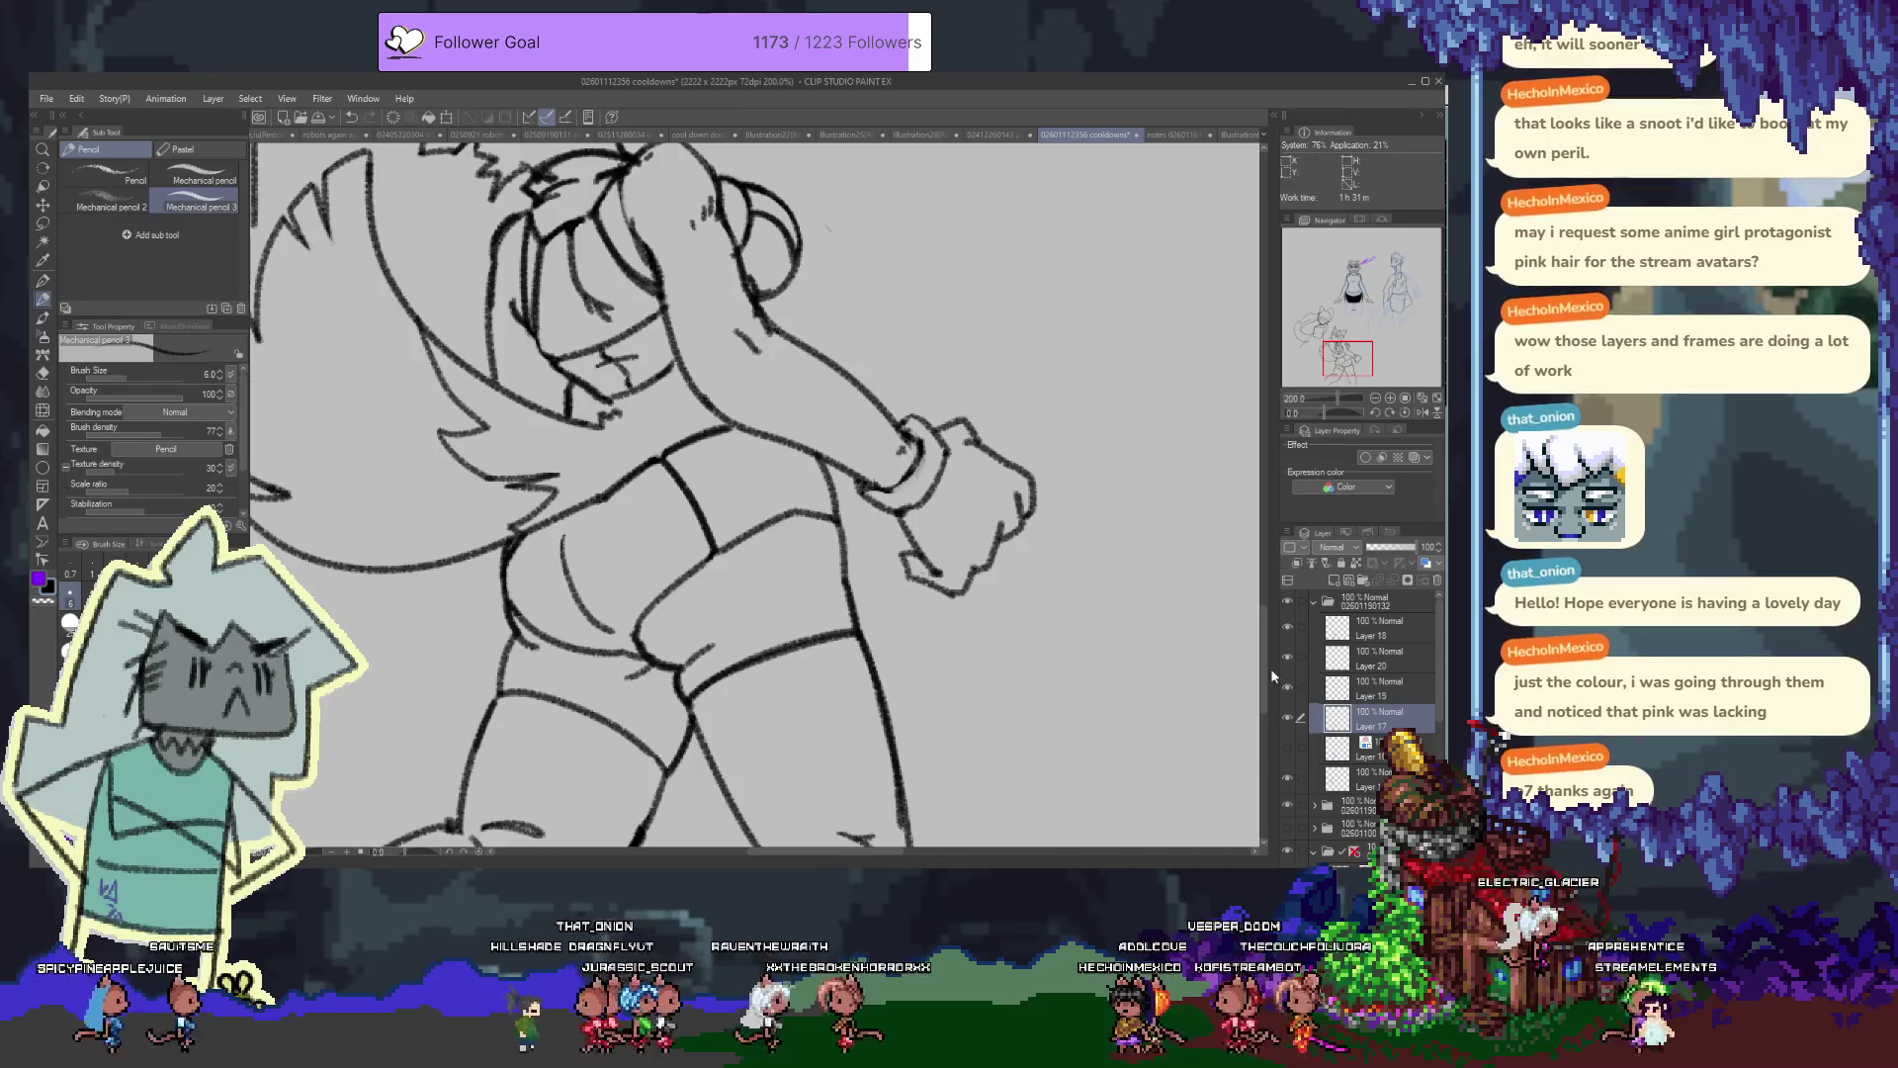
click(1286, 715)
click(1287, 719)
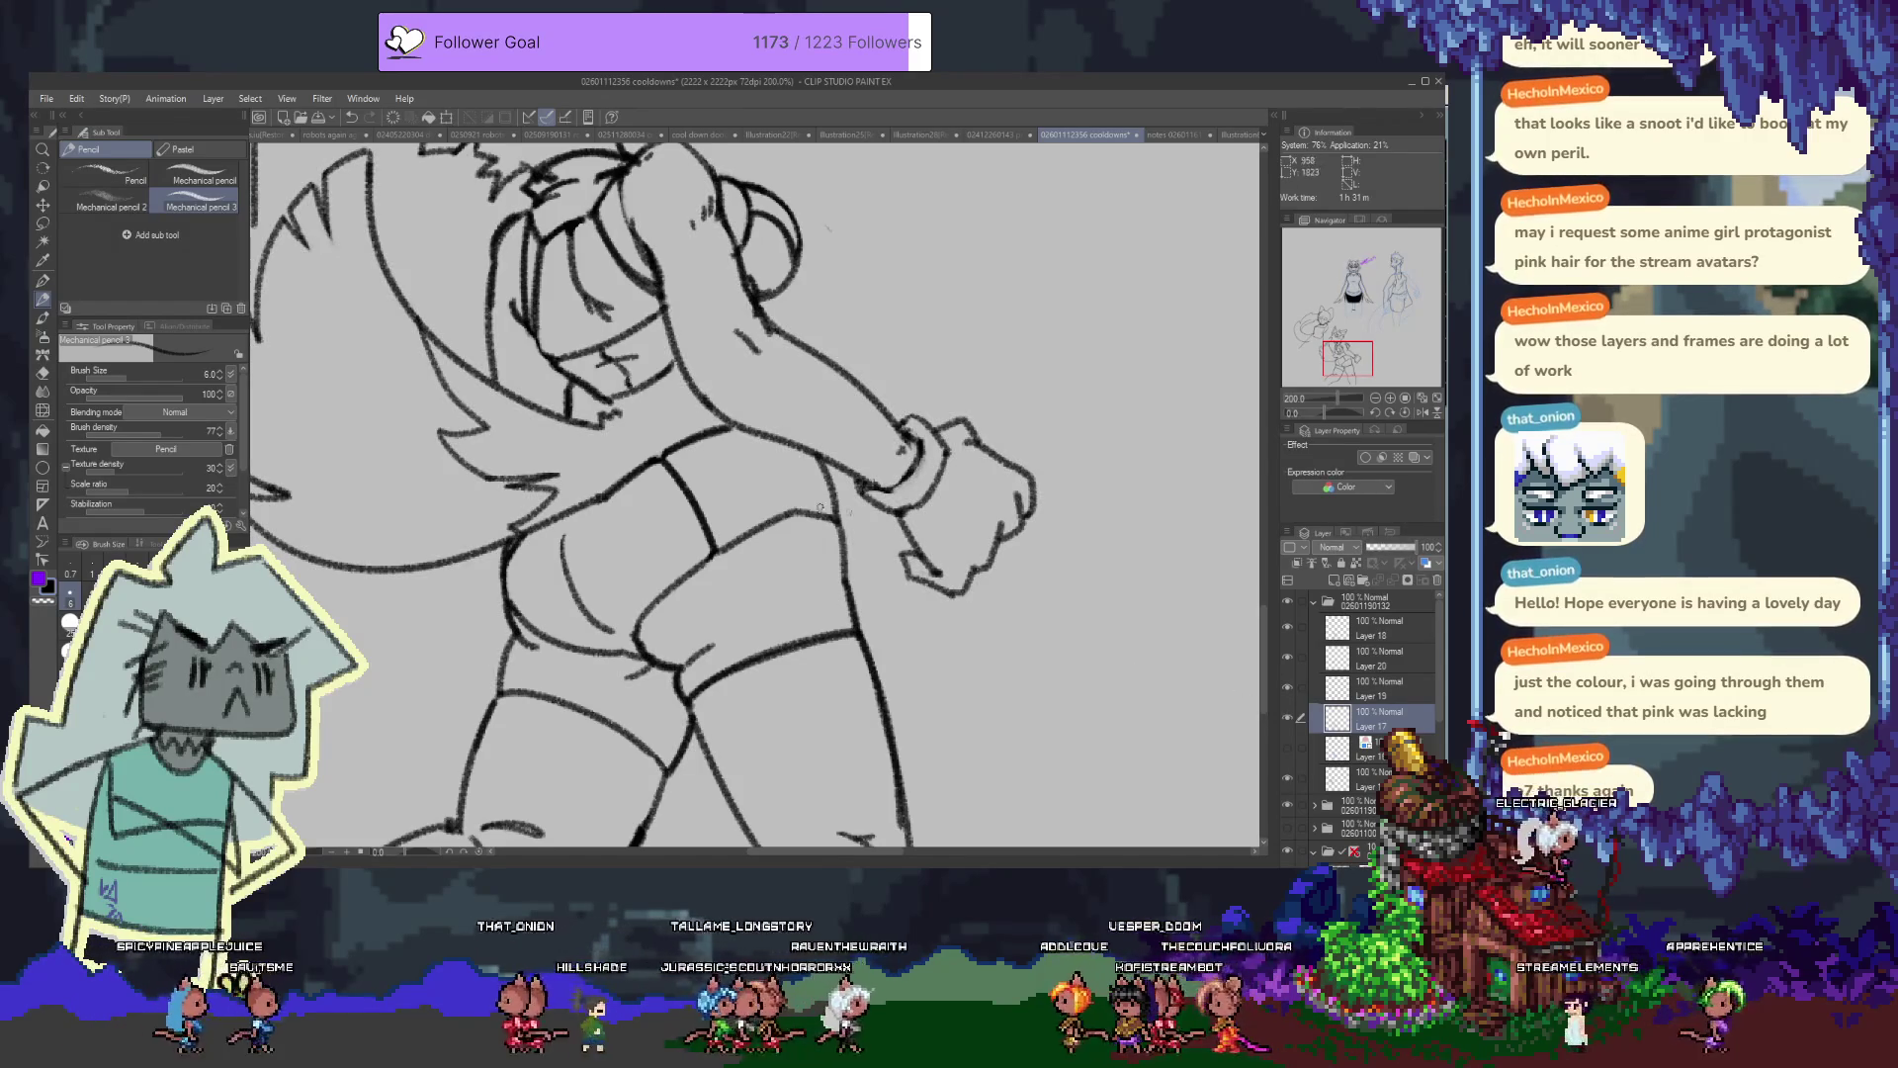
click(1379, 628)
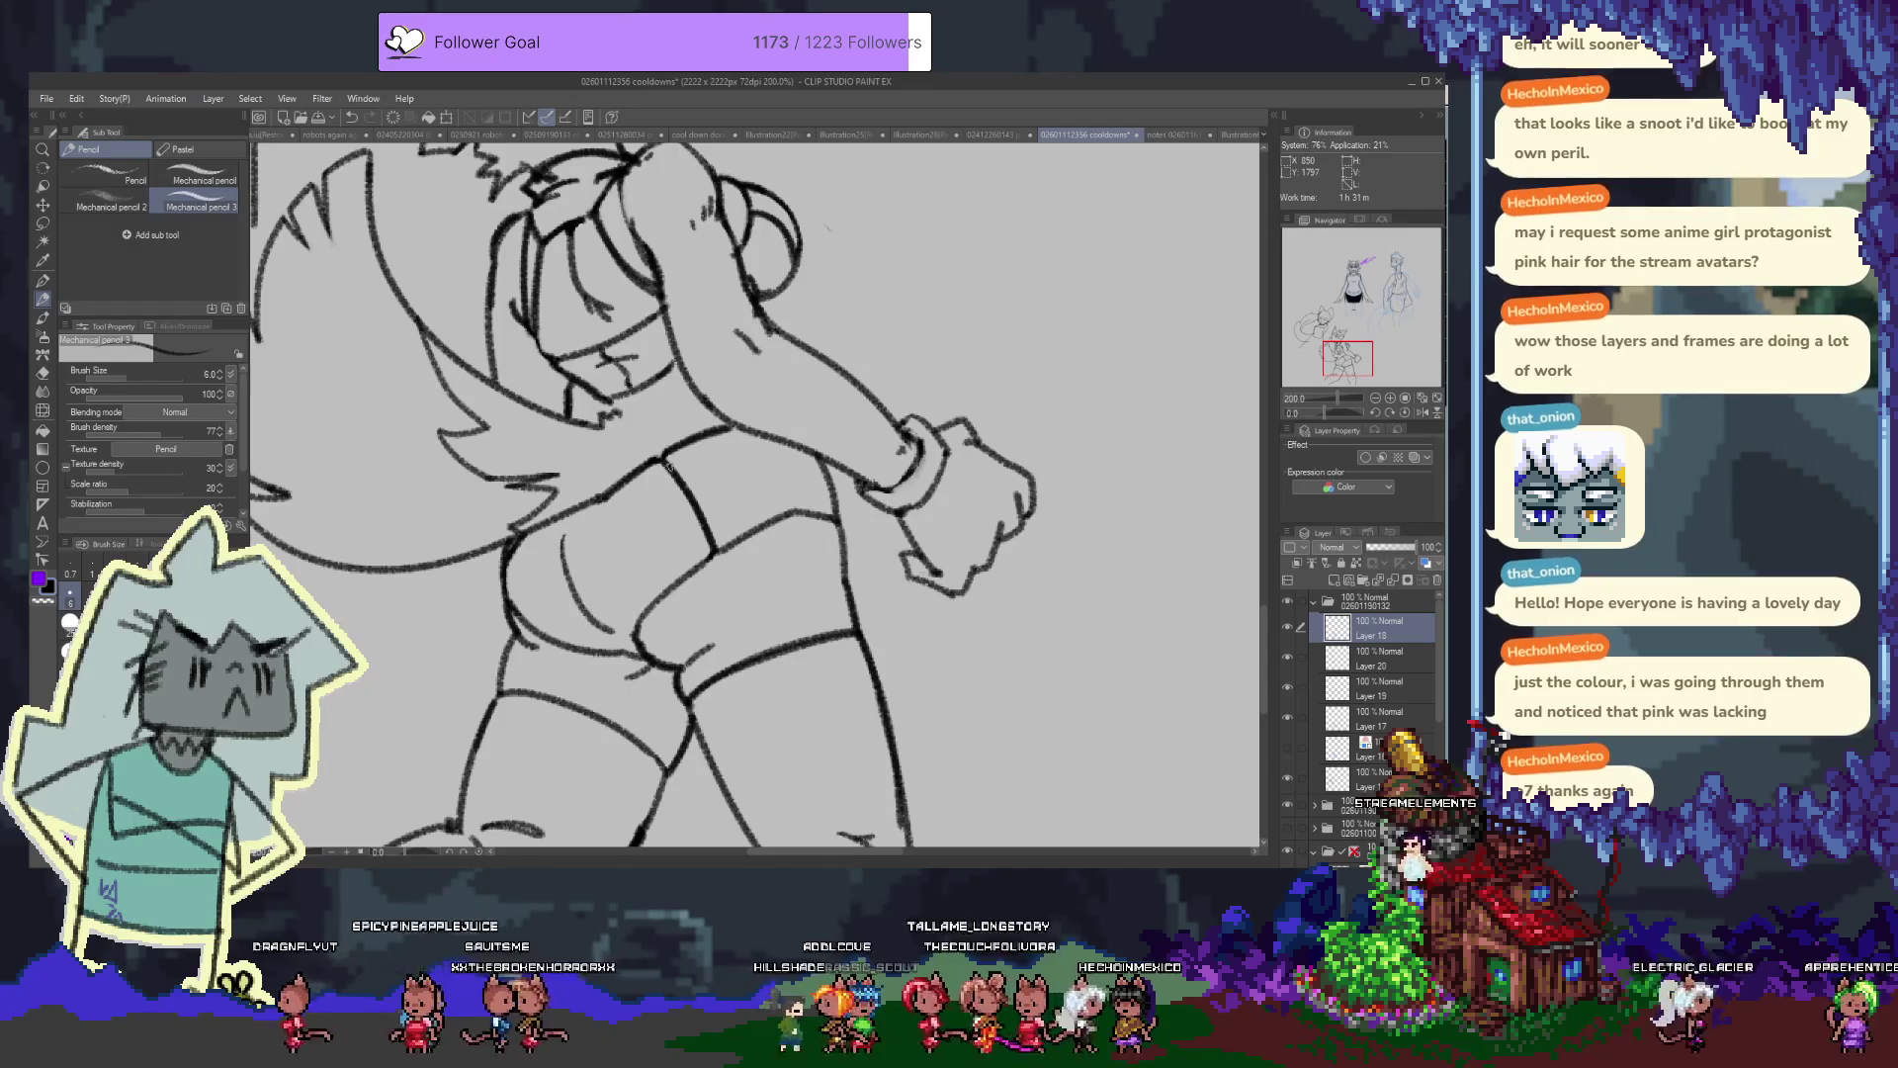
Redraw the shorts band line, discard the hatch strokes, and add Layer 21 above Layer 18
drag(682, 463, 732, 534)
key(ctrl+z)
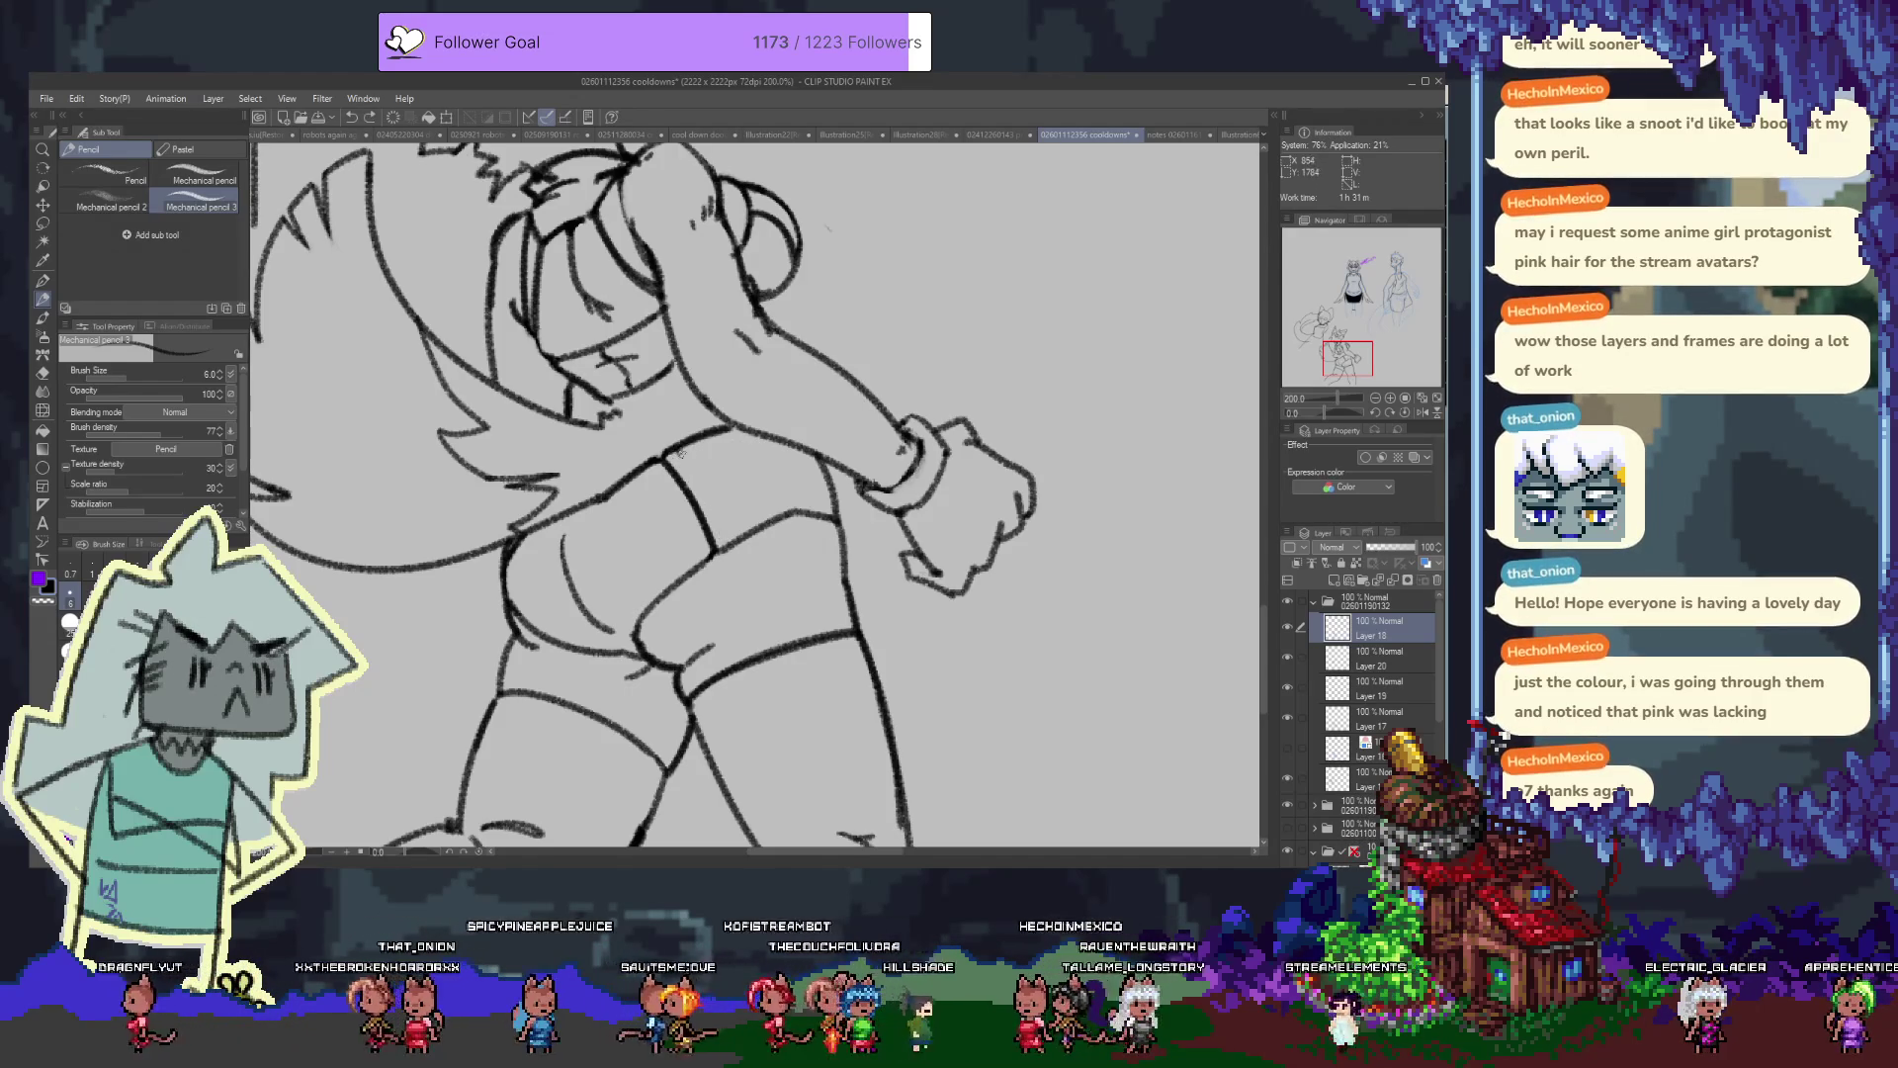
drag(684, 457, 730, 544)
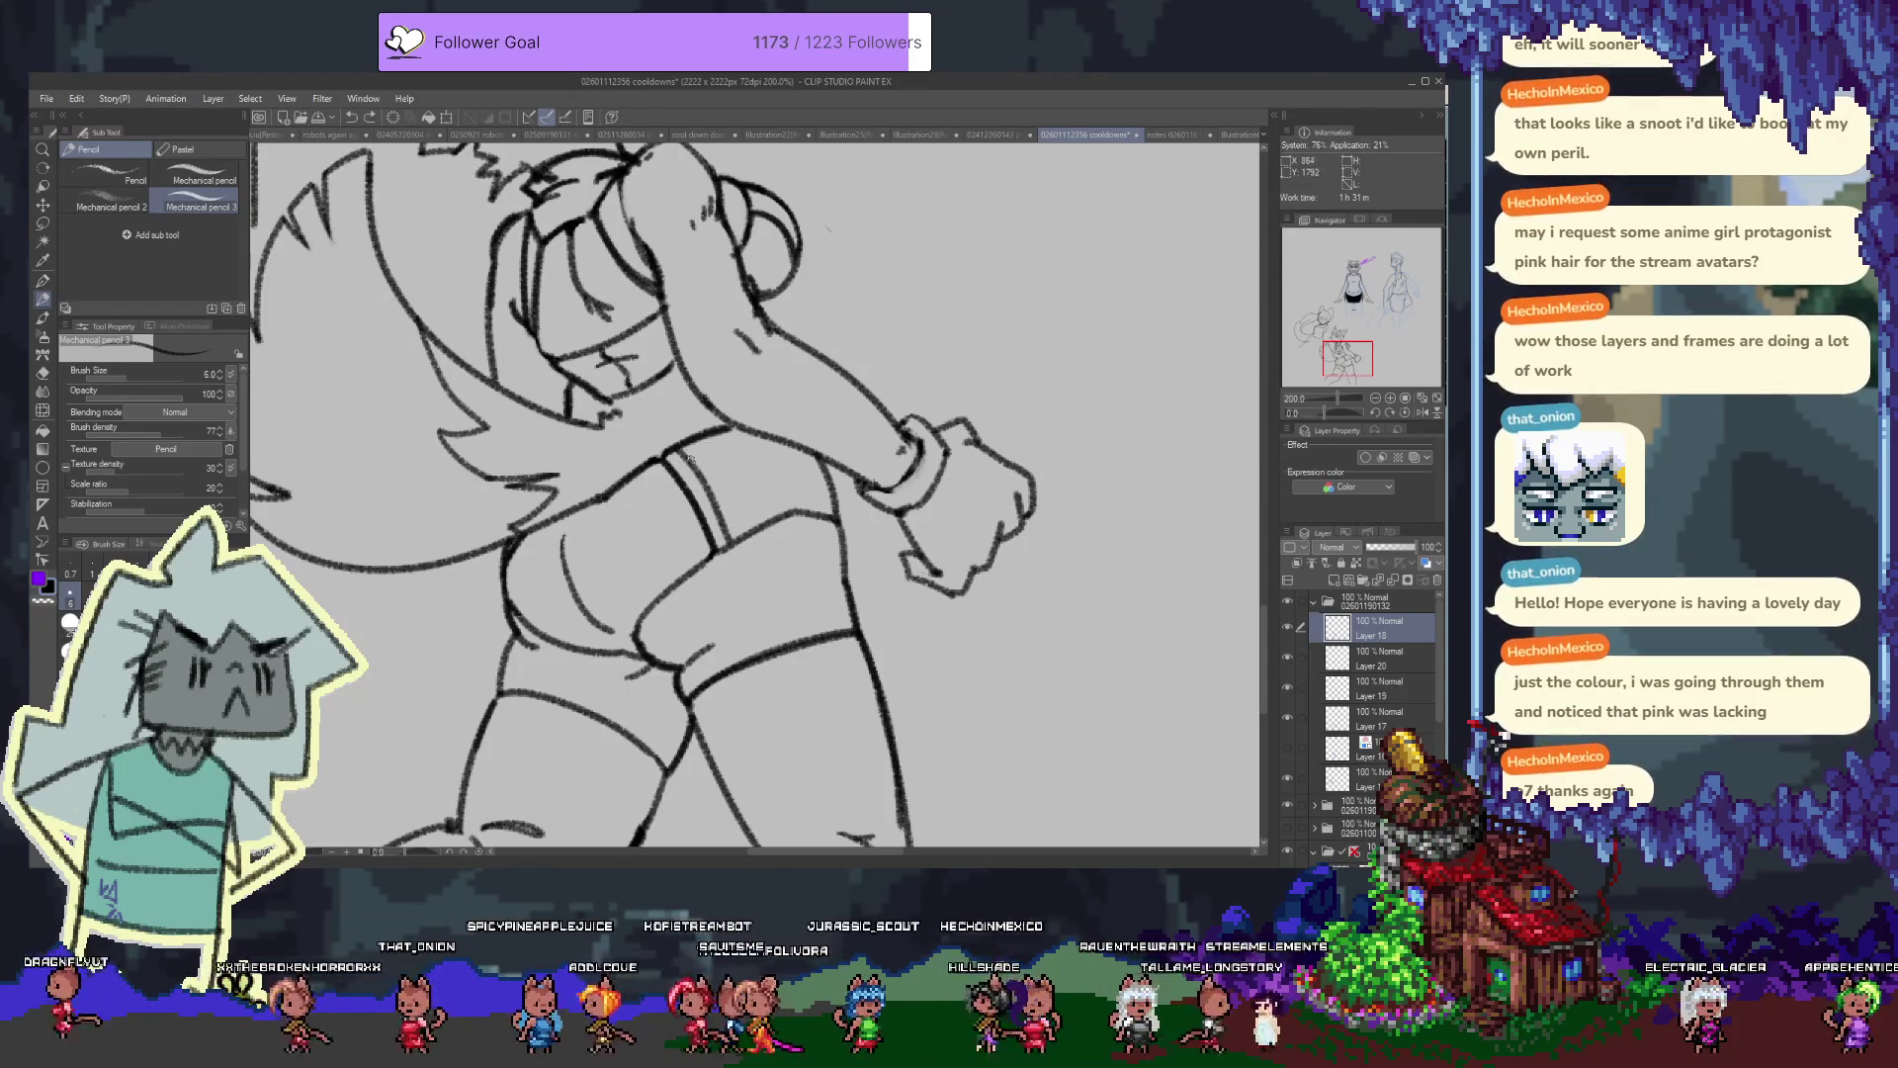
drag(697, 473, 762, 460)
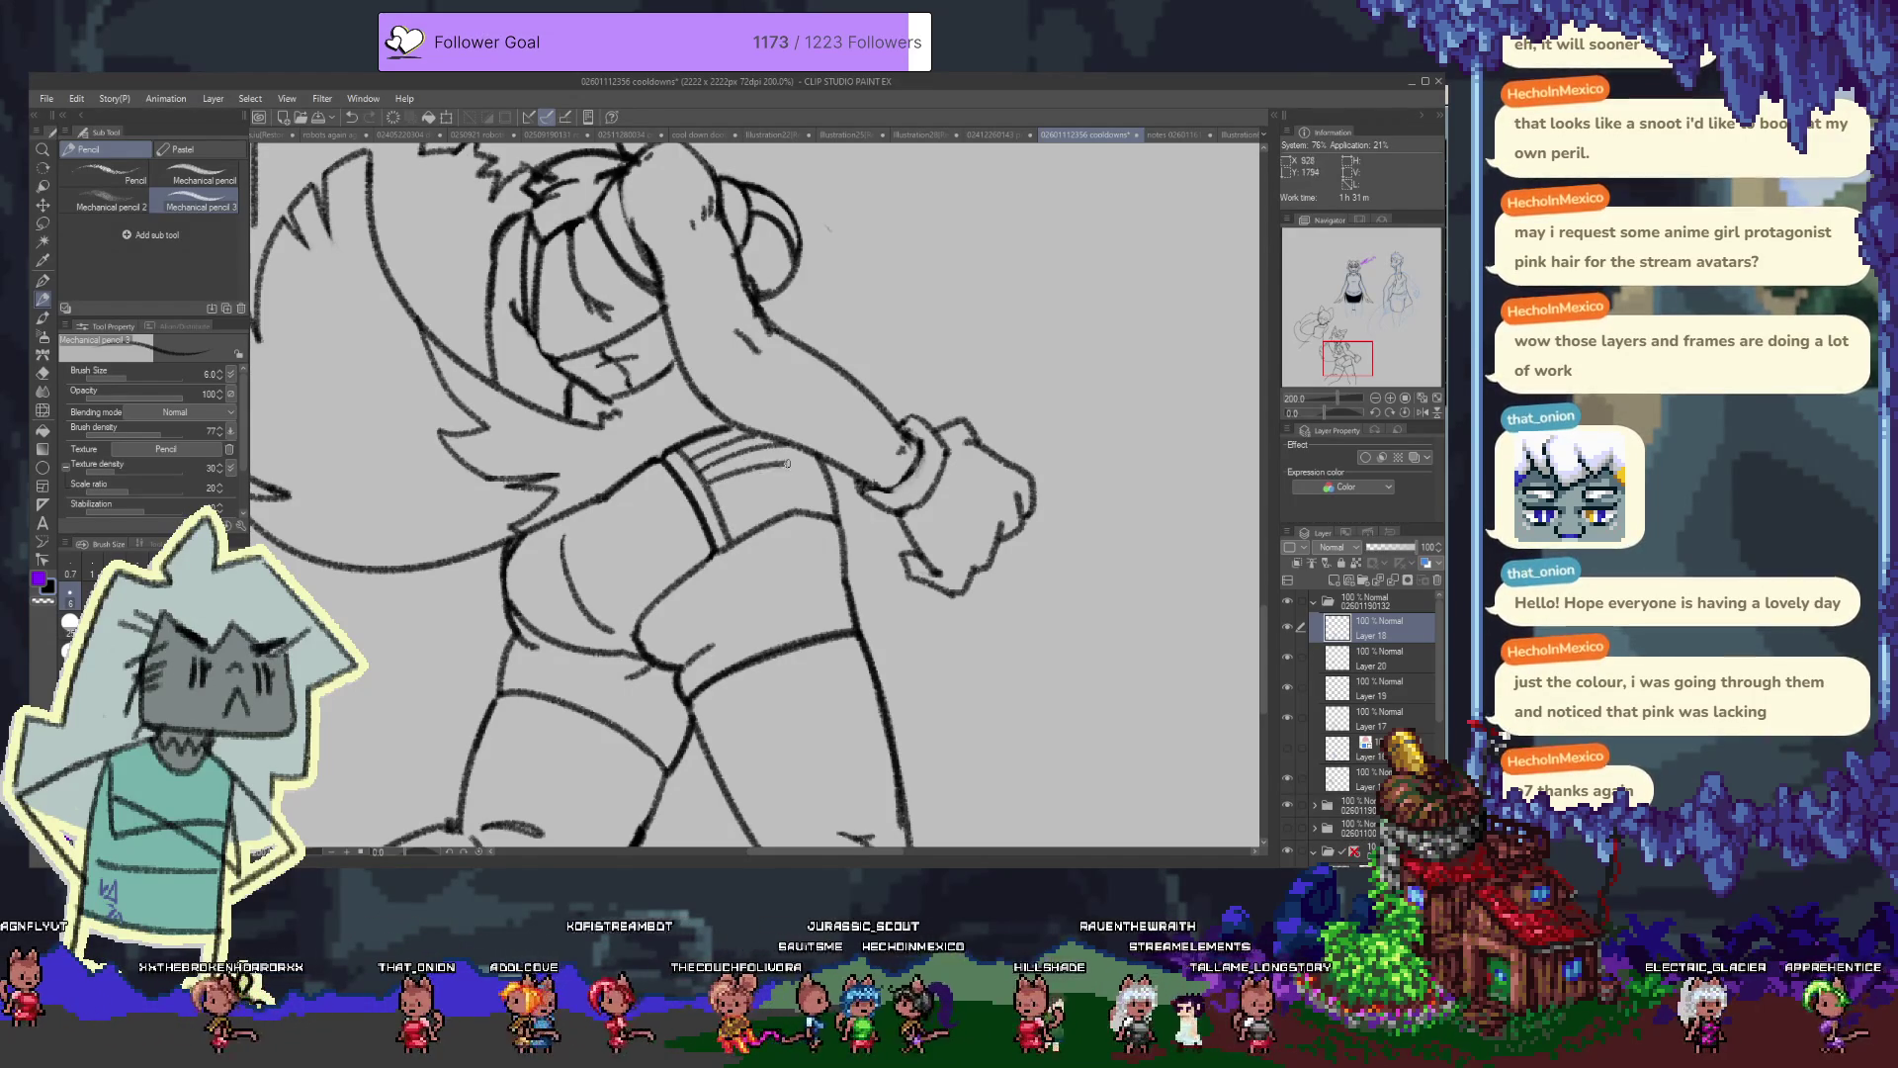
key(ctrl+z)
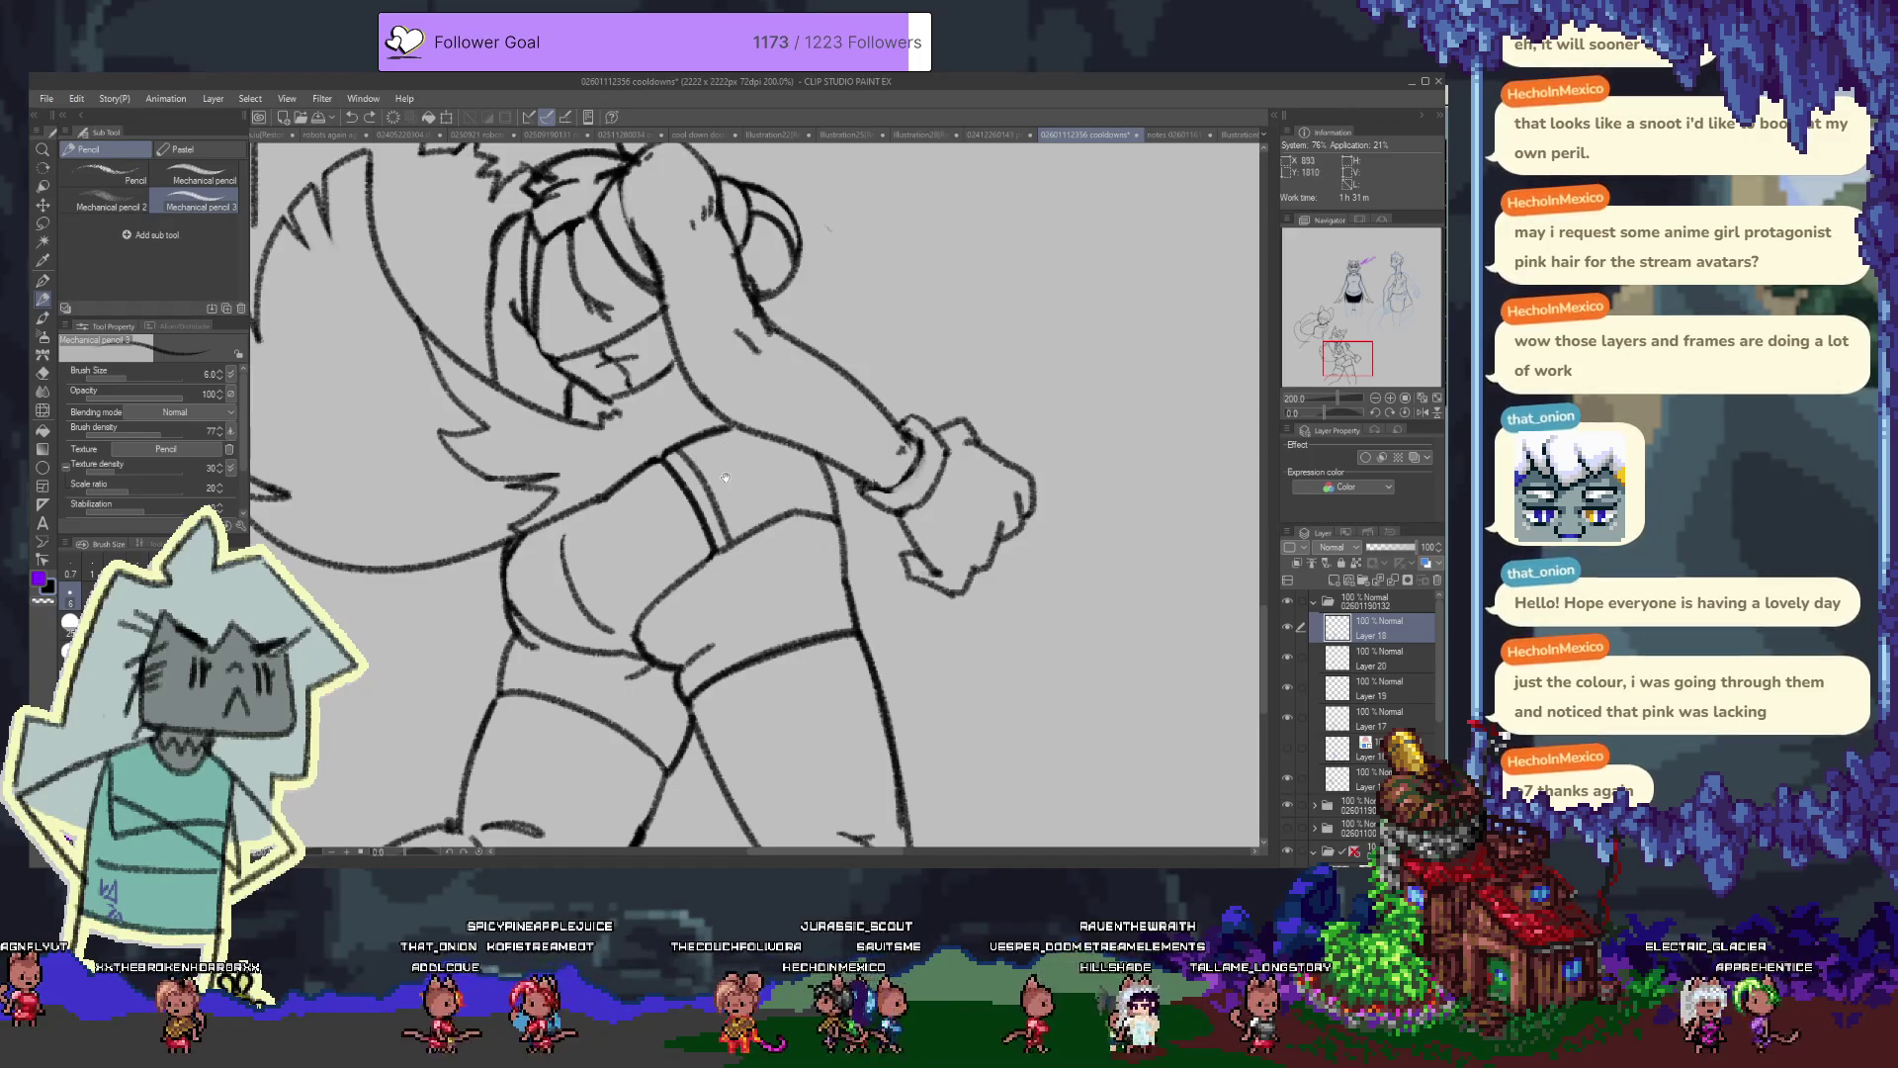
drag(731, 481, 781, 650)
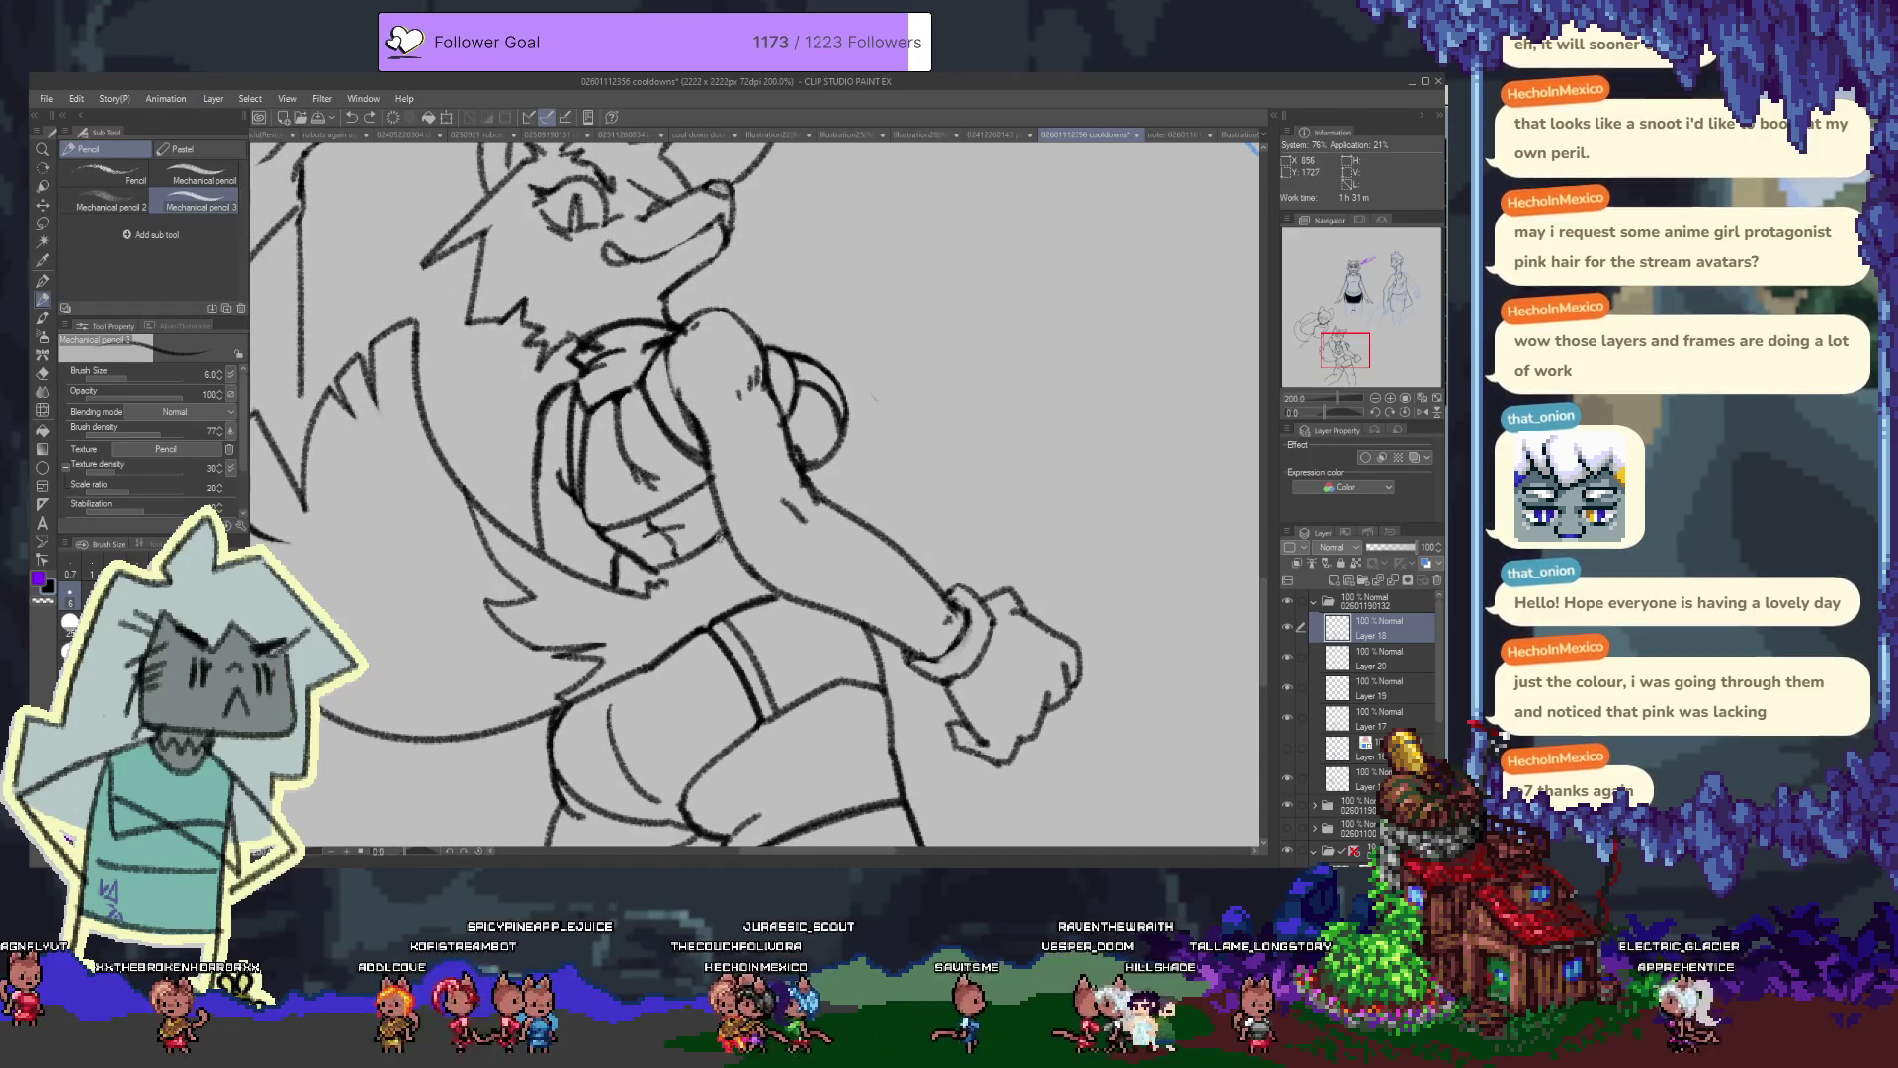
click(1346, 579)
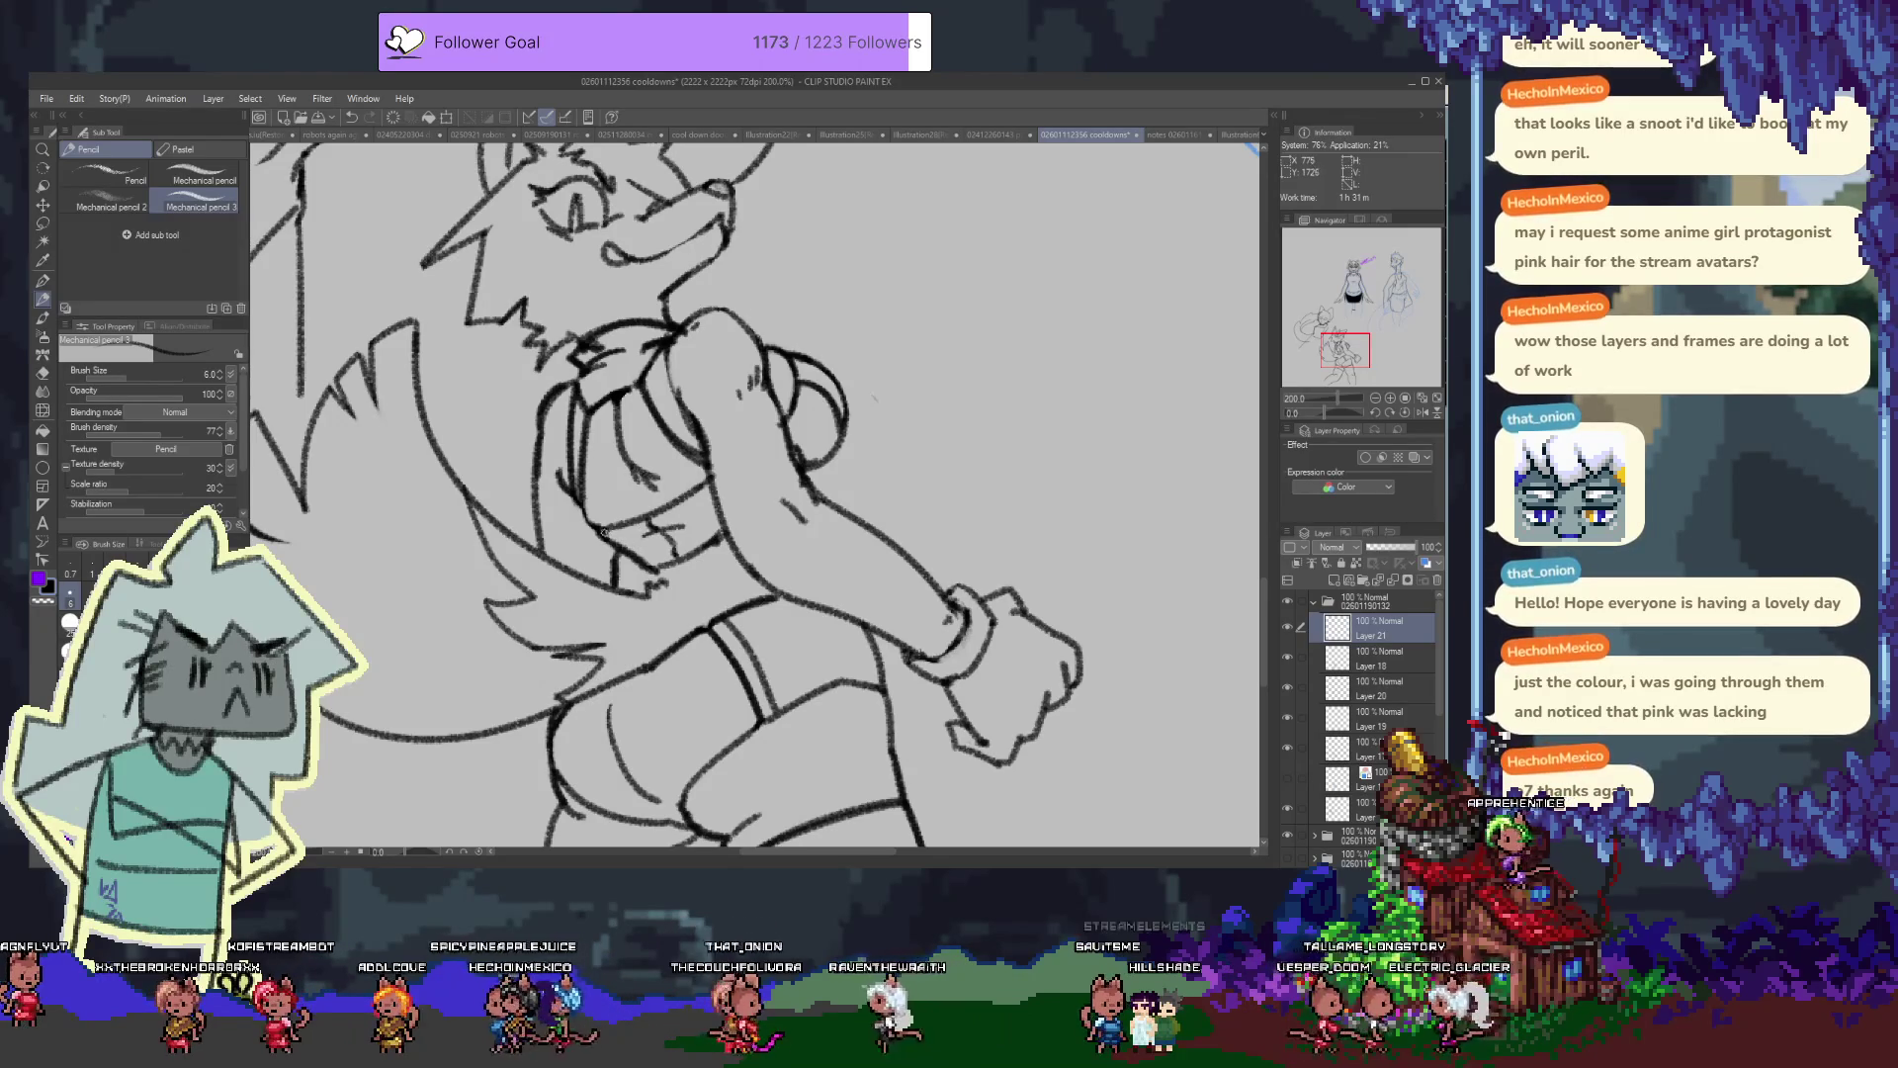
Scribble grey shading under the chin on Layer 21 at 32% opacity, extending it up-right
mouse_move(604, 532)
mouse_down()
mouse_move(647, 536)
mouse_move(625, 529)
mouse_up()
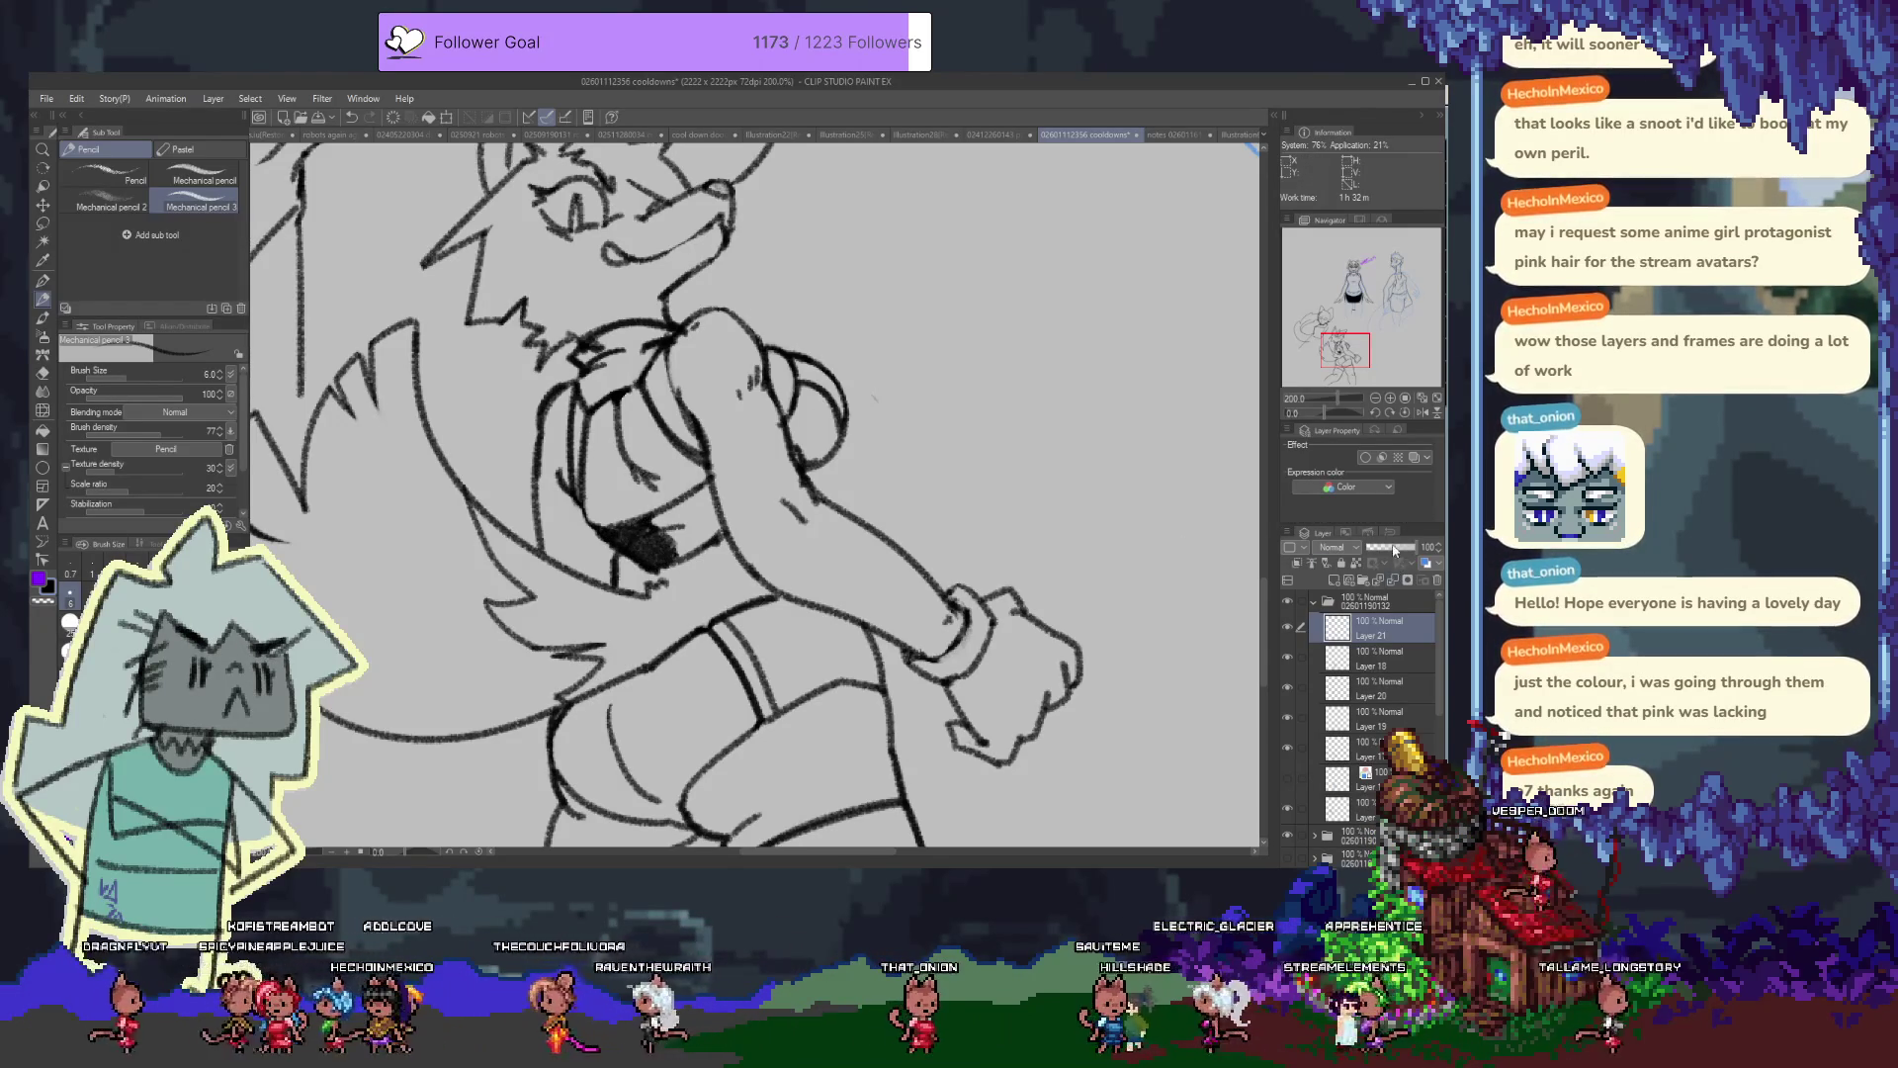
drag(1395, 553, 1375, 549)
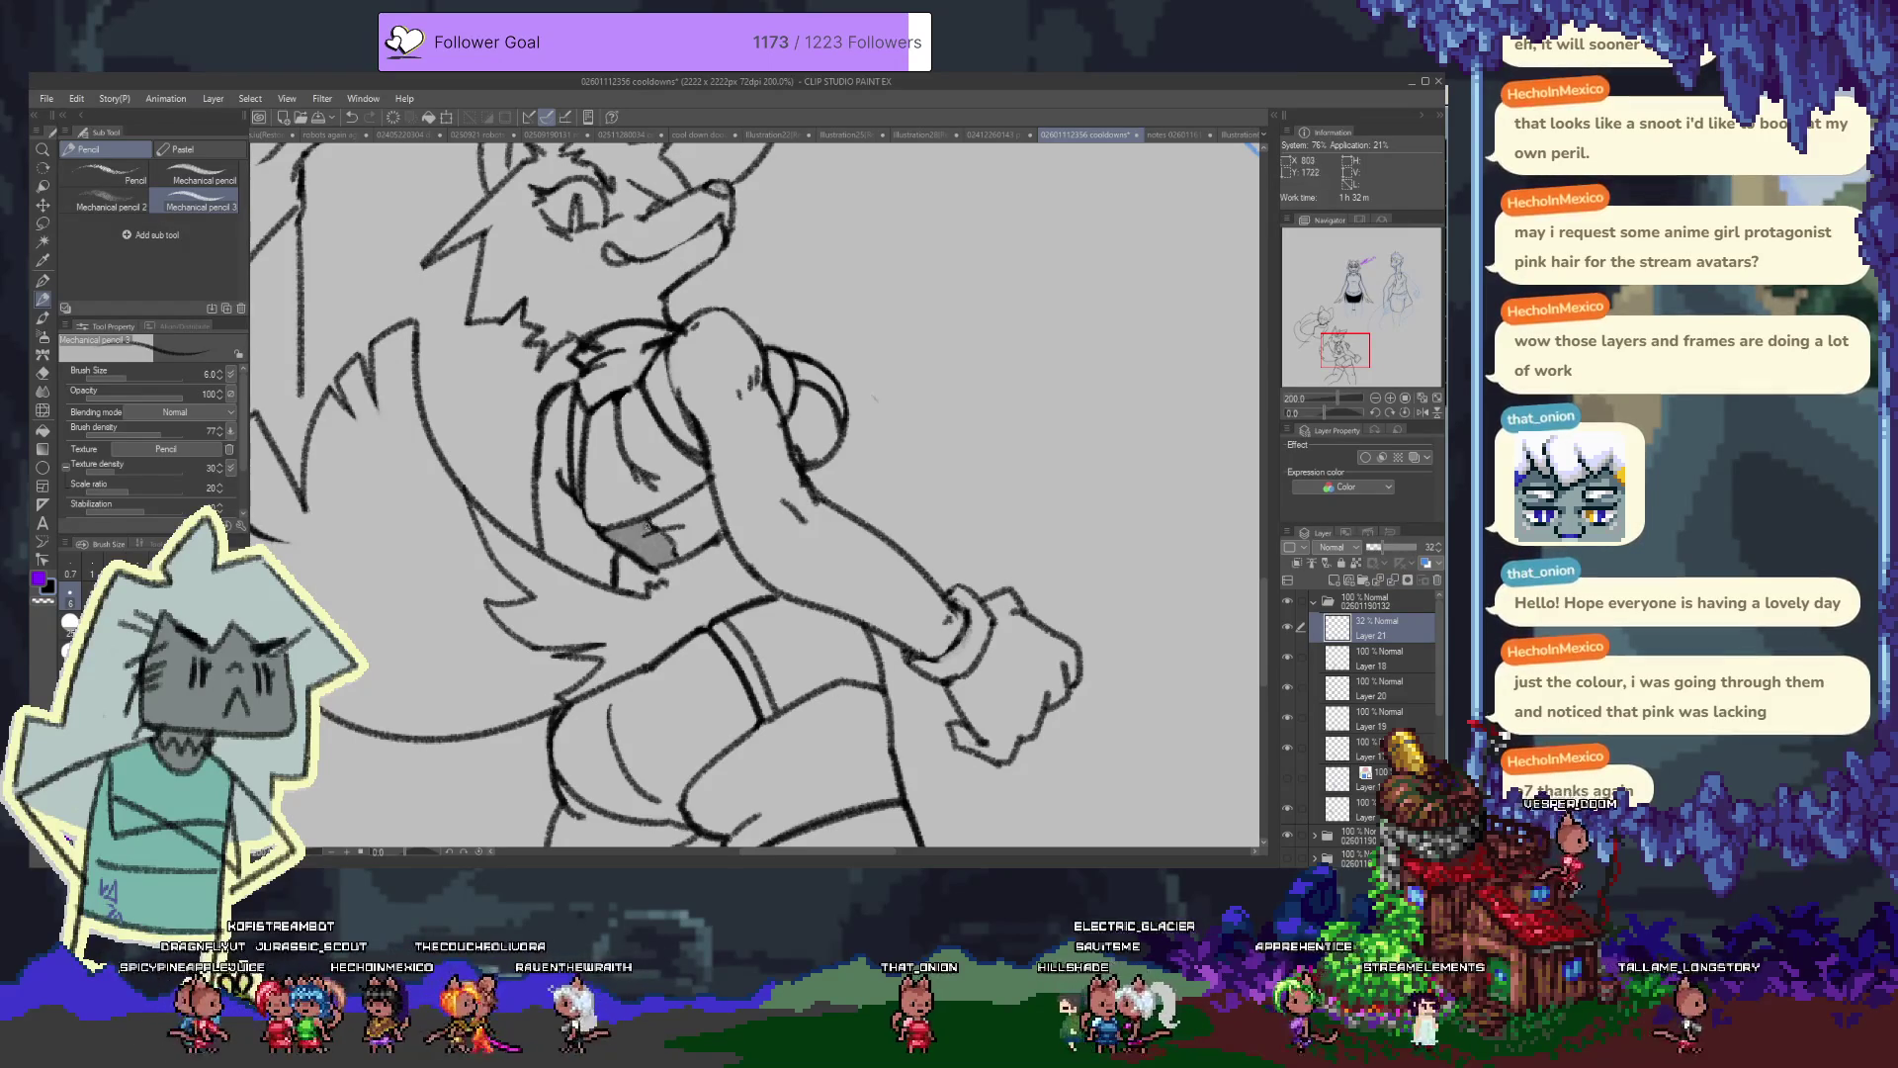
drag(658, 538, 720, 506)
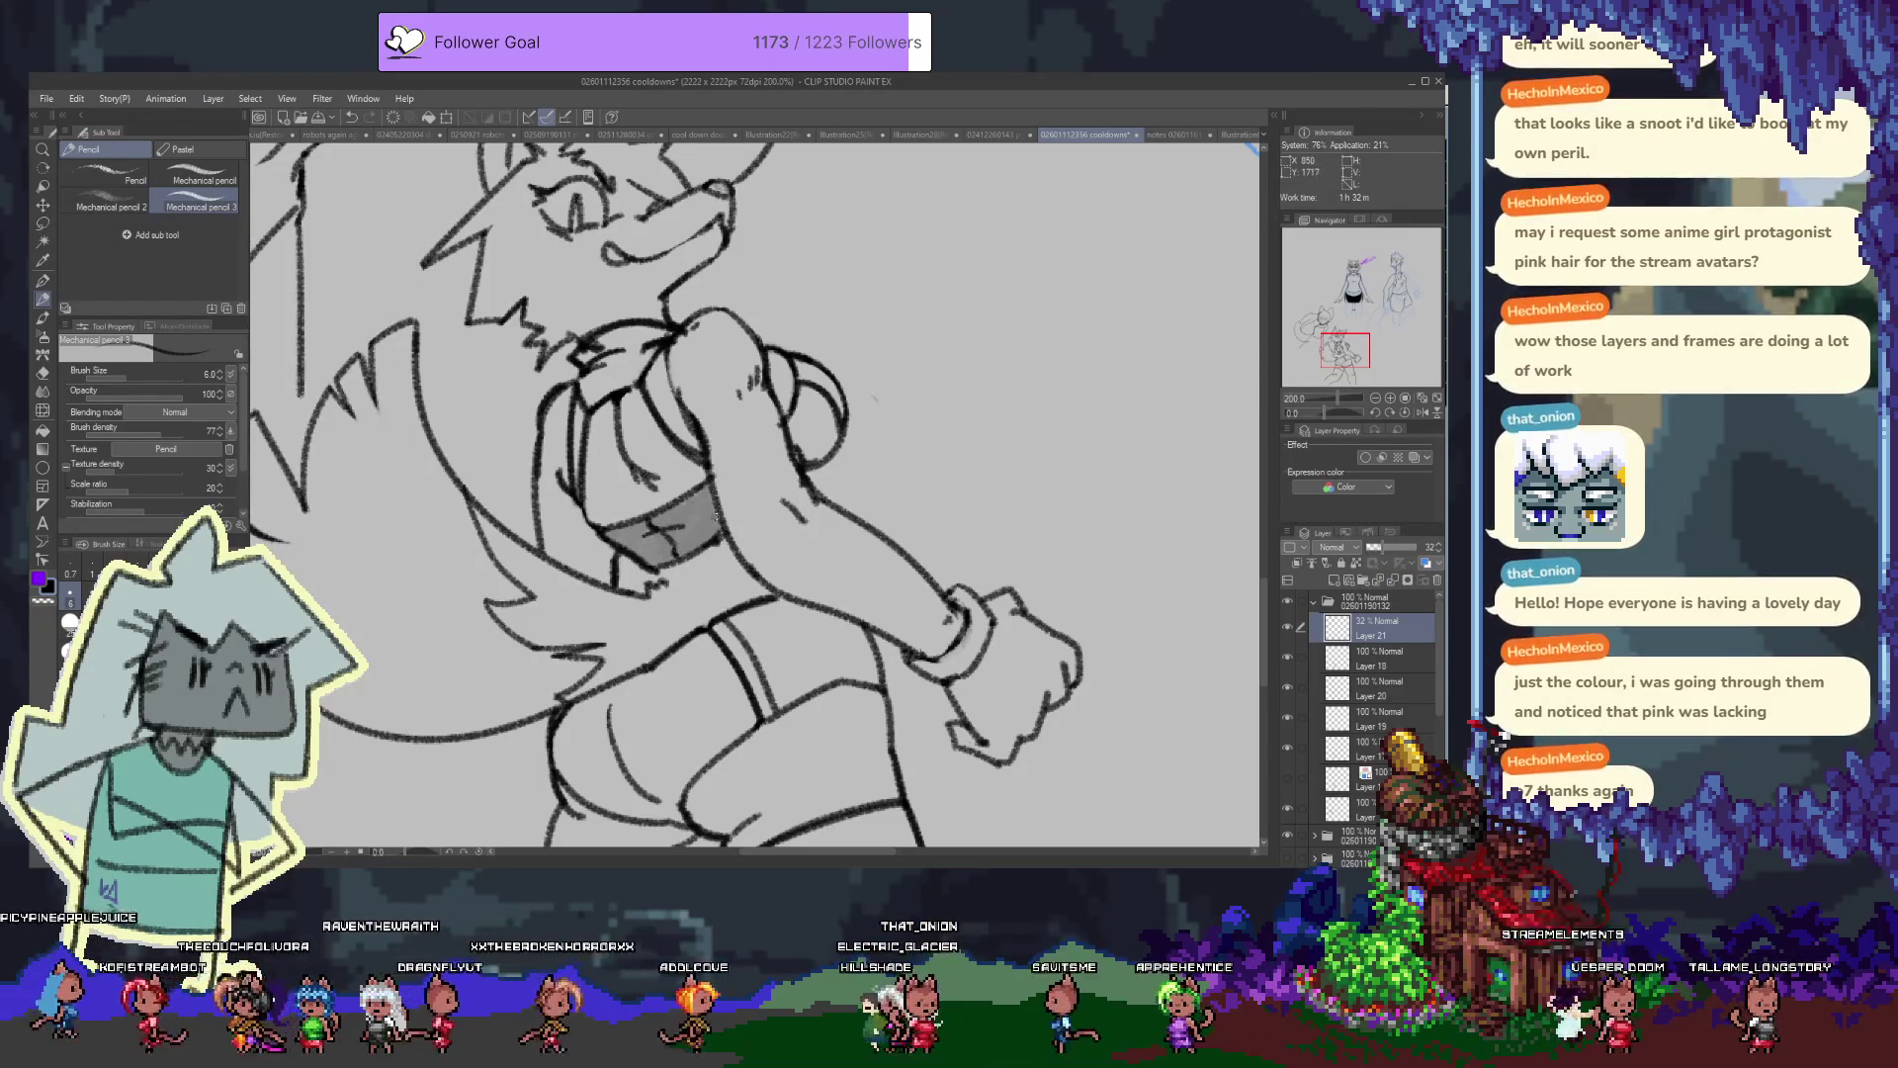
key(alt+bracketleft)
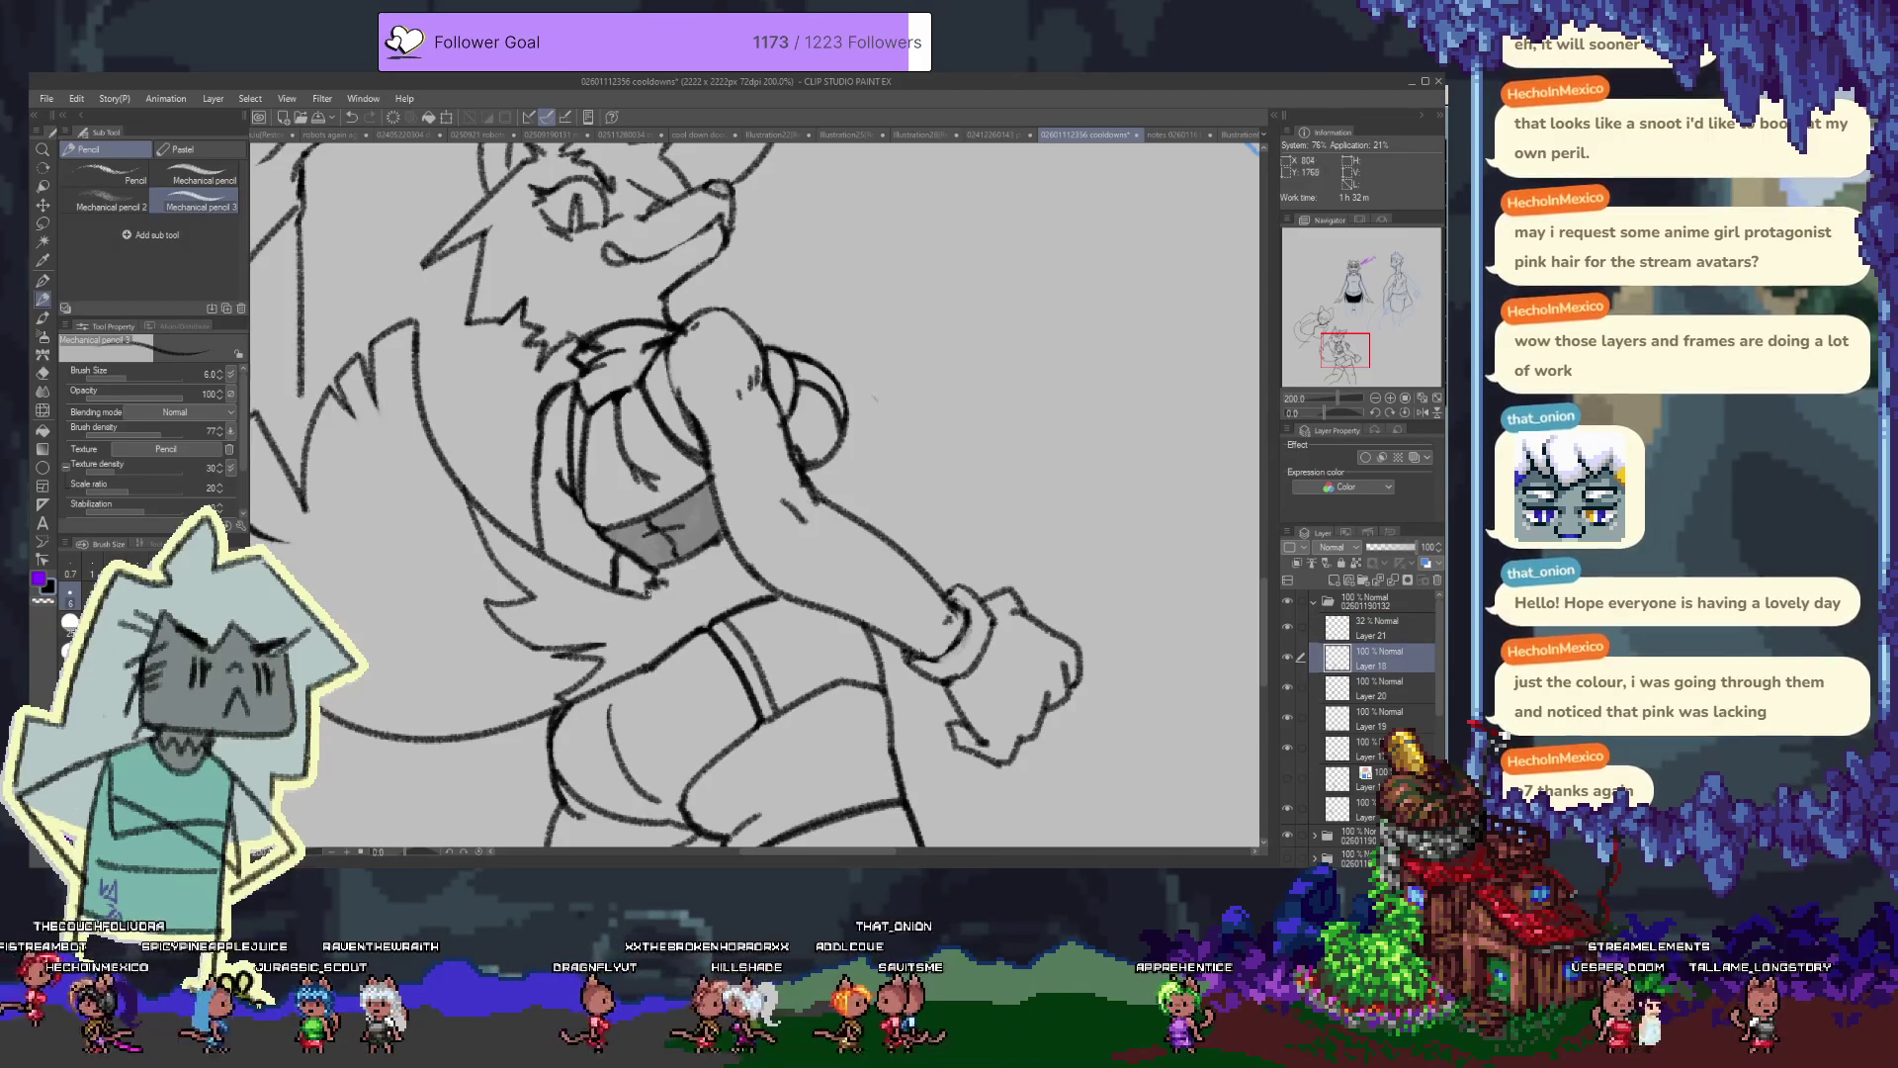
key(alt+bracketright)
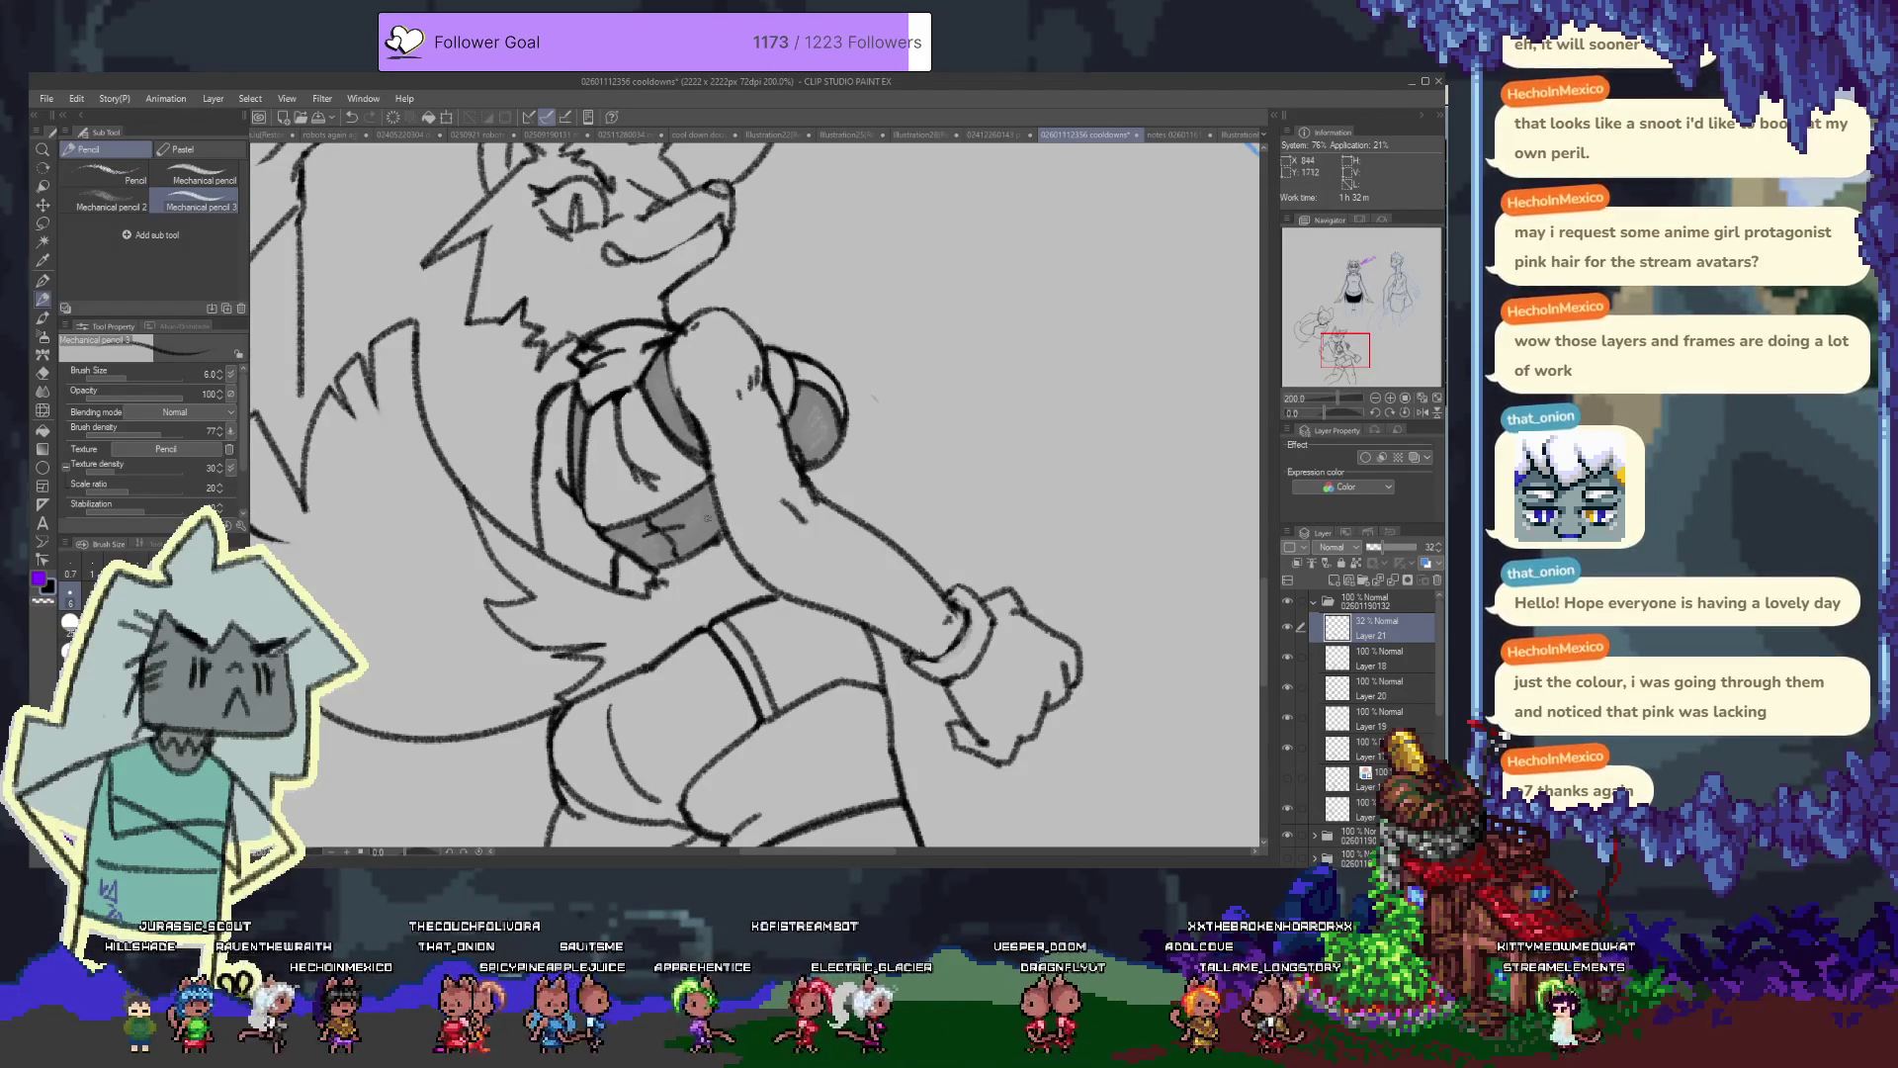
scroll(667, 495, down, 3)
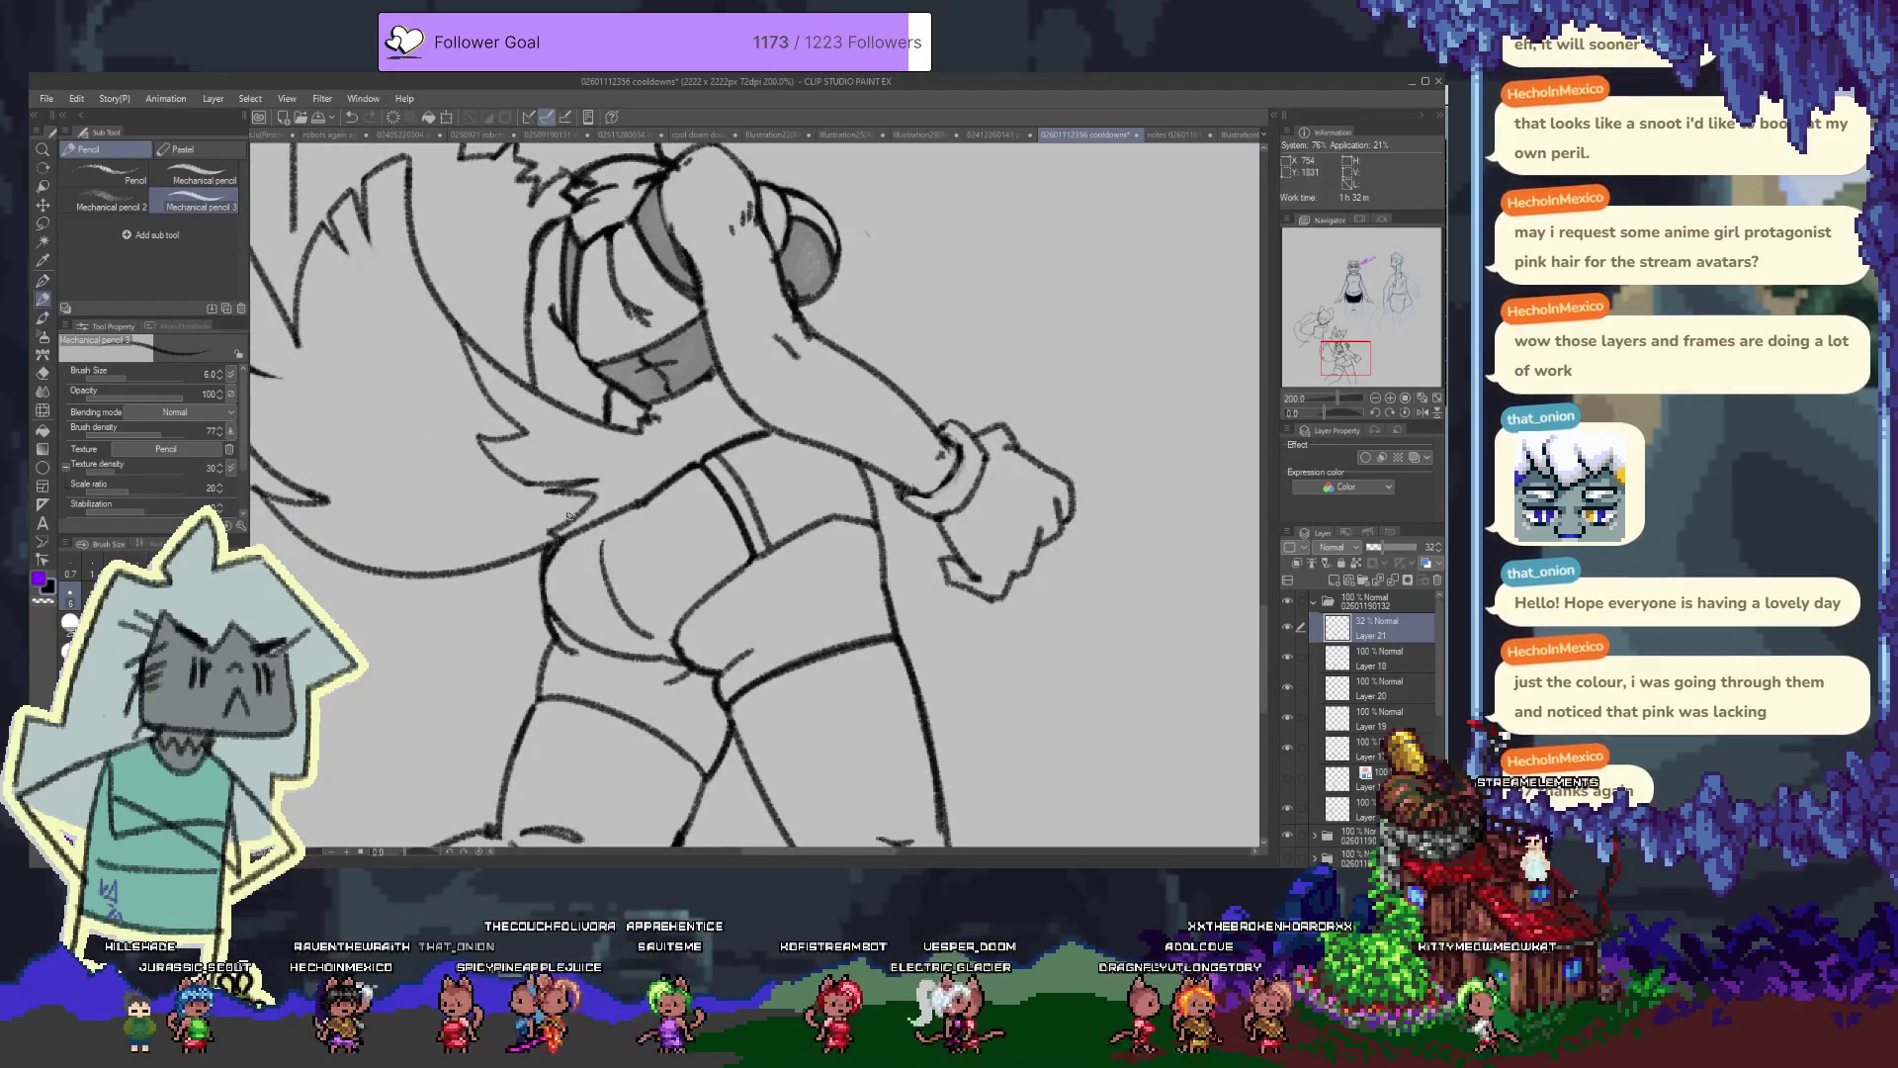
Raise Layer 21's opacity from 32% back to 100%
scroll(558, 539, up, 3)
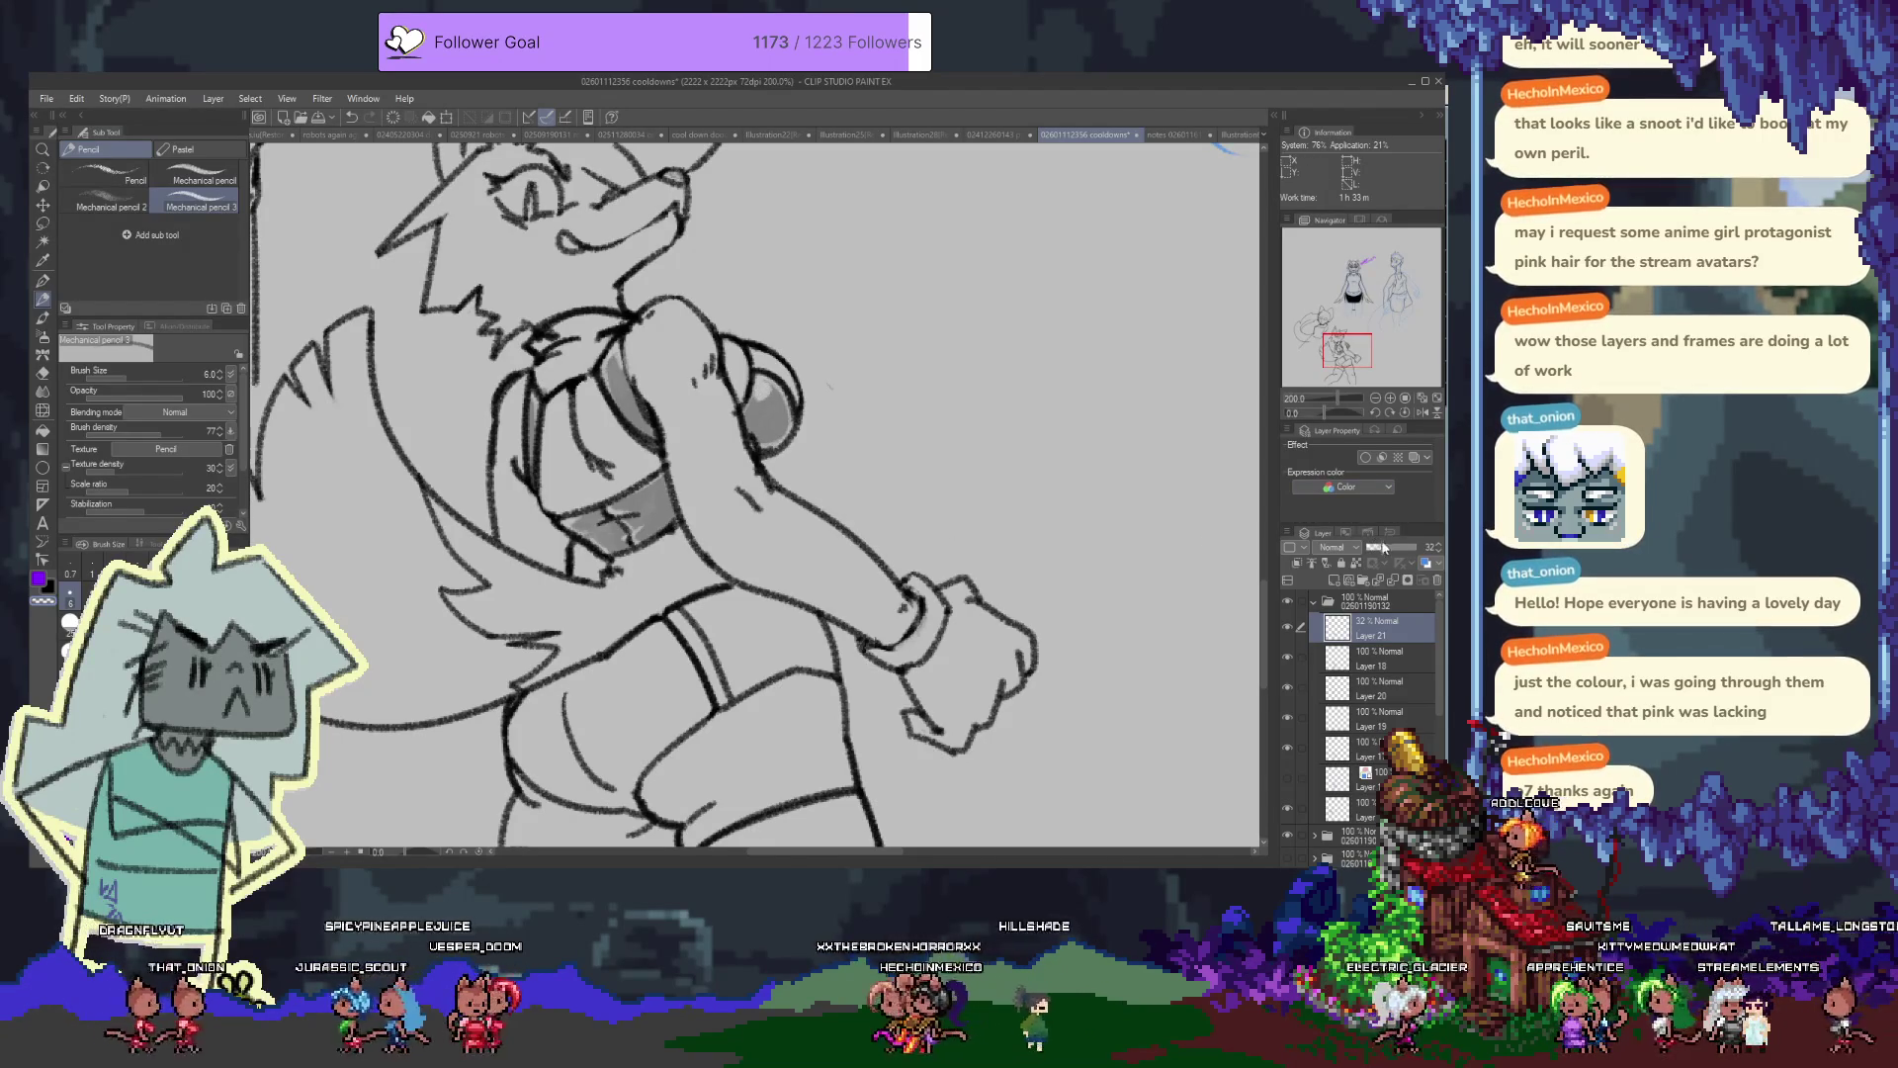
drag(1381, 548, 1423, 547)
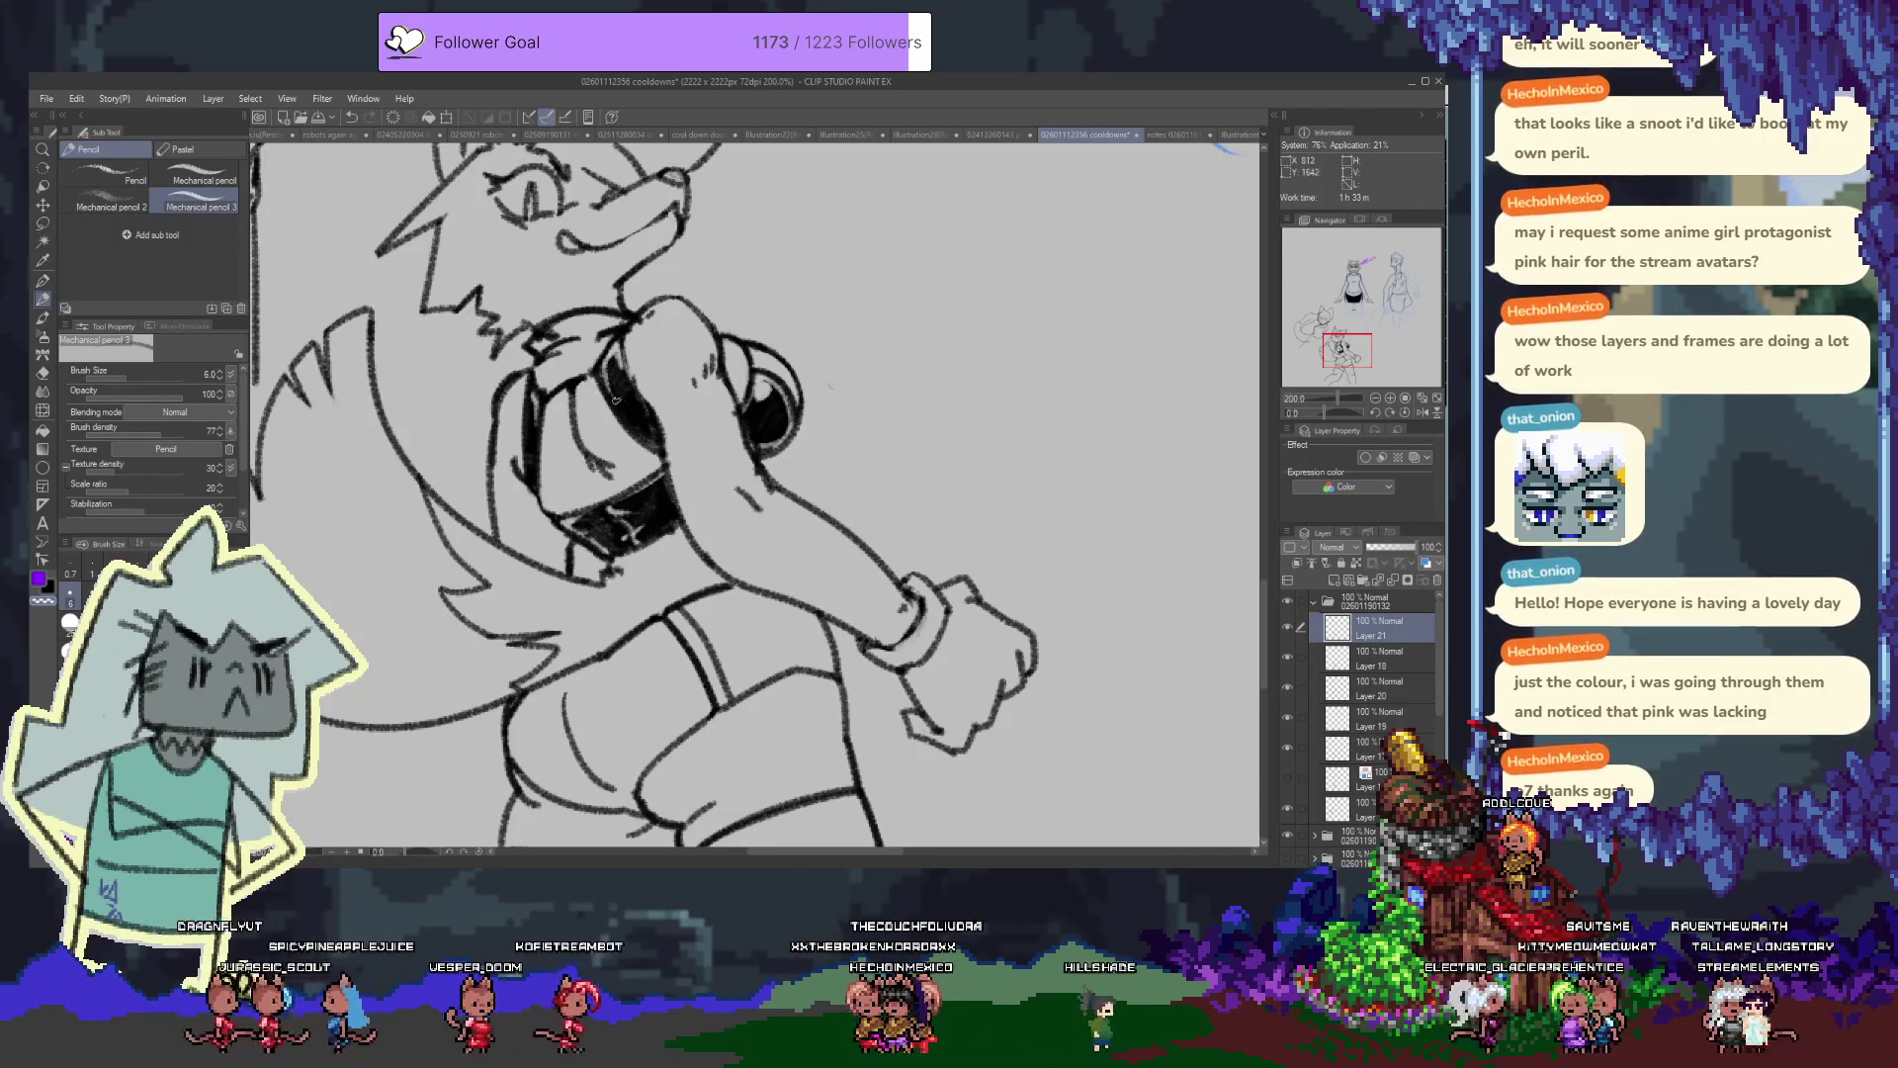
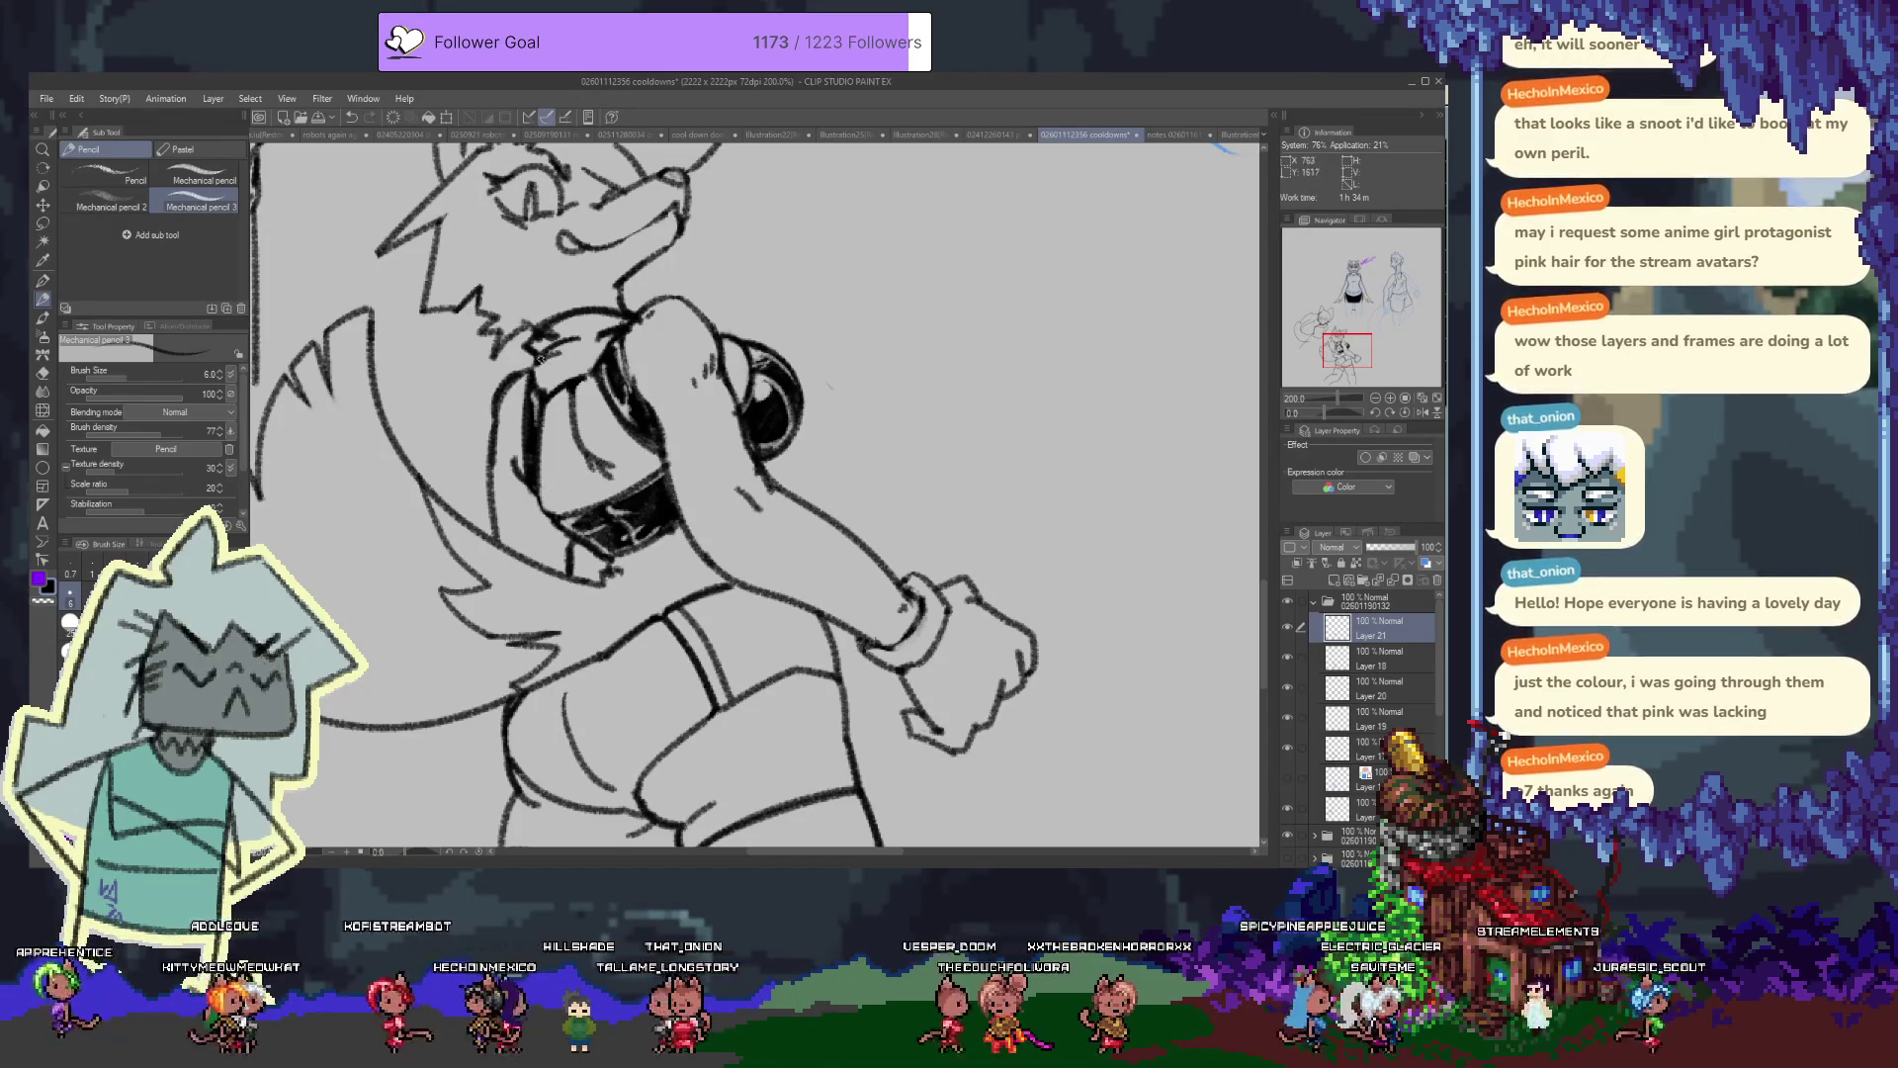
Add two short dark pencil strokes to the collar shading, then pan down toward the shorts
mouse_move(572, 349)
mouse_down()
mouse_move(580, 369)
mouse_move(550, 390)
mouse_up()
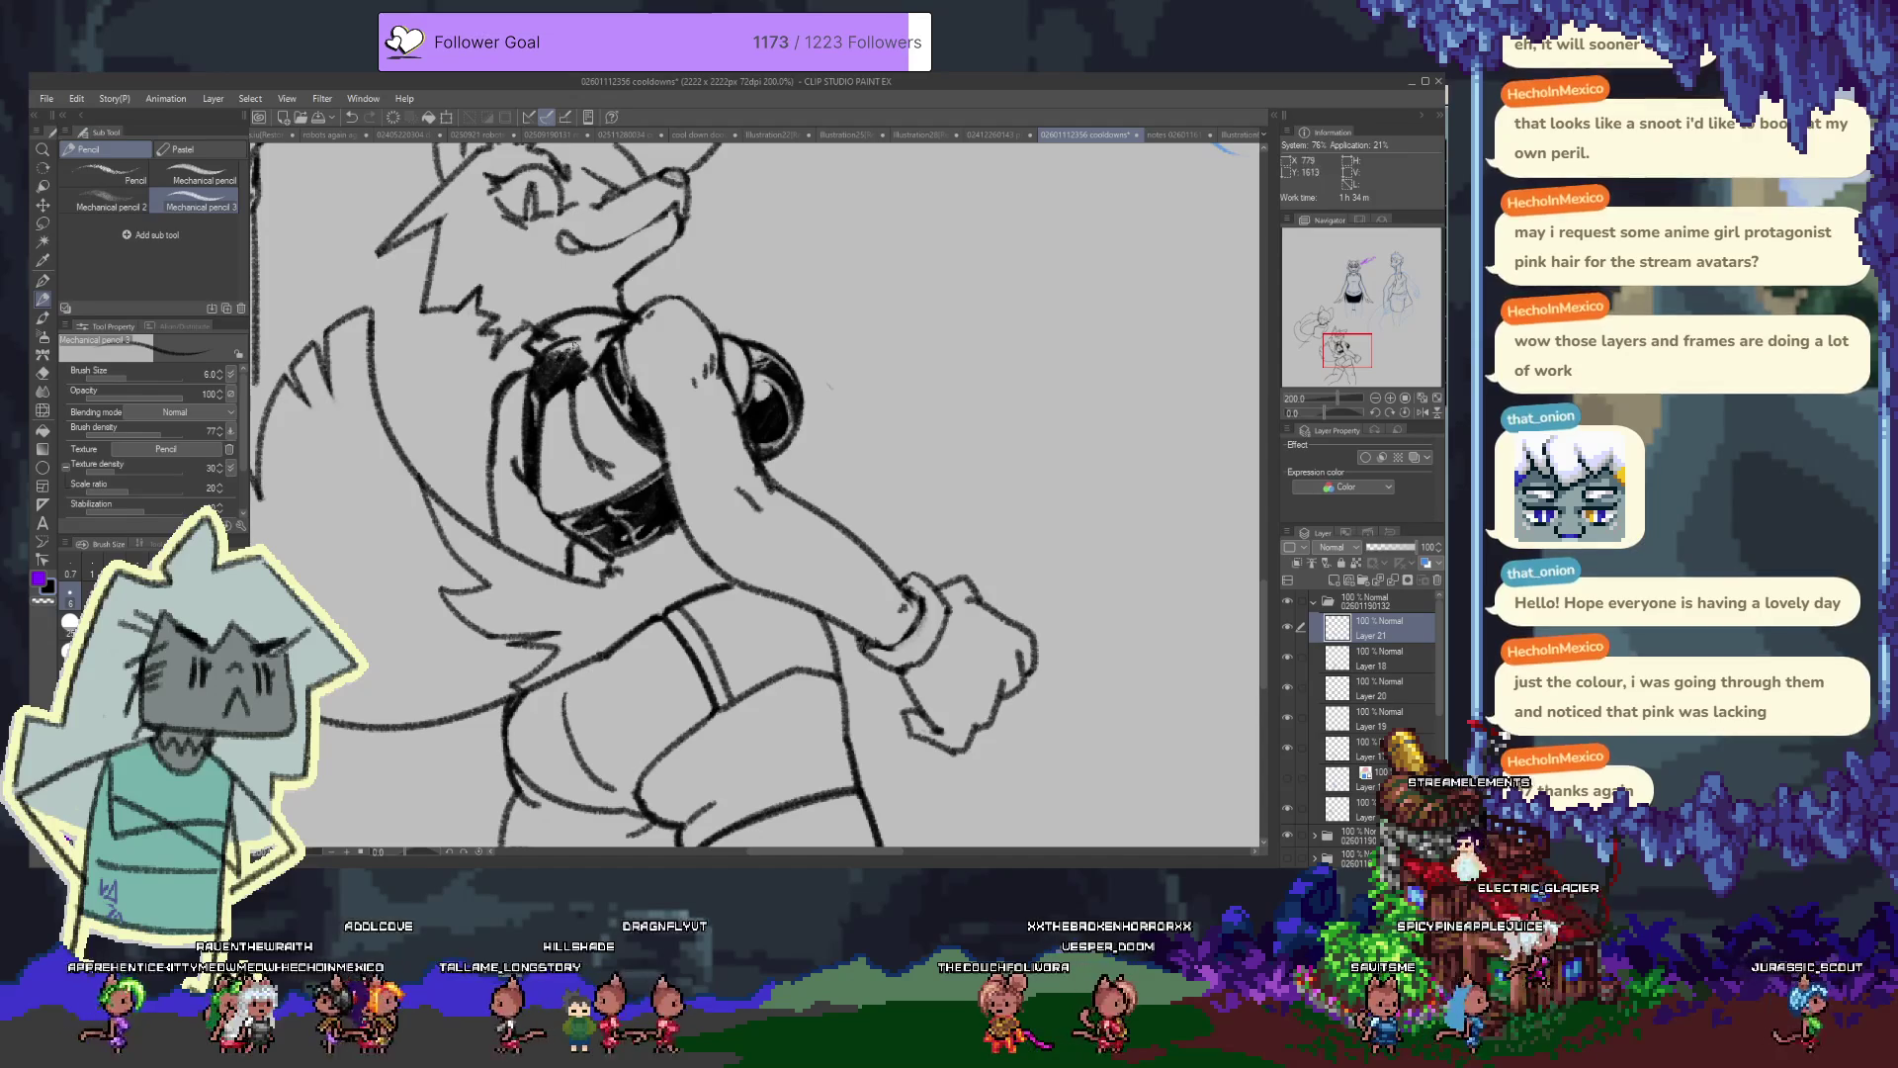
drag(583, 340, 572, 363)
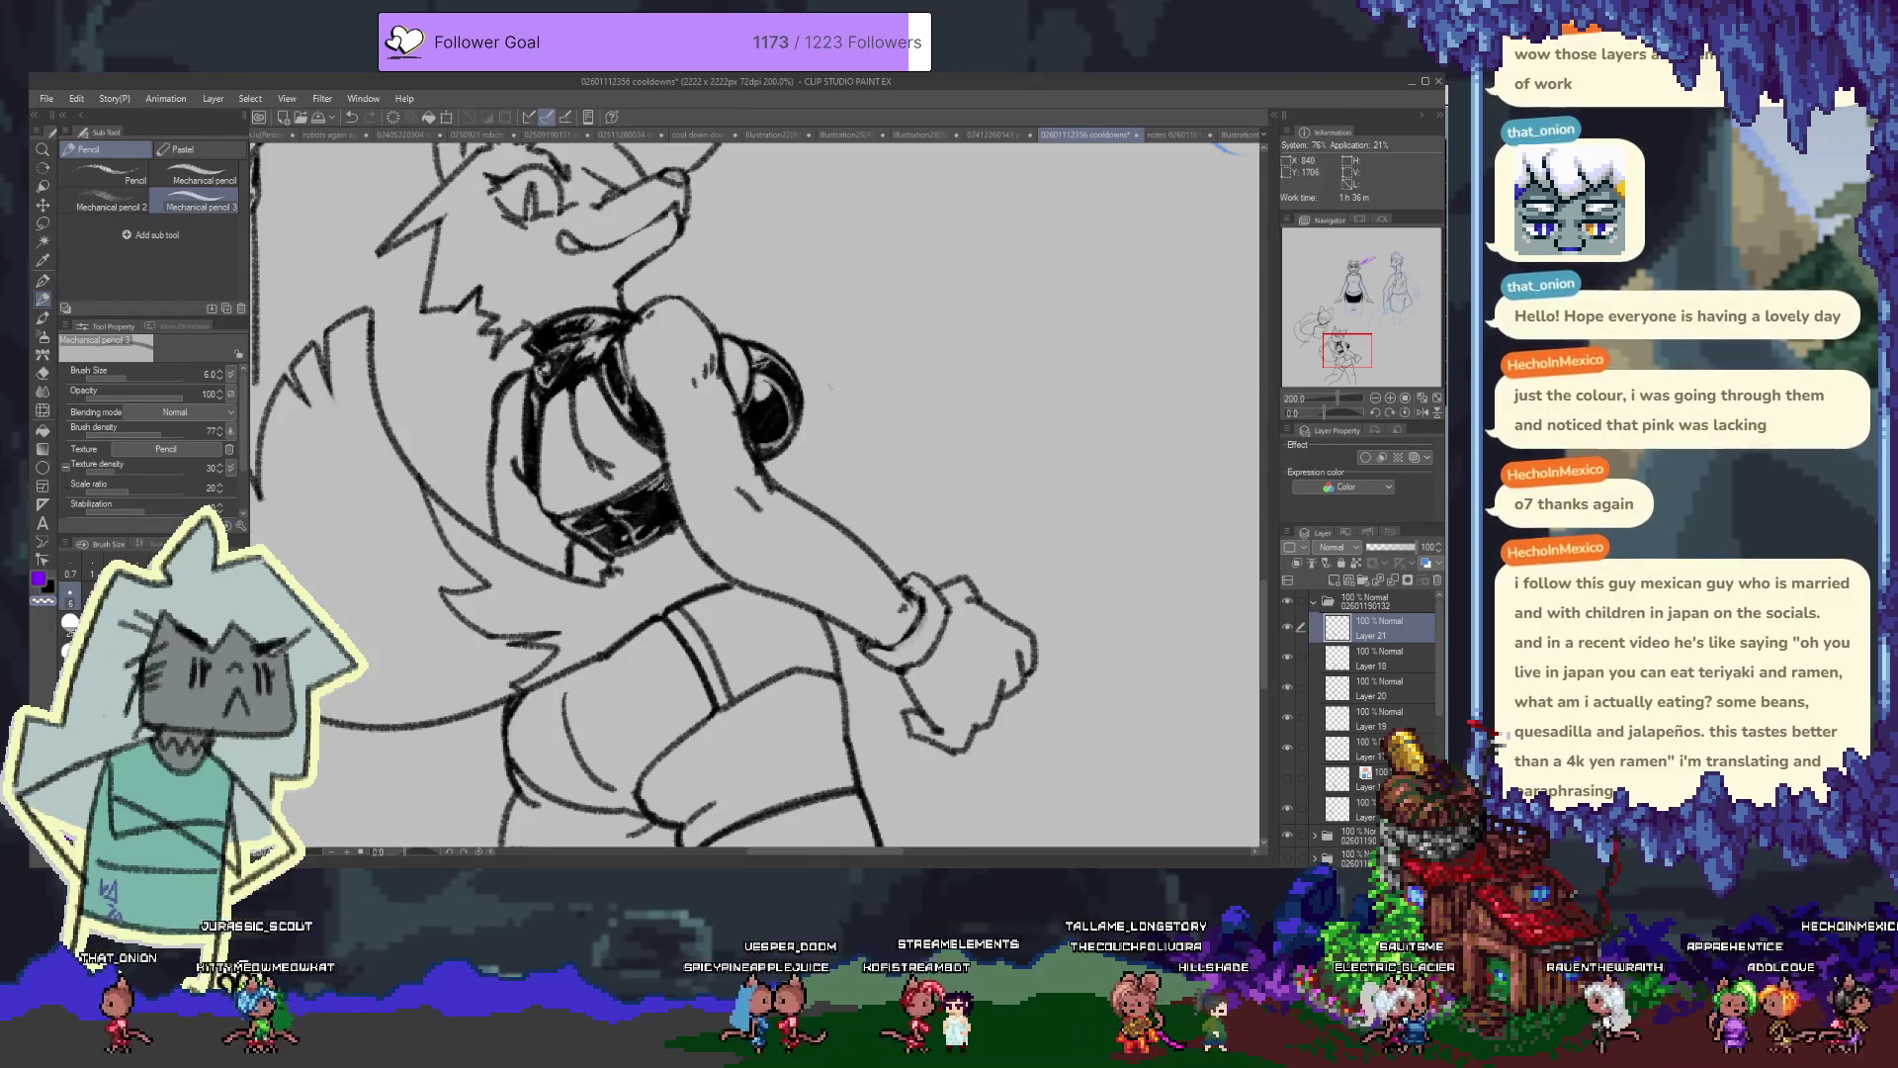
drag(664, 509, 692, 376)
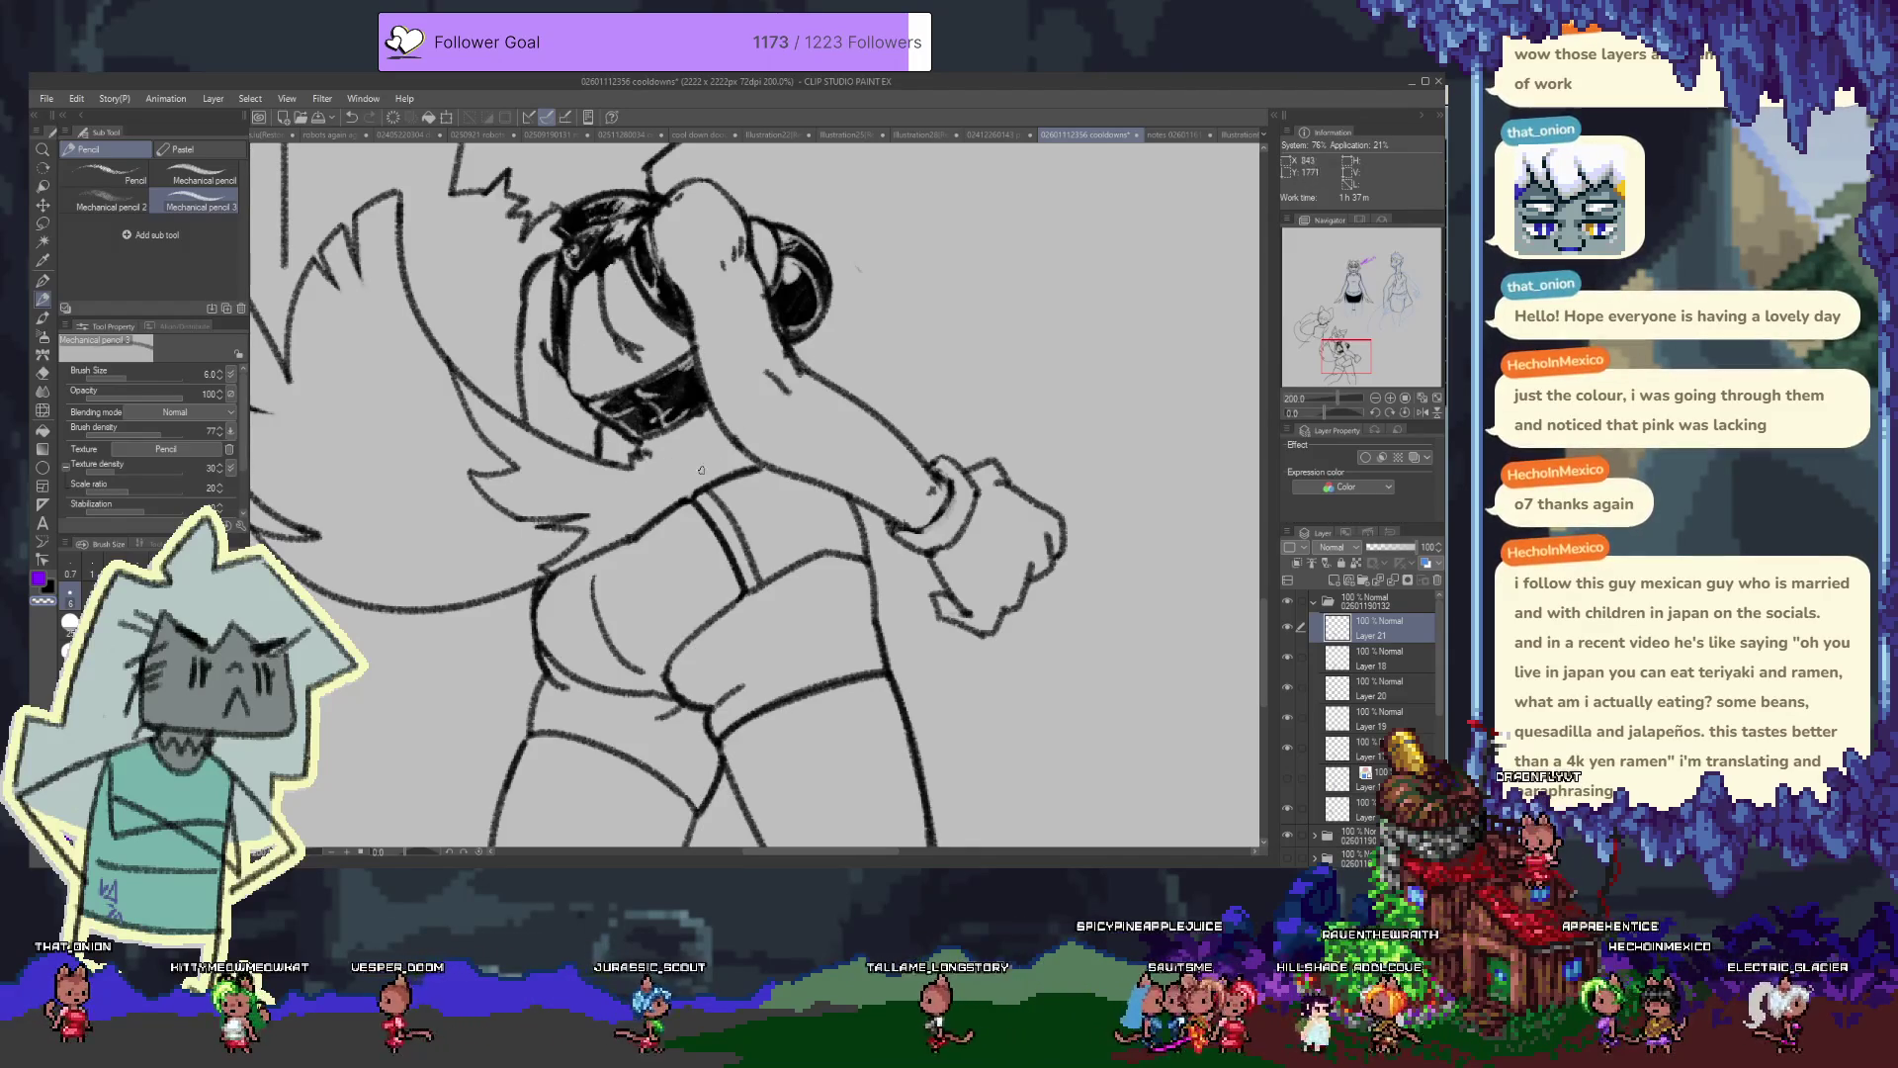
Reinforce a contour line near the shorts and set Layer 21 opacity to 41%
scroll(743, 476, down, 3)
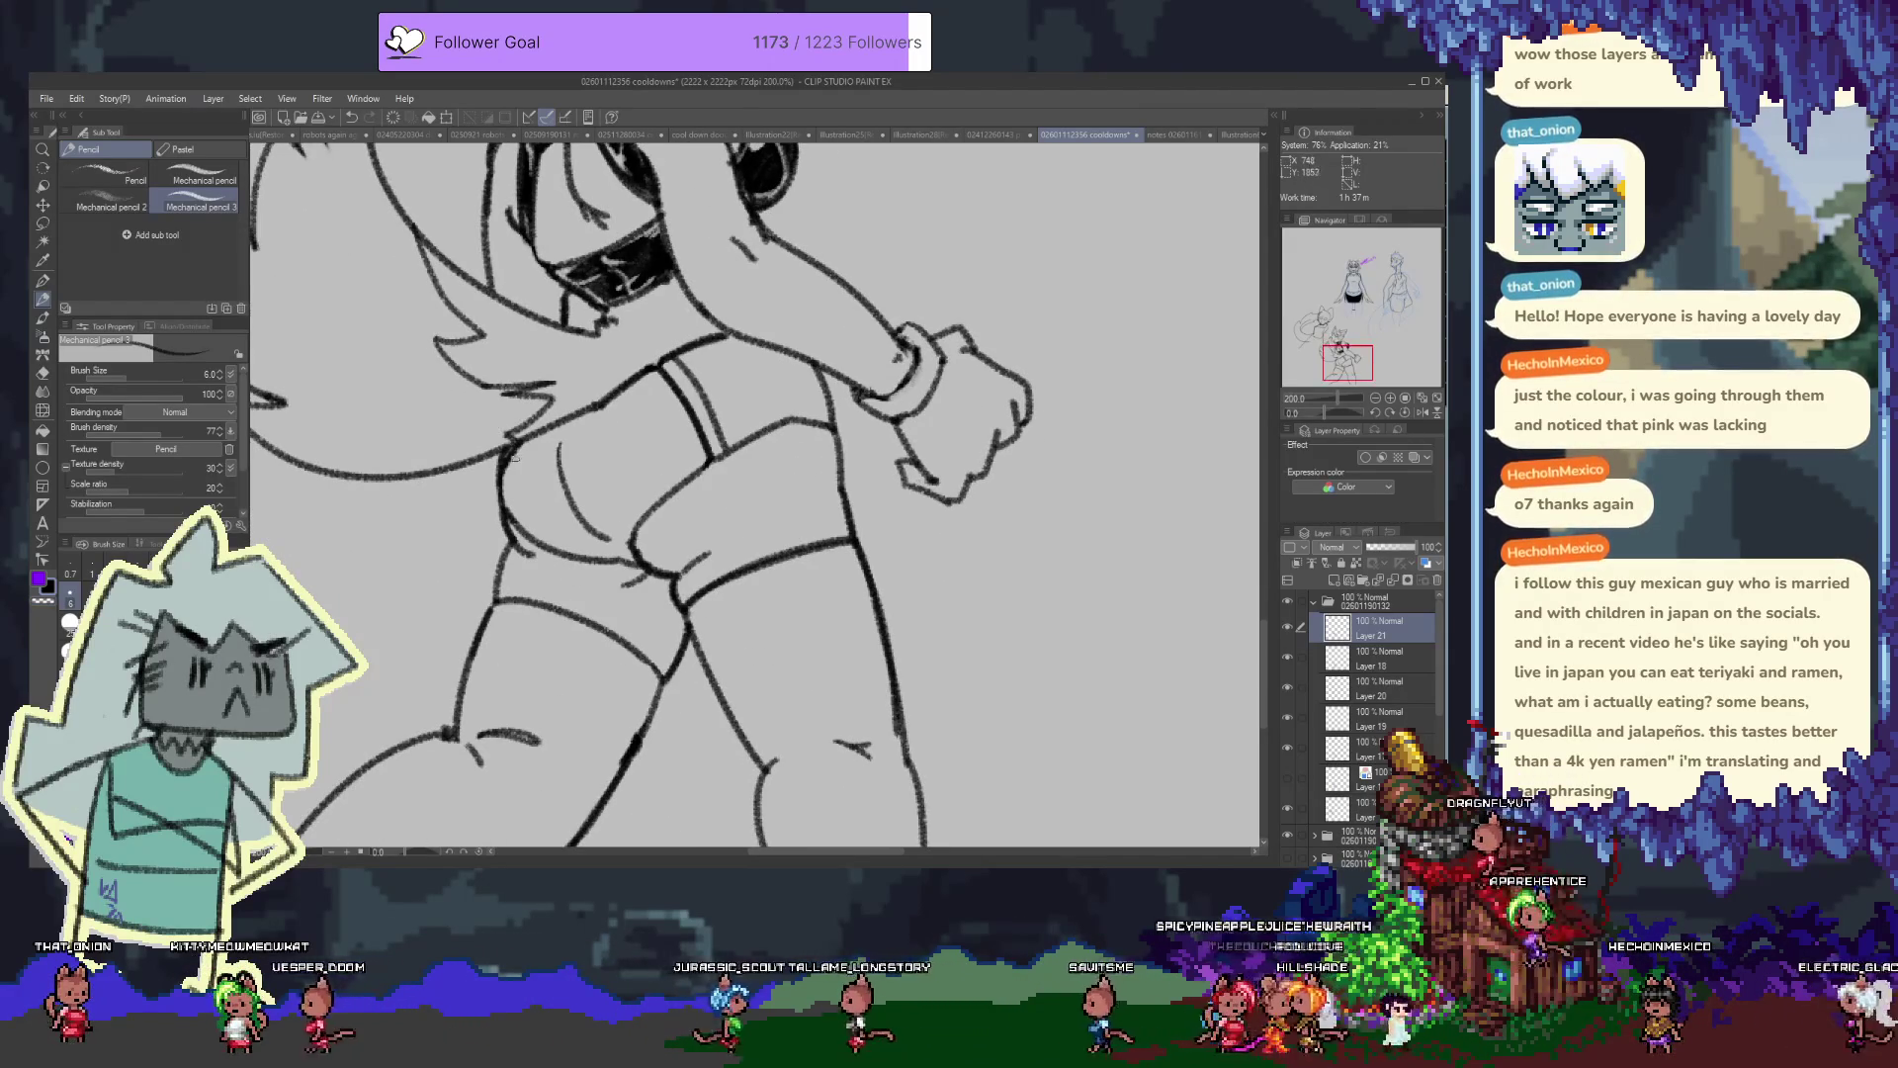
drag(502, 478, 528, 434)
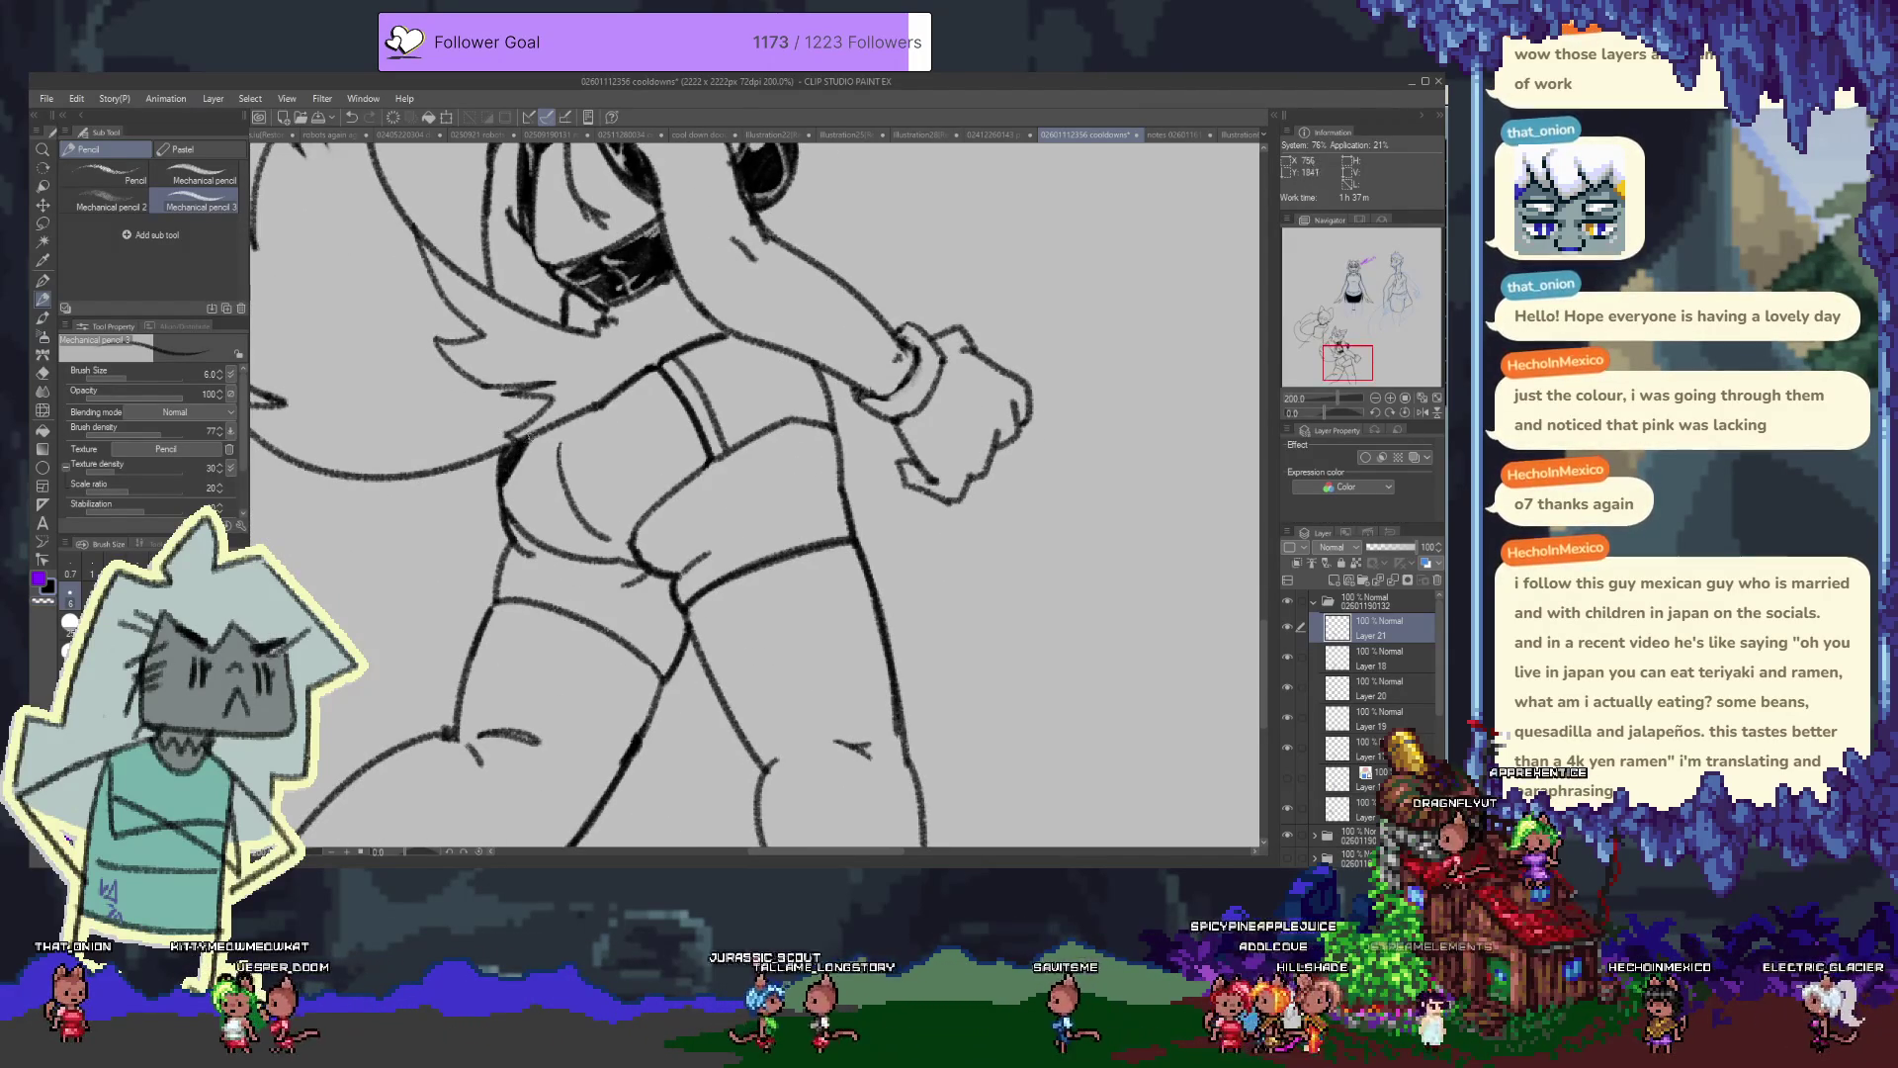
click(1387, 546)
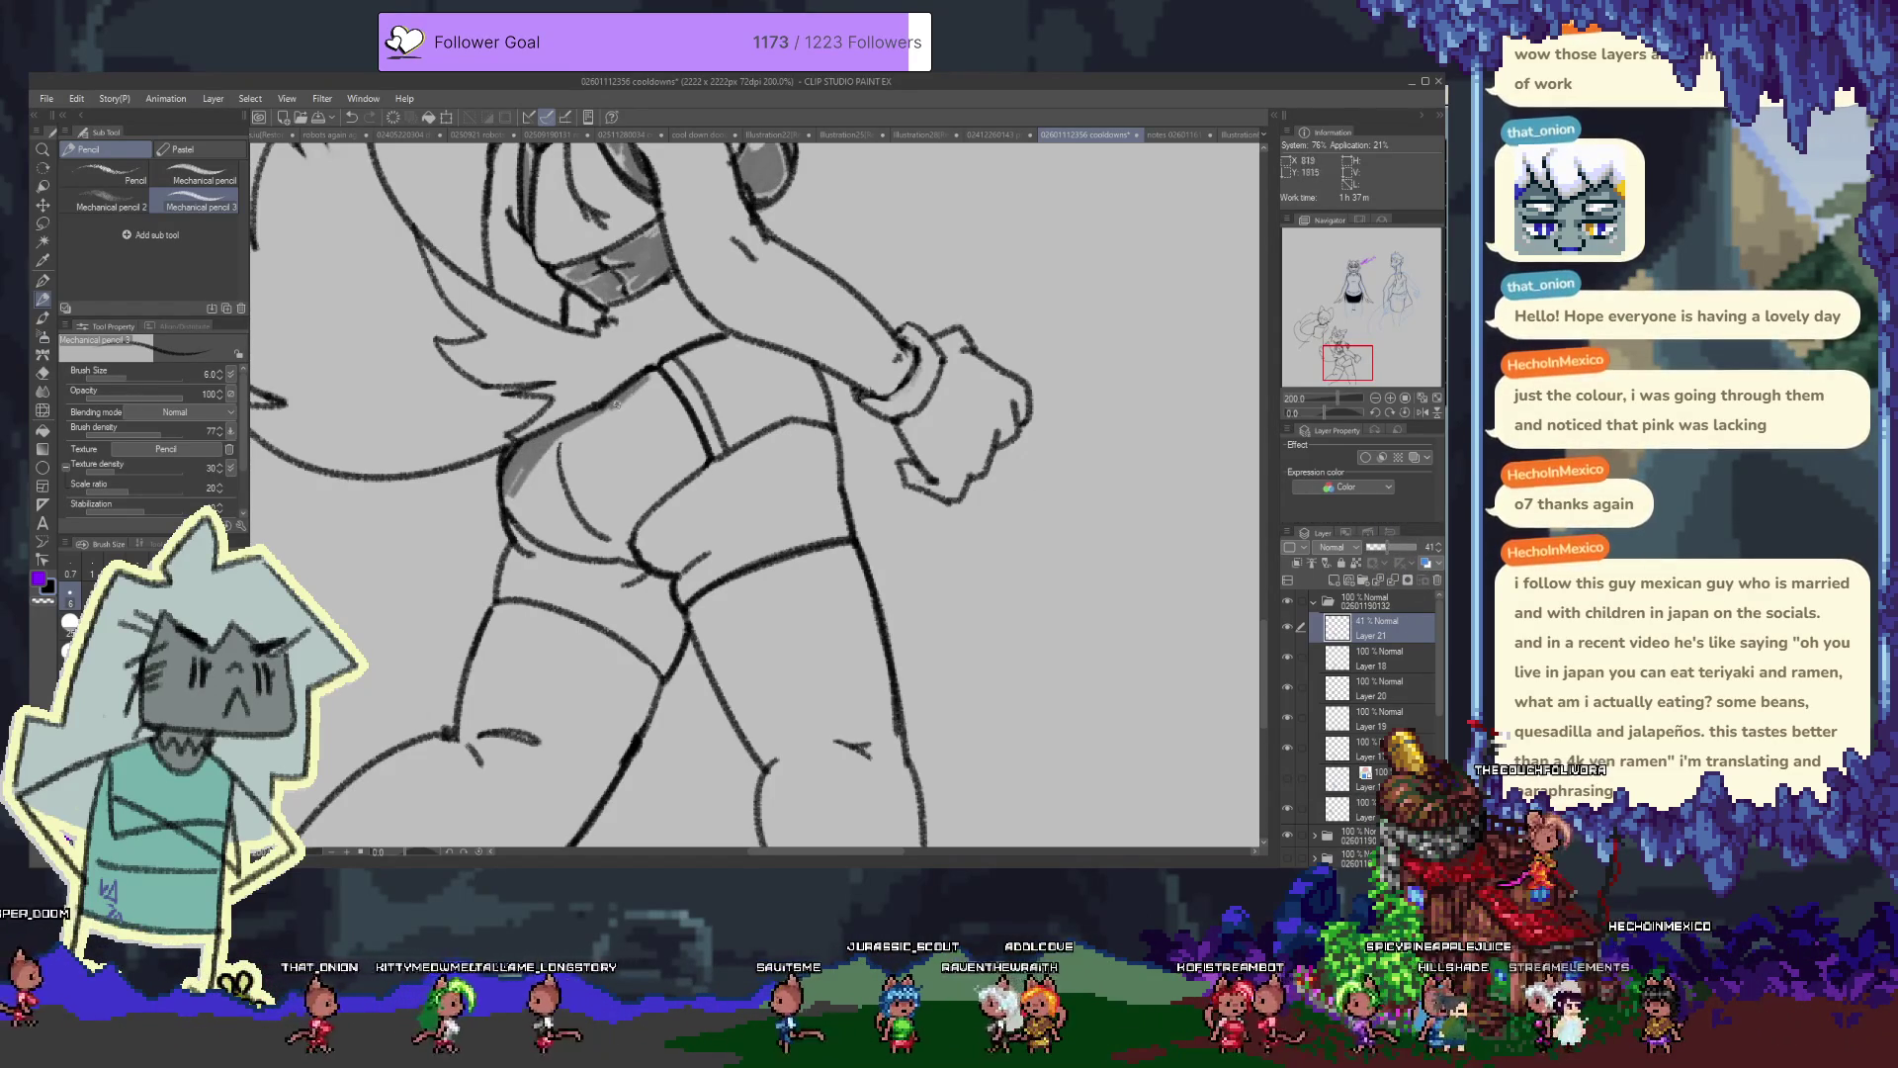
Hatch dark grey pencil shading across the shorts, darkening their left edge
mouse_move(657, 388)
mouse_down()
mouse_move(623, 447)
mouse_move(709, 445)
mouse_up()
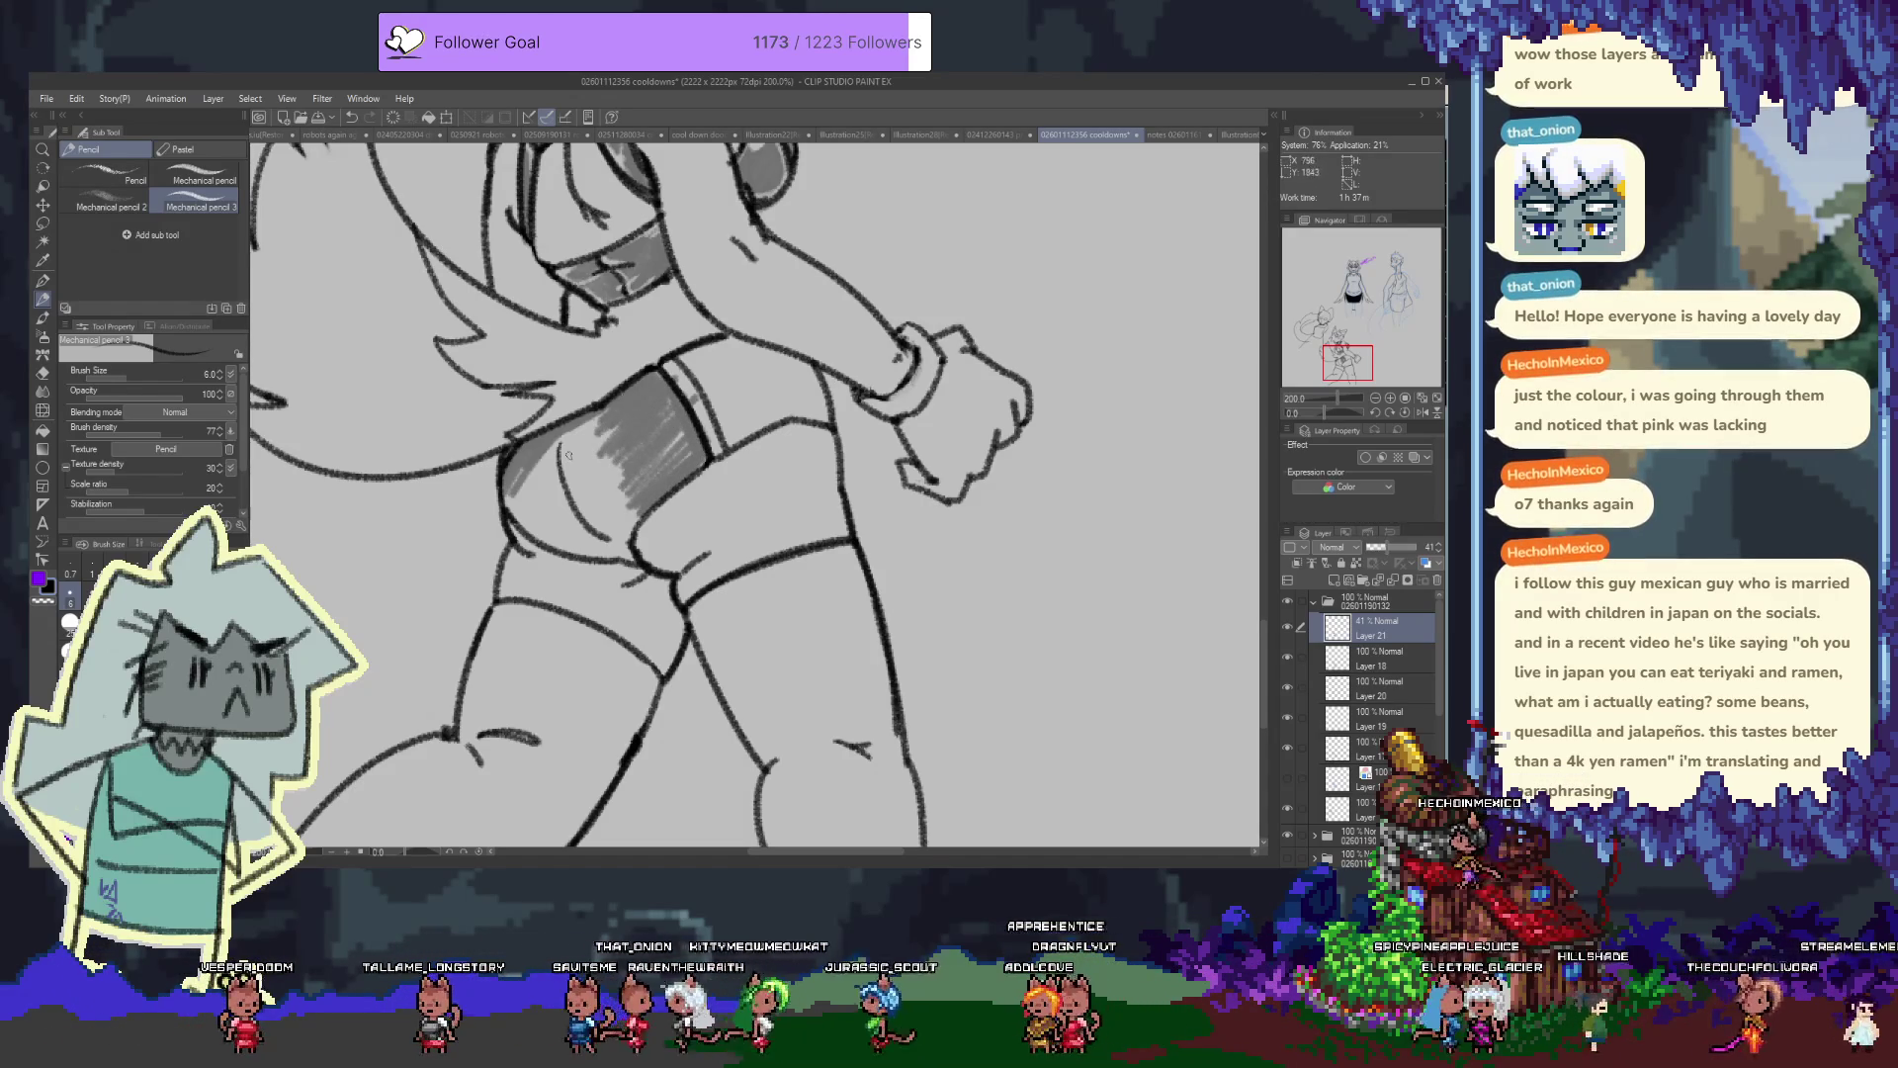
mouse_move(504, 484)
mouse_down()
mouse_move(520, 518)
mouse_move(554, 440)
mouse_up()
mouse_move(541, 543)
mouse_down()
mouse_move(599, 415)
mouse_move(561, 539)
mouse_move(547, 457)
mouse_up()
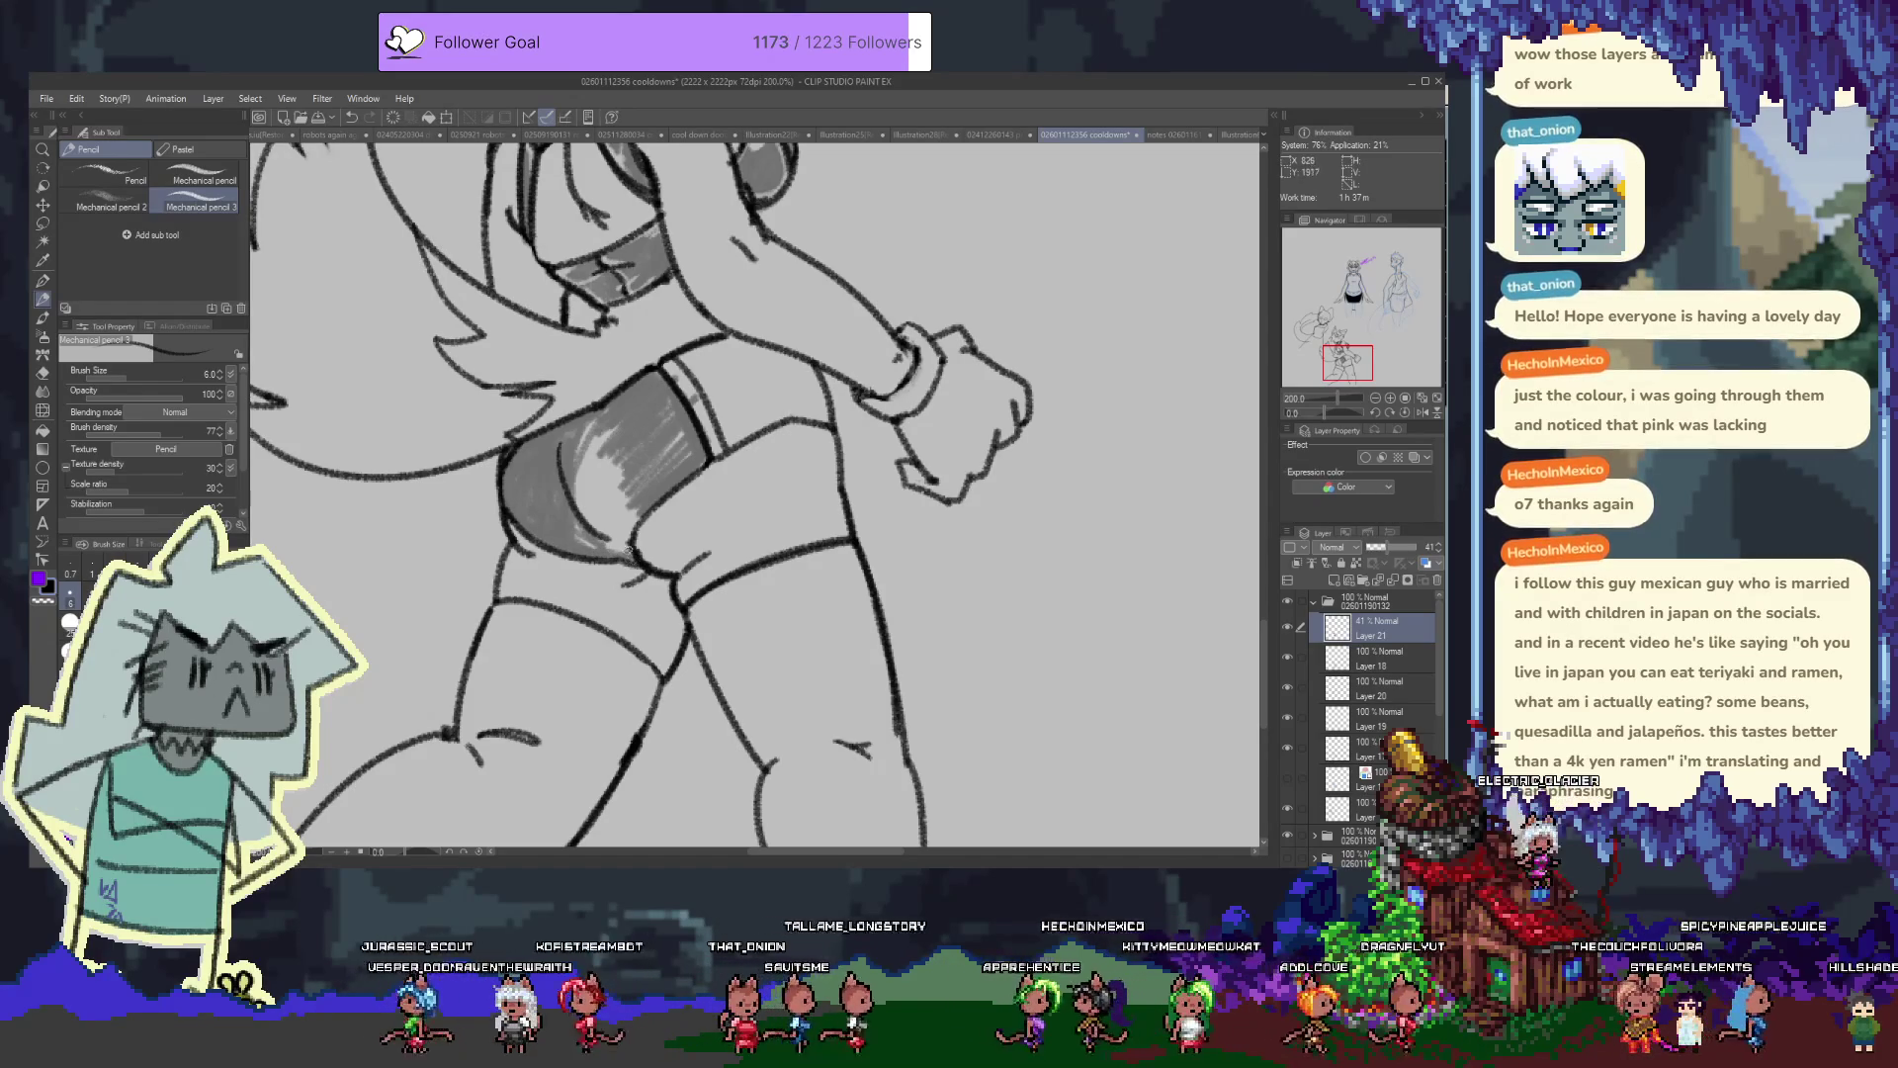
mouse_move(607, 545)
mouse_down()
mouse_move(622, 429)
mouse_move(616, 504)
mouse_move(649, 469)
mouse_move(615, 430)
mouse_up()
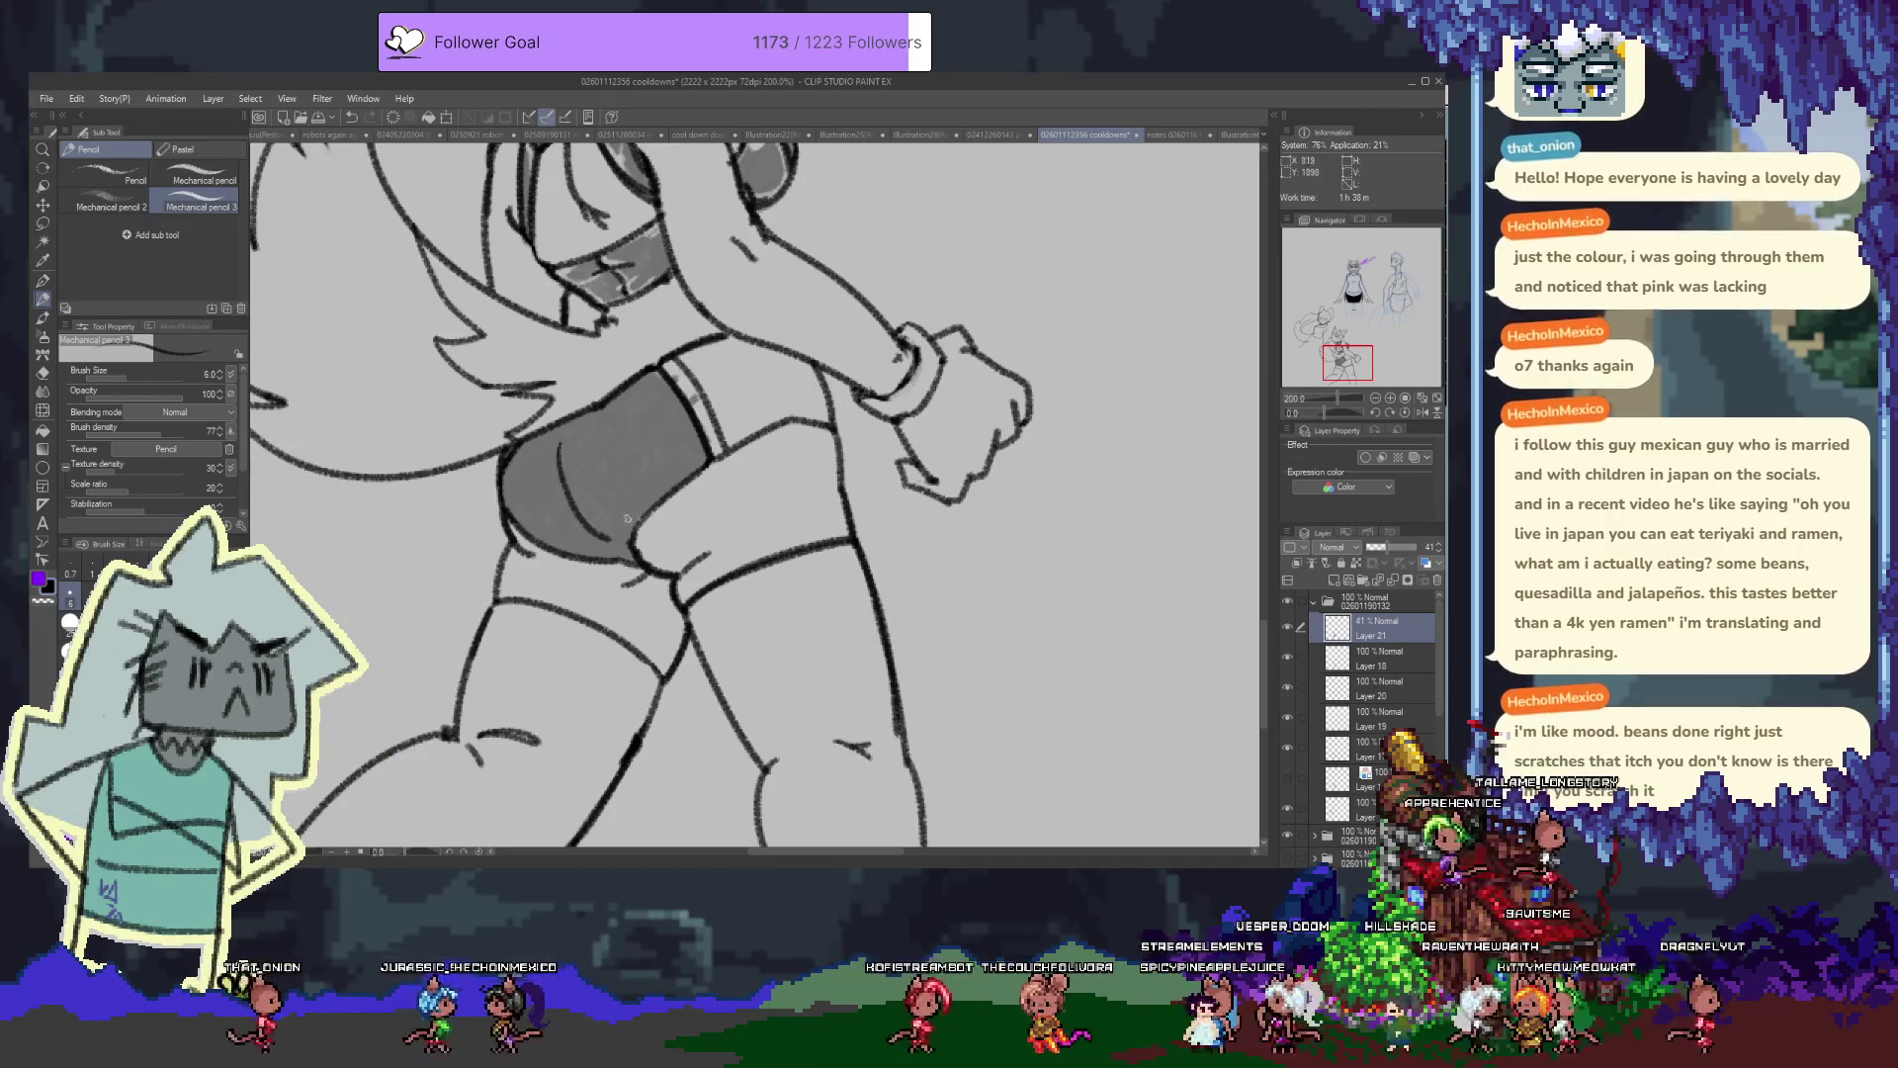
Erase a curved highlight into the shorts shading and raise Layer 21 opacity back to 100%
key(e)
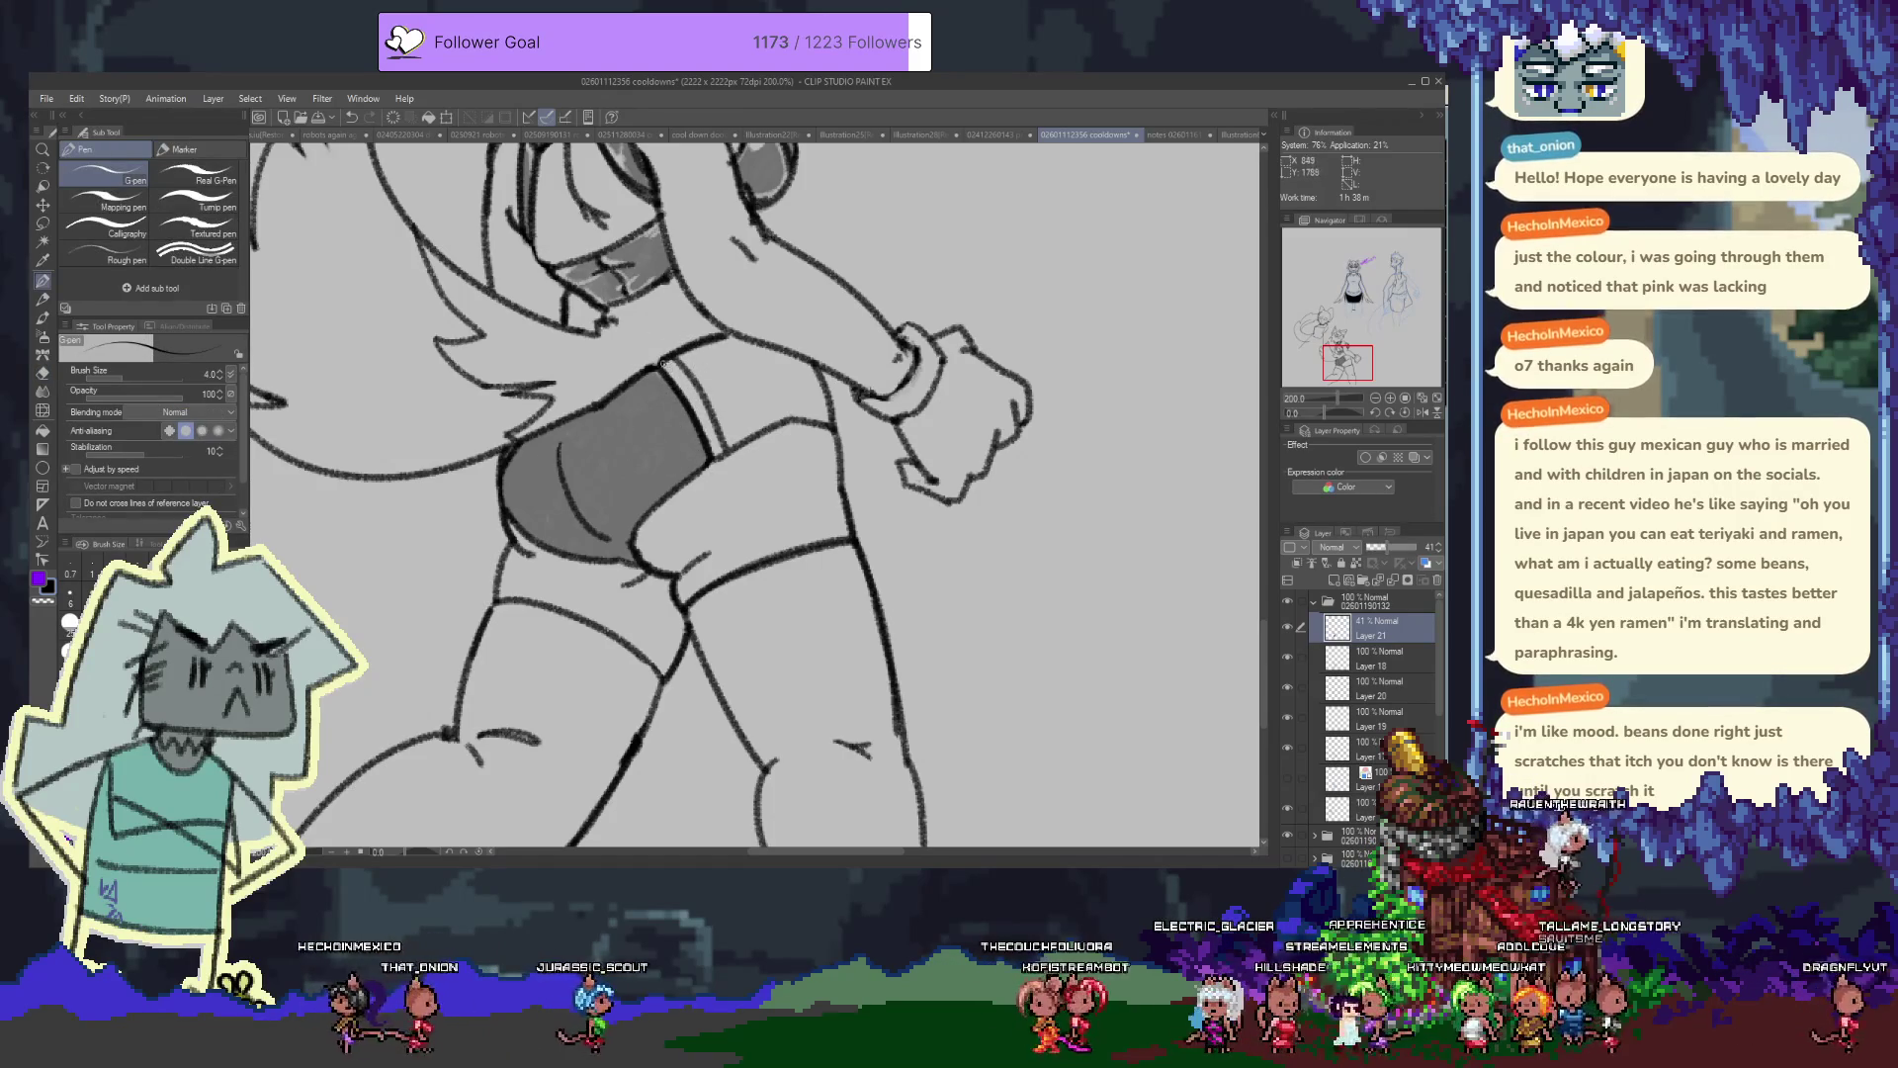
key(p)
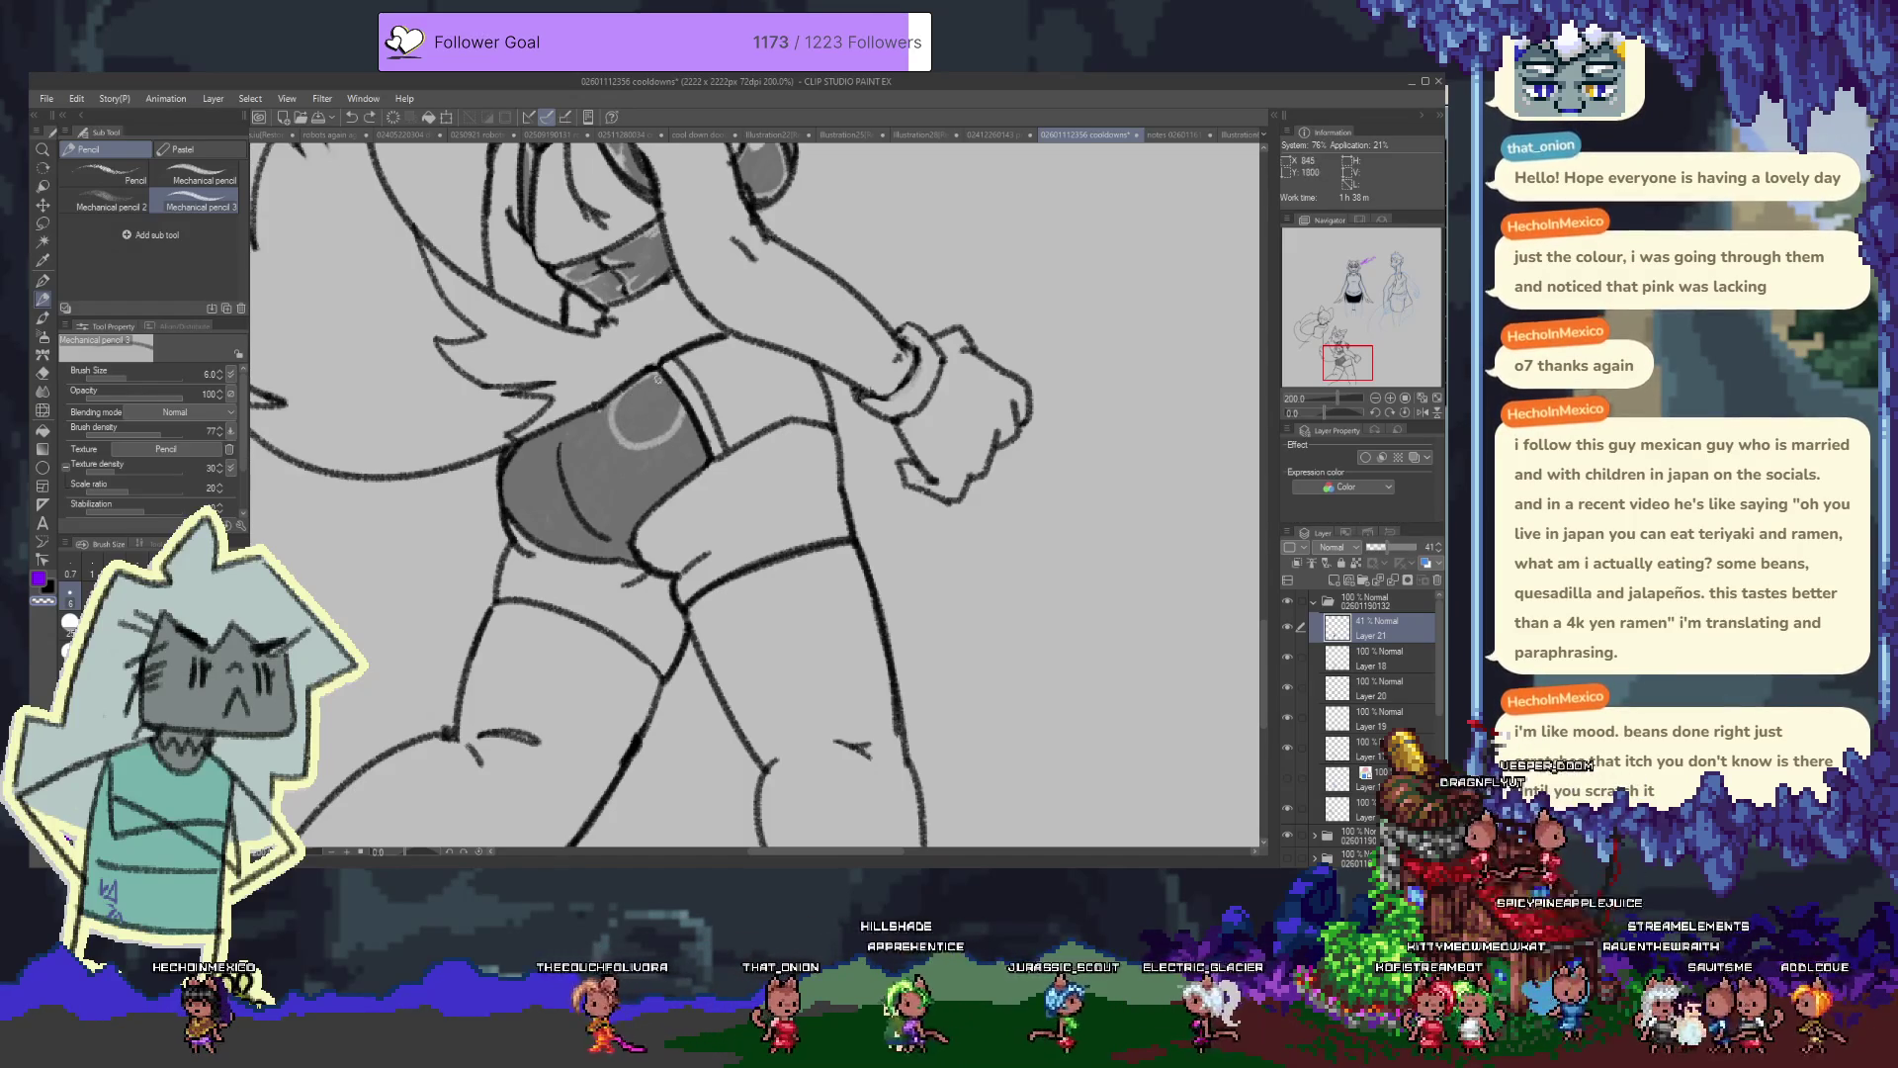
mouse_move(653, 377)
mouse_down()
mouse_move(643, 405)
mouse_move(649, 387)
mouse_move(662, 422)
mouse_up()
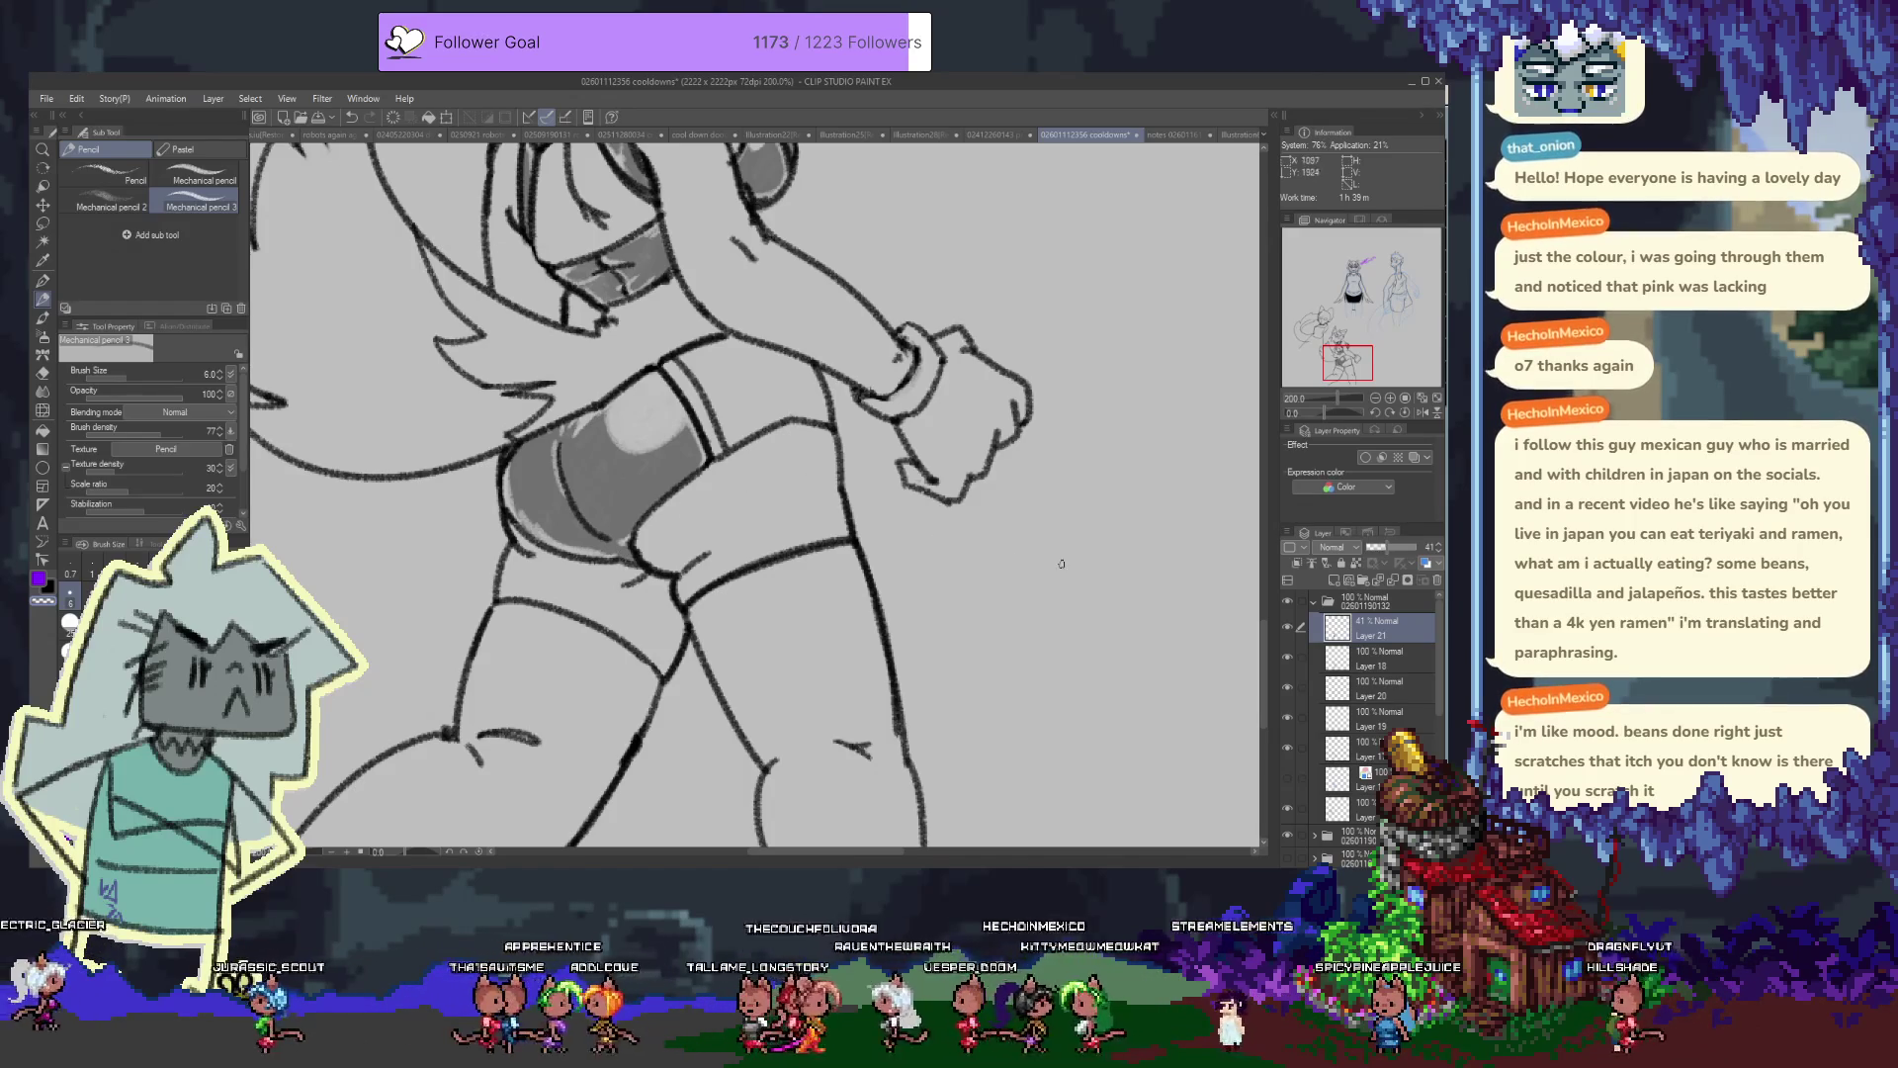
drag(1408, 552, 1430, 558)
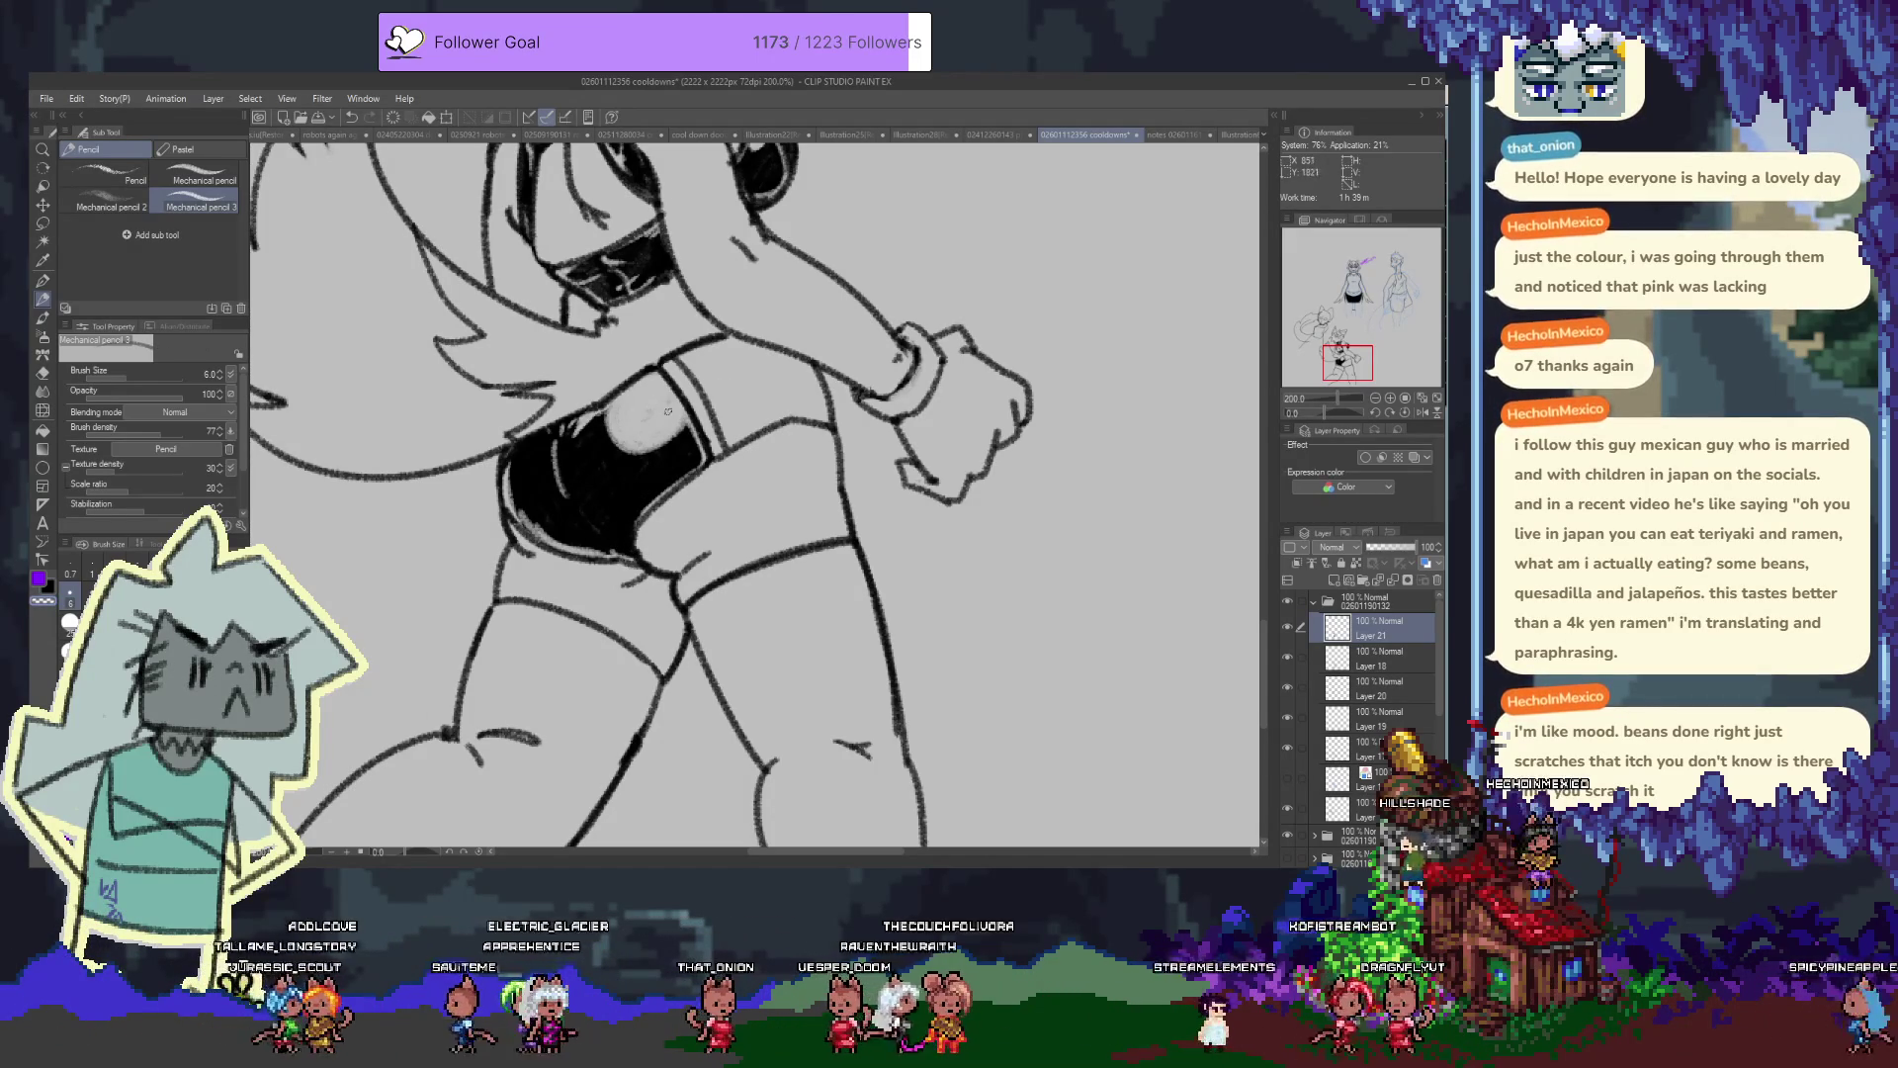
drag(644, 419, 619, 417)
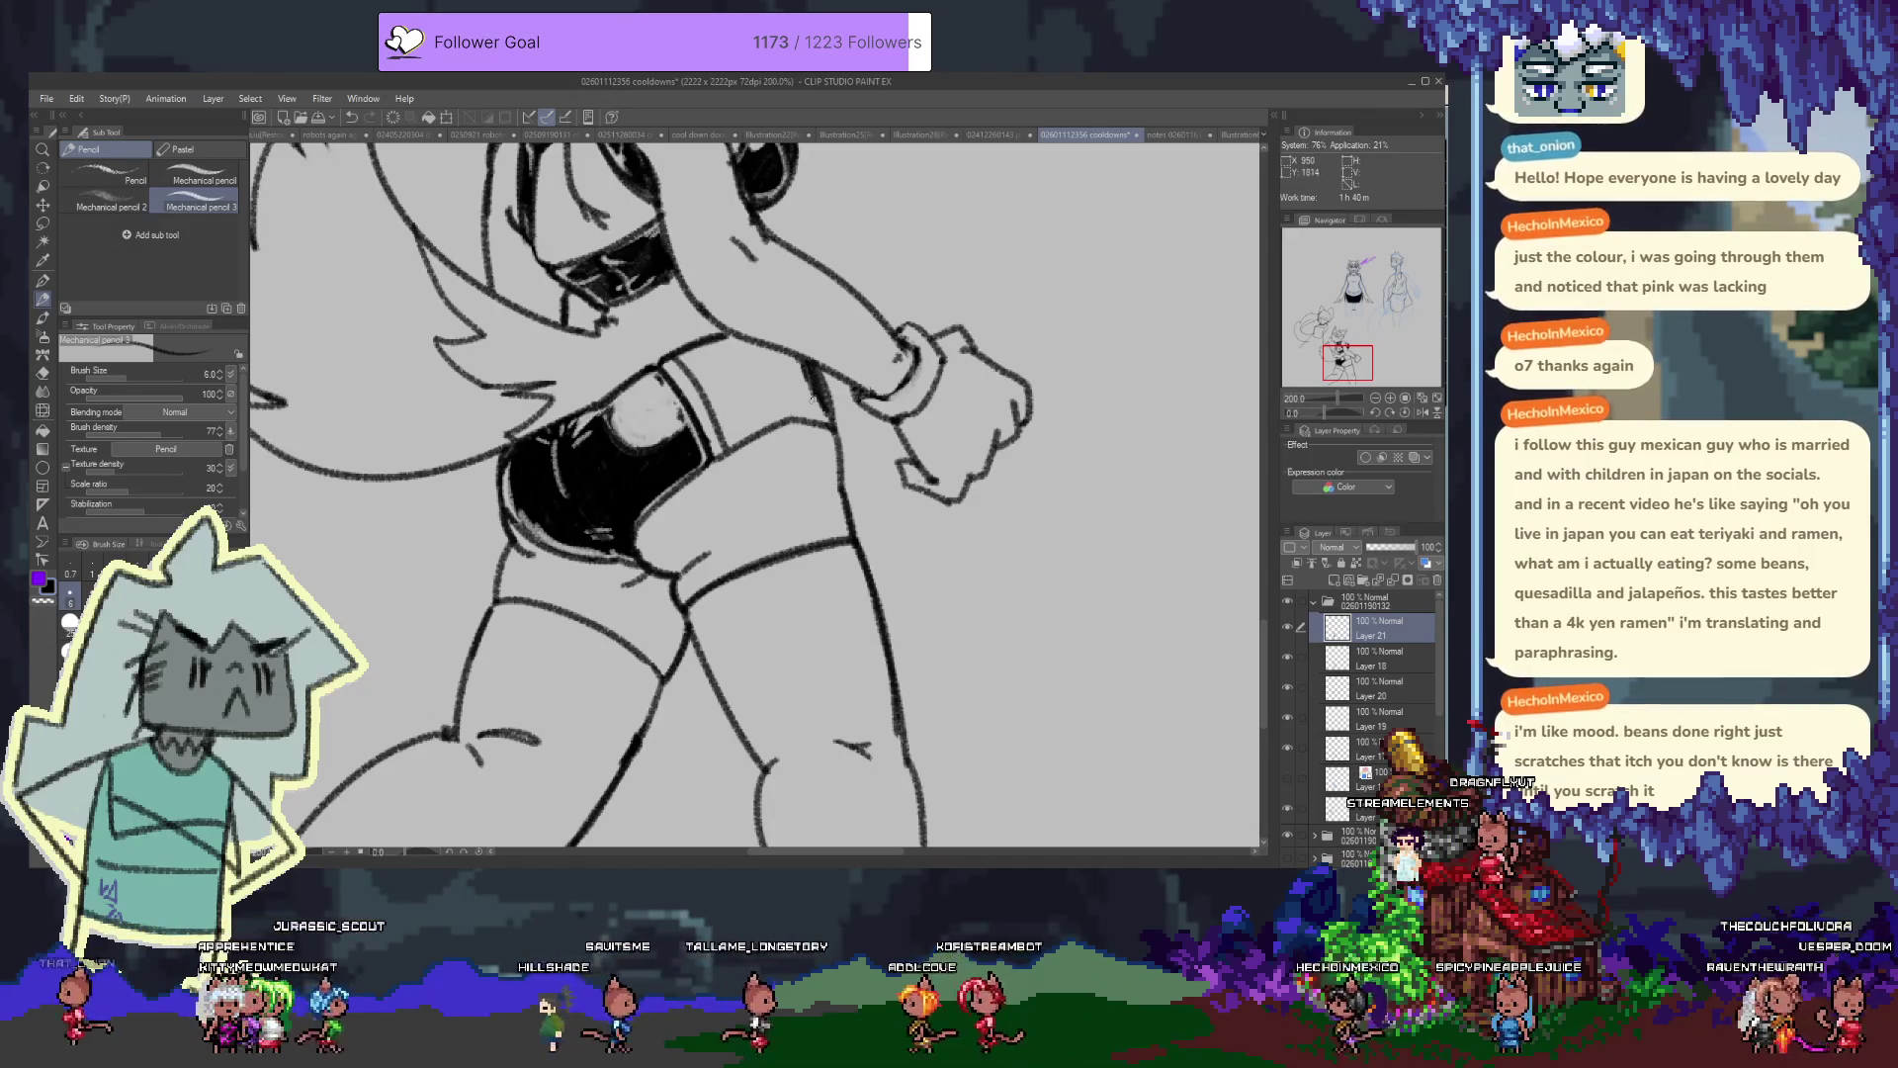
Scroll the canvas up from the highlighted shorts toward the torso and headphones
scroll(805, 445, up, 3)
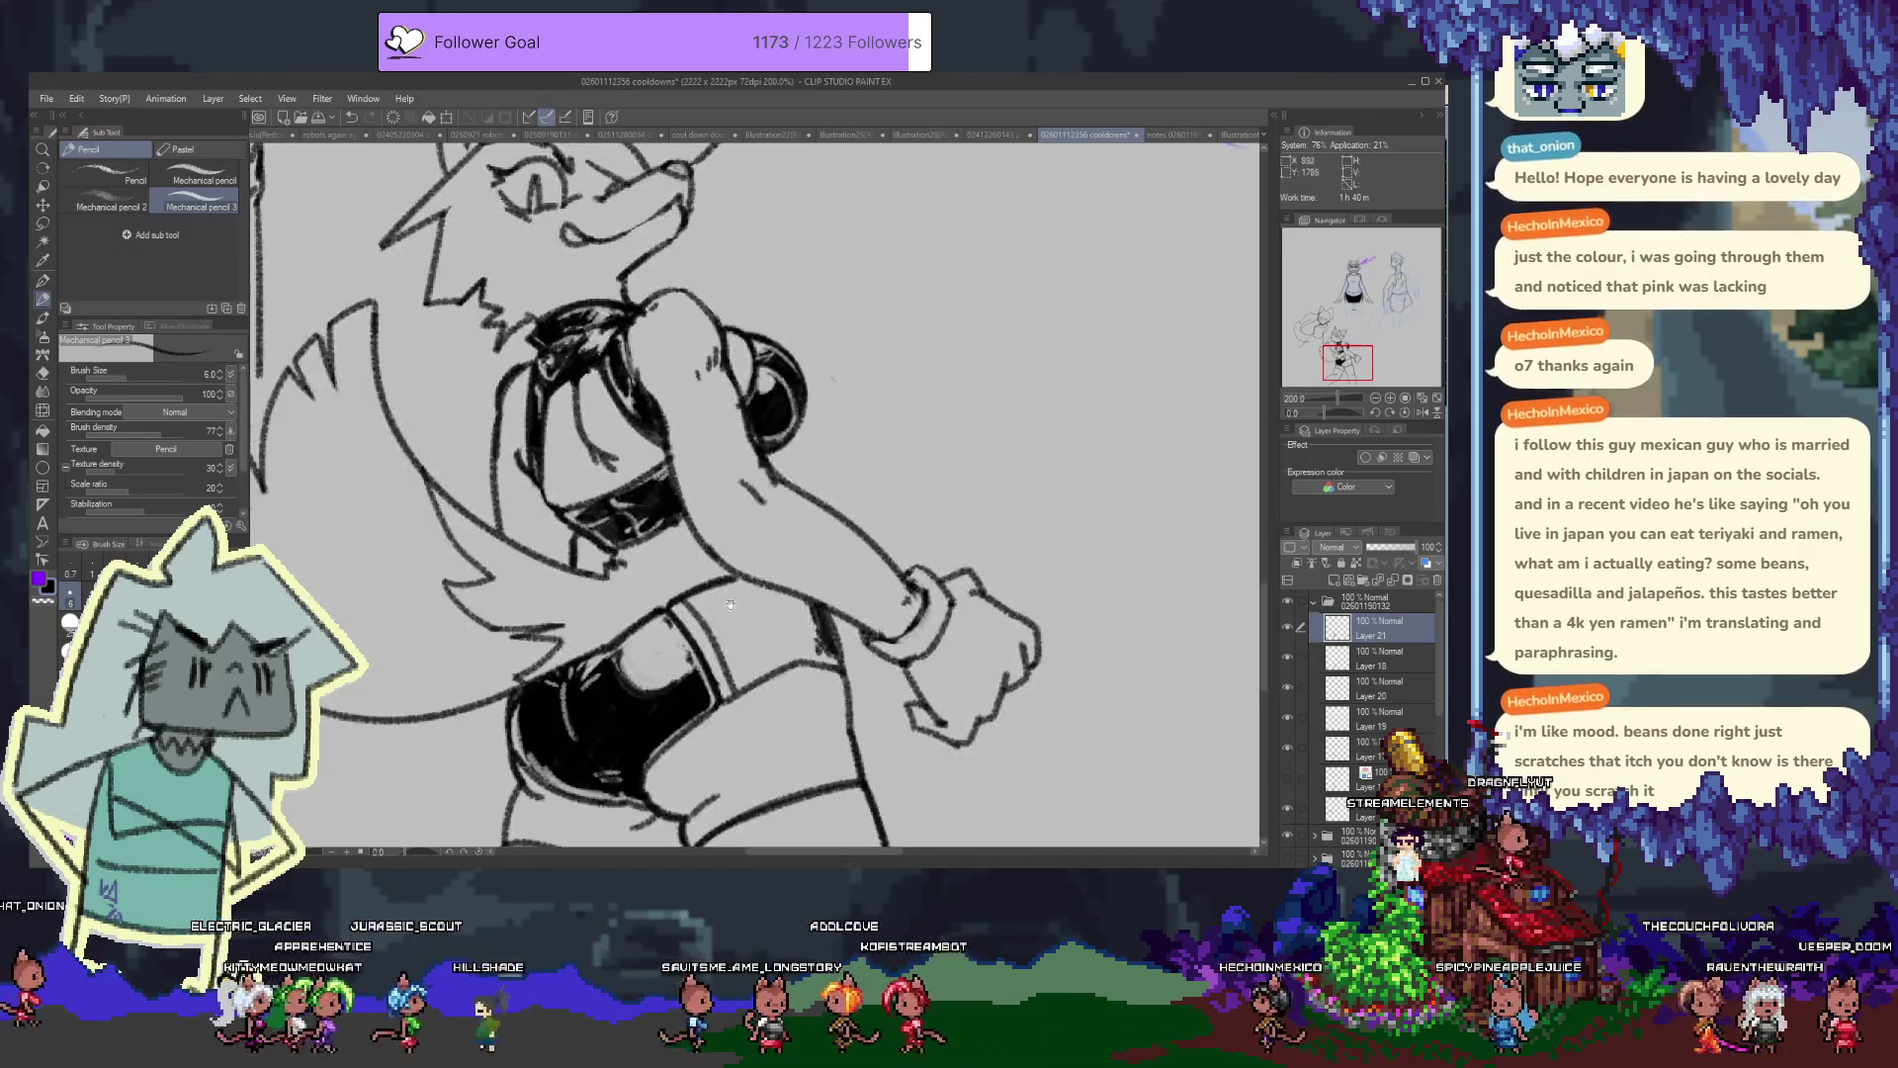
Hatch diagonal lines on the band above the shorts, undoing one stray stroke
scroll(692, 710, up, 1)
drag(692, 710, 653, 690)
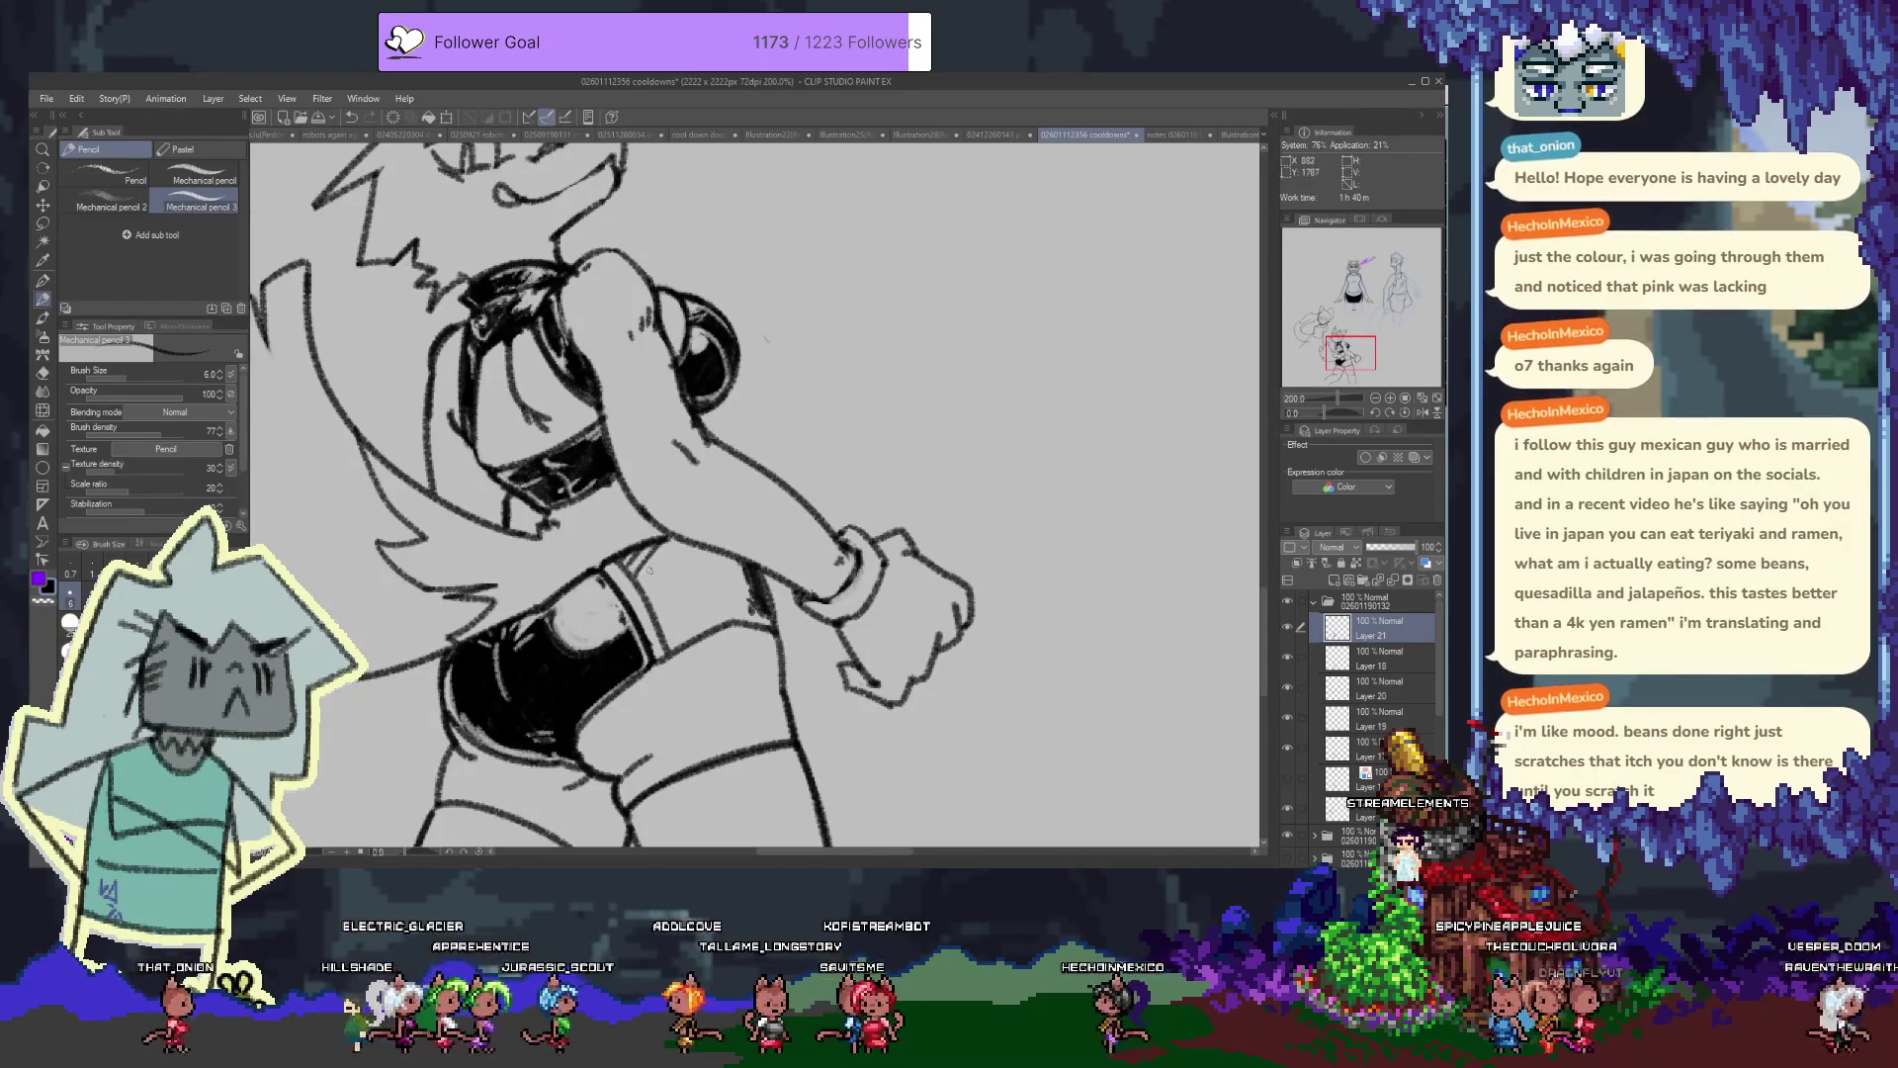
drag(704, 539, 682, 573)
key(ctrl+z)
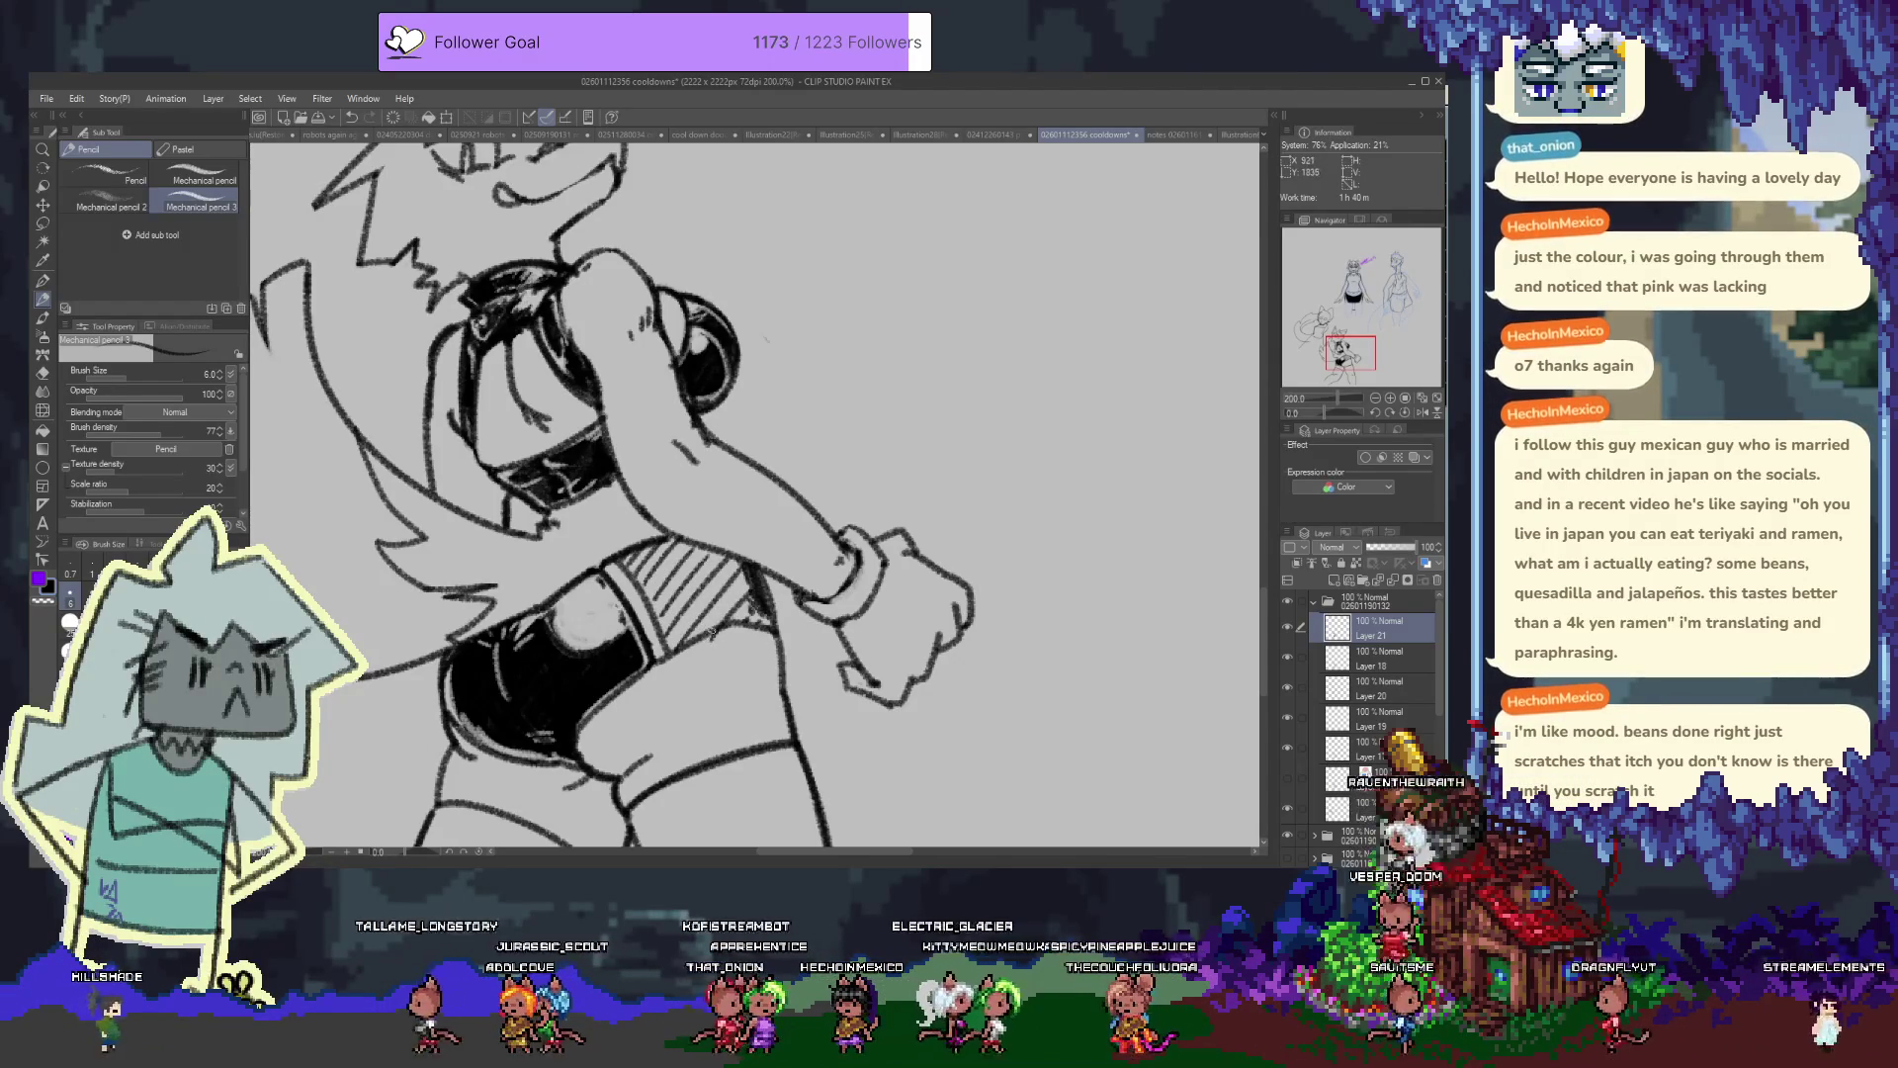
mouse_move(638, 509)
mouse_down()
mouse_move(697, 698)
mouse_move(586, 424)
mouse_up()
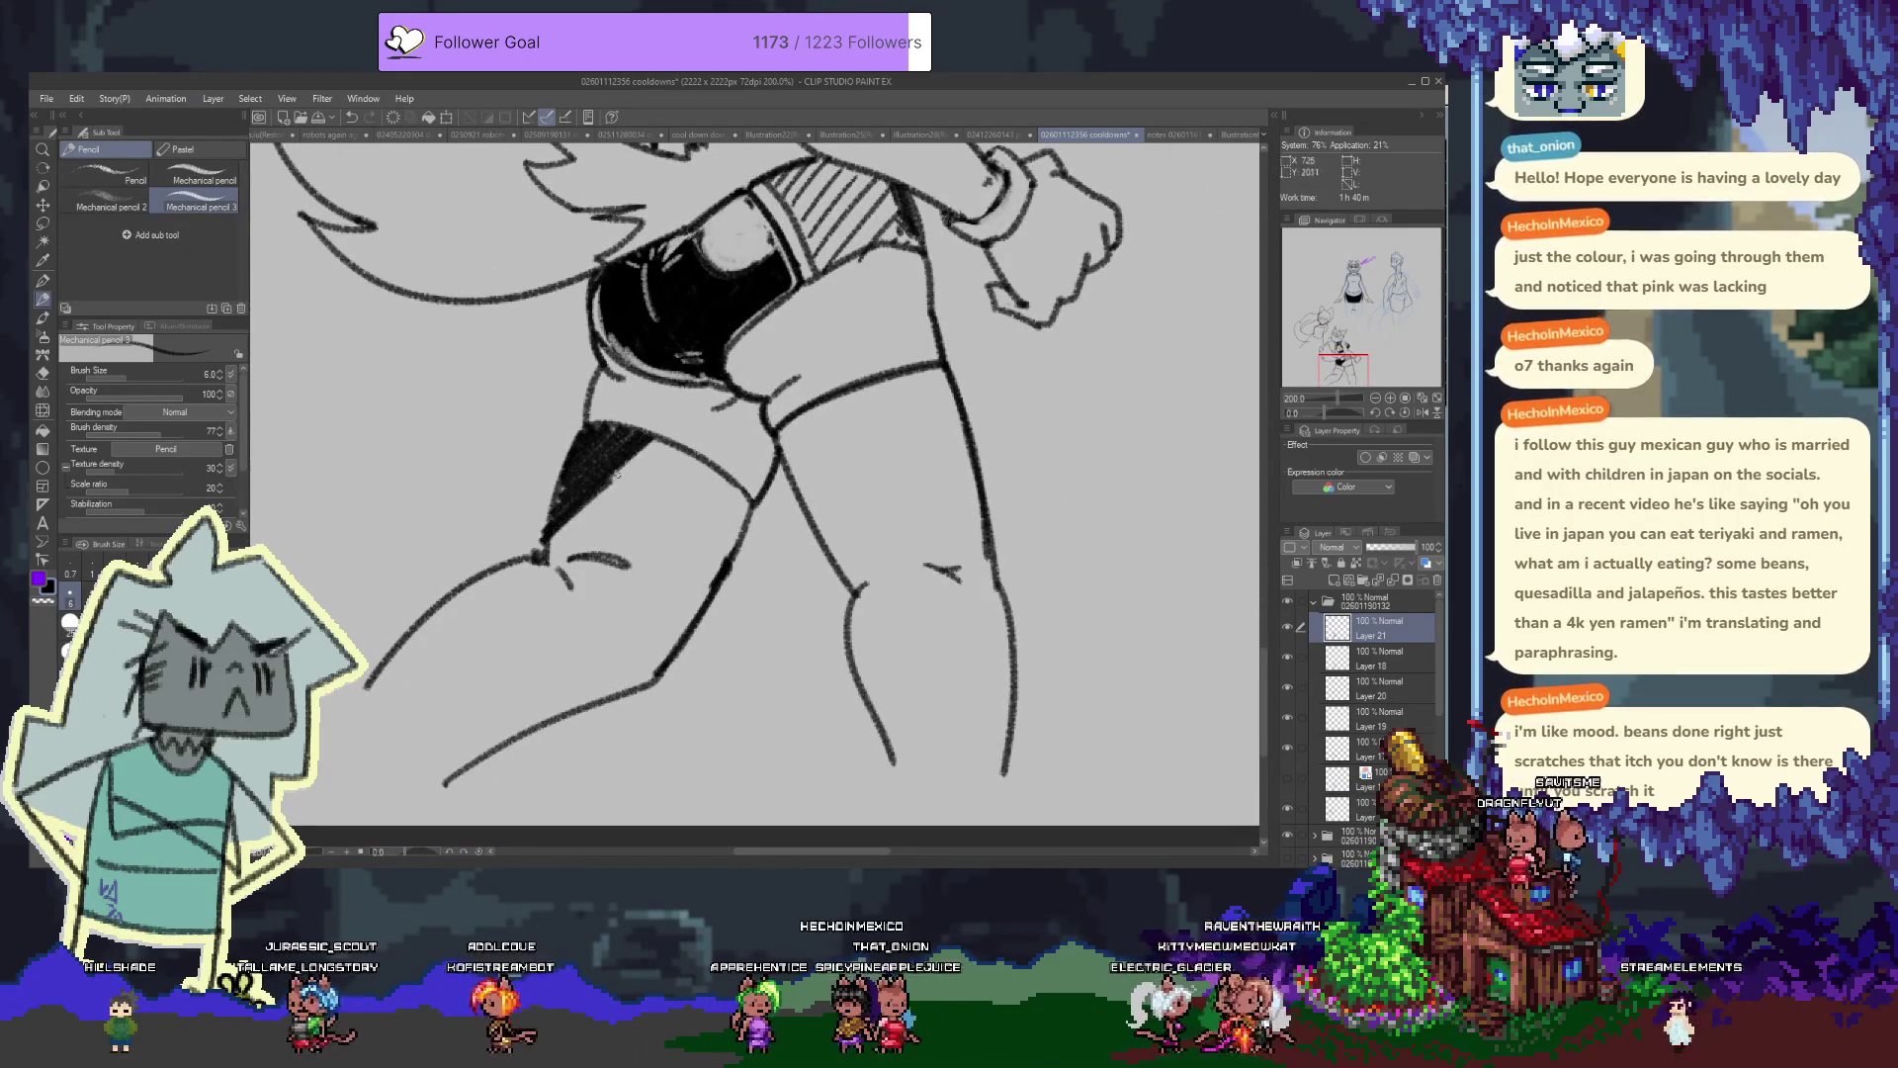
Lower Layer 21 opacity to 63% and lay grey shading along the lower leg with a larger brush
drag(1413, 546, 1397, 547)
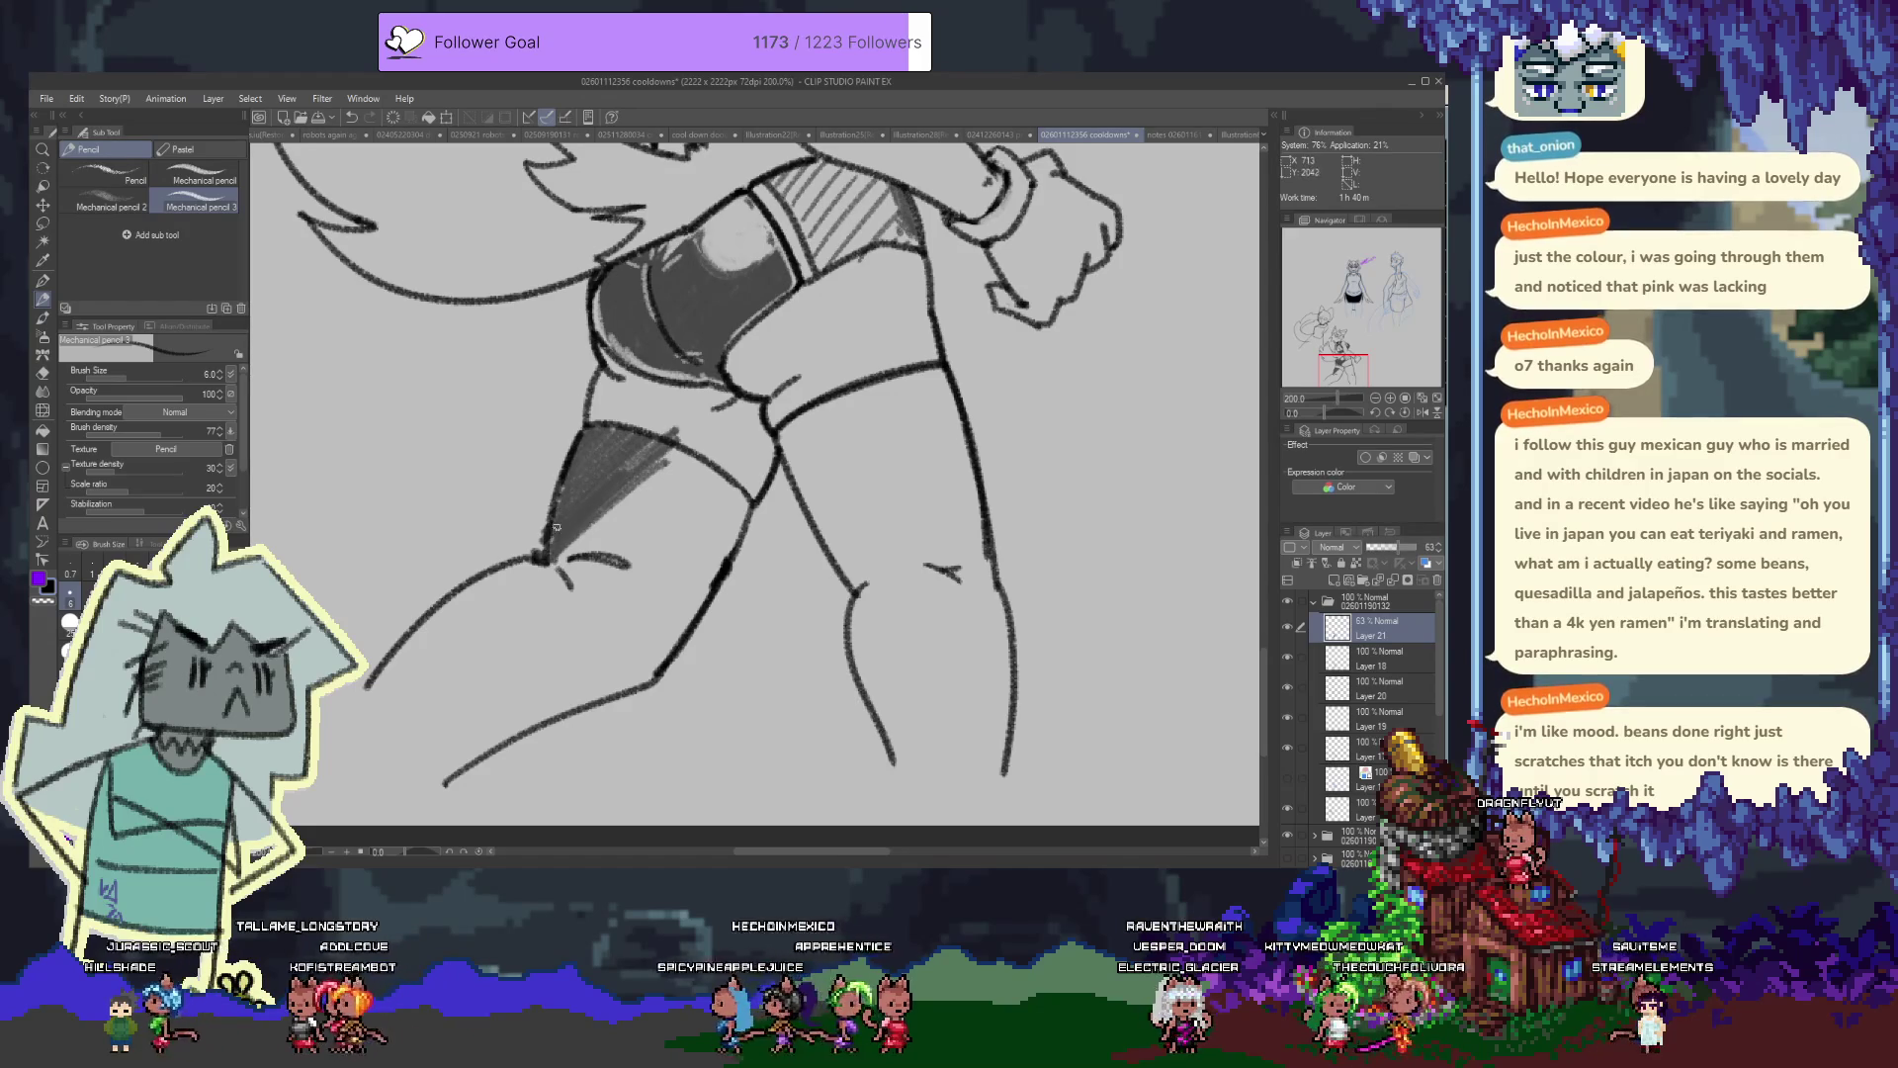
drag(371, 683, 514, 571)
key(ctrl+z)
drag(371, 684, 549, 559)
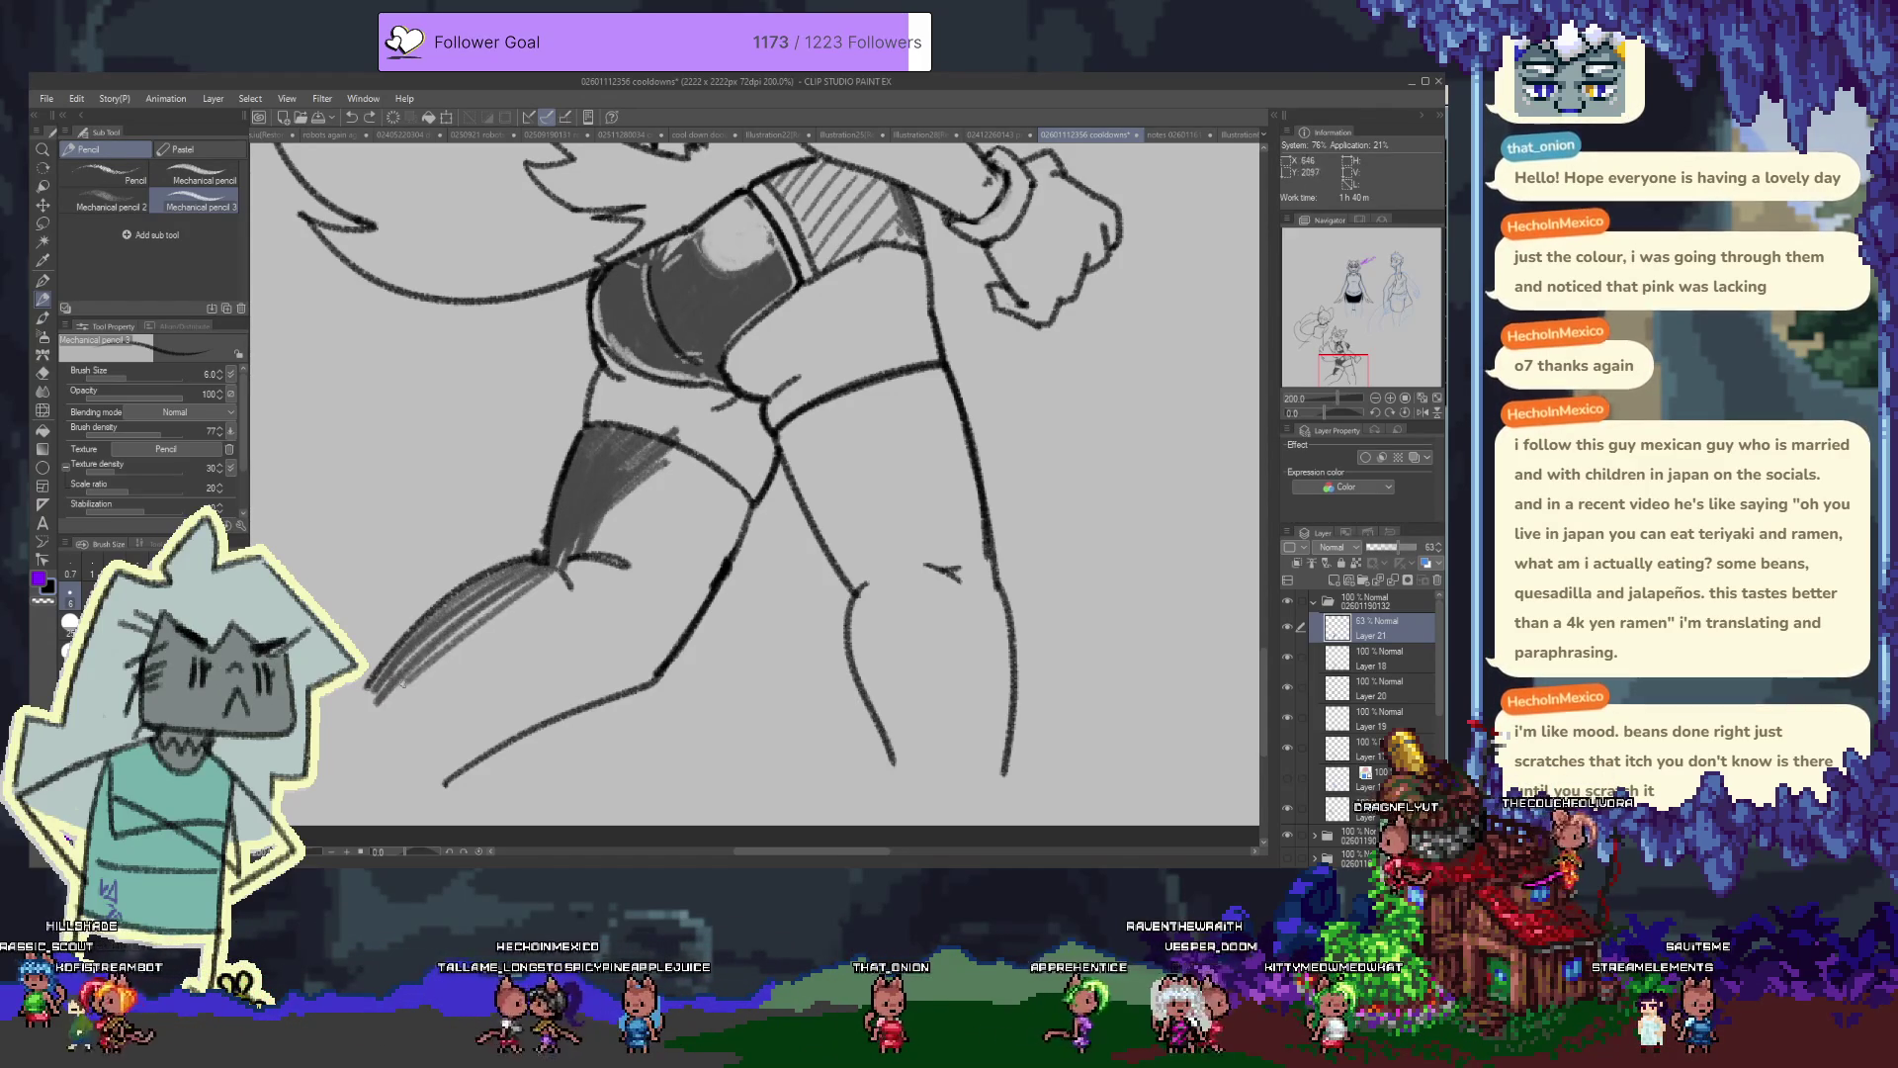
key(bracketright)
mouse_move(370, 692)
mouse_down()
mouse_move(545, 555)
mouse_move(506, 682)
mouse_move(621, 649)
mouse_move(462, 665)
mouse_move(522, 595)
mouse_up()
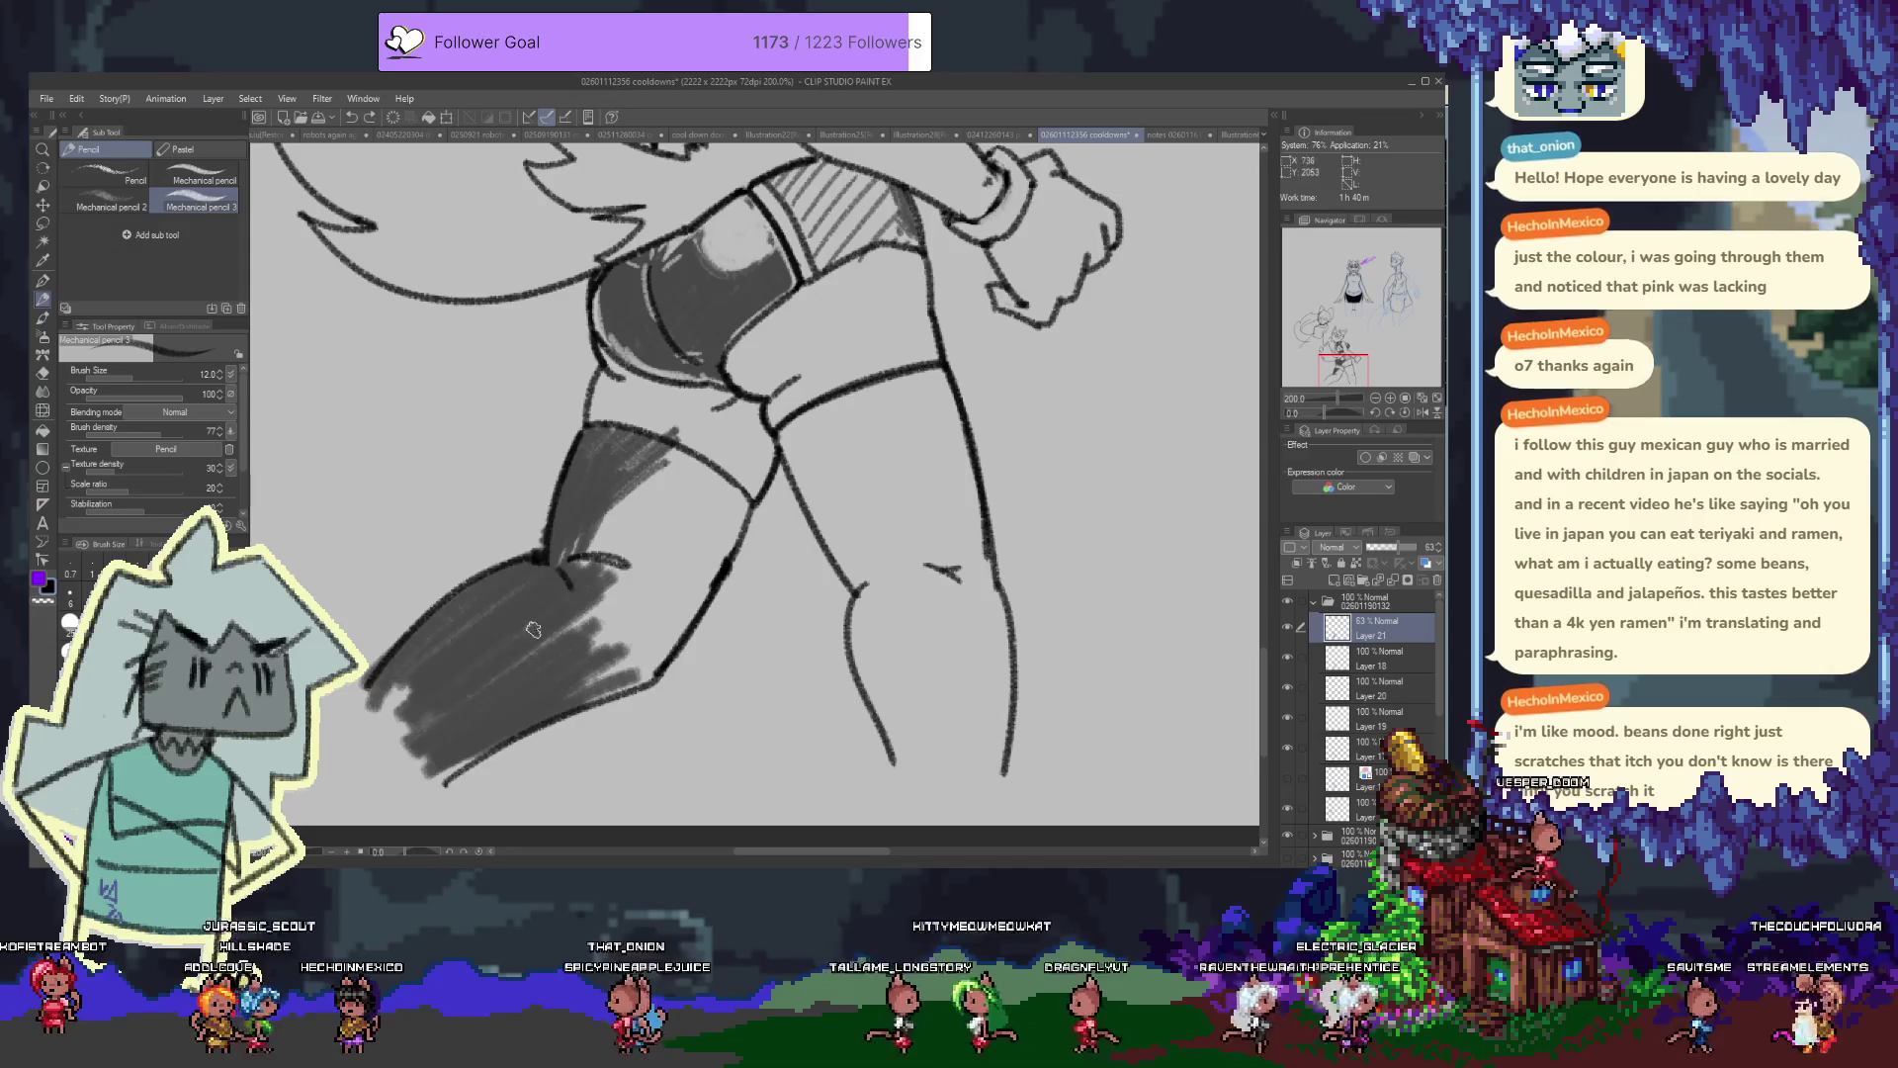
key(ctrl+z)
key(ctrl+z)
key(ctrl+z)
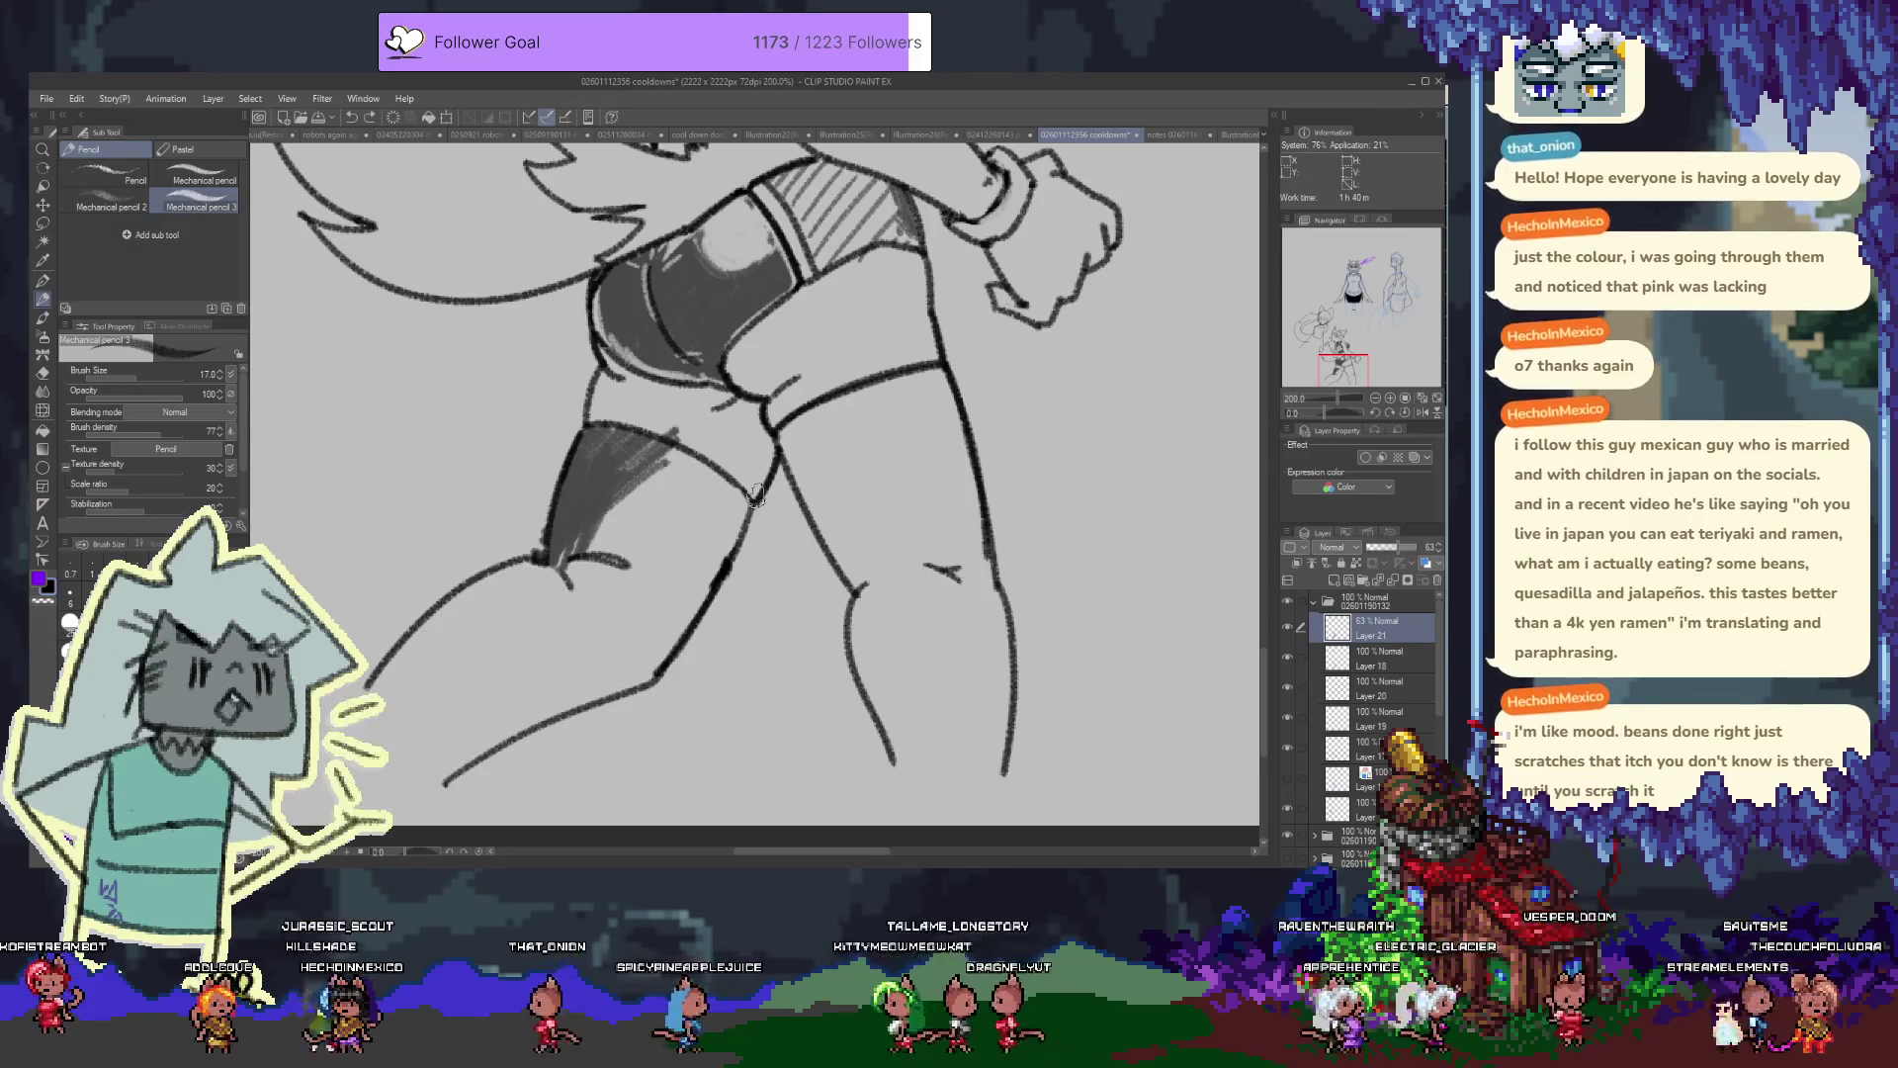
mouse_move(430, 700)
mouse_down()
mouse_move(554, 578)
mouse_move(375, 717)
mouse_move(584, 569)
mouse_move(422, 687)
mouse_move(563, 553)
mouse_move(366, 712)
mouse_move(548, 544)
mouse_move(583, 578)
mouse_move(396, 781)
mouse_move(613, 632)
mouse_up()
key(ctrl+z)
drag(475, 772, 682, 643)
Fill the thigh stocking with dark grey, covering its highlight and darkening the lower-left edge
mouse_move(595, 457)
mouse_down()
mouse_move(732, 494)
mouse_move(643, 534)
mouse_move(732, 554)
mouse_move(687, 605)
mouse_move(603, 564)
mouse_up()
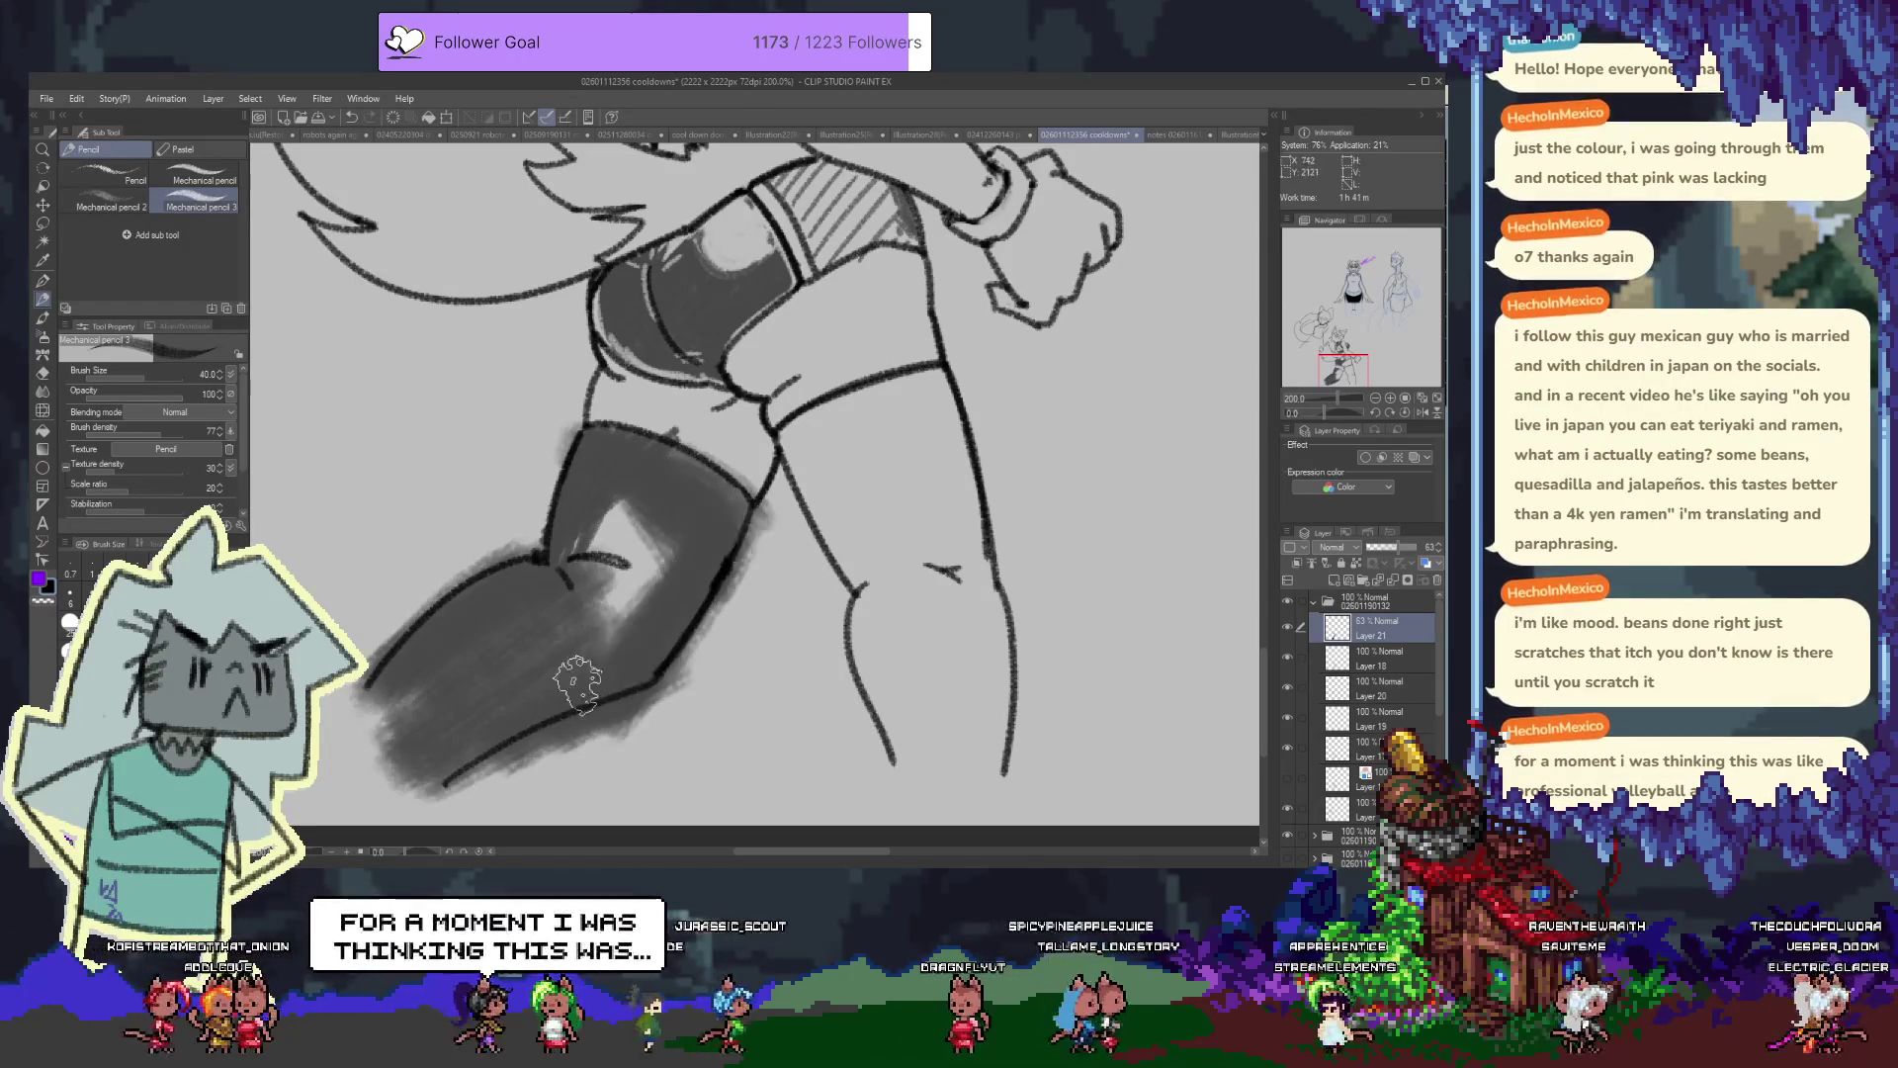
drag(603, 642, 662, 495)
mouse_move(563, 593)
mouse_down()
mouse_move(633, 504)
mouse_move(771, 465)
mouse_move(544, 435)
mouse_up()
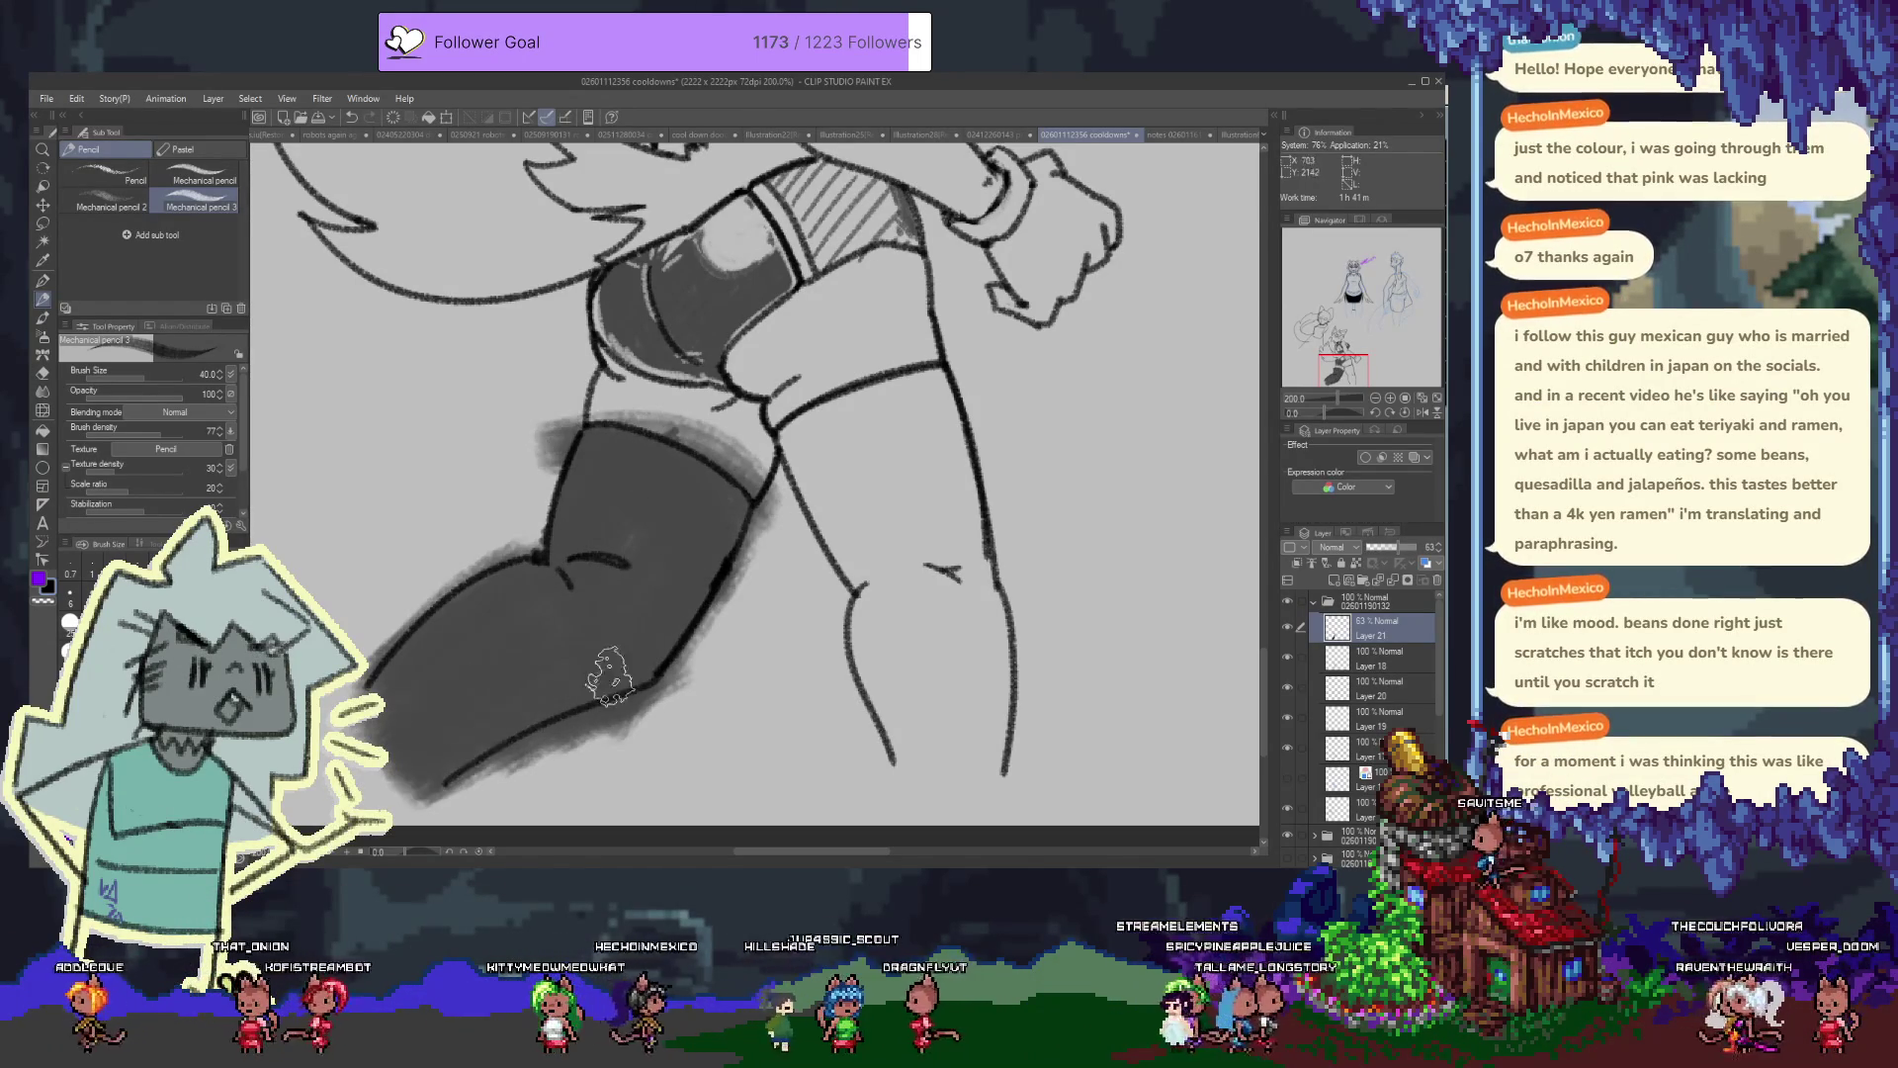
drag(484, 752, 405, 801)
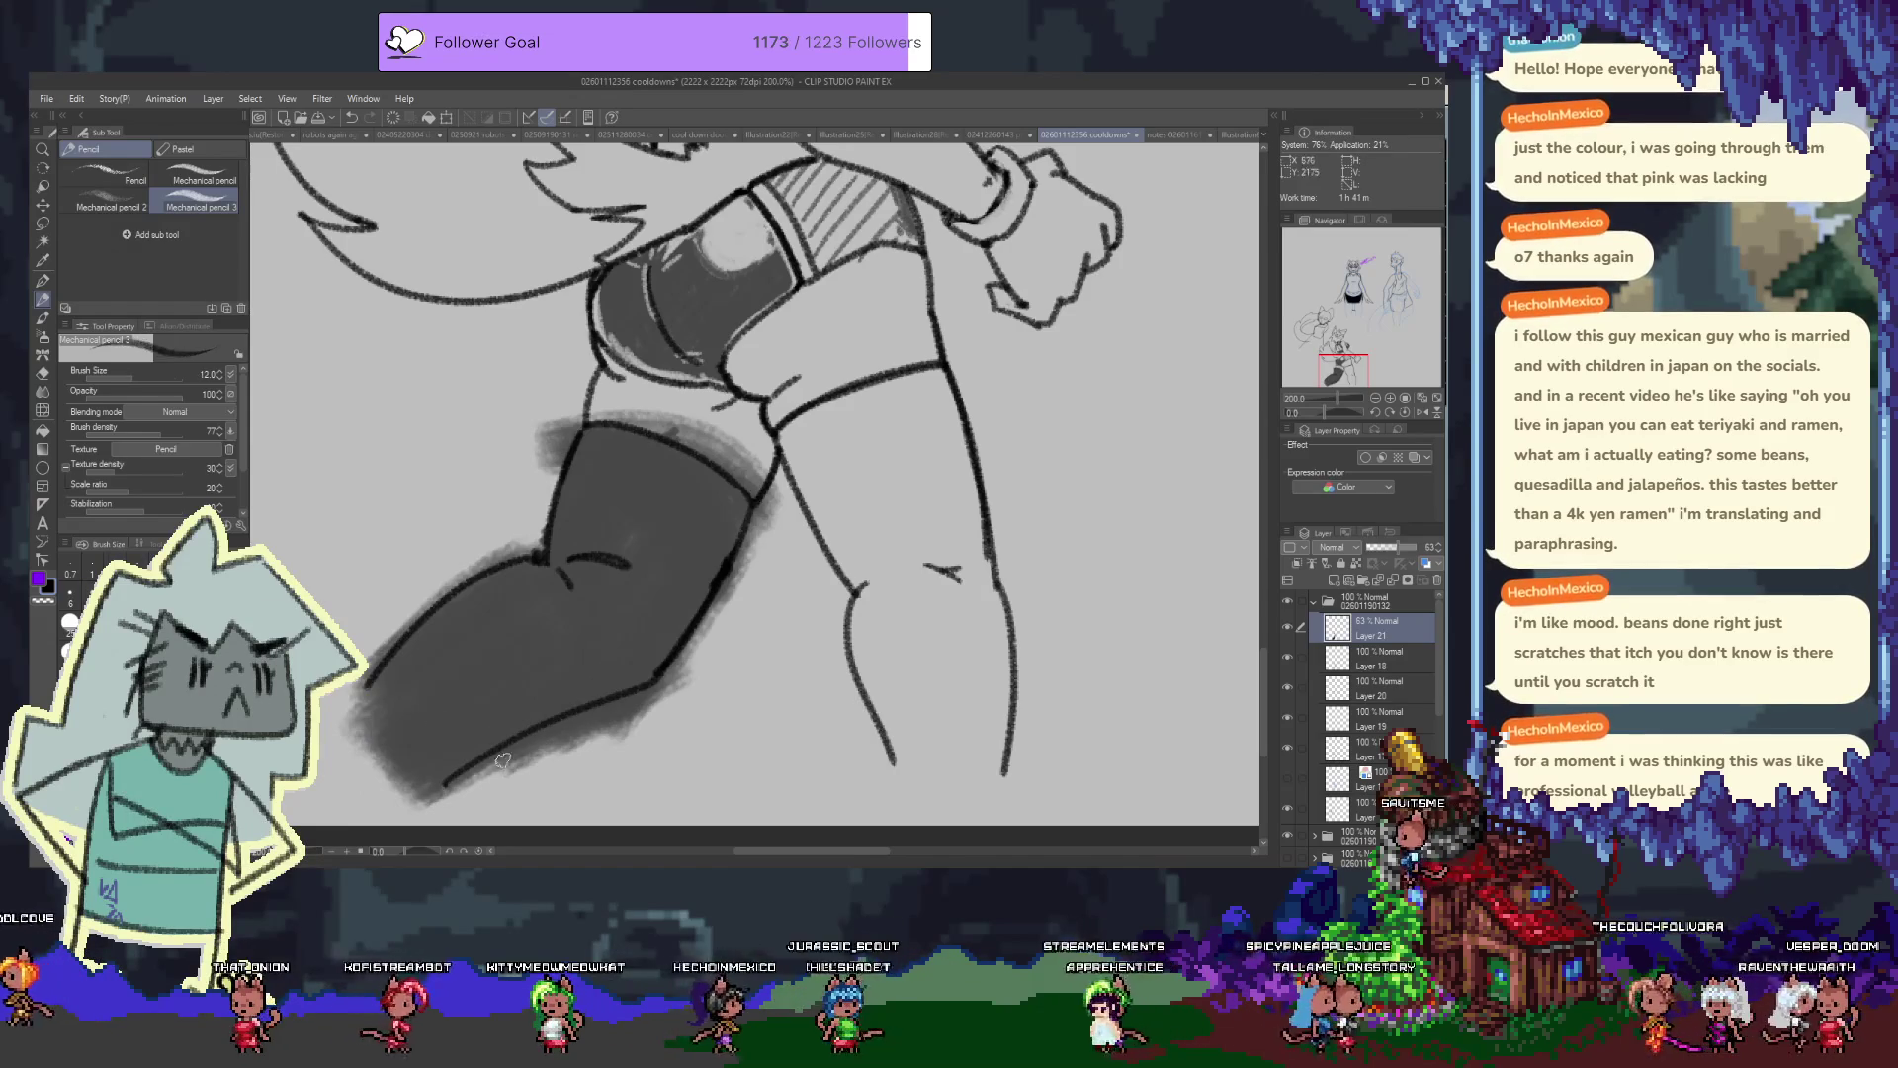
key(e)
mouse_move(485, 746)
mouse_down()
mouse_move(519, 628)
mouse_move(702, 600)
mouse_up()
key(ctrl+z)
Erase the grey shading spilling past the thigh's lower, right and upper-left outlines
drag(484, 677, 730, 594)
drag(475, 692, 771, 587)
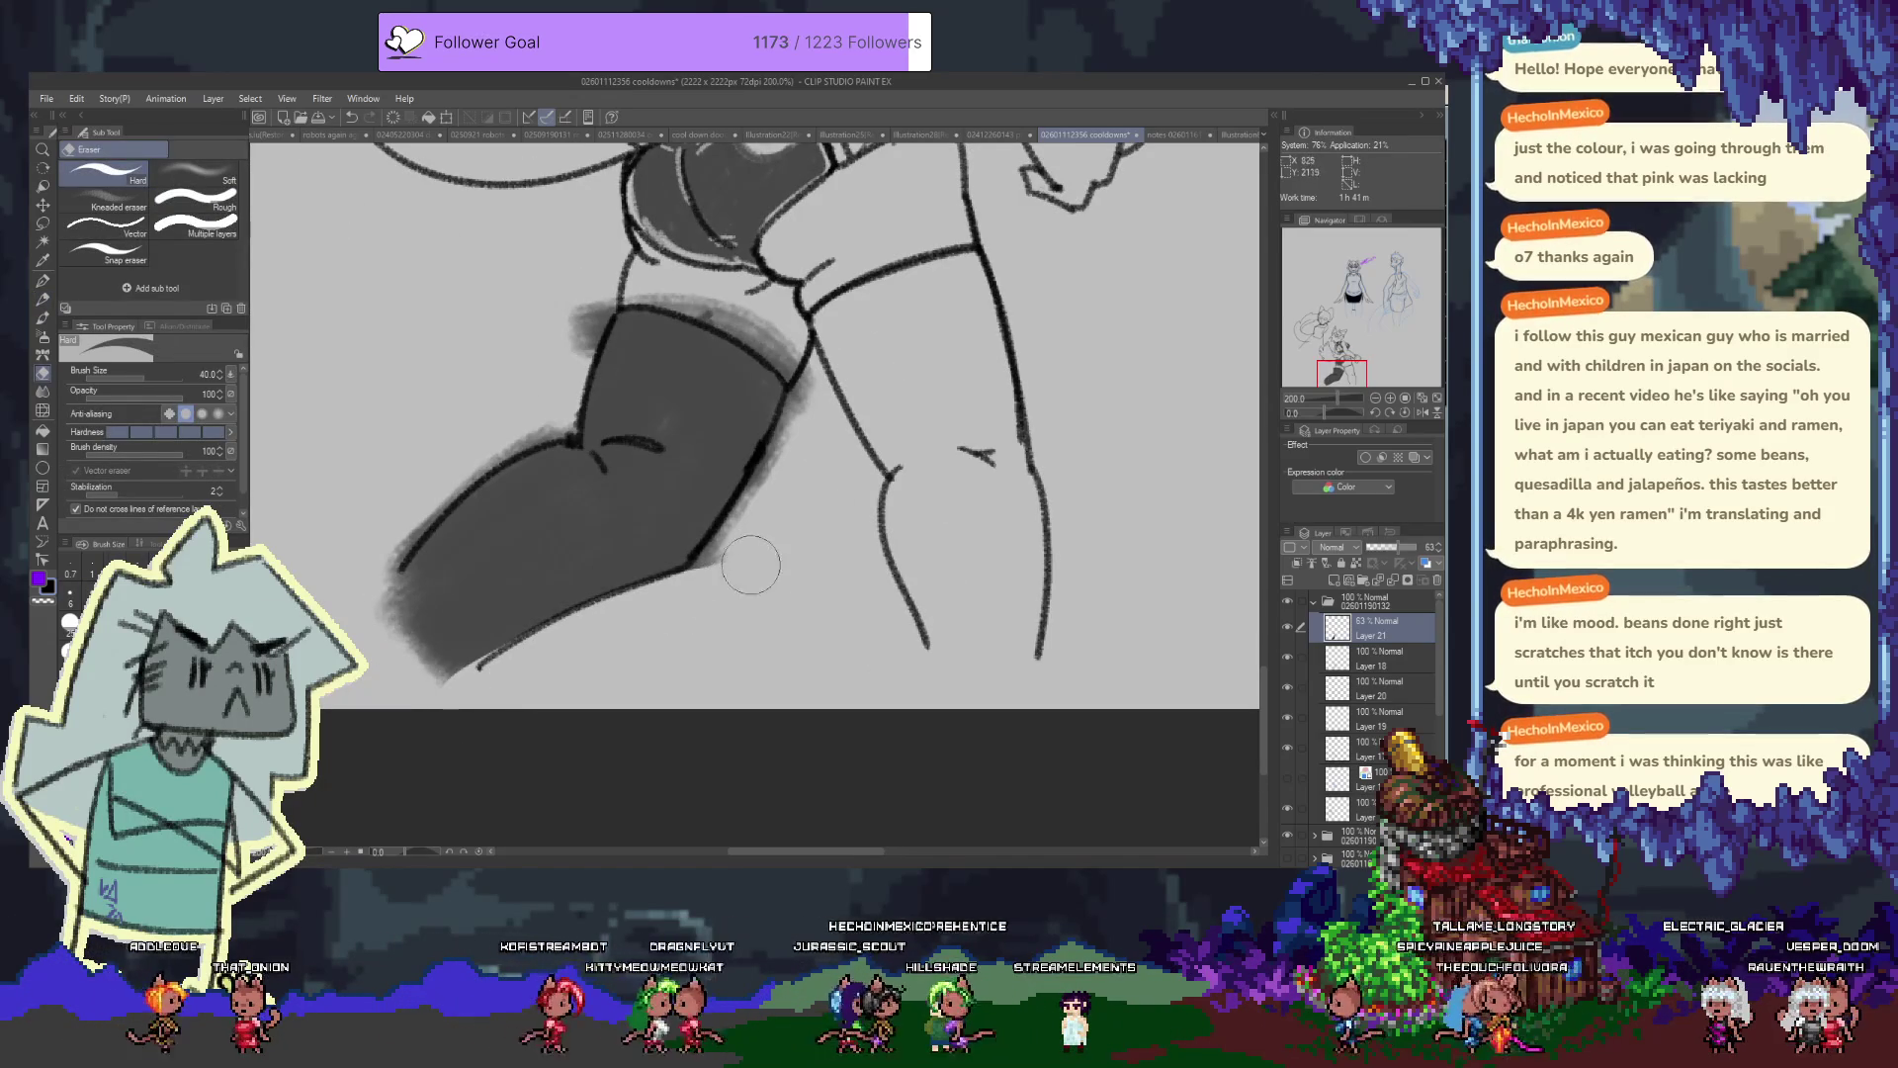
drag(816, 388, 760, 509)
scroll(811, 405, up, 3)
mouse_move(554, 484)
mouse_down()
mouse_move(591, 425)
mouse_move(796, 460)
mouse_move(786, 482)
mouse_up()
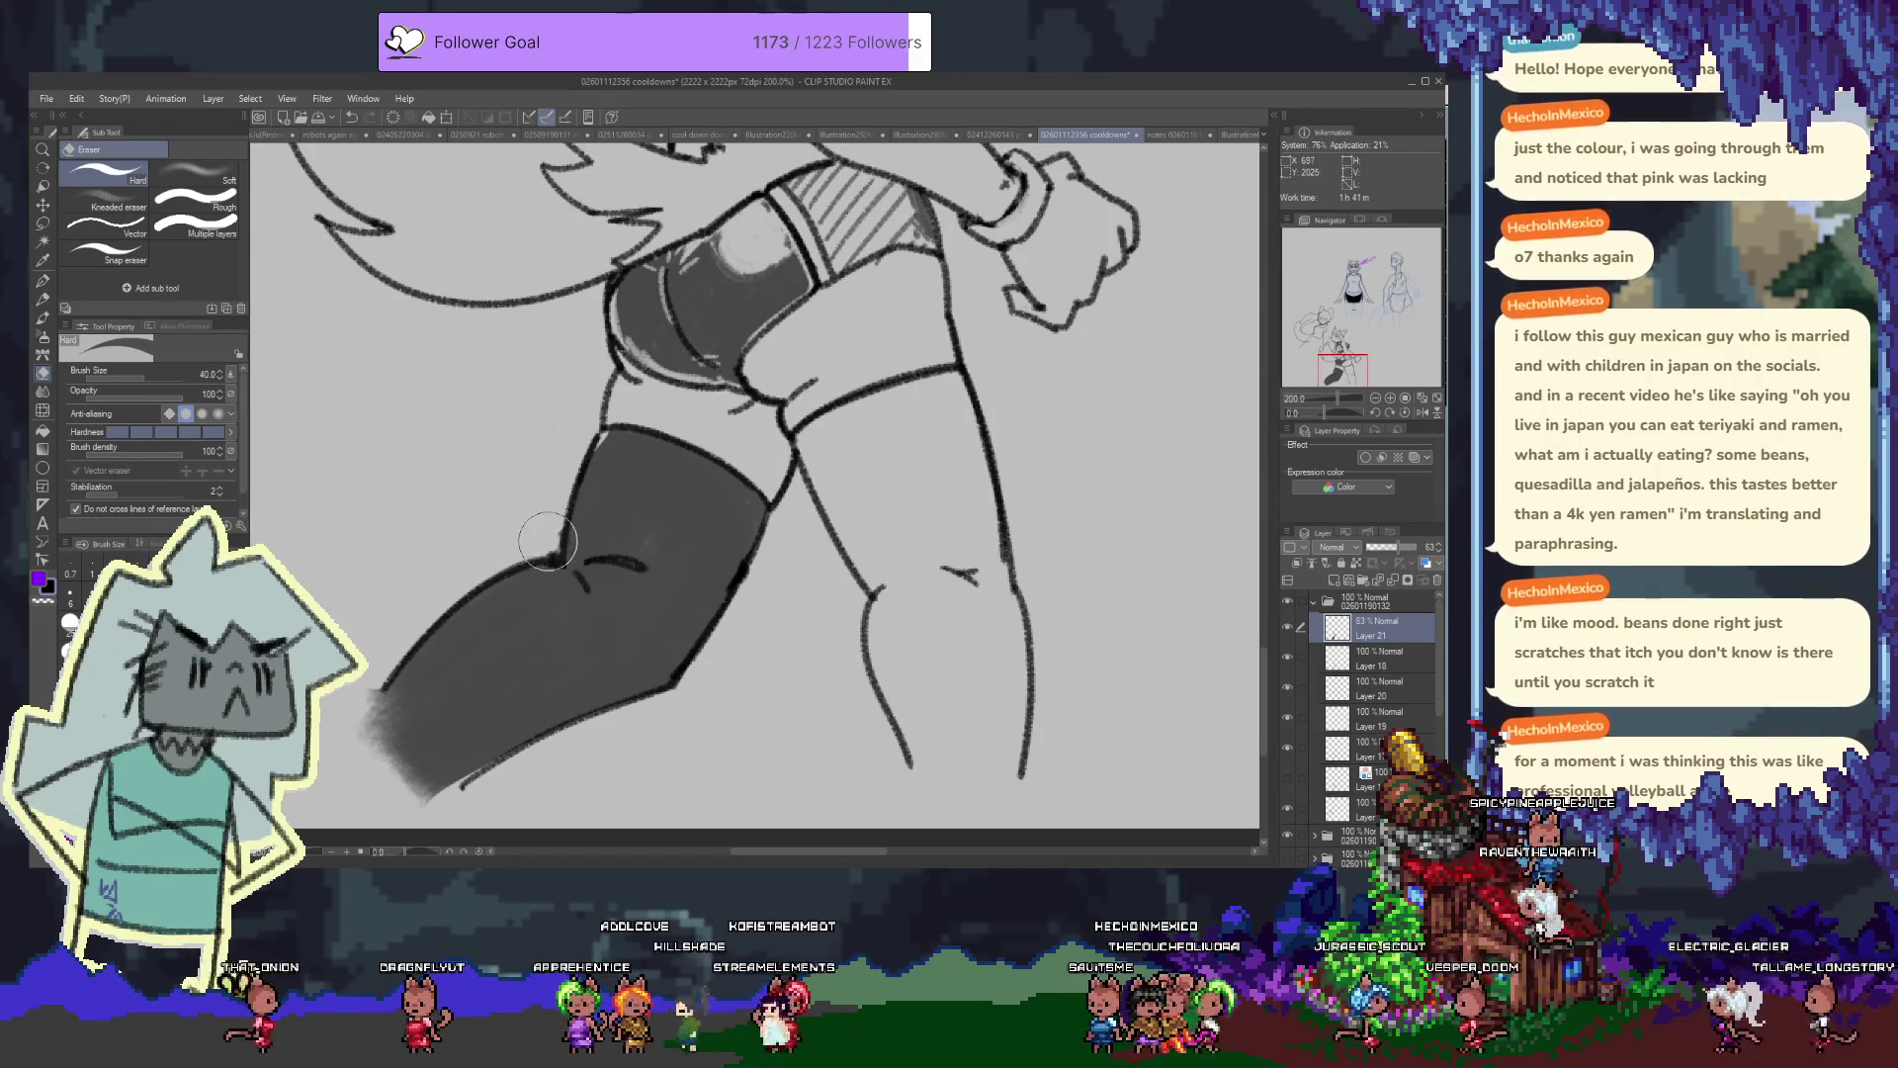
Erase a light oval highlight near the knee on the stocking, then return to the Mechanical pencil
drag(510, 603, 633, 505)
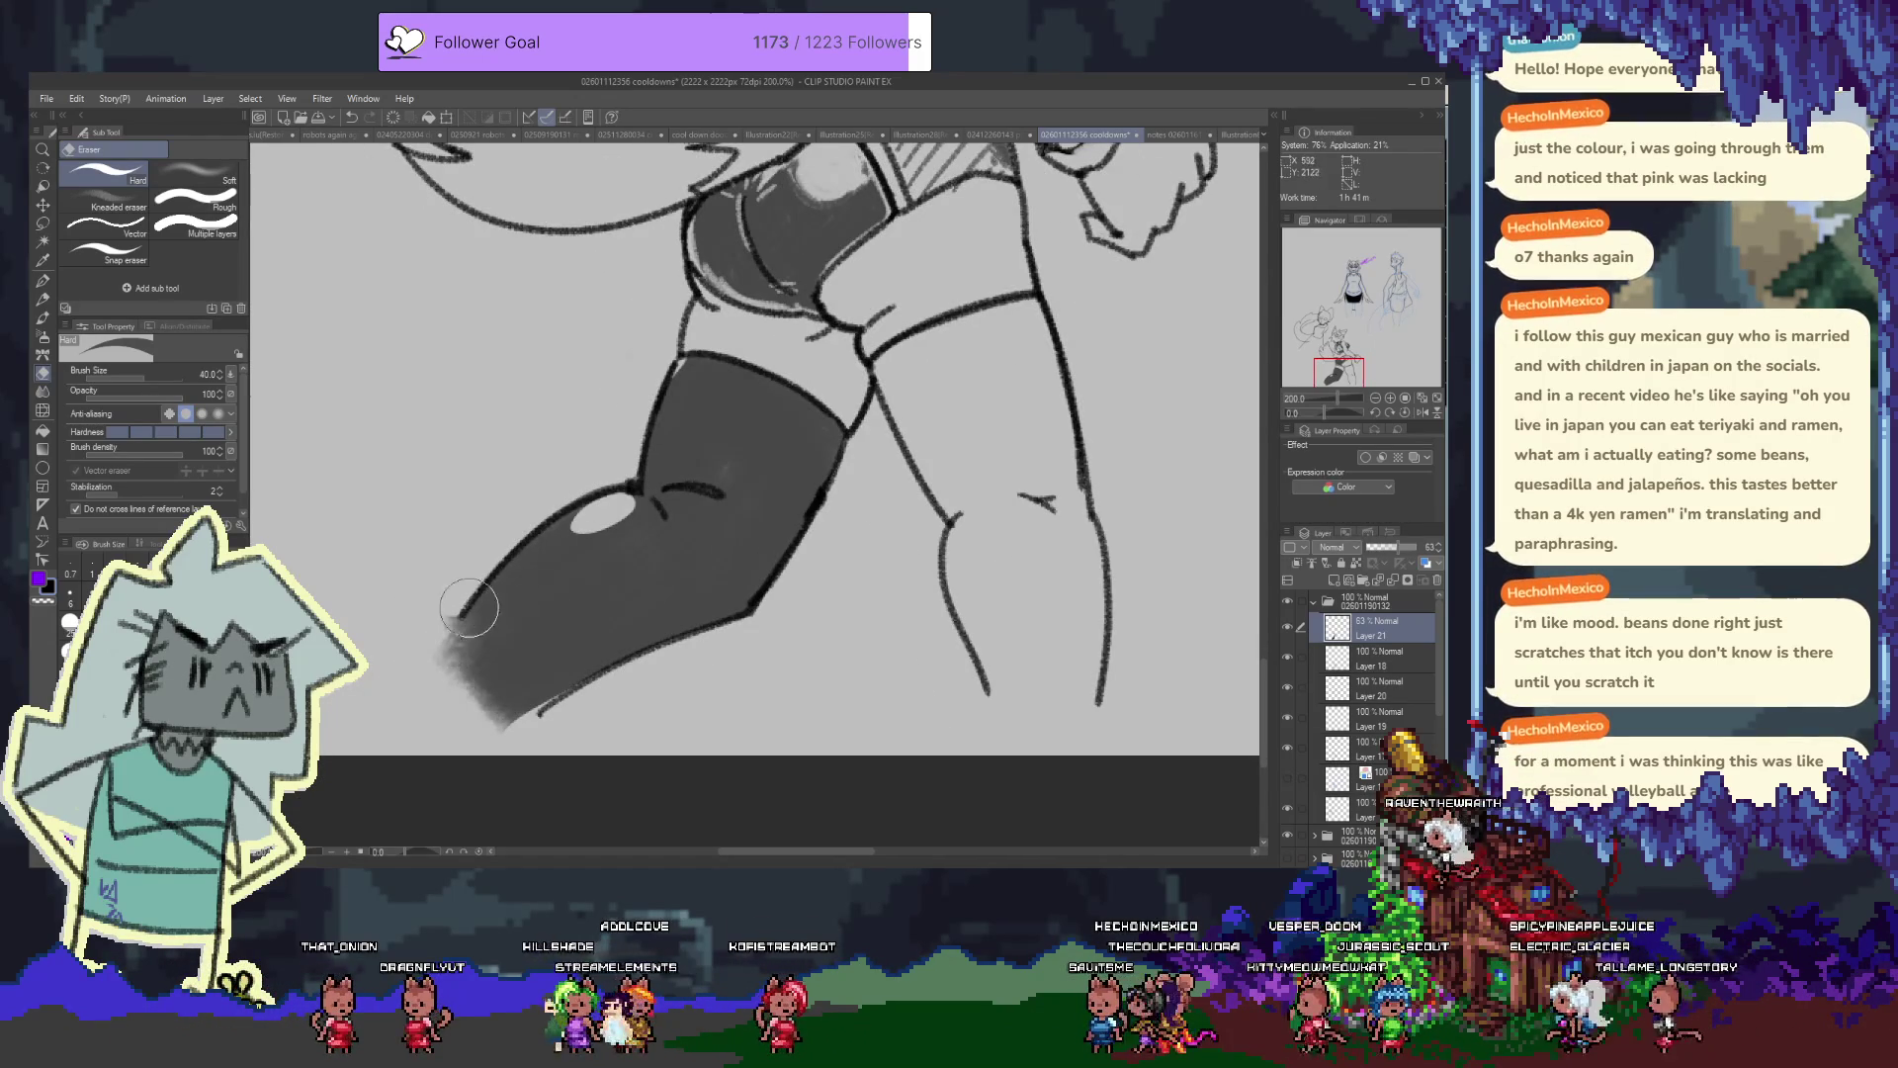
key(ctrl+z)
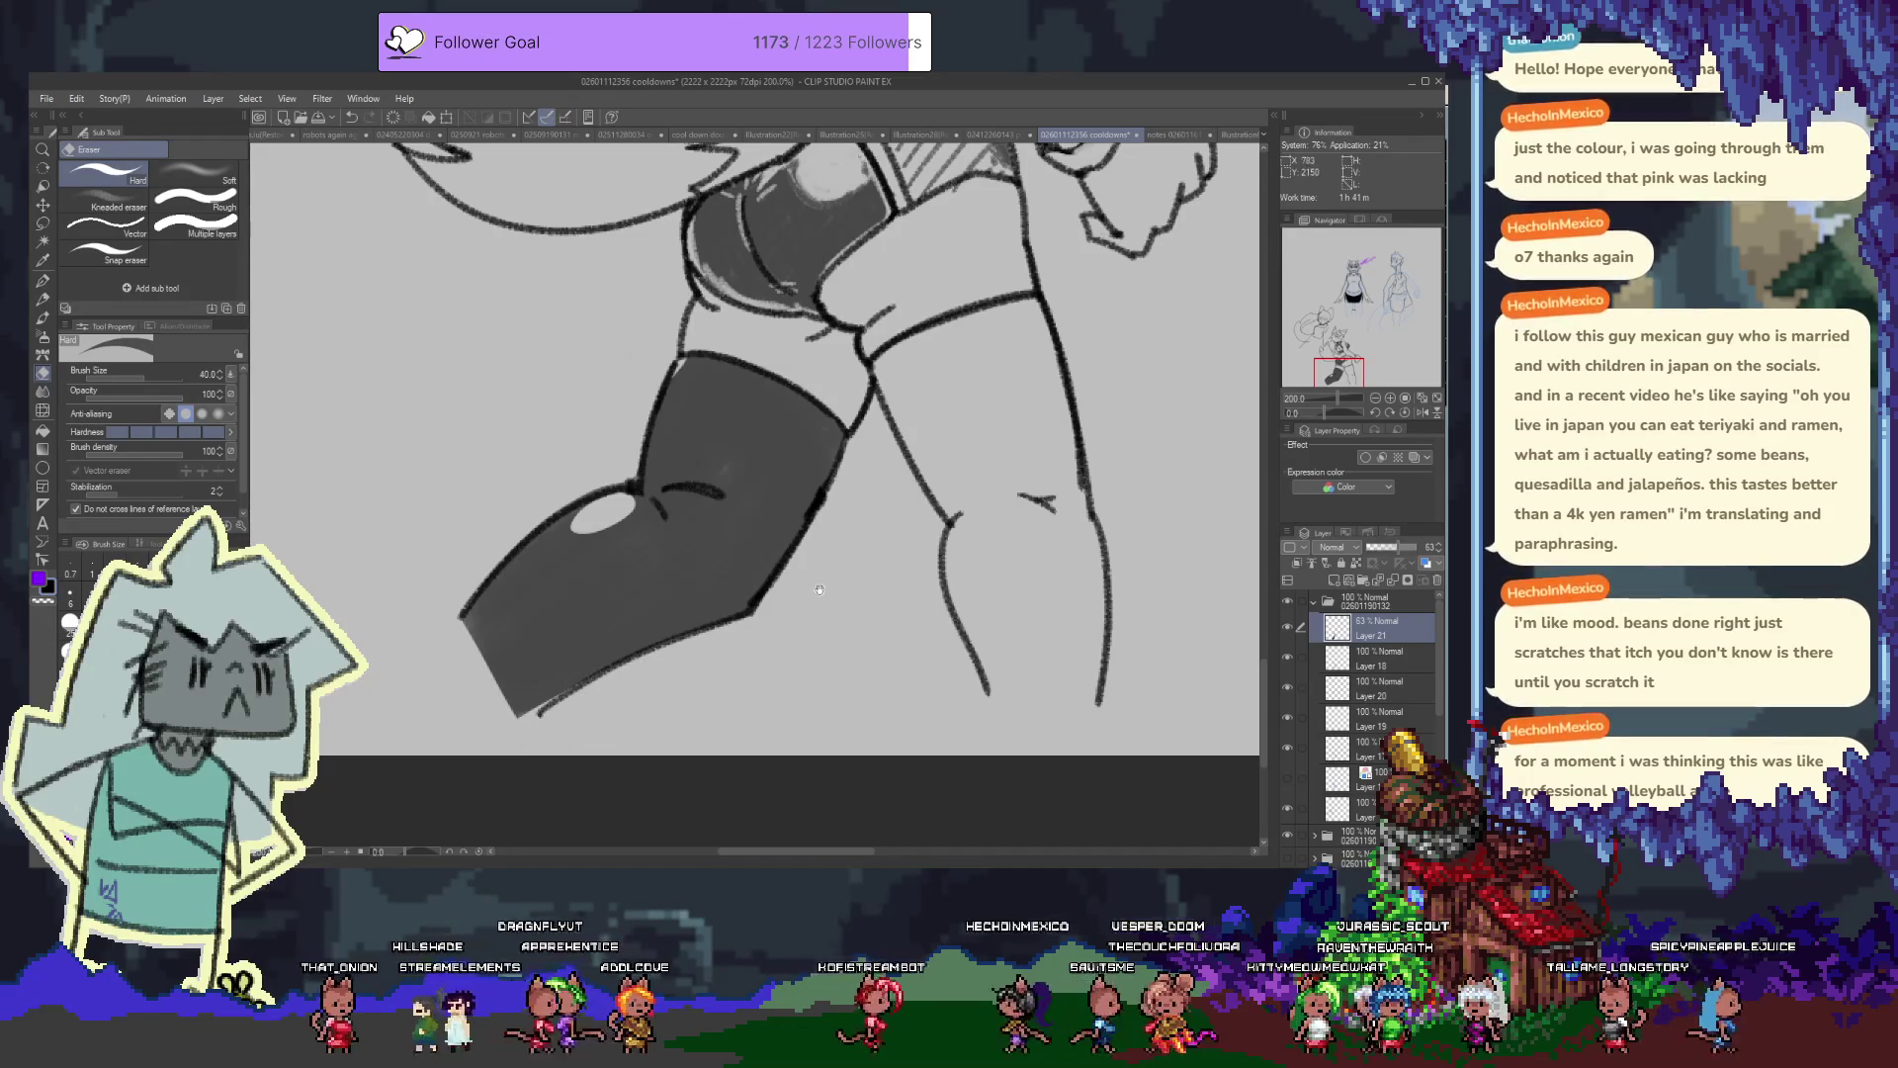
drag(788, 620, 709, 758)
drag(630, 499, 744, 556)
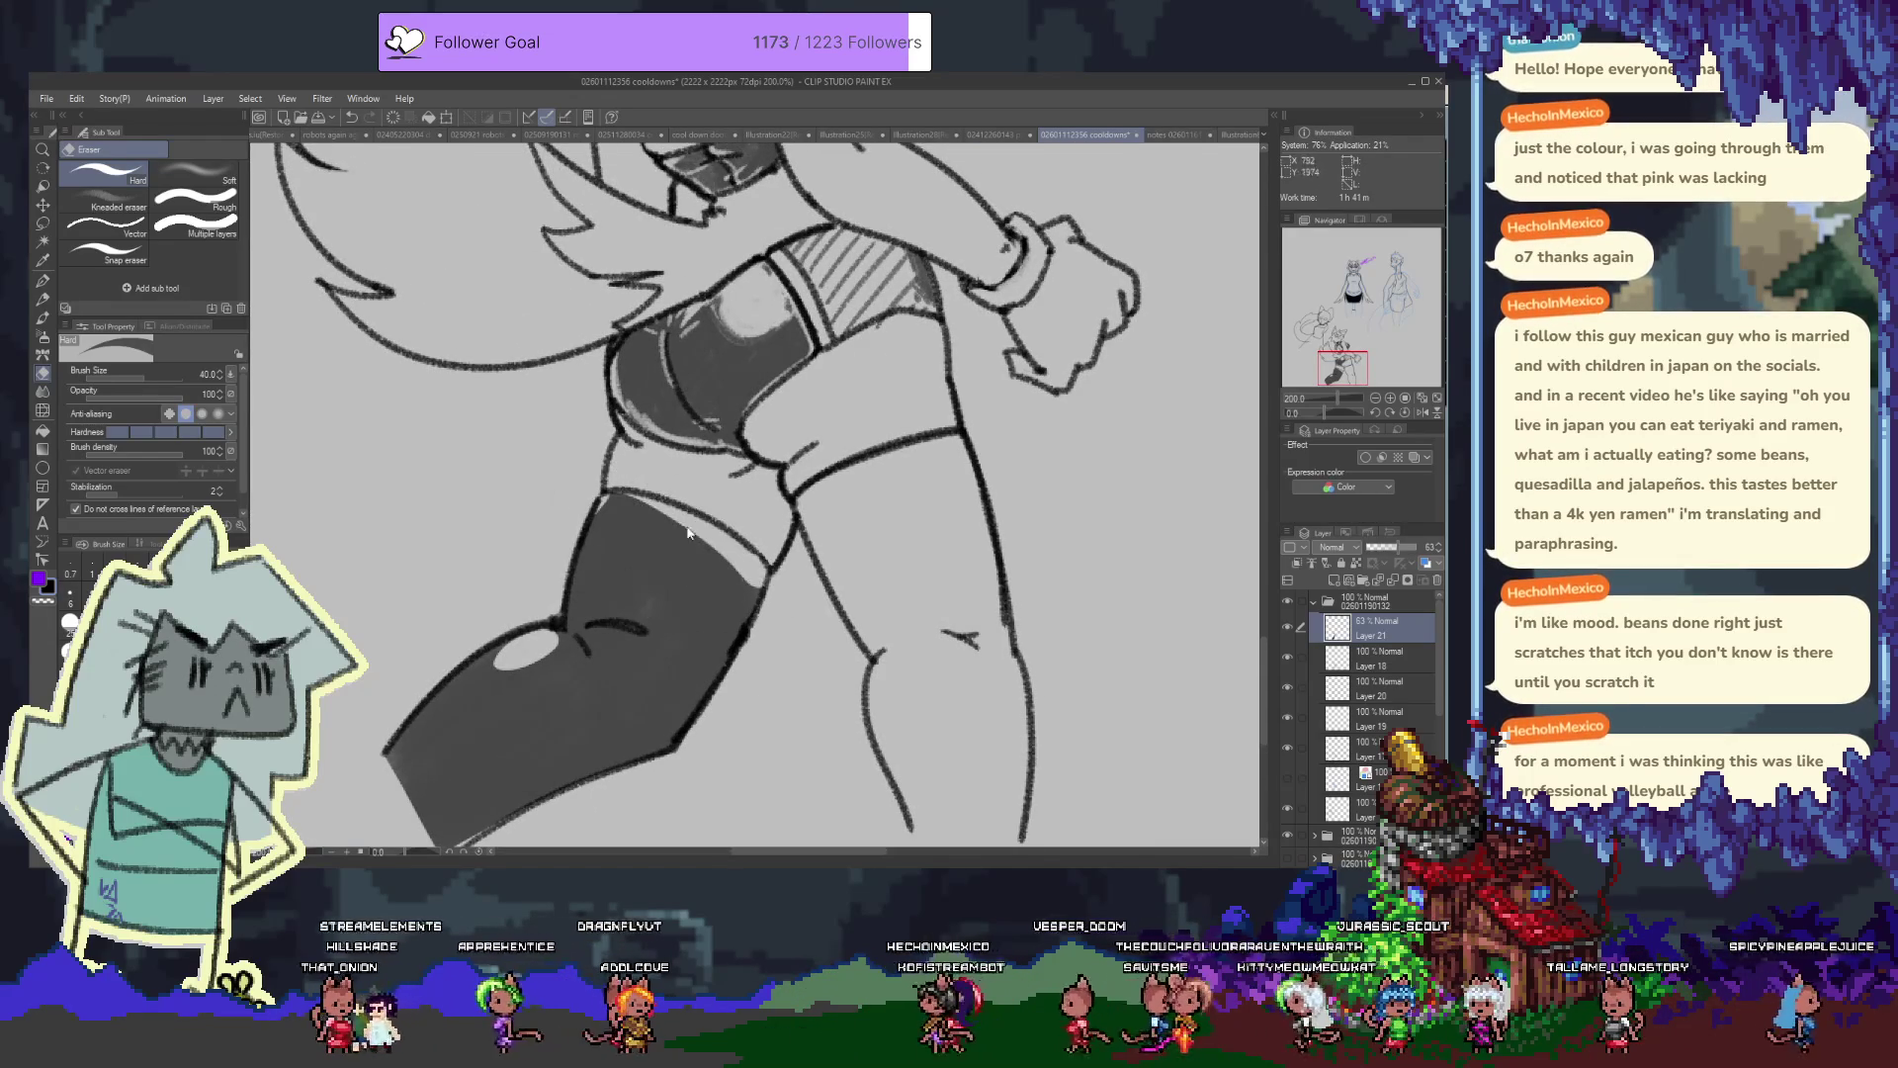
key(ctrl+z)
key(p)
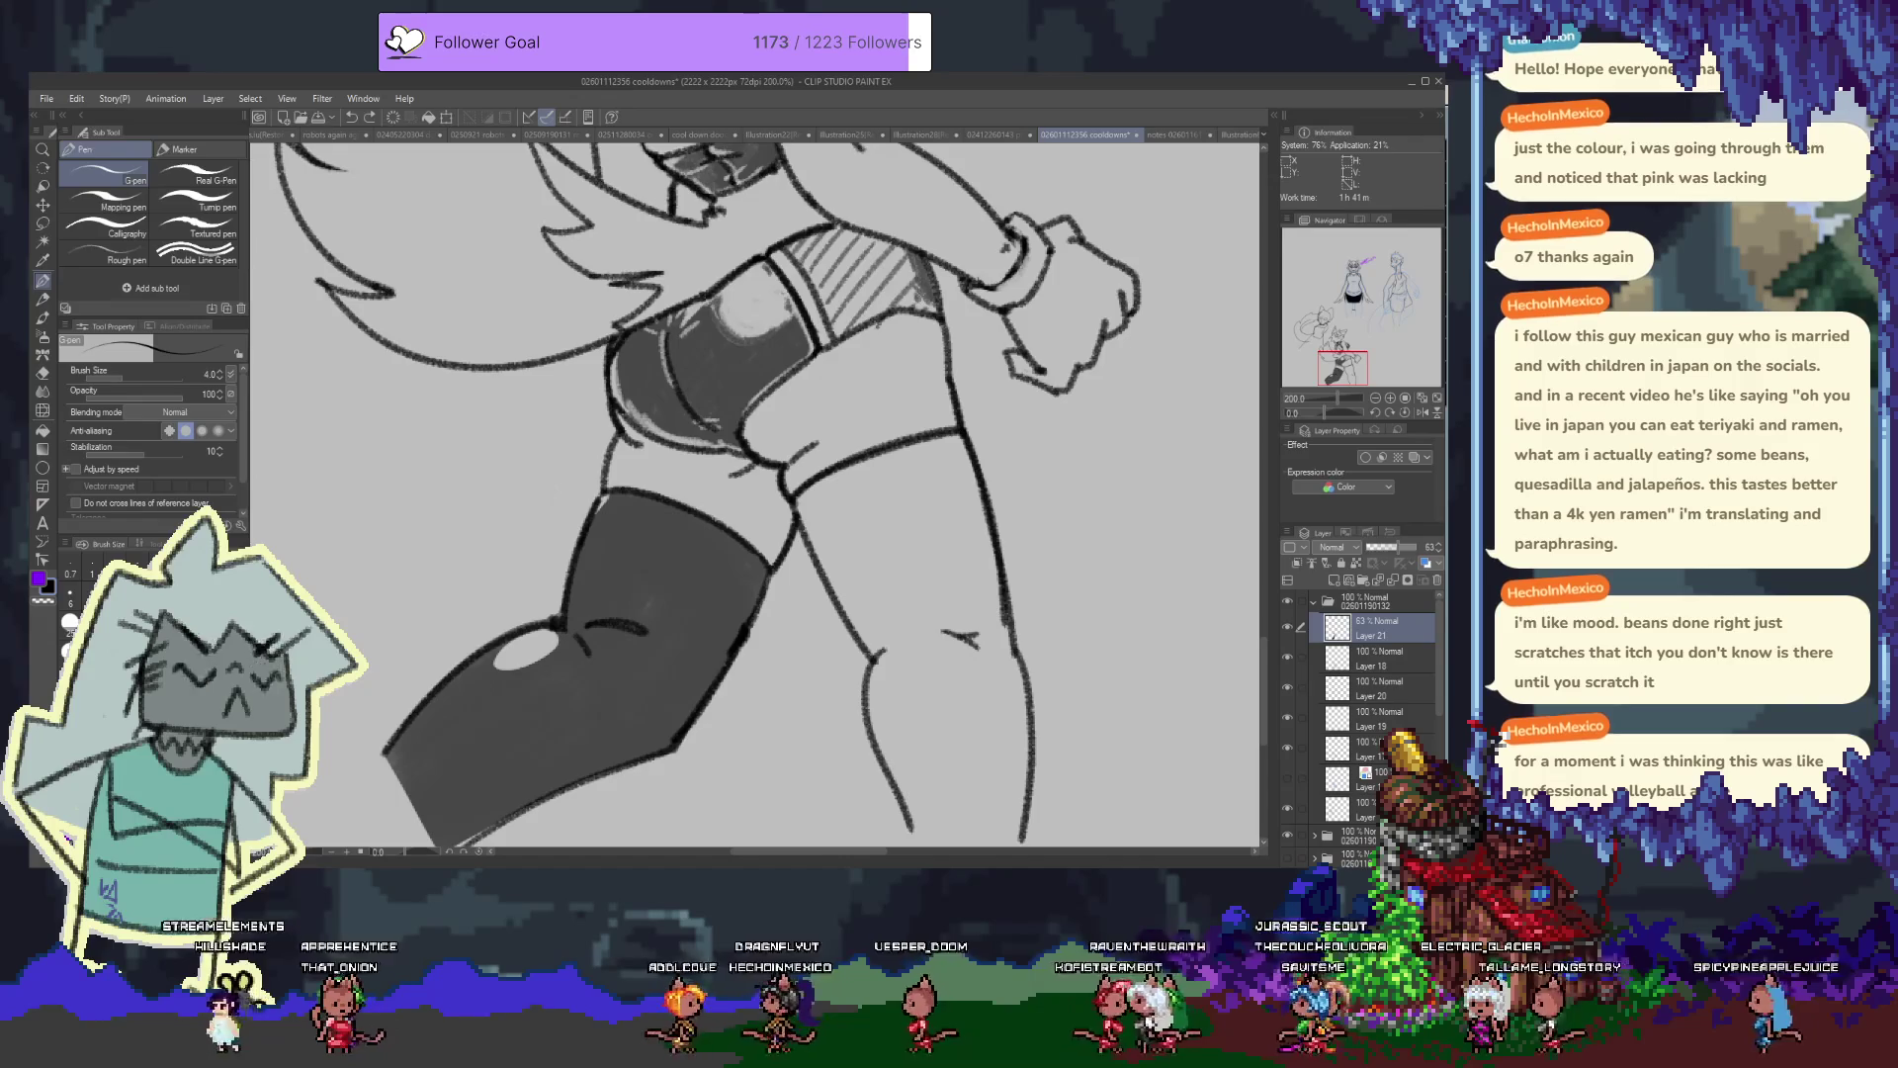
key(p)
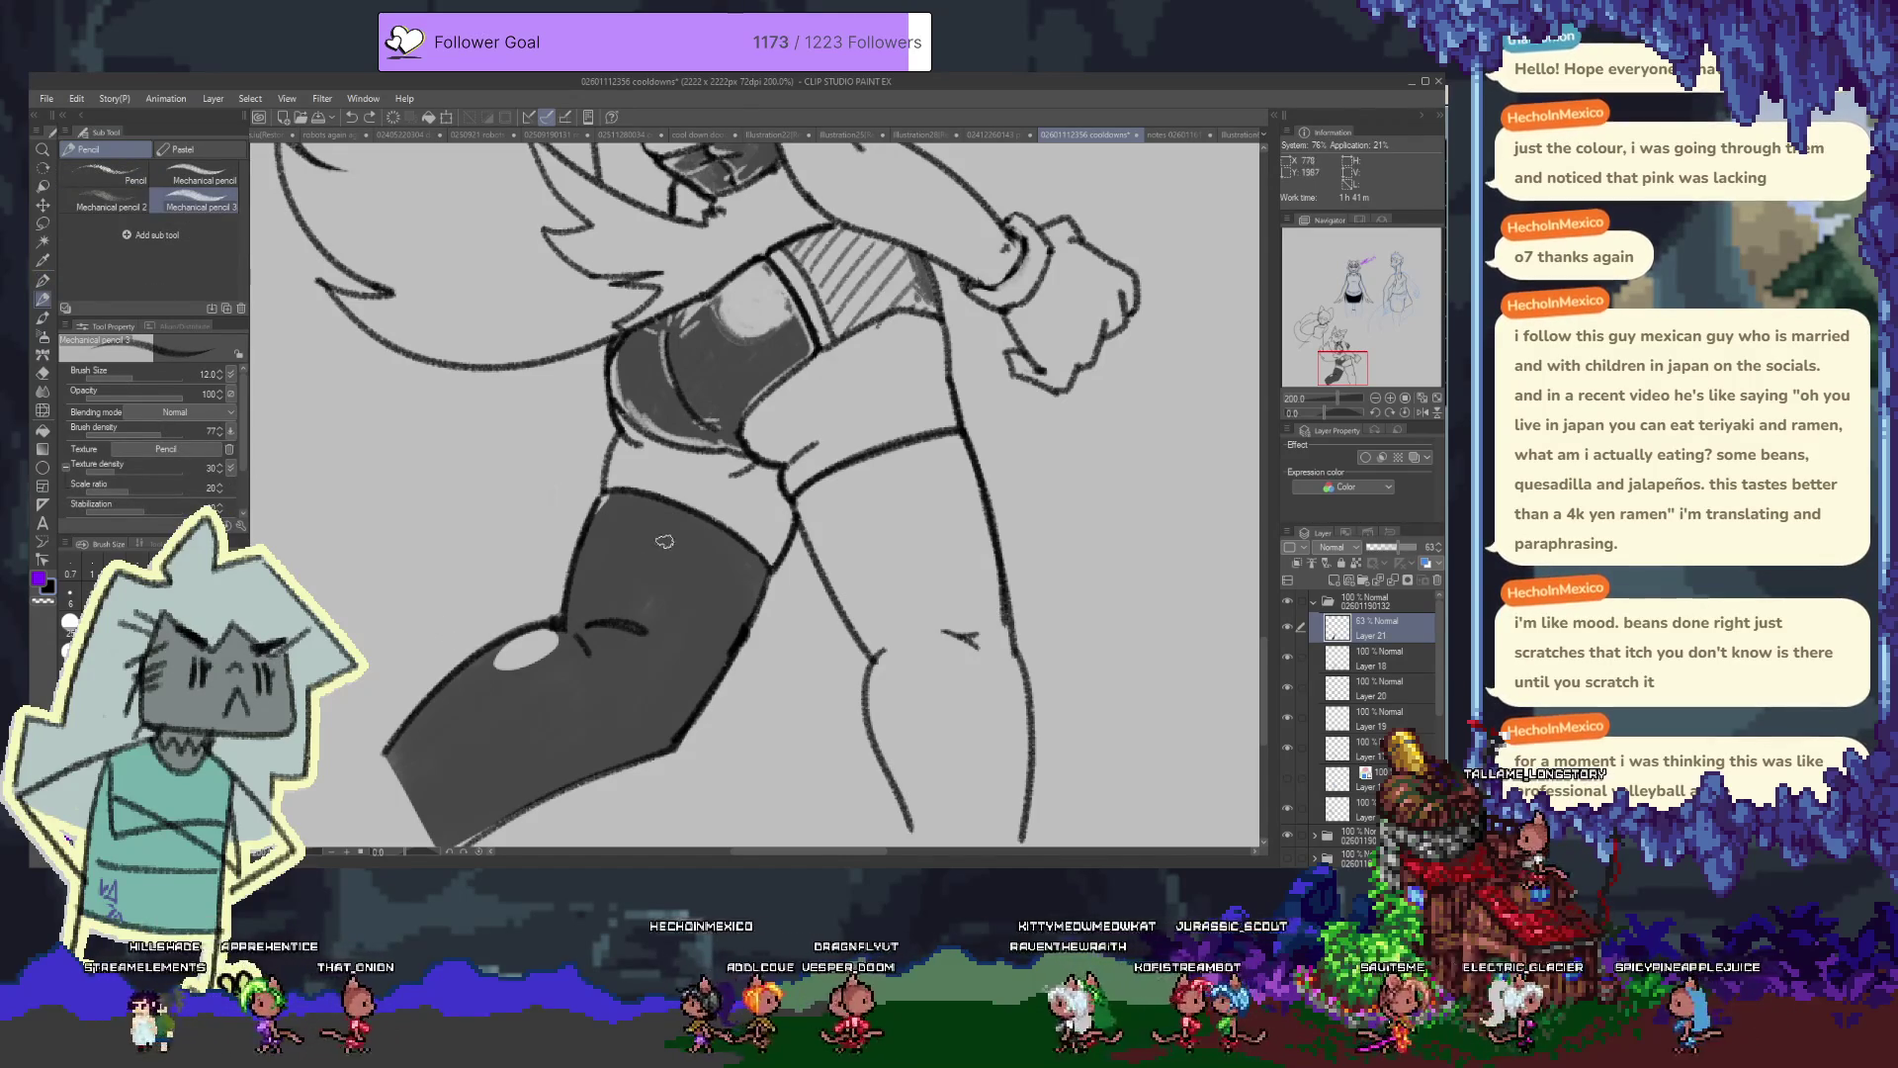
Redraw light highlight streaks along the stocking's upper-left and lower-left edges
drag(611, 499, 581, 598)
key(ctrl+z)
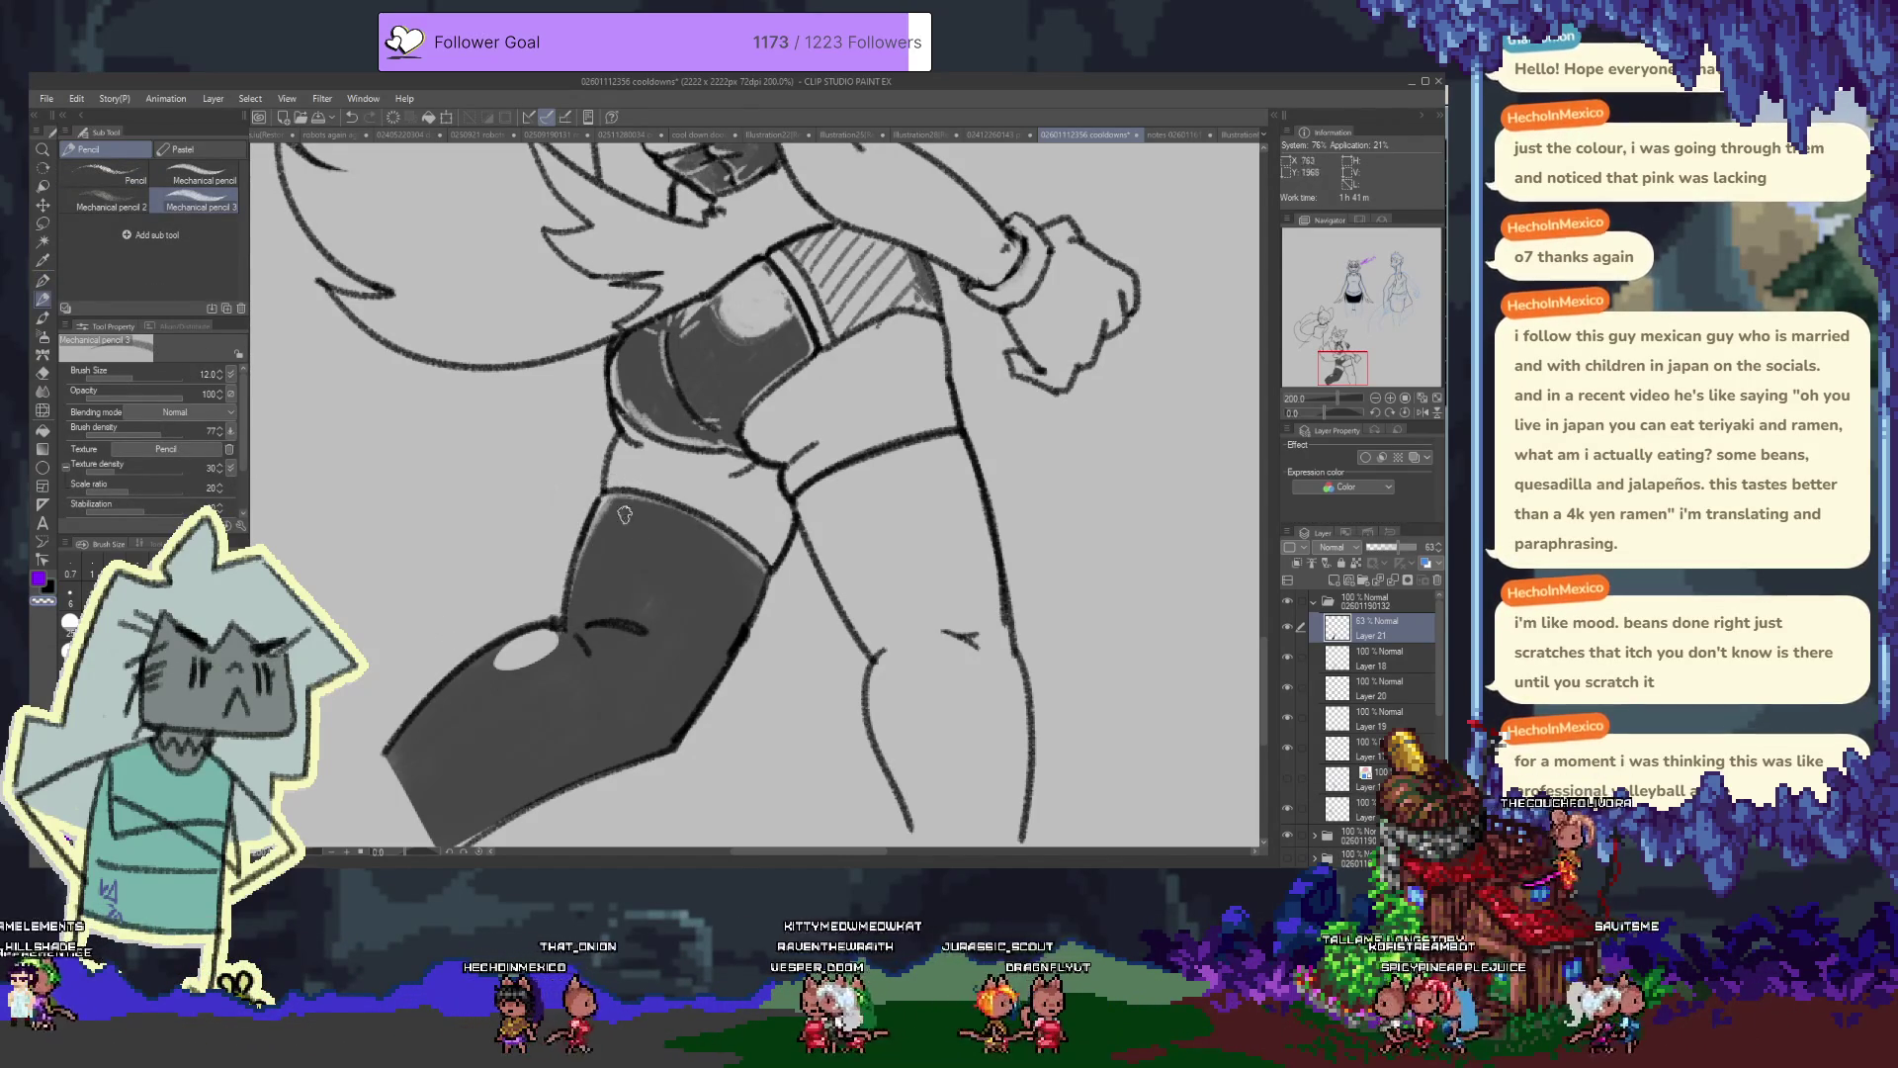
key(ctrl+z)
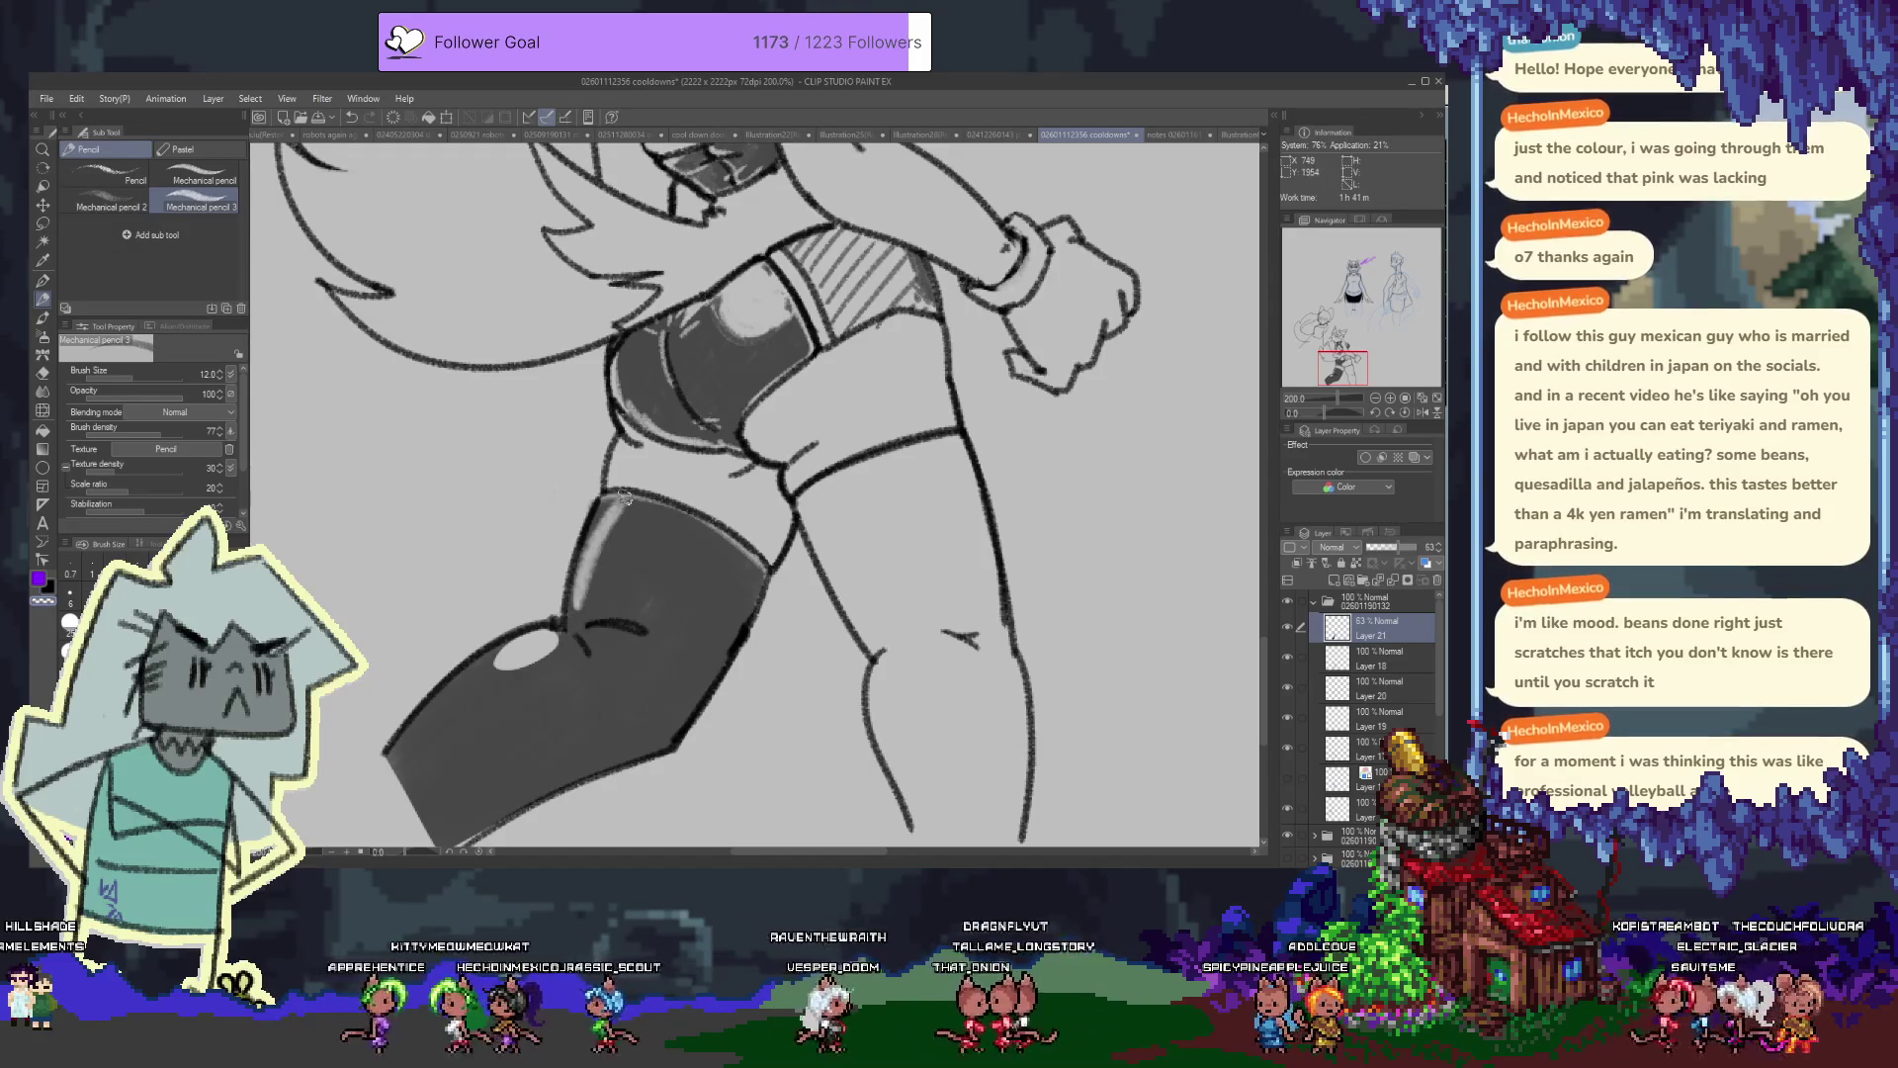
mouse_move(577, 620)
mouse_down()
mouse_move(658, 629)
mouse_move(638, 668)
mouse_up()
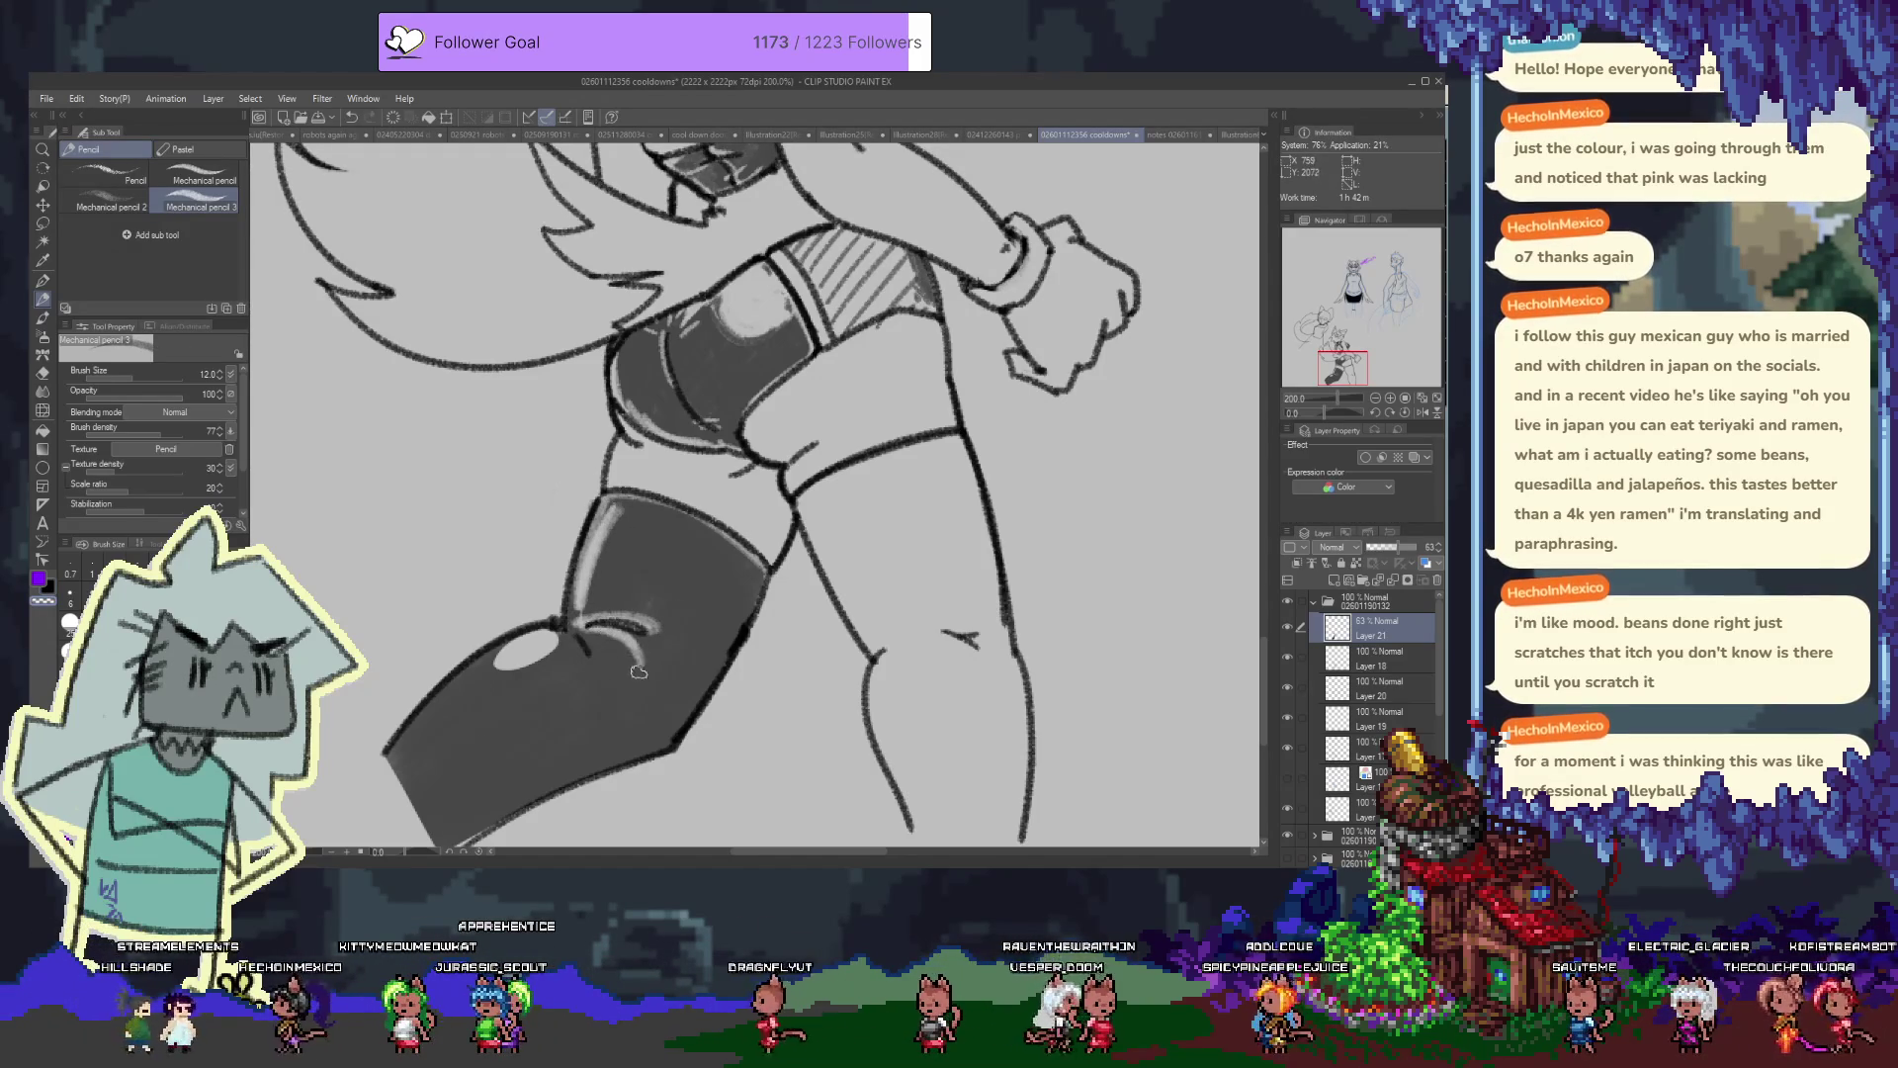
drag(581, 625, 633, 662)
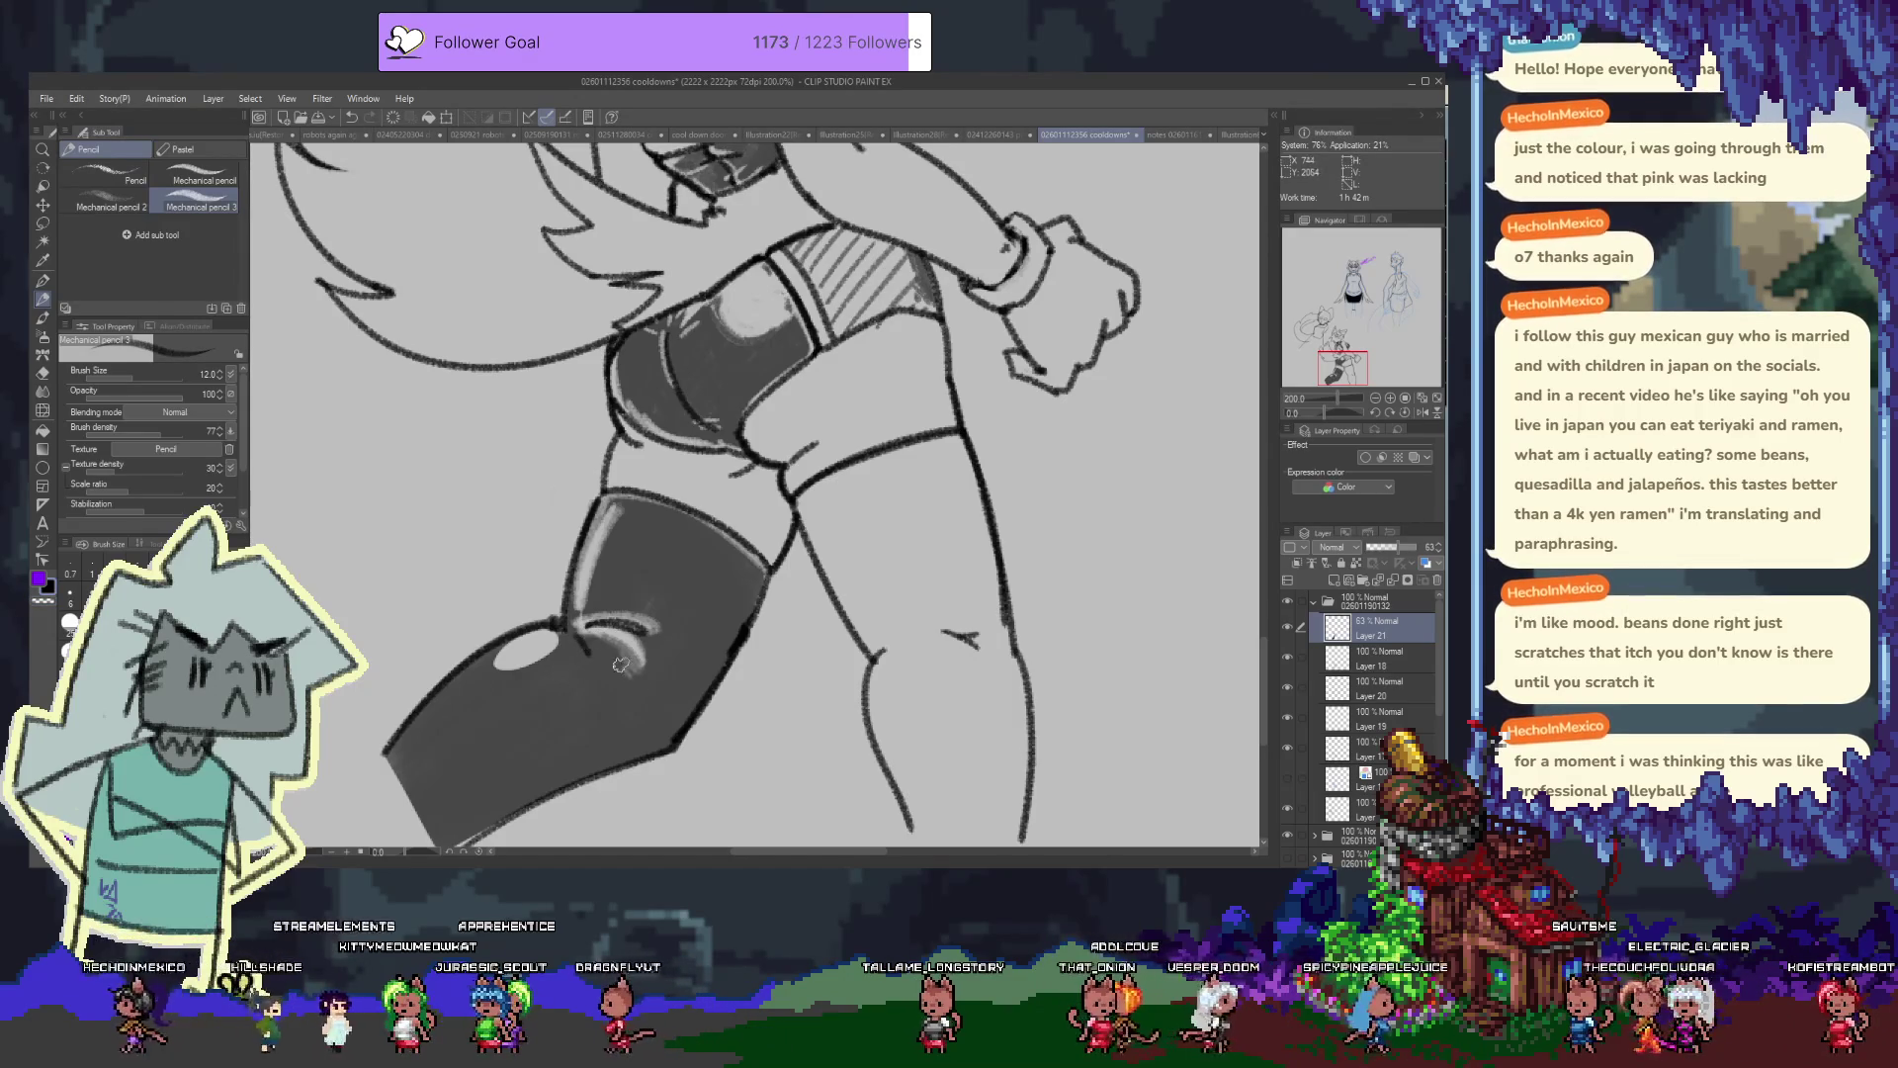
key(ctrl+z)
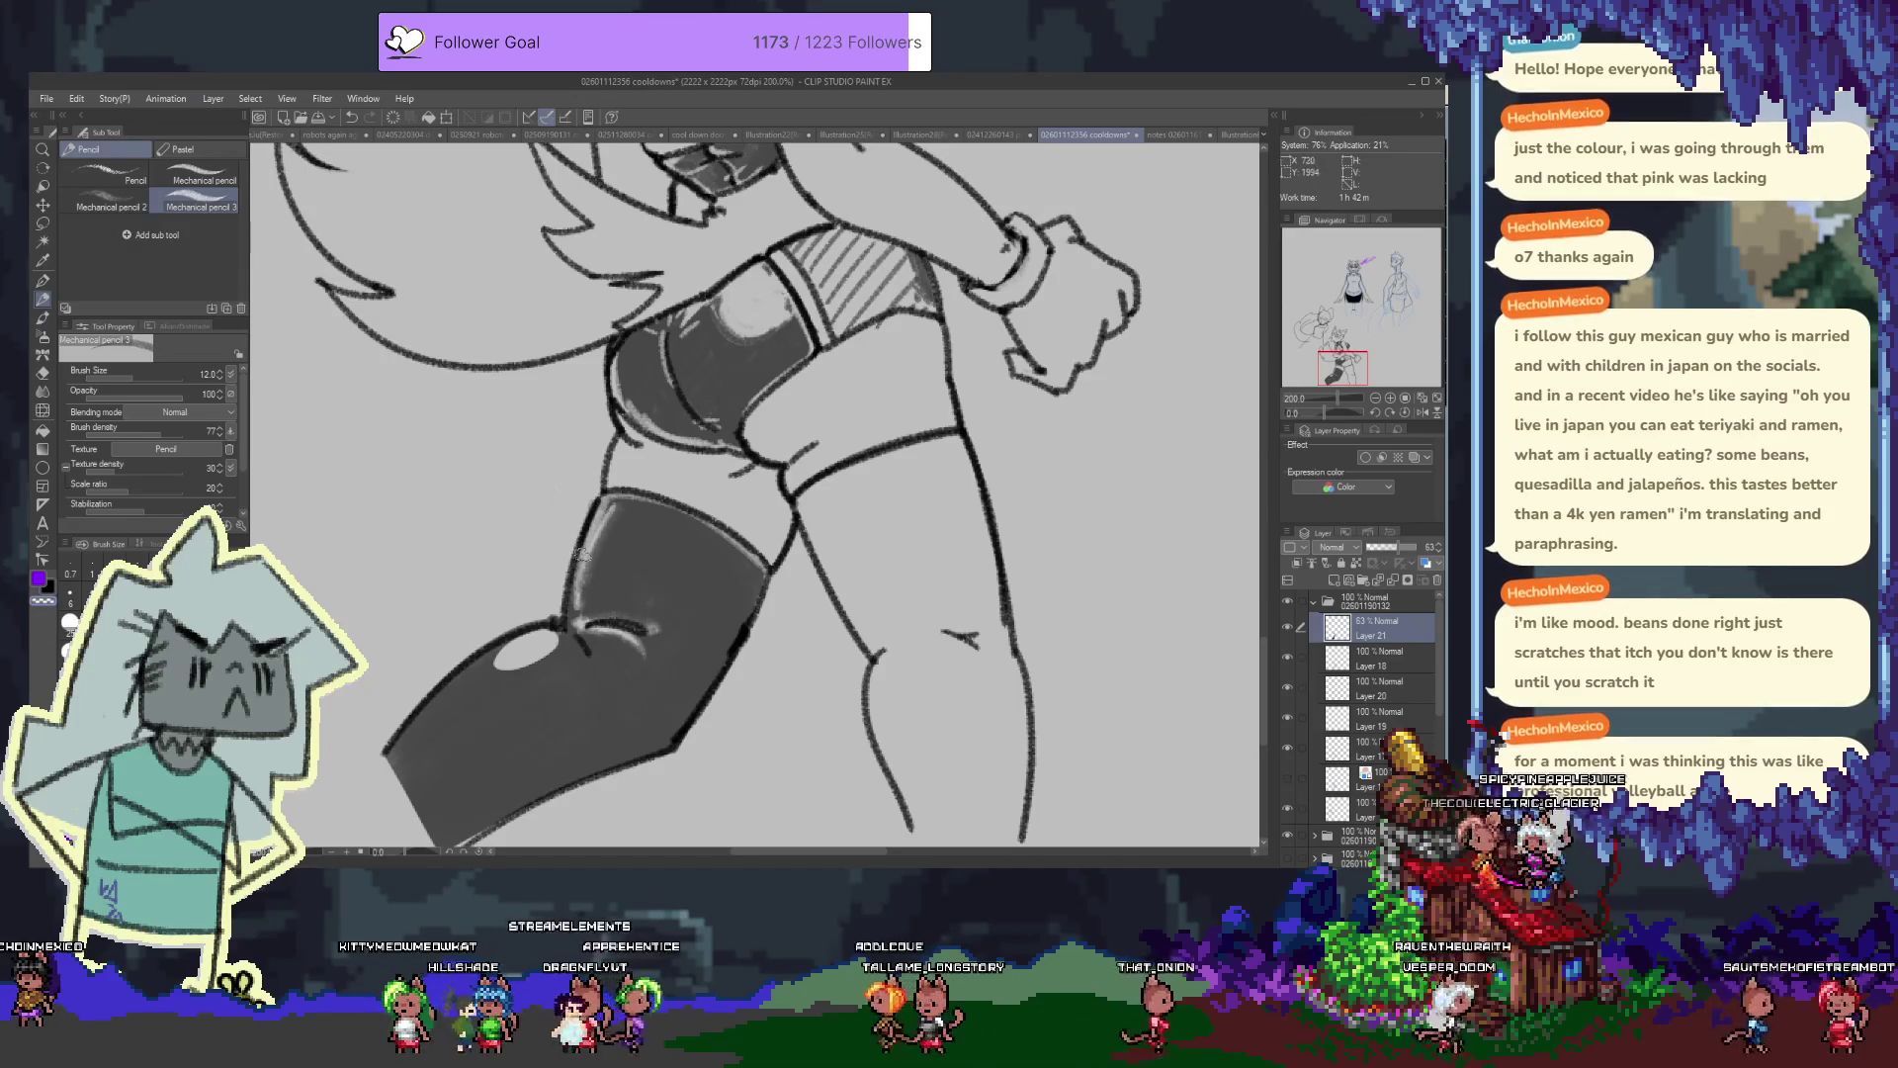
drag(576, 593, 594, 539)
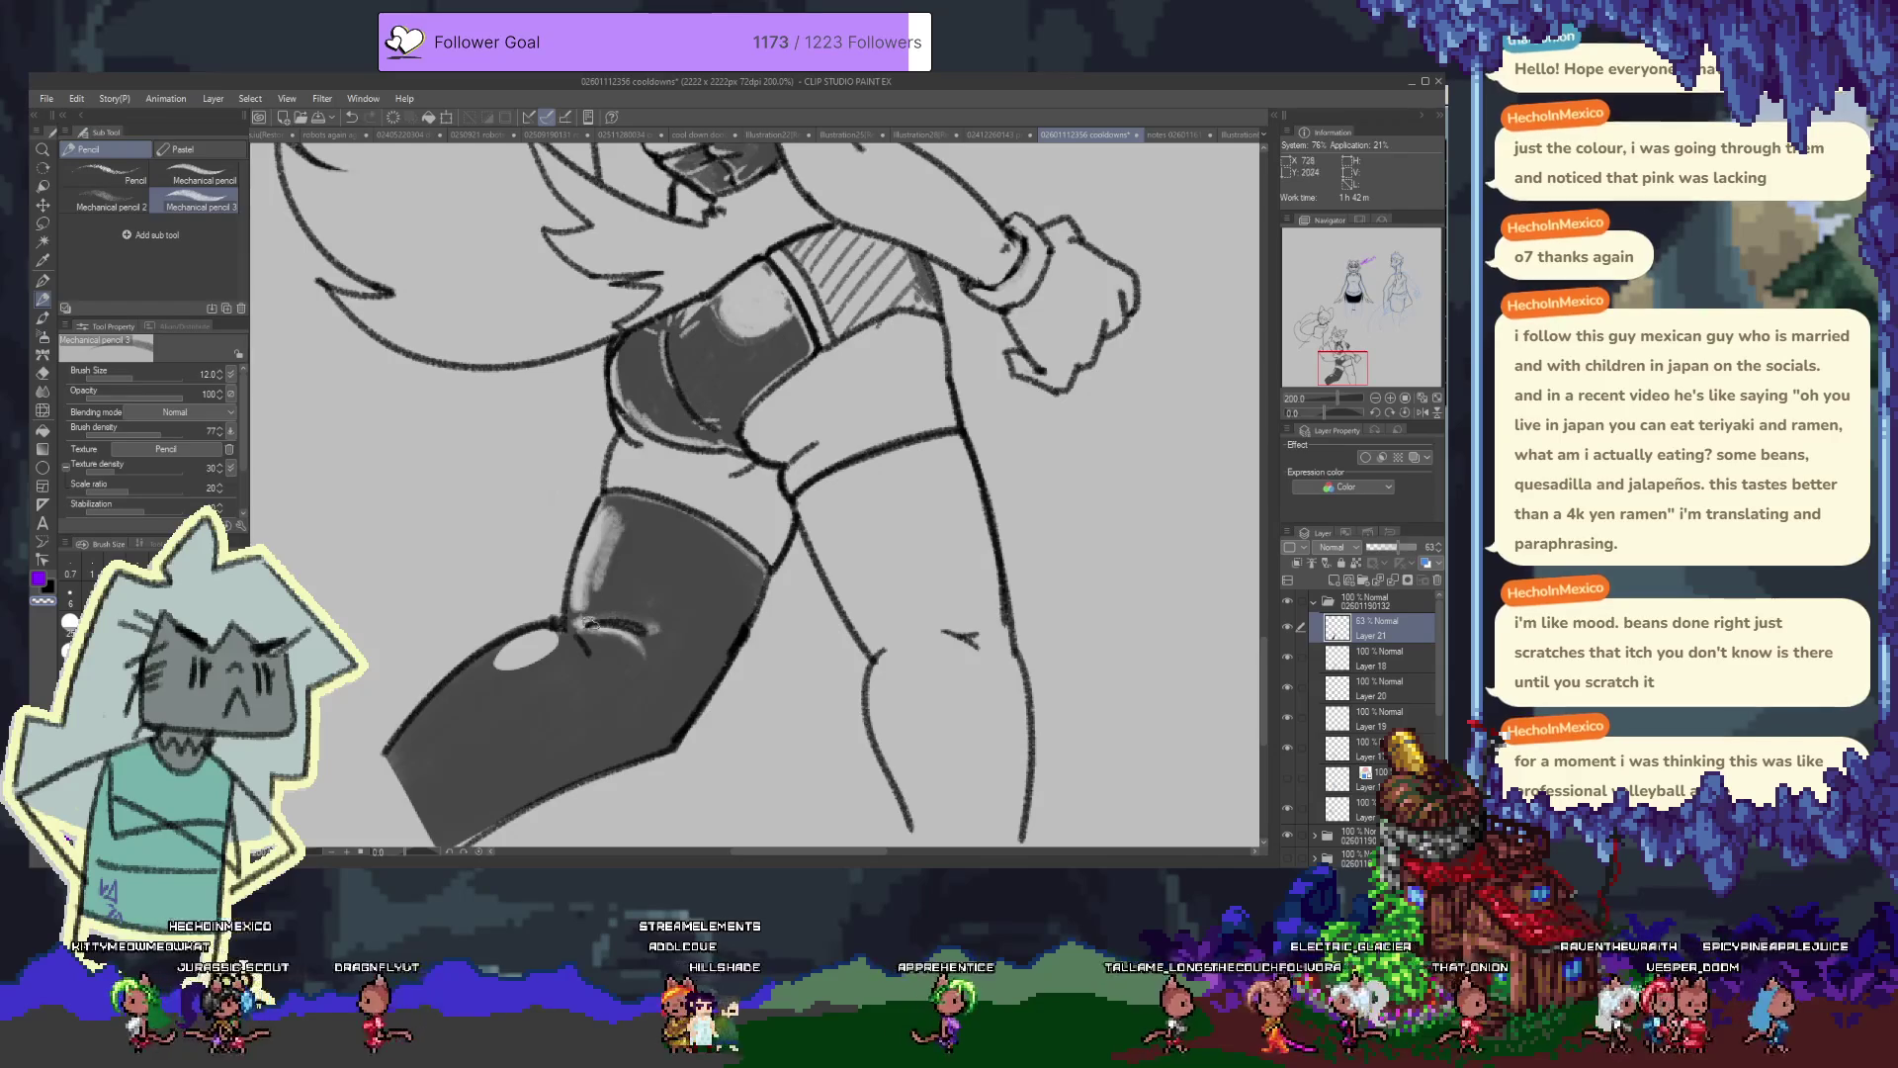
drag(448, 692, 386, 764)
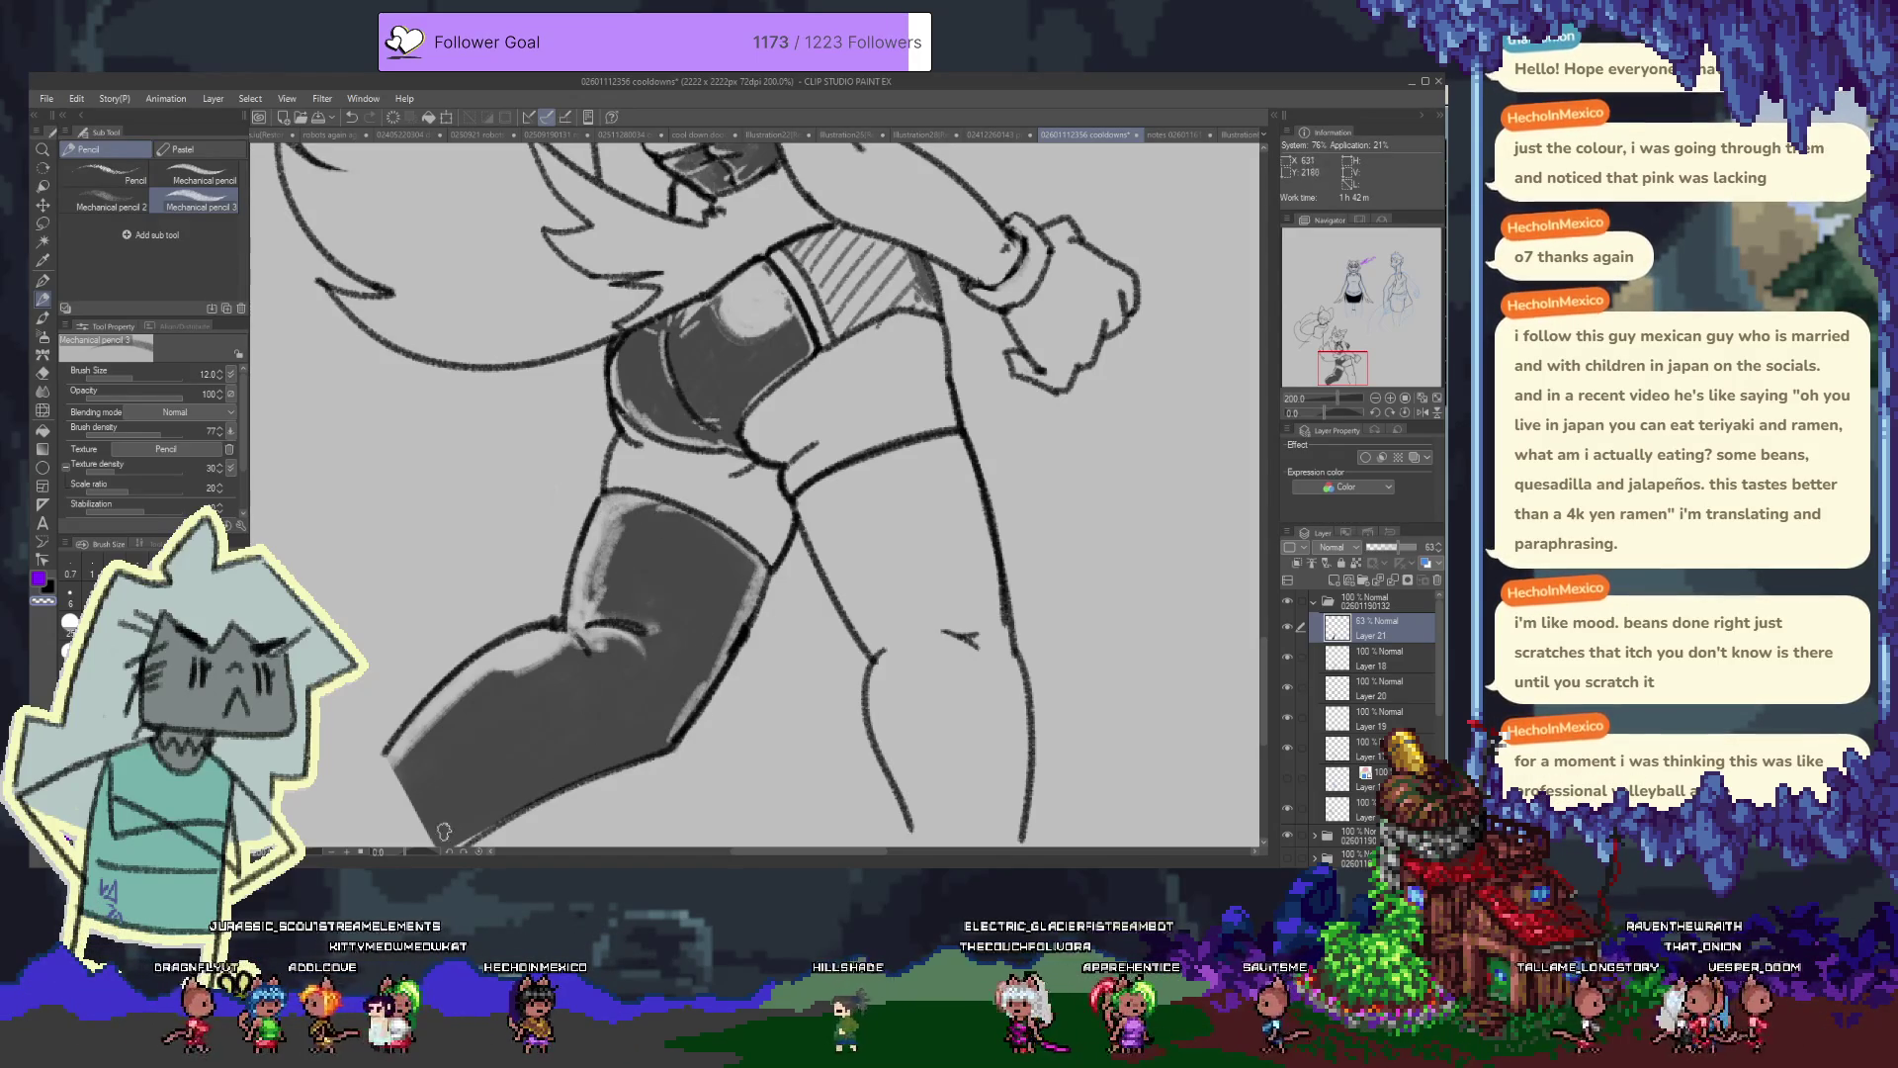
Raise Layer 21 opacity from 63% to 100% so the shading turns solid black
drag(605, 781, 621, 671)
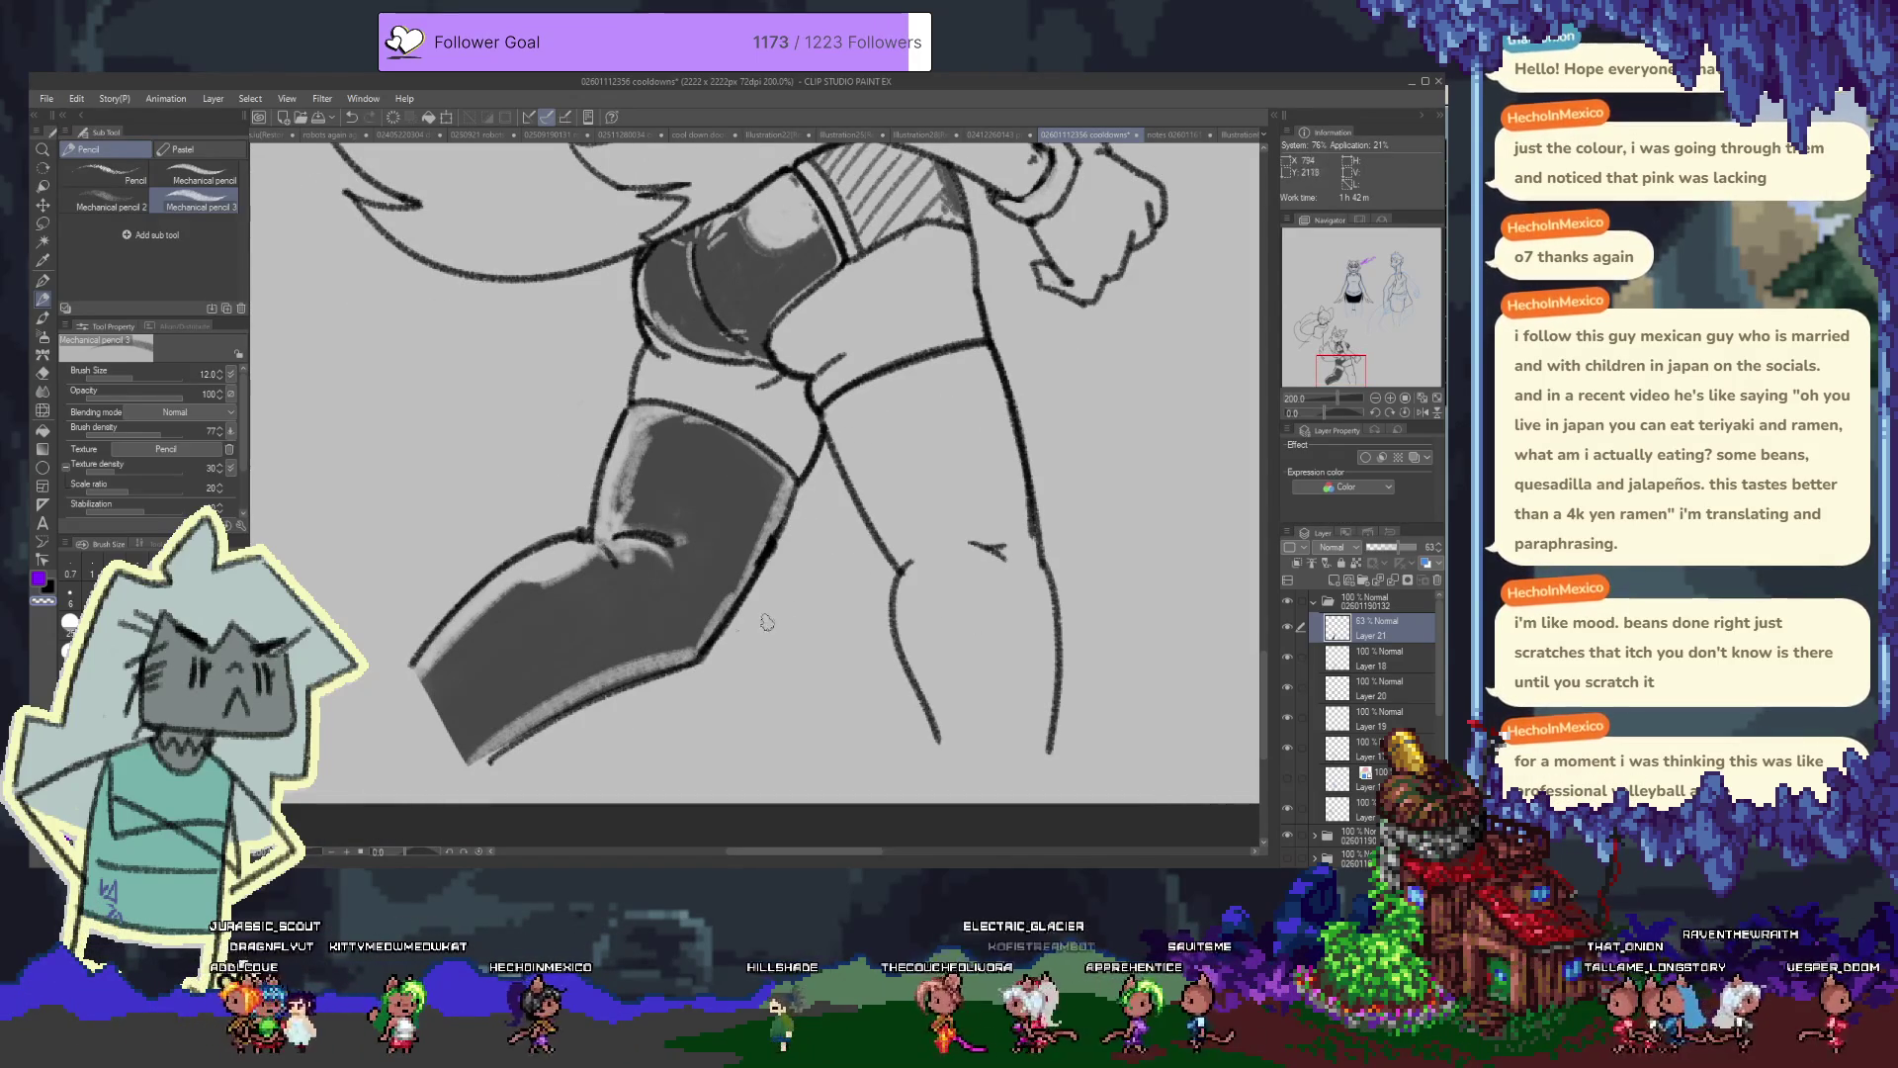
drag(712, 575, 671, 623)
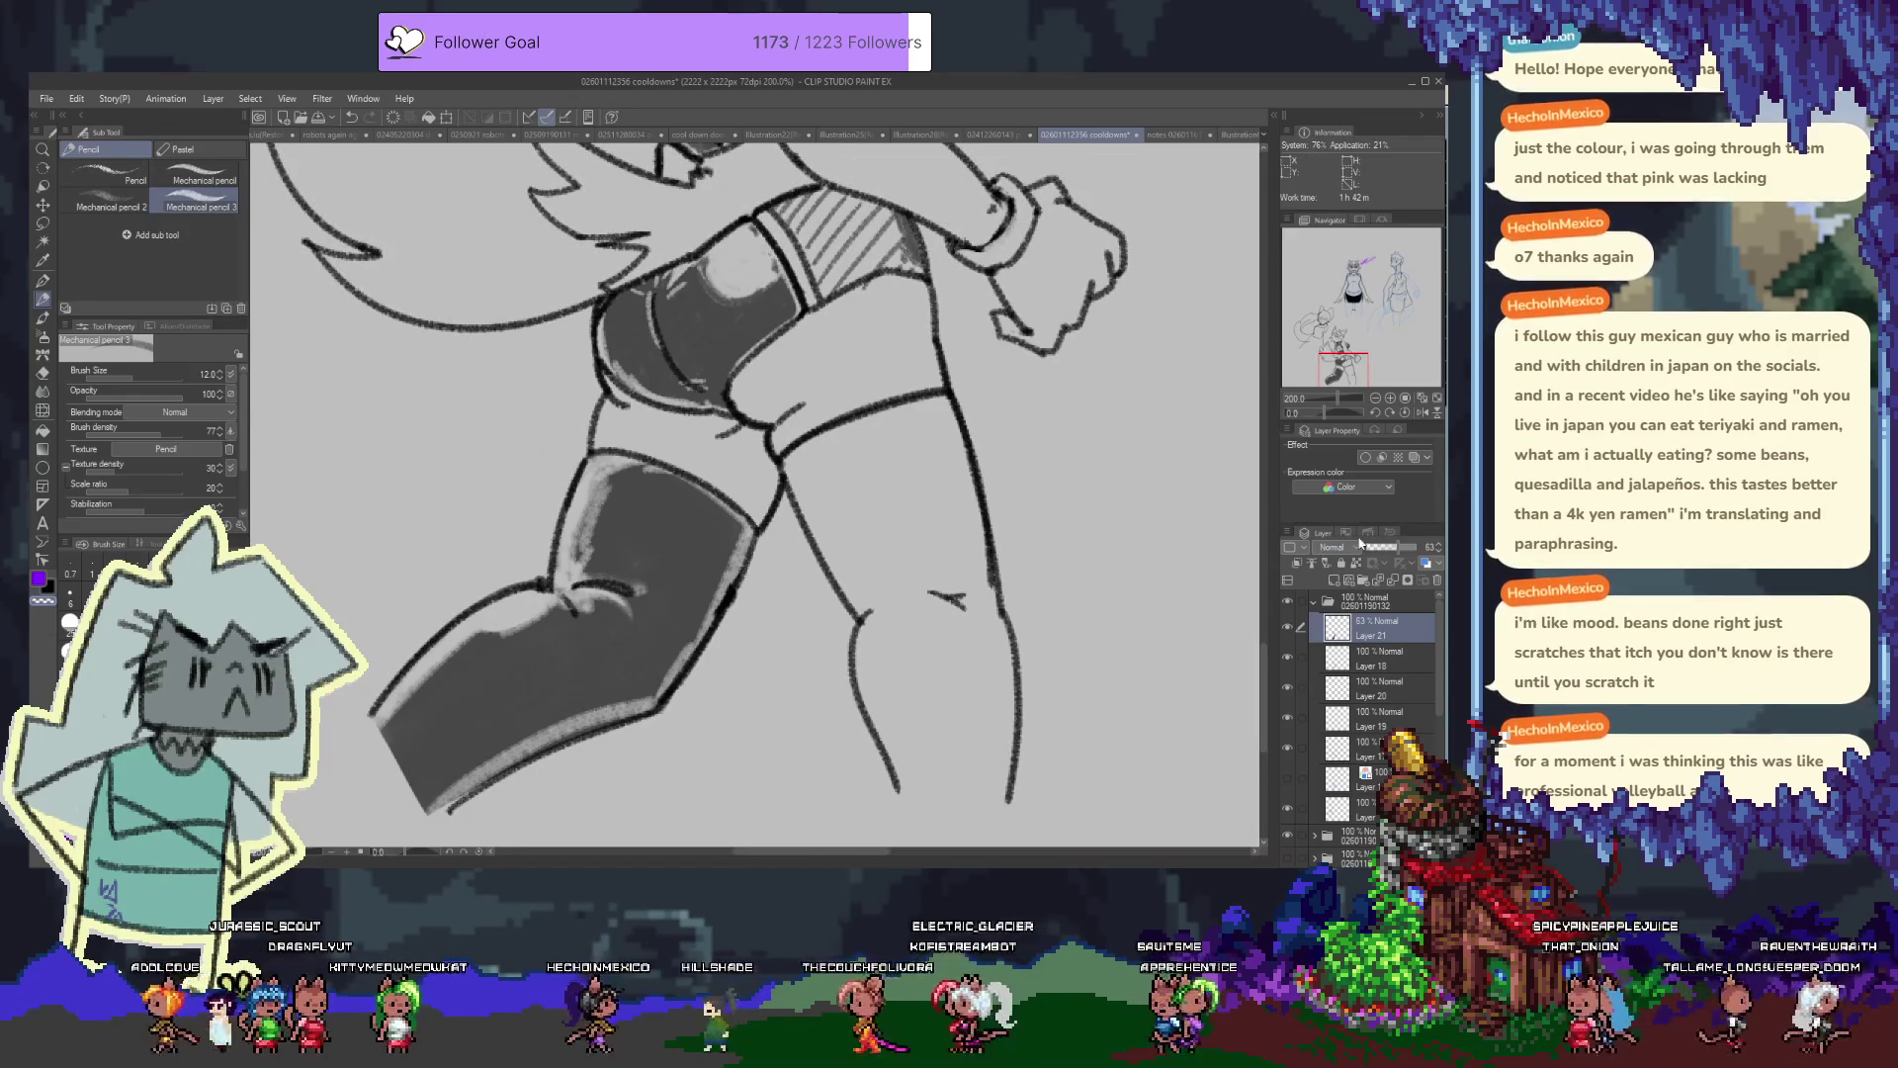
drag(1407, 550, 1420, 550)
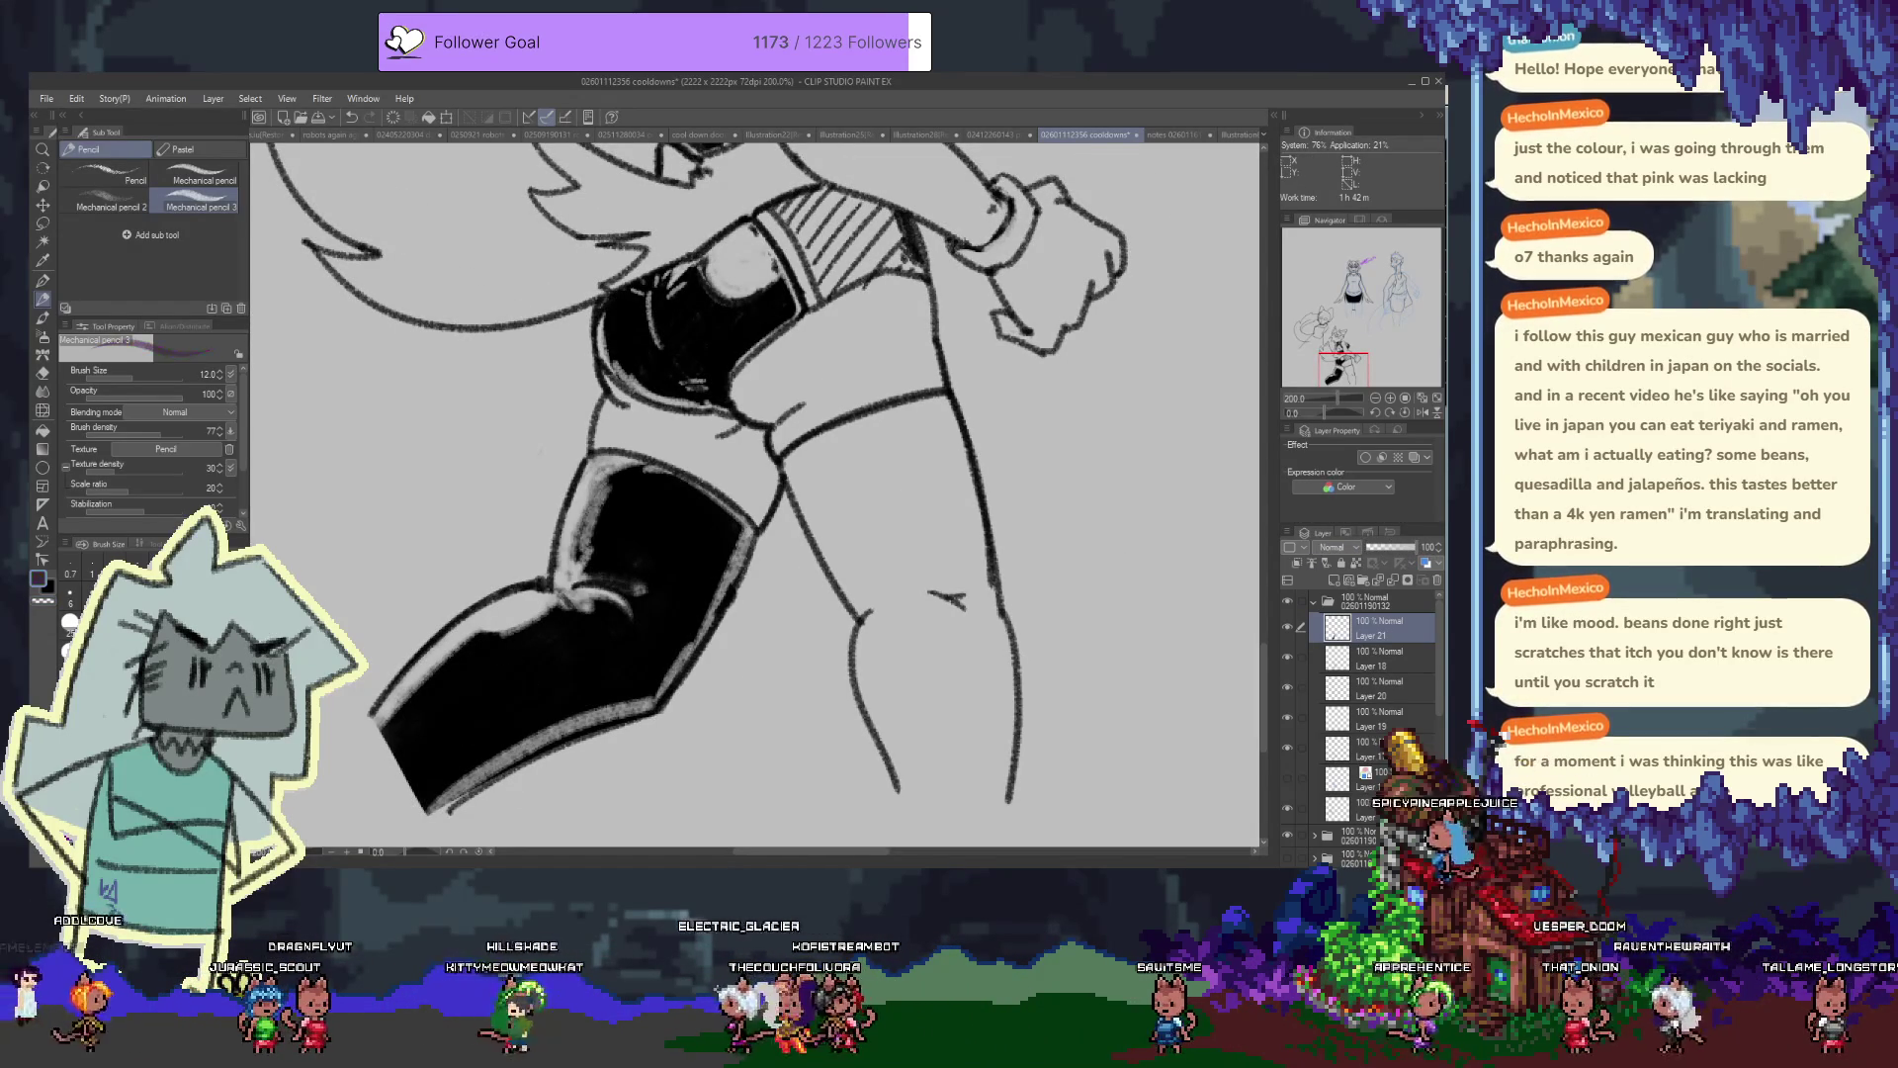
Erase the stocking fill's lower-left edge with transparent colour and select Layer 21's painted area
key(c)
drag(398, 743, 422, 769)
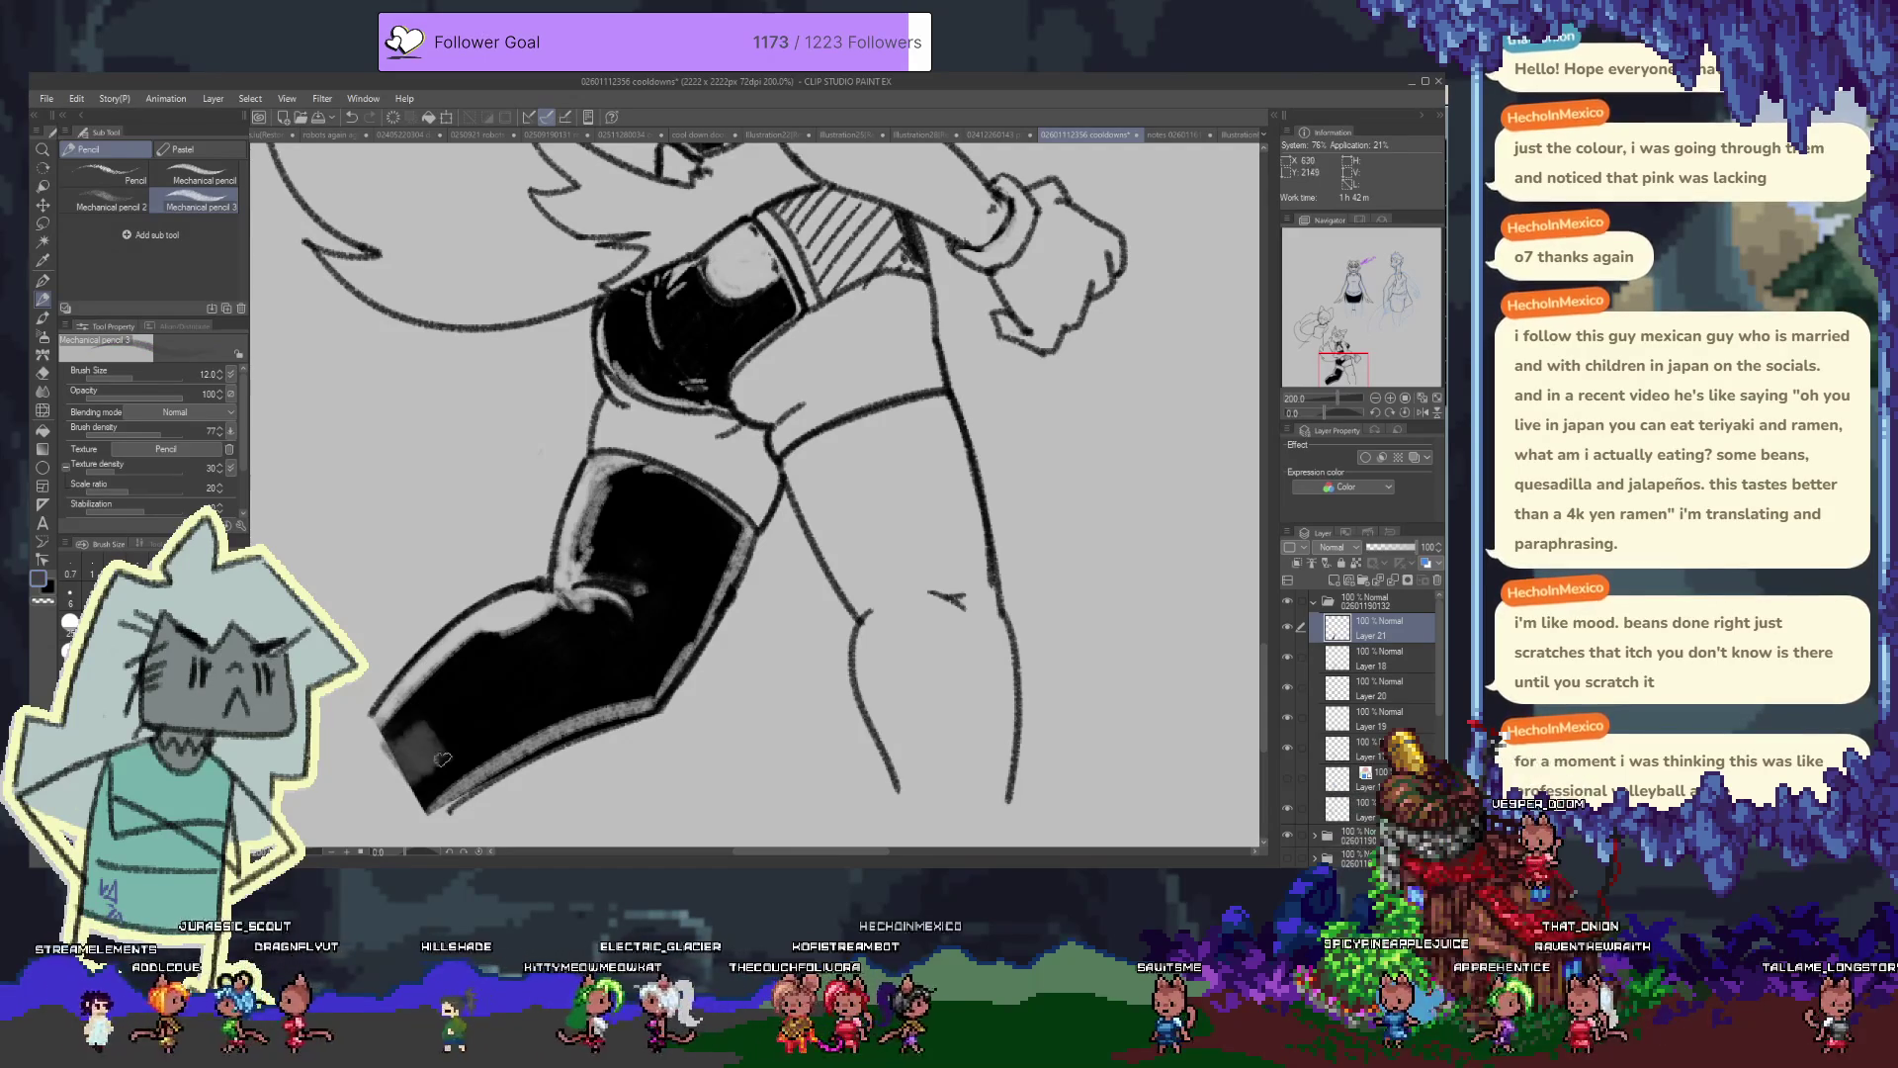
ctrl+click(1336, 628)
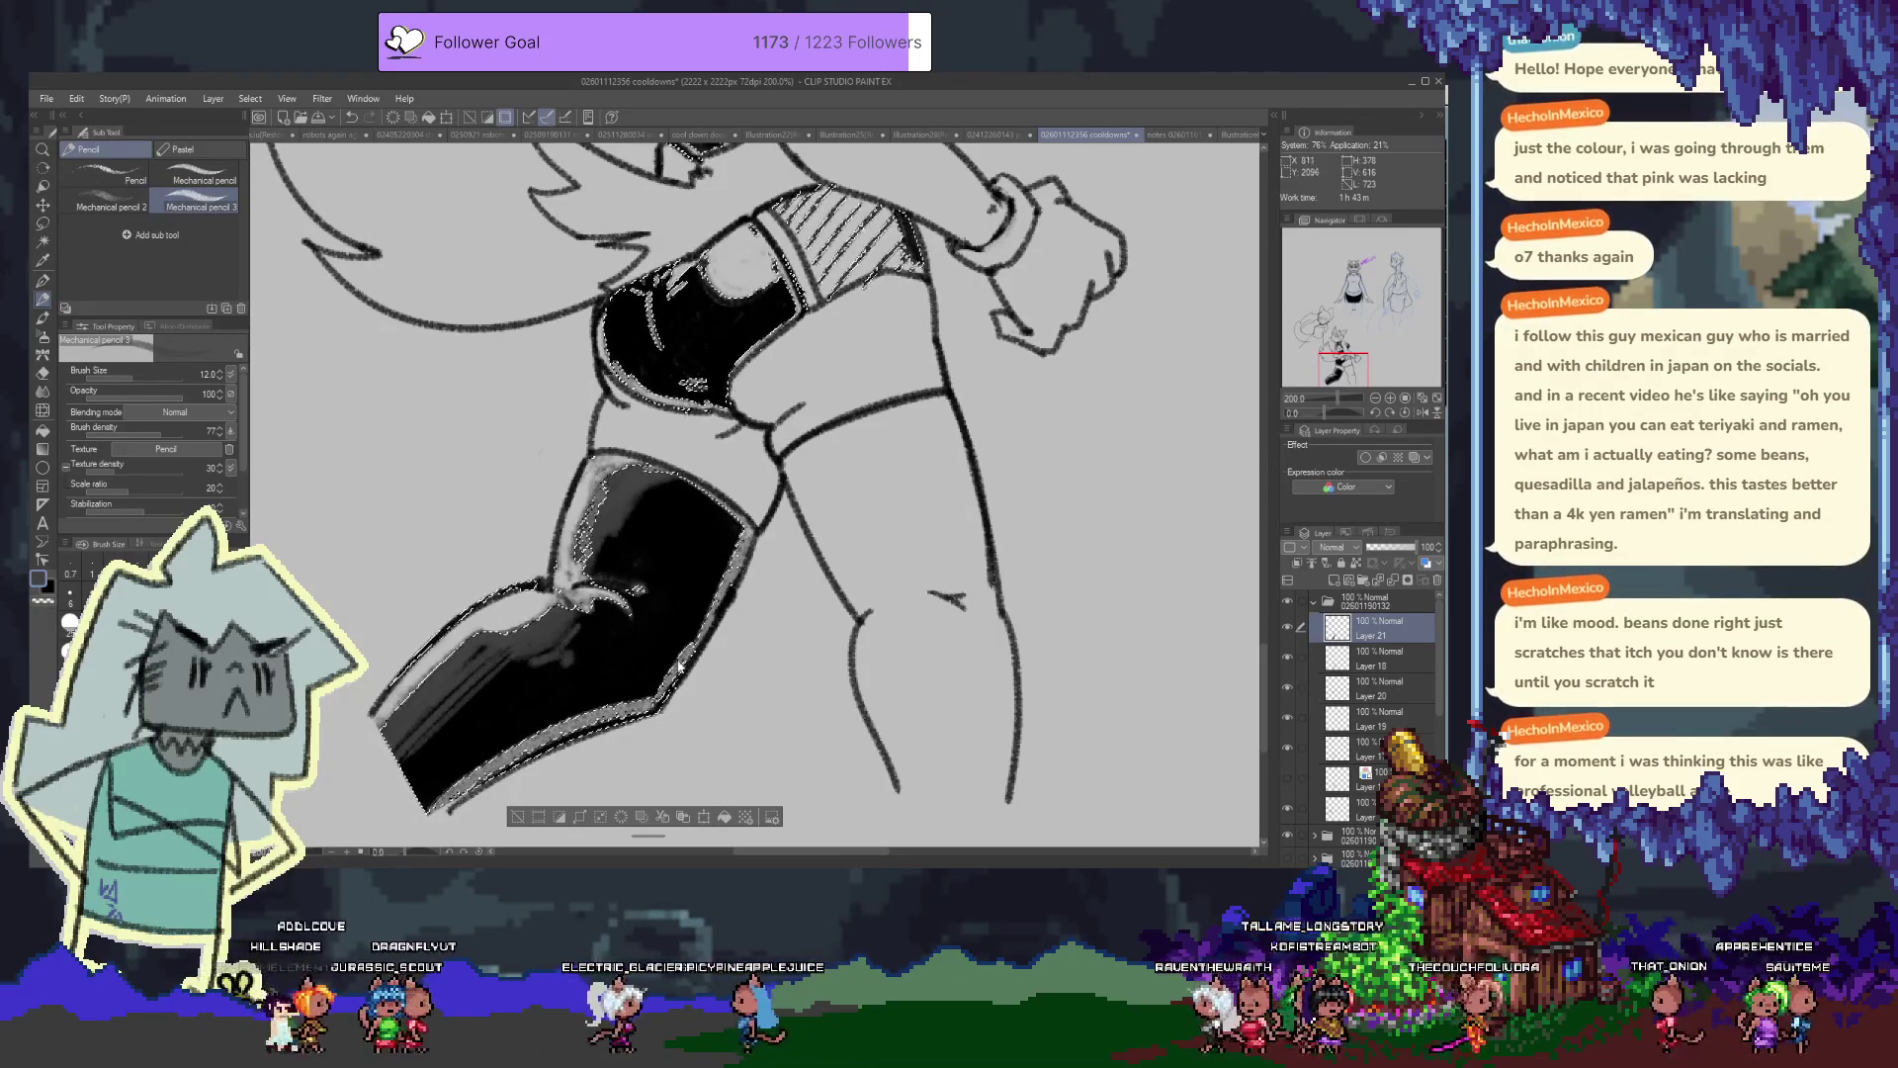
Undo the grey highlight stroke on the stocking and the grey ring highlight on the shorts
scroll(661, 659, up, 5)
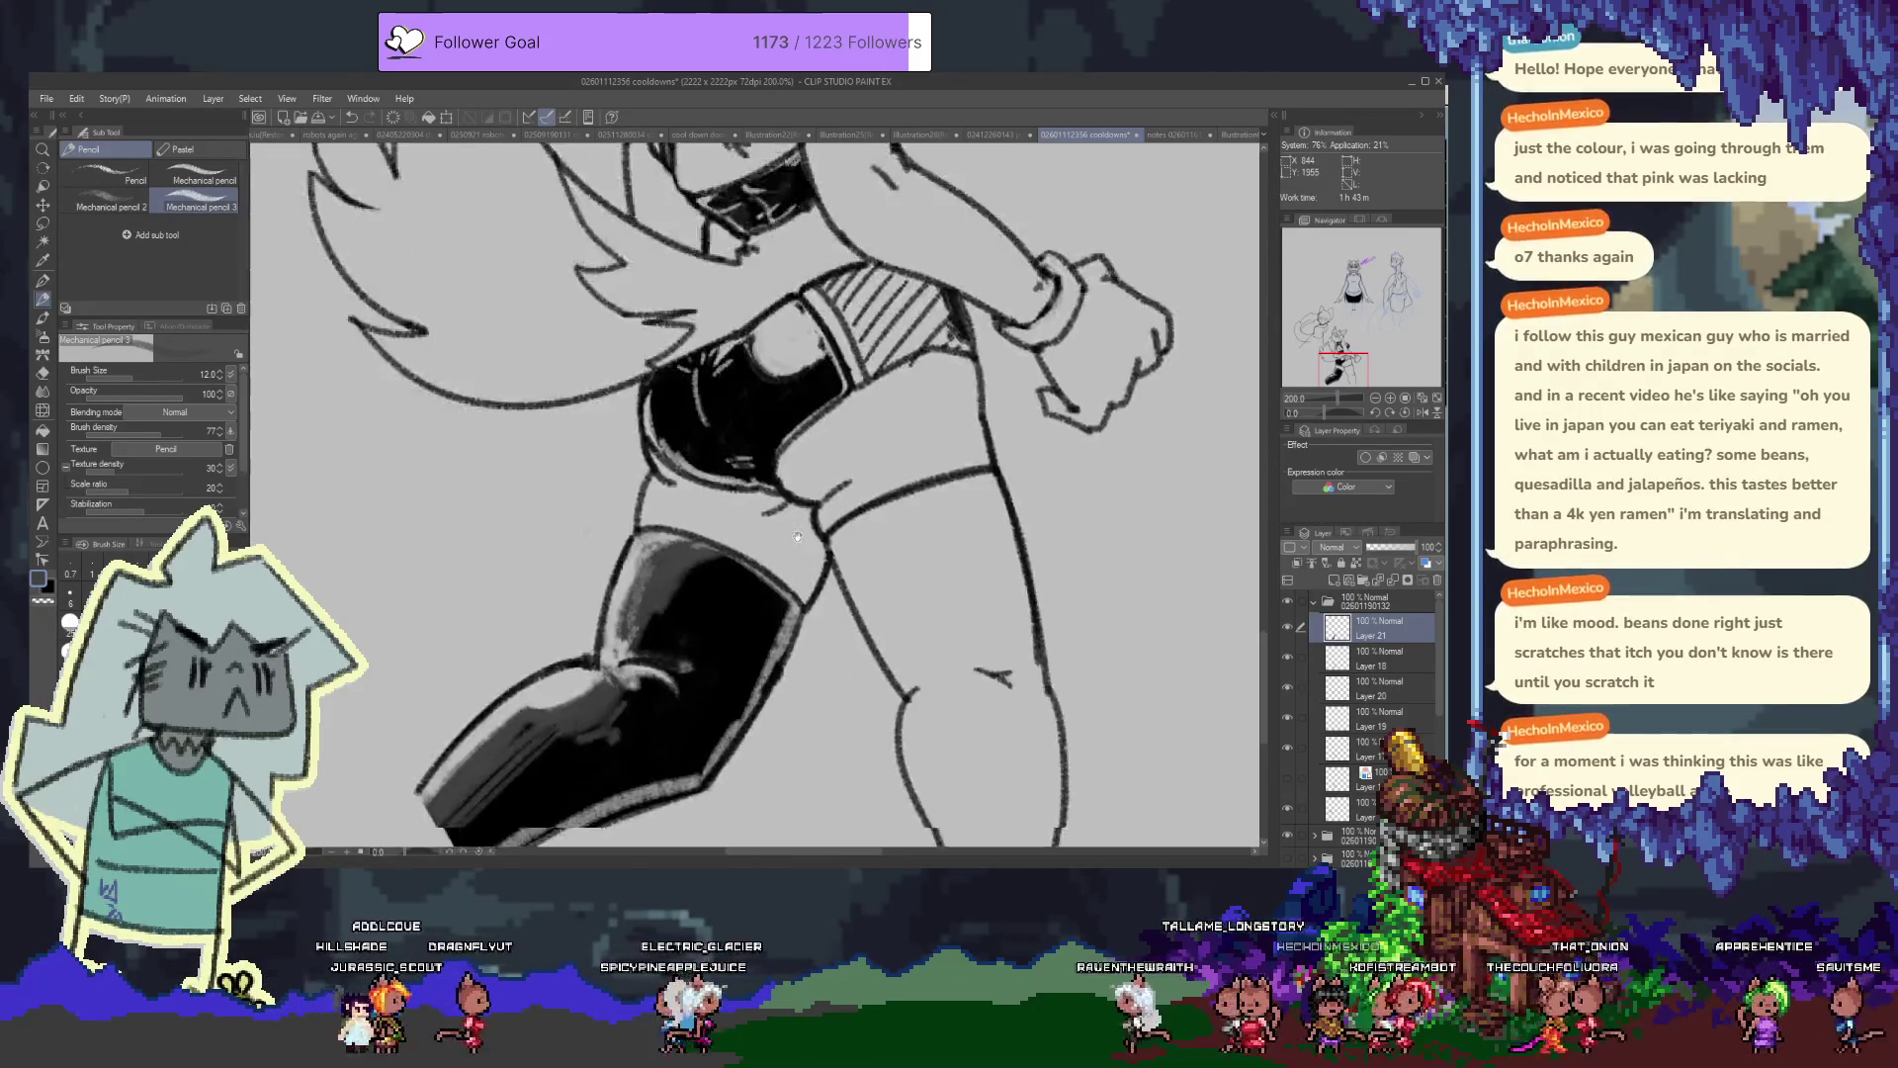
scroll(826, 682, down, 5)
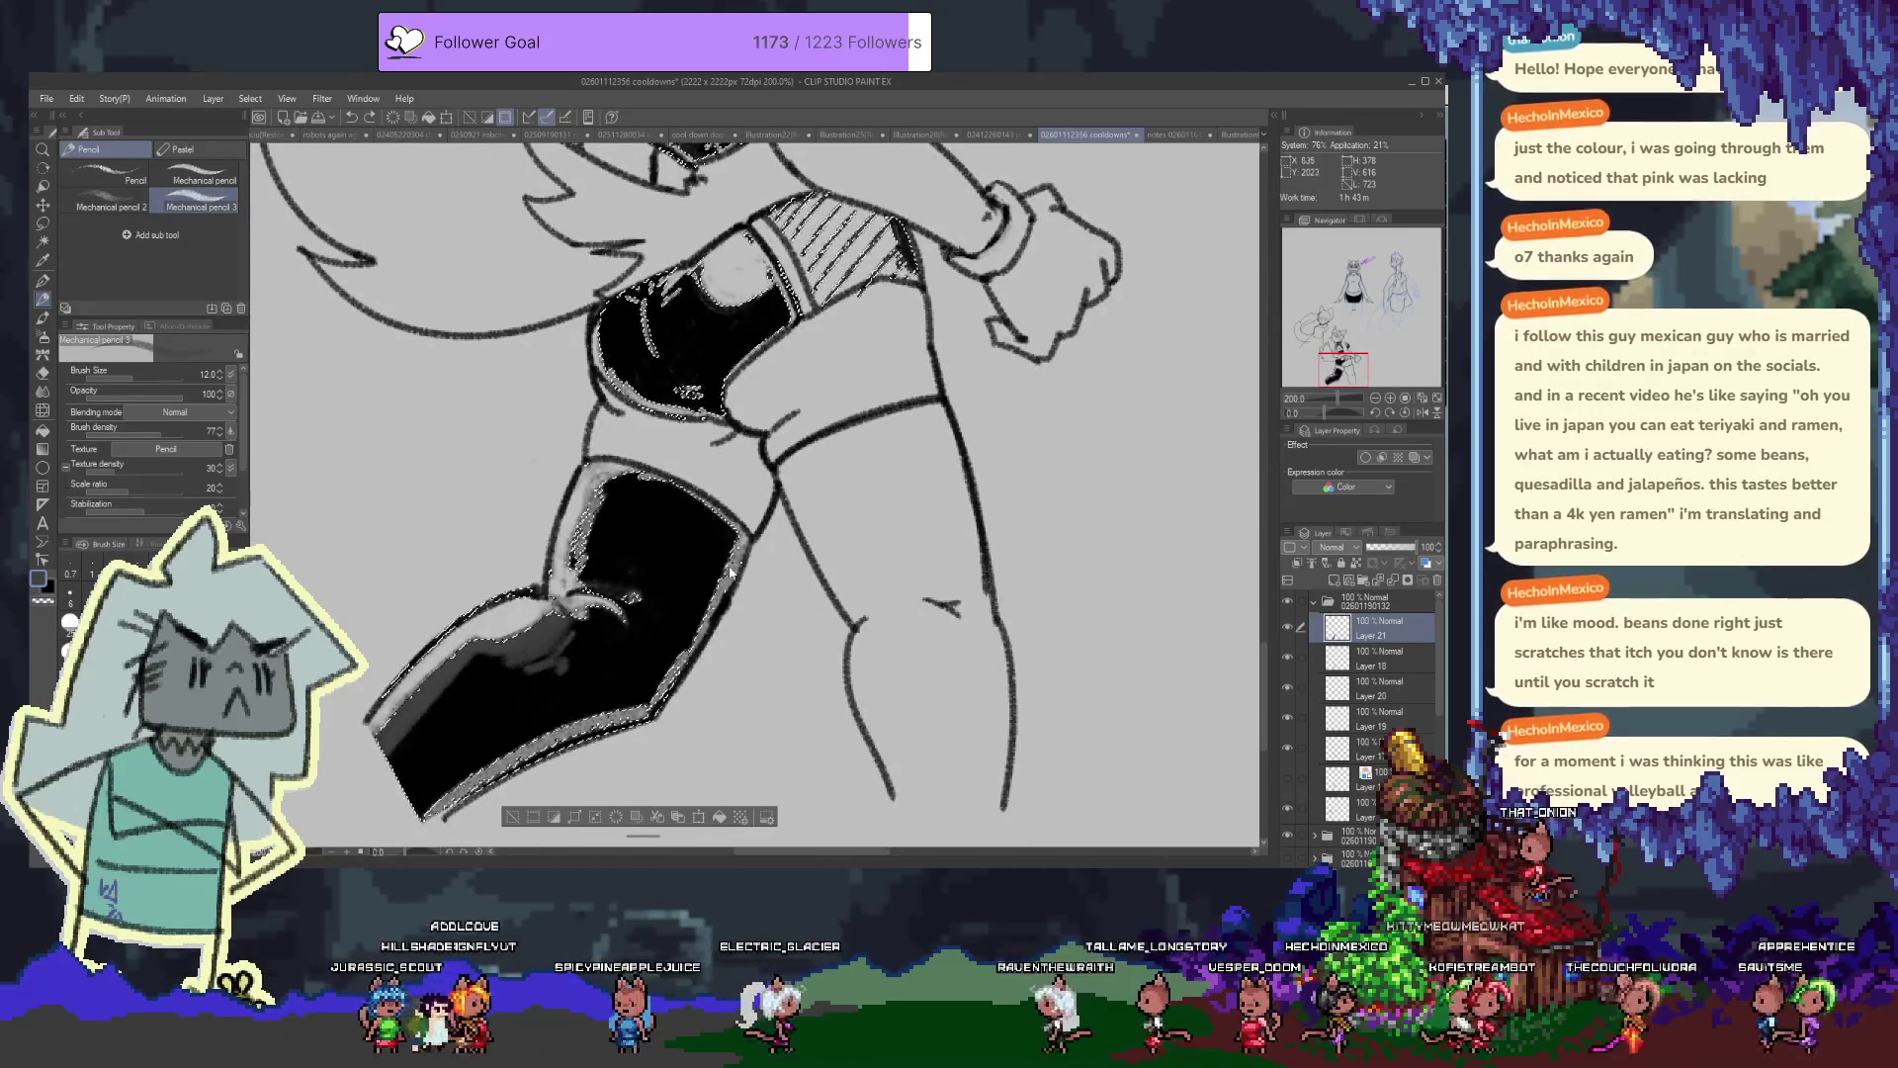
key(ctrl+z)
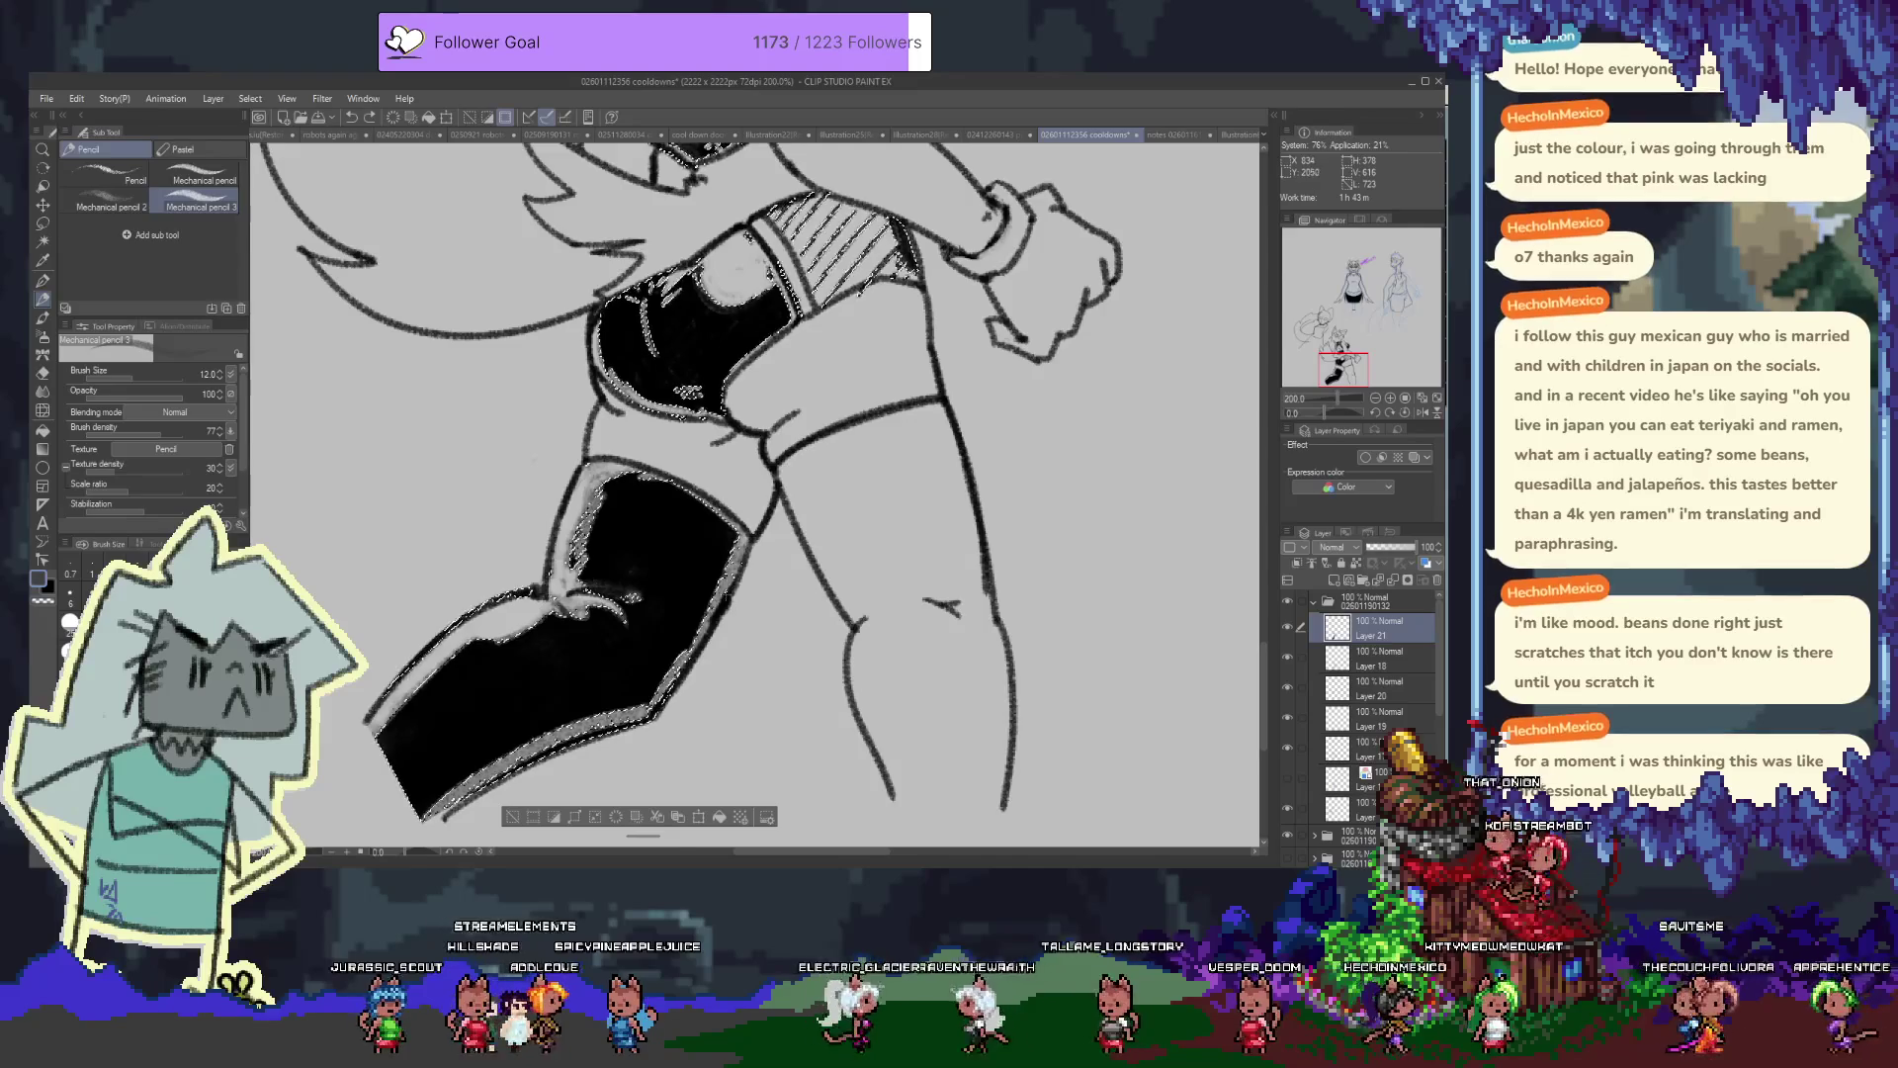
scroll(732, 605, up, 3)
key(ctrl+z)
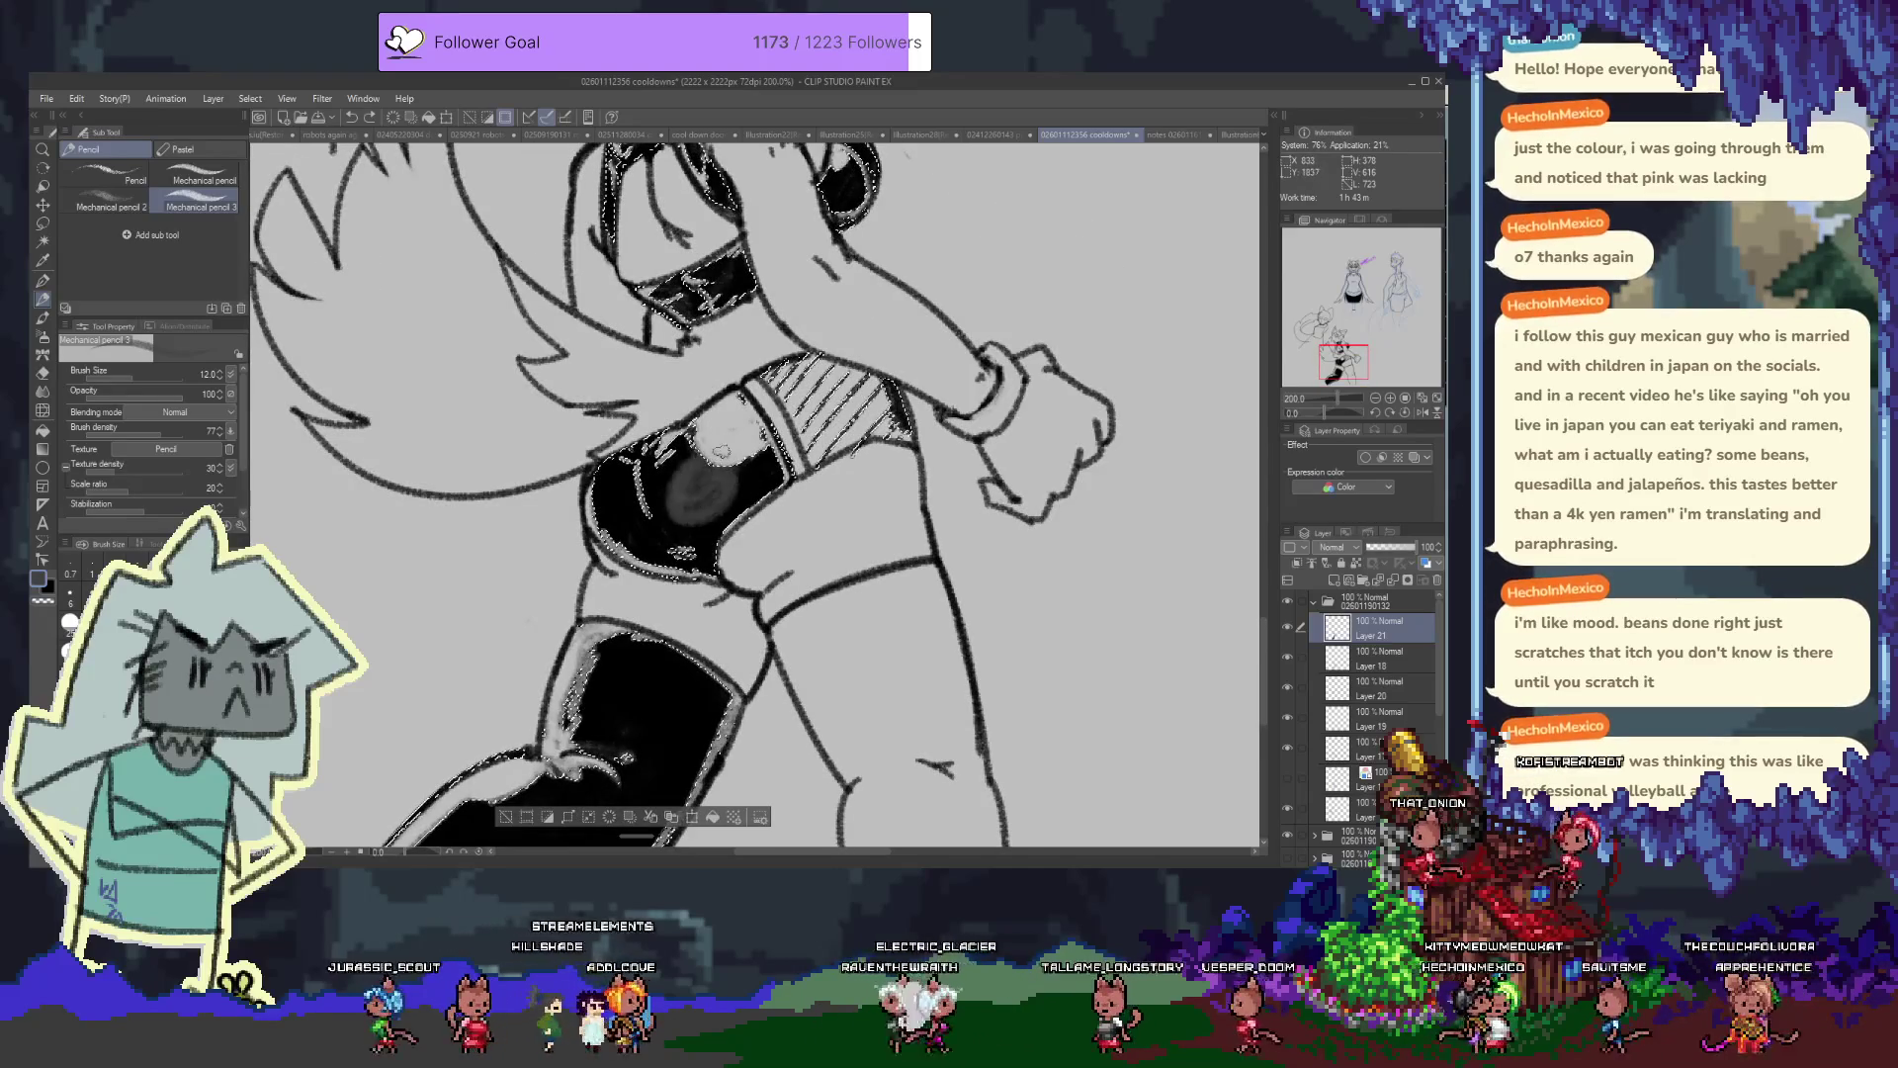
Paint white highlight marks on the black shorts at brush sizes 70 and 30
drag(633, 475, 702, 504)
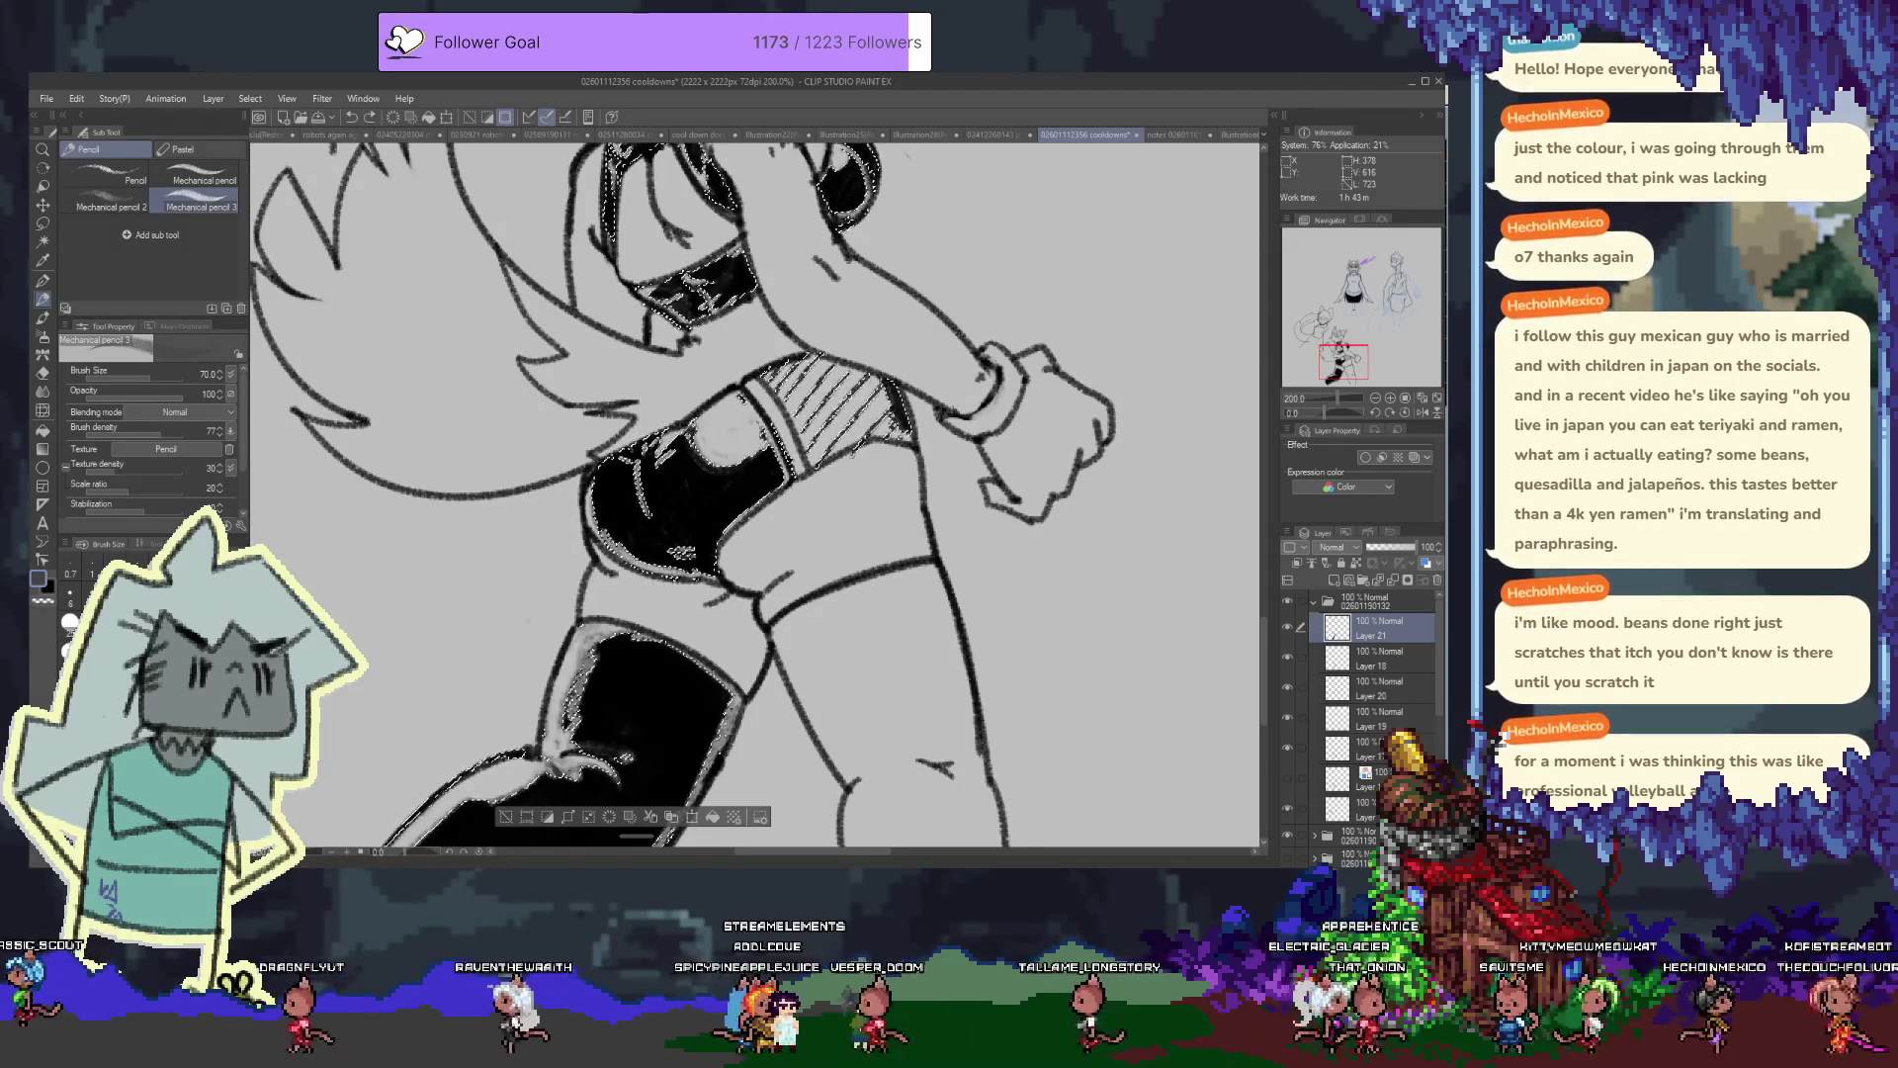
key(bracketleft)
key(bracketleft)
key(bracketleft)
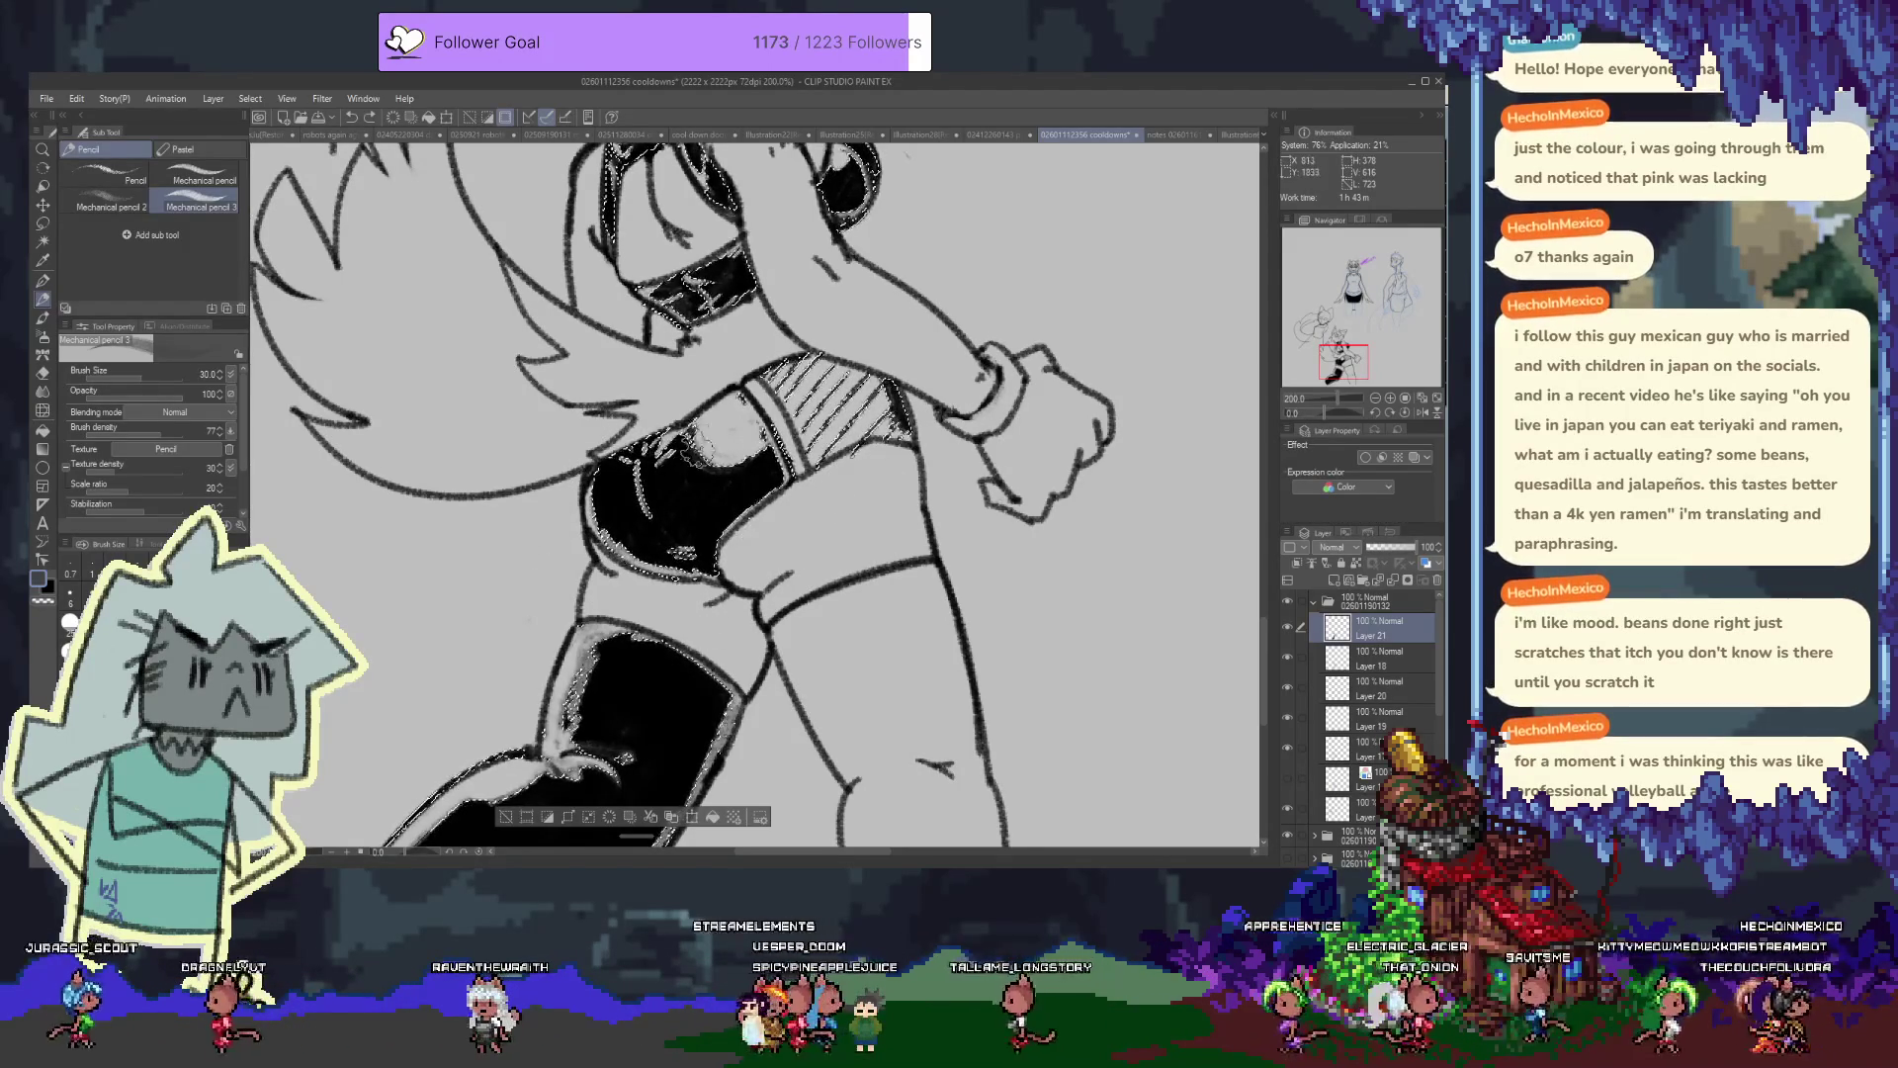
mouse_move(692, 459)
mouse_down()
mouse_move(672, 484)
mouse_move(662, 445)
mouse_move(727, 440)
mouse_up()
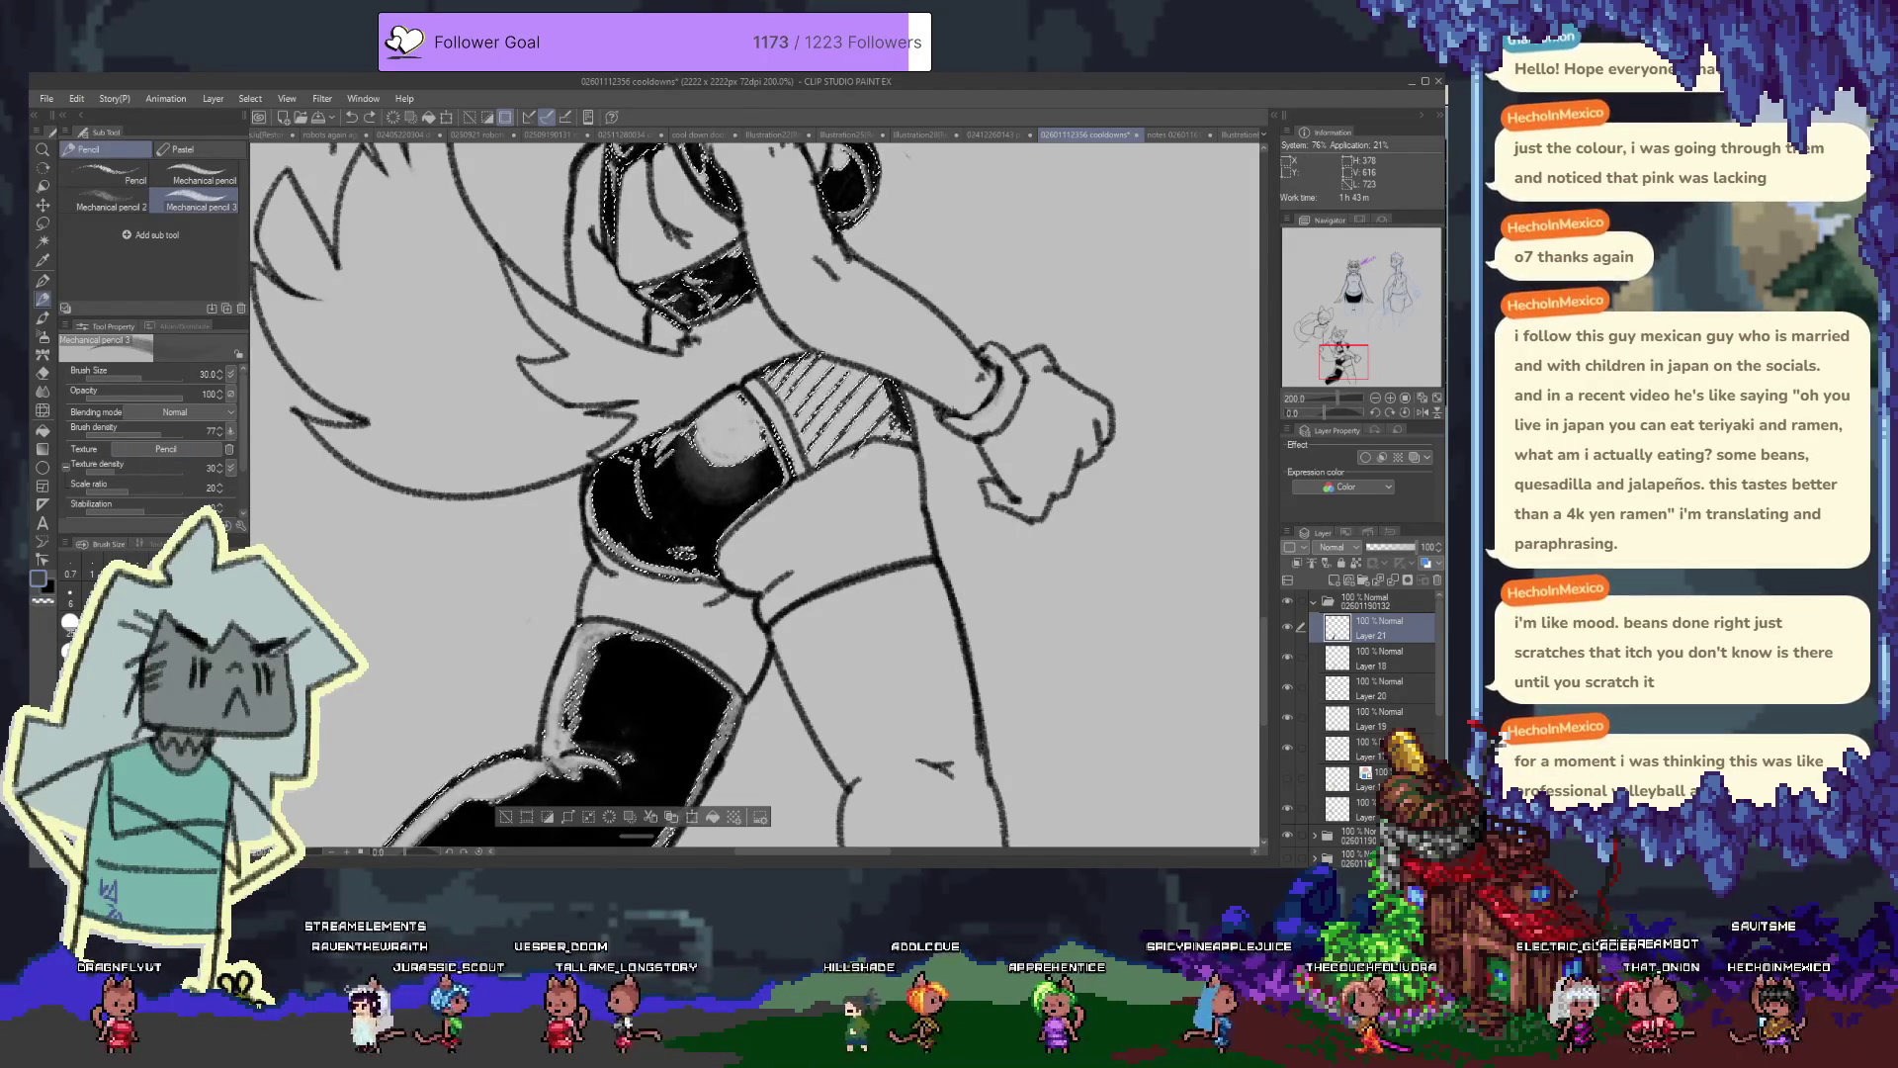
drag(712, 440, 690, 450)
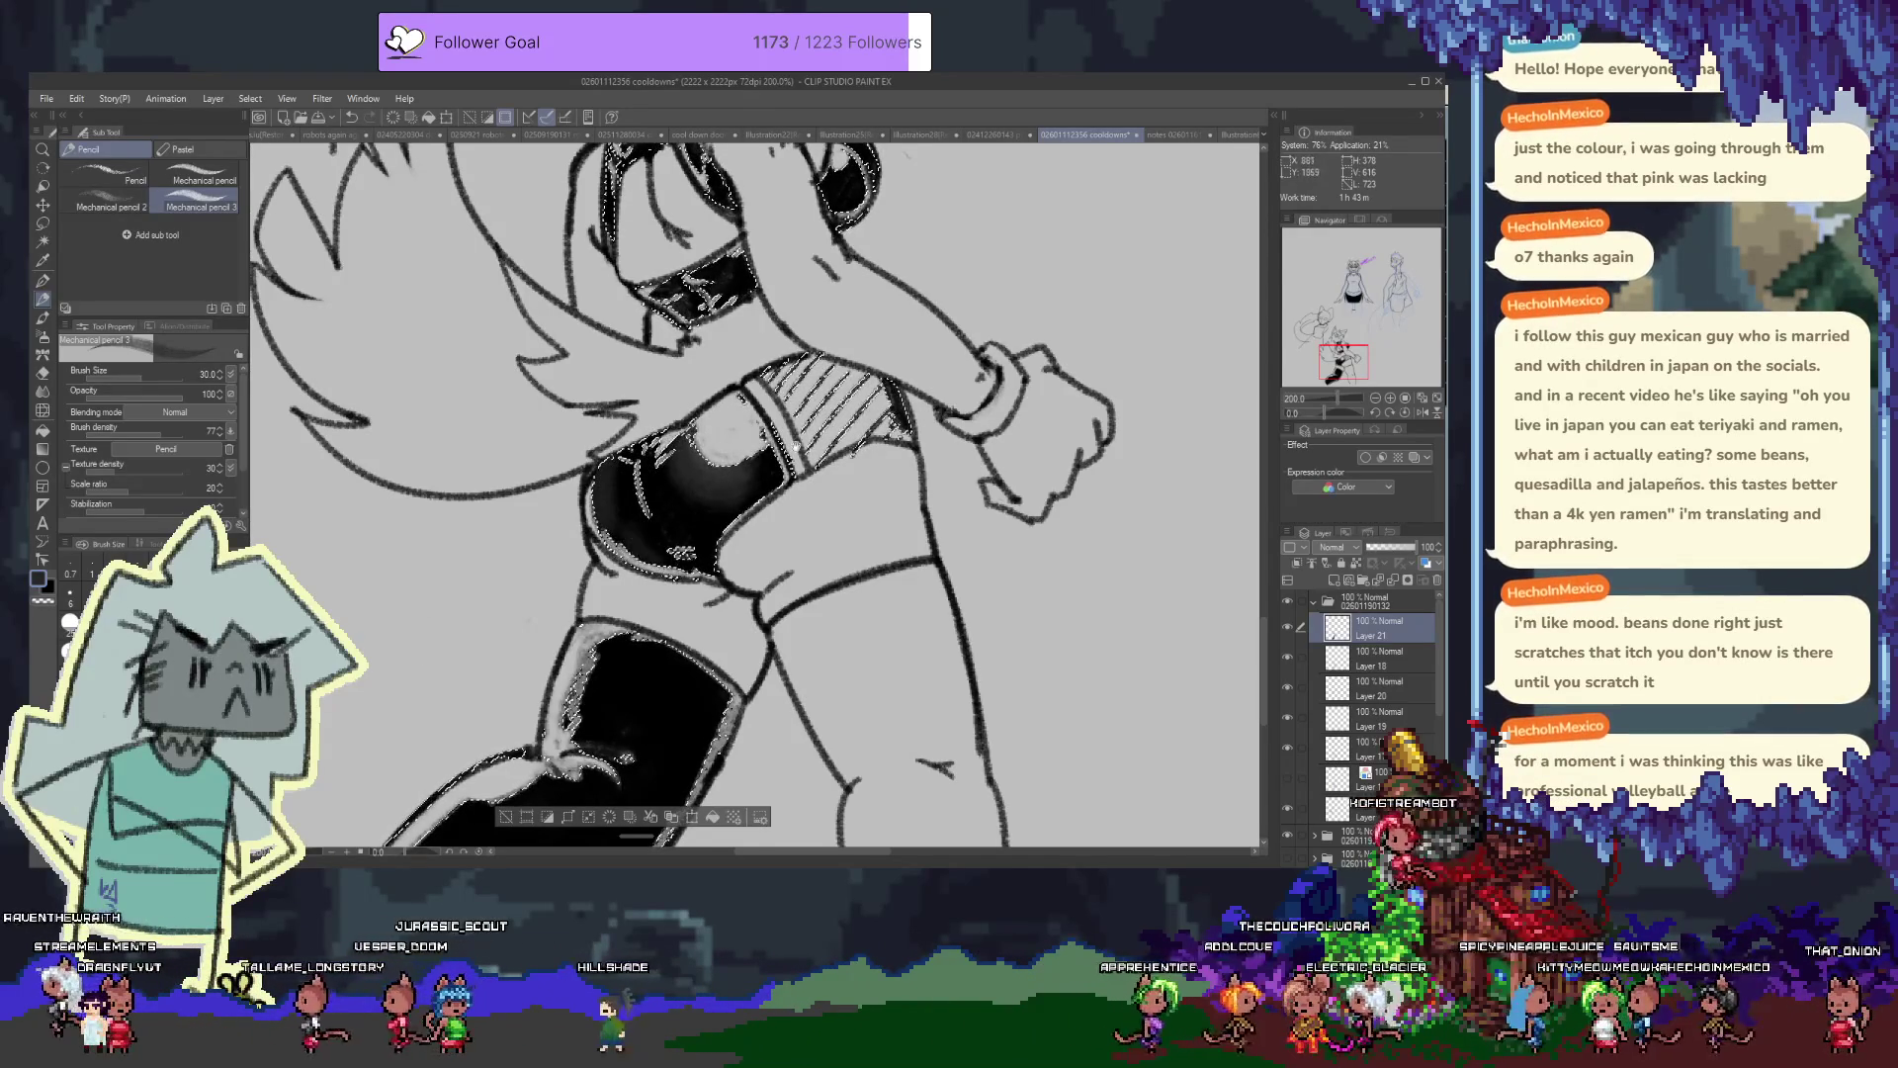
Add white highlight scribbles on the black chest area, keeping the selection active
scroll(756, 494, up, 5)
drag(618, 524, 672, 544)
key(ctrl+d)
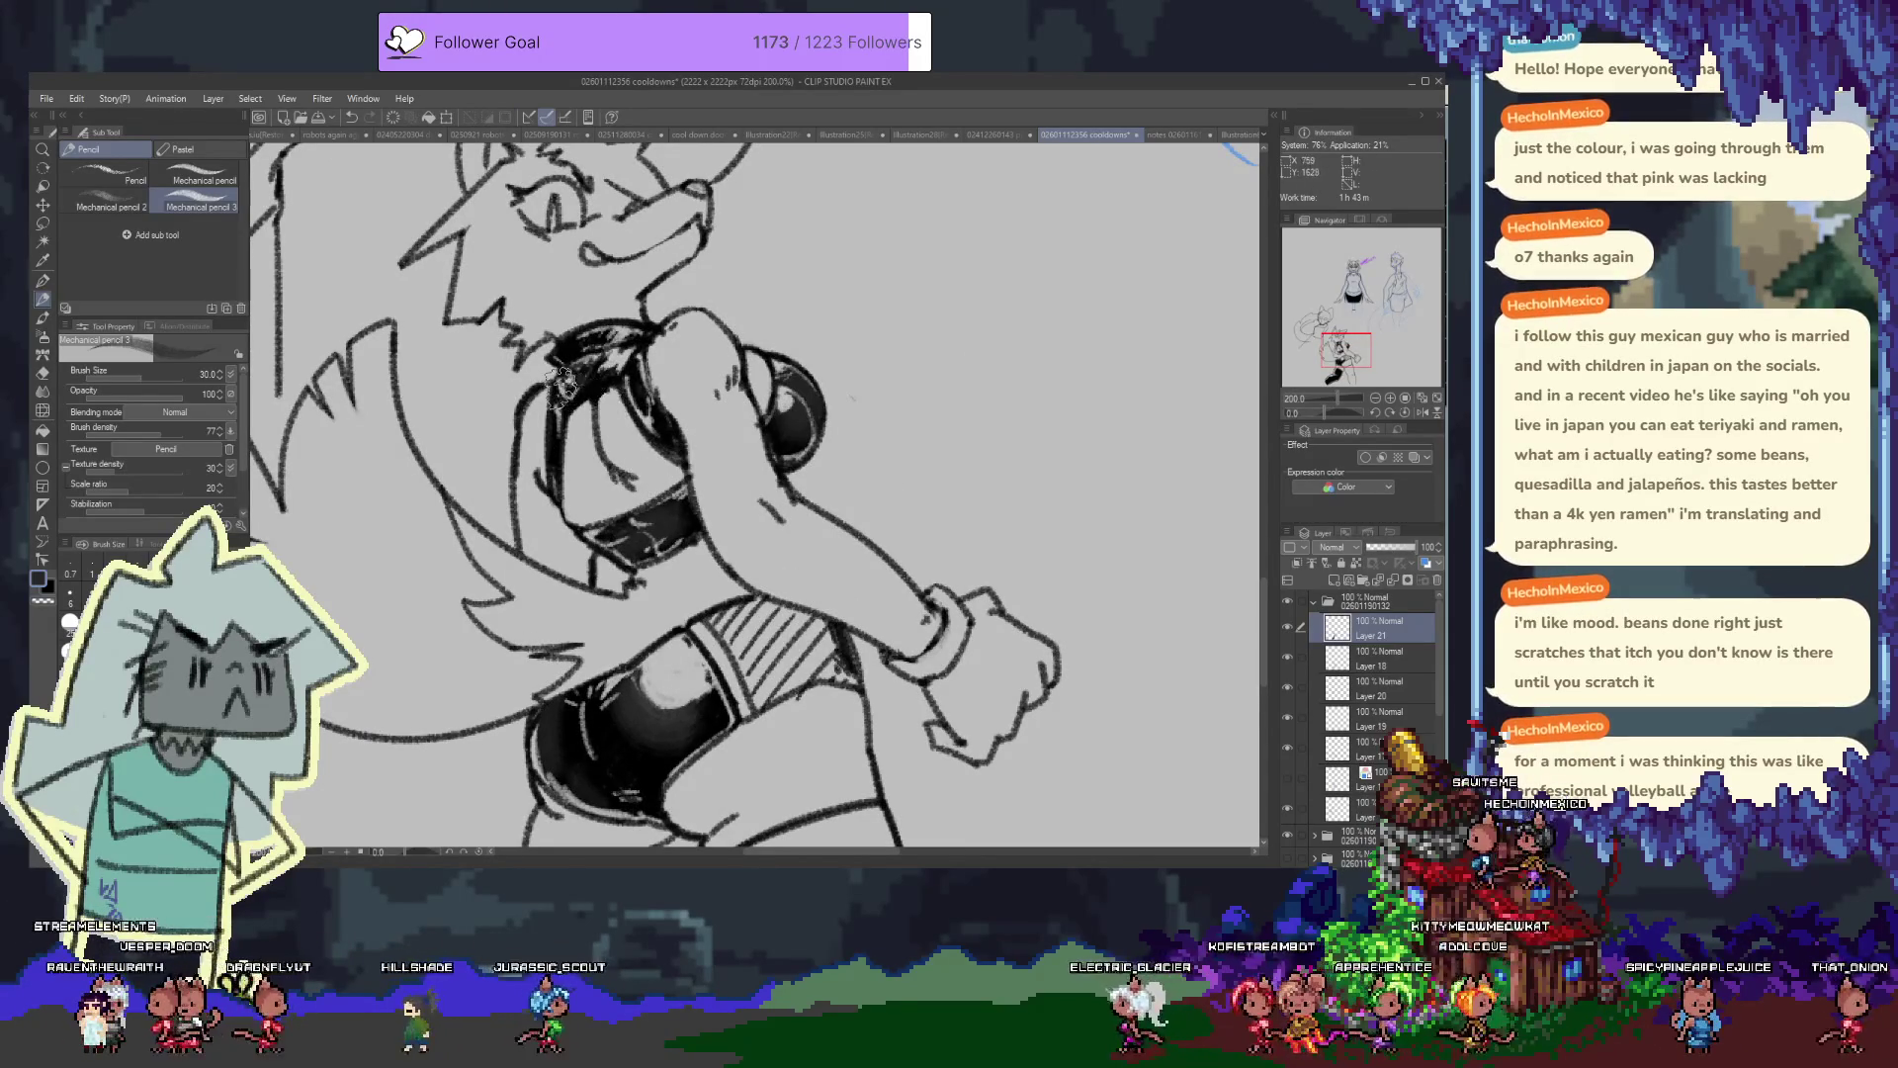
key(ctrl+z)
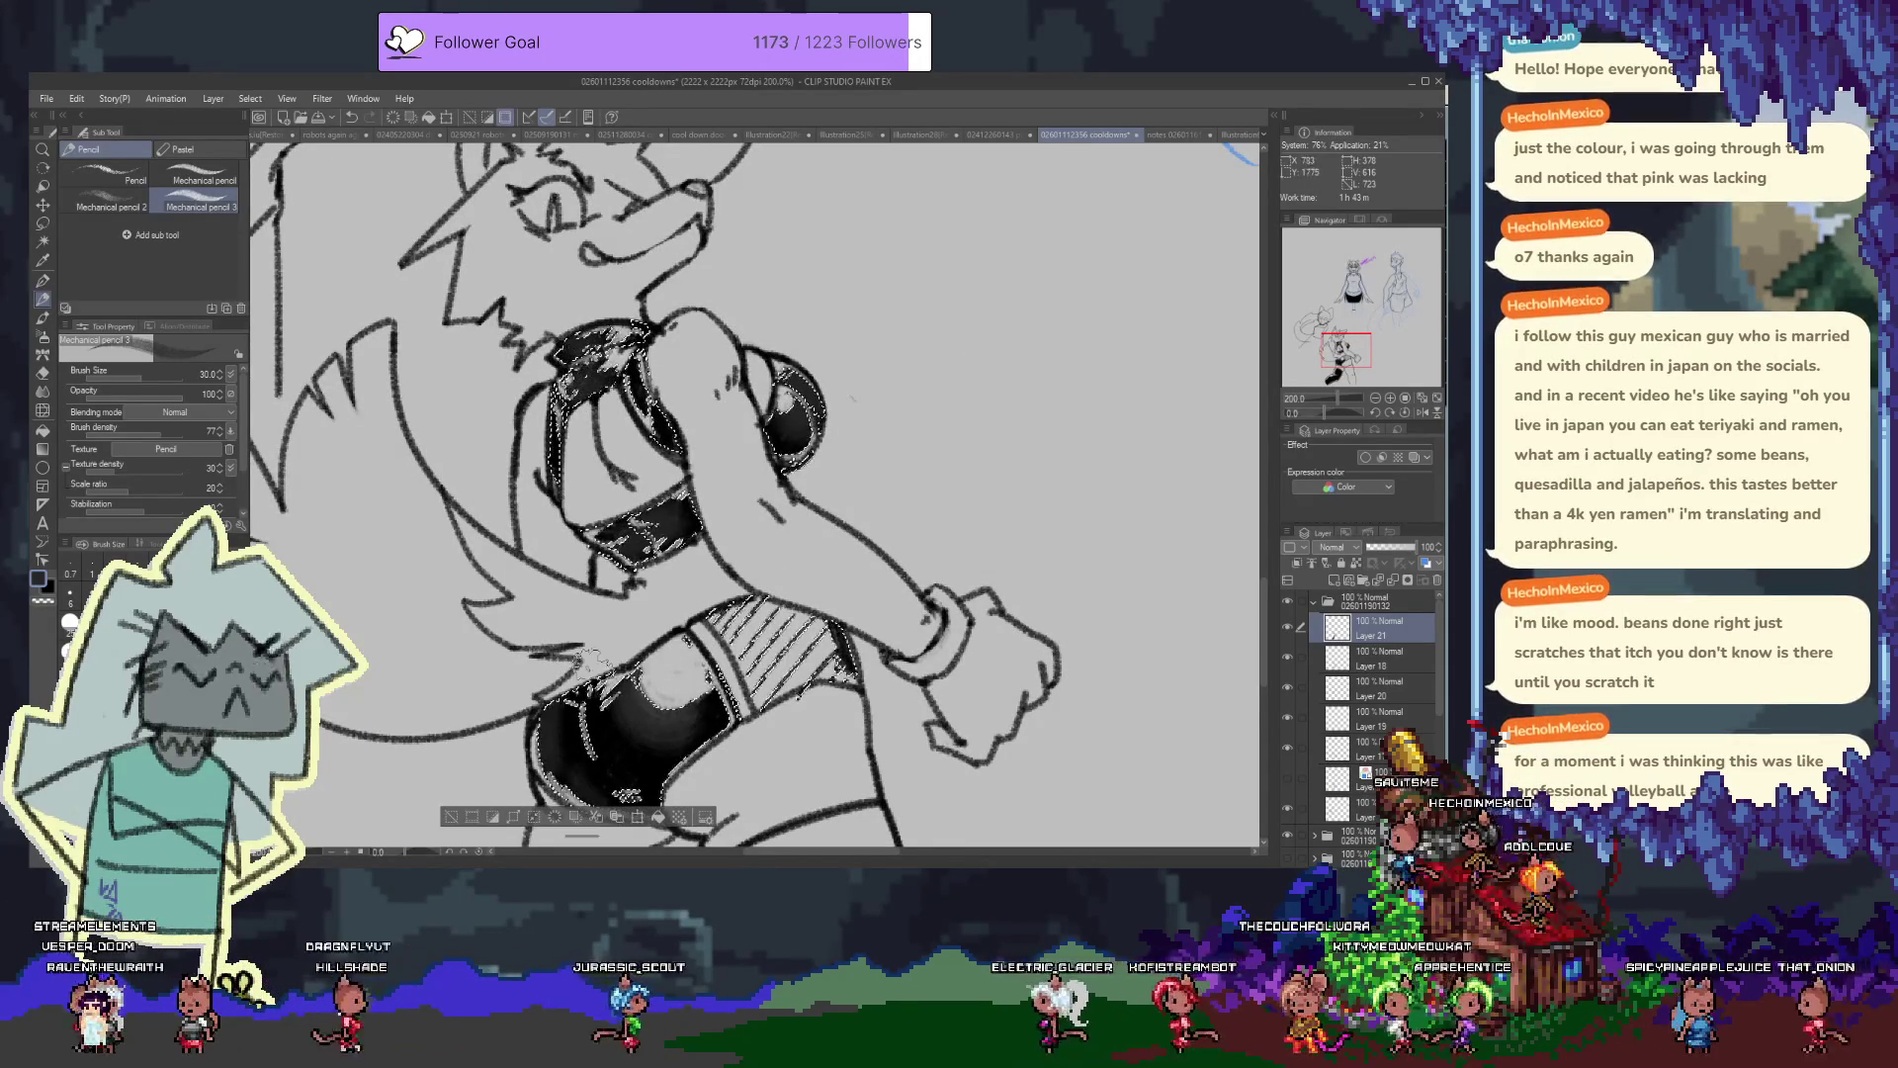
scroll(626, 403, down, 5)
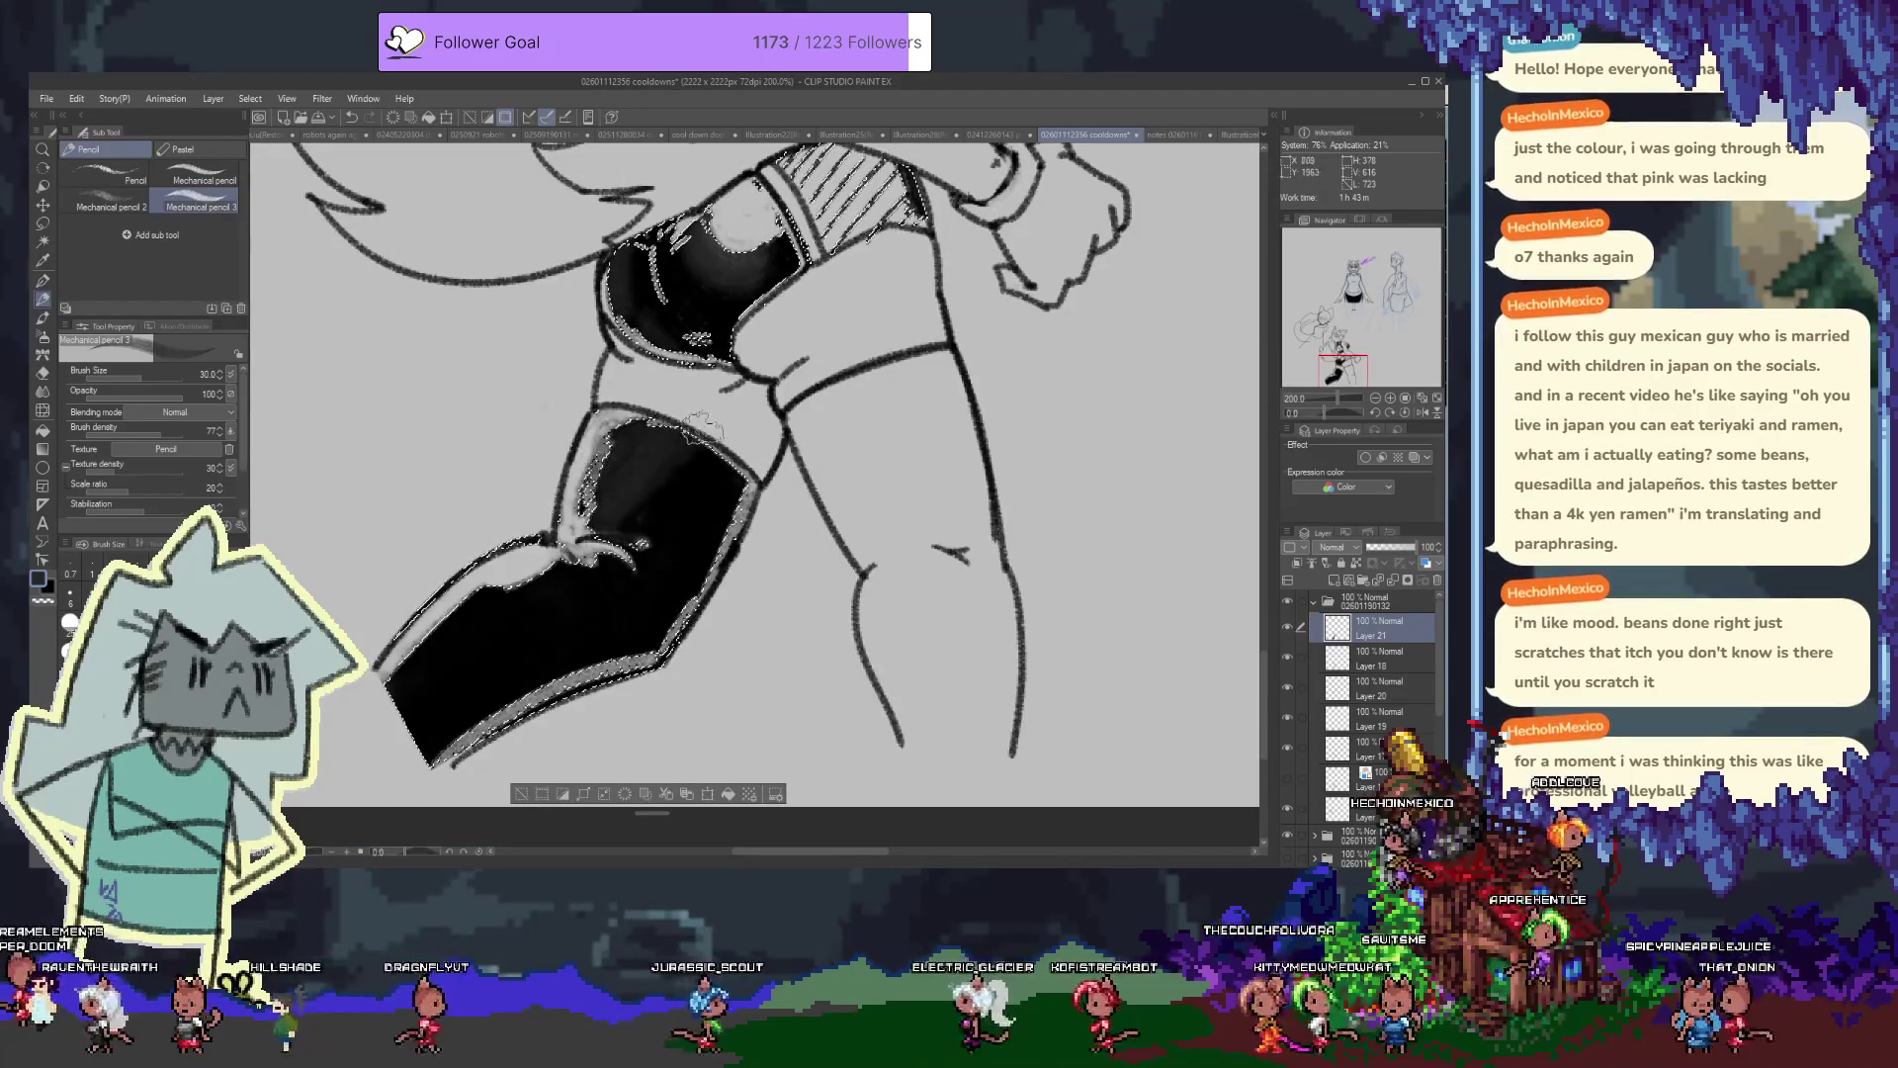
Paint black Mechanical pencil strokes over the stocking, filling its top edge and lower-left end solidly
mouse_move(637, 425)
mouse_down()
mouse_move(697, 449)
mouse_move(710, 521)
mouse_move(420, 761)
mouse_up()
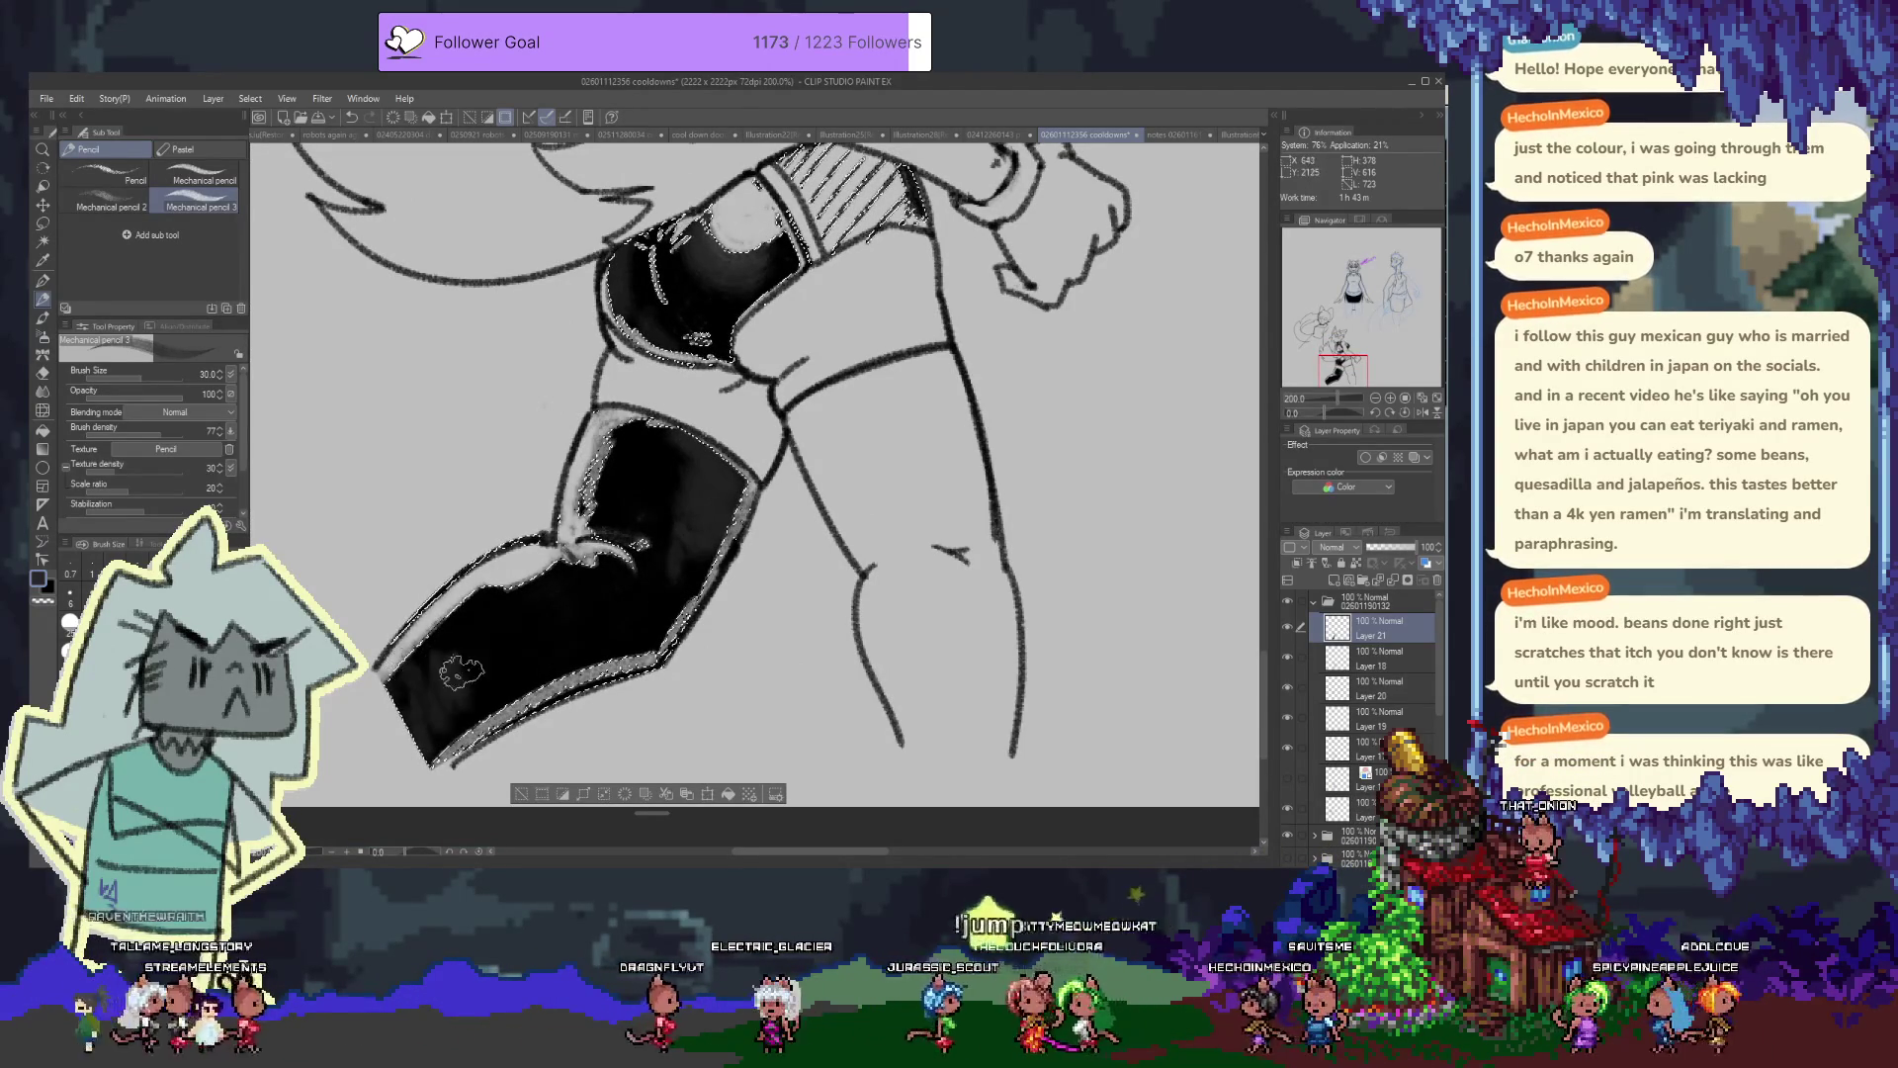
mouse_move(479, 669)
mouse_down()
mouse_move(635, 594)
mouse_move(584, 595)
mouse_move(492, 650)
mouse_move(609, 612)
mouse_move(413, 740)
mouse_up()
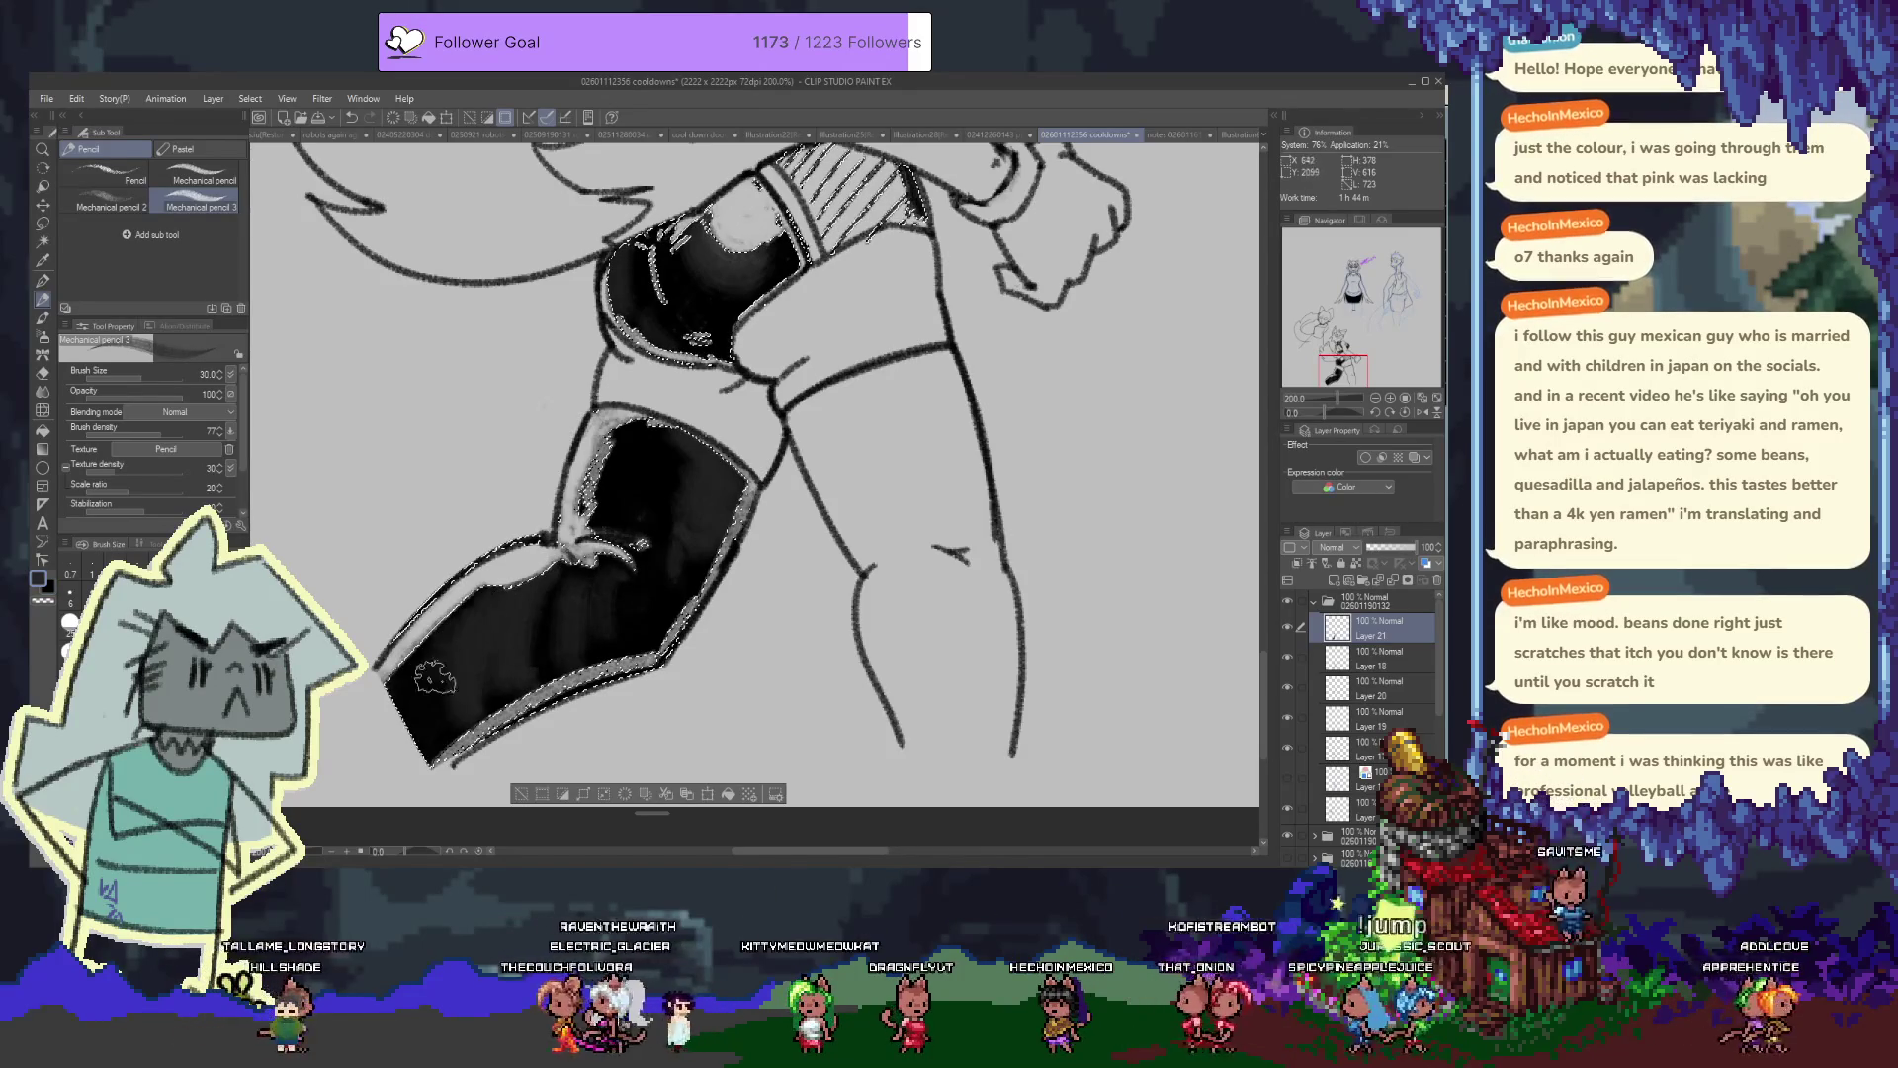
drag(550, 657, 348, 761)
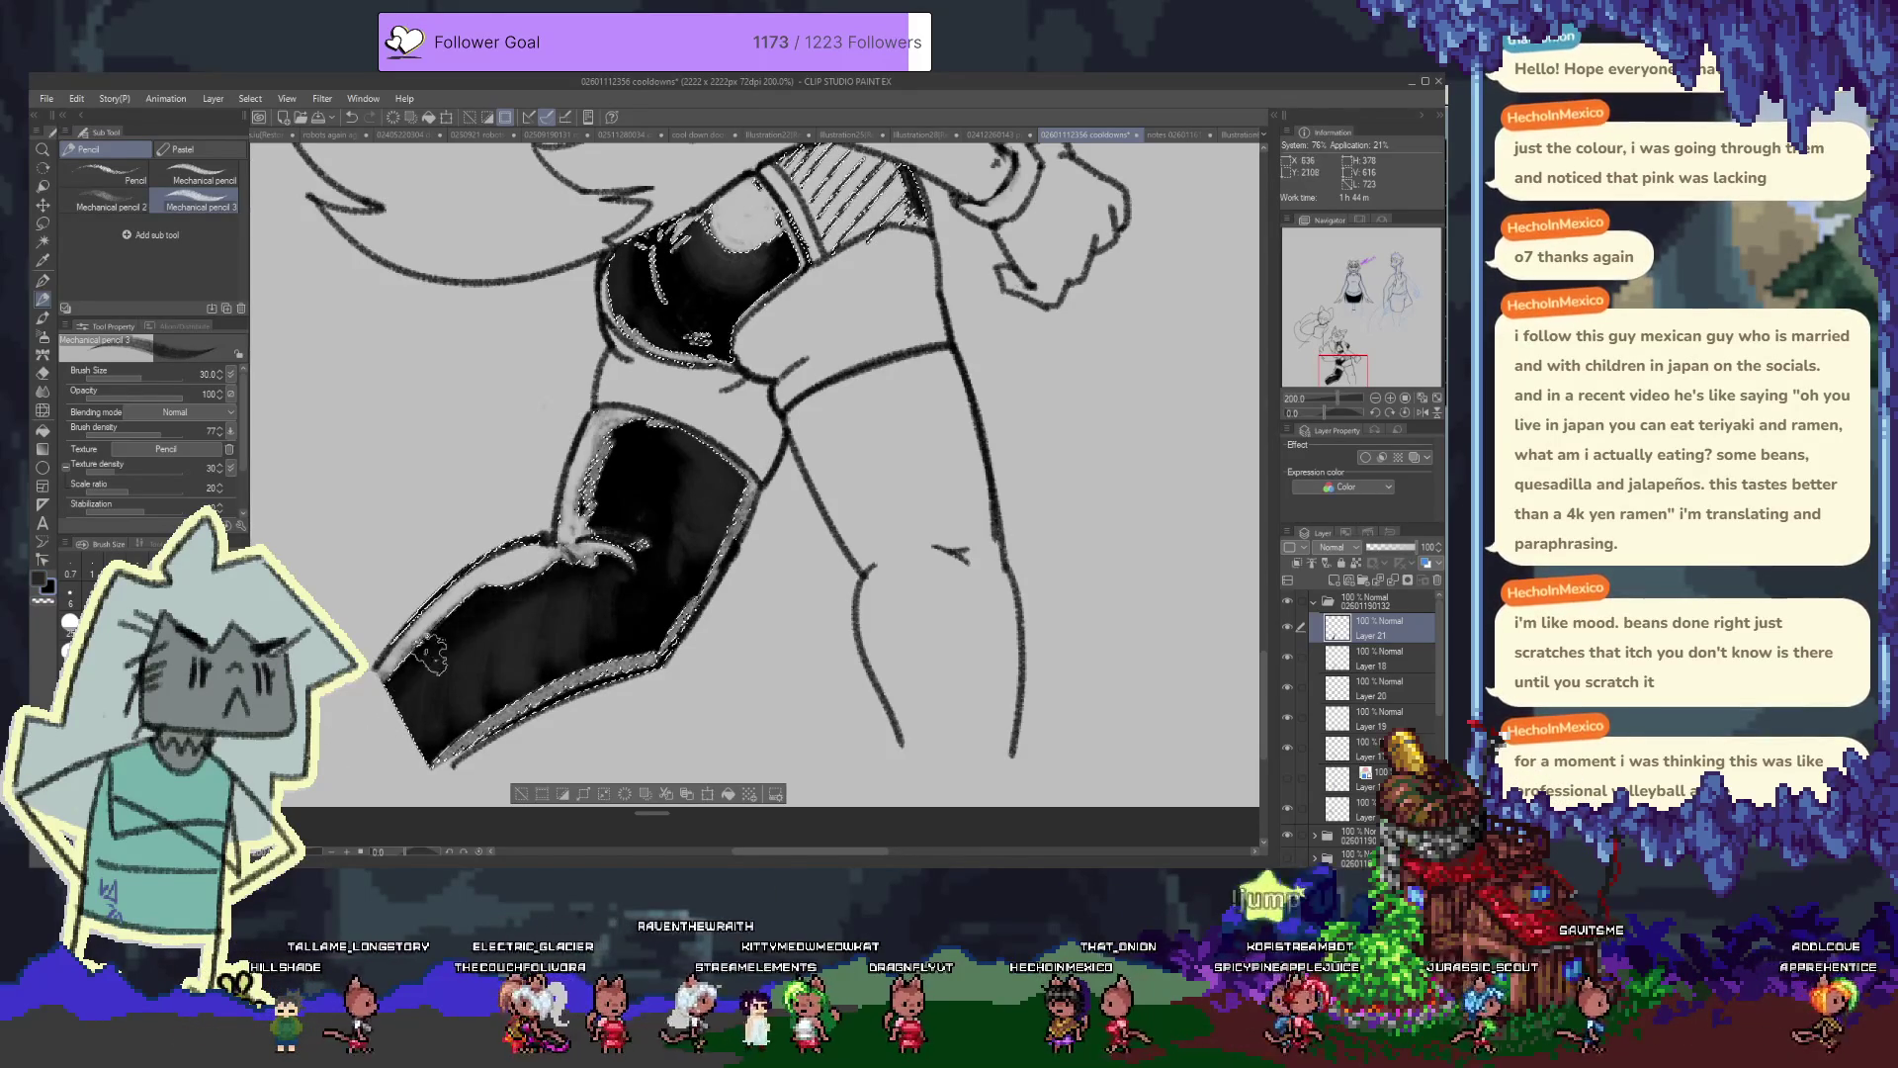